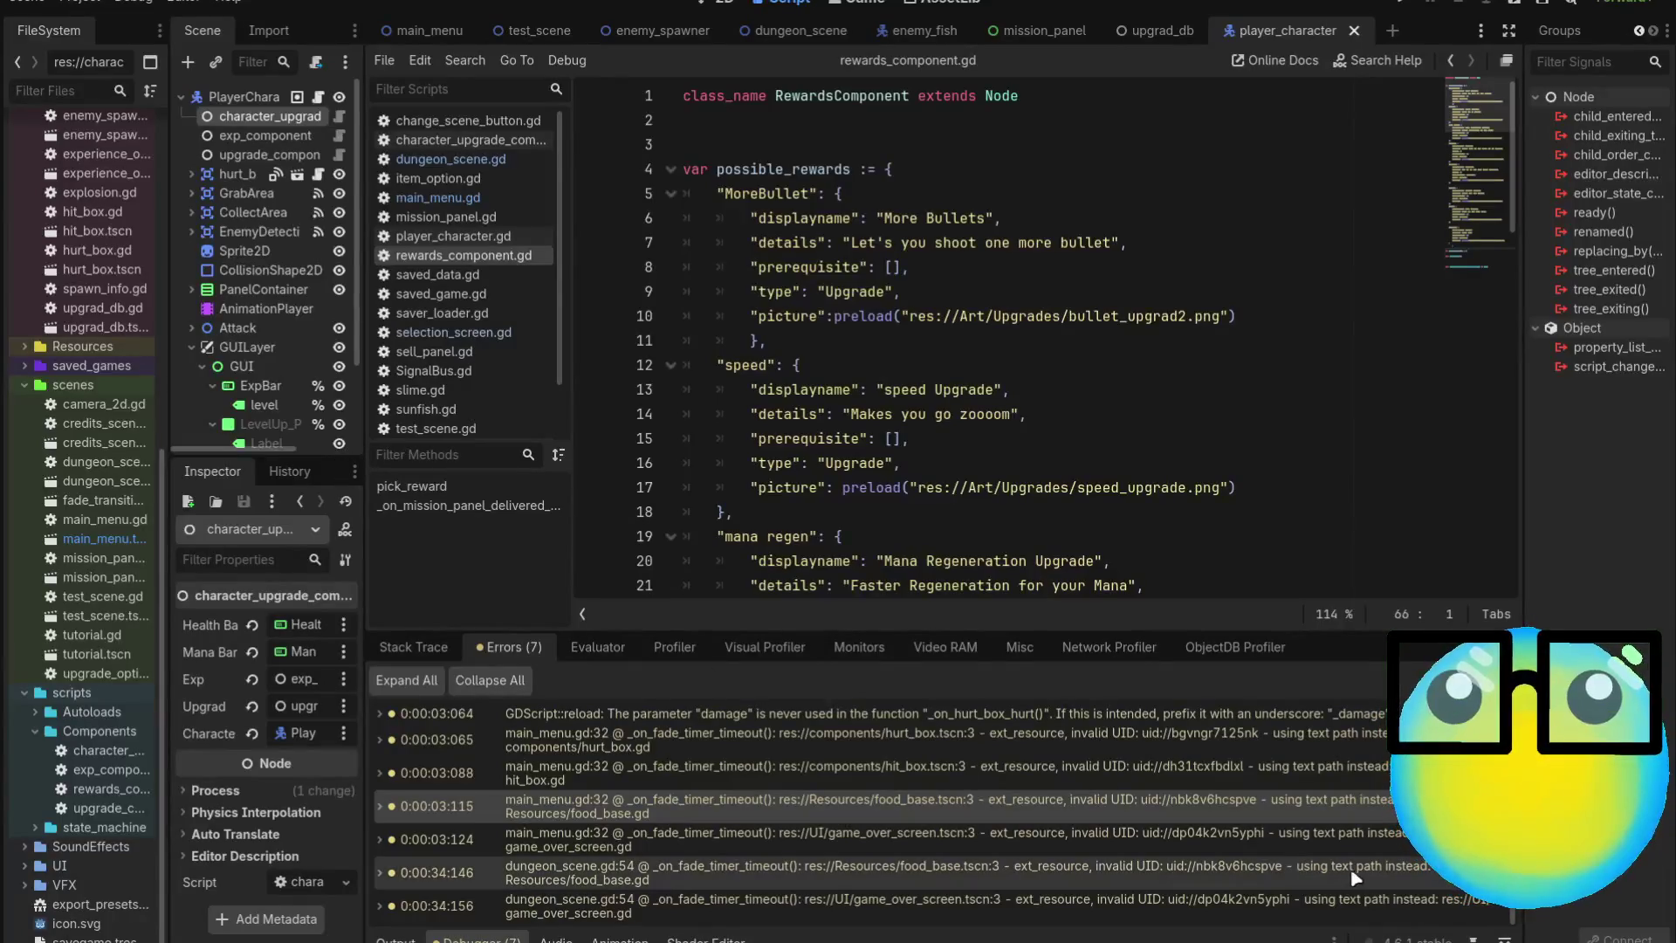
# Jump to the dungeon_scene error line, then return to rewards_component.gd
pyautogui.click(1298, 867)
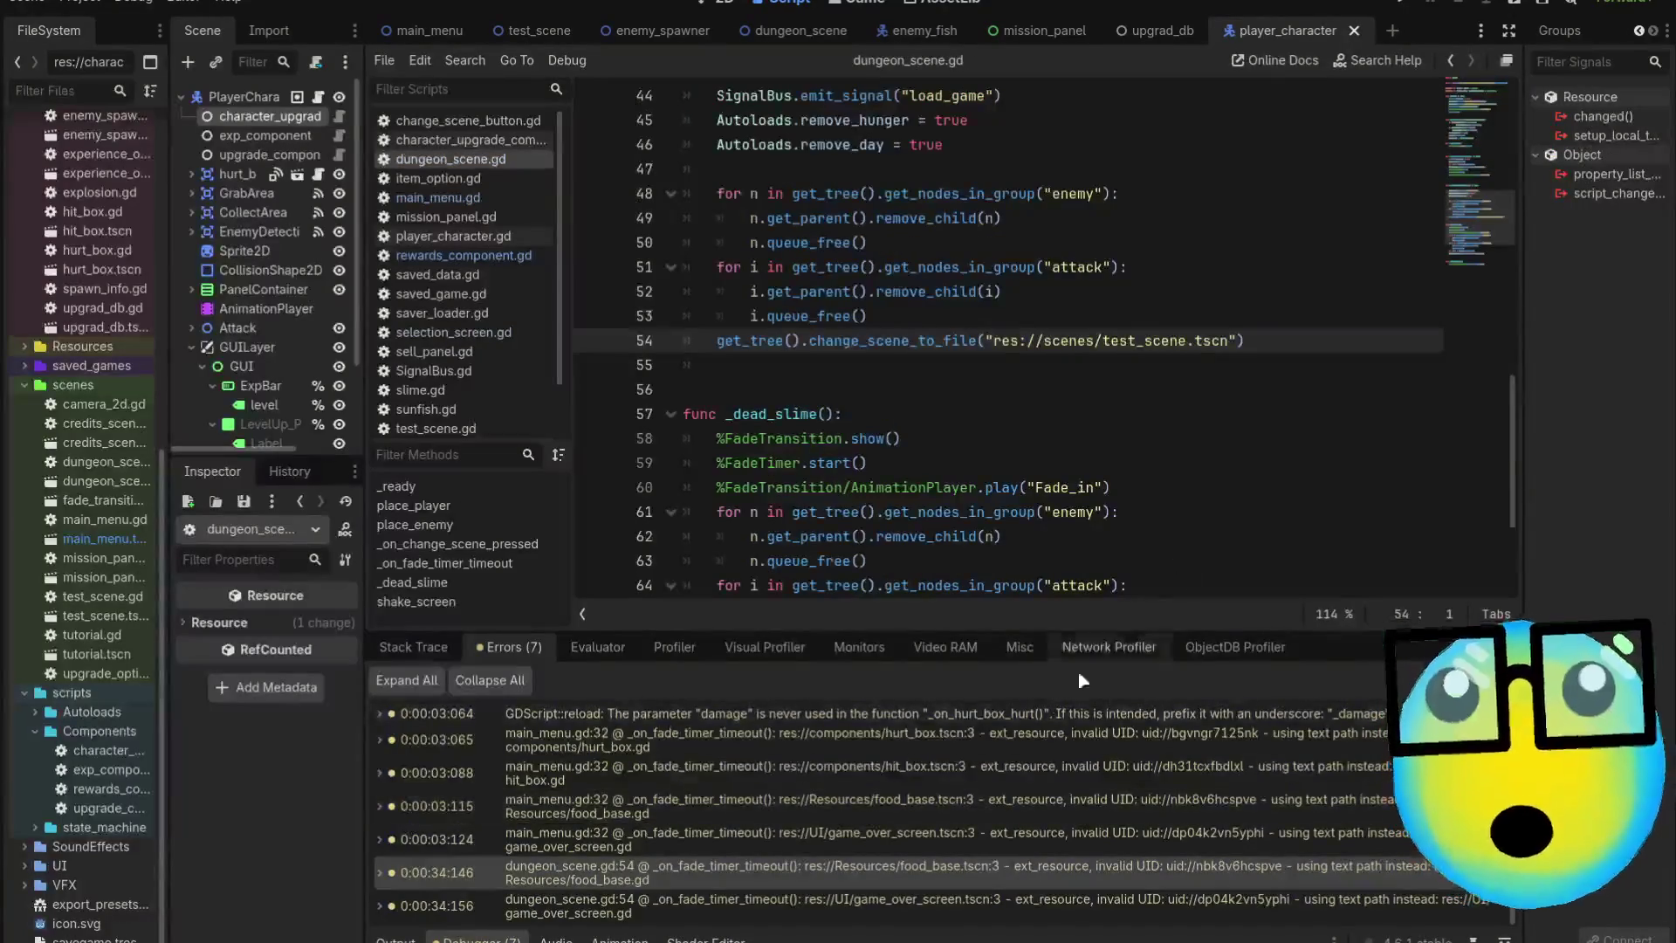
pyautogui.click(464, 255)
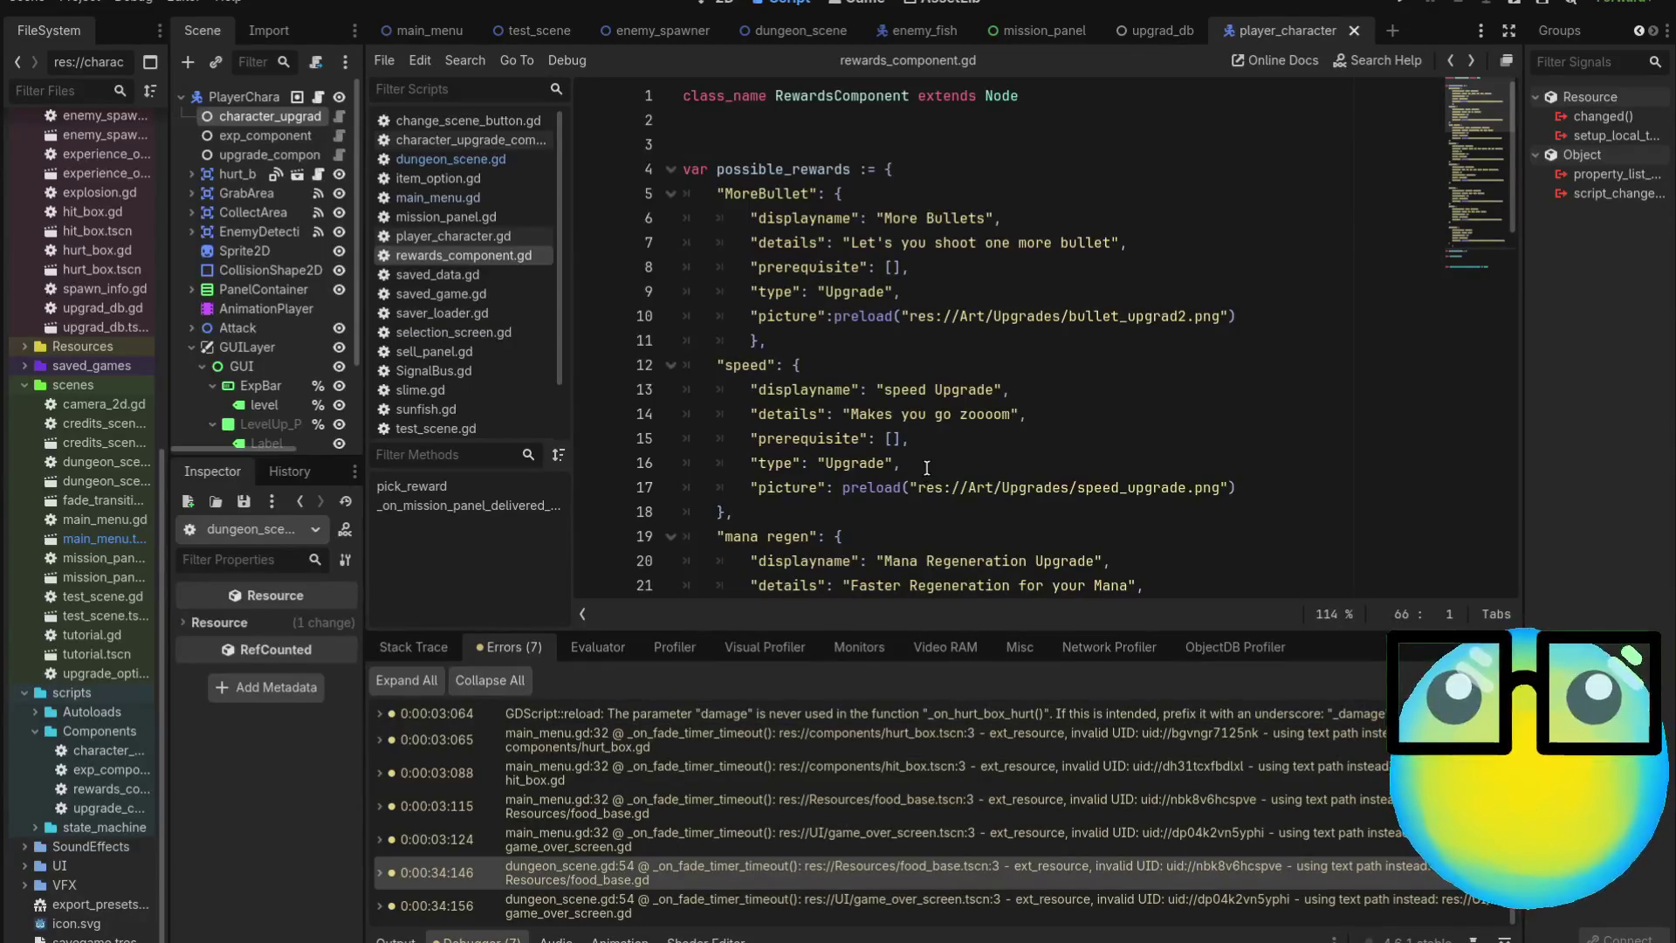
# Review the bullet, bullet2, armor and mana reward entries down to the final Healing entry
pyautogui.scroll(-3, 1159, 277)
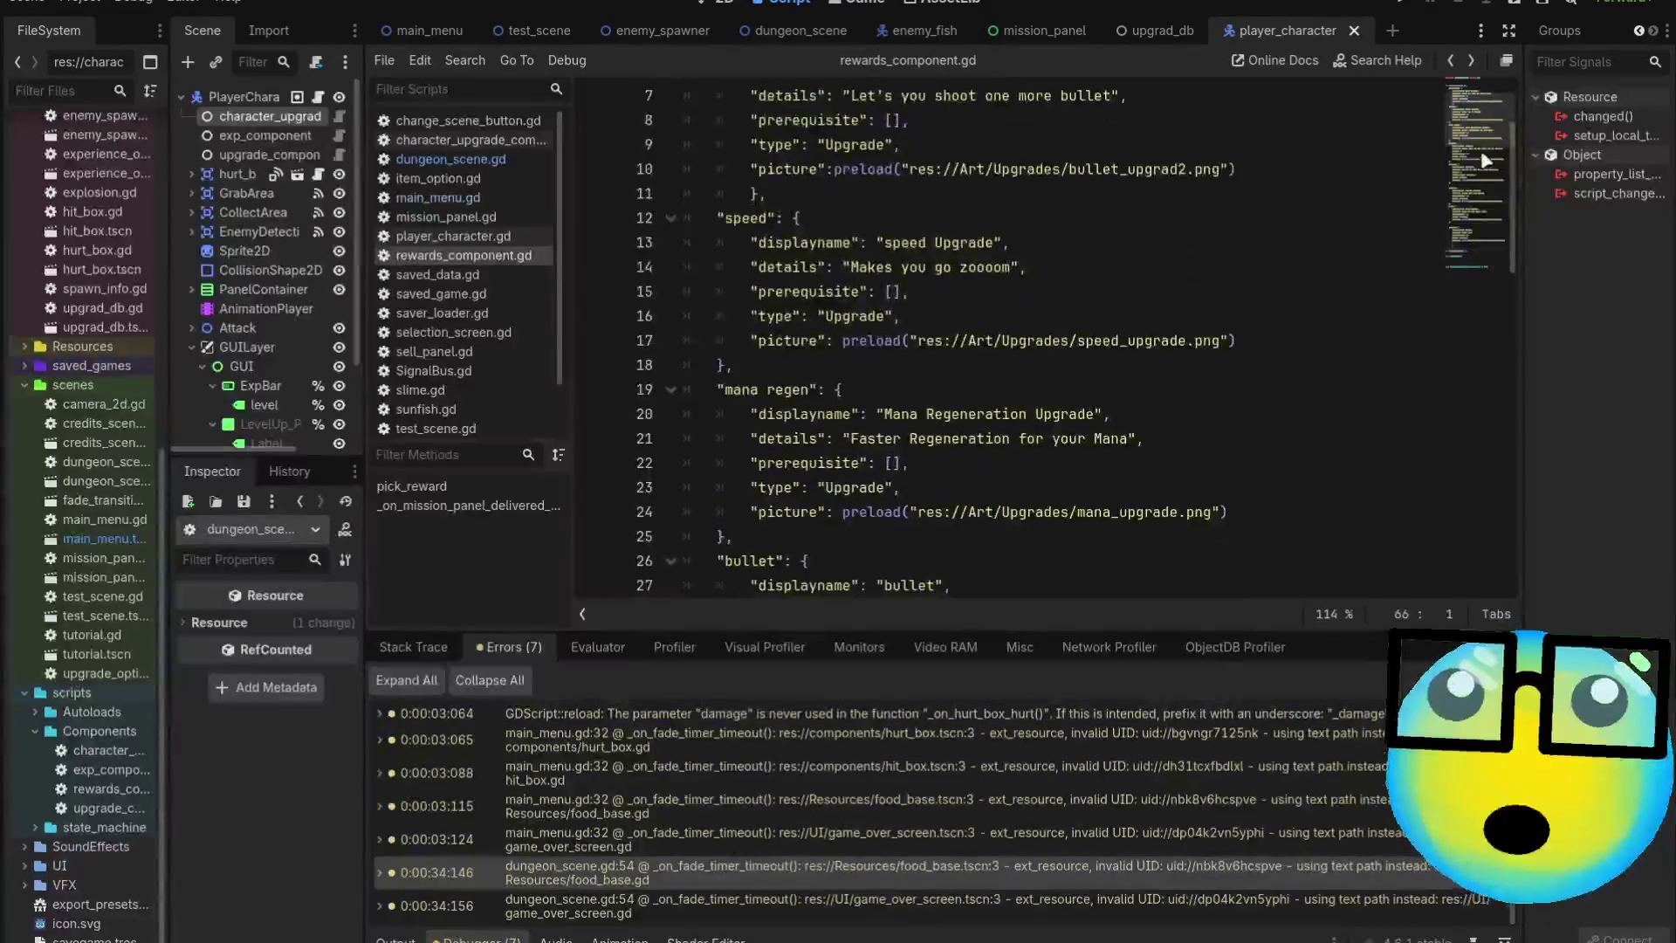
pyautogui.scroll(-4, 1491, 172)
pyautogui.scroll(-1, 1491, 174)
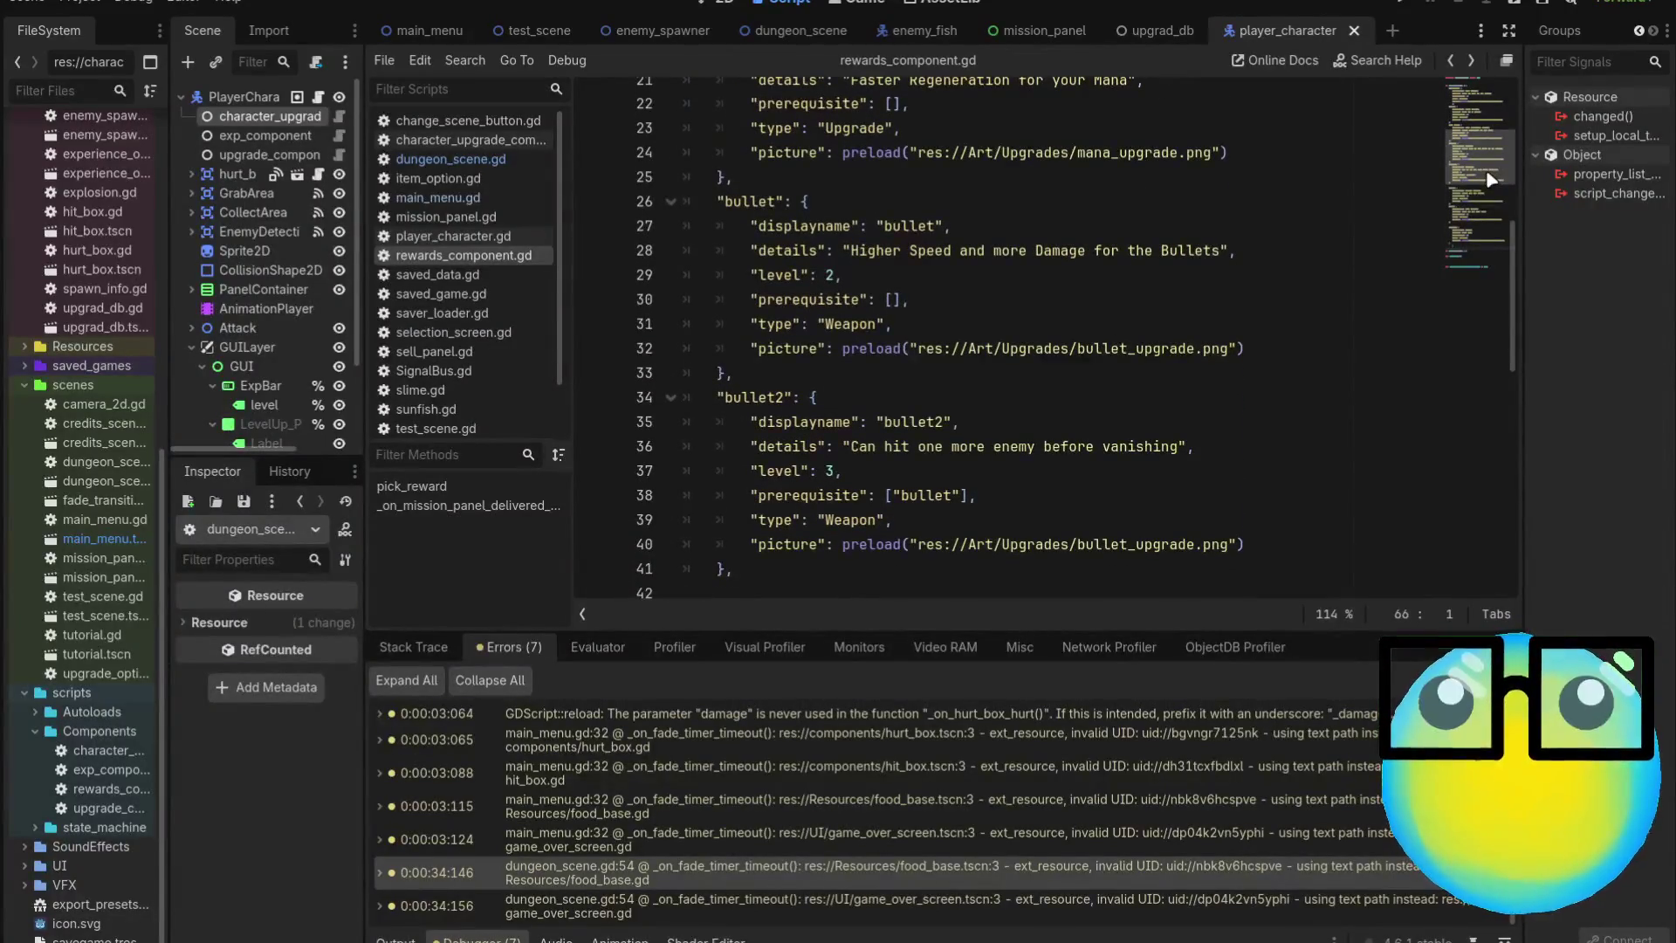
pyautogui.scroll(5, 1236, 357)
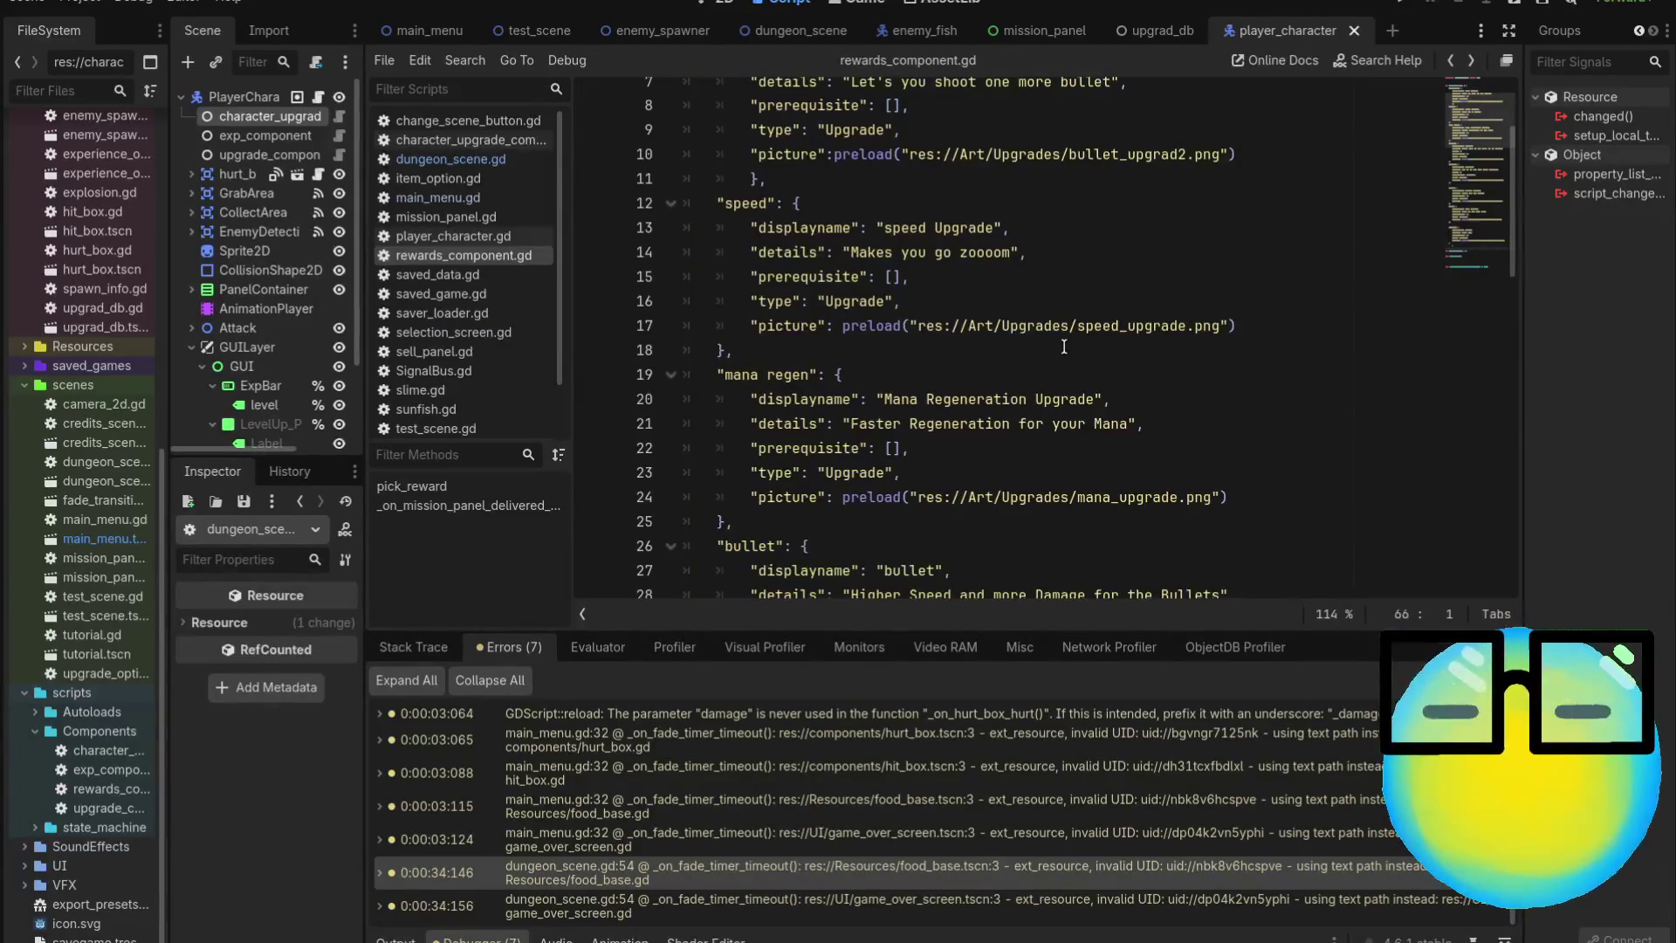
pyautogui.scroll(-3, 1050, 341)
pyautogui.scroll(-3, 1049, 341)
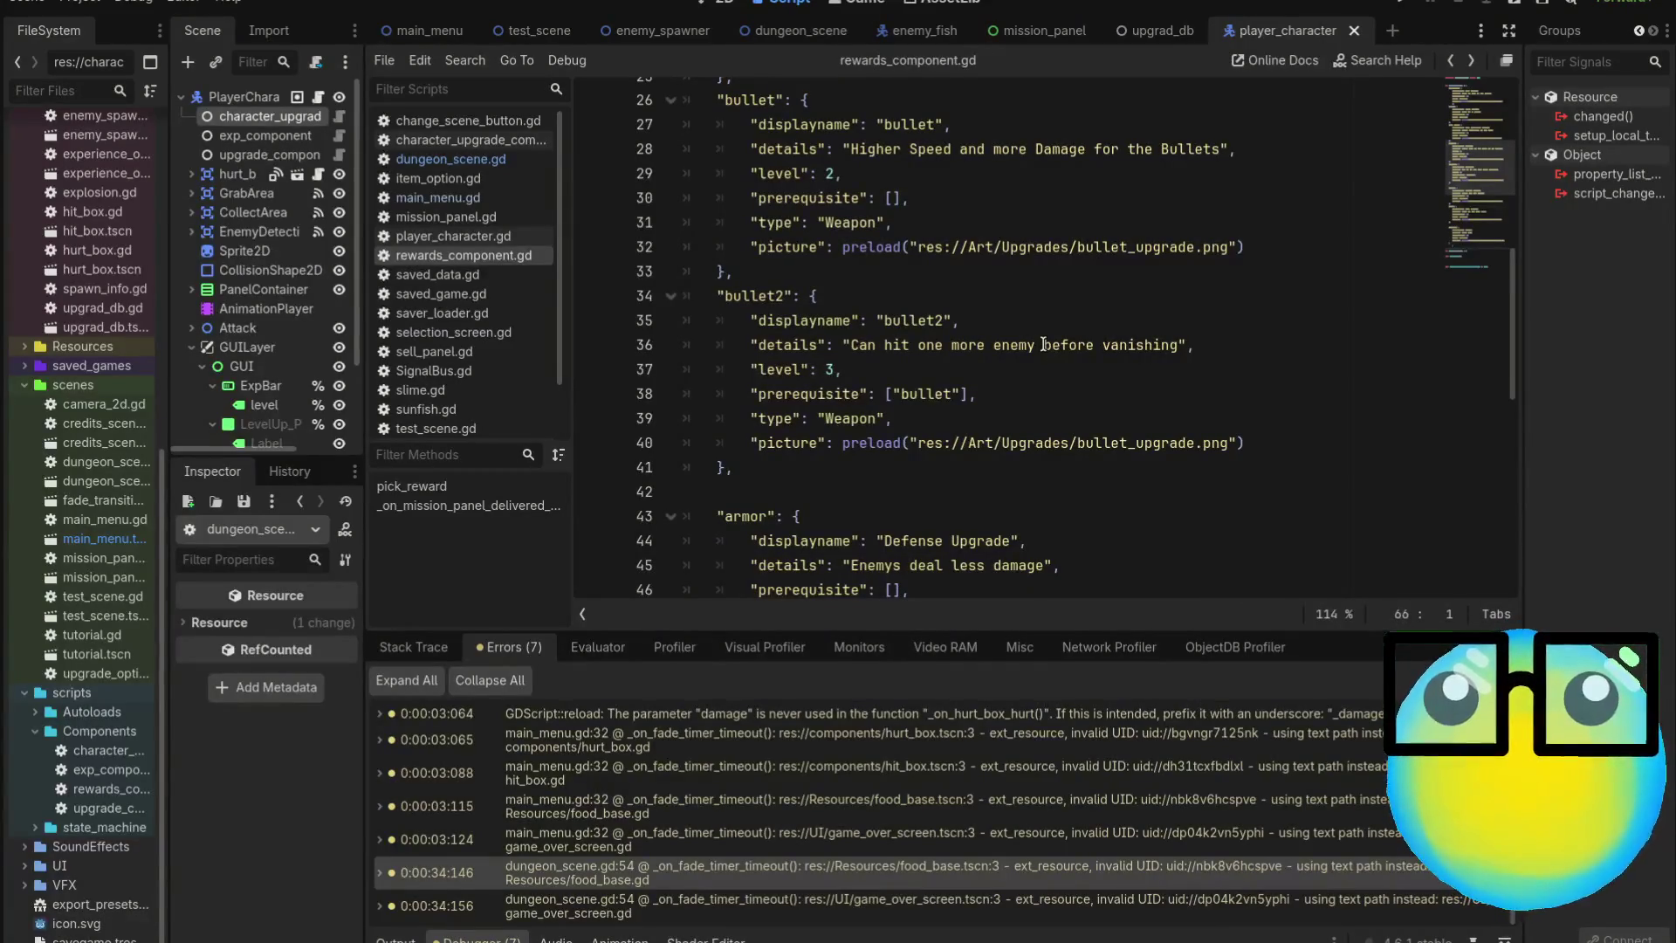
pyautogui.scroll(-5, 1044, 344)
pyautogui.scroll(3, 1043, 344)
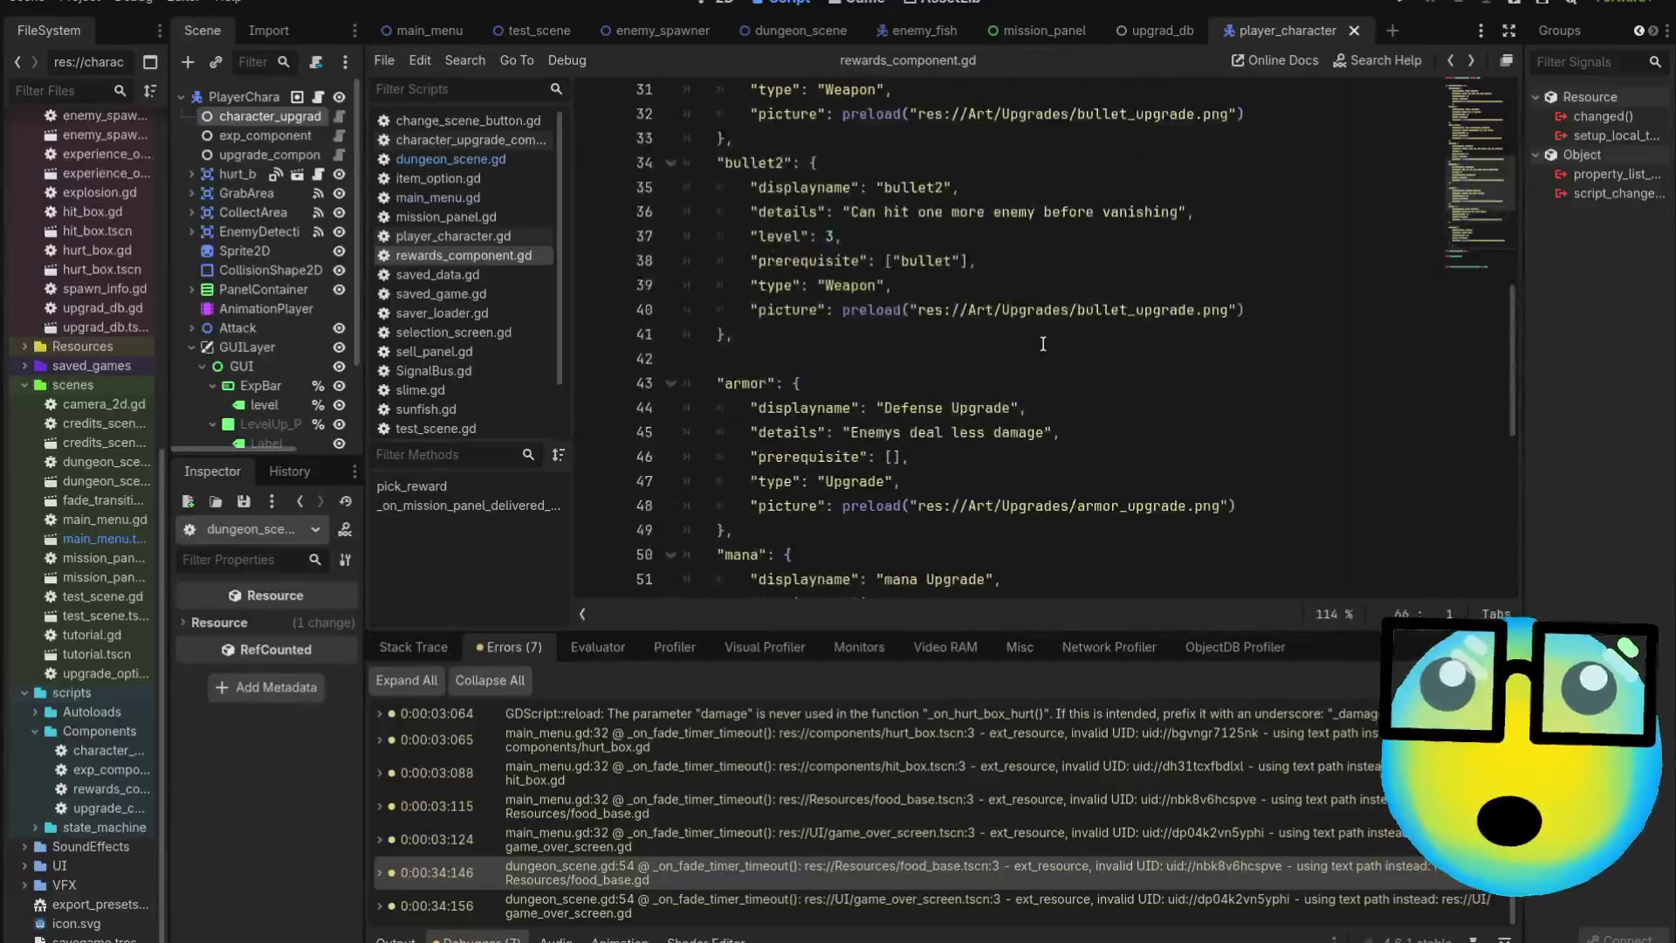
pyautogui.scroll(9, 1043, 344)
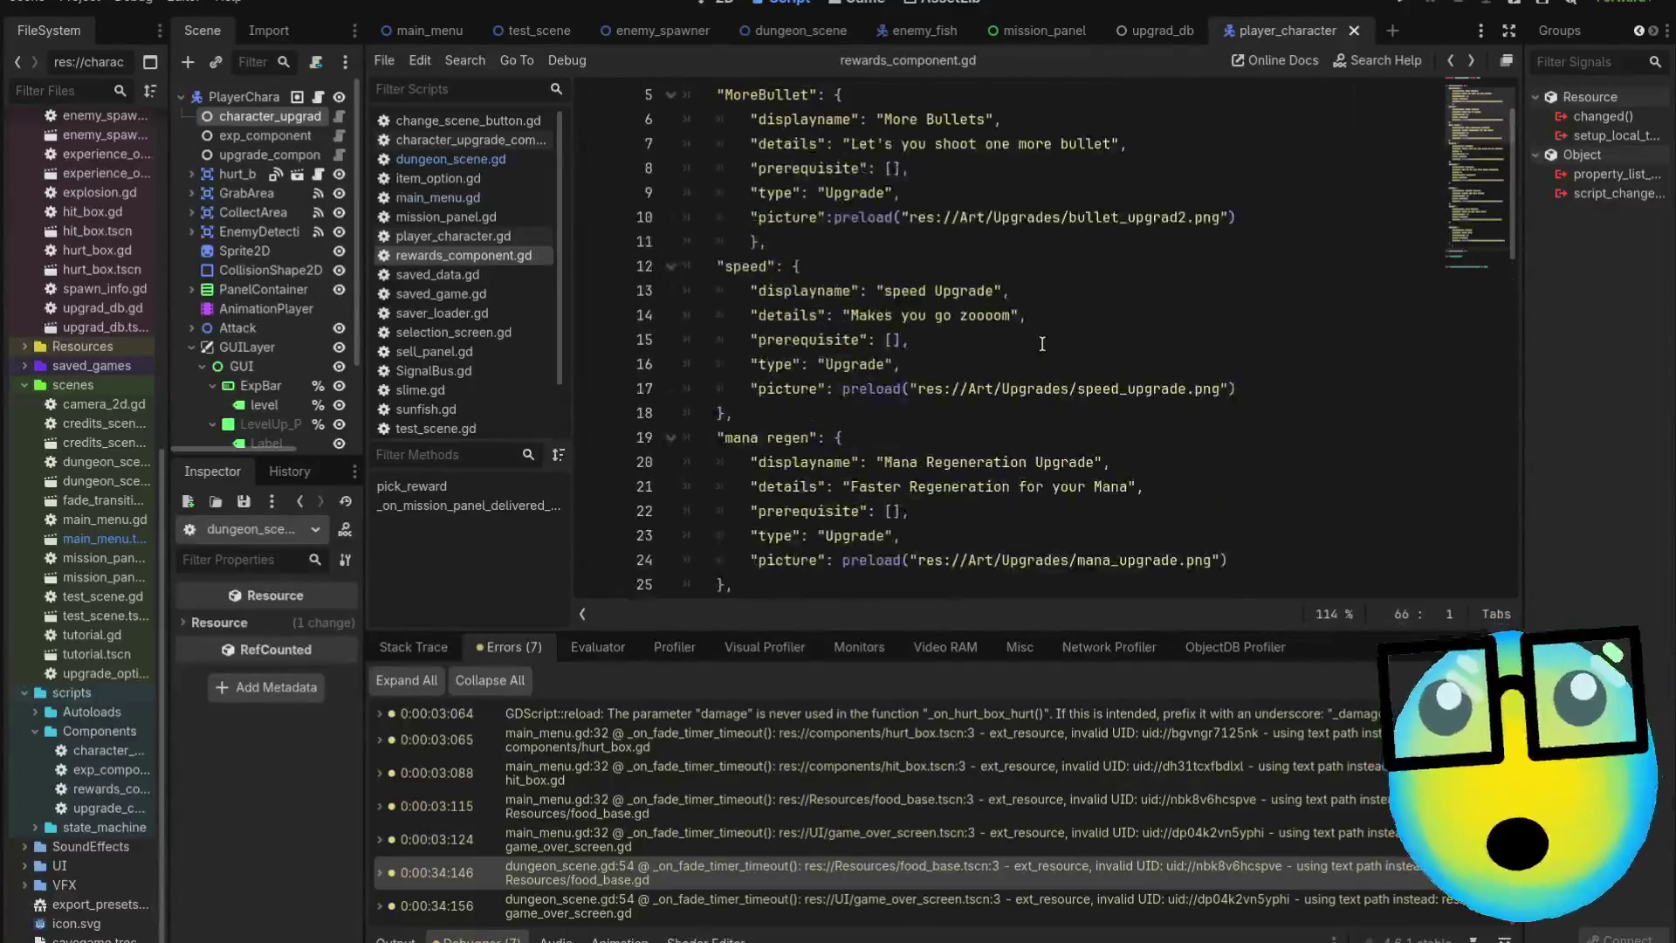
pyautogui.scroll(2, 1043, 344)
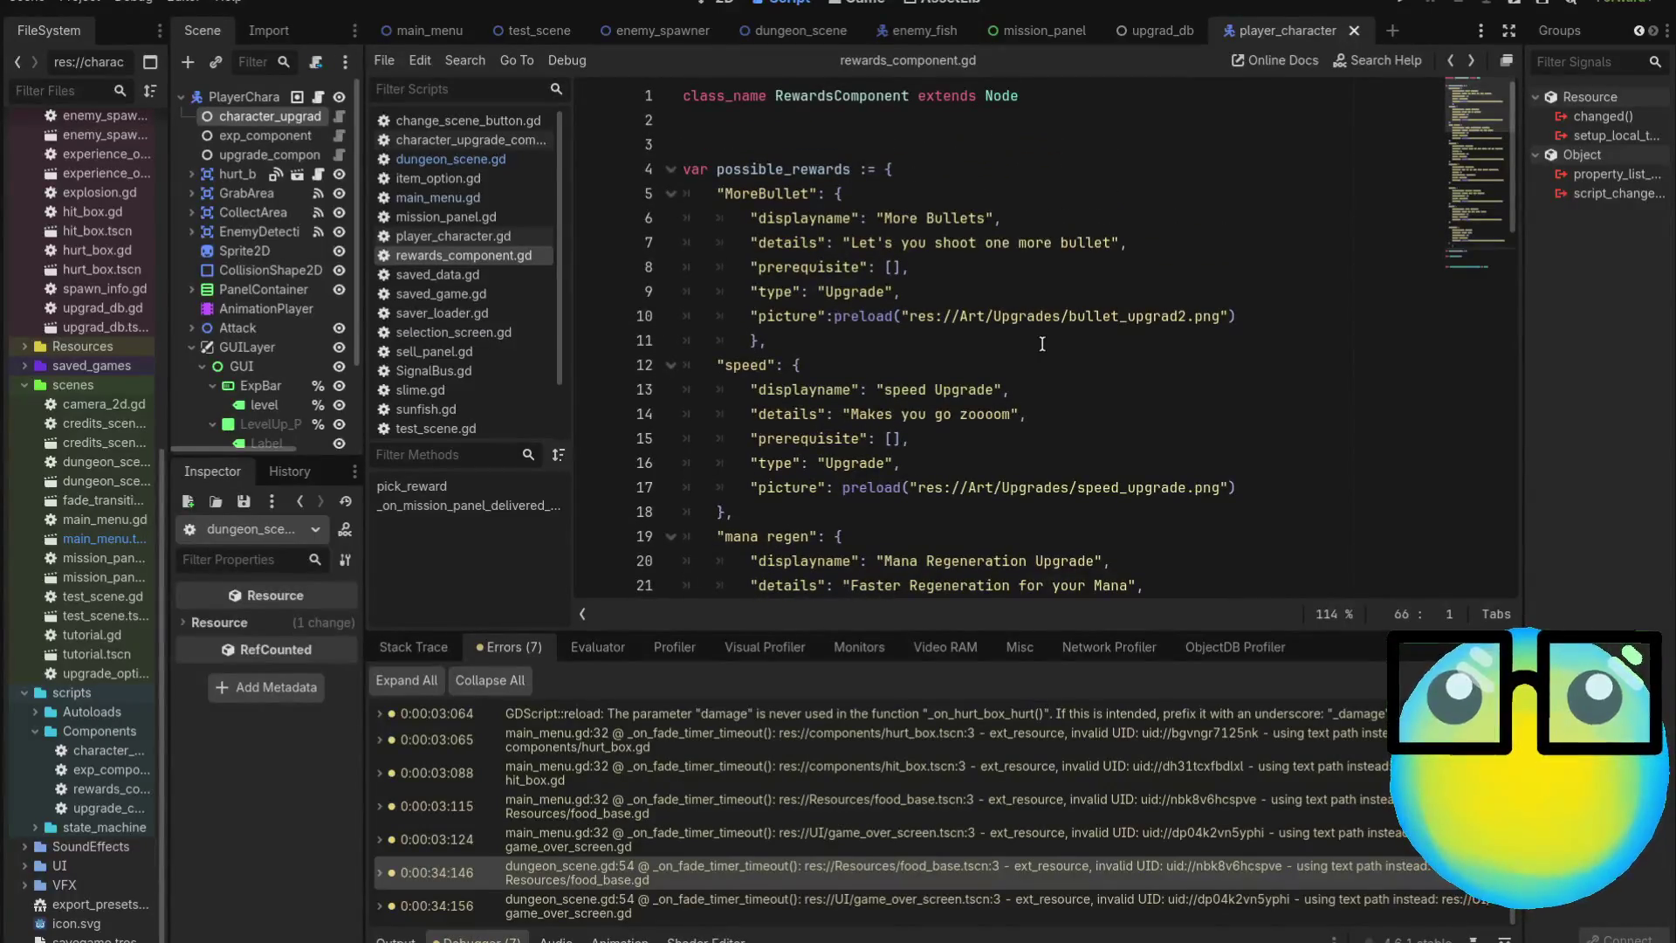
pyautogui.scroll(-10, 1043, 344)
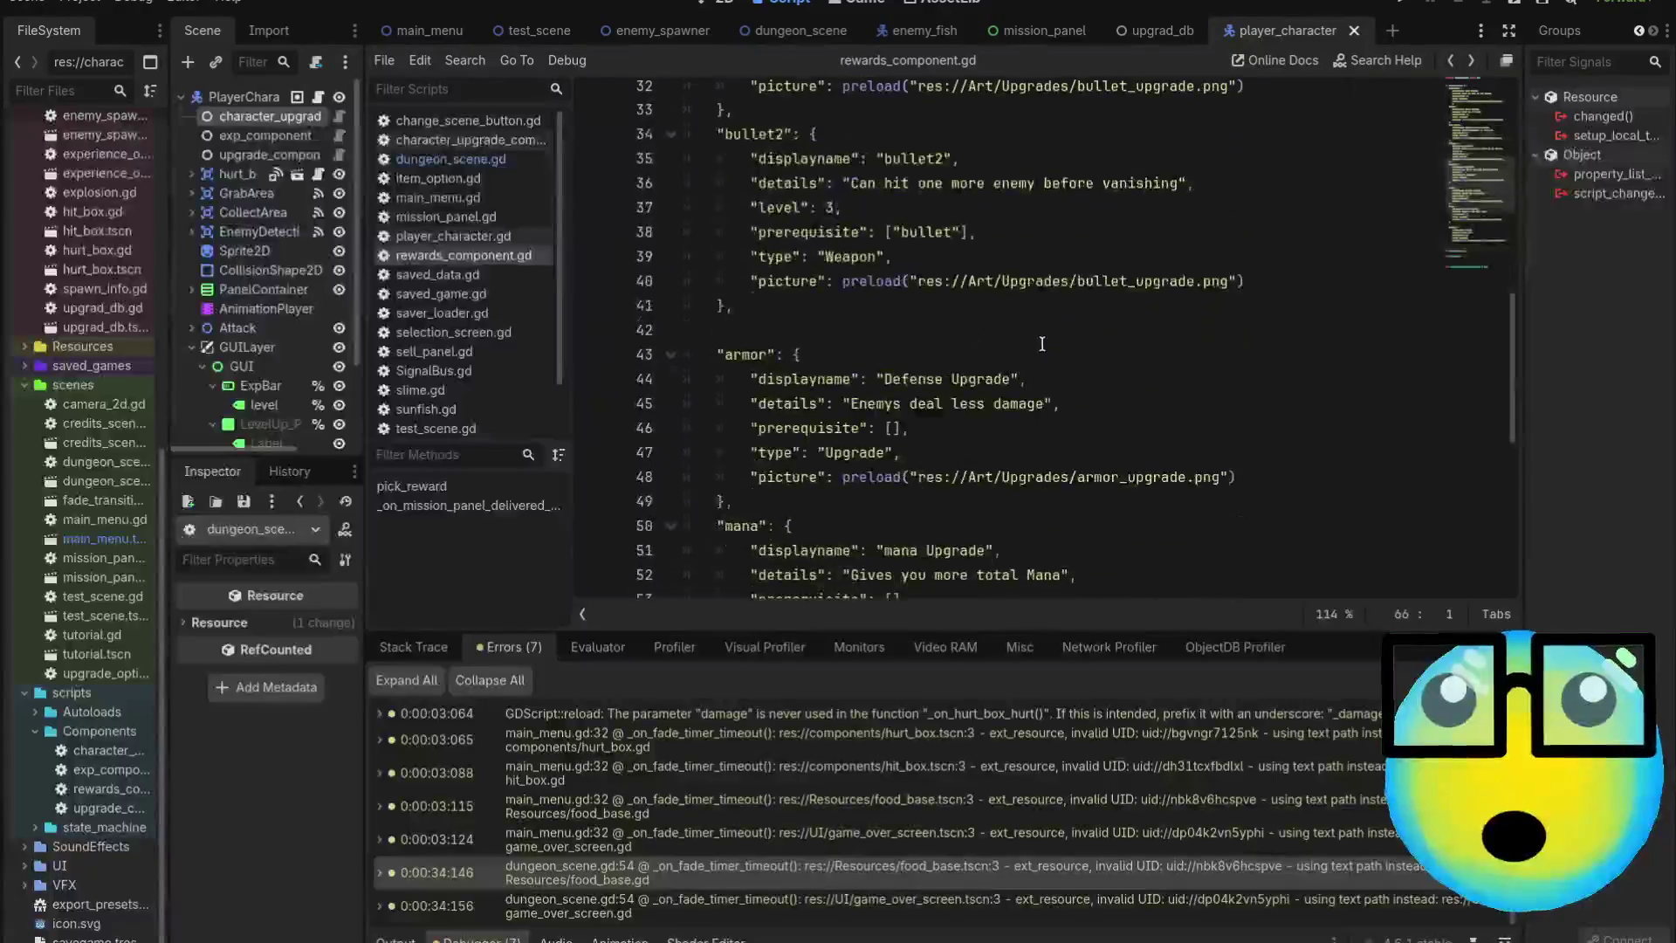
pyautogui.scroll(-5, 1042, 344)
pyautogui.scroll(2, 1042, 344)
pyautogui.scroll(-4, 1042, 344)
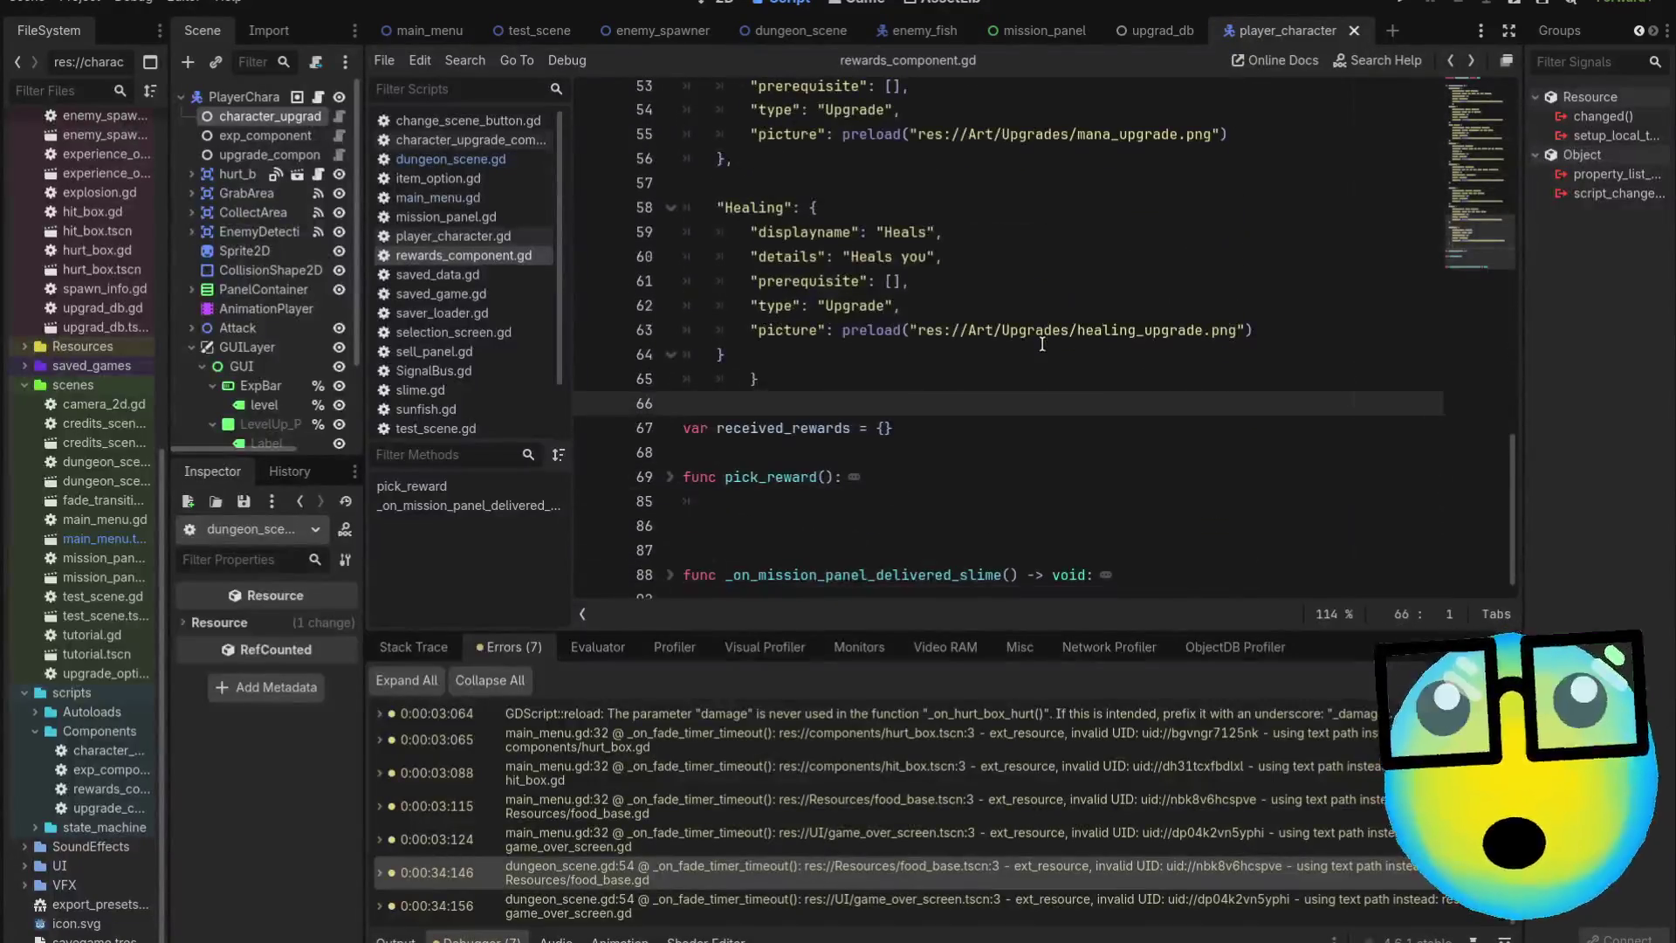
# Add a comma after the Healing entry and open two blank lines below it
pyautogui.click(767, 361)
pyautogui.write(',')
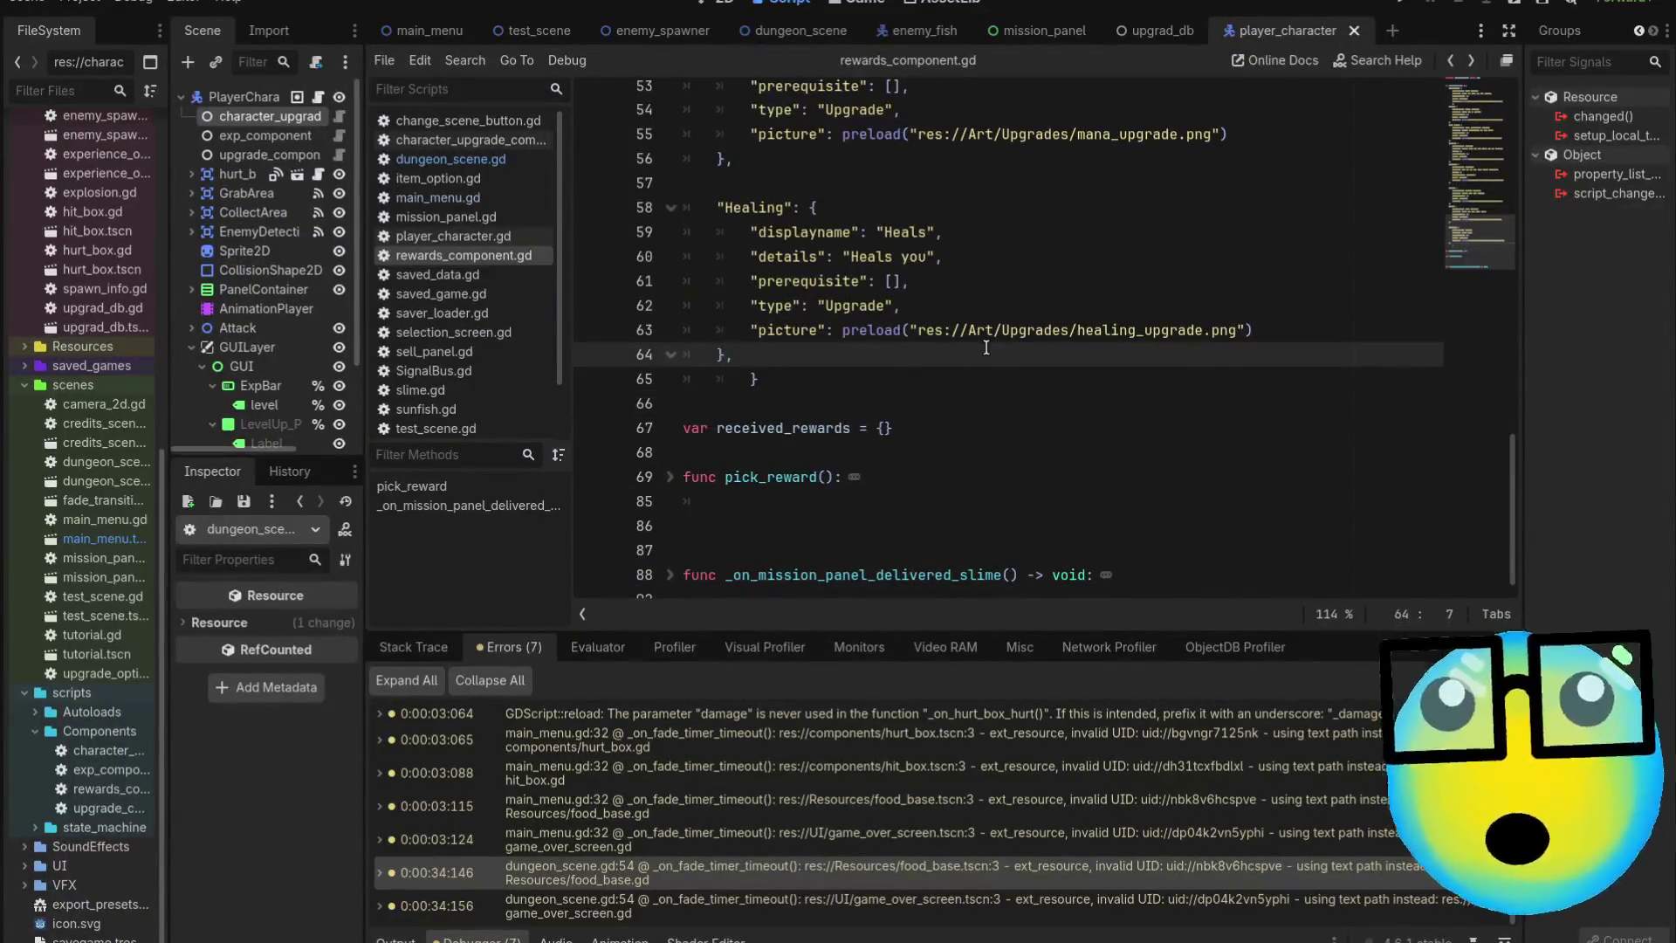
pyautogui.press('Return')
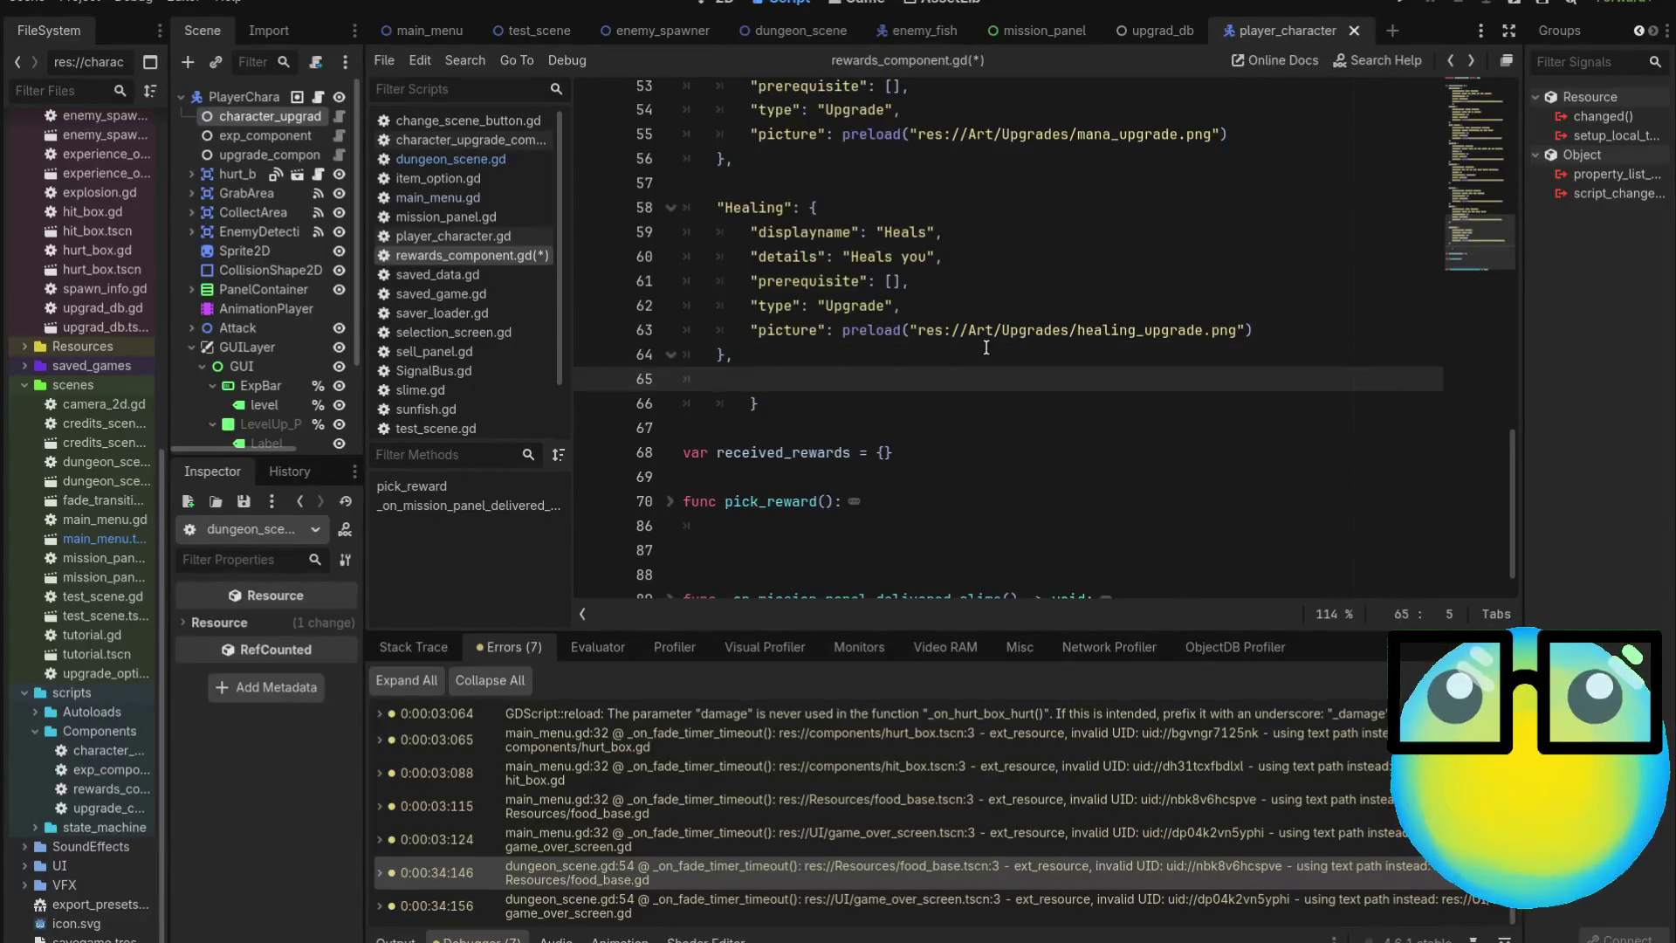
pyautogui.press('Return')
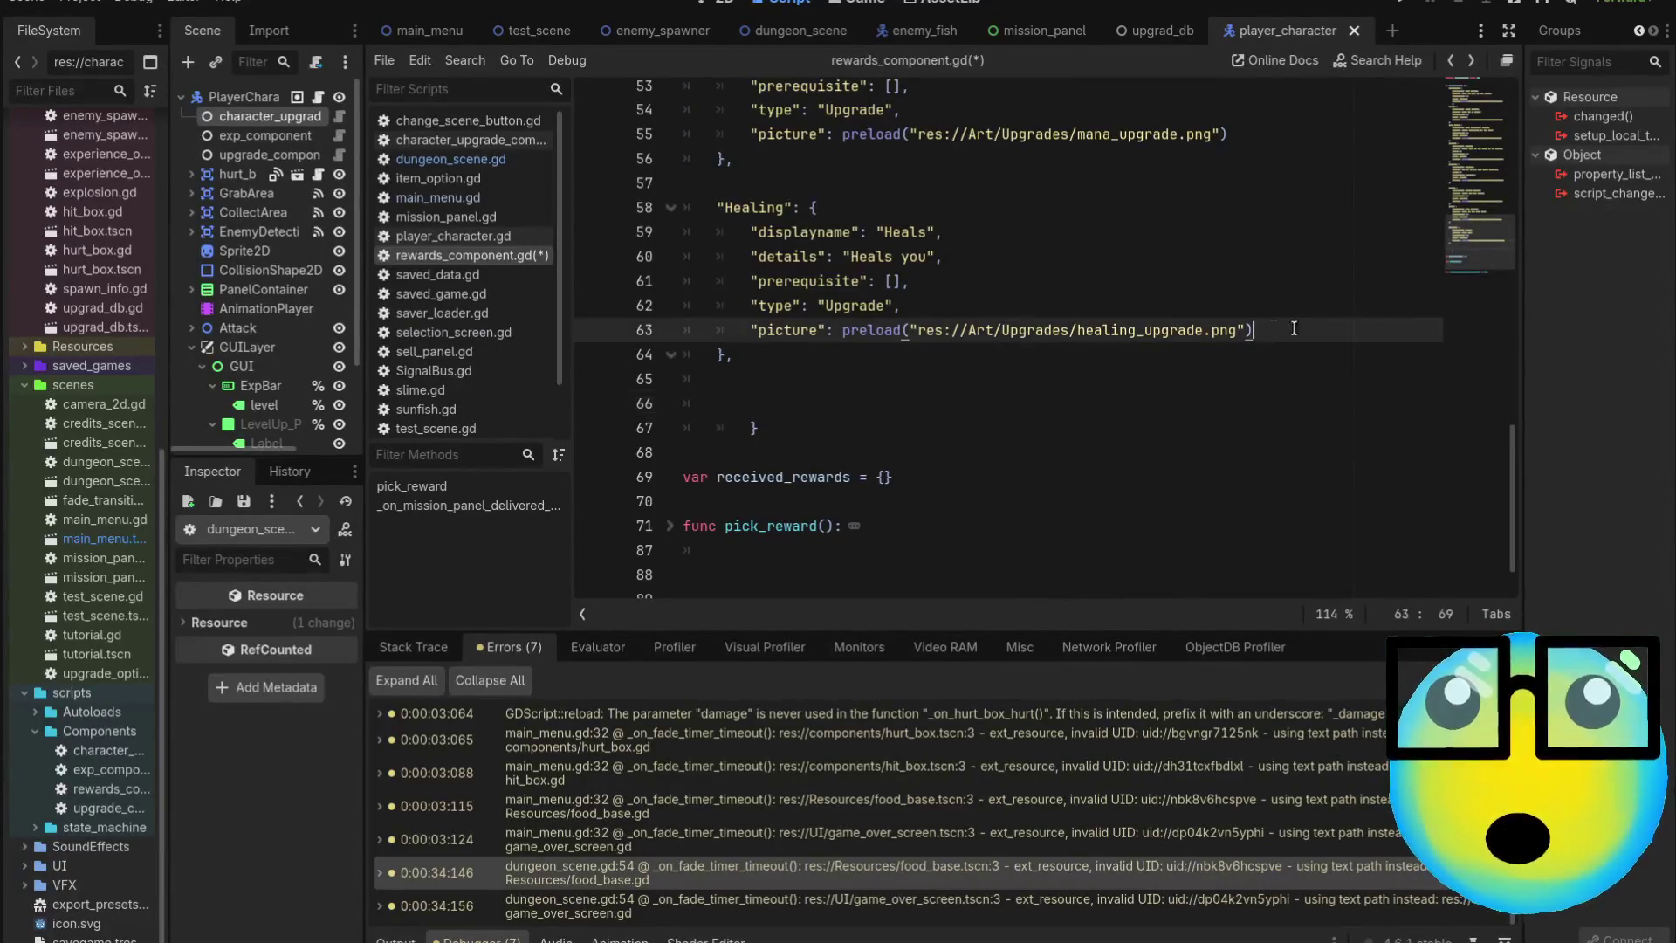
# Paste a copy of the Healing entry below the original, then undo that paste
pyautogui.moveTo(860, 280); pyautogui.dragTo(683, 207)
pyautogui.moveTo(1257, 332)
pyautogui.mouseDown()
pyautogui.moveTo(1173, 330)
pyautogui.moveTo(656, 216)
pyautogui.mouseUp()
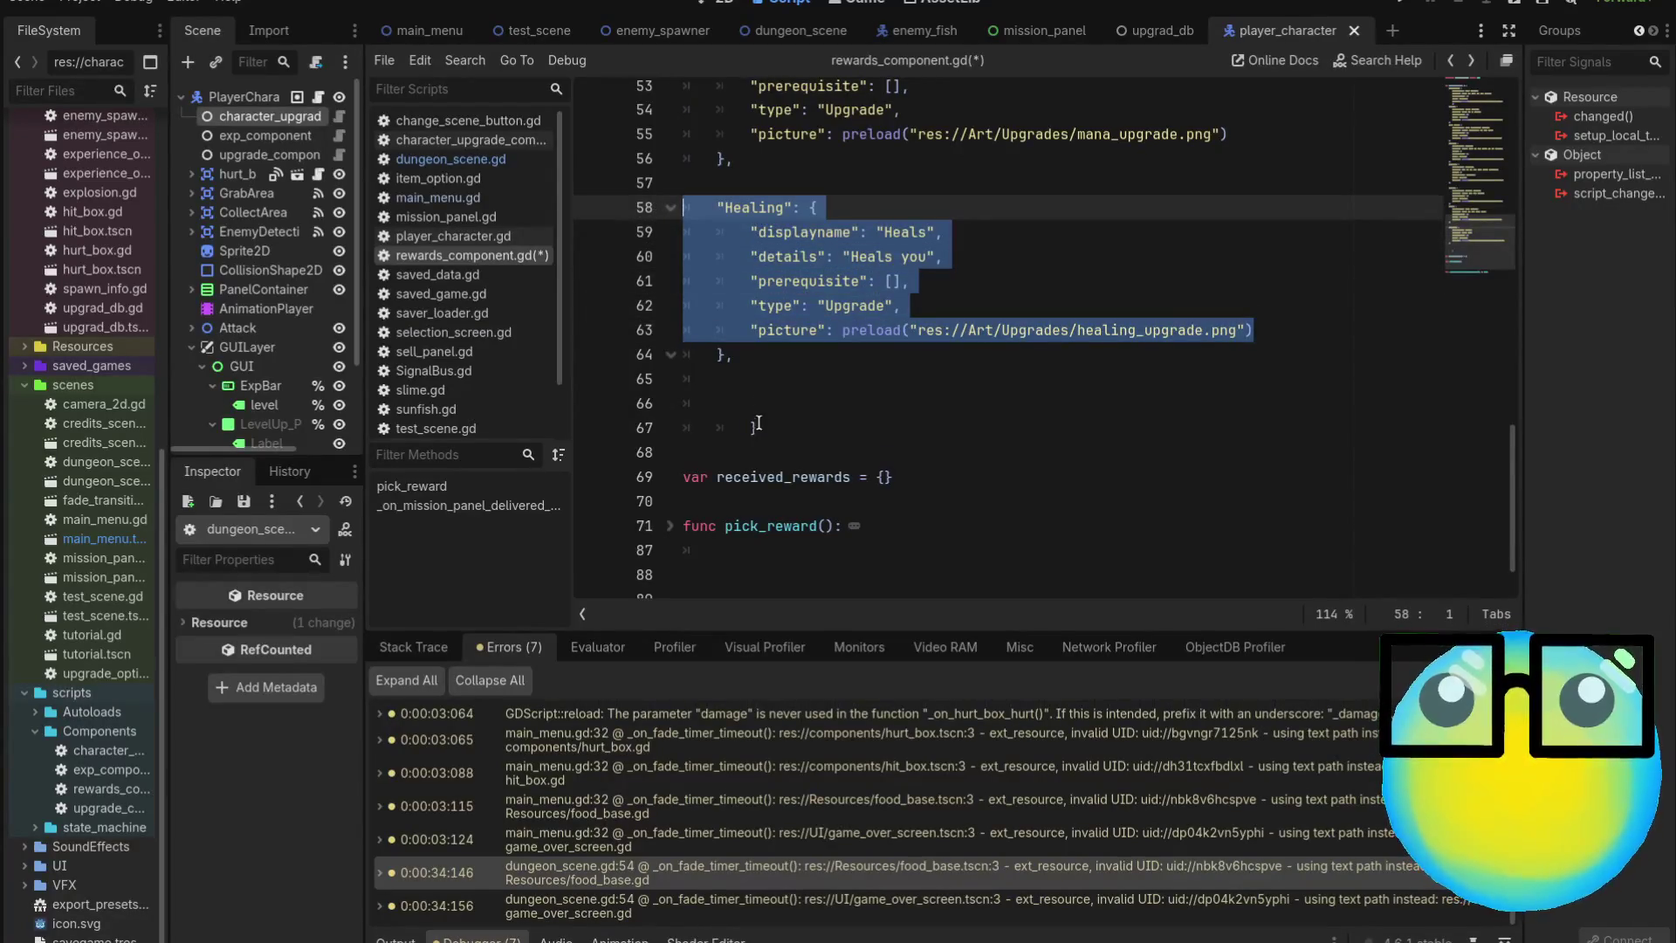
pyautogui.click(759, 385)
pyautogui.write('"Healing": { \t\t"displayname": "Heals", \t\t"details": "Heals you", \t\t"prerequisite": [], \t\t"type": "Upgrade", \t\t"picture": preload("res://Art/Upgrades/healing_upgrade.png")')
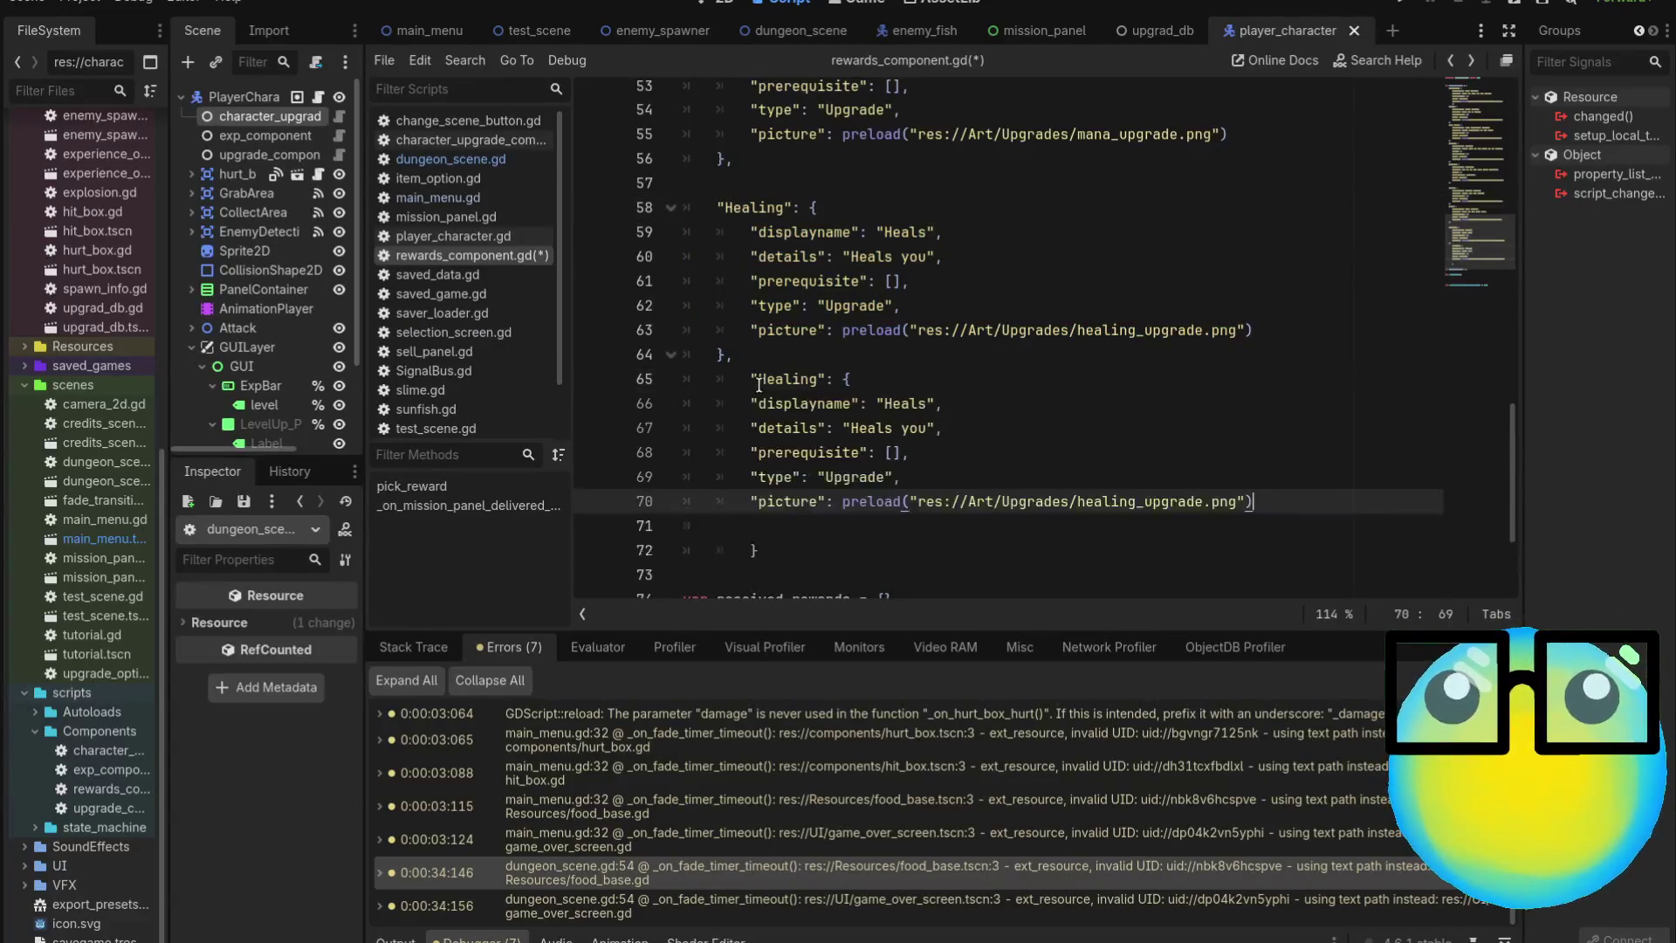
pyautogui.moveTo(751, 377); pyautogui.dragTo(751, 372)
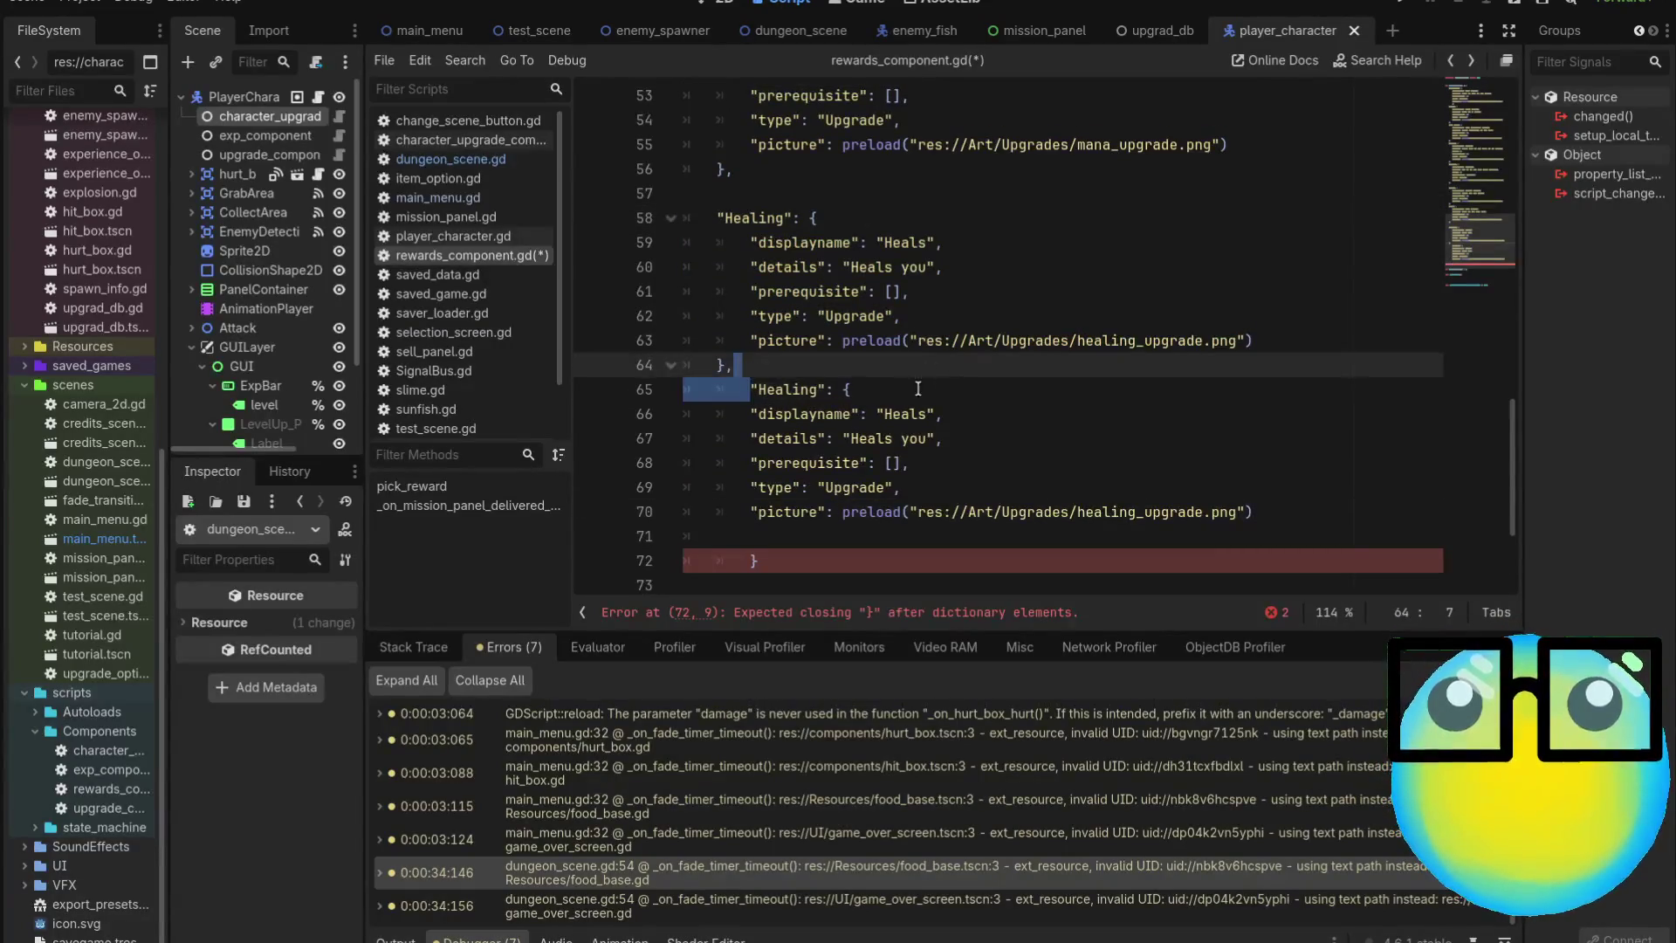
pyautogui.click(753, 390)
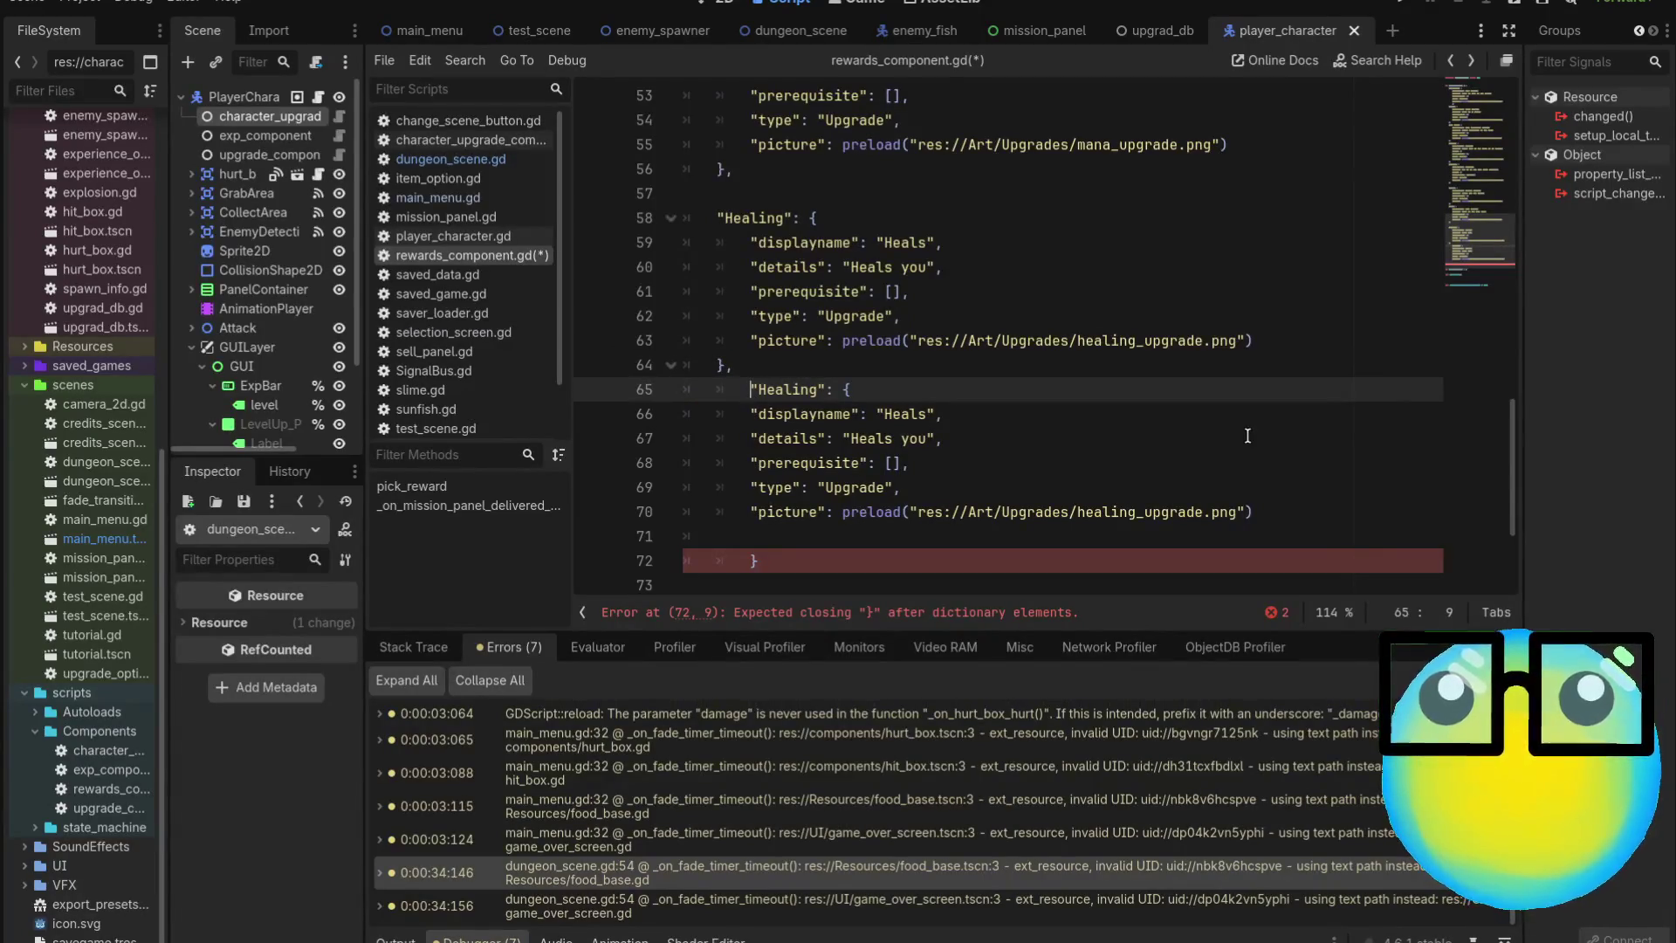
pyautogui.hotkey('ctrl', 'z')
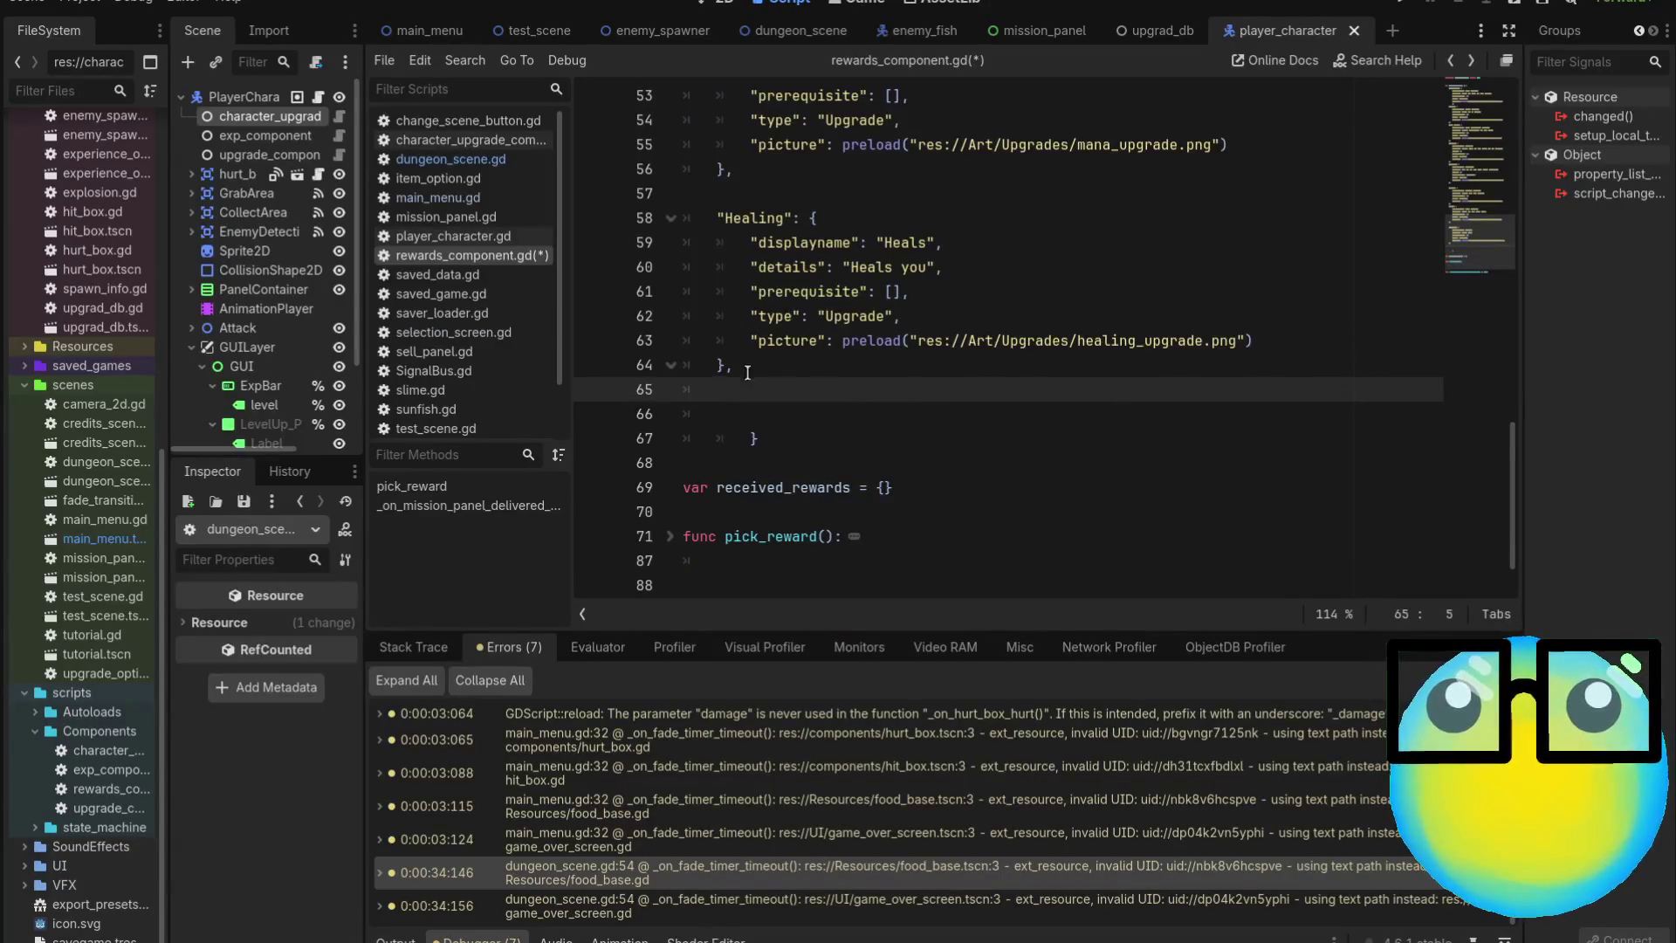
# Paste the Healing entry, with its comma, below the original and remove one indent level
pyautogui.moveTo(735, 366); pyautogui.dragTo(679, 219)
pyautogui.hotkey('ctrl', 'c')
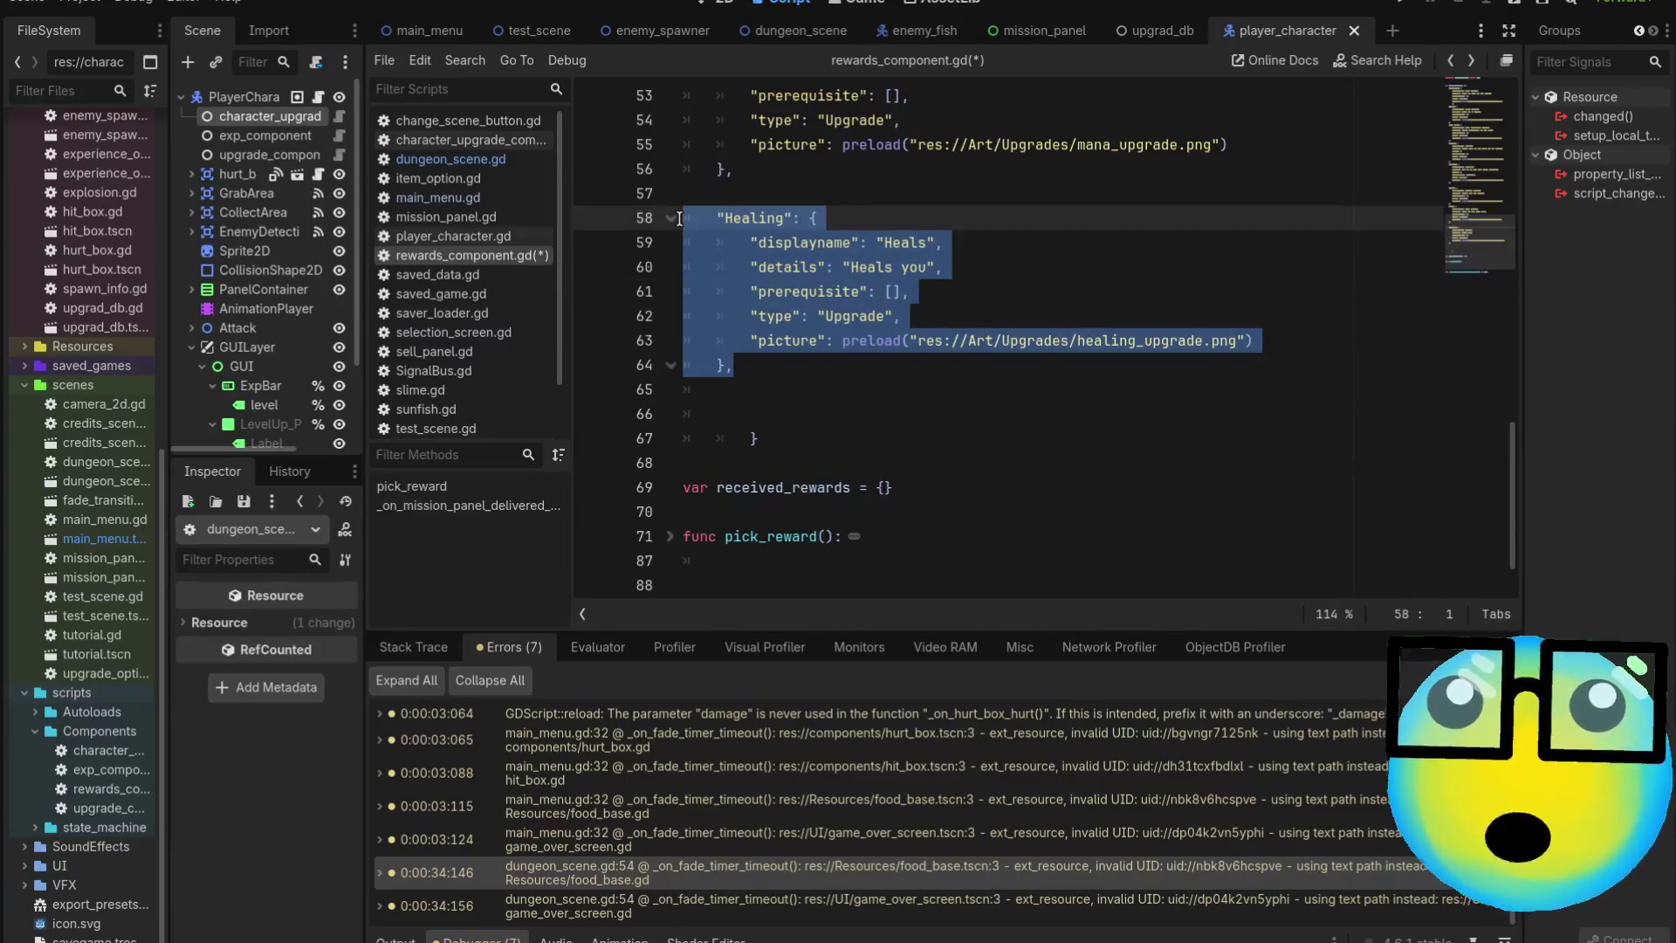
pyautogui.click(781, 390)
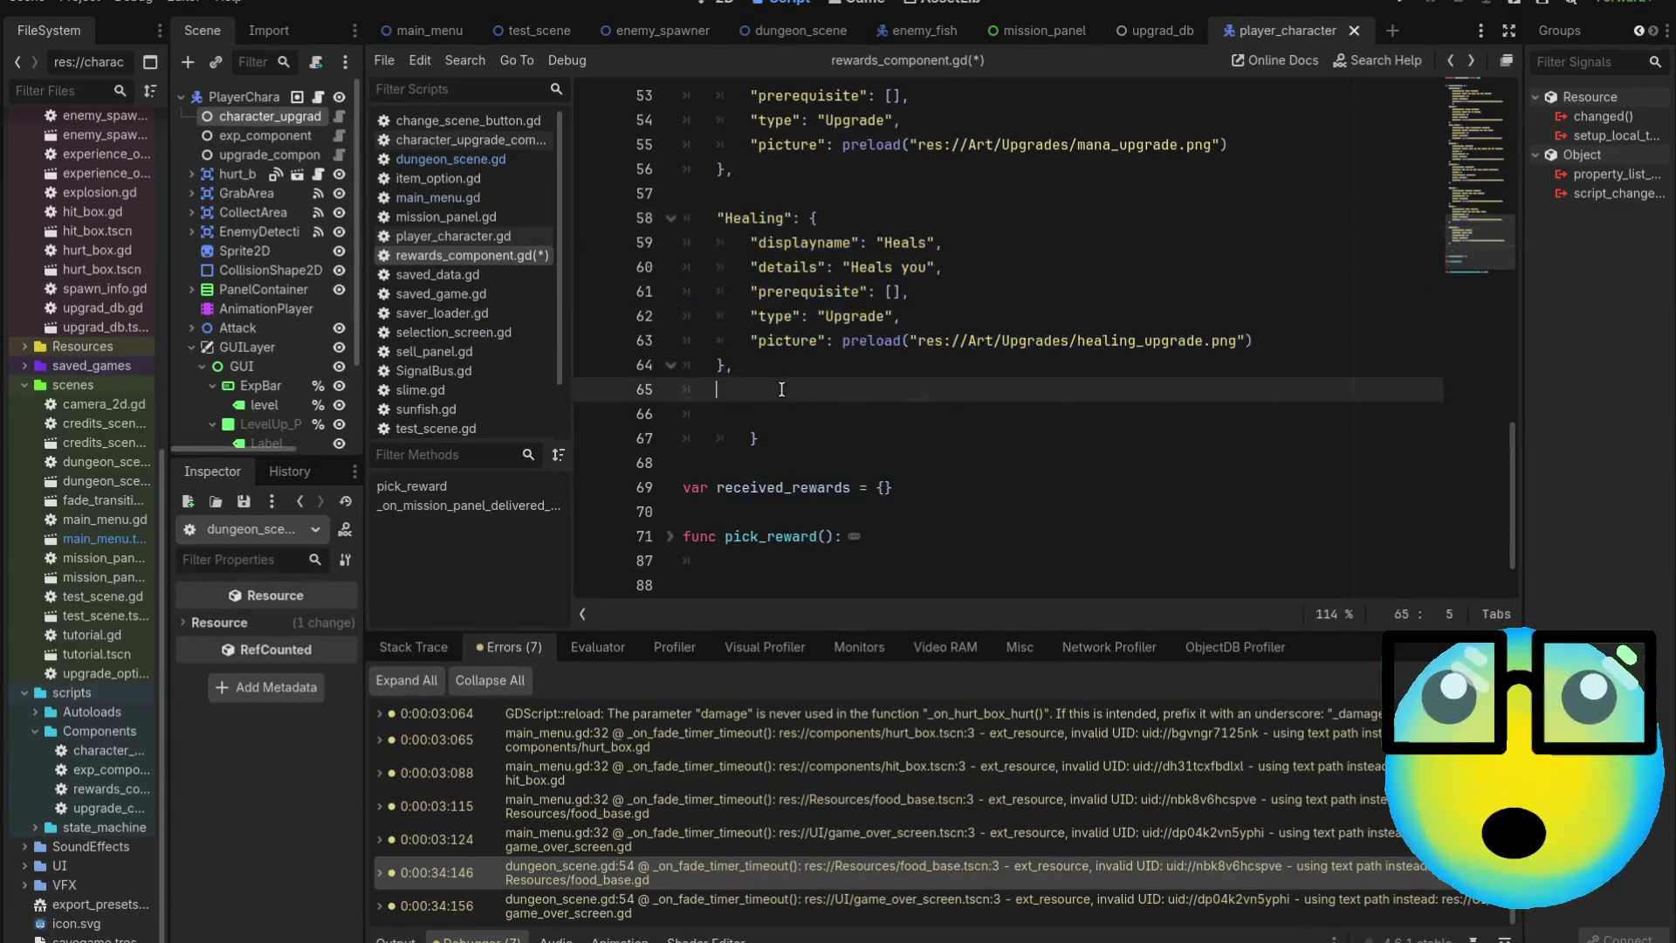
pyautogui.hotkey('ctrl', 'v')
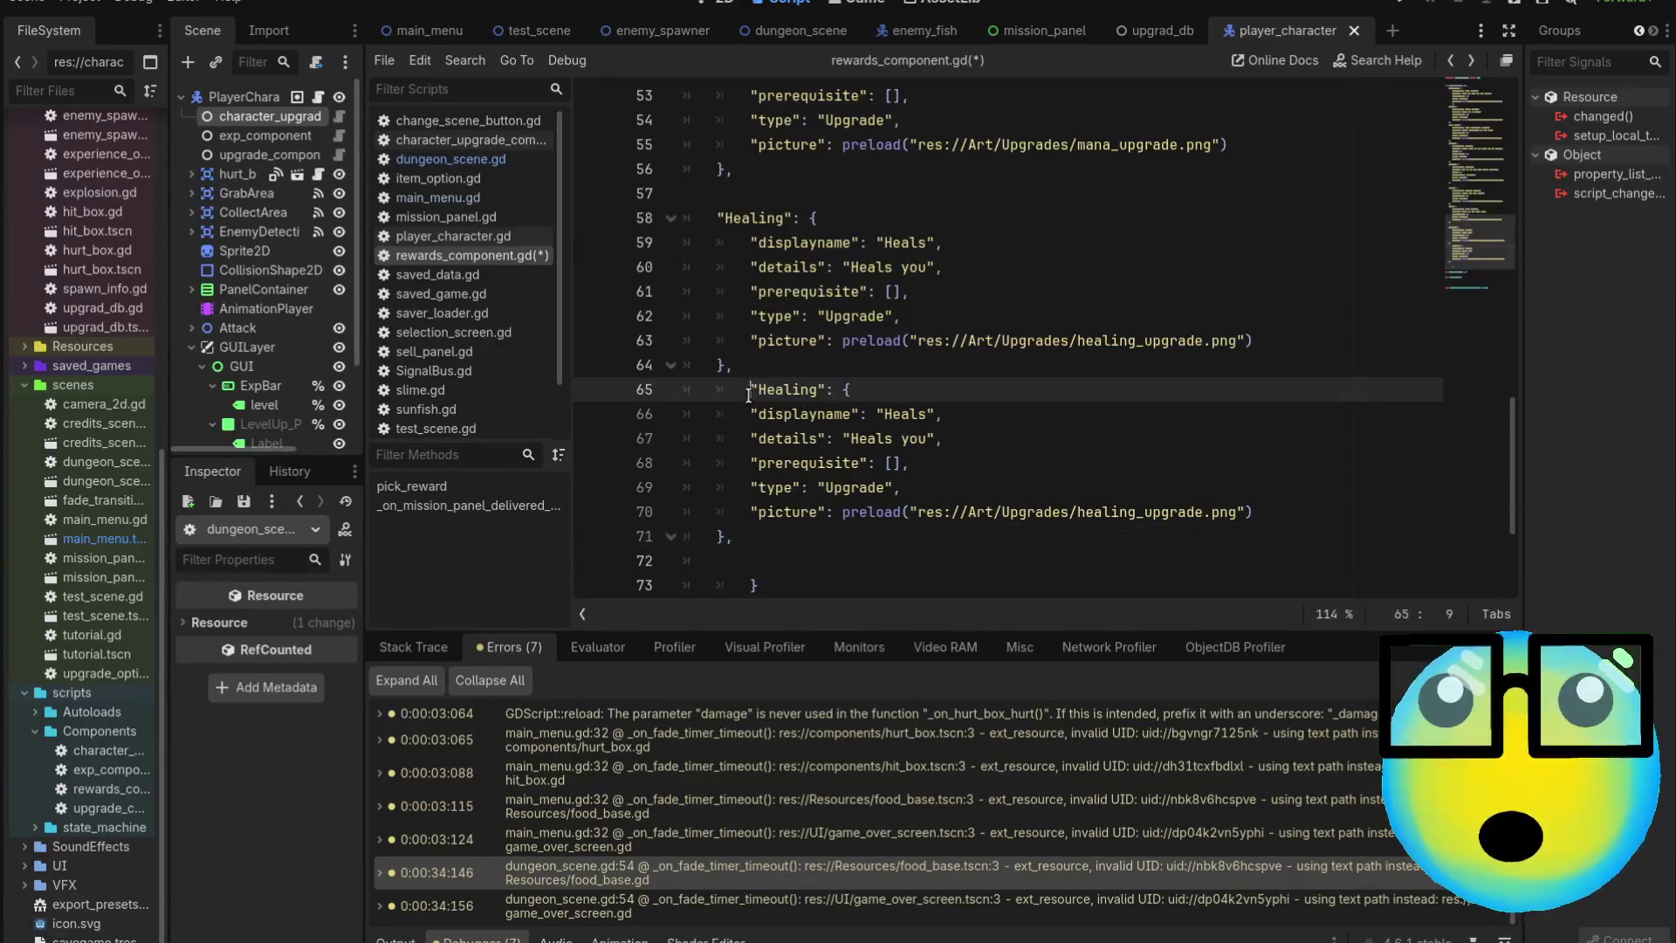
pyautogui.press('BackSpace')
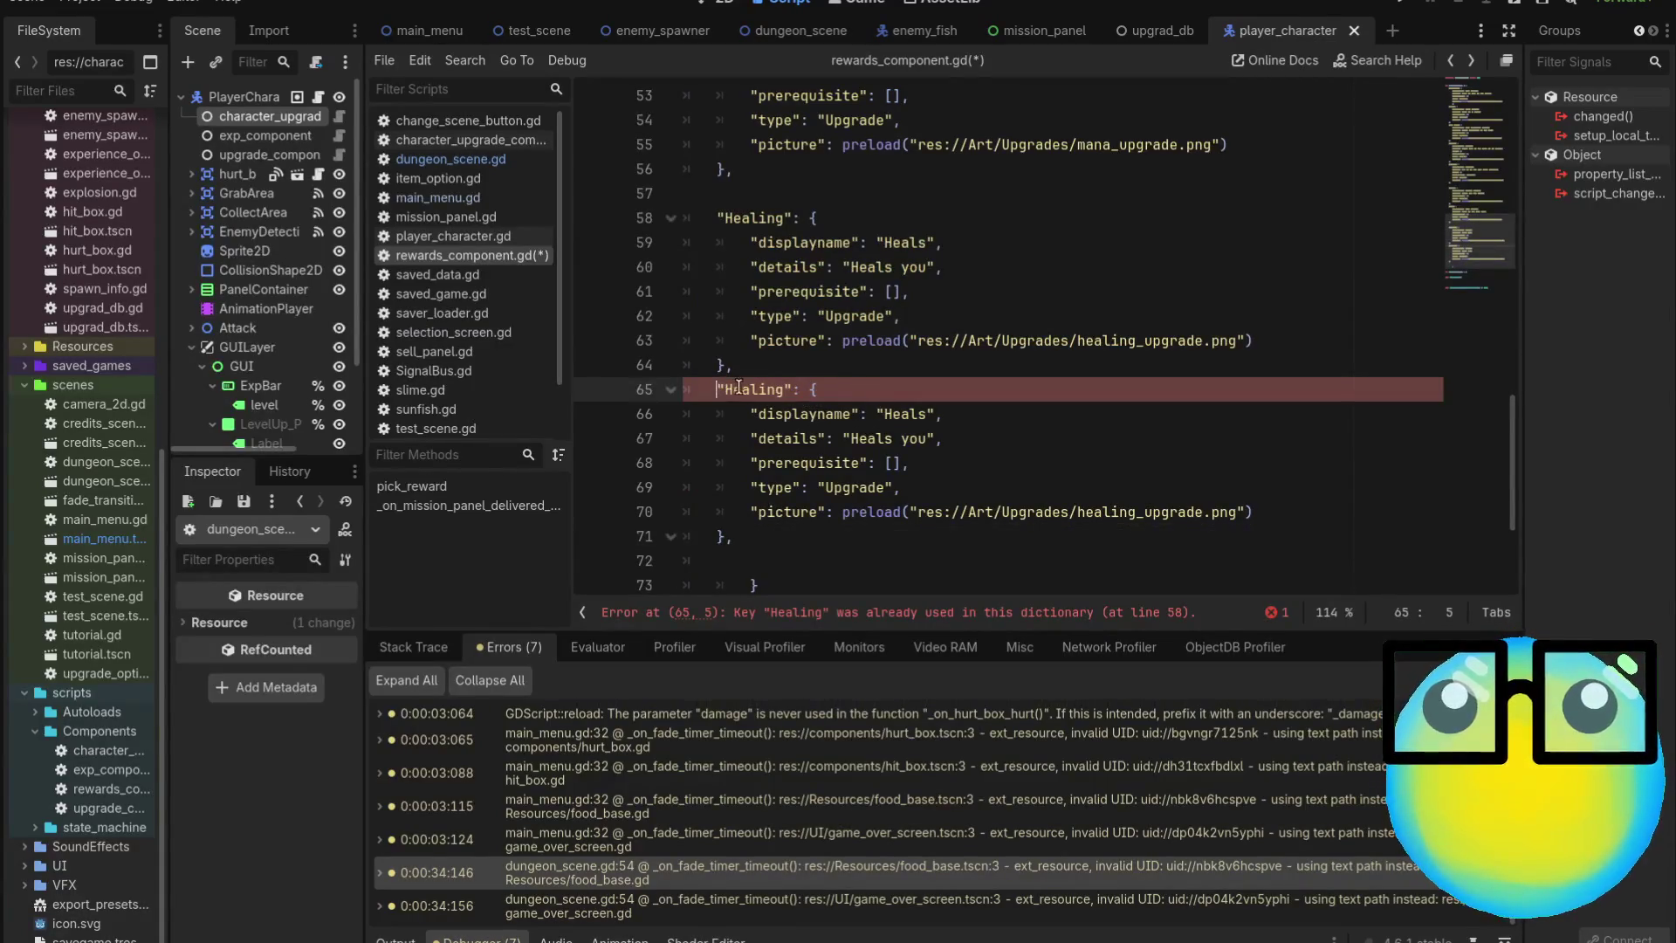
# Rename the copied entry's key and displayname to 'Attack Speed'
pyautogui.doubleClick(740, 387)
pyautogui.write('Attac')
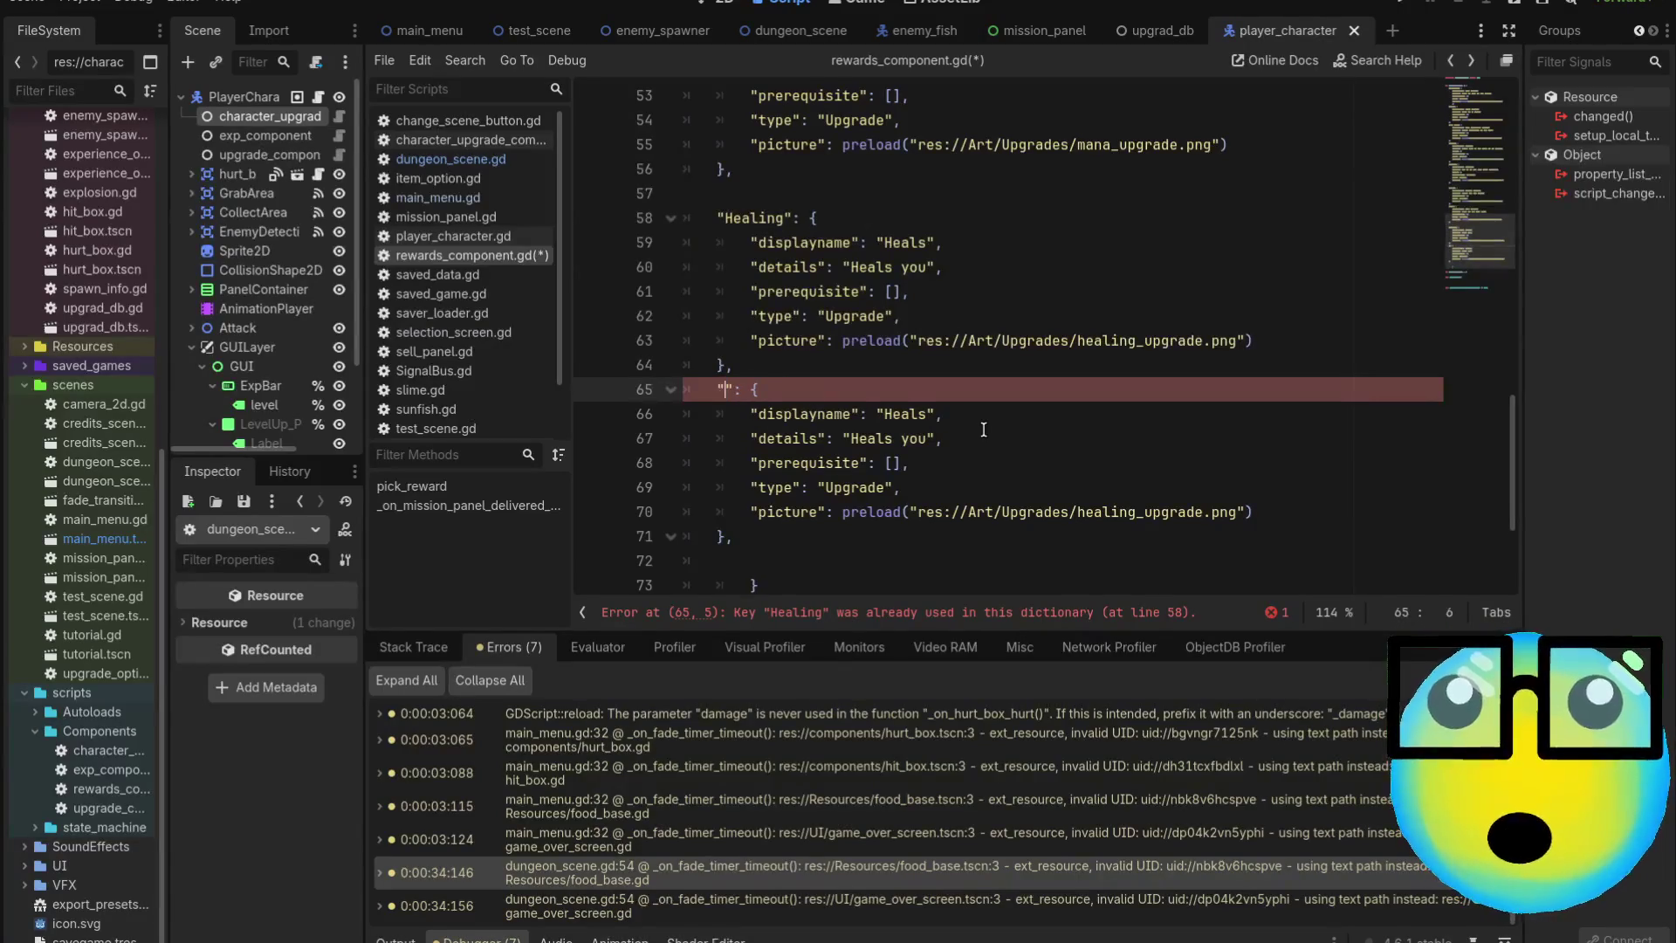
pyautogui.write('k Speed')
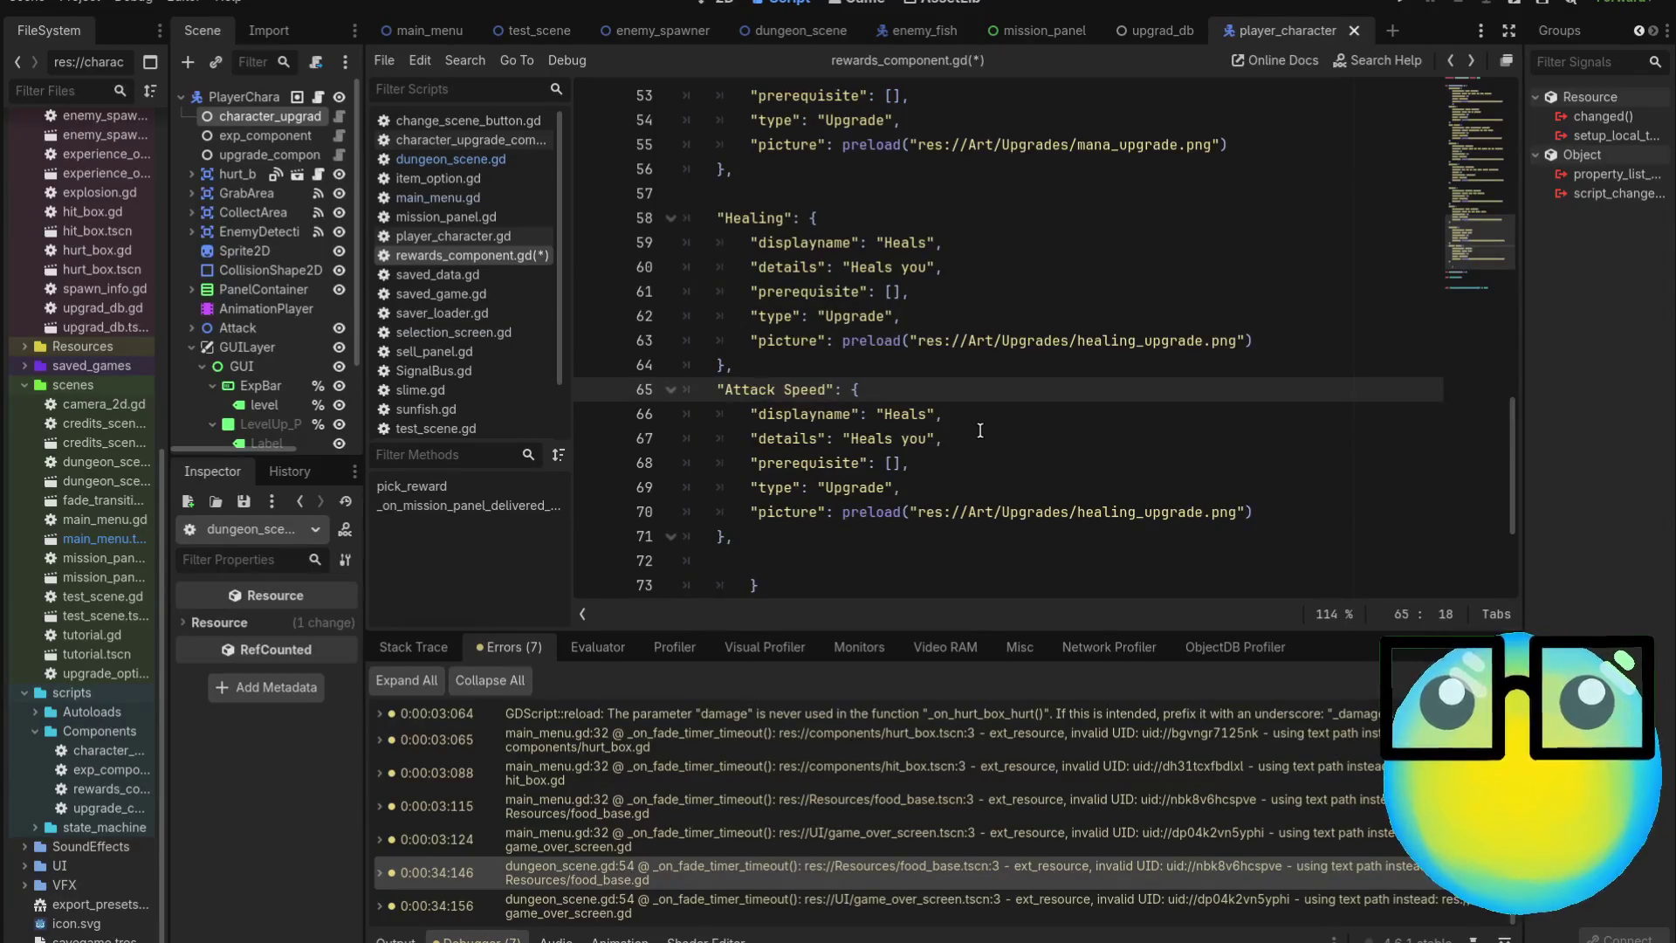
pyautogui.doubleClick(897, 415)
pyautogui.press('BackSpace')
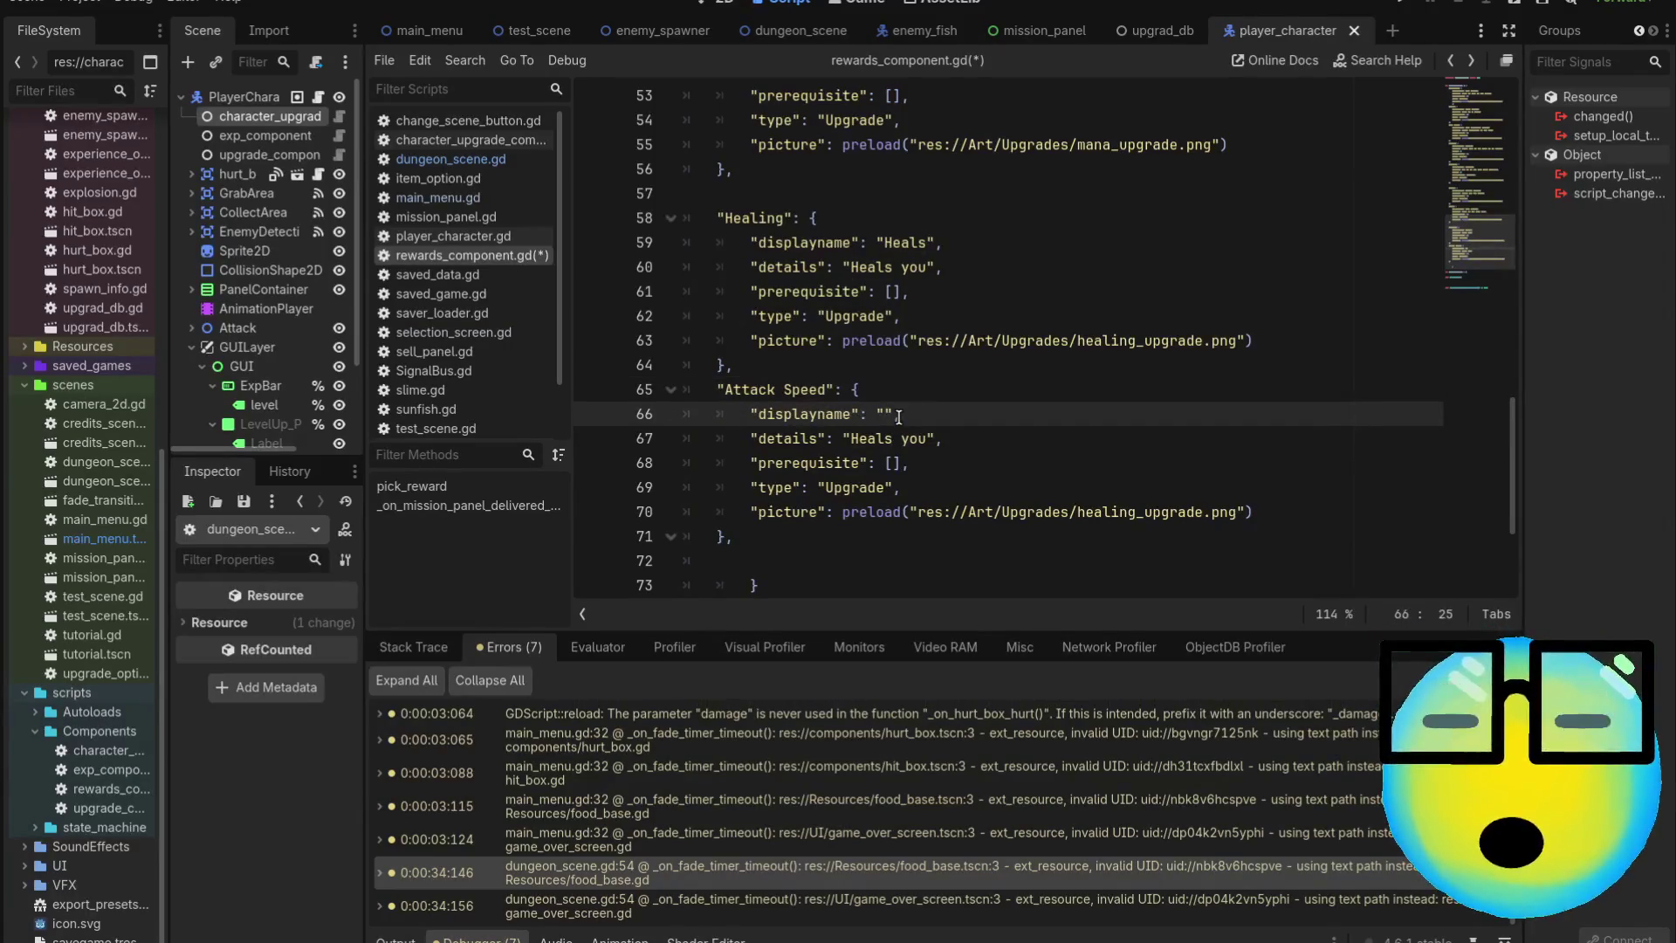
pyautogui.write('Let')
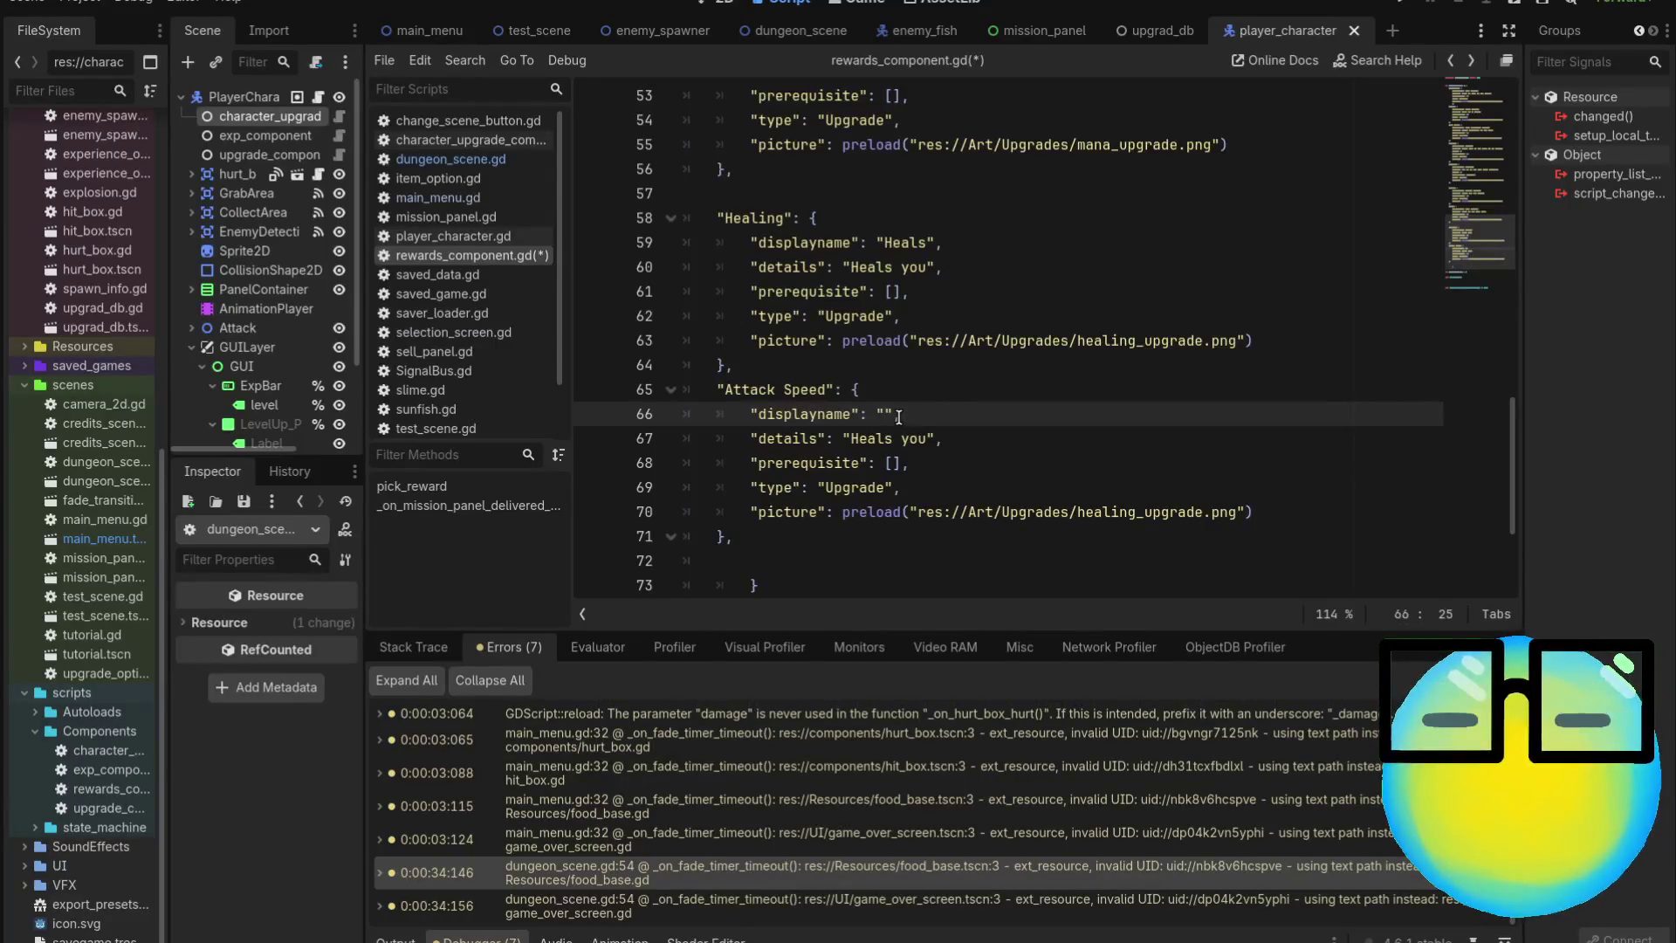
pyautogui.write('Lets')
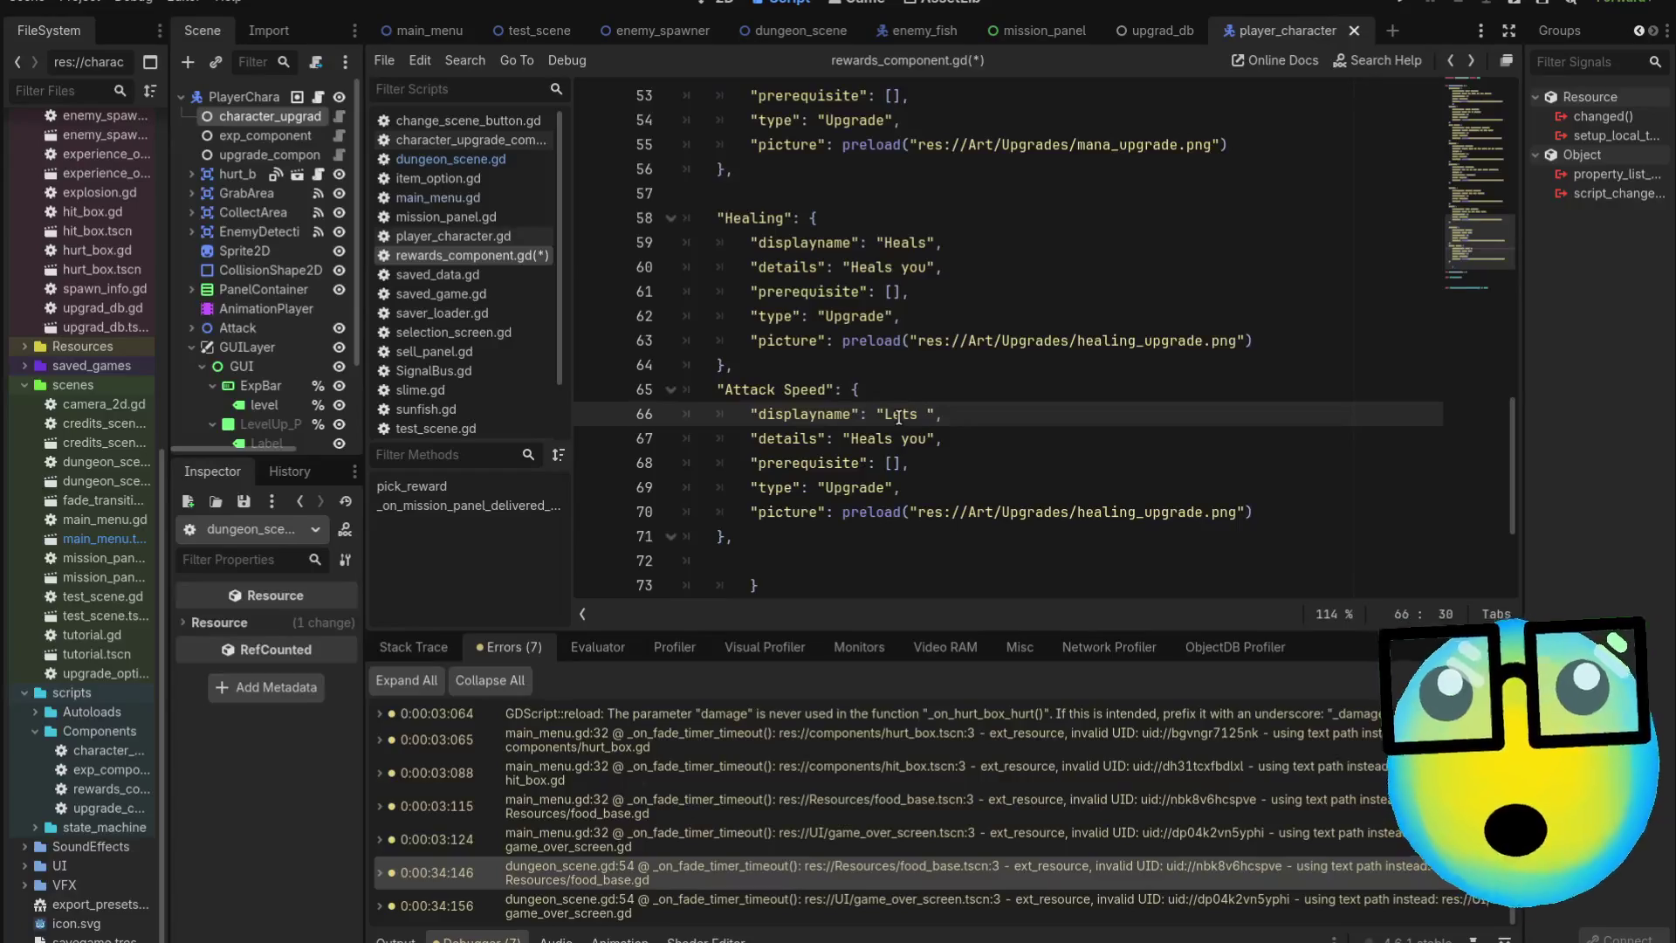
pyautogui.press('BackSpace')
pyautogui.press('BackSpace')
pyautogui.press('BackSpace')
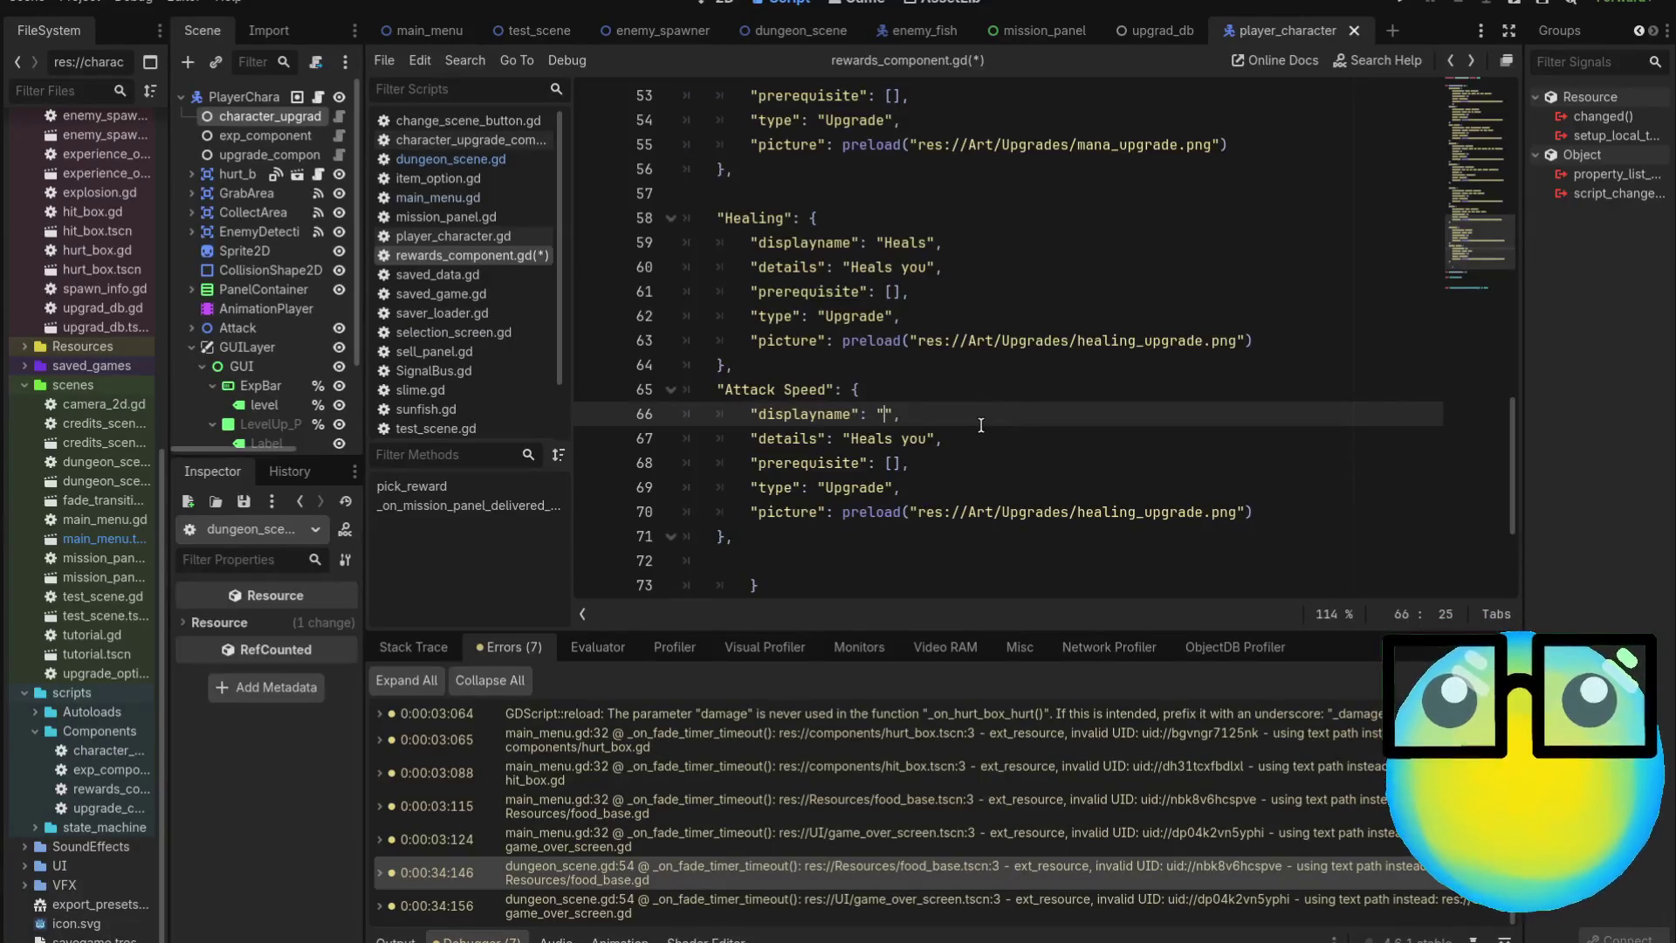
pyautogui.write('Attack ')
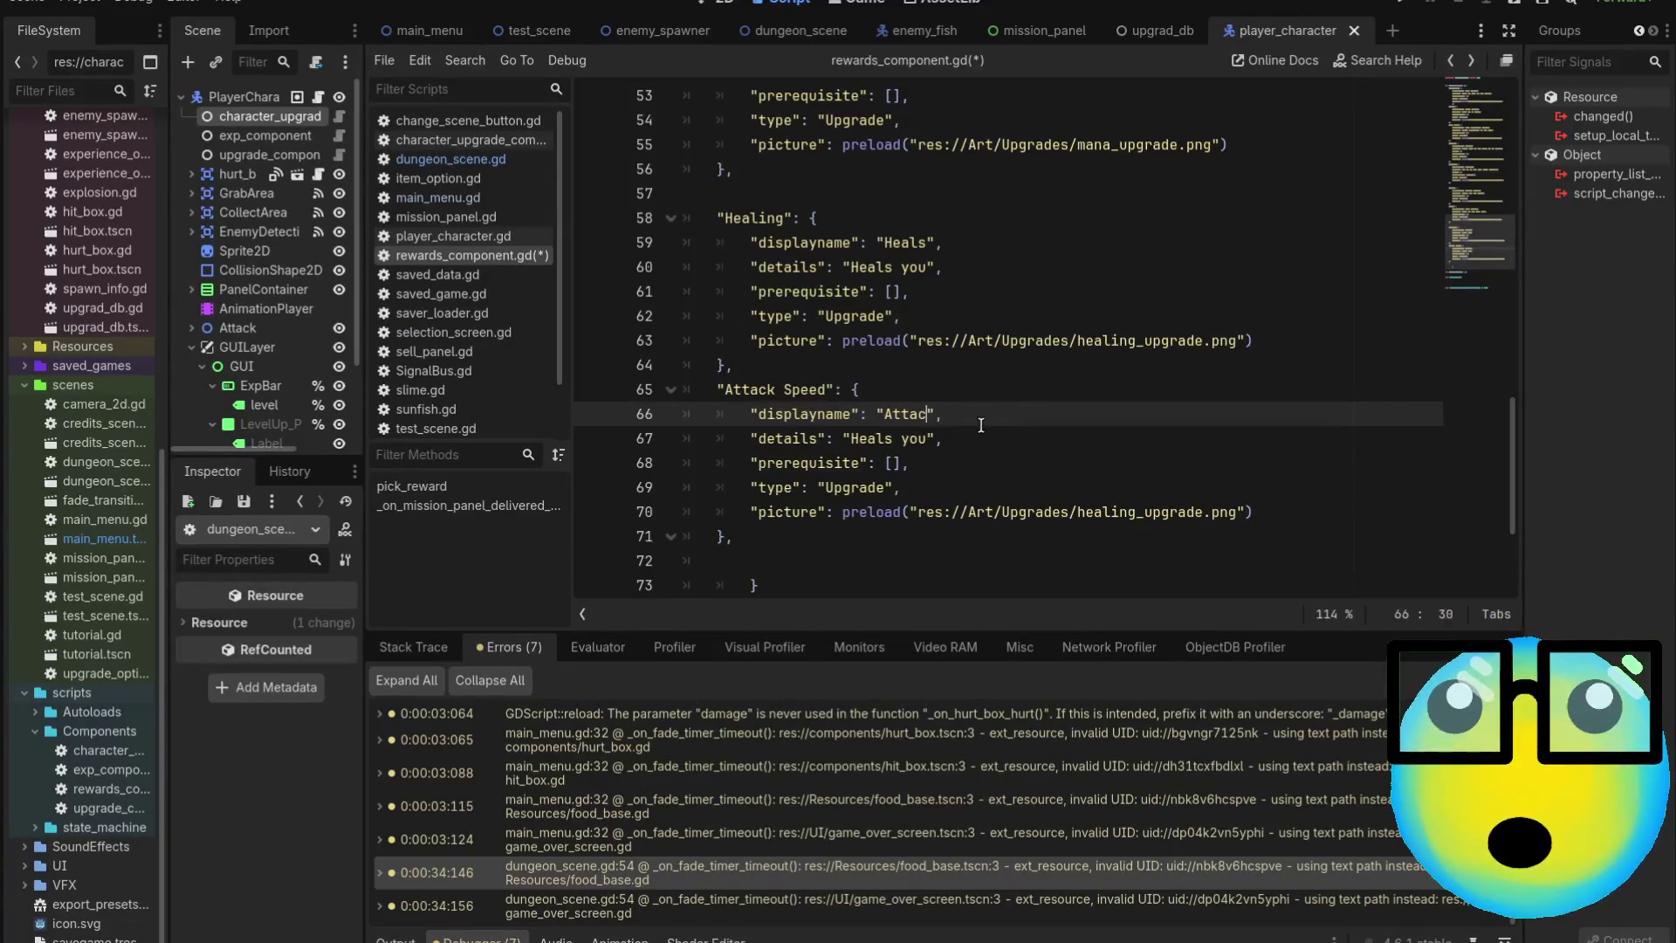
pyautogui.write('Speed')
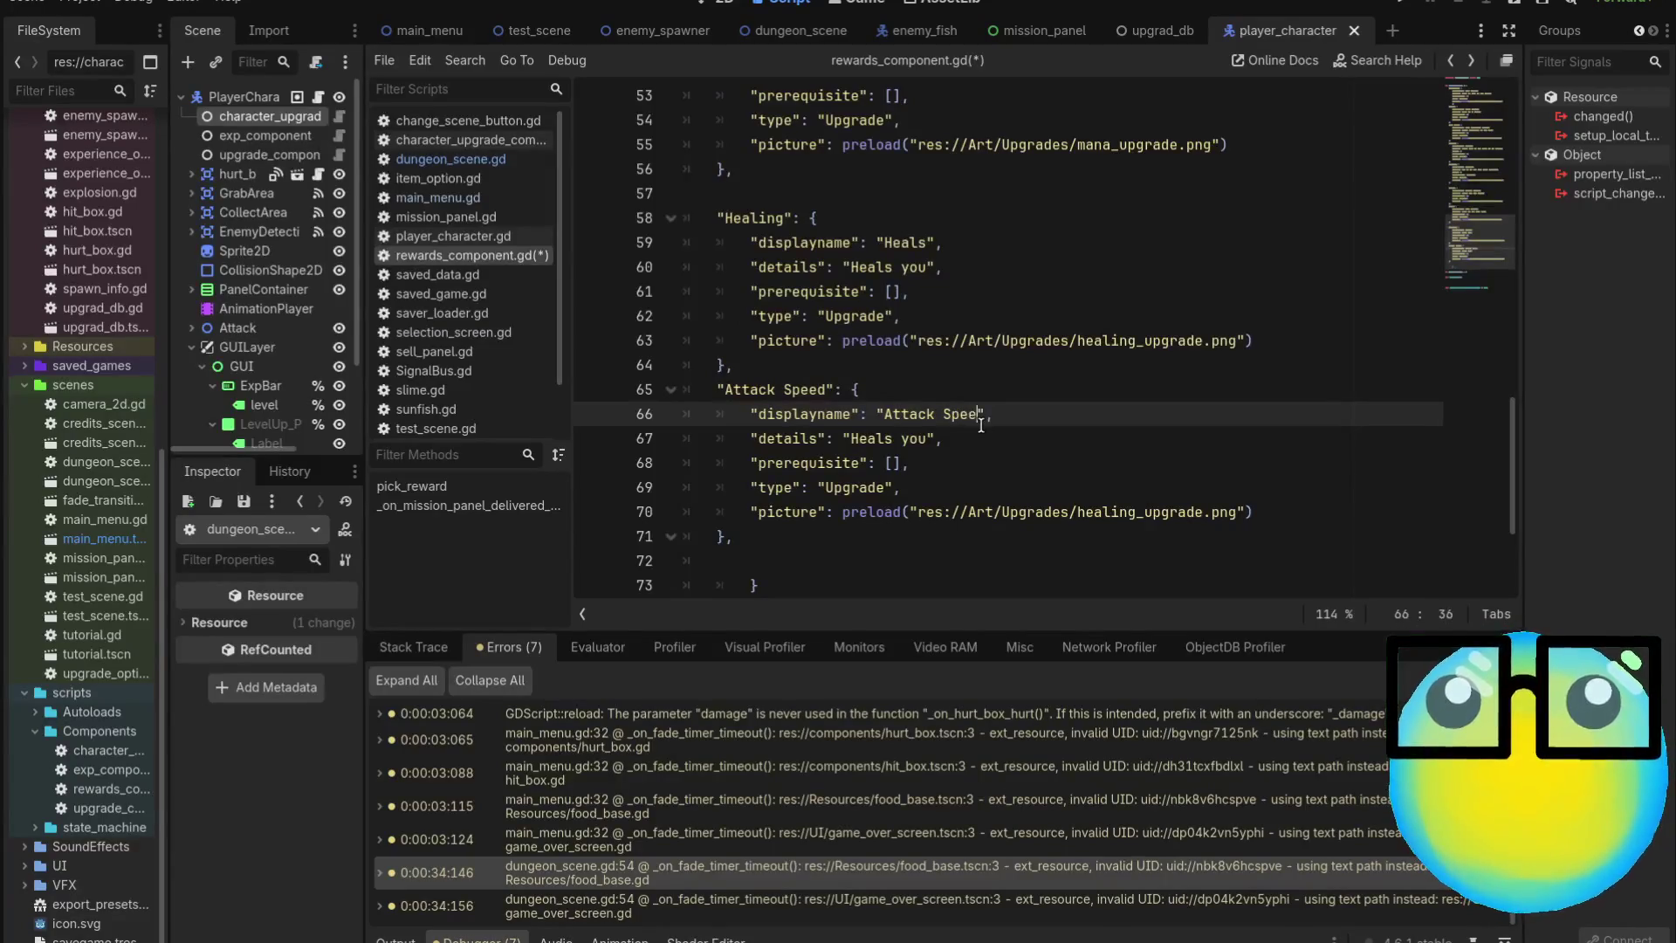
# Replace the copied details text with 'You attack faster'
pyautogui.click(930, 439)
pyautogui.press('BackSpace')
pyautogui.press('BackSpace')
pyautogui.press('BackSpace')
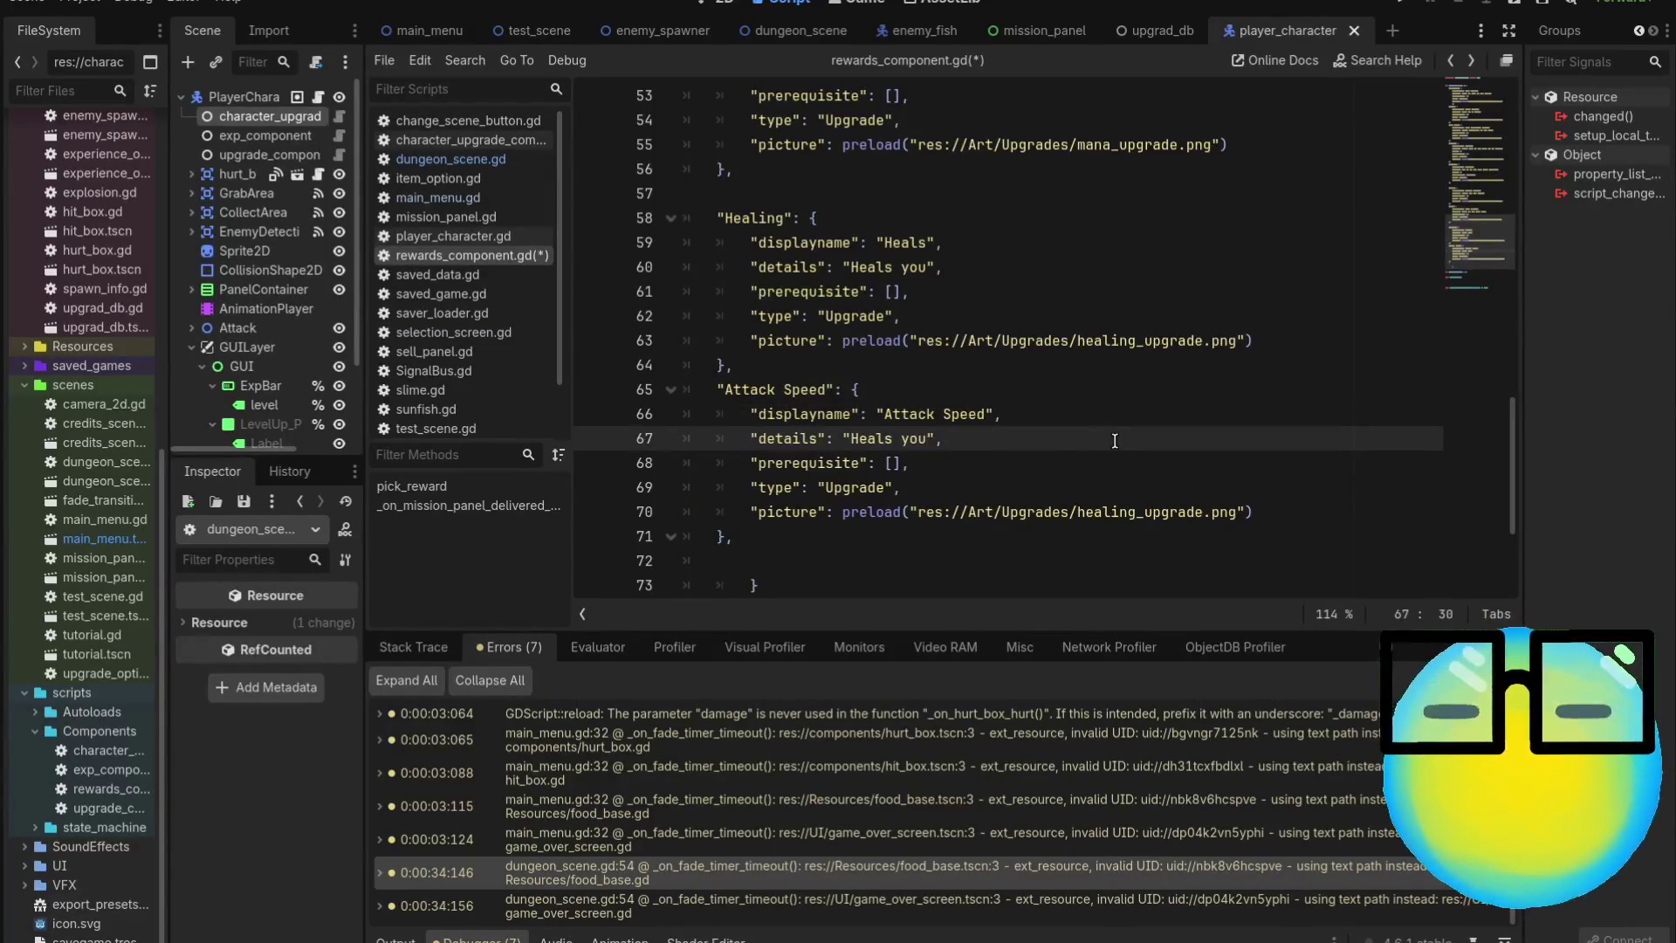
pyautogui.press('BackSpace')
pyautogui.press('BackSpace')
pyautogui.press('BackSpace')
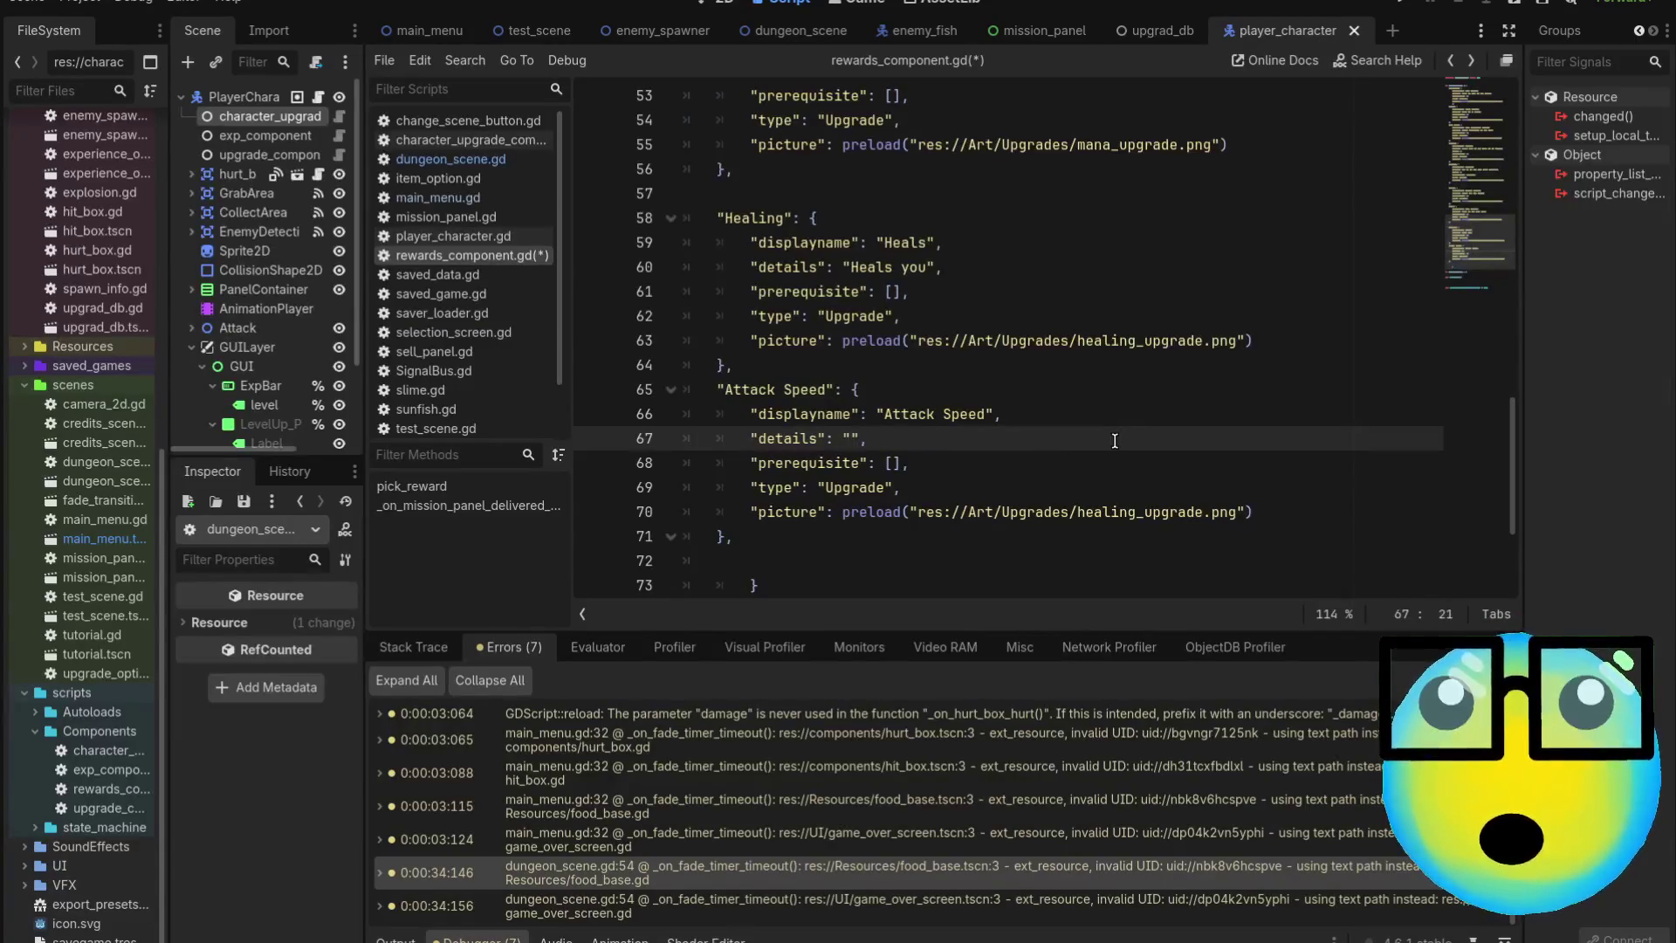
pyautogui.write('You at')
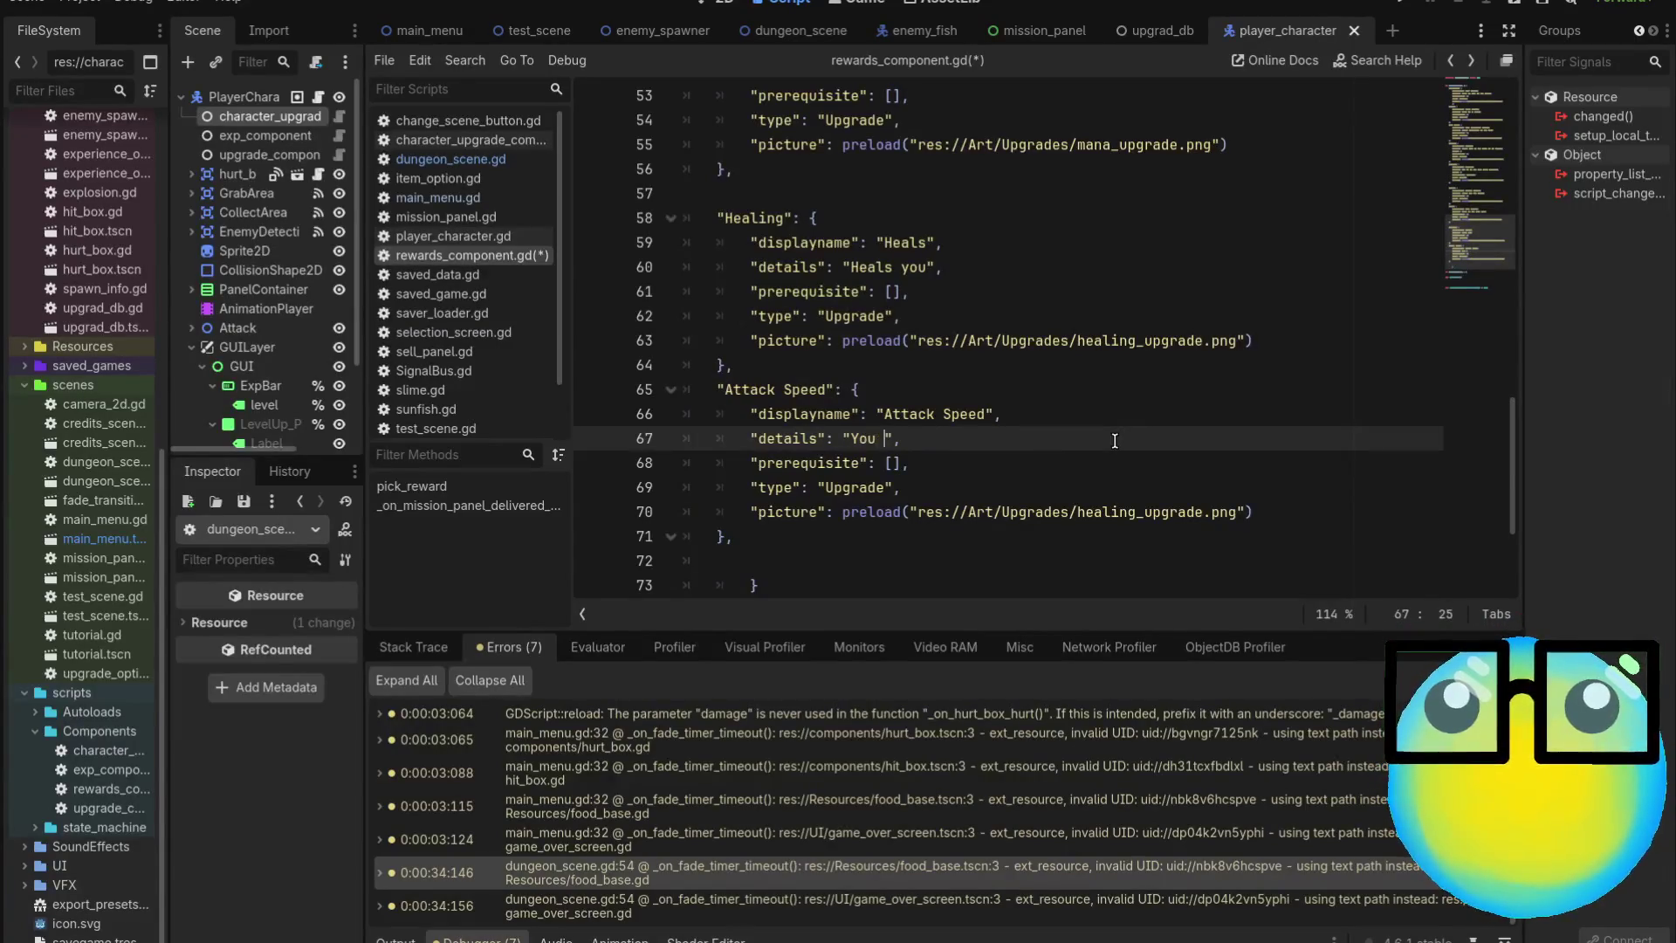
pyautogui.write('tack fast')
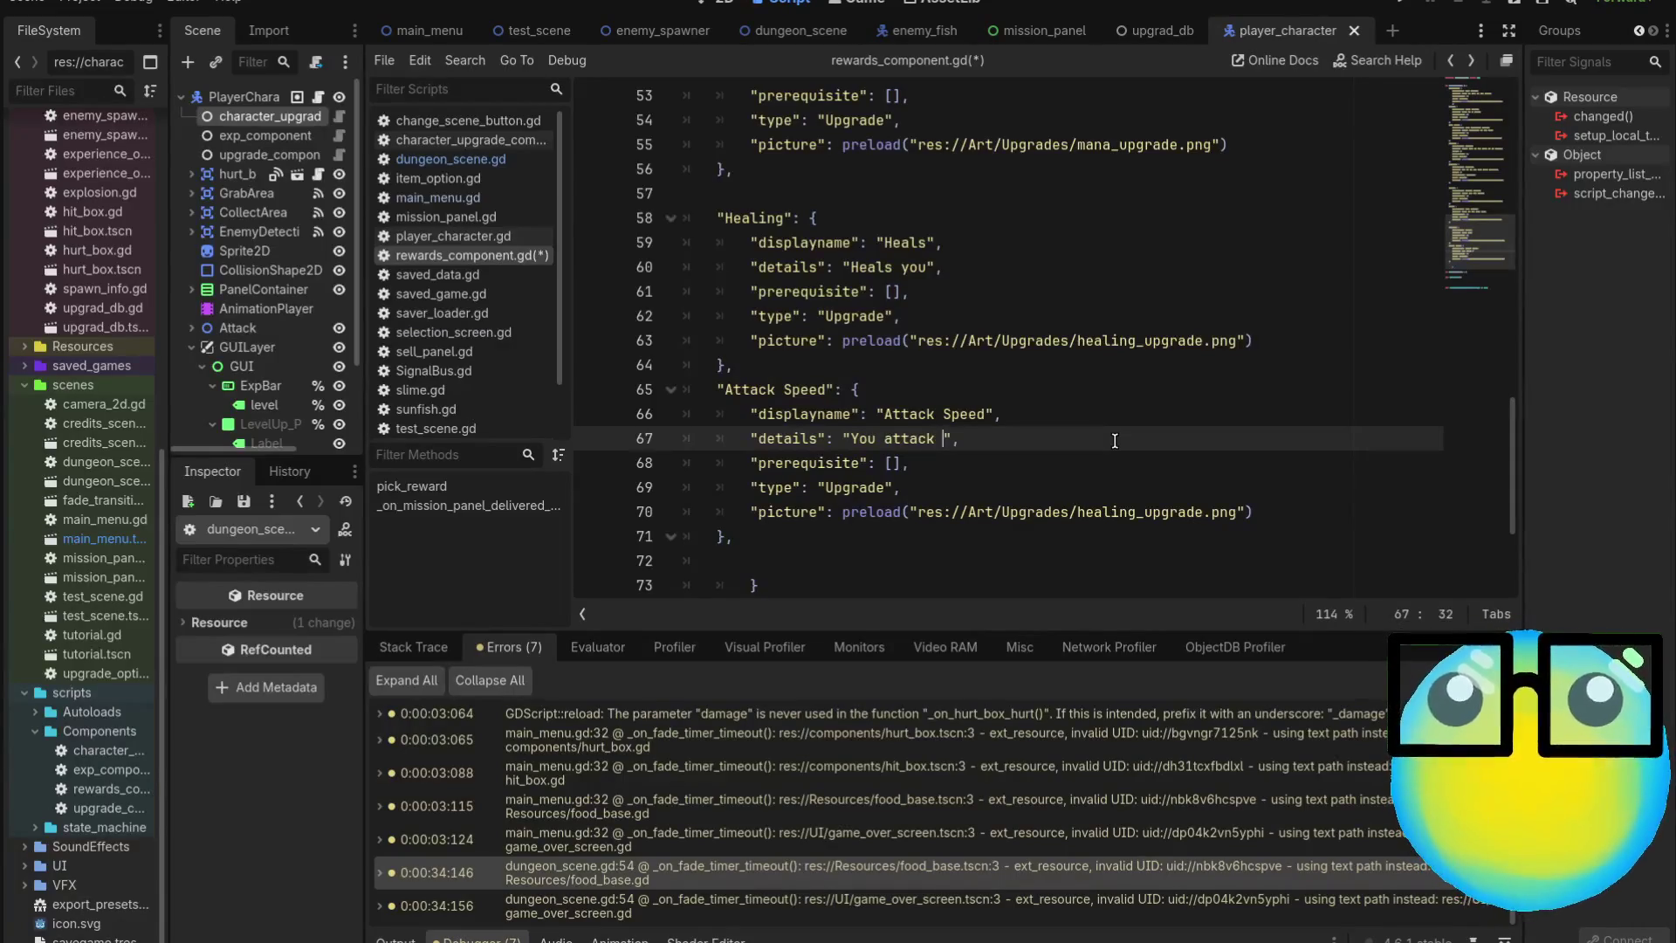
pyautogui.write('er')
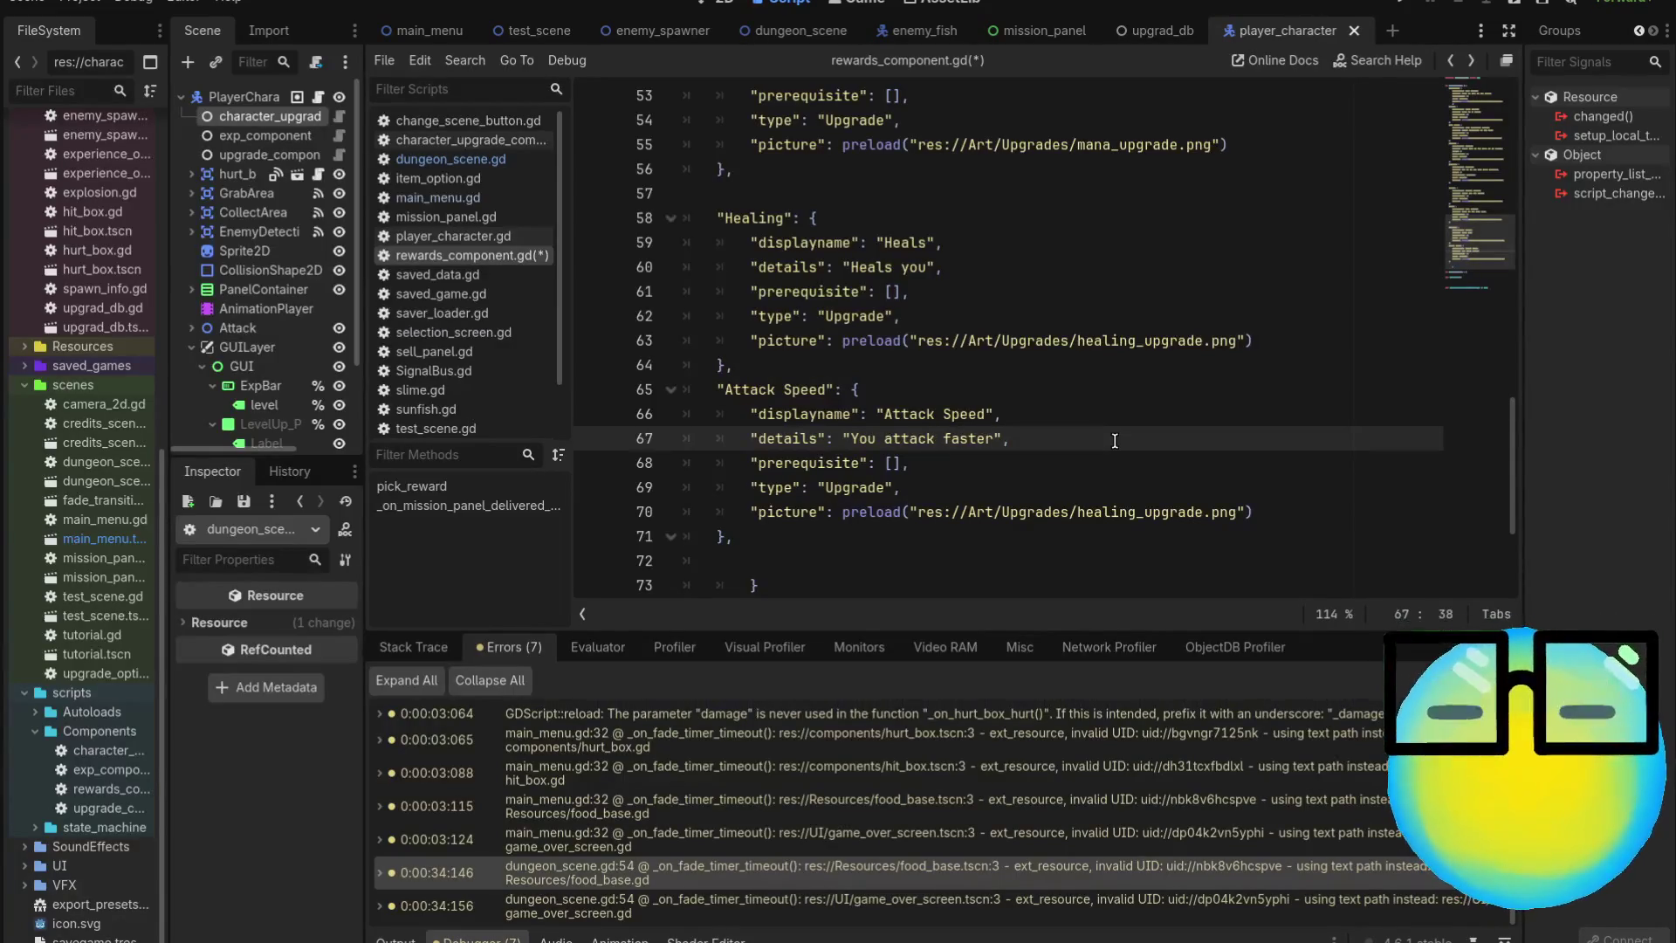
# Delete the blank line between the mana and Healing entries
pyautogui.scroll(2, 1115, 441)
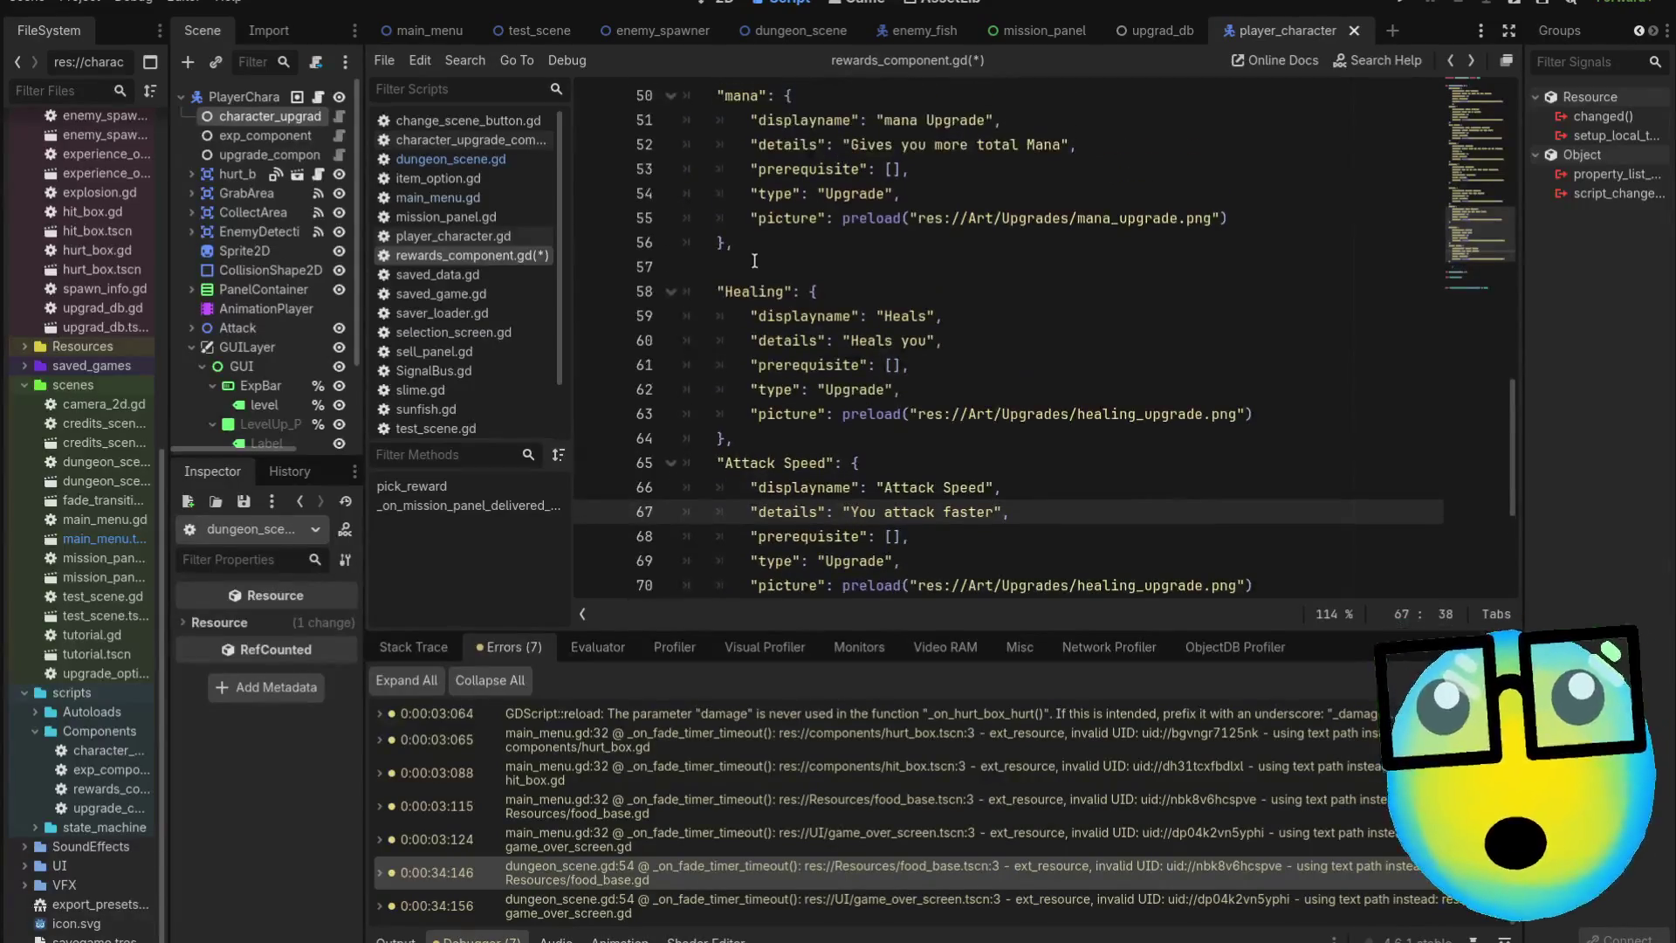
pyautogui.click(752, 274)
pyautogui.press('BackSpace')
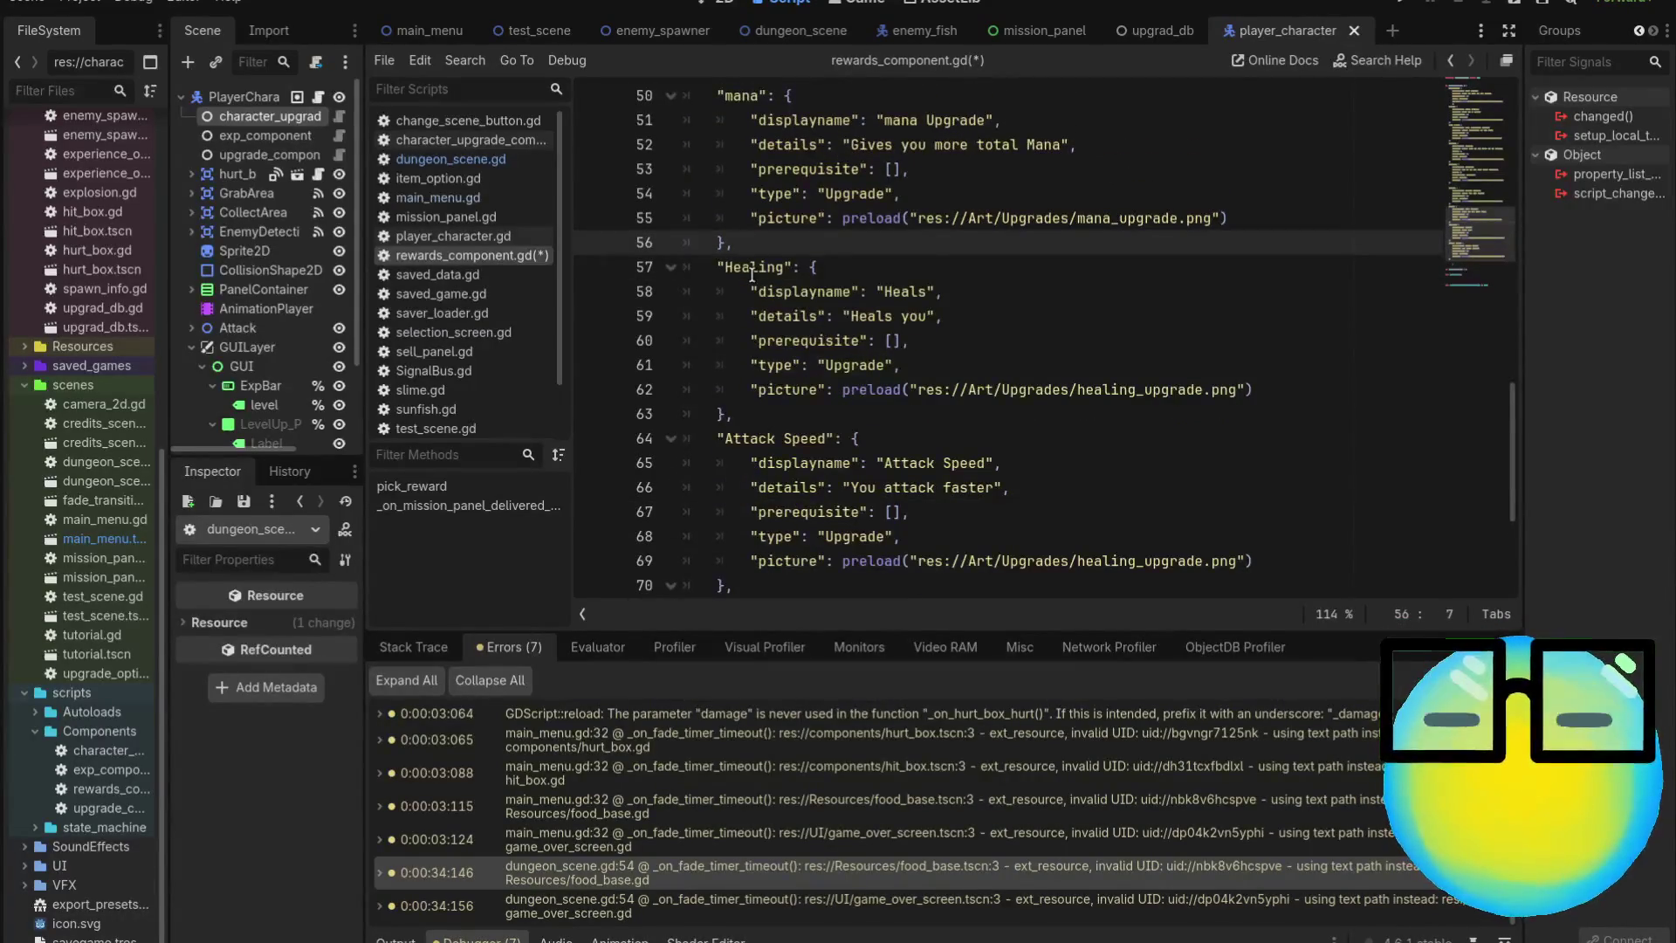
# Set the Attack Speed prerequisite list to ["speed"], matching the speed key's name
pyautogui.scroll(5, 901, 309)
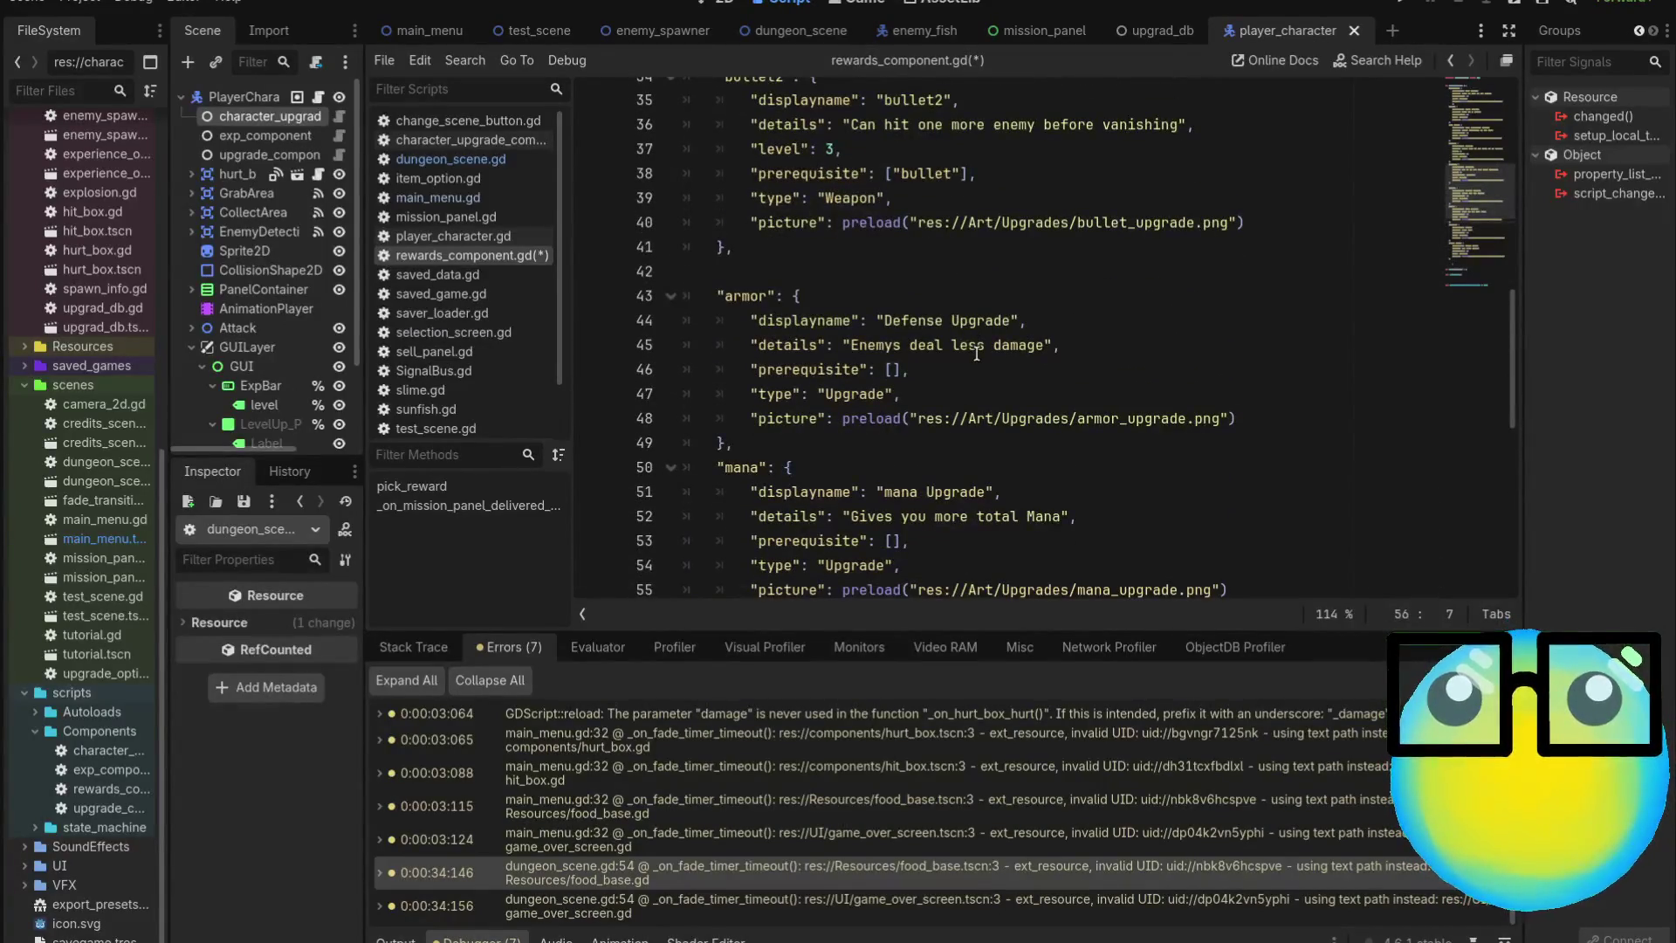
pyautogui.scroll(5, 976, 353)
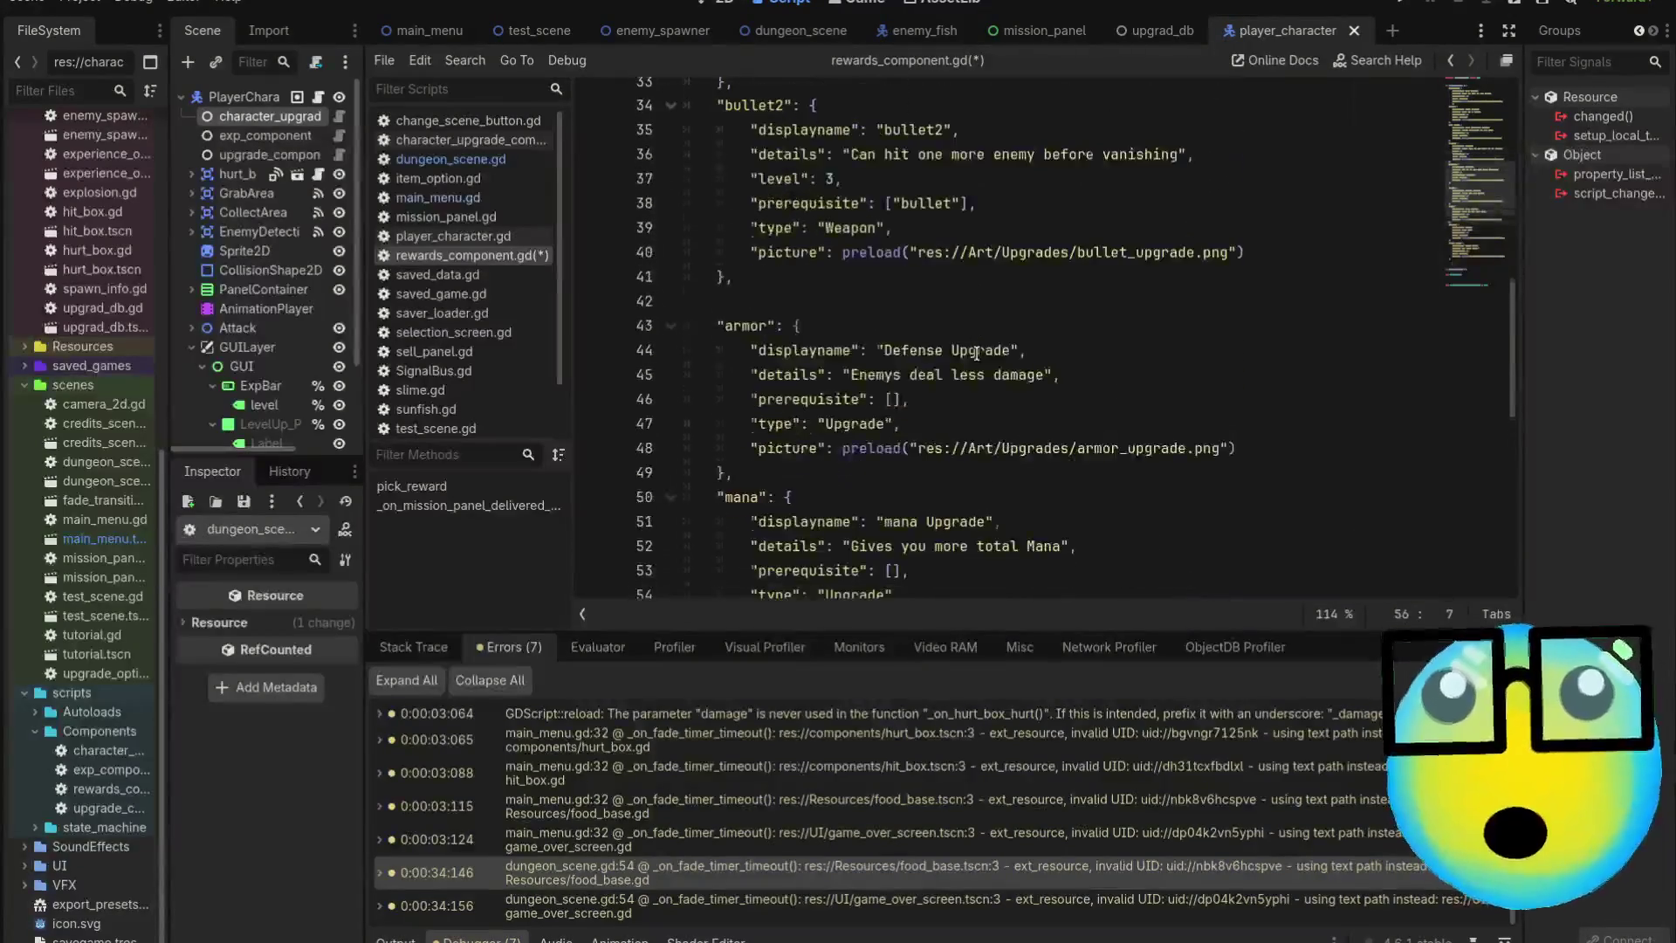
pyautogui.scroll(2, 976, 354)
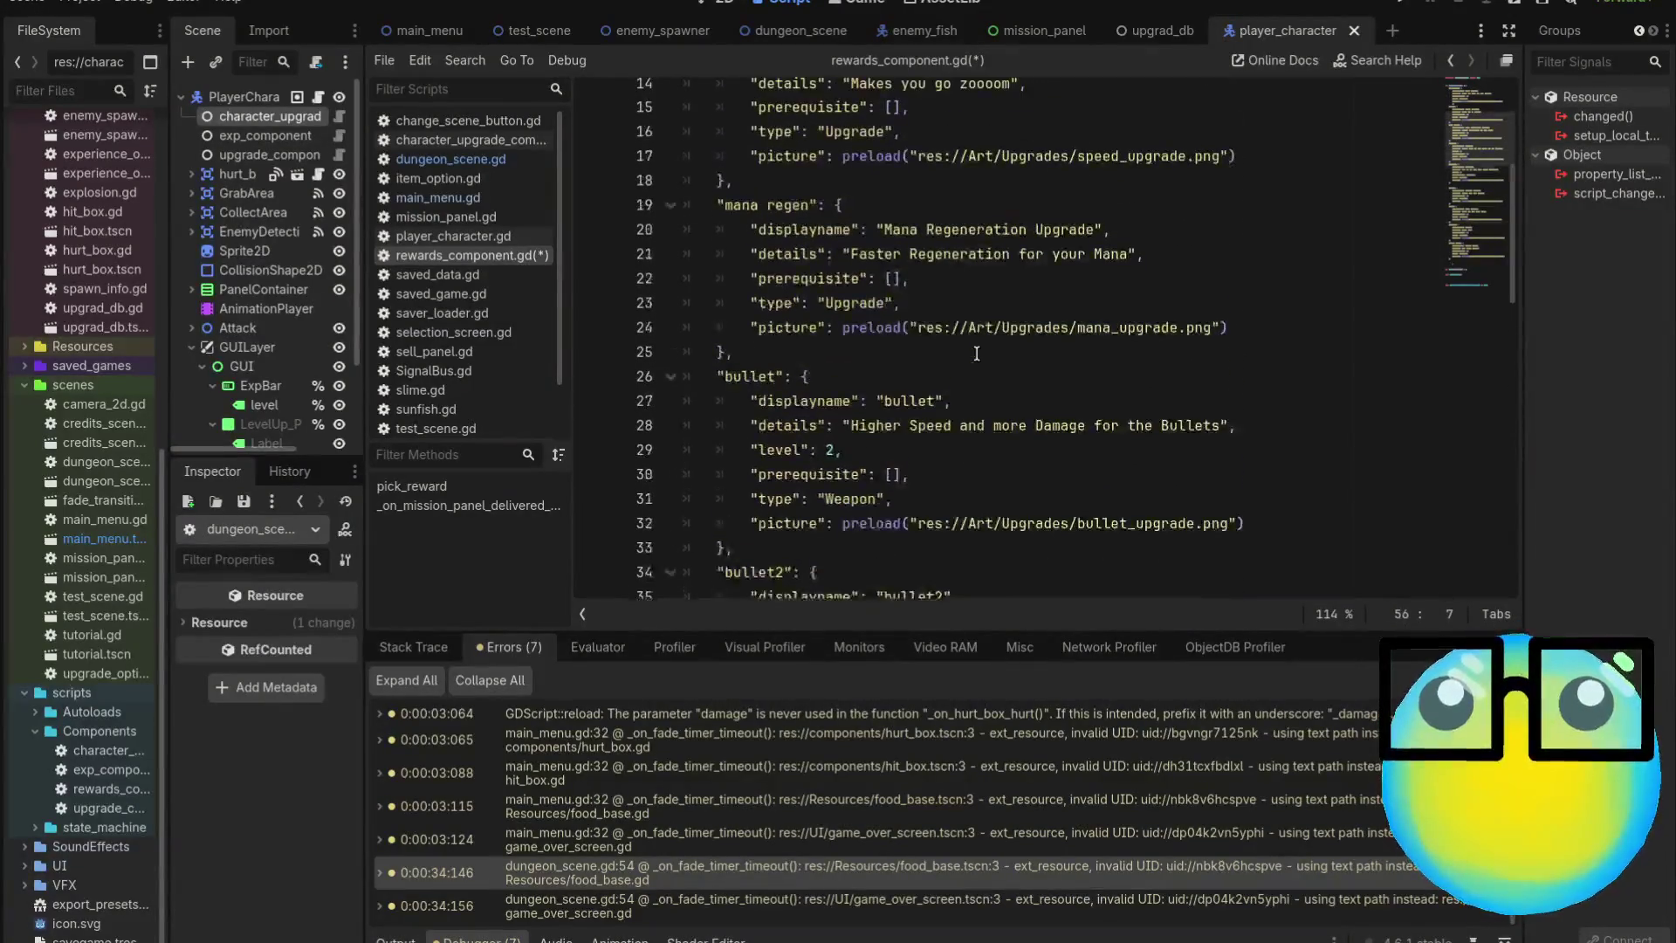
pyautogui.scroll(4, 976, 354)
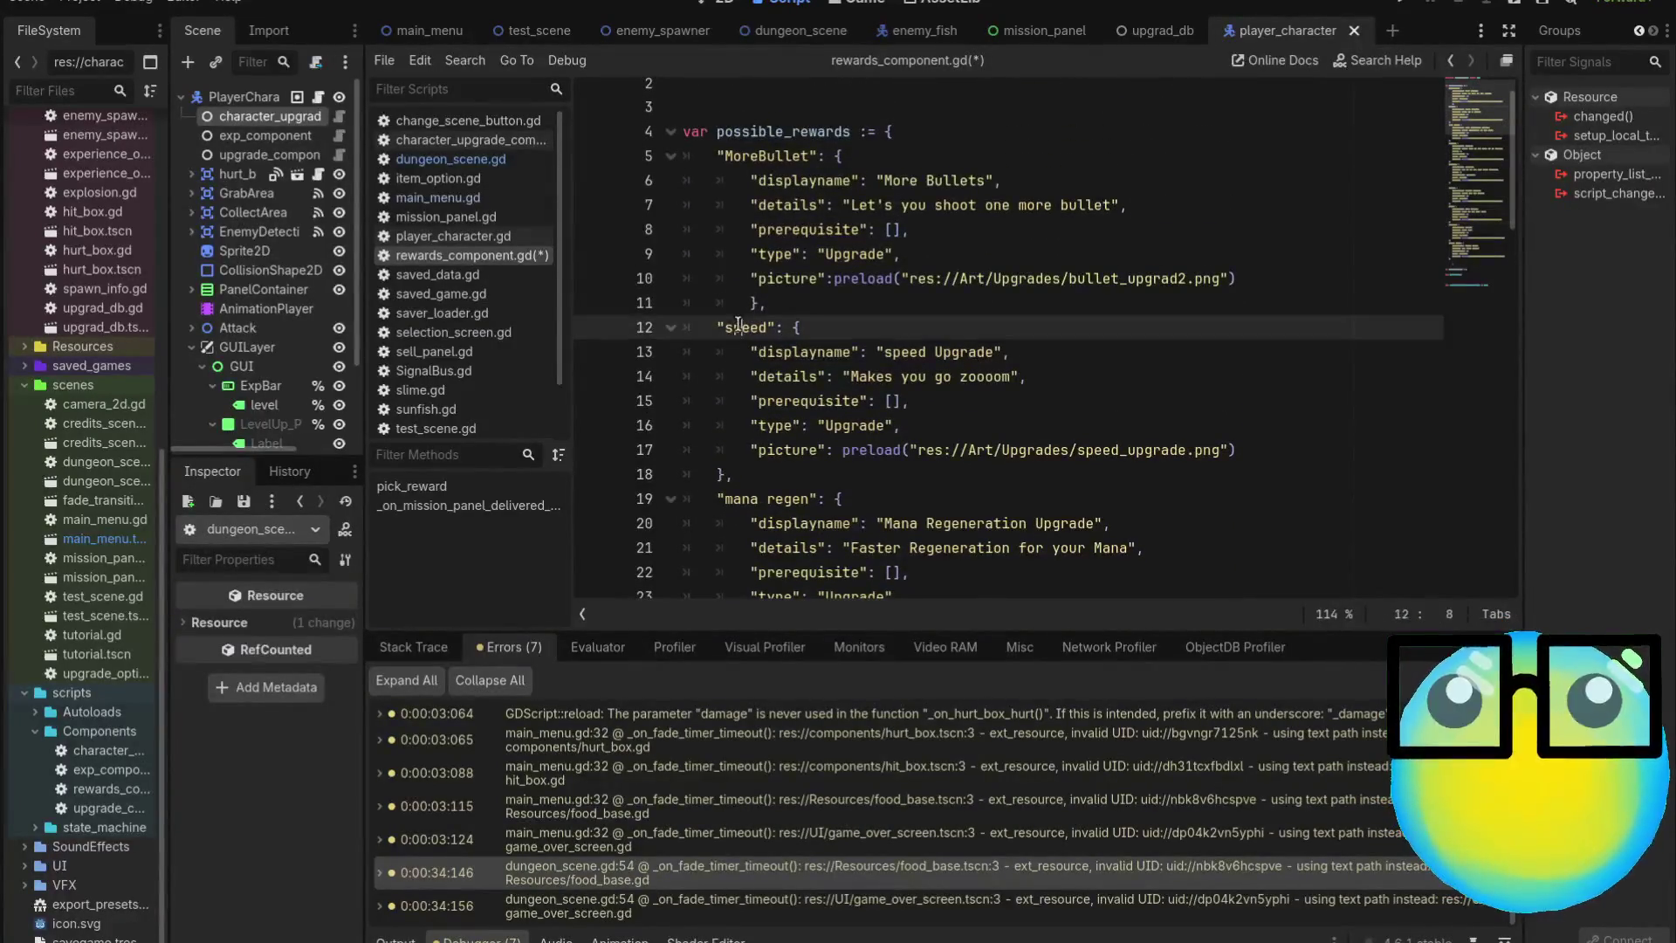
pyautogui.doubleClick(738, 325)
pyautogui.scroll(-14, 1040, 399)
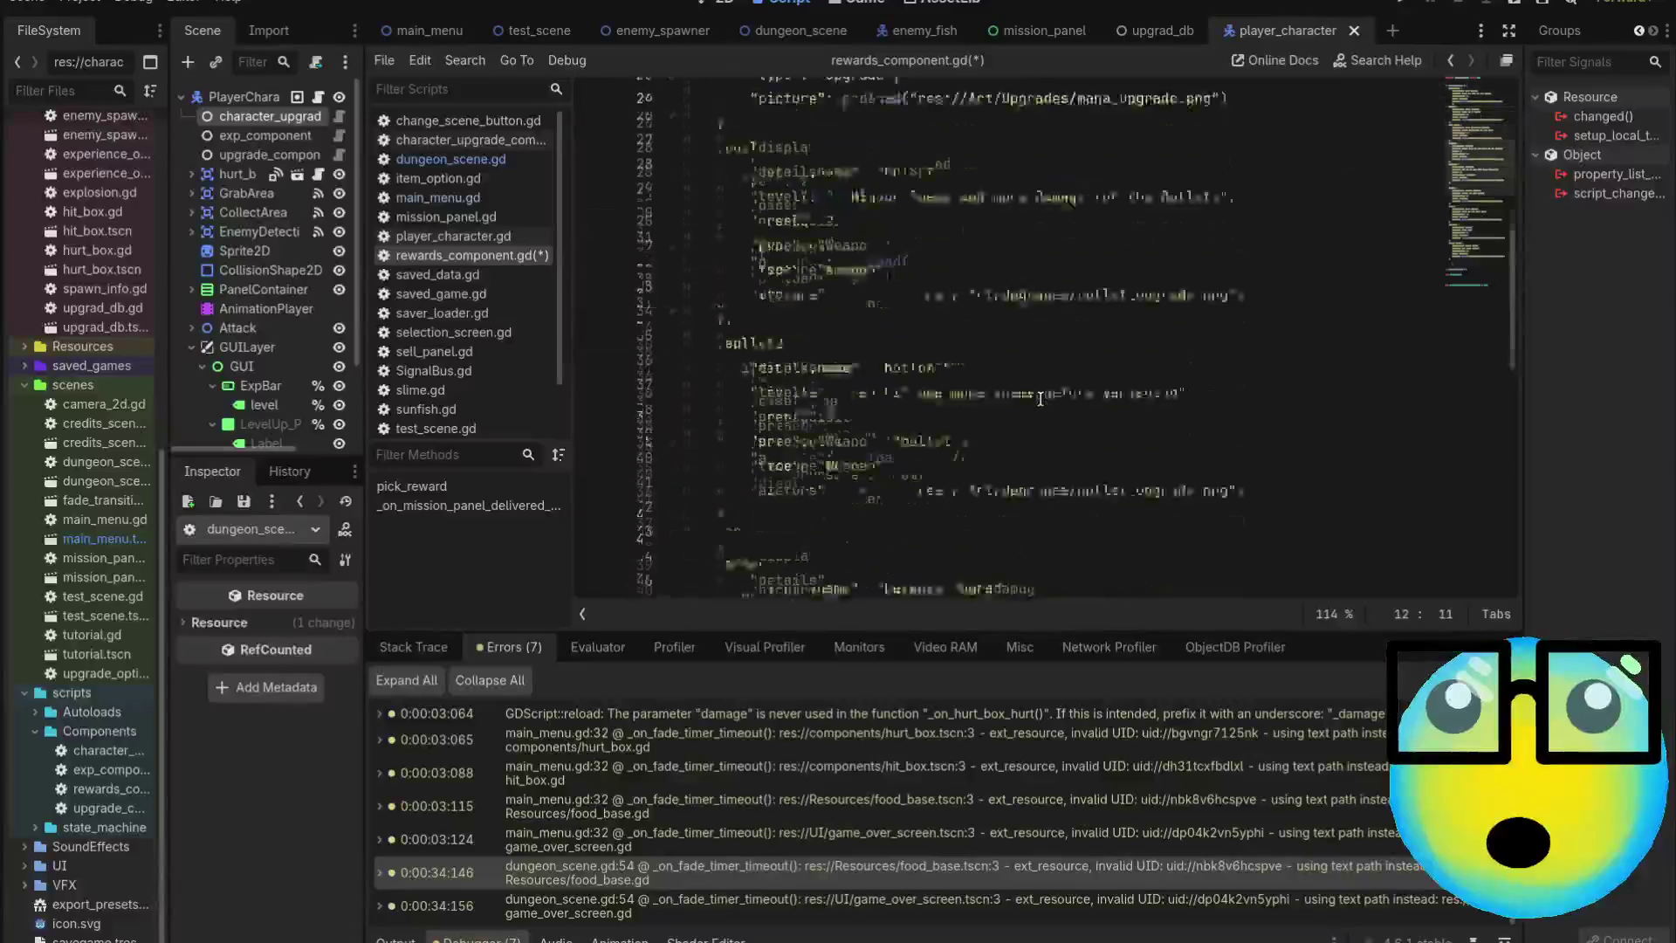
pyautogui.scroll(-3, 1040, 399)
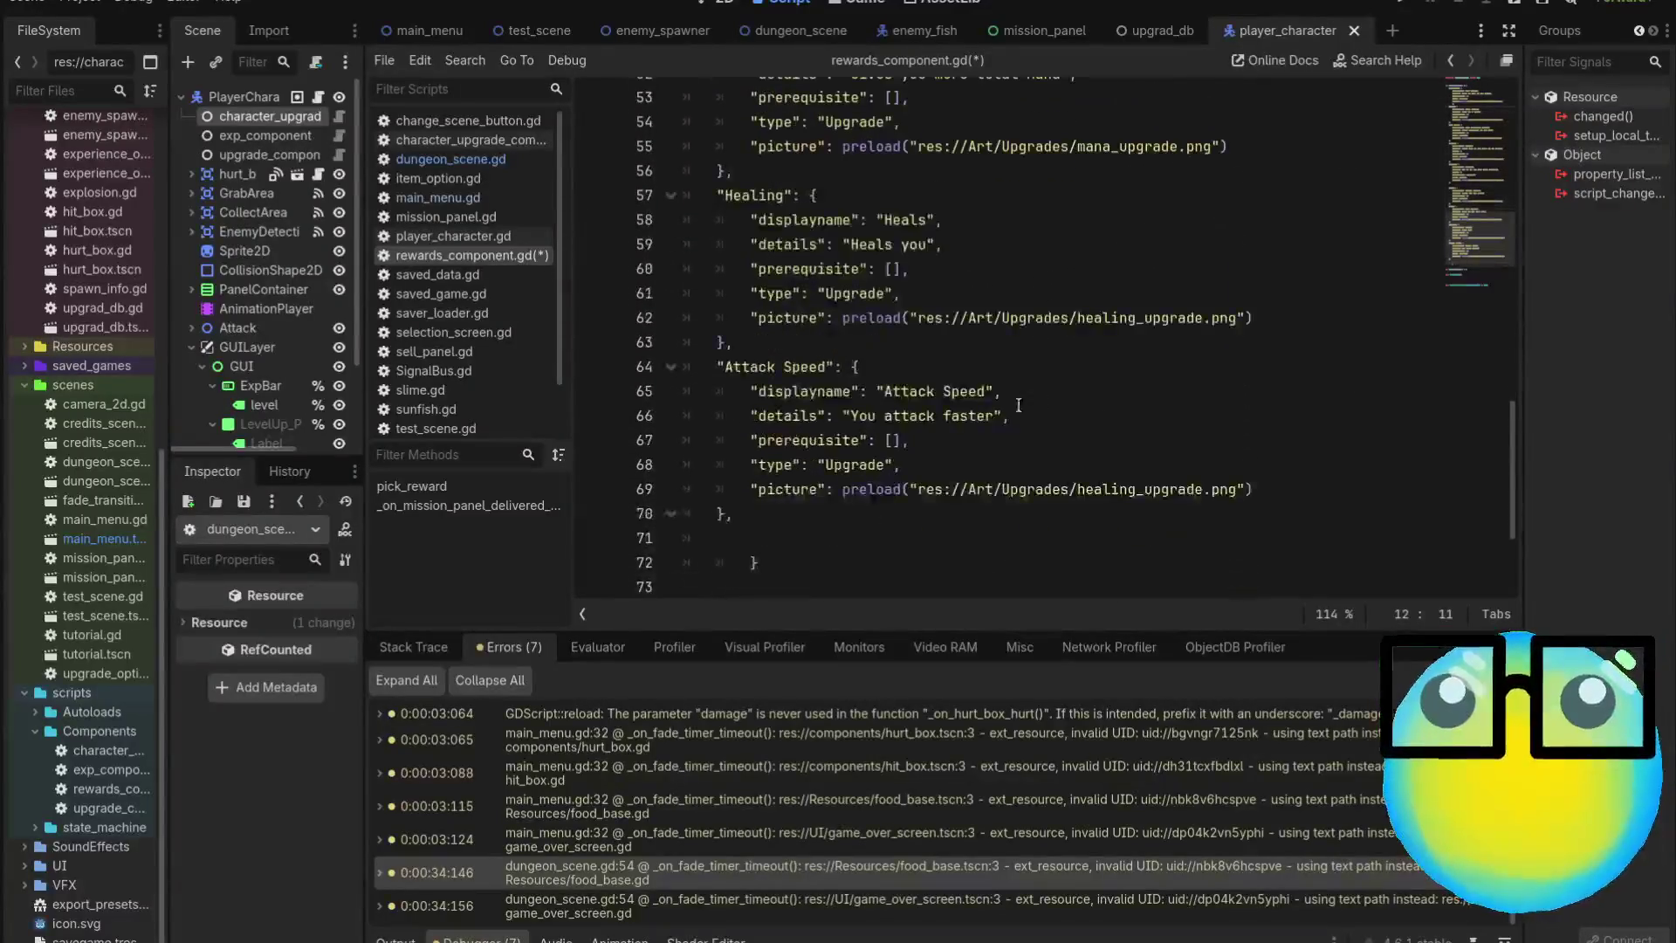
pyautogui.click(892, 441)
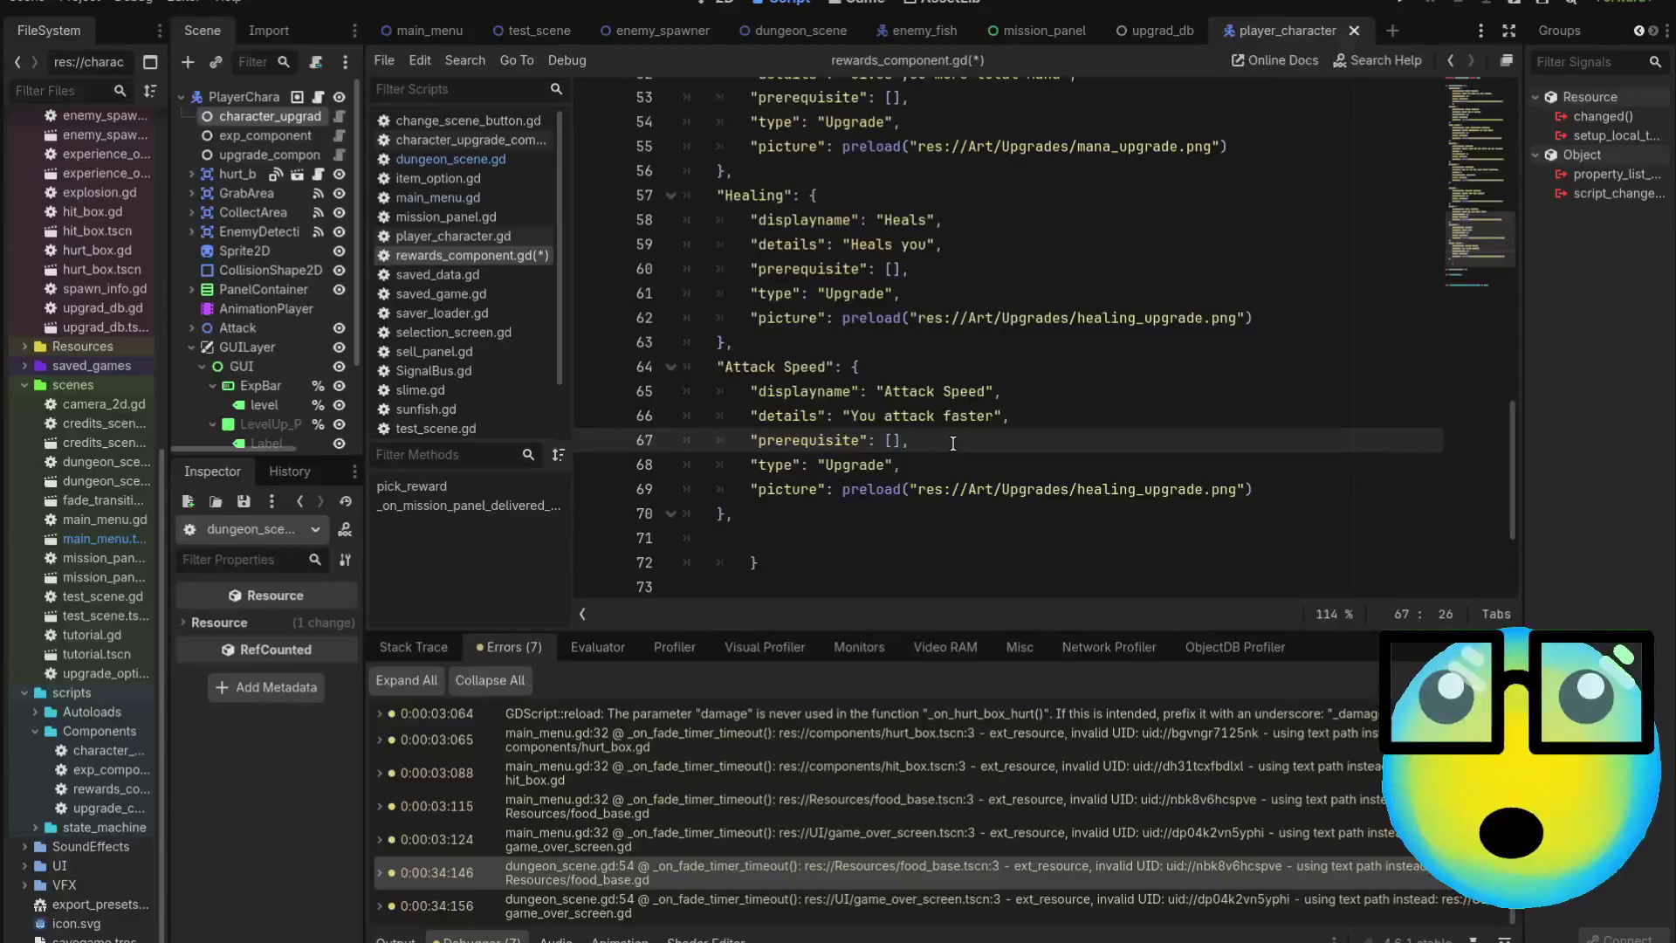
pyautogui.write('"speed')
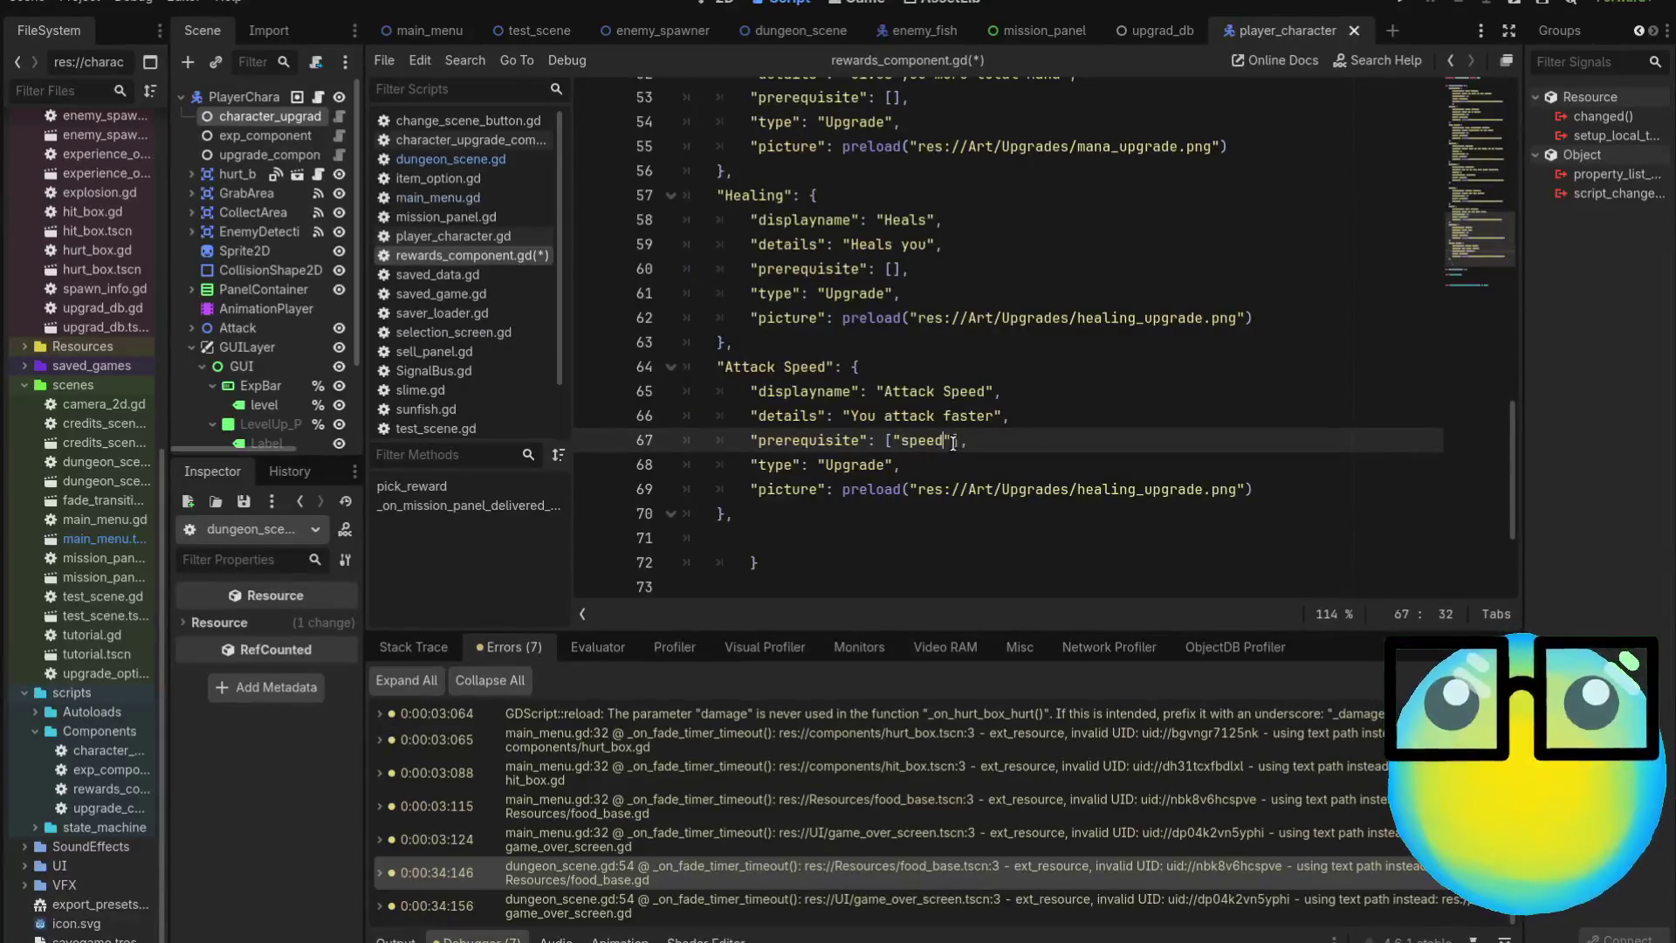
# Delete the Attack Speed picture line and save rewards_component.gd
pyautogui.click(1296, 497)
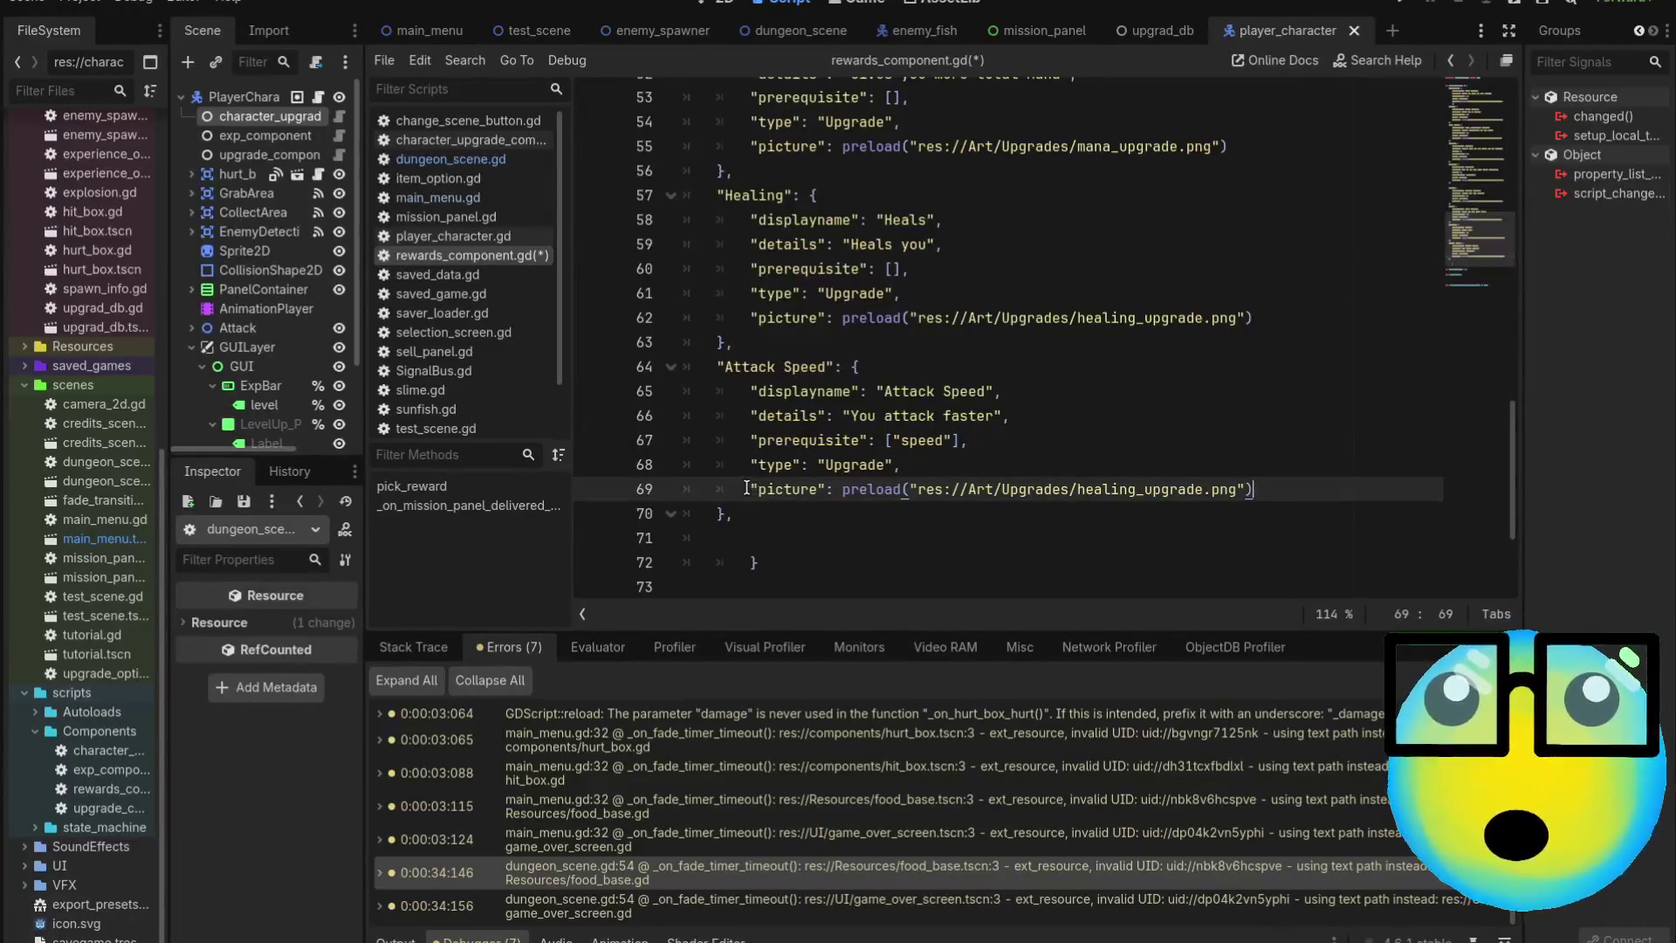
pyautogui.moveTo(747, 488); pyautogui.dragTo(1265, 487)
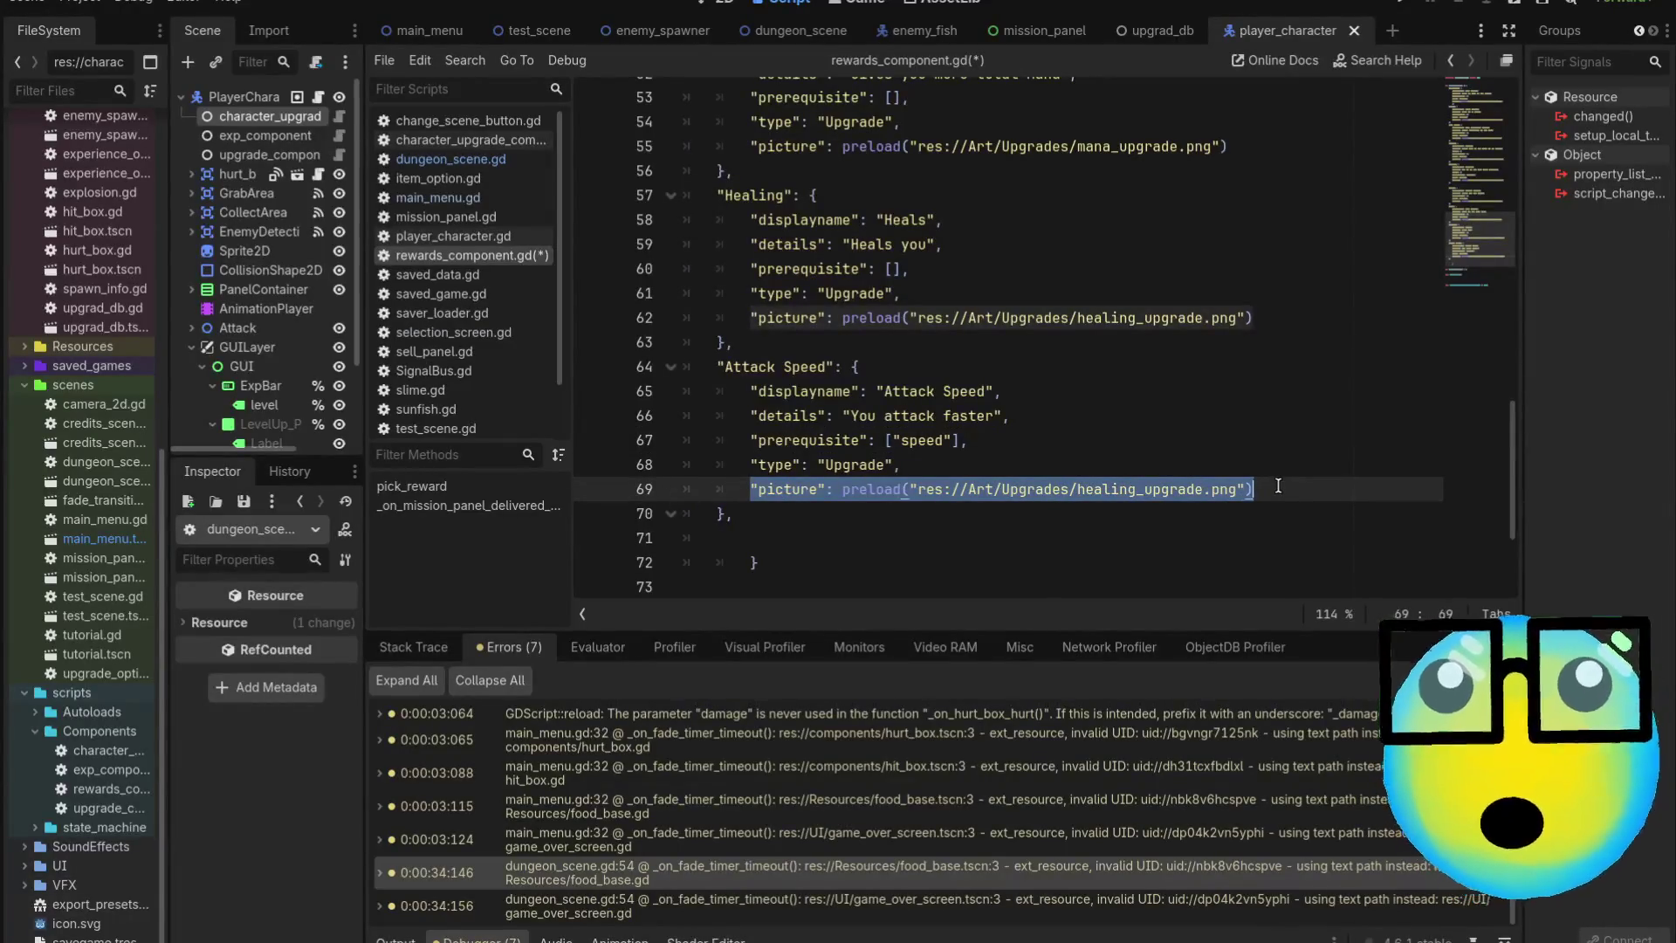
pyautogui.press('BackSpace')
pyautogui.press('BackSpace')
pyautogui.press('BackSpace')
pyautogui.press('BackSpace')
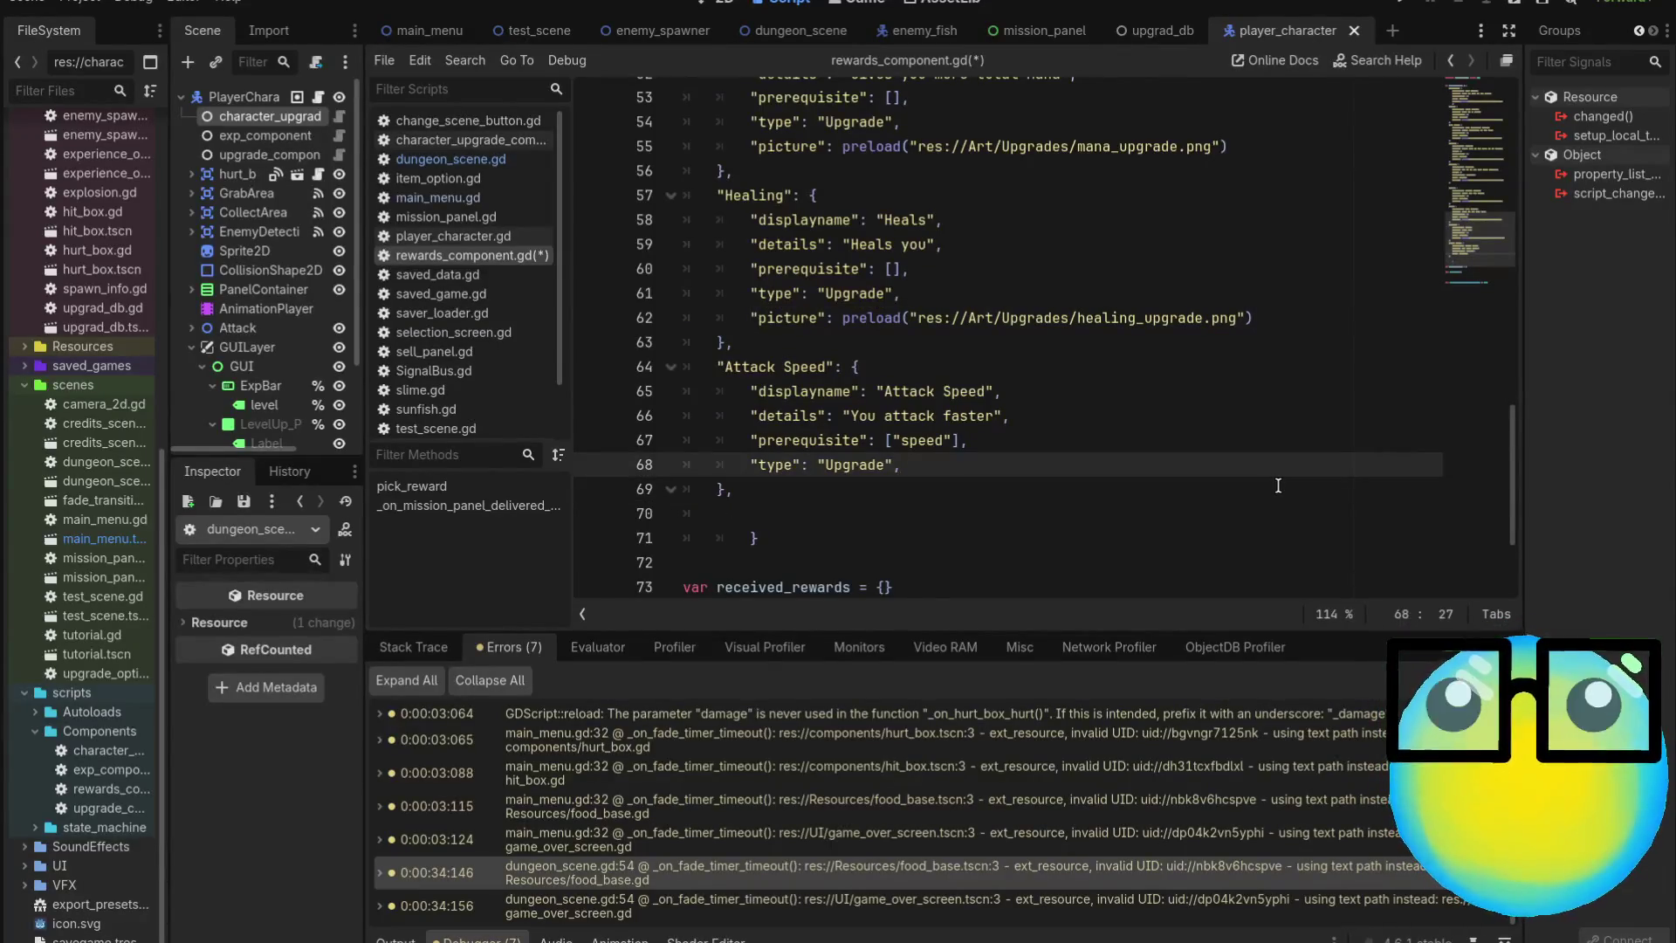
pyautogui.hotkey('ctrl', 's')
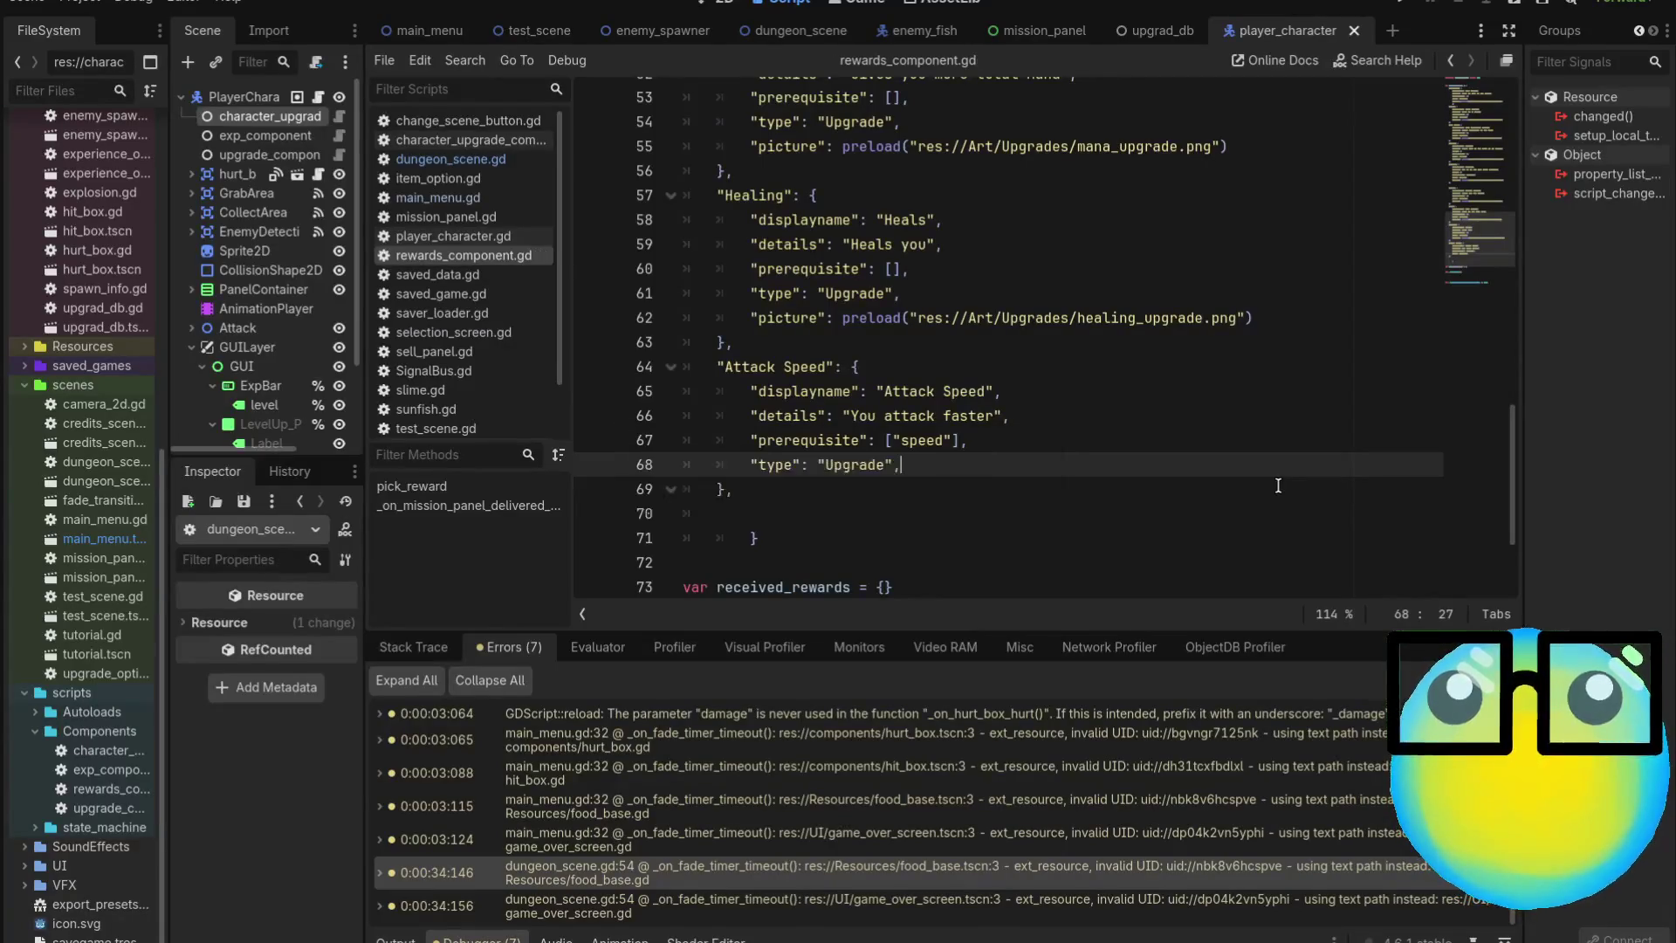
# In character_upgrade_component.gd, start a new quoted match case after the MoreBullet branch
pyautogui.click(340, 155)
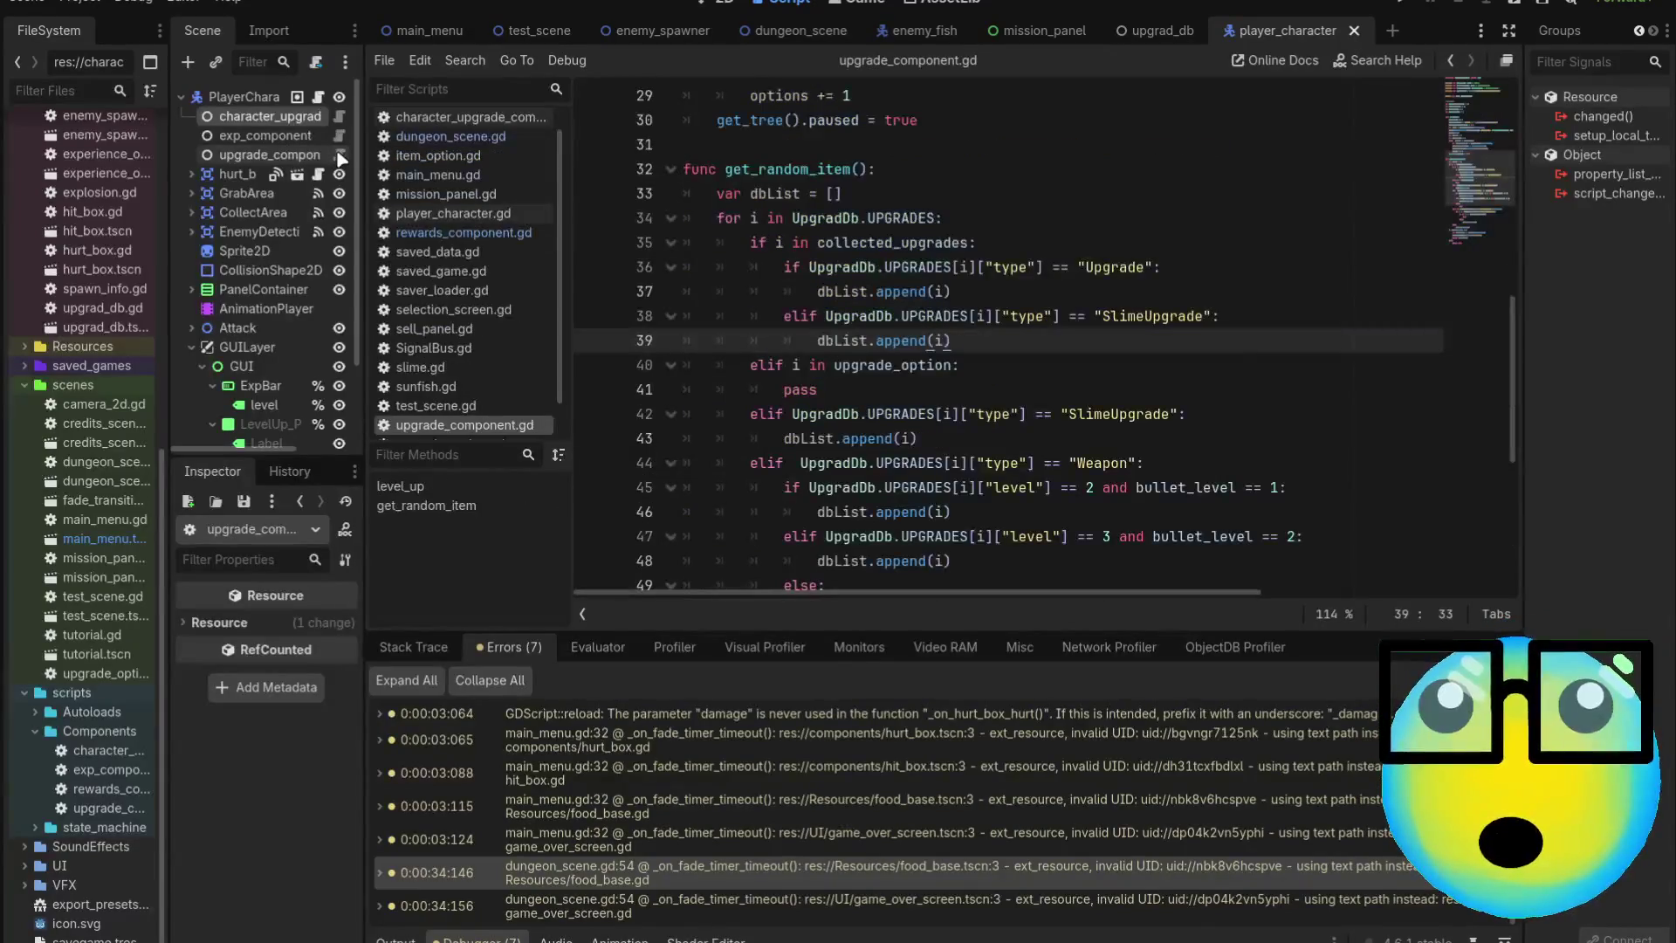
pyautogui.click(340, 122)
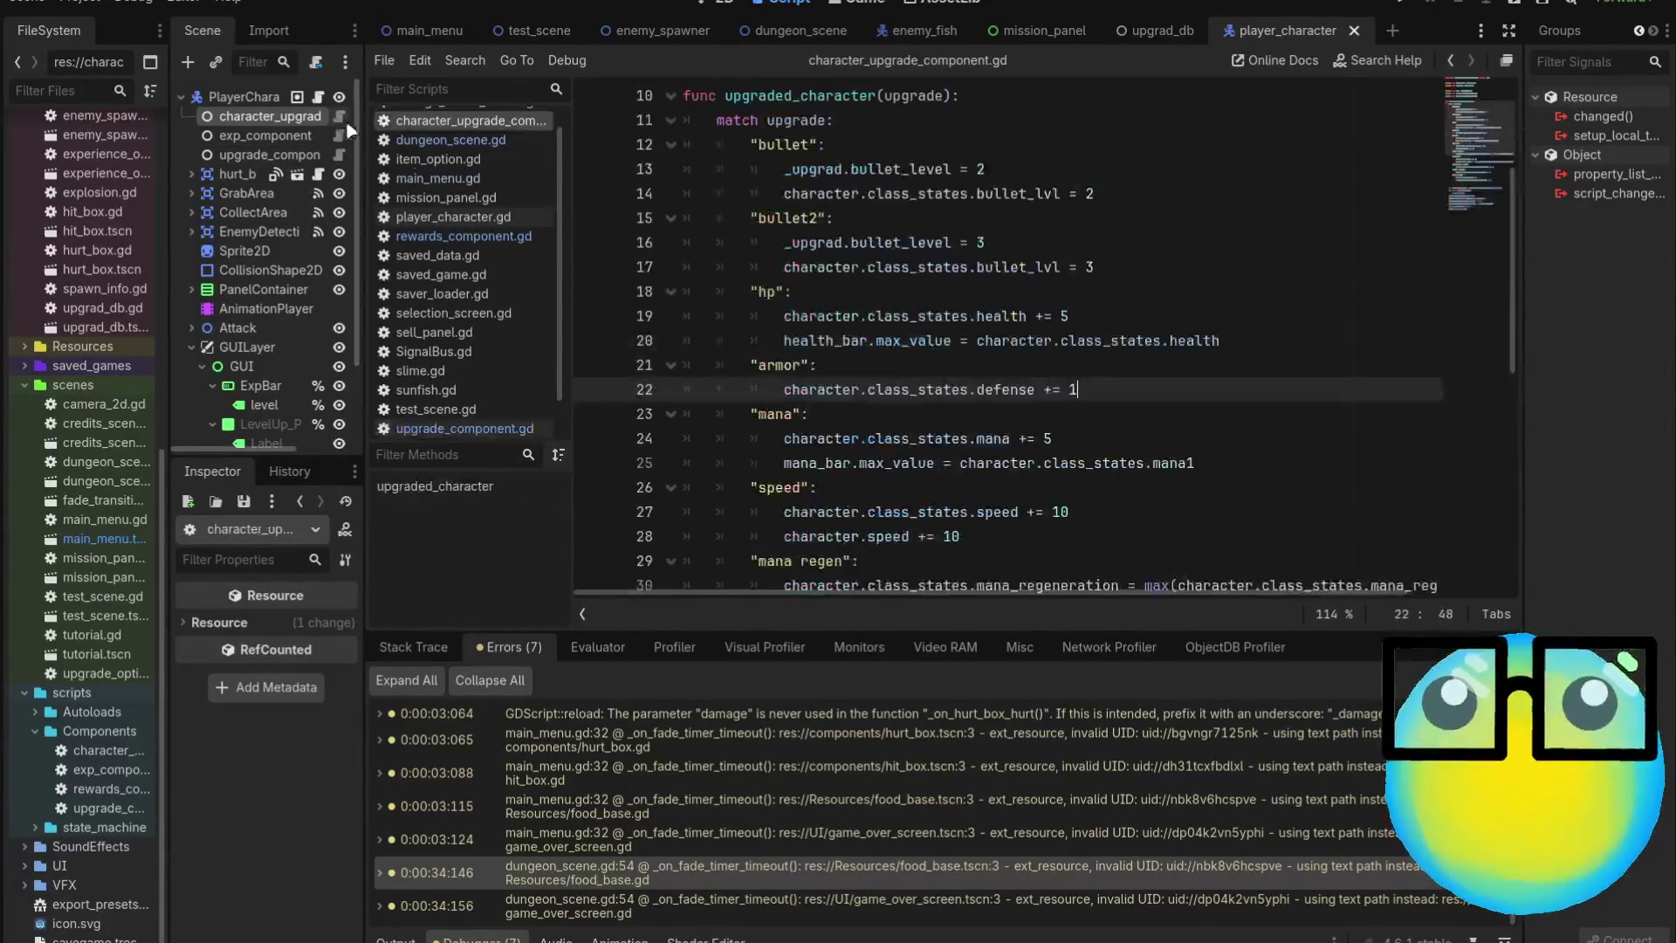
pyautogui.scroll(-5, 1054, 420)
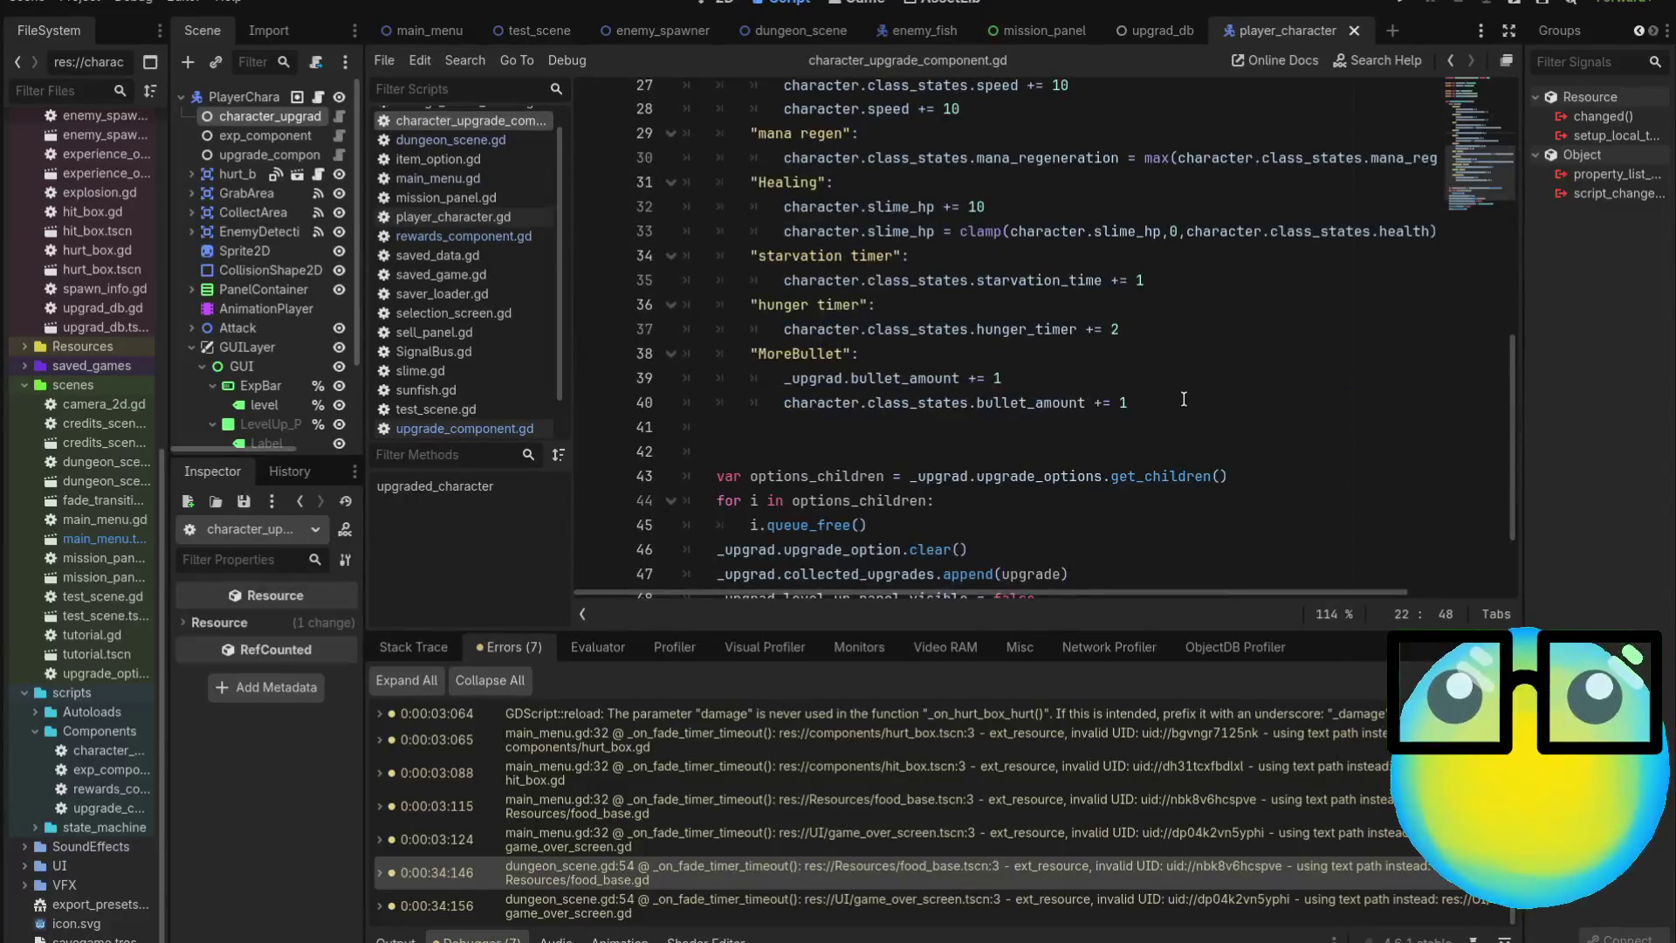
pyautogui.click(1190, 400)
pyautogui.press('Return')
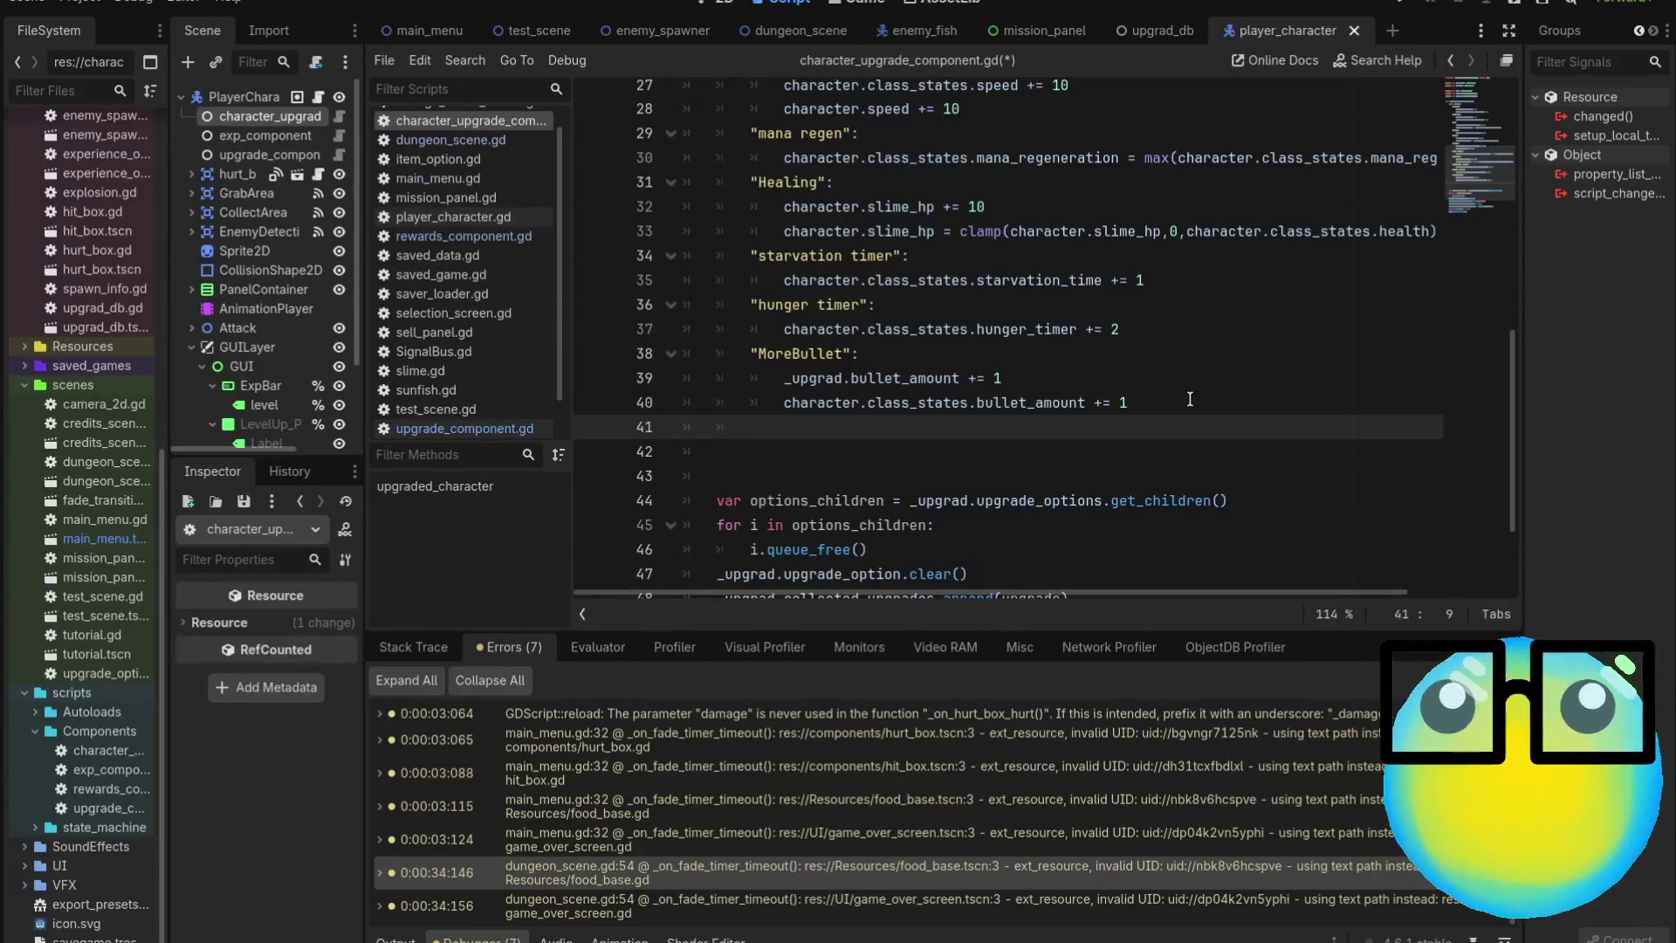
pyautogui.write('"')
# Return to rewards_component.gd and select the Attack Speed key name
pyautogui.click(463, 428)
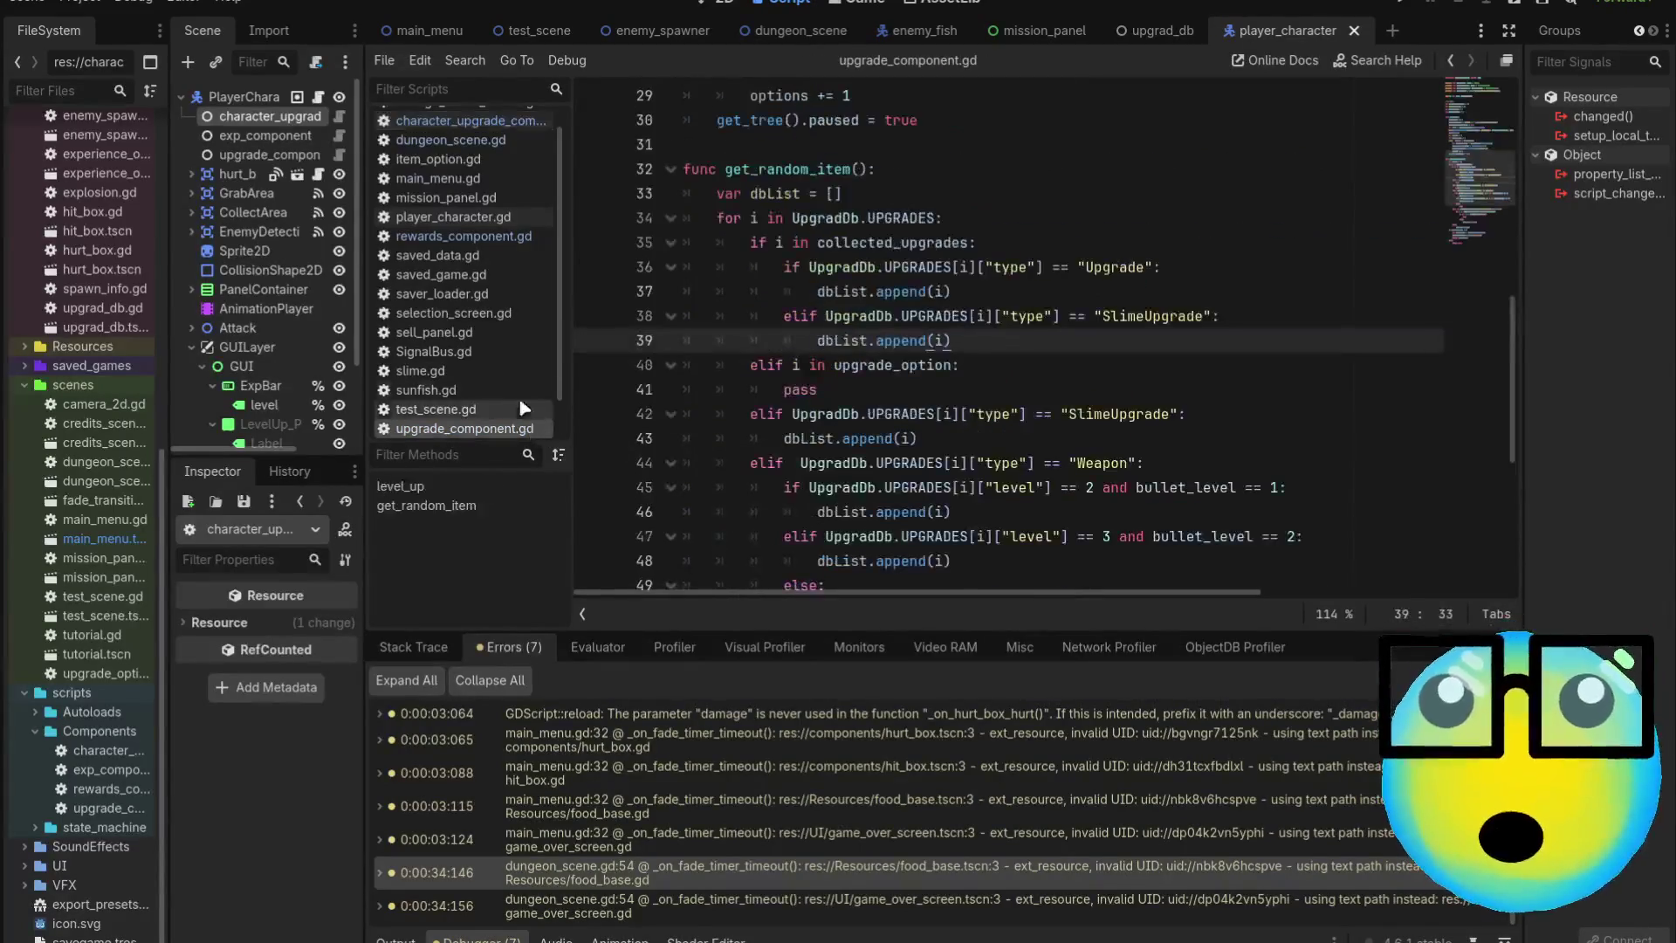
pyautogui.scroll(-2, 503, 363)
pyautogui.scroll(3, 494, 401)
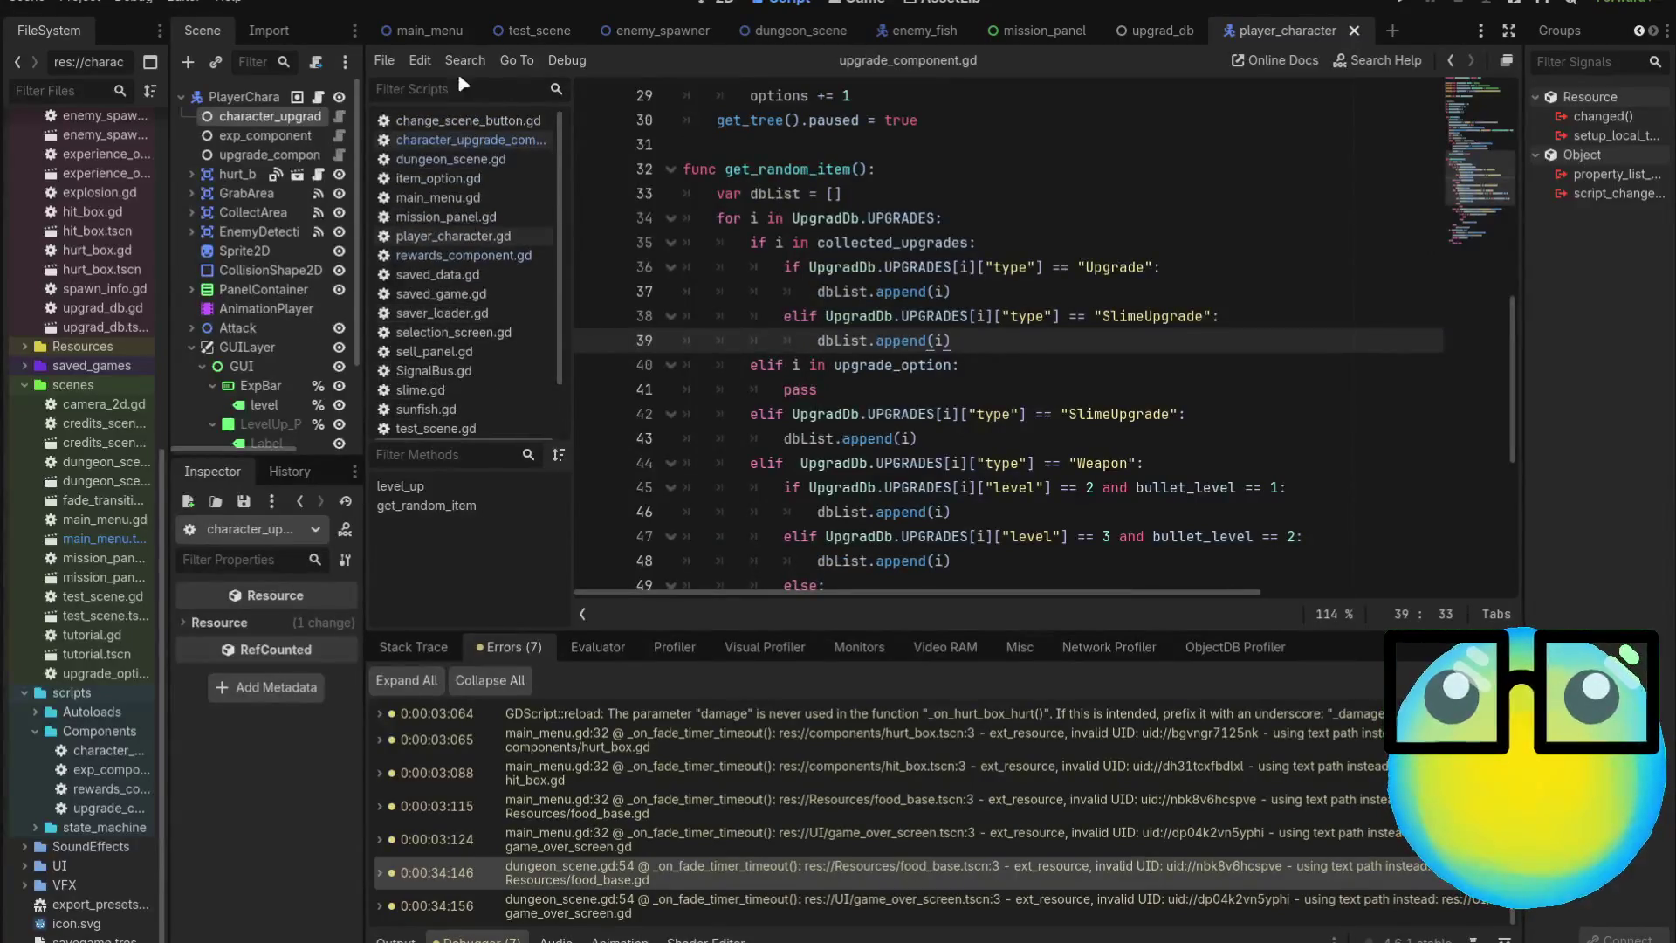
pyautogui.click(487, 256)
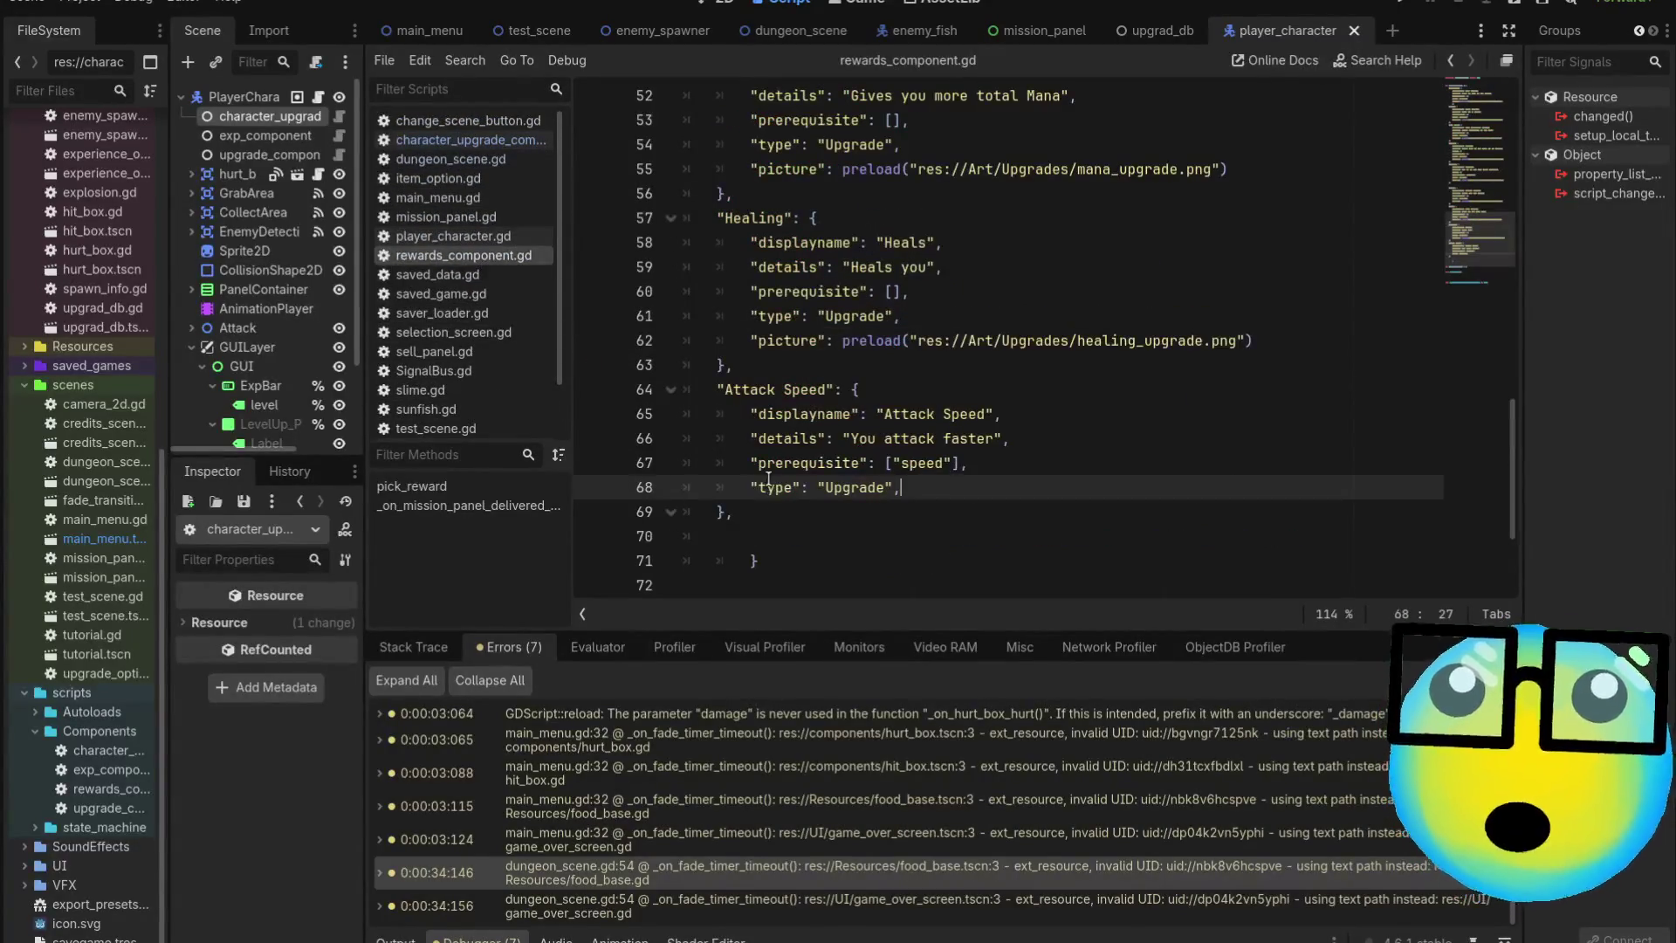
pyautogui.scroll(4, 803, 393)
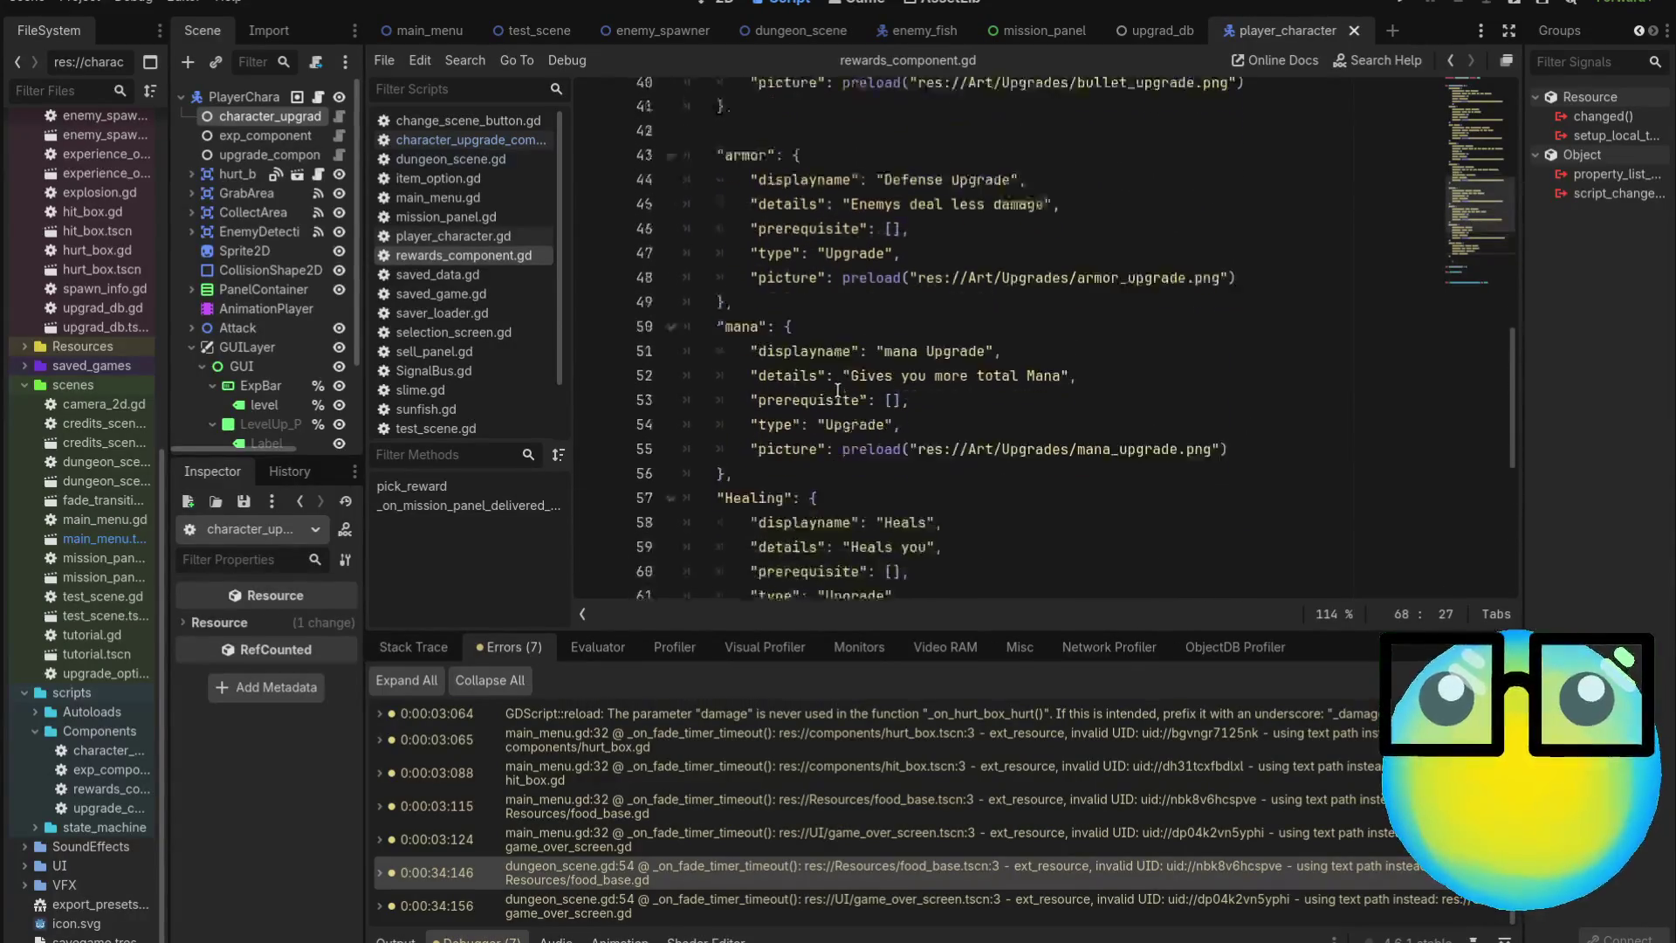
pyautogui.scroll(-7, 762, 185)
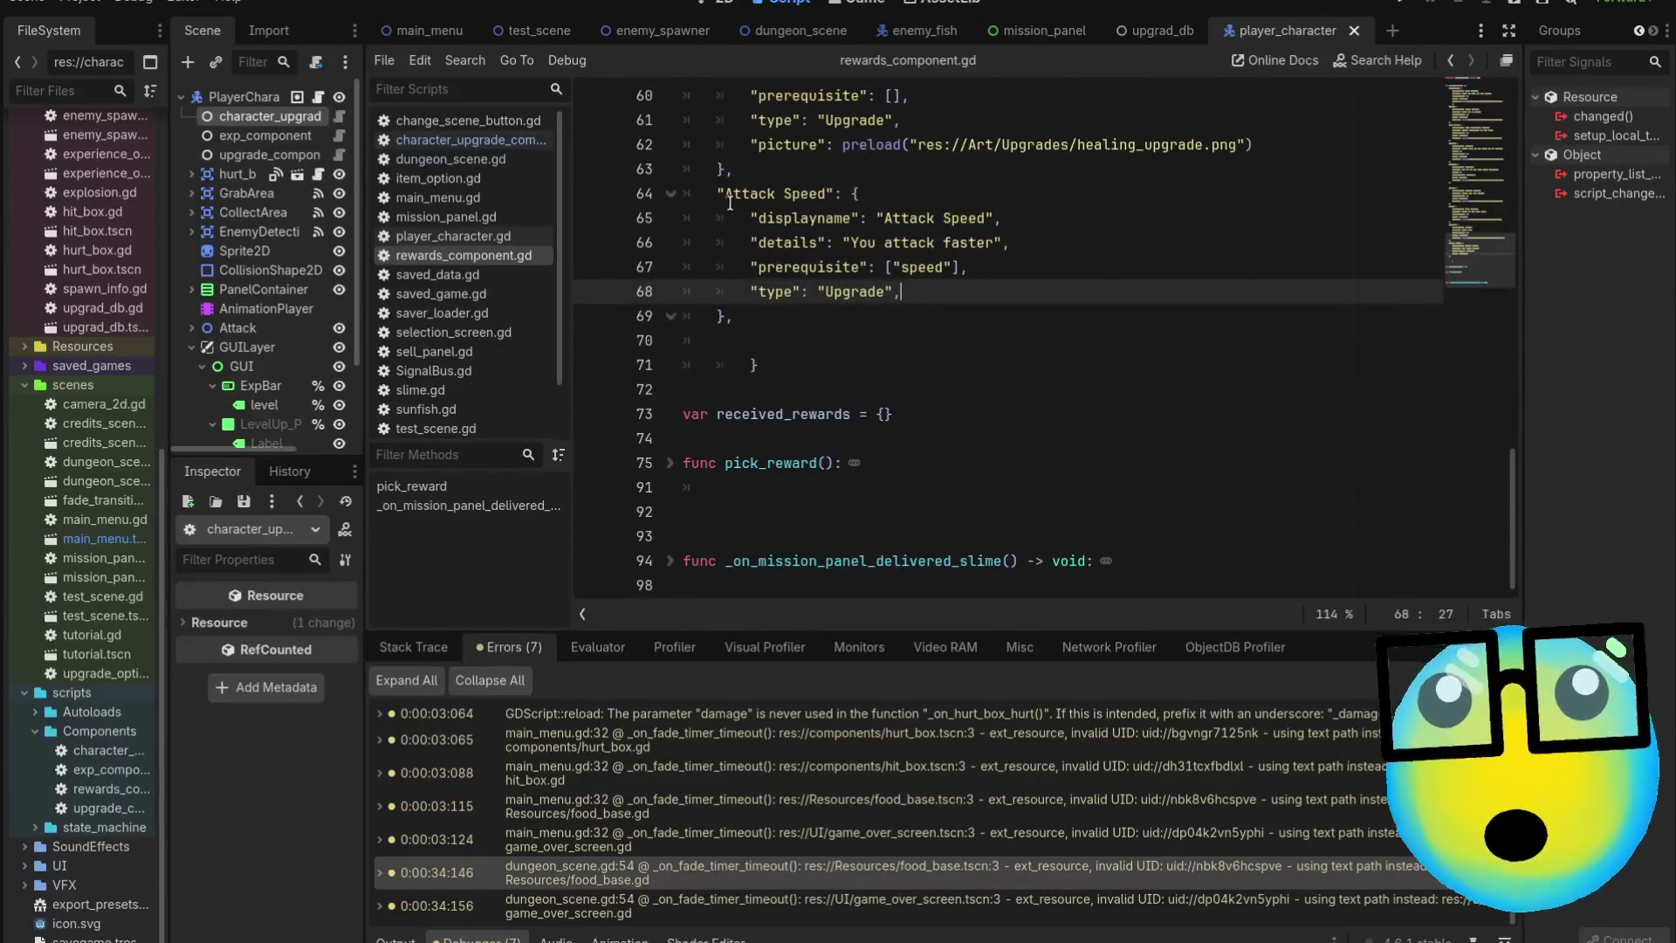
pyautogui.moveTo(725, 194); pyautogui.dragTo(828, 196)
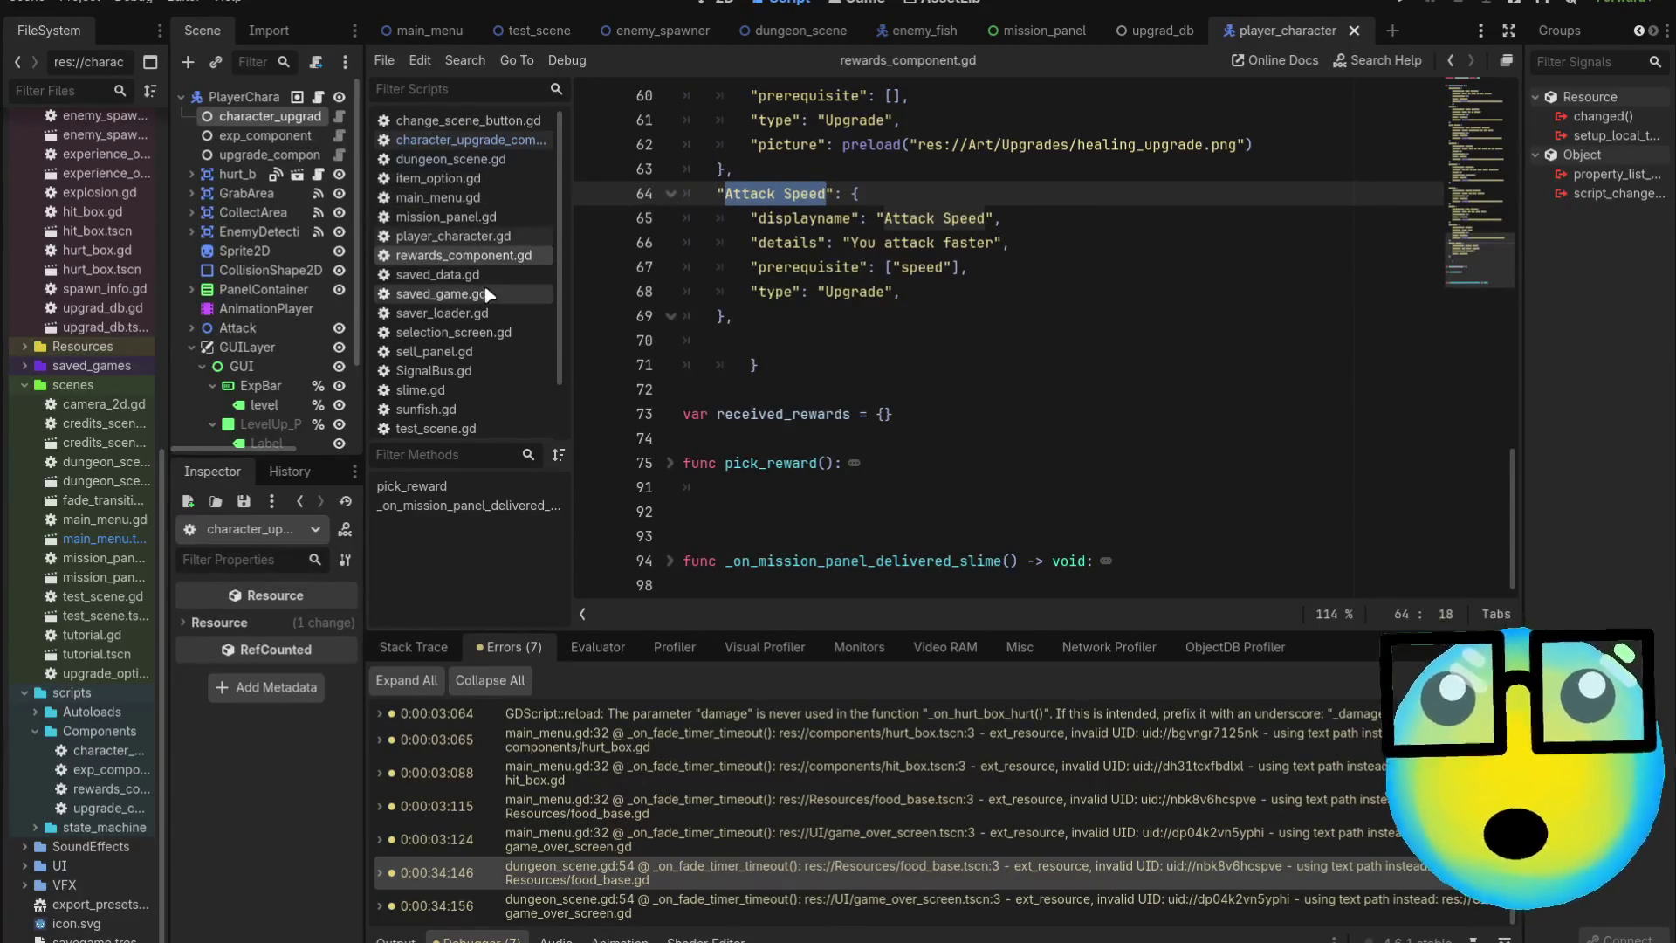
pyautogui.click(317, 96)
# Complete the "Attack Speed": match case label and start its indented body
pyautogui.click(339, 118)
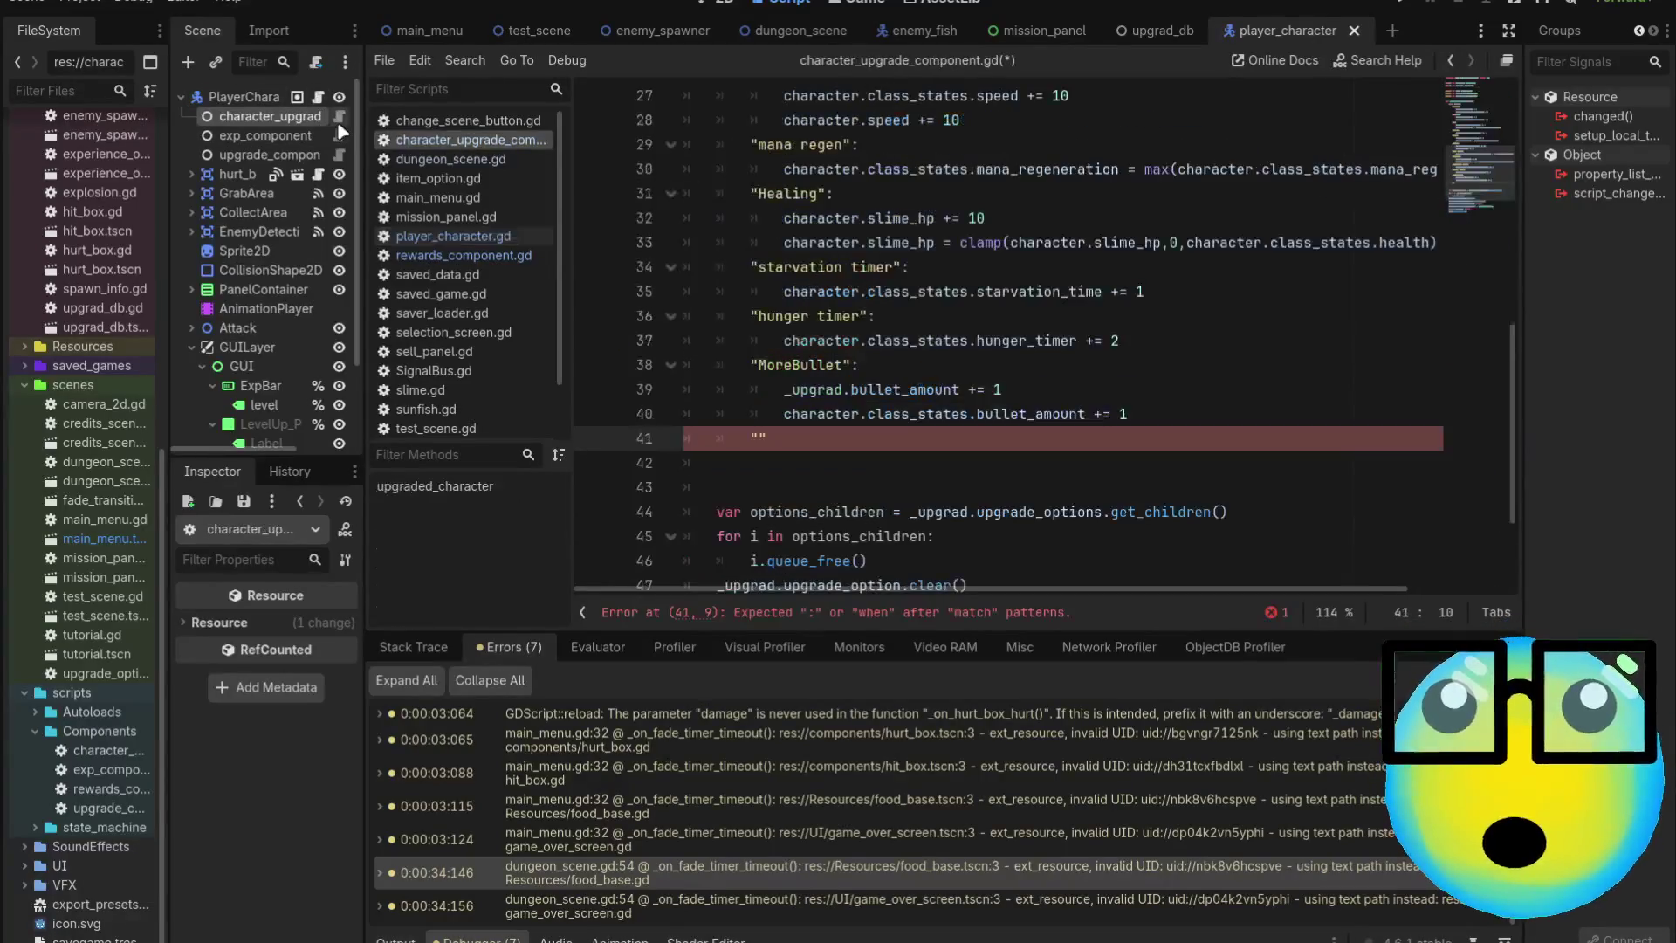
pyautogui.write('Attack Speed')
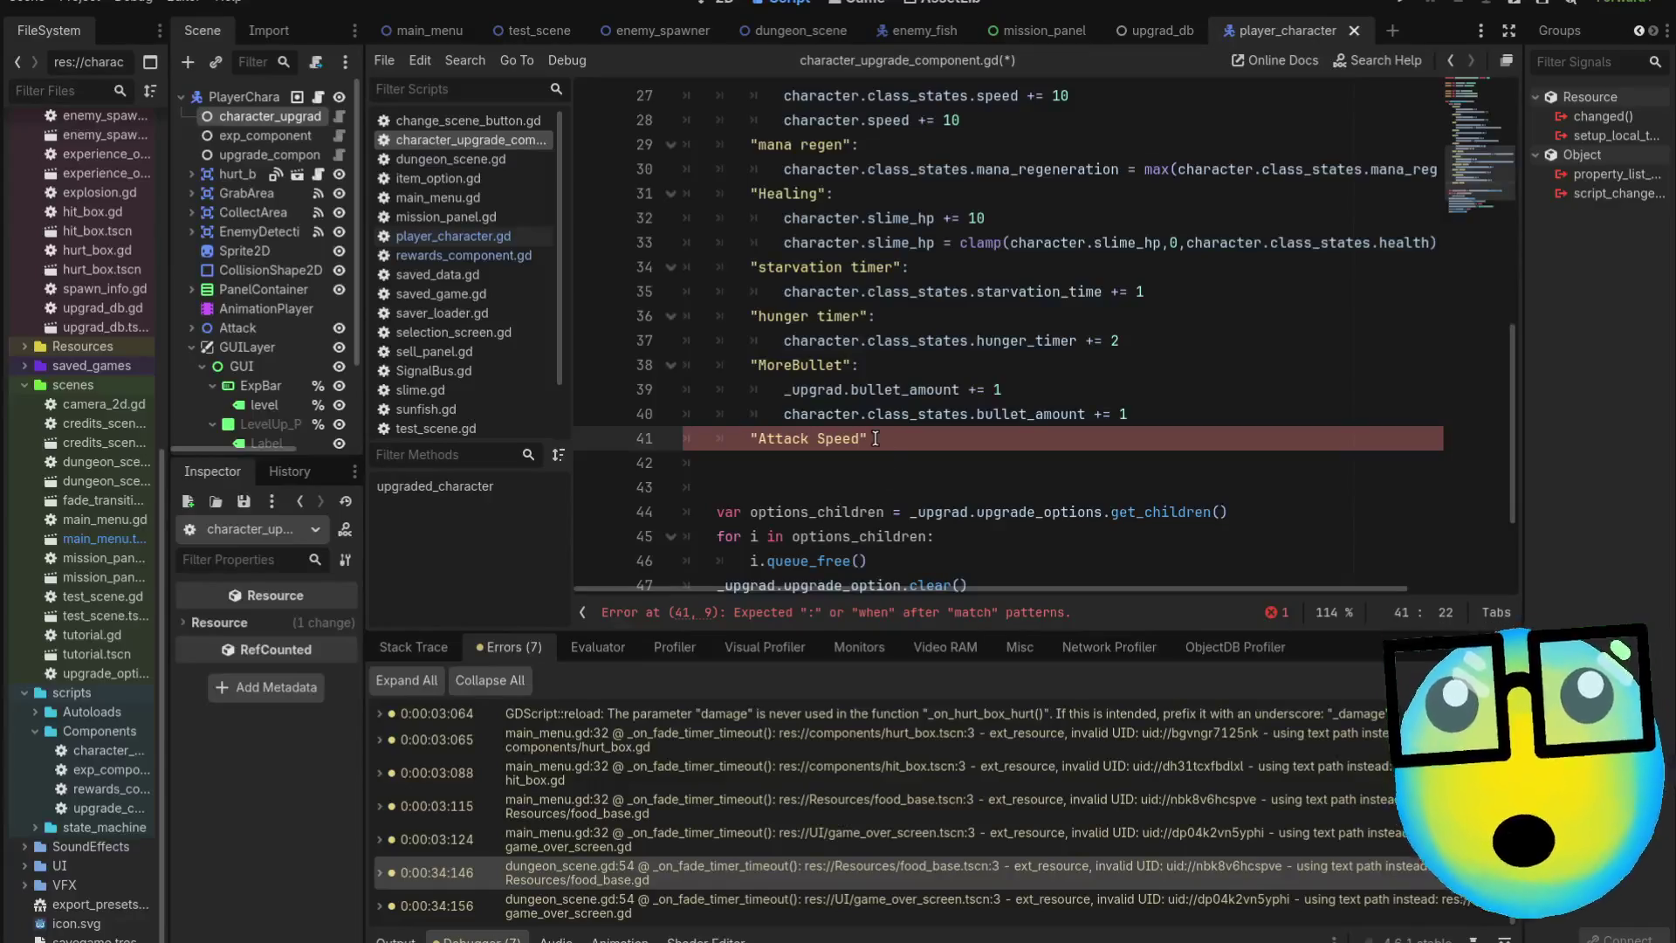
pyautogui.click(875, 438)
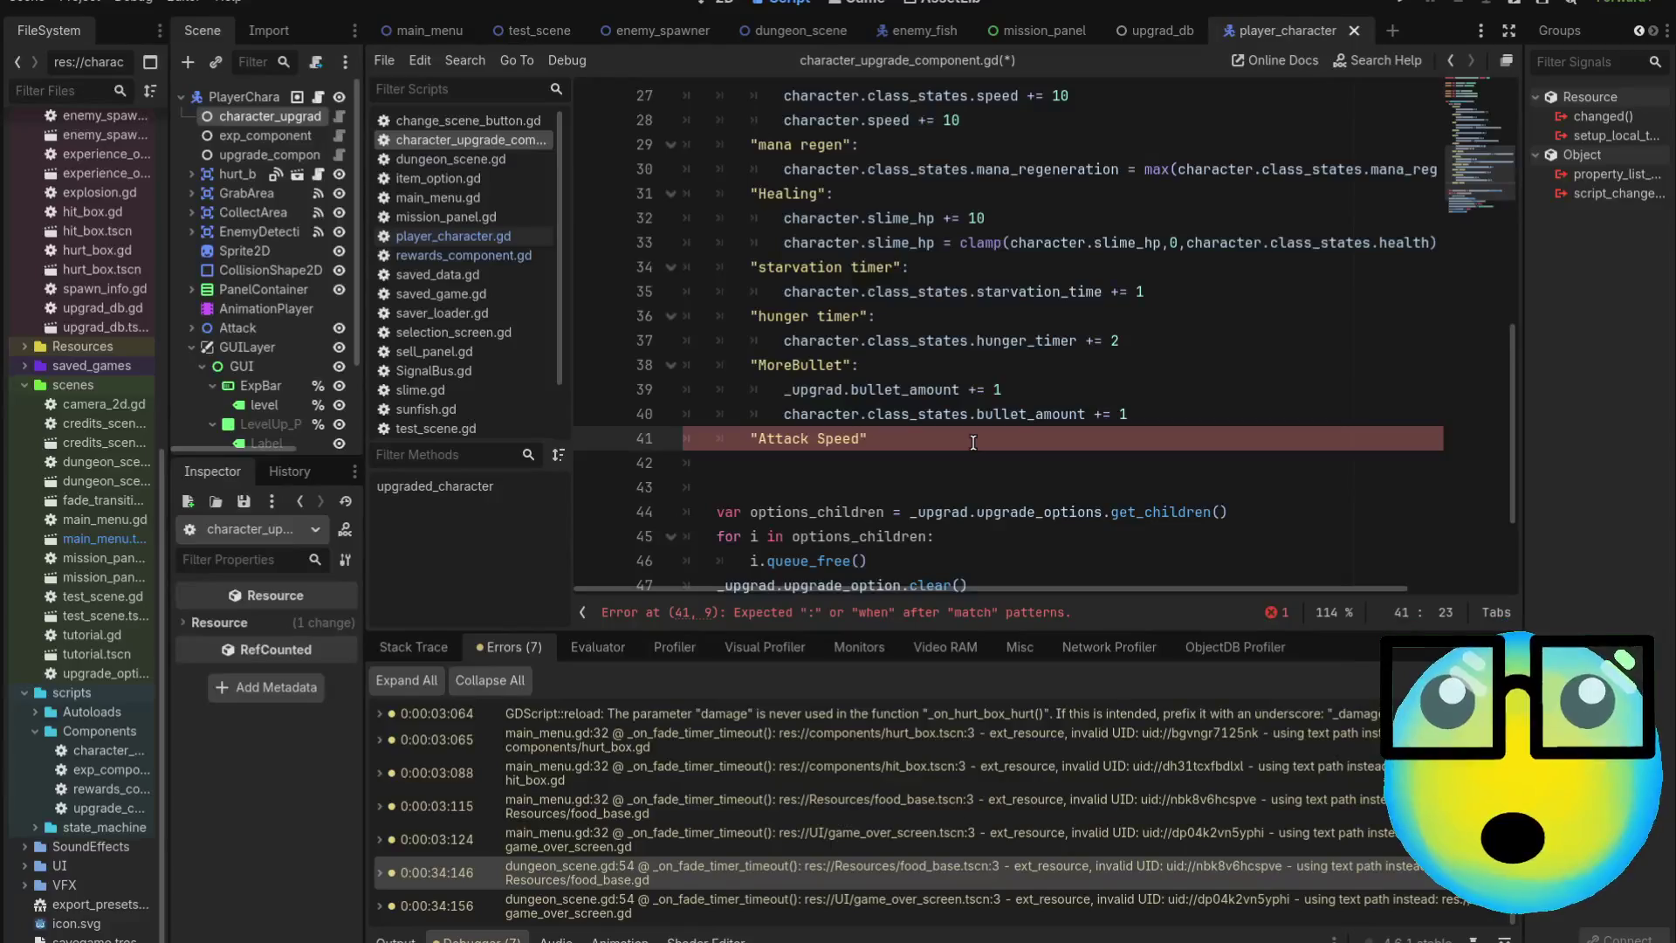
pyautogui.write(':')
pyautogui.press('Return')
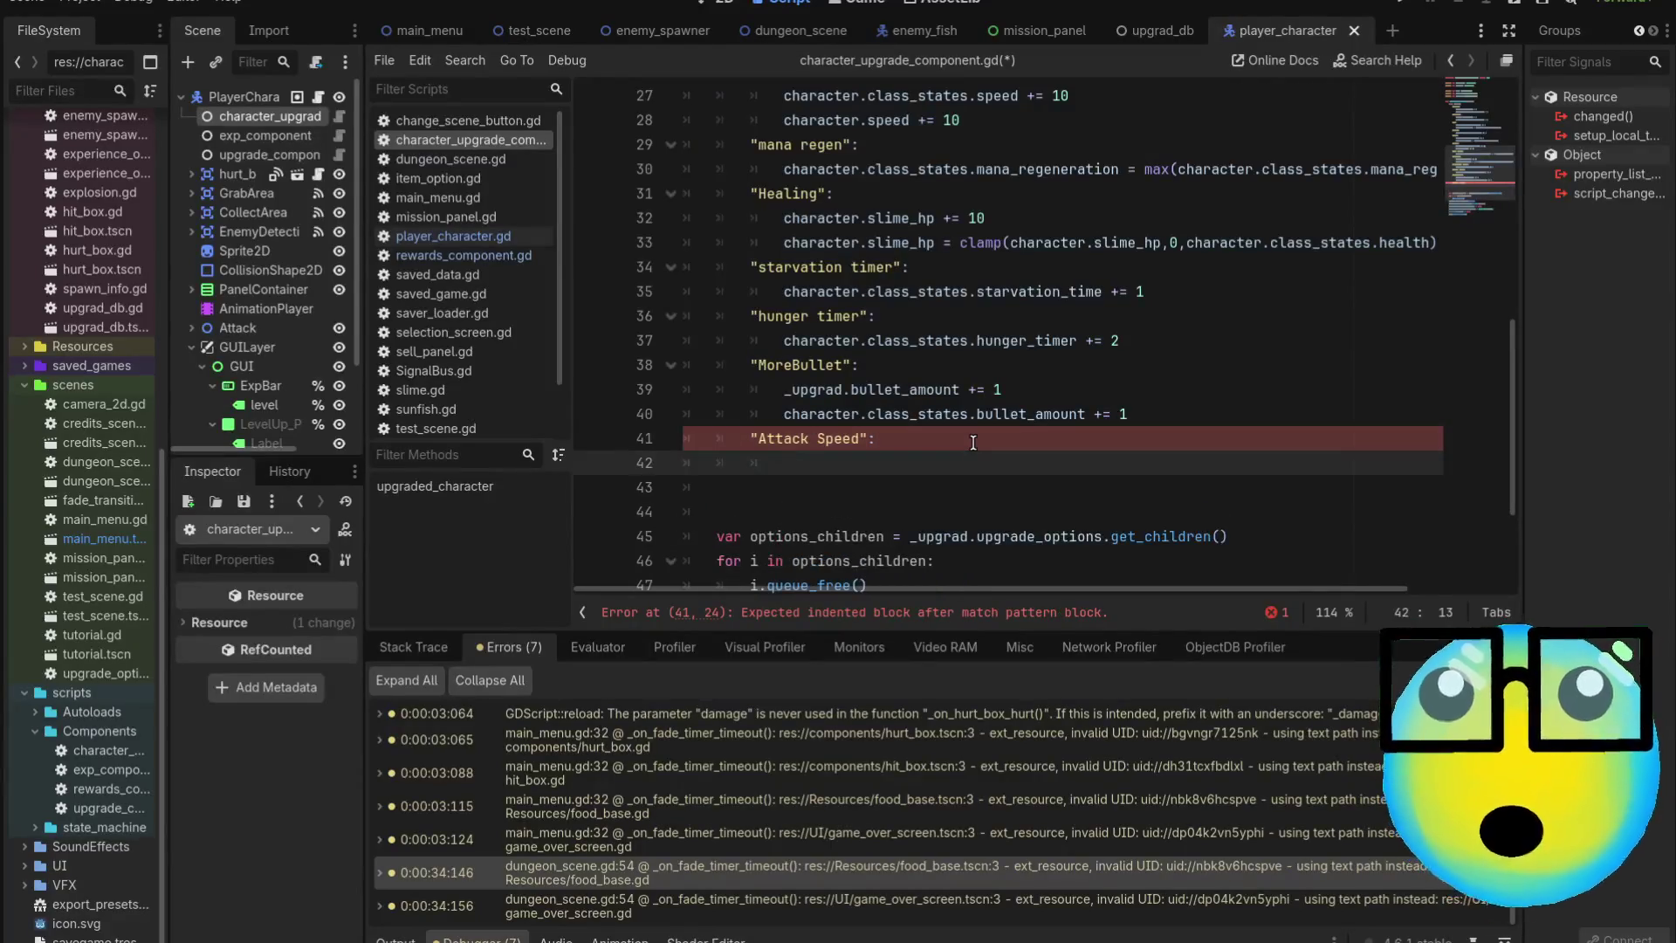
# Write character.class_states.attack_speed in the body and go to the class_states declaration
pyautogui.write('cha')
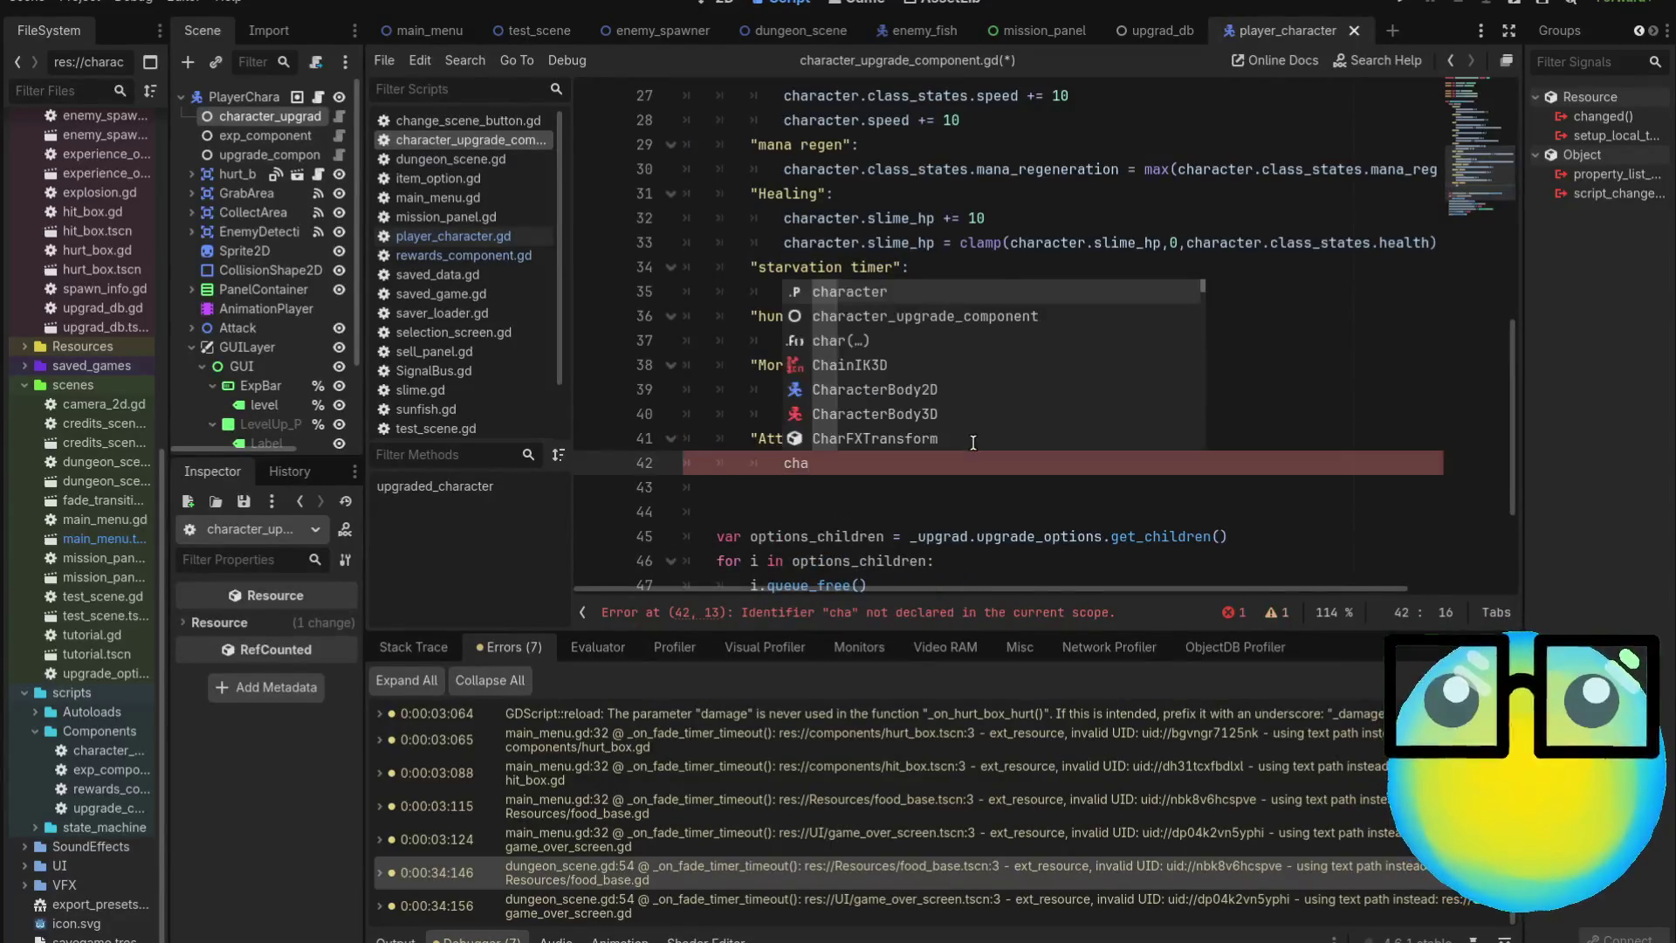
pyautogui.press('Return')
pyautogui.write('.cla')
pyautogui.press('Return')
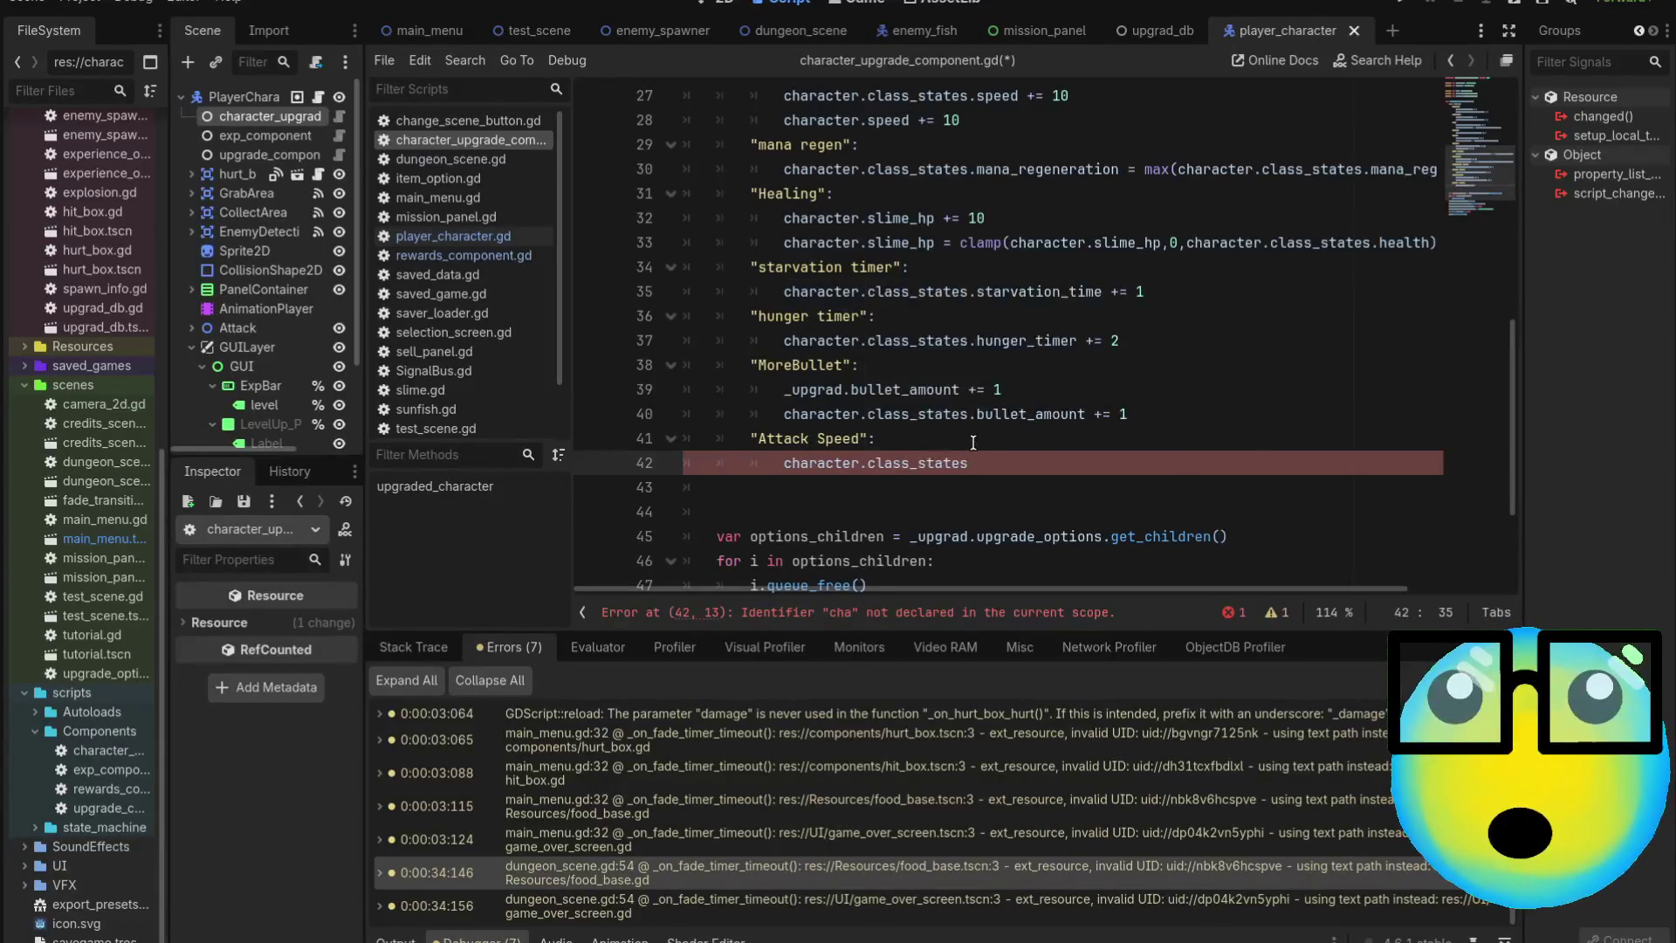
pyautogui.write('.')
pyautogui.press('Return')
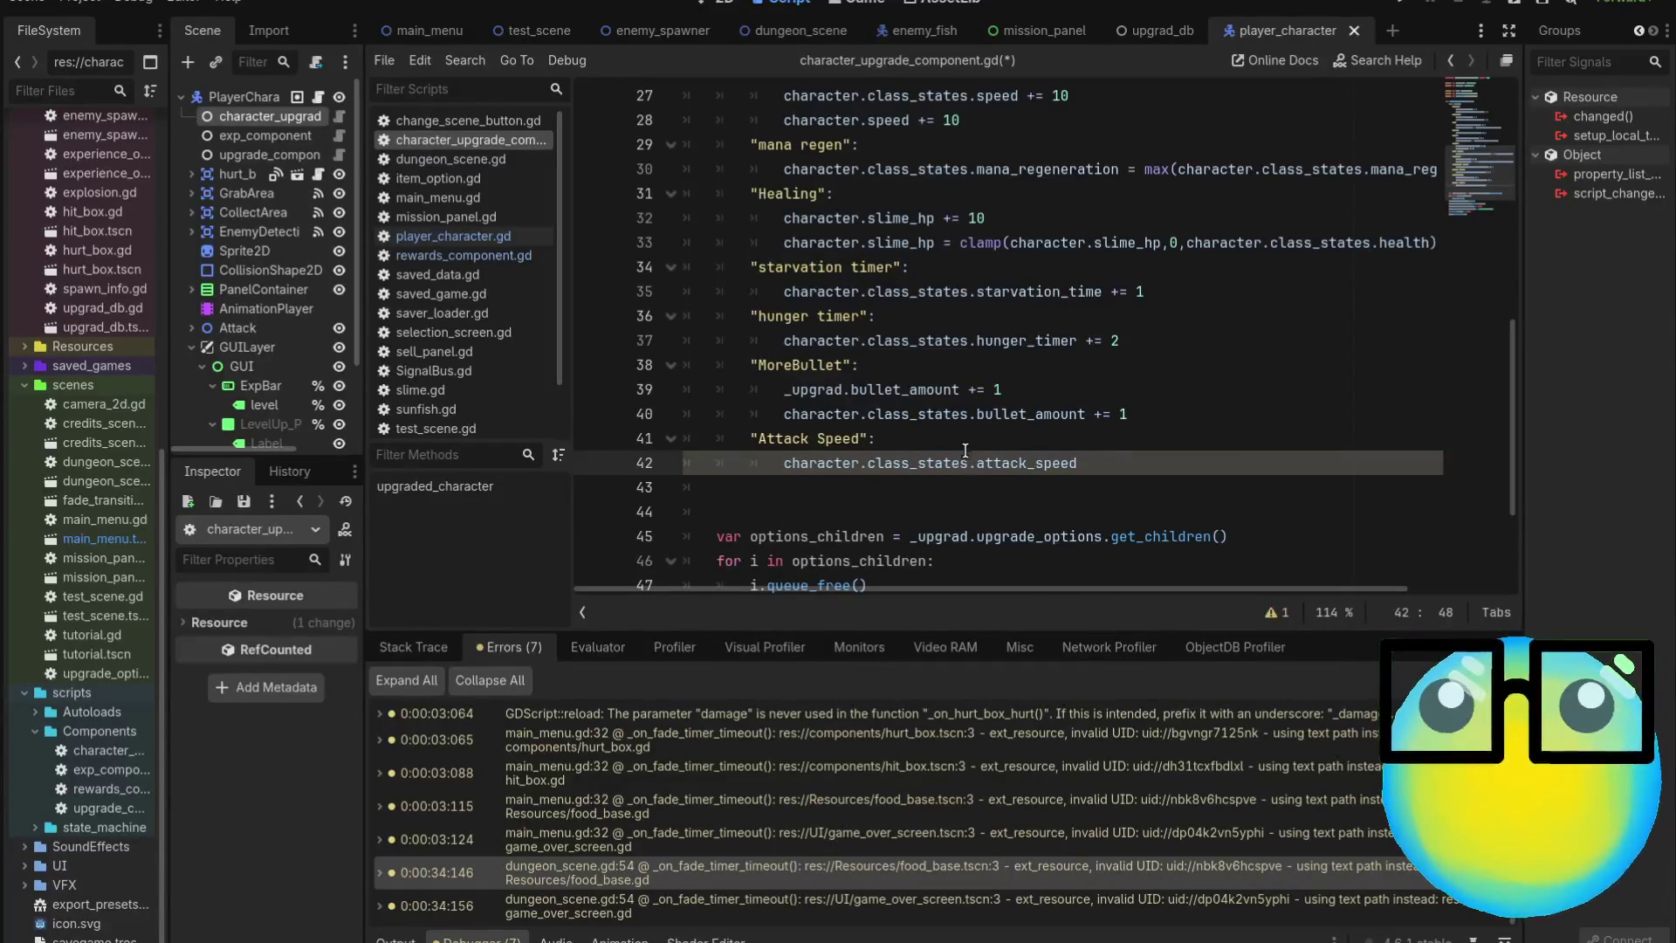
pyautogui.keyDown('ctrl'); pyautogui.click(956, 464); pyautogui.keyUp('ctrl')
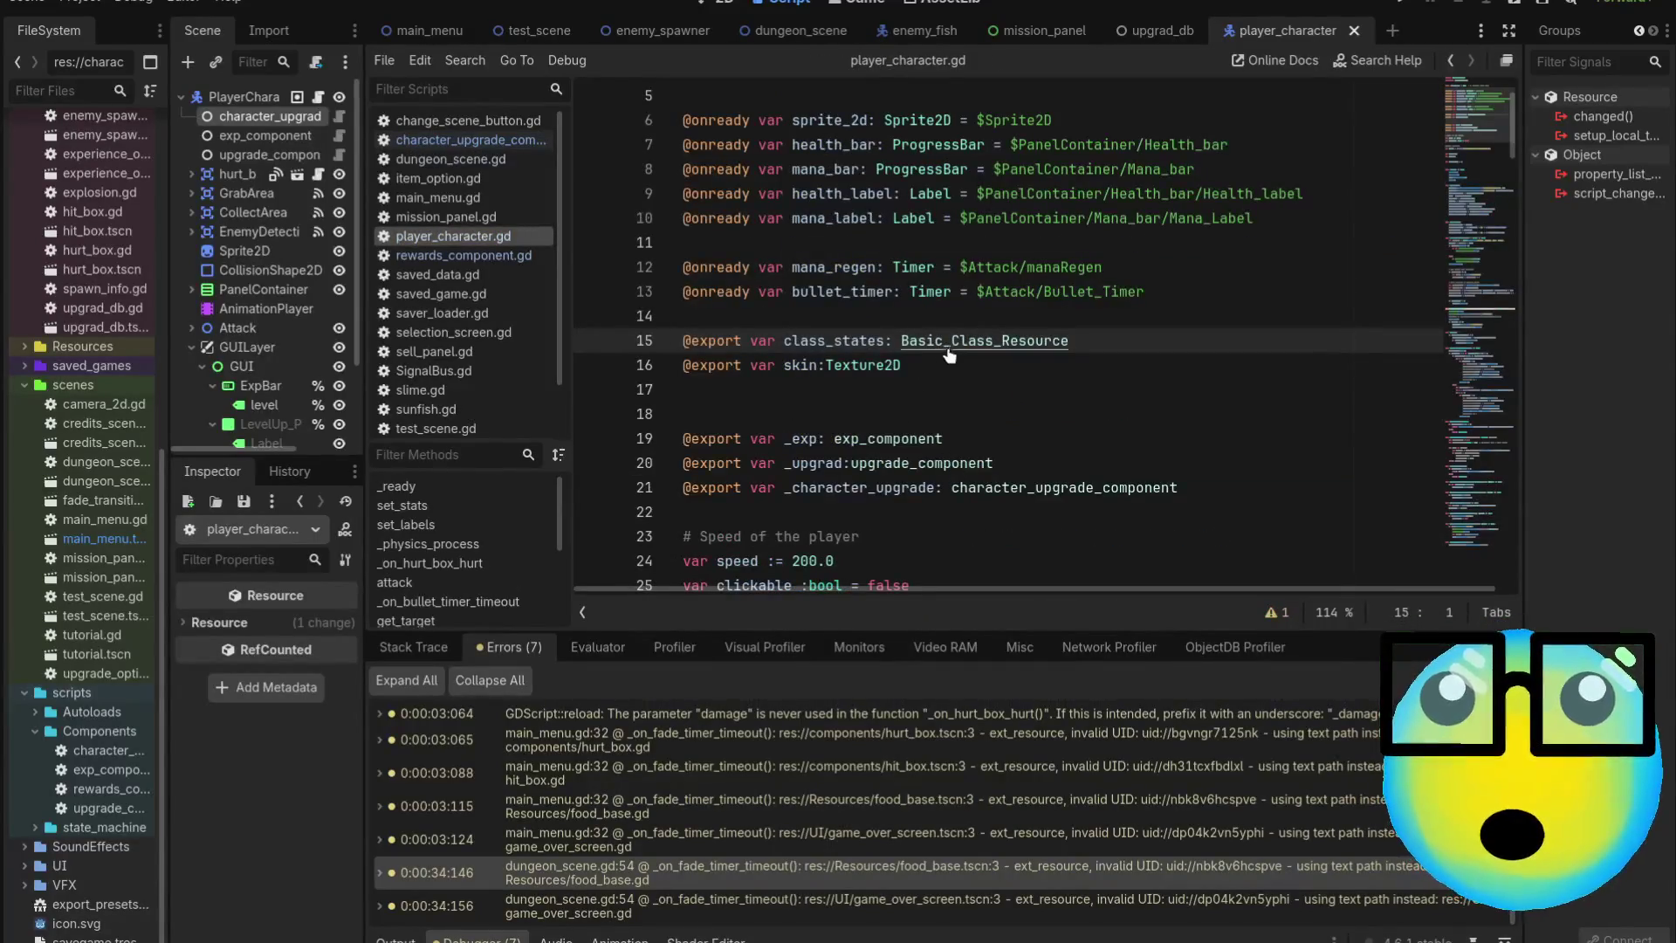
# Open basic_class_resource.gd and confirm the attack_speed: float property is declared
pyautogui.keyDown('ctrl'); pyautogui.click(954, 342); pyautogui.keyUp('ctrl')
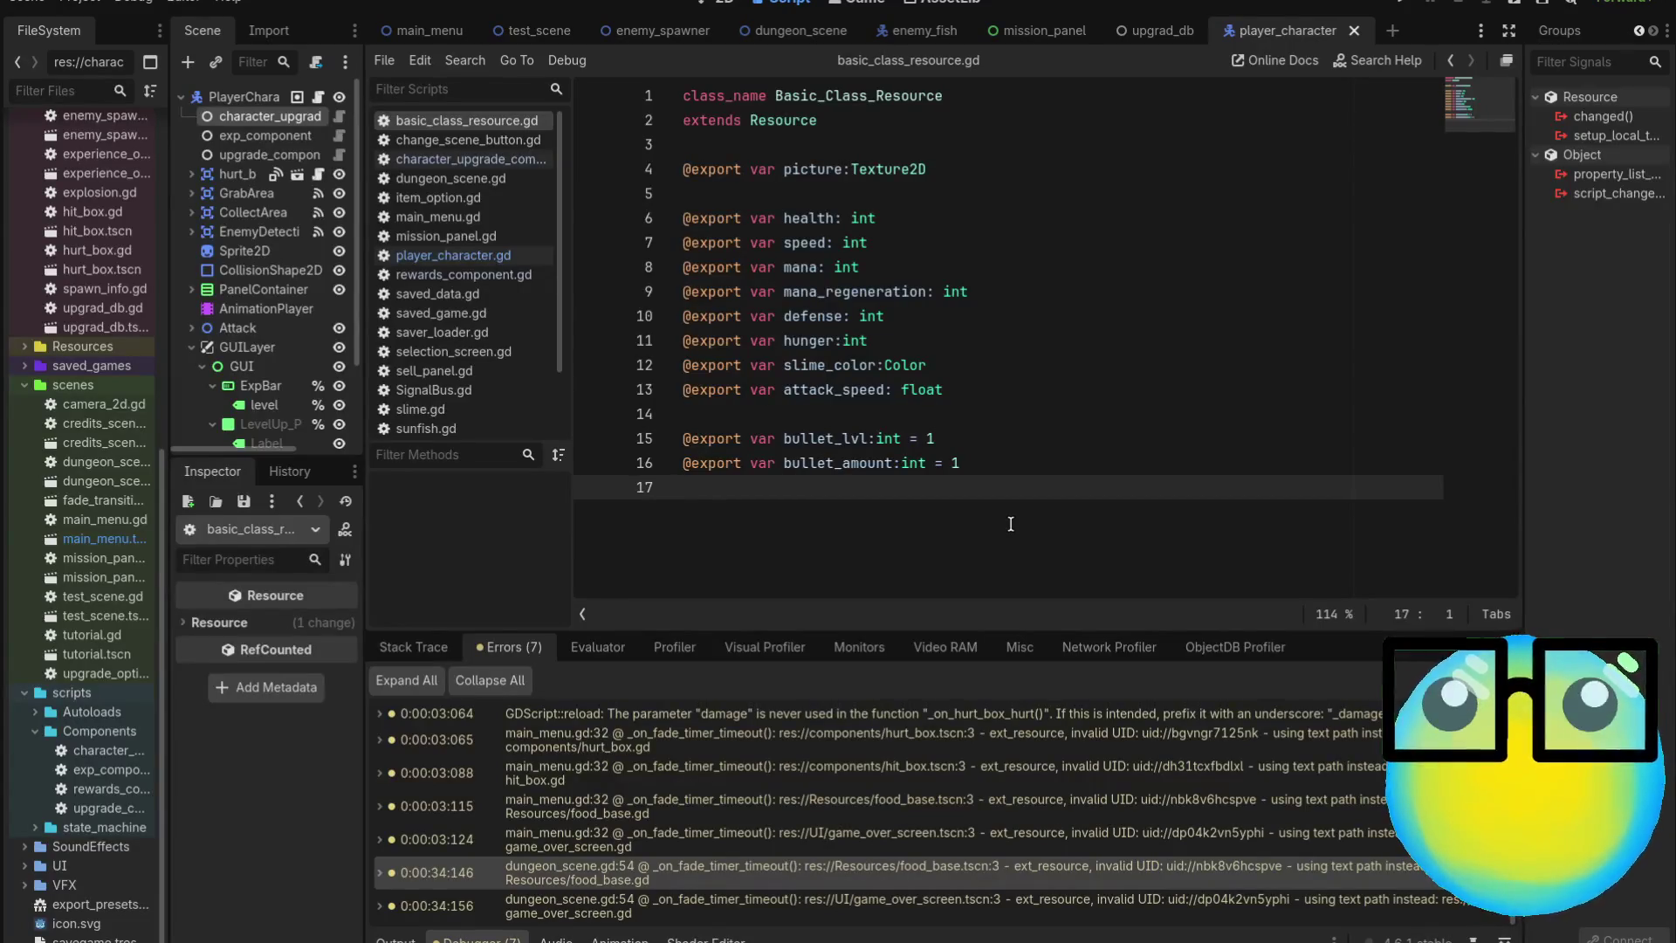
pyautogui.click(951, 383)
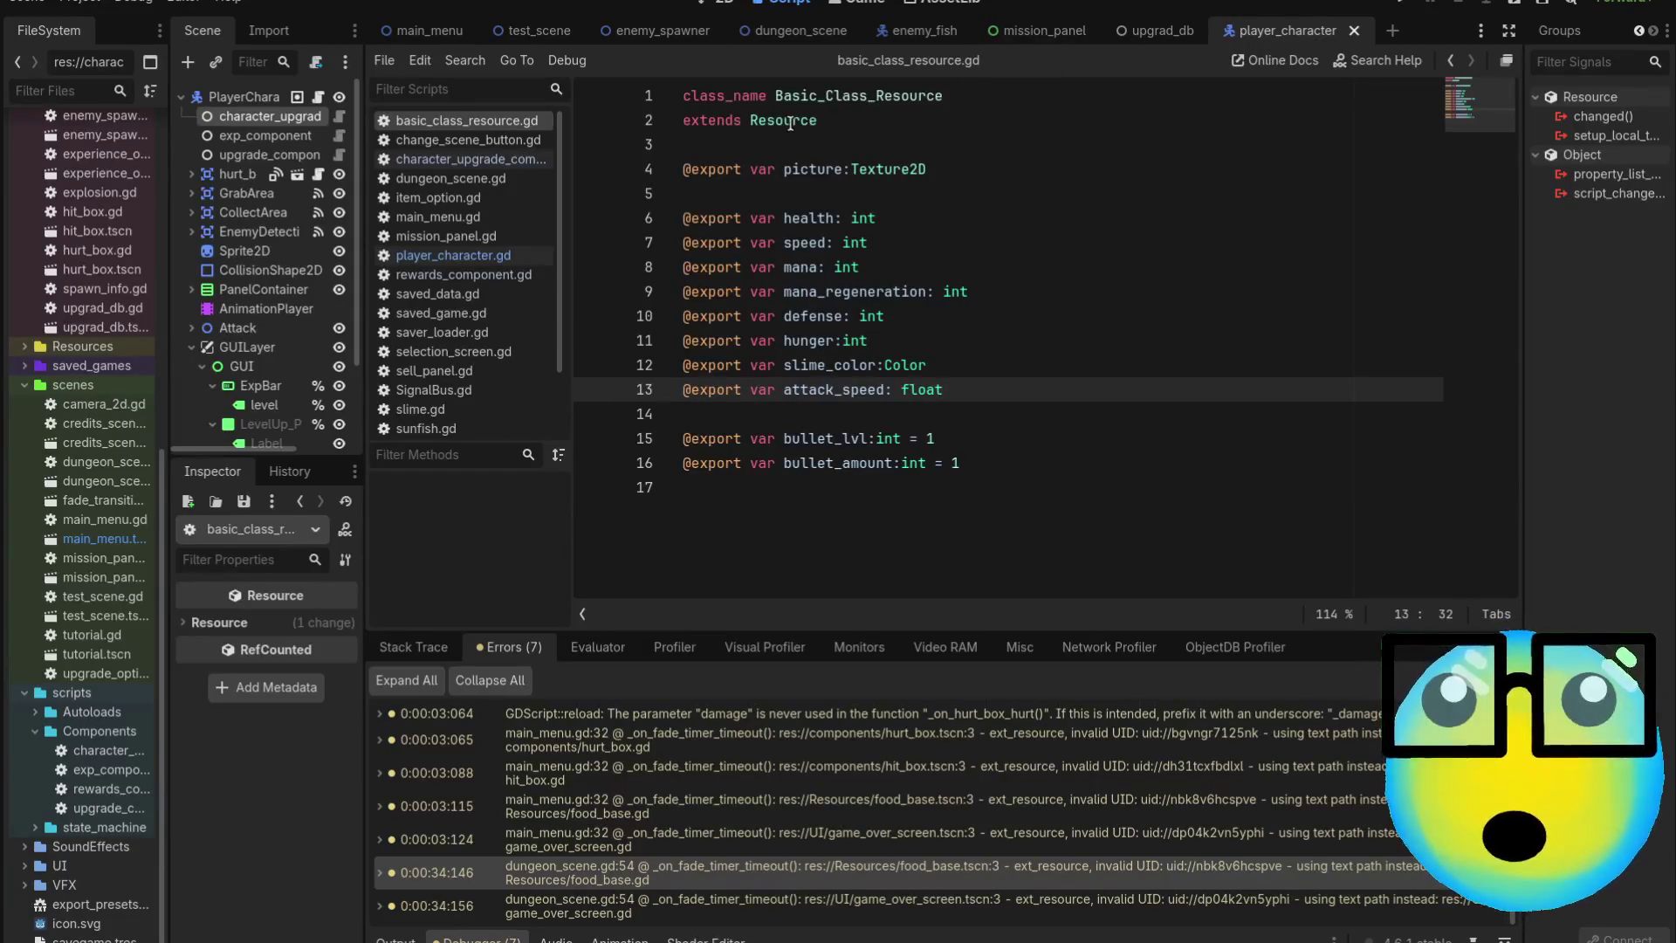
pyautogui.moveTo(547, 48)
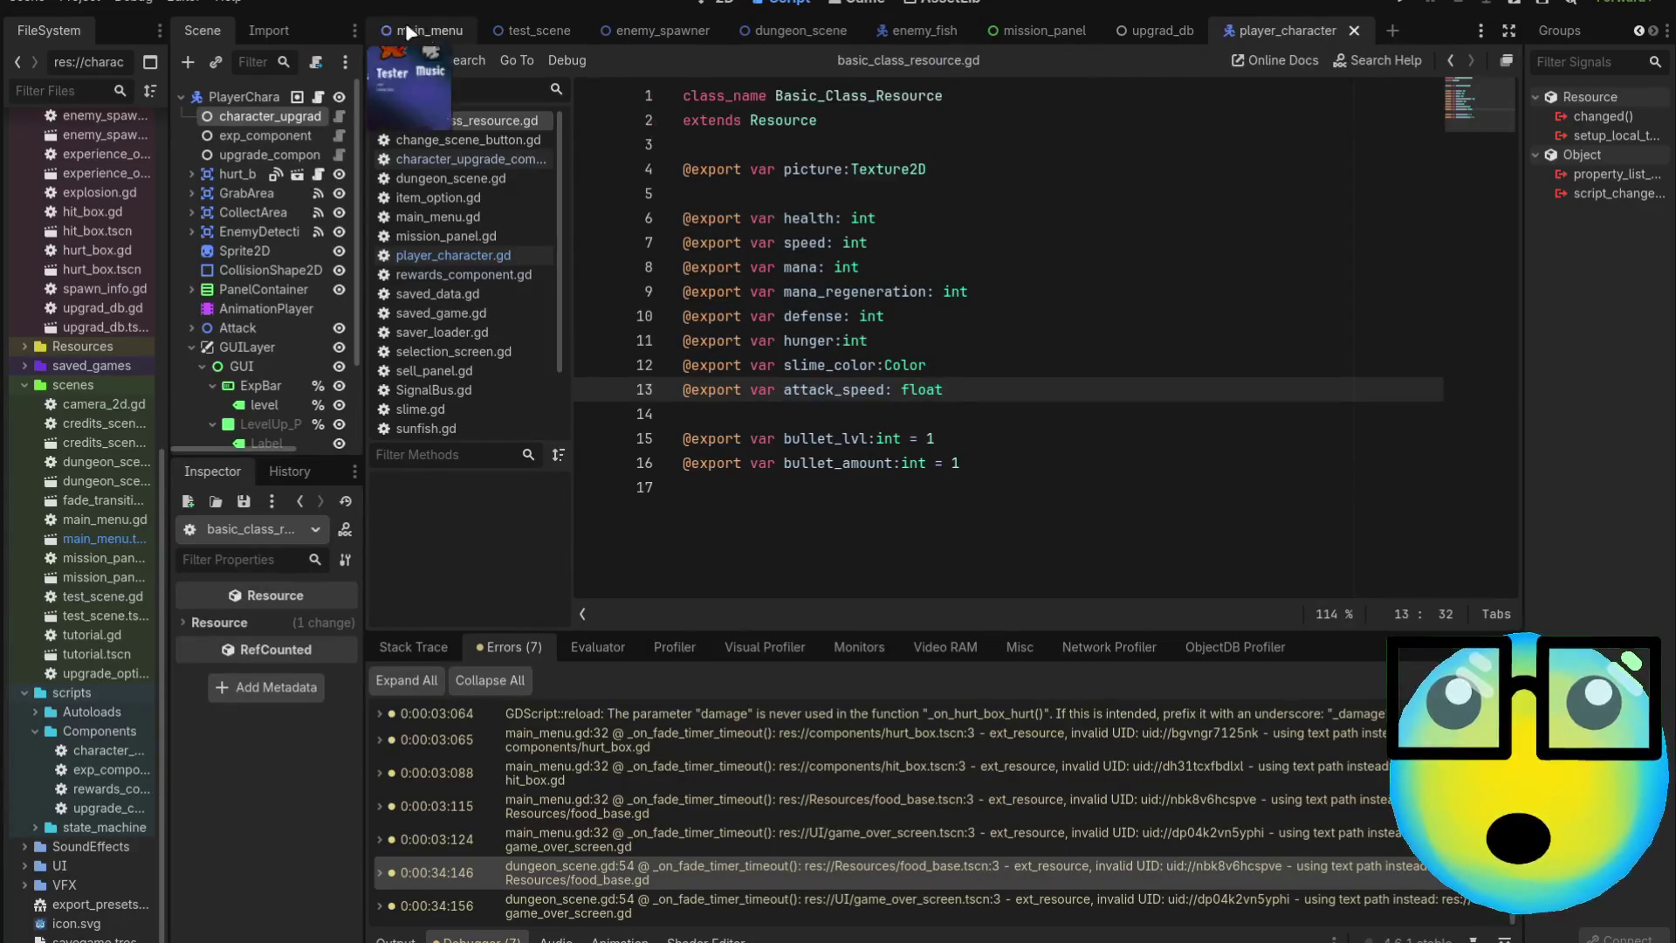
# Open test_scene.gd and go to its create_character function
pyautogui.click(493, 30)
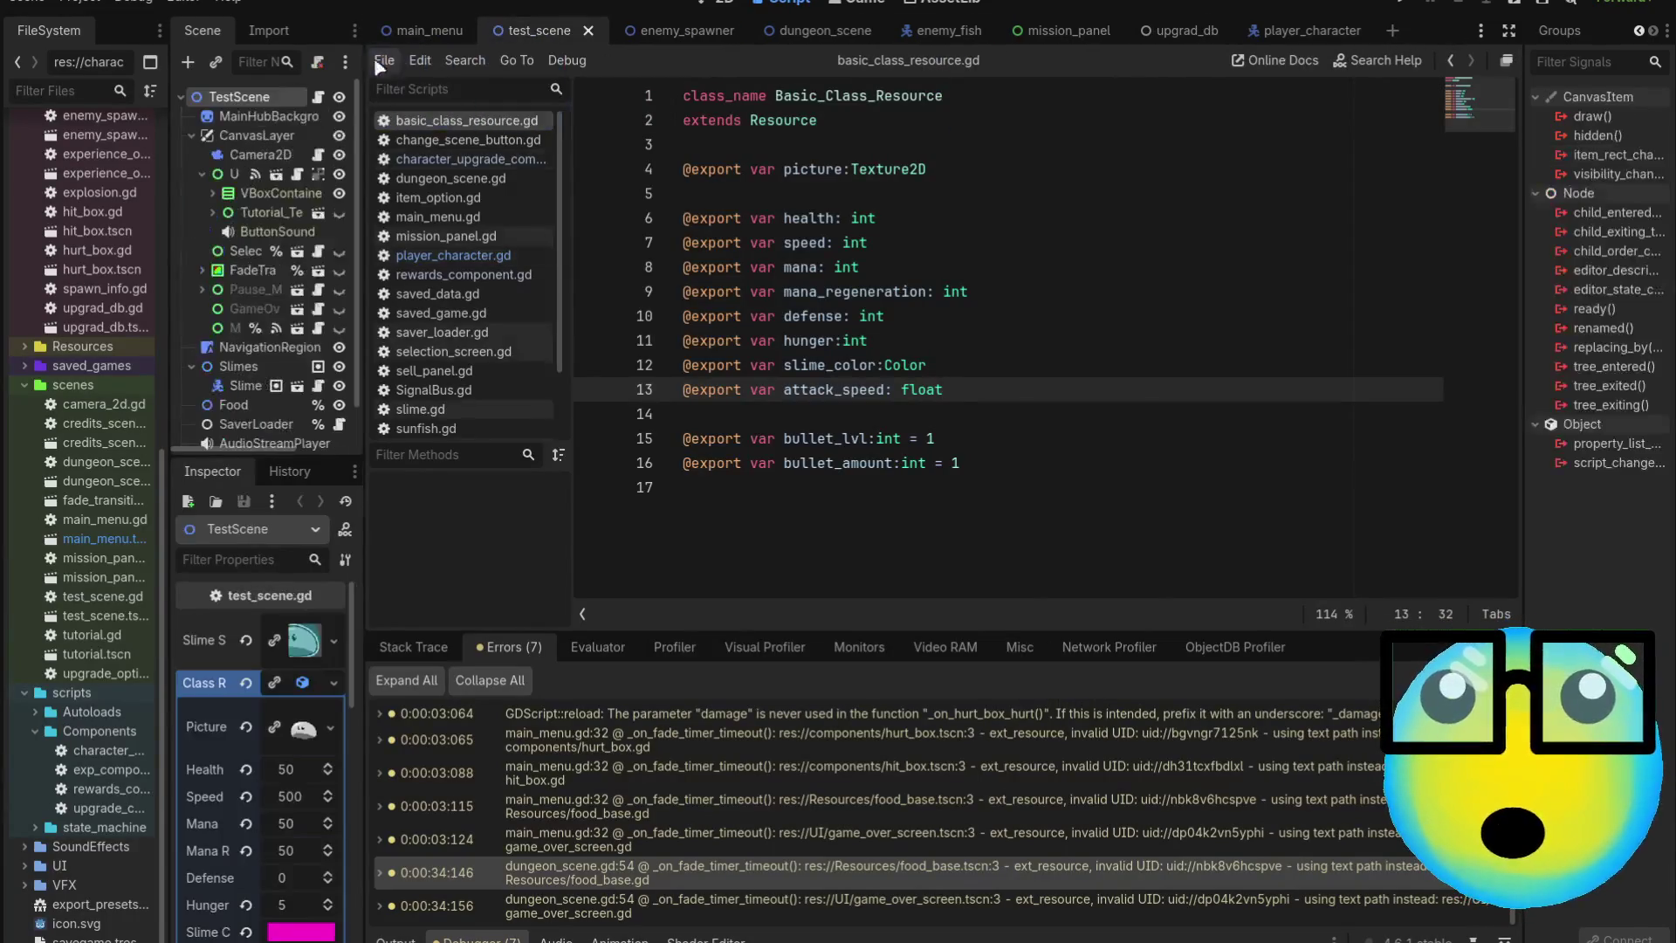
pyautogui.scroll(-3, 955, 287)
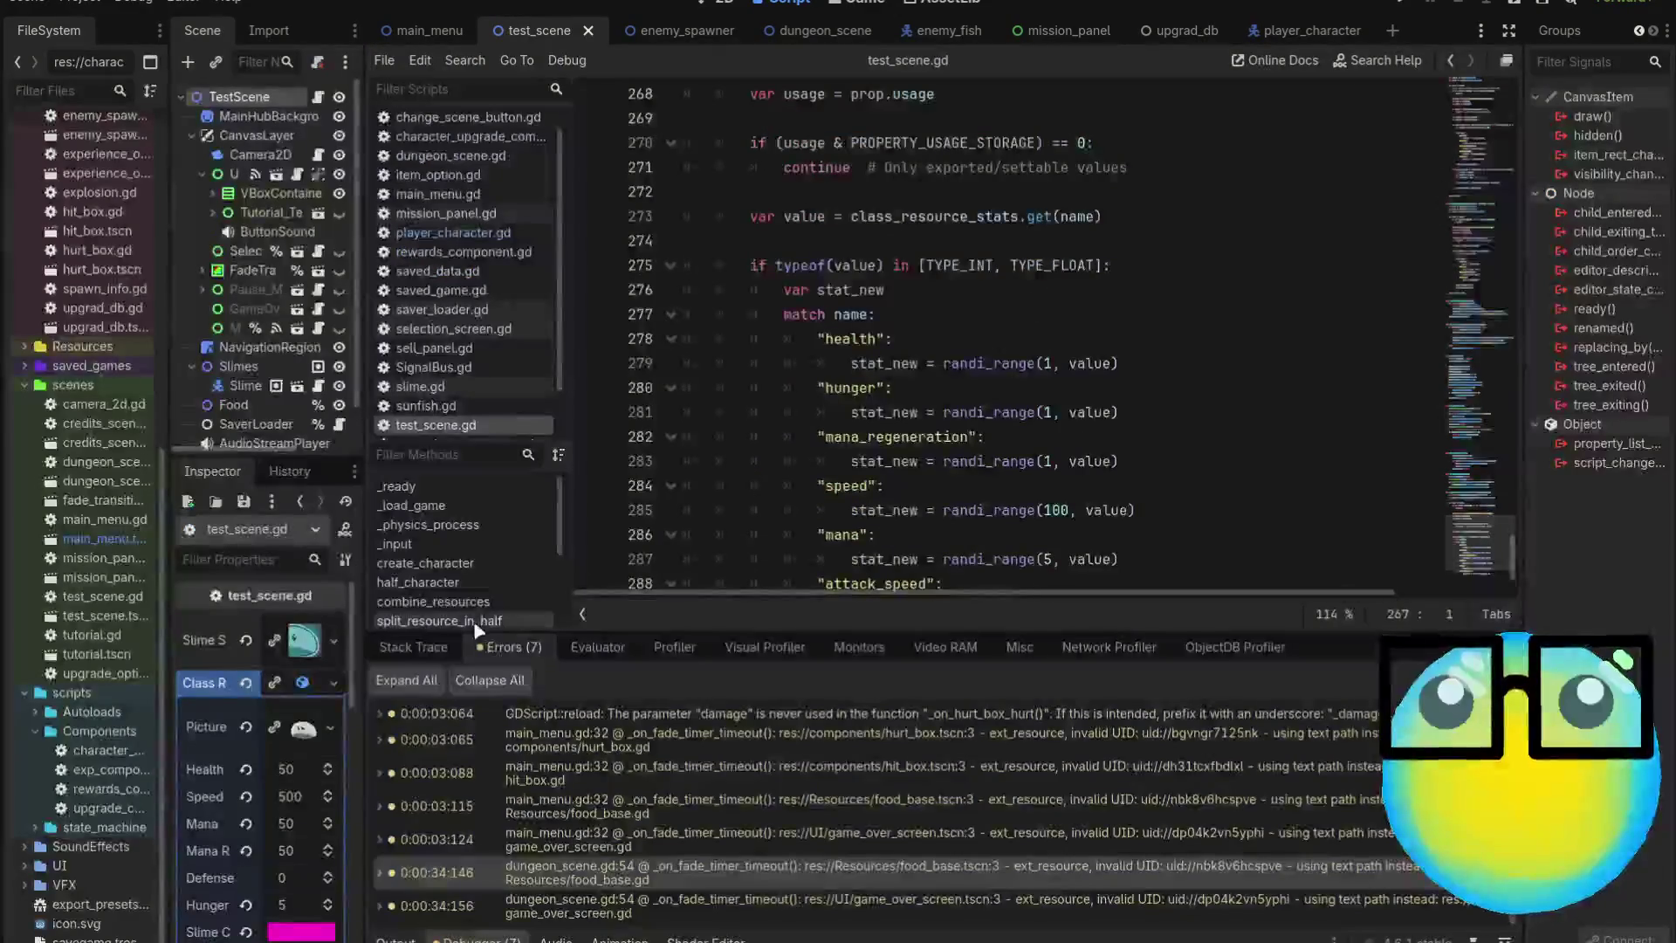
pyautogui.scroll(-1, 472, 568)
pyautogui.click(428, 527)
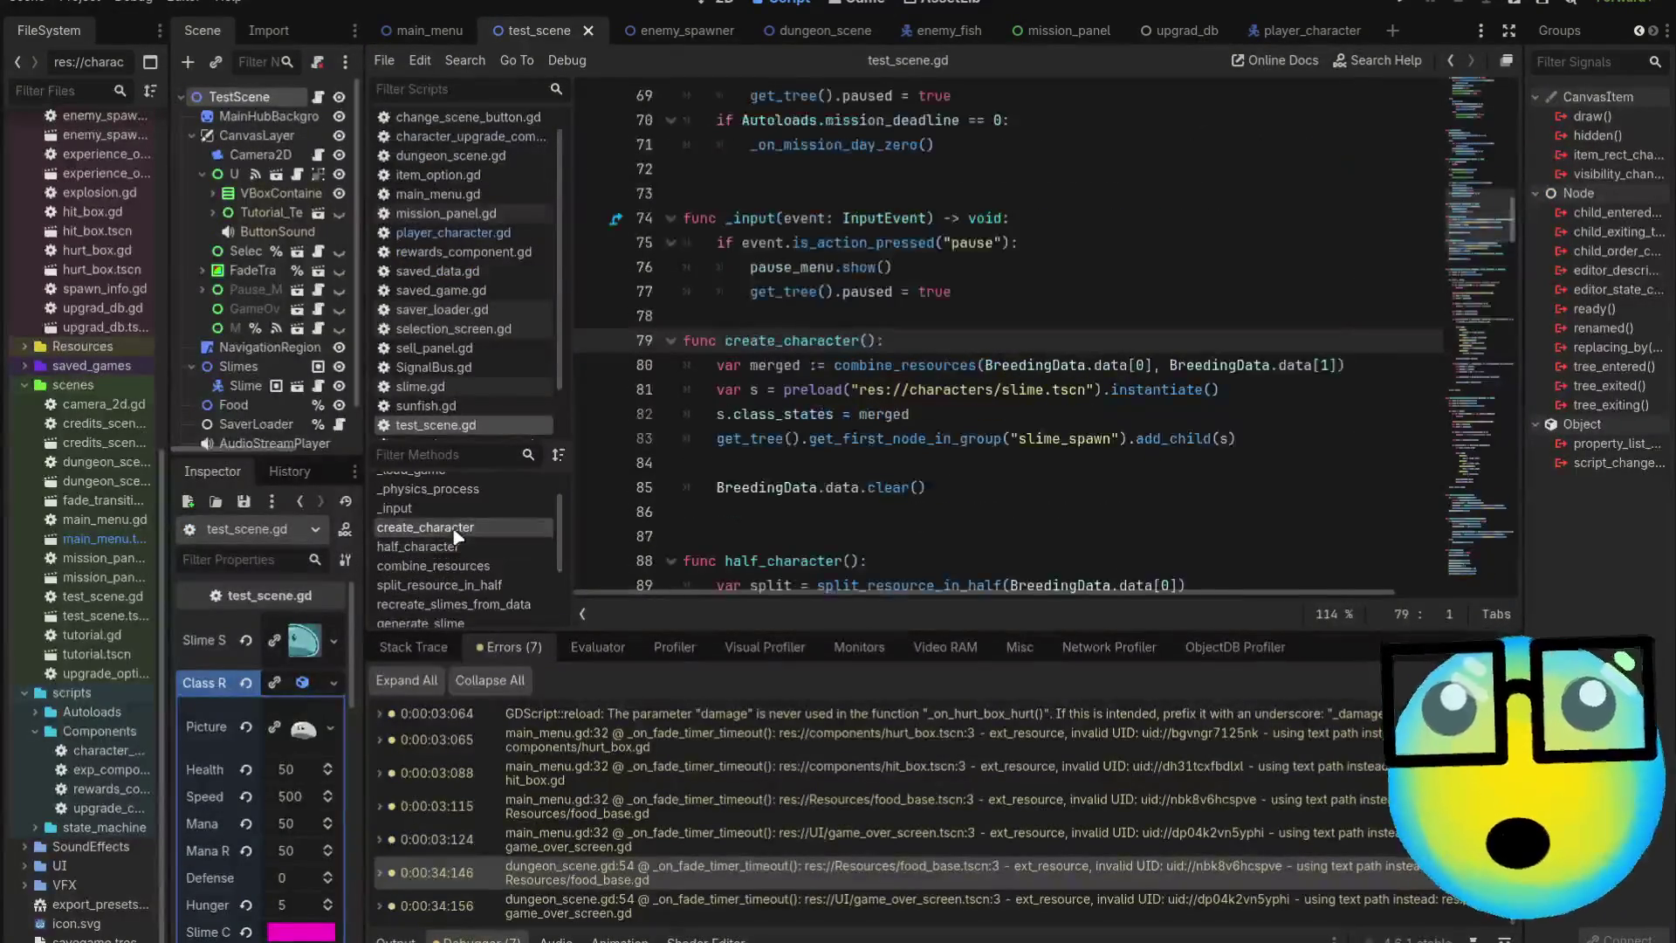
pyautogui.scroll(-1, 485, 581)
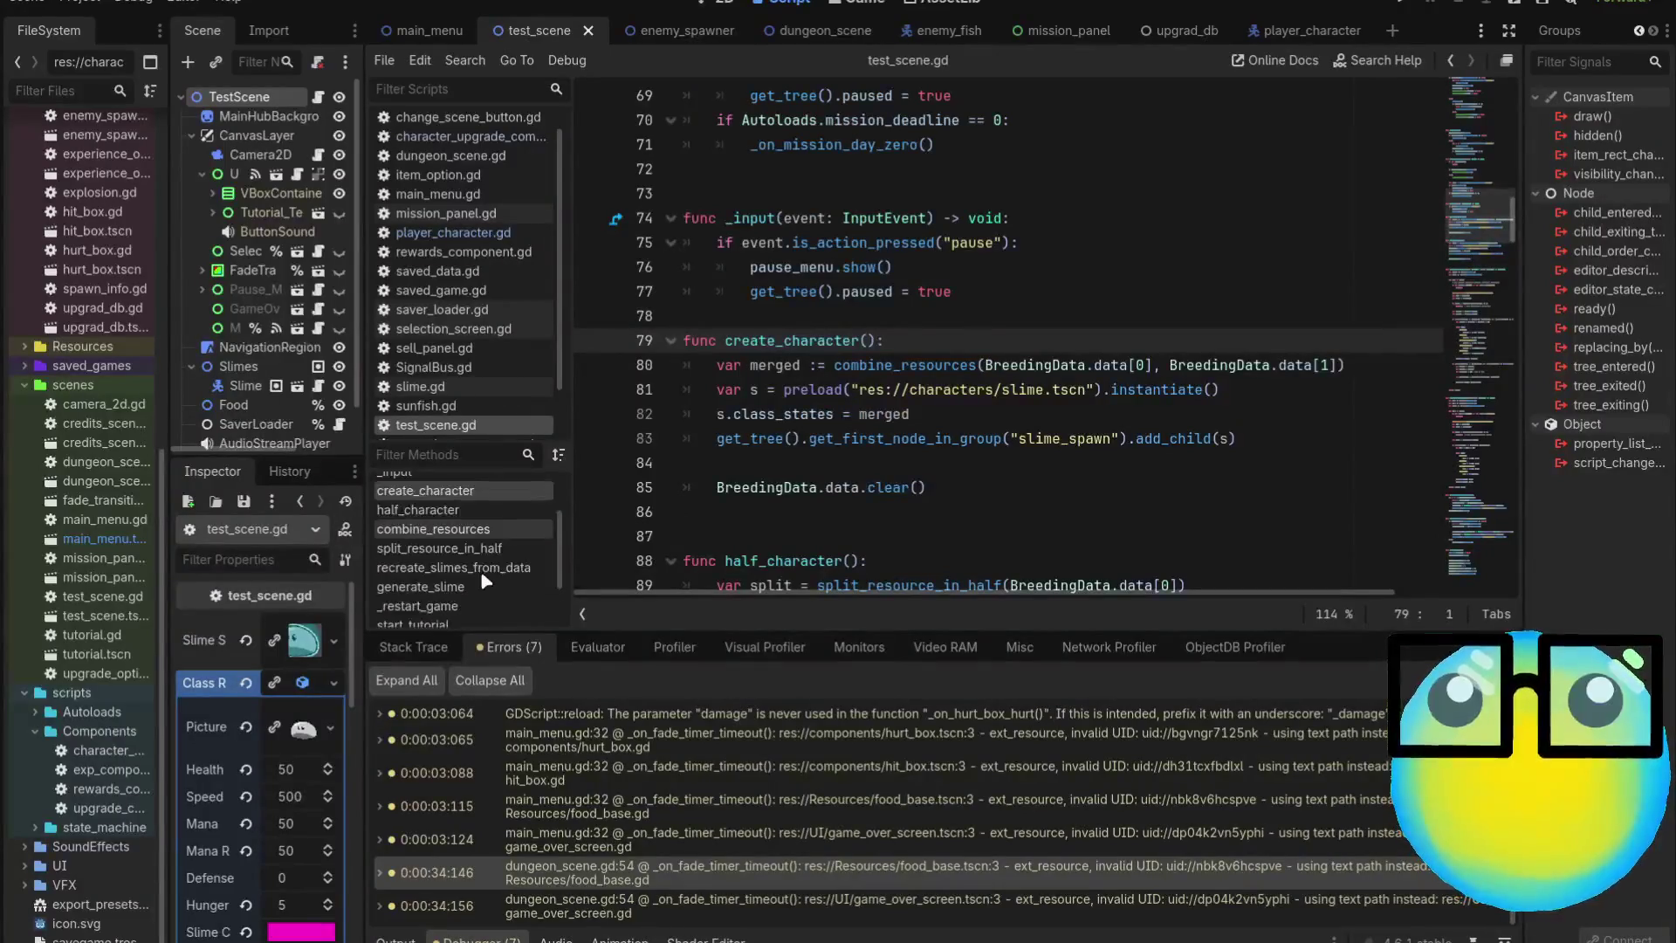
pyautogui.scroll(-3, 485, 580)
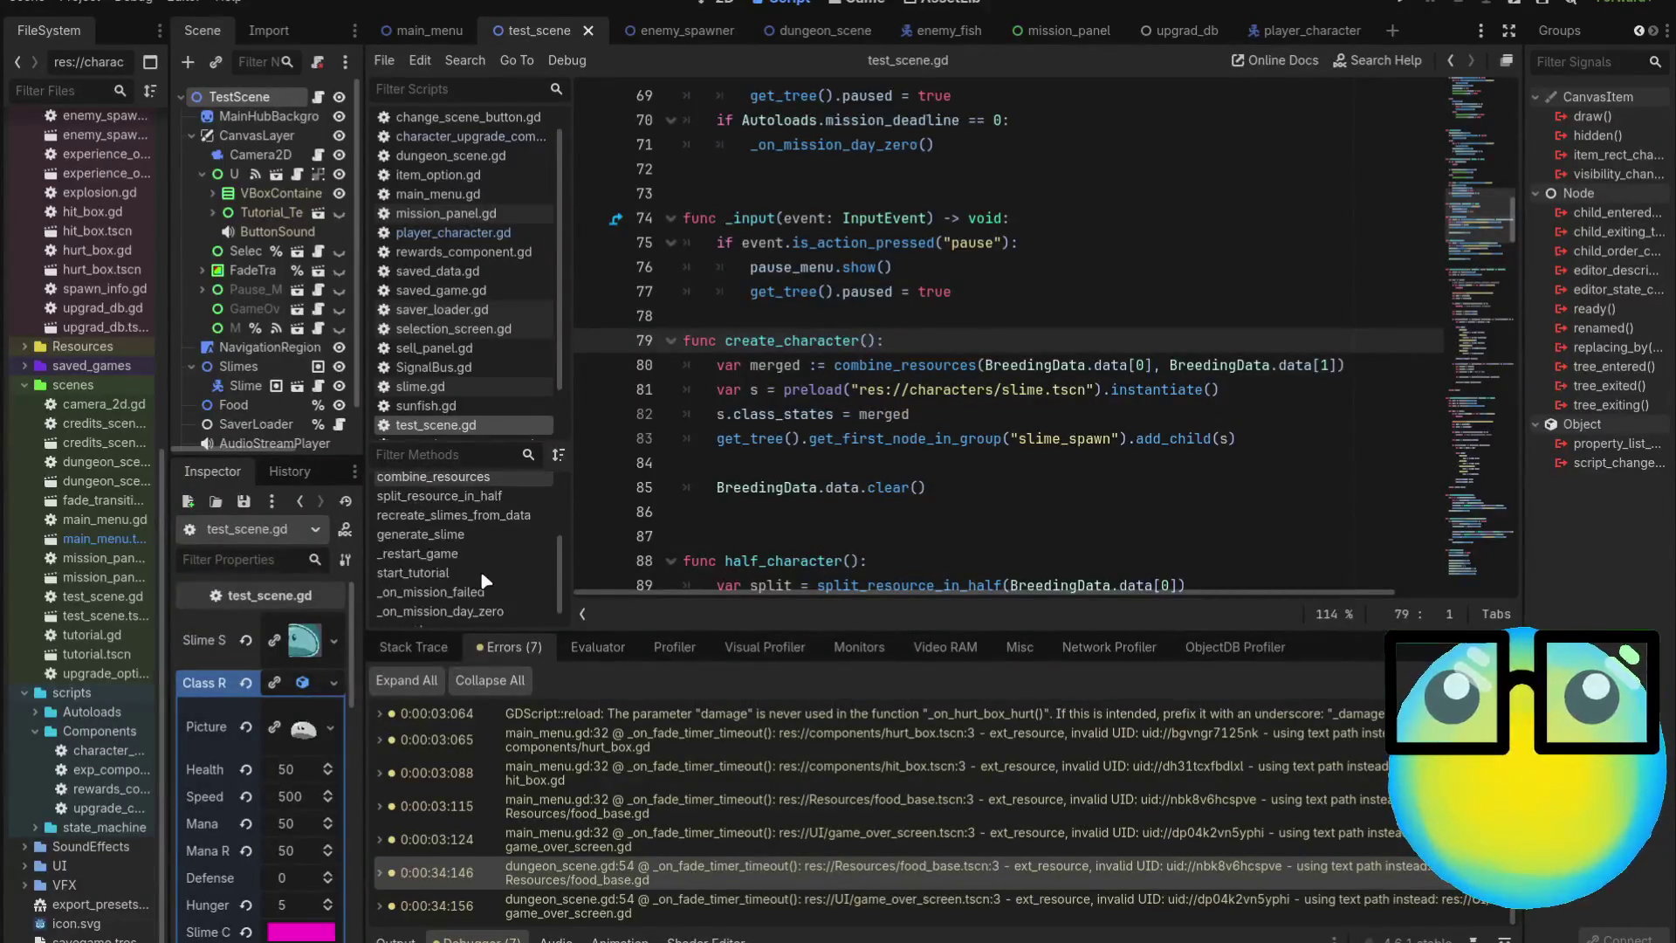
pyautogui.scroll(-1, 485, 580)
# Review _new_class_ressource's 0.75–1 attack_speed randomisation, then return to the player_character scene
pyautogui.click(476, 612)
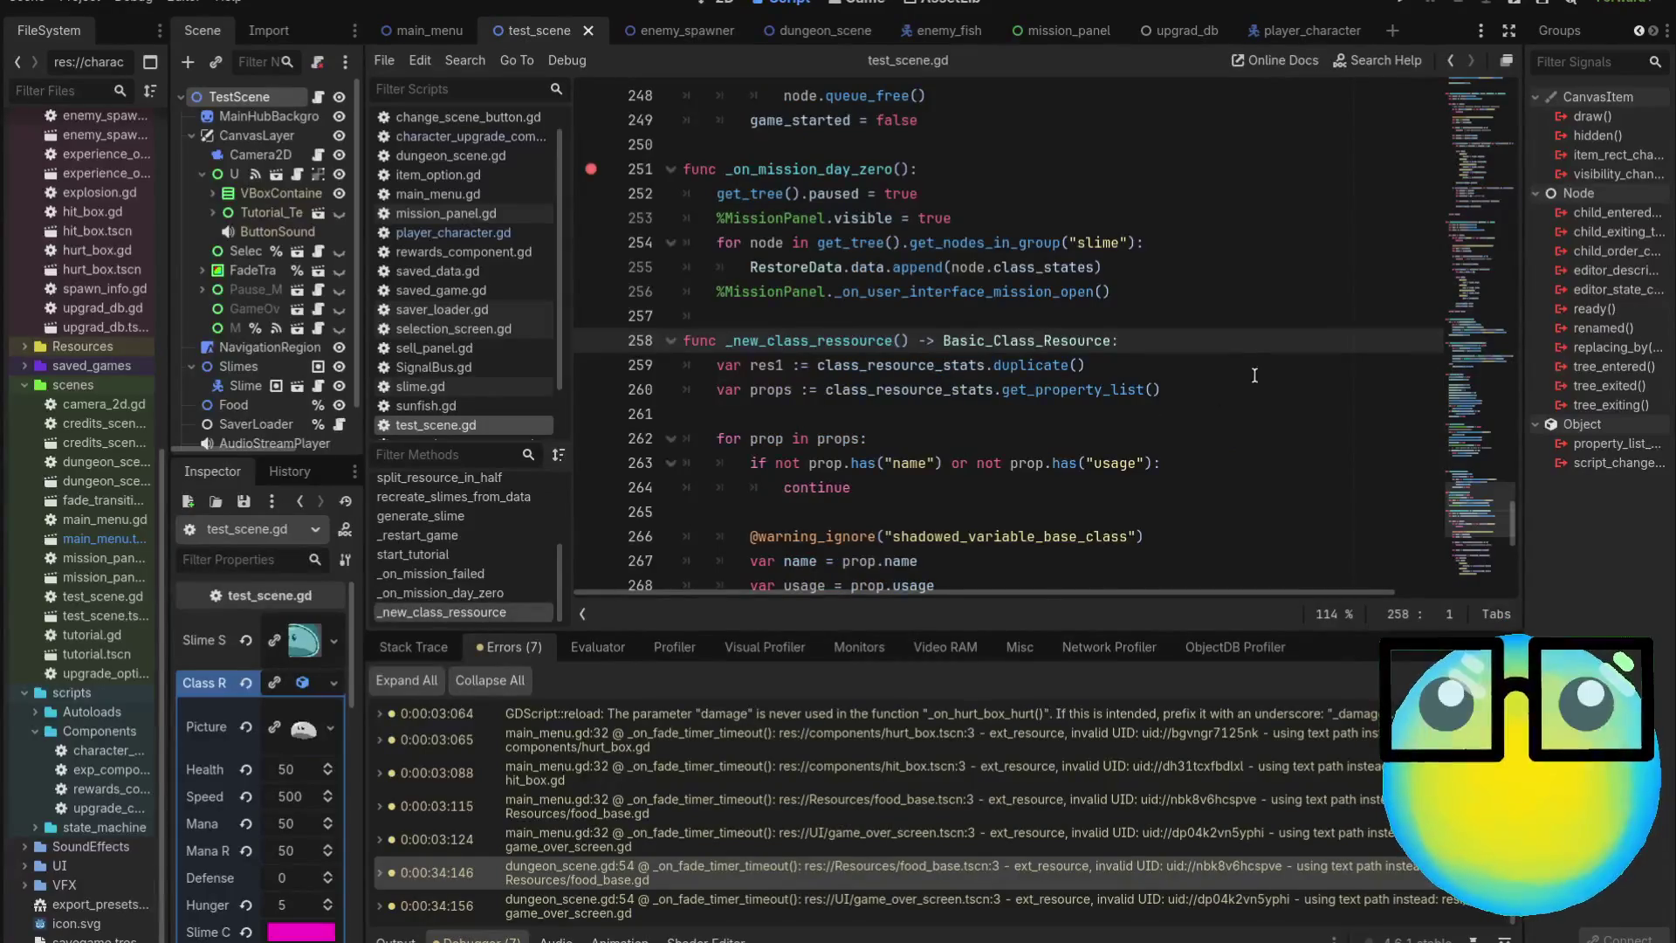
pyautogui.scroll(-5, 1254, 376)
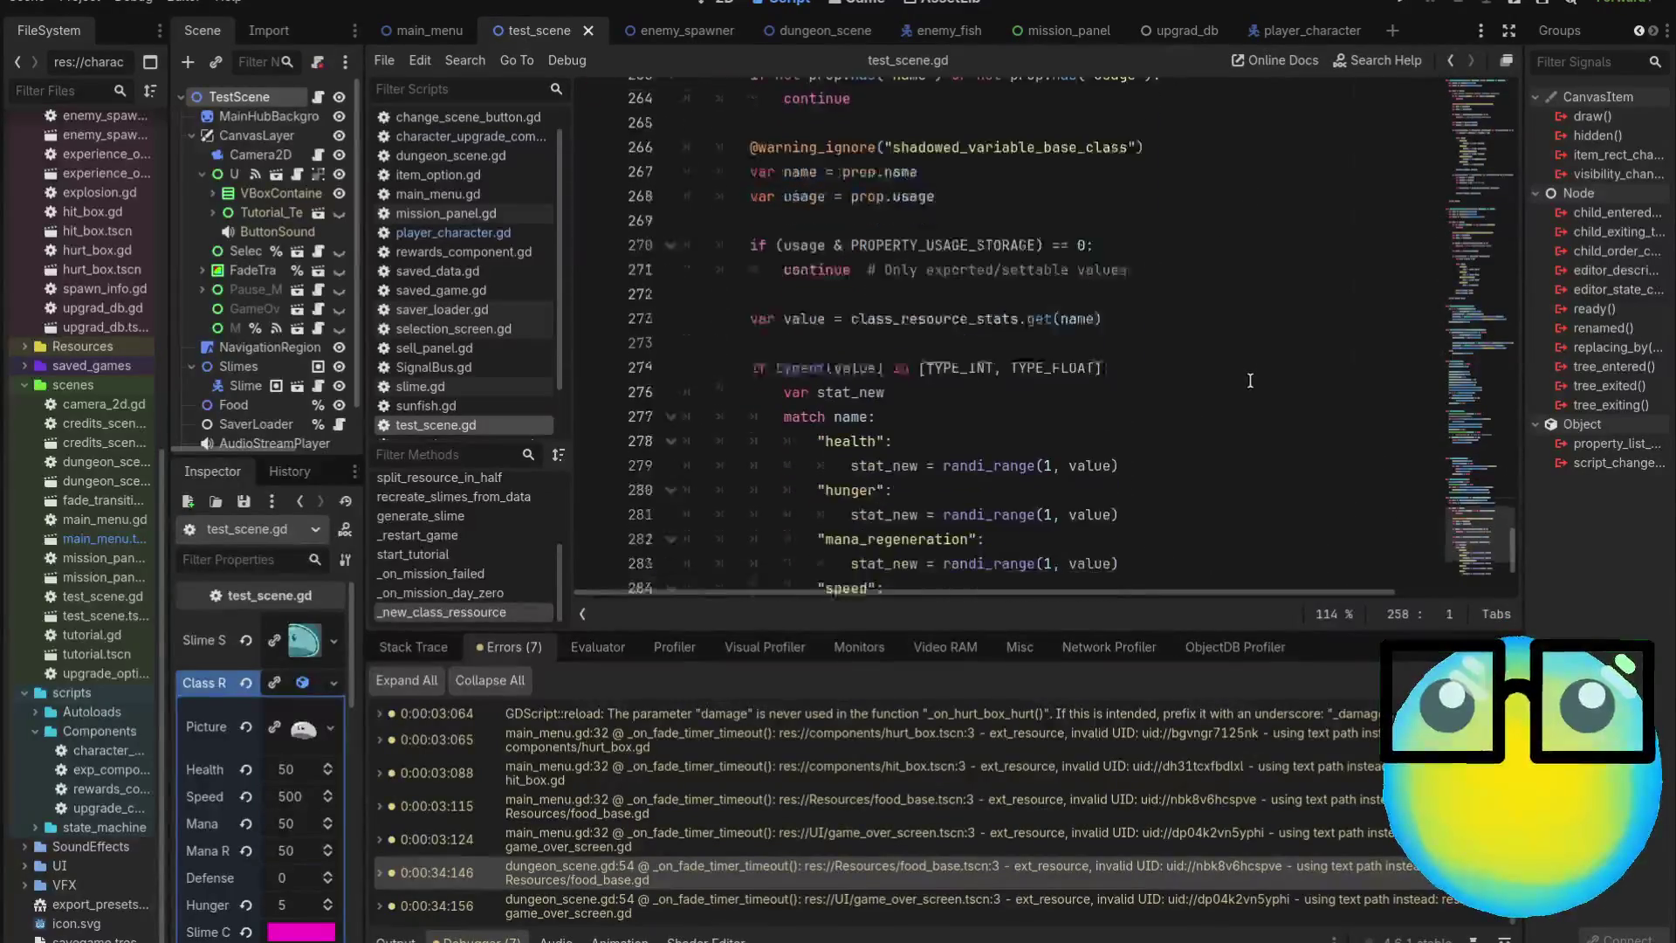
pyautogui.scroll(-3, 1250, 380)
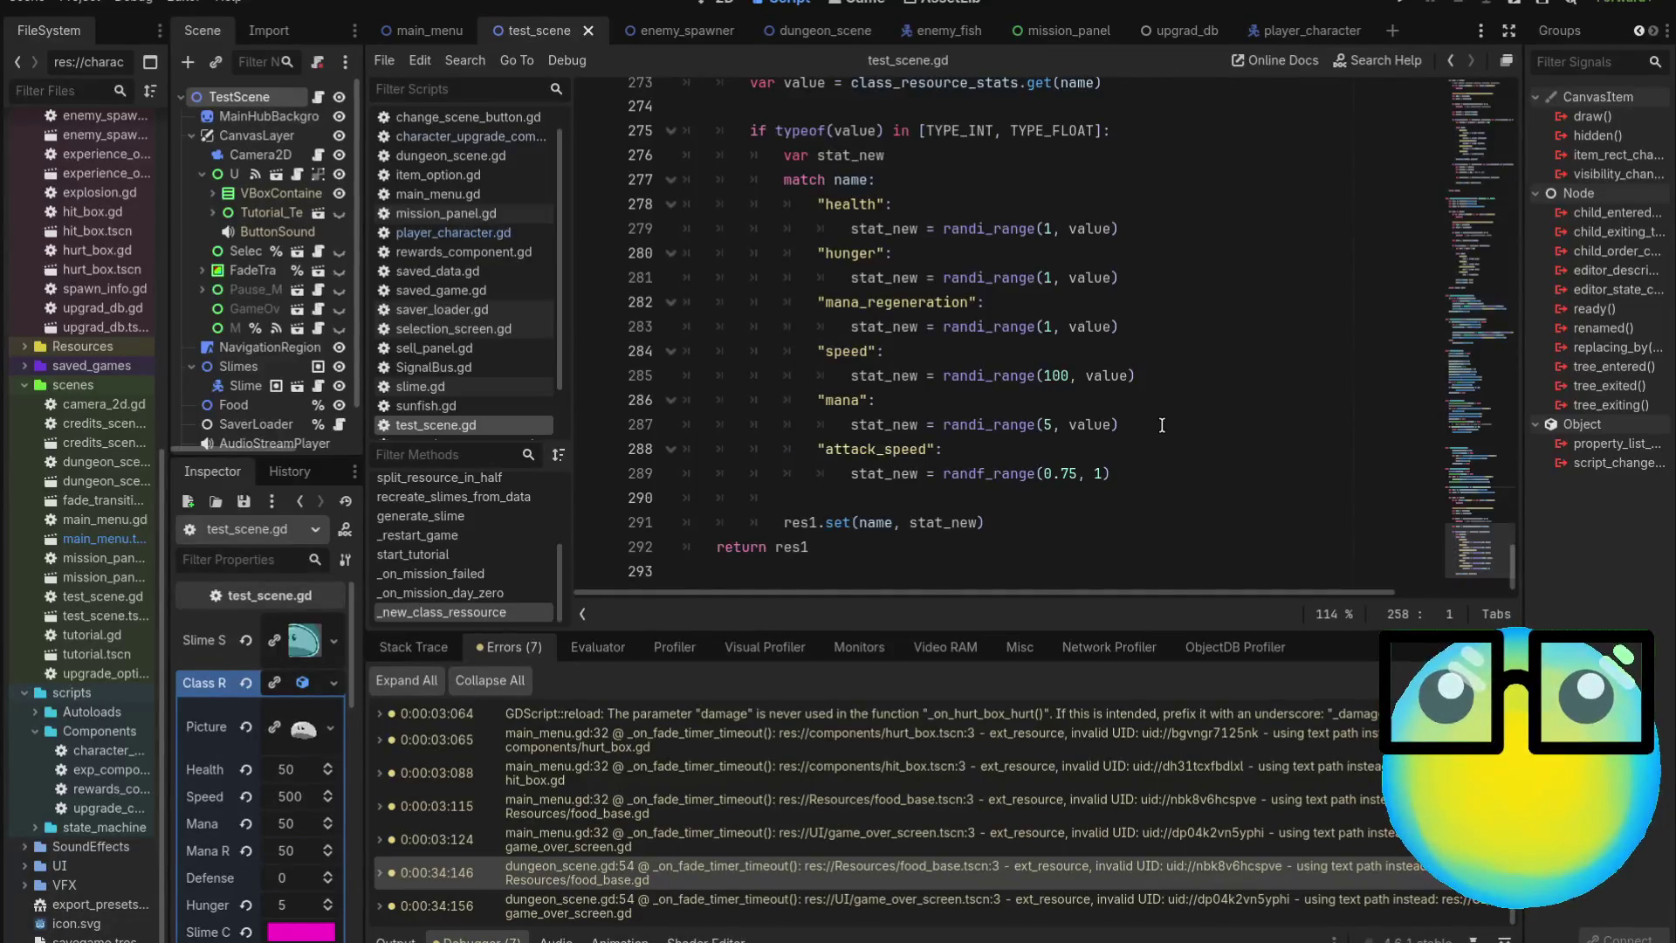
pyautogui.hotkey('alt', 'Left')
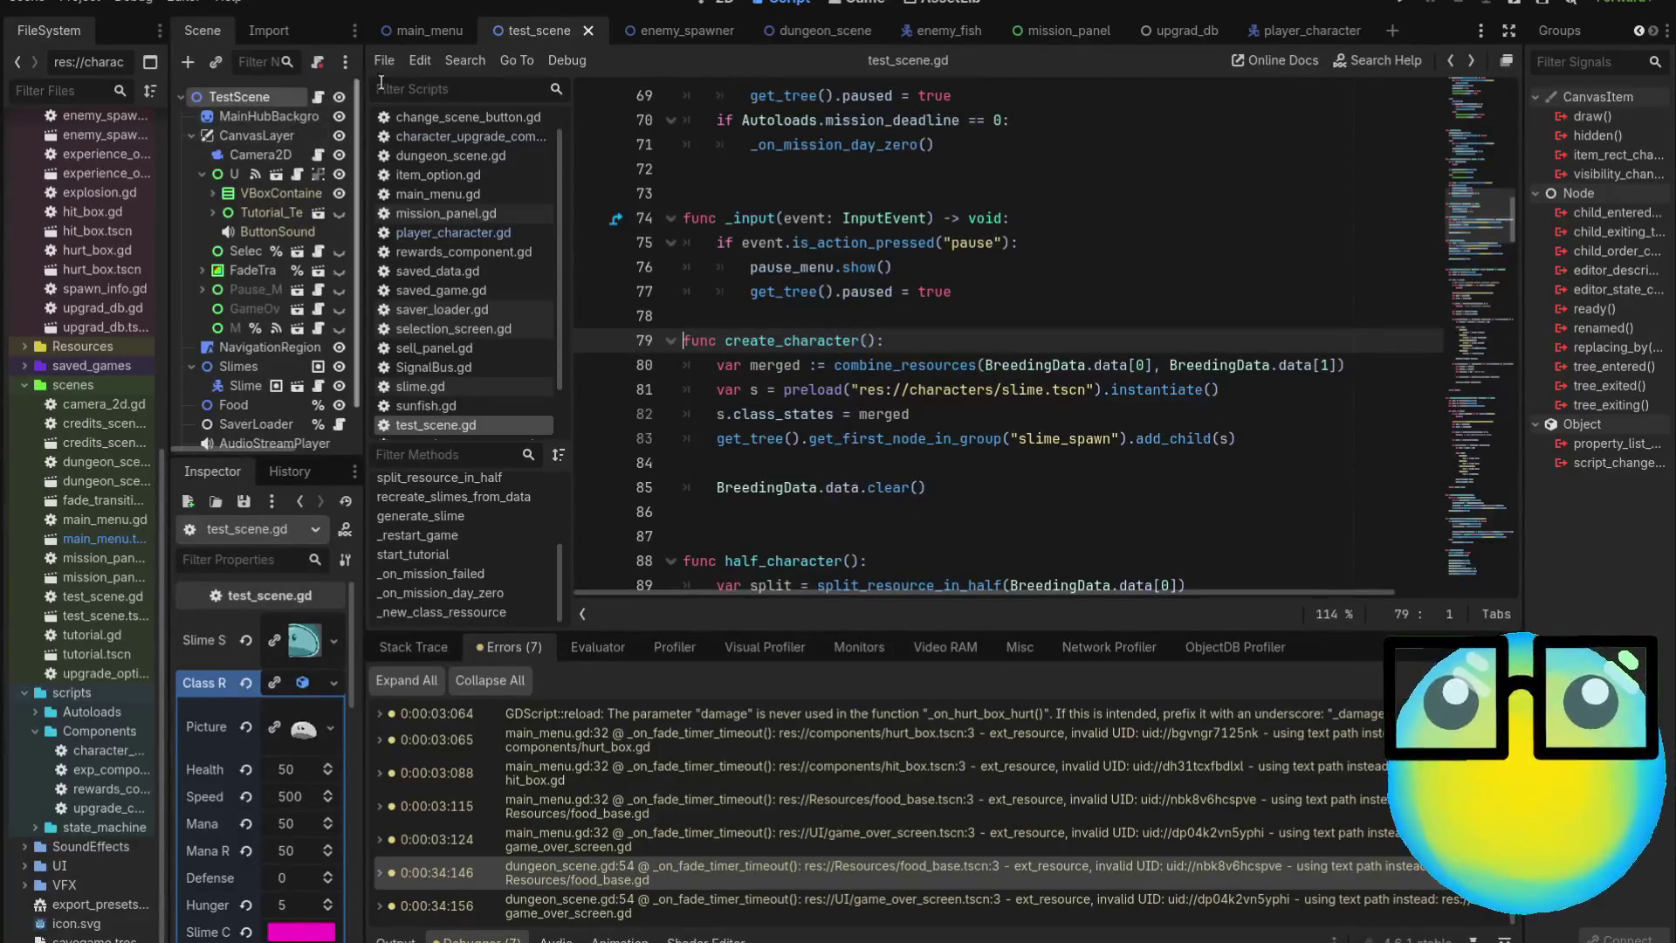
pyautogui.click(1292, 31)
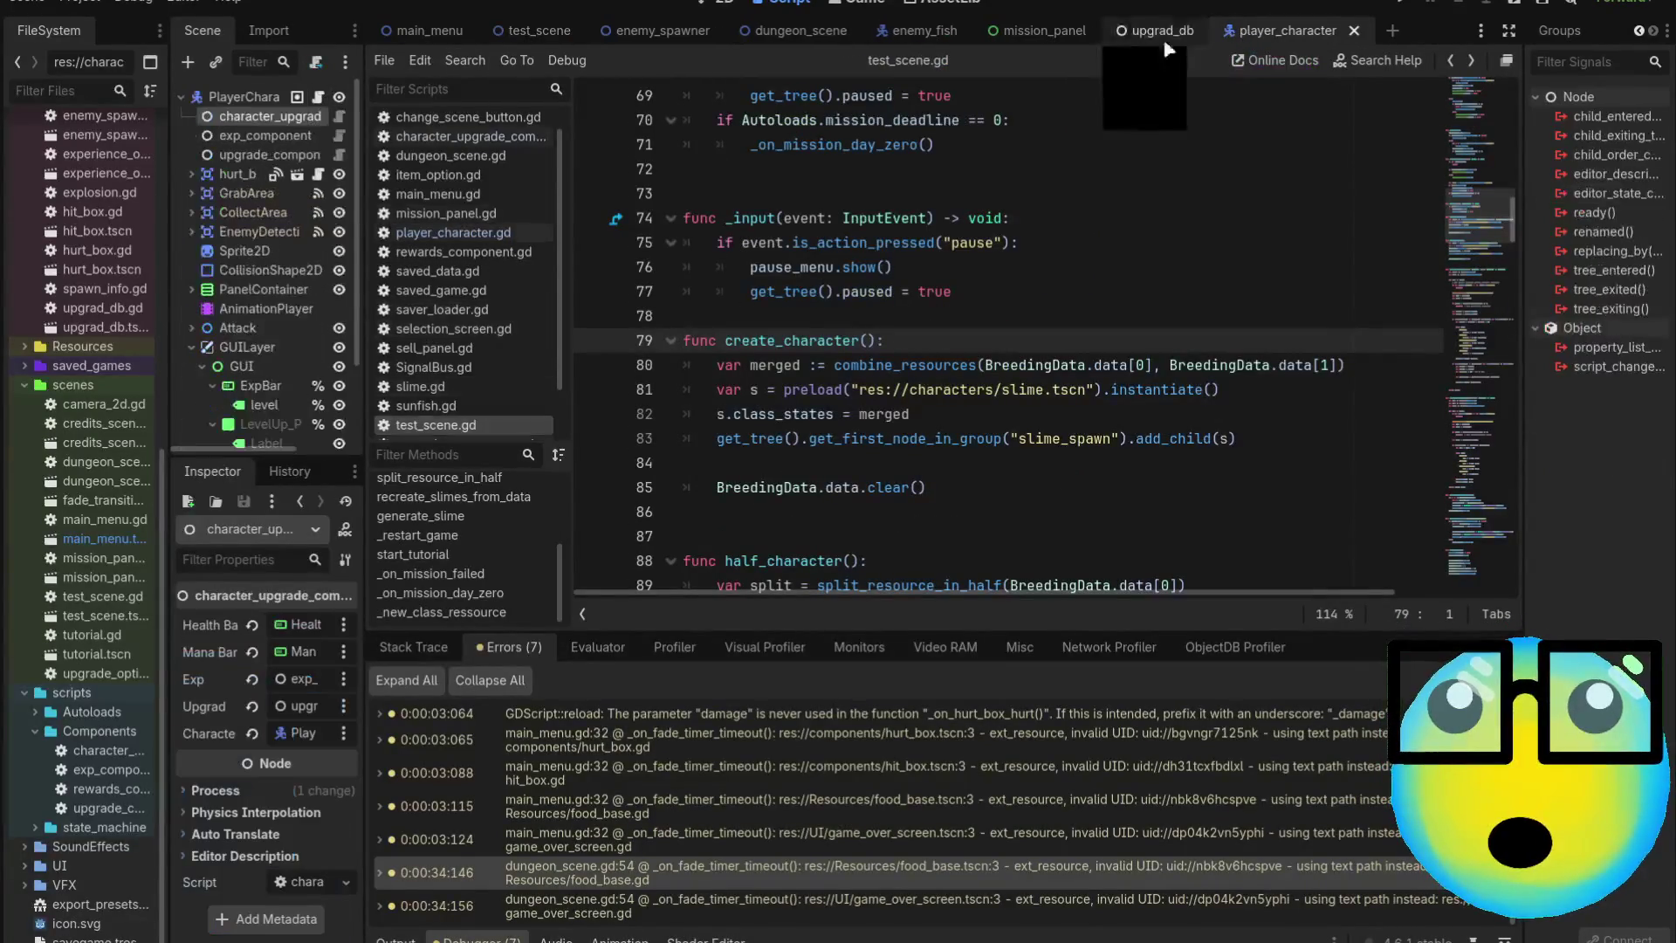
# Change the Attack Speed case line to character.class_states.attack_speed -= 0.05
pyautogui.click(341, 160)
pyautogui.click(340, 116)
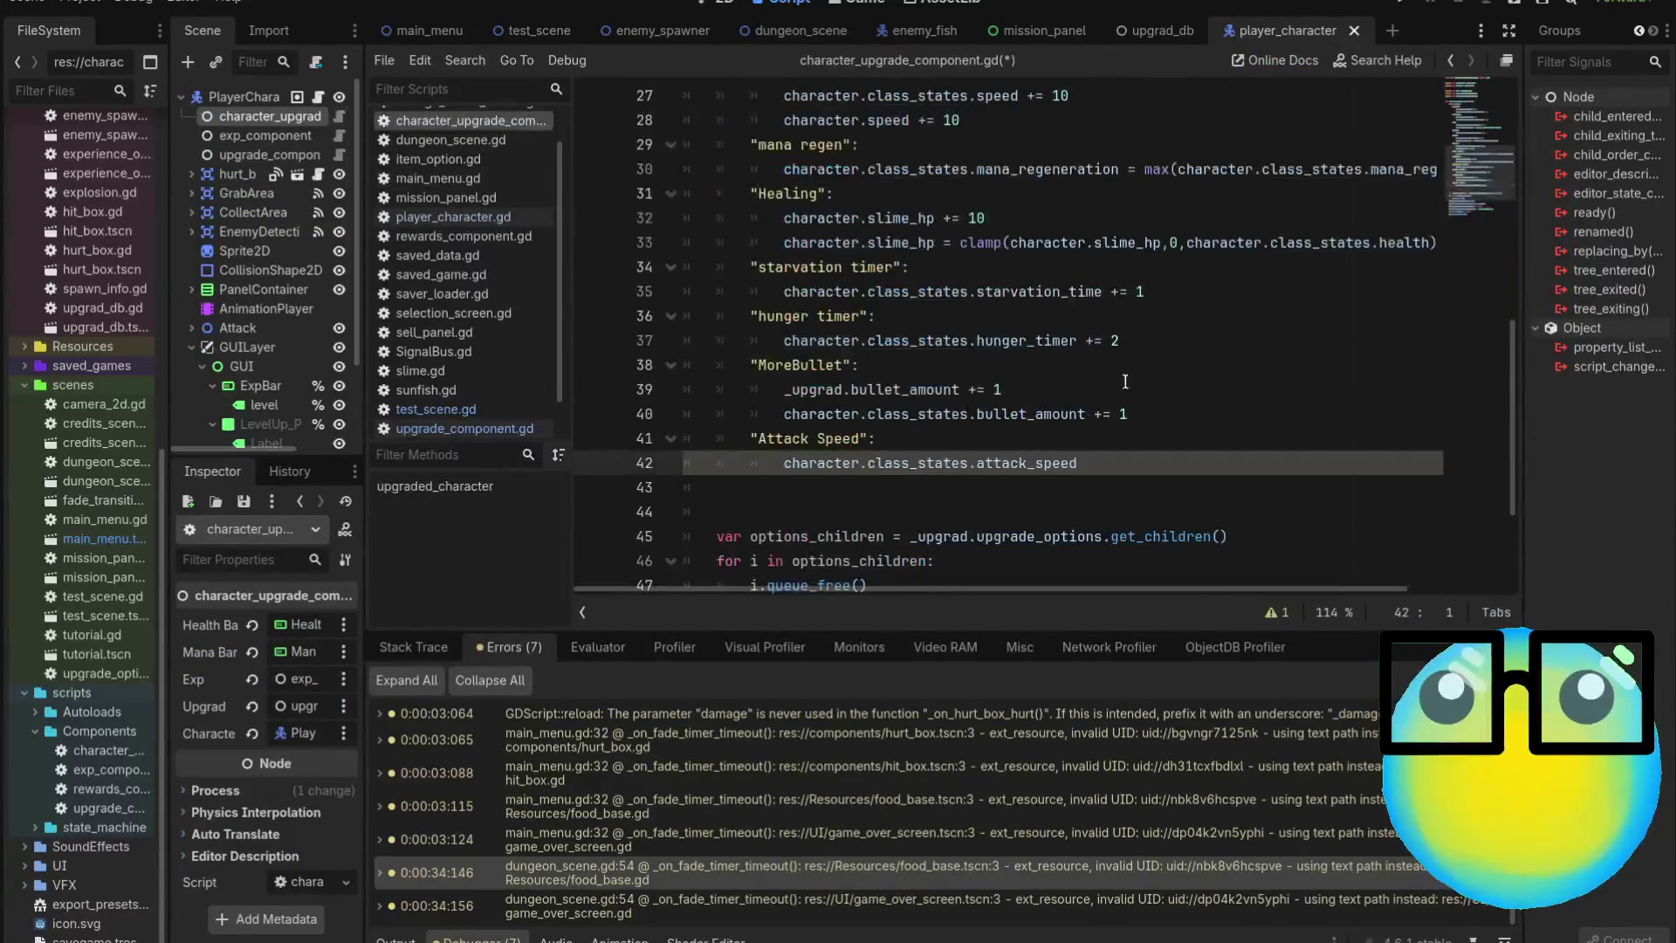
pyautogui.click(1185, 466)
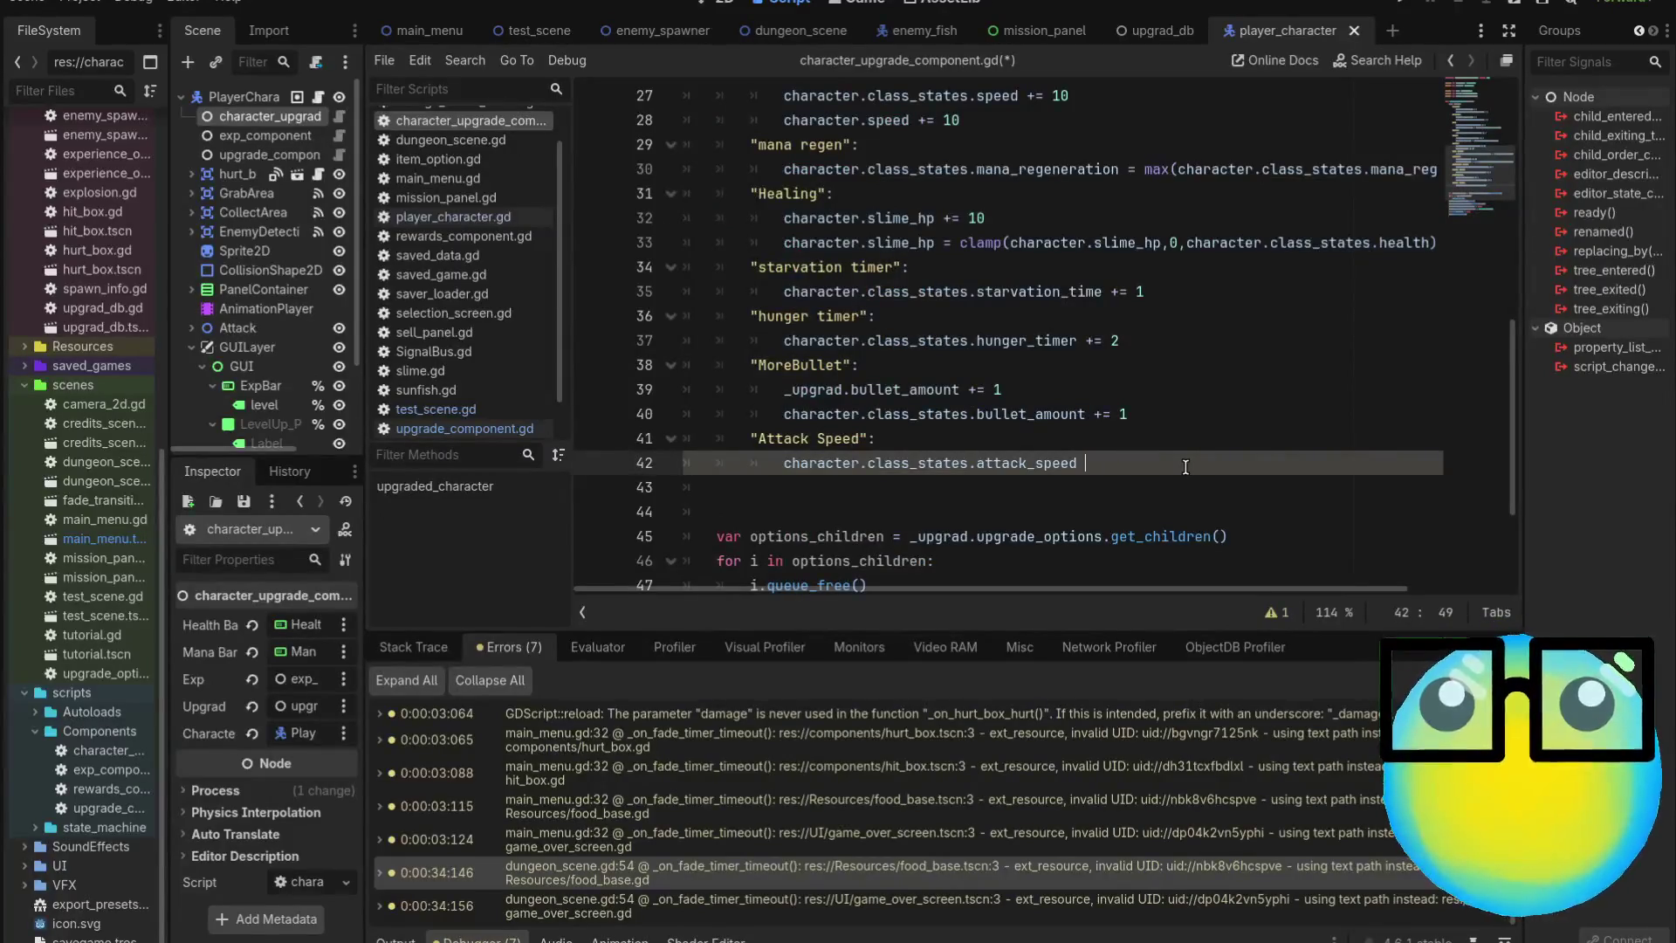
pyautogui.write('-=')
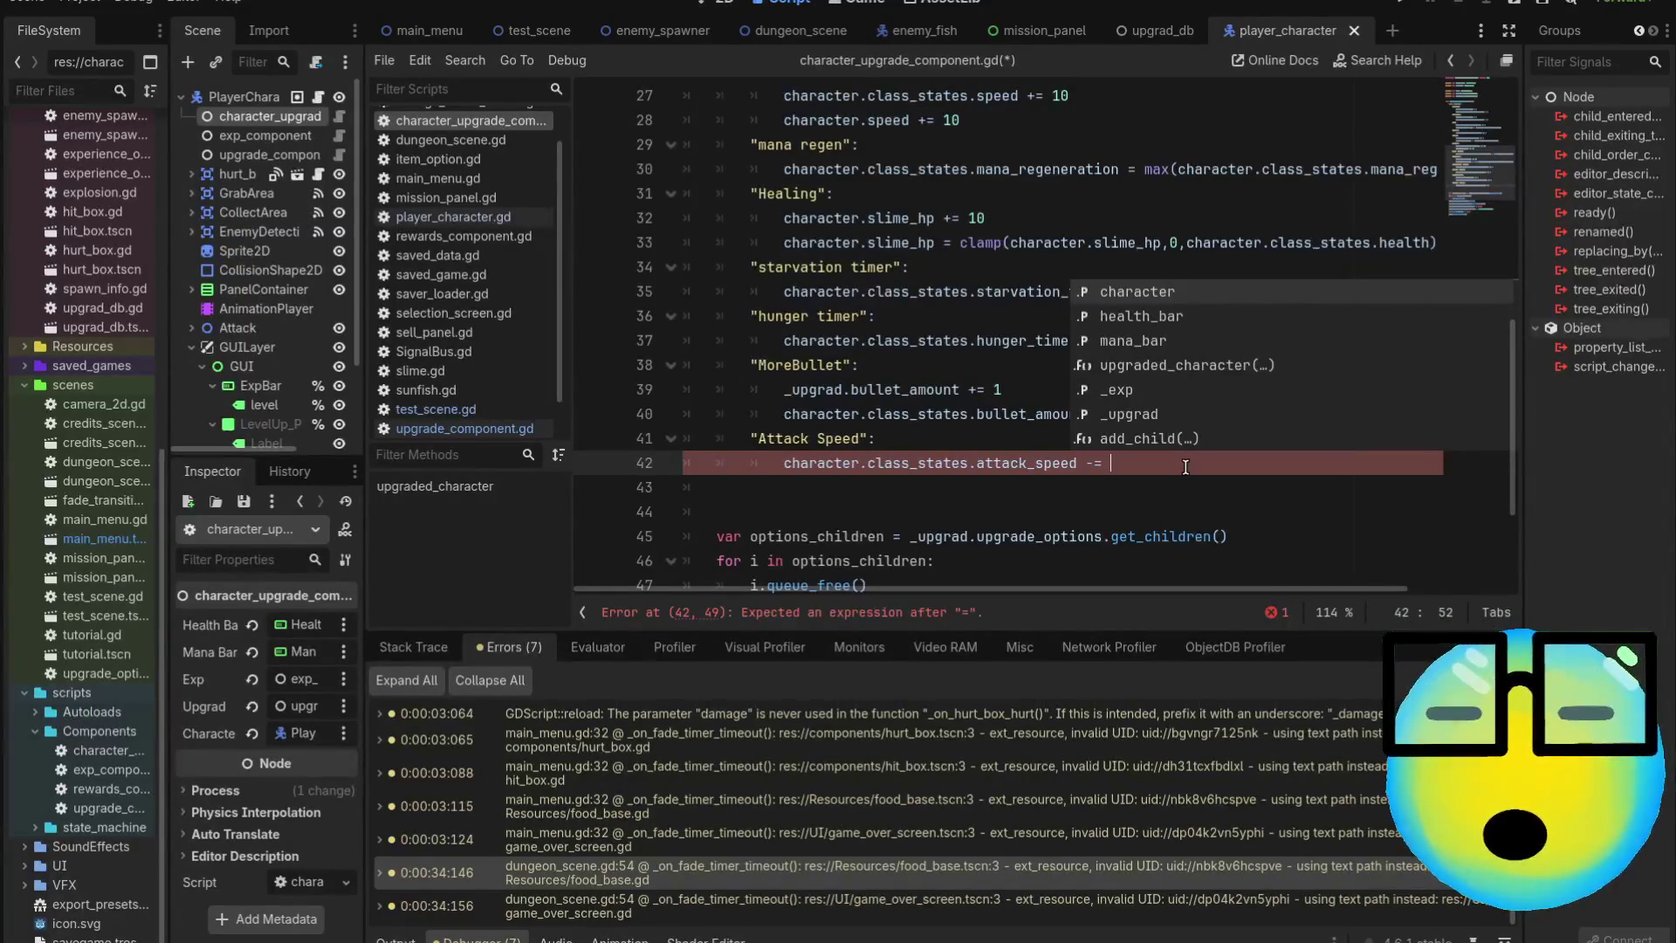
pyautogui.write('0.')
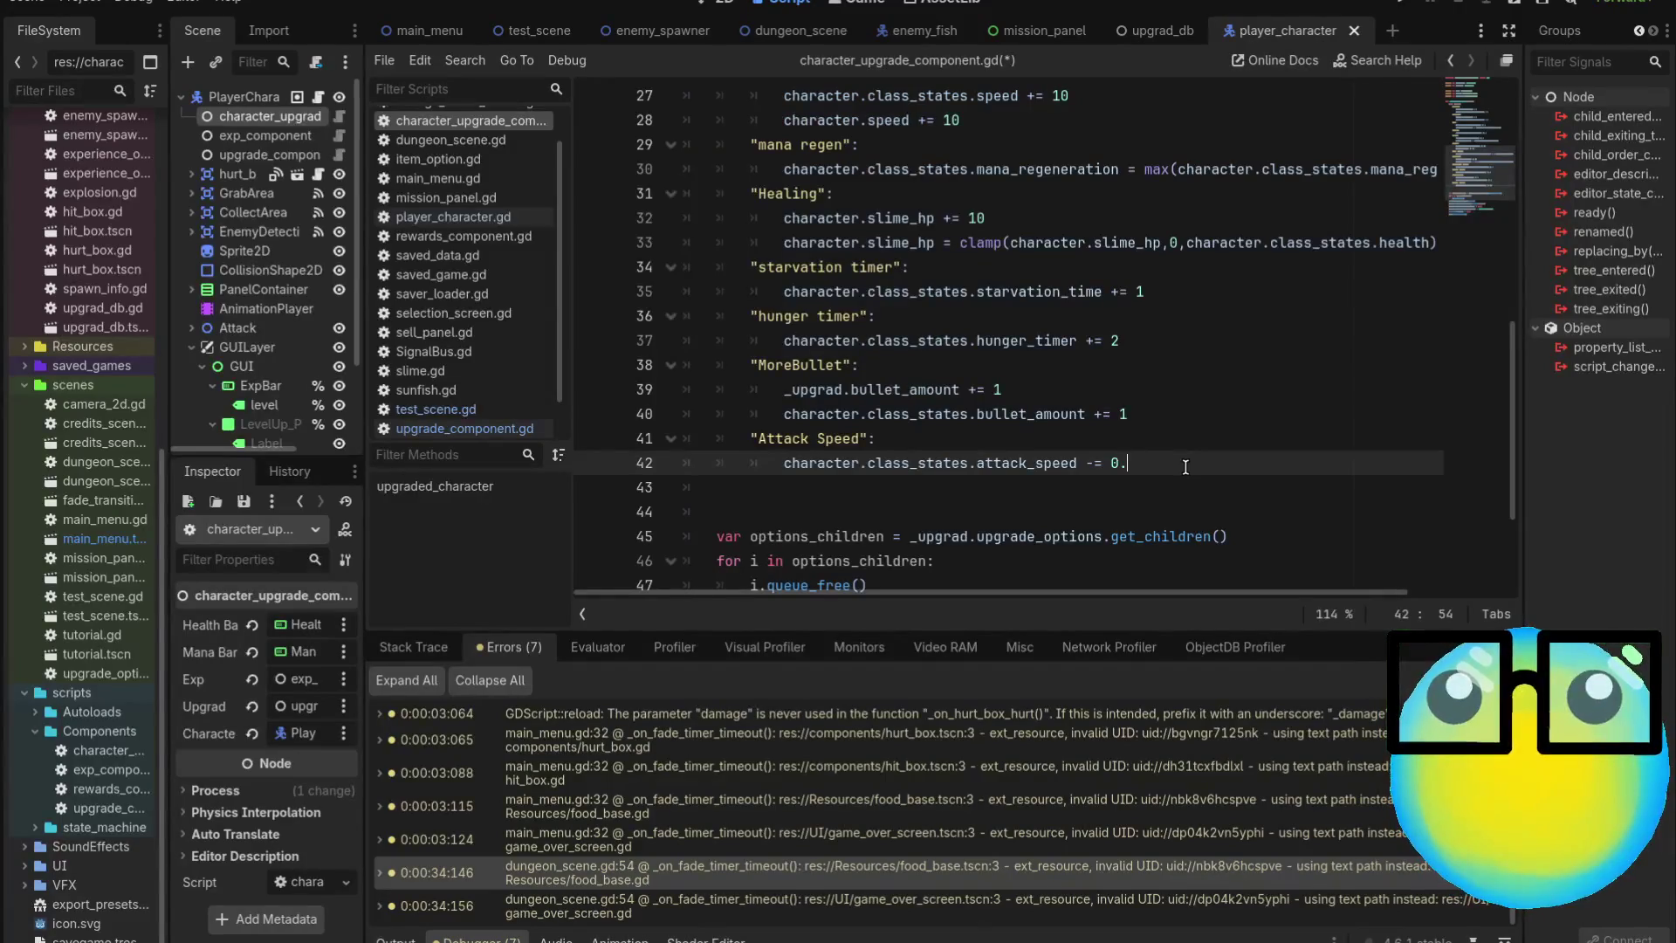
pyautogui.write('05')
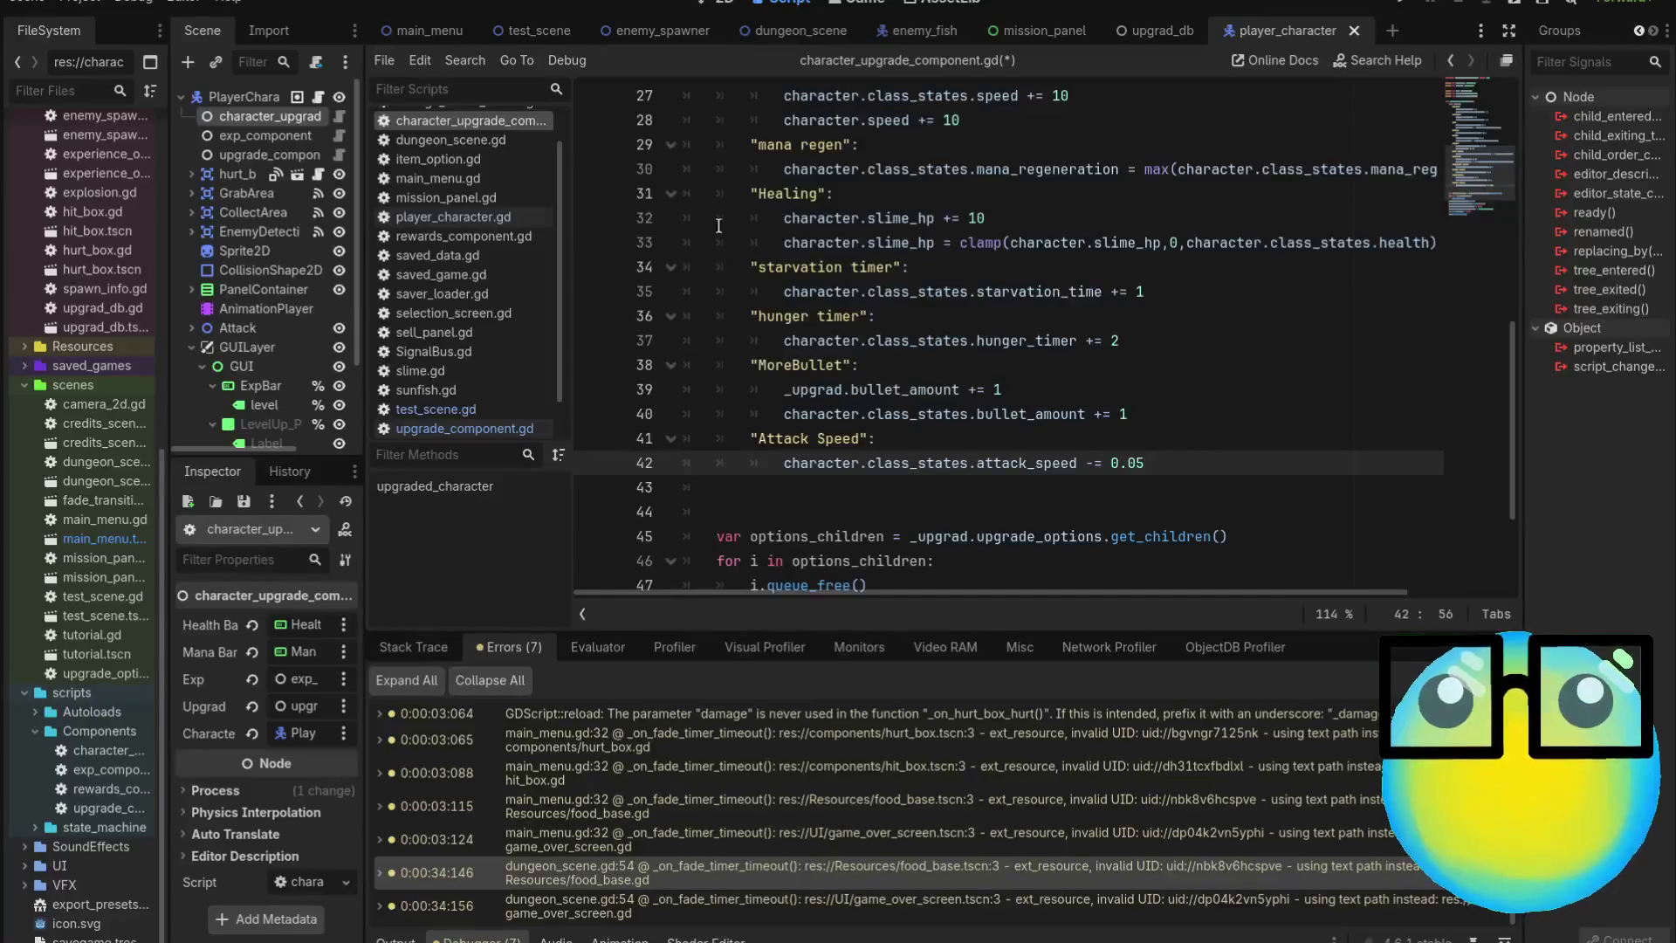
pyautogui.click(38, 91)
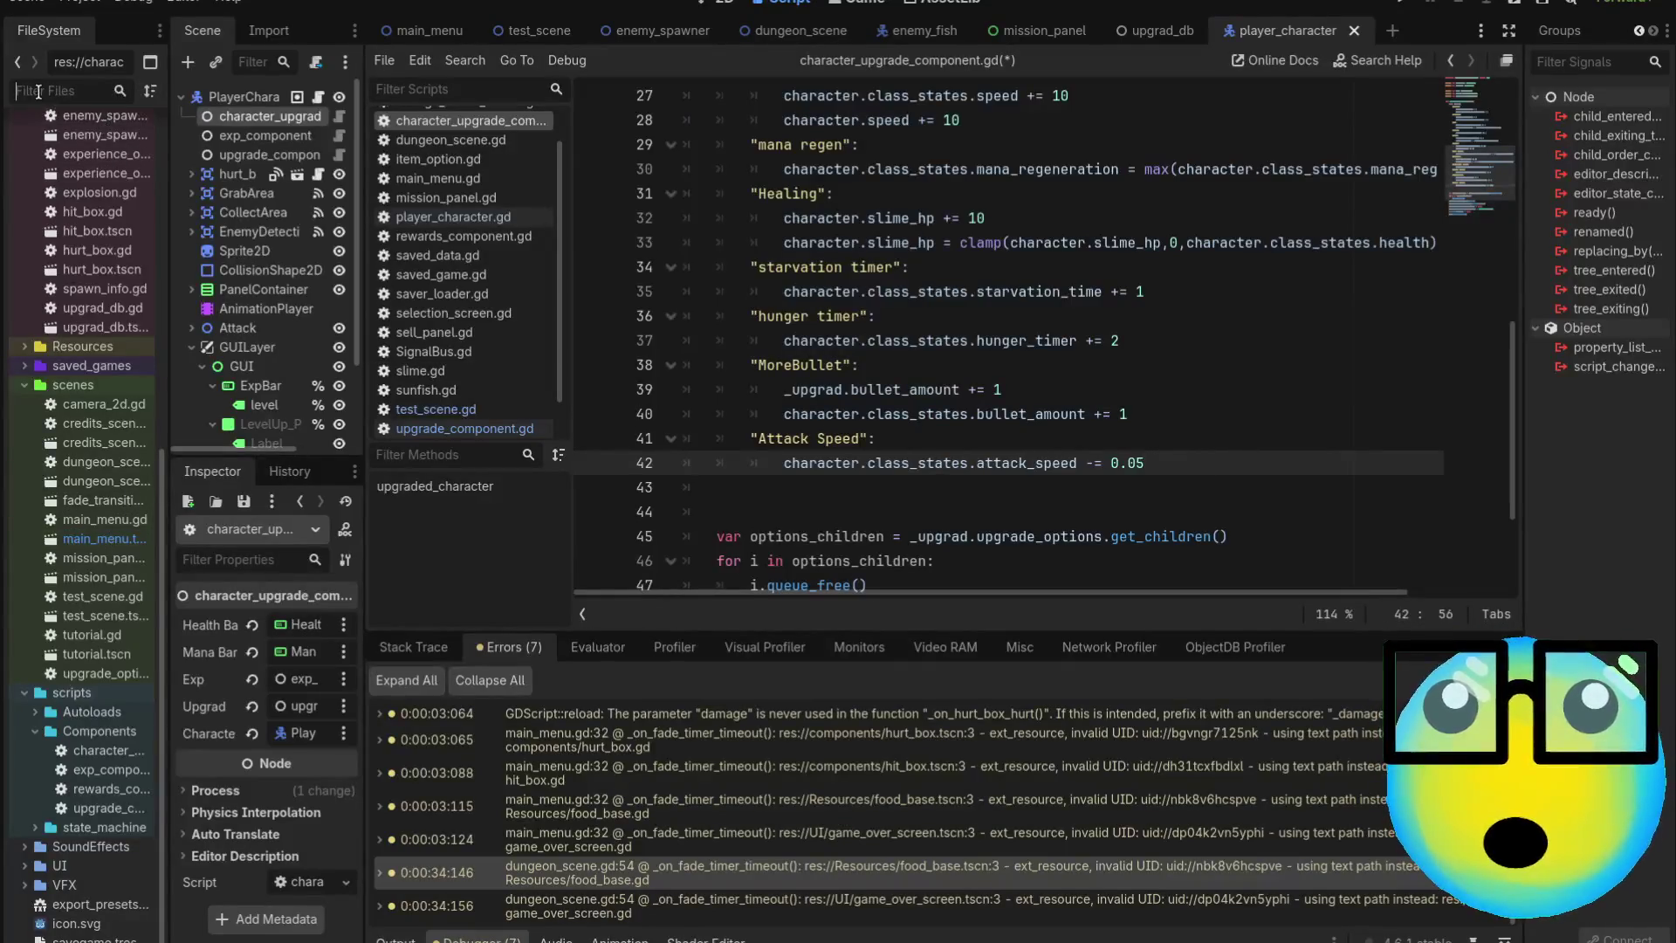
# Filter the project files for 'bulle', open the bullet scene and inspect its collision shape
pyautogui.write('bull')
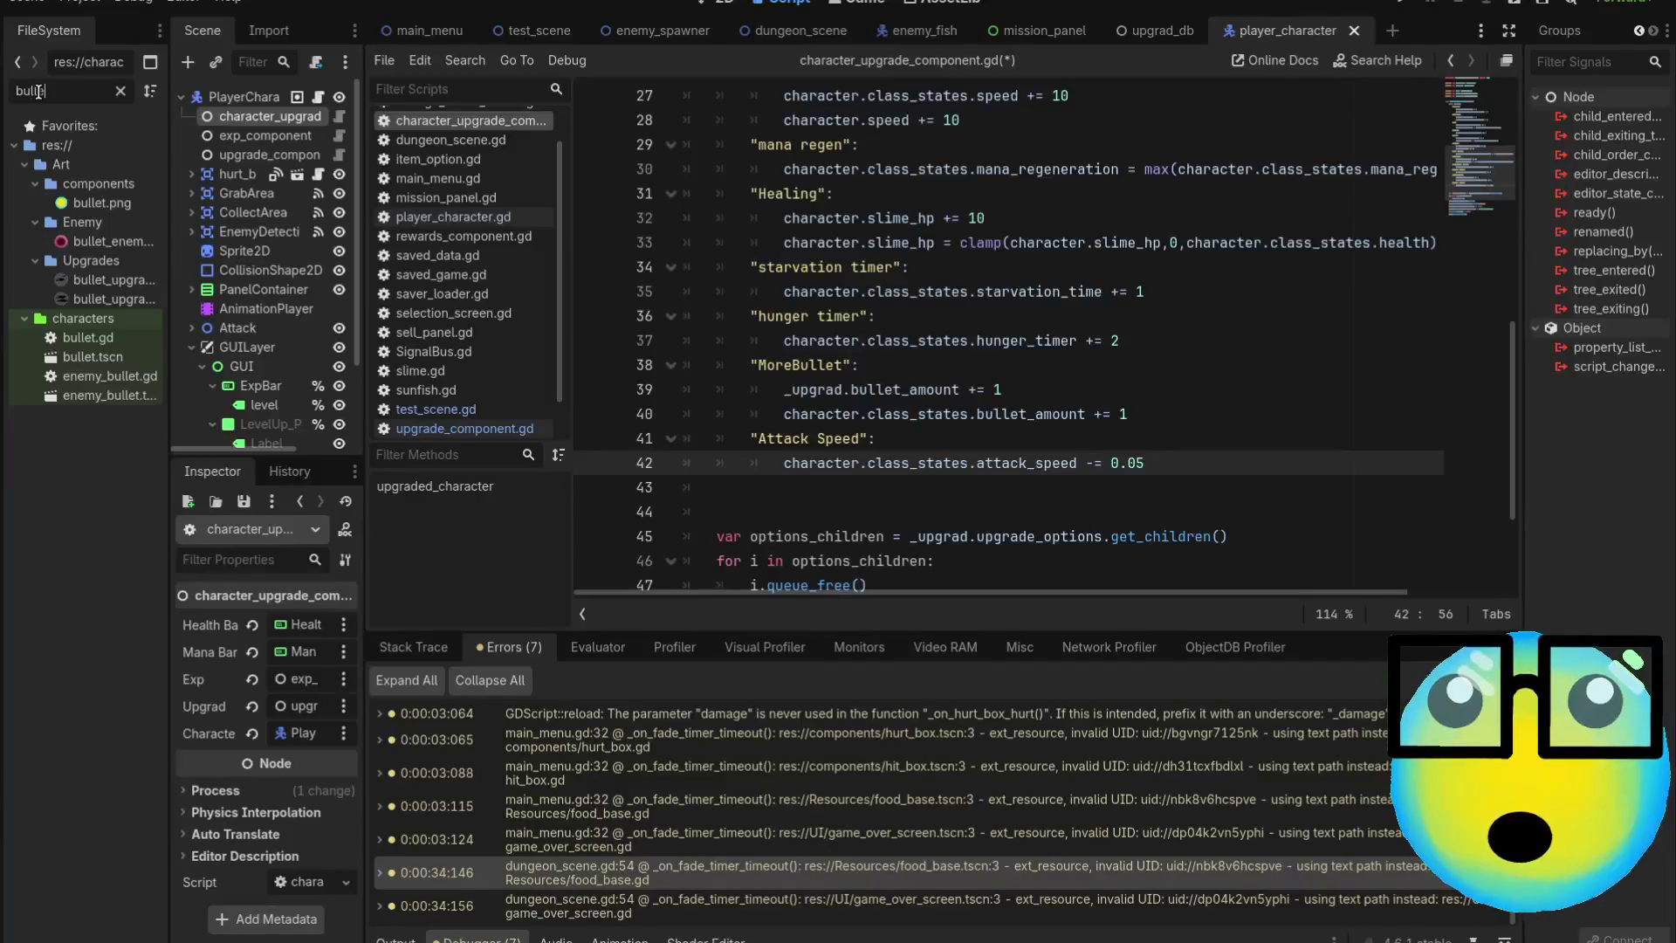
pyautogui.write('e')
pyautogui.doubleClick(134, 358)
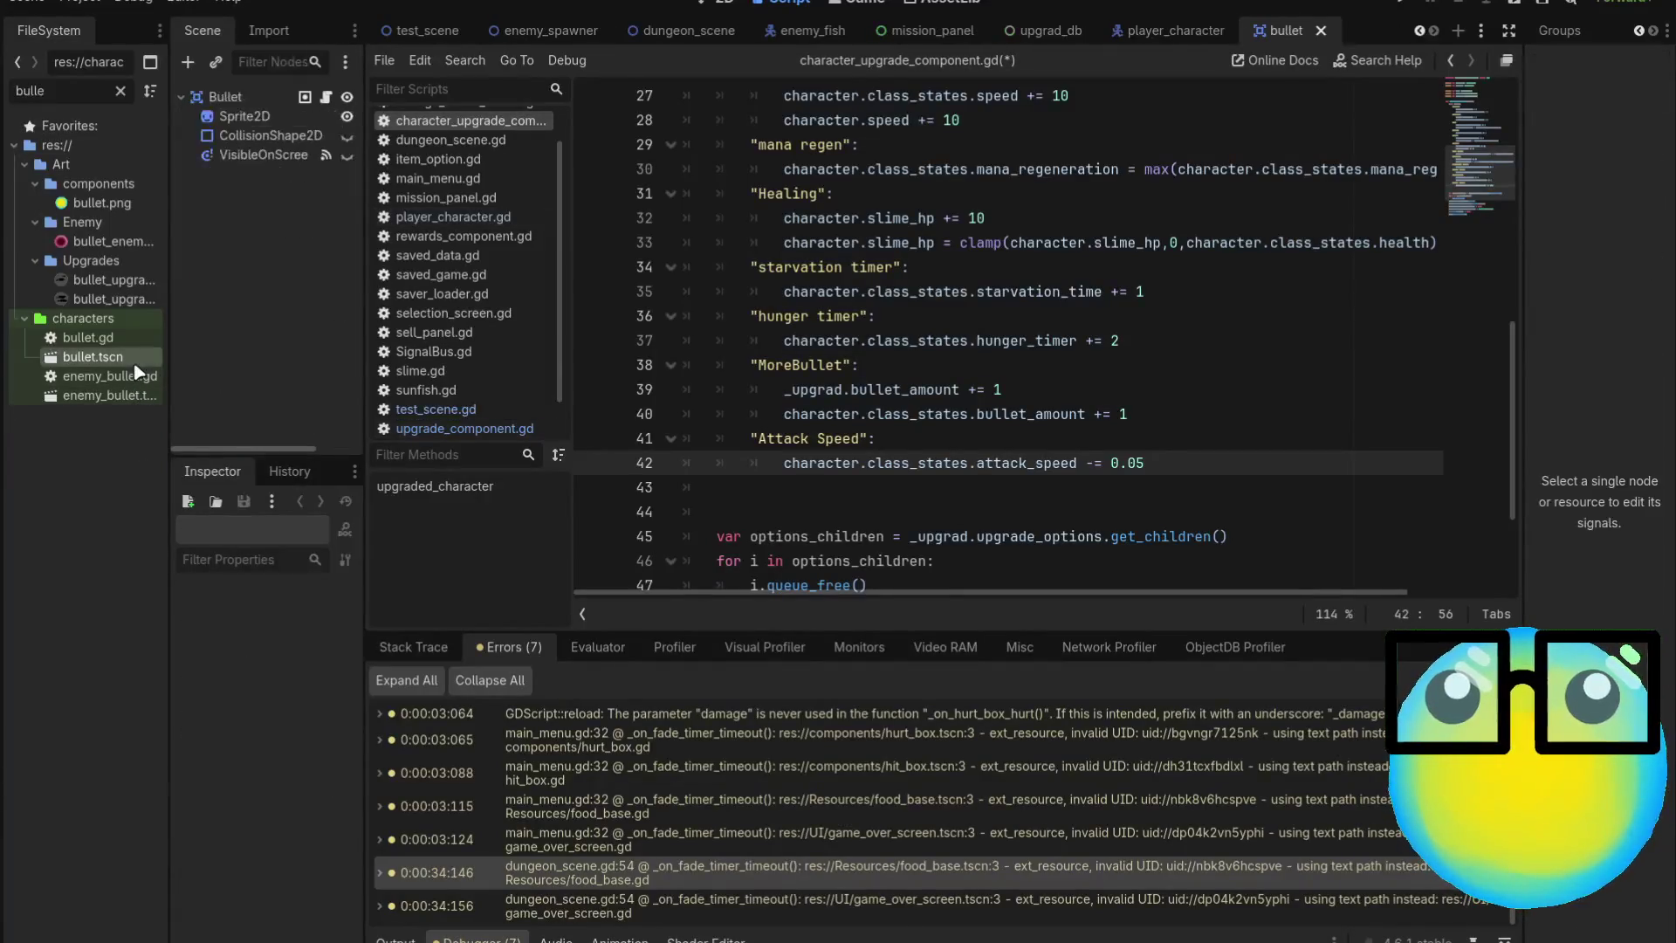
pyautogui.click(721, 5)
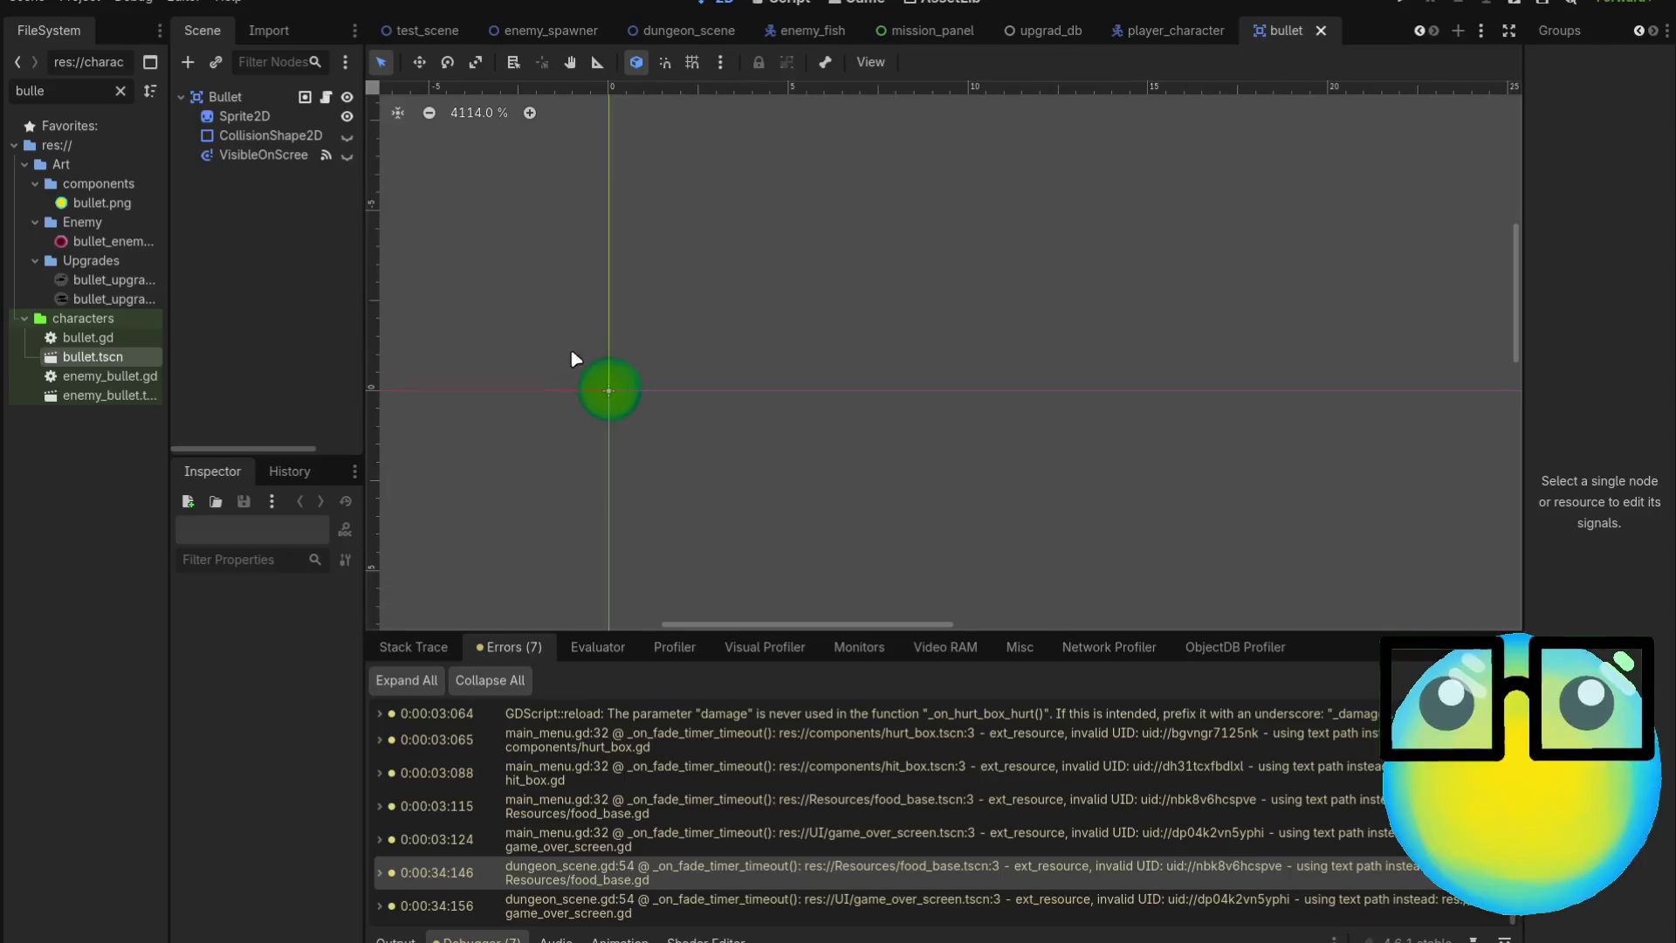
pyautogui.scroll(2, 585, 404)
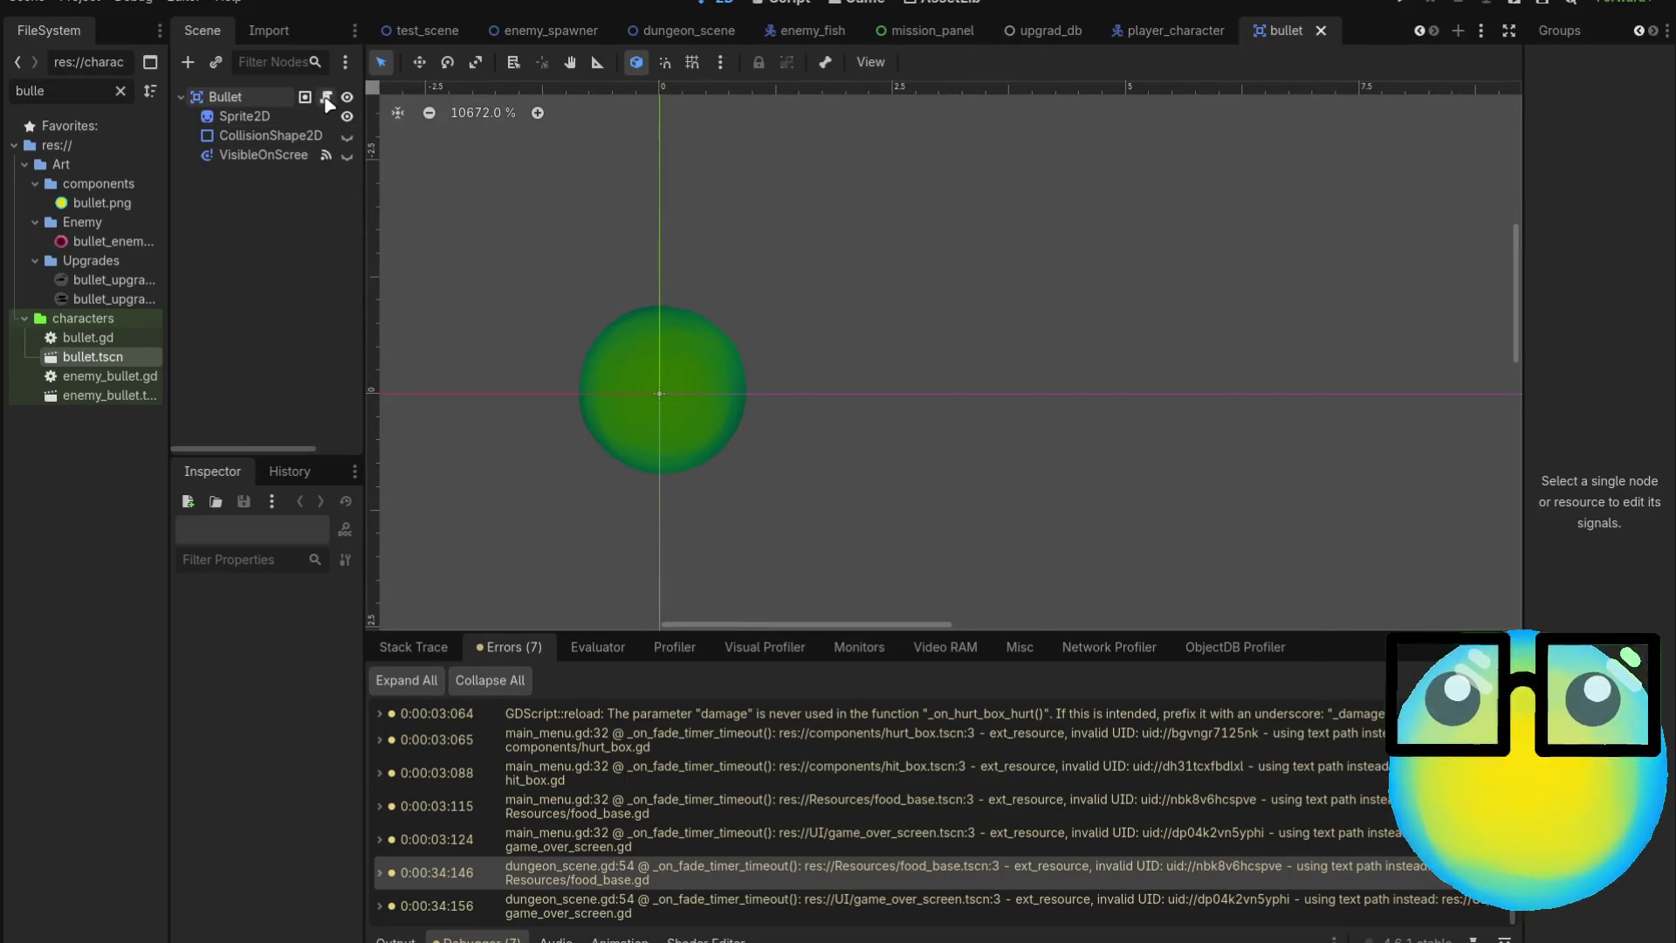
pyautogui.click(346, 136)
pyautogui.click(346, 136)
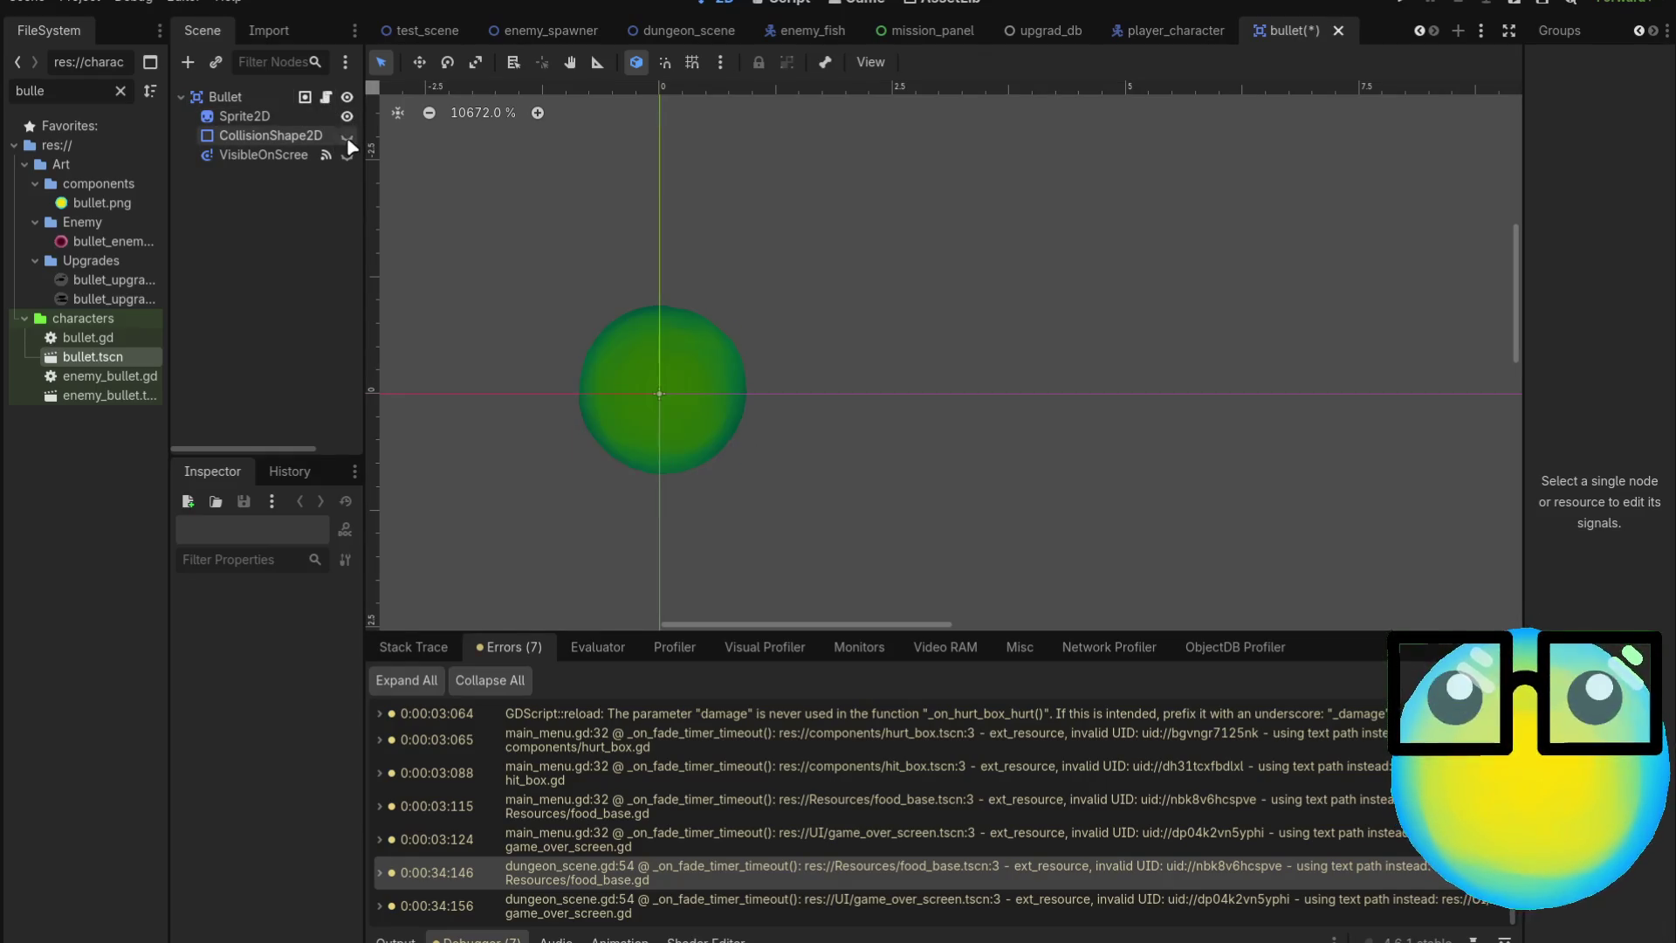
# Review bullet.gd's _ready setting hp, speed, damage, knockback and attack_size per level
pyautogui.click(326, 97)
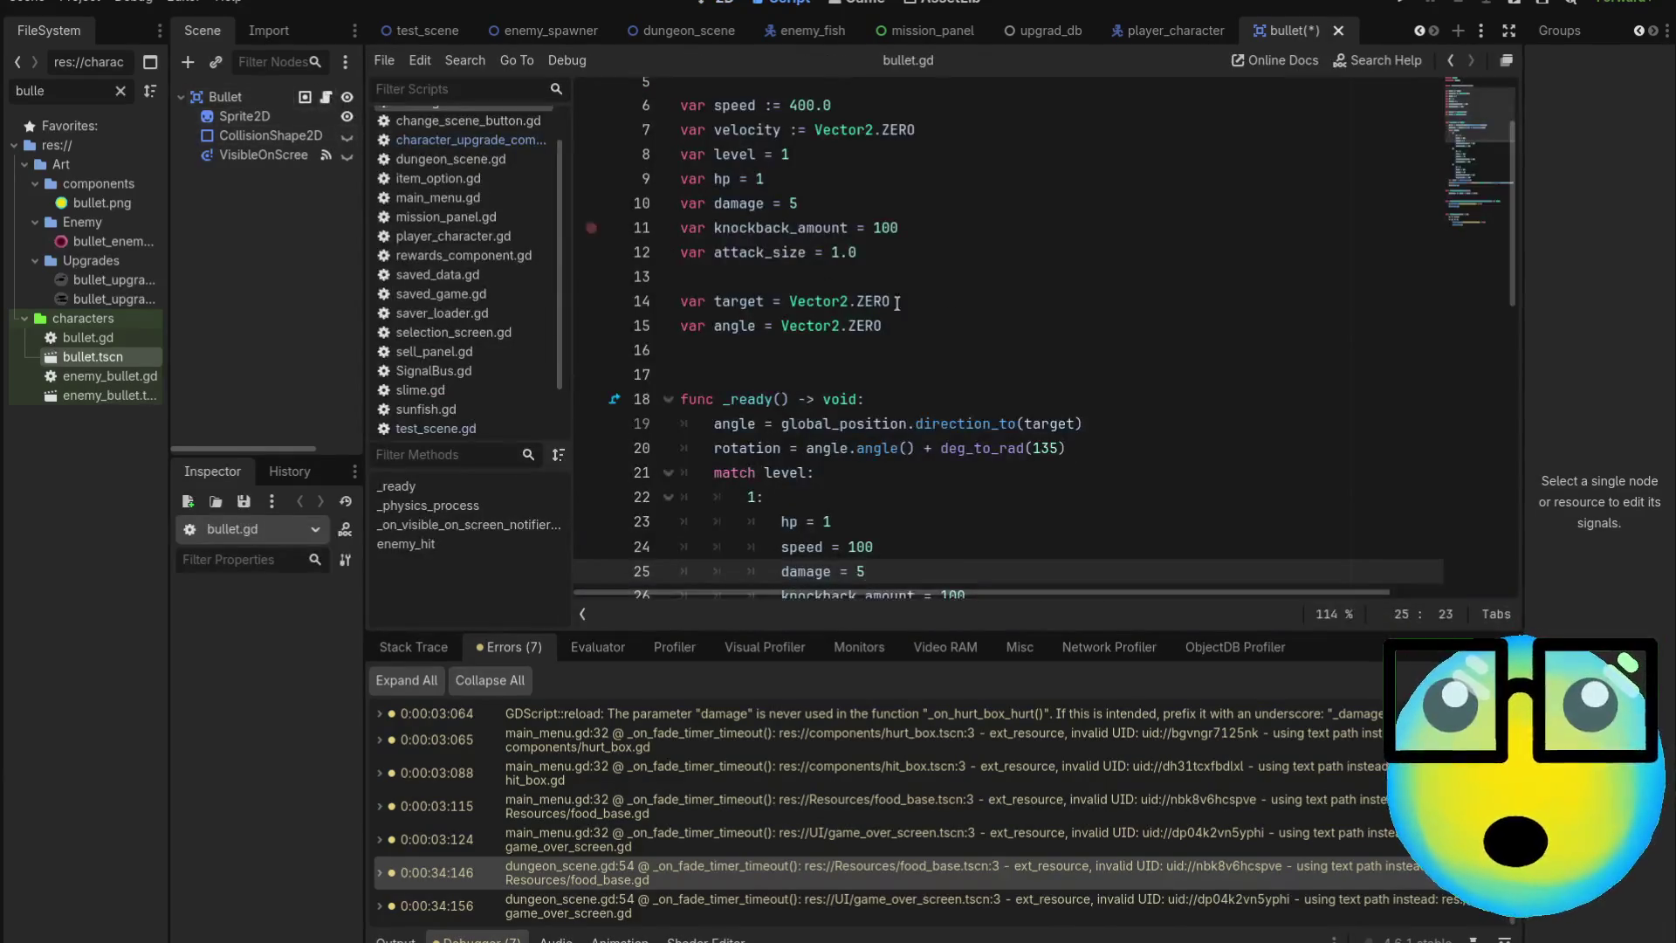
pyautogui.scroll(-4, 1064, 334)
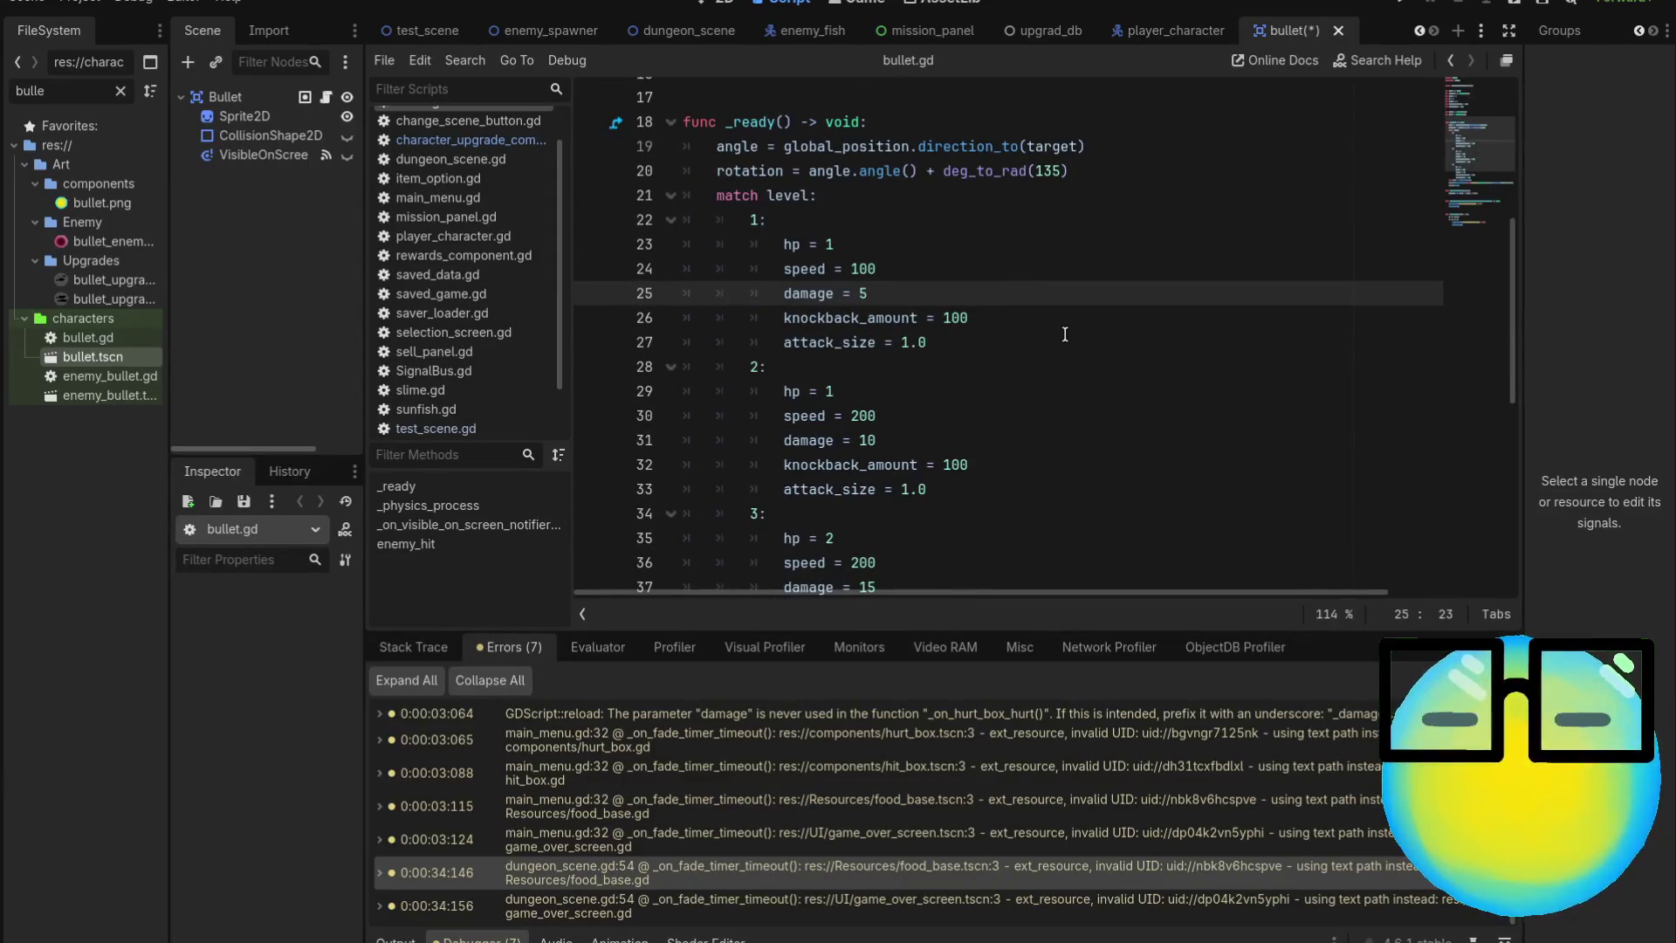
pyautogui.scroll(-5, 1064, 334)
pyautogui.scroll(2, 1062, 335)
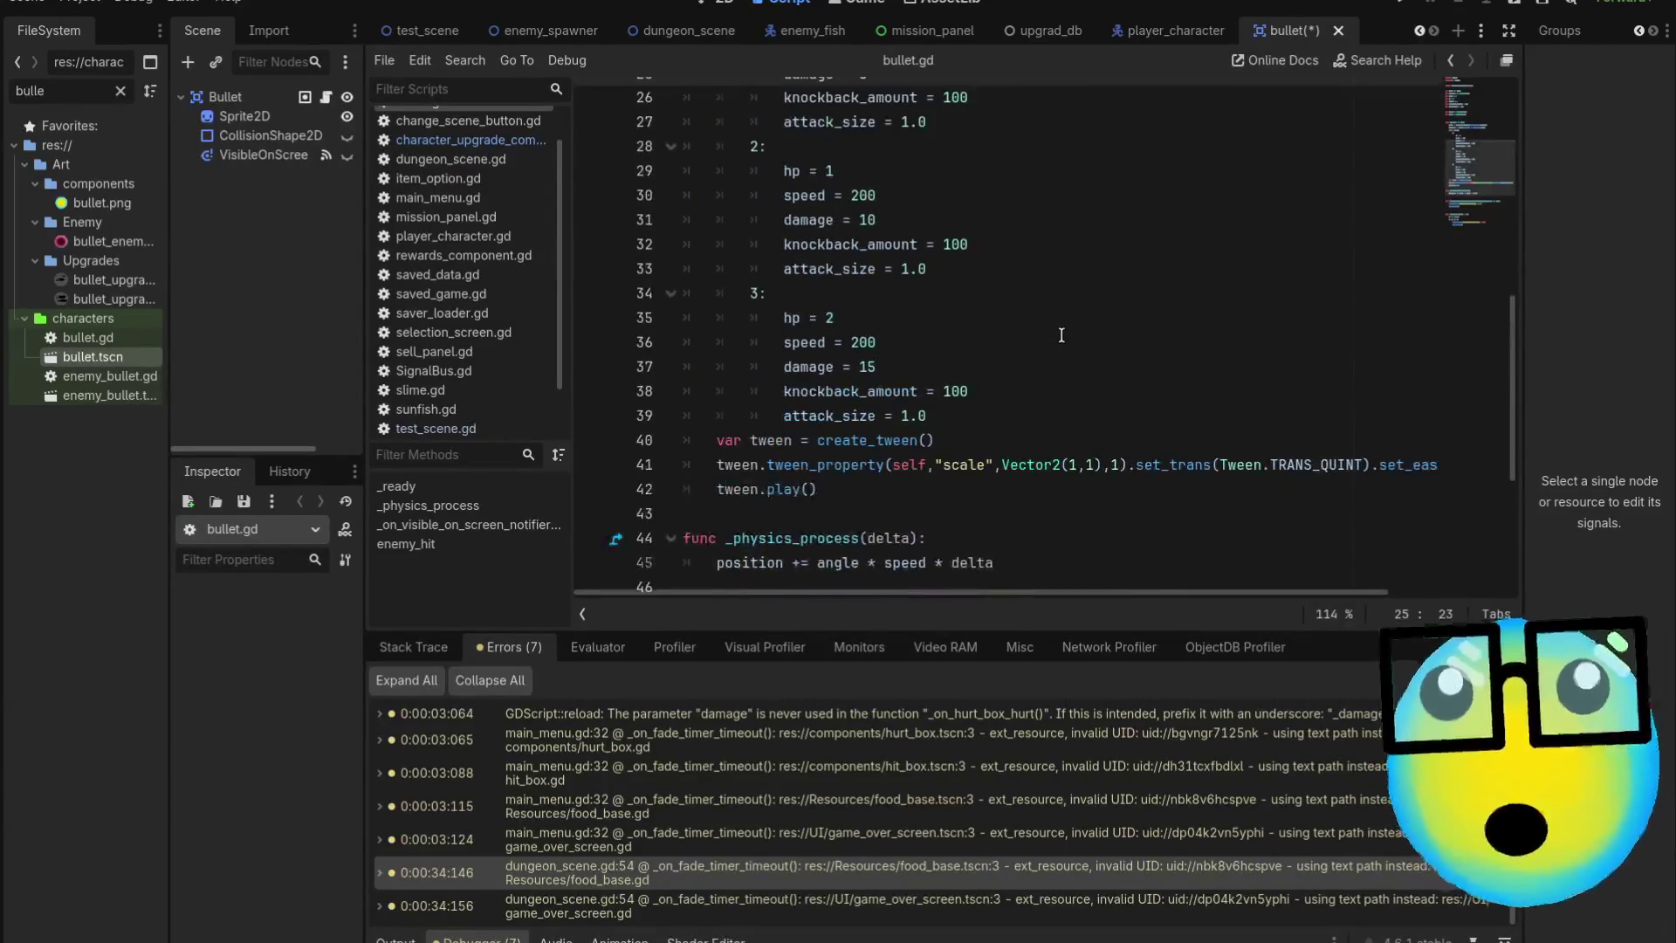
pyautogui.scroll(1, 1061, 335)
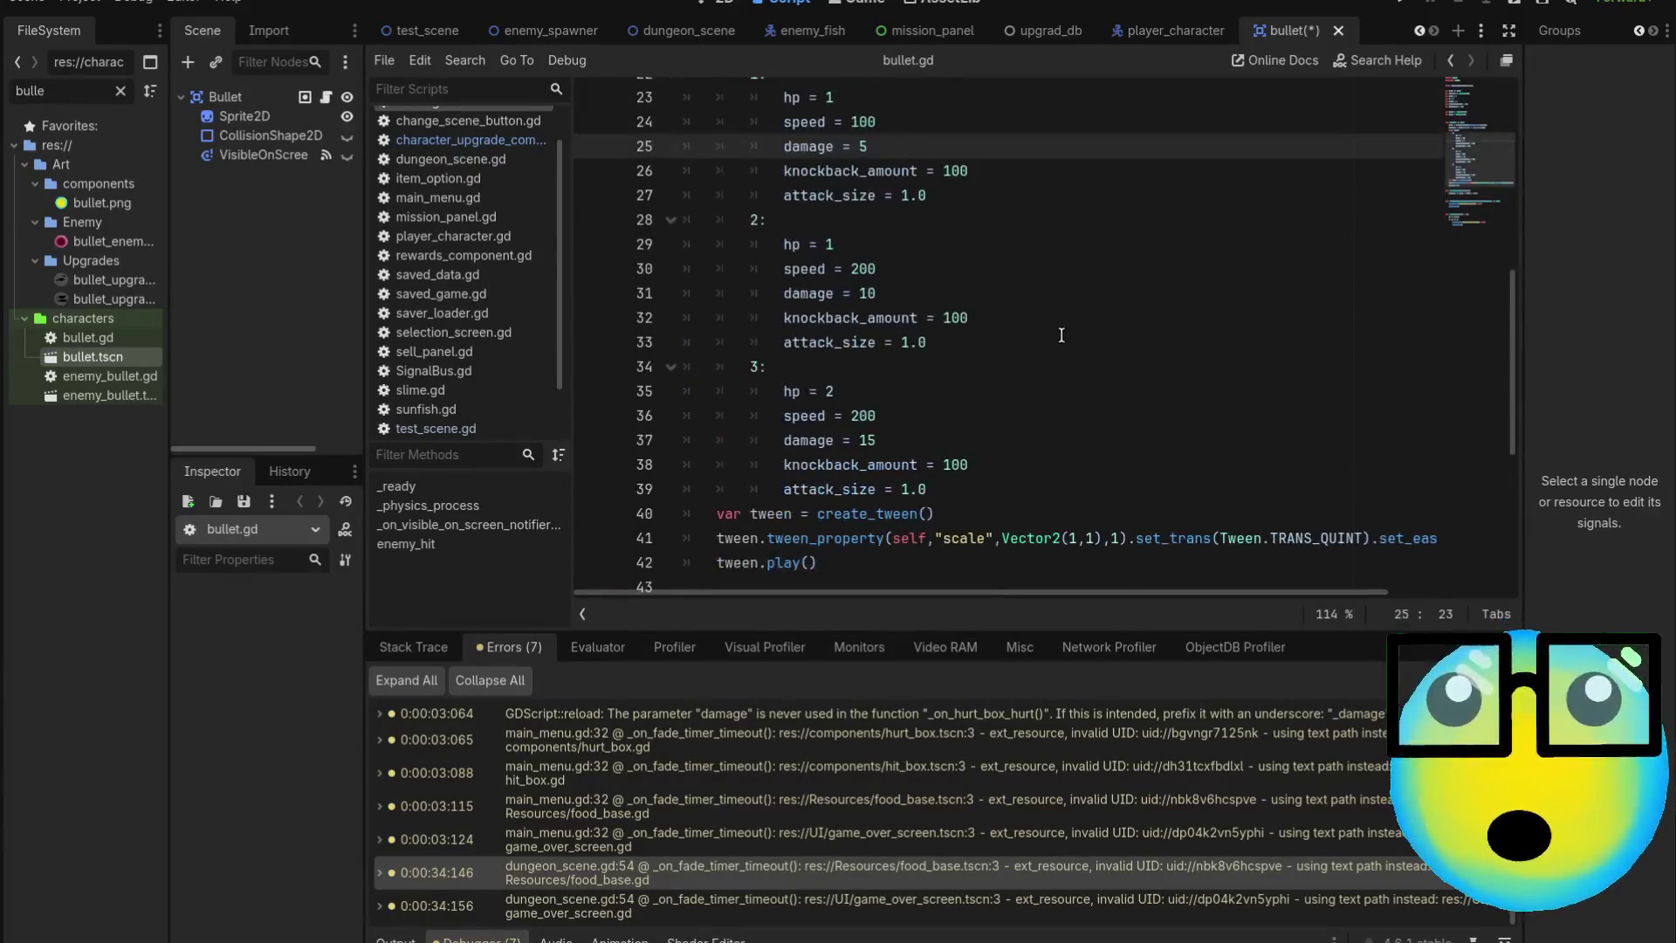
pyautogui.scroll(3, 1062, 336)
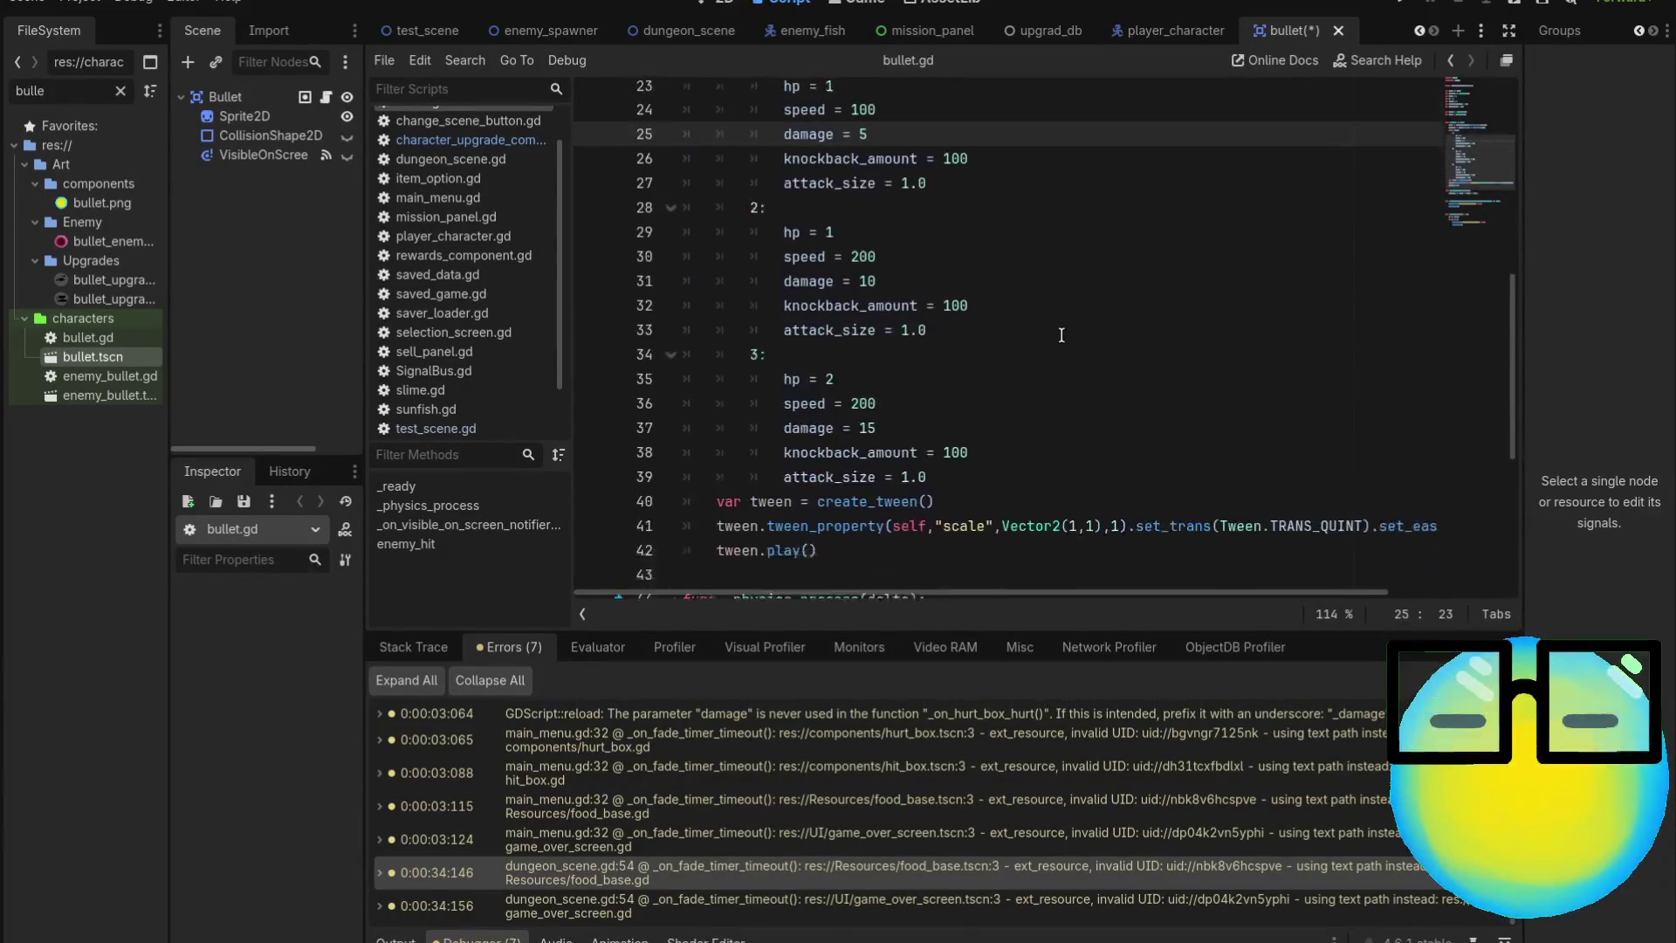
pyautogui.scroll(4, 1061, 335)
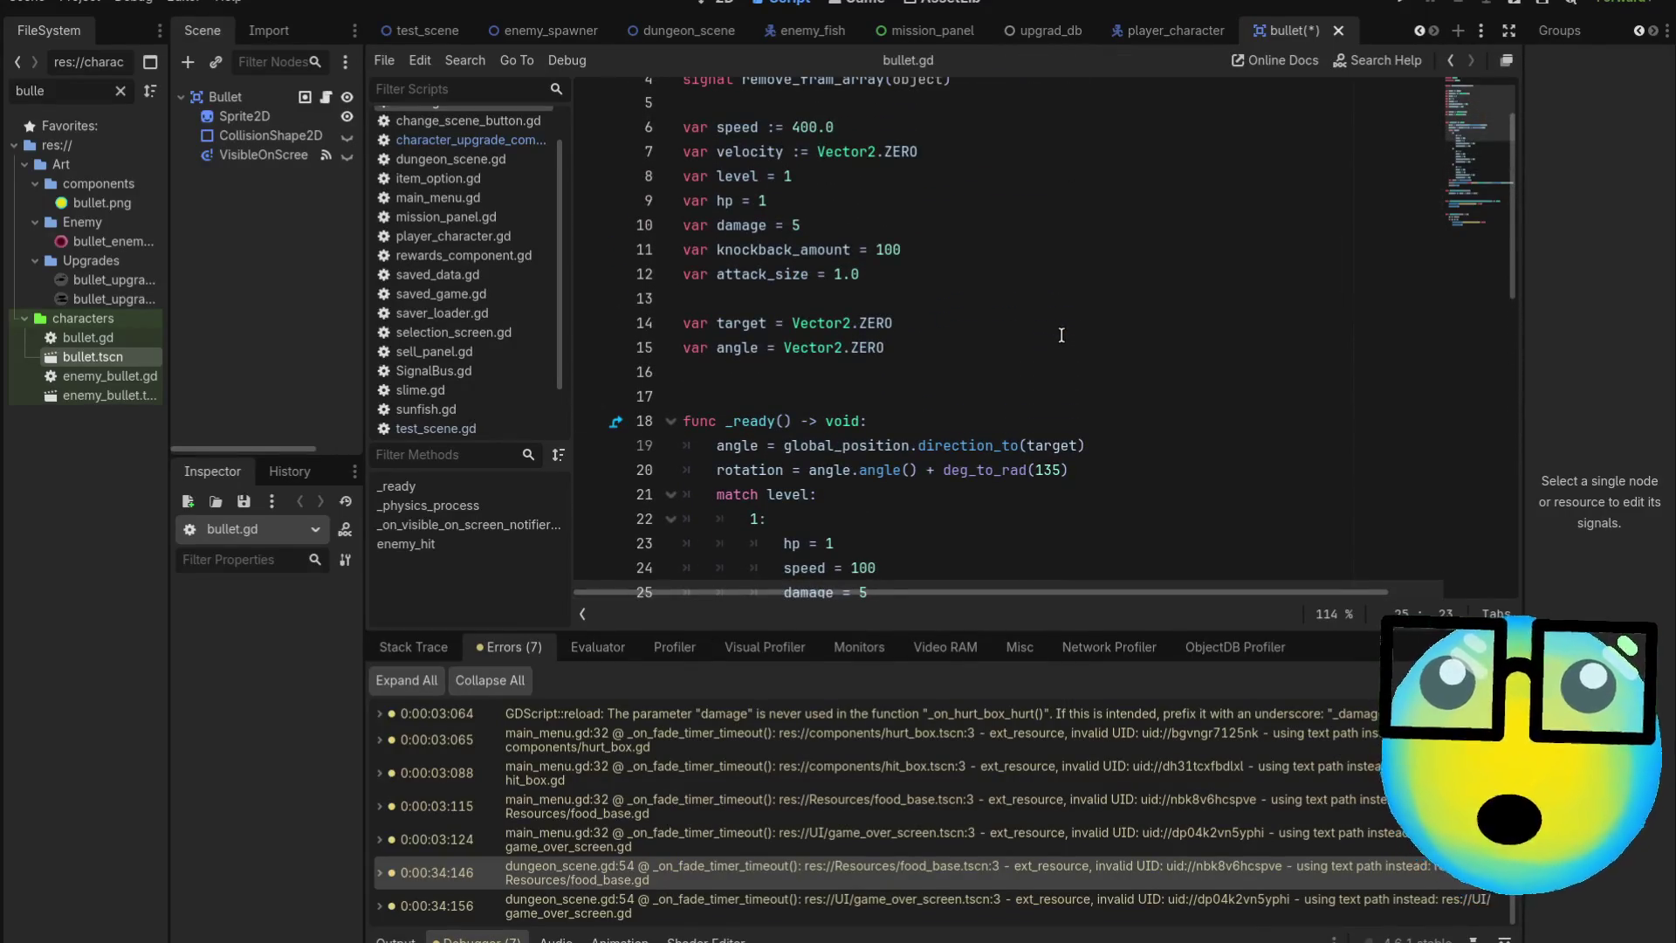
pyautogui.scroll(1, 1061, 335)
pyautogui.scroll(-10, 1061, 335)
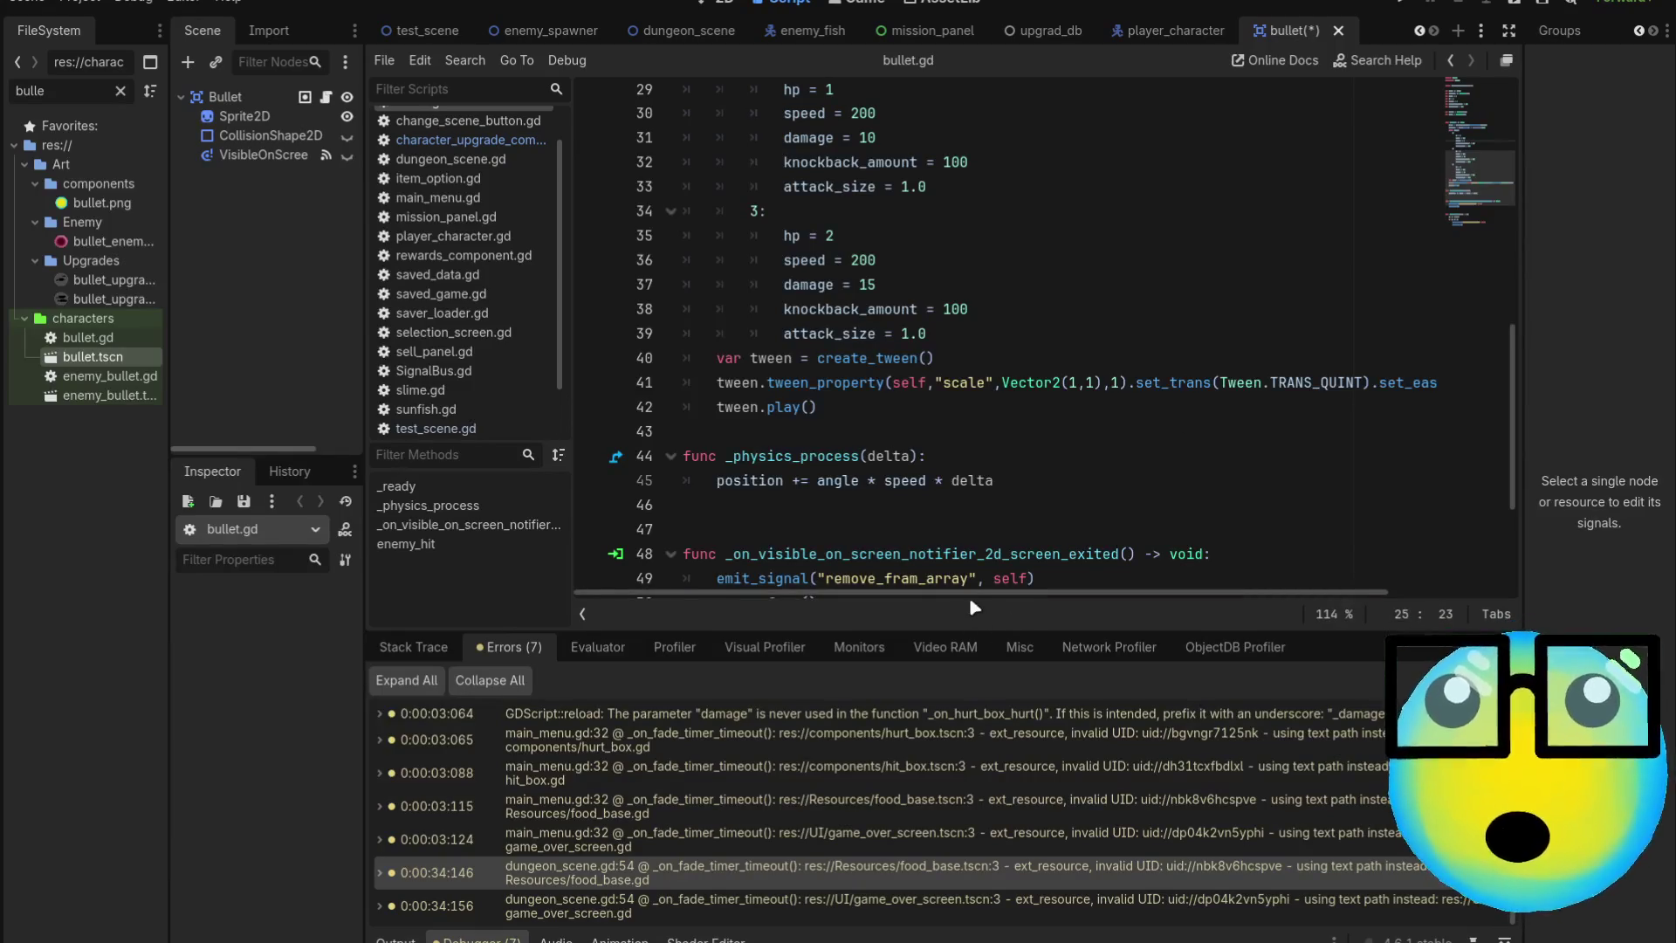
# Review the targeting code in bullet.gd's _physics_process
pyautogui.hscroll(4, 1091, 585)
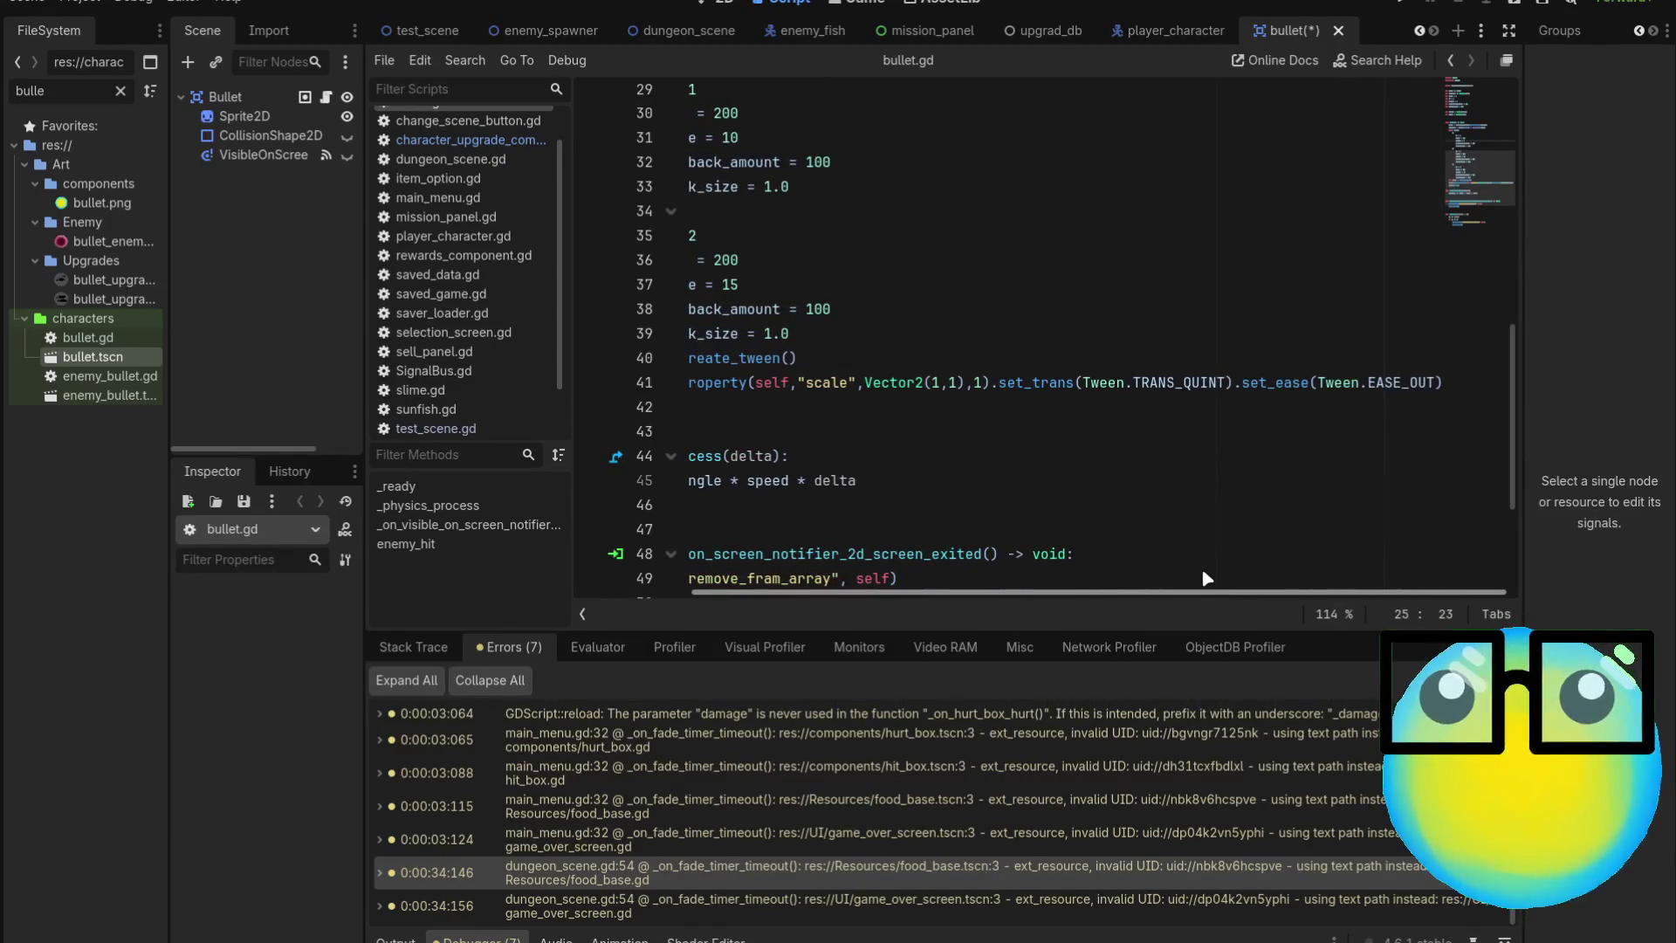
pyautogui.hscroll(-4, 1206, 578)
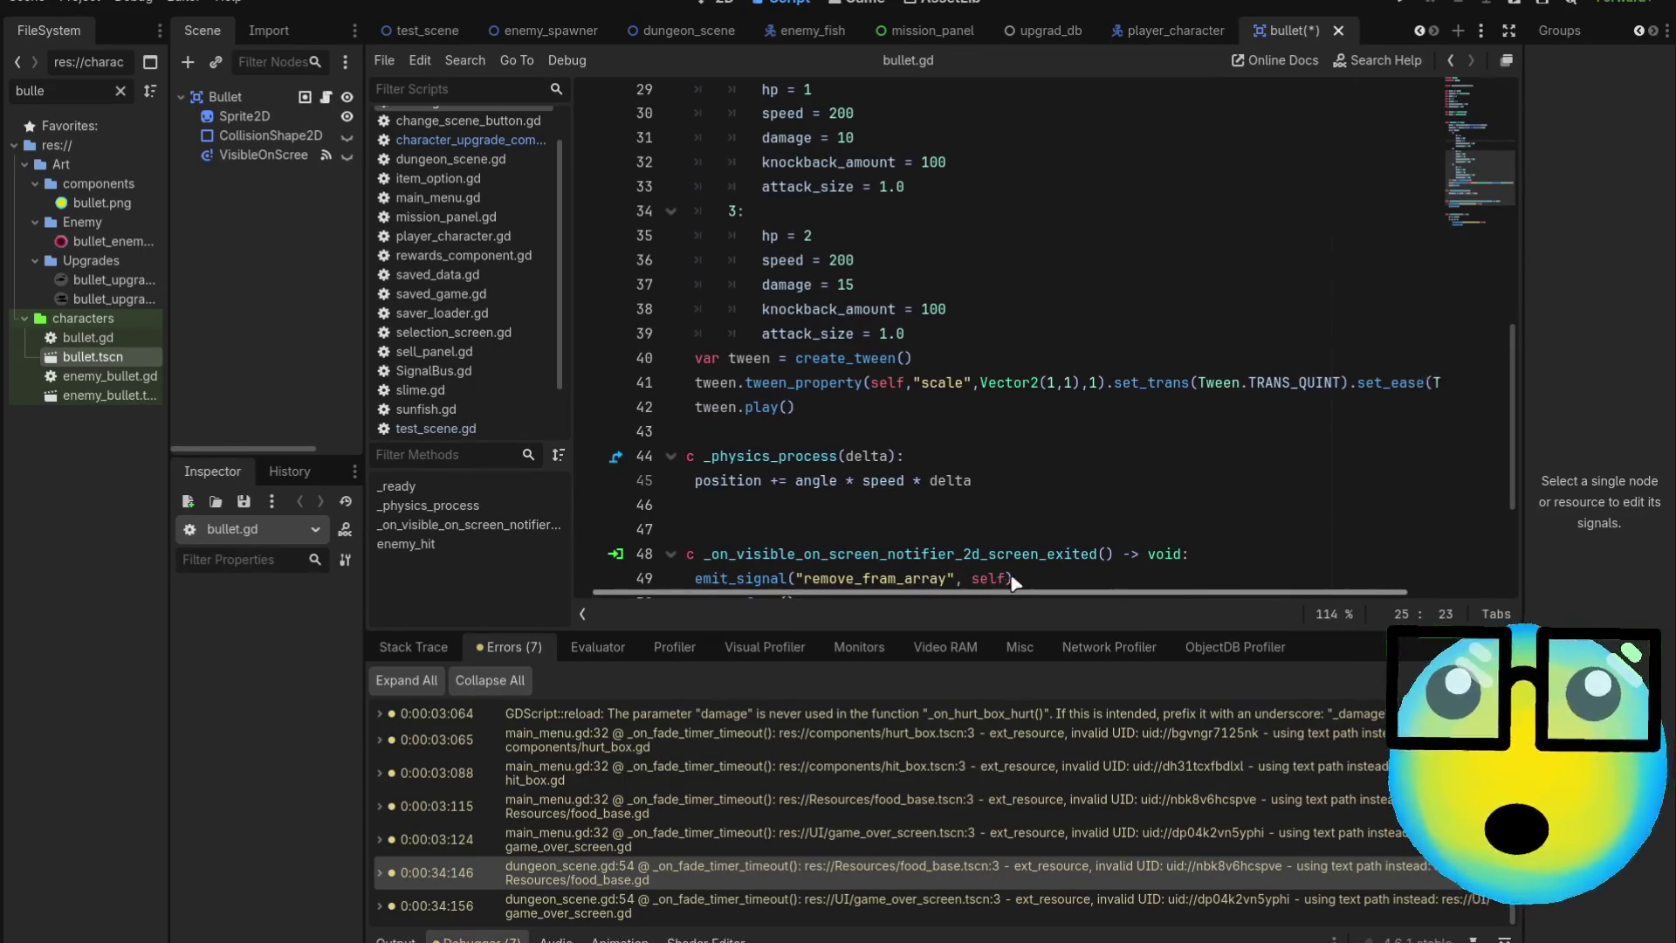
pyautogui.hscroll(1, 938, 586)
pyautogui.scroll(-3, 917, 594)
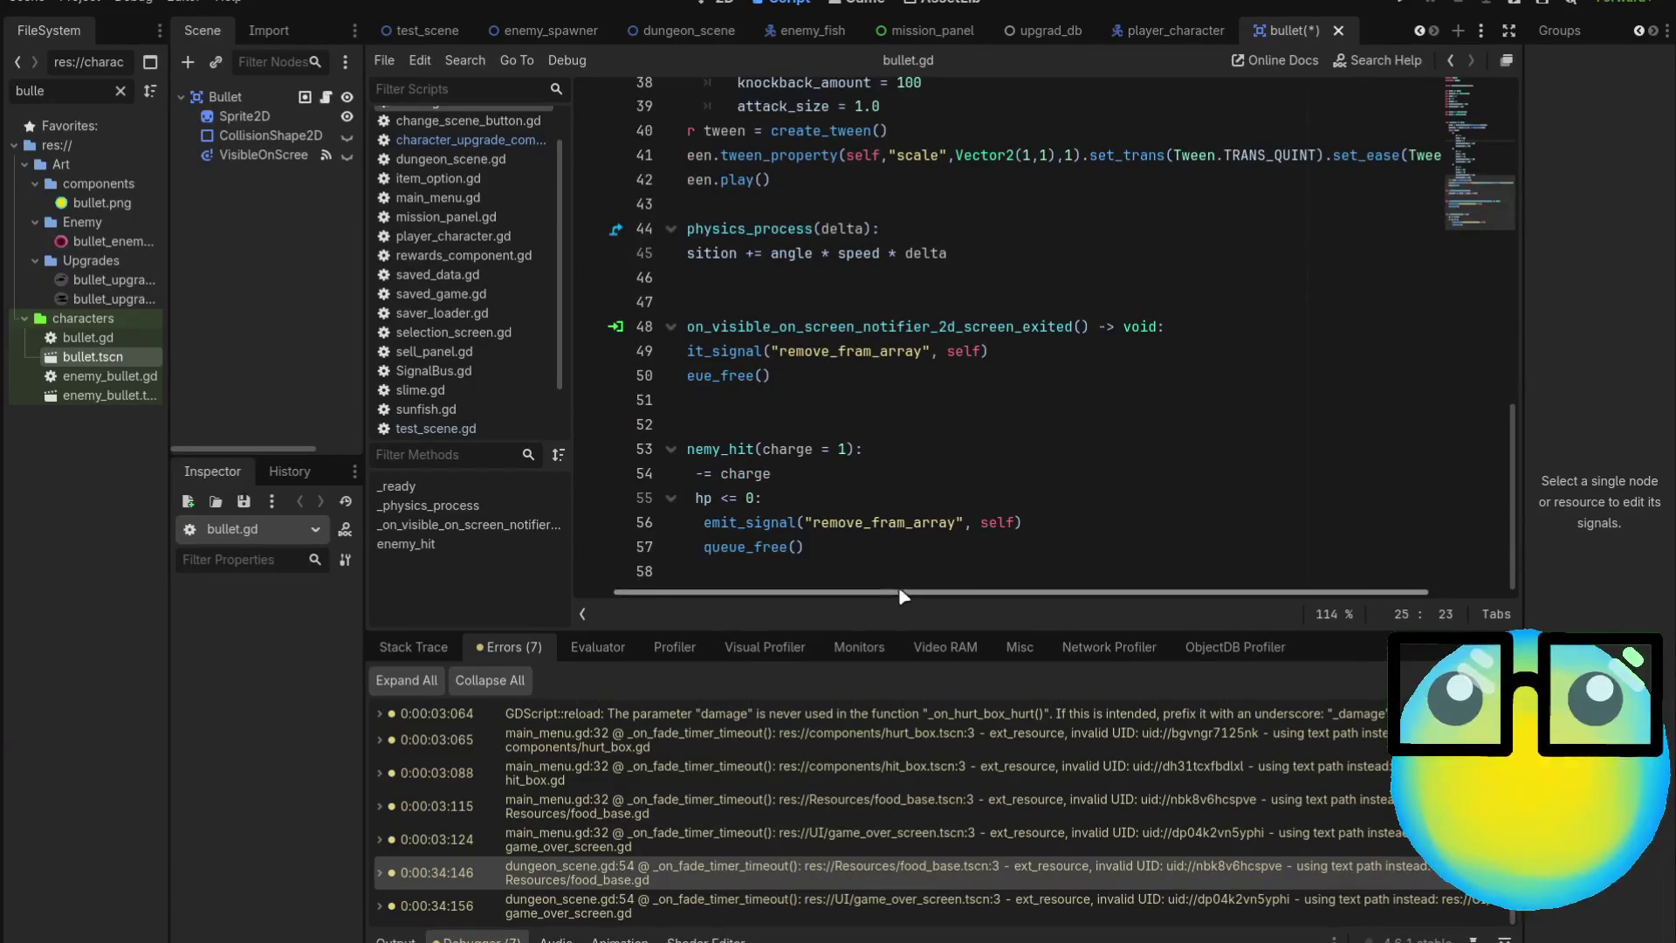
pyautogui.click(901, 574)
pyautogui.scroll(5, 901, 470)
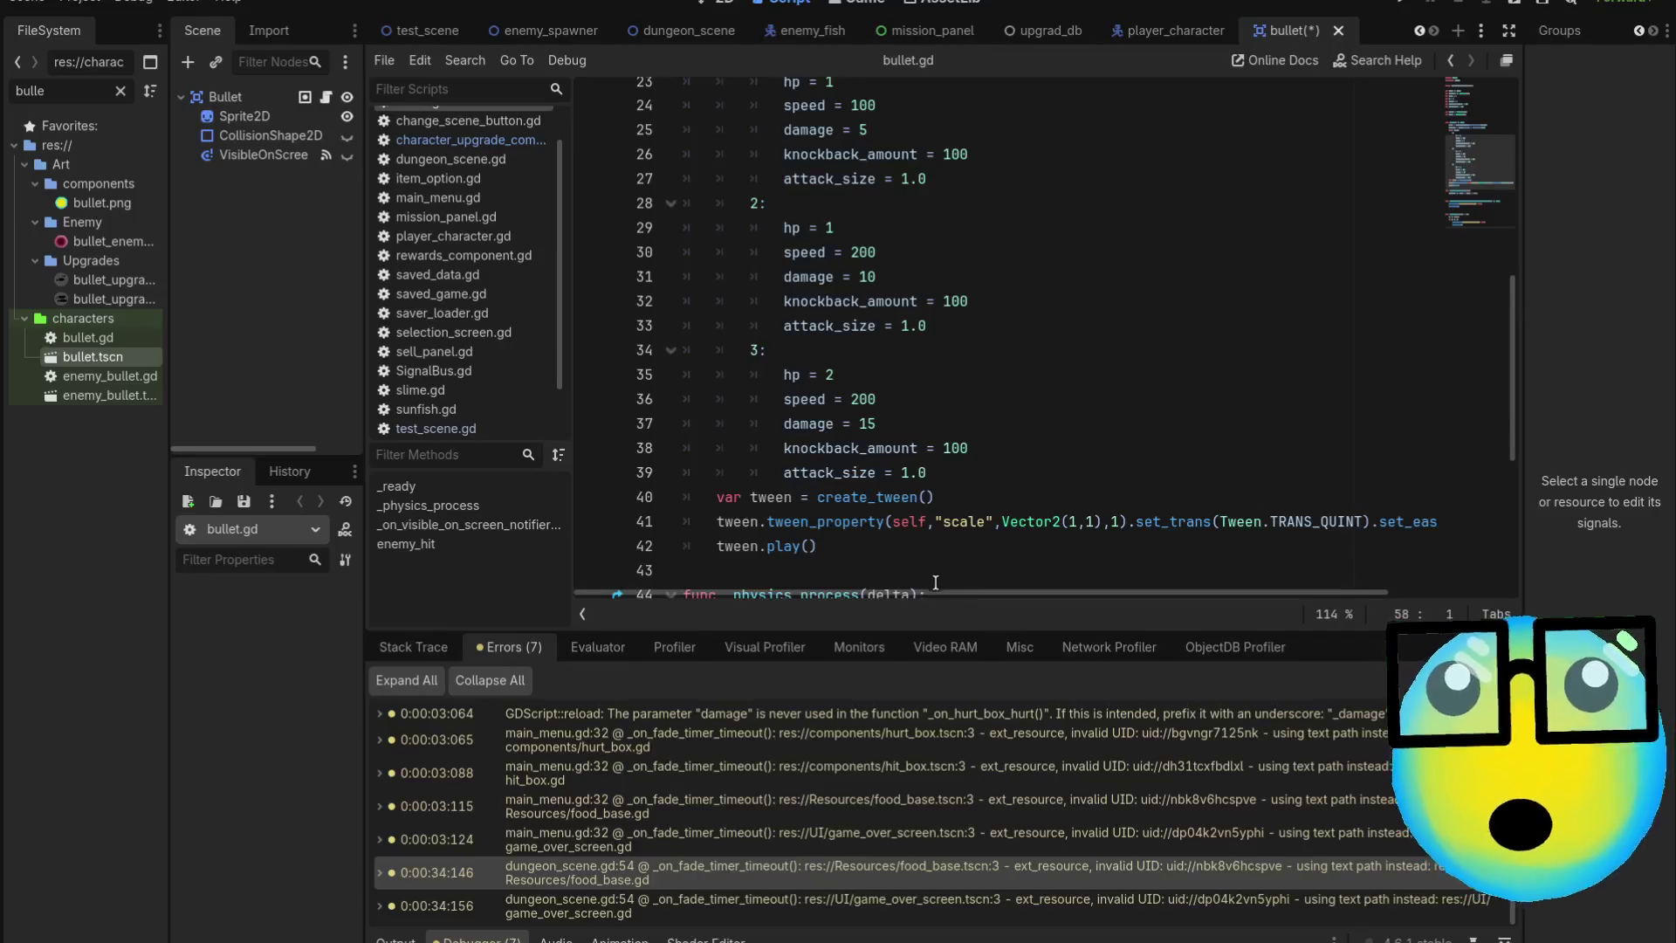
pyautogui.moveTo(930, 597)
pyautogui.mouseDown()
pyautogui.moveTo(1154, 597)
pyautogui.moveTo(855, 606)
pyautogui.mouseUp()
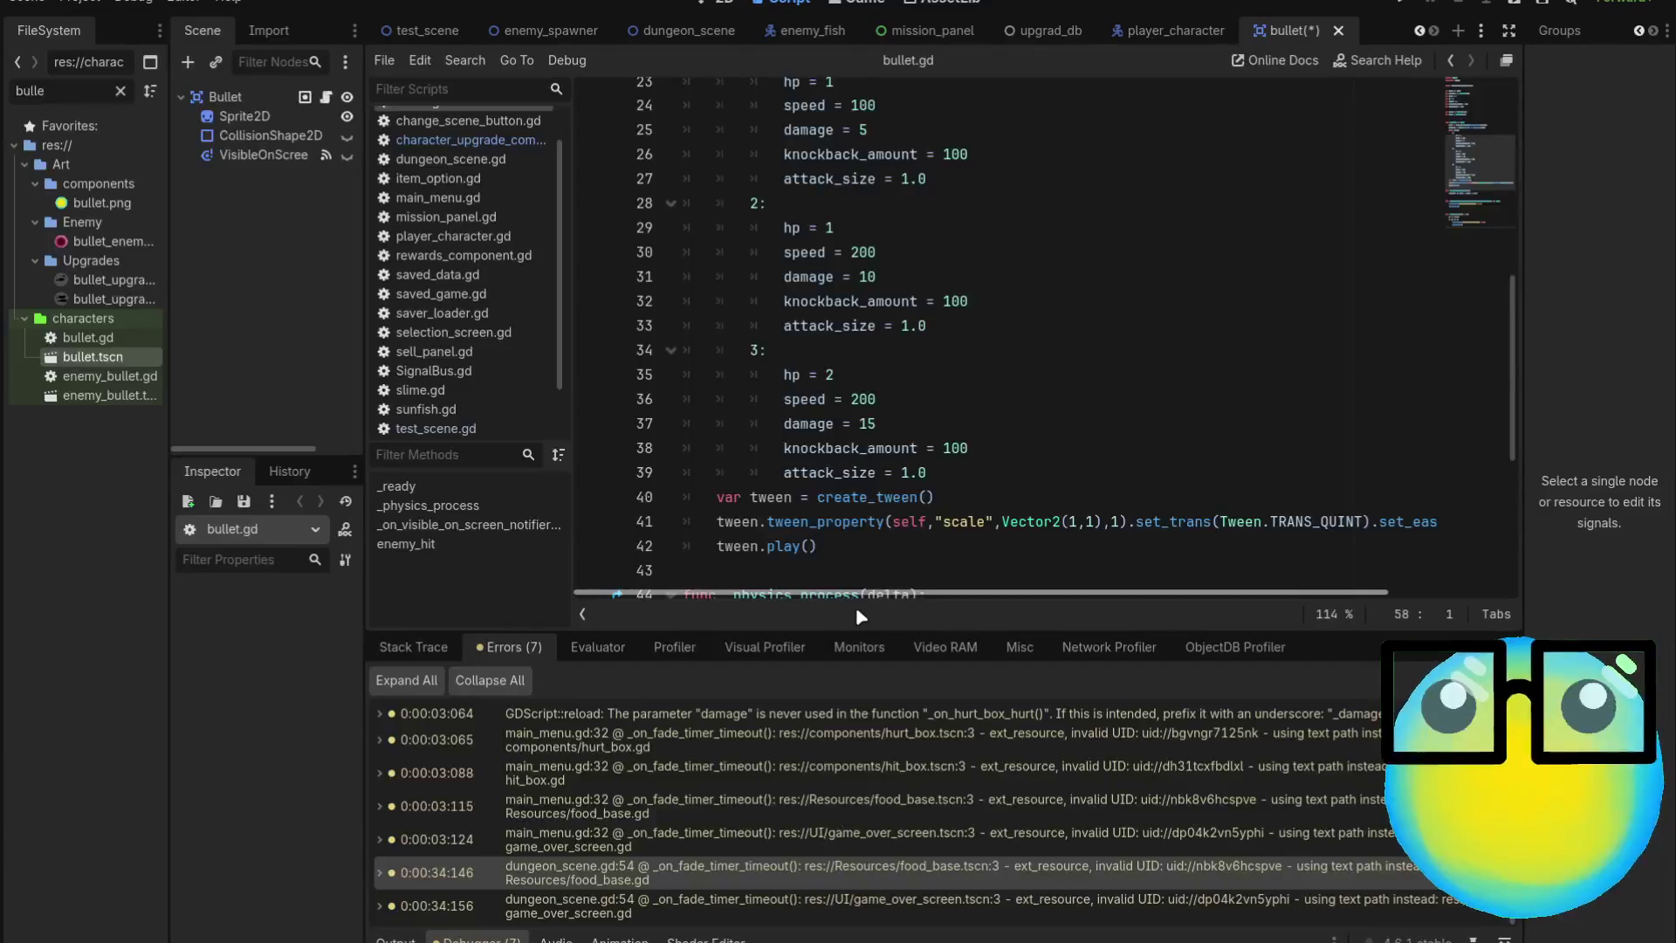
pyautogui.scroll(-1, 908, 492)
pyautogui.scroll(4, 908, 491)
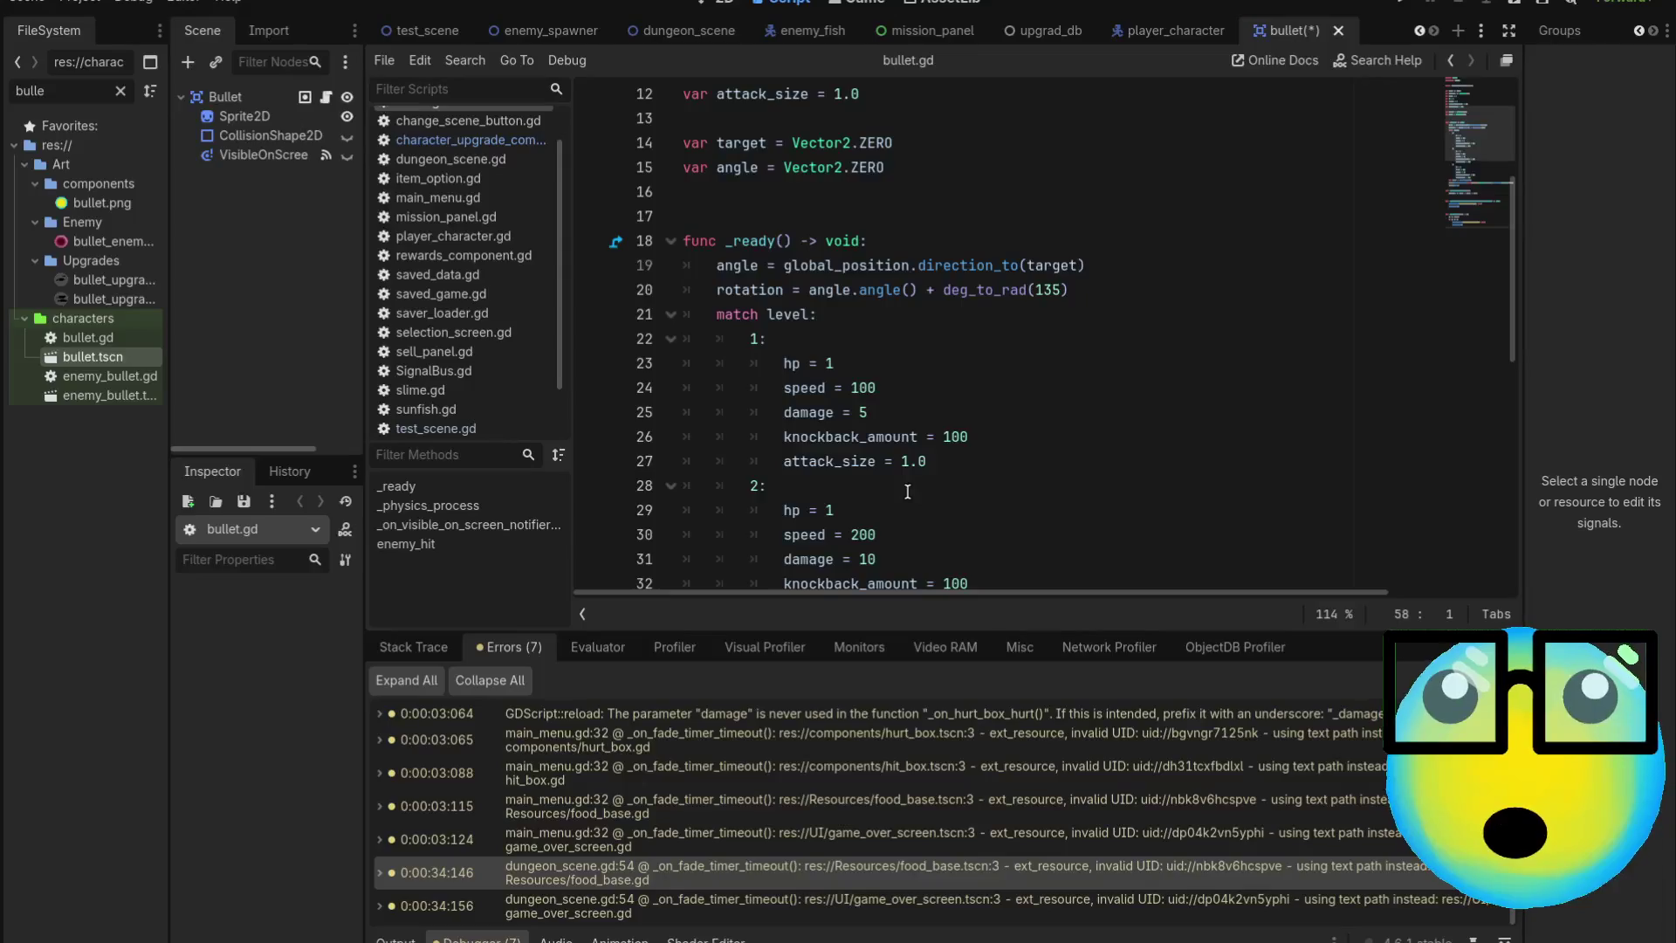
pyautogui.scroll(4, 908, 492)
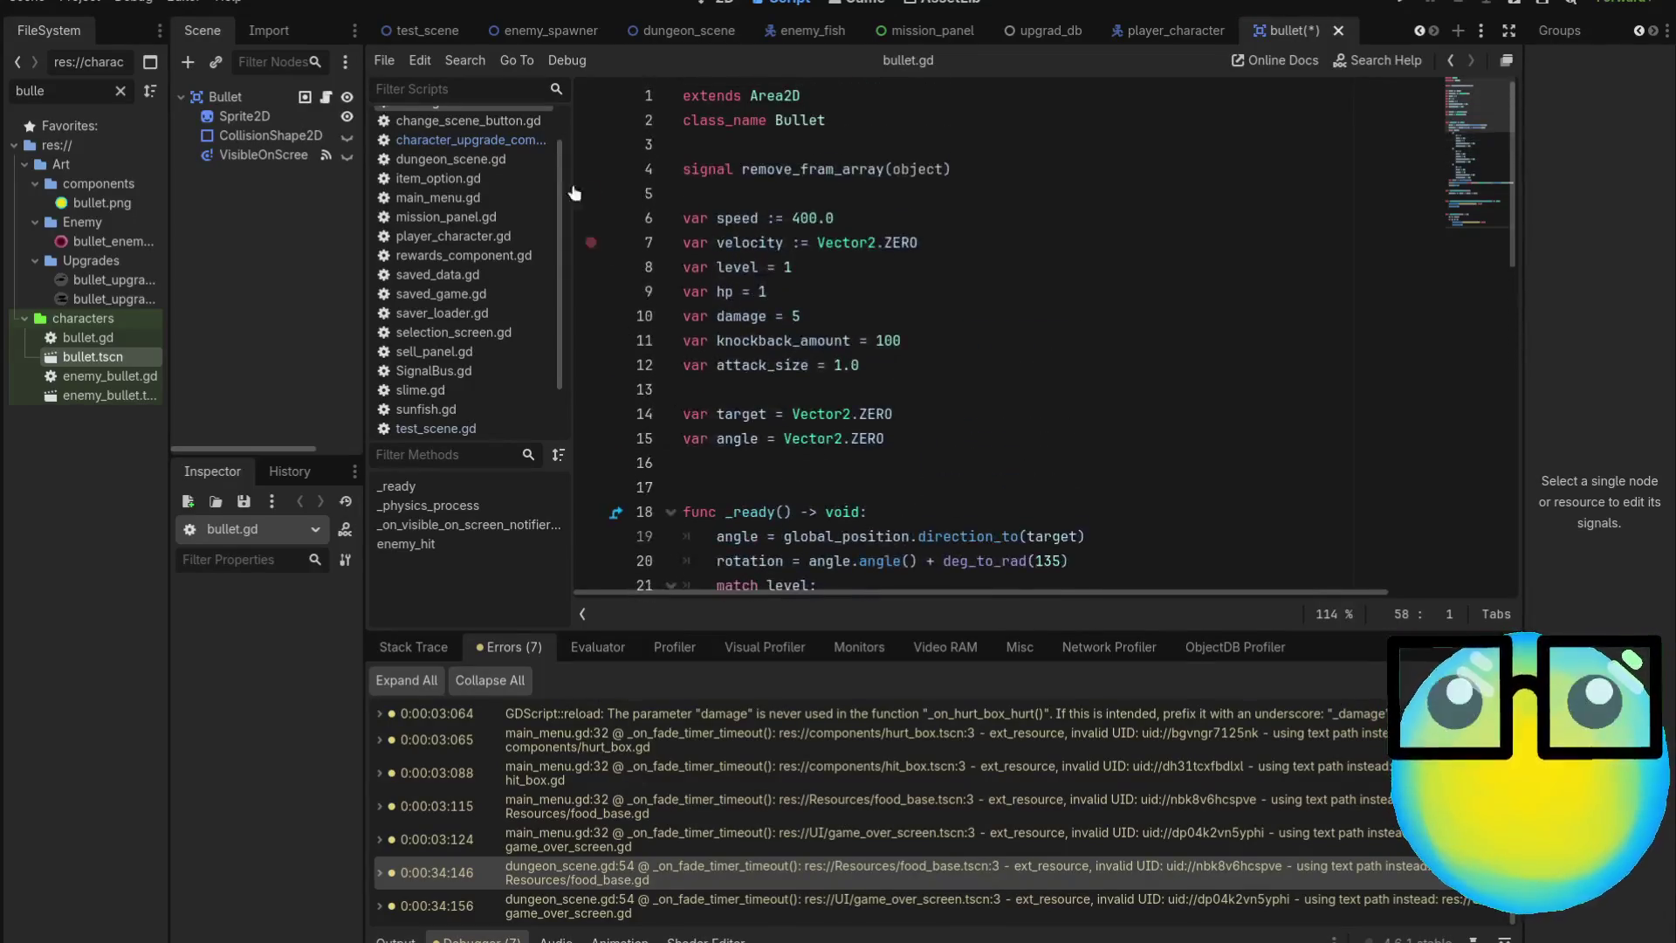
# Switch to player_character.gd and jump to the attack function
pyautogui.click(1115, 41)
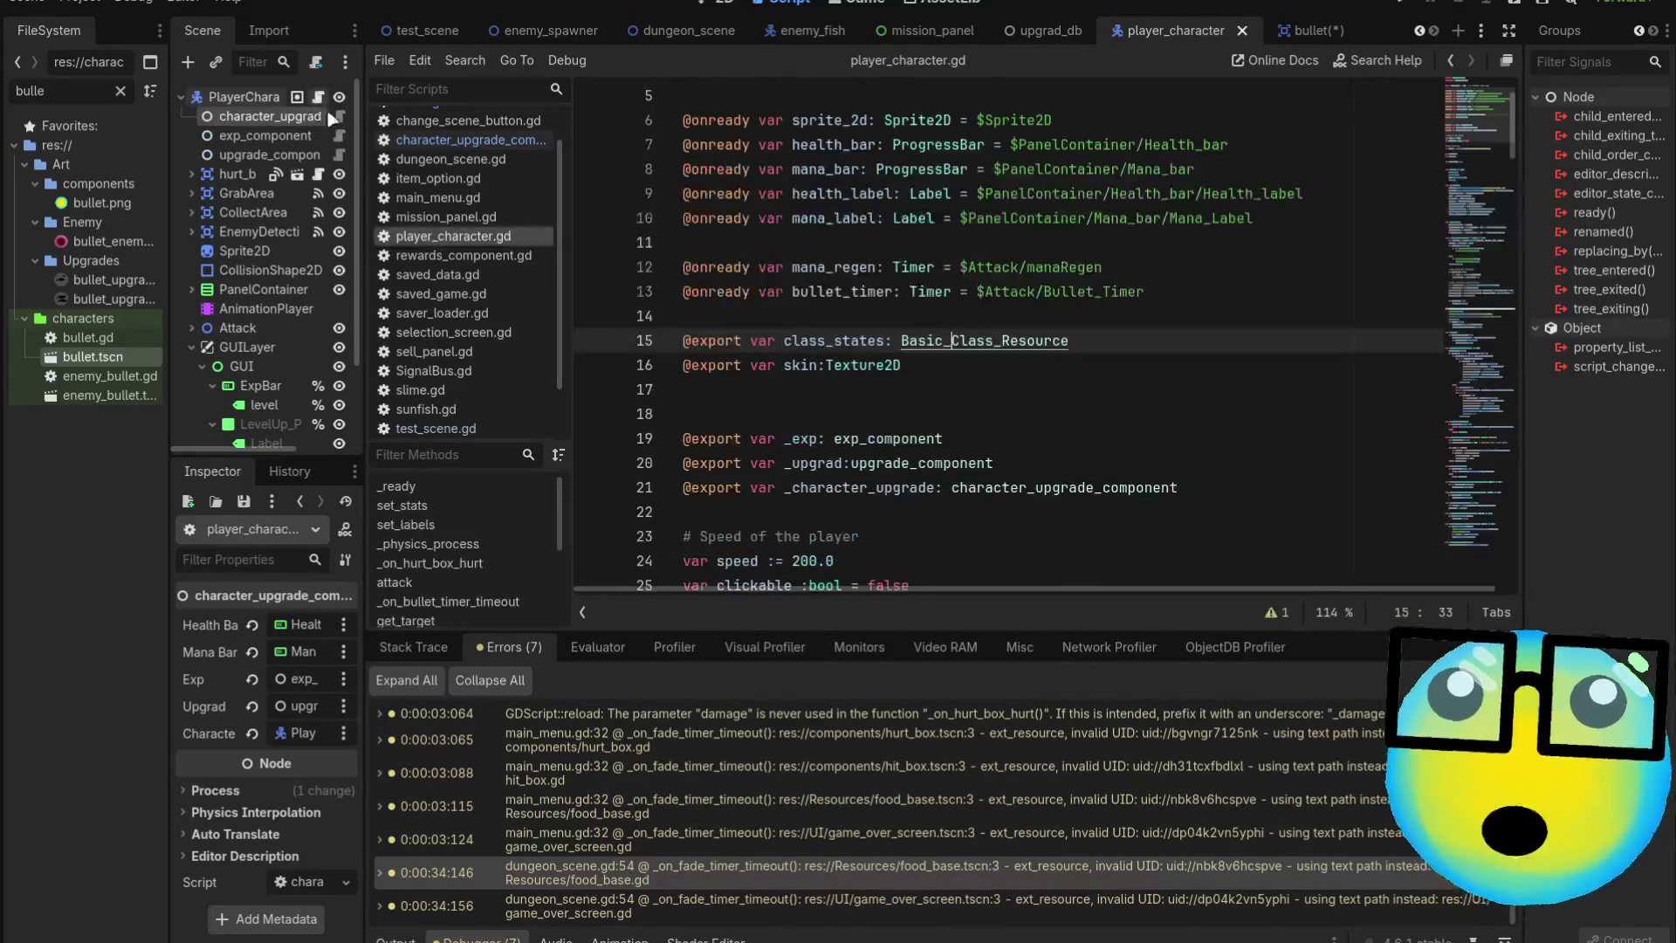
pyautogui.click(436, 582)
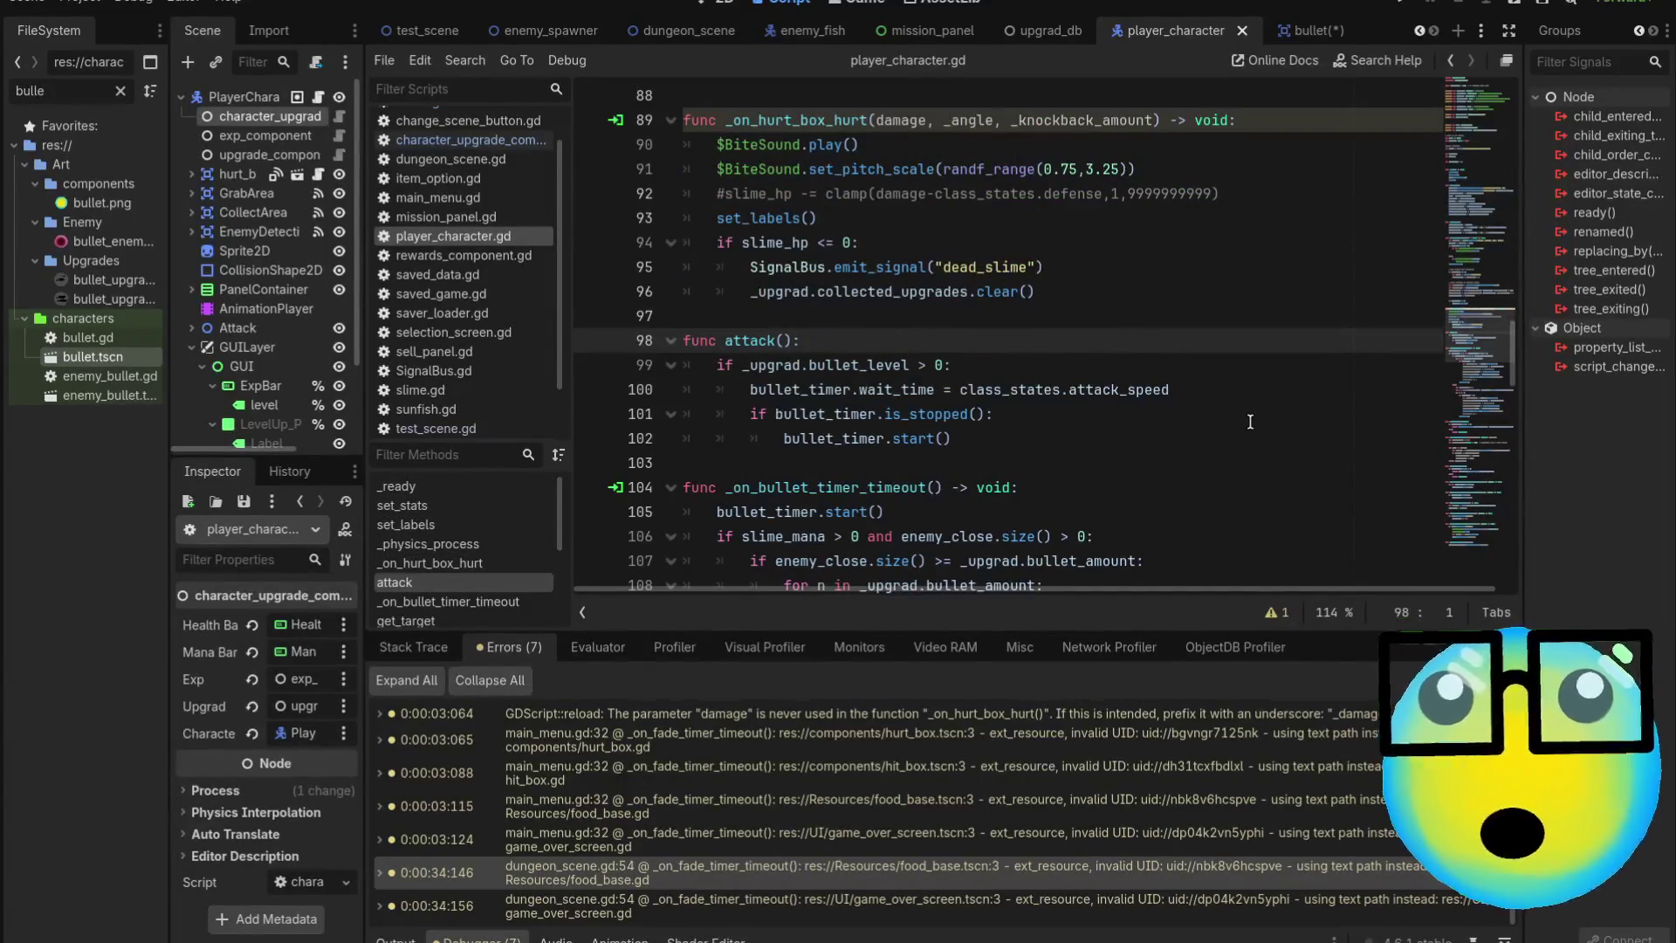
pyautogui.scroll(-1, 1248, 421)
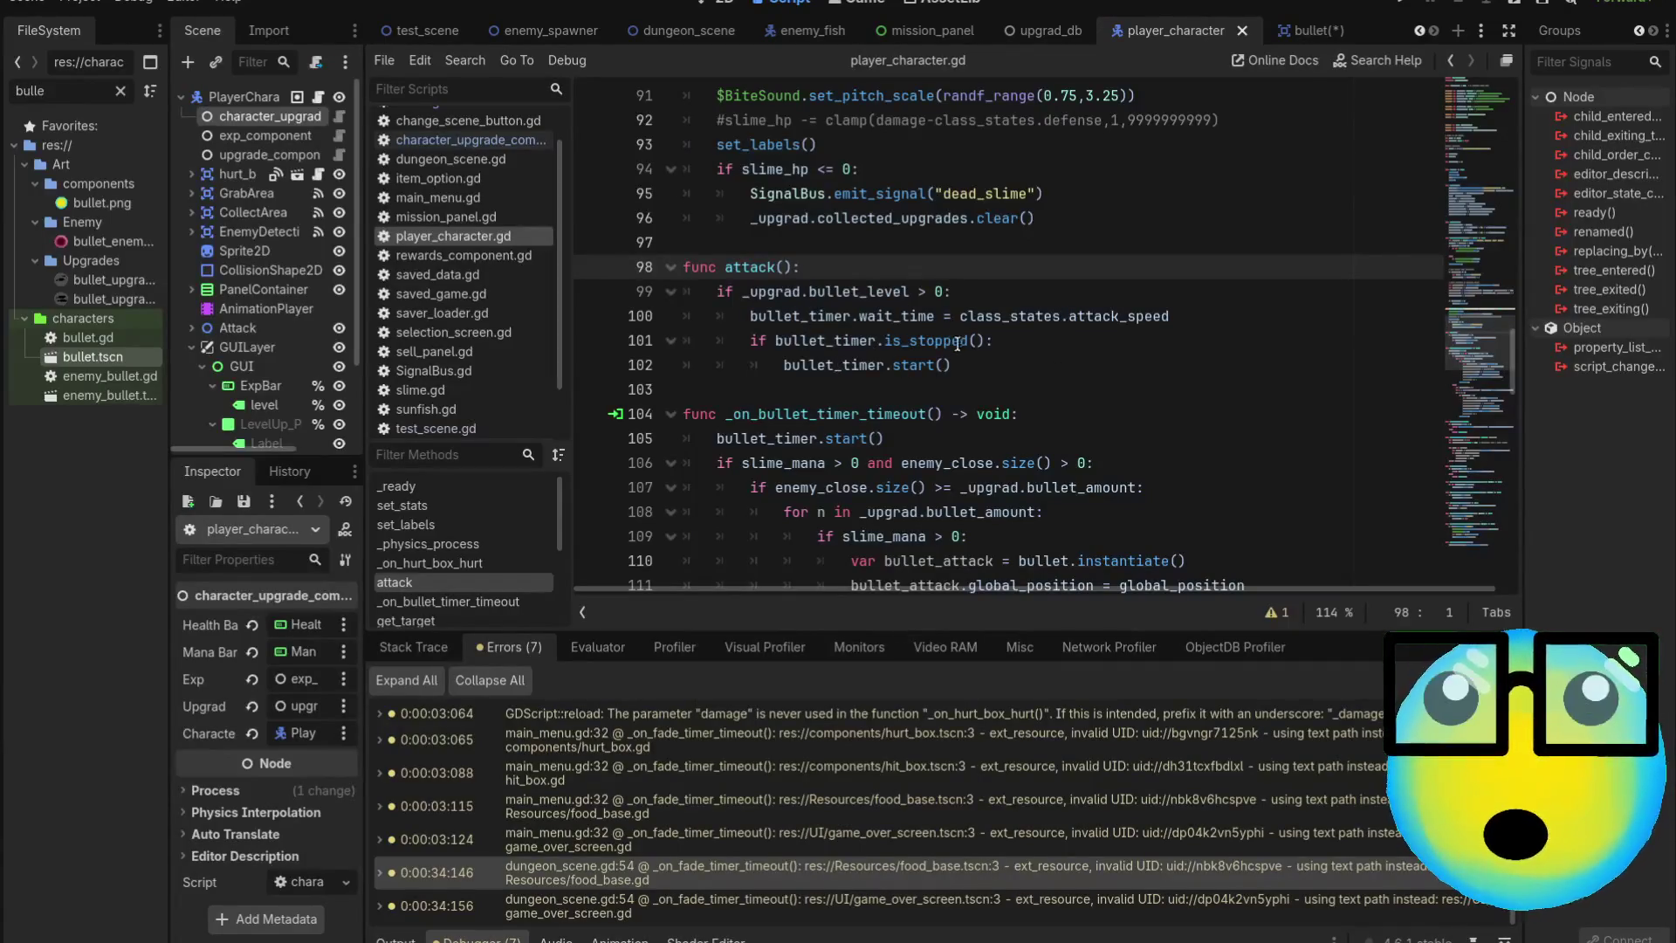
pyautogui.scroll(-1, 982, 374)
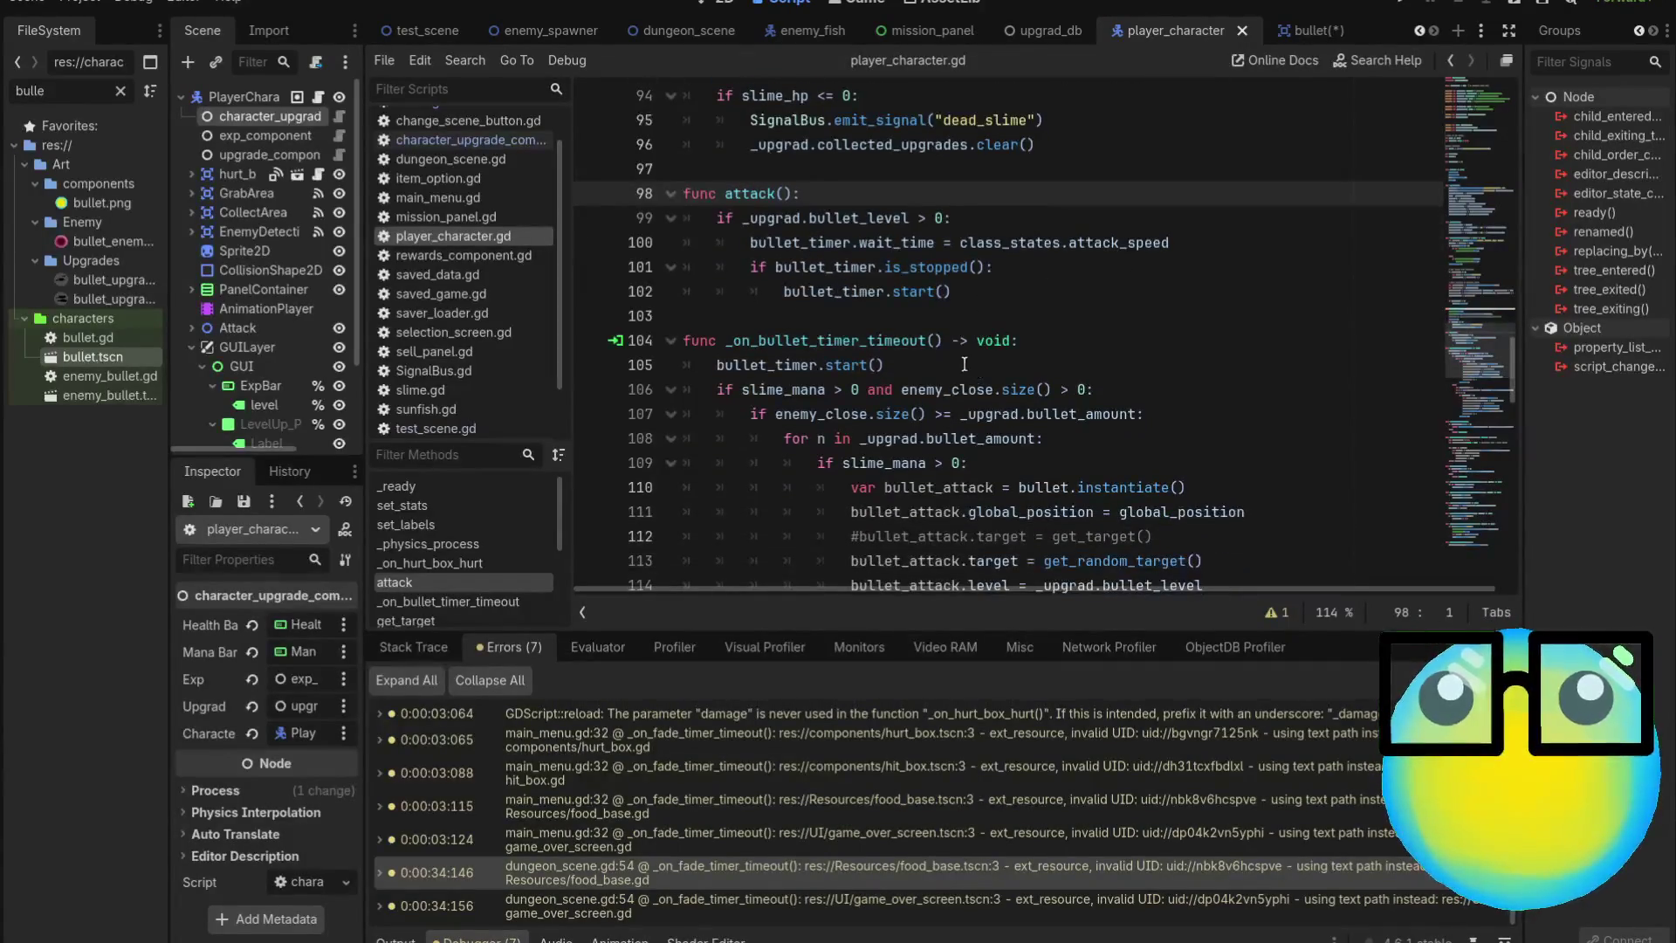
pyautogui.scroll(-2, 1079, 340)
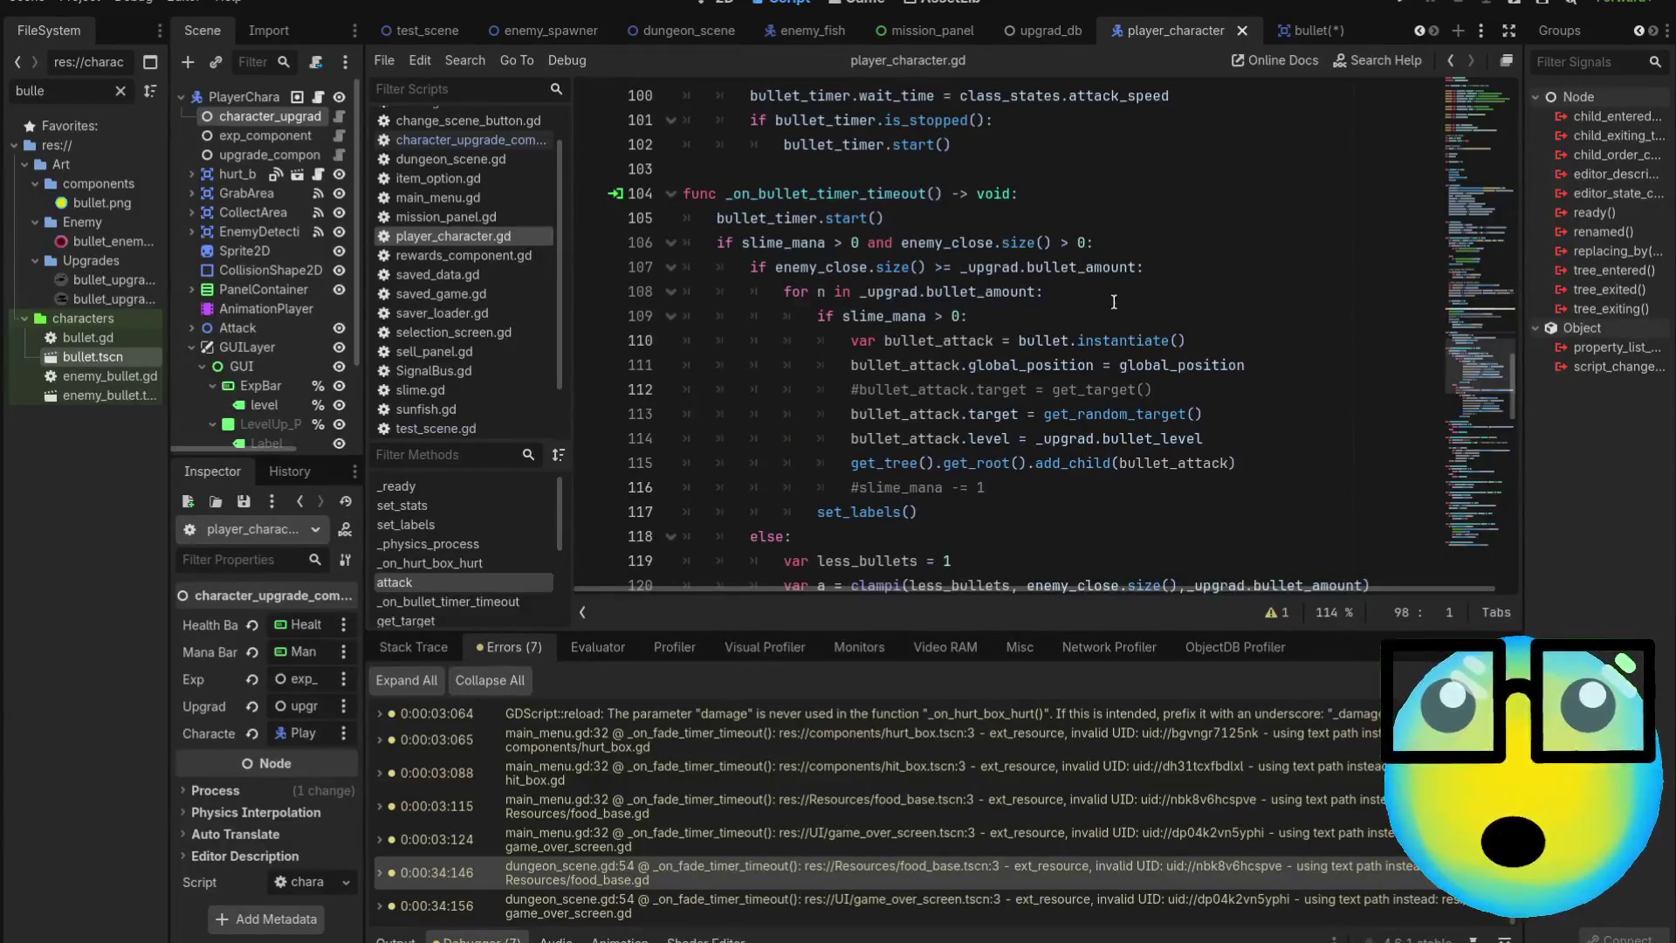
# Comment out line 113's bullet_attack.target = get_random_target() in the first bullet branch
pyautogui.click(1293, 415)
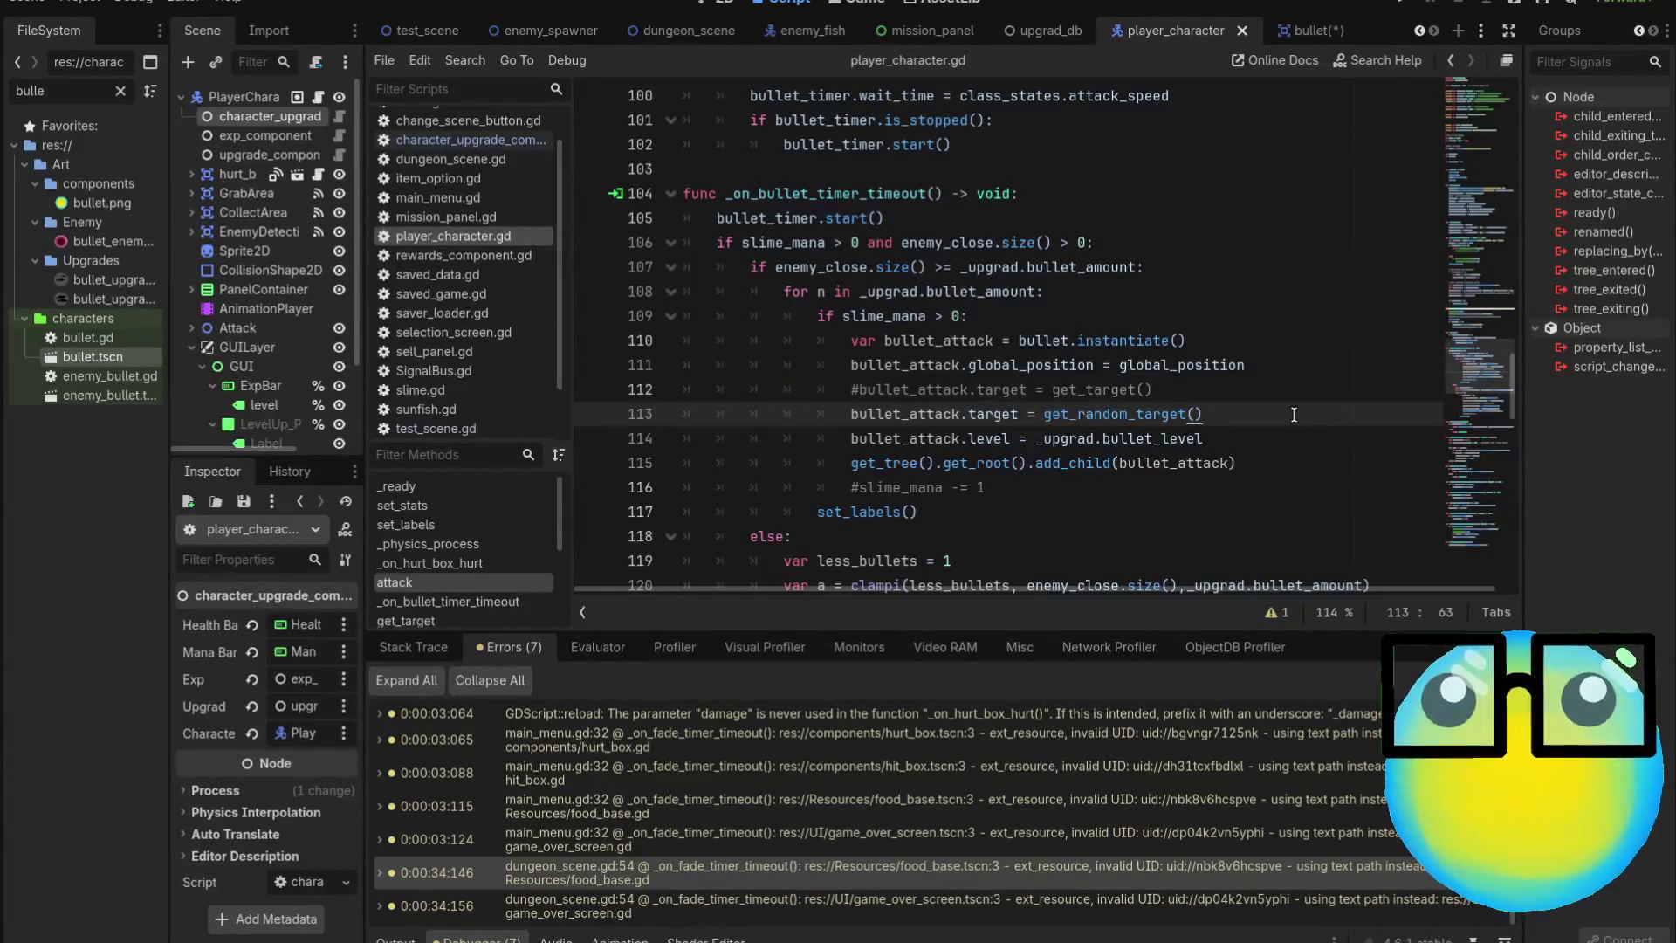
pyautogui.scroll(-4, 1293, 415)
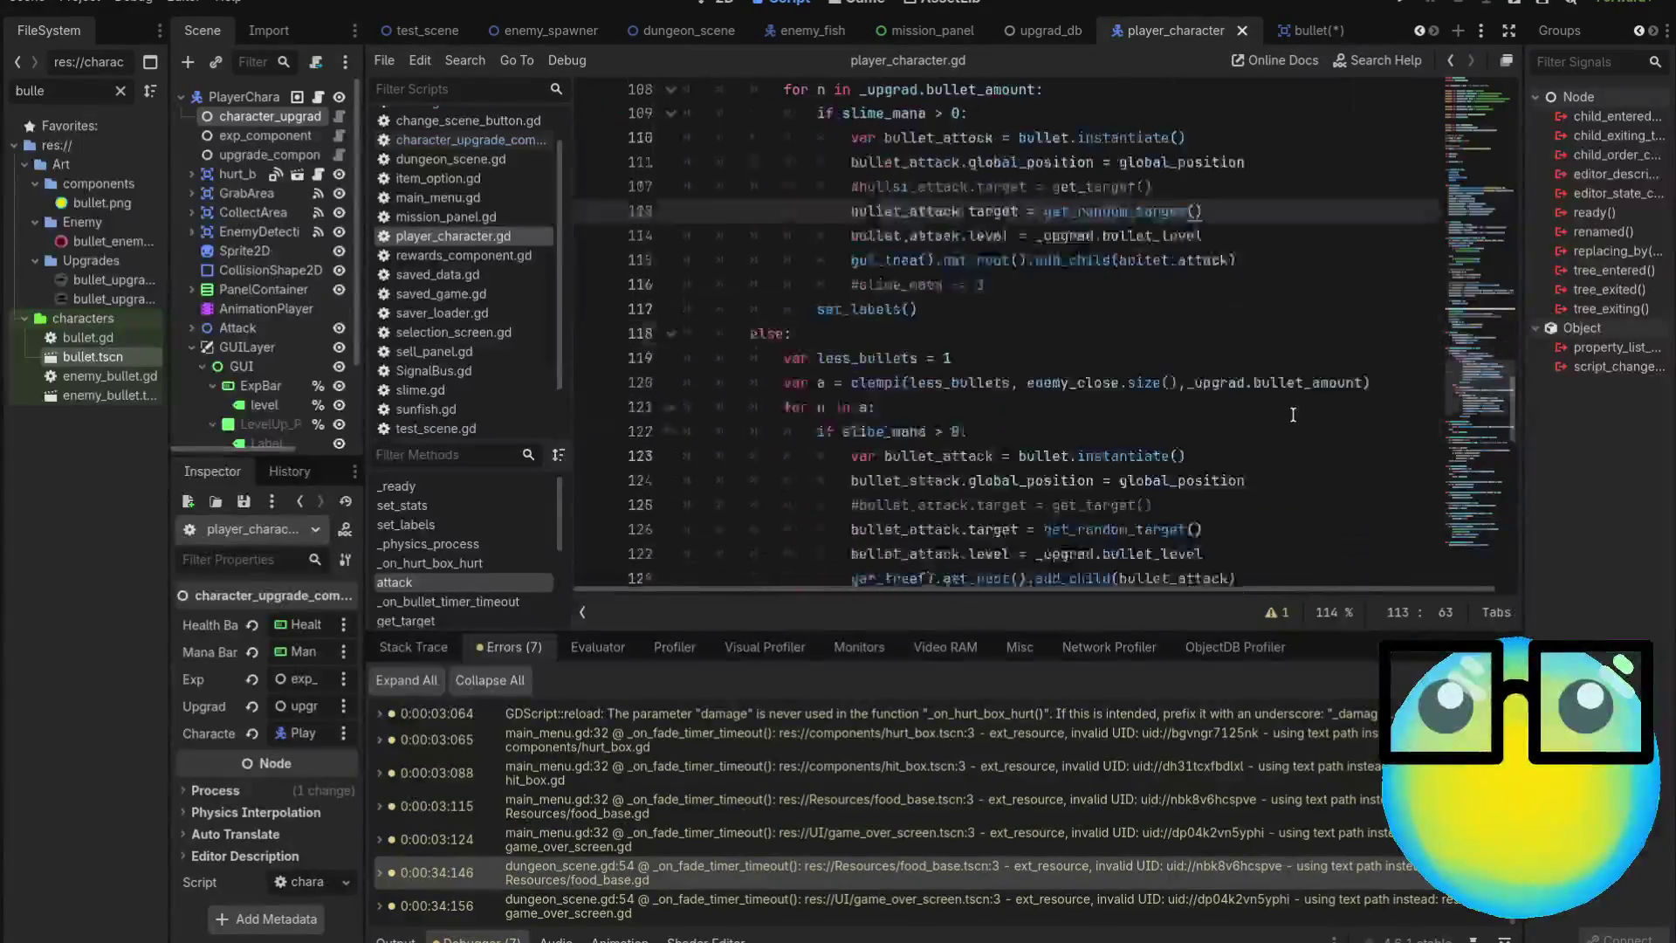
pyautogui.scroll(3, 1294, 415)
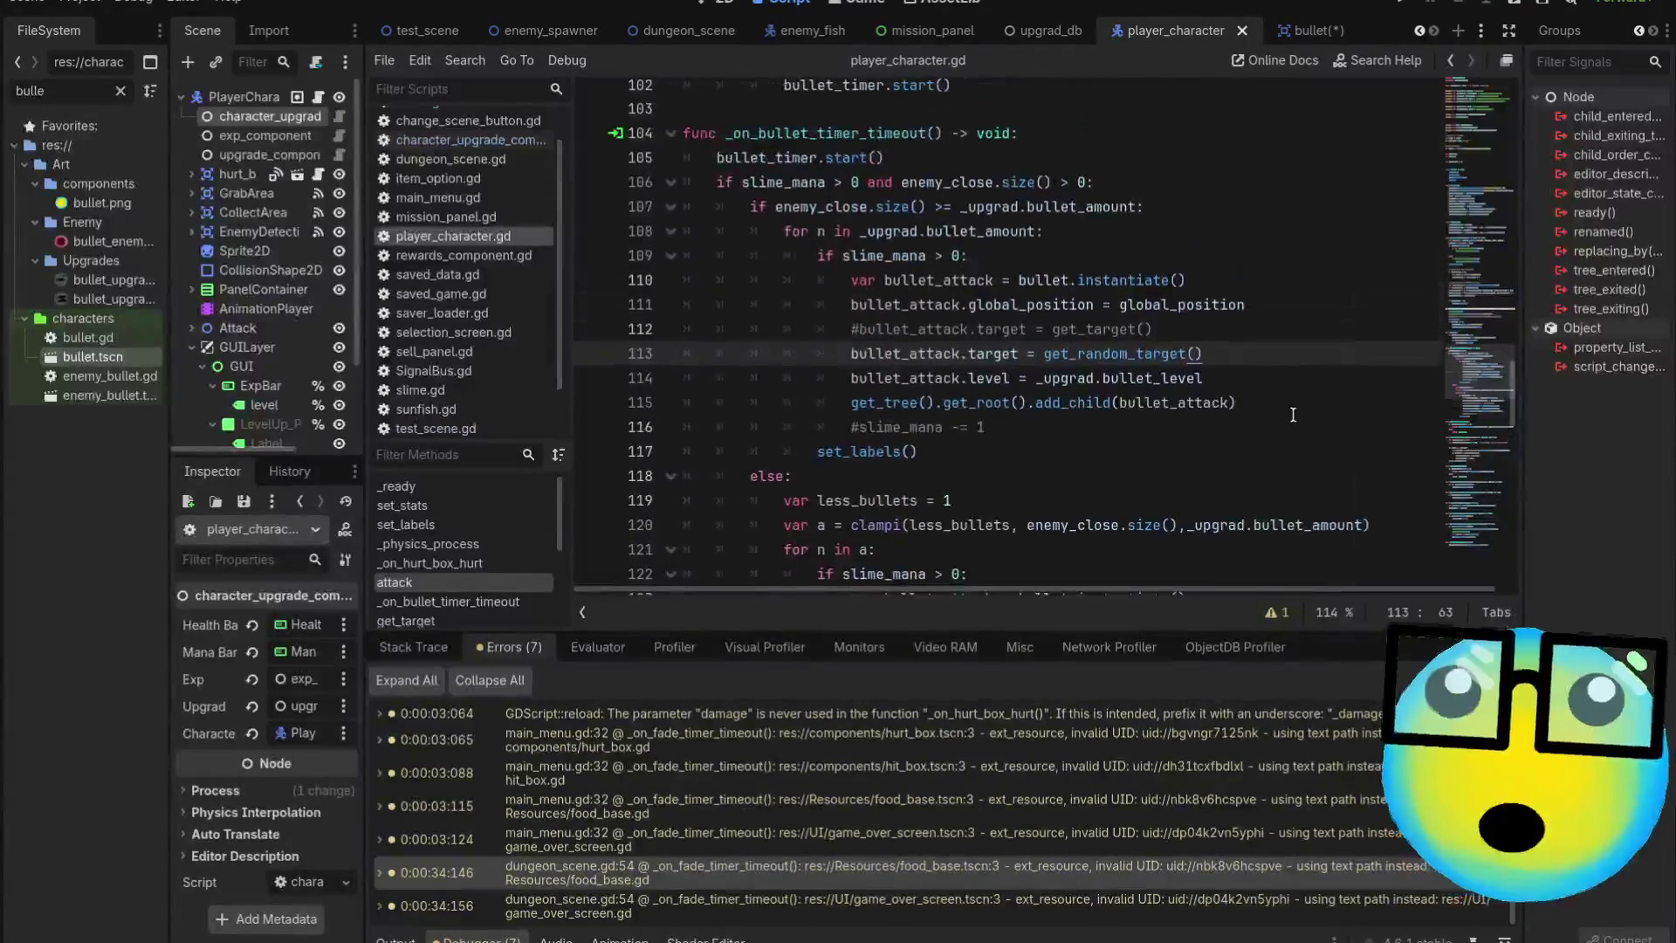
pyautogui.scroll(-2, 1292, 414)
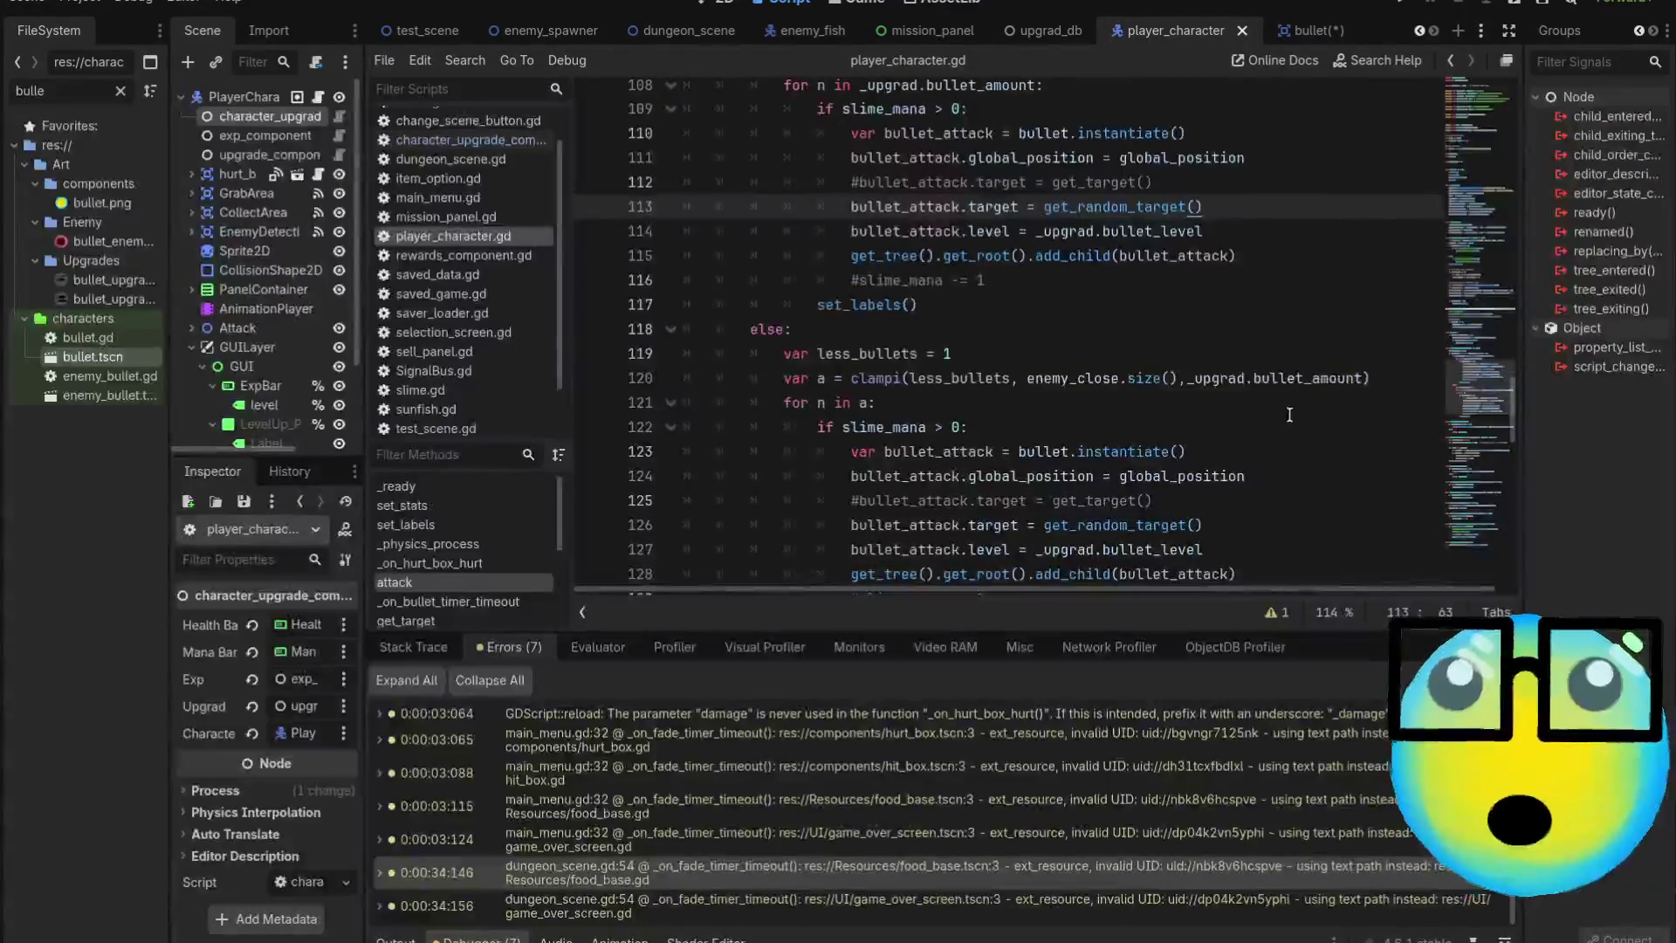
pyautogui.hotkey('ctrl', 'k')
# In both bullet branches, uncomment the get_target() assignment and comment out get_random_target()
pyautogui.click(1214, 185)
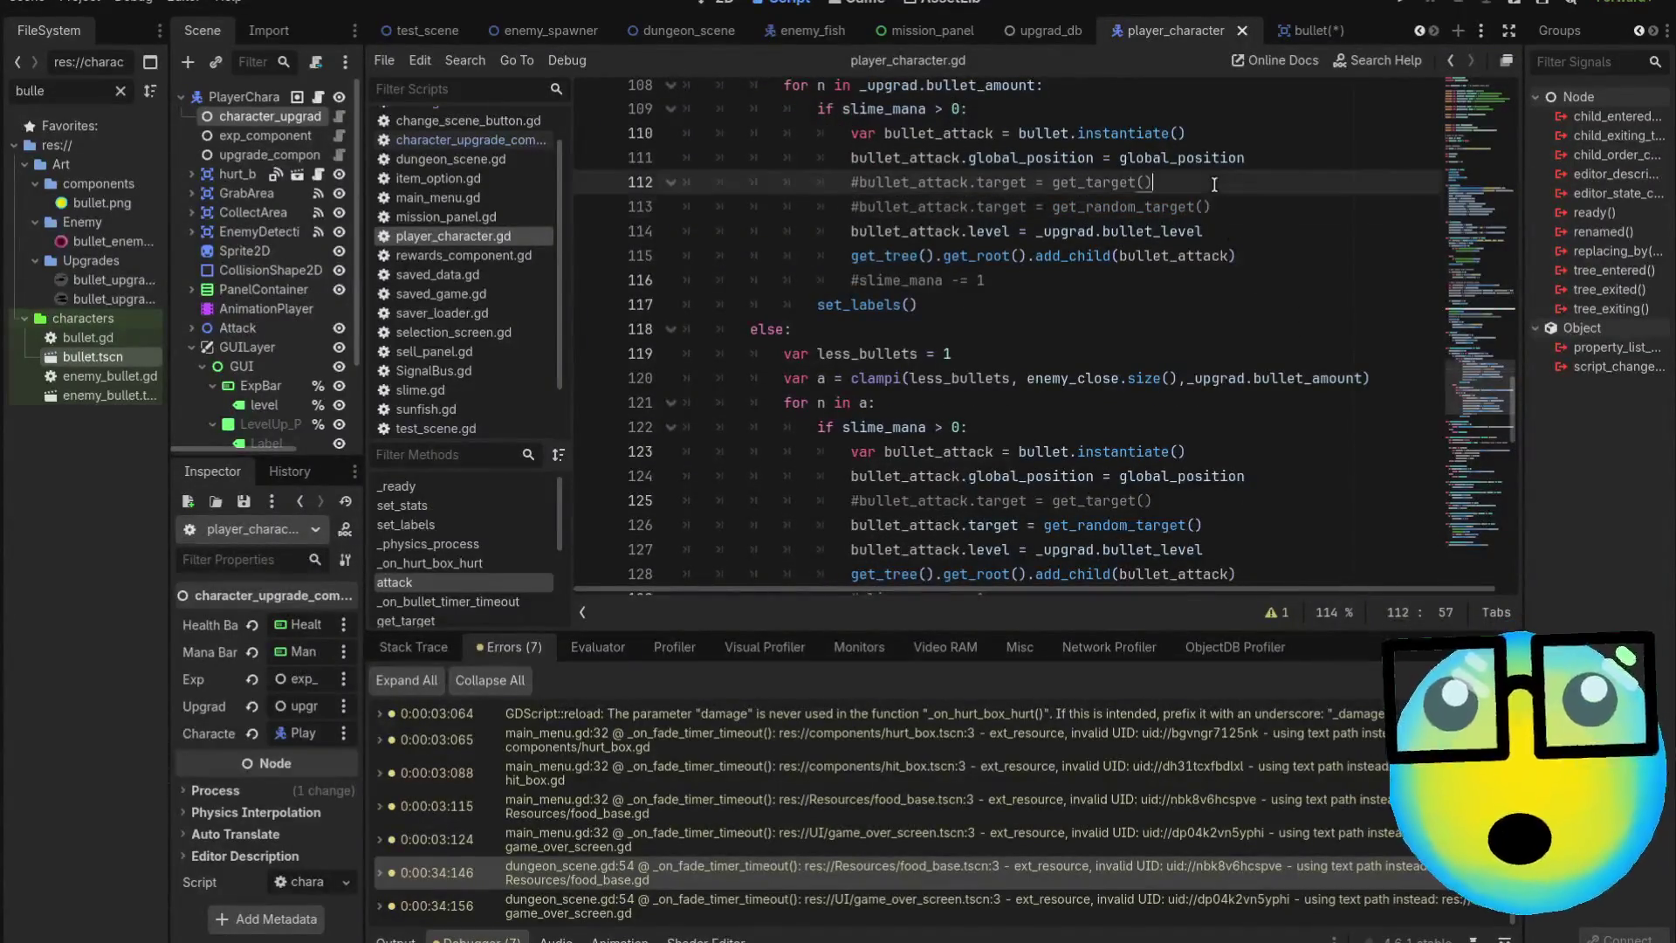
pyautogui.hotkey('ctrl', 'k')
pyautogui.scroll(-1, 1214, 185)
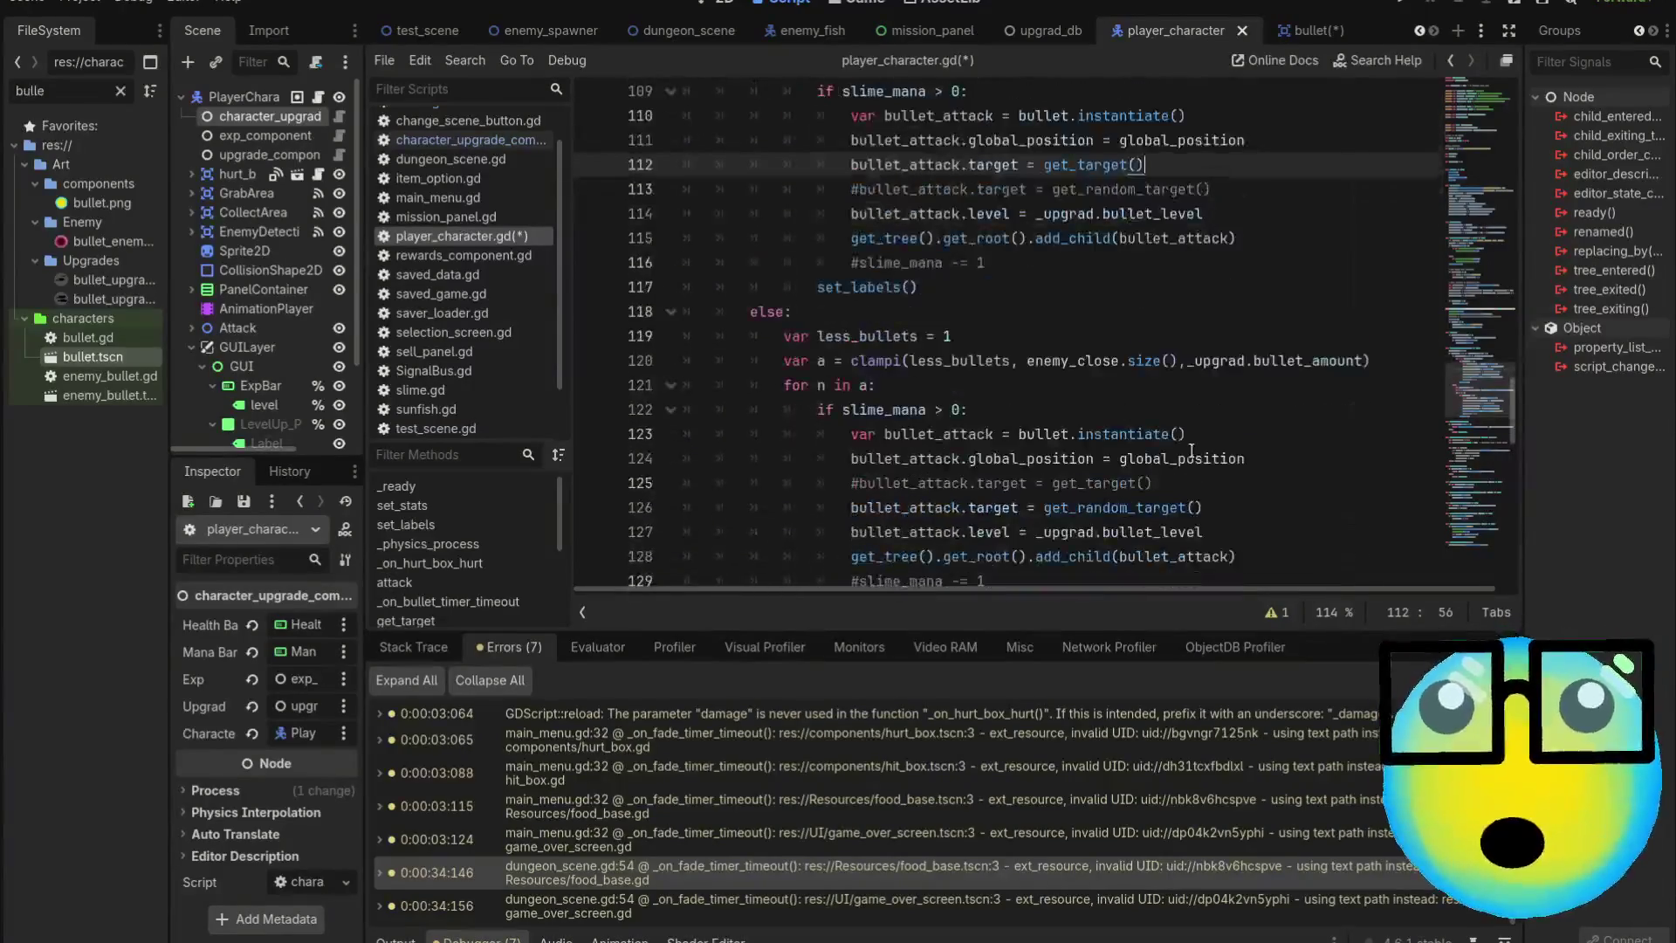
pyautogui.click(1254, 510)
pyautogui.hotkey('ctrl', 'k')
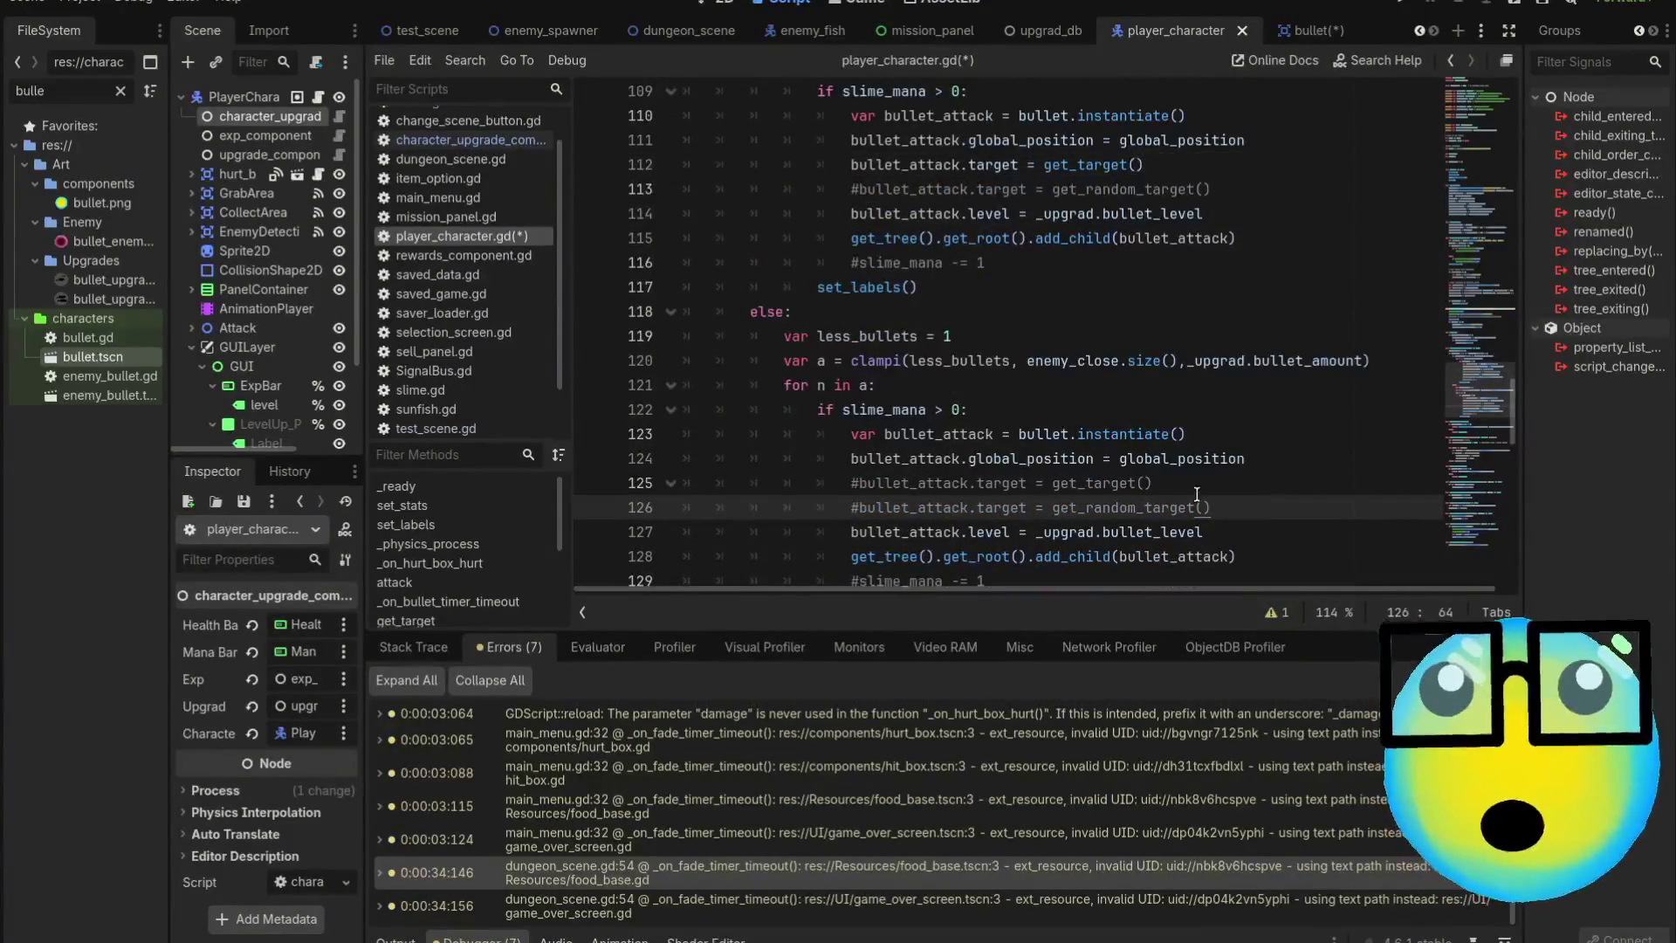
pyautogui.click(1176, 483)
pyautogui.hotkey('ctrl', 'k')
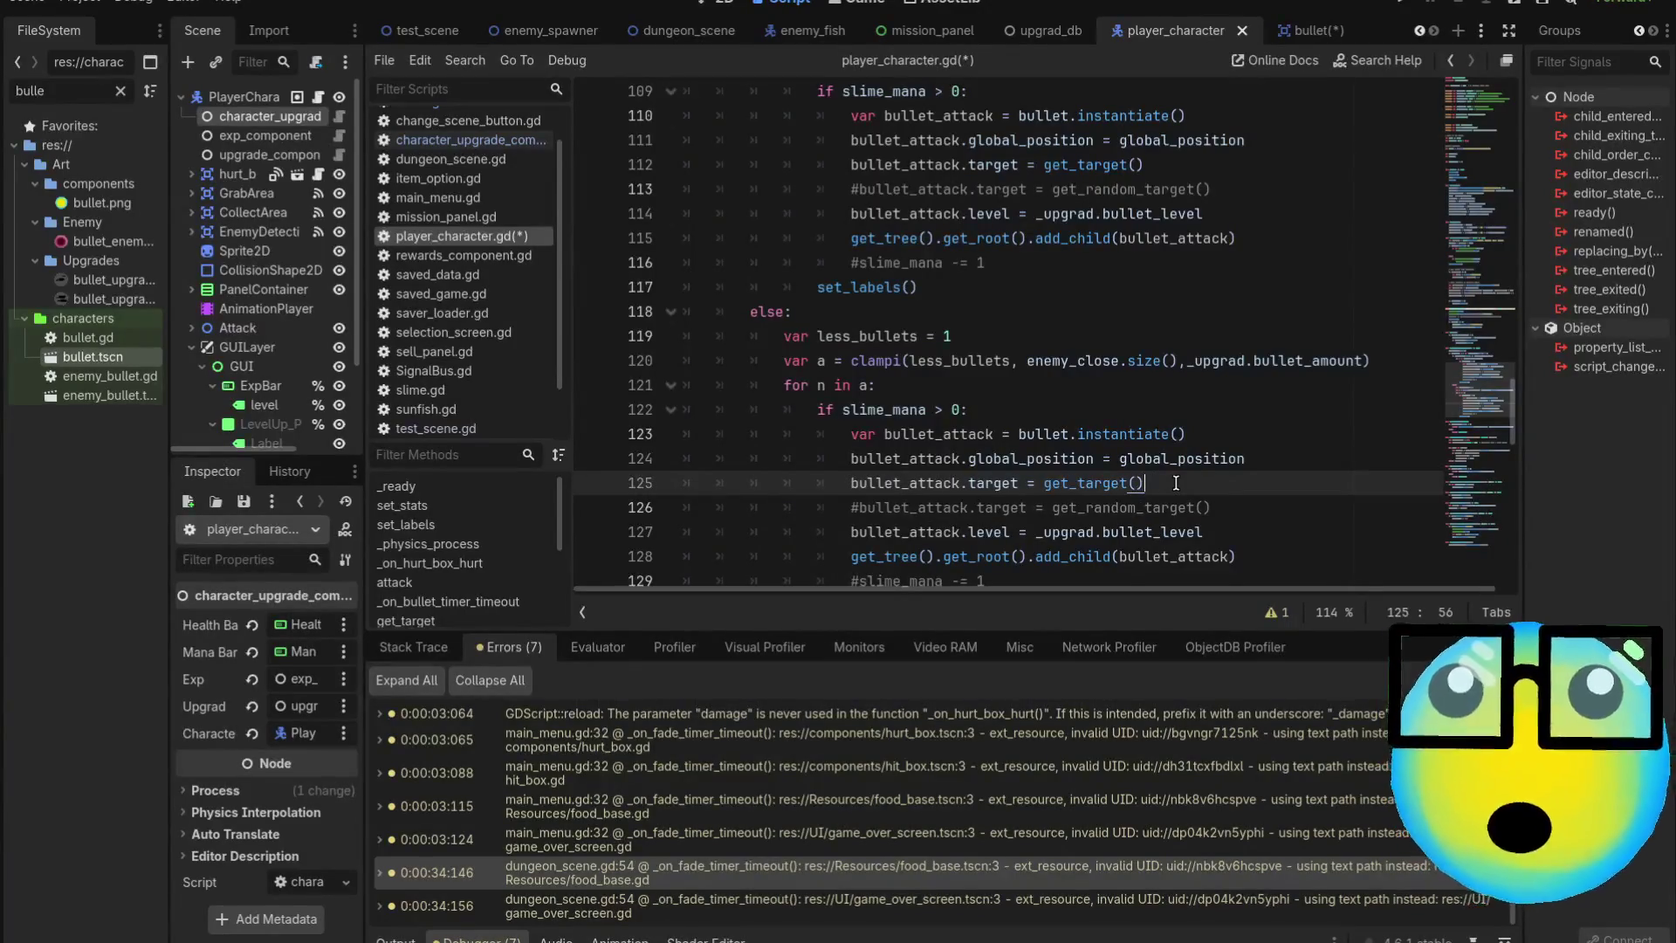
# Review the get_target function definition in player_character.gd
pyautogui.scroll(-1, 1176, 482)
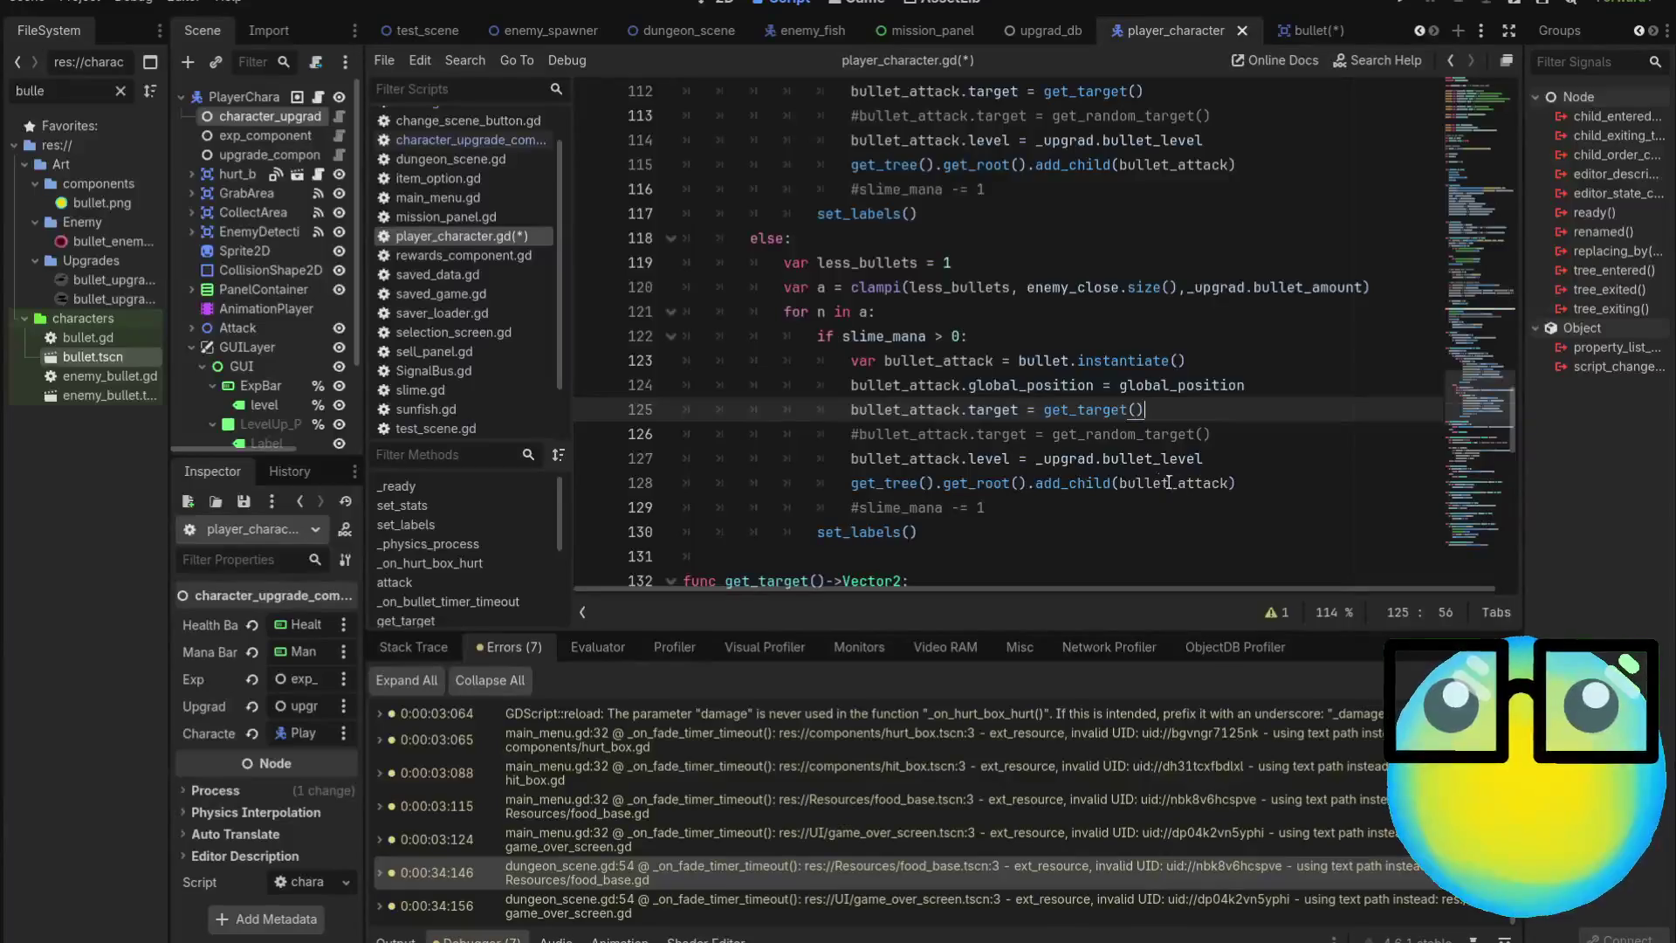
pyautogui.keyDown('ctrl'); pyautogui.click(1086, 414); pyautogui.keyUp('ctrl')
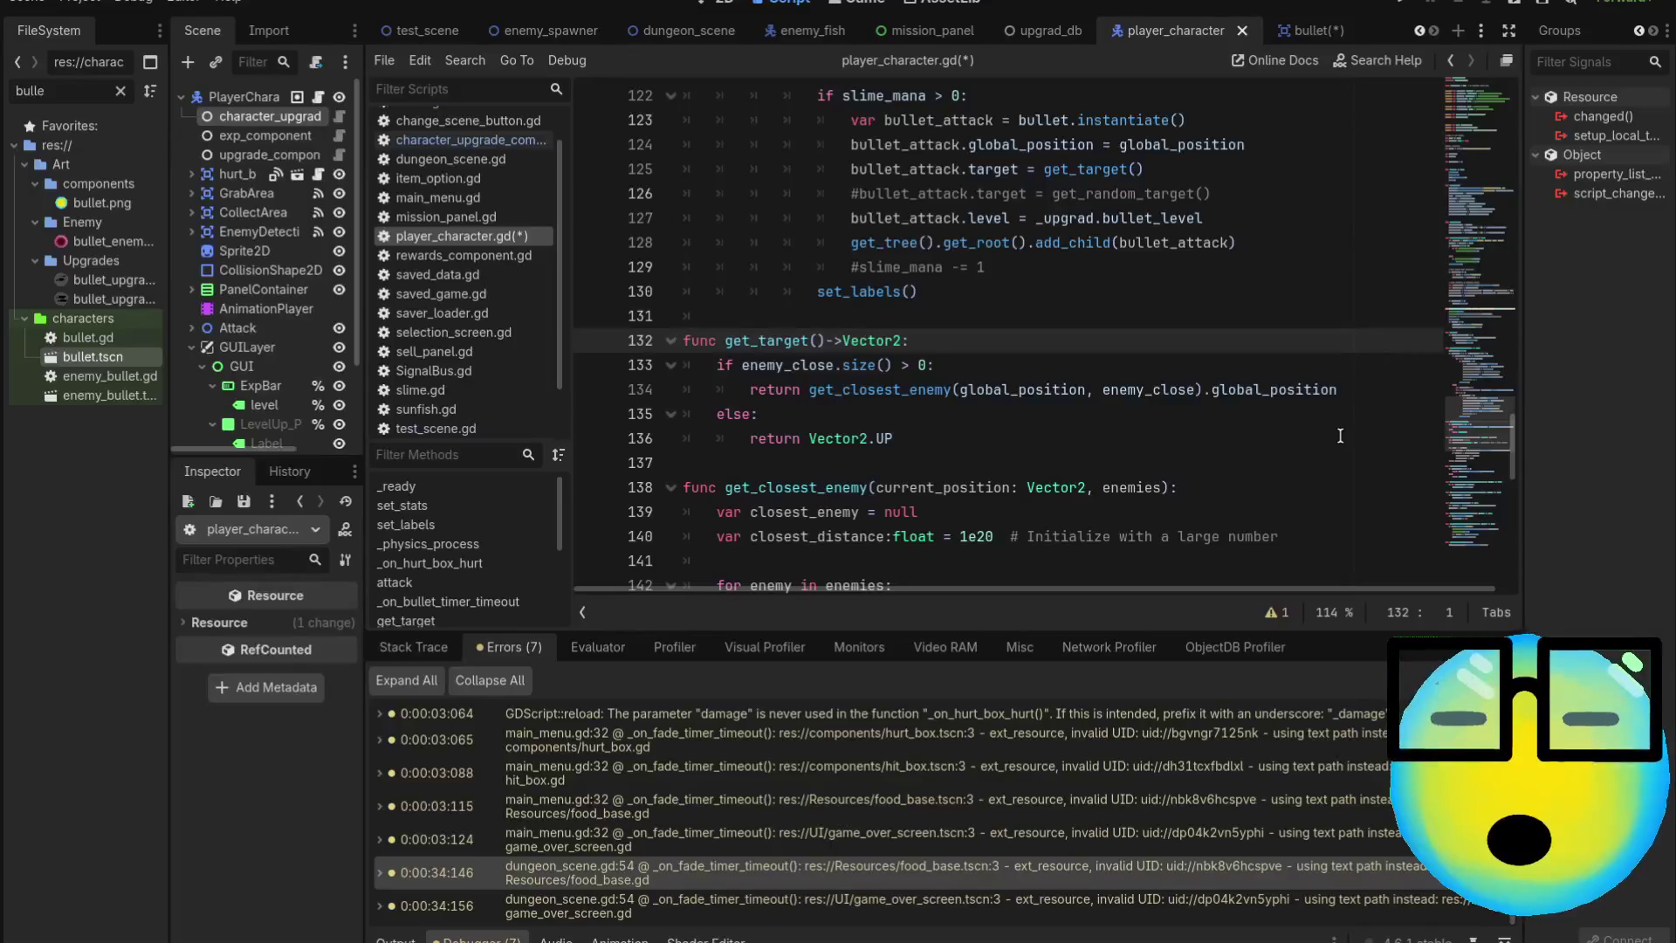
pyautogui.scroll(2, 1339, 435)
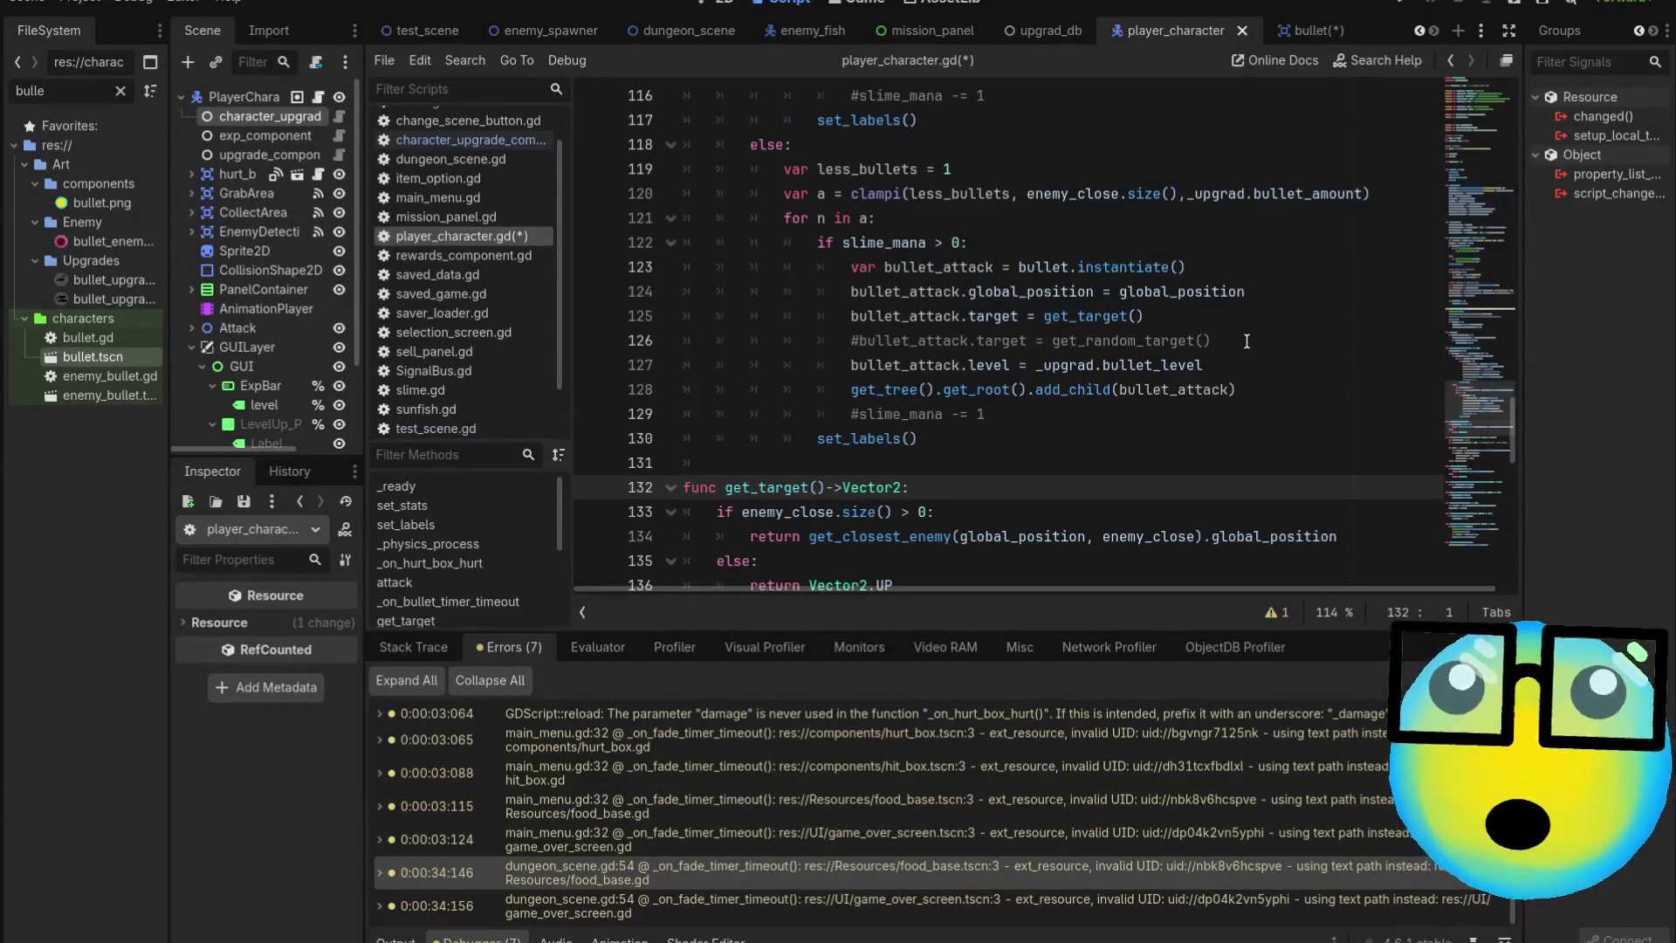
pyautogui.scroll(2, 1246, 341)
pyautogui.scroll(-1, 1247, 341)
pyautogui.scroll(2, 1247, 341)
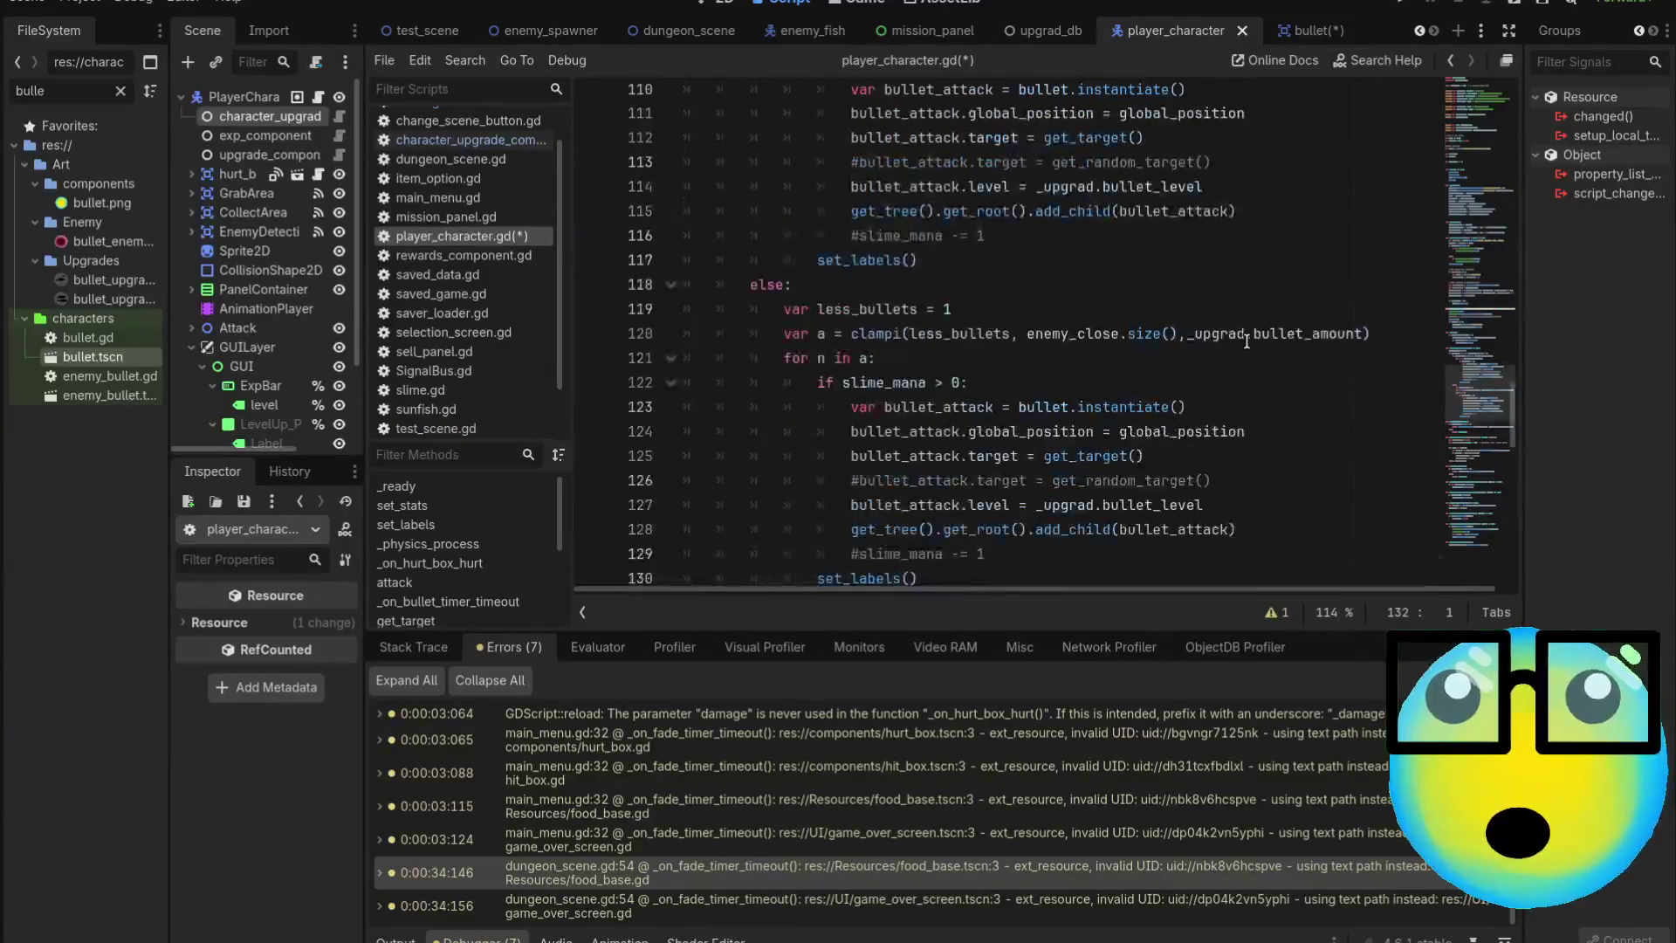
pyautogui.scroll(-1, 1247, 340)
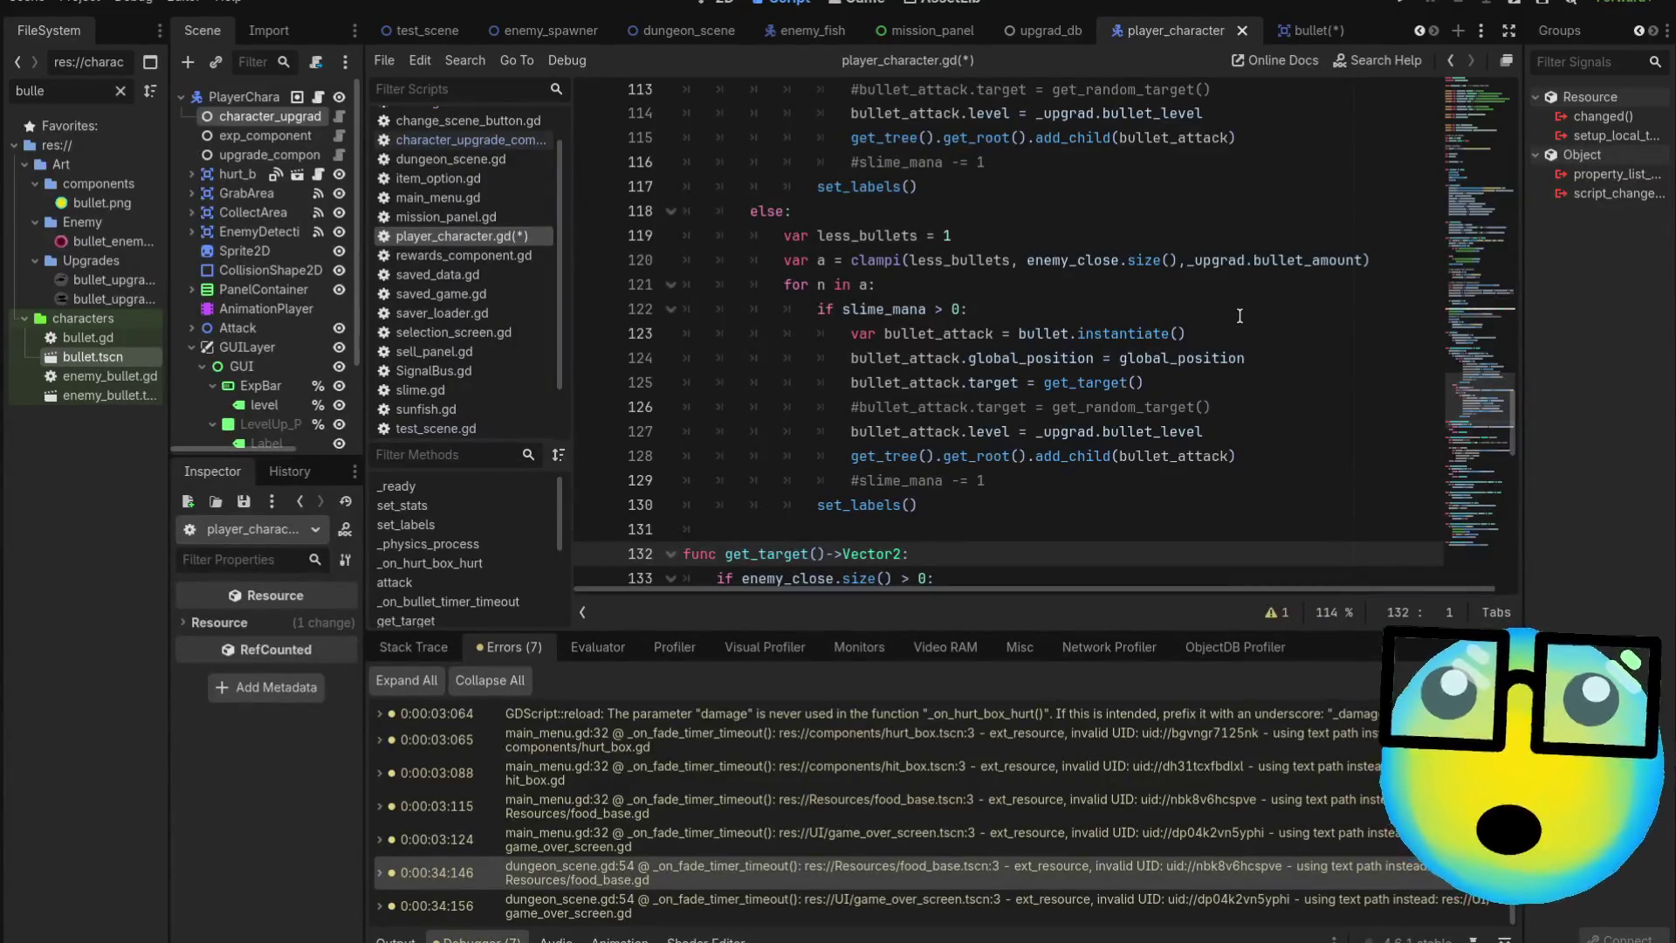
# Save the scripts, return to the player character scene, and open upgrade_component.gd
pyautogui.hotkey('ctrl', 's')
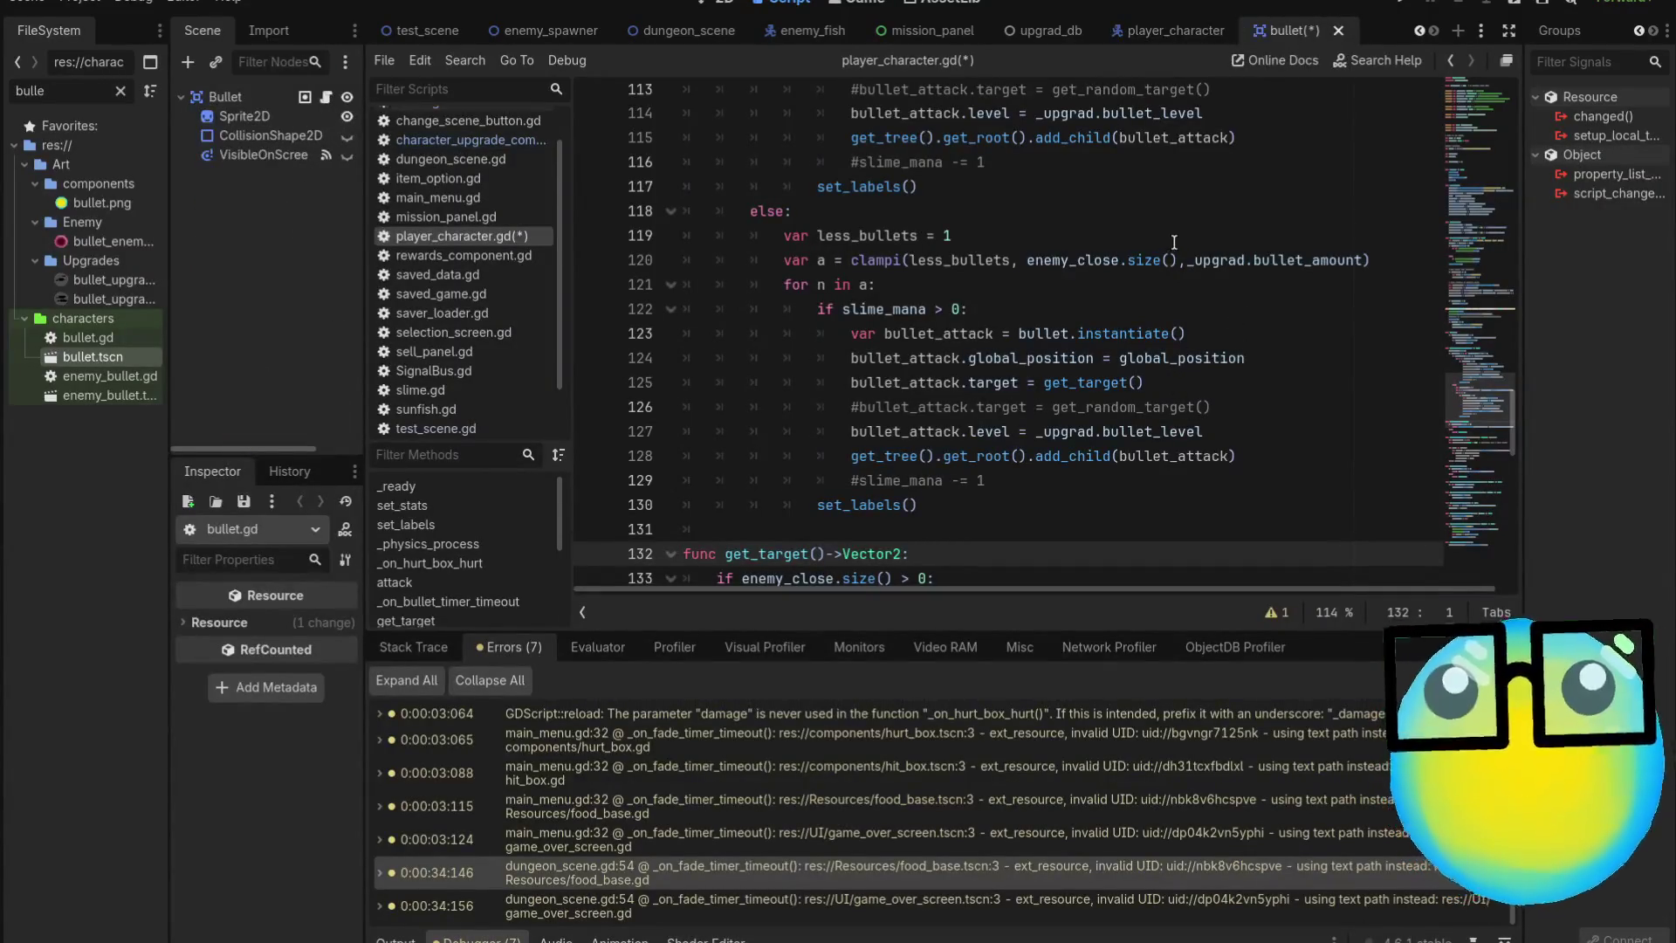
pyautogui.click(1148, 37)
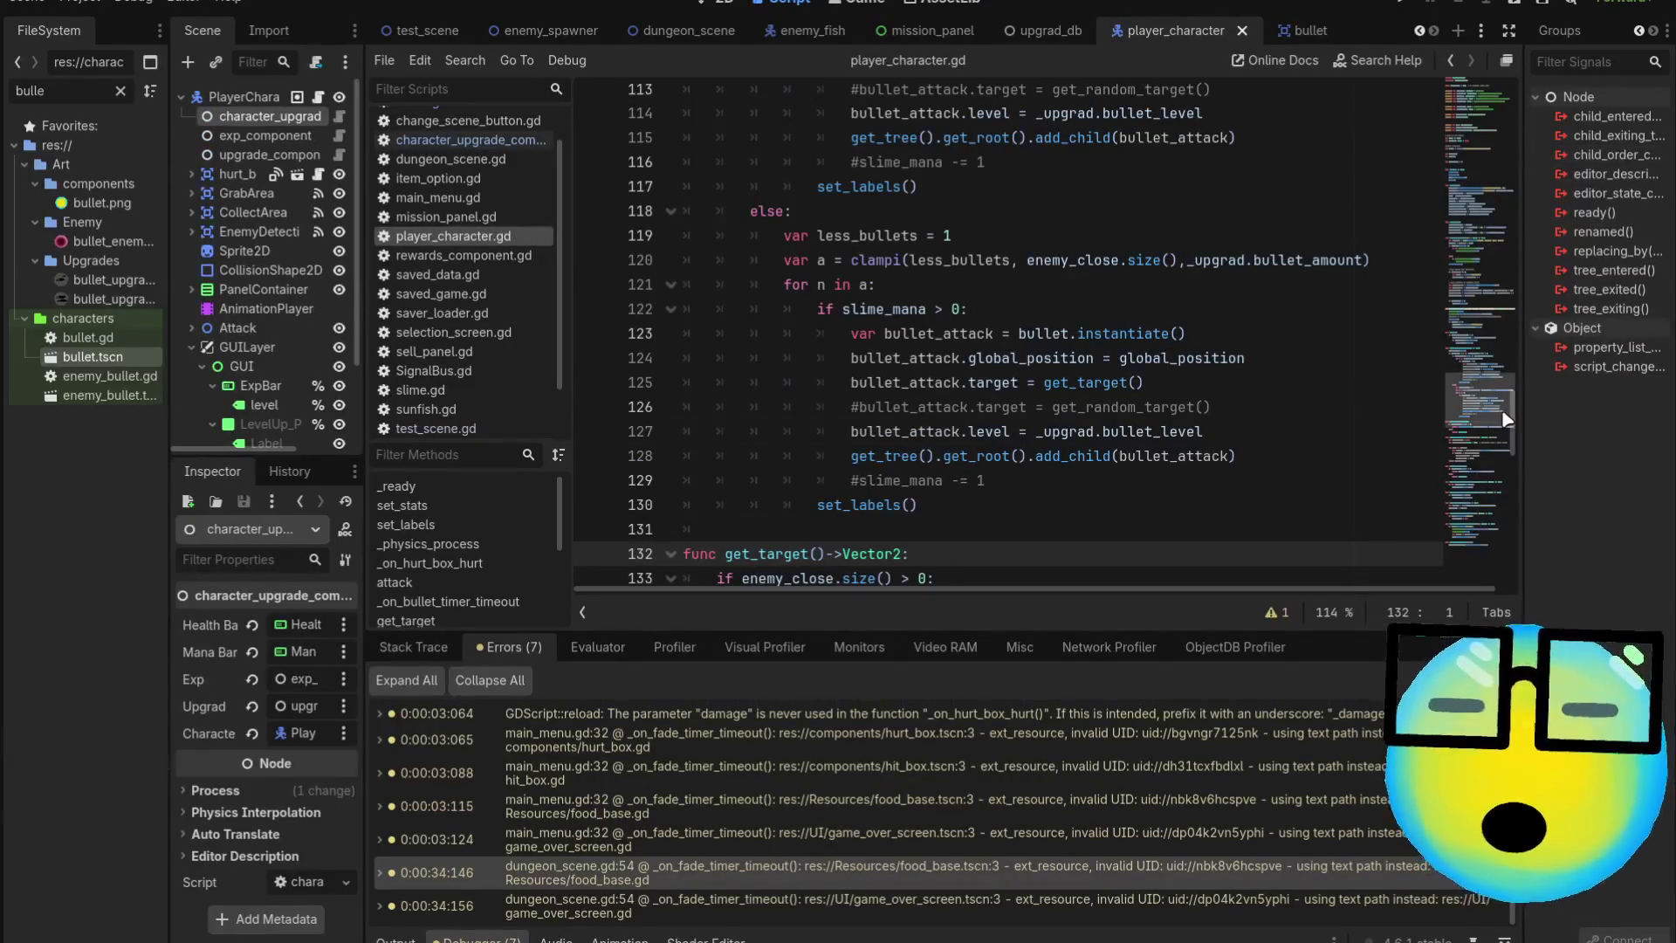
pyautogui.moveTo(1502, 408)
pyautogui.mouseDown()
pyautogui.moveTo(1493, 124)
pyautogui.moveTo(1493, 428)
pyautogui.mouseUp()
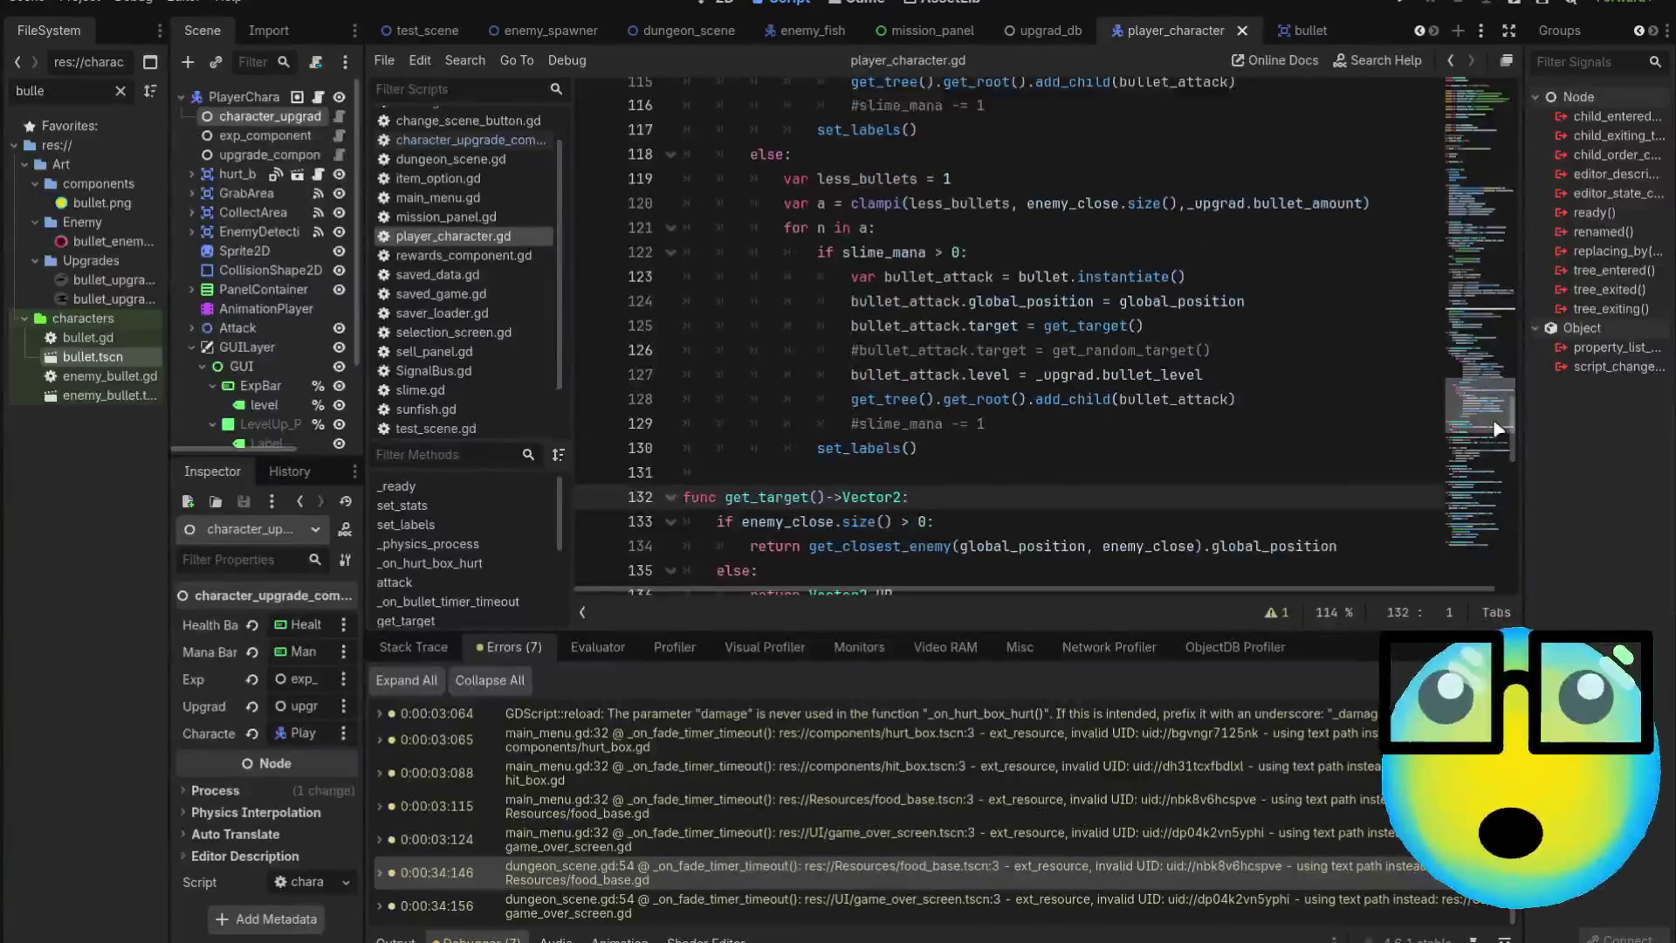
pyautogui.scroll(-4, 1188, 382)
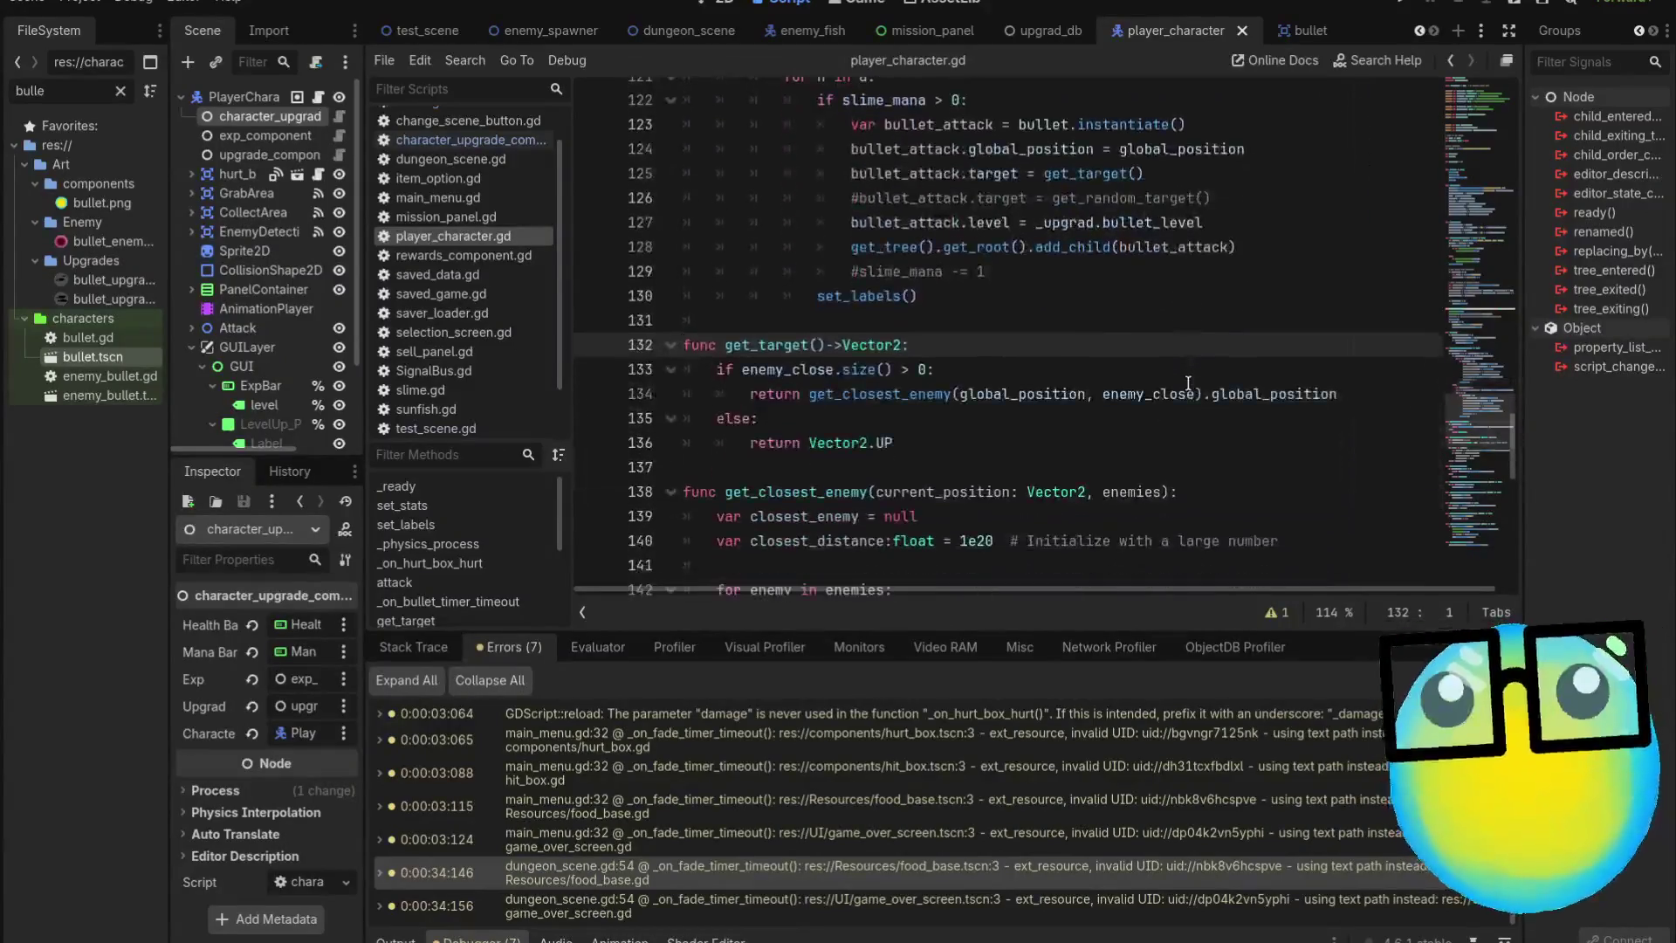
pyautogui.scroll(3, 1187, 383)
pyautogui.scroll(5, 1188, 383)
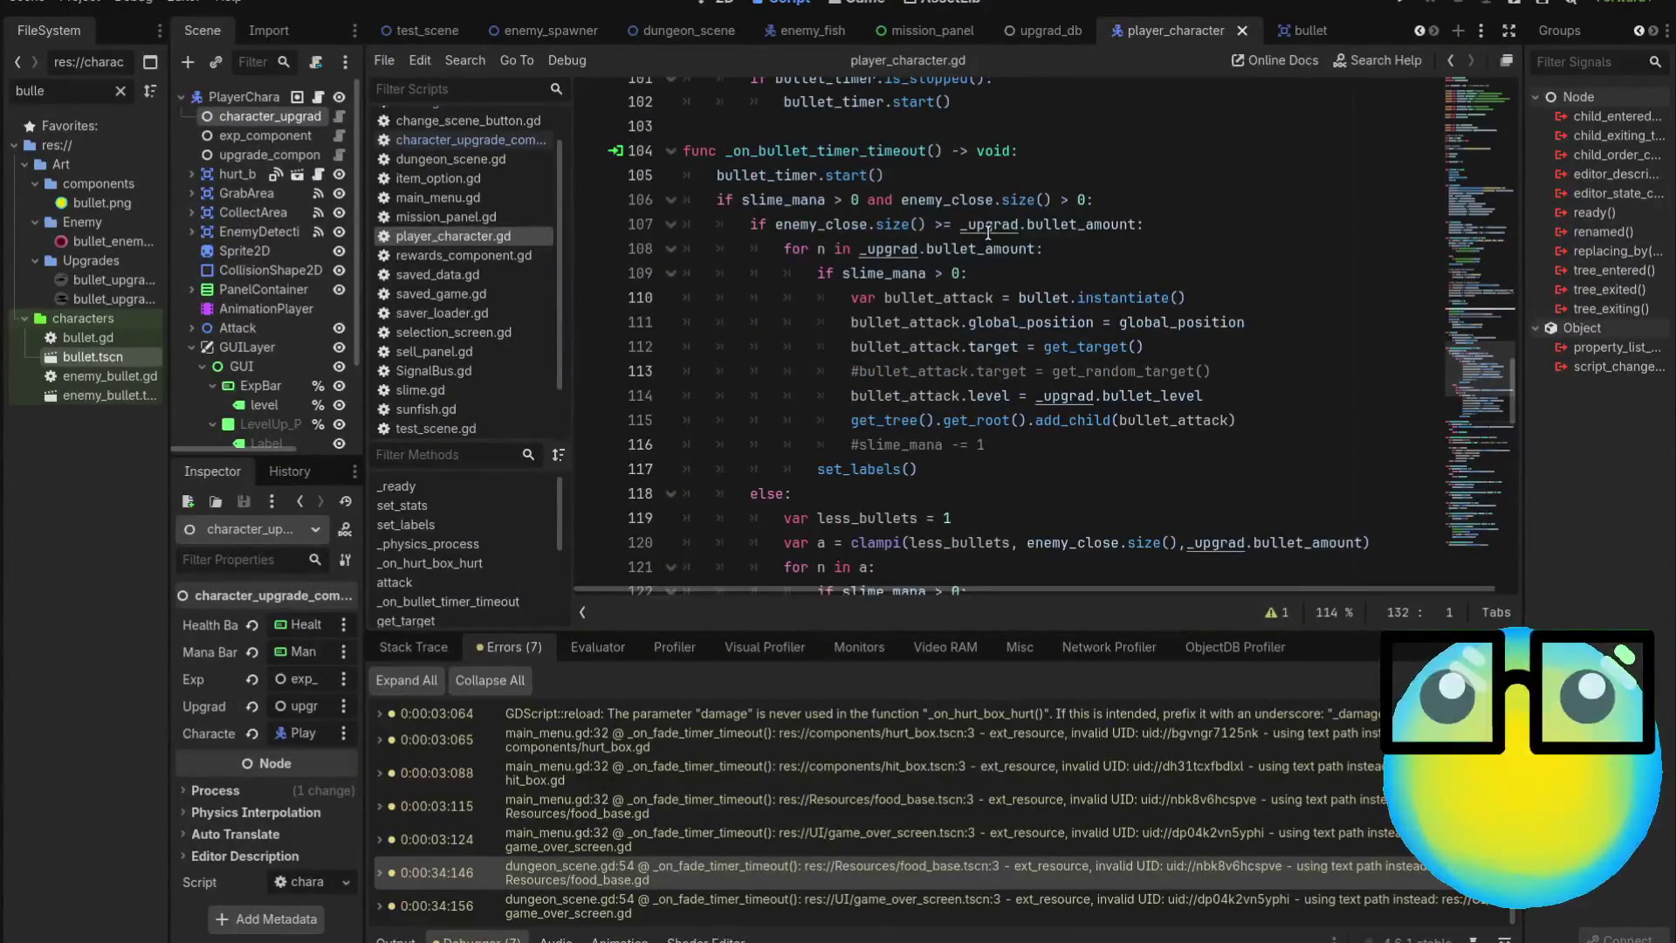
pyautogui.keyDown('ctrl'); pyautogui.click(1050, 237); pyautogui.keyUp('ctrl')
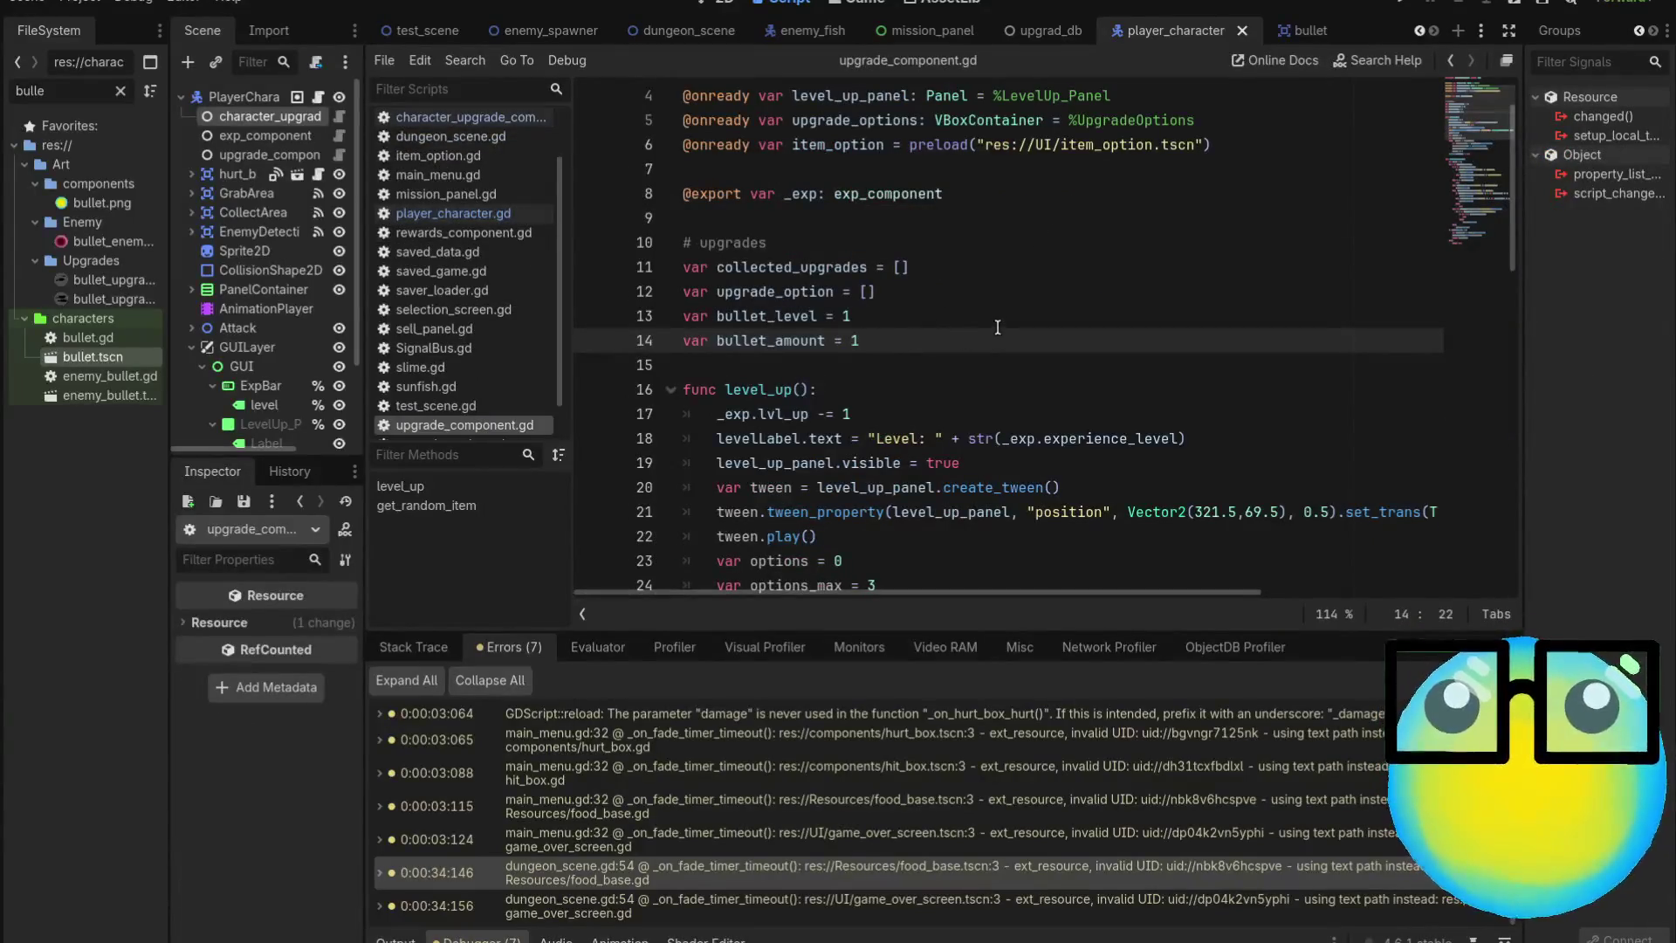
# Change bullet_amount from 1 to 5 and run the game with F5
pyautogui.press('BackSpace')
pyautogui.write('3')
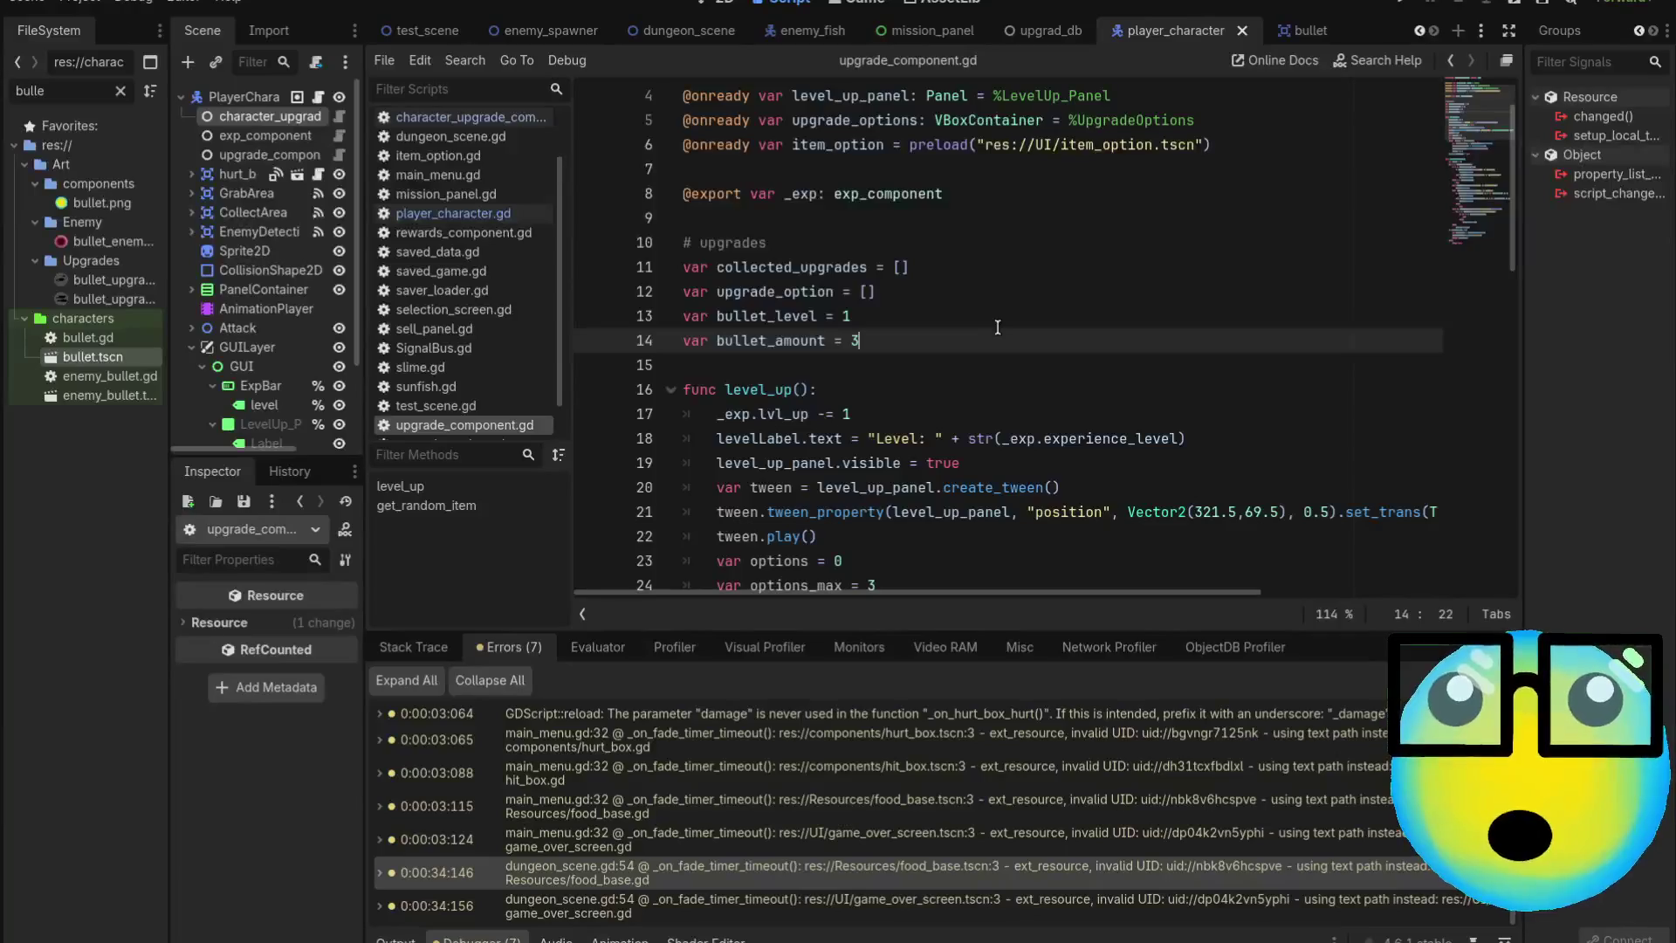
pyautogui.press('BackSpace')
pyautogui.write('5')
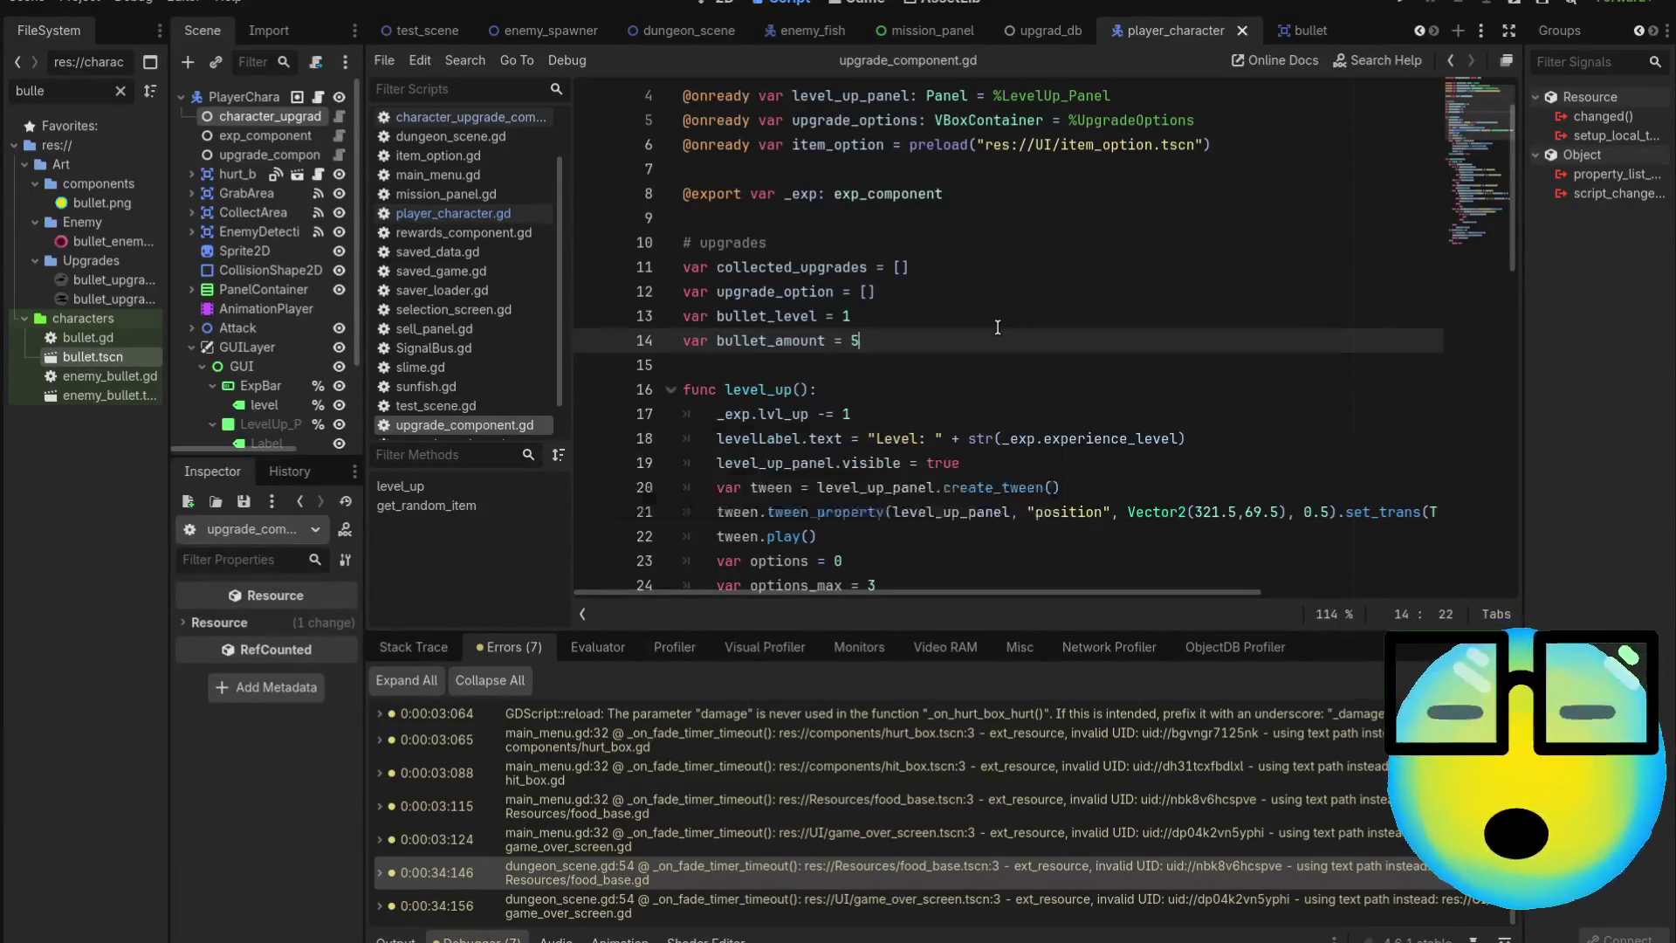
pyautogui.press('F5')
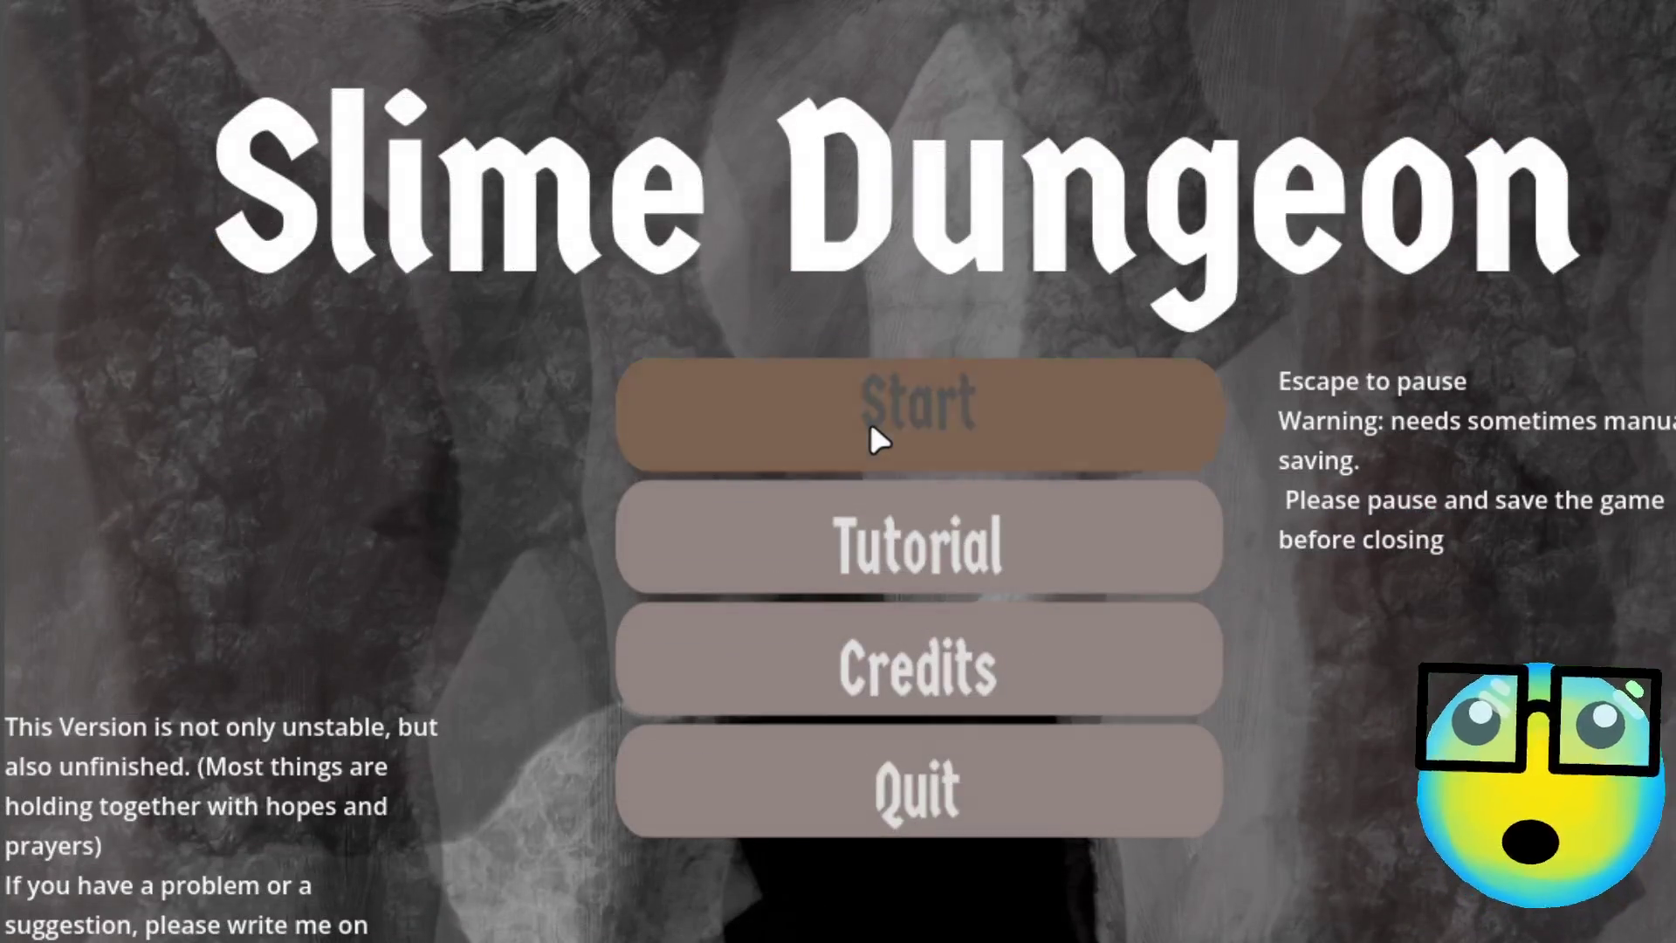
# Start a new Slime Dungeon run from the game's main menu
pyautogui.click(871, 423)
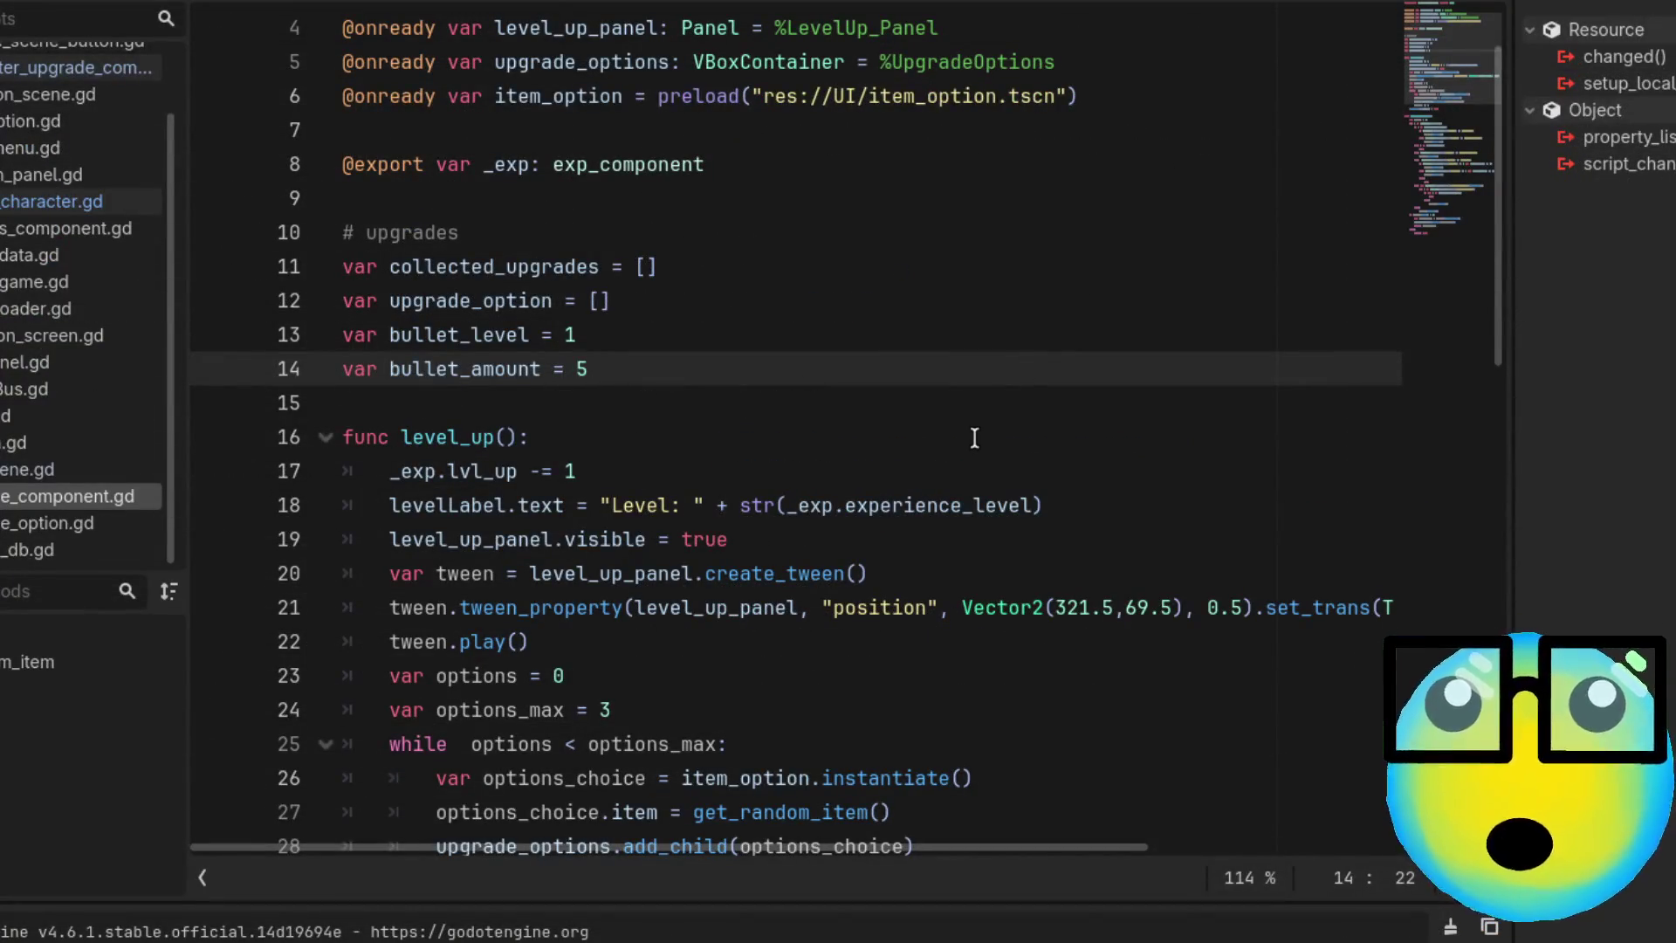
# Add a blank line below line 124, then remove it again
pyautogui.scroll(-4, 974, 439)
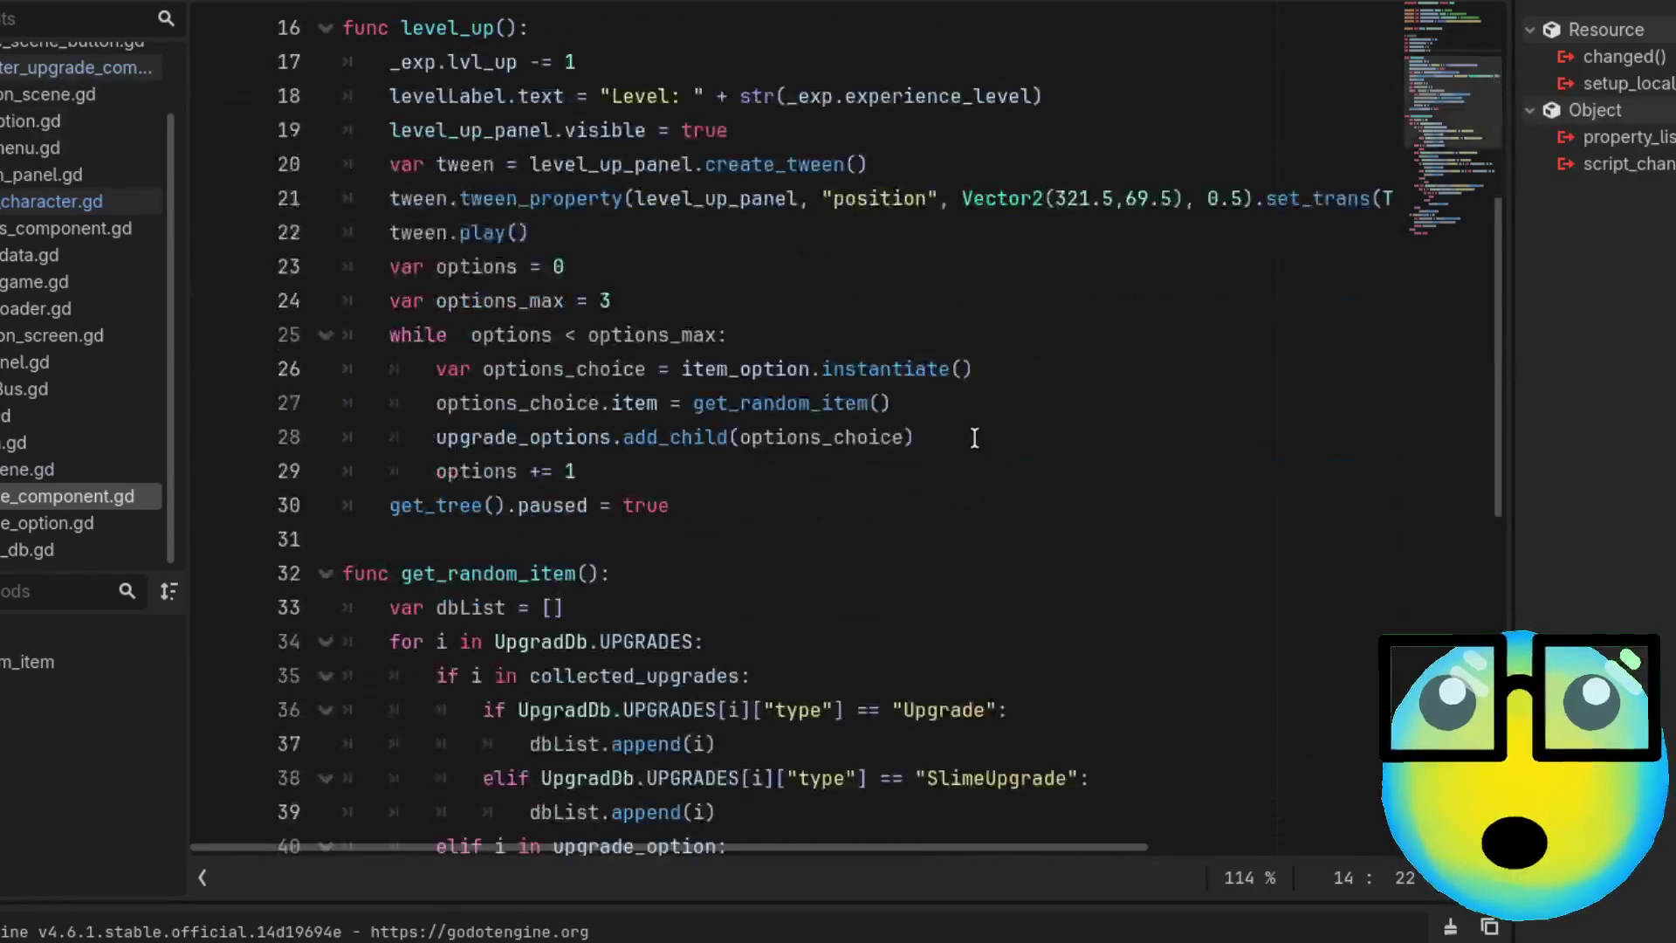
pyautogui.scroll(2, 969, 434)
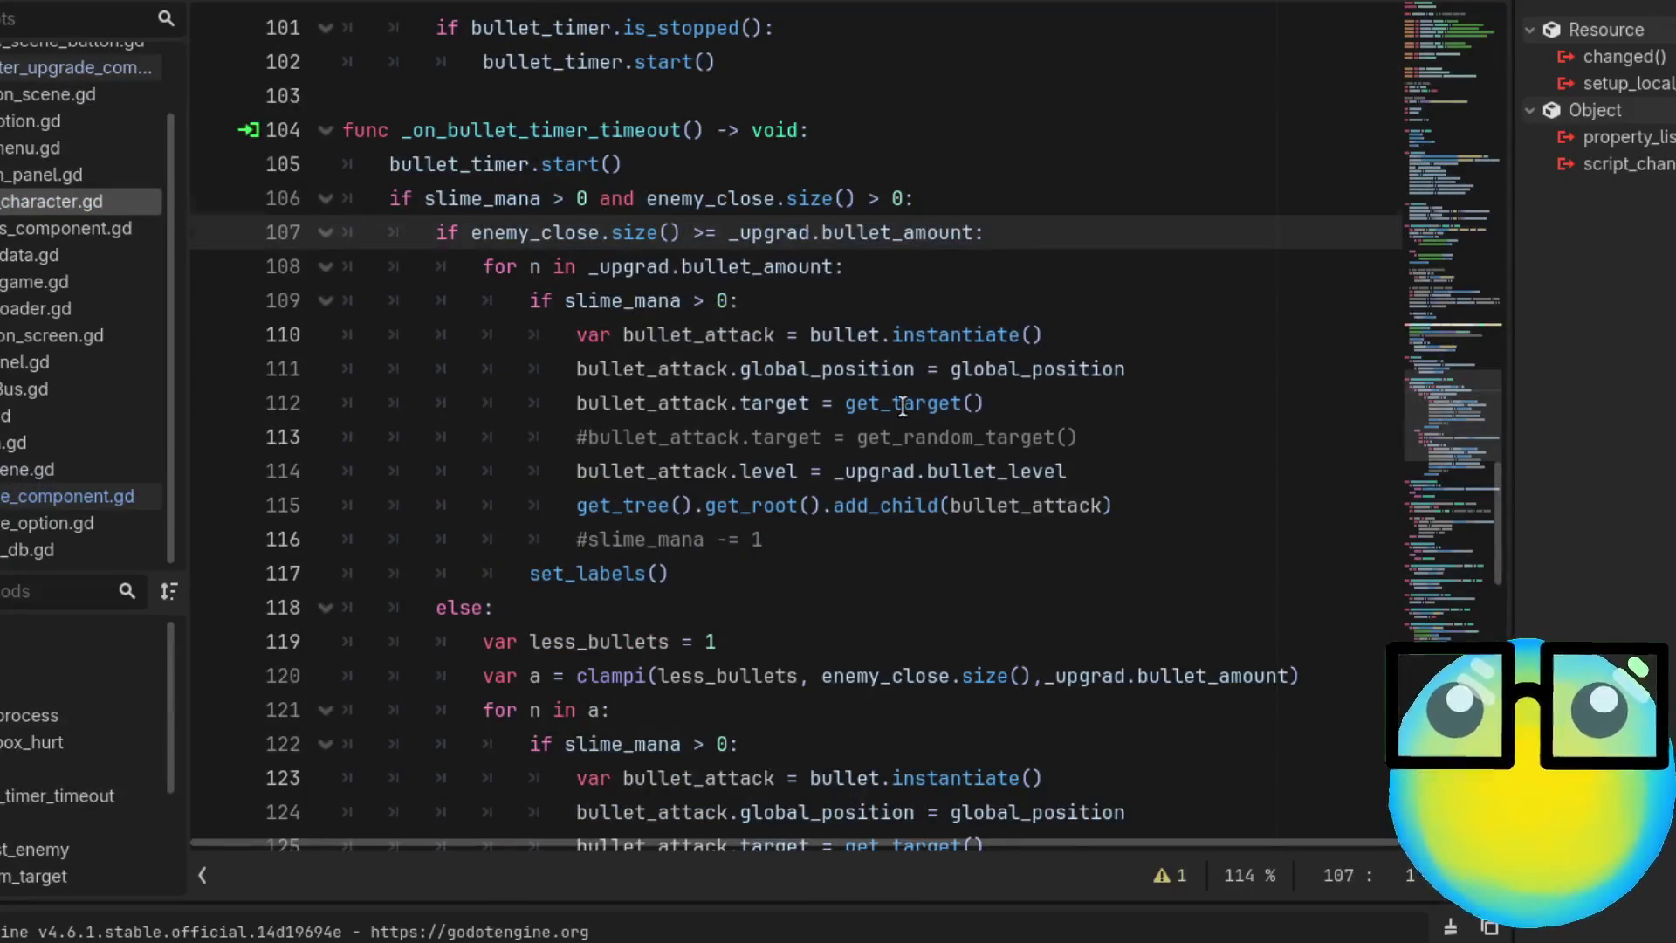
pyautogui.scroll(-3, 901, 406)
pyautogui.click(1150, 483)
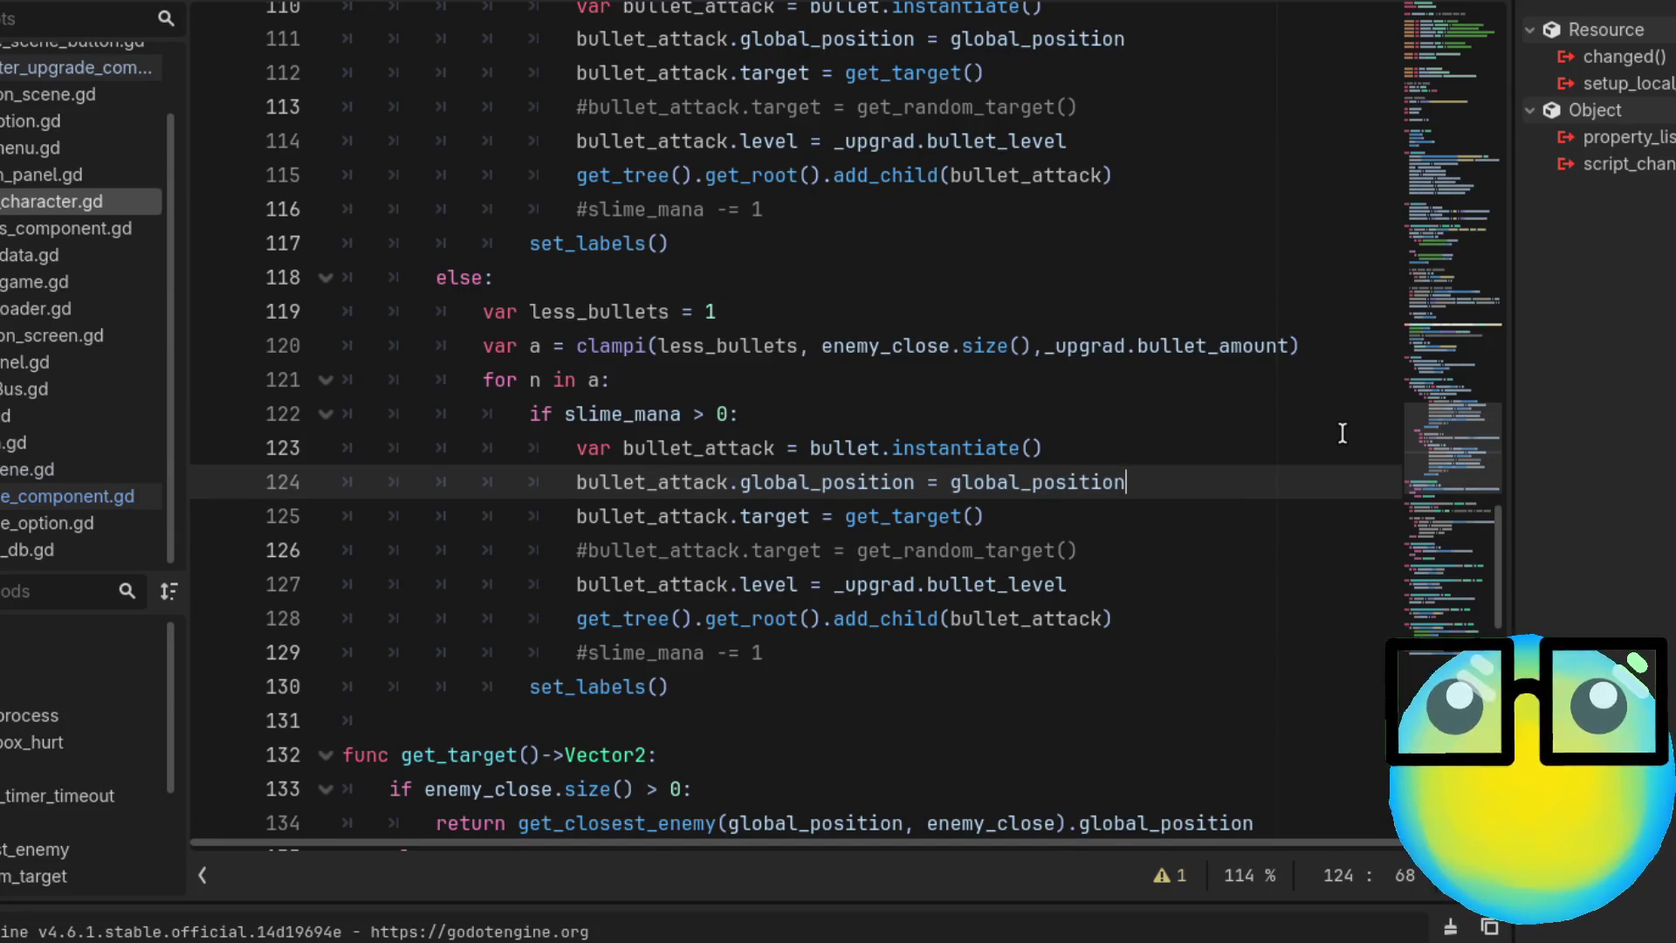
pyautogui.press('Return')
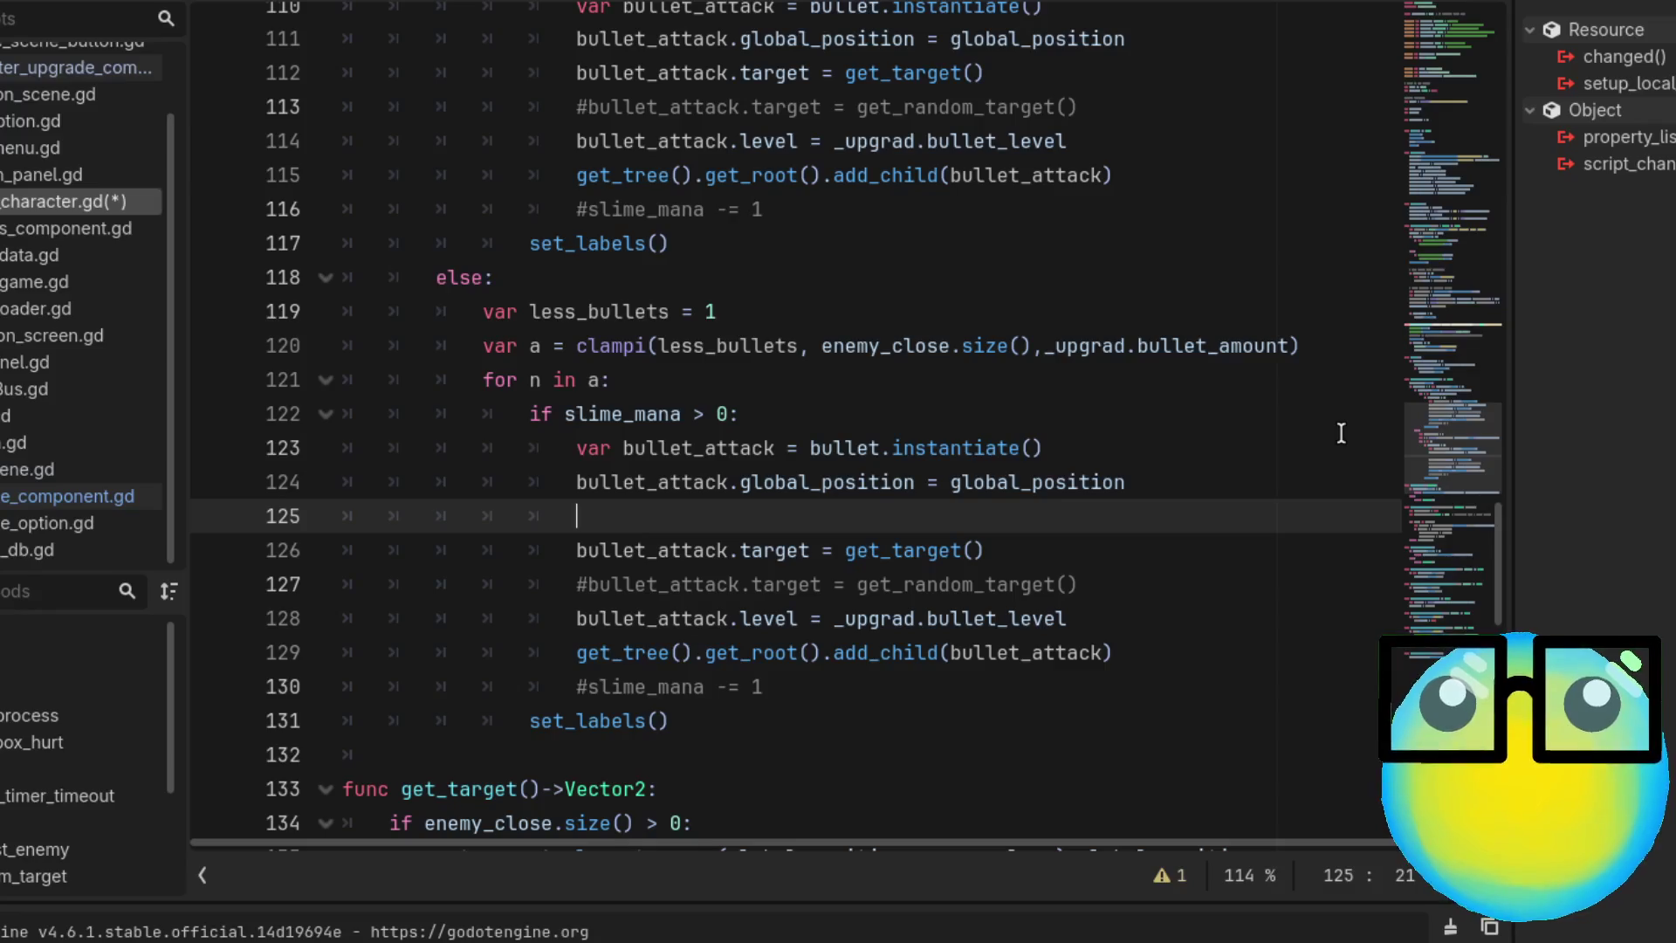
pyautogui.scroll(3, 1335, 430)
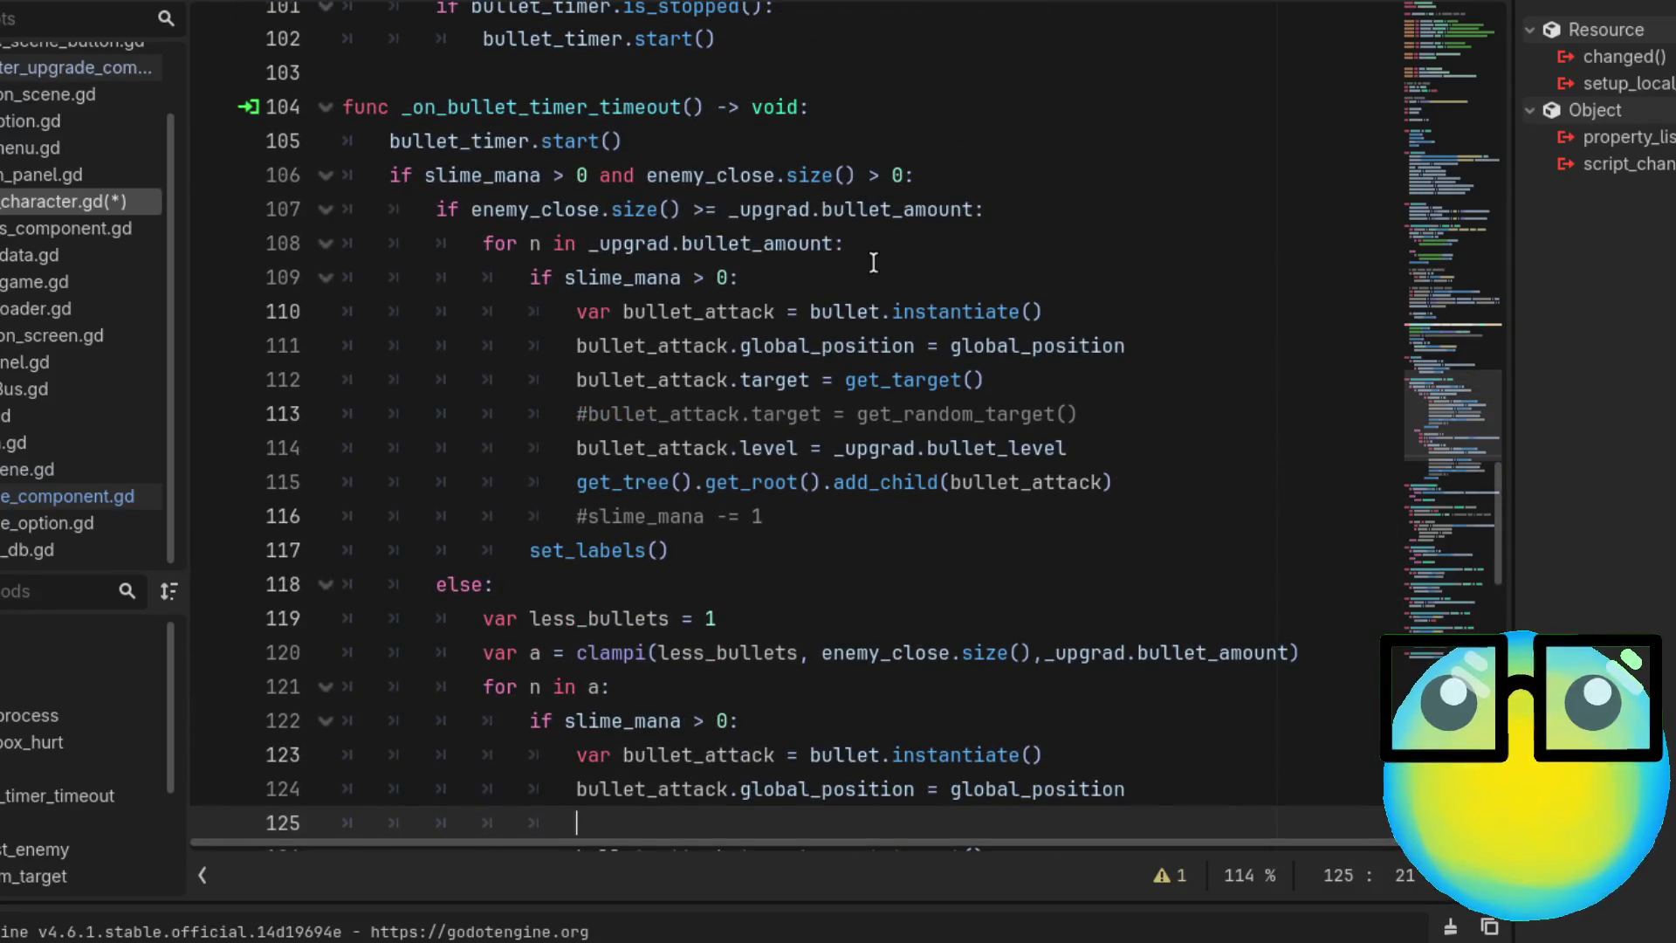
pyautogui.press('BackSpace')
pyautogui.press('BackSpace')
pyautogui.press('BackSpace')
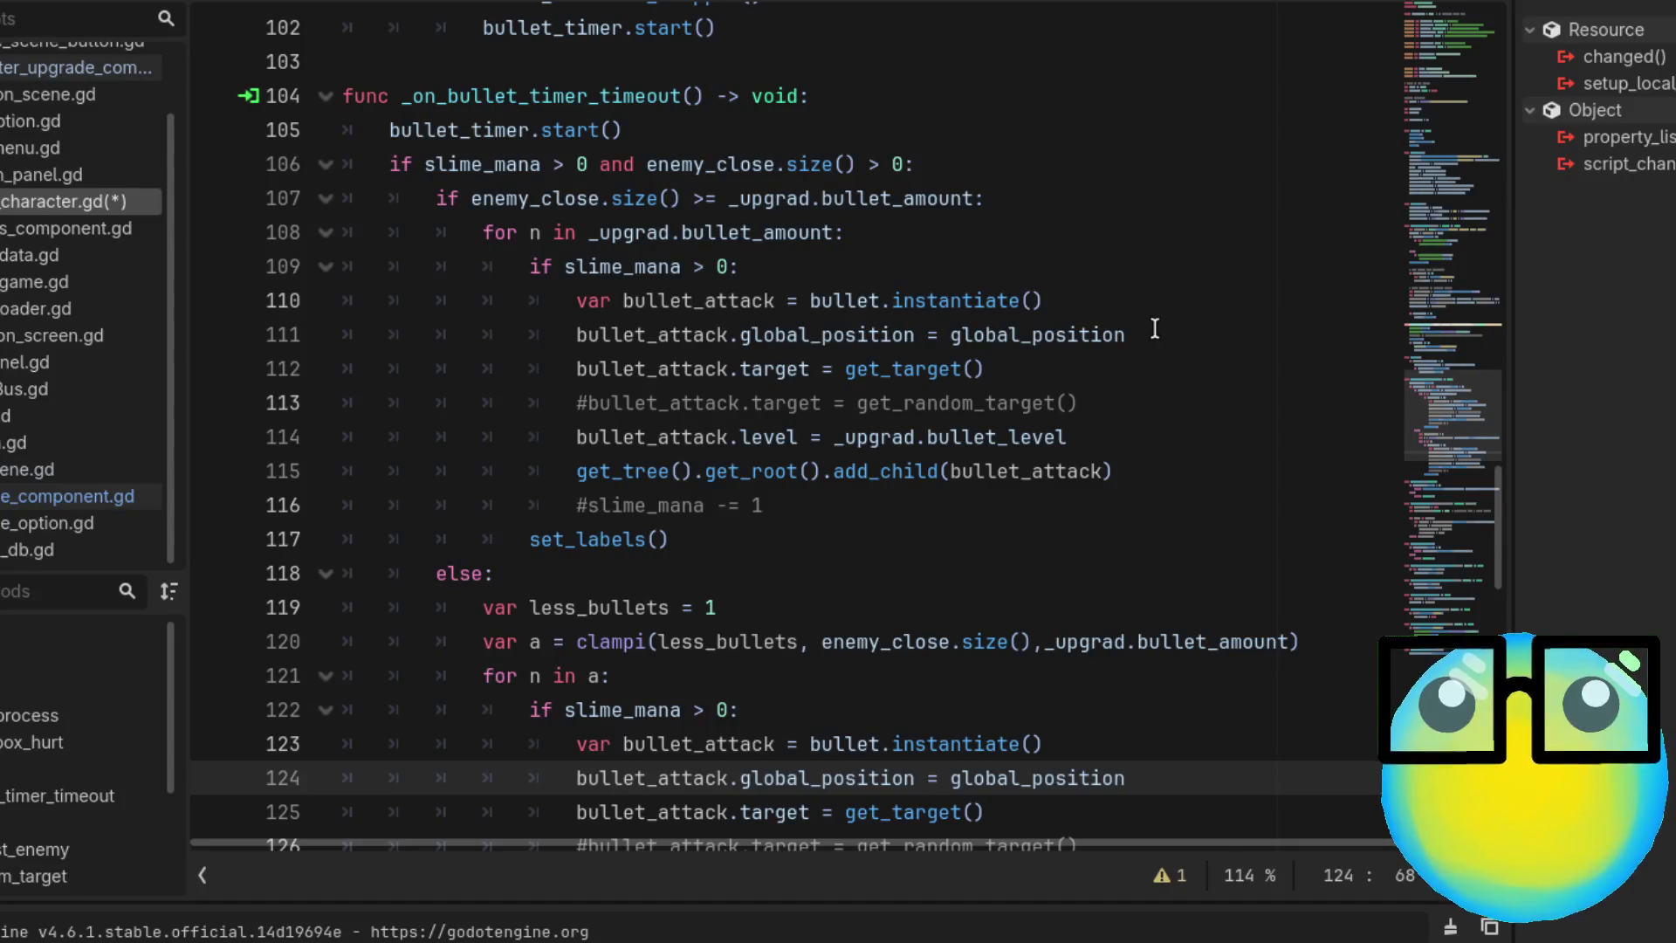
# Insert 'for n in _upgrad.bullet_amount:' on a new line after line 111
pyautogui.click(1121, 200)
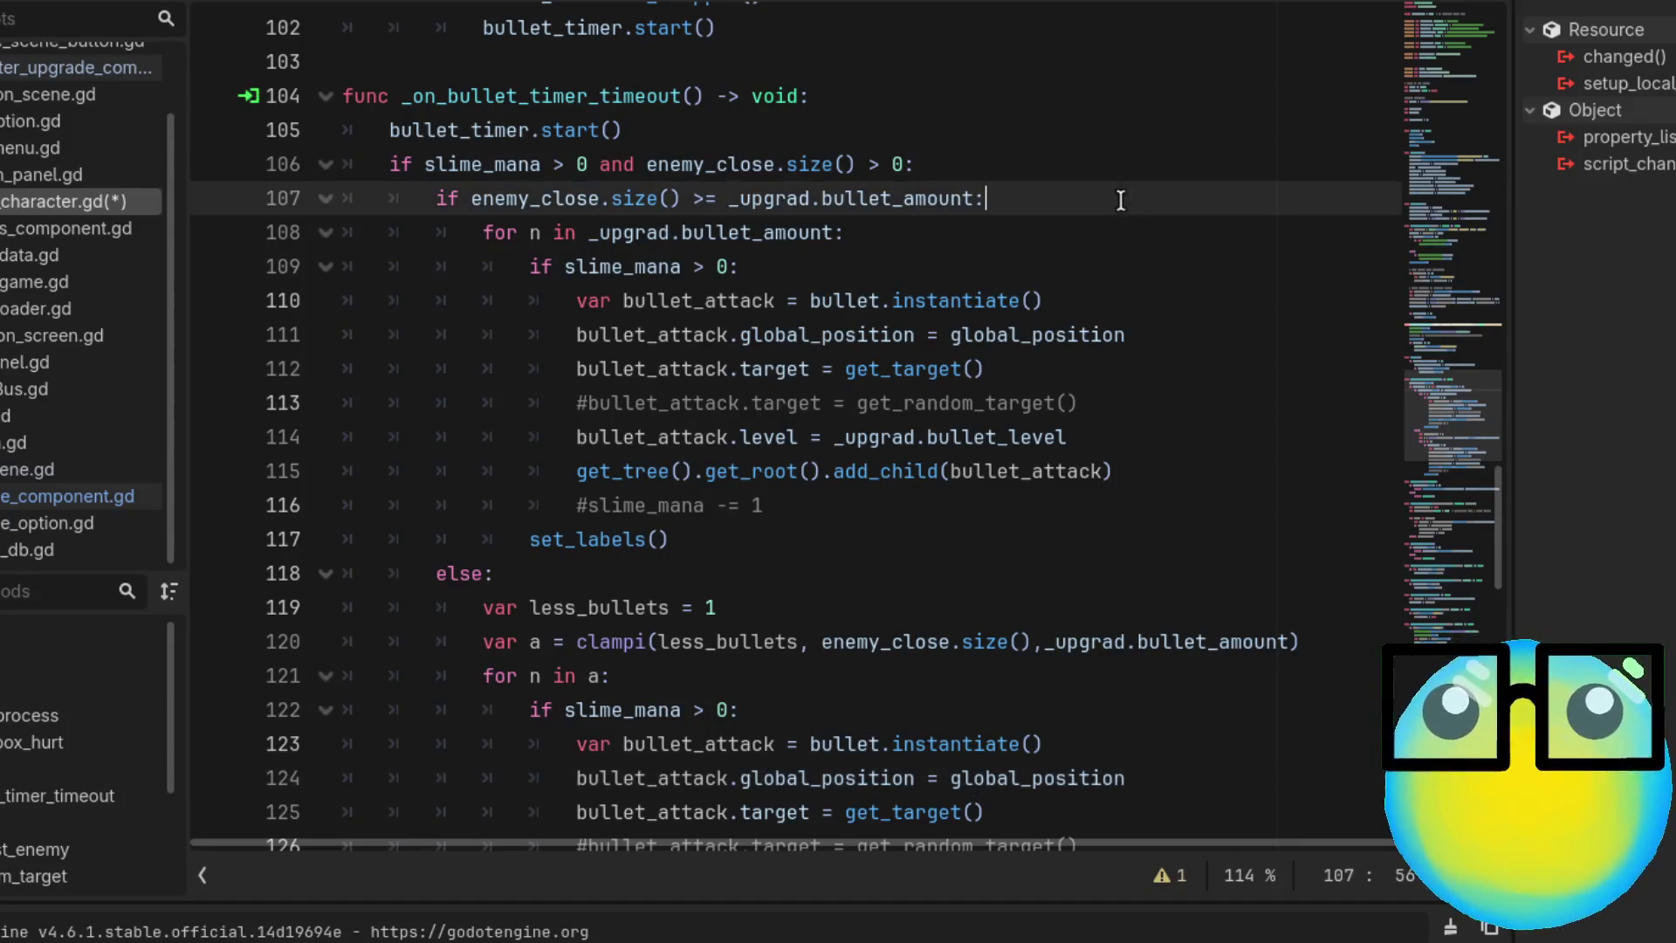
pyautogui.click(1067, 340)
pyautogui.click(1163, 338)
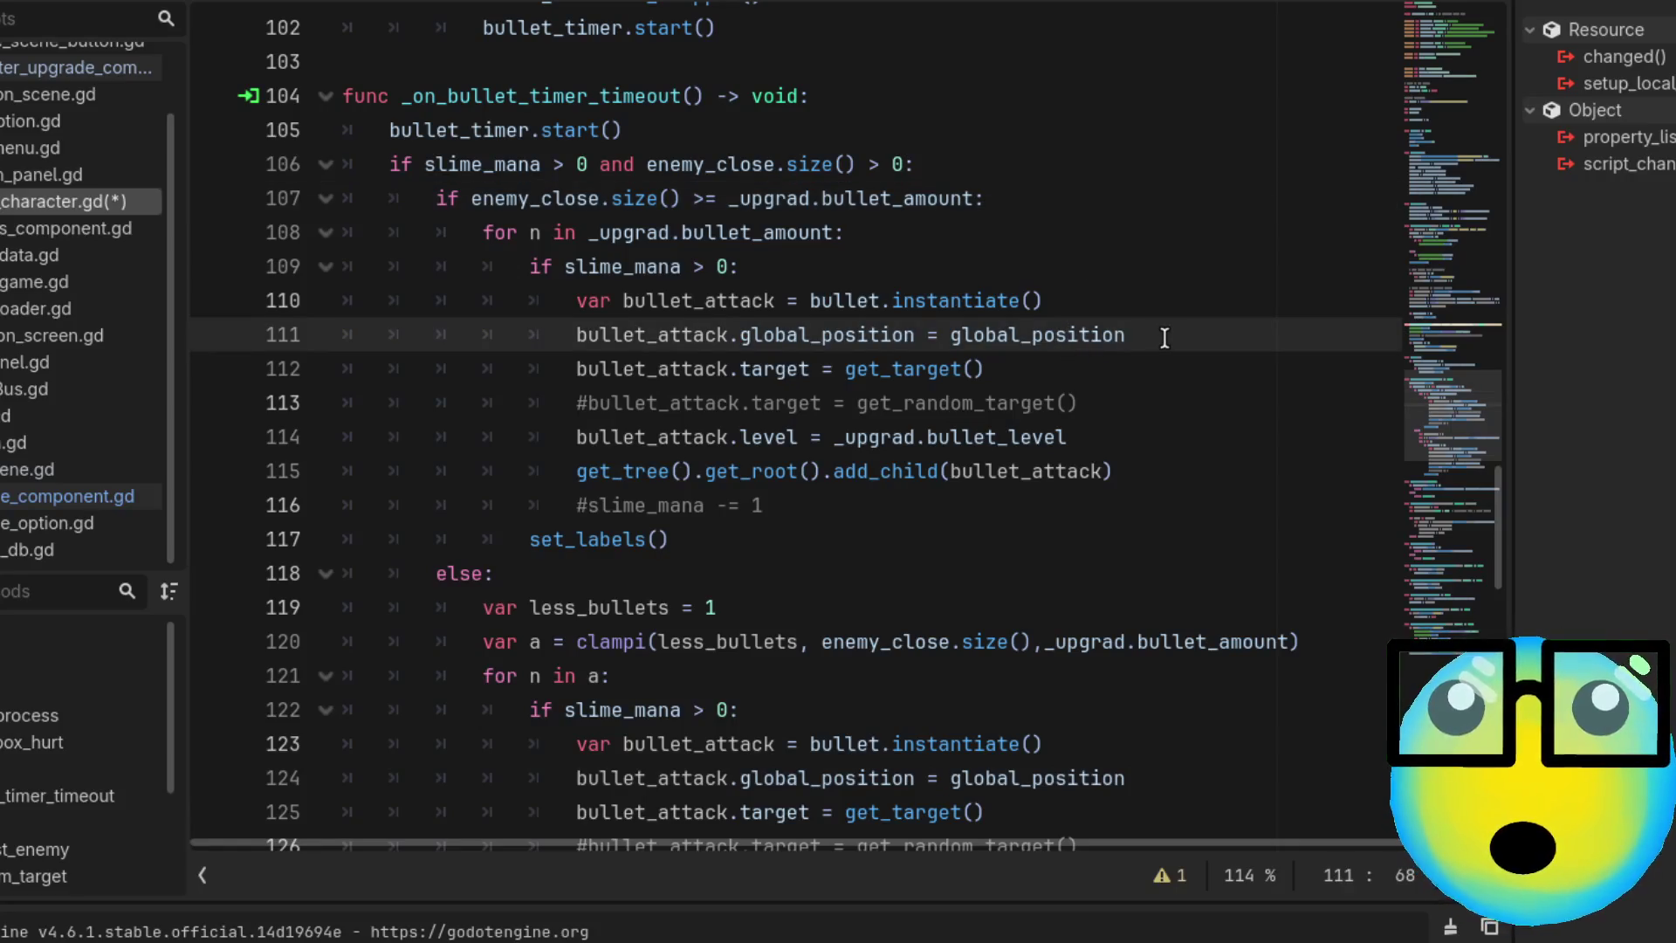
pyautogui.press('Return')
pyautogui.write('fo')
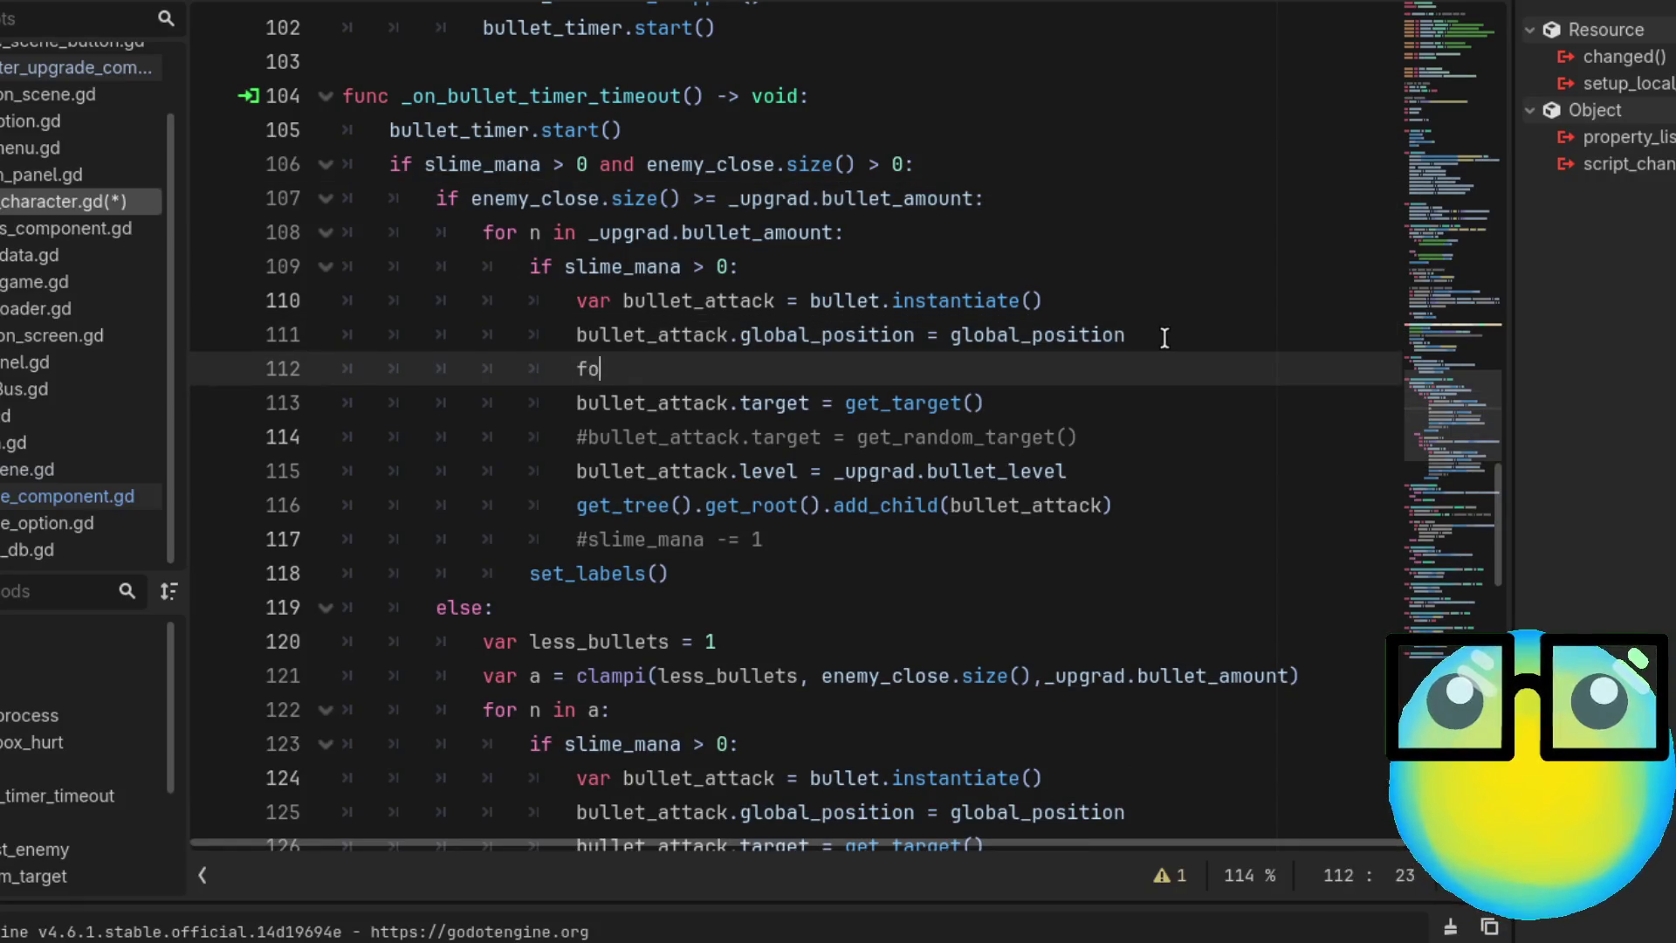
pyautogui.write('r n in ')
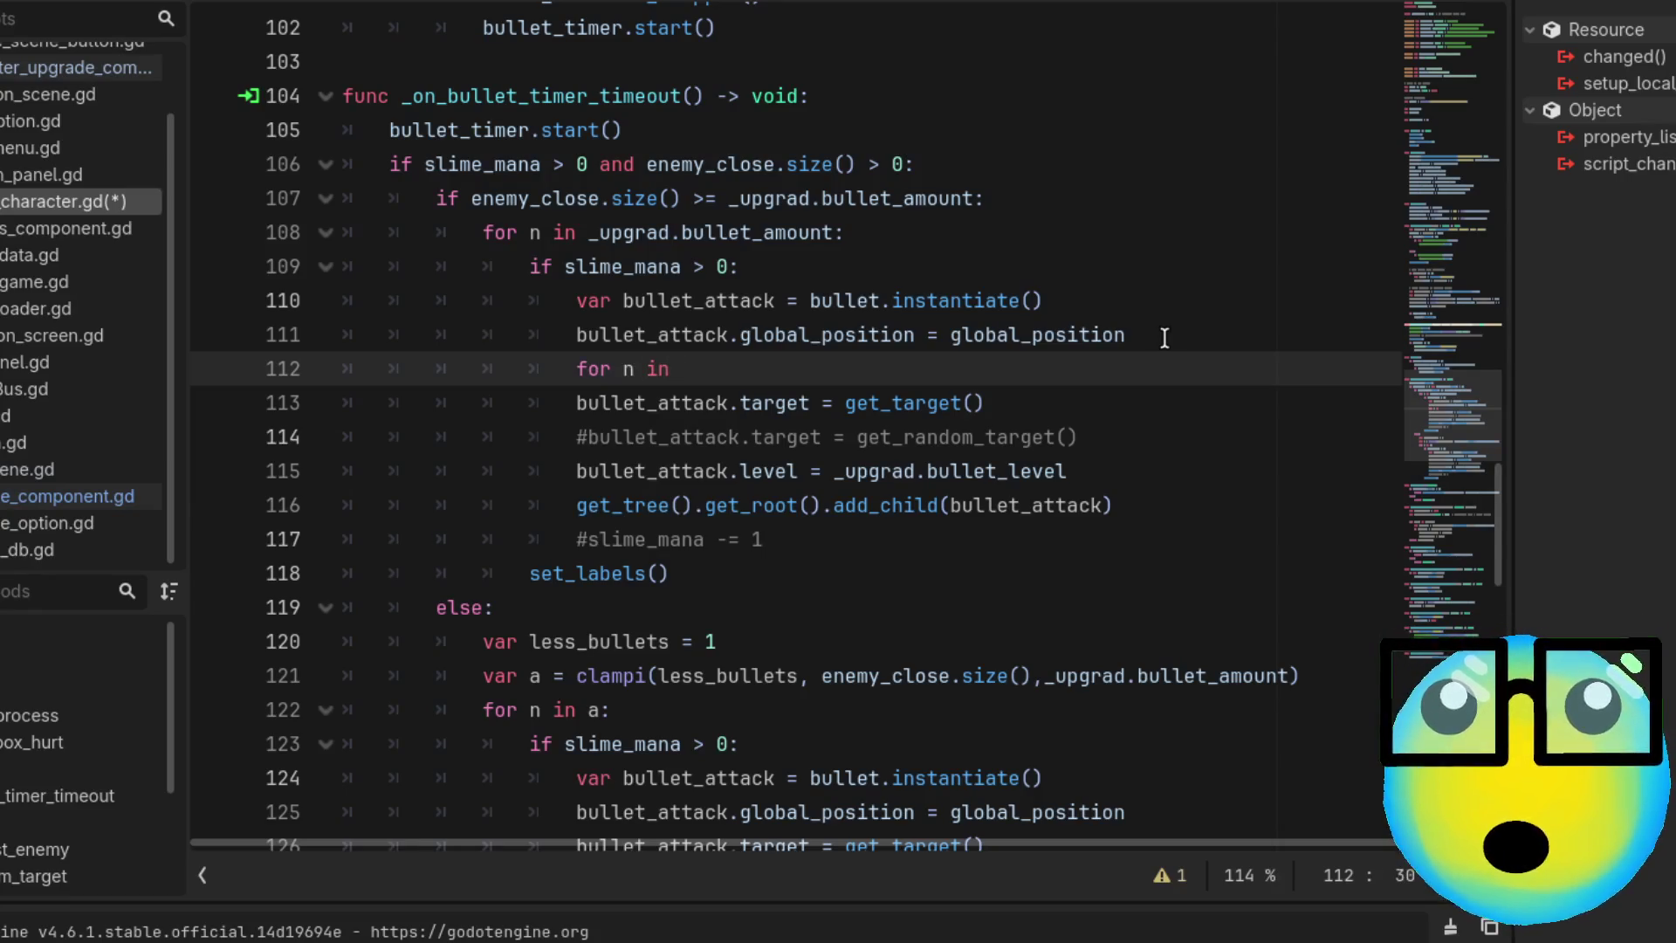
pyautogui.write('-u')
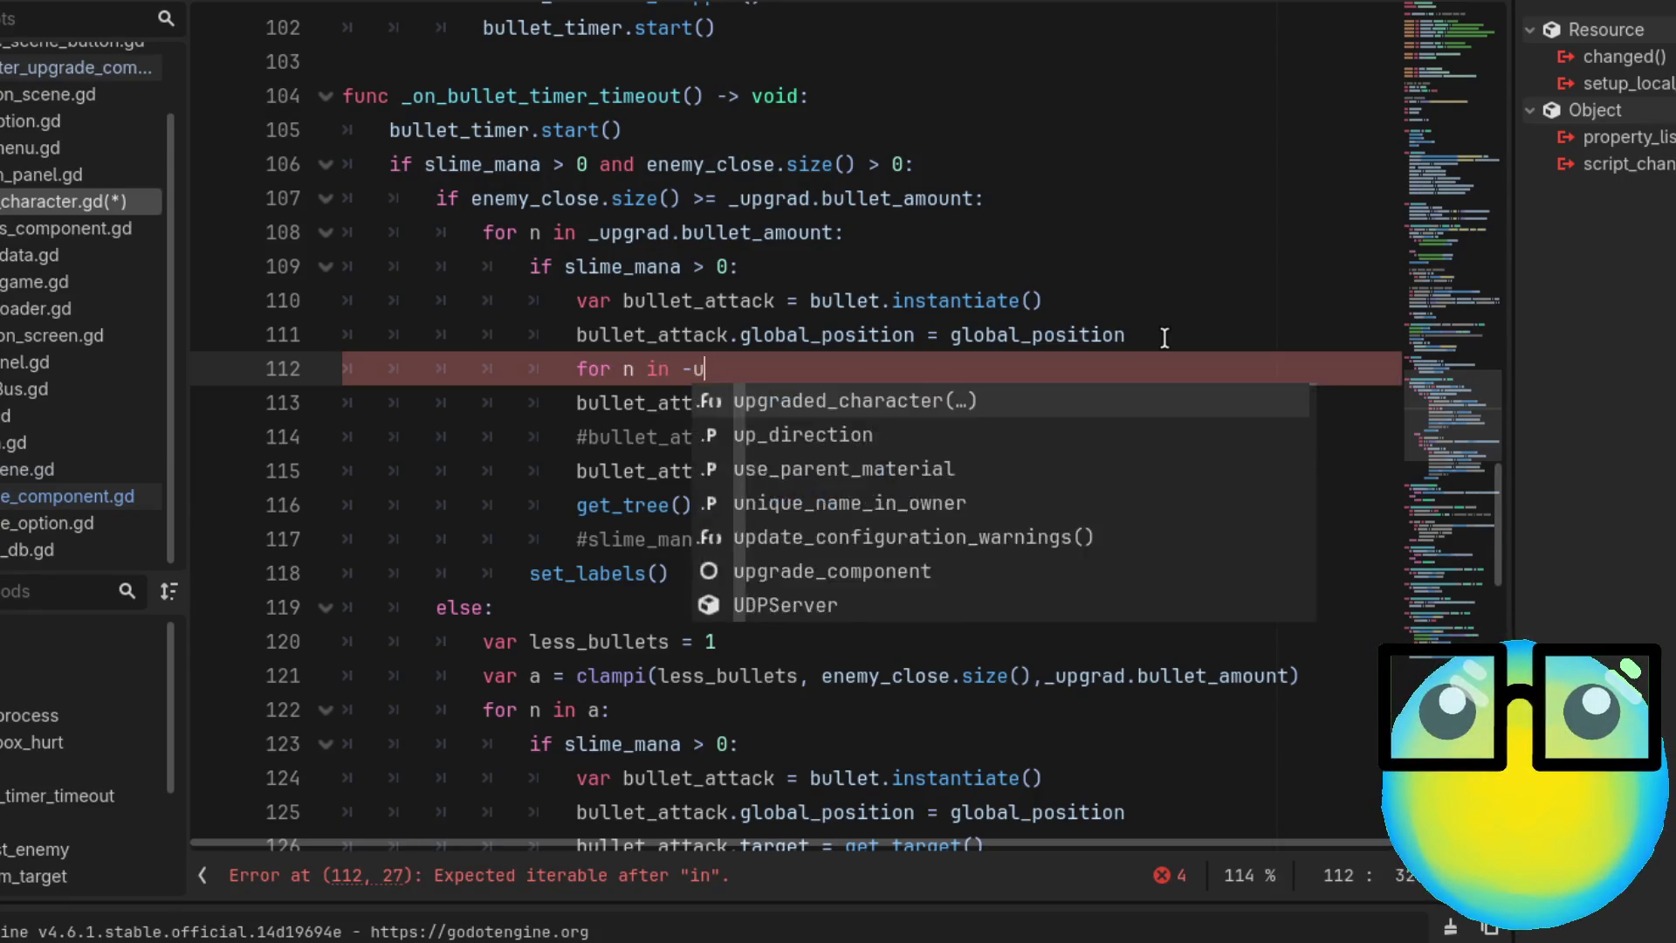
pyautogui.press('BackSpace')
pyautogui.press('BackSpace')
pyautogui.write('_up')
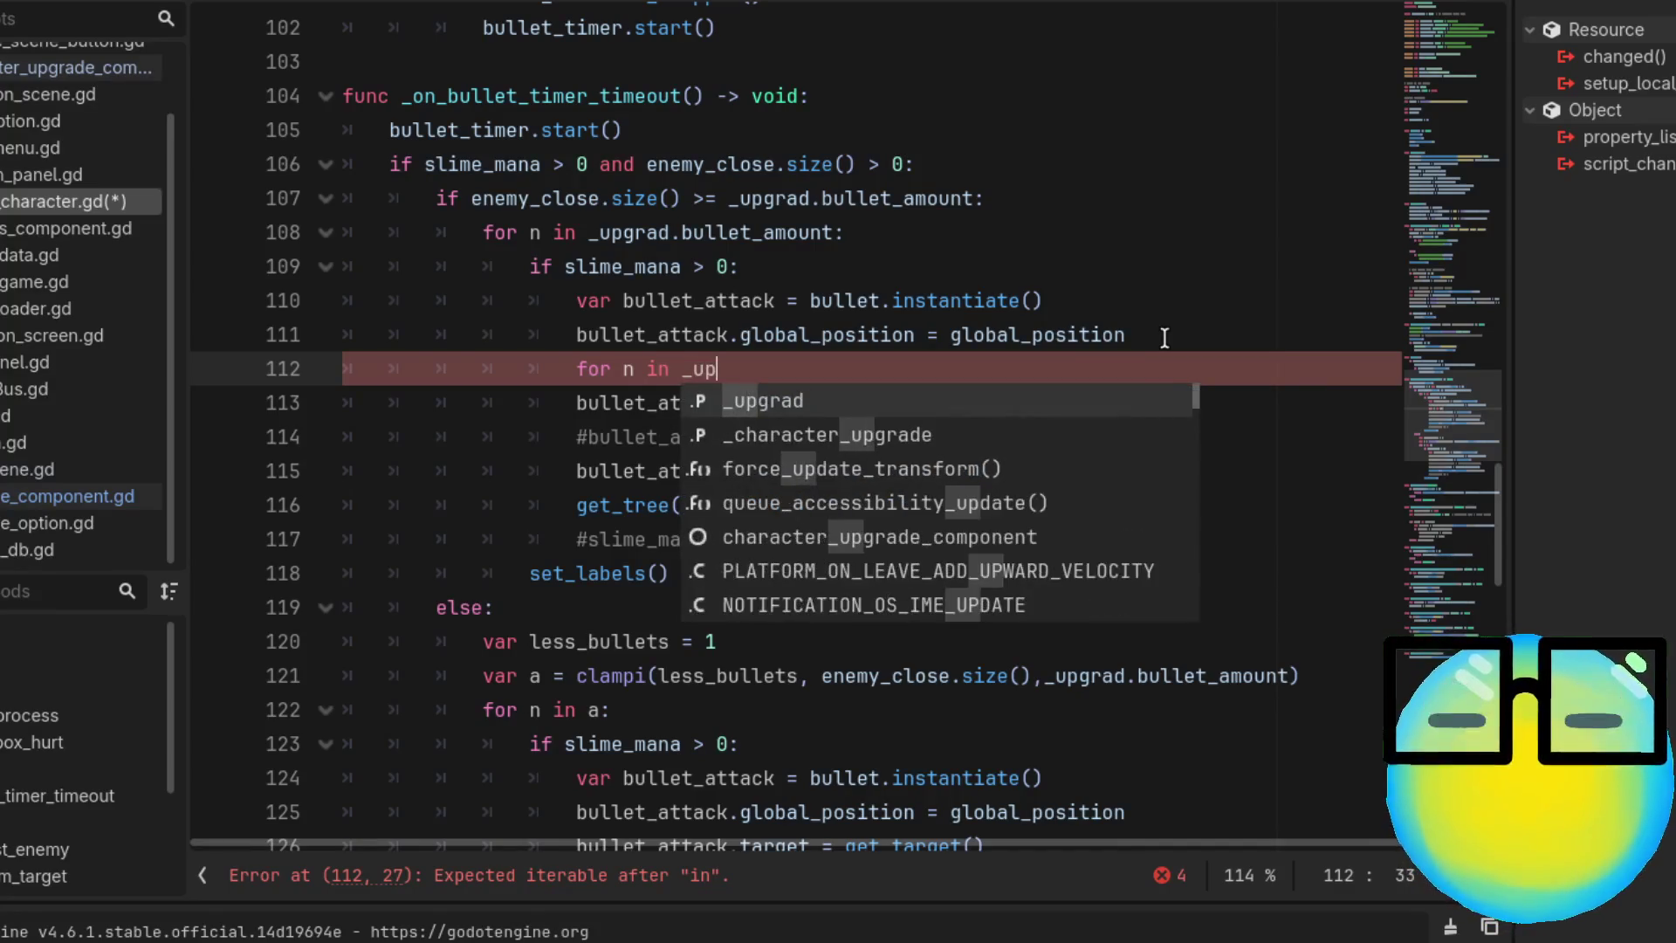
pyautogui.press('Return')
pyautogui.write('.')
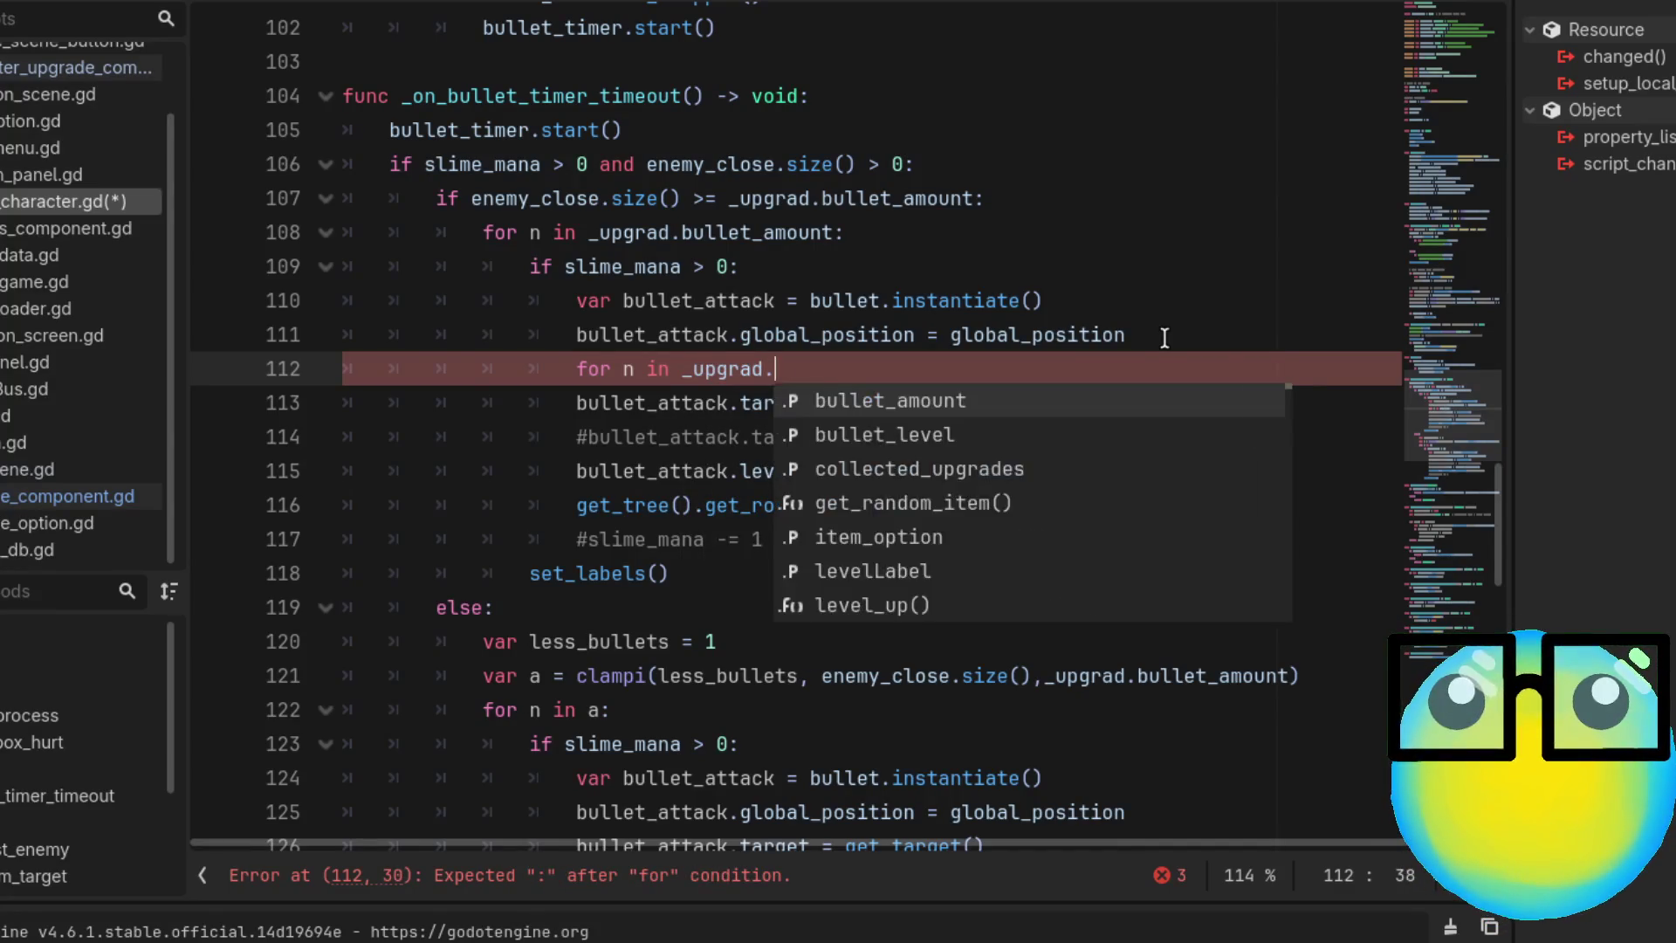
pyautogui.write('bu')
pyautogui.press('Return')
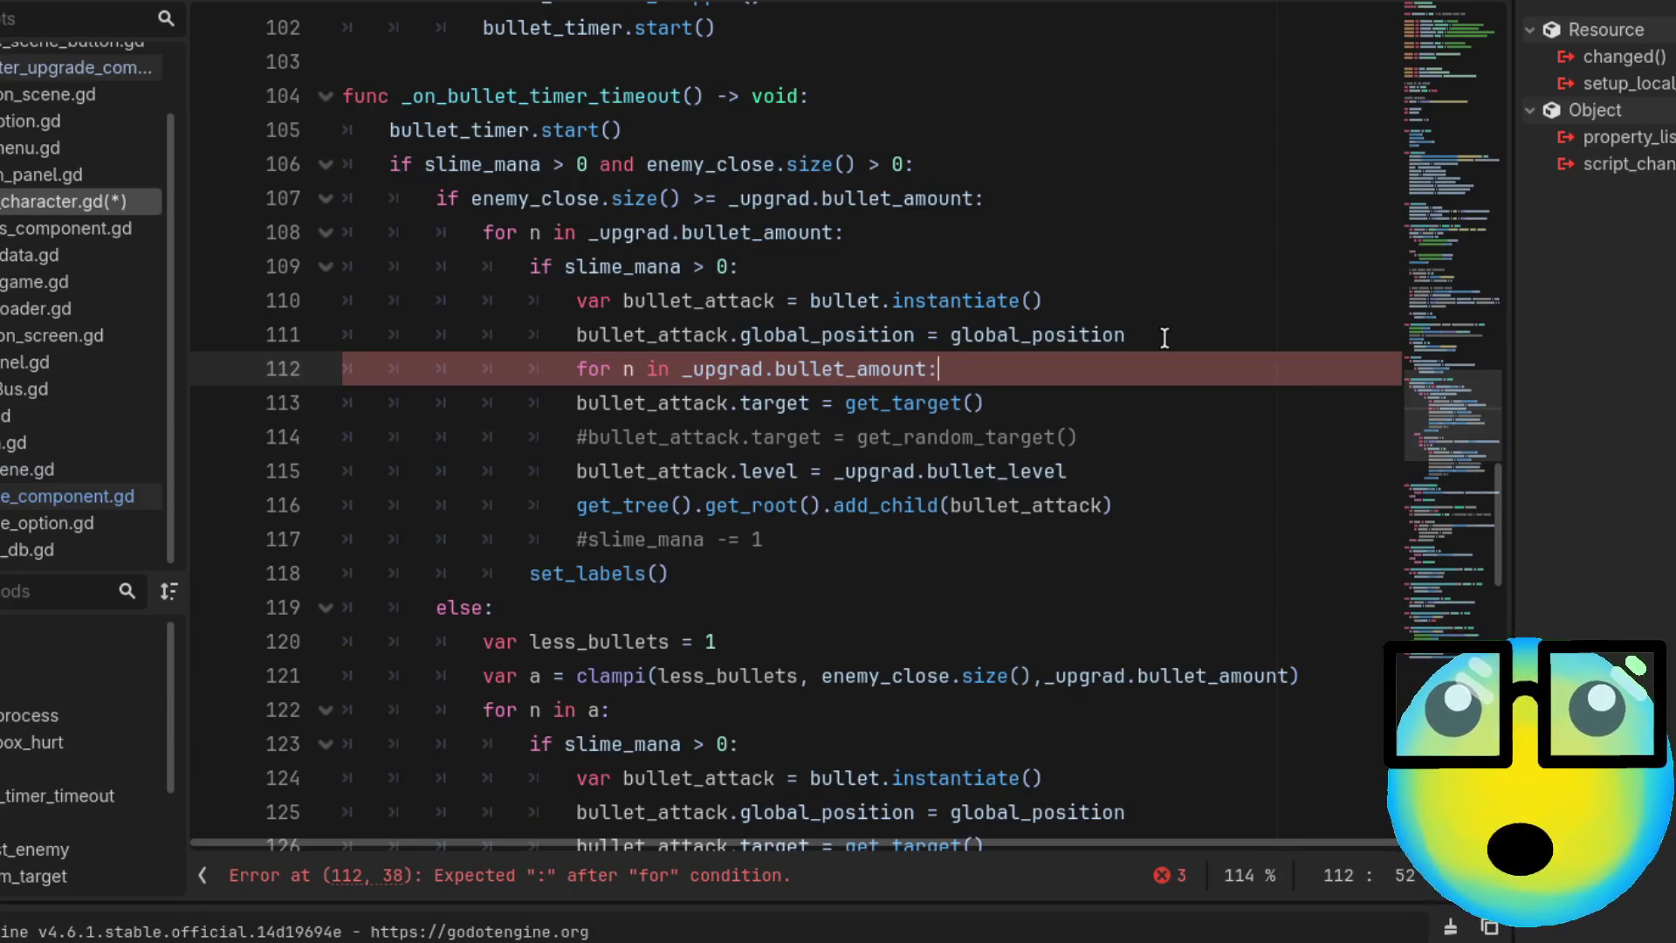
pyautogui.write(':')
# Indent the get_target() assignment under the new loop and rename the loop variable n to i
pyautogui.click(567, 438)
pyautogui.press('Tab')
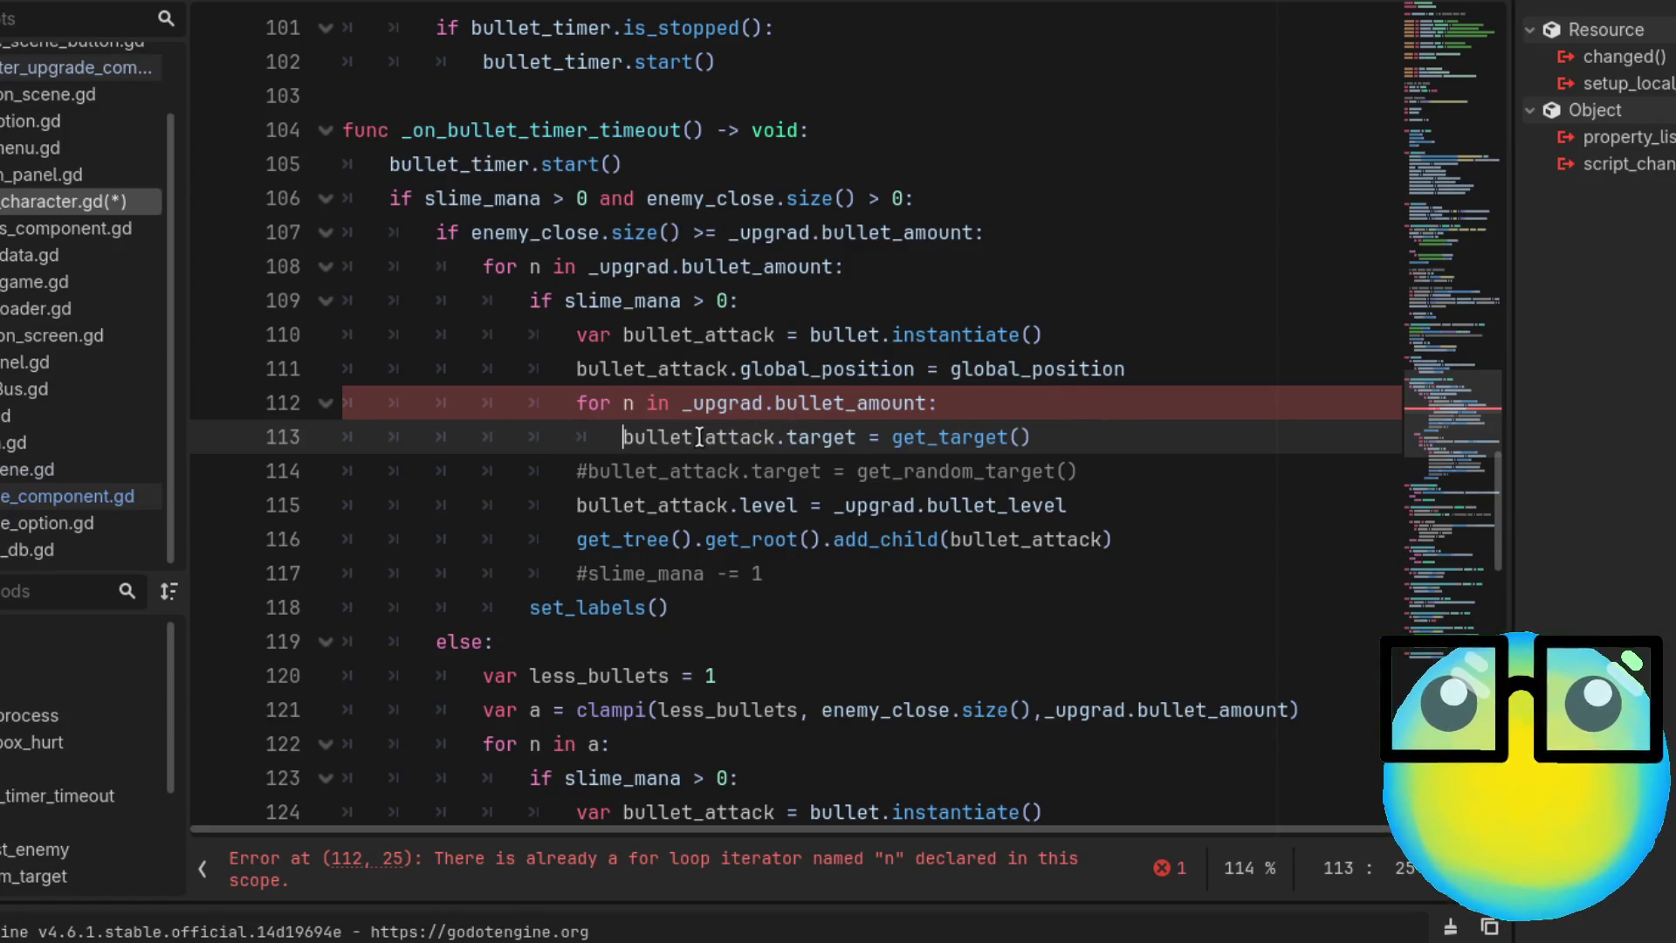
pyautogui.click(634, 402)
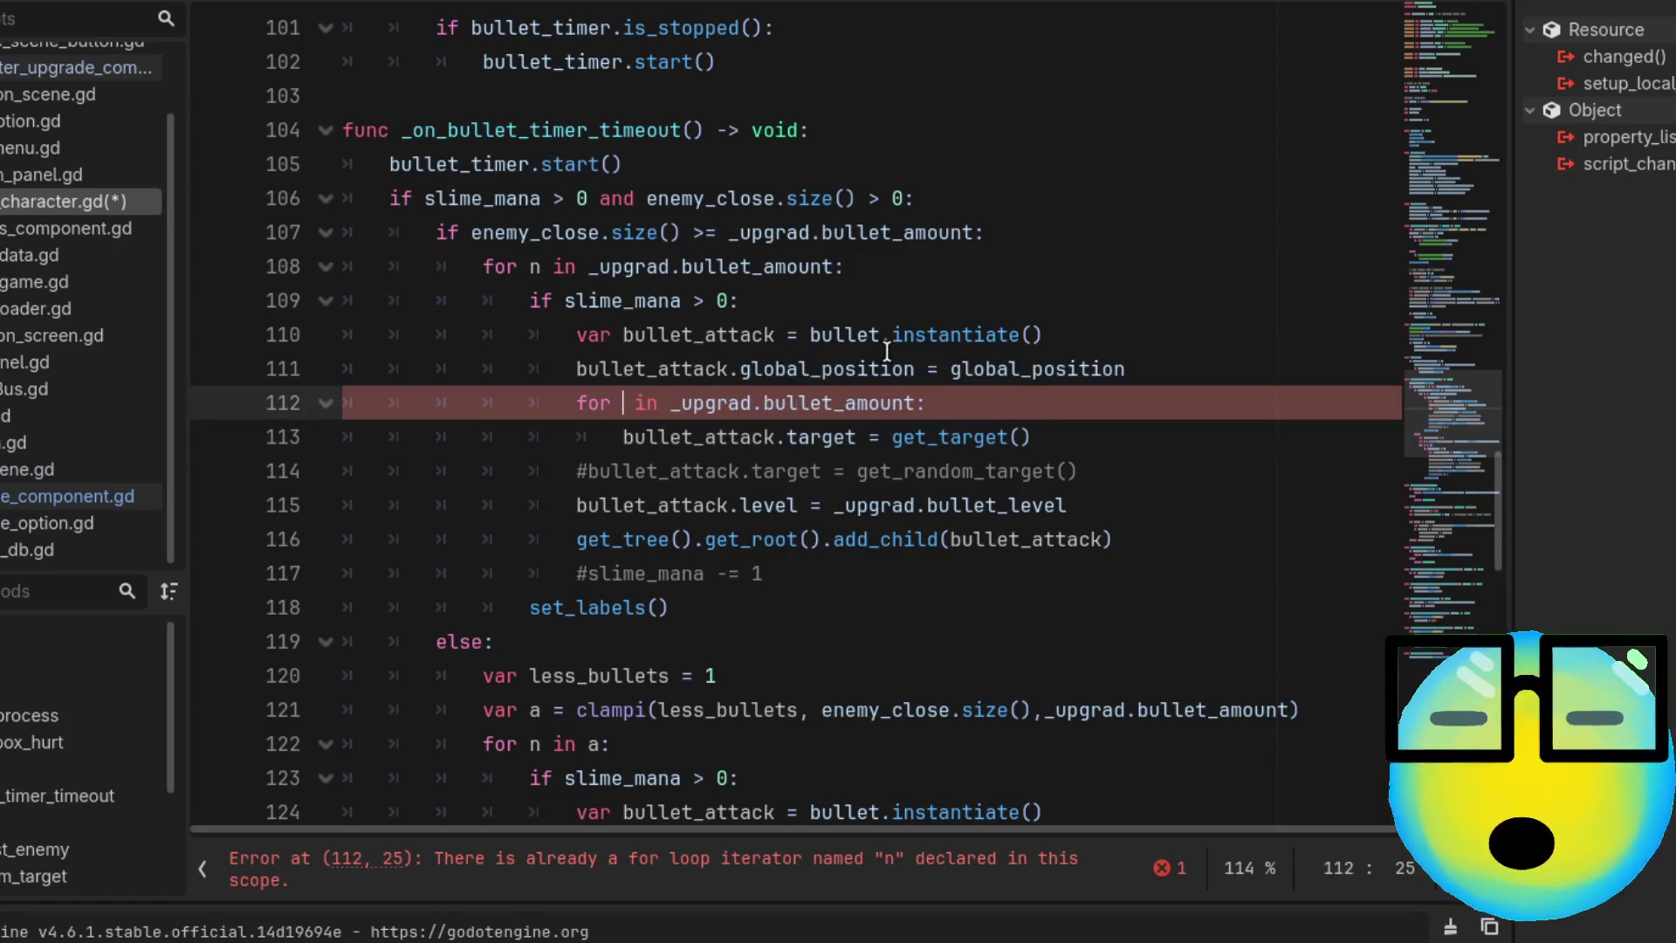
pyautogui.press('BackSpace')
pyautogui.write('i')
pyautogui.click(1096, 407)
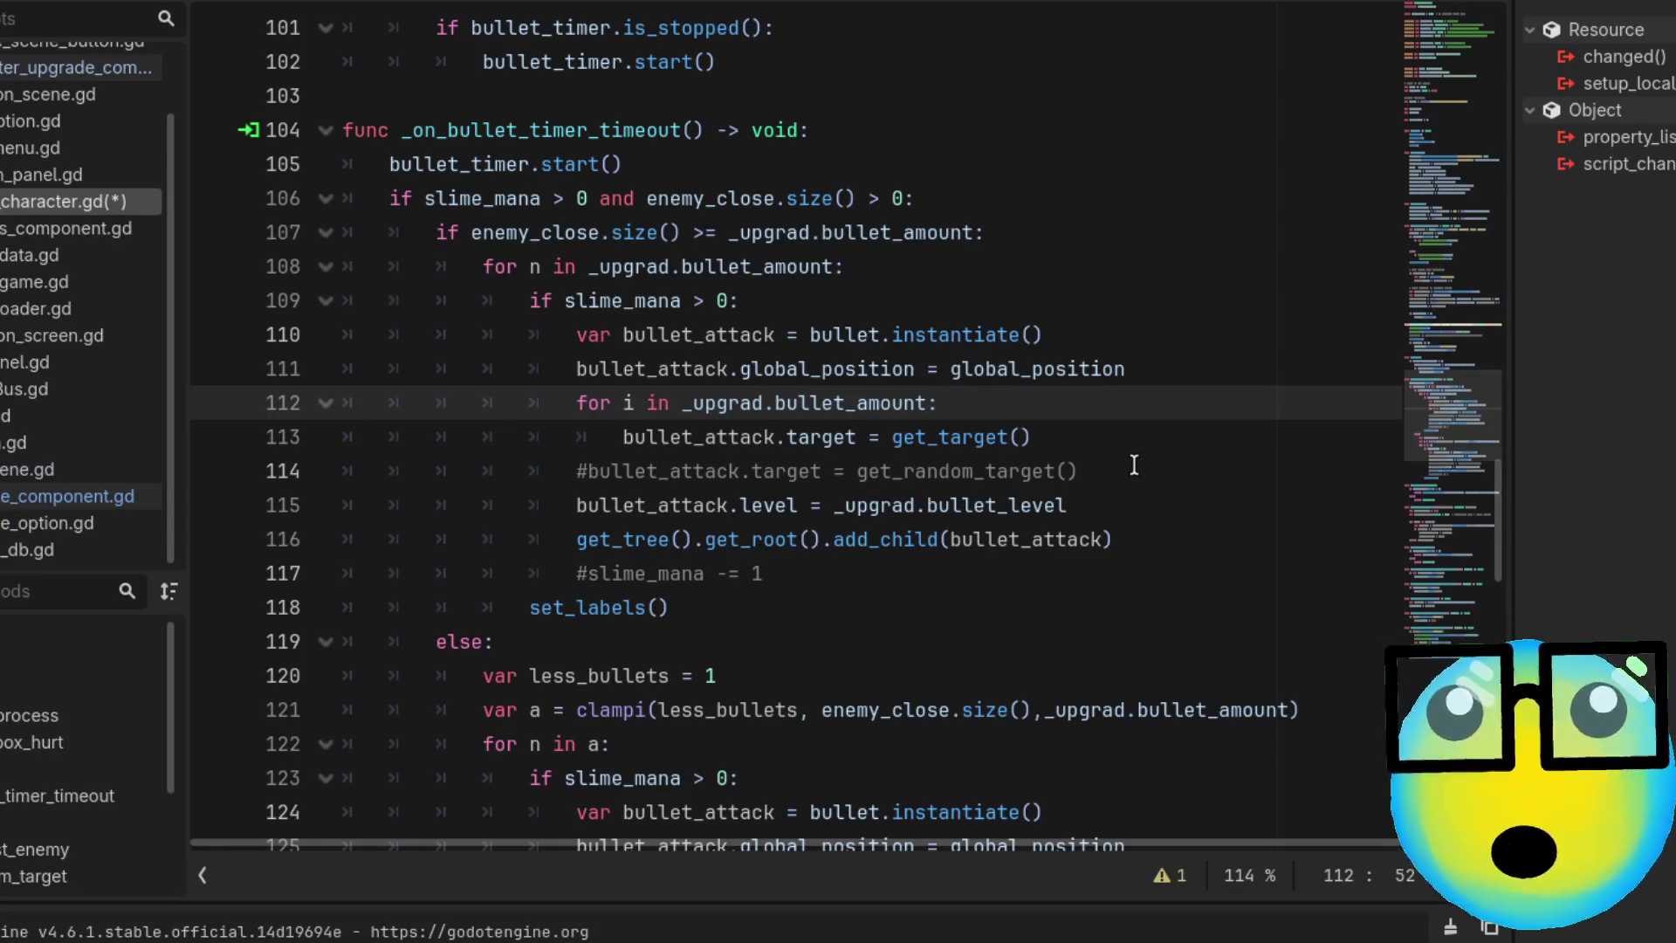
# Add print(bullet_attack.target) below the target assignment, save the script, and run the game
pyautogui.click(1069, 431)
pyautogui.press('Return')
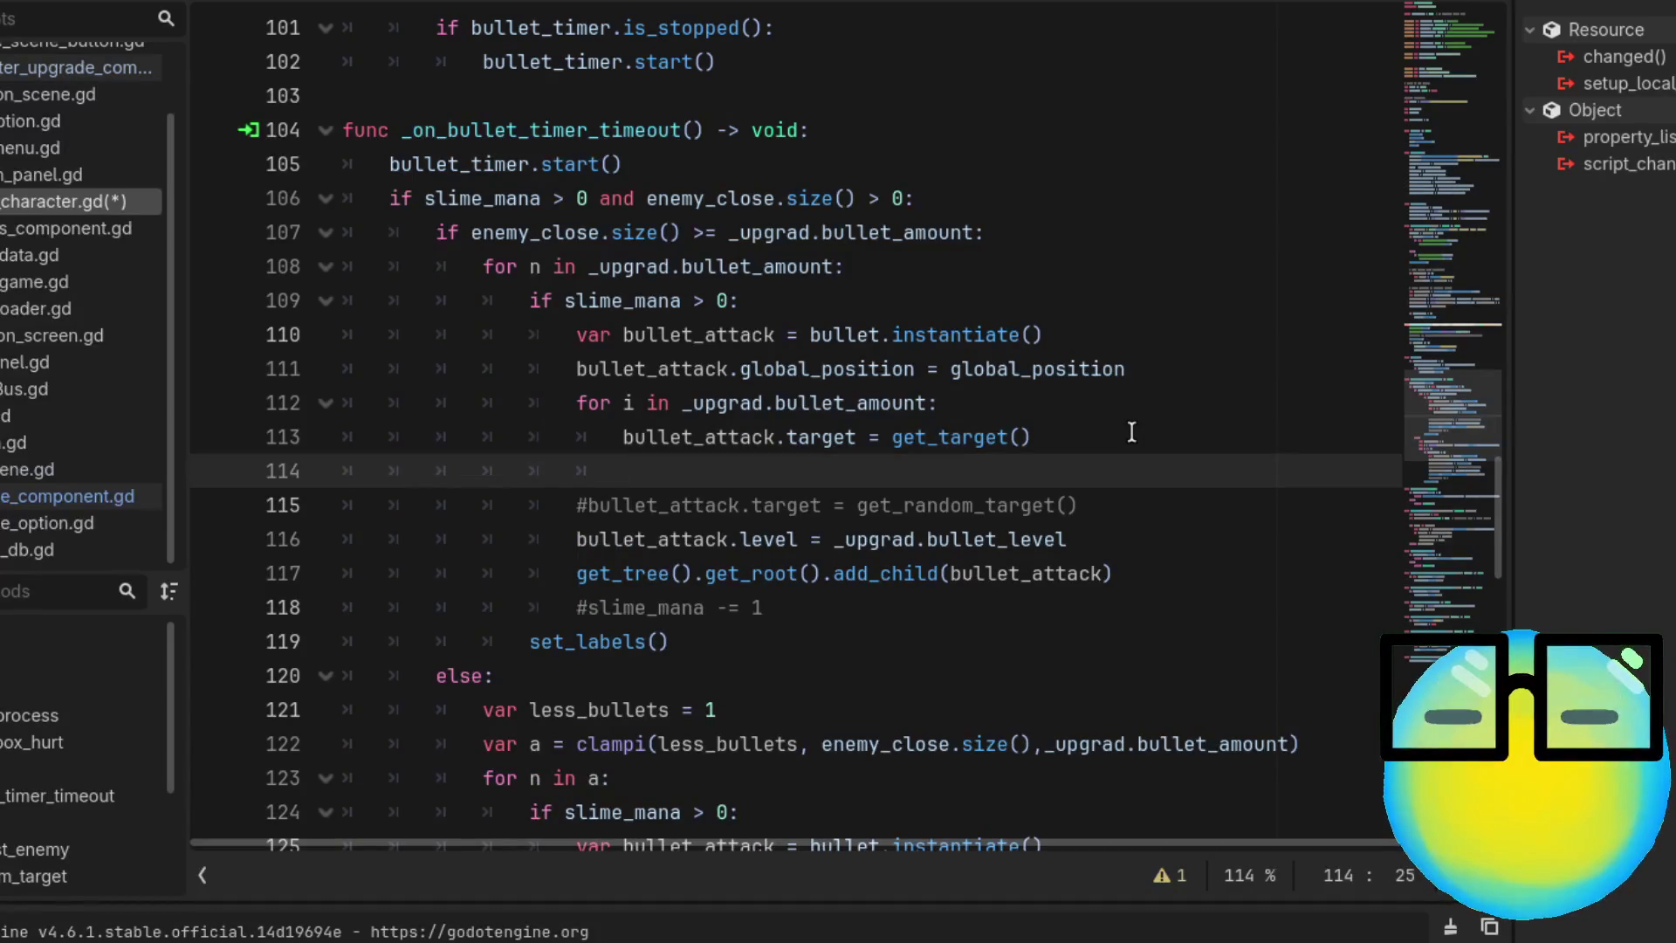
pyautogui.write('print')
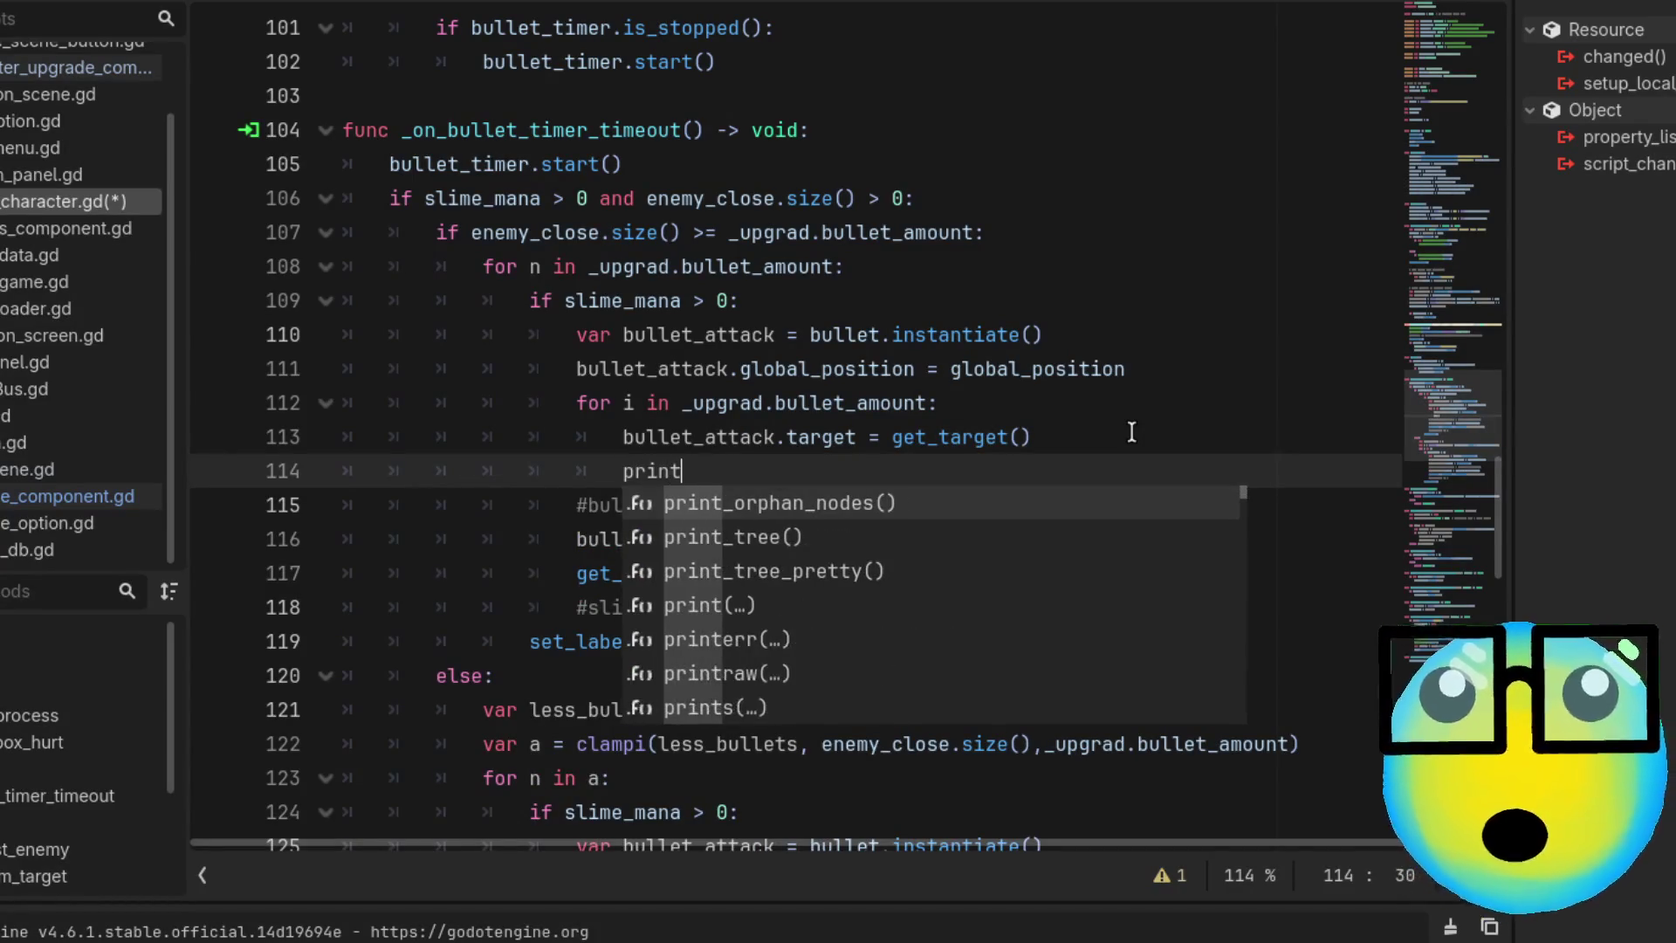
pyautogui.write('(bu')
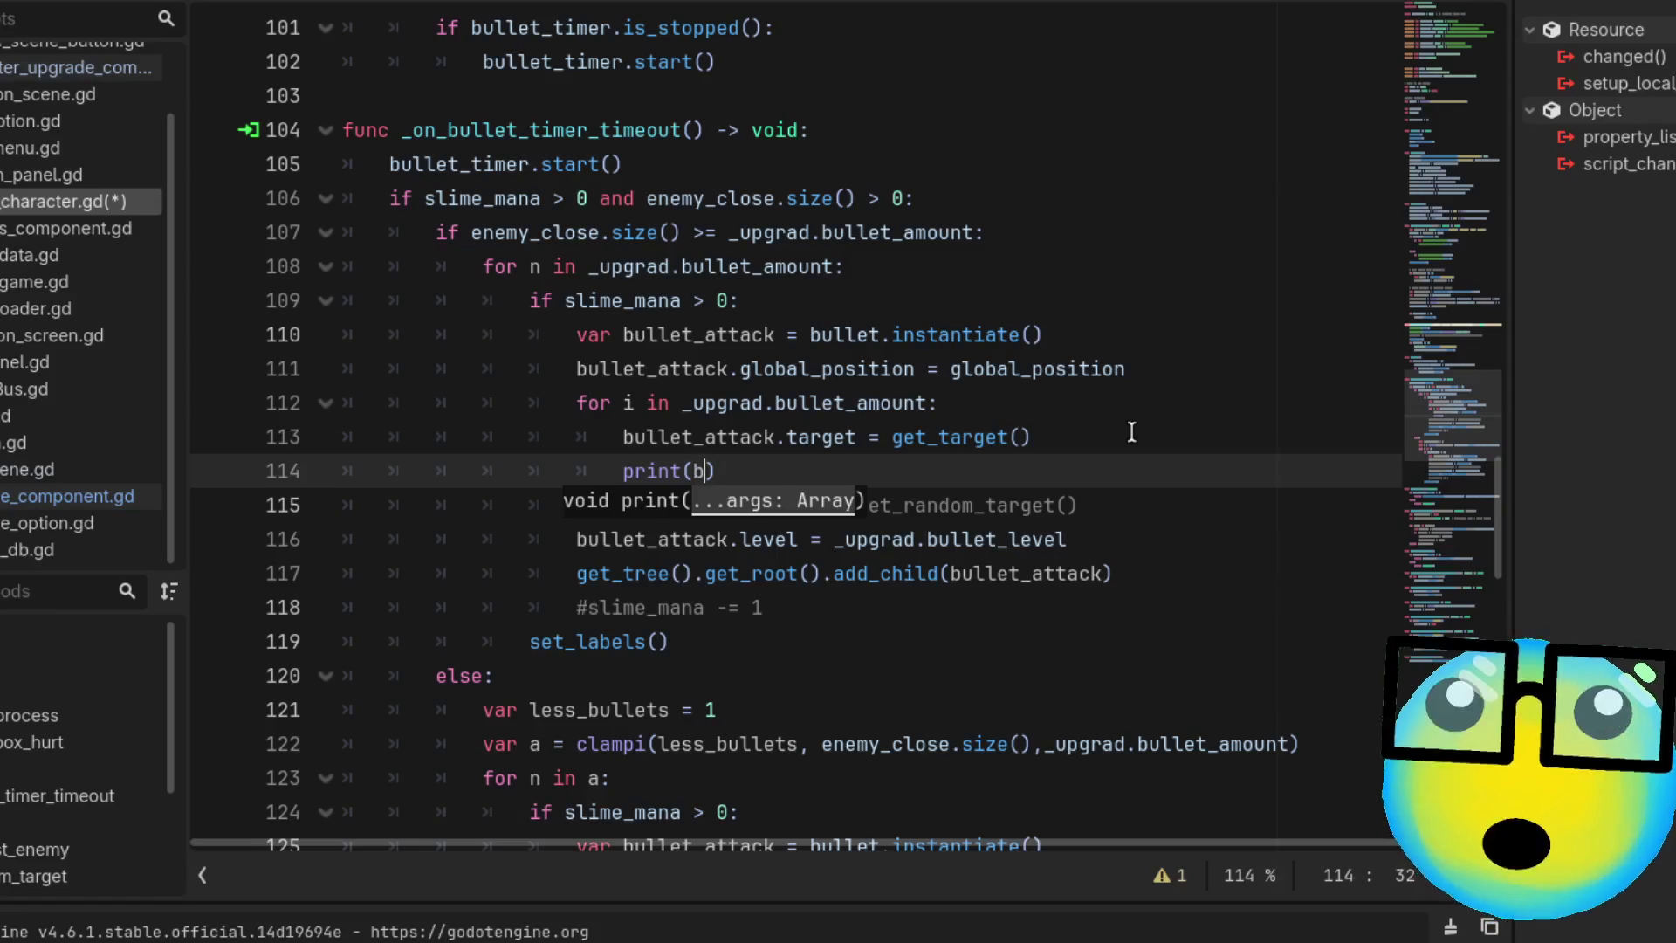
pyautogui.write('llet.targ')
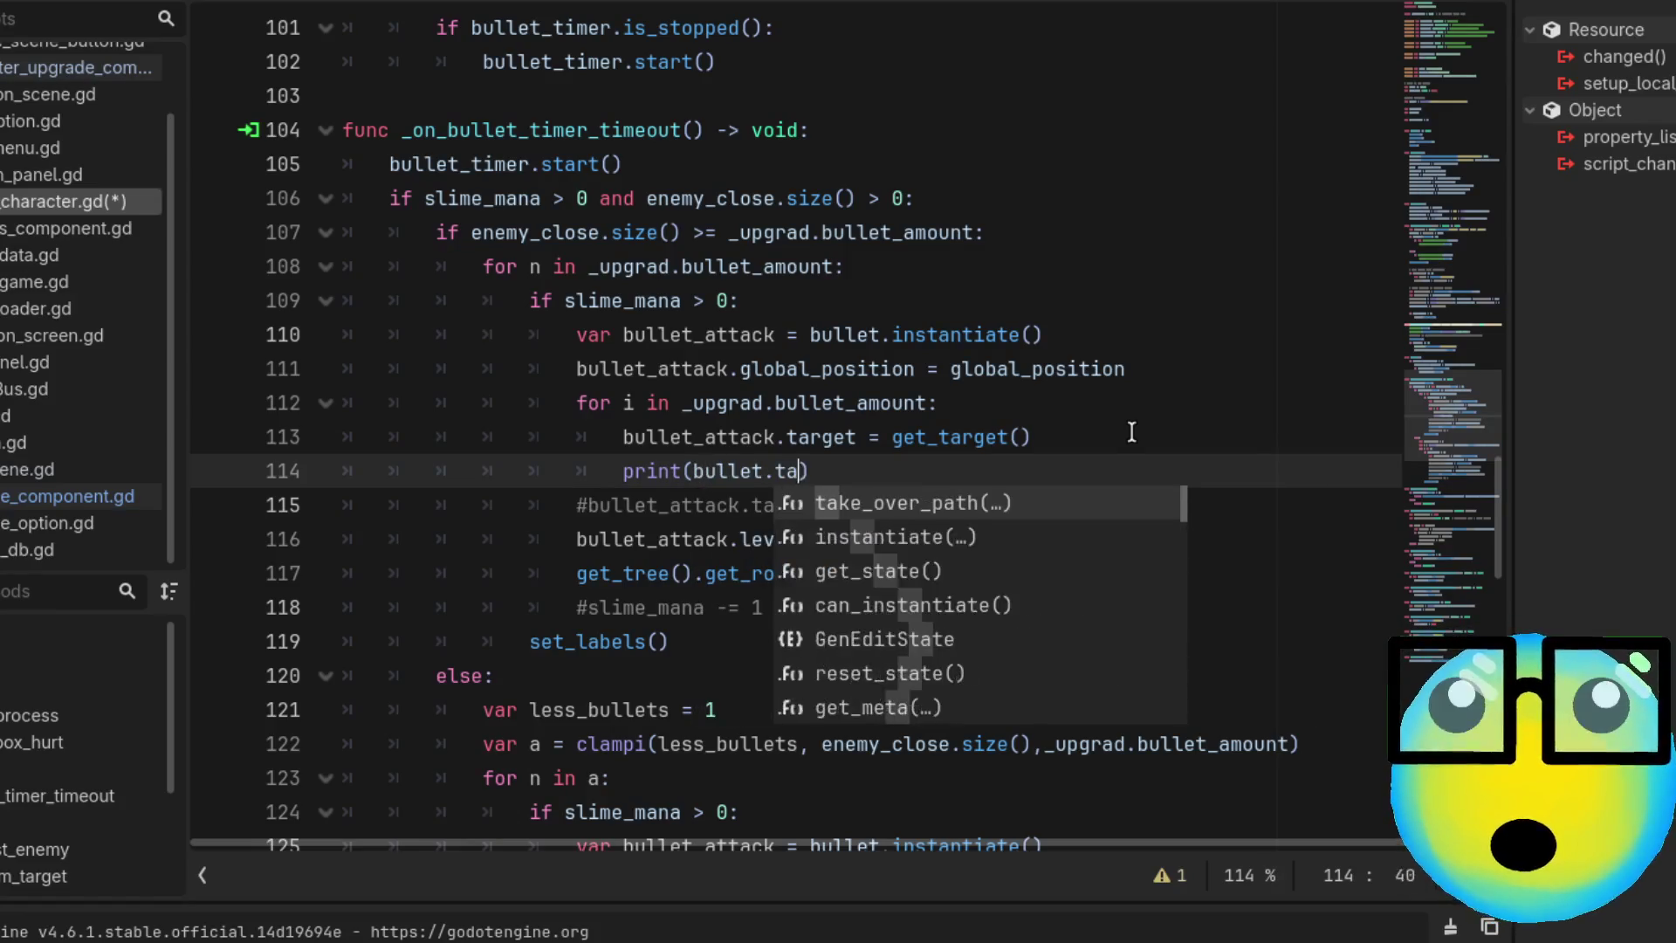
pyautogui.press('BackSpace')
pyautogui.press('BackSpace')
pyautogui.press('BackSpace')
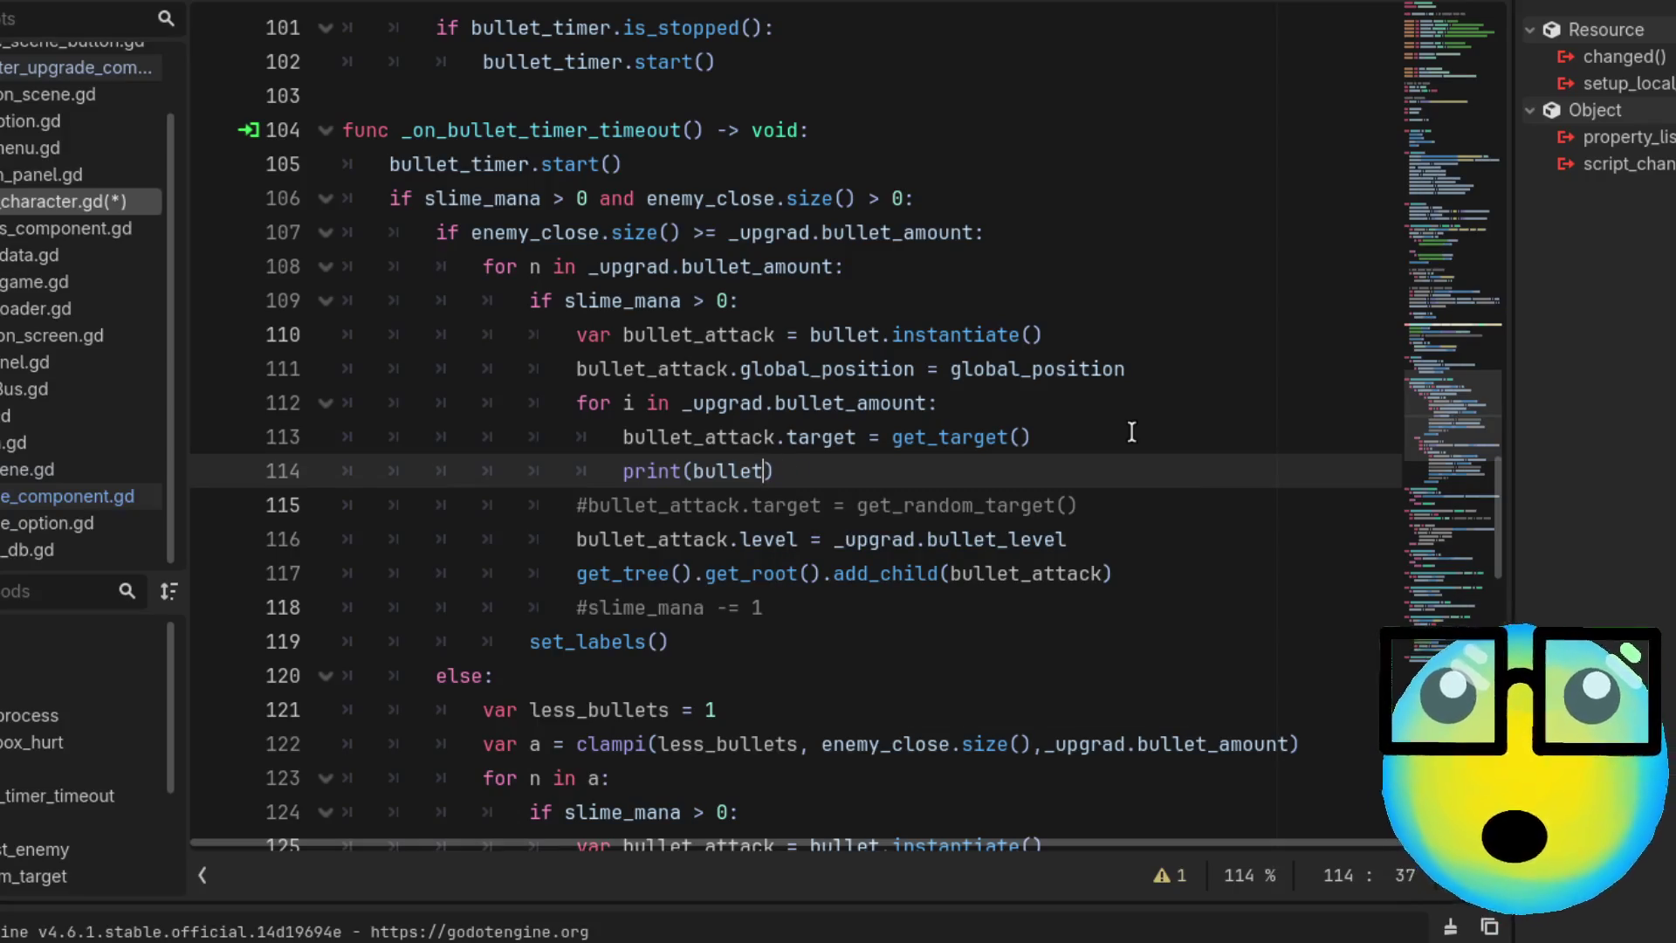
pyautogui.write('_a')
pyautogui.press('Return')
pyautogui.write('.')
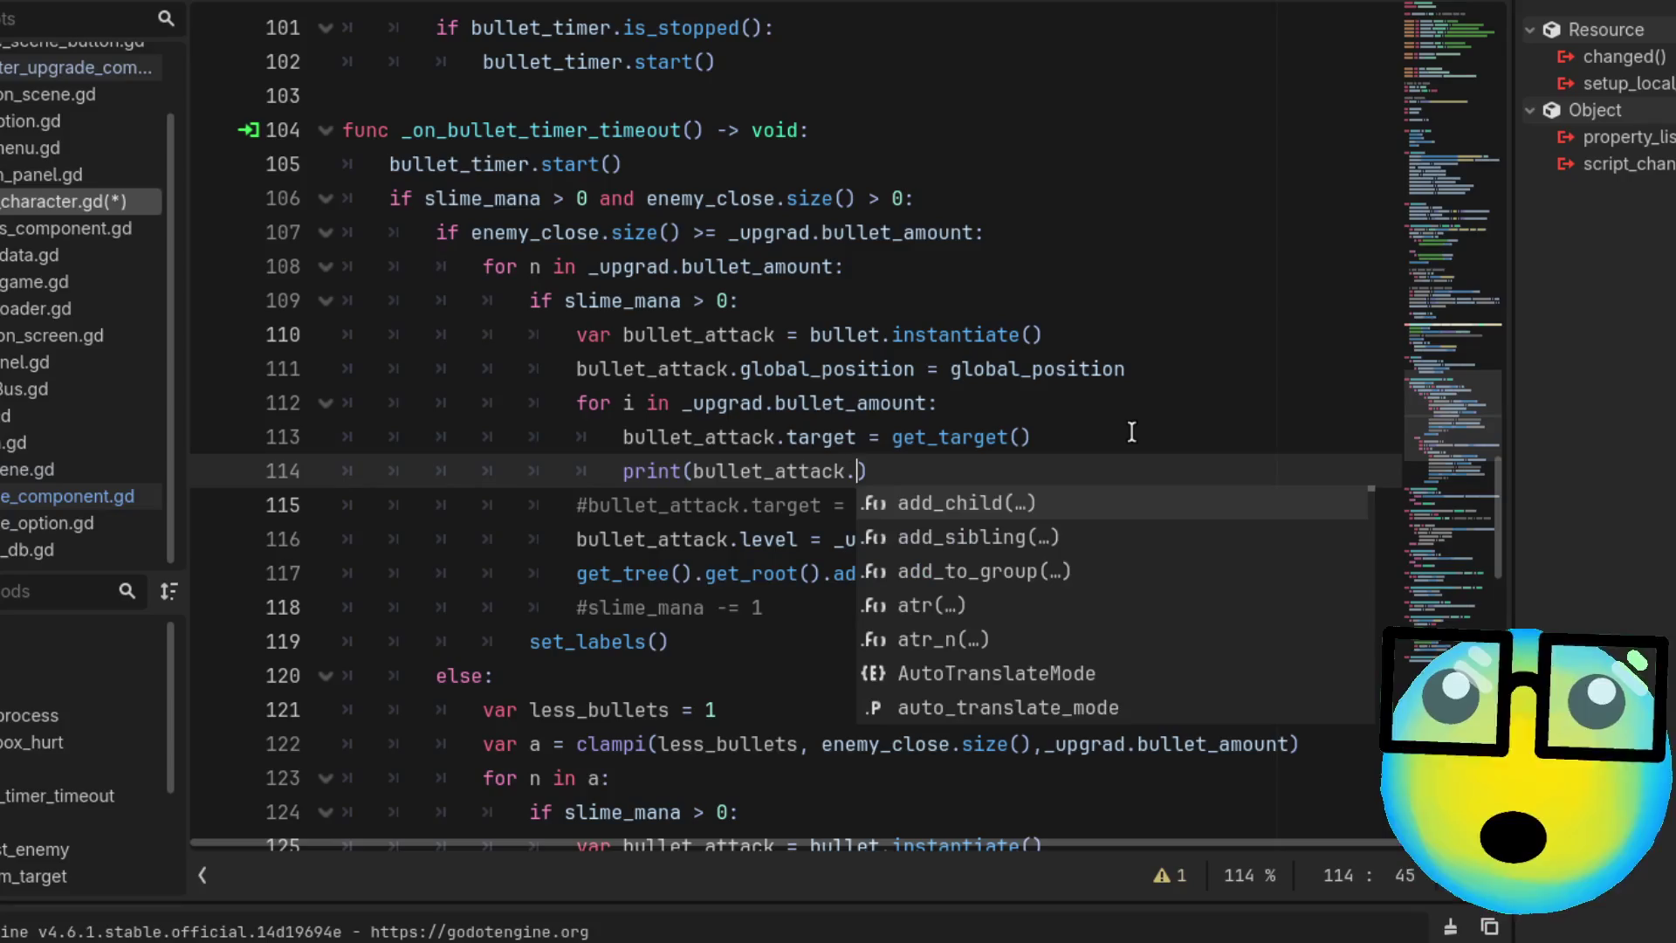
pyautogui.write('target')
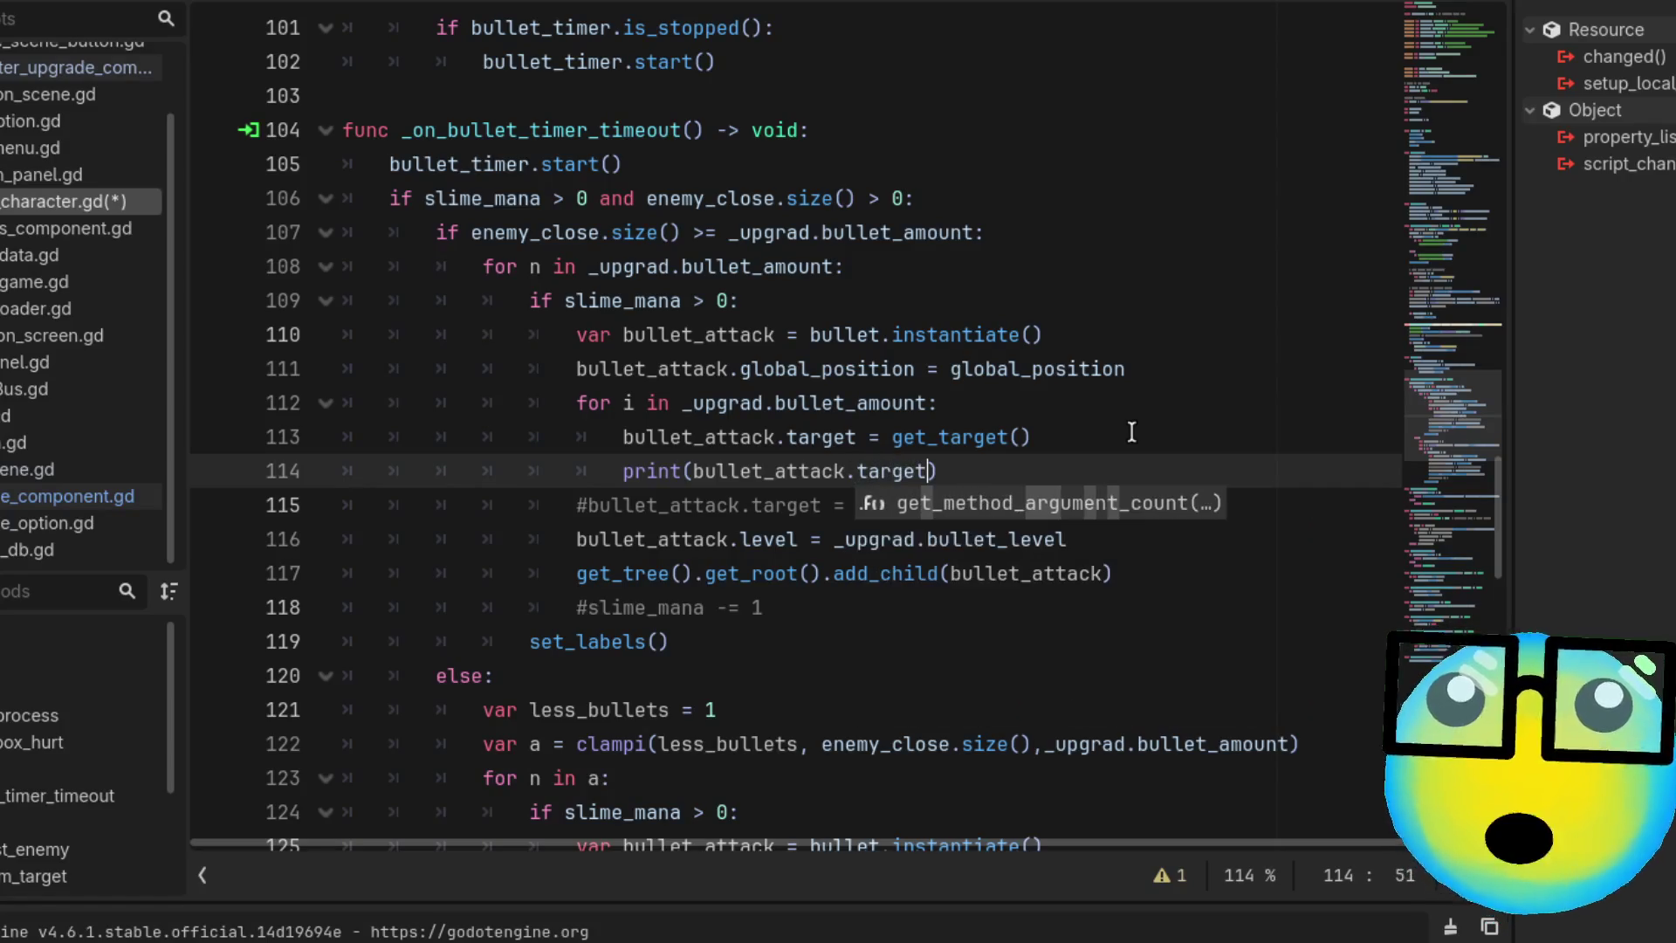
pyautogui.click(1131, 432)
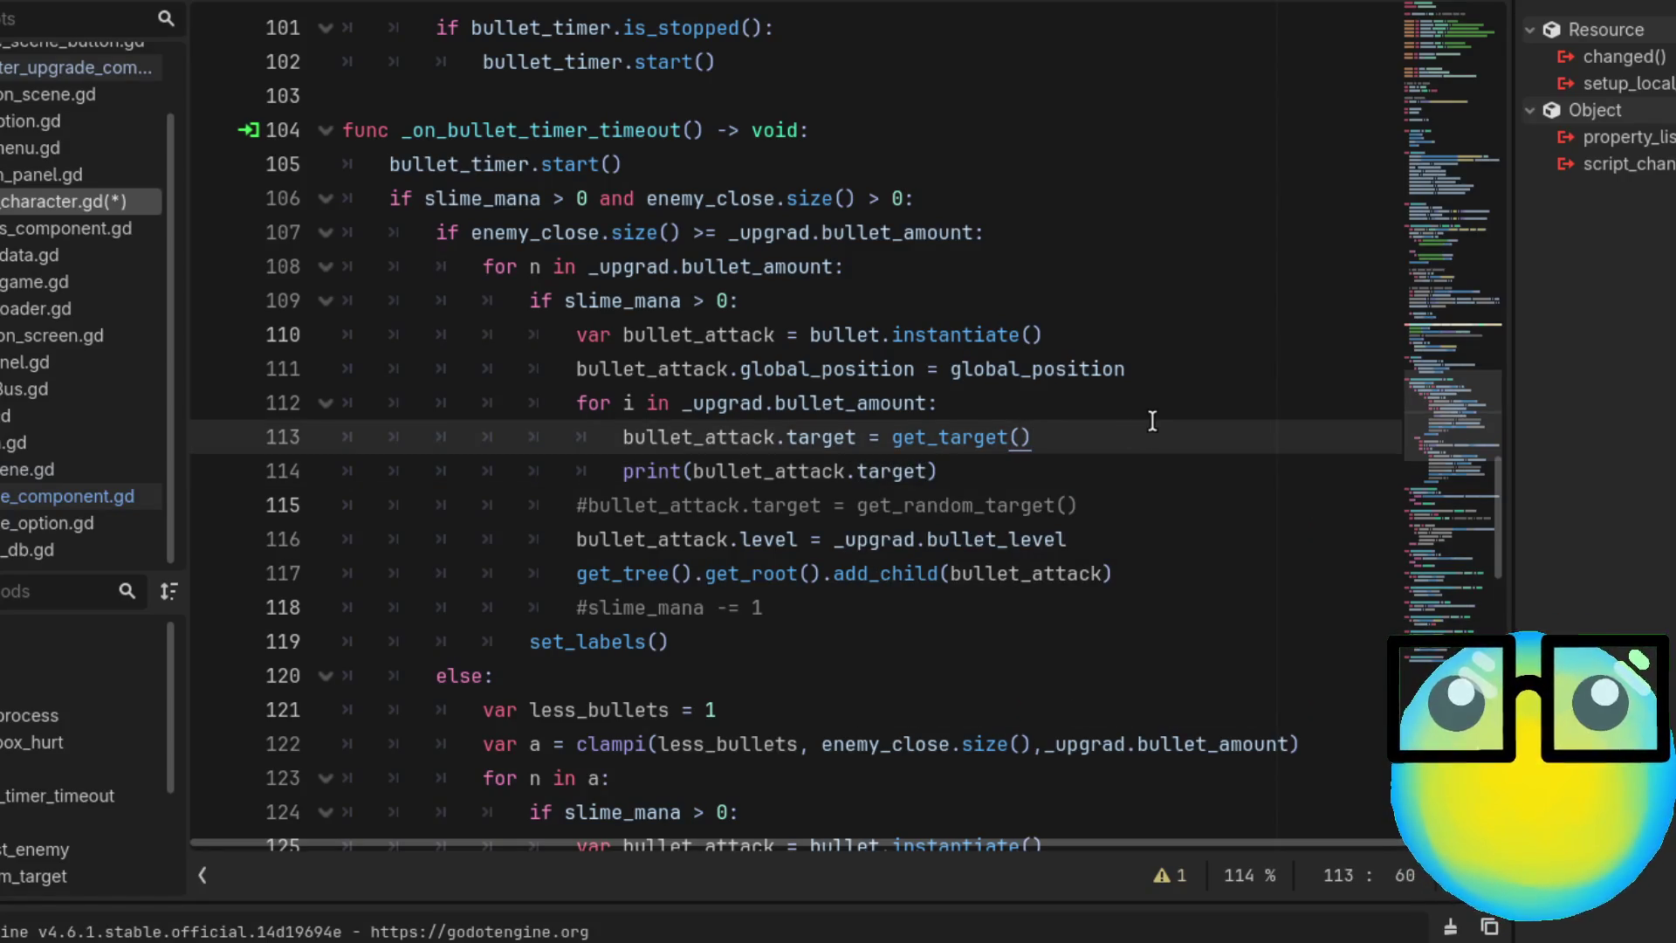
pyautogui.hotkey('ctrl', 's')
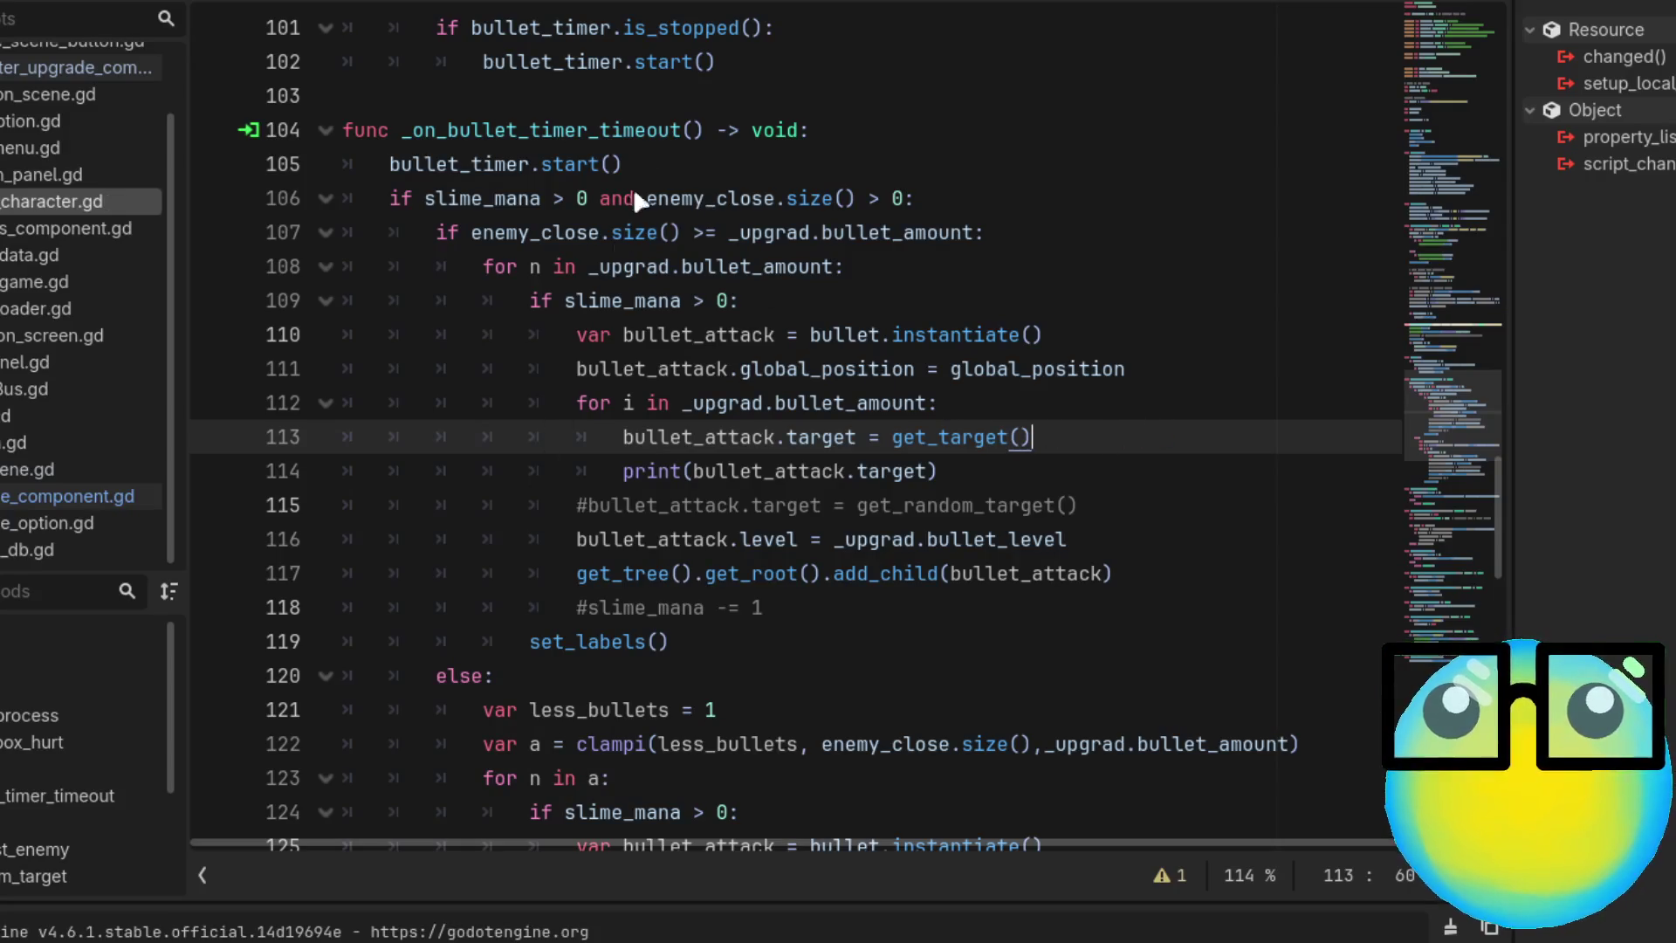
pyautogui.press('F5')
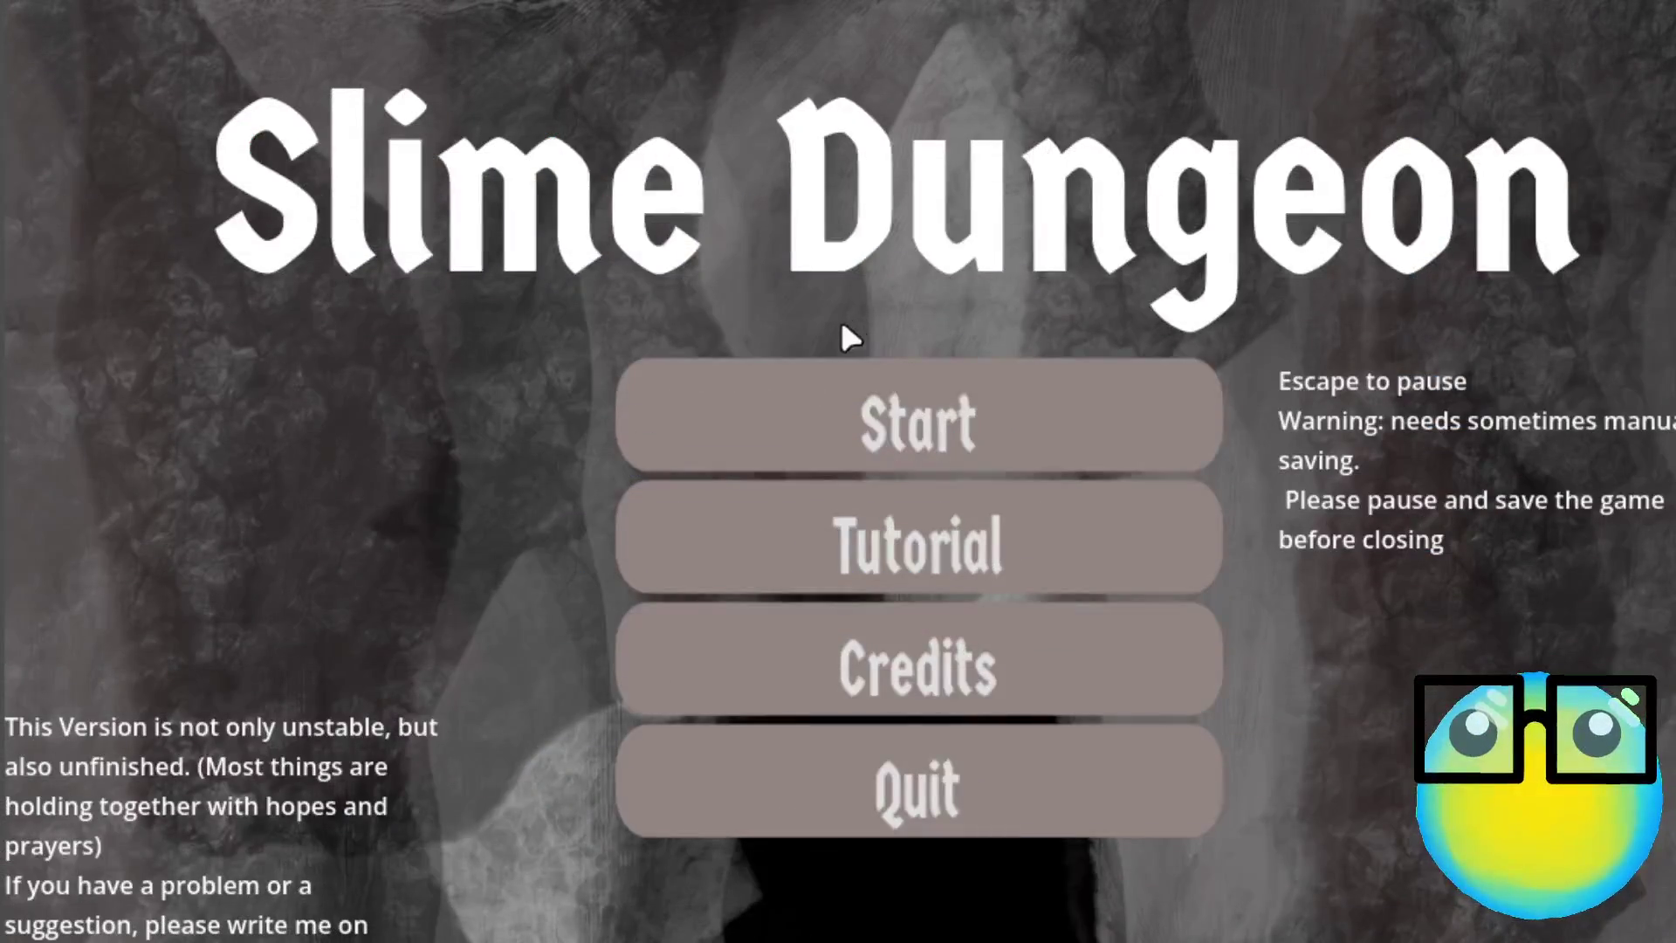
pyautogui.click(871, 407)
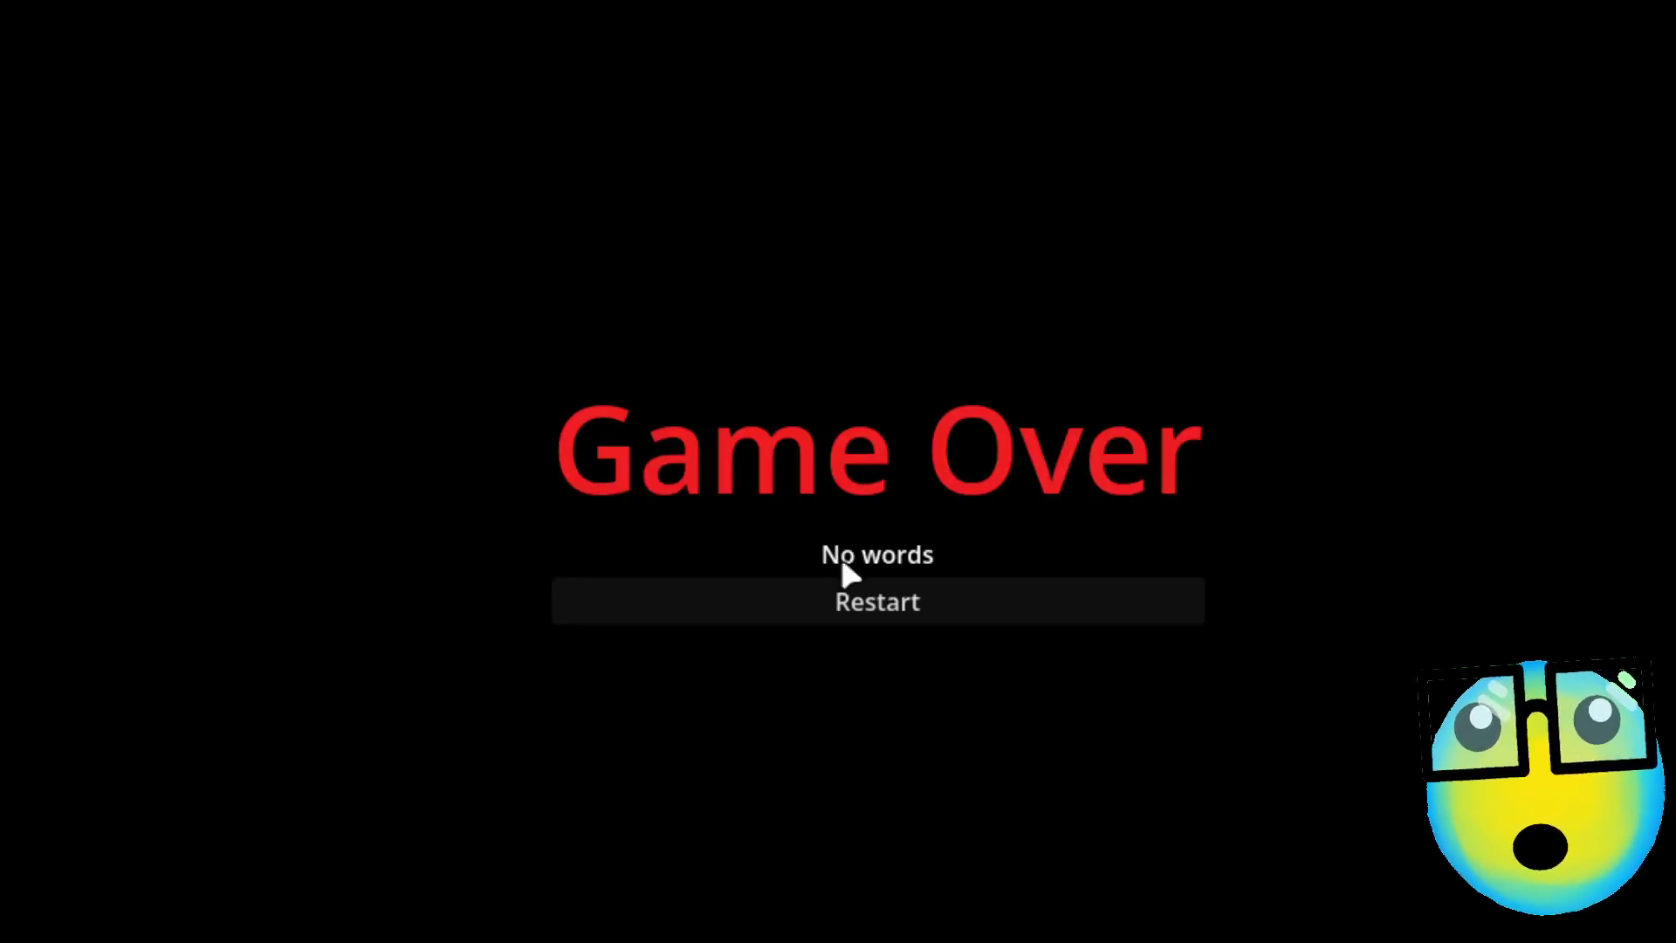
pyautogui.click(845, 598)
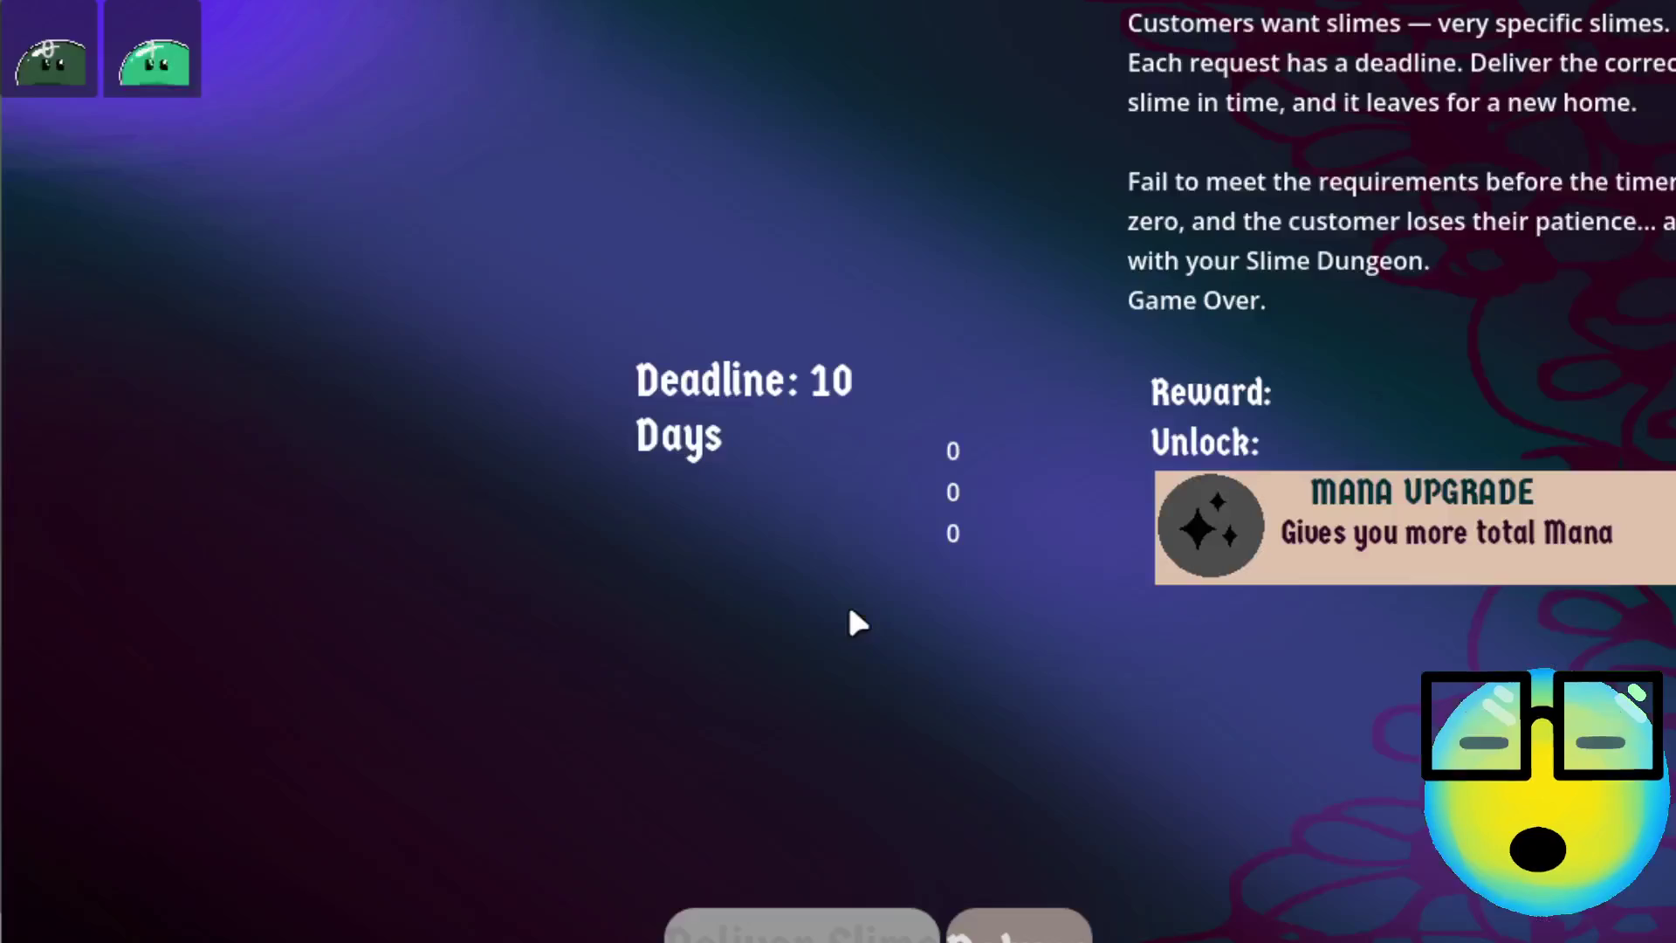
pyautogui.click(1052, 925)
pyautogui.click(854, 470)
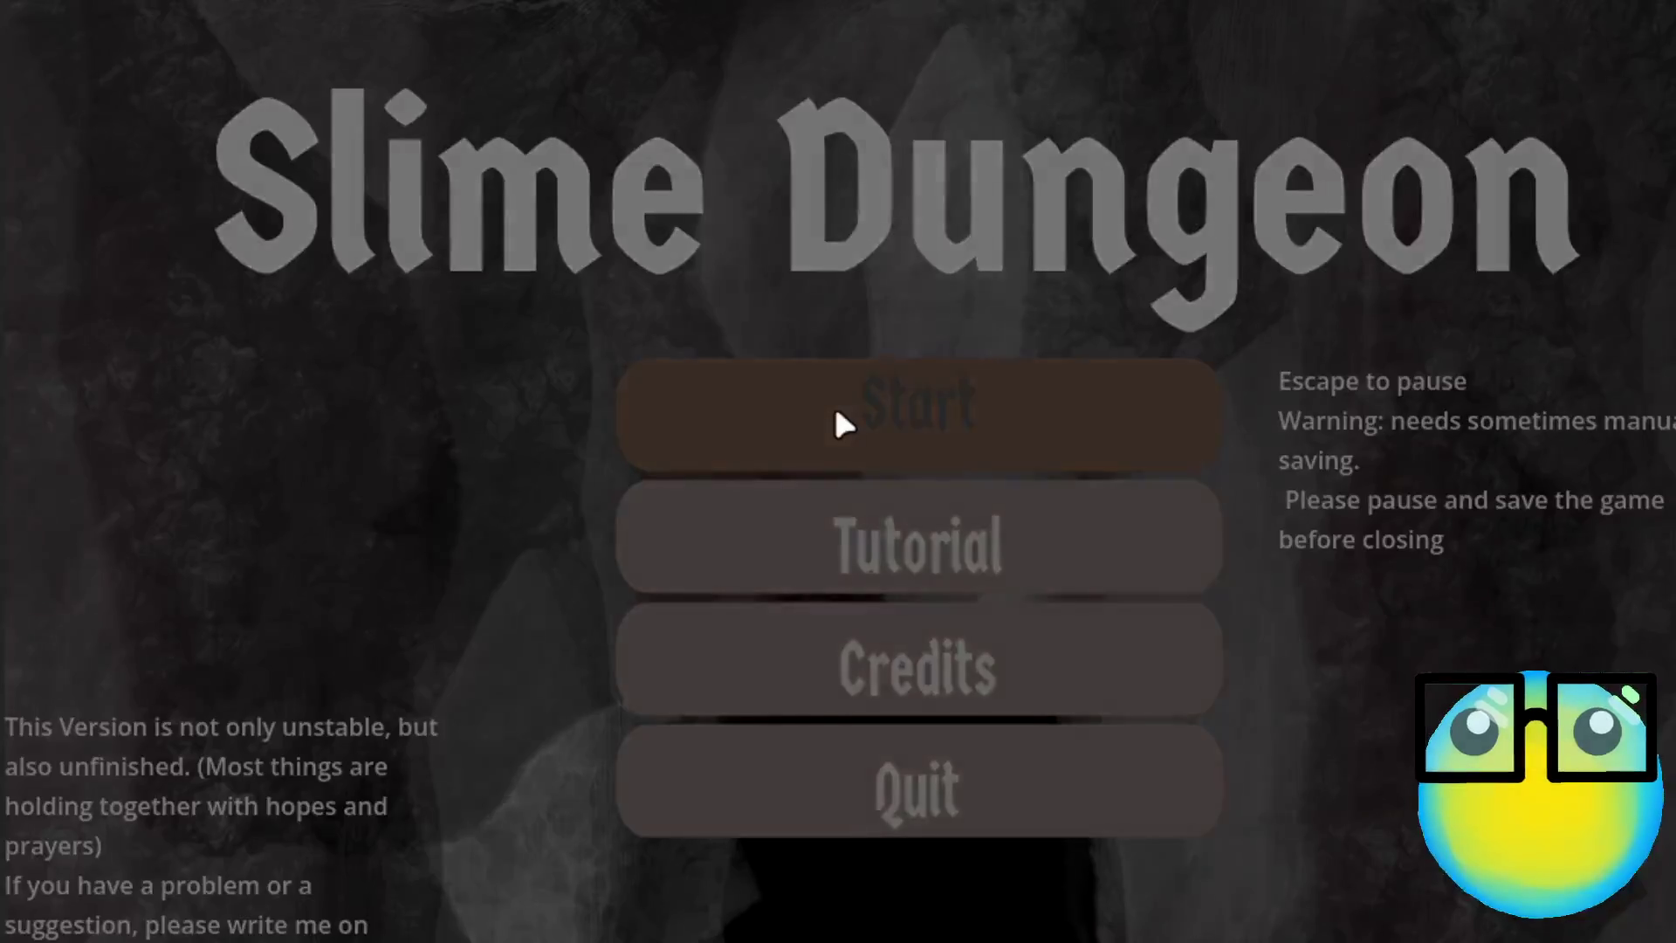
pyautogui.click(835, 403)
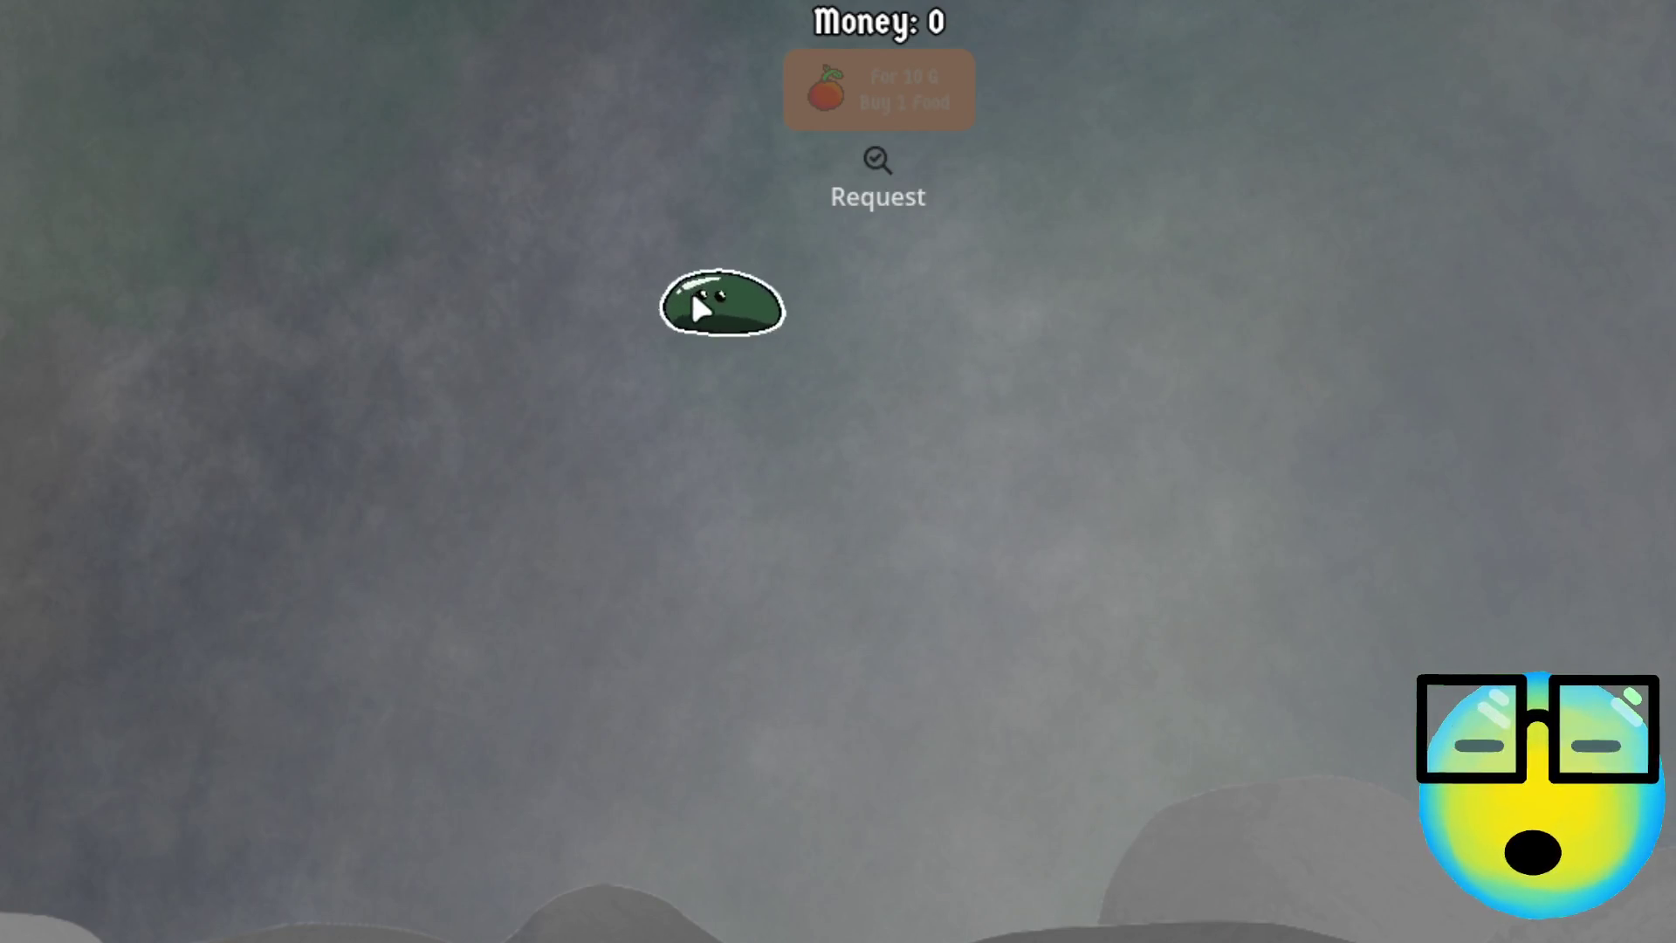
pyautogui.click(691, 291)
pyautogui.click(599, 928)
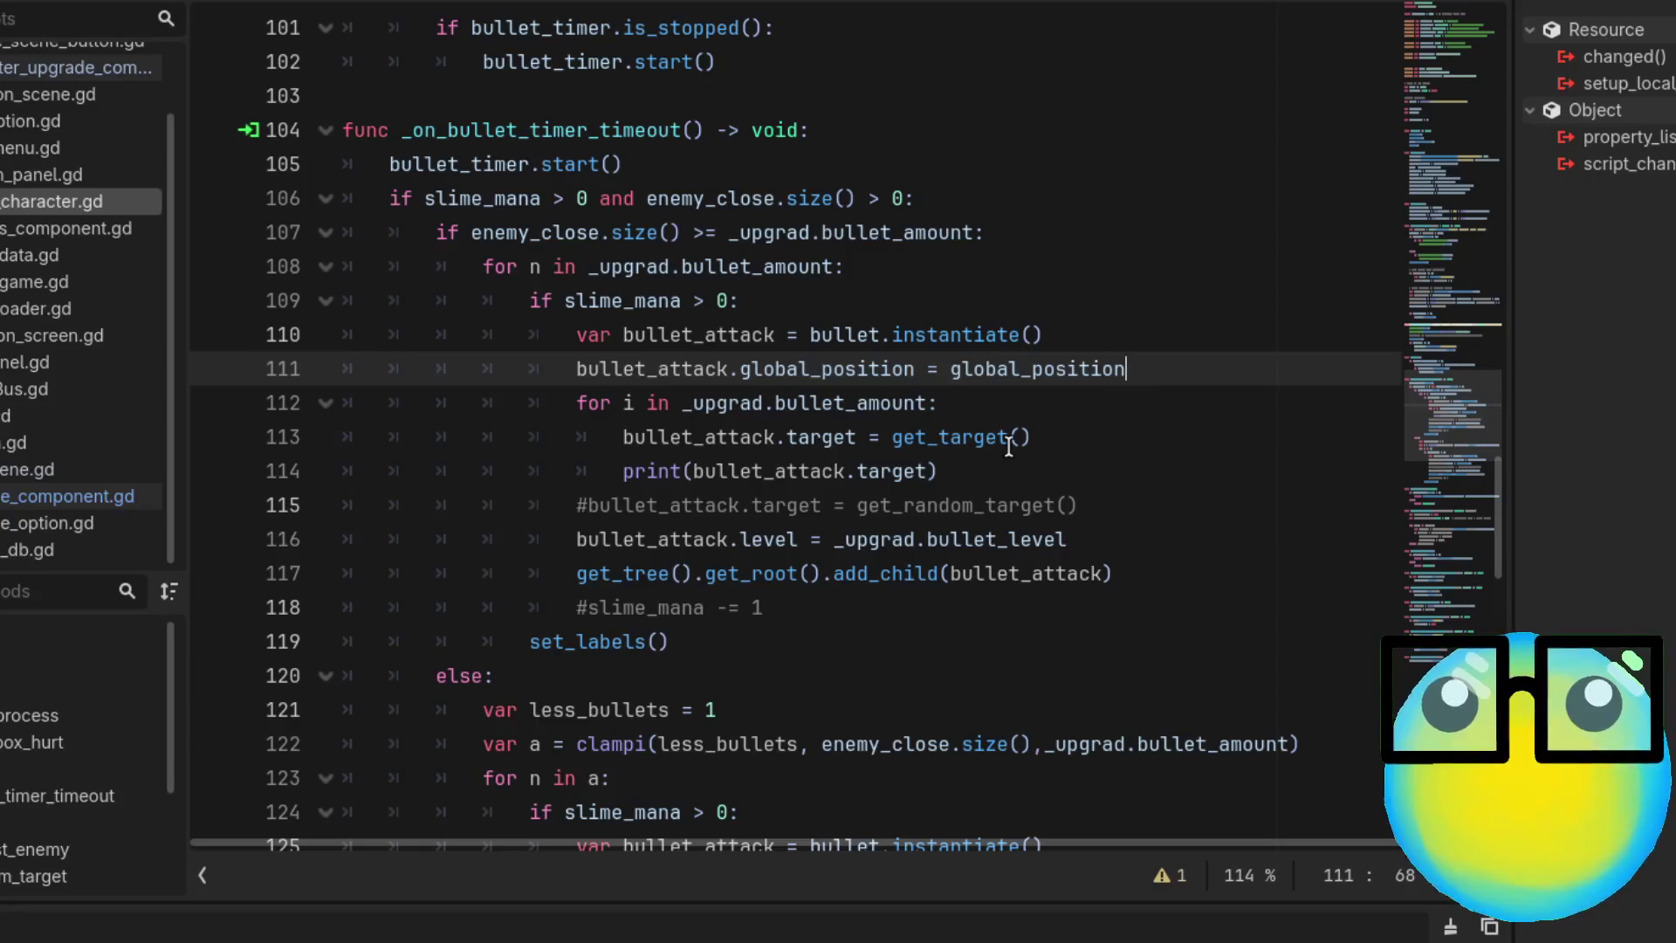
pyautogui.click(1189, 427)
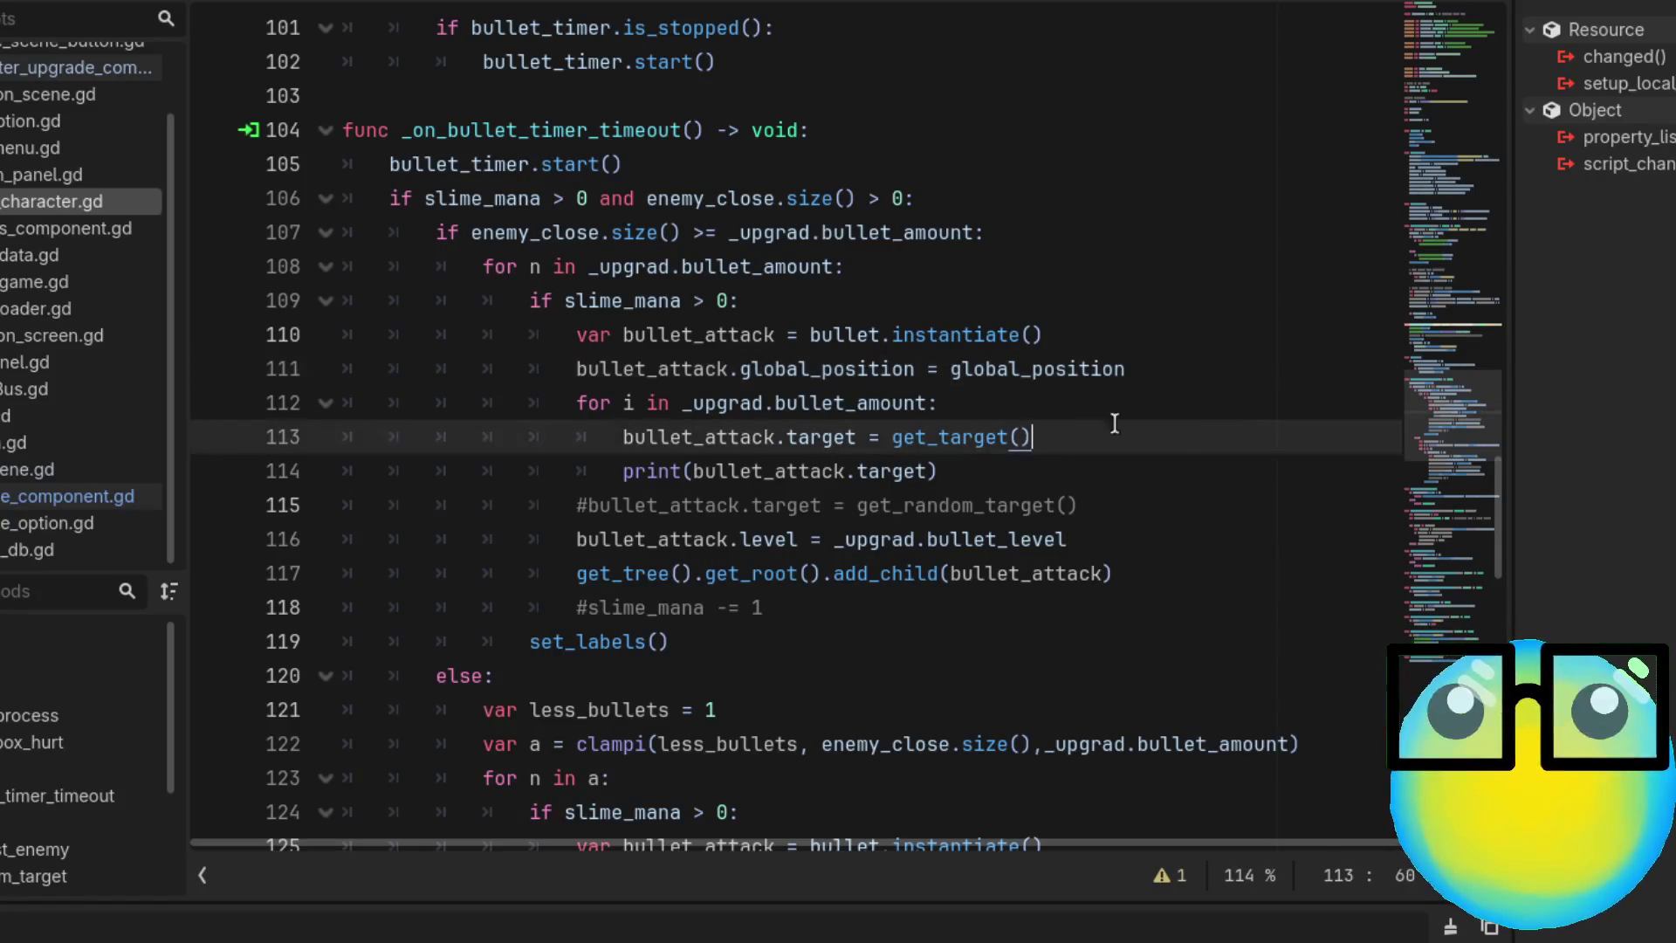
pyautogui.click(1023, 473)
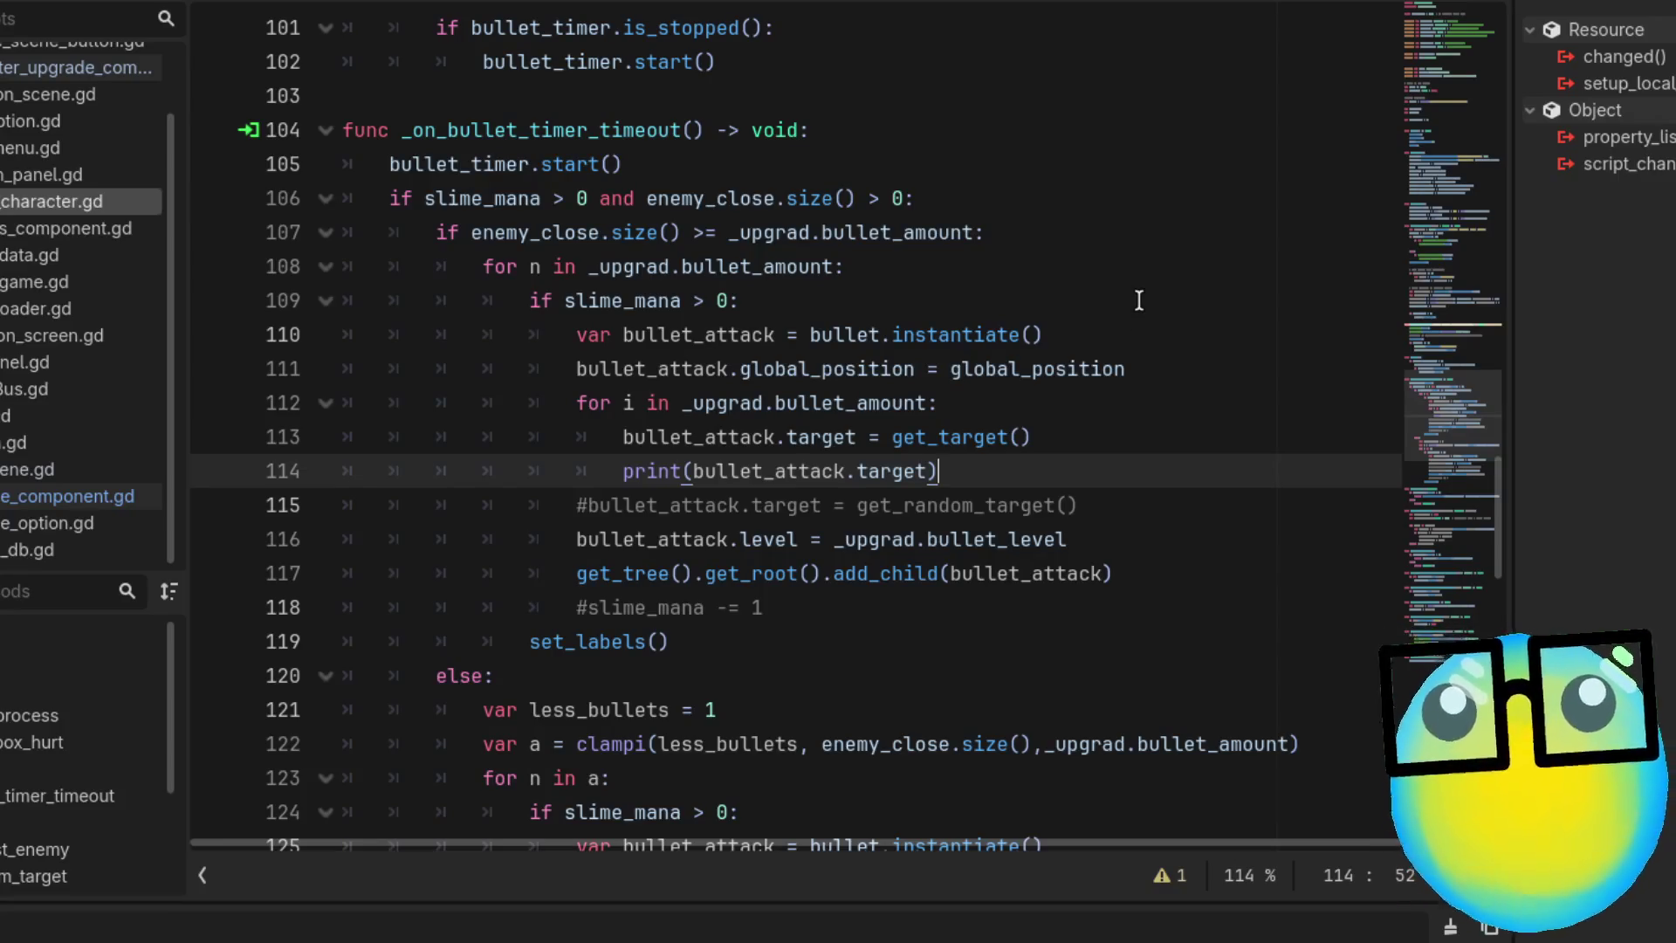
pyautogui.scroll(-1, 1140, 300)
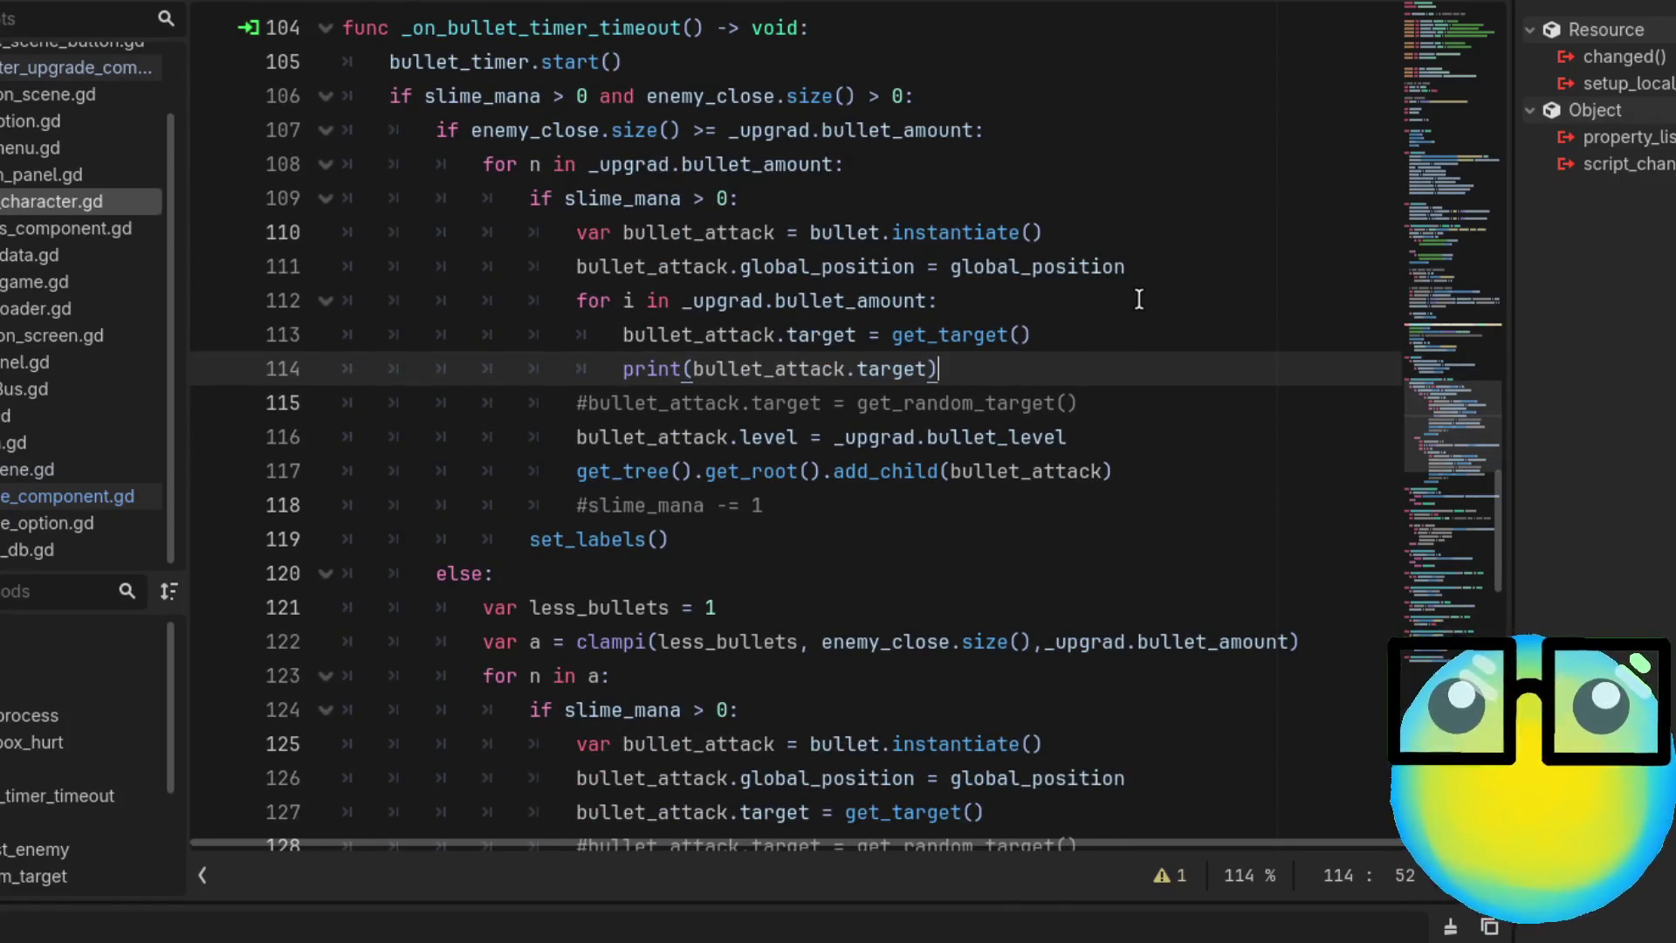
pyautogui.scroll(1, 1139, 300)
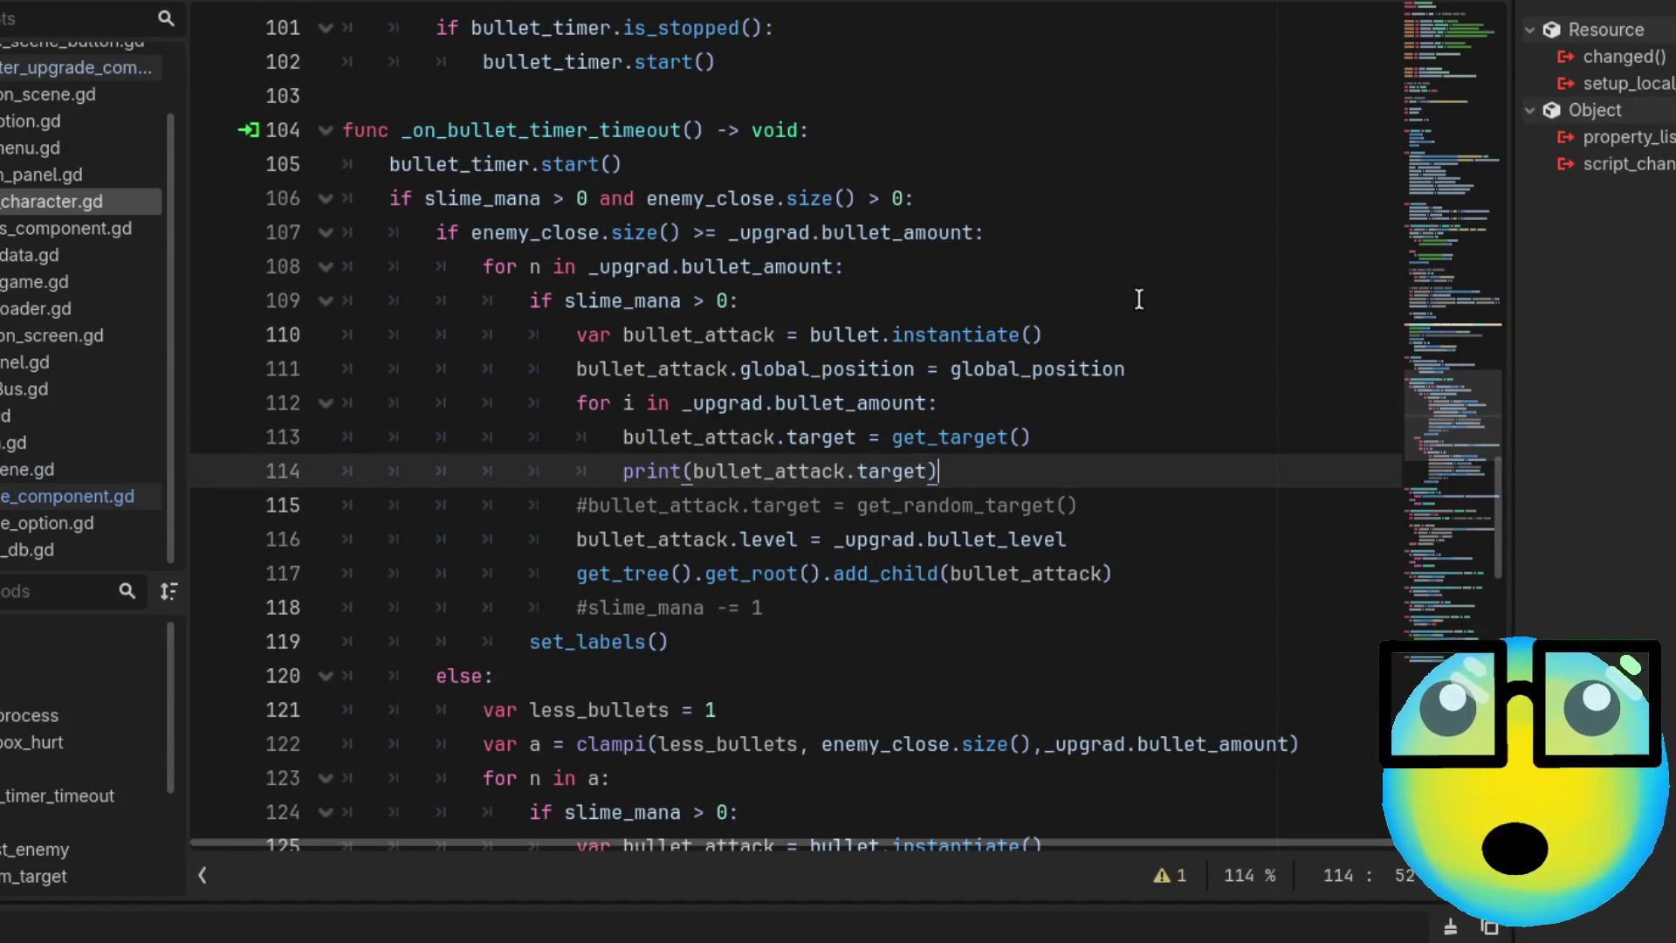
pyautogui.scroll(-3, 1139, 300)
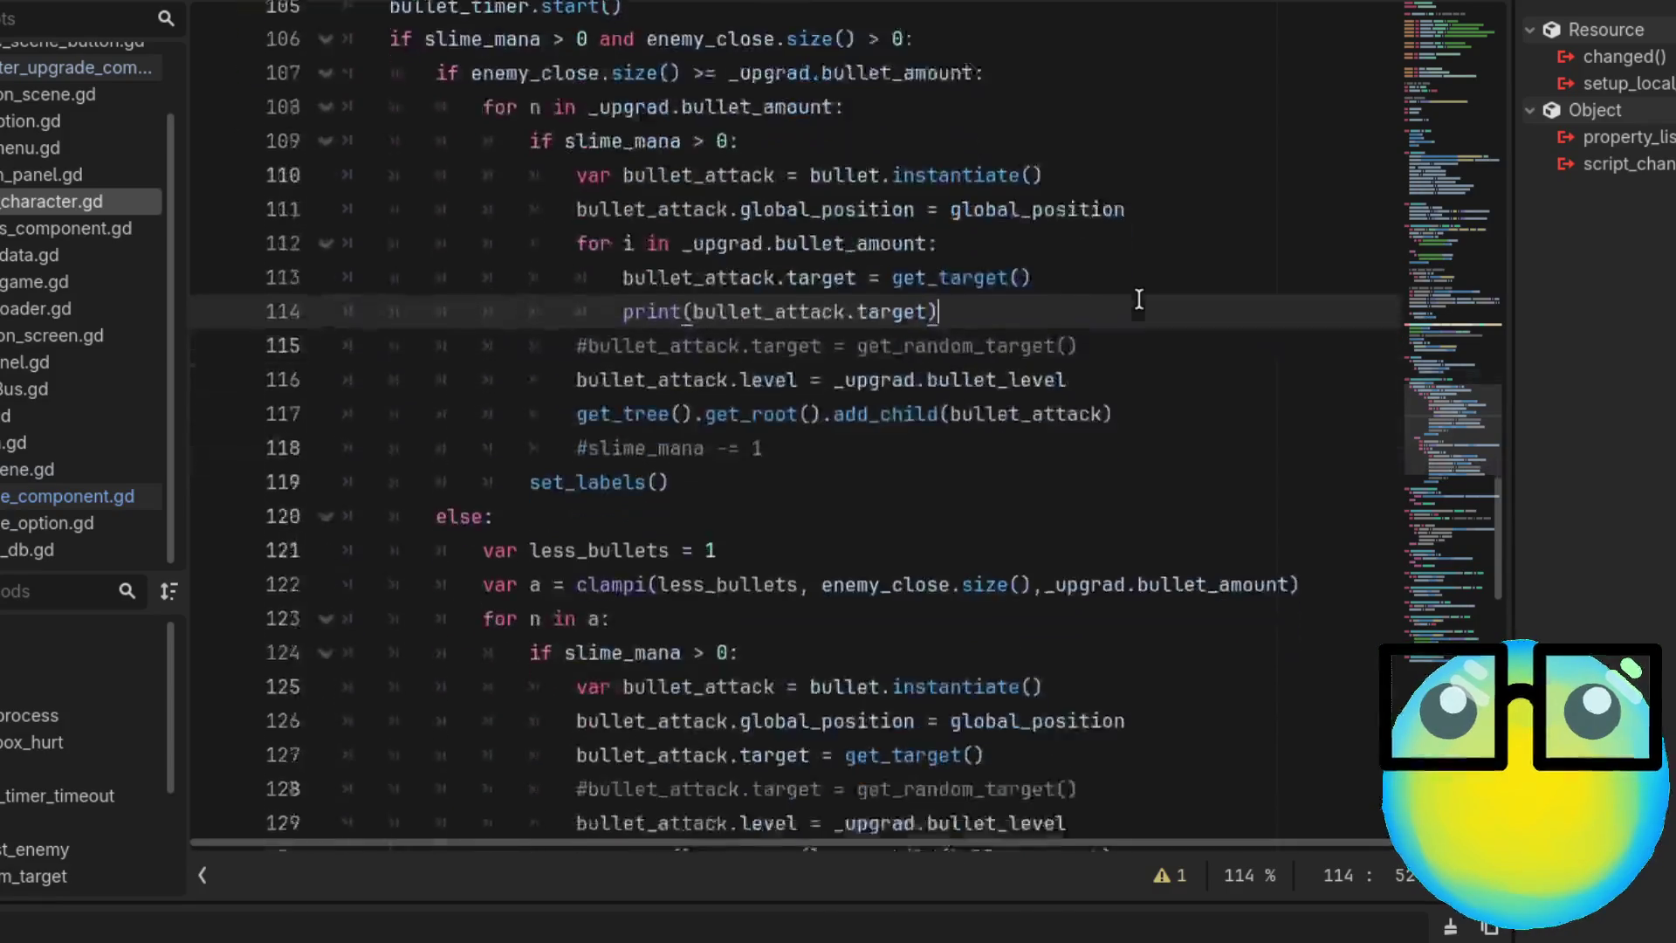
pyautogui.scroll(-3, 1139, 299)
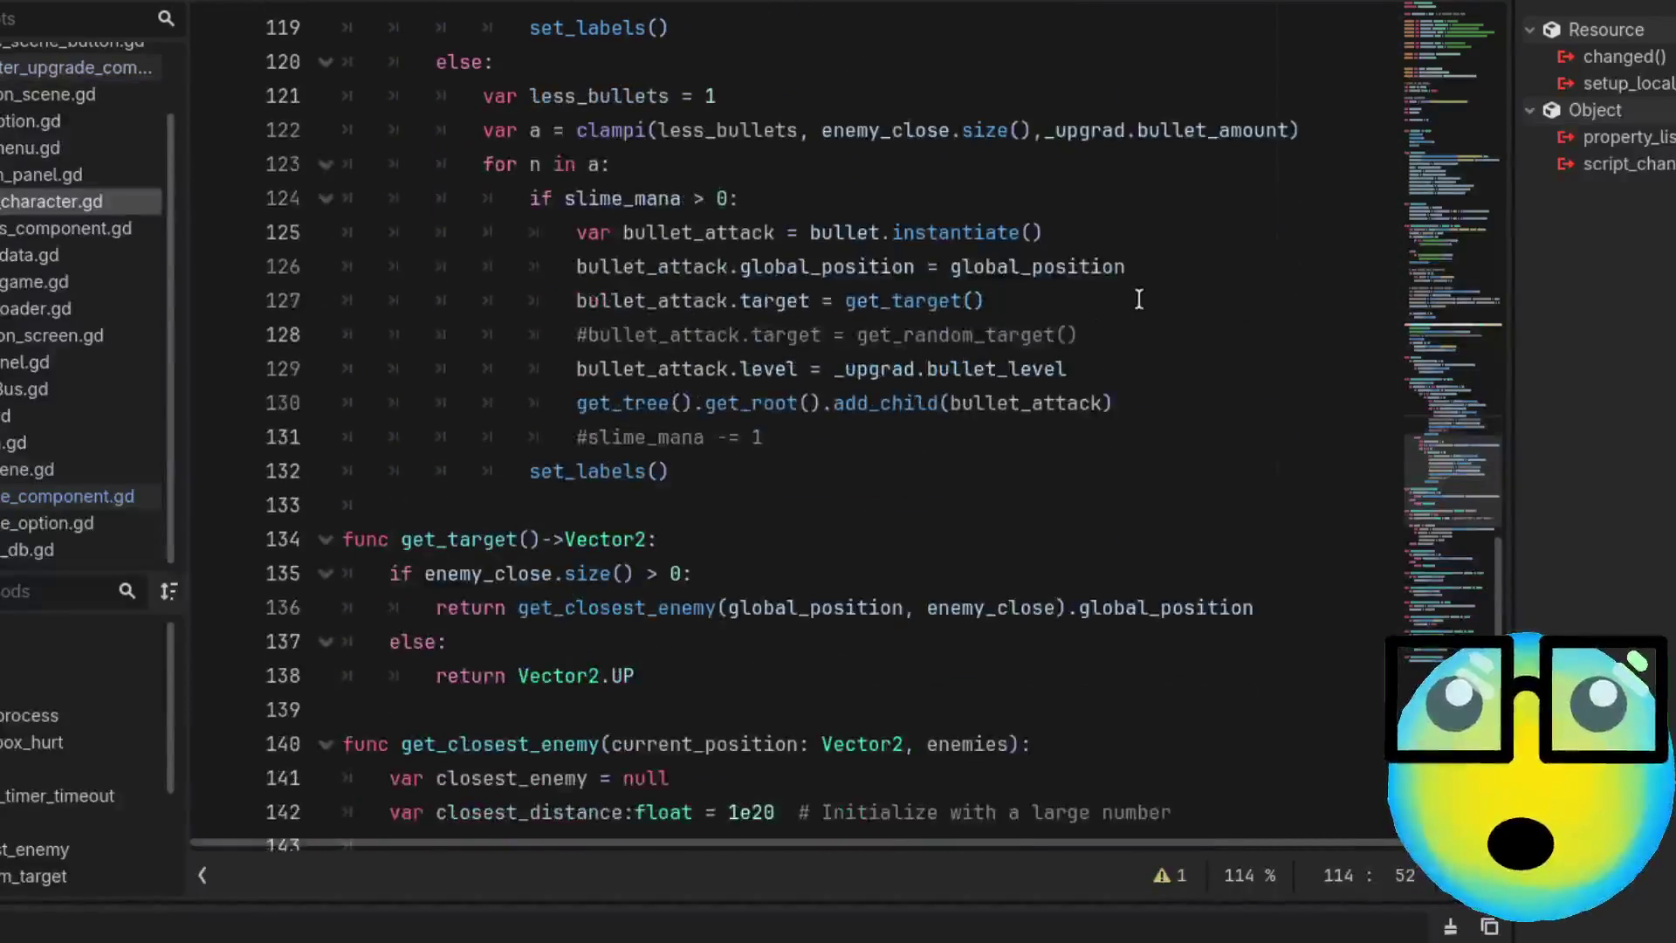
pyautogui.scroll(-1, 1139, 300)
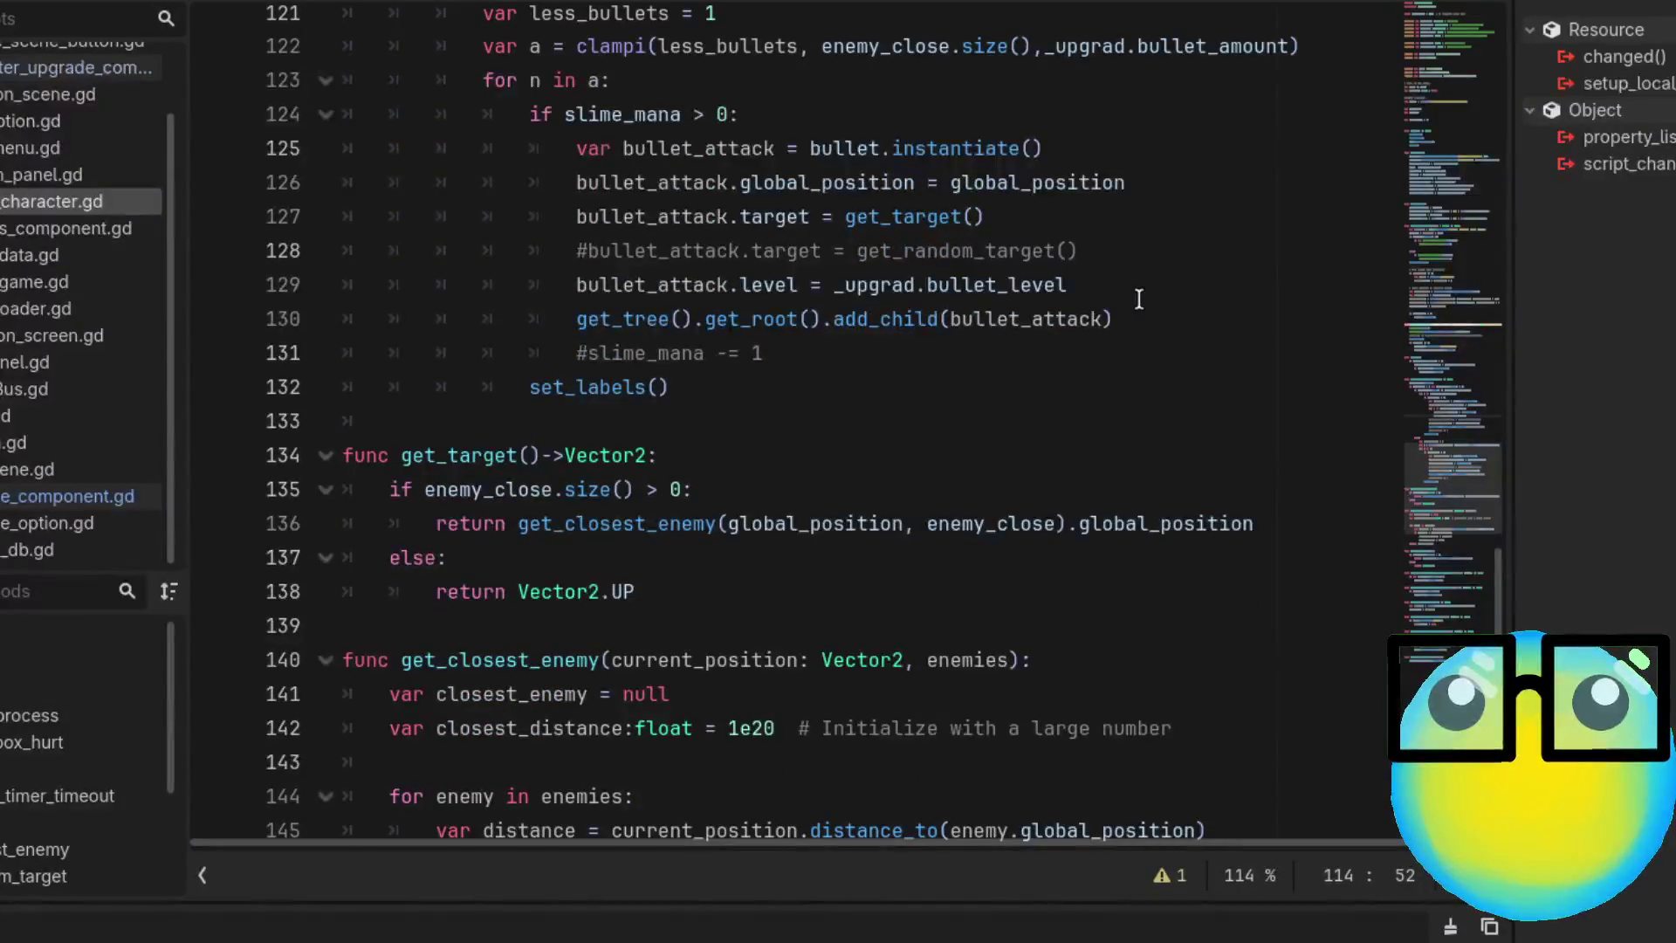
pyautogui.scroll(-1, 1139, 300)
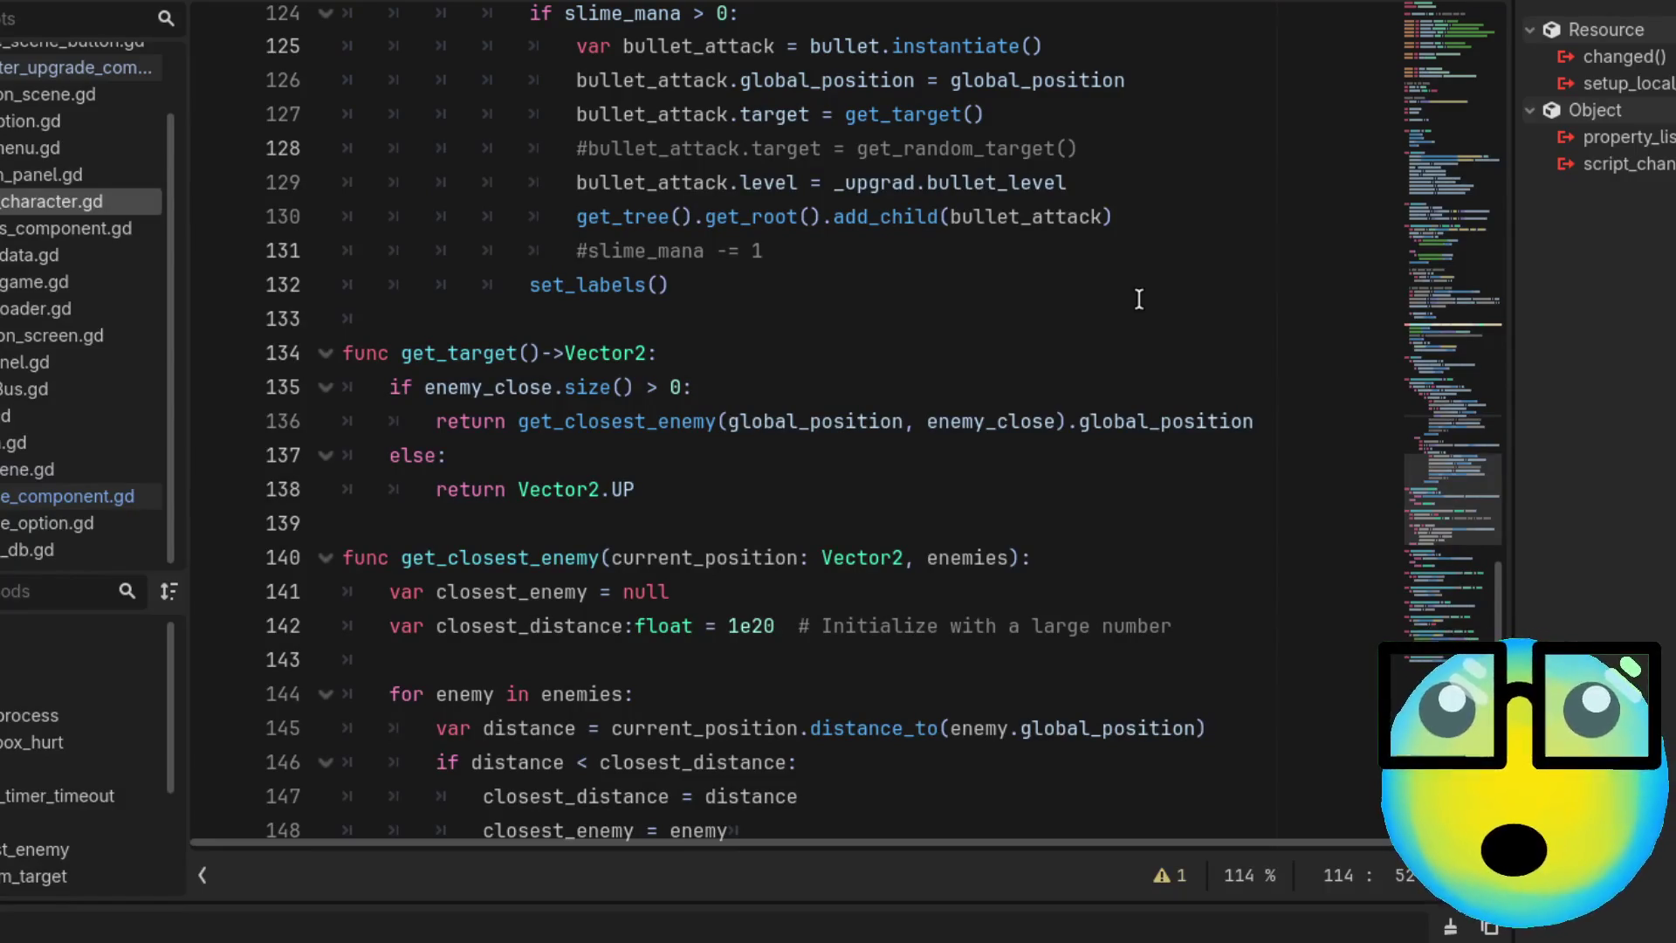
pyautogui.scroll(-2, 1139, 300)
pyautogui.scroll(1, 1139, 299)
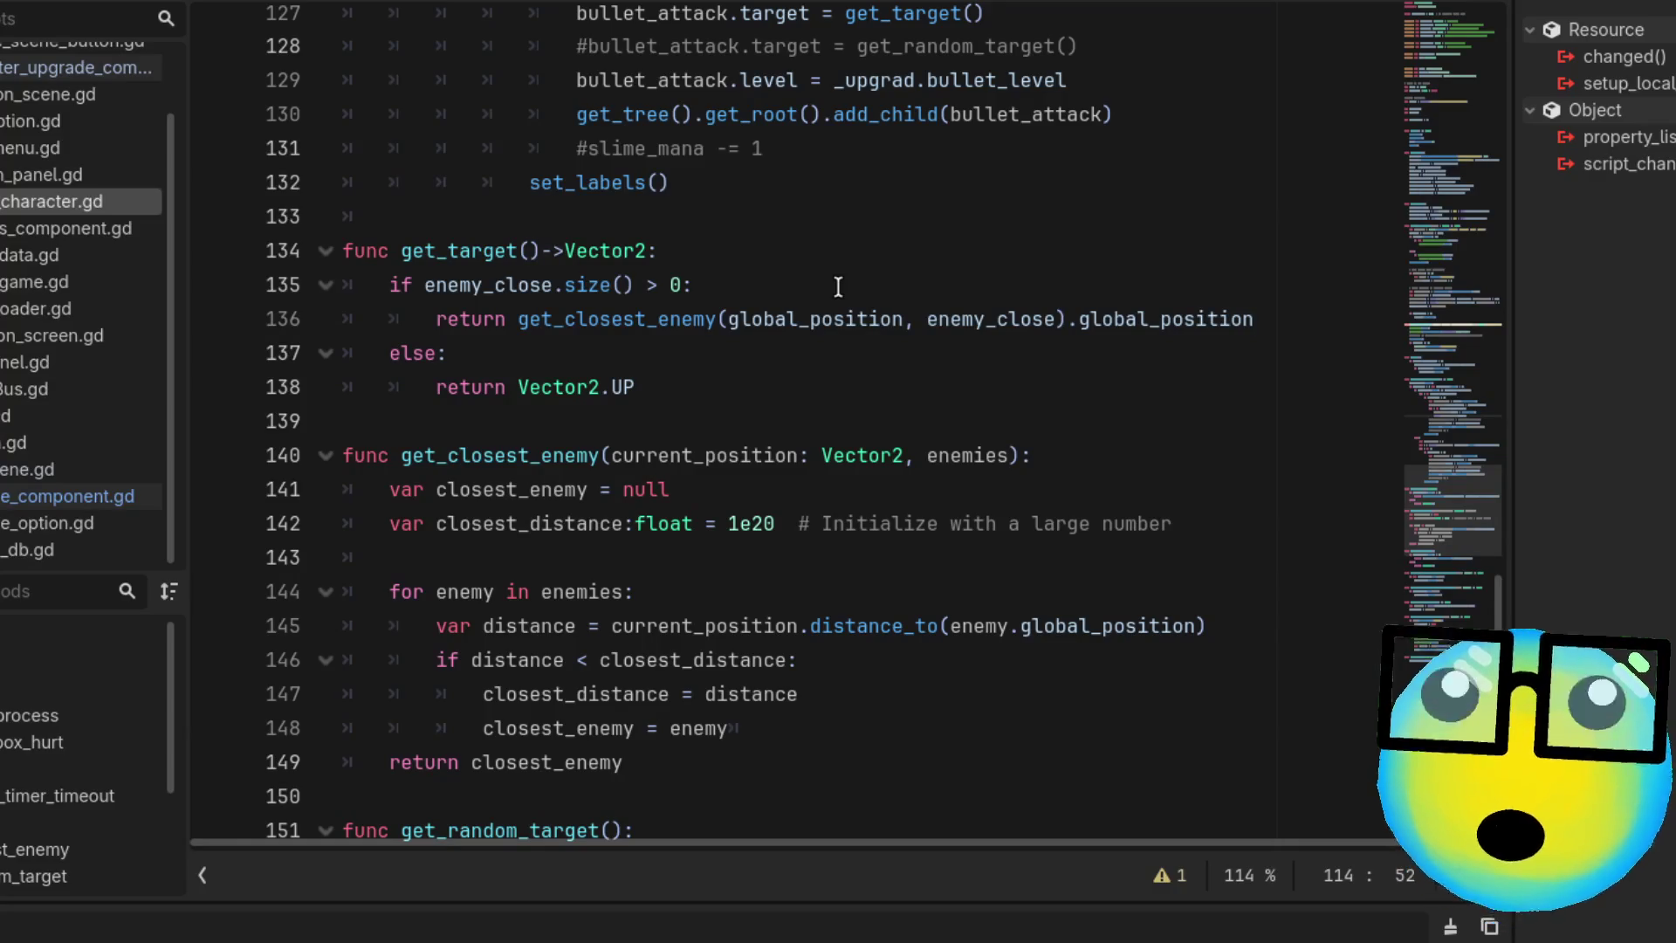
# Delete the trailing whitespace after closest_enemy = enemy on line 148
pyautogui.click(841, 366)
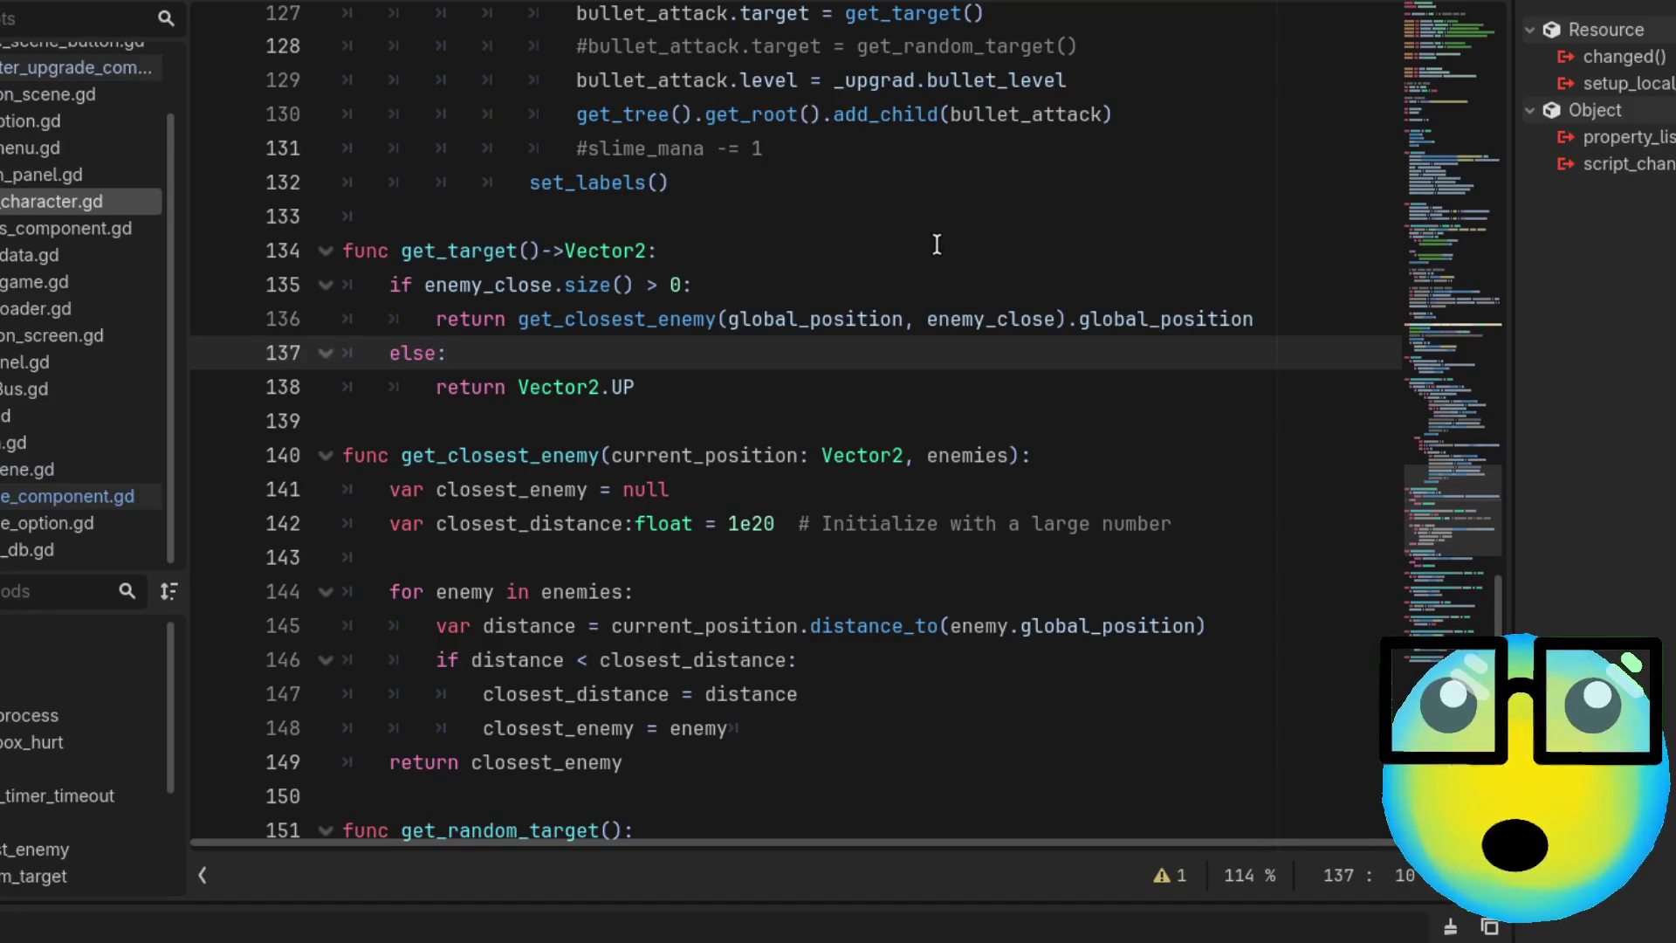
pyautogui.scroll(-3, 937, 244)
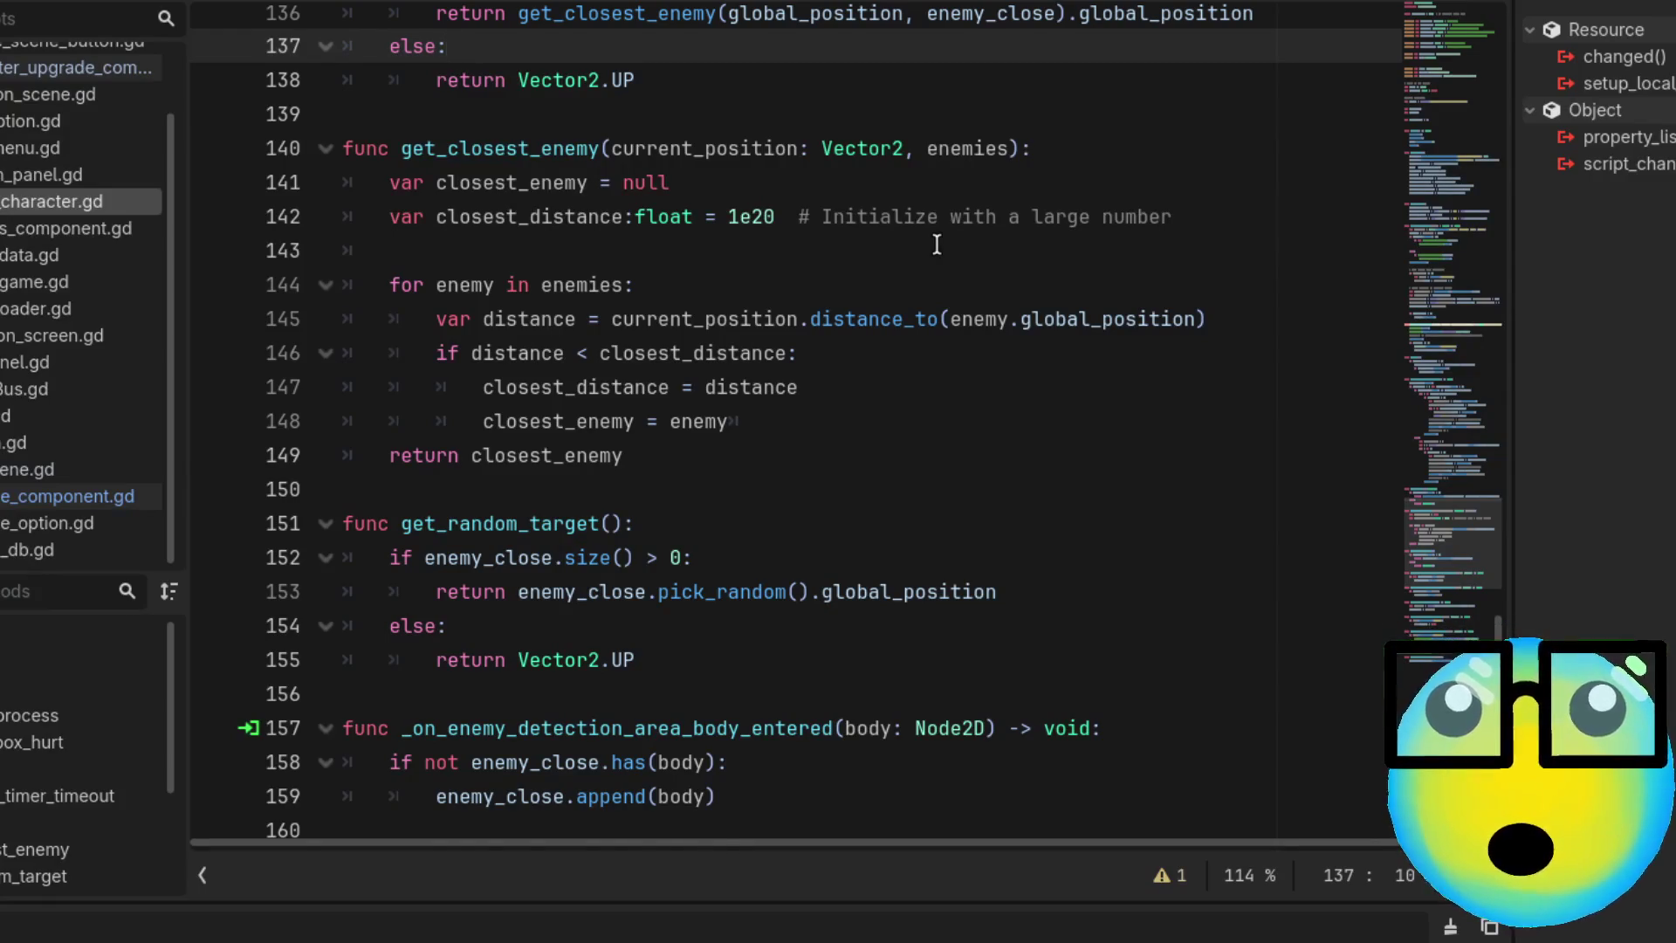
pyautogui.scroll(1, 937, 244)
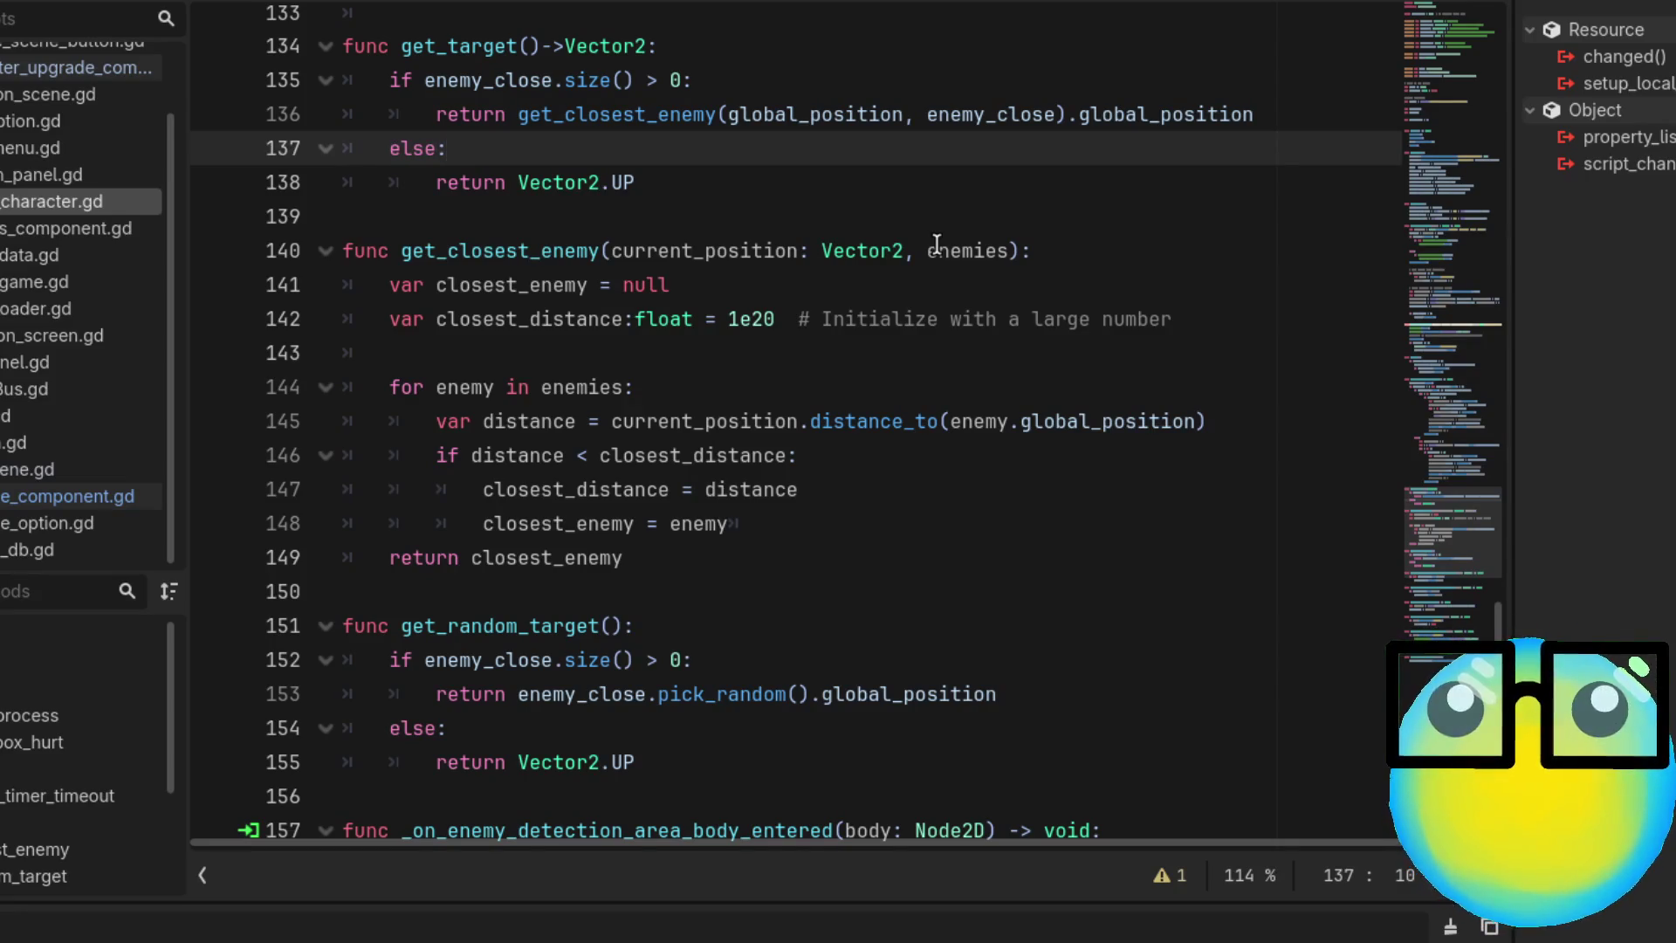
pyautogui.click(800, 524)
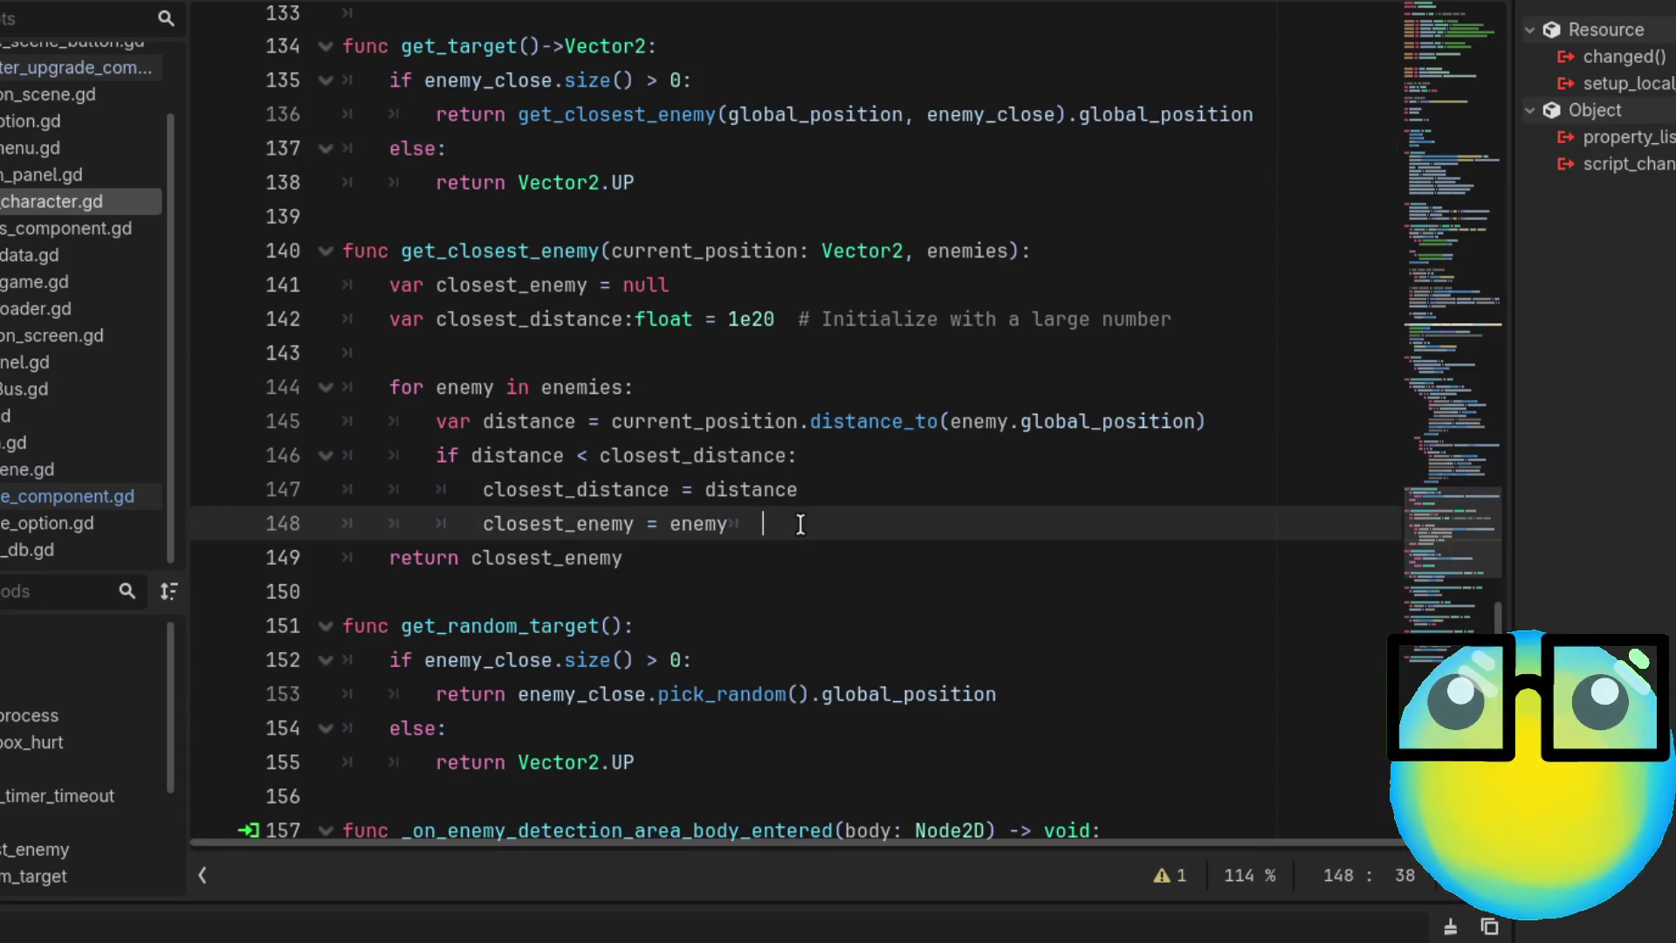
pyautogui.press('BackSpace')
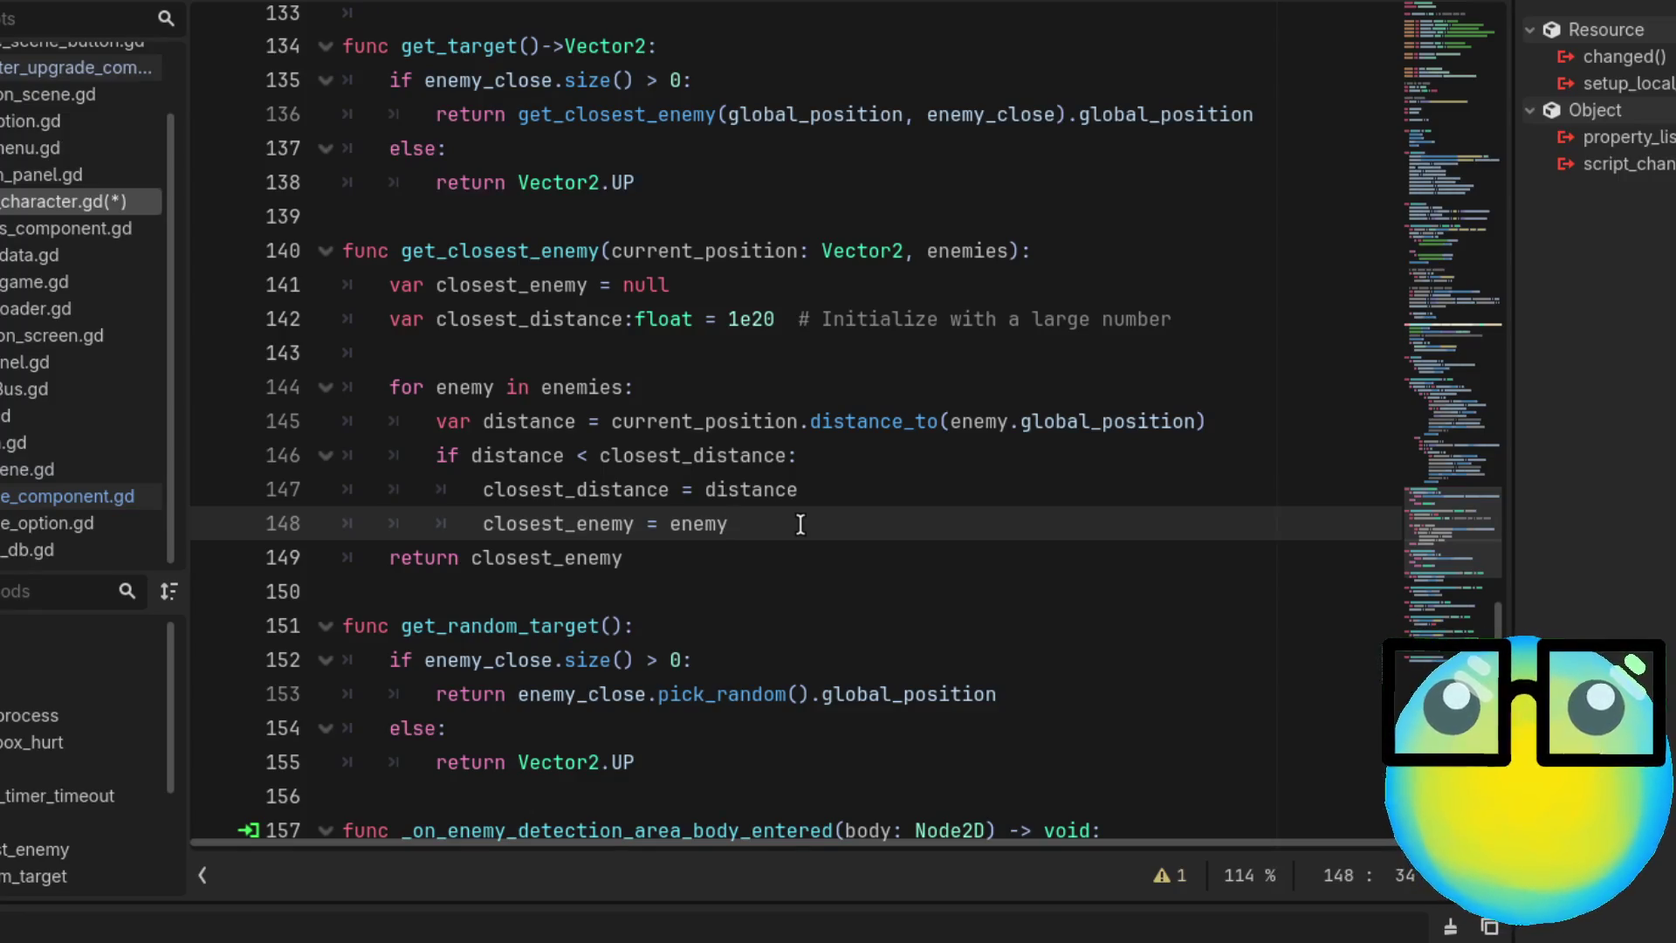
pyautogui.scroll(1, 1099, 474)
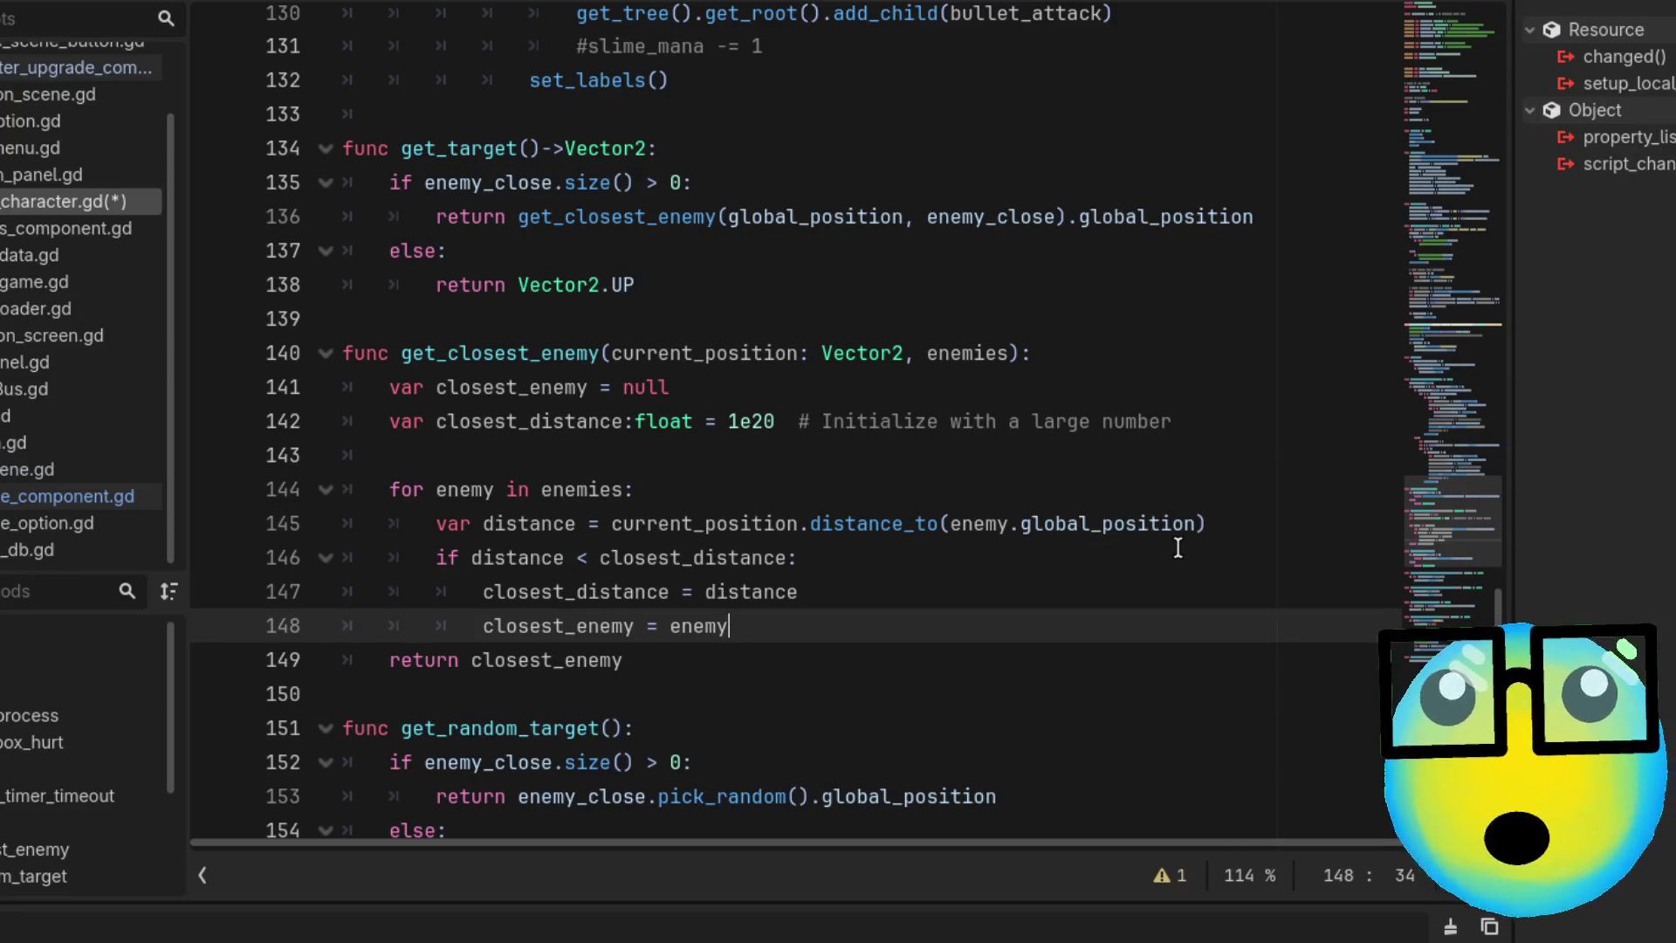
pyautogui.scroll(1, 1170, 548)
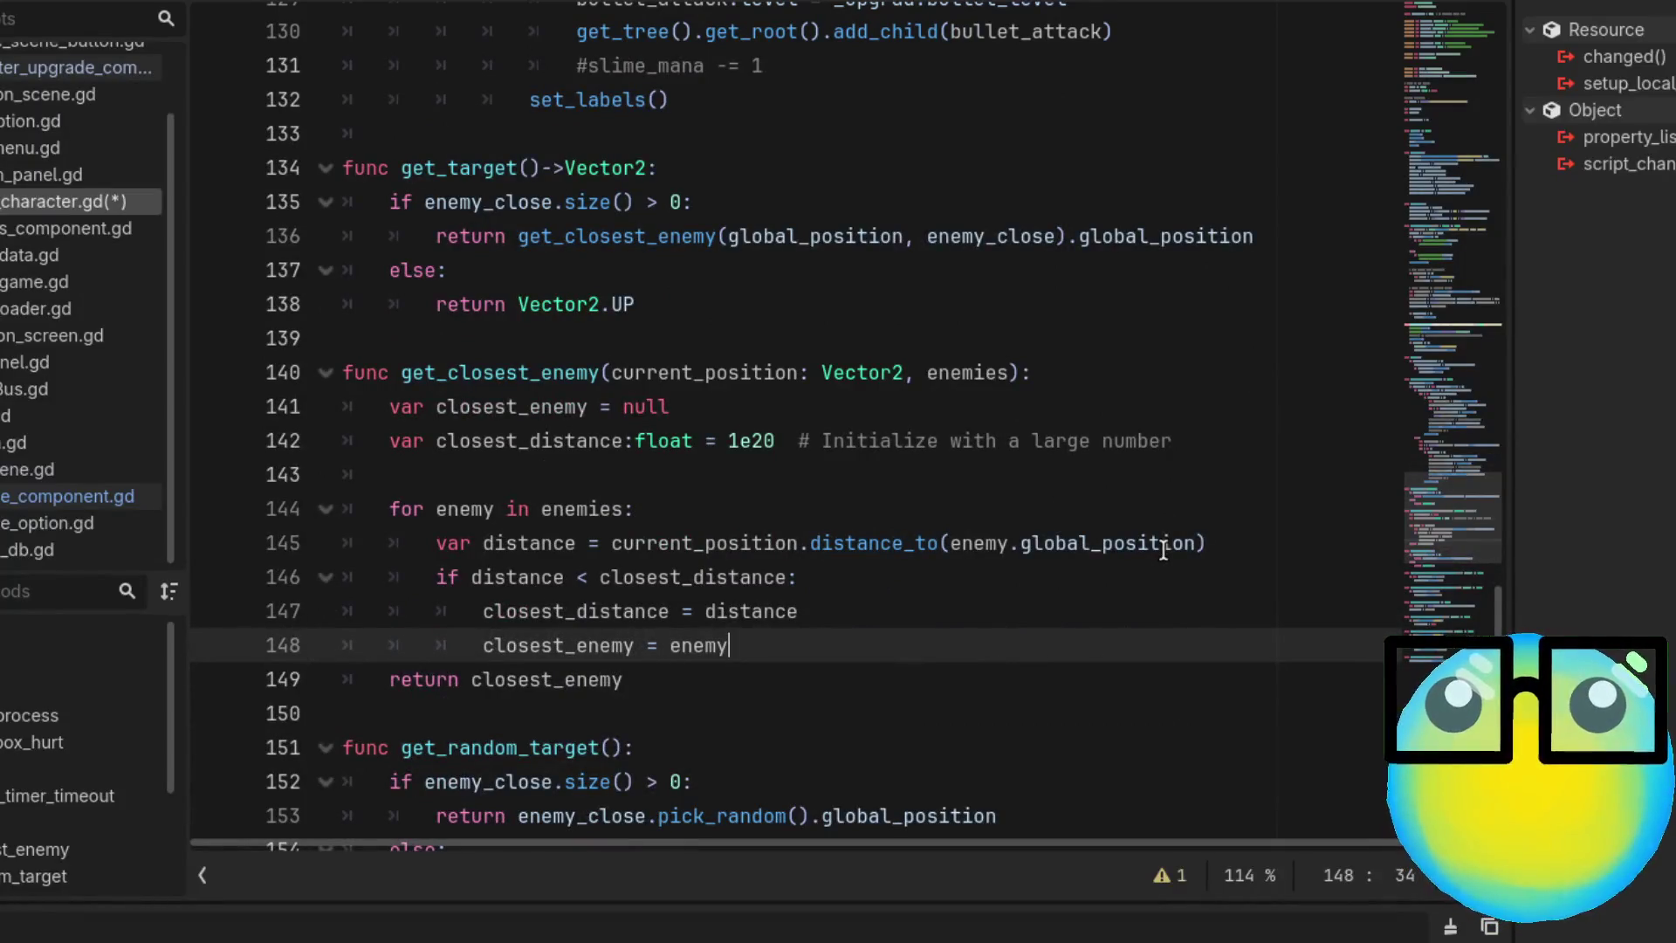
pyautogui.scroll(5, 1164, 548)
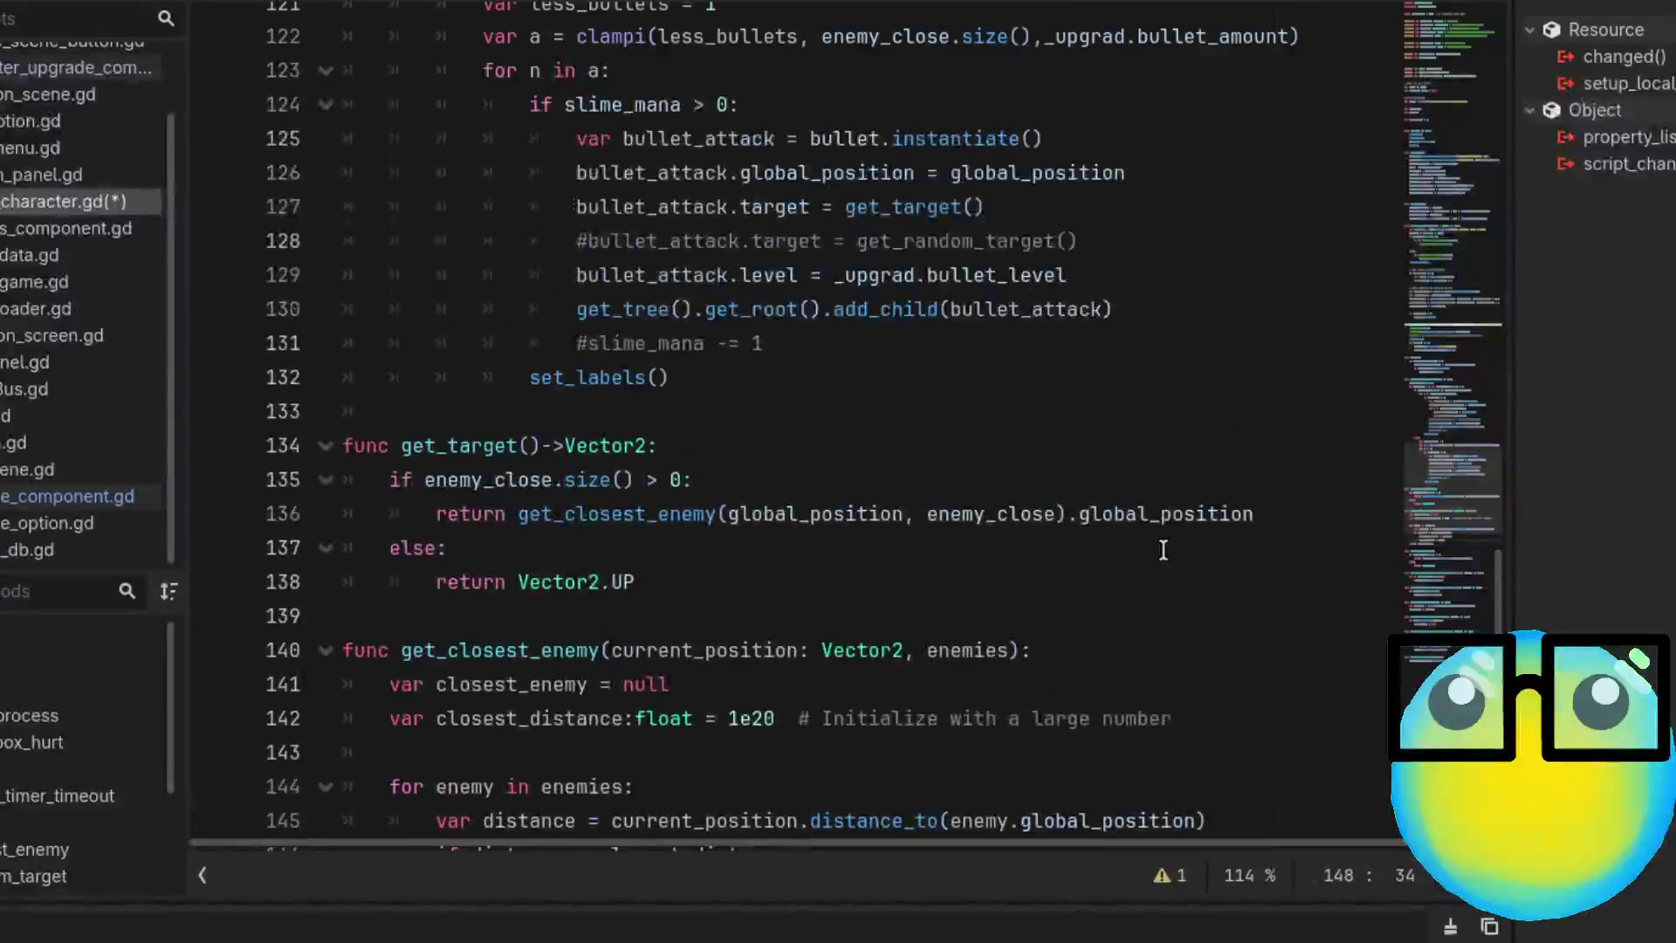
# Select the print(bullet_attack.target) statement on line 114
pyautogui.scroll(4, 1163, 548)
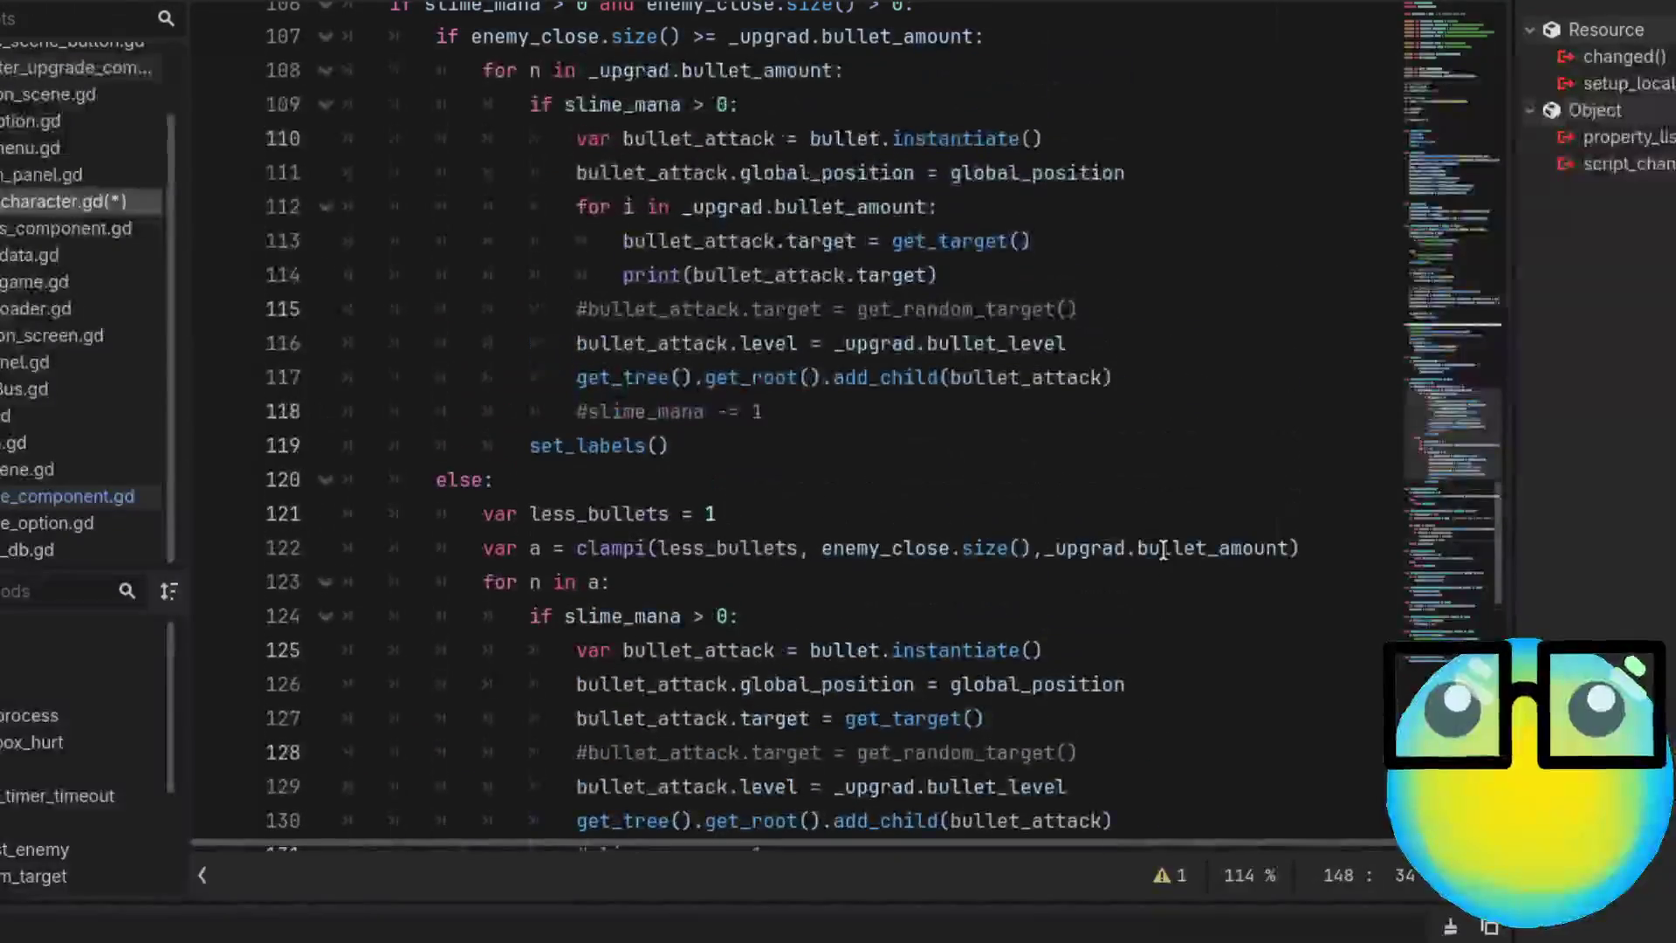
pyautogui.click(967, 384)
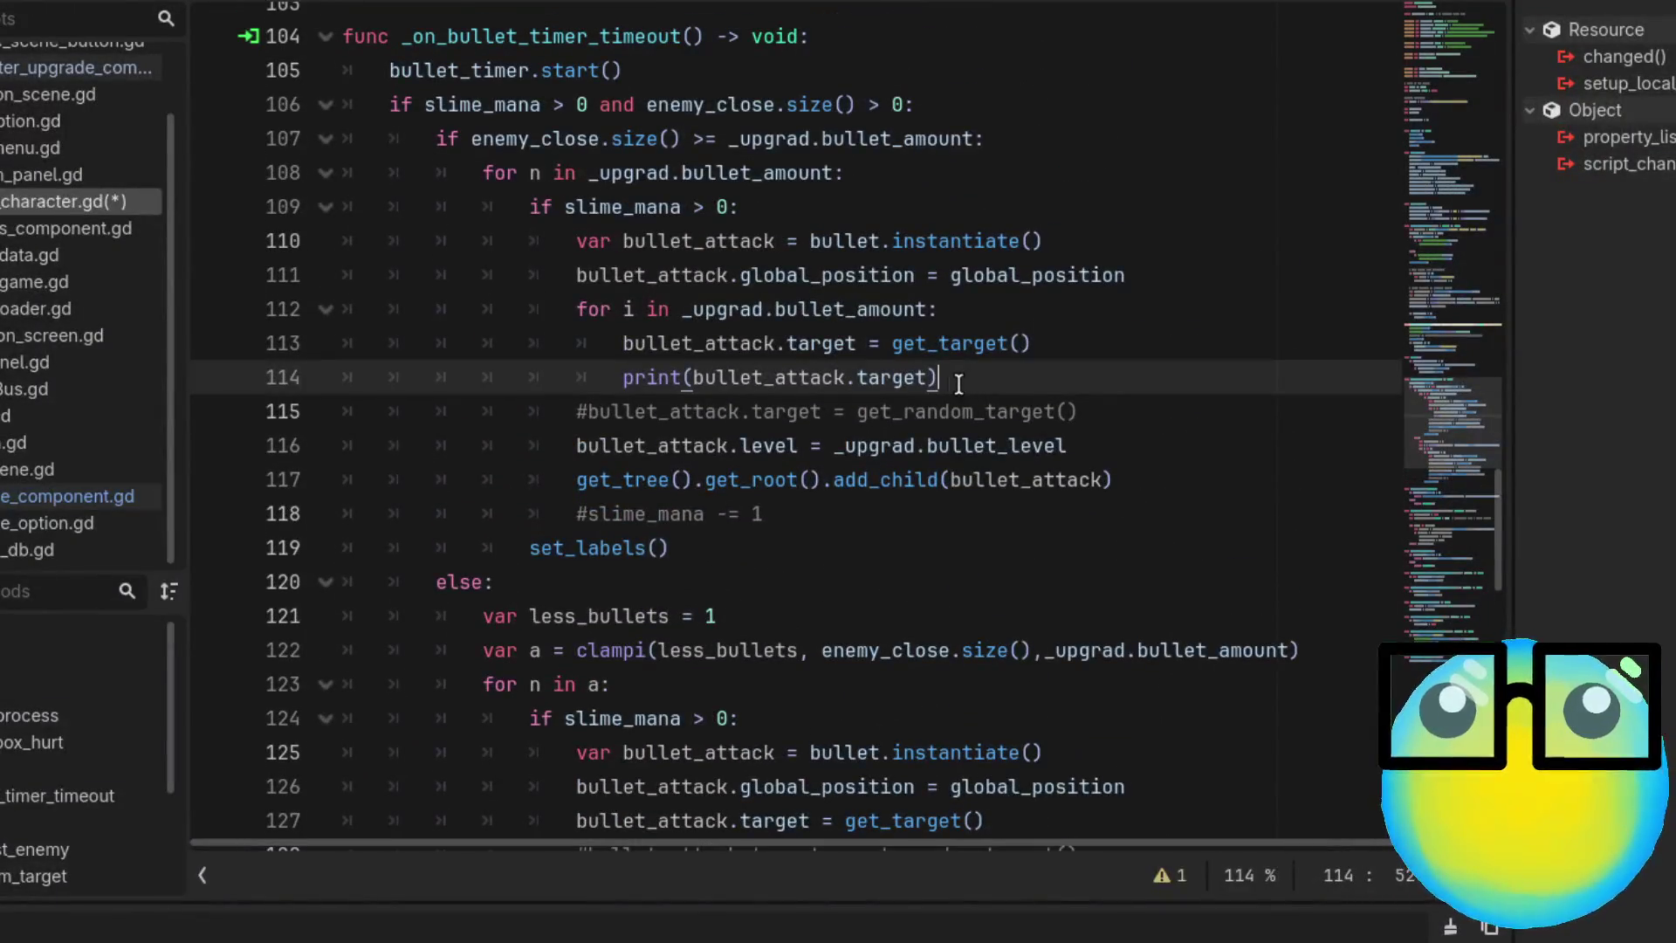
pyautogui.moveTo(962, 378); pyautogui.dragTo(622, 377)
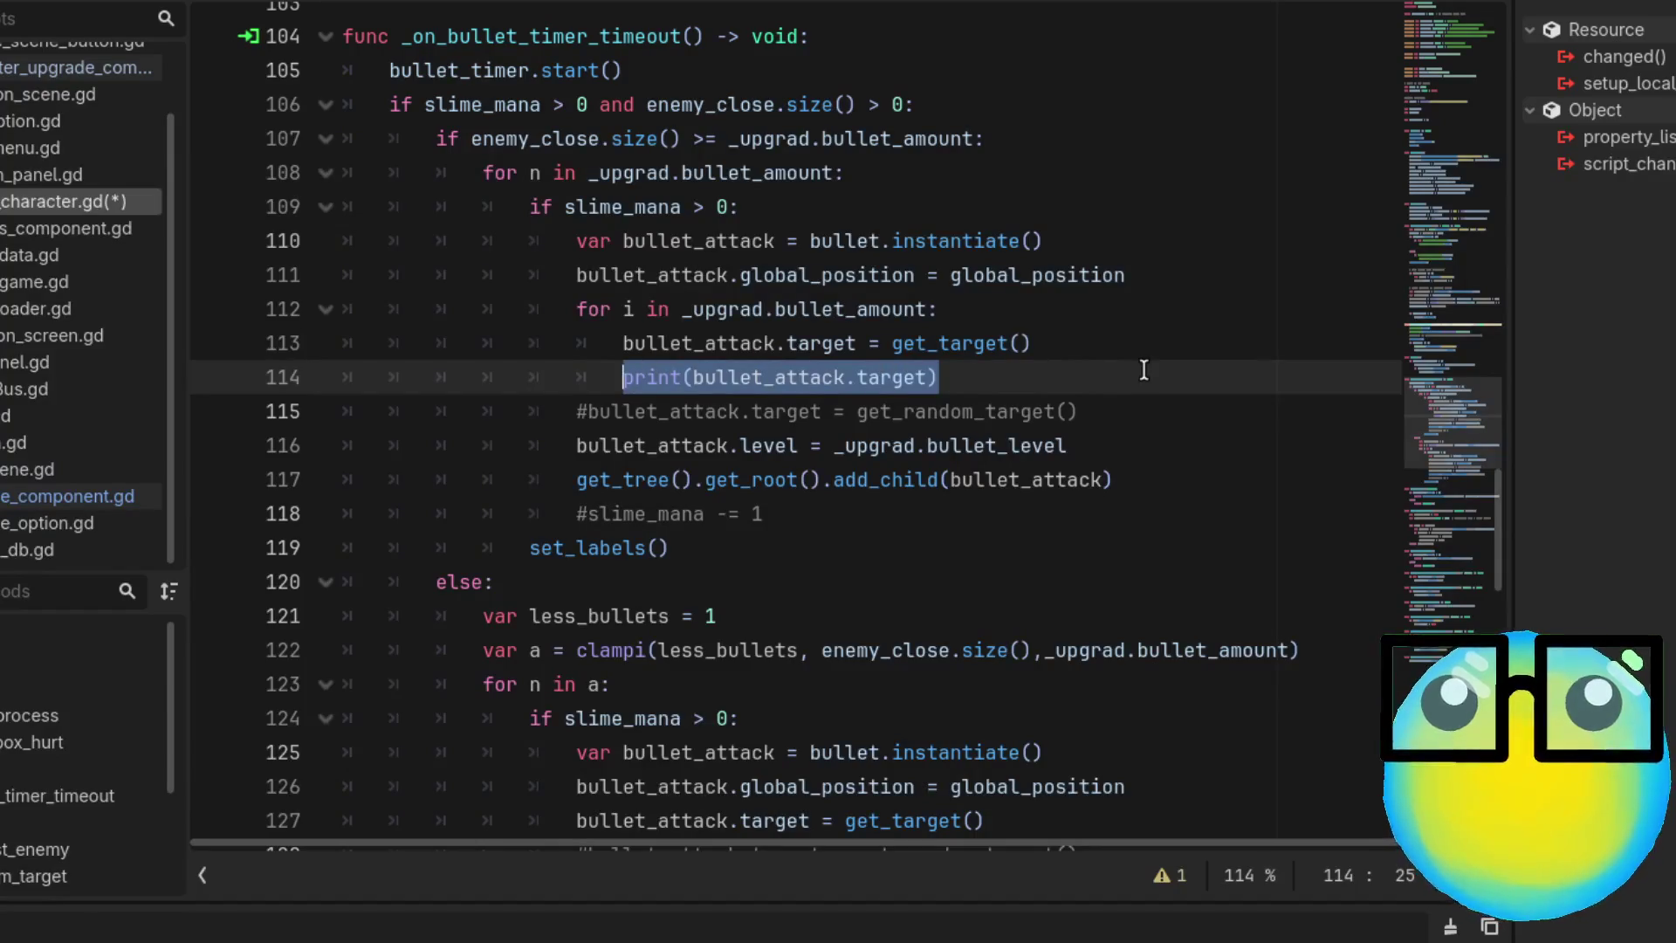
pyautogui.scroll(1, 1144, 370)
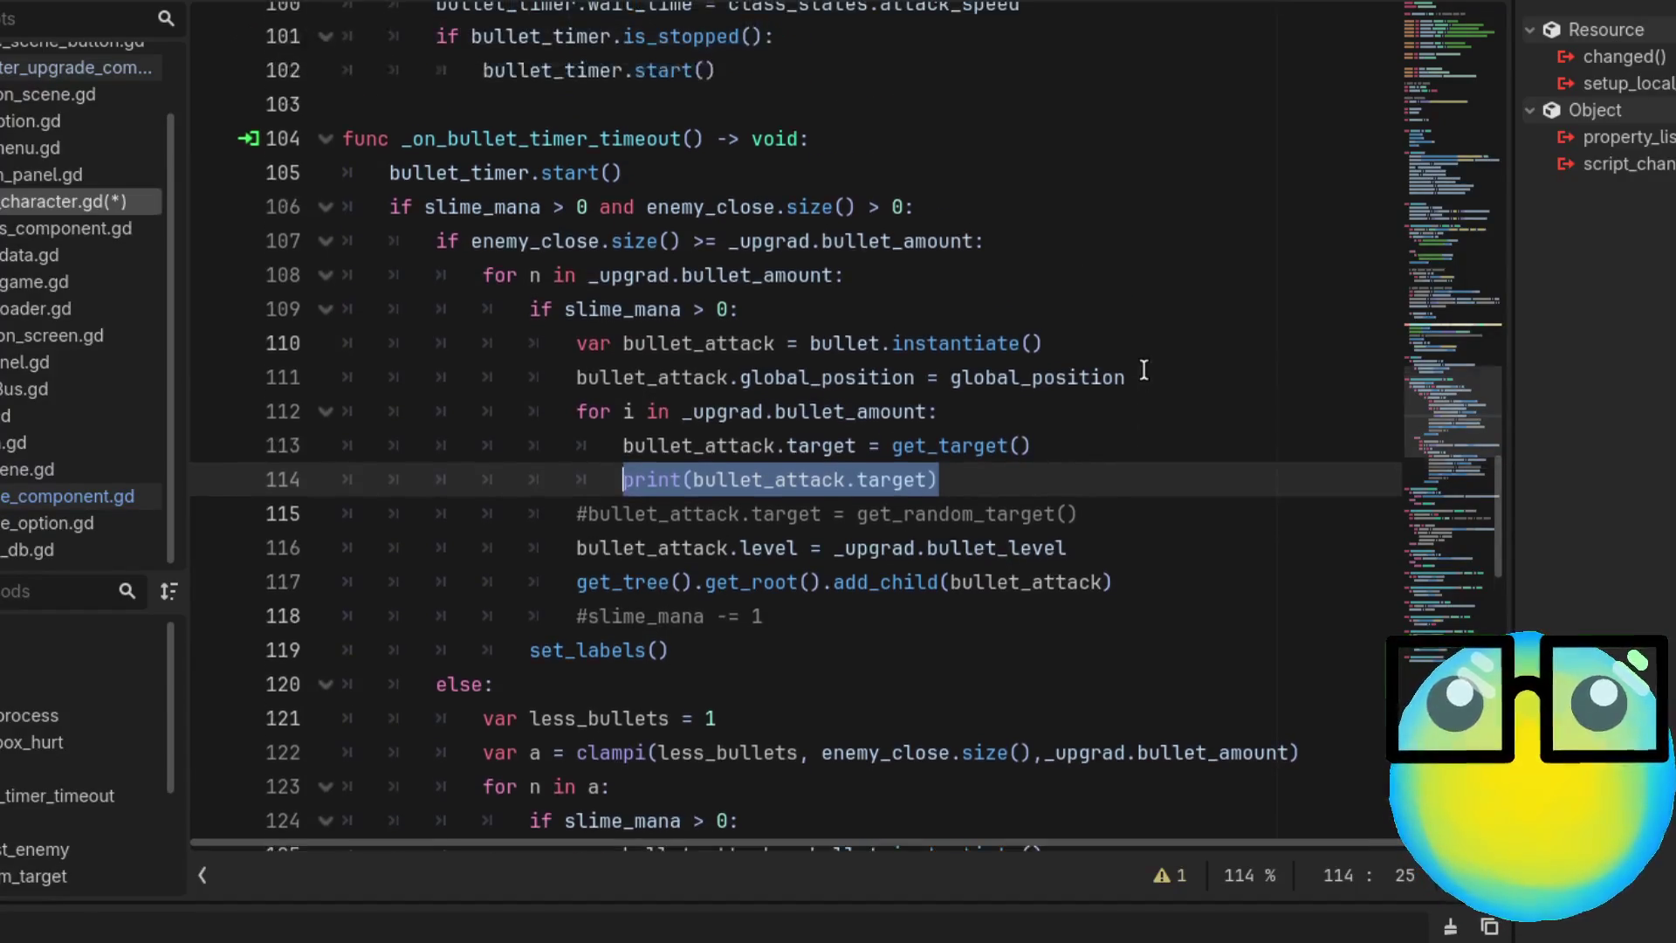
pyautogui.scroll(1, 1143, 370)
pyautogui.scroll(-1, 1143, 370)
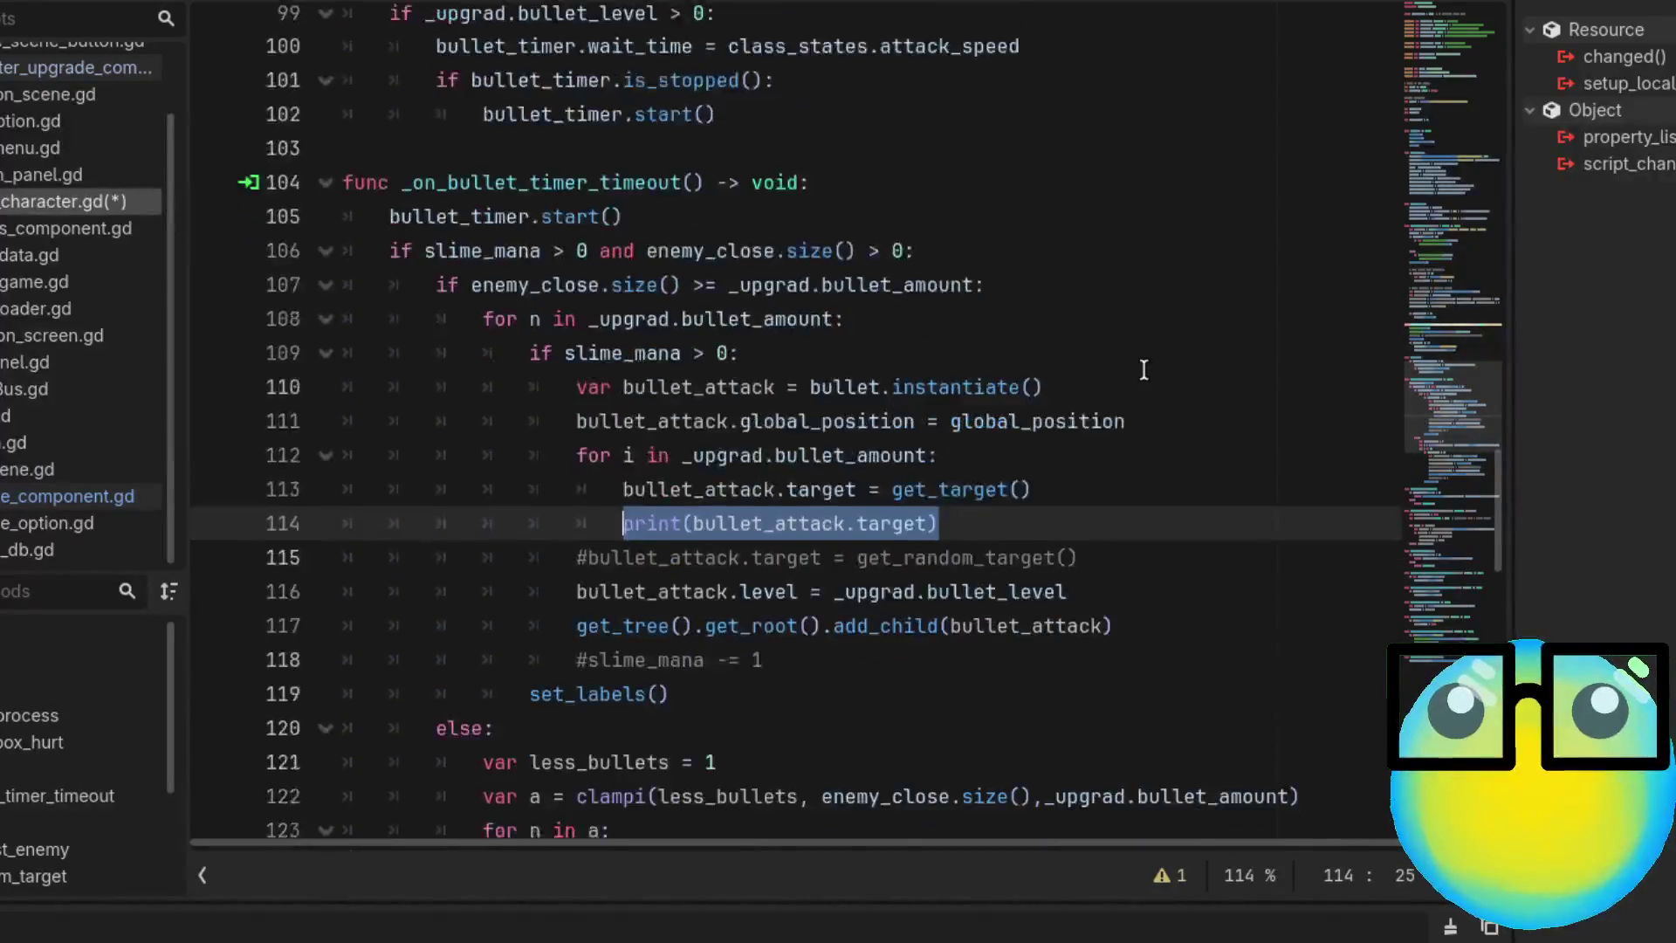
pyautogui.scroll(1, 1144, 370)
pyautogui.scroll(-1, 1144, 370)
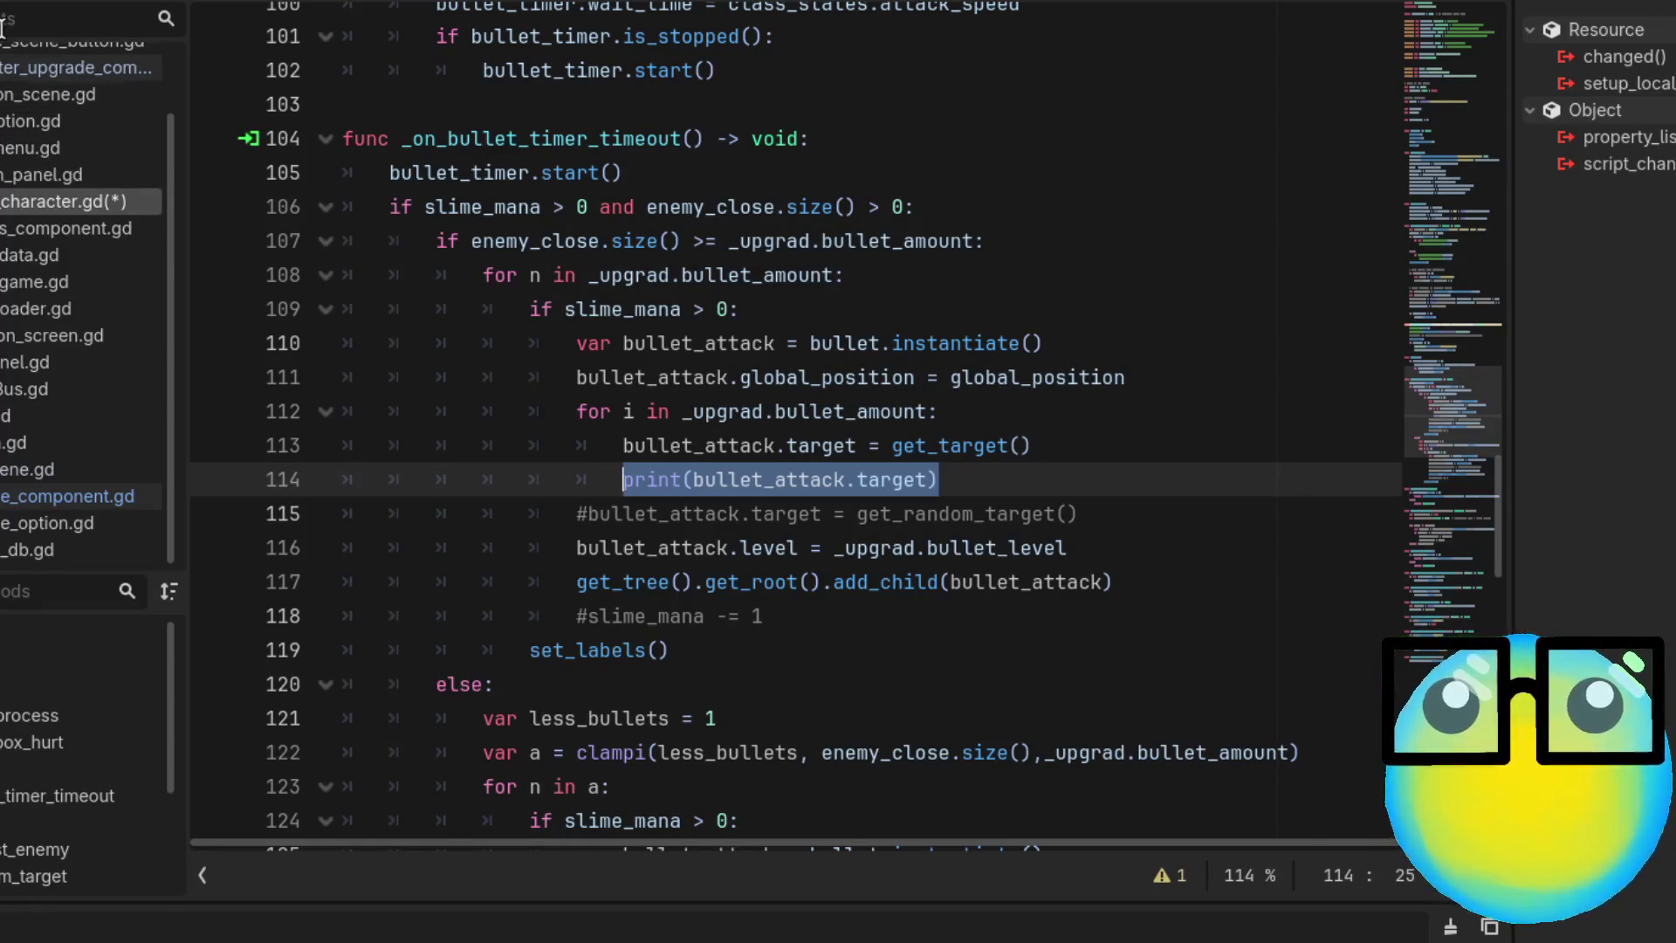
# Filter the script list with 'scenene' and go to the enemy hurt handler's death branch
pyautogui.write('scene')
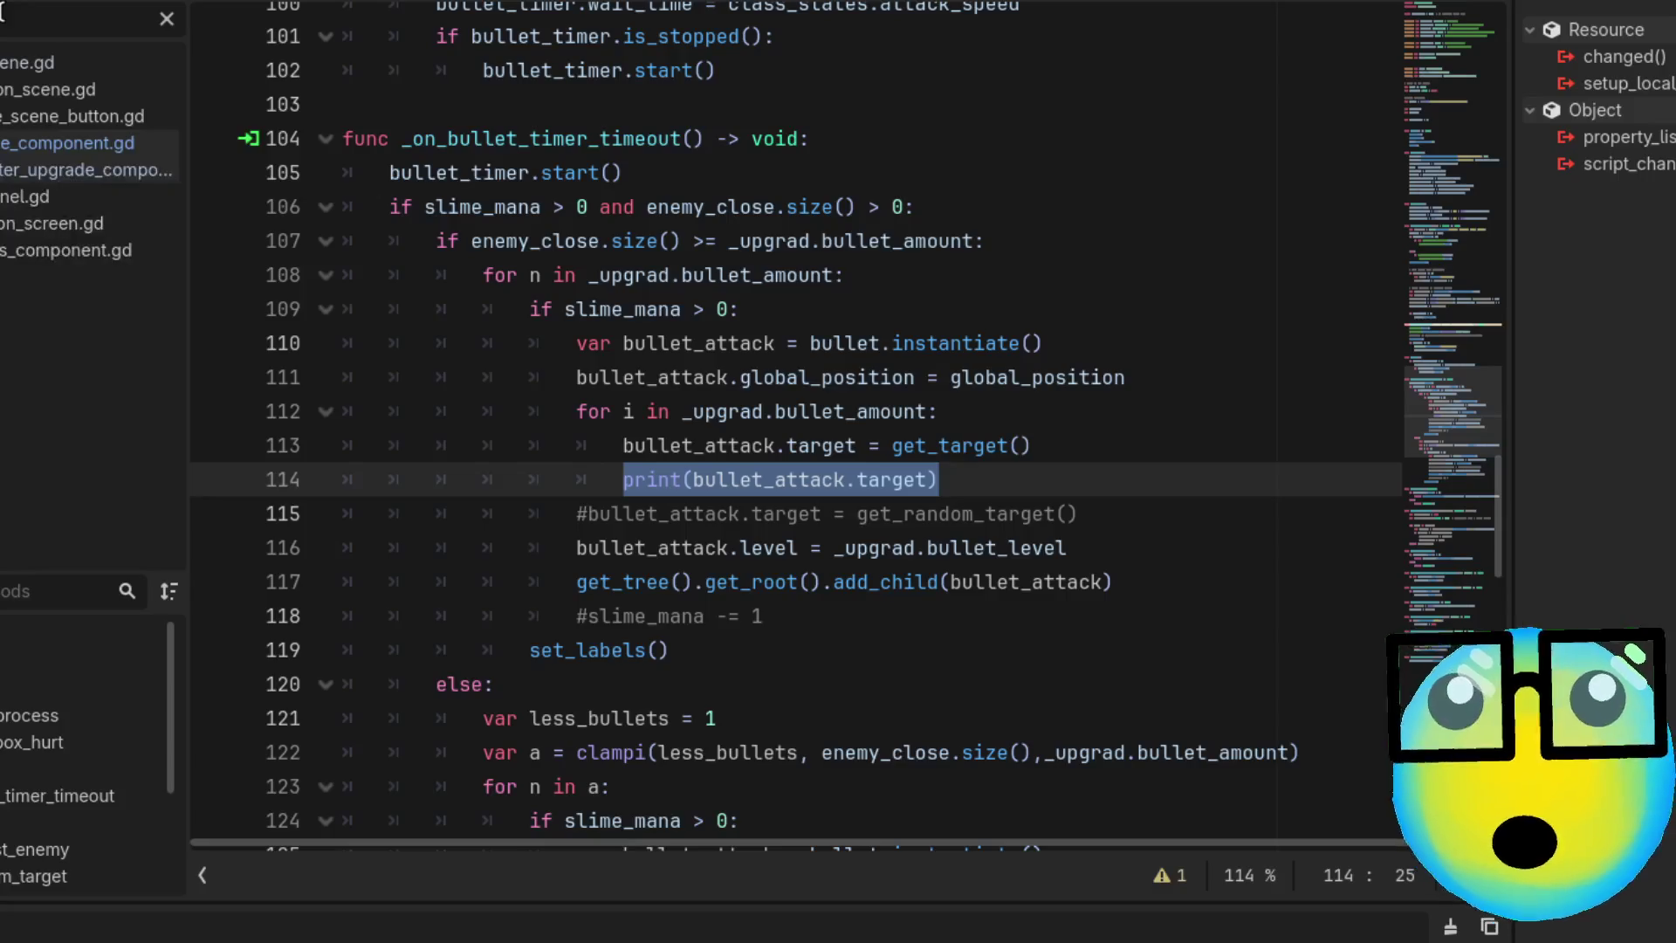
pyautogui.write('ne')
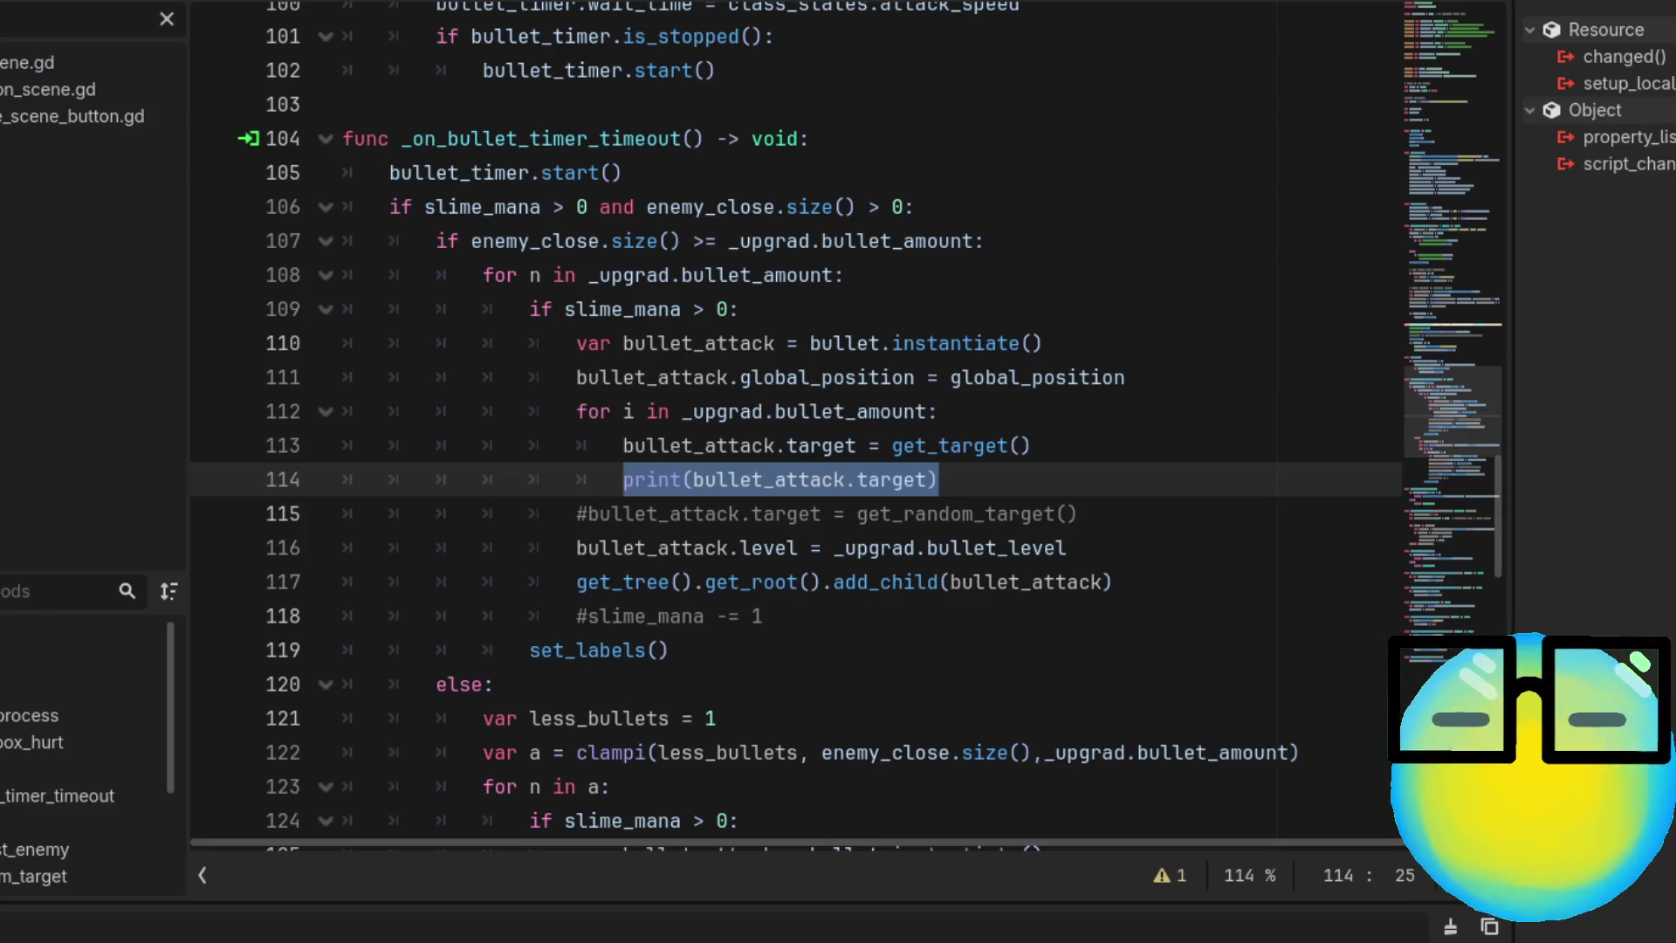
pyautogui.scroll(-5, 813, 485)
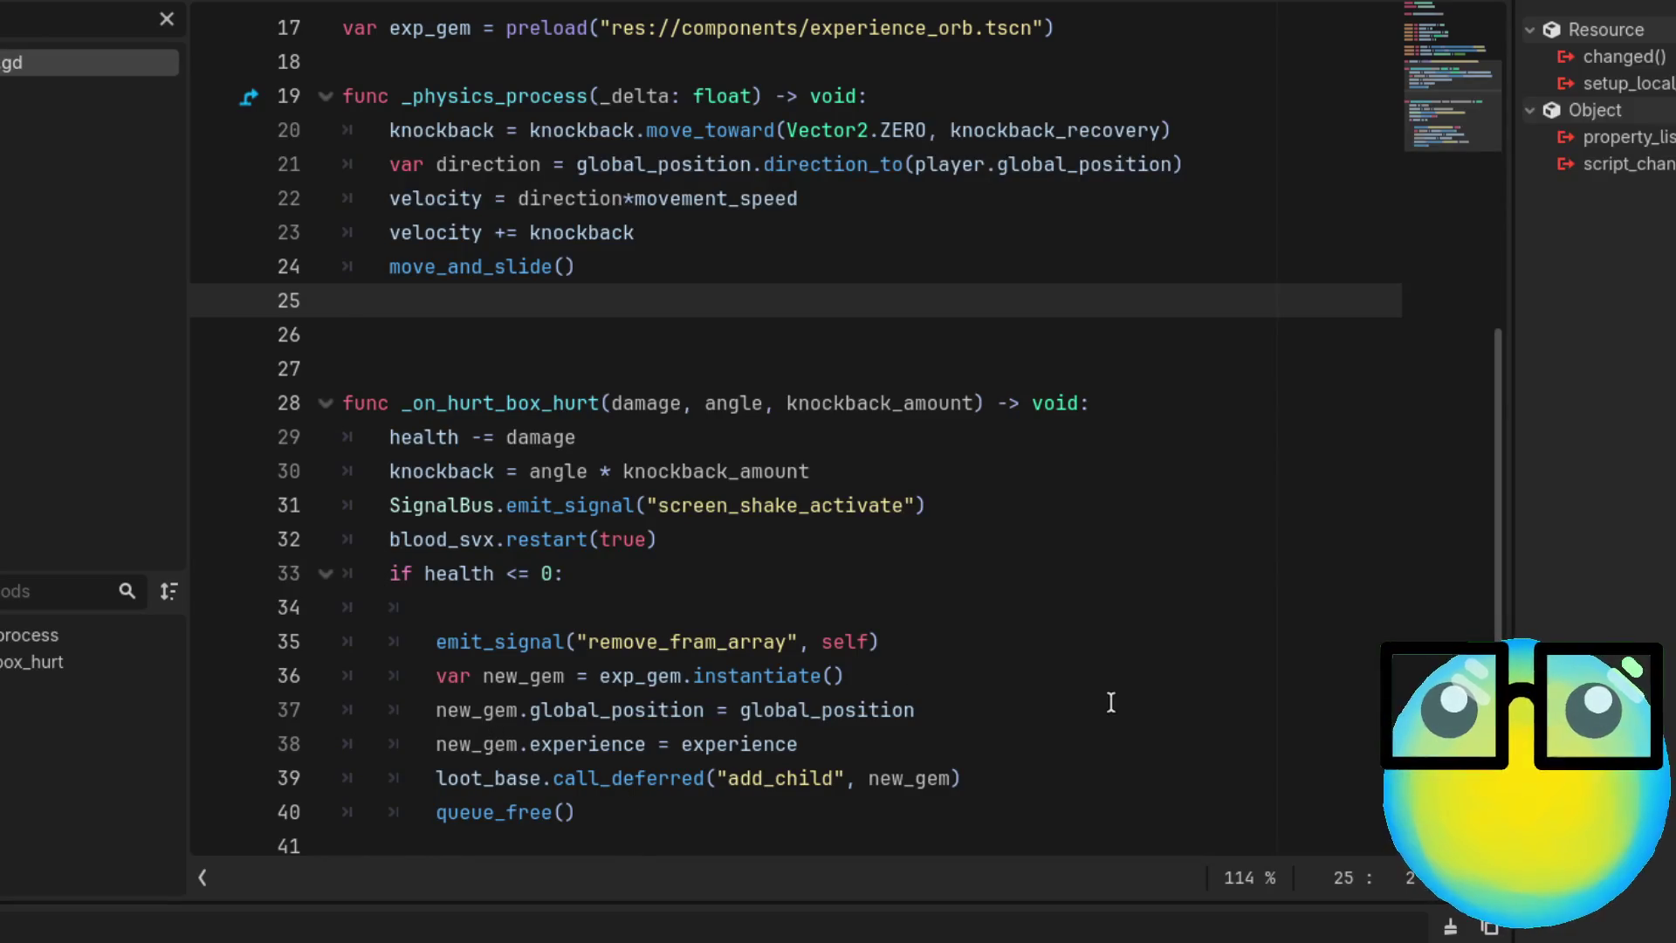
pyautogui.click(921, 637)
# Check the experience-gem spawn line, then return to the bullet timer script with Alt+Left
pyautogui.click(940, 663)
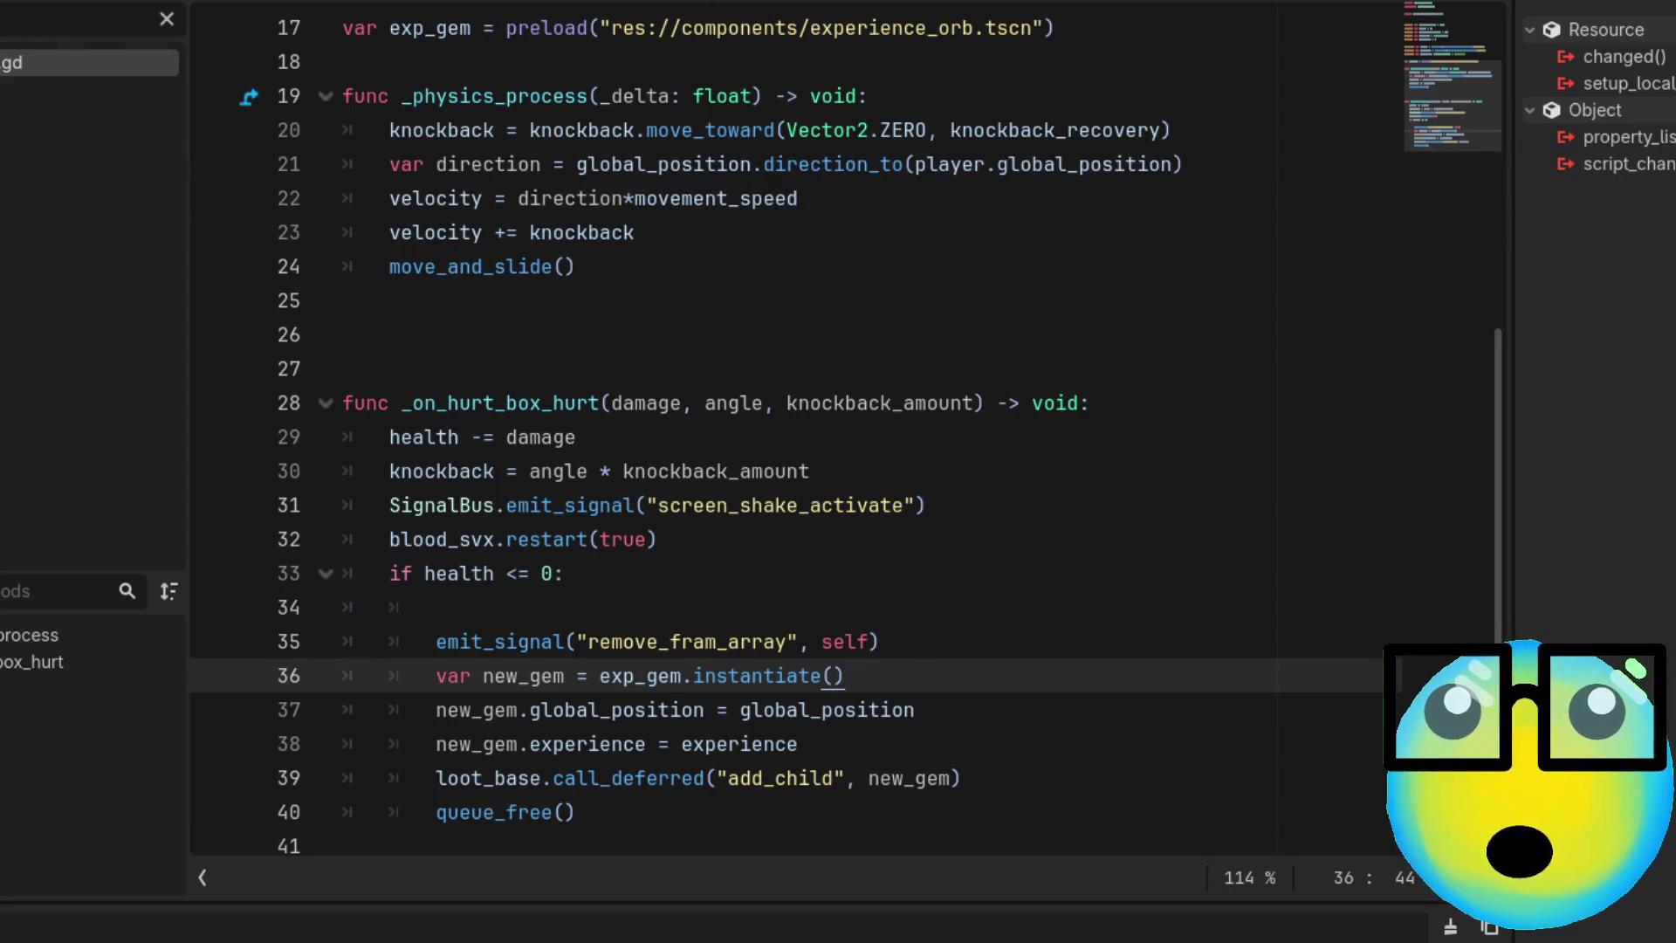
pyautogui.hotkey('alt', 'Left')
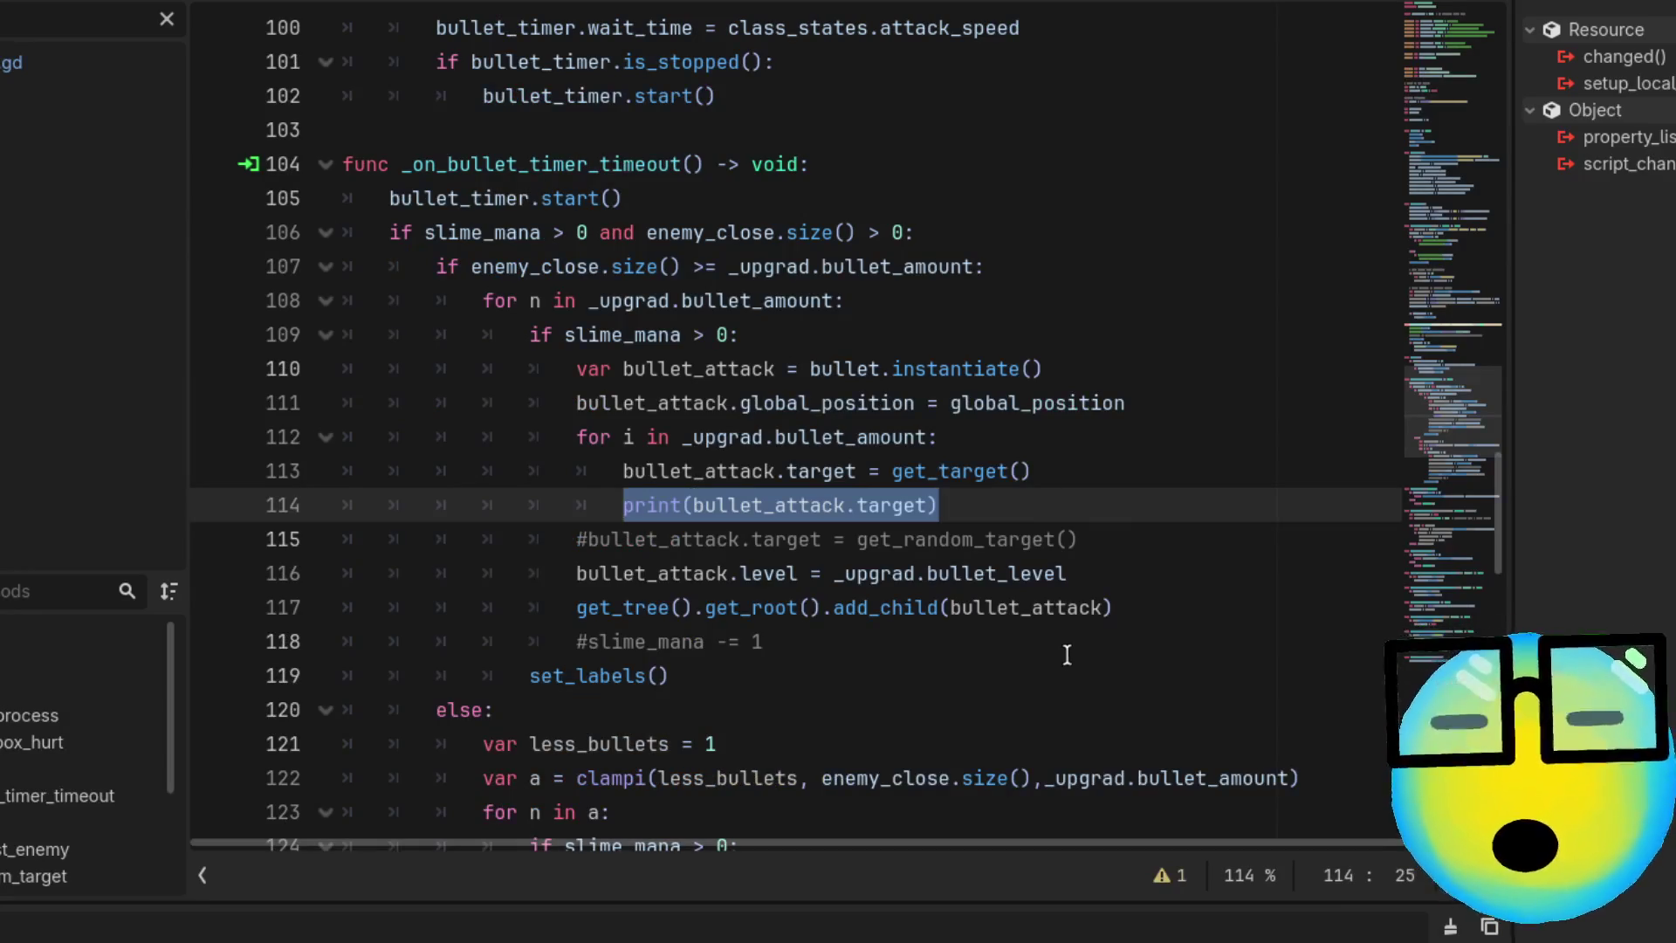
# Delete the inner get_target loop and print lines, and uncomment bullet_attack.target = get_random_target()
pyautogui.click(1015, 506)
pyautogui.moveTo(1015, 505)
pyautogui.mouseDown()
pyautogui.moveTo(337, 475)
pyautogui.moveTo(327, 437)
pyautogui.mouseUp()
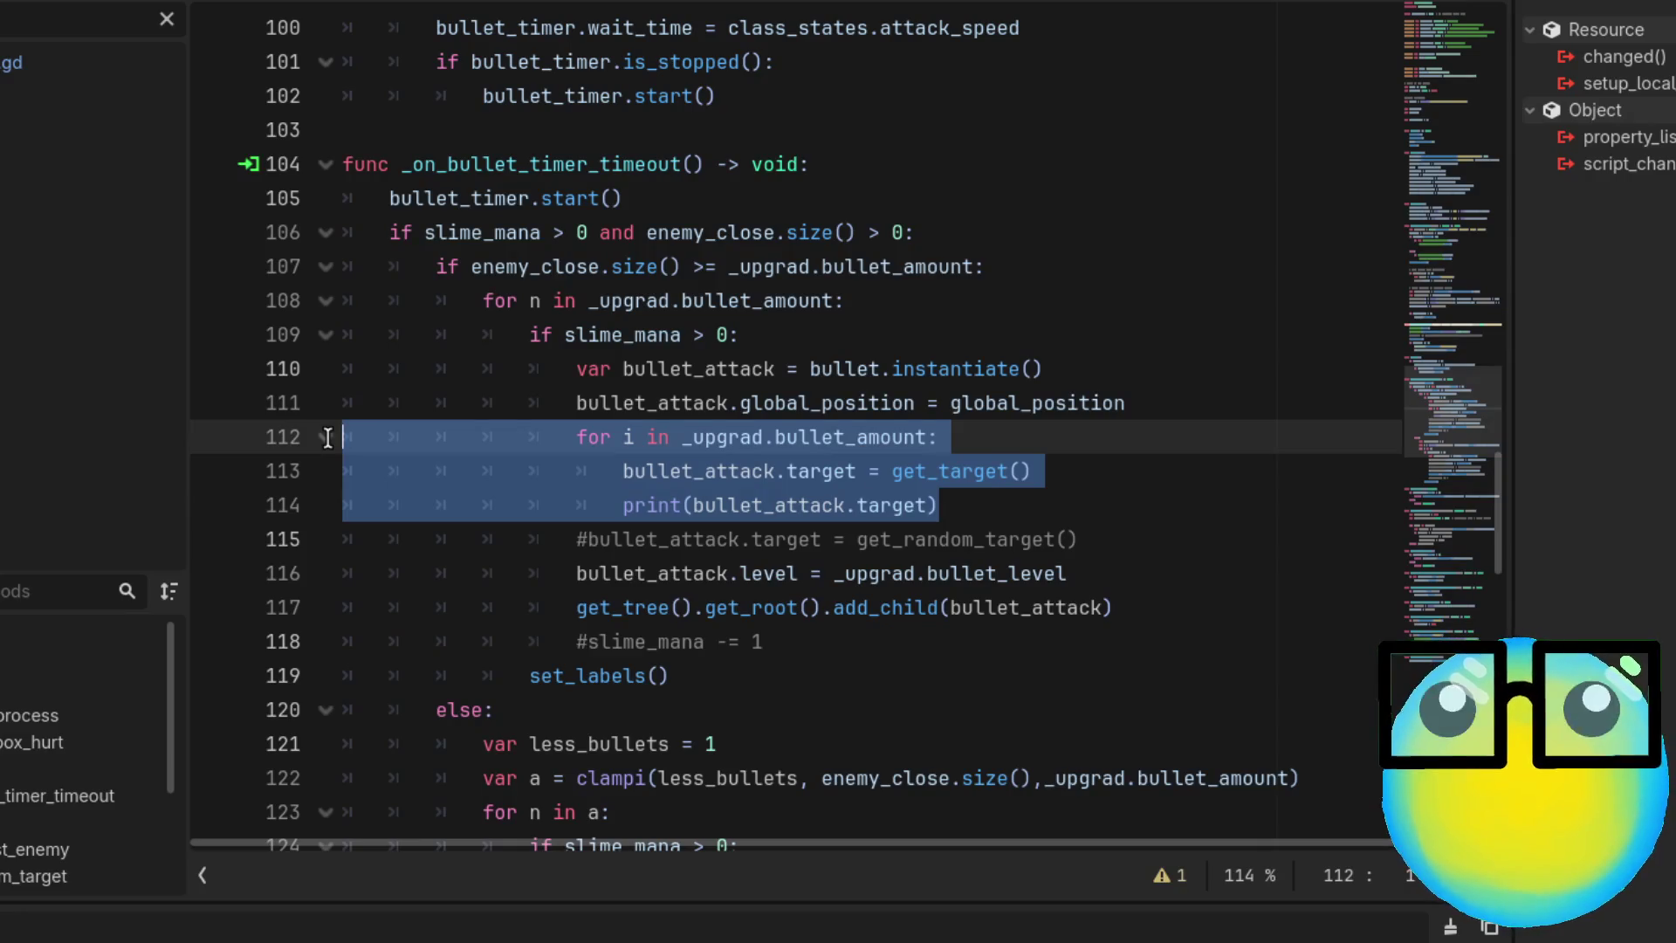
pyautogui.press('BackSpace')
pyautogui.press('BackSpace')
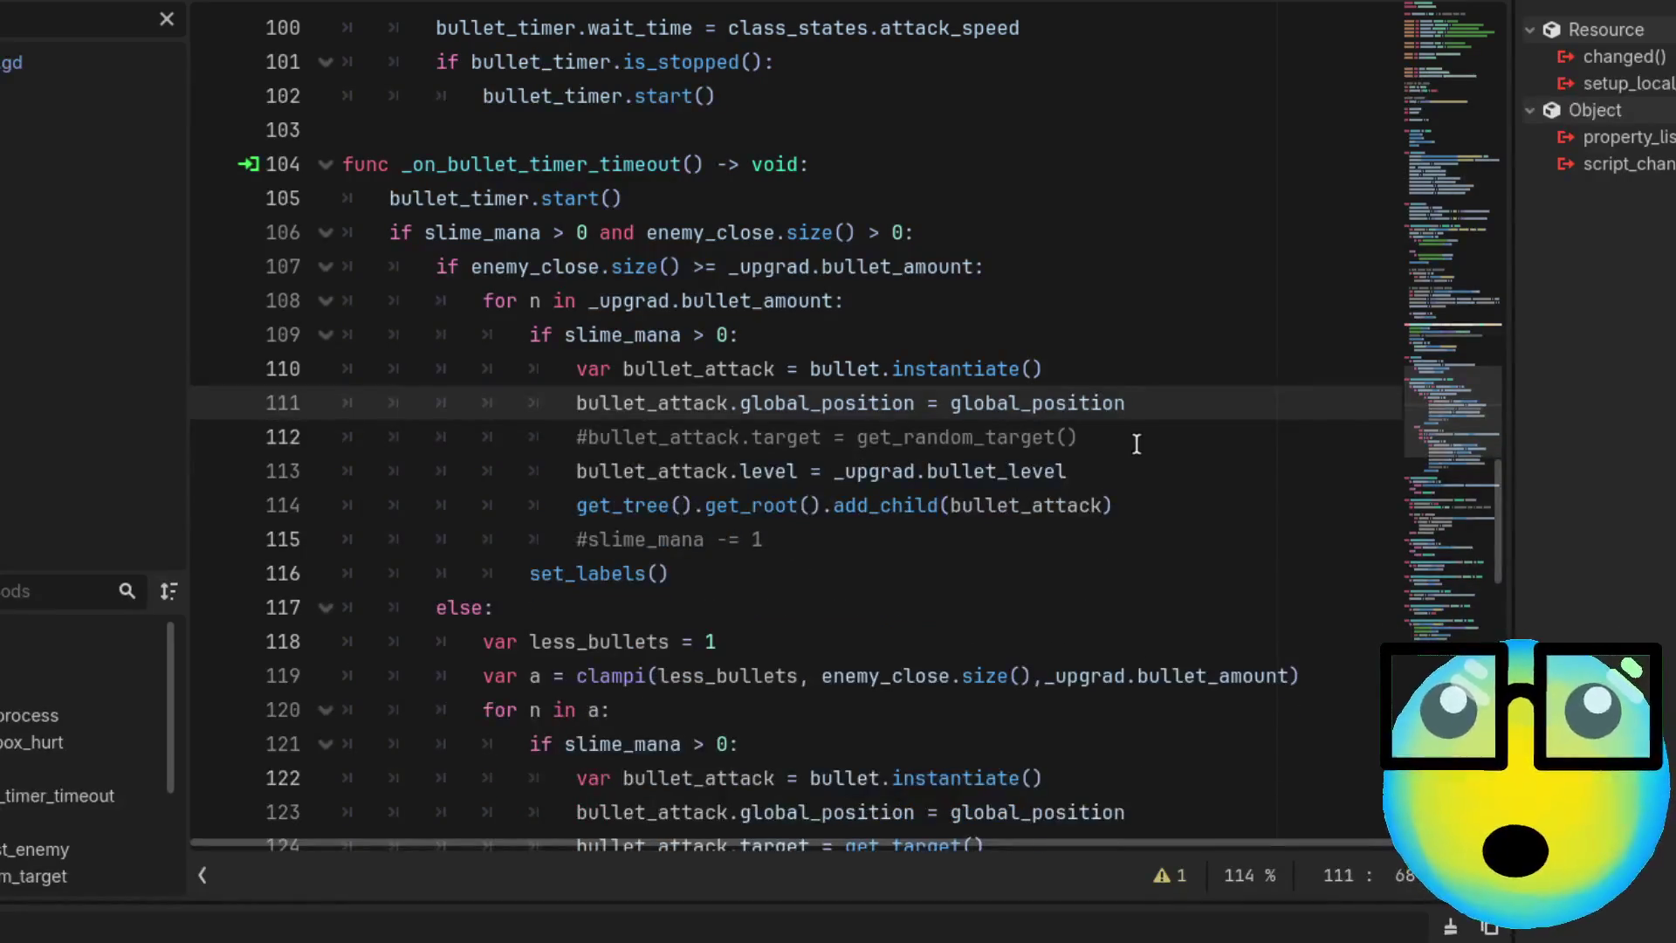
pyautogui.click(1136, 443)
pyautogui.hotkey('ctrl', 'k')
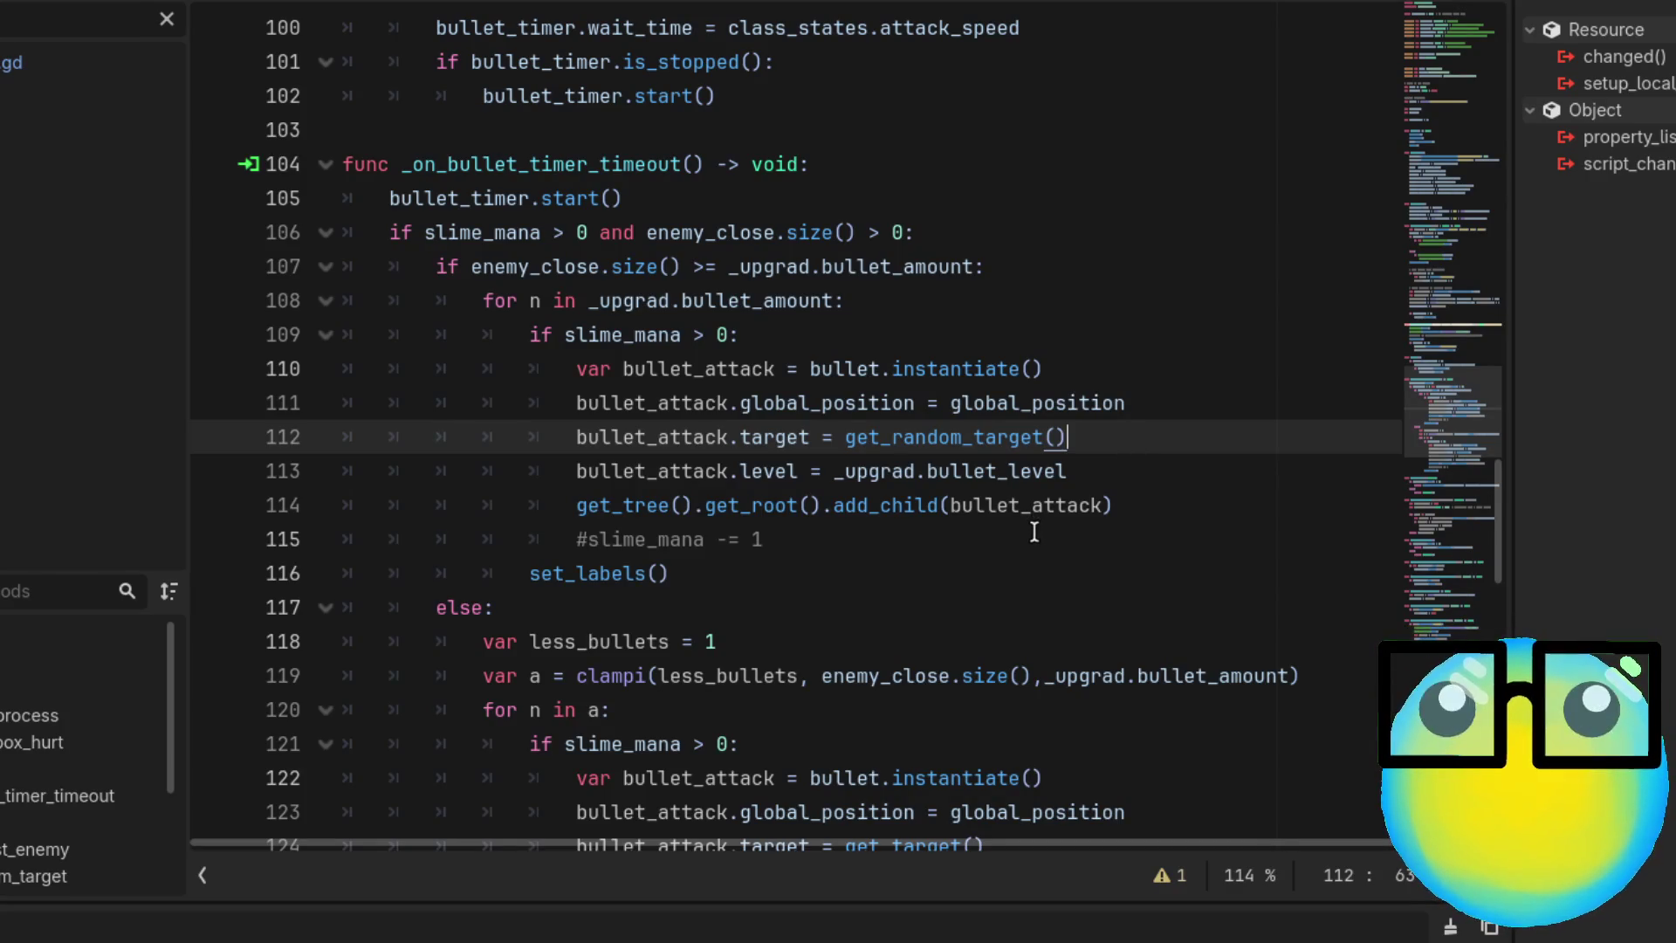
pyautogui.scroll(-2, 1035, 532)
pyautogui.scroll(-2, 1035, 531)
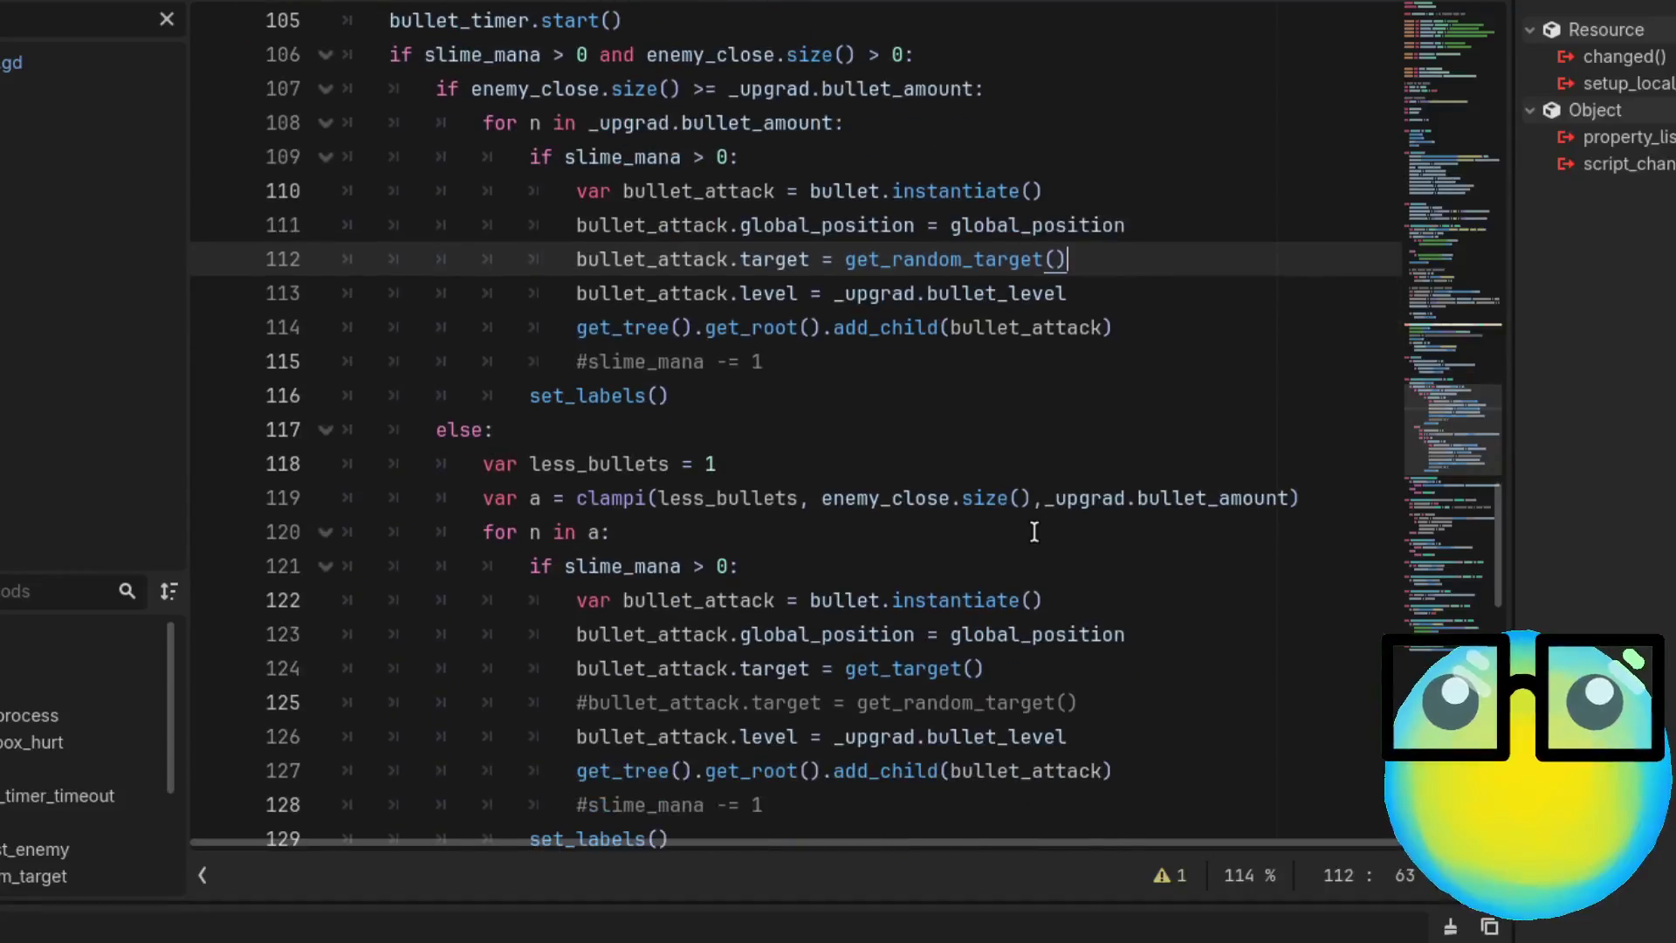
pyautogui.scroll(2, 1034, 532)
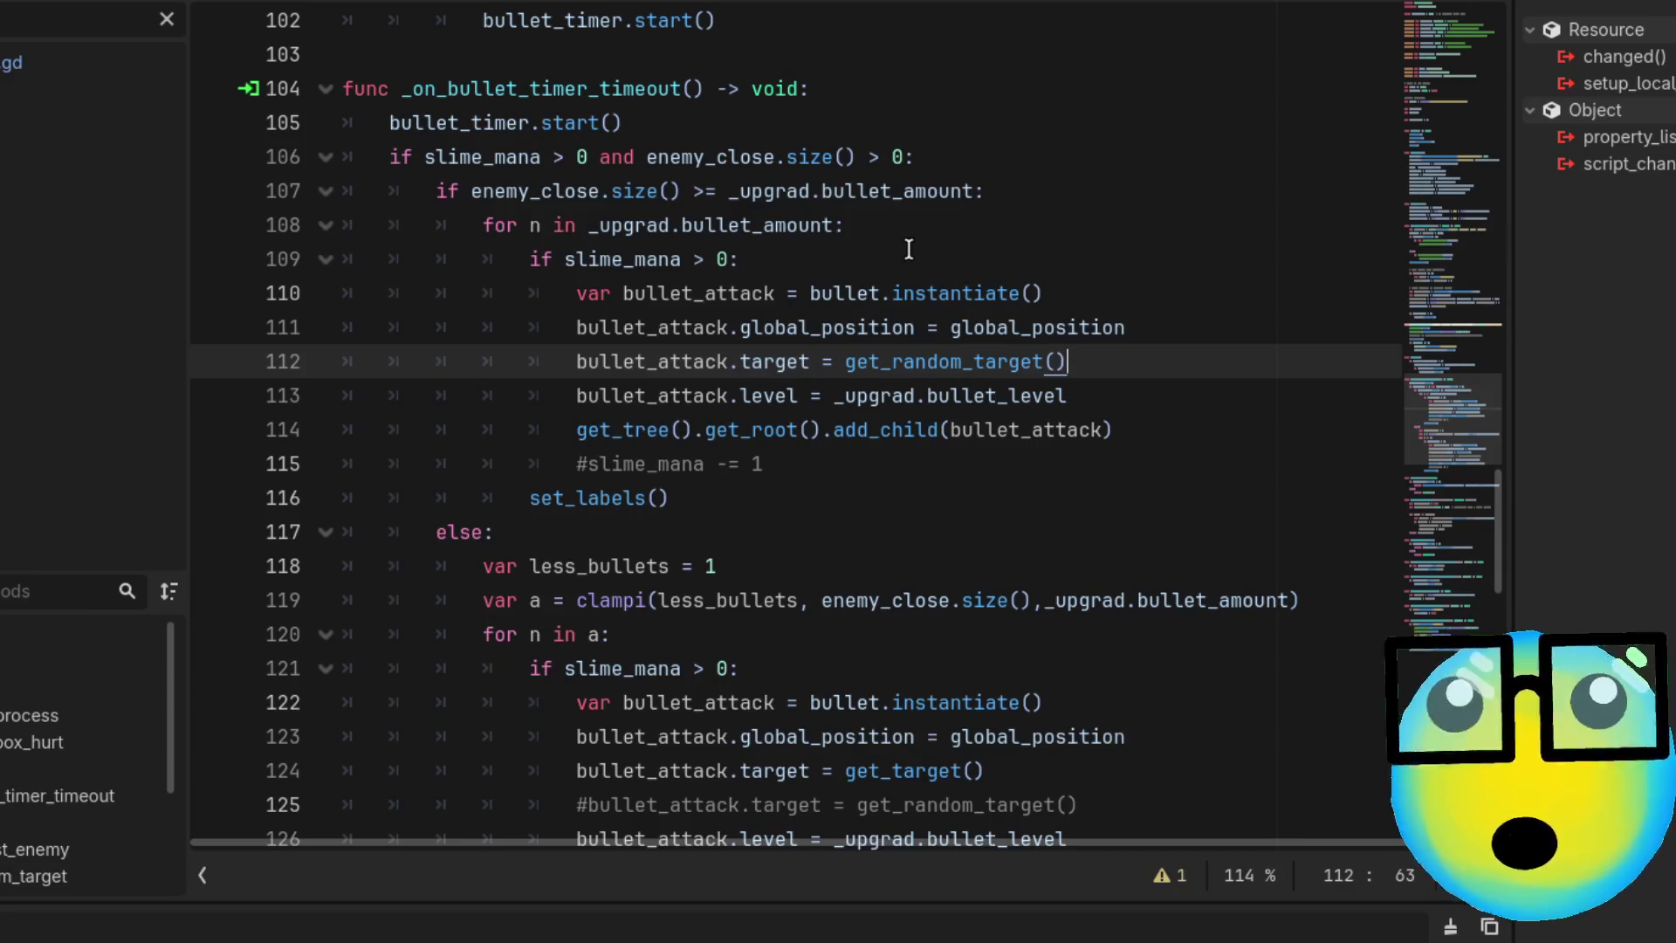
# In the else branch, uncomment the get_random_target line and comment out the get_target line
pyautogui.scroll(-3, 907, 248)
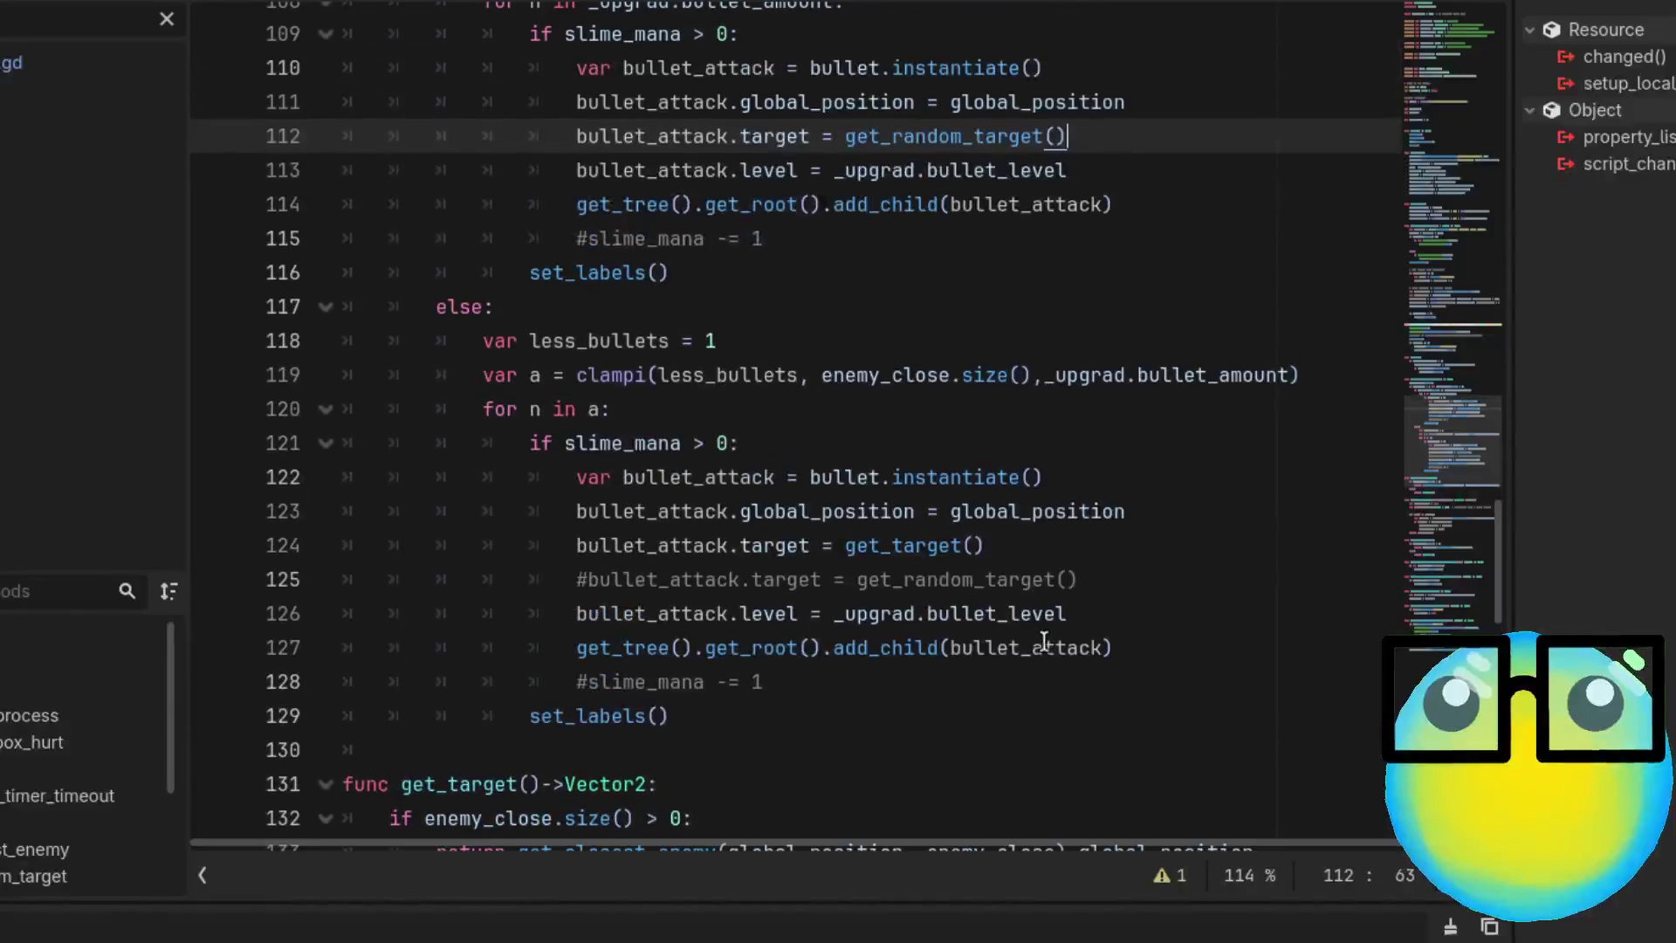
pyautogui.moveTo(984, 546); pyautogui.dragTo(681, 545)
pyautogui.moveTo(493, 556); pyautogui.dragTo(411, 545)
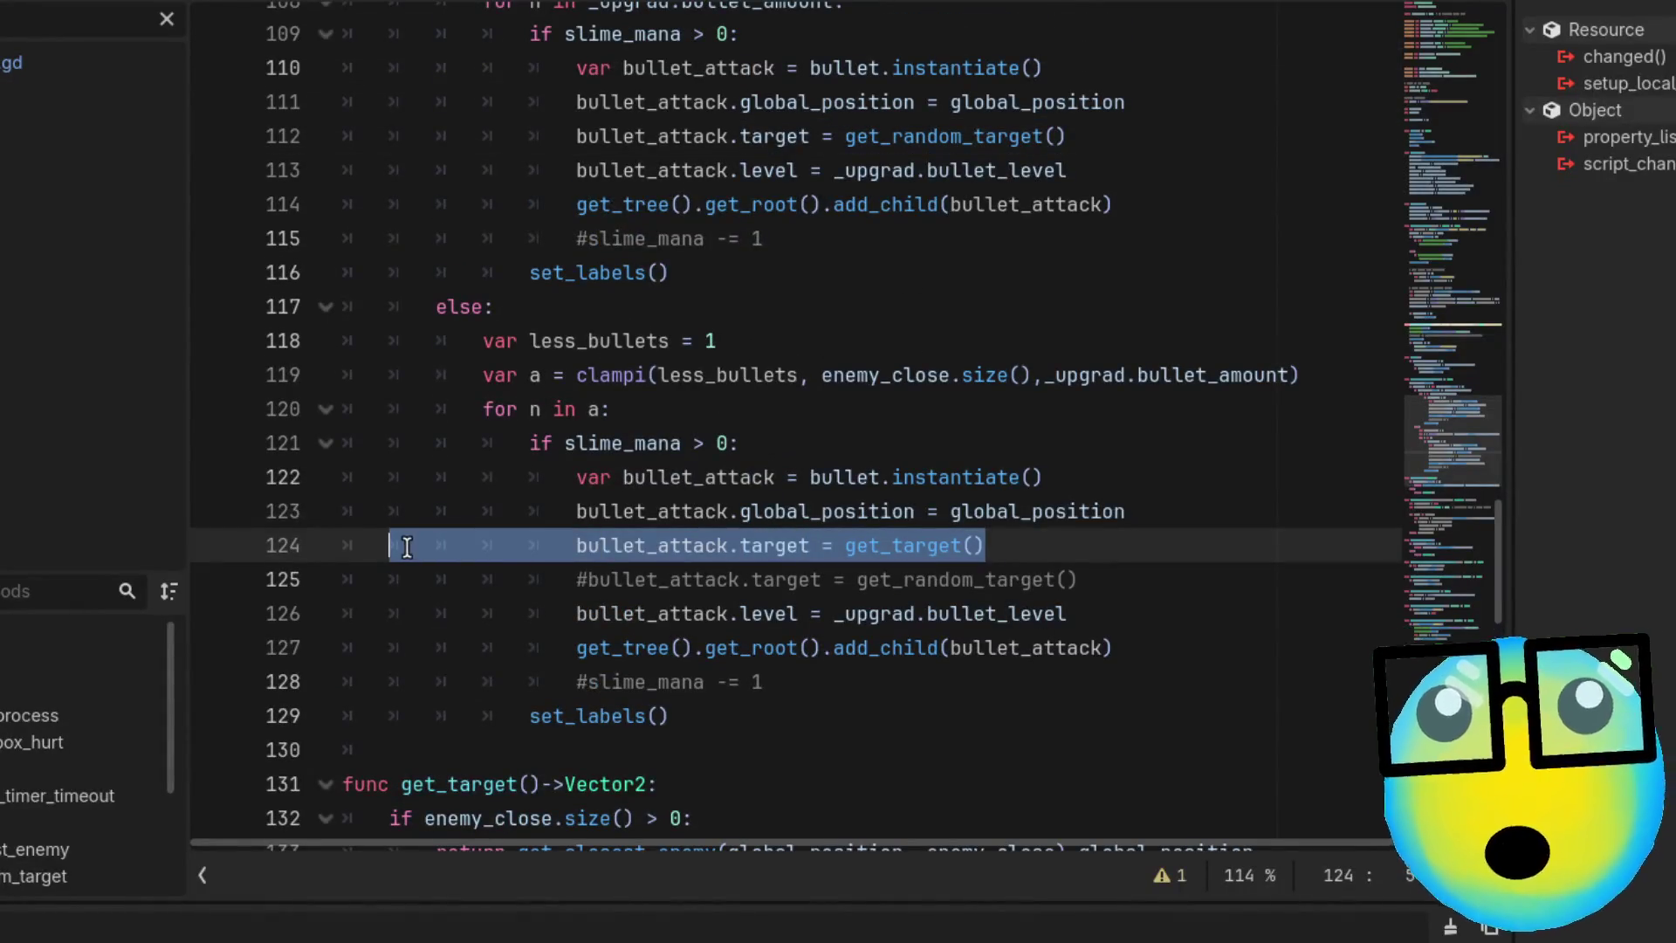
pyautogui.click(1152, 545)
pyautogui.click(1134, 576)
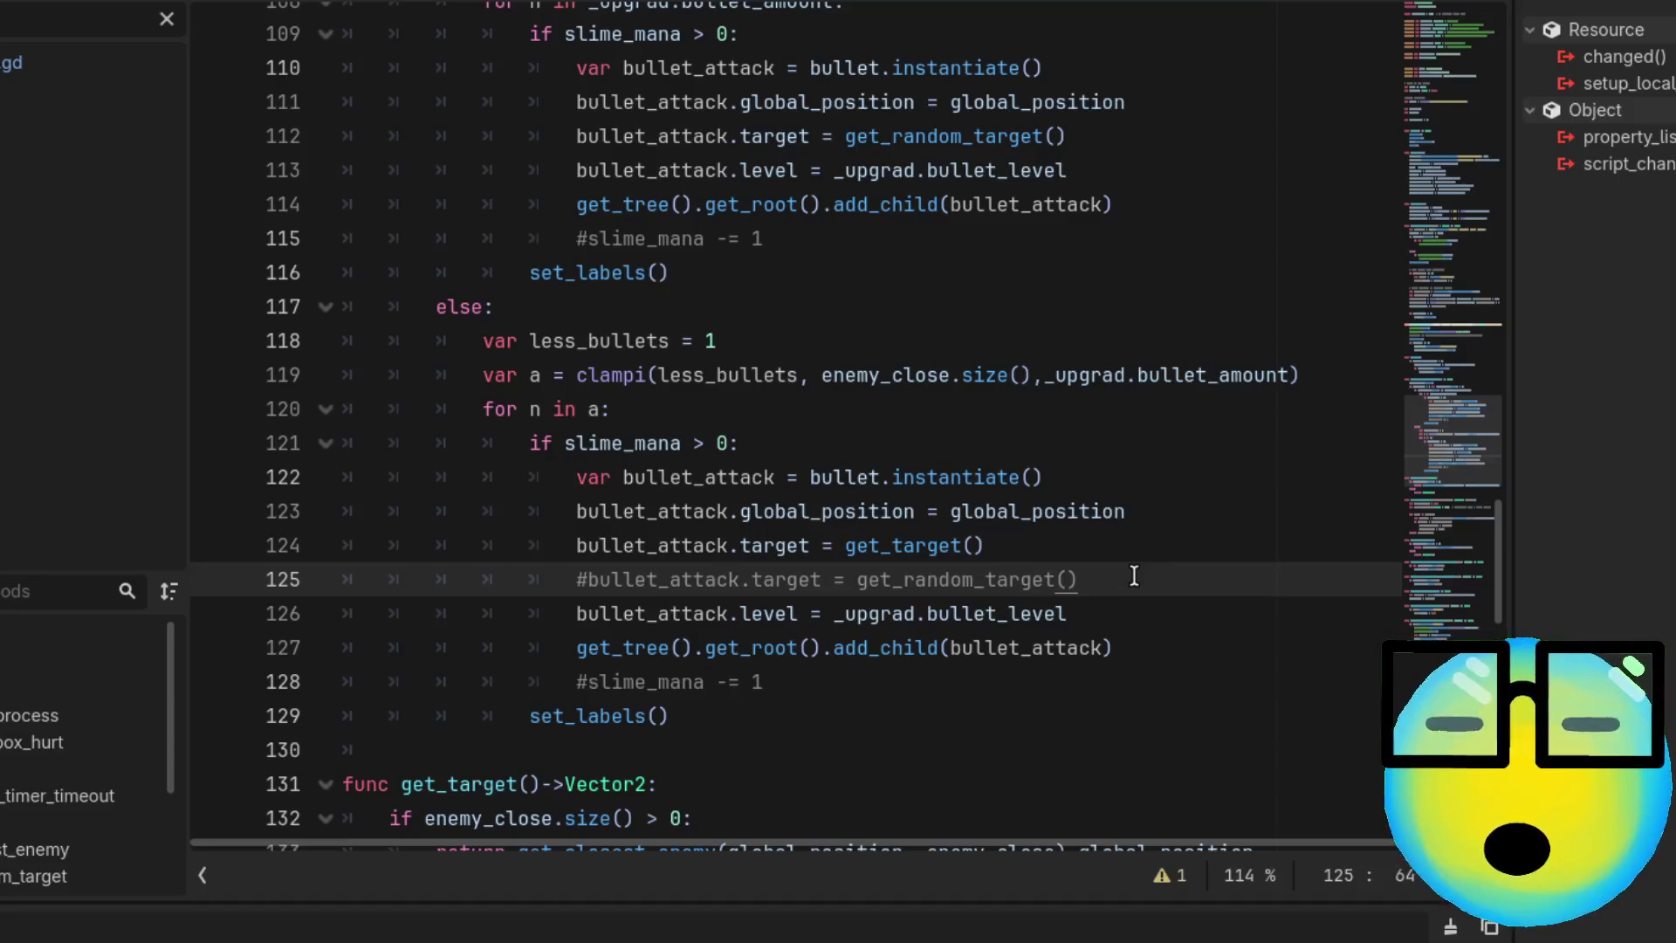
pyautogui.hotkey('ctrl', 'k')
pyautogui.click(1049, 547)
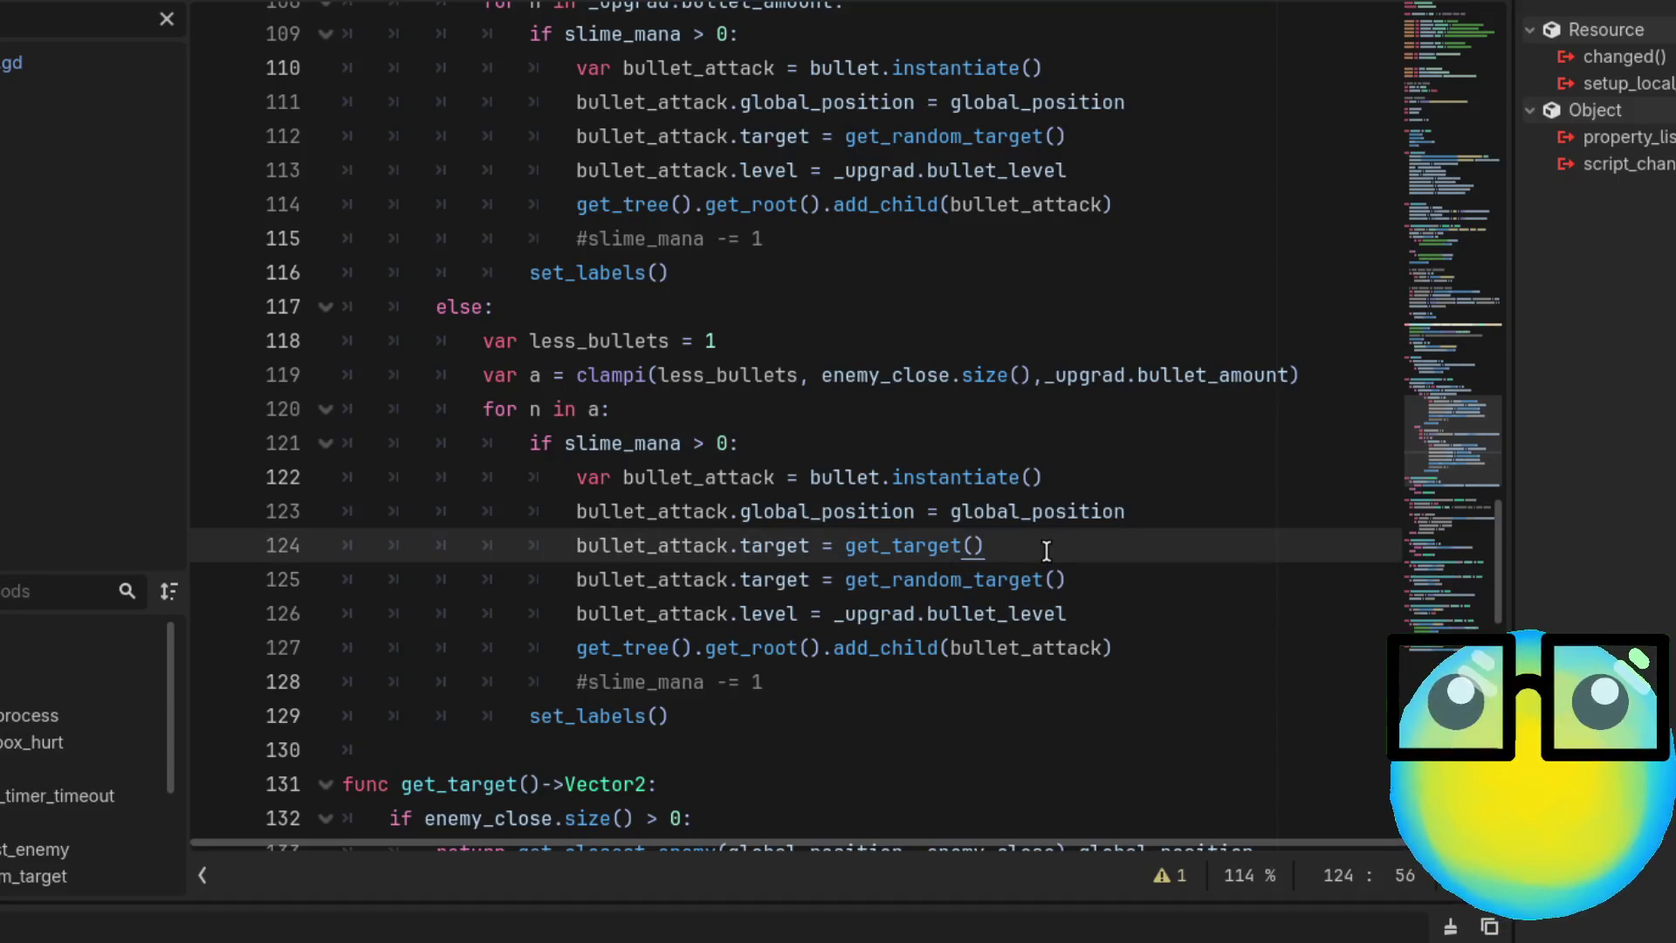
pyautogui.hotkey('ctrl', 'k')
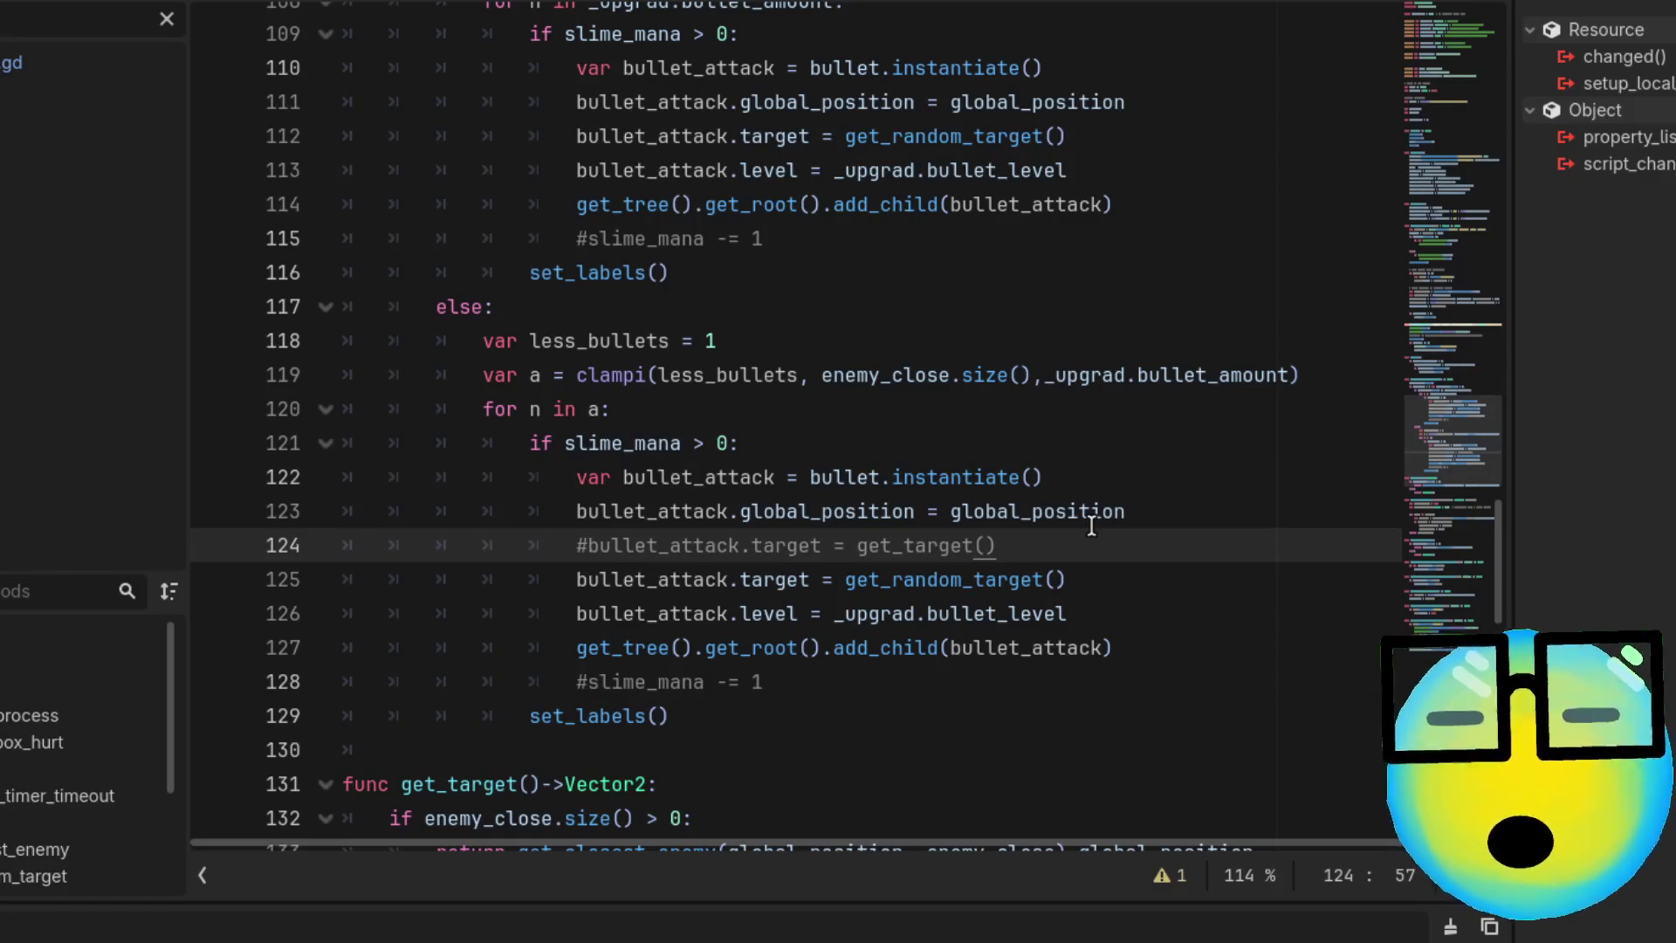
pyautogui.scroll(1, 1117, 515)
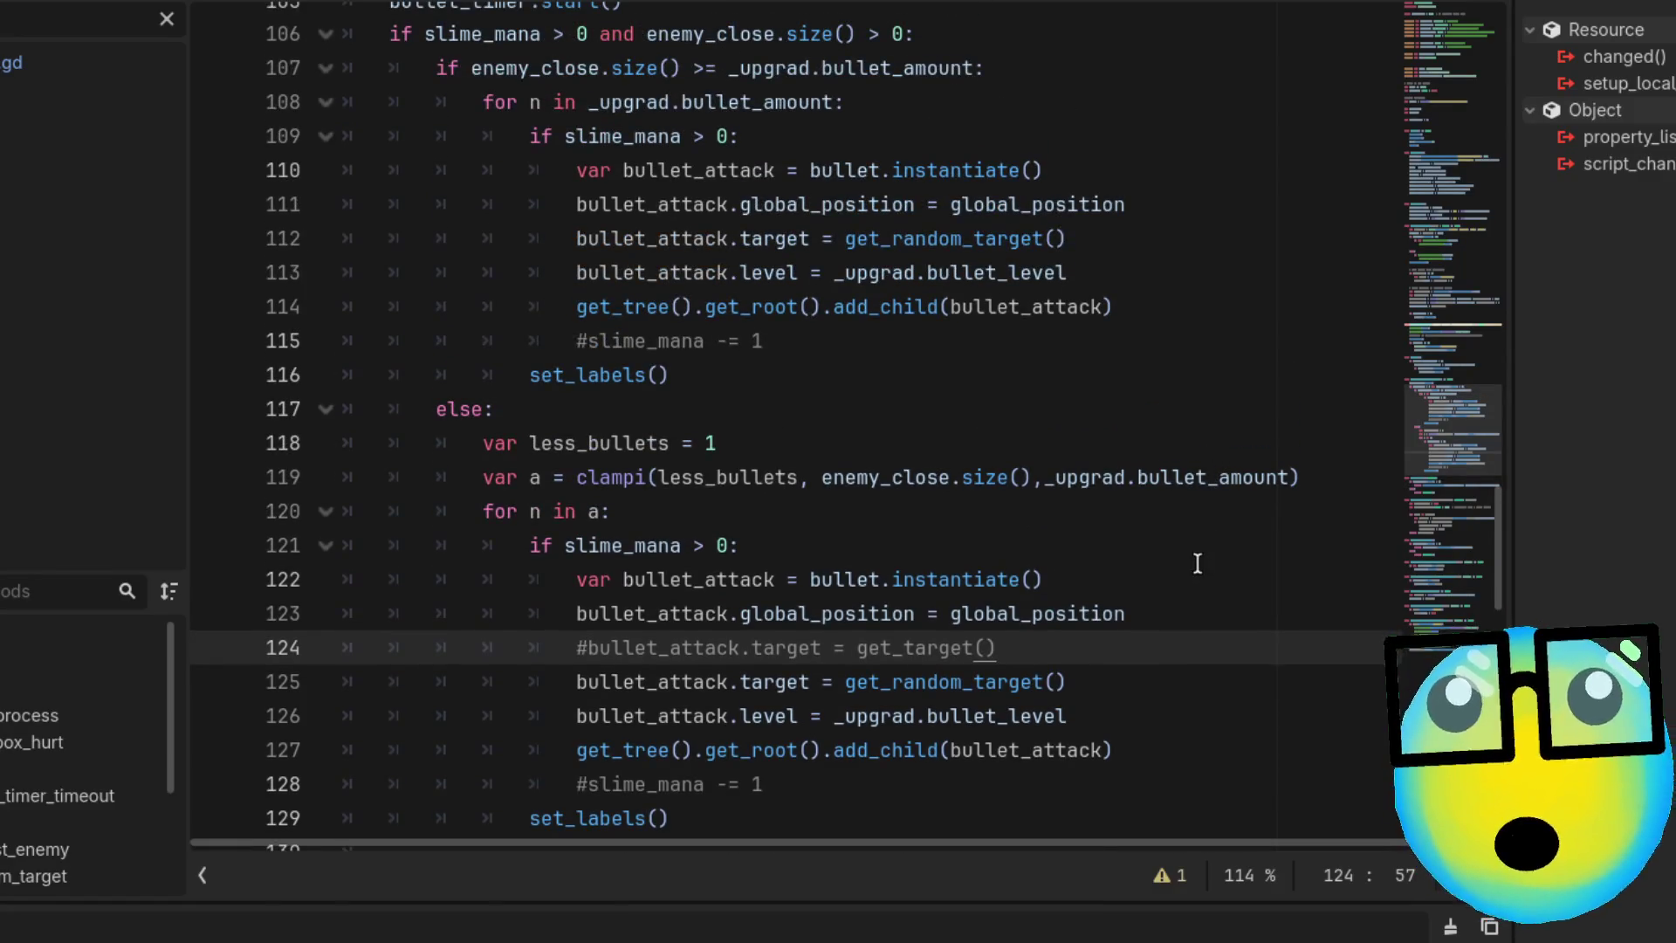
pyautogui.scroll(-1, 1198, 563)
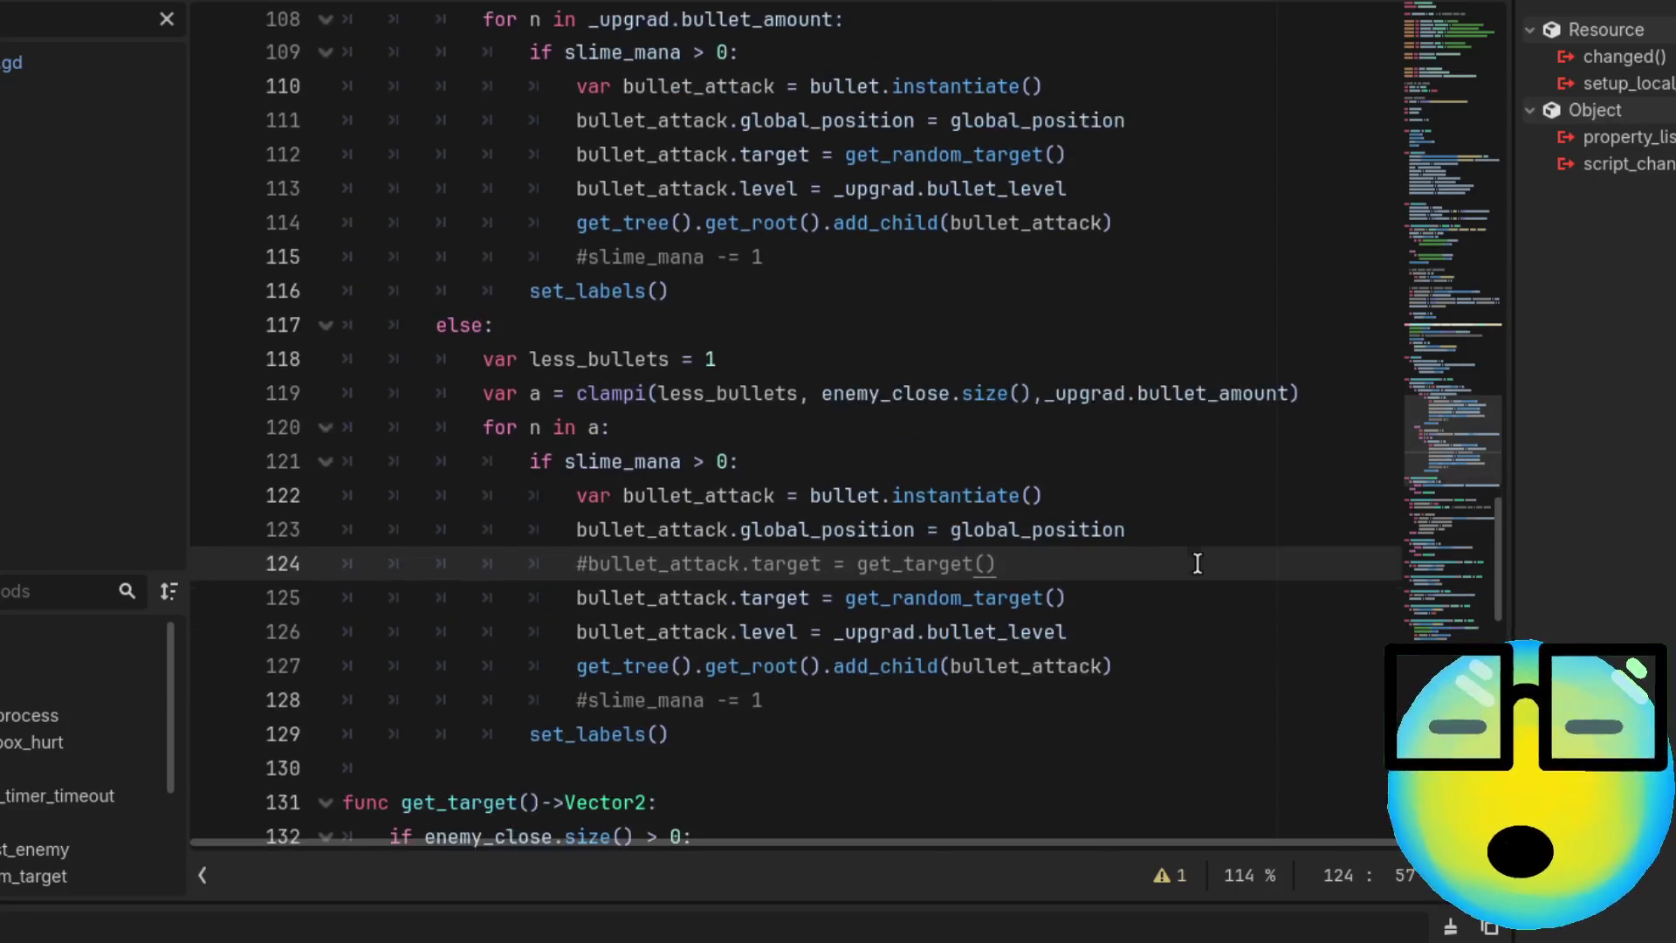
pyautogui.scroll(2, 1198, 563)
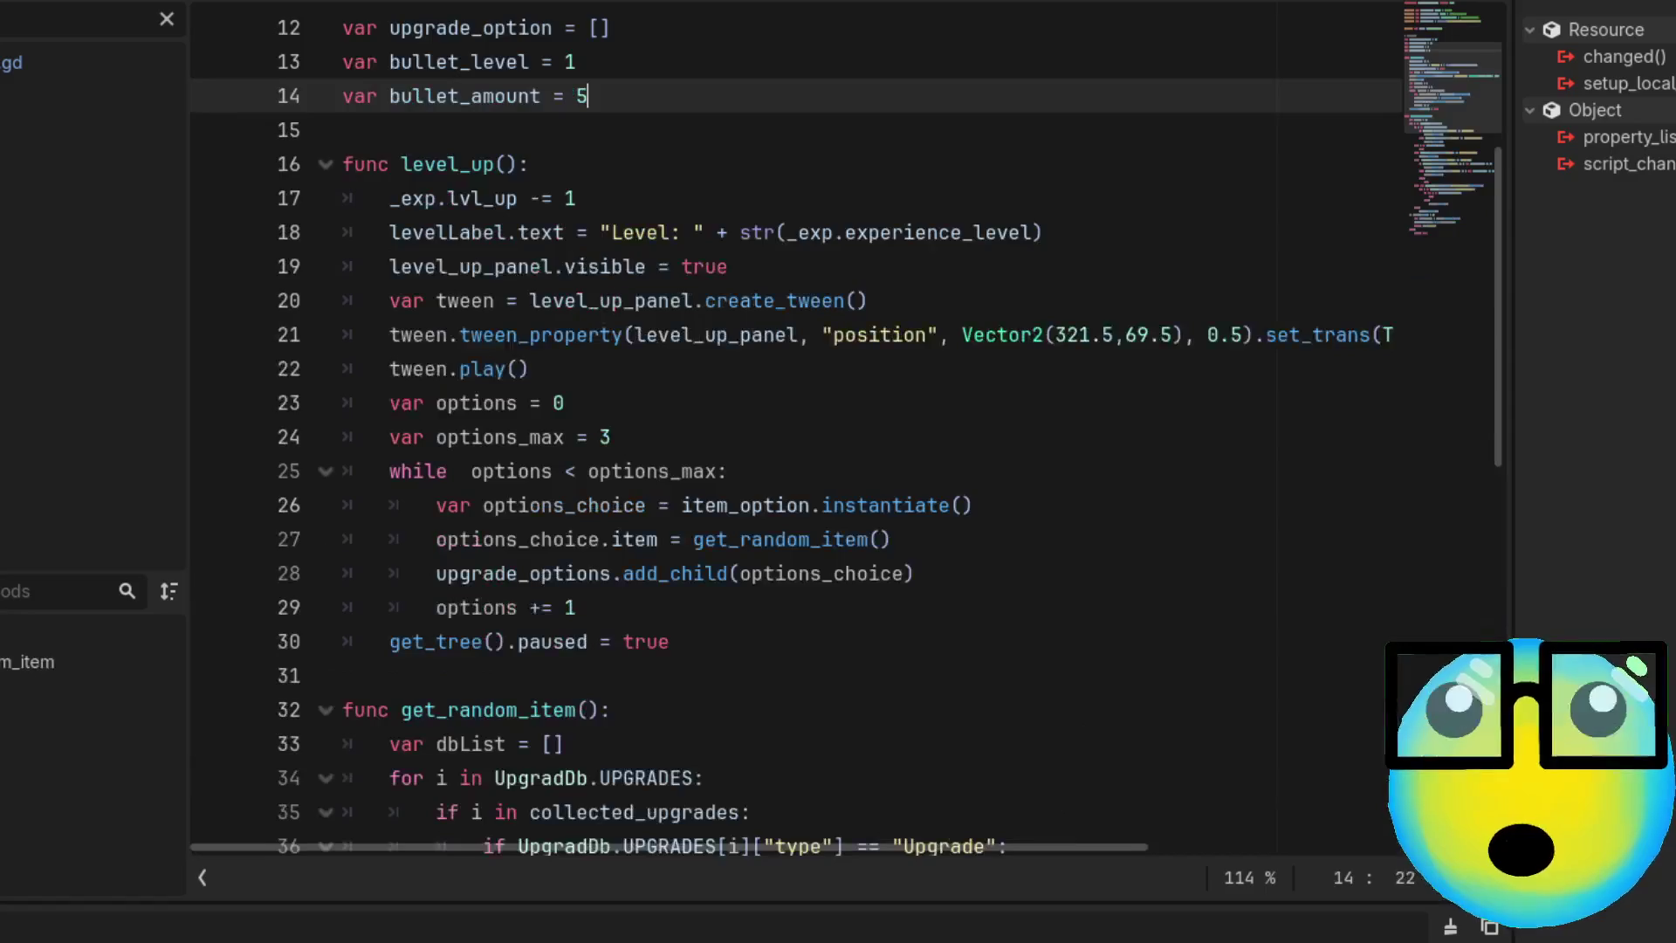
# Change the bullet_amount value to 1 in upgrade_component.gd
pyautogui.press('BackSpace')
pyautogui.write('1')
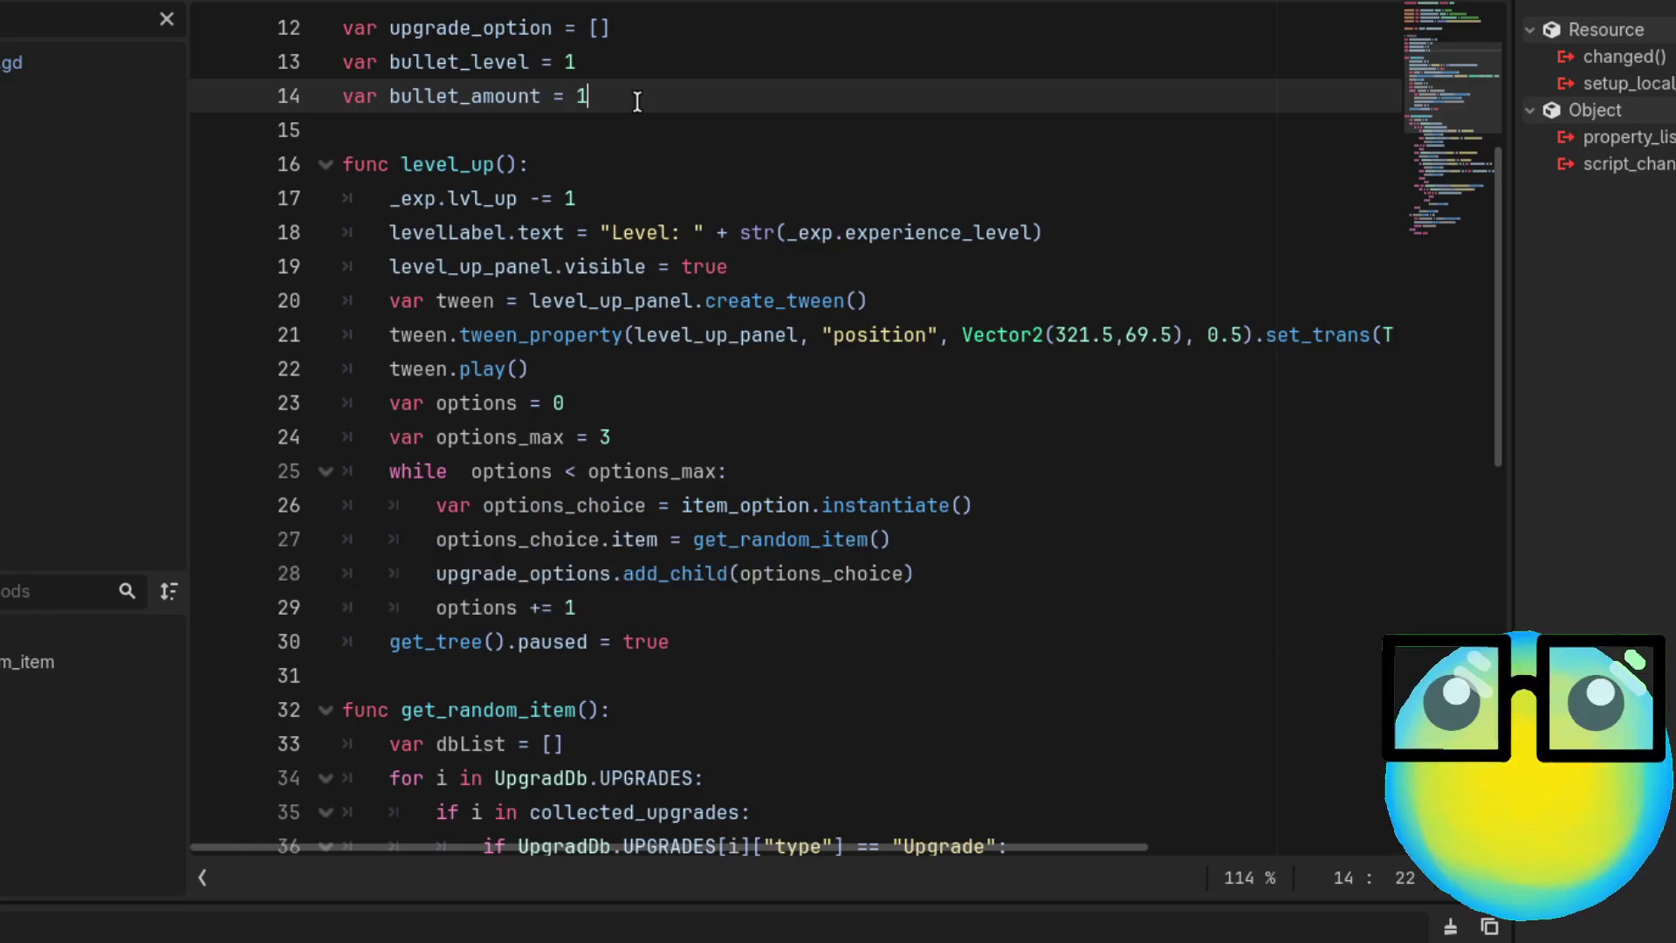
pyautogui.scroll(-1, 698, 218)
pyautogui.scroll(3, 730, 256)
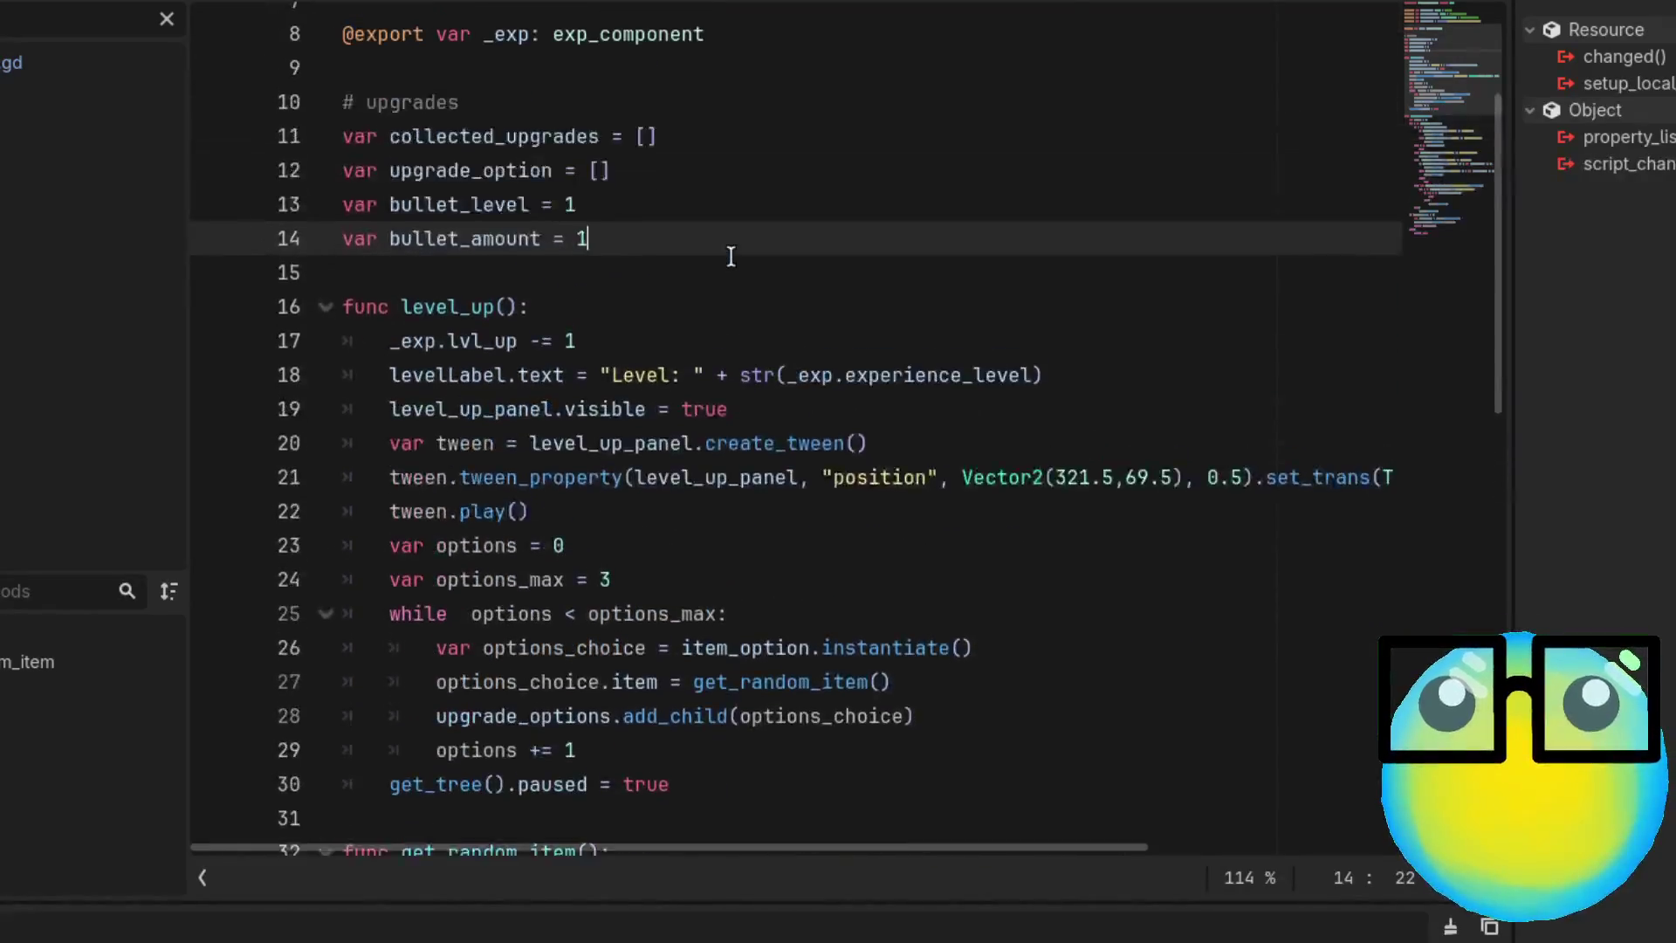
pyautogui.scroll(-1, 730, 256)
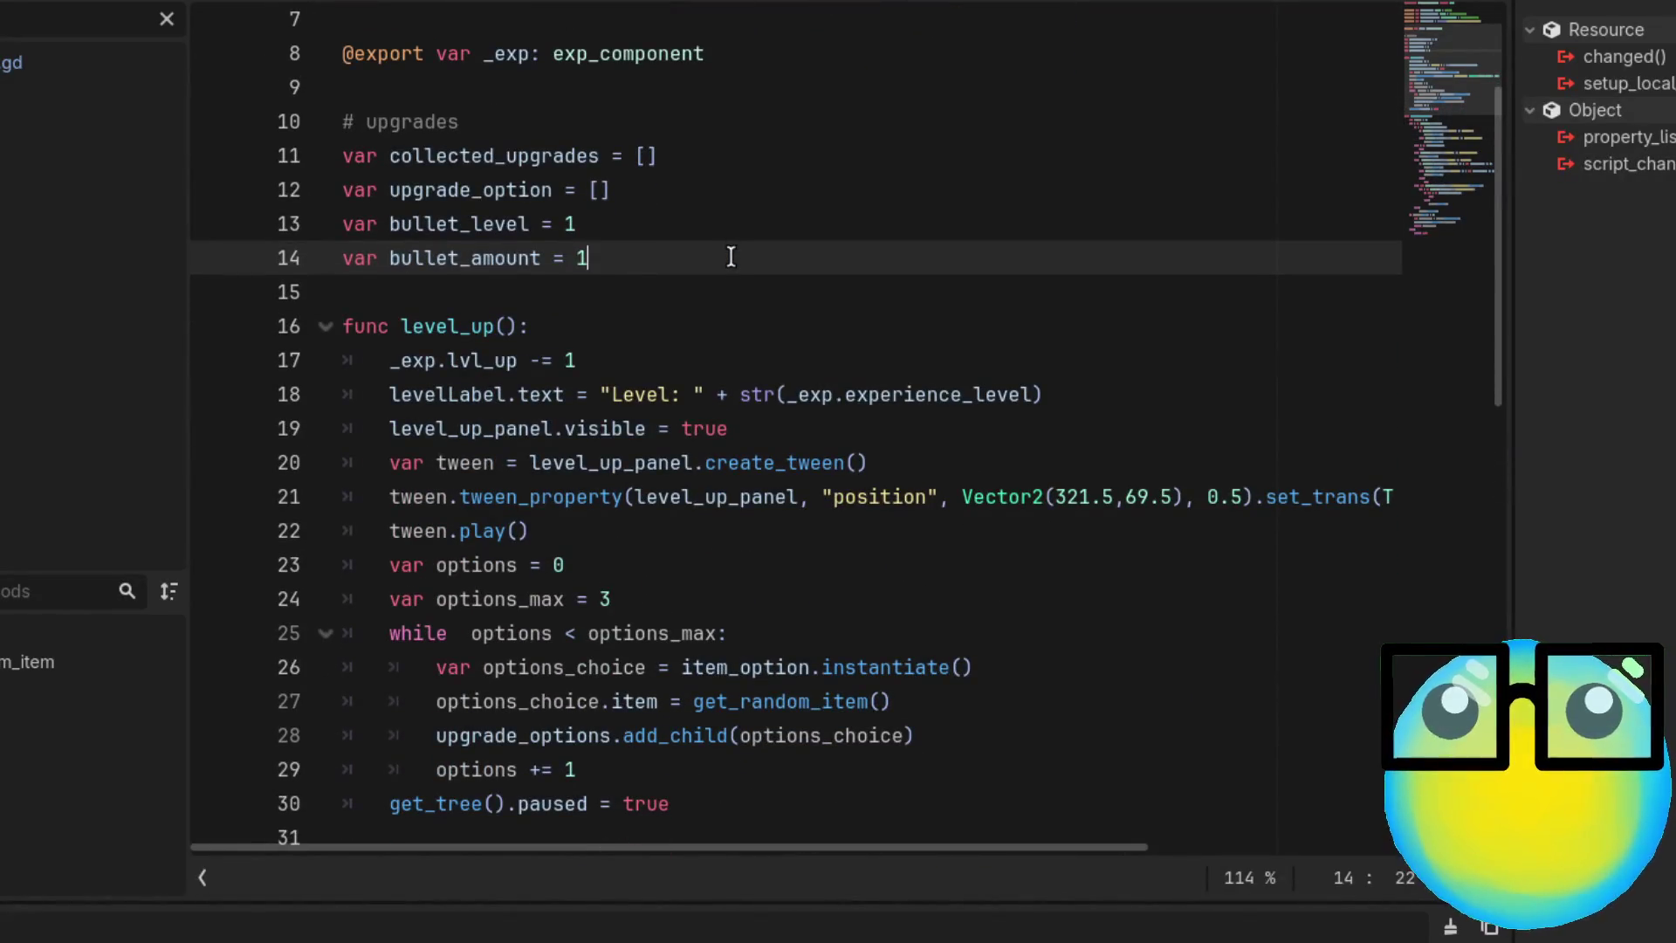
pyautogui.scroll(2, 730, 256)
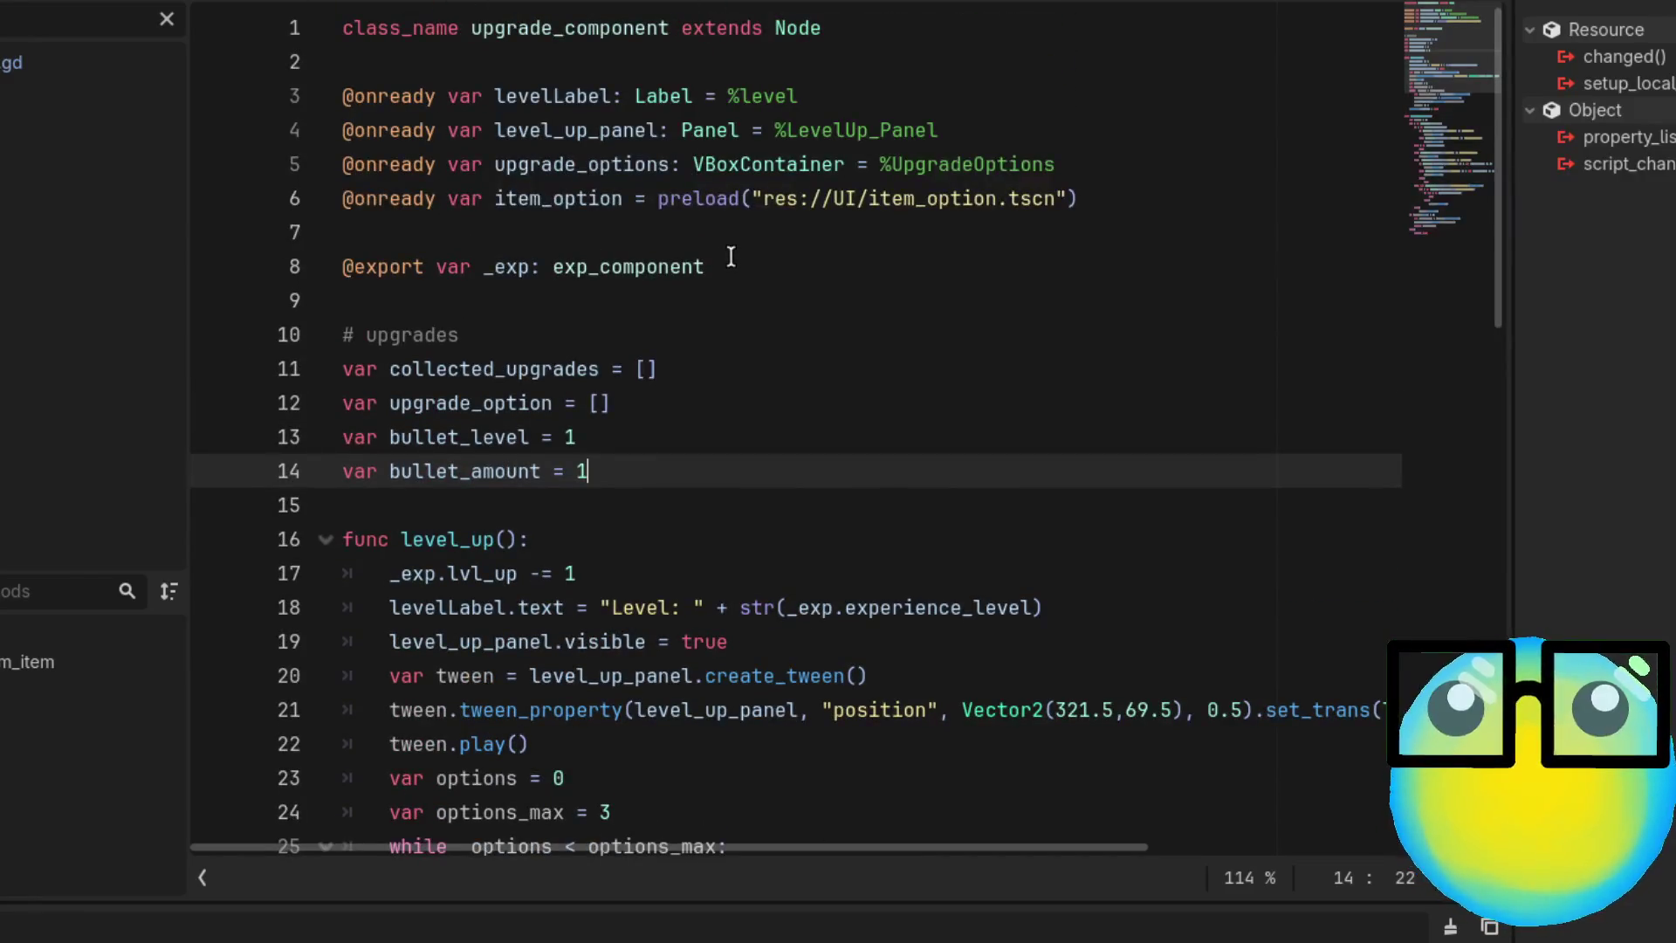
pyautogui.scroll(-1, 730, 255)
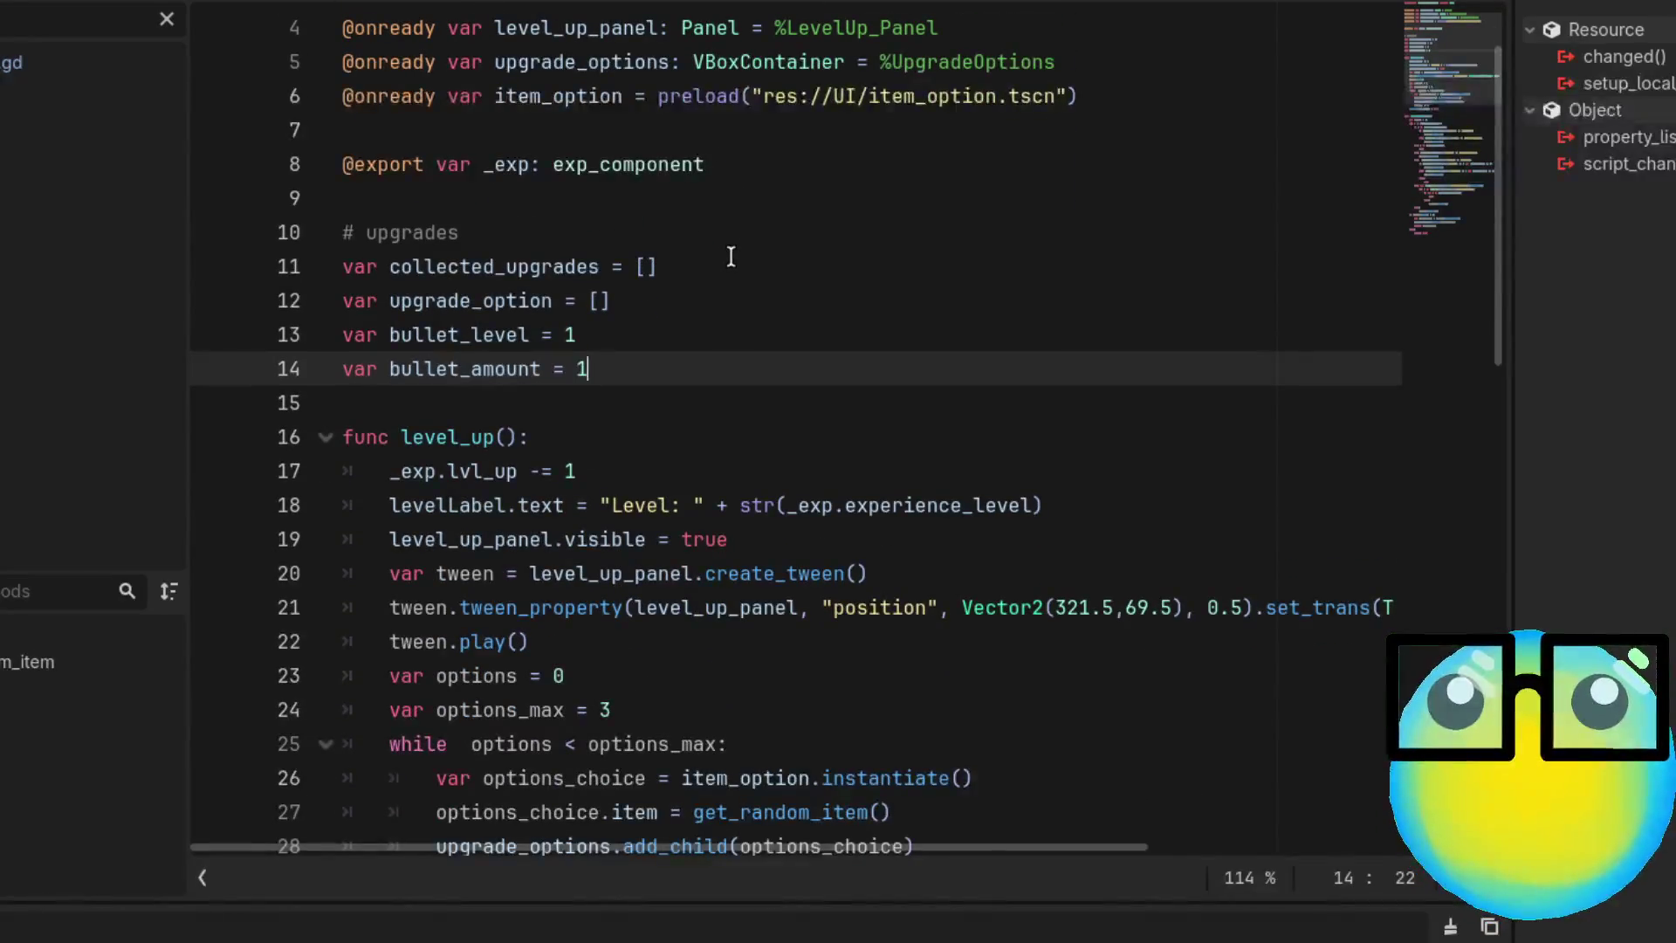
# Declare var aim := false below bullet_amount, then clear the script filter and open character.gd
pyautogui.press('Return')
pyautogui.write('var ')
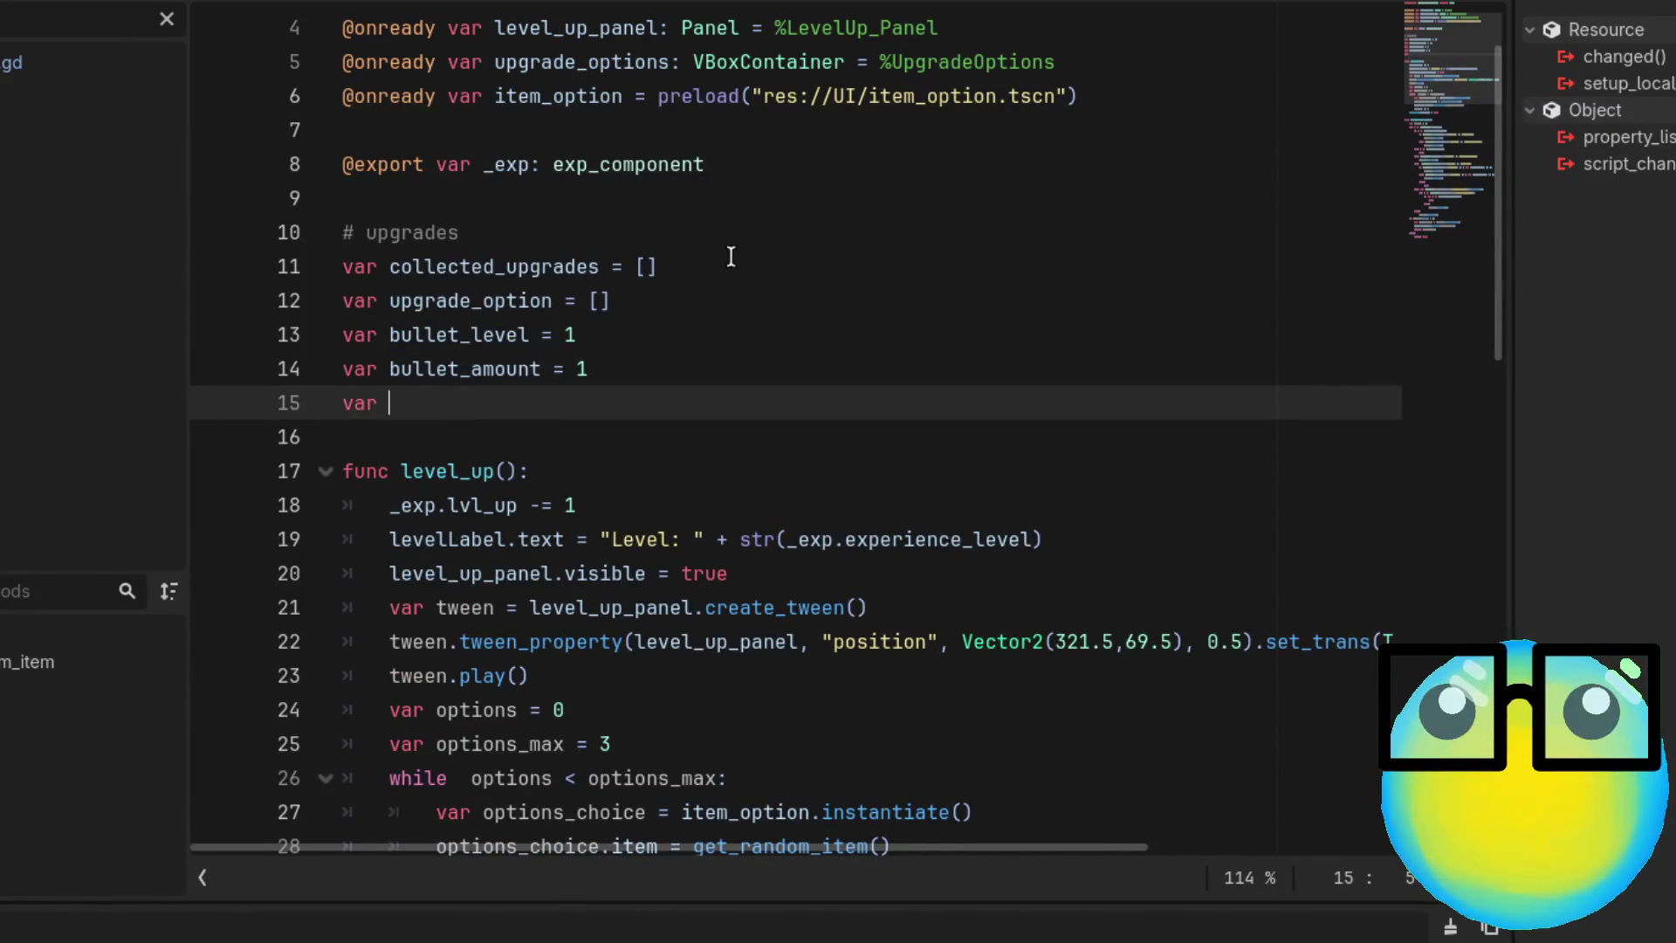
pyautogui.write('aim')
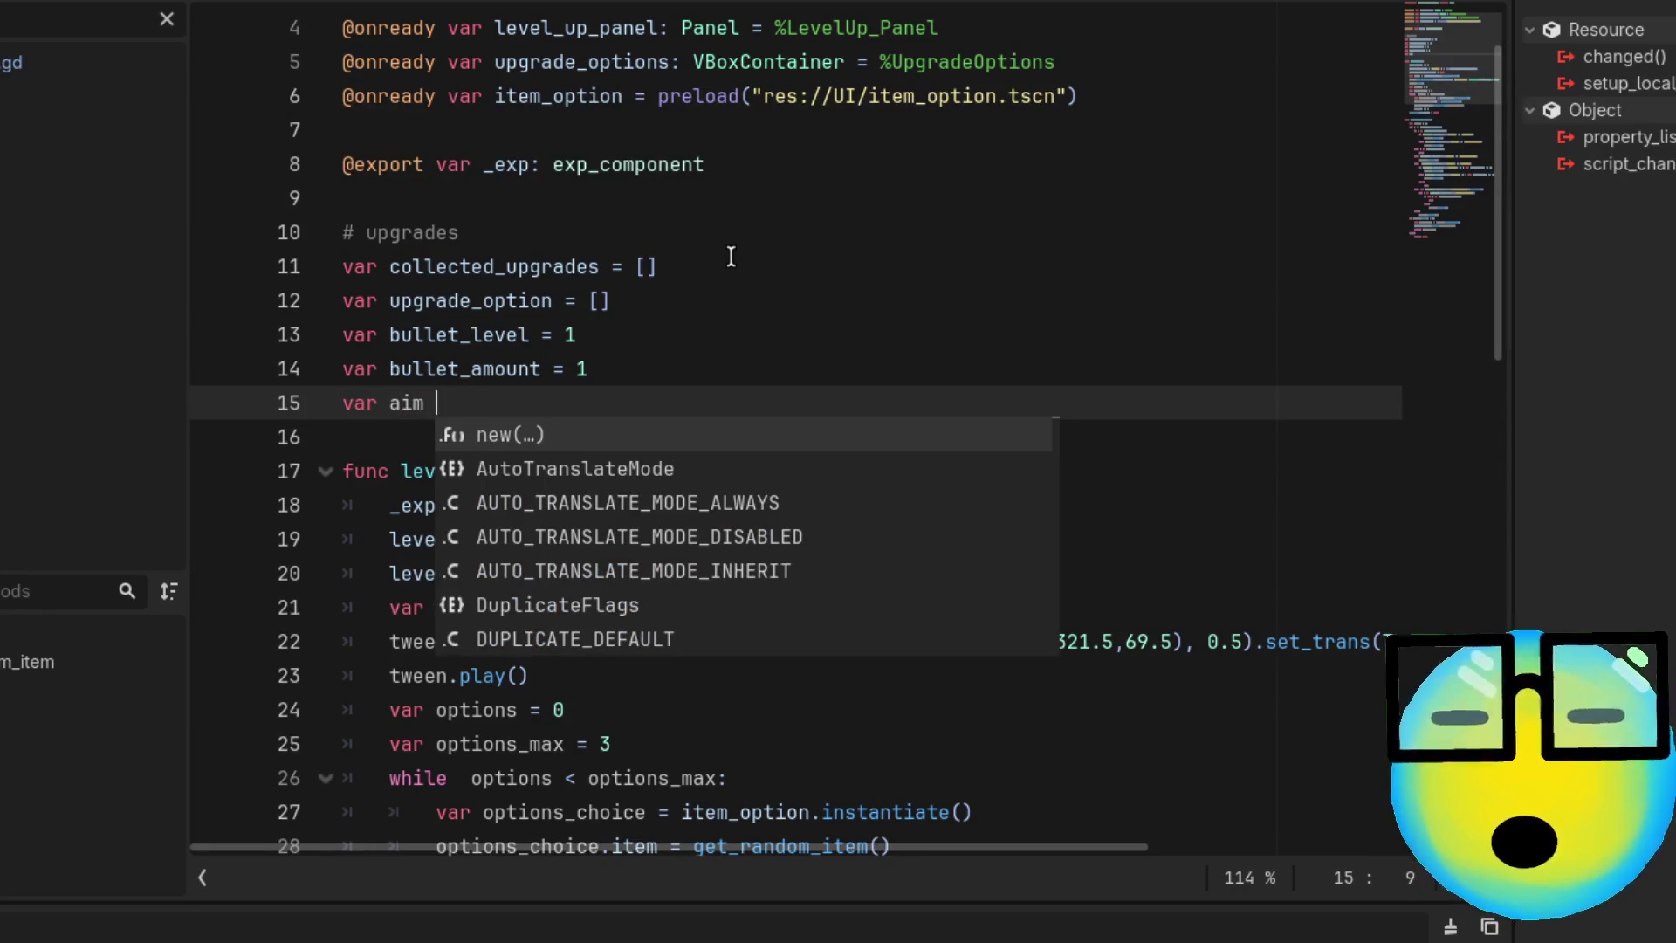
pyautogui.write(' _')
pyautogui.press('Escape')
pyautogui.write('=')
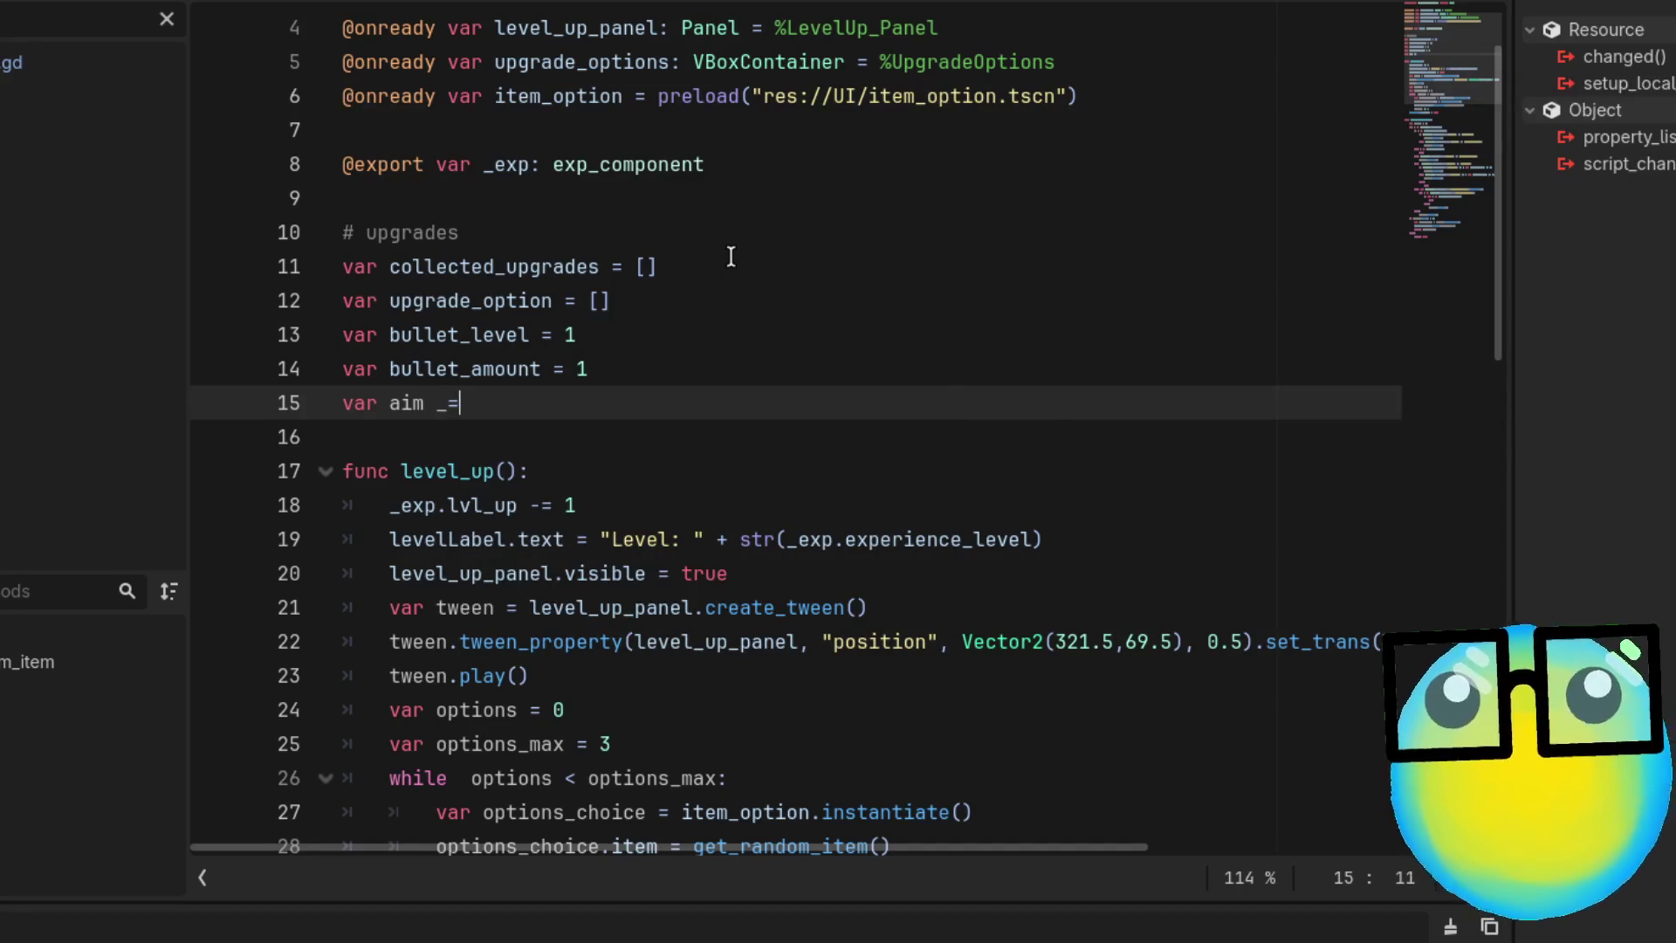
pyautogui.press('BackSpace')
pyautogui.press('BackSpace')
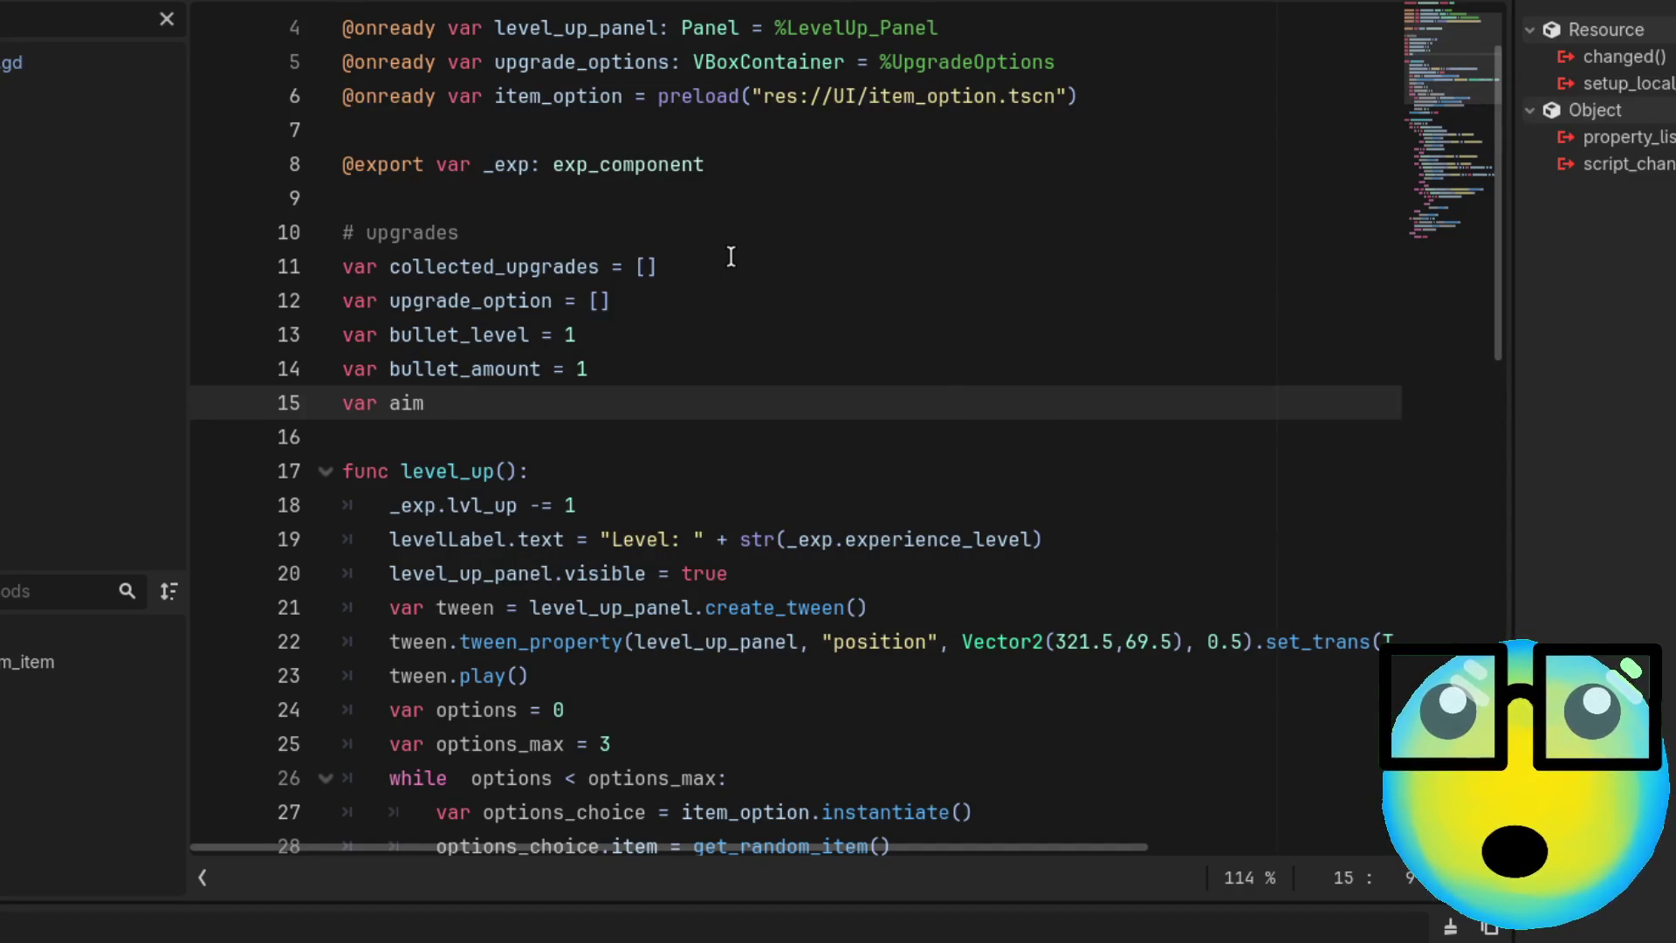
pyautogui.write(':= ')
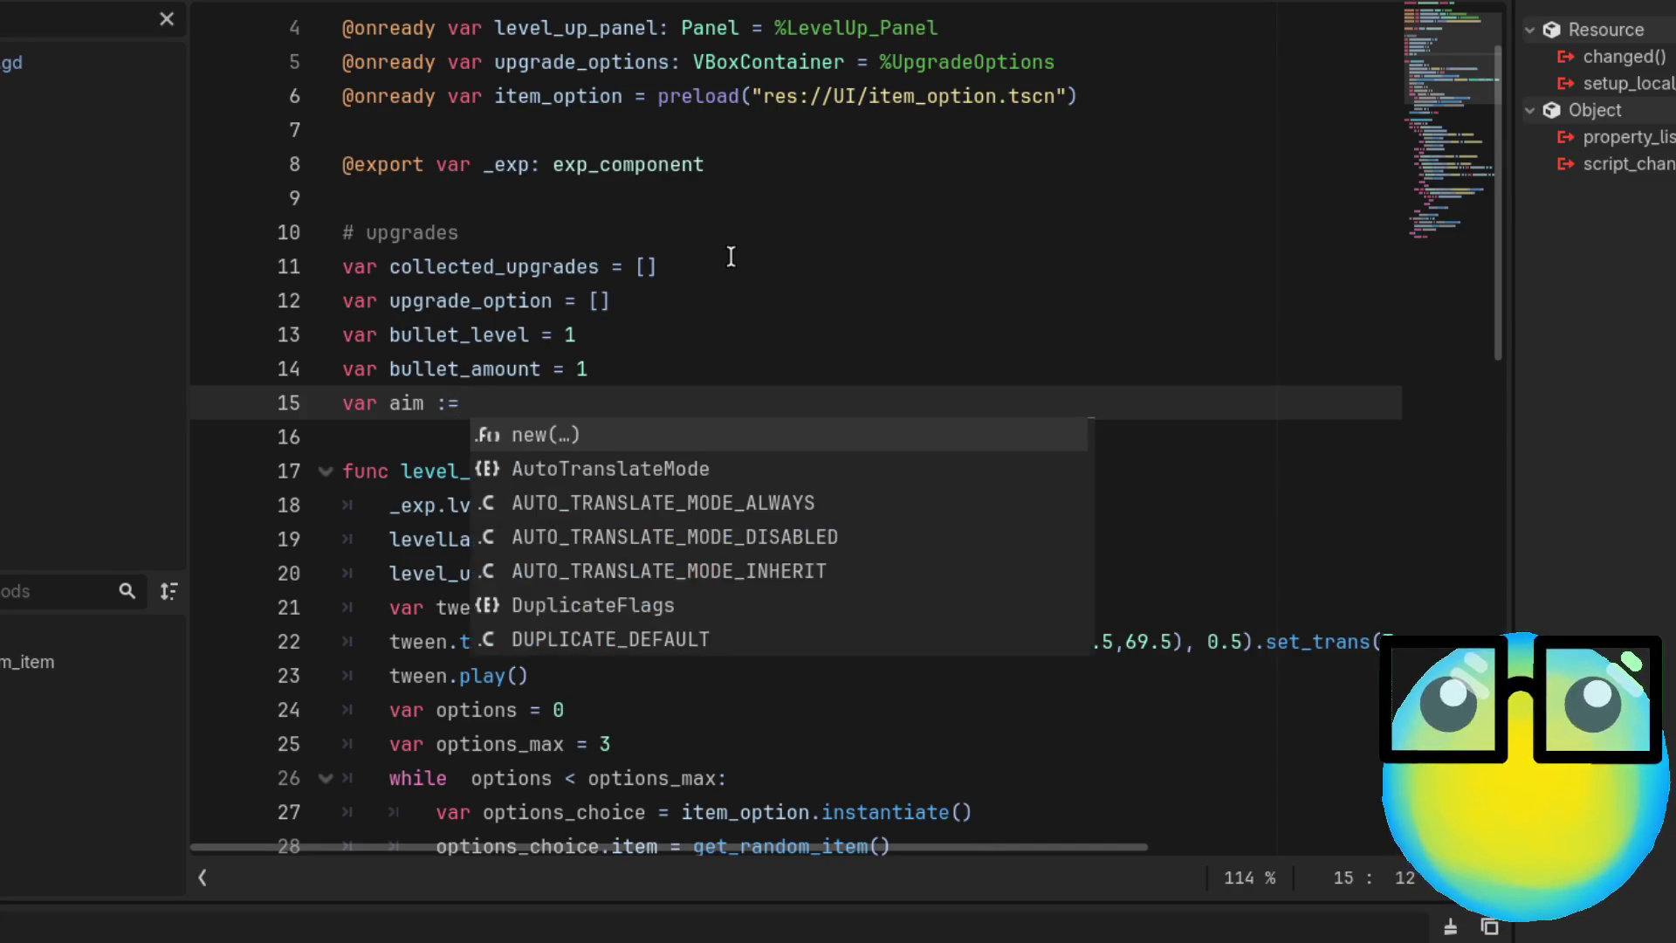
pyautogui.write('false')
pyautogui.press('Escape')
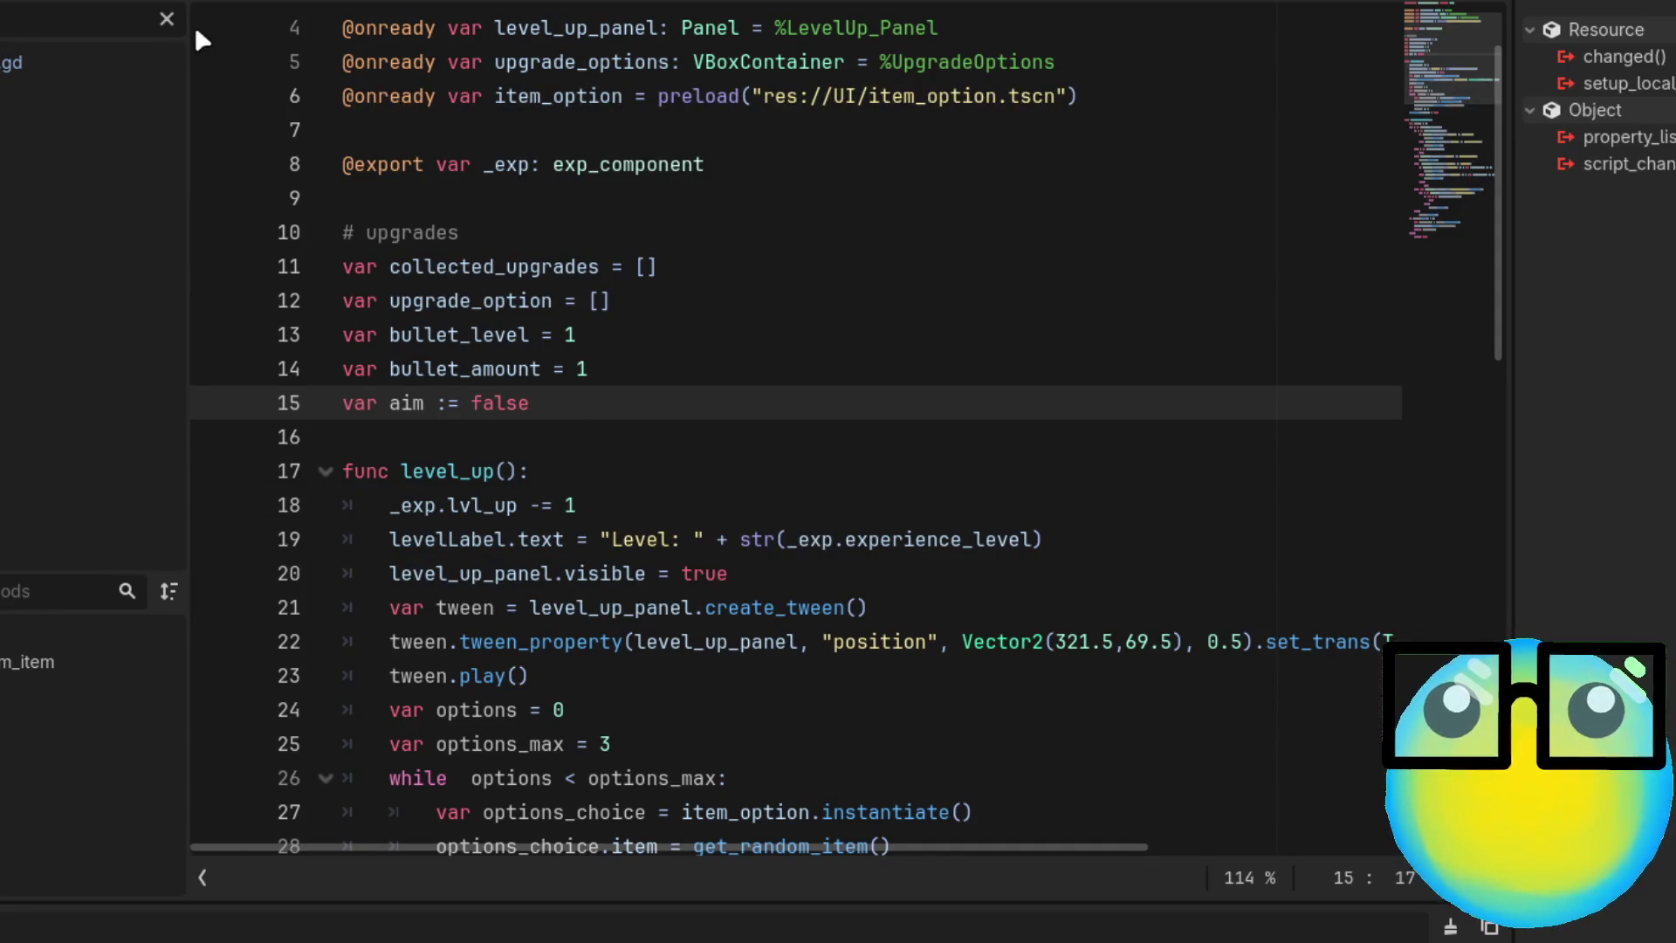
pyautogui.click(167, 18)
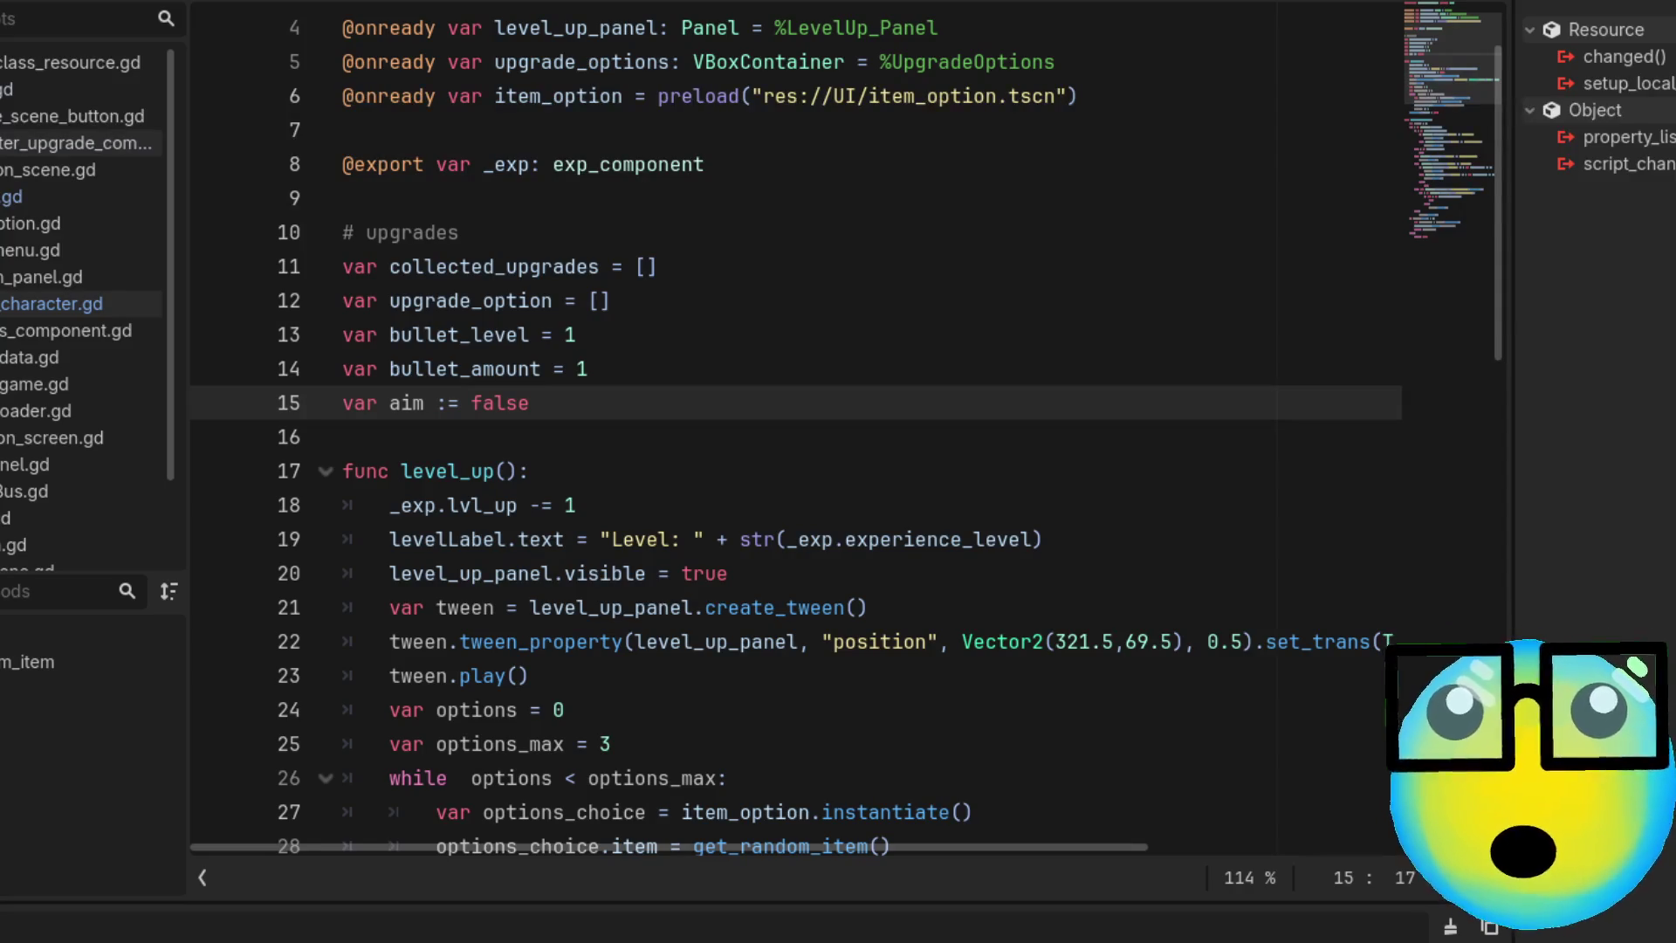
pyautogui.click(52, 304)
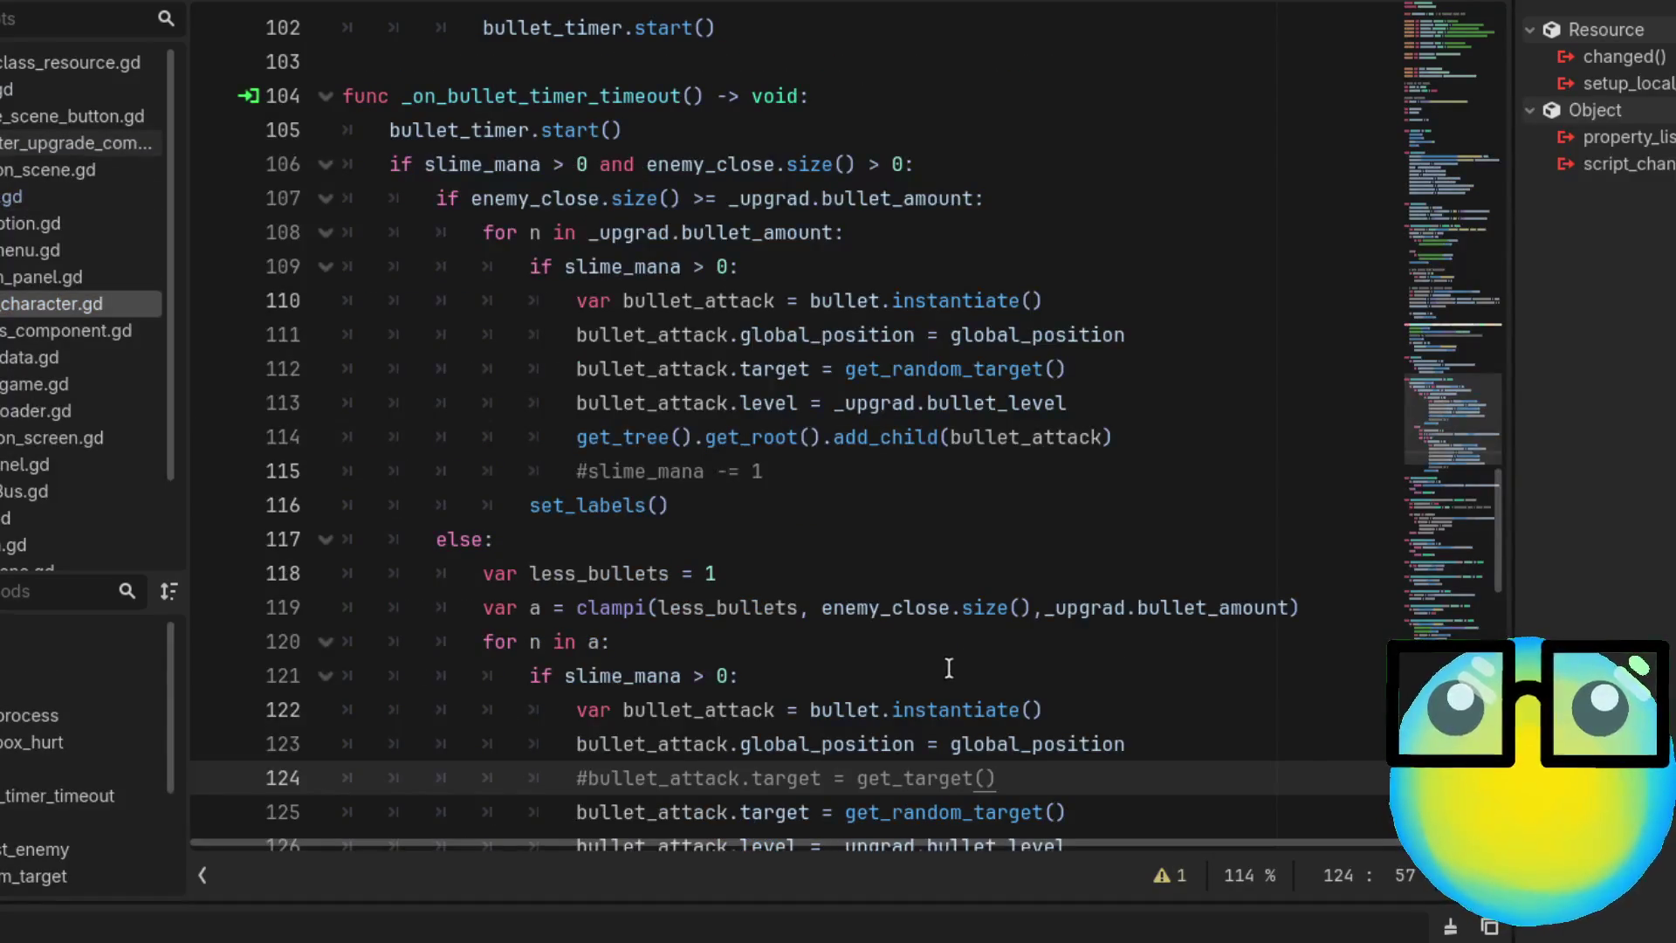
# Insert 'if _upgrad.aim == true:' after the global_position assignment
pyautogui.scroll(3, 946, 673)
pyautogui.scroll(-5, 1118, 721)
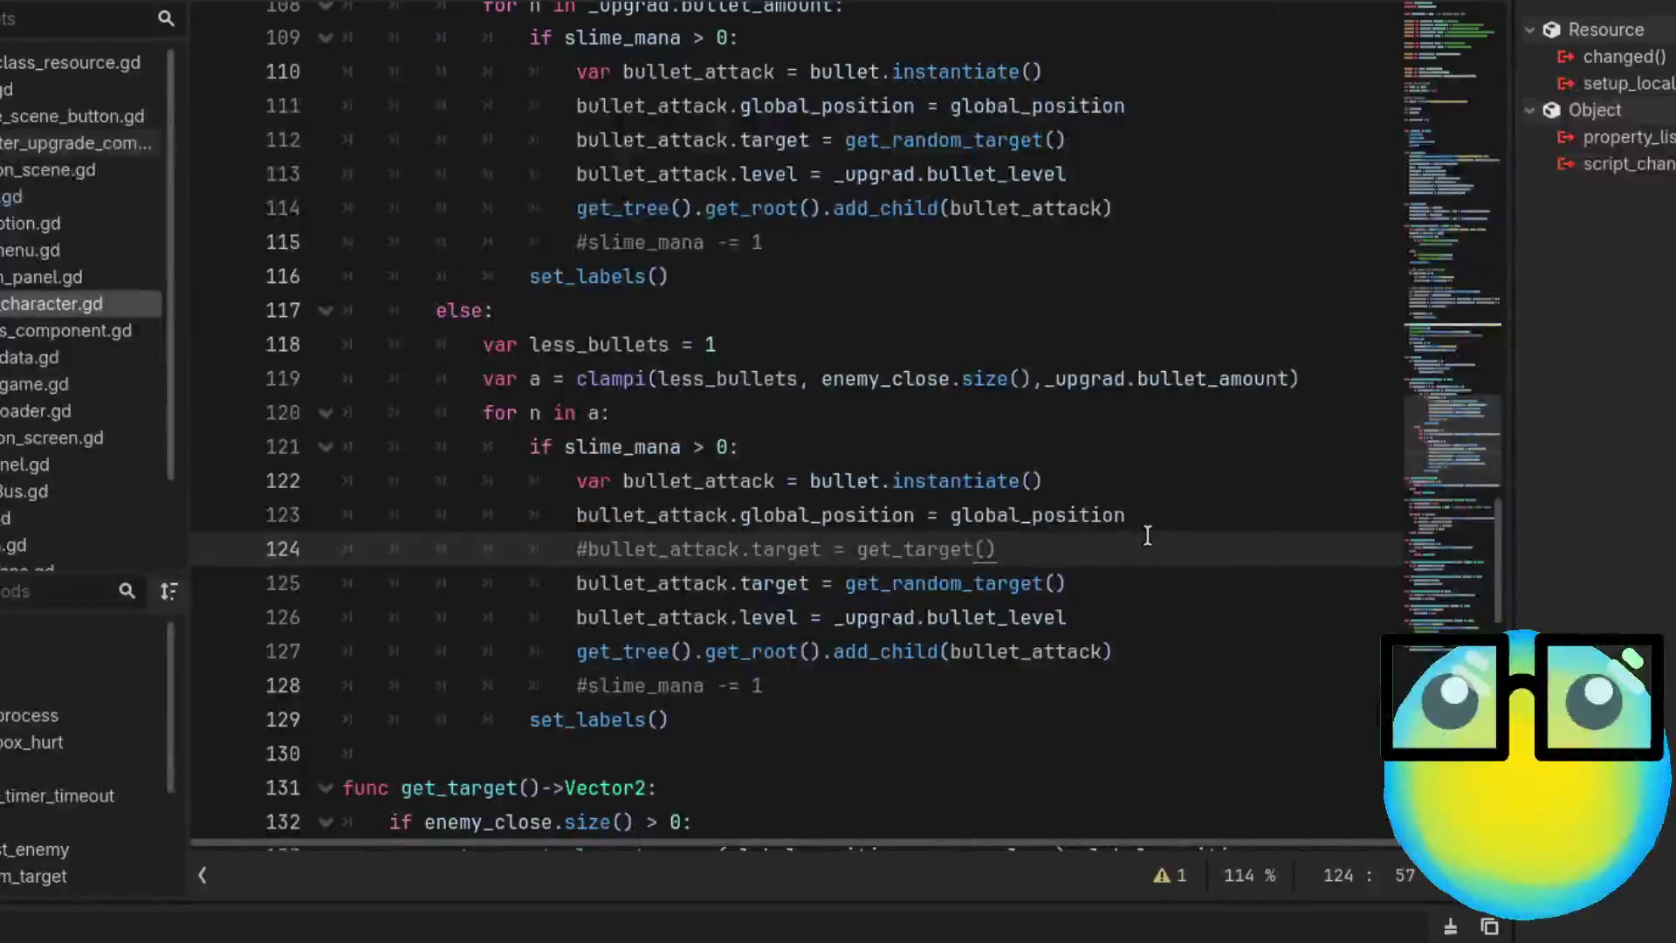
pyautogui.click(1144, 516)
pyautogui.press('Return')
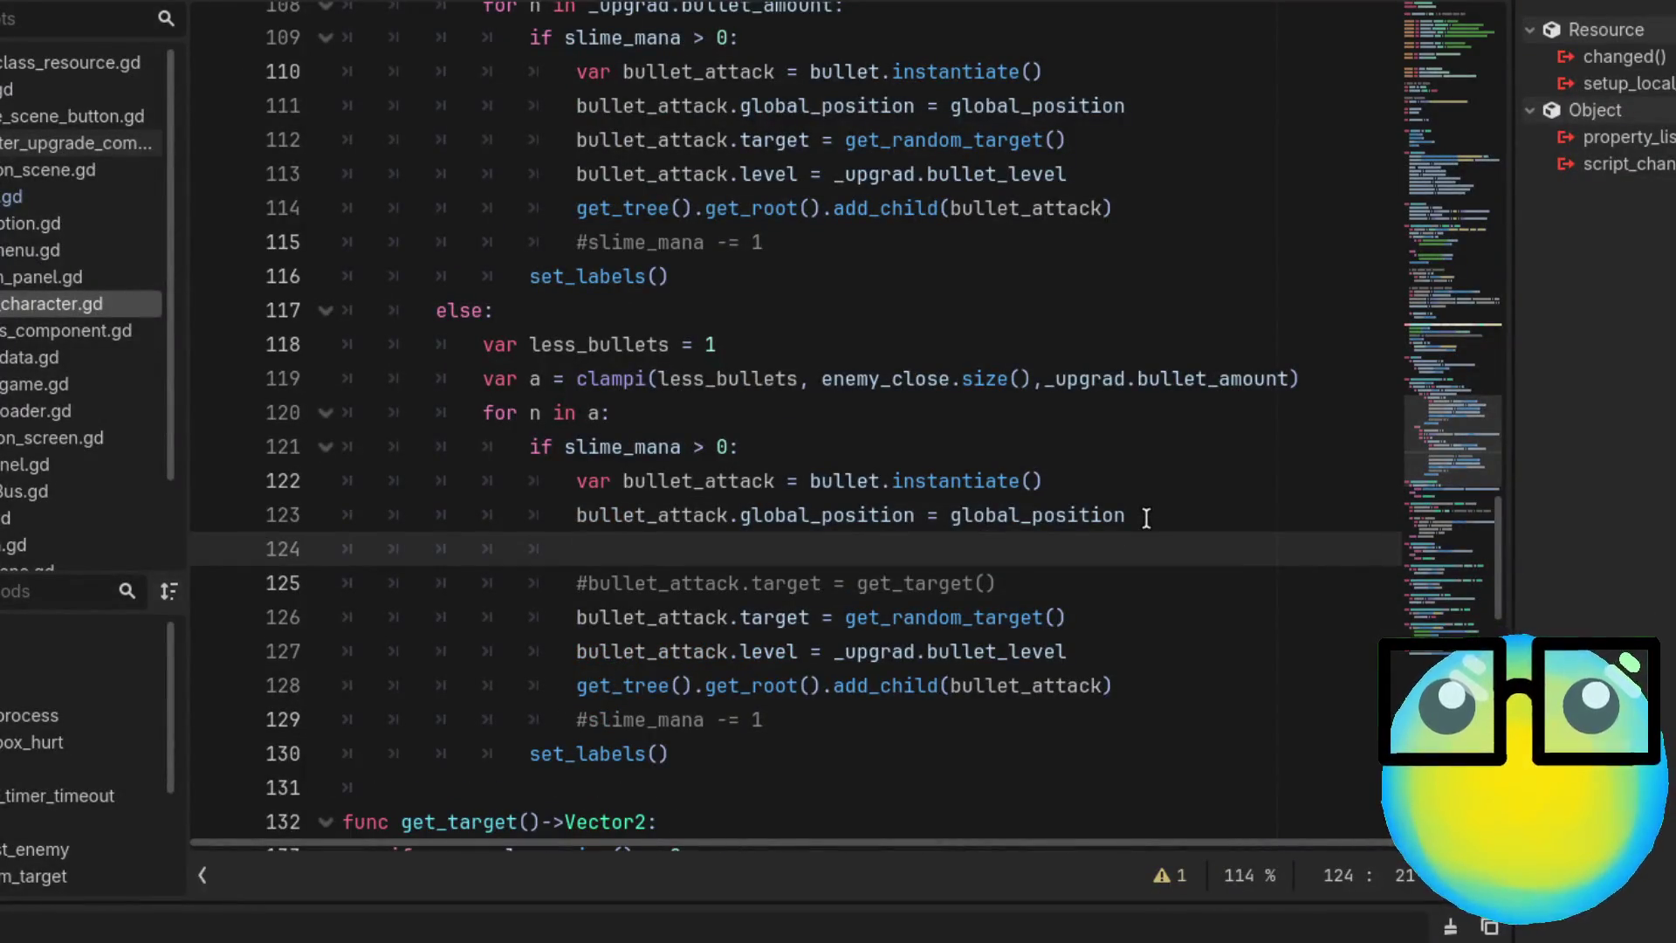
pyautogui.write('if ')
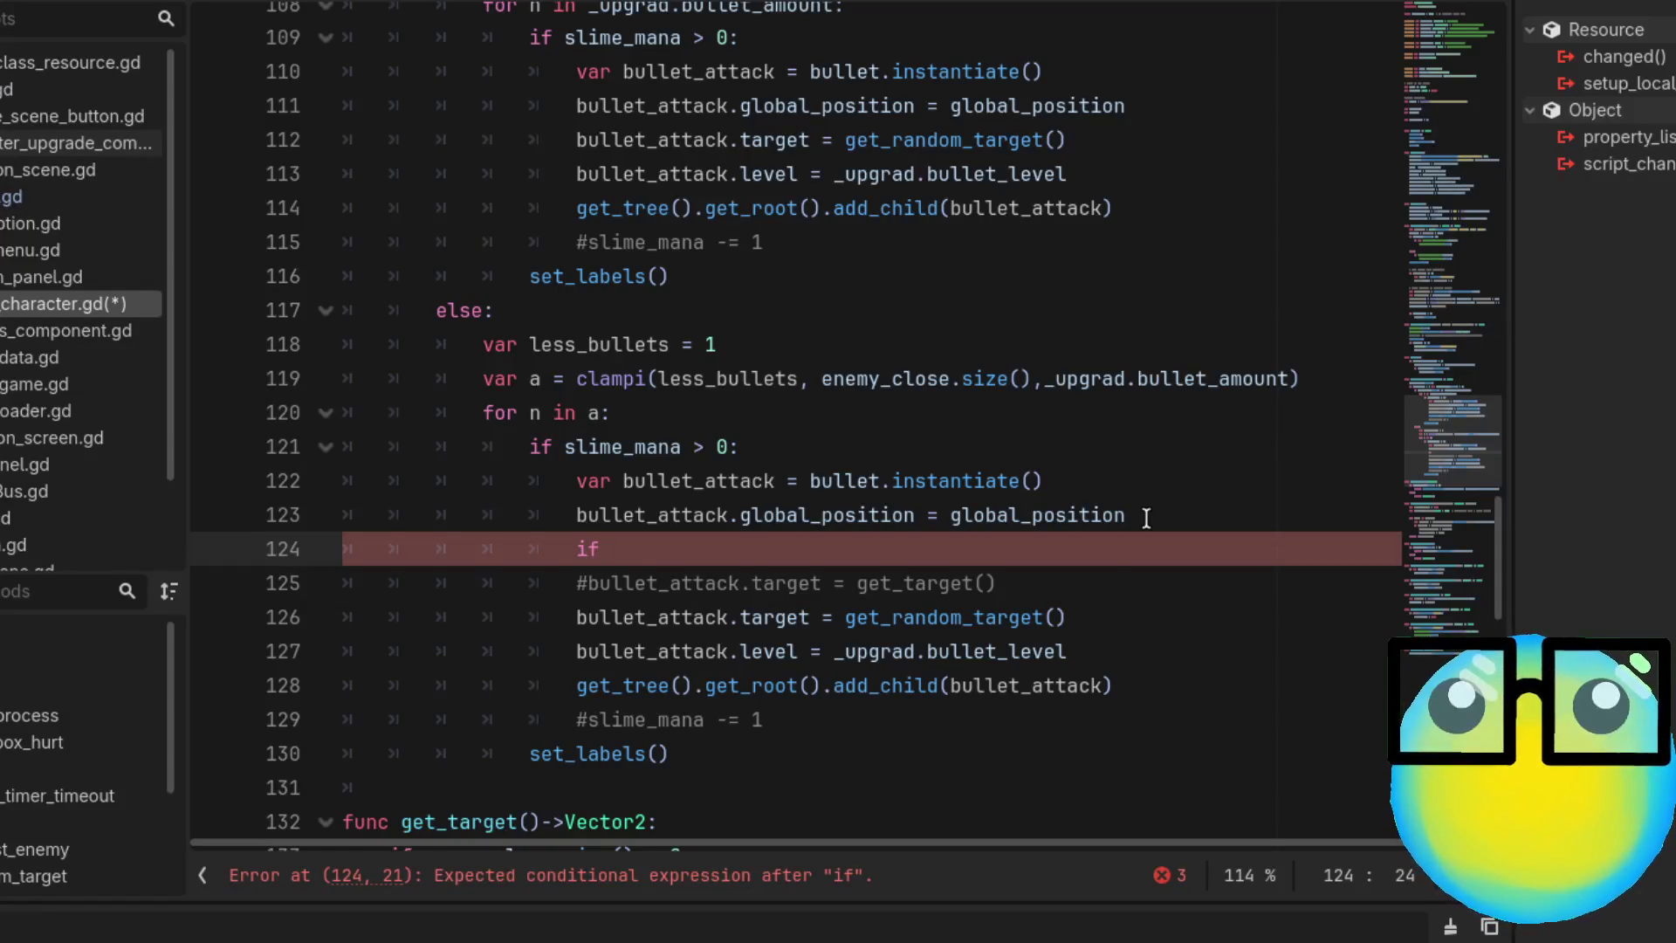
pyautogui.write('bu')
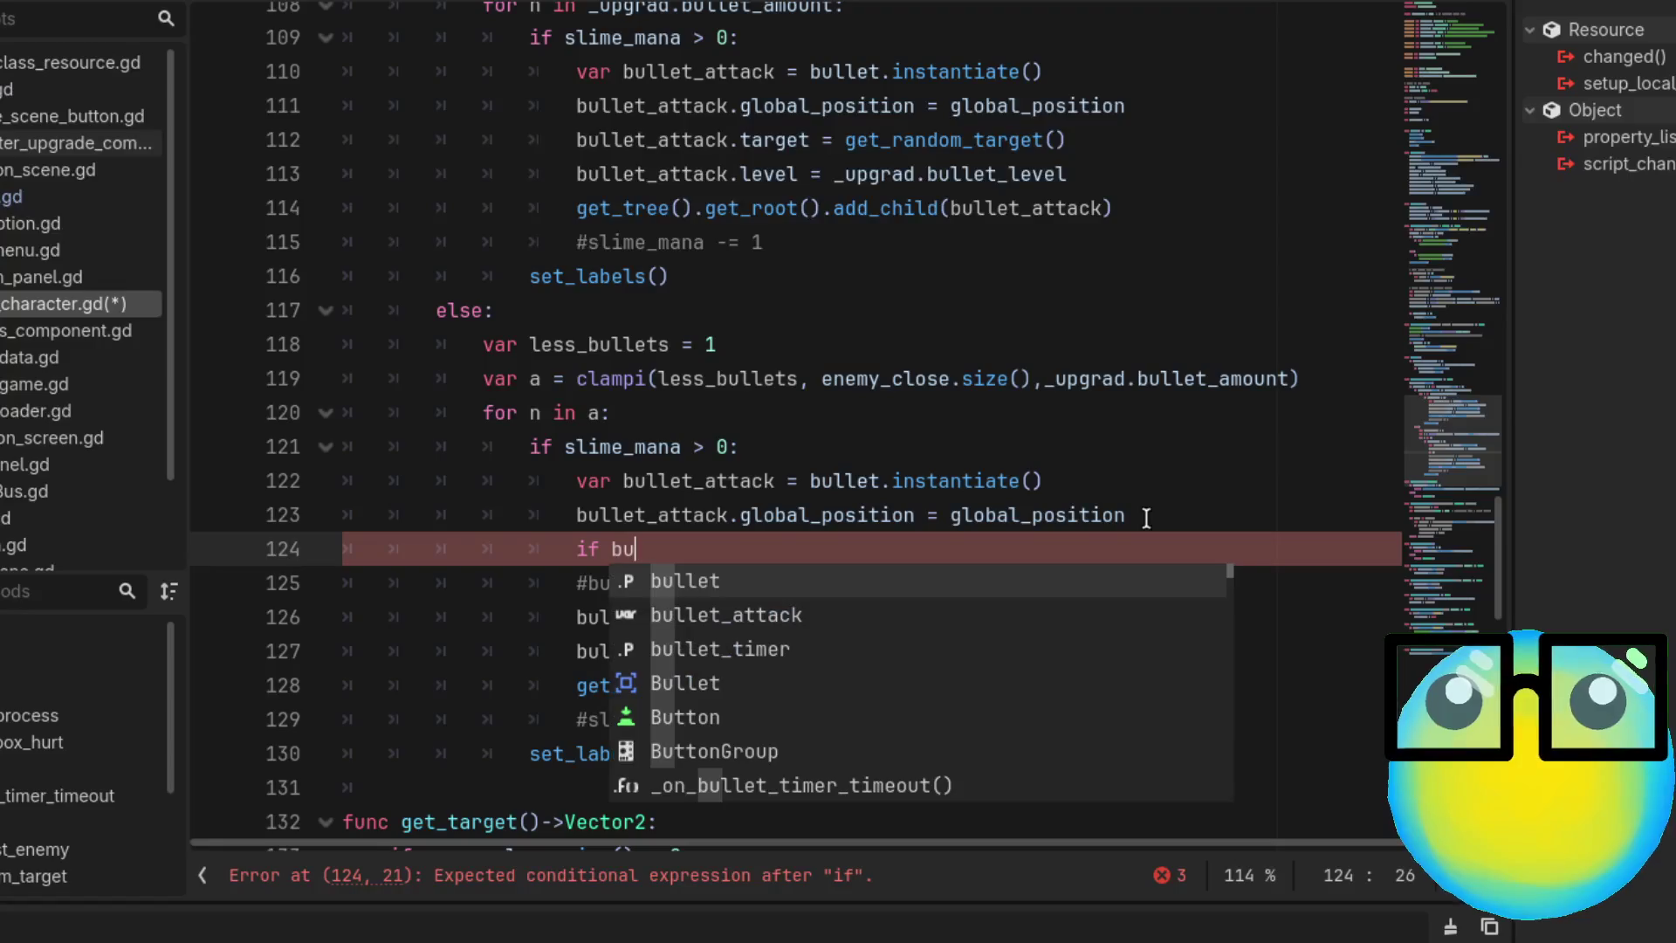
pyautogui.press('BackSpace')
pyautogui.press('BackSpace')
pyautogui.press('BackSpace')
pyautogui.press('BackSpace')
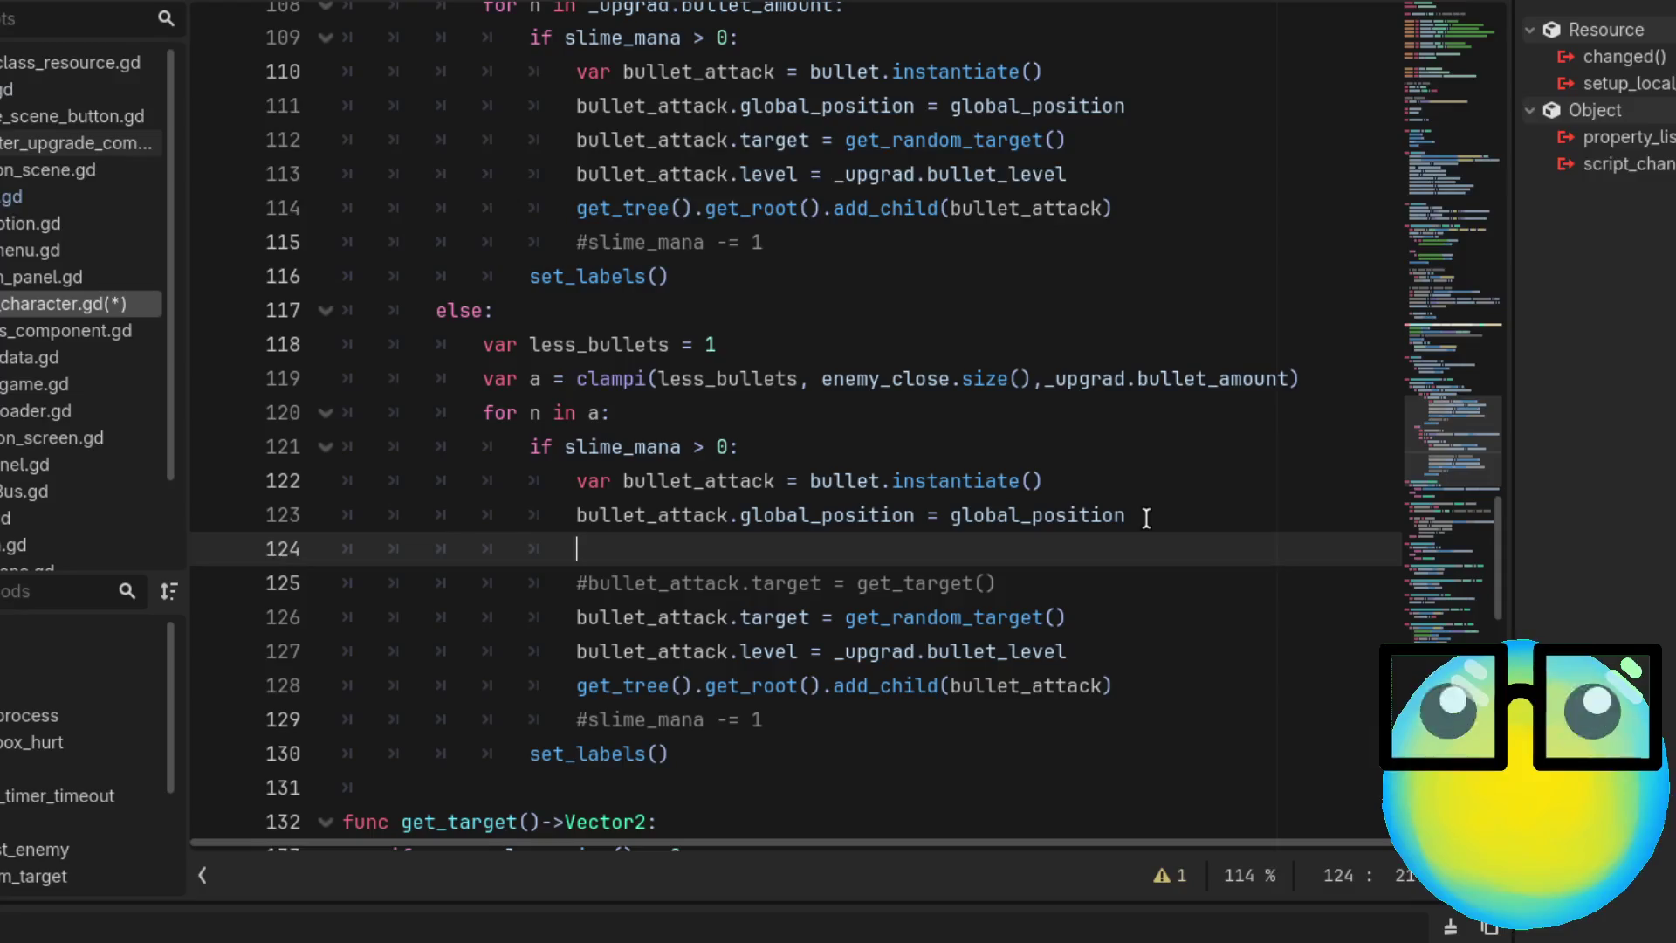
pyautogui.scroll(1, 1146, 518)
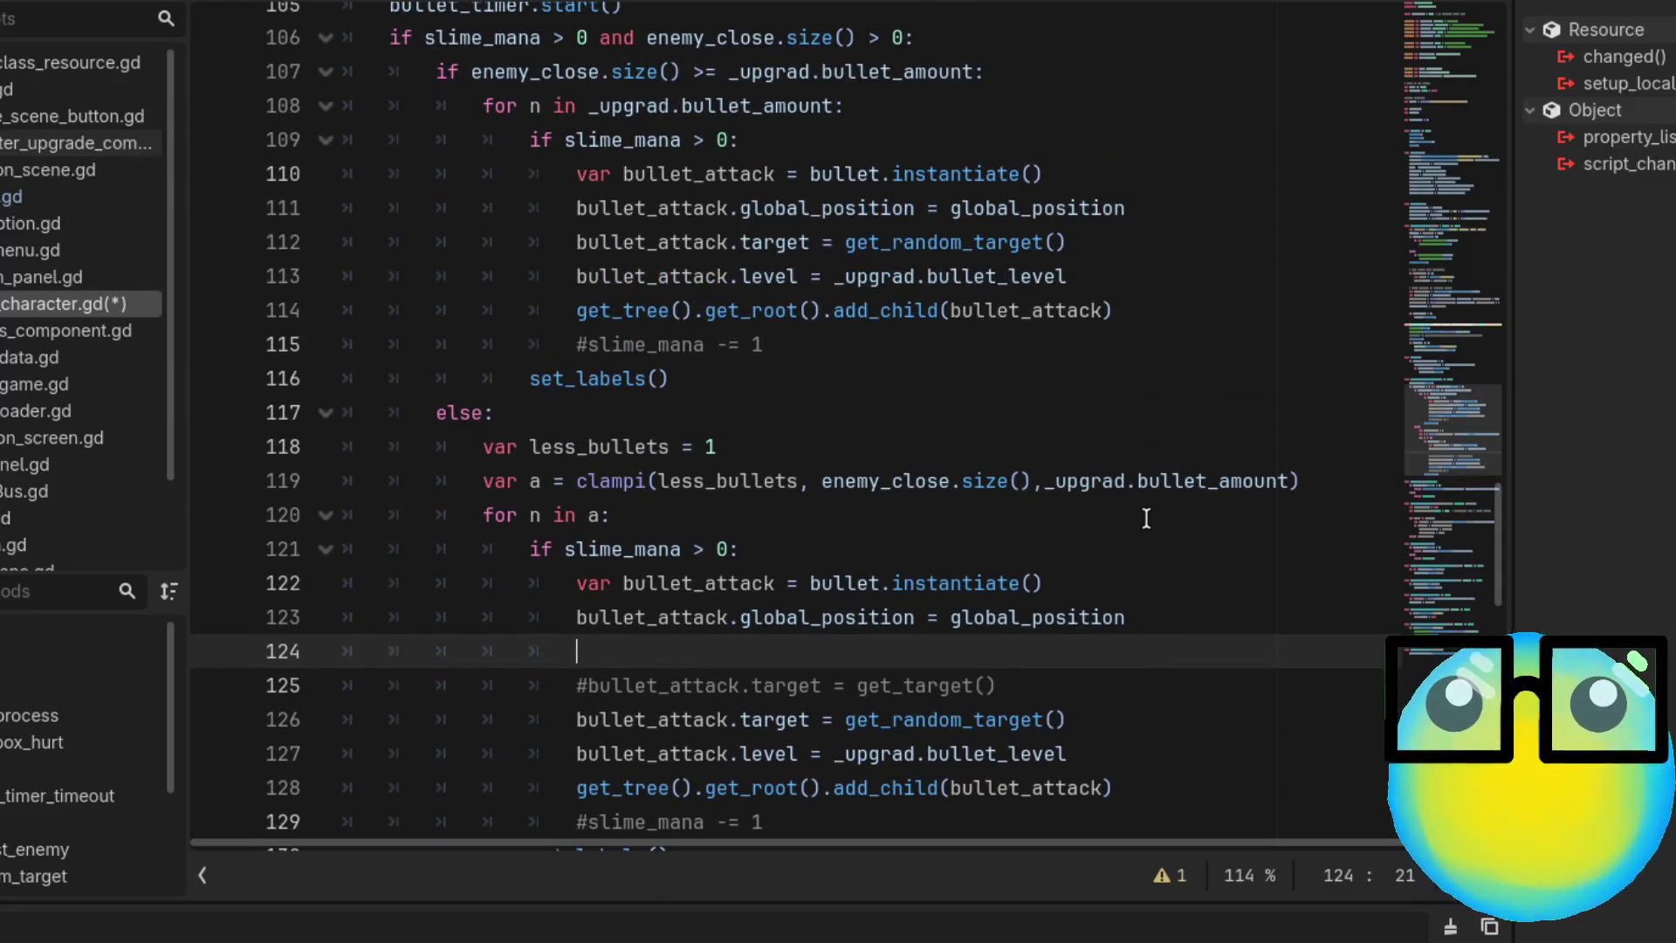
pyautogui.write('if _upgrad')
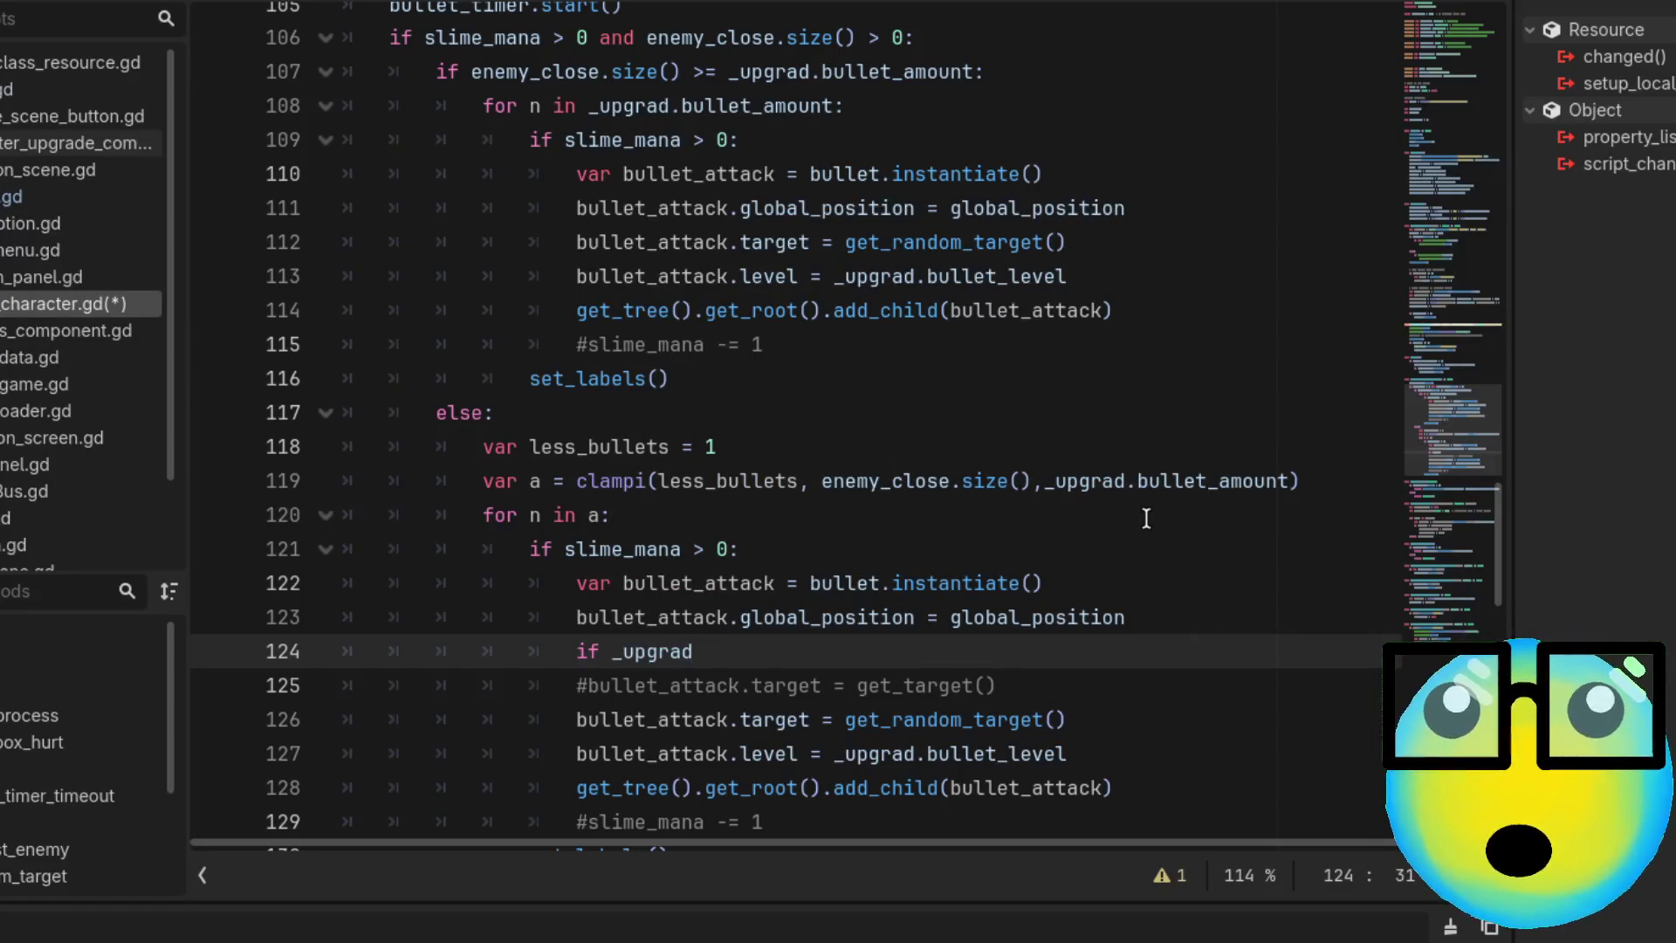
pyautogui.write('.')
pyautogui.press('Return')
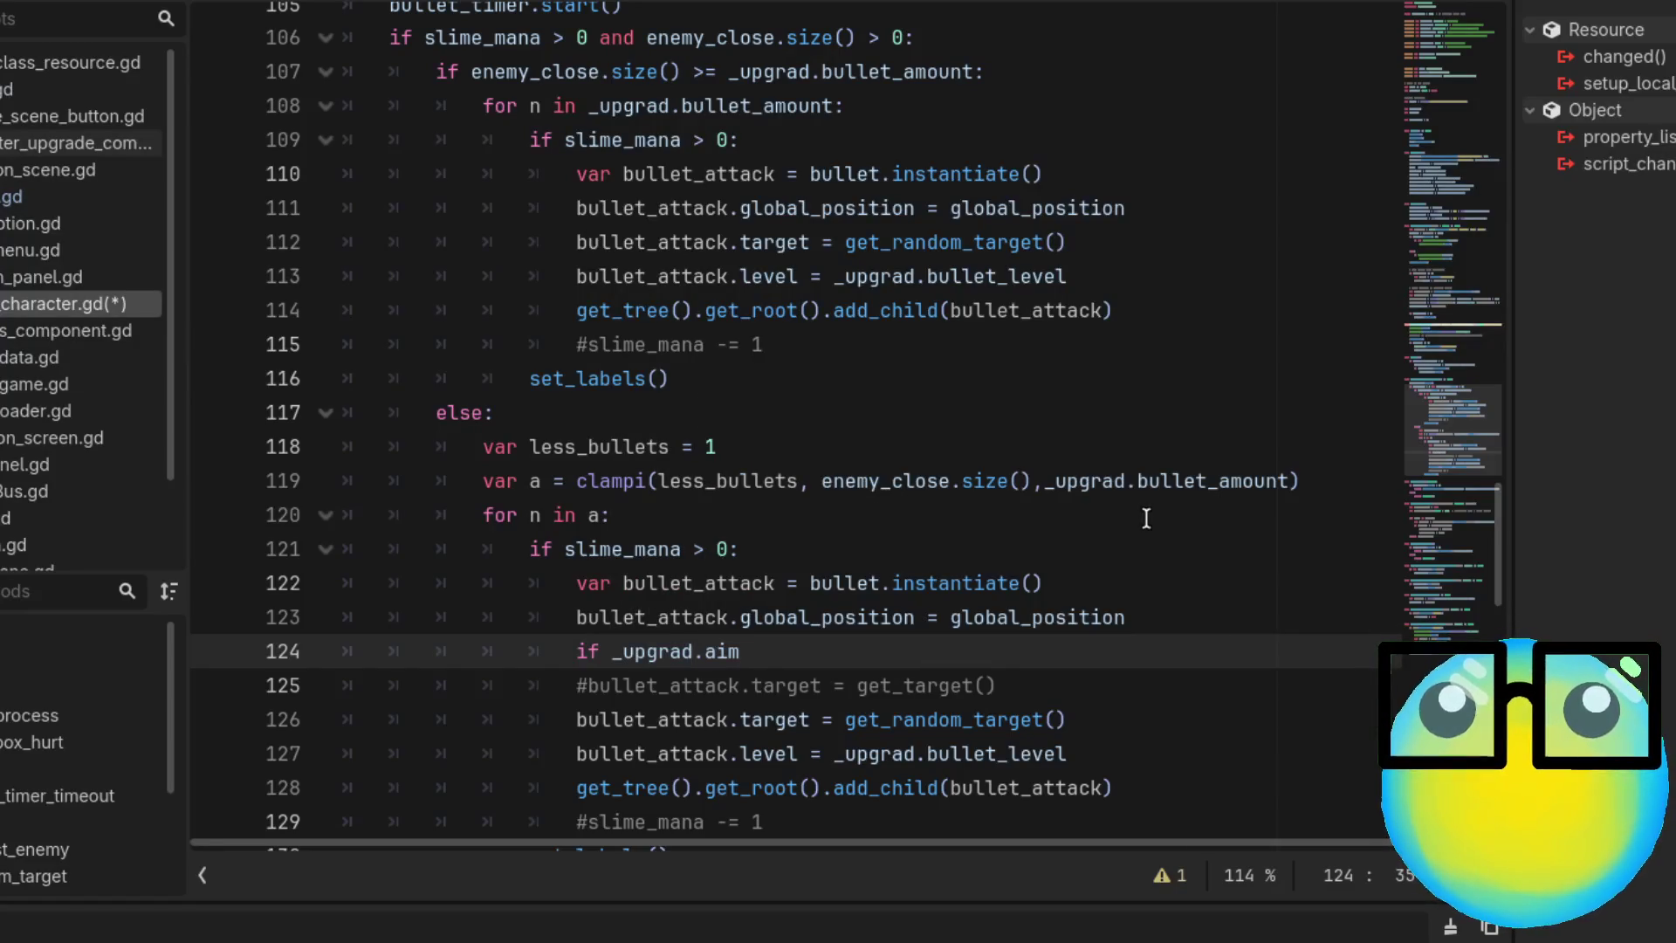
pyautogui.write('== true:')
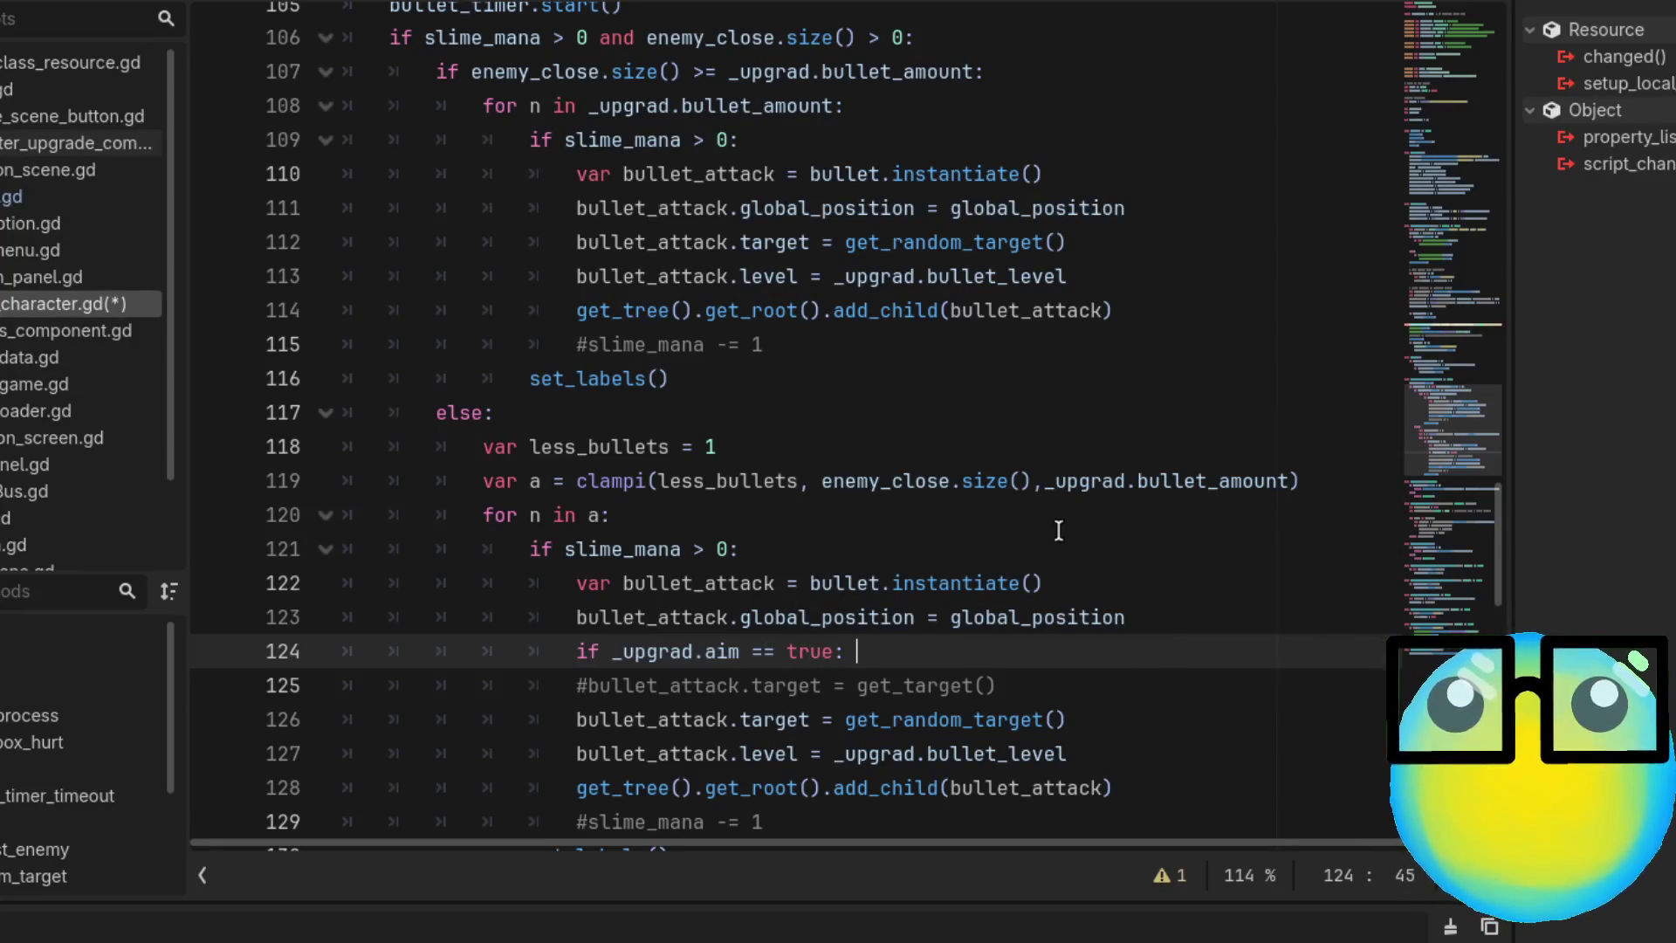
pyautogui.press('BackSpace')
# Uncomment the get_target assignment and indent it under the aim check
pyautogui.click(590, 685)
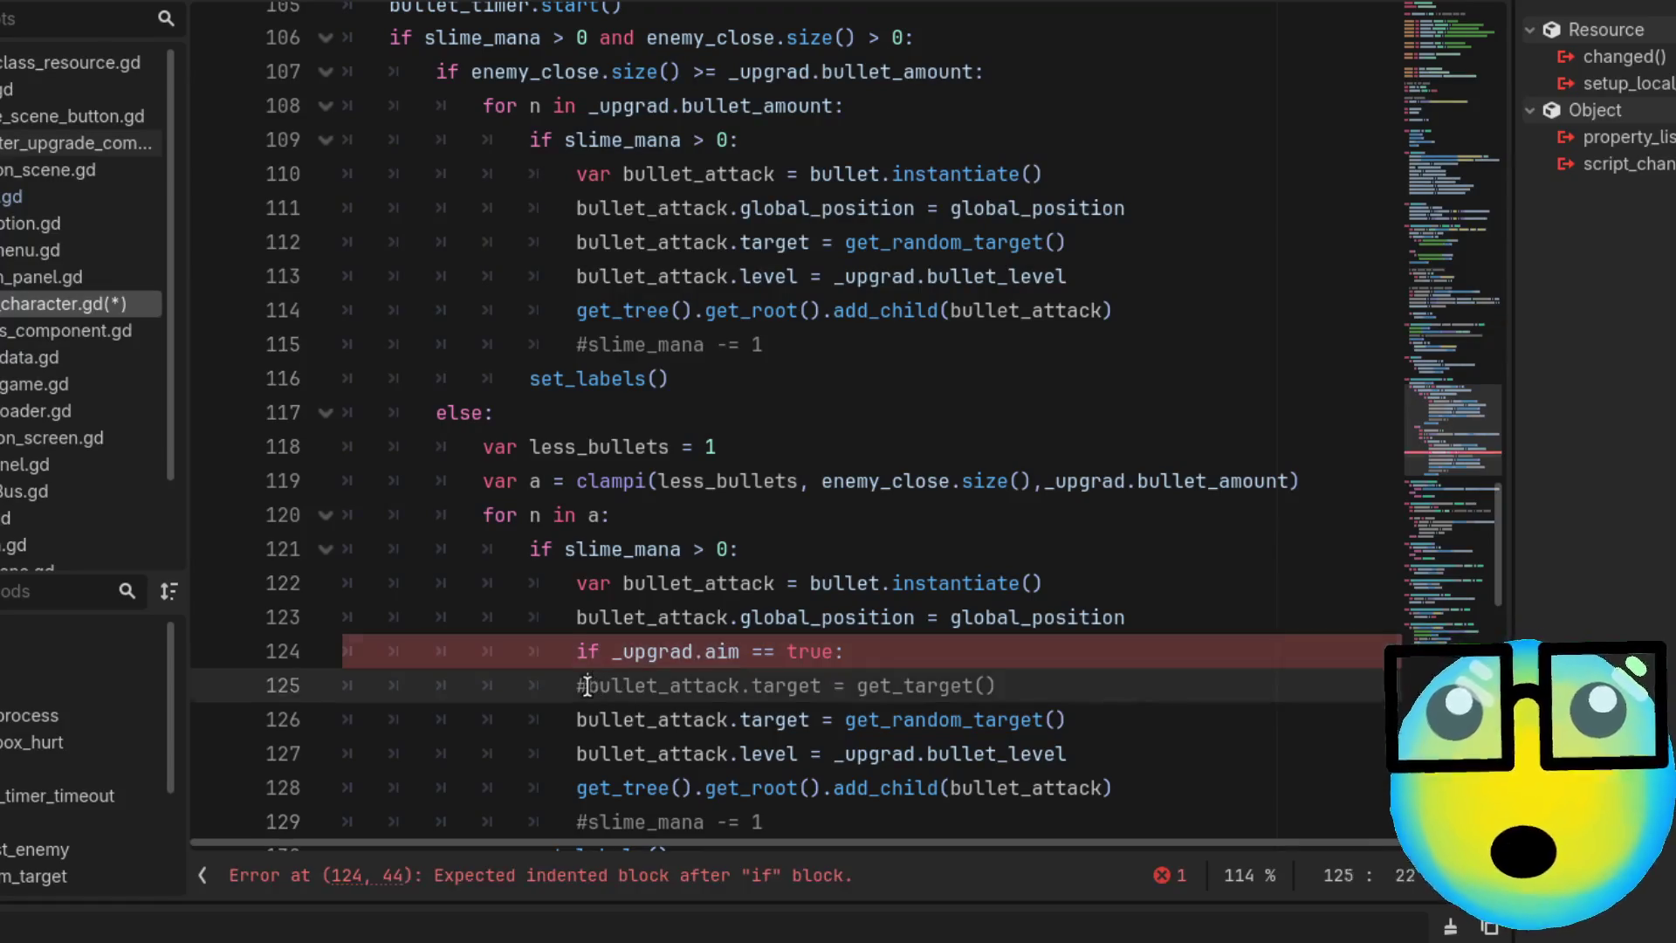
pyautogui.press('BackSpace')
pyautogui.press('Tab')
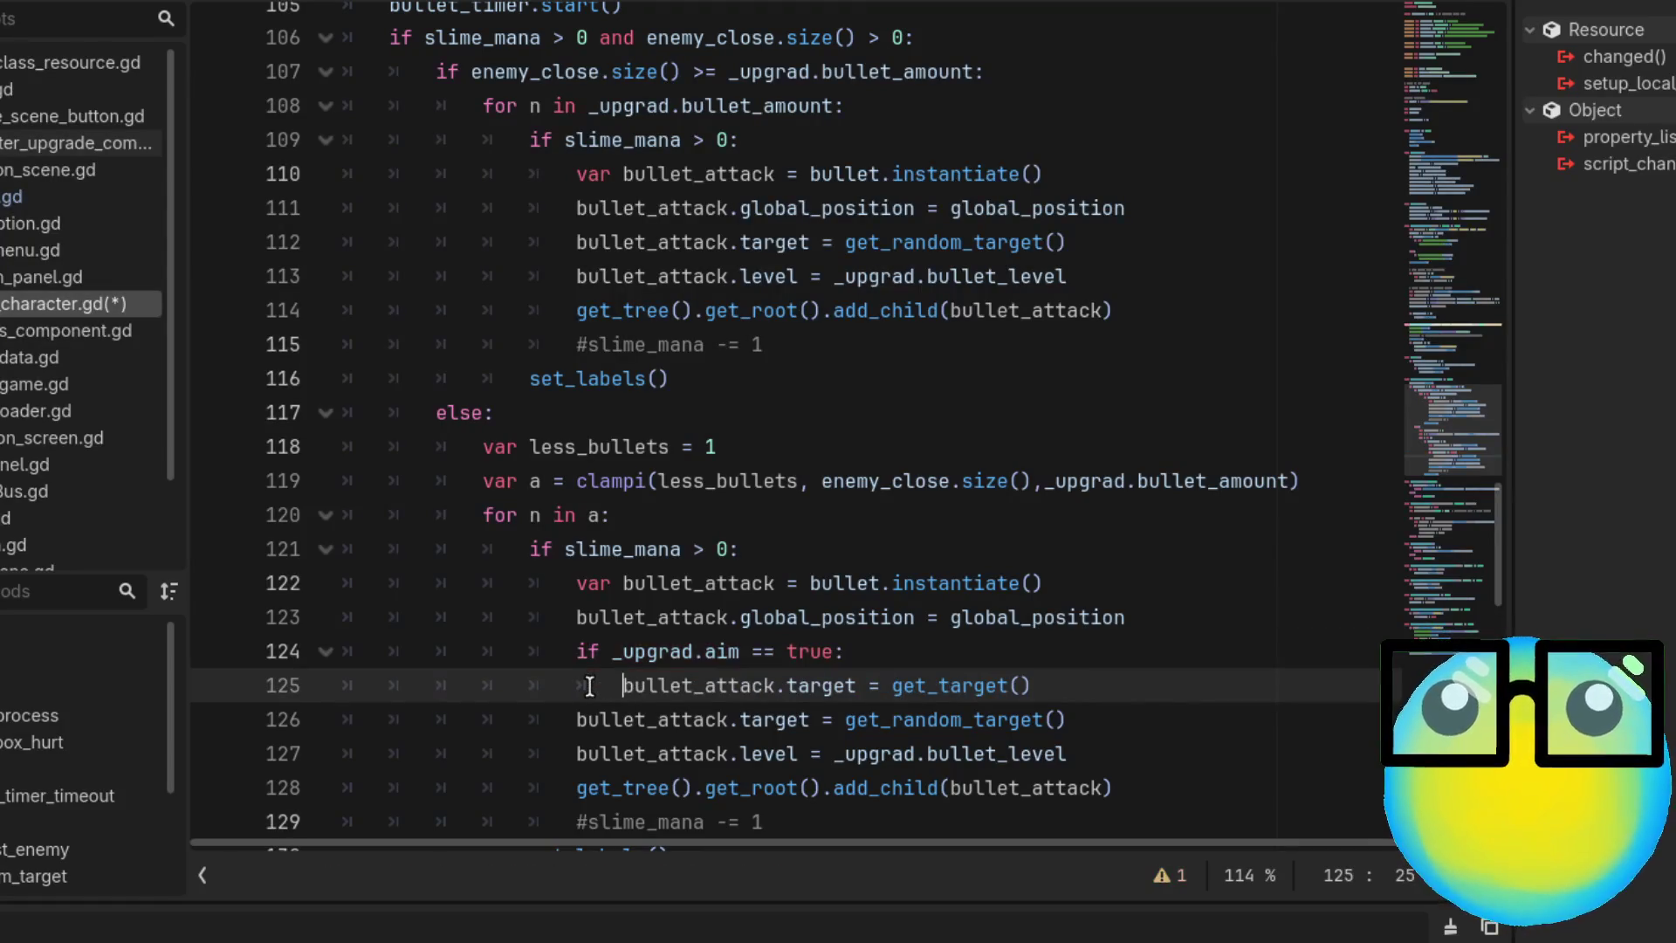
pyautogui.click(1092, 720)
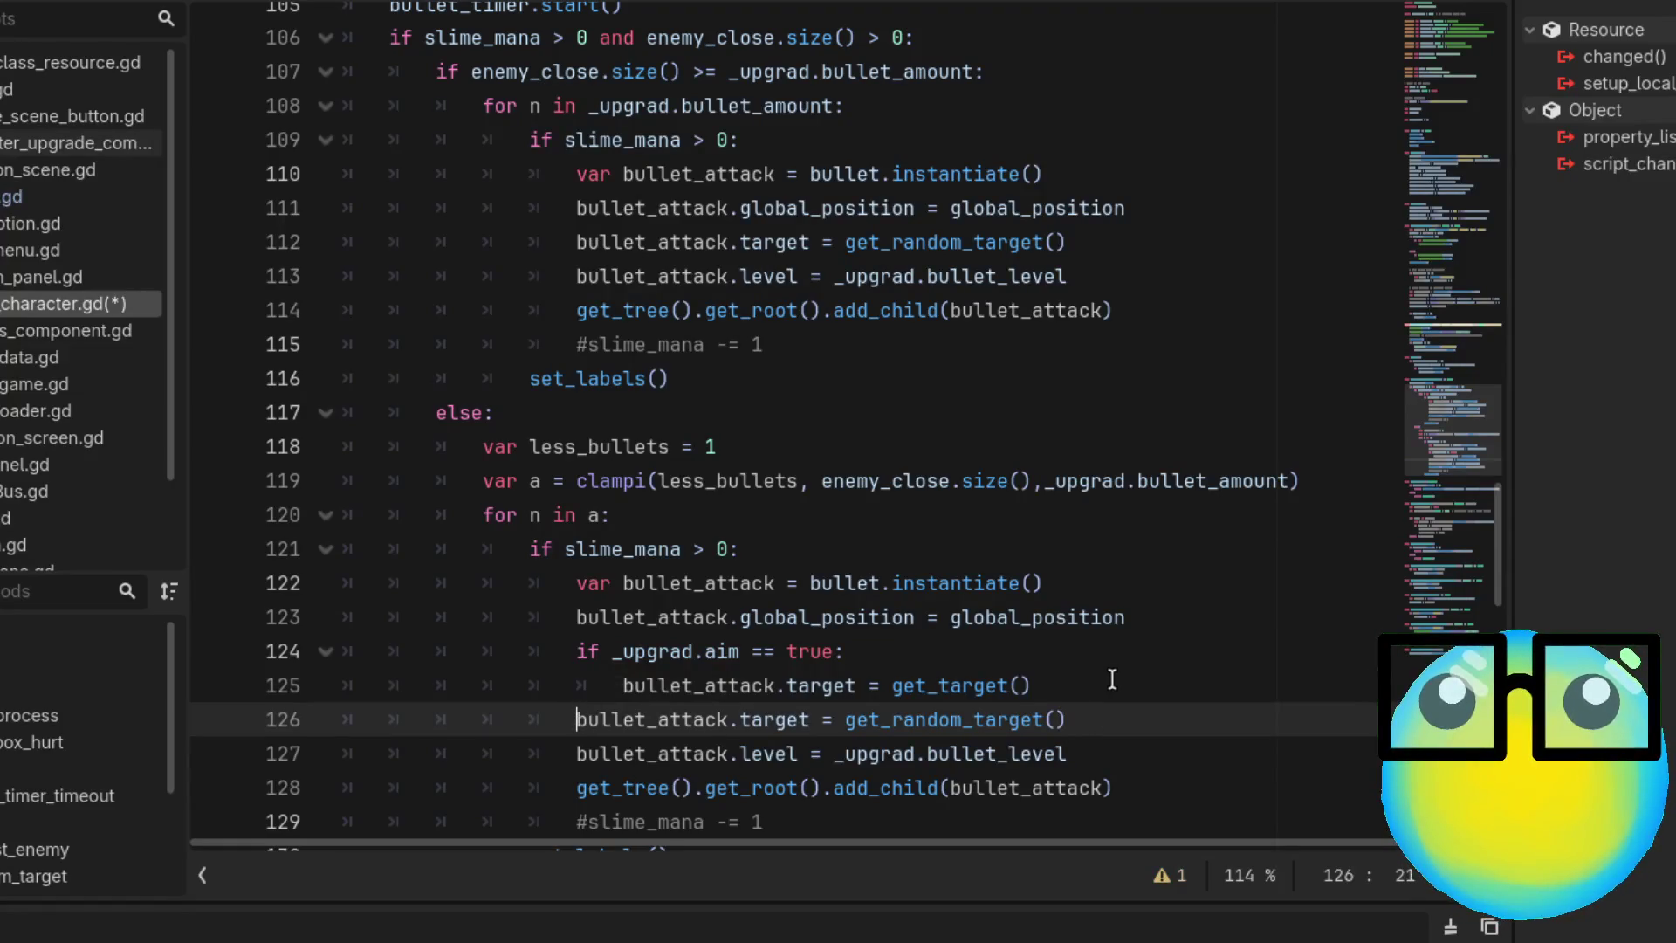
pyautogui.click(1114, 685)
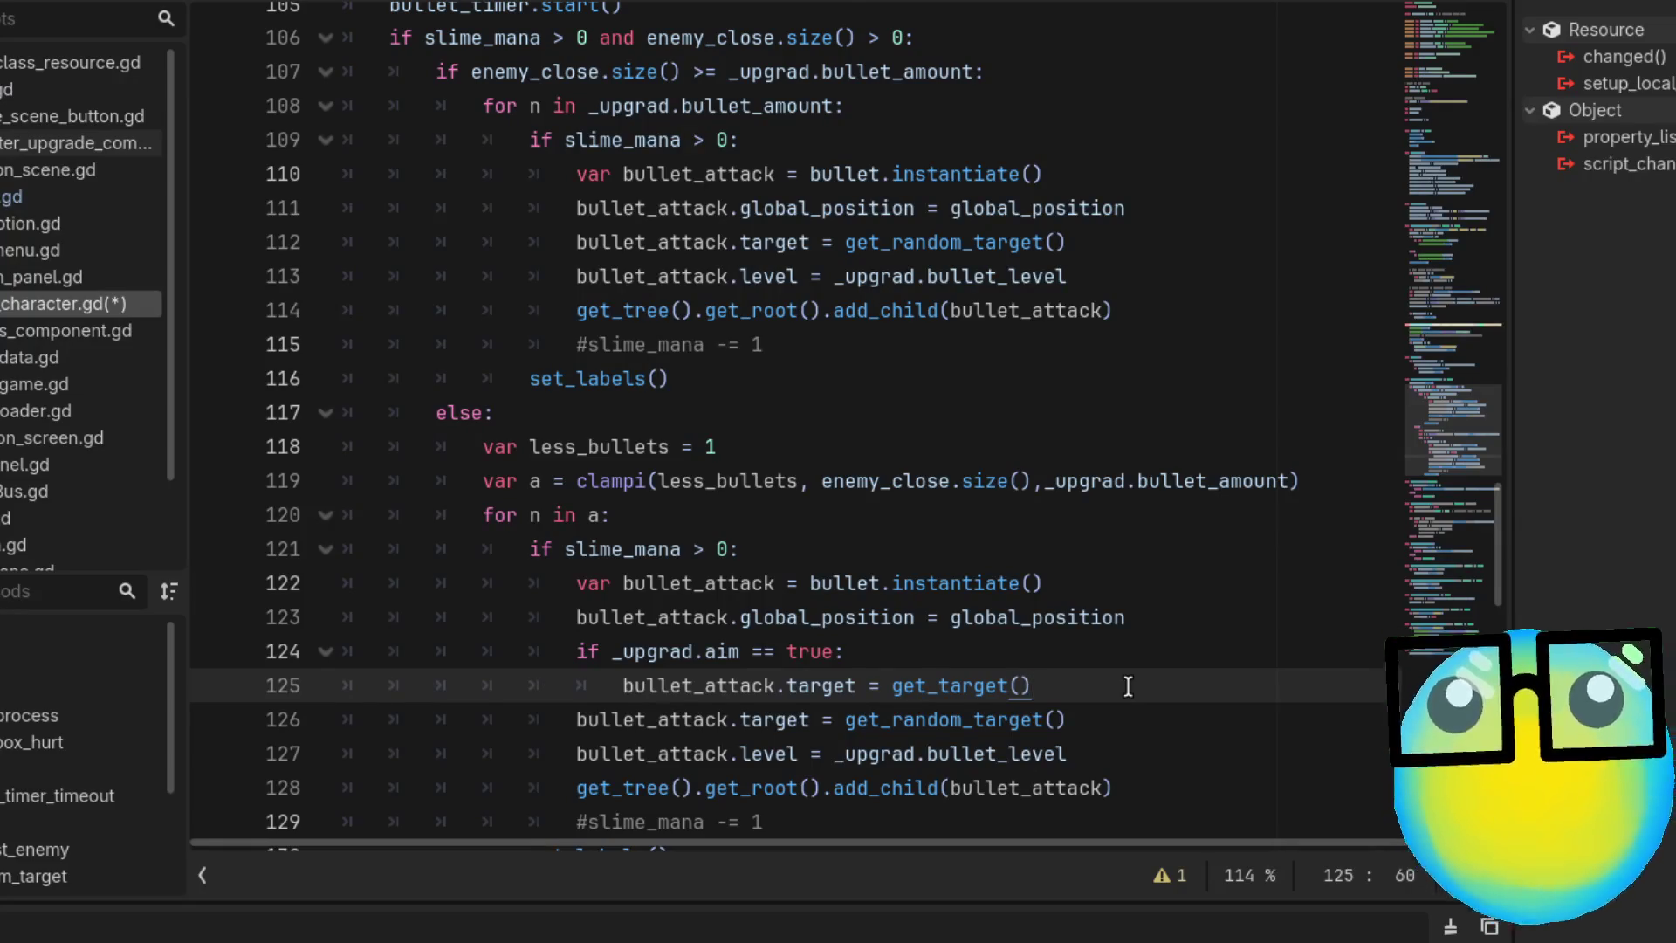
# Add else: with get_random_target indented beneath it, then select the whole if/else block
pyautogui.scroll(-1, 1128, 687)
pyautogui.press('Return')
pyautogui.write('e')
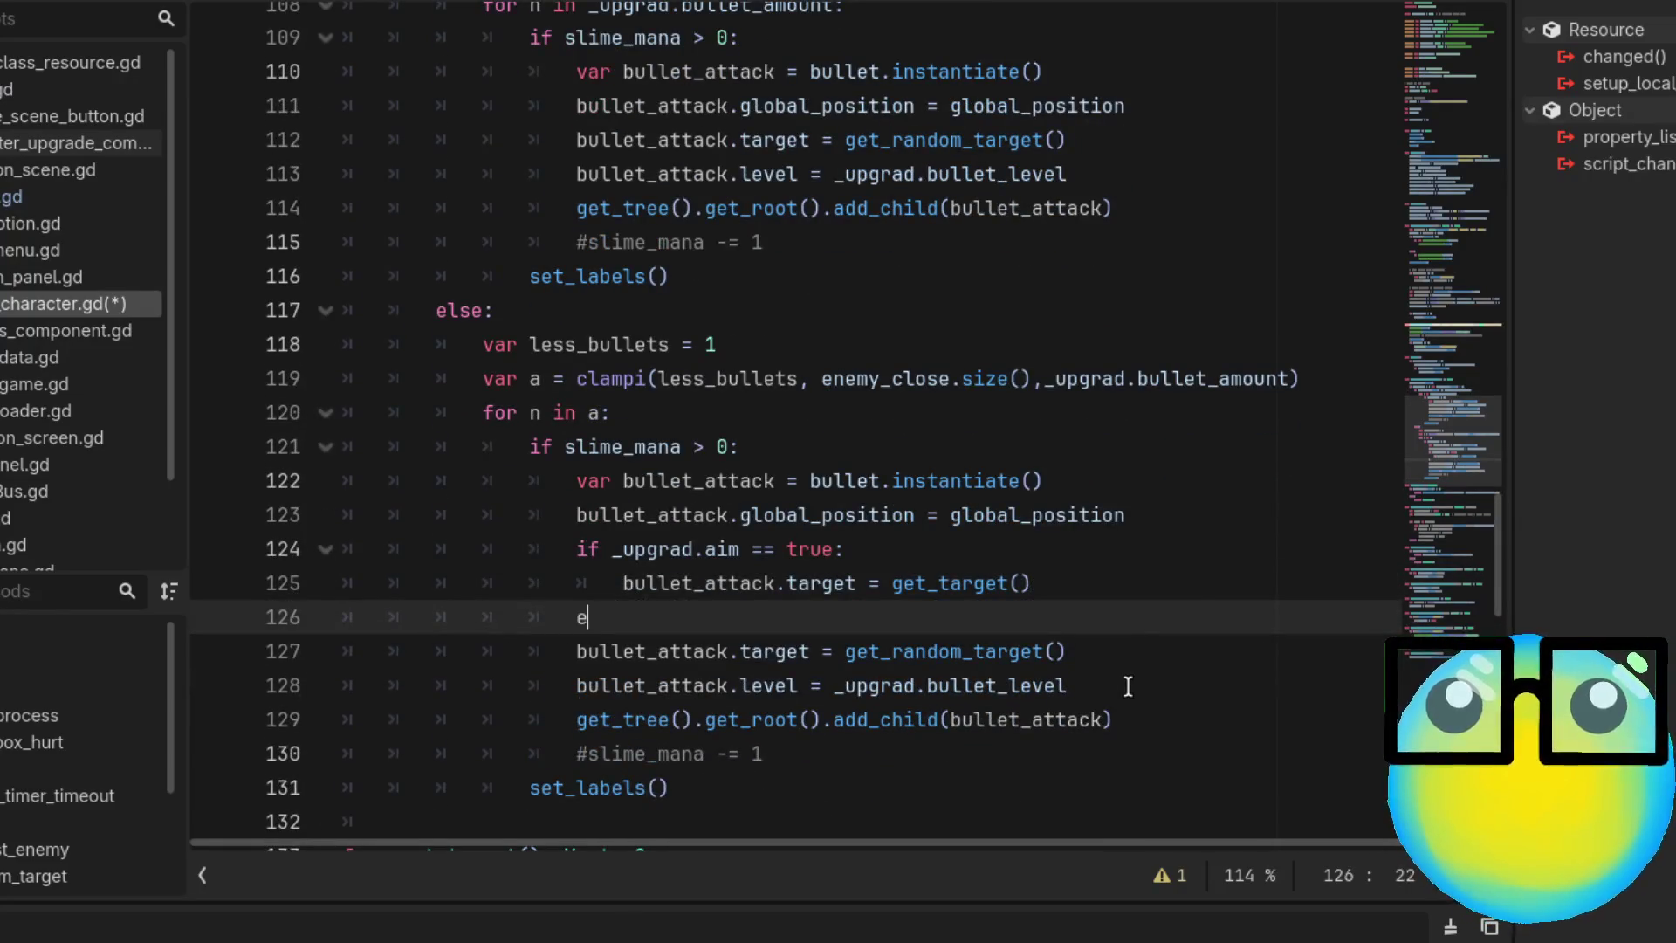
pyautogui.write('lse:')
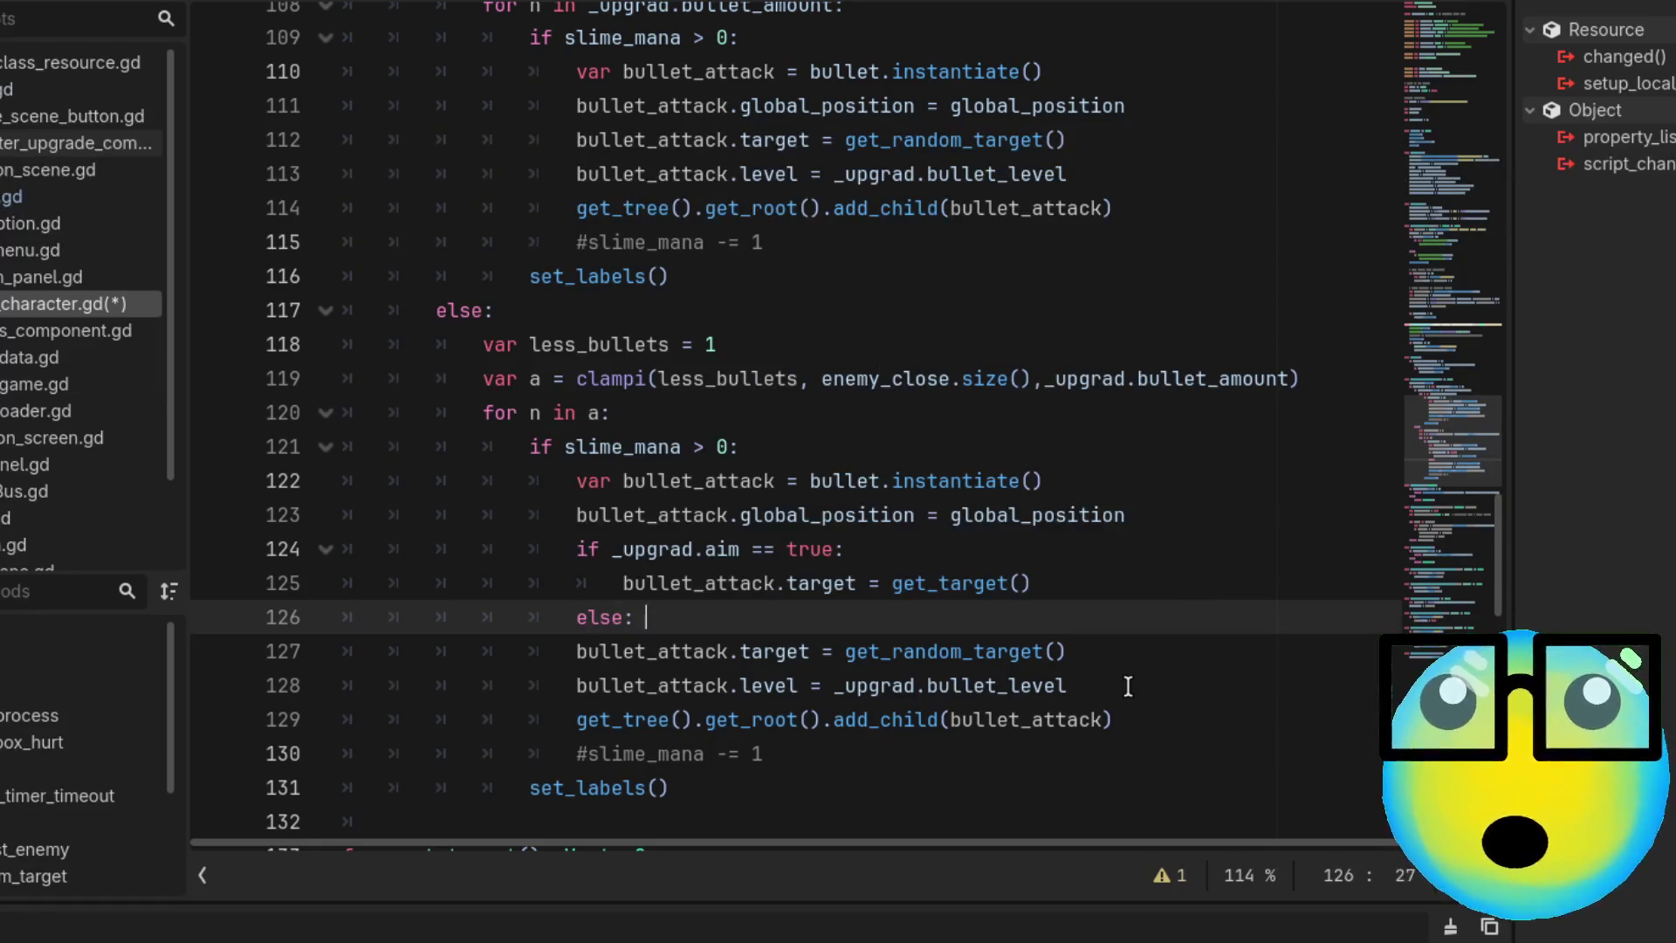
pyautogui.click(572, 653)
pyautogui.press('Tab')
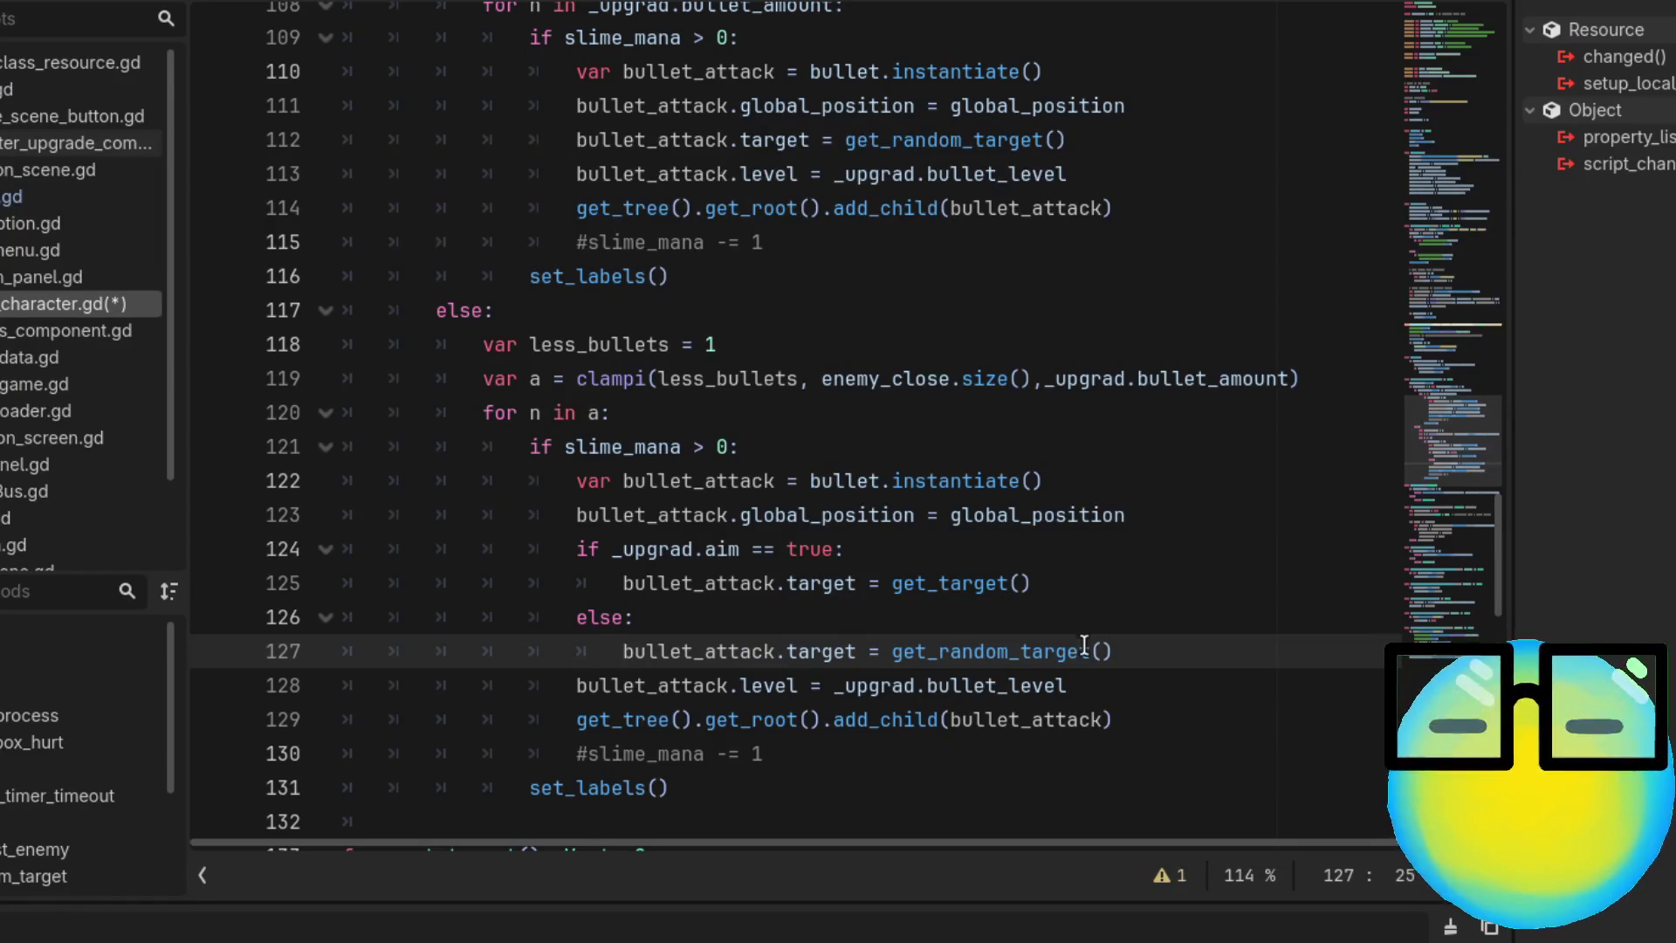
pyautogui.moveTo(1113, 652); pyautogui.dragTo(715, 652)
pyautogui.moveTo(618, 626); pyautogui.dragTo(575, 549)
pyautogui.hotkey('ctrl', 'c')
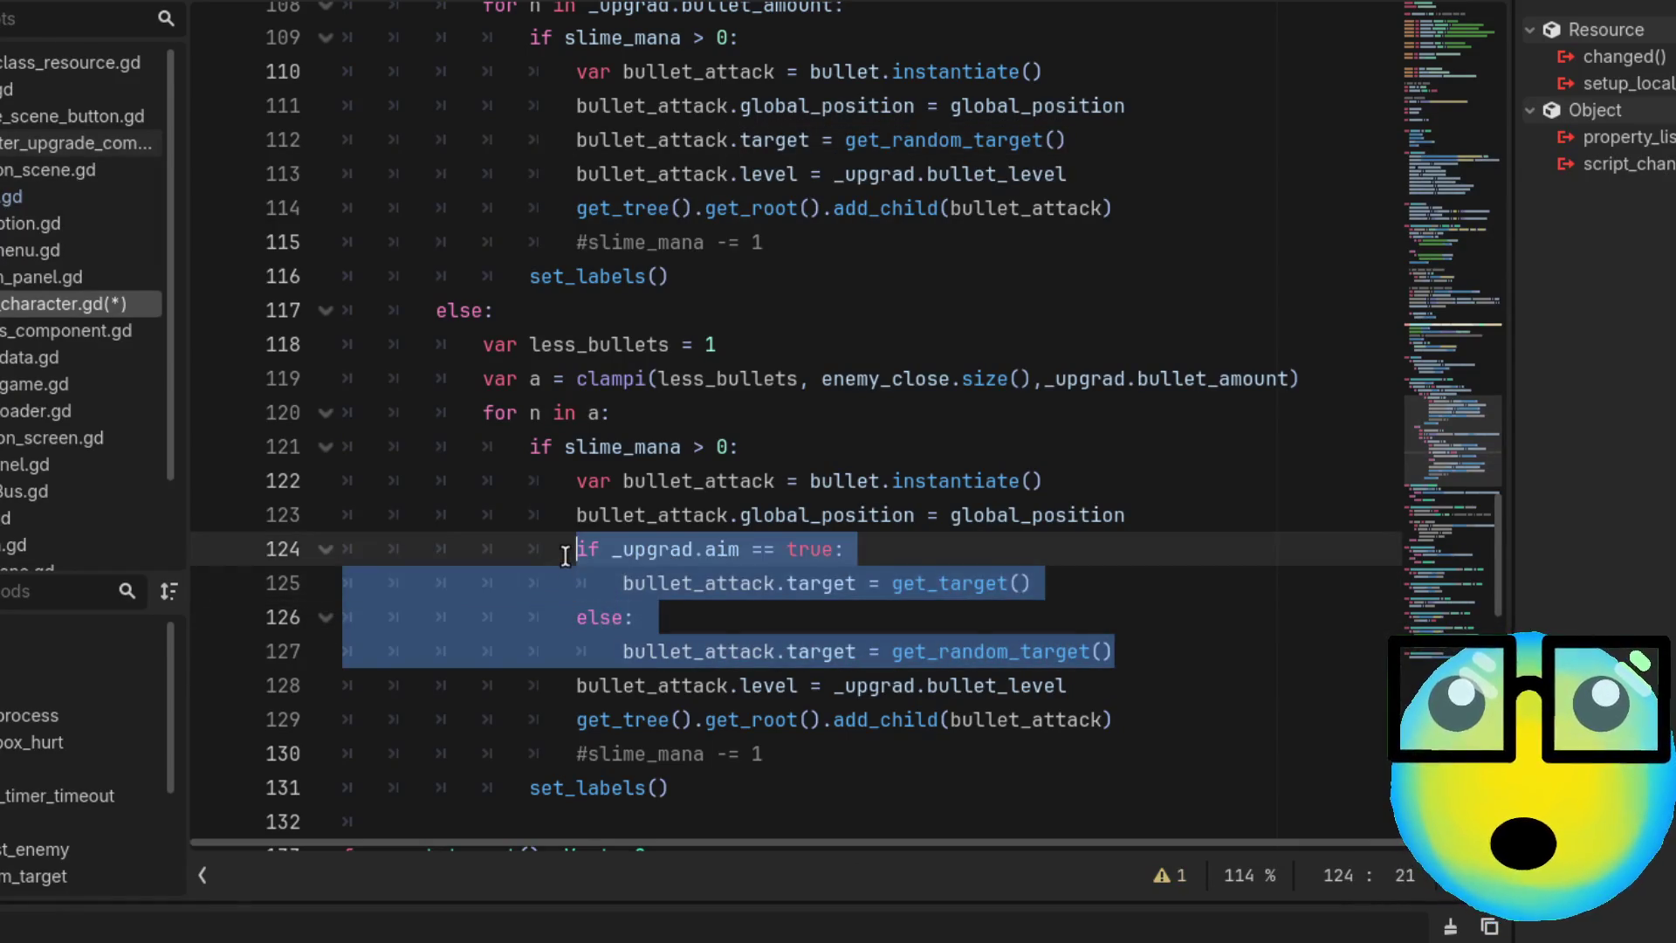
pyautogui.scroll(2, 773, 412)
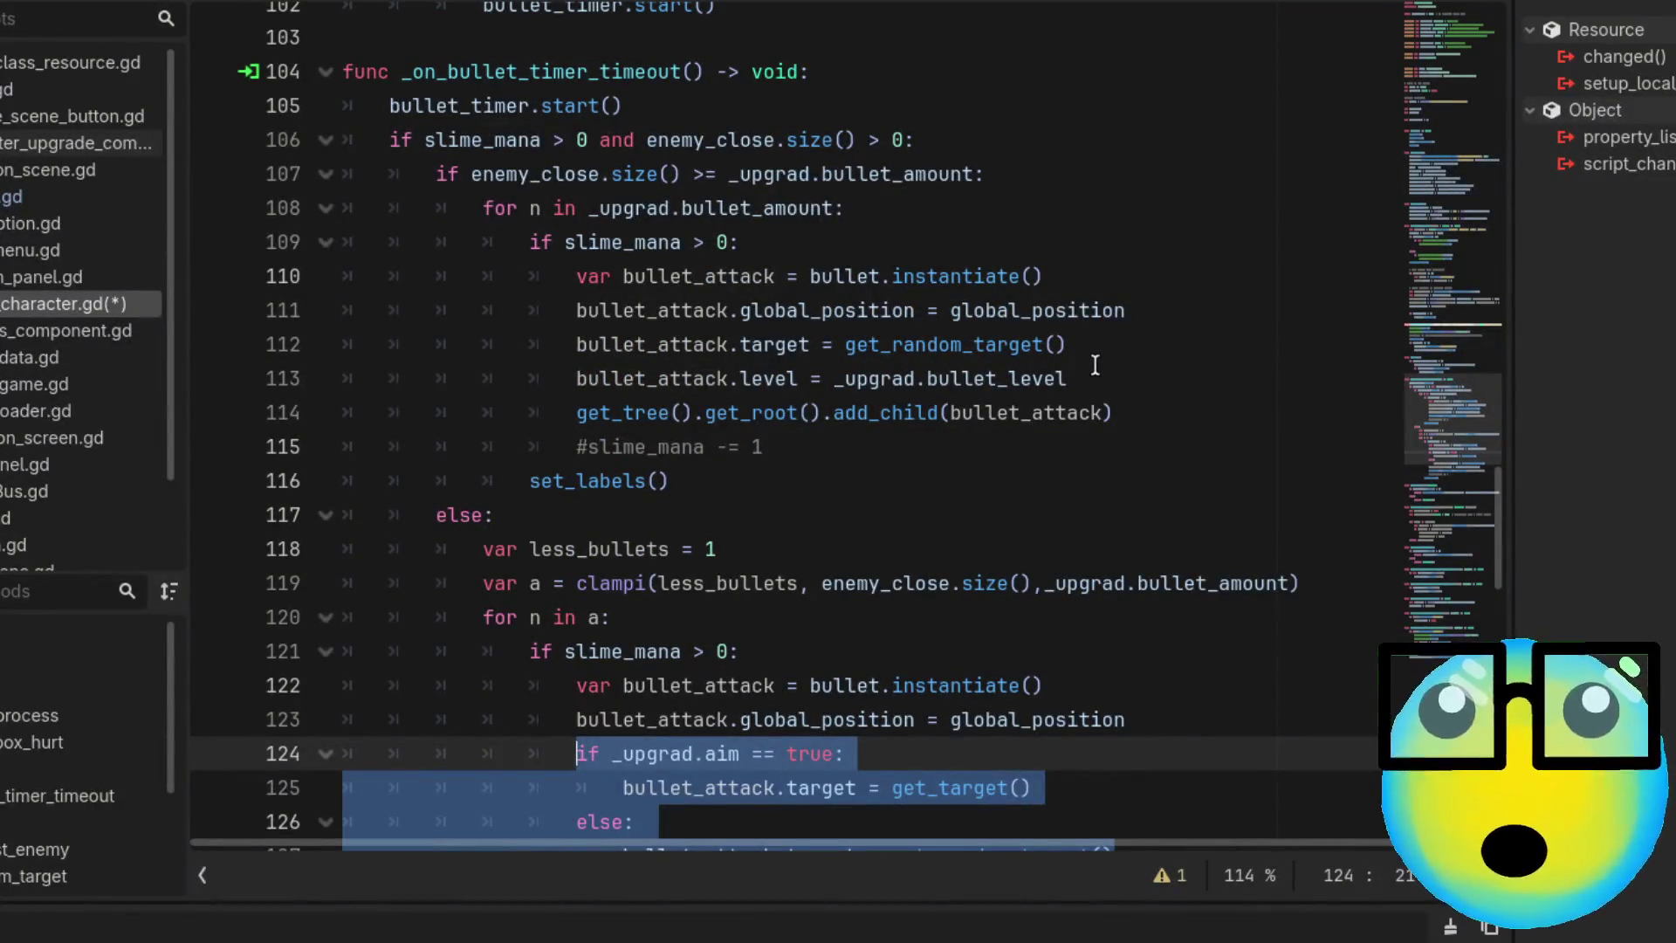
# Replace line 112's get_random_target assignment with the aim if/else block and save character.gd
pyautogui.moveTo(1066, 344)
pyautogui.mouseDown()
pyautogui.moveTo(524, 343)
pyautogui.moveTo(566, 344)
pyautogui.mouseUp()
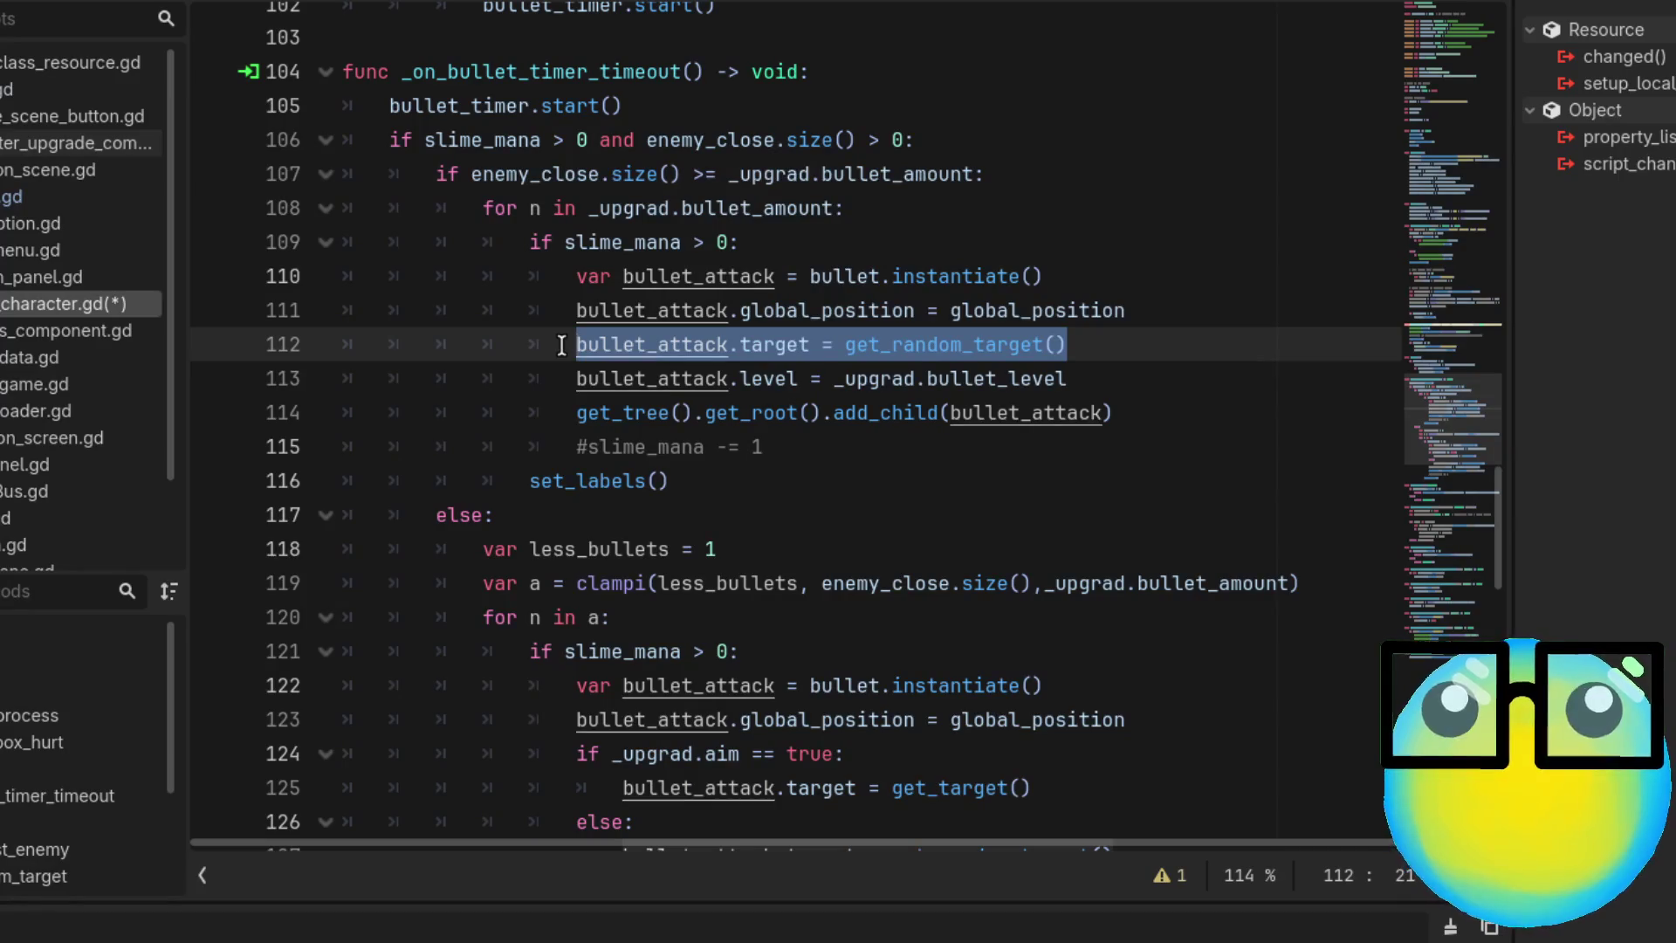
pyautogui.hotkey('ctrl', 'v')
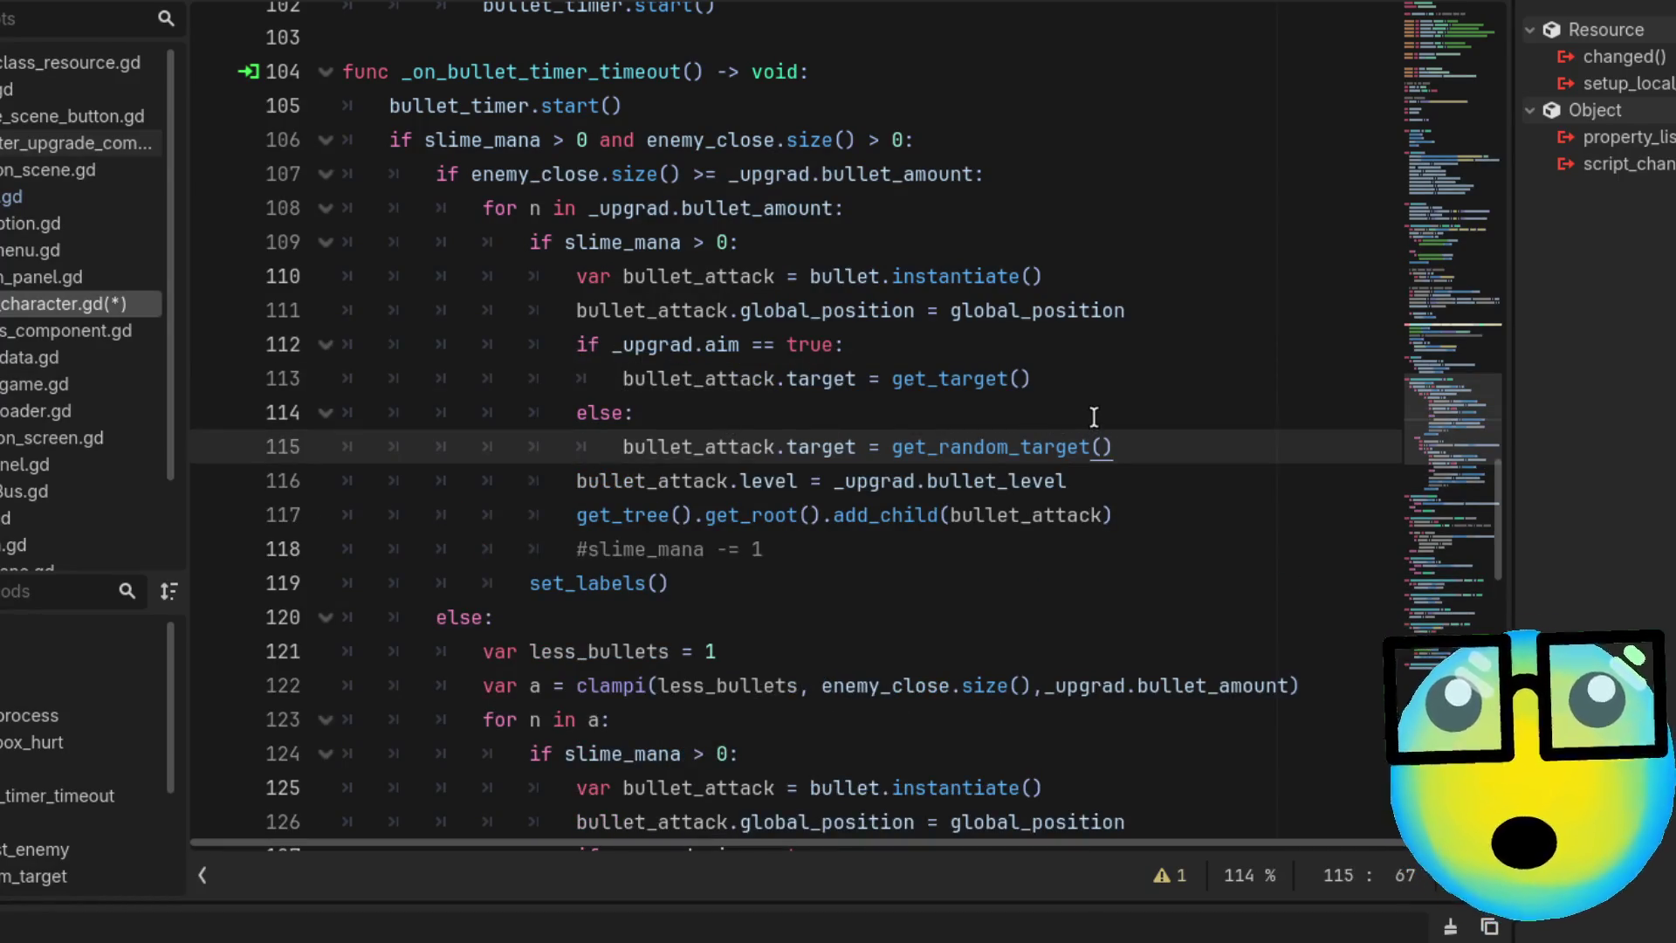
pyautogui.hotkey('ctrl', 's')
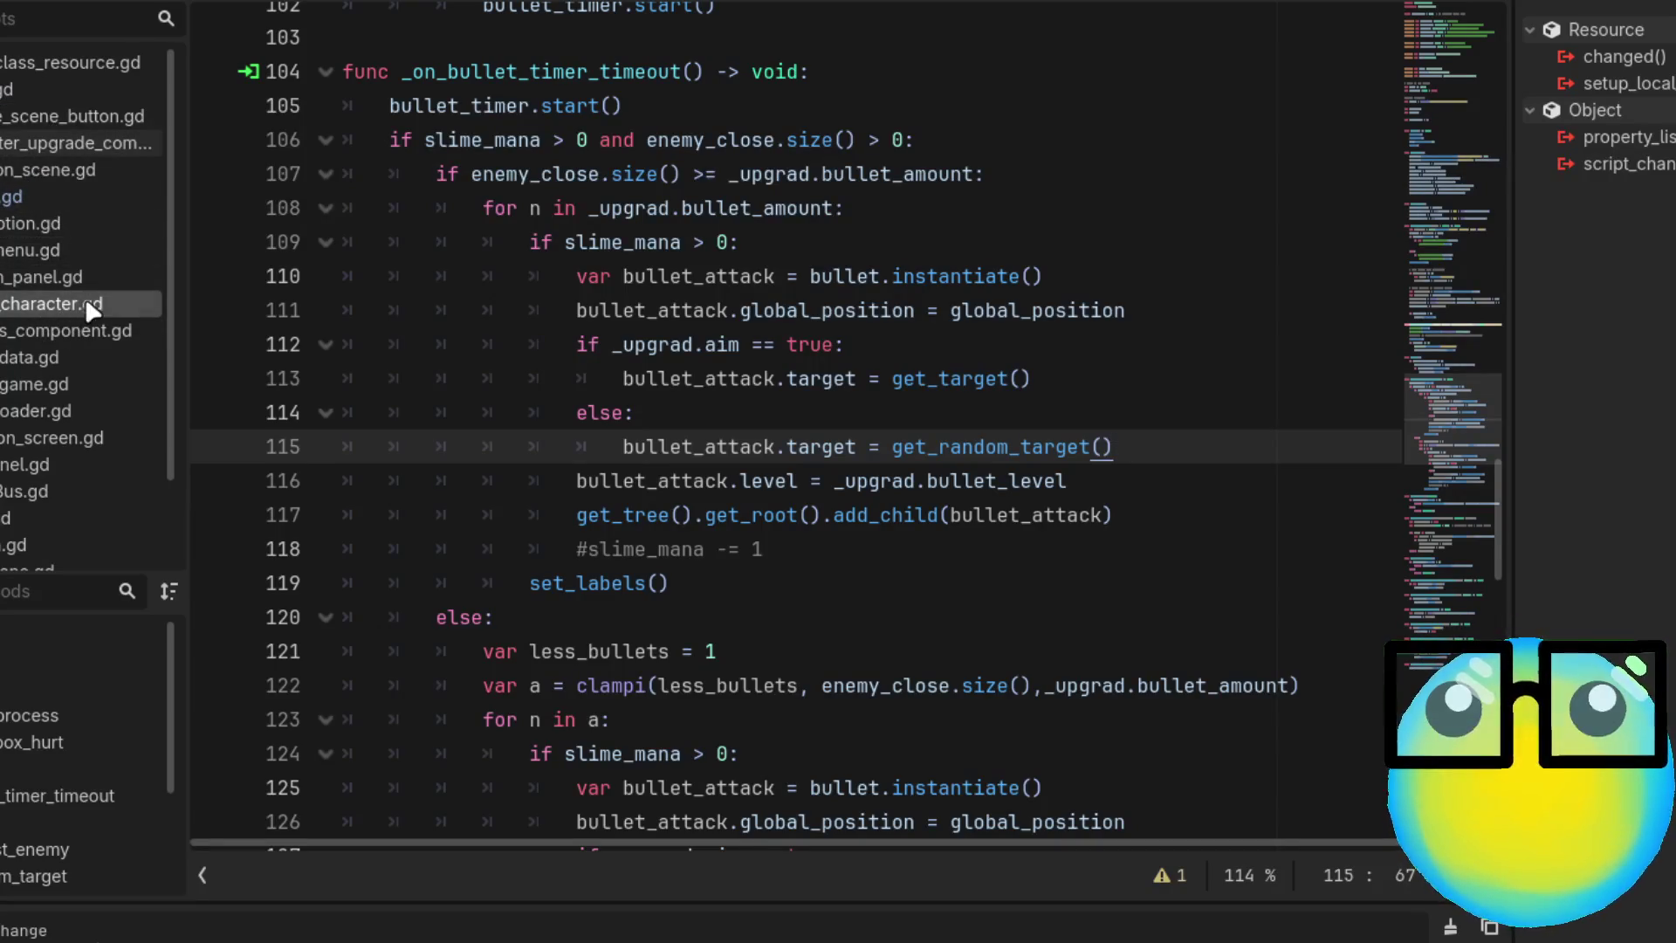
# In rewards_component.gd, add an "aim Assist": { entry below Attack Speed
pyautogui.click(86, 325)
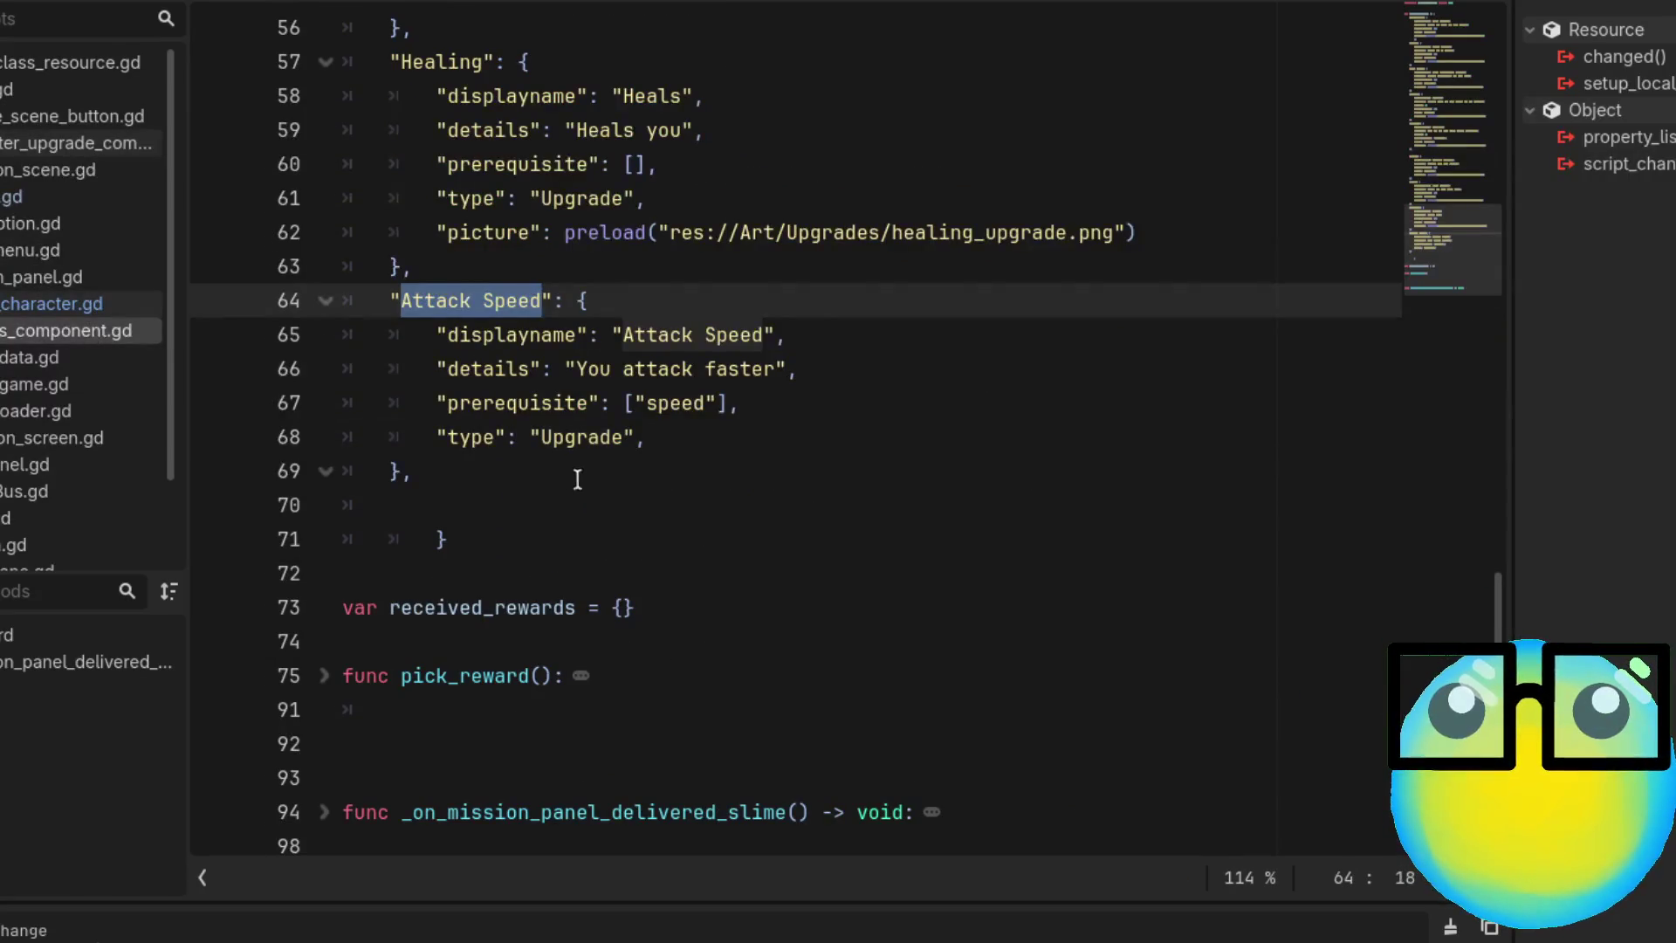
pyautogui.click(498, 485)
pyautogui.press('Return')
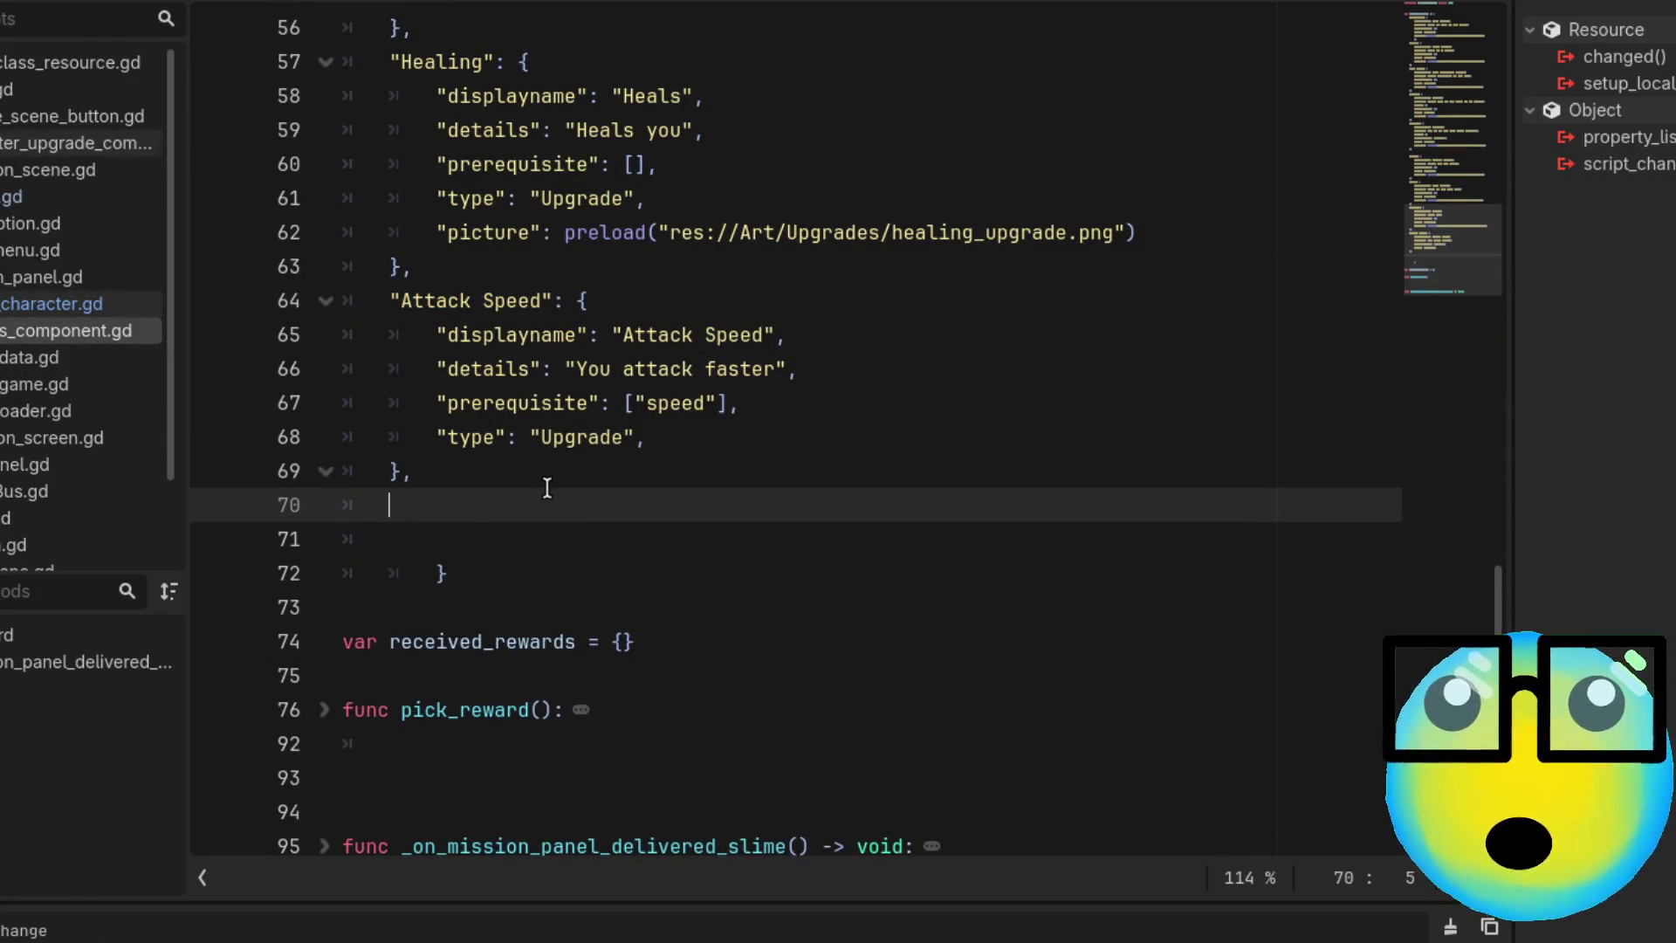
pyautogui.press('Return')
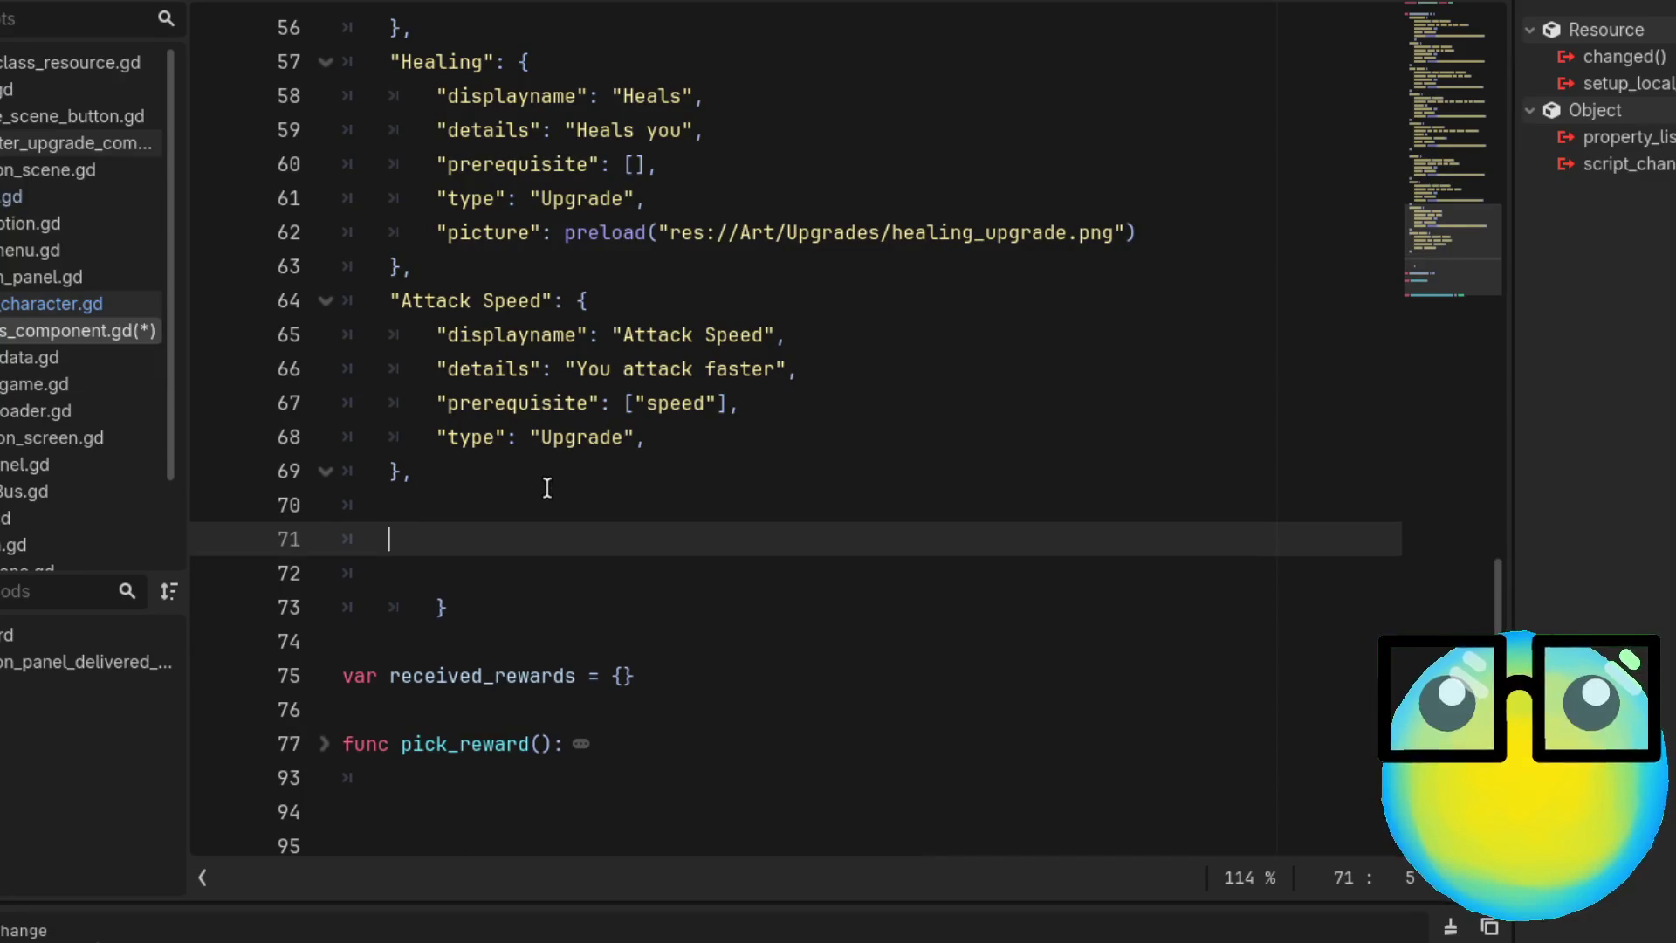
pyautogui.write('"')
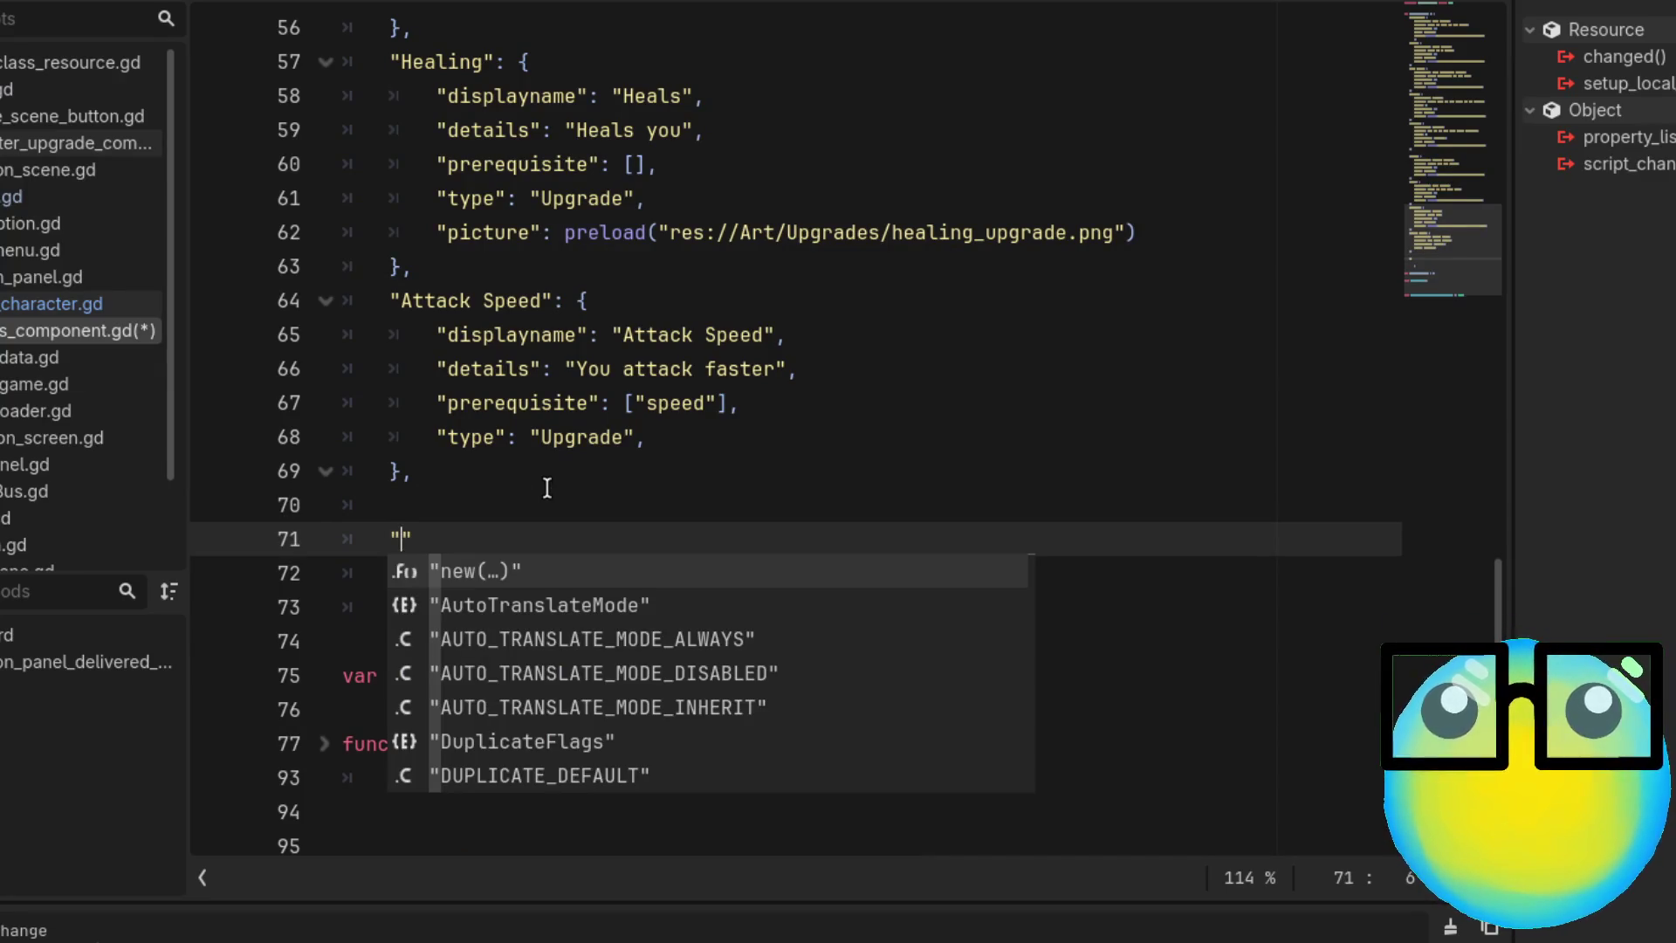
pyautogui.write('aim')
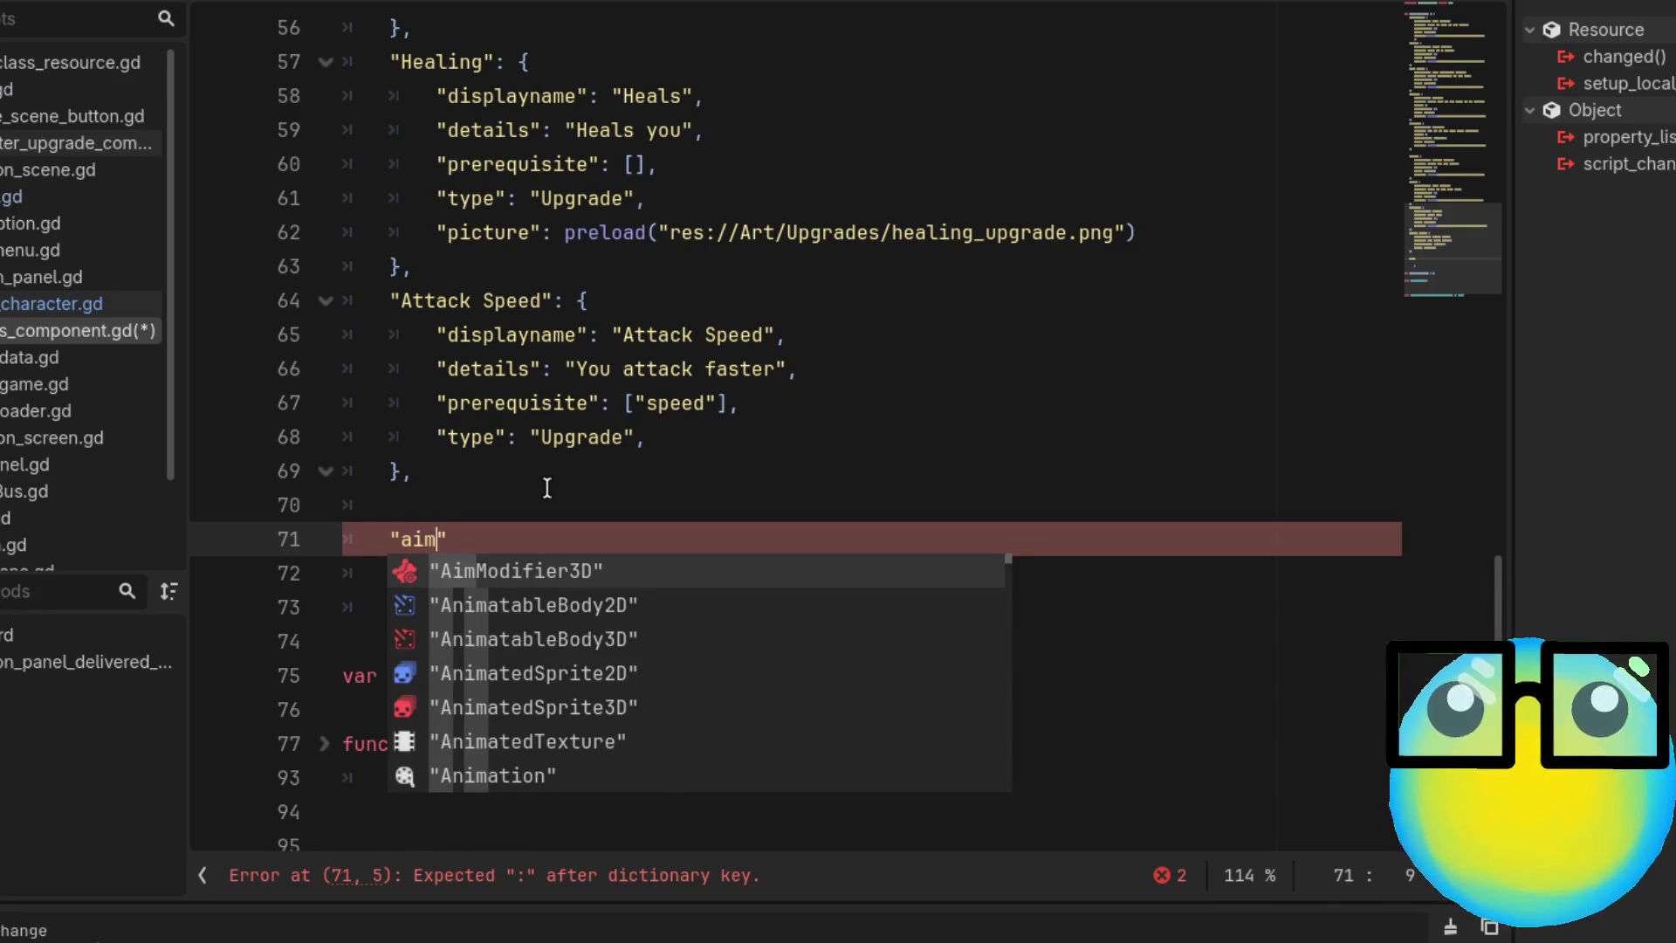
pyautogui.write(' Assist')
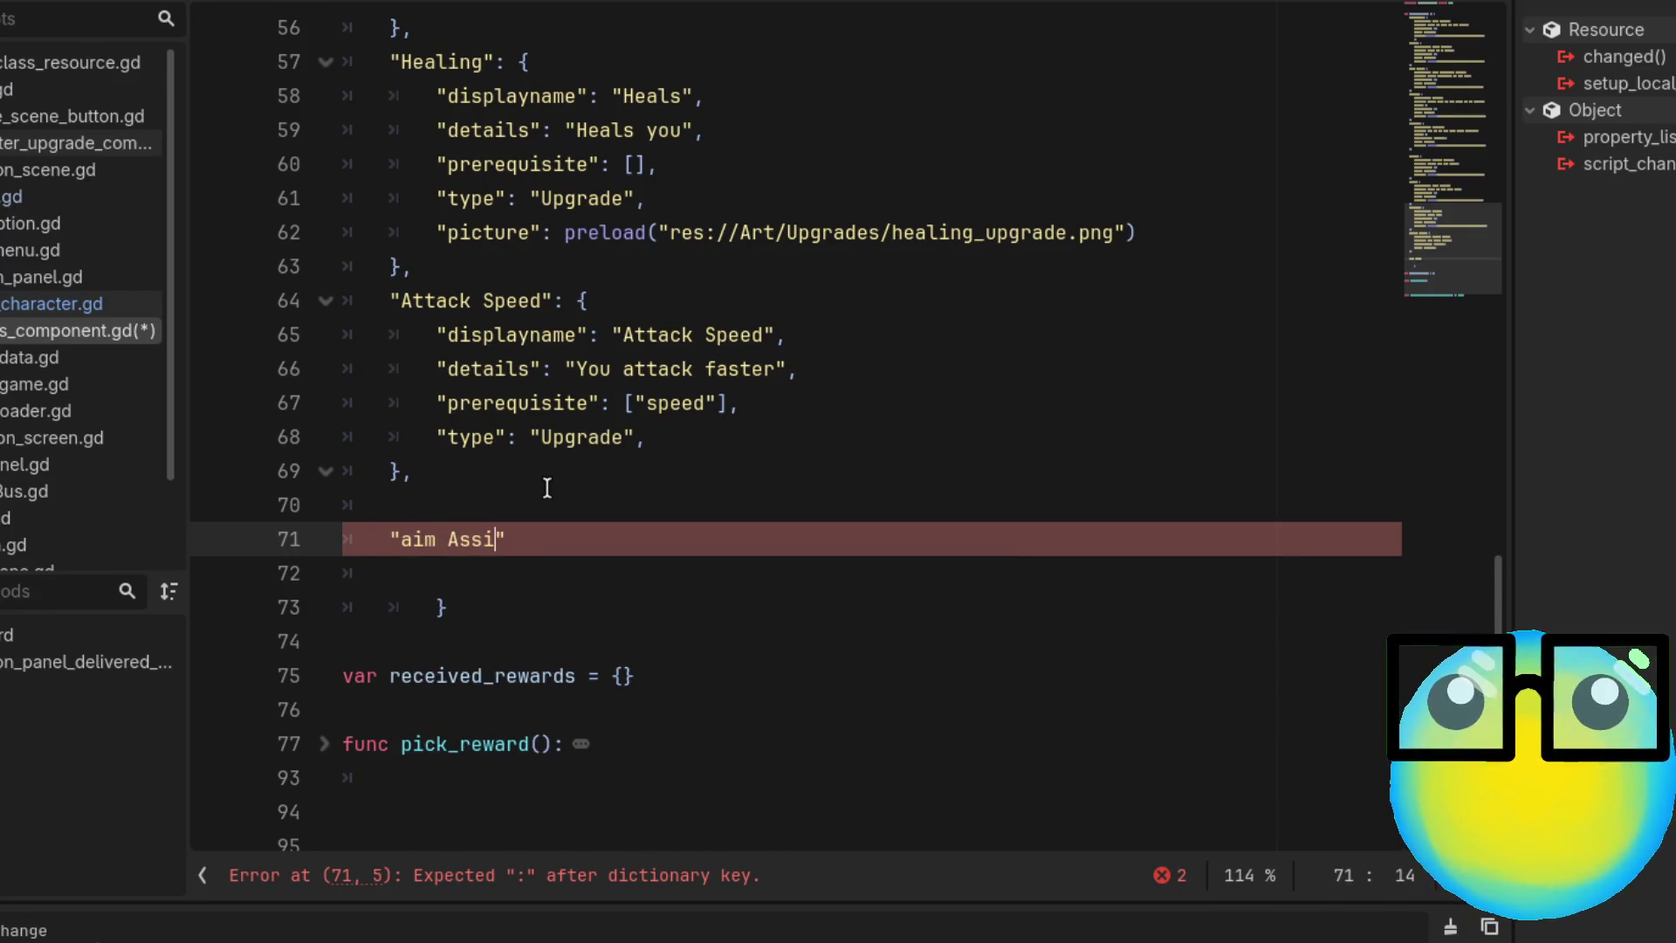
pyautogui.press('Right')
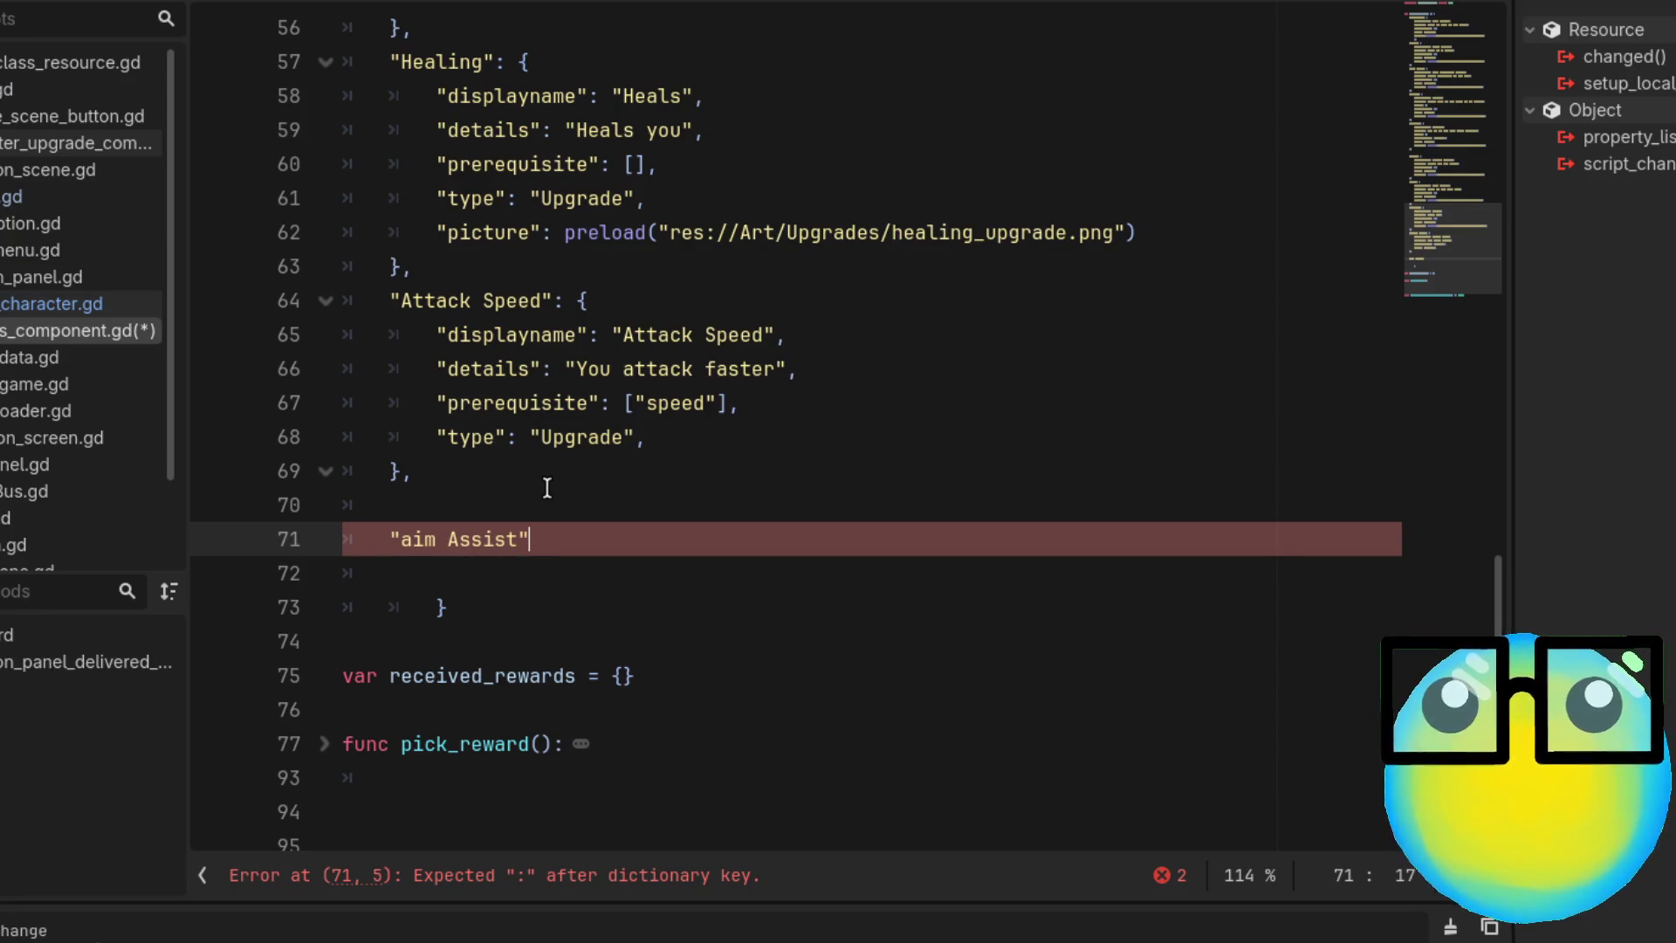
pyautogui.write(': ')
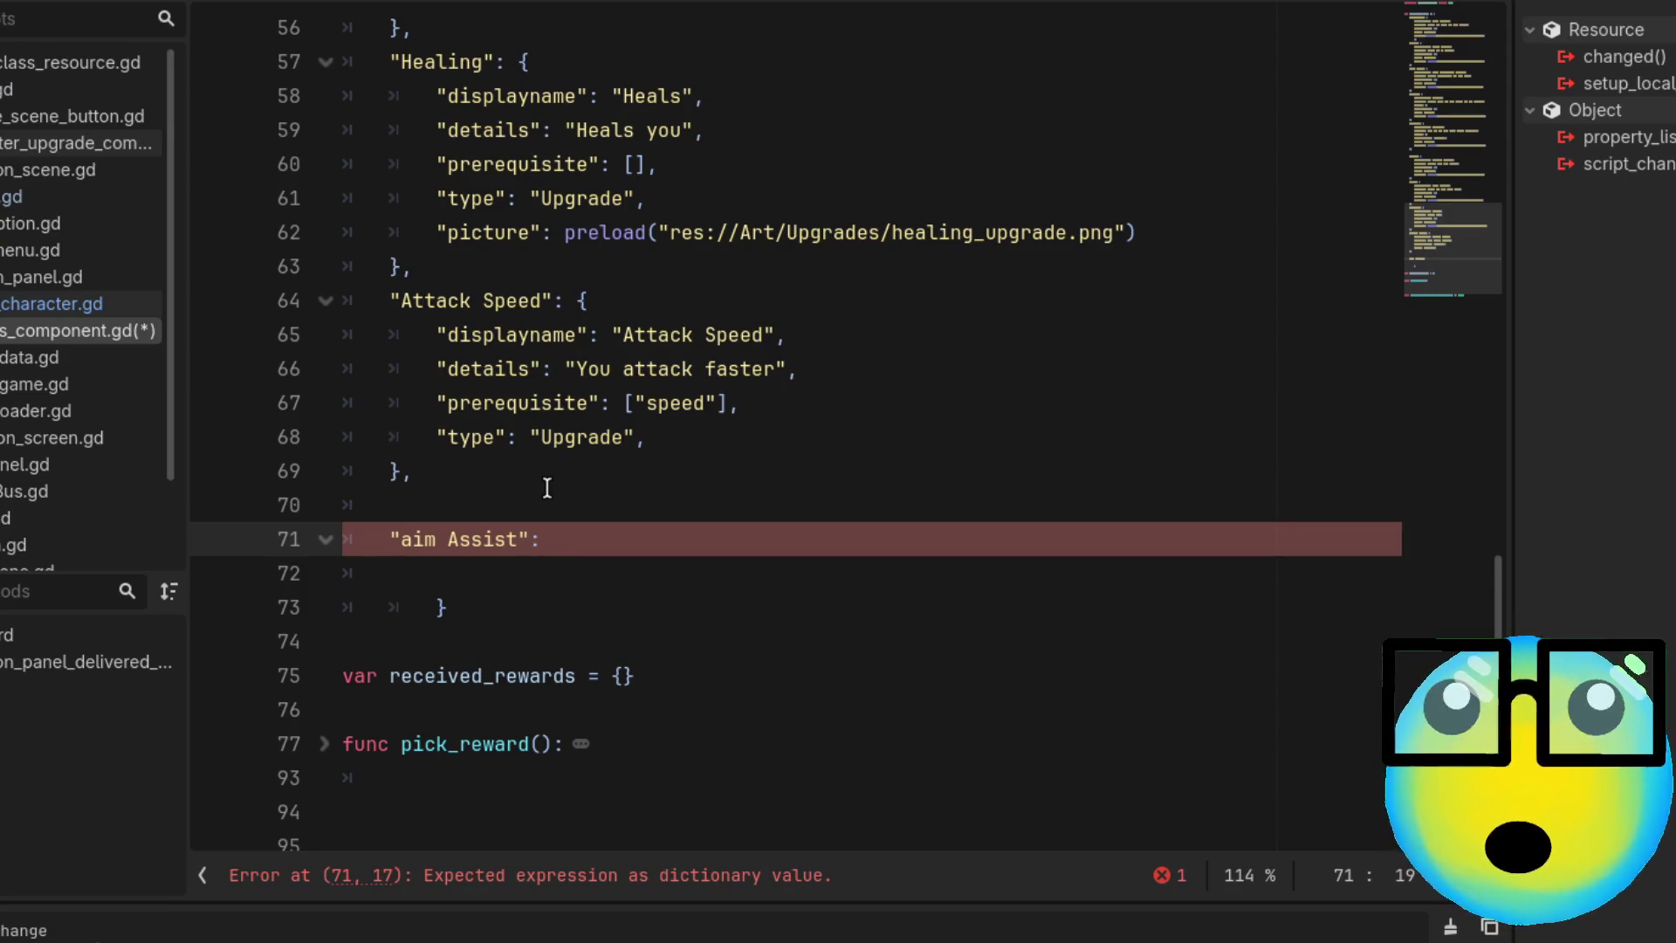
pyautogui.write('{')
pyautogui.press('Return')
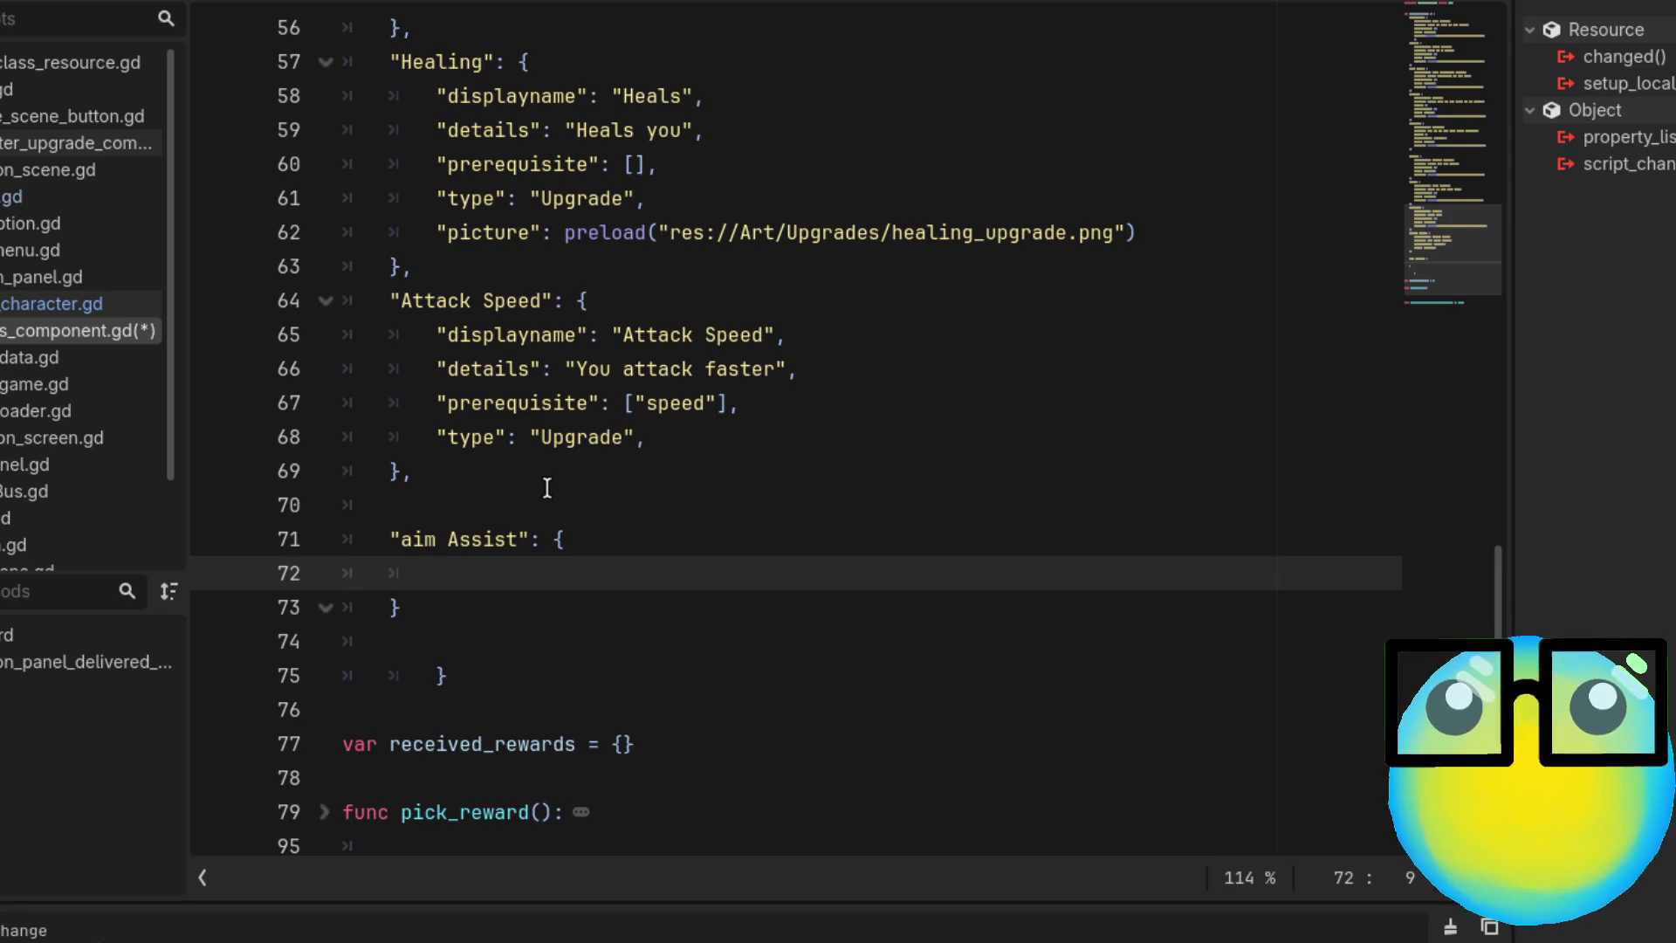
# Copy the four Attack Speed property lines into the aim Assist block
pyautogui.moveTo(662, 436)
pyautogui.mouseDown()
pyautogui.moveTo(389, 374)
pyautogui.moveTo(369, 337)
pyautogui.mouseUp()
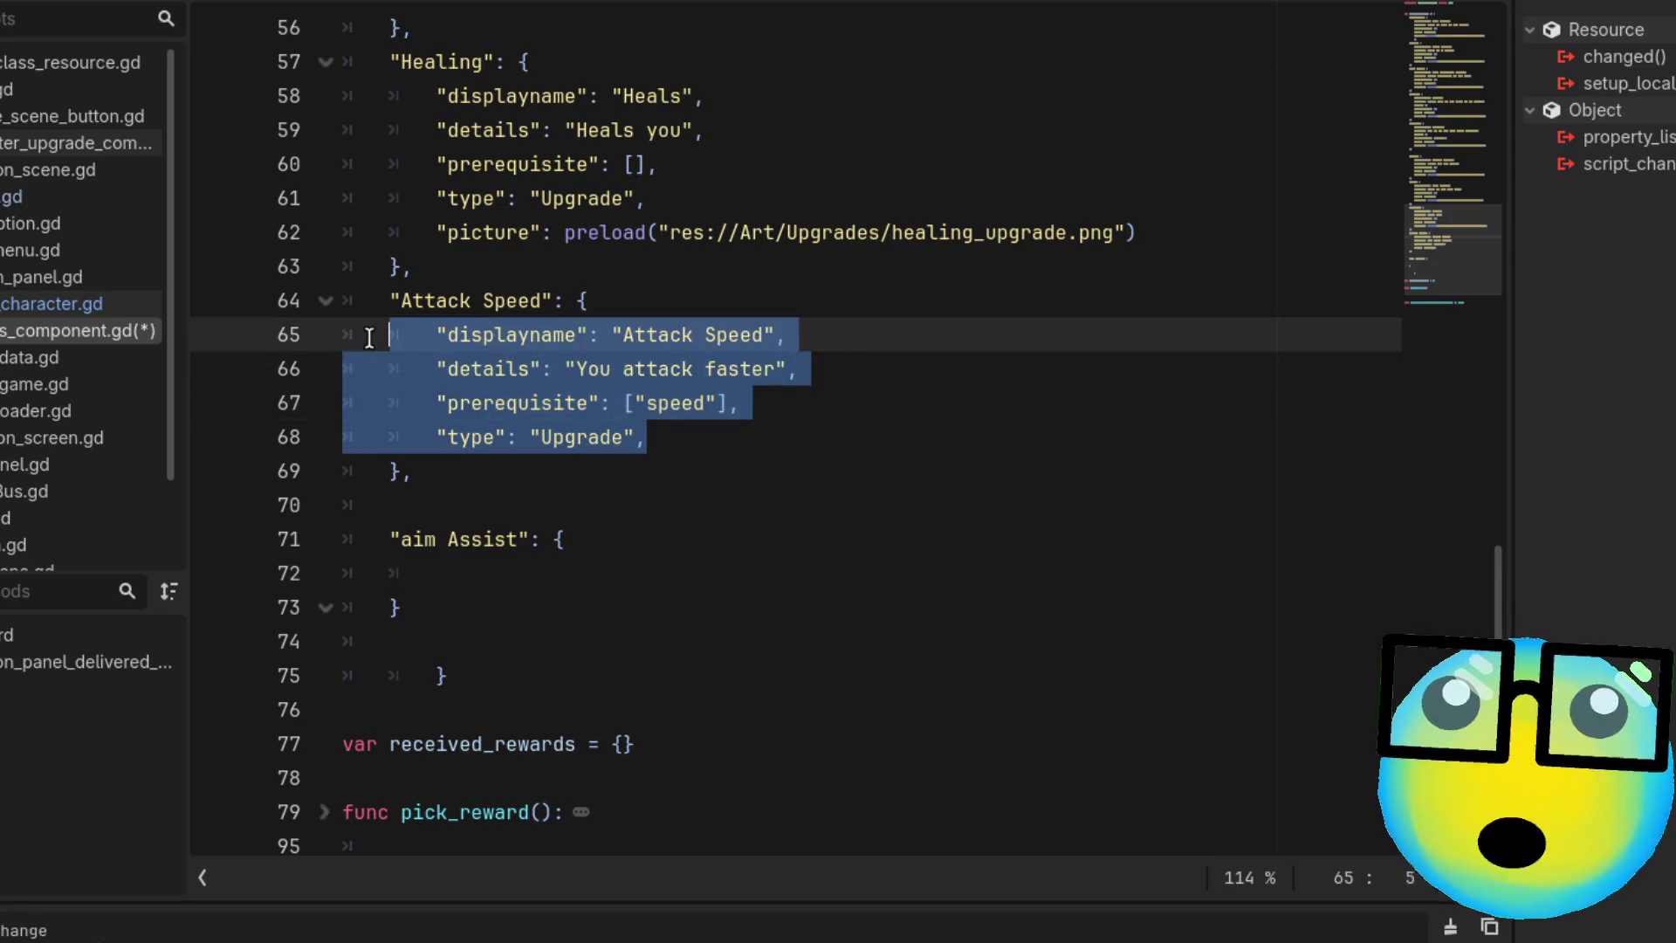
pyautogui.click(463, 563)
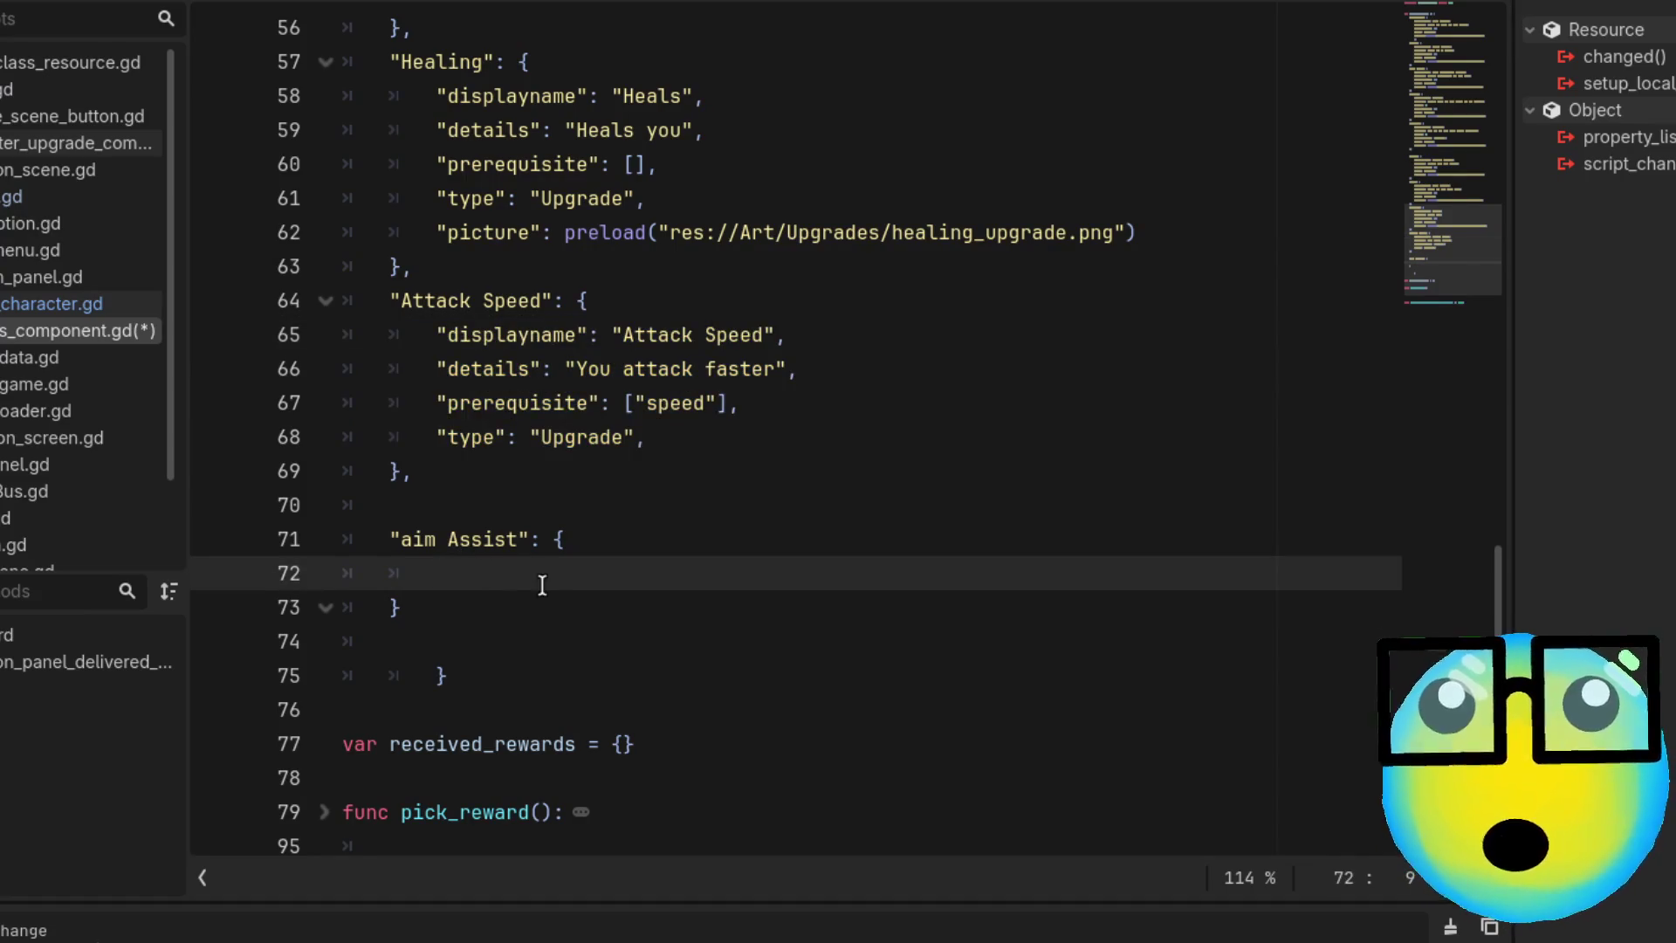
pyautogui.moveTo(646, 440); pyautogui.dragTo(401, 338)
pyautogui.hotkey('ctrl', 'c')
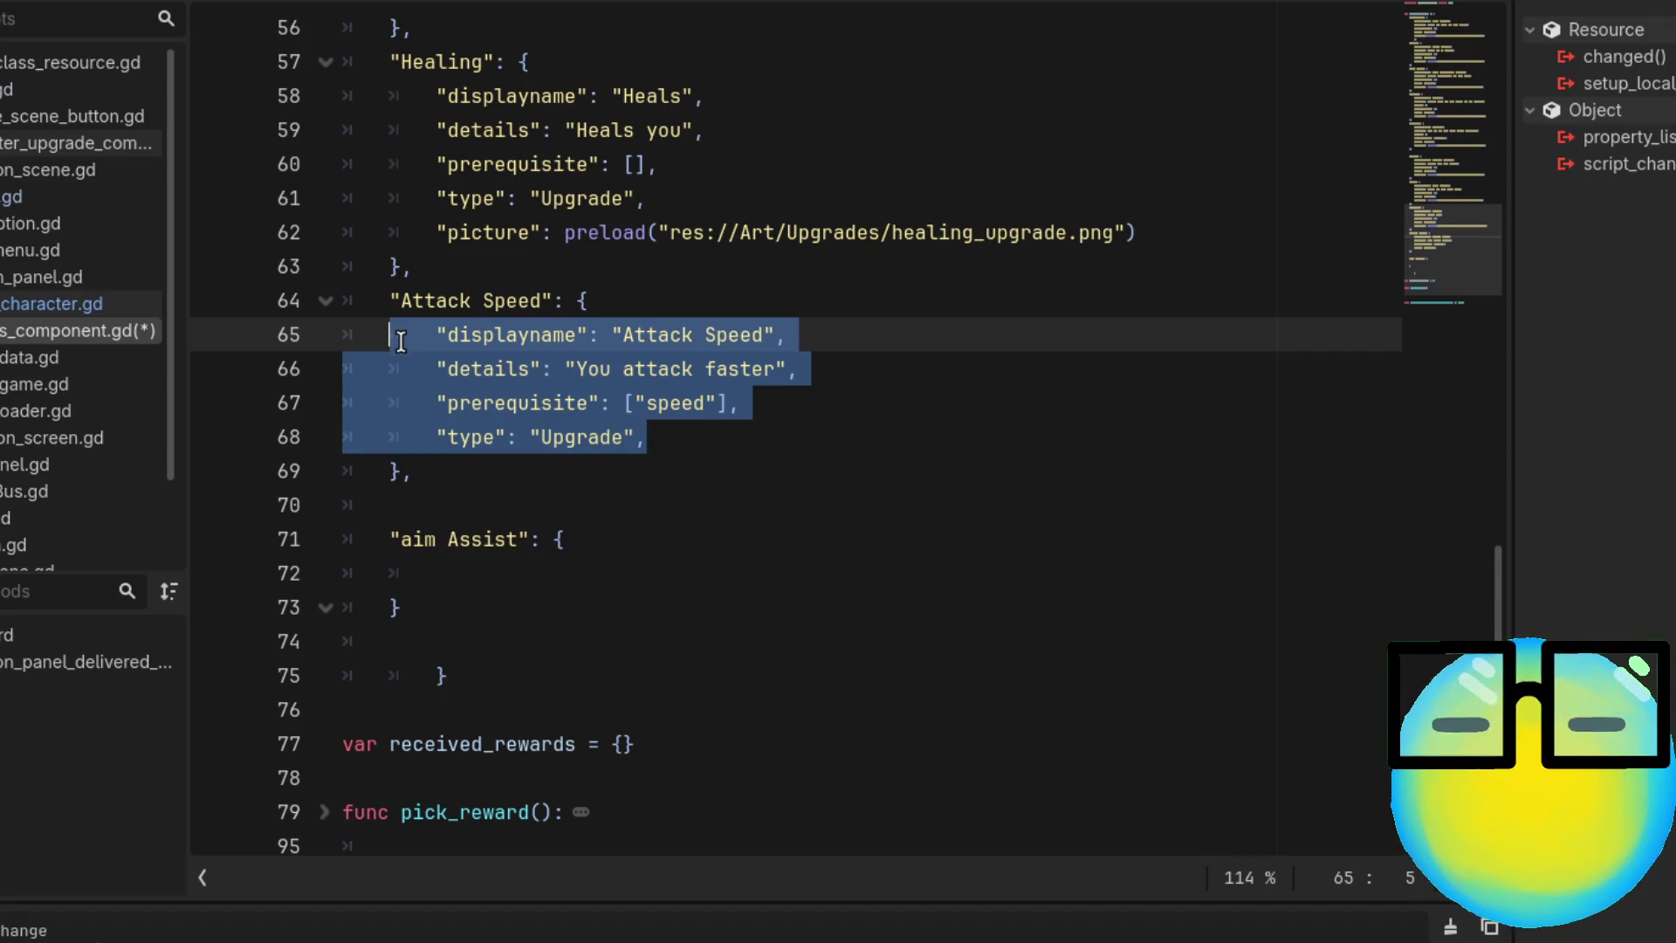
pyautogui.click(414, 572)
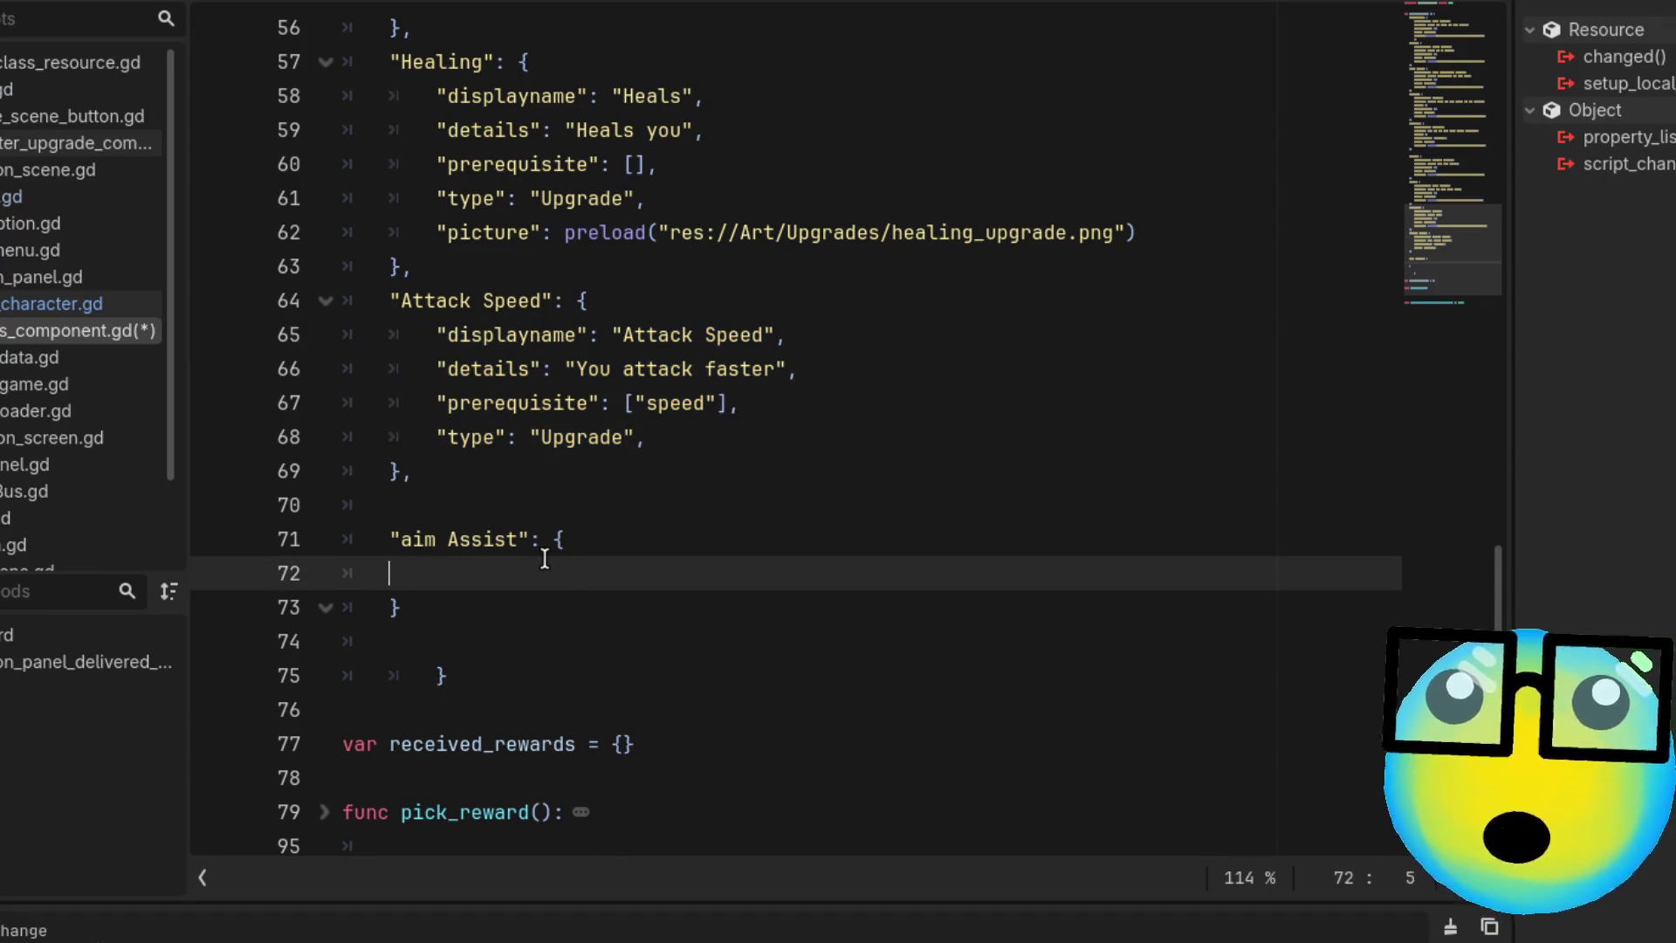
pyautogui.hotkey('ctrl', 'v')
# Change the aim Assist displayname to "Aim"
pyautogui.click(666, 573)
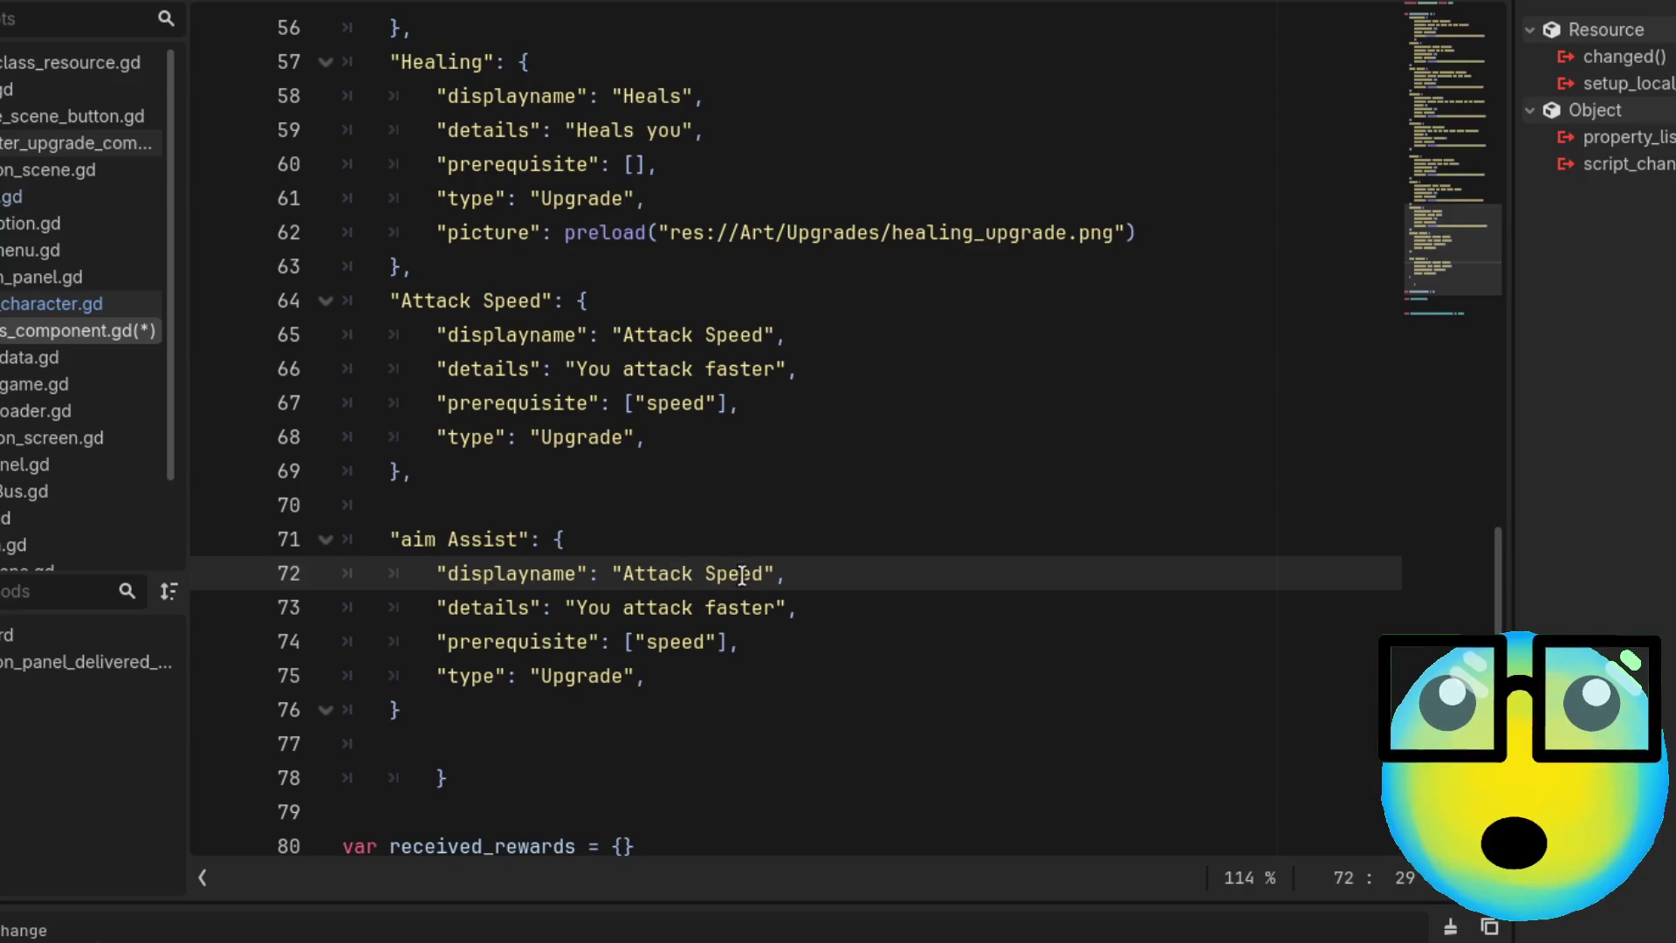
pyautogui.moveTo(764, 572); pyautogui.dragTo(627, 580)
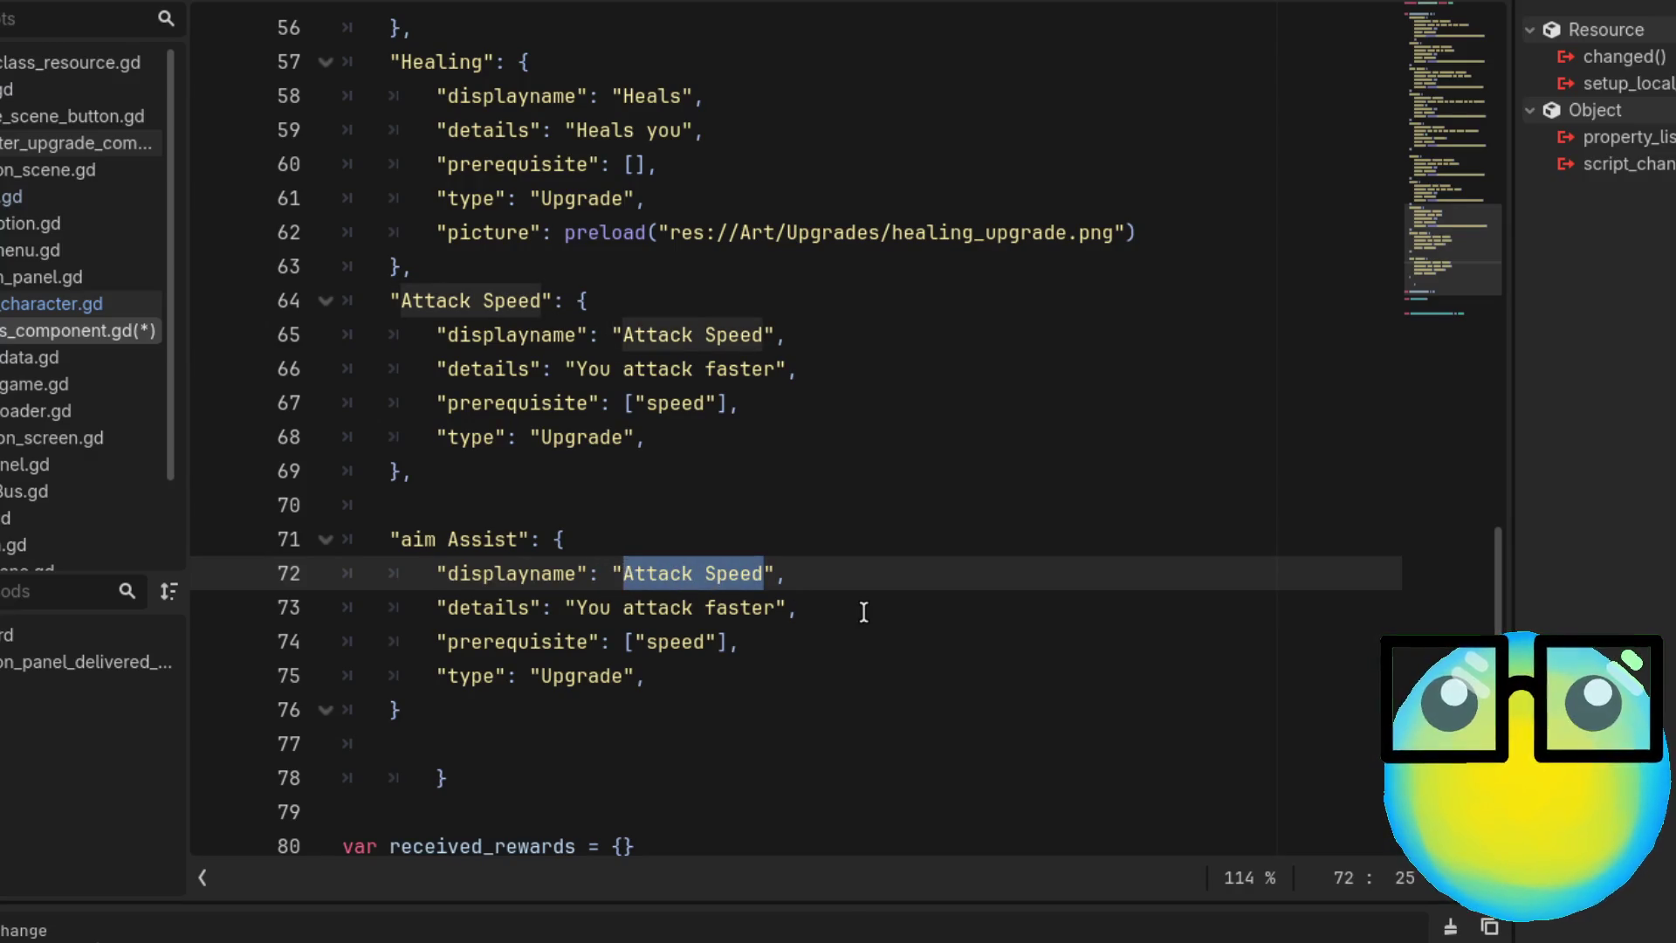
pyautogui.press('BackSpace')
pyautogui.write('Aim')
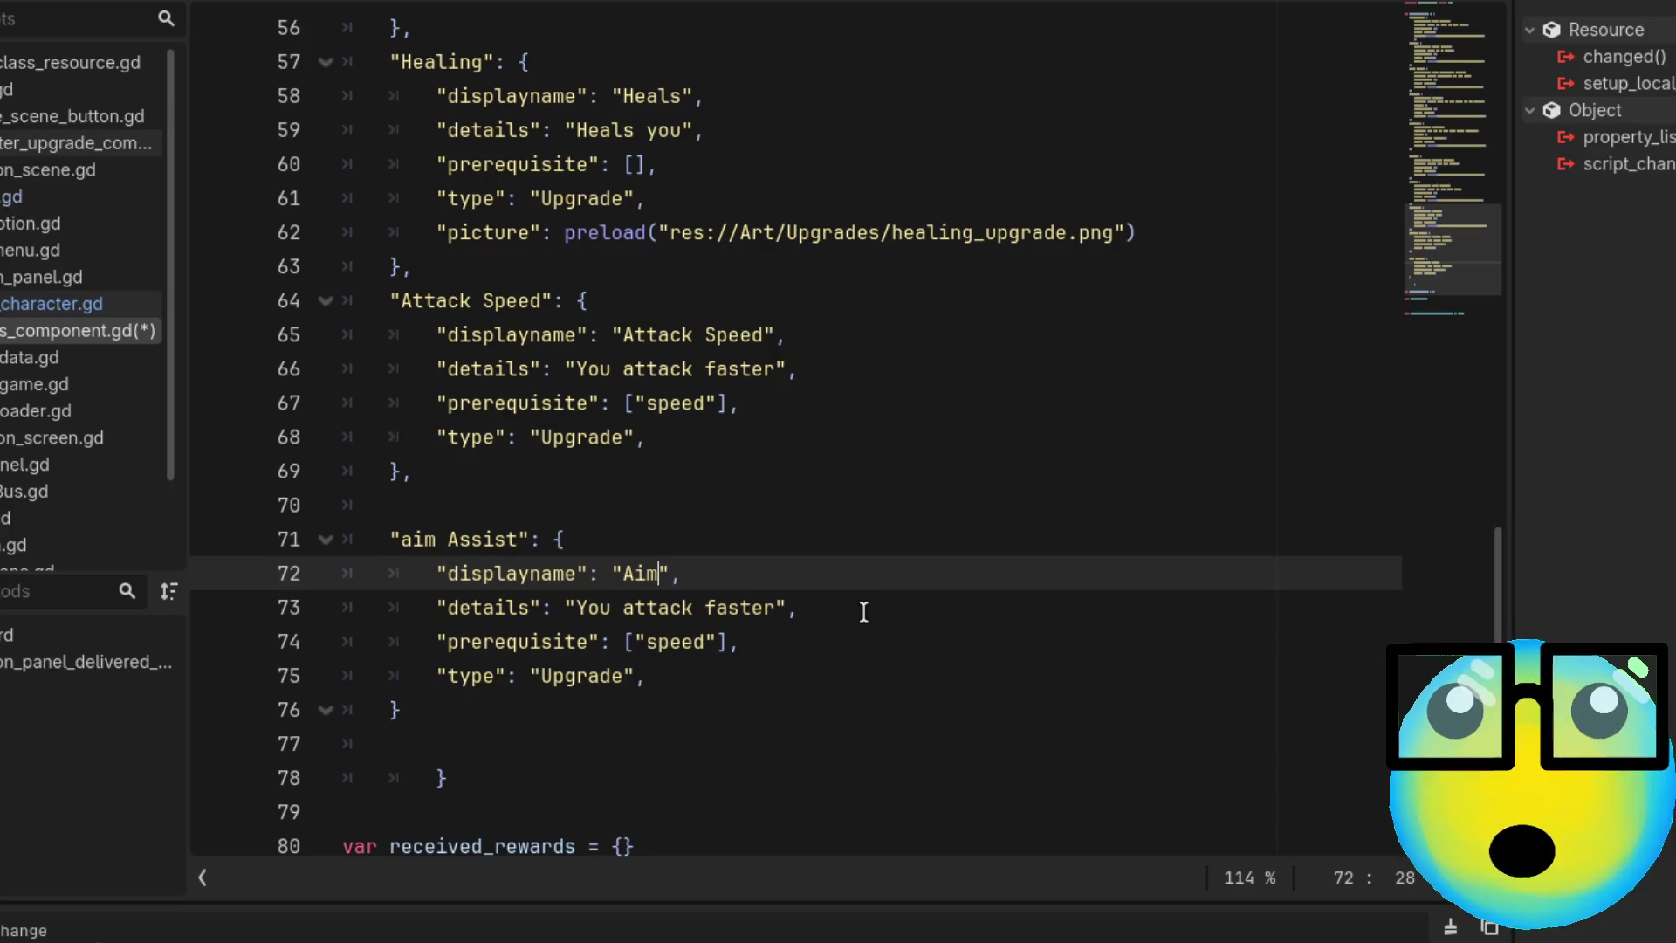
pyautogui.press('BackSpace')
pyautogui.press('BackSpace')
pyautogui.press('BackSpace')
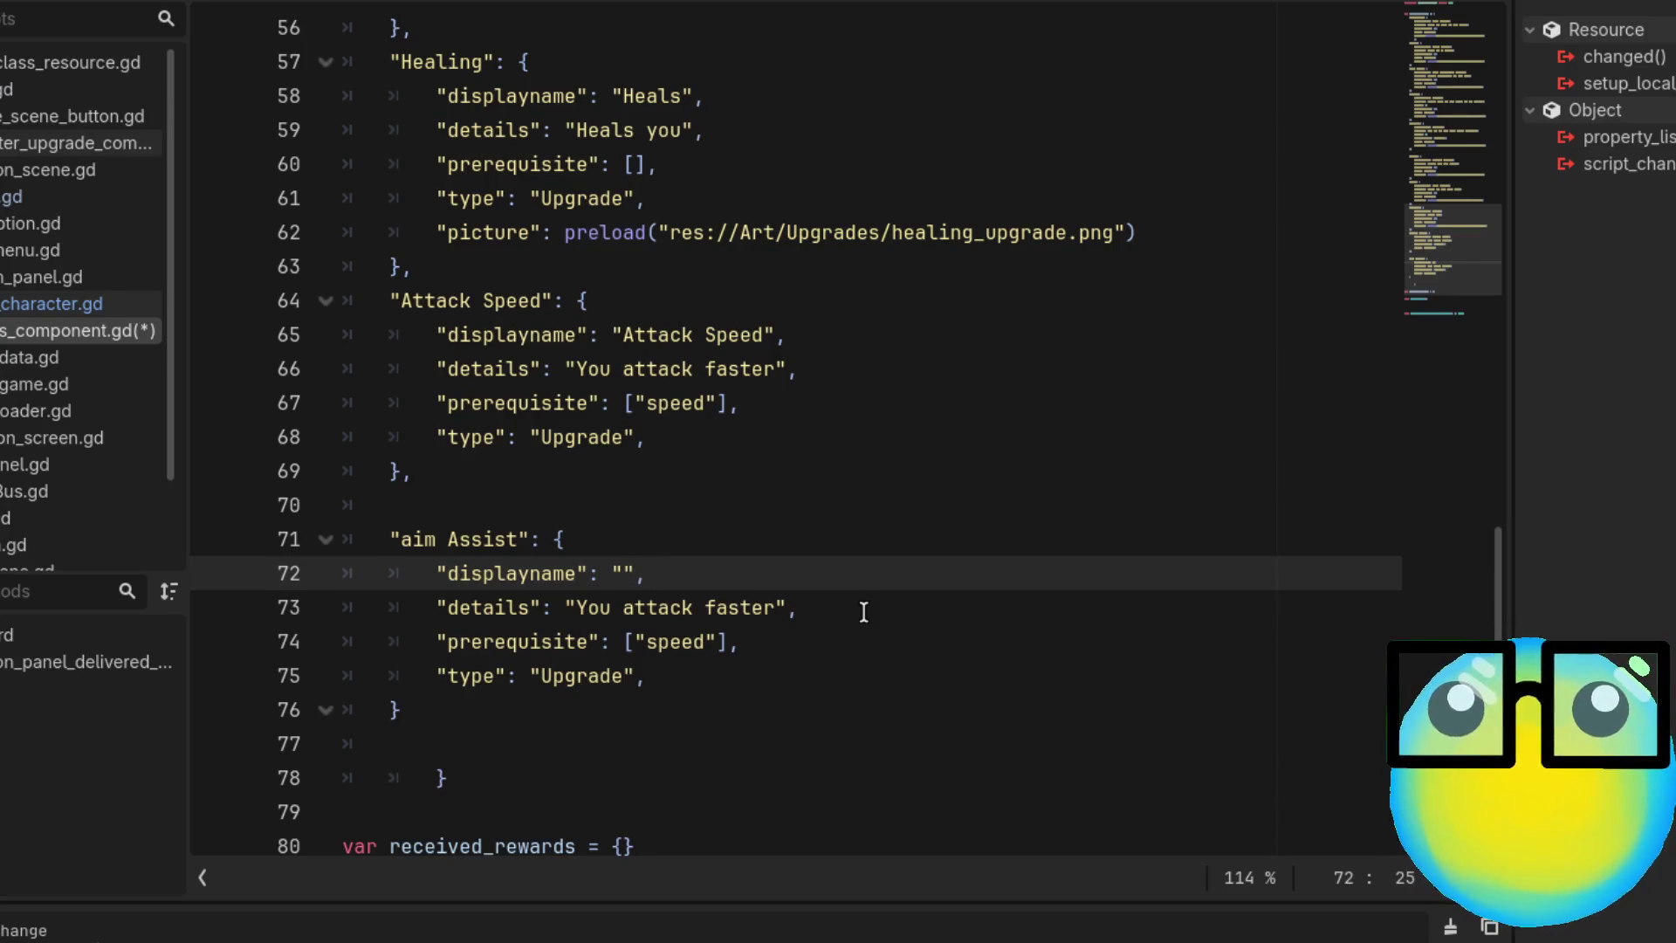
pyautogui.write('Aim')
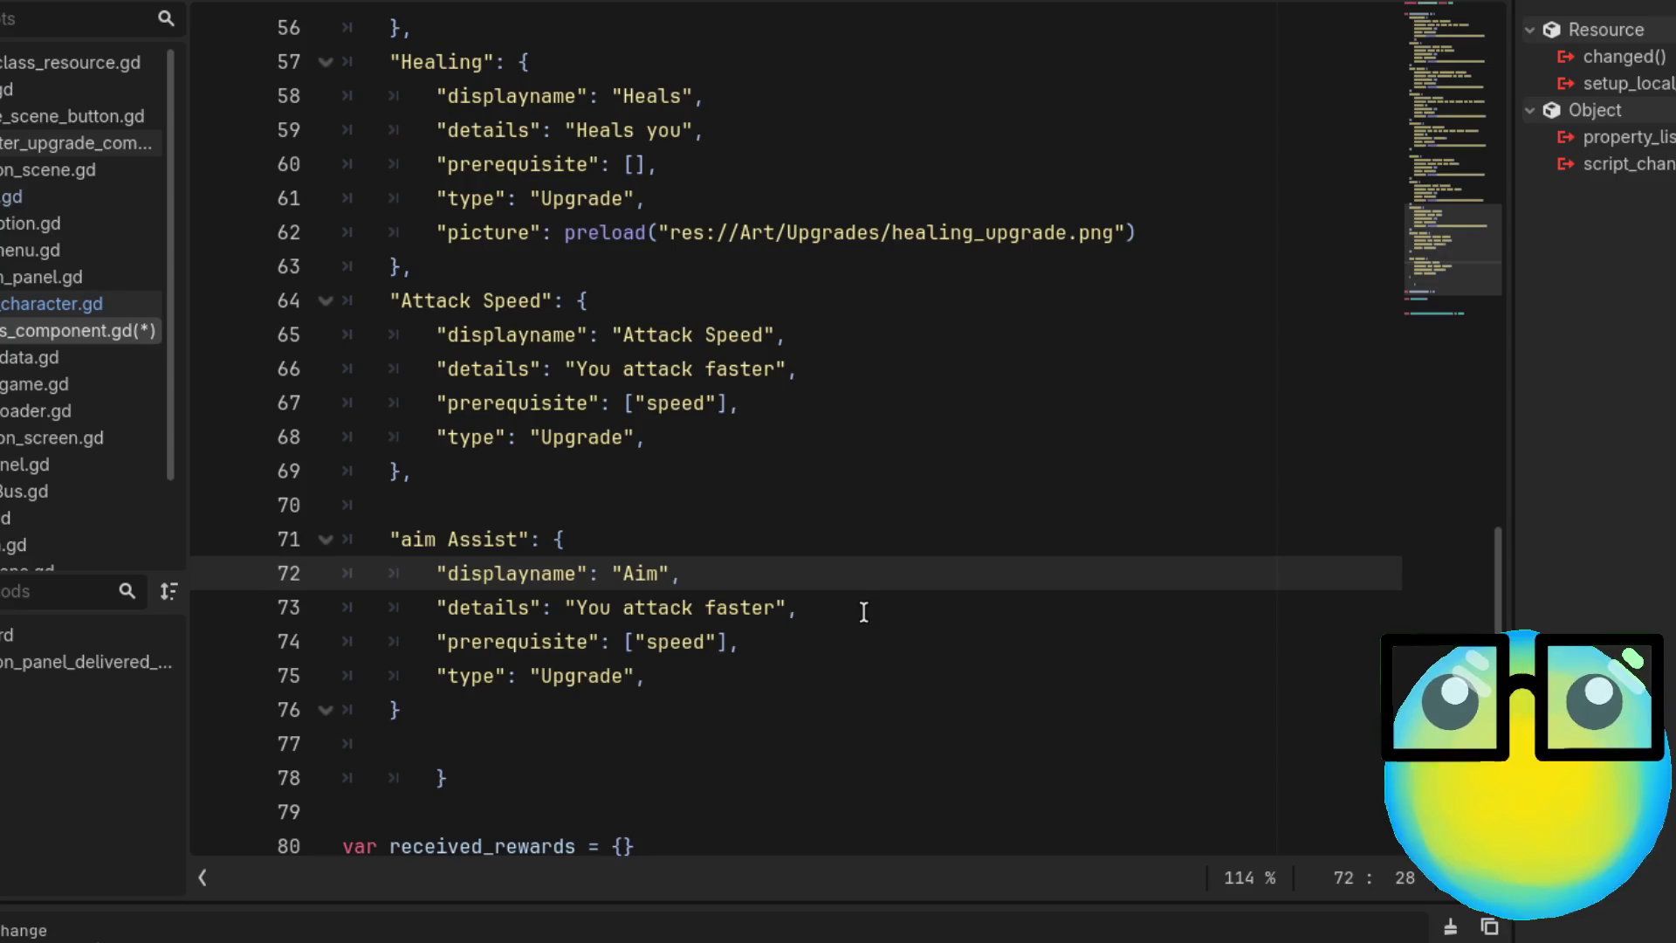
# Rewrite the details to say it always hits the nearest enemy but has only one bullet
pyautogui.moveTo(775, 608); pyautogui.dragTo(610, 610)
pyautogui.write('alwa')
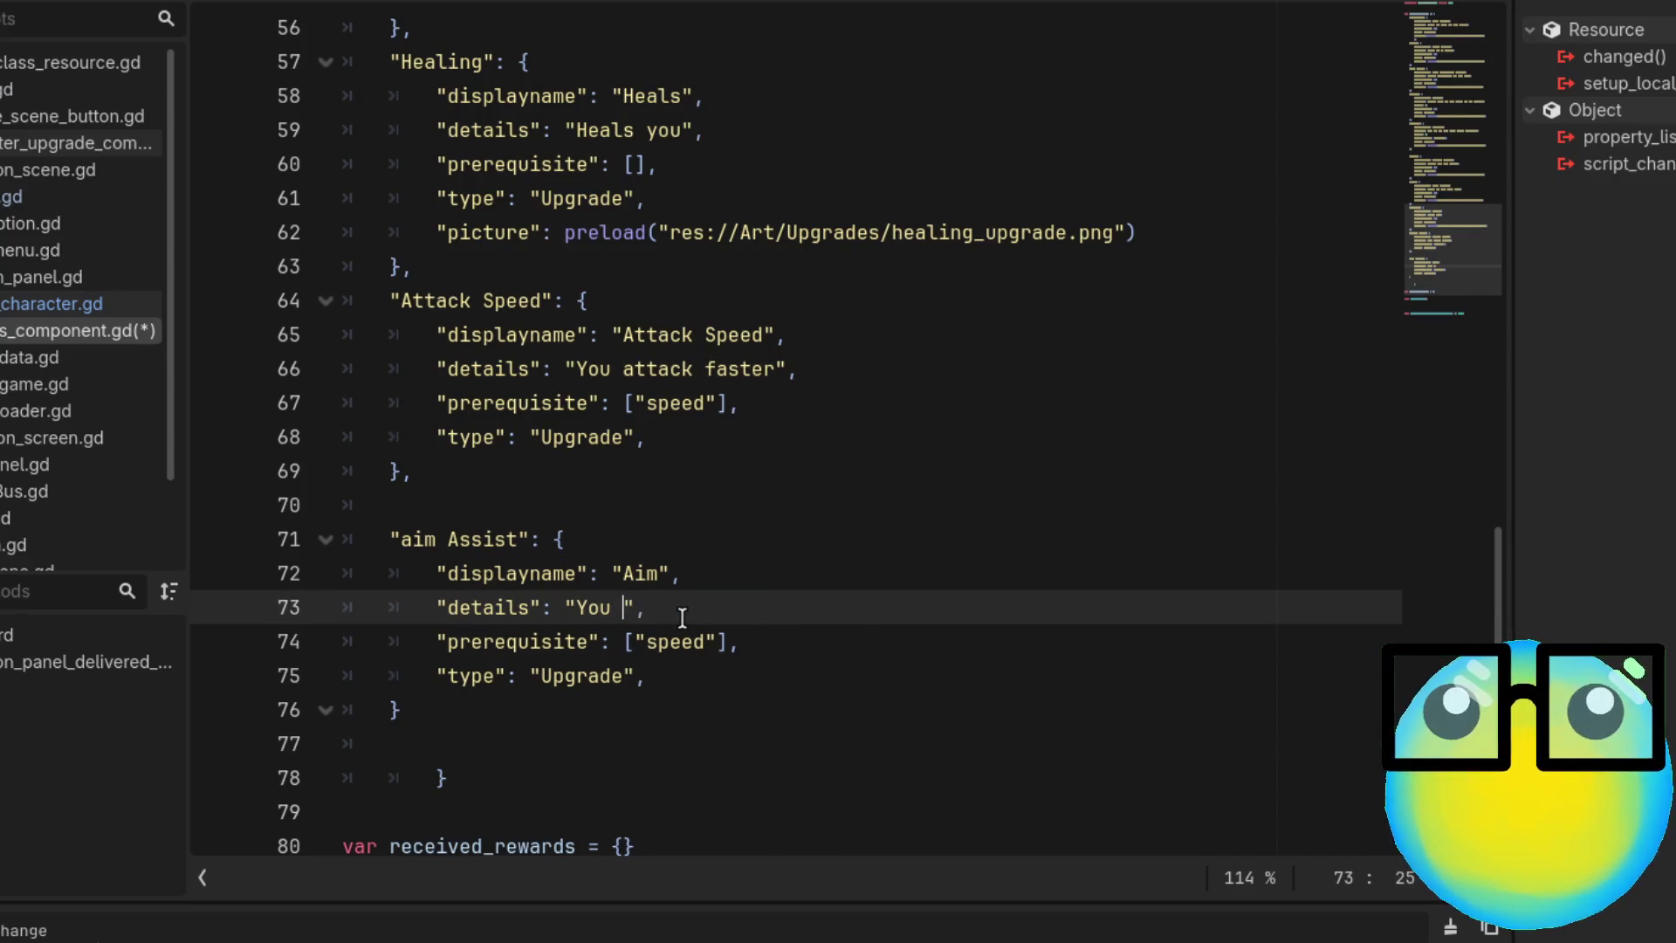
pyautogui.write('ys th')
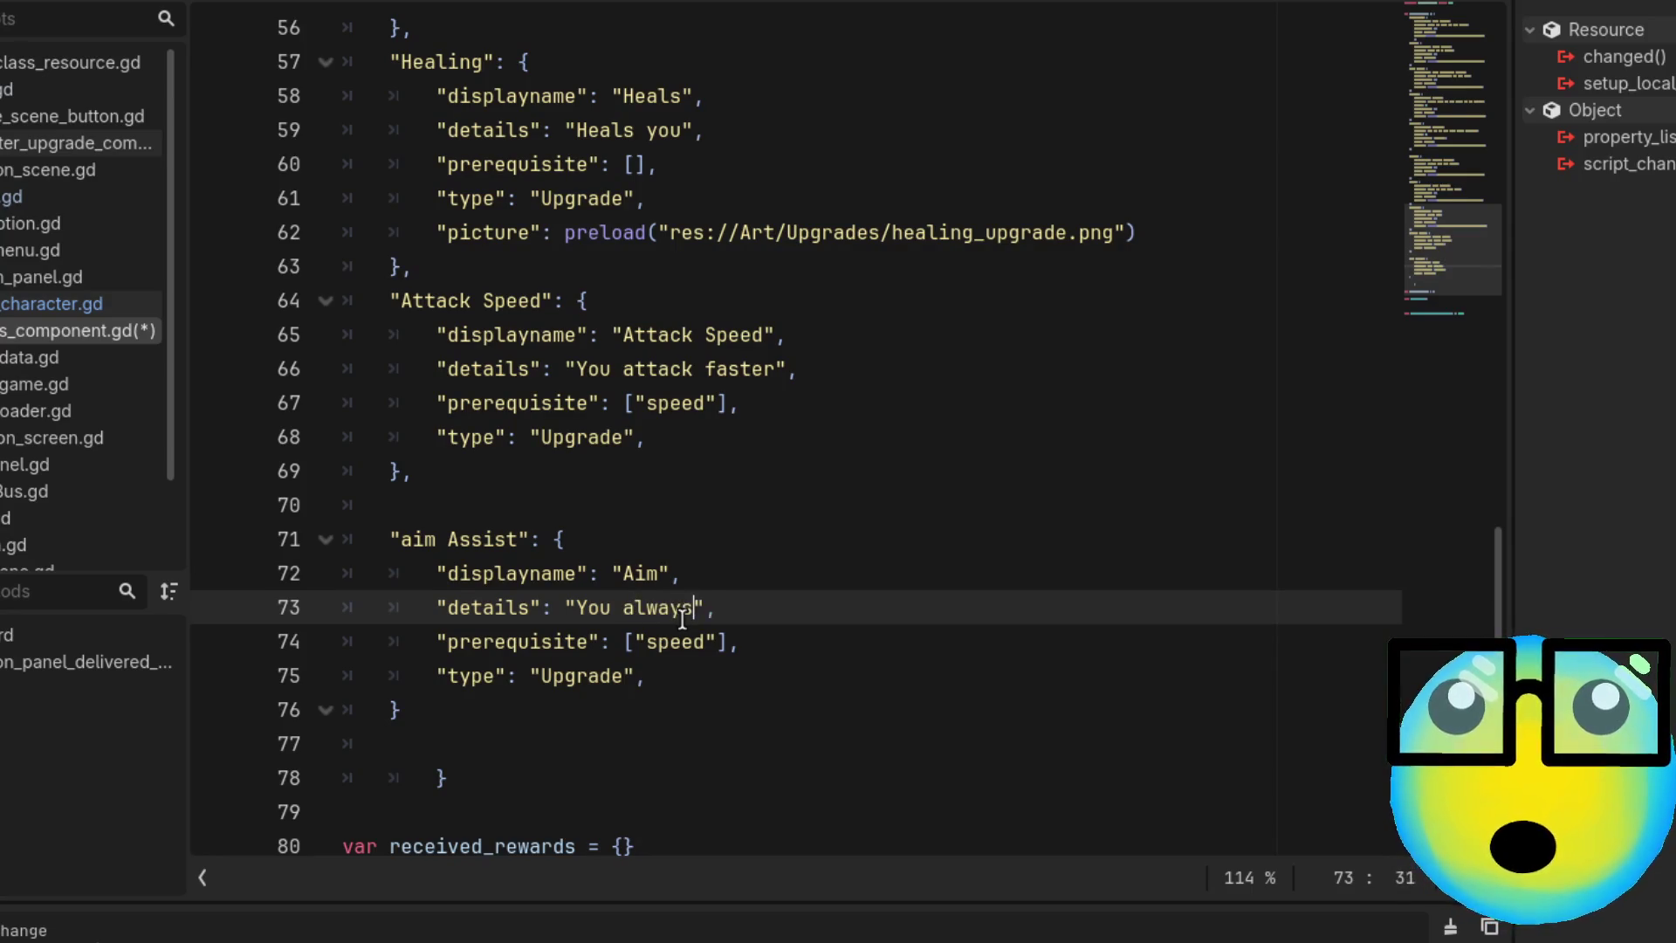
pyautogui.press('BackSpace')
pyautogui.press('BackSpace')
pyautogui.write('hit the nea')
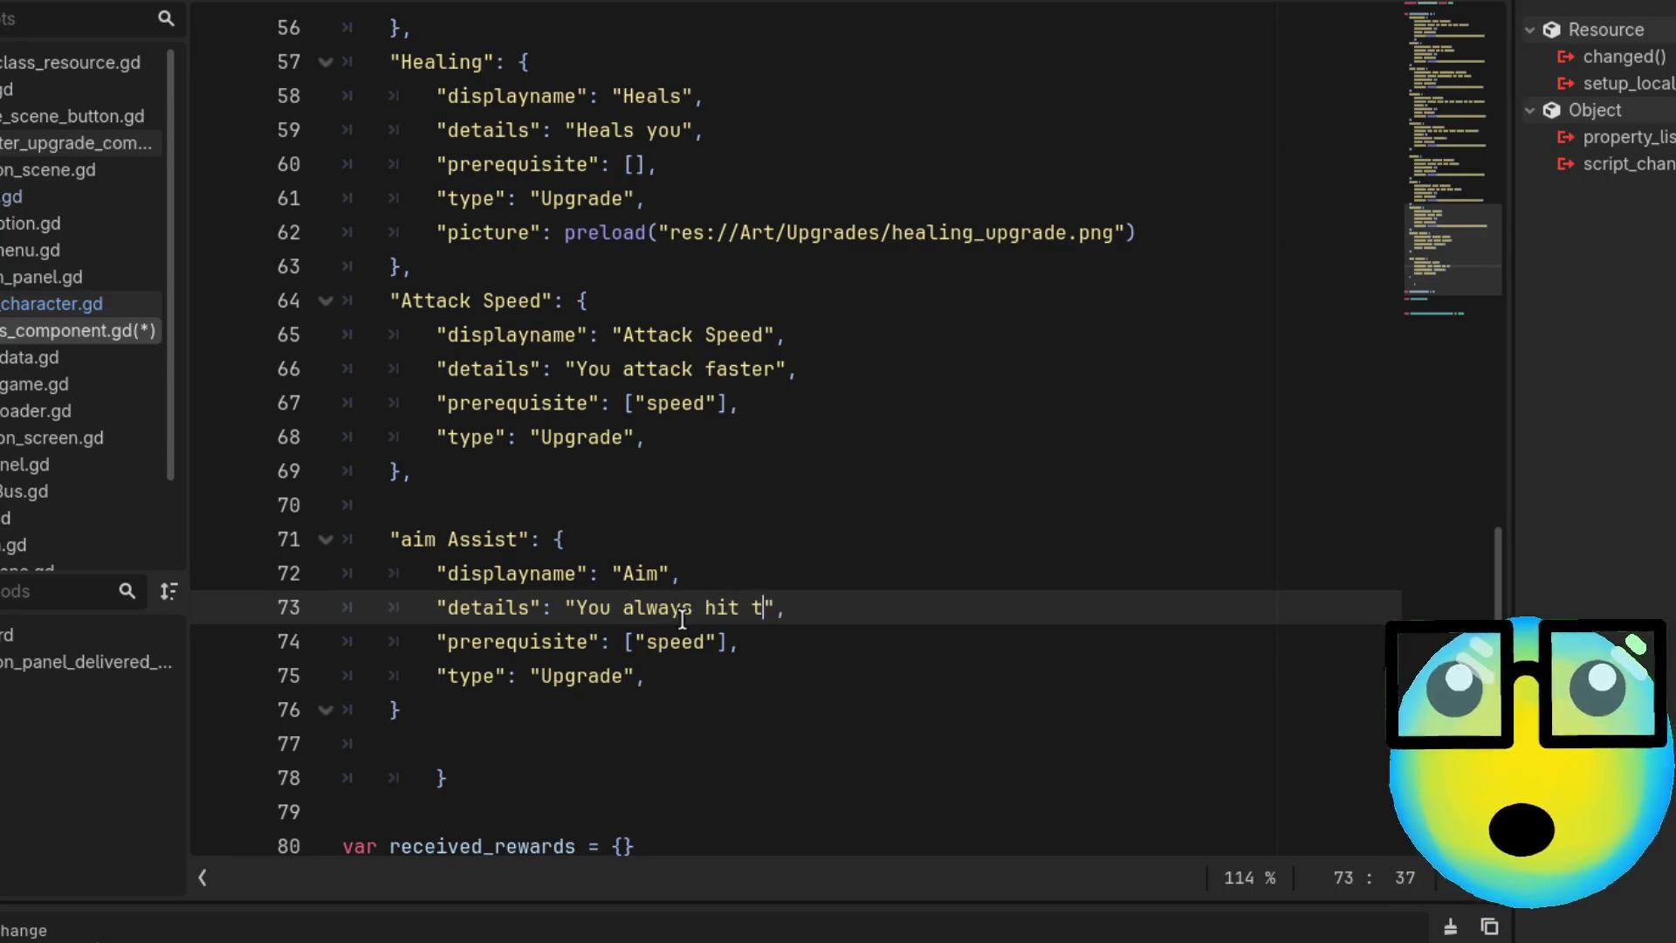
pyautogui.write('rest enemy')
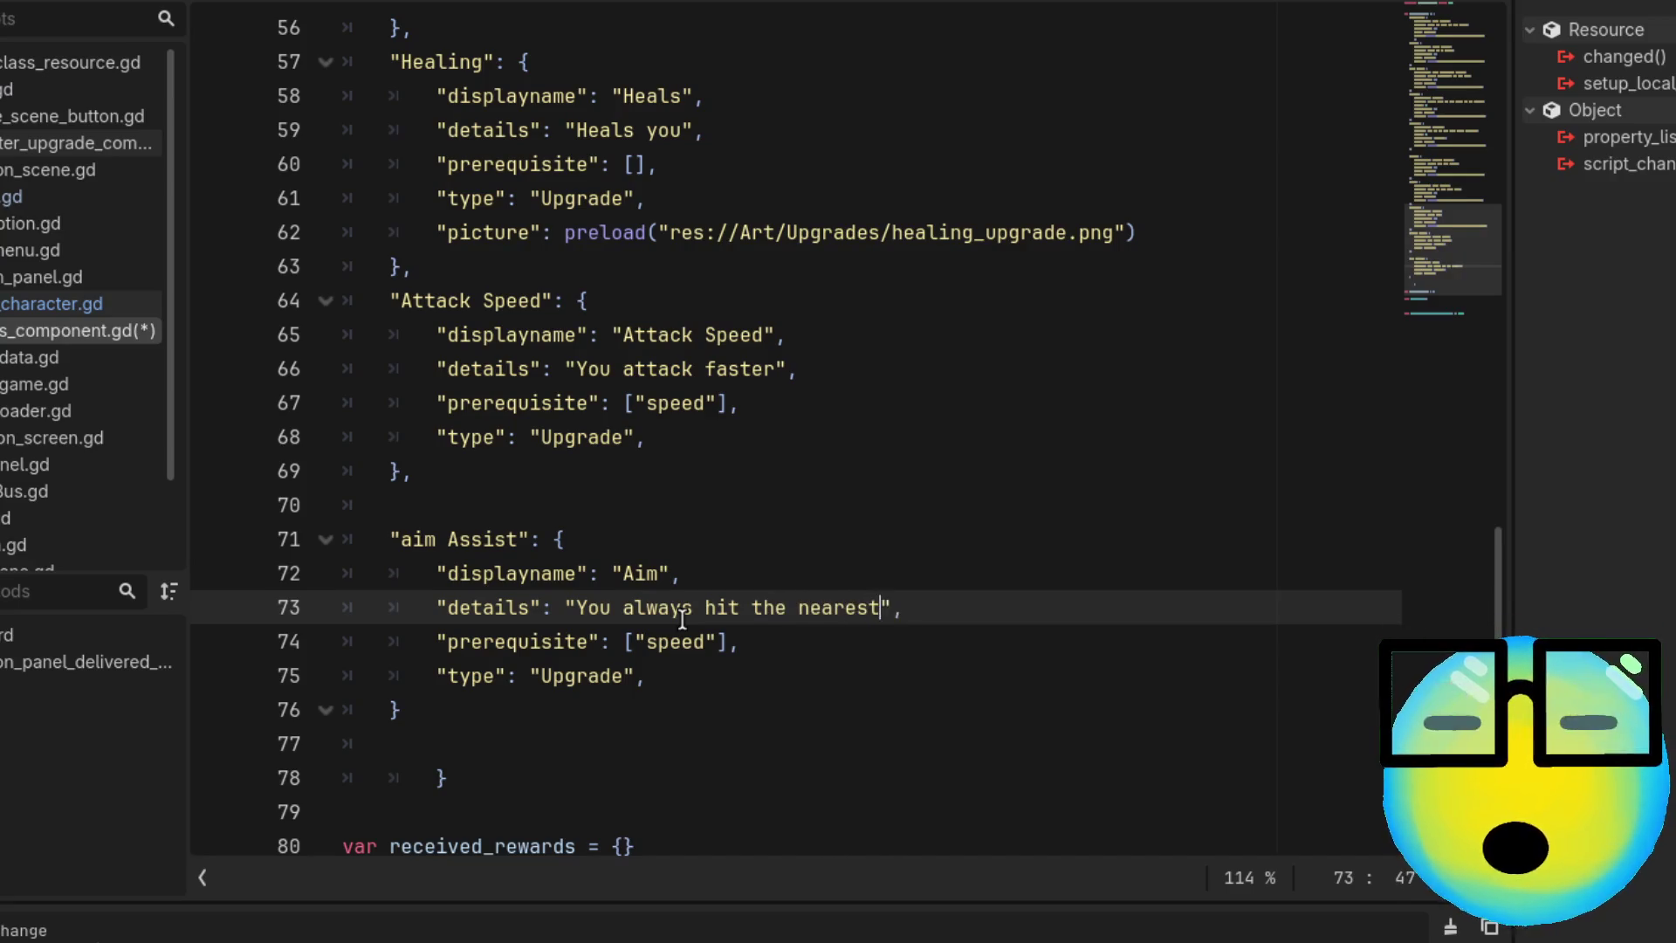
pyautogui.write(', but a')
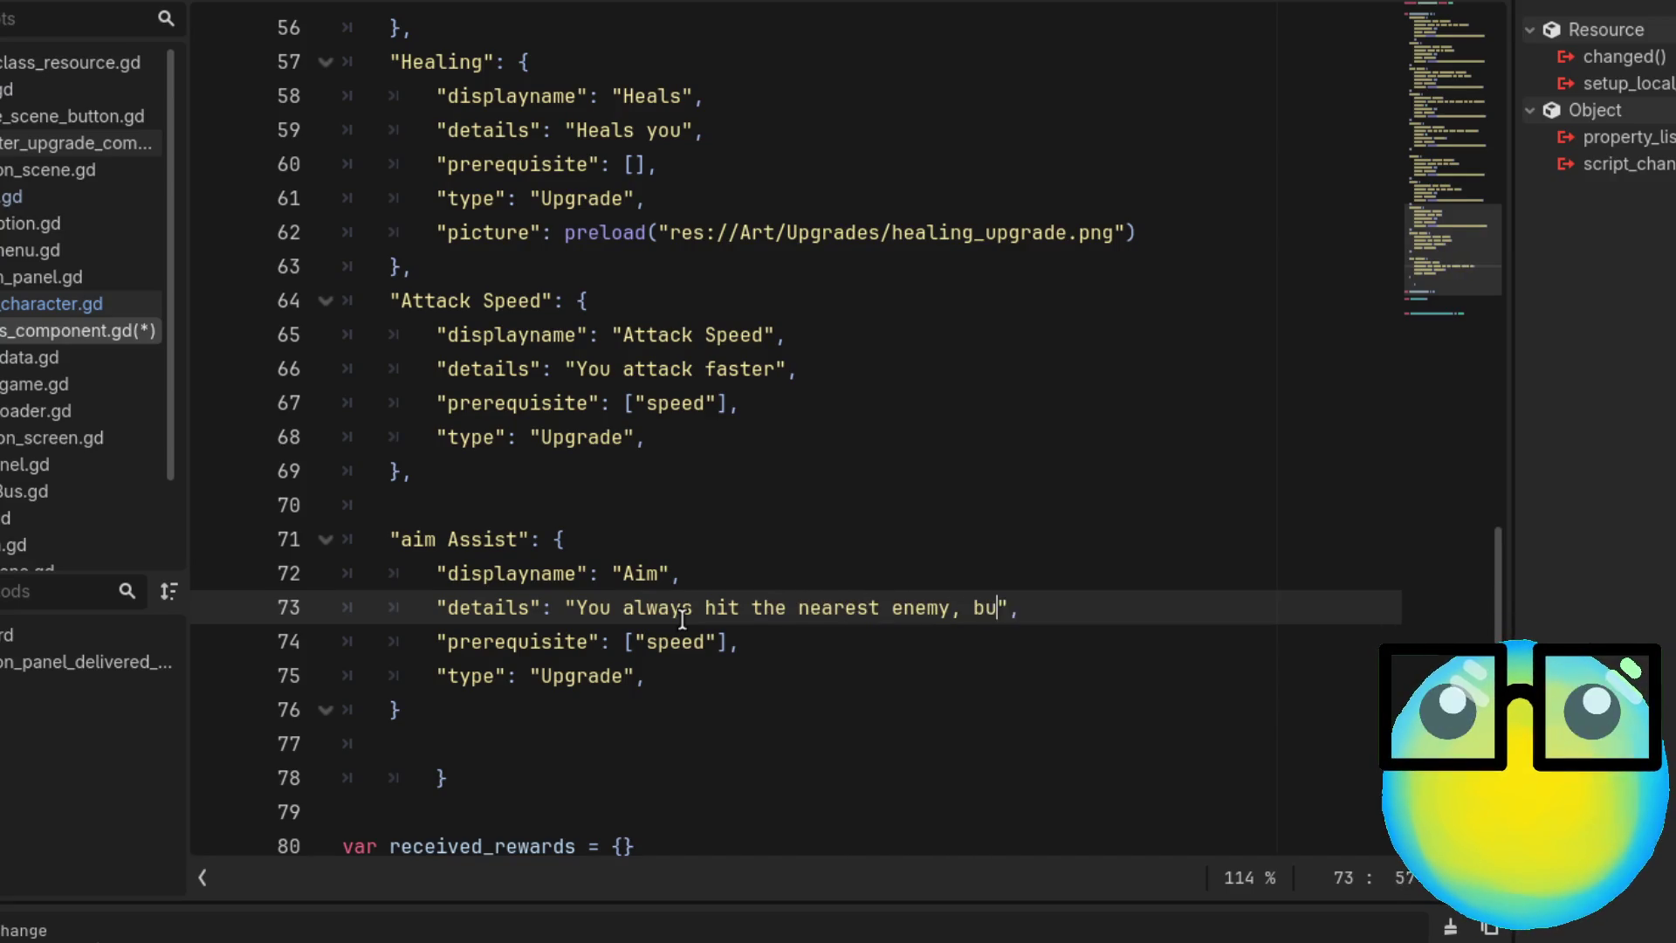
pyautogui.press('BackSpace')
pyautogui.write('only')
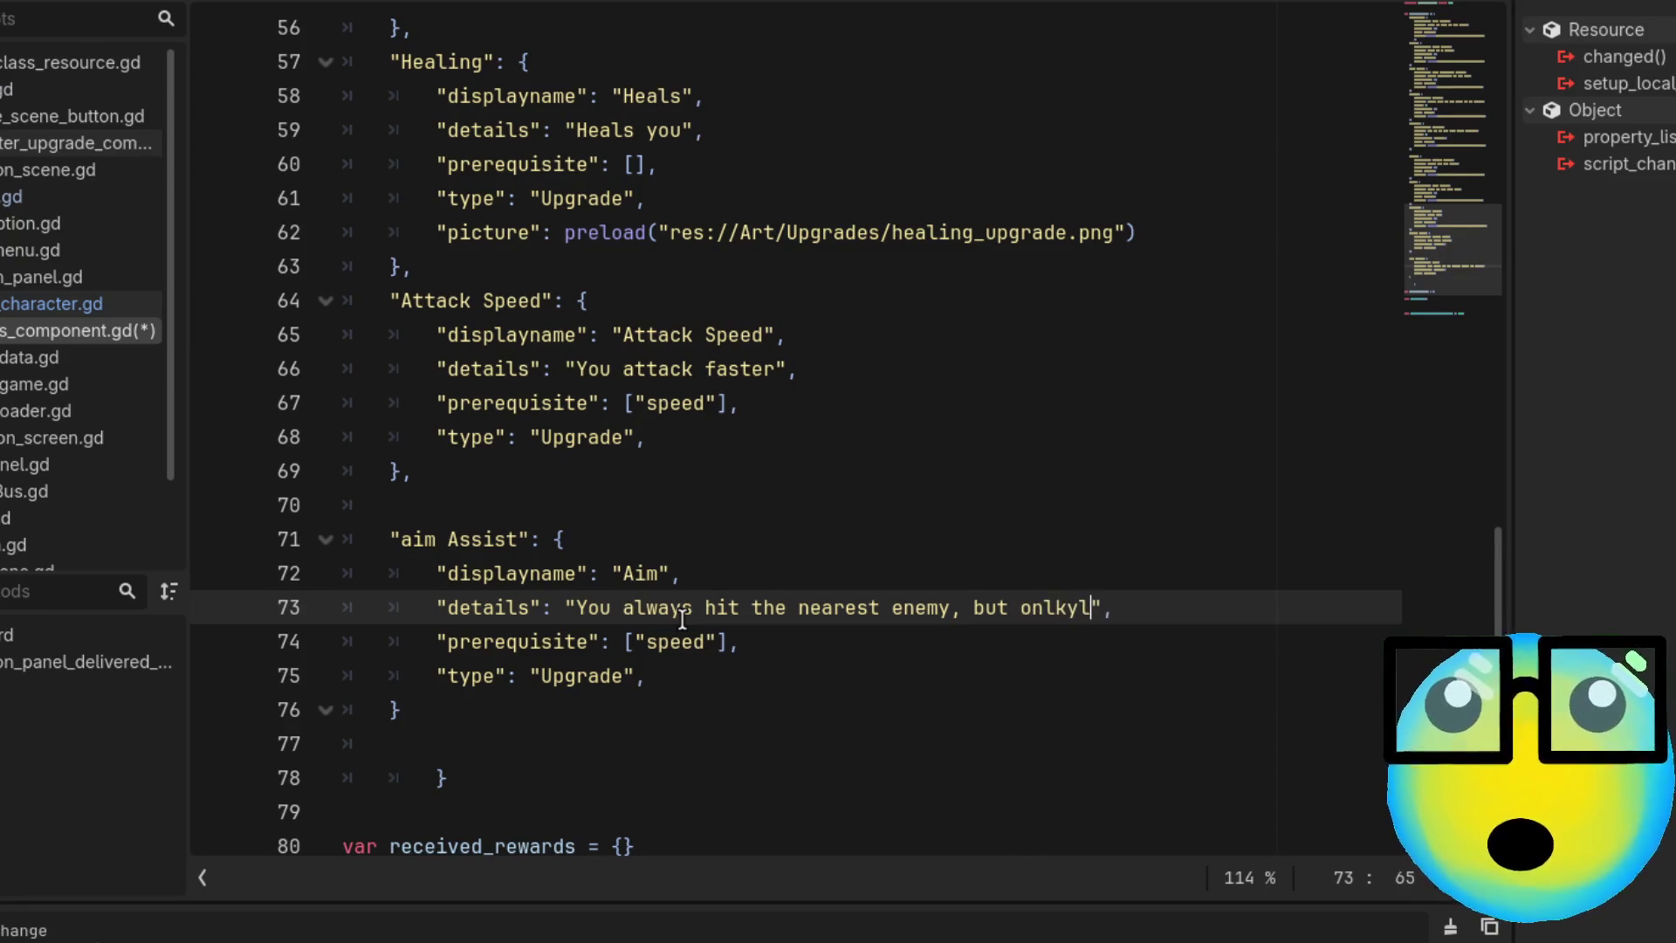
pyautogui.press('BackSpace')
pyautogui.press('BackSpace')
pyautogui.write('y have one ')
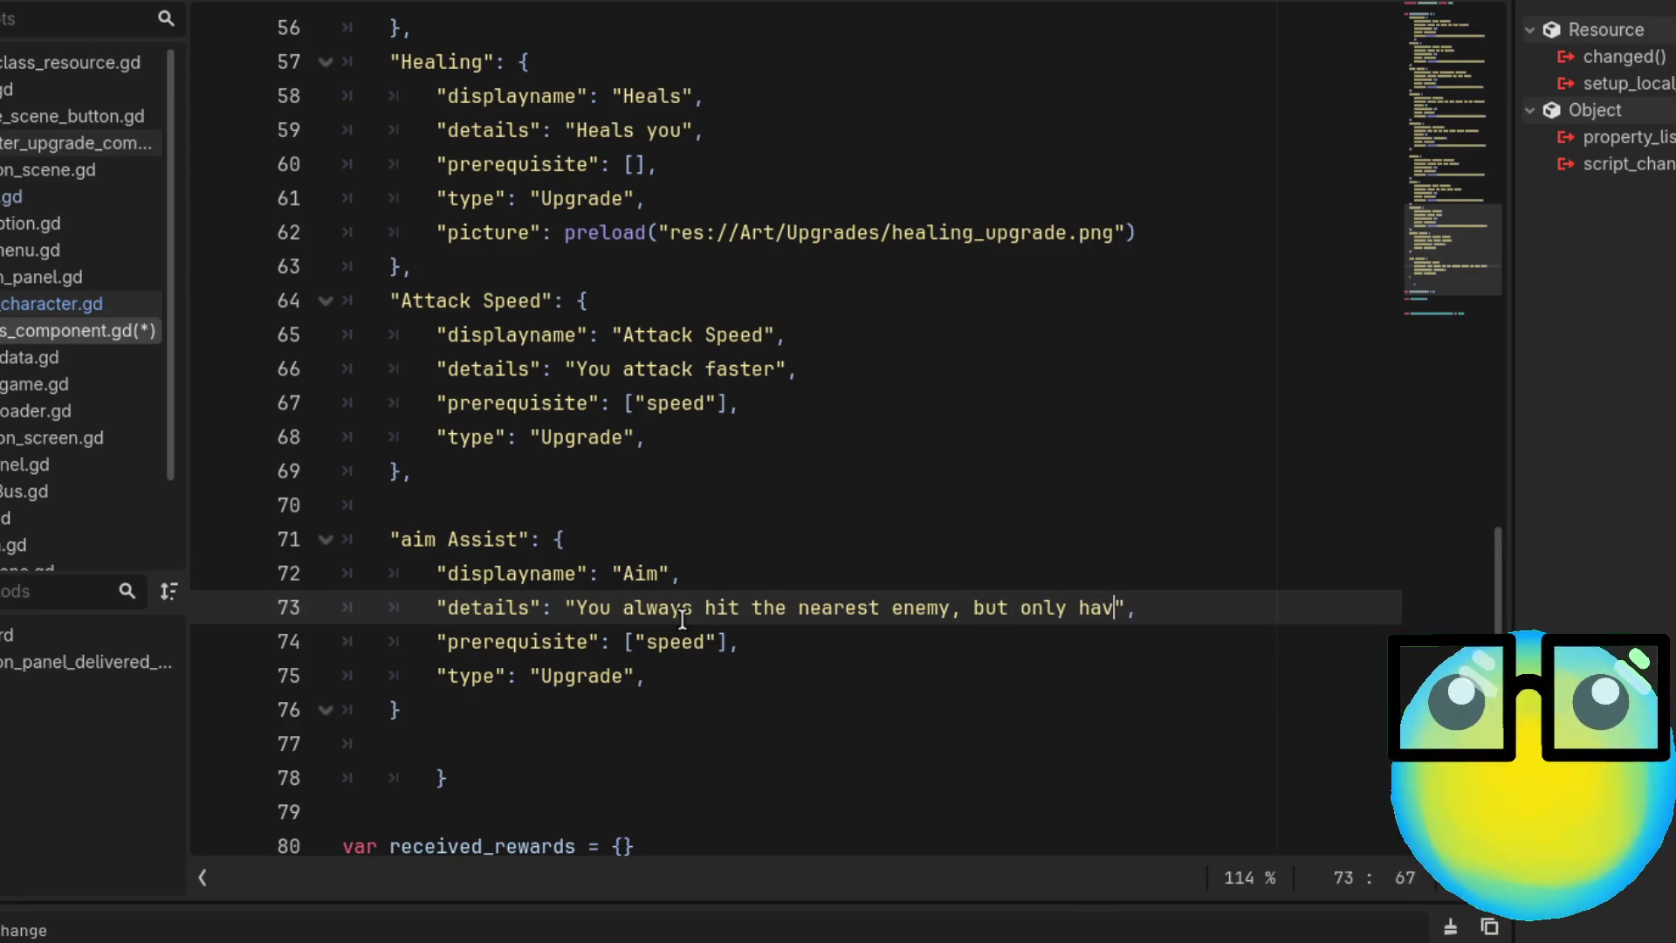
pyautogui.write('bullet')
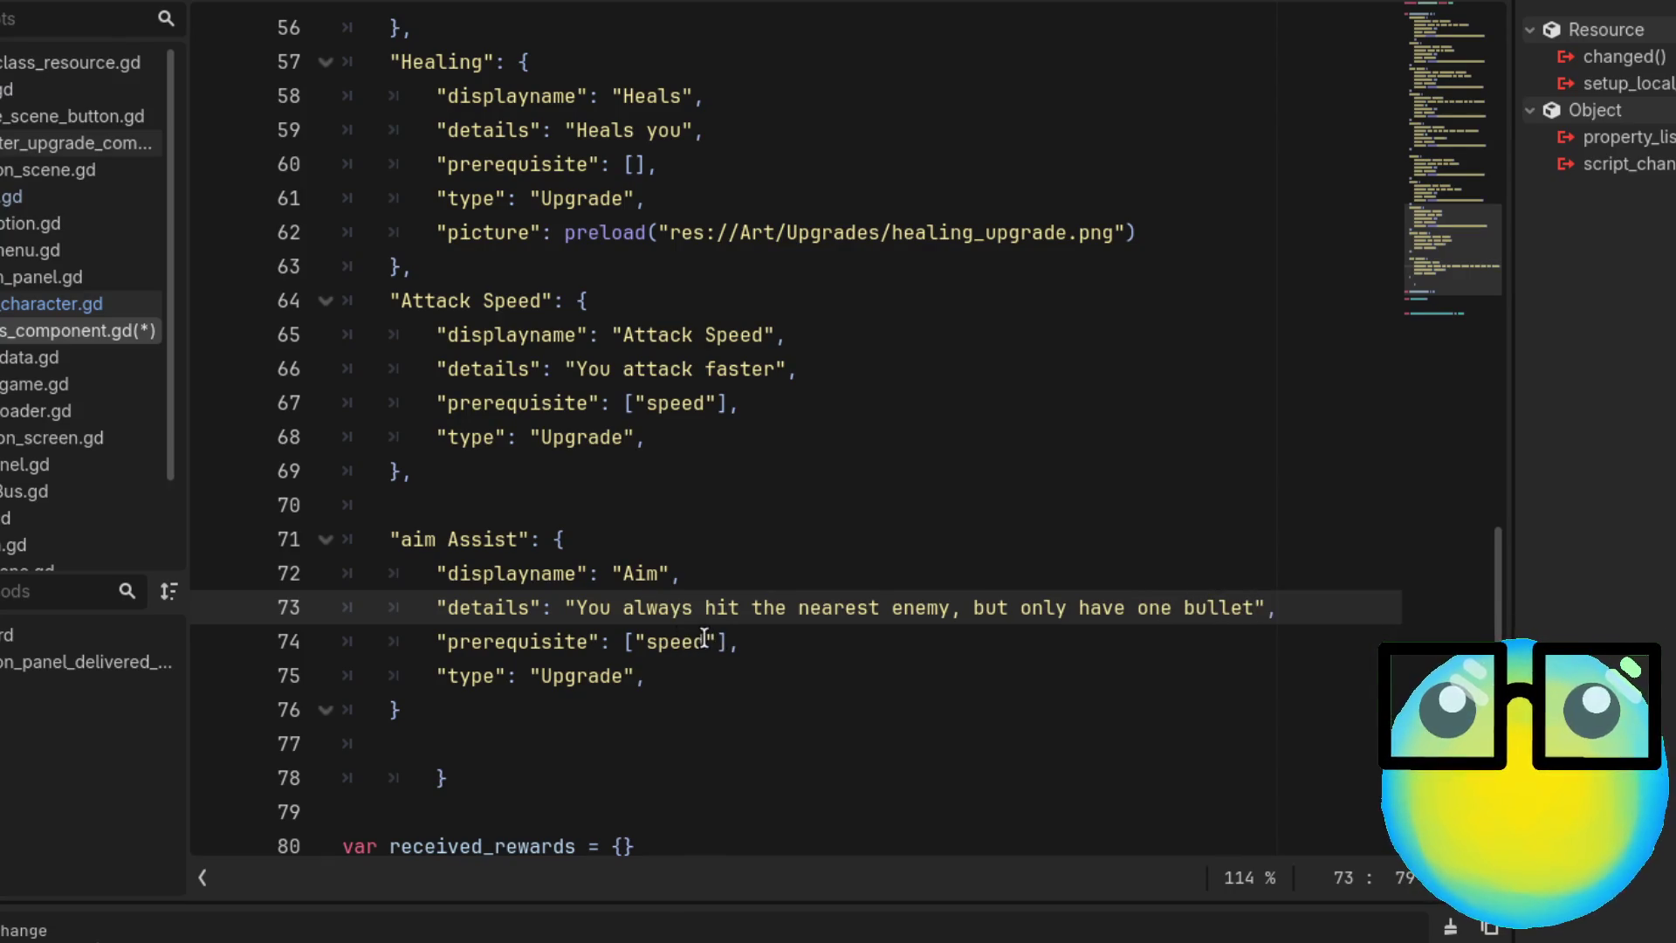
# Remove the speed prerequisite, leave the list empty, and start a new property line
pyautogui.click(745, 642)
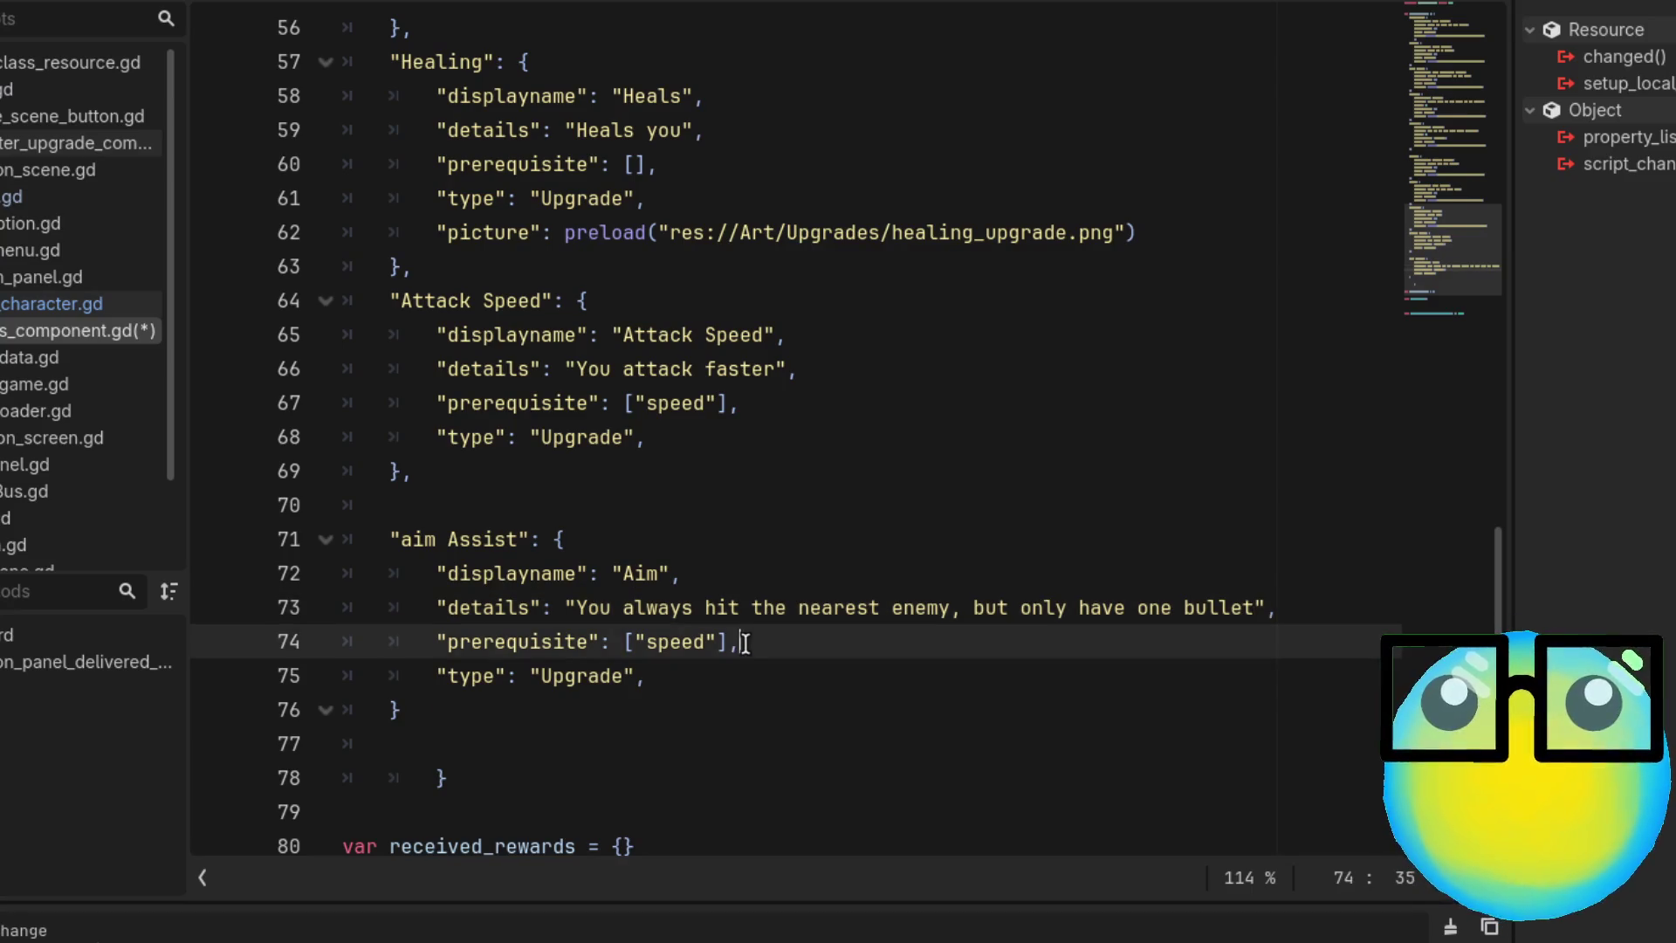
pyautogui.doubleClick(671, 644)
pyautogui.press('BackSpace')
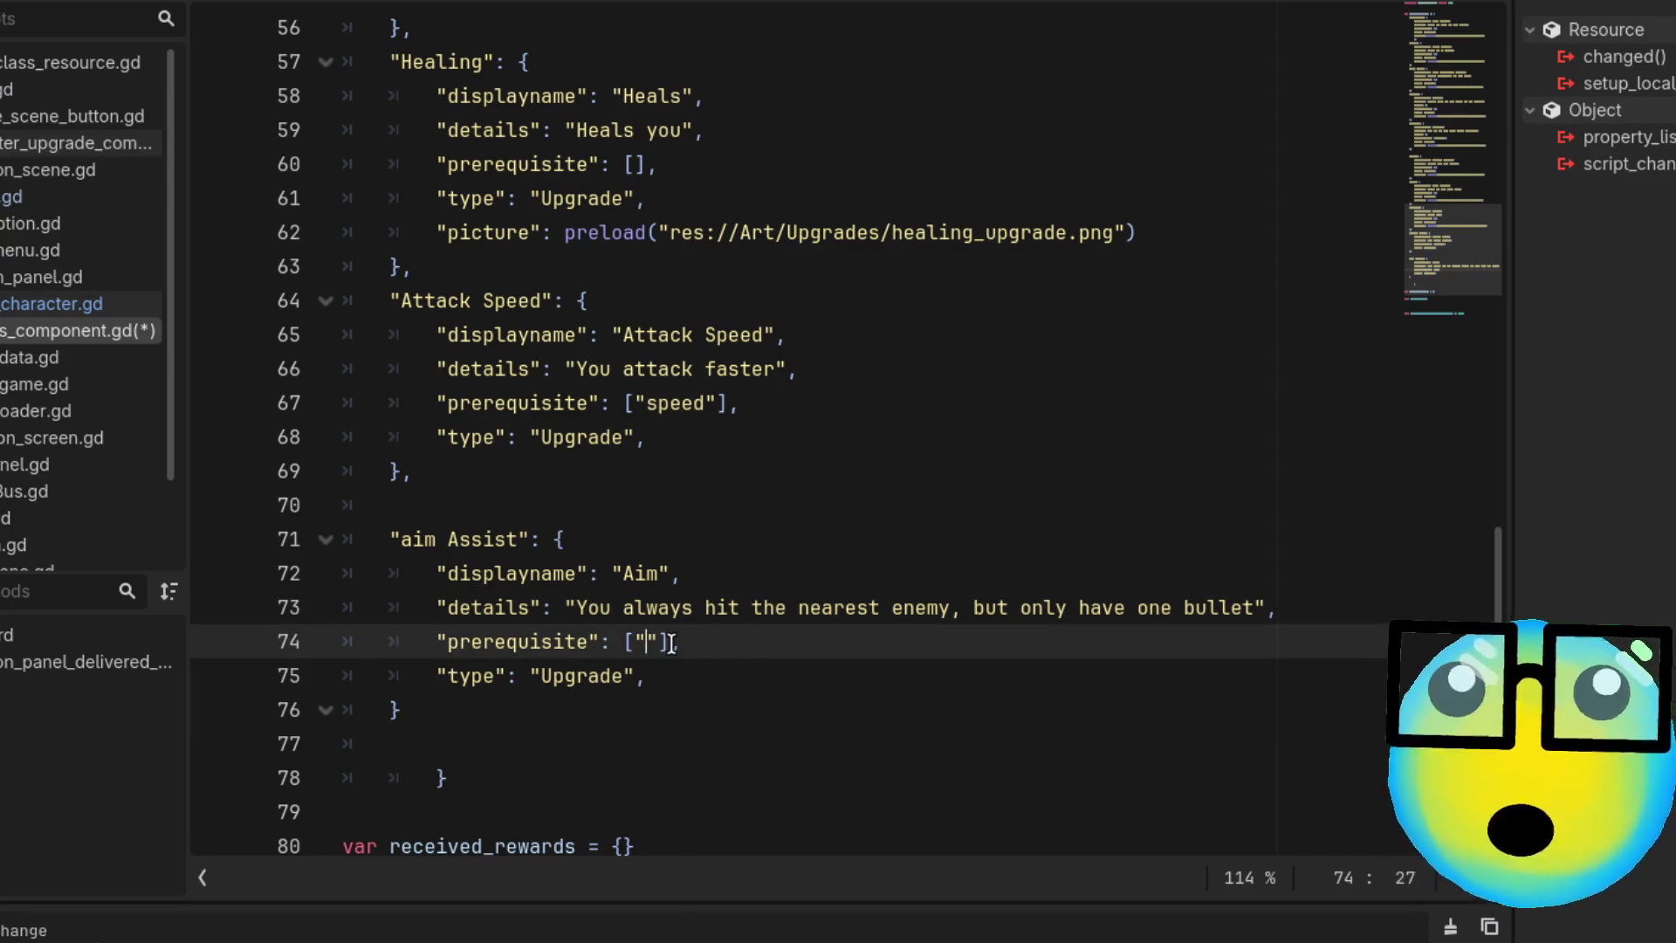
pyautogui.press('BackSpace')
pyautogui.press('BackSpace')
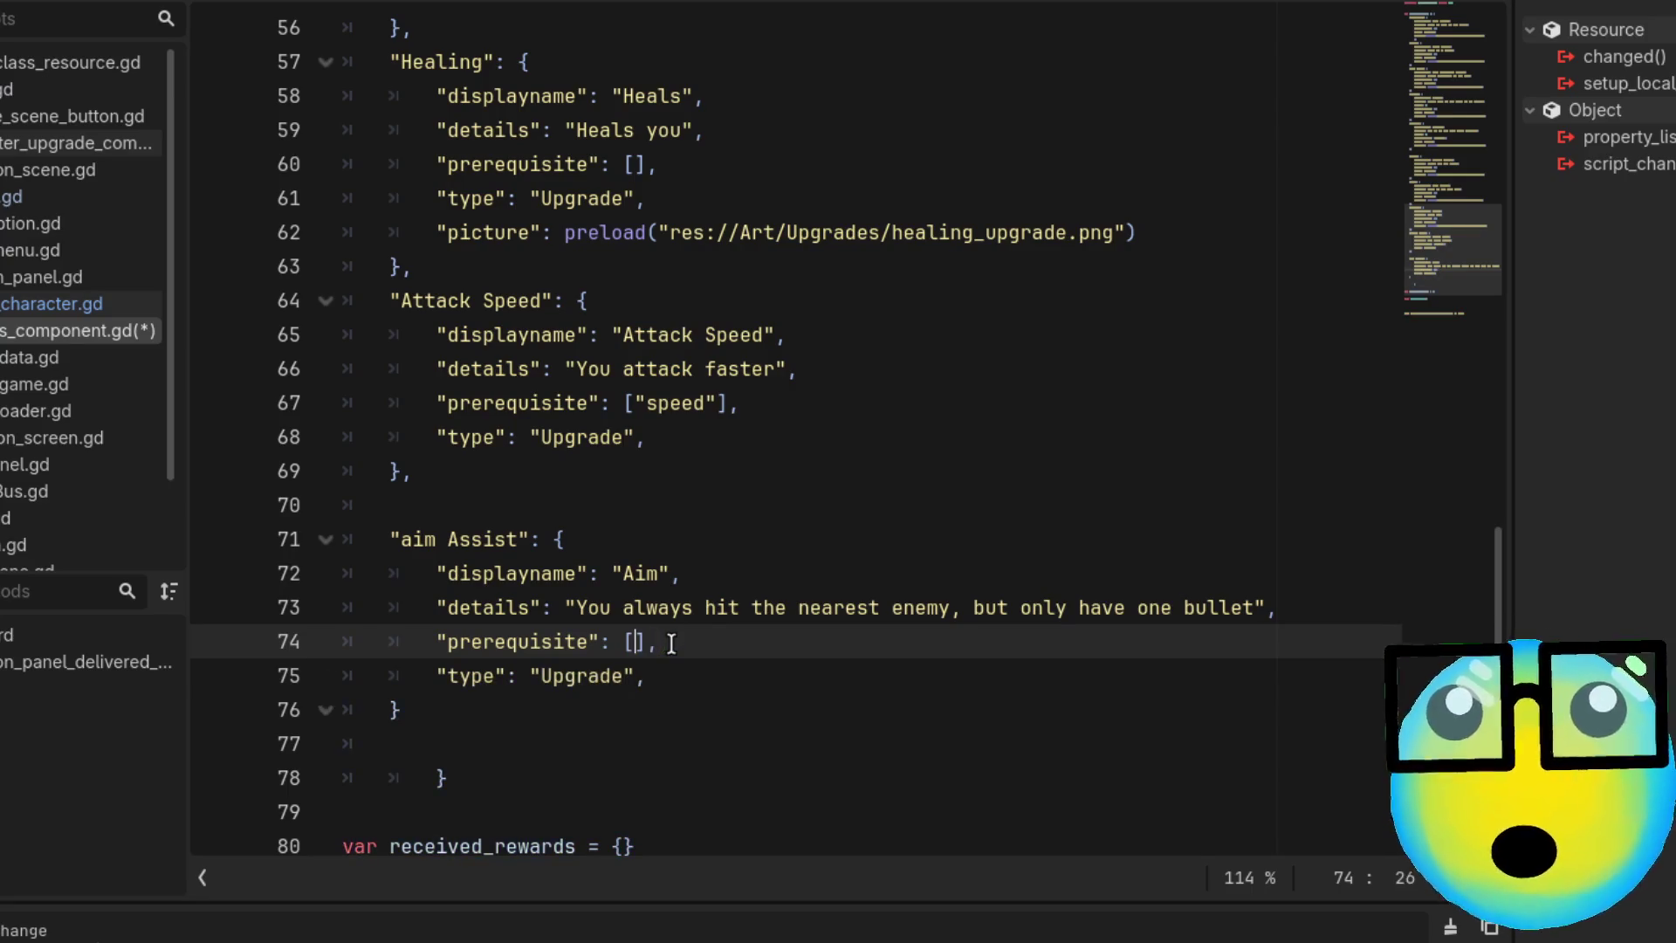
pyautogui.press('Return')
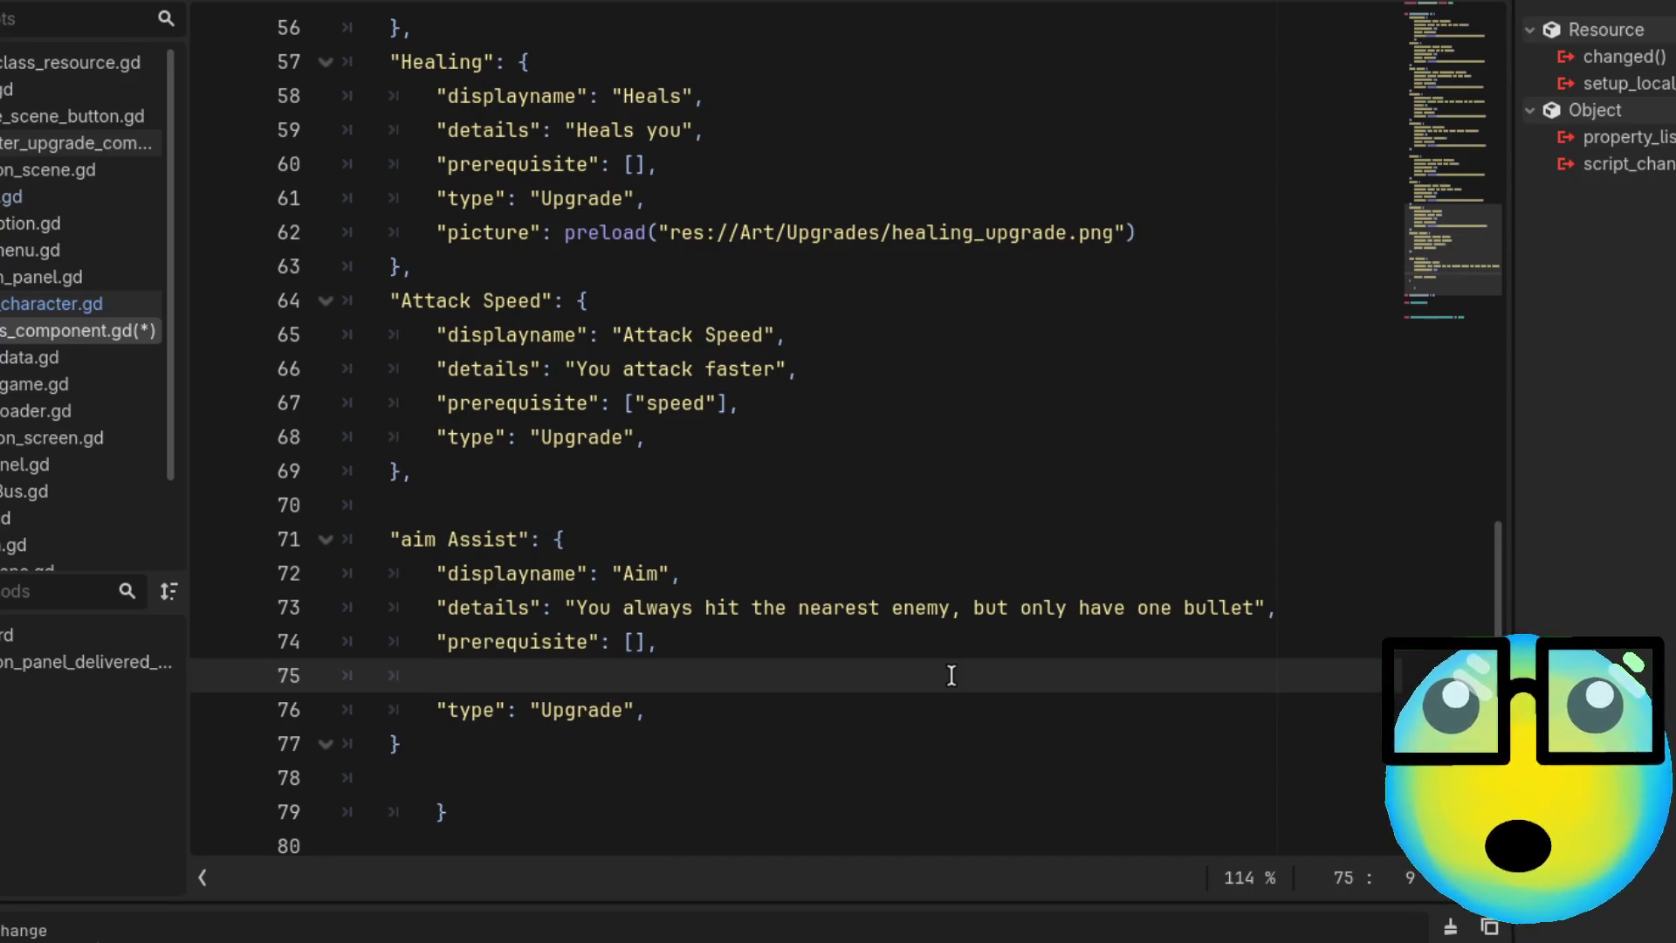
# Add a placeholder "": [], line and put the caret between its quotes for the key name
pyautogui.write('"')
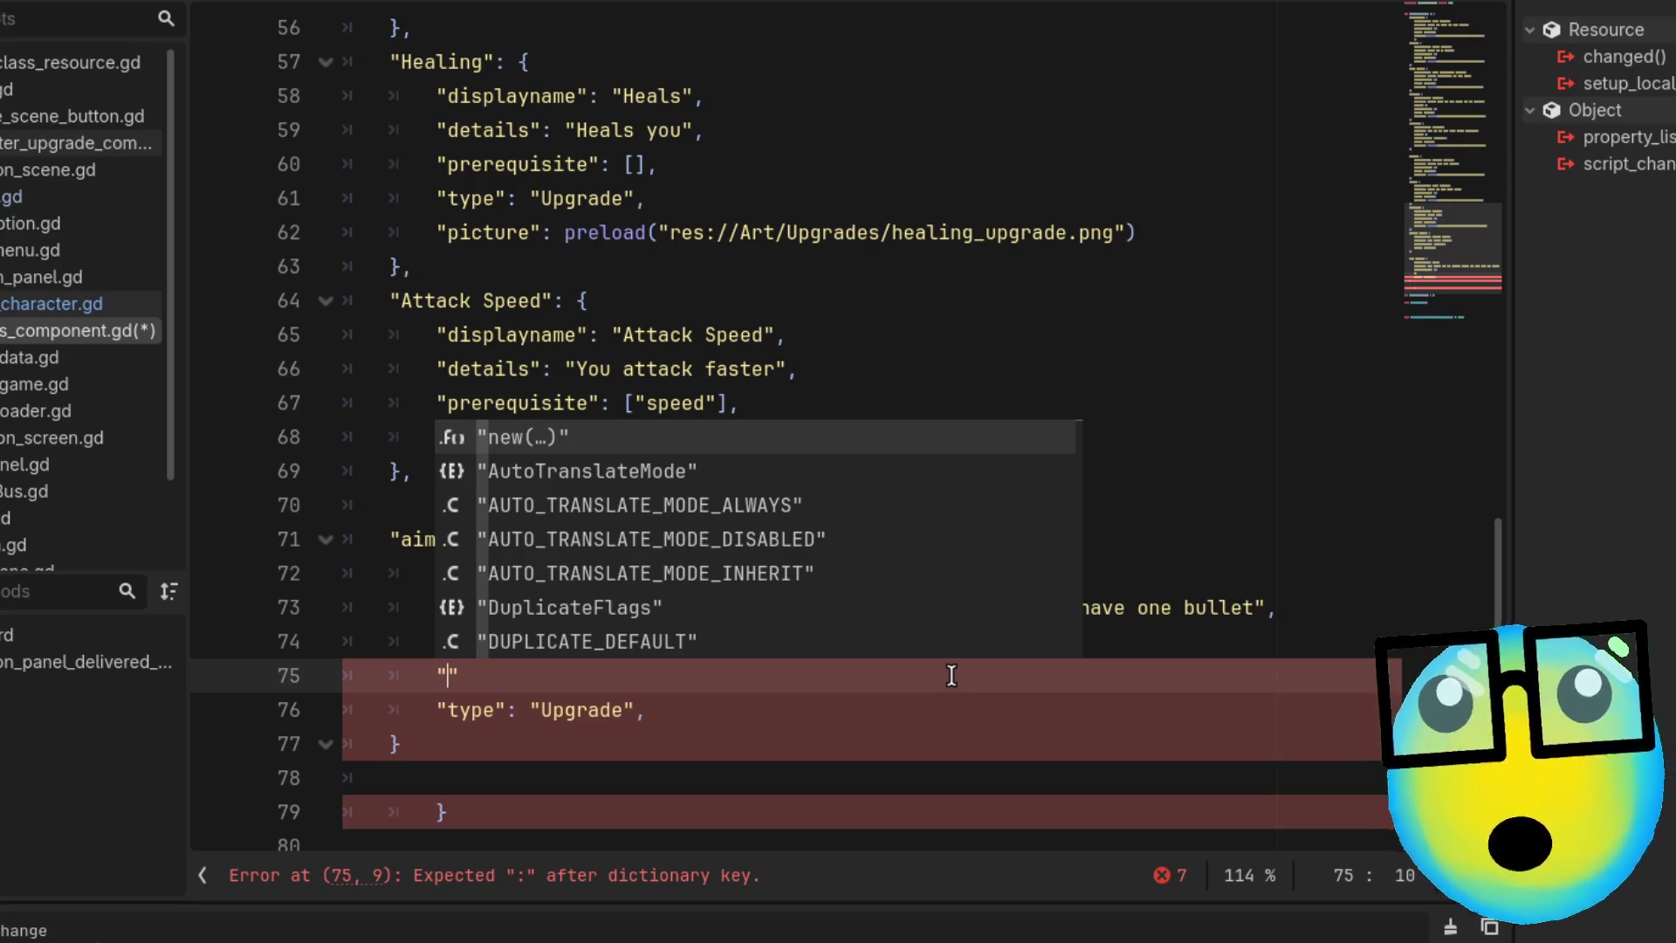
pyautogui.press('Right')
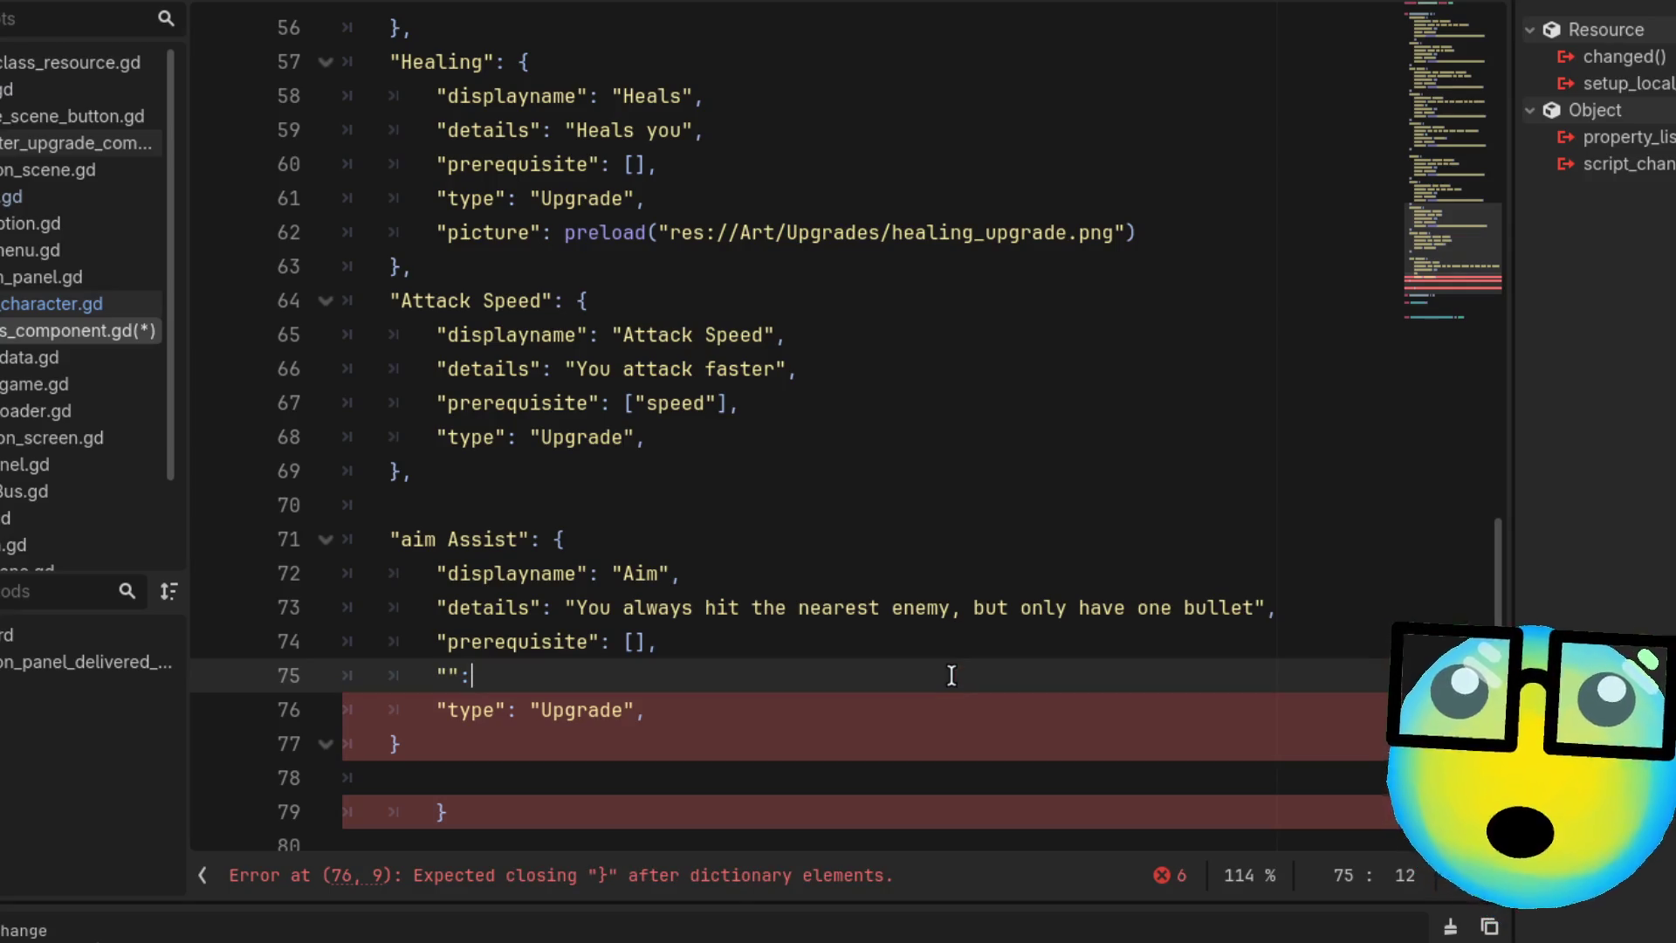
pyautogui.write('[')
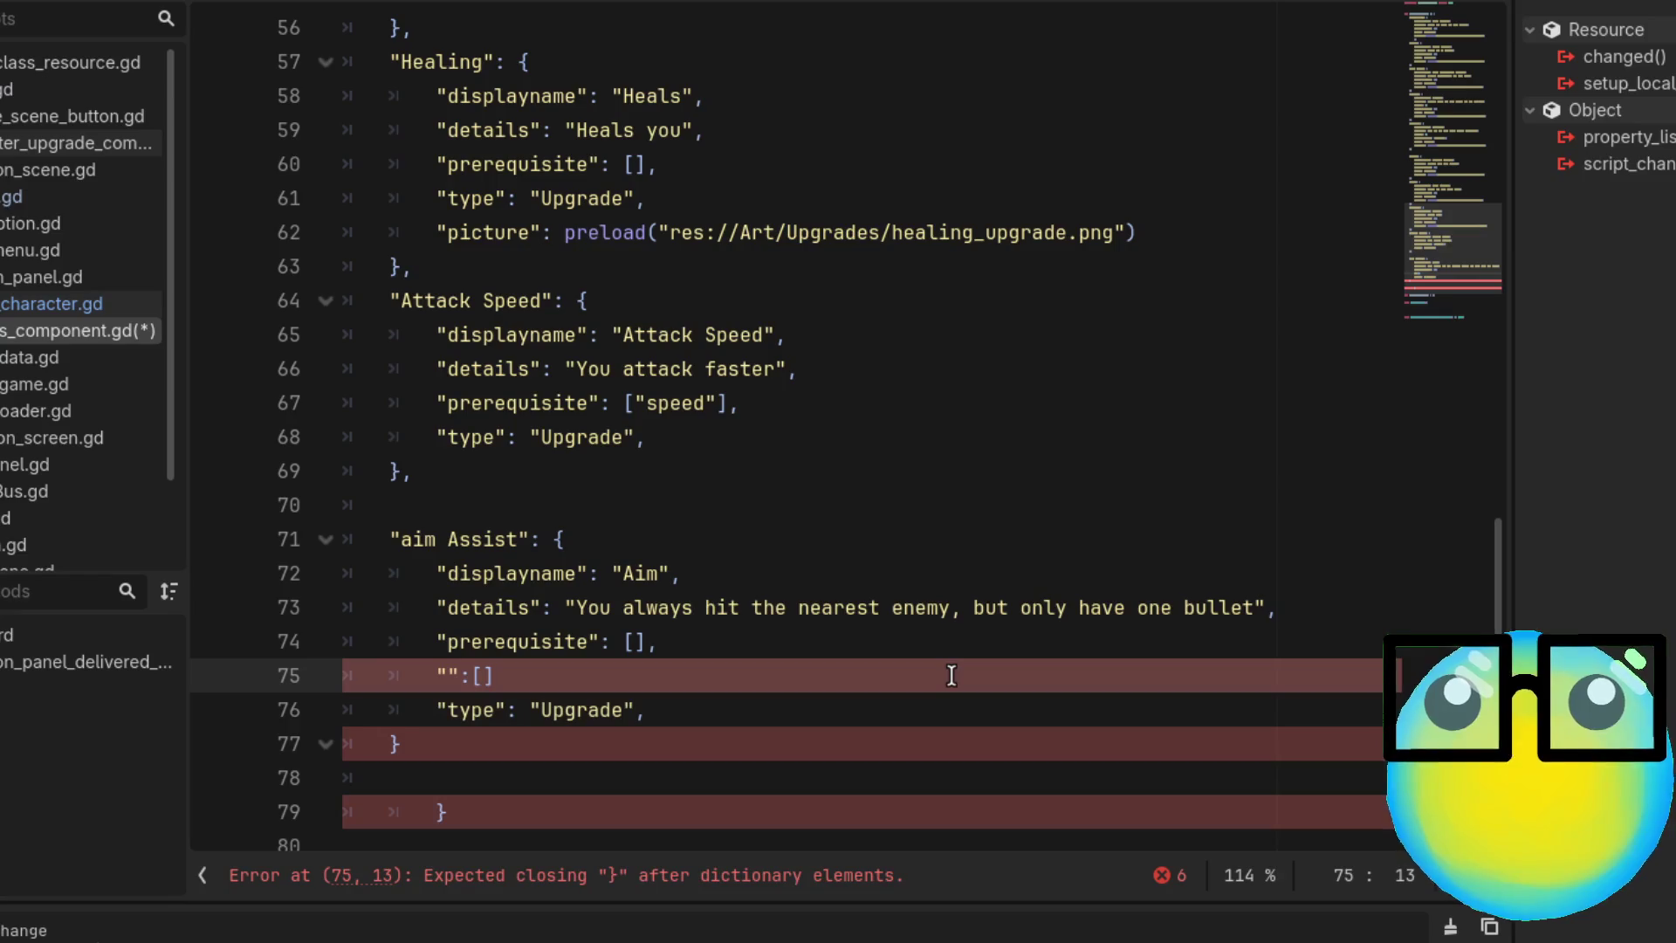
pyautogui.press('Down')
pyautogui.press('Left')
pyautogui.press('Left')
pyautogui.press('Left')
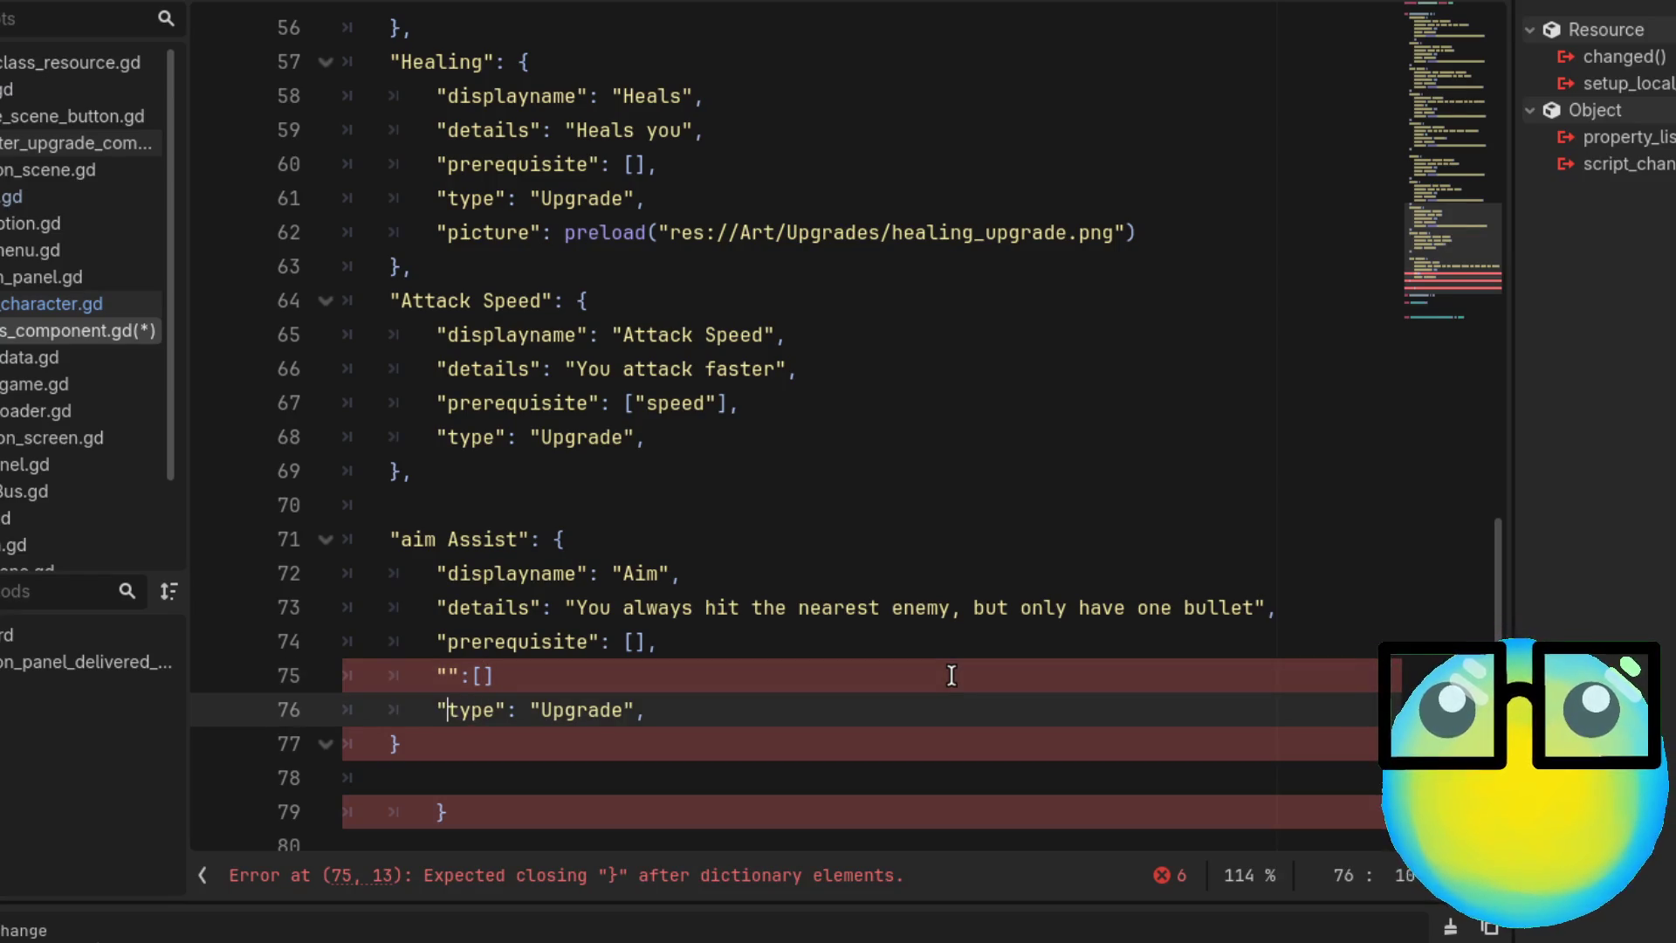
pyautogui.click(951, 674)
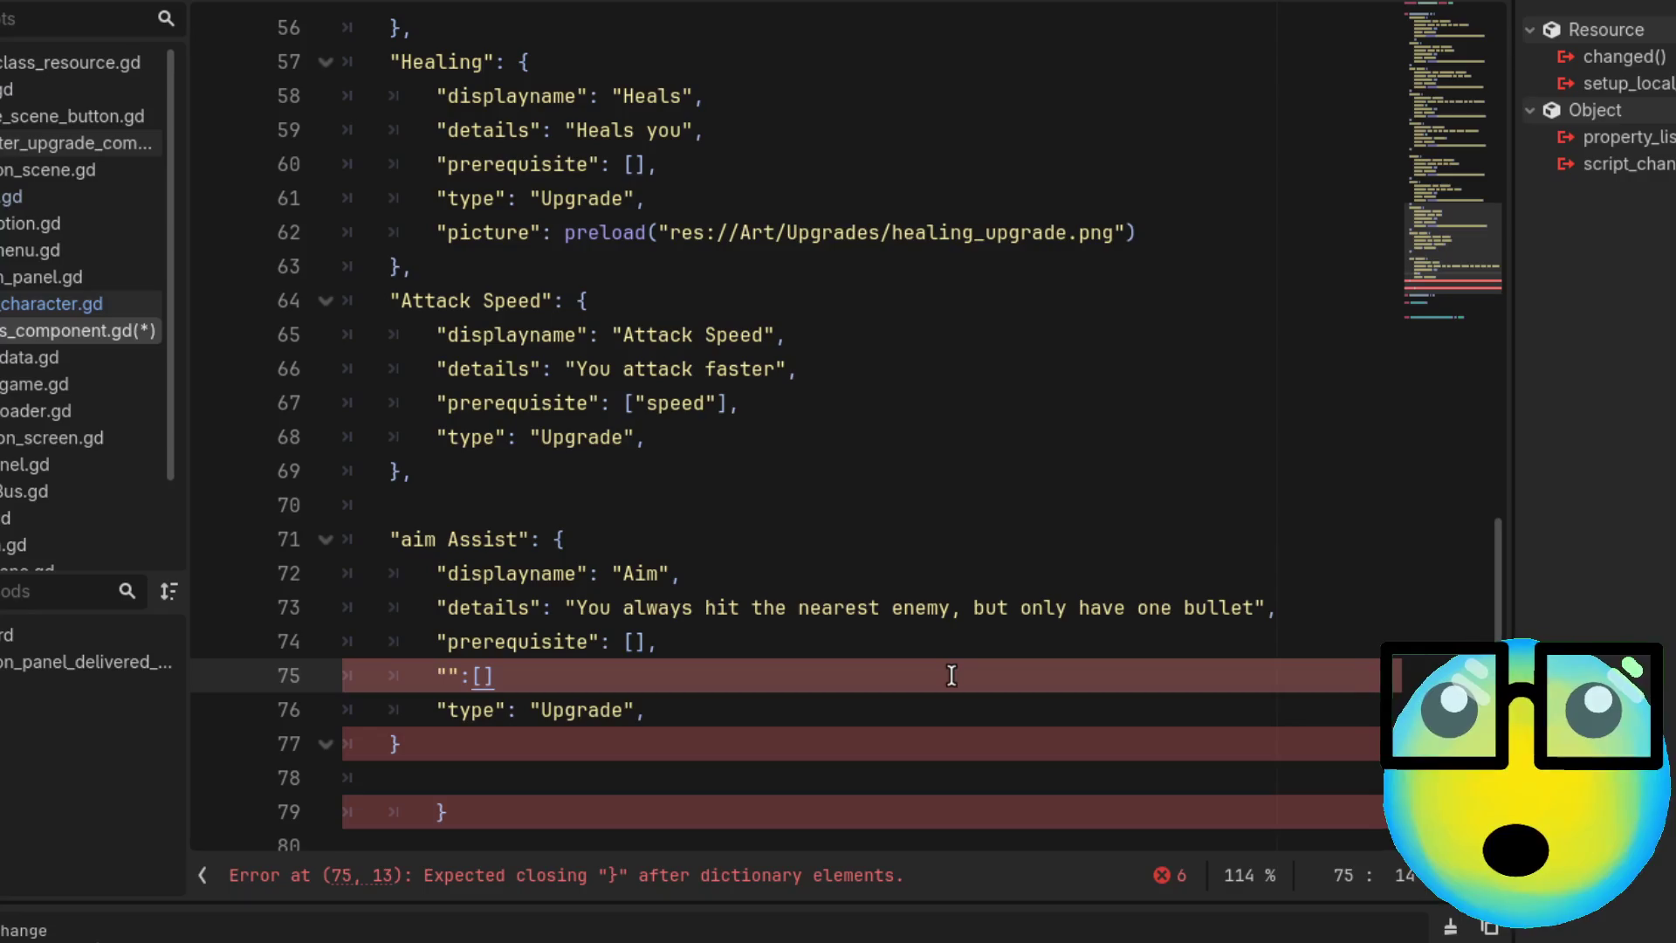
pyautogui.write(',')
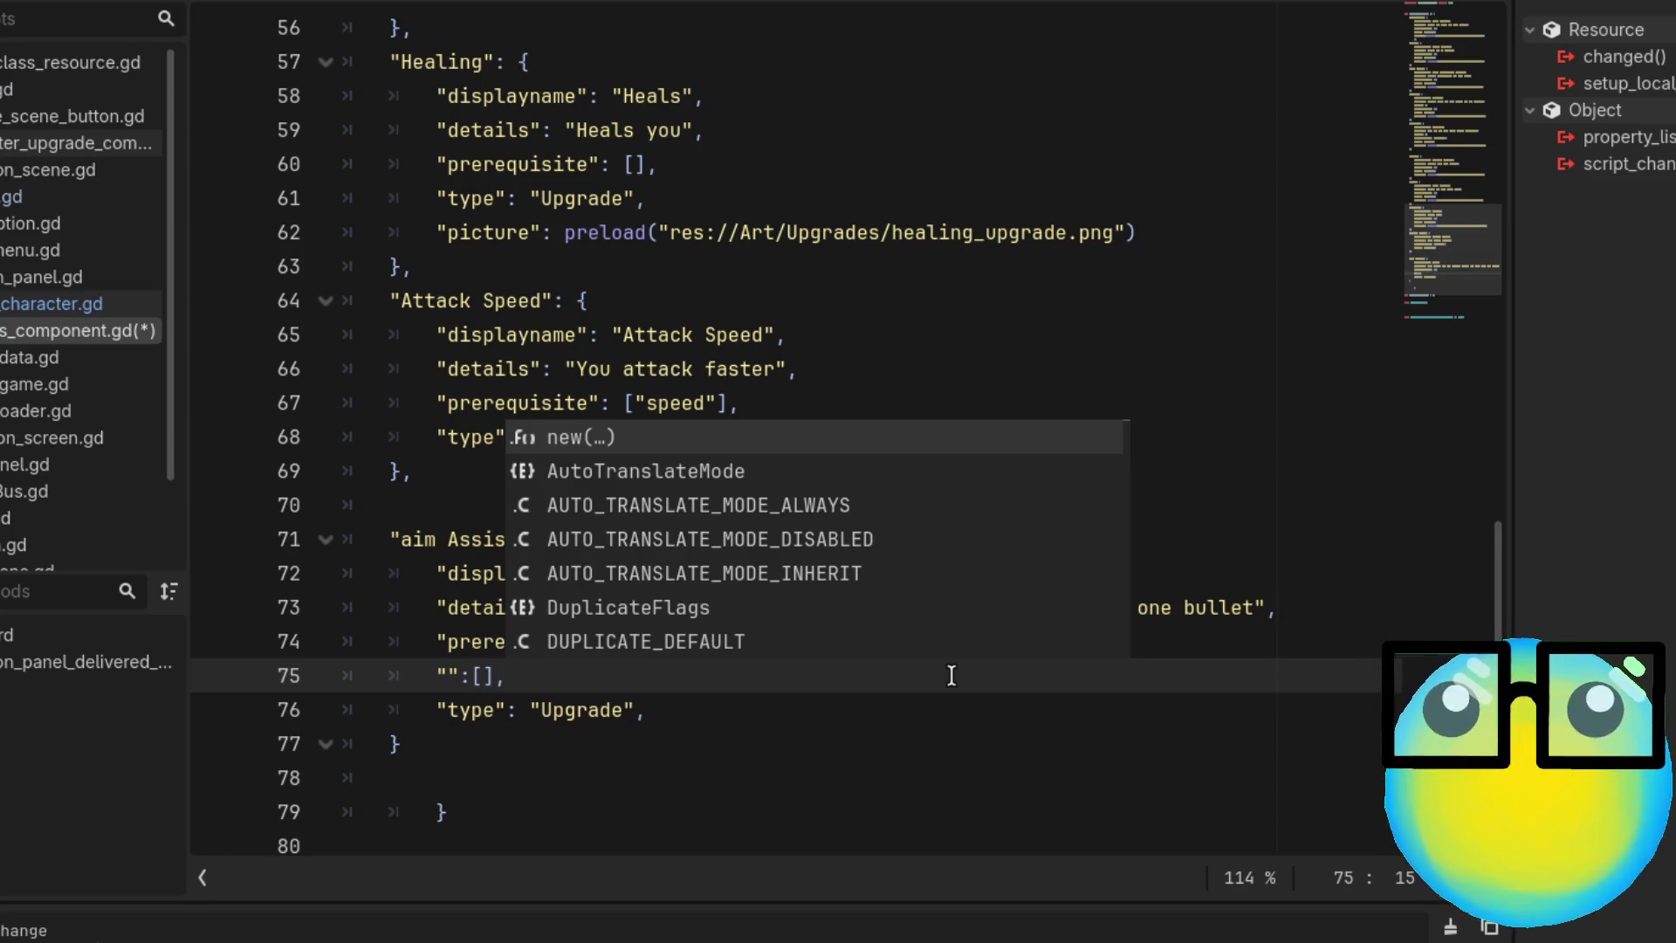
pyautogui.press('Left')
pyautogui.press('Left')
pyautogui.press('Left')
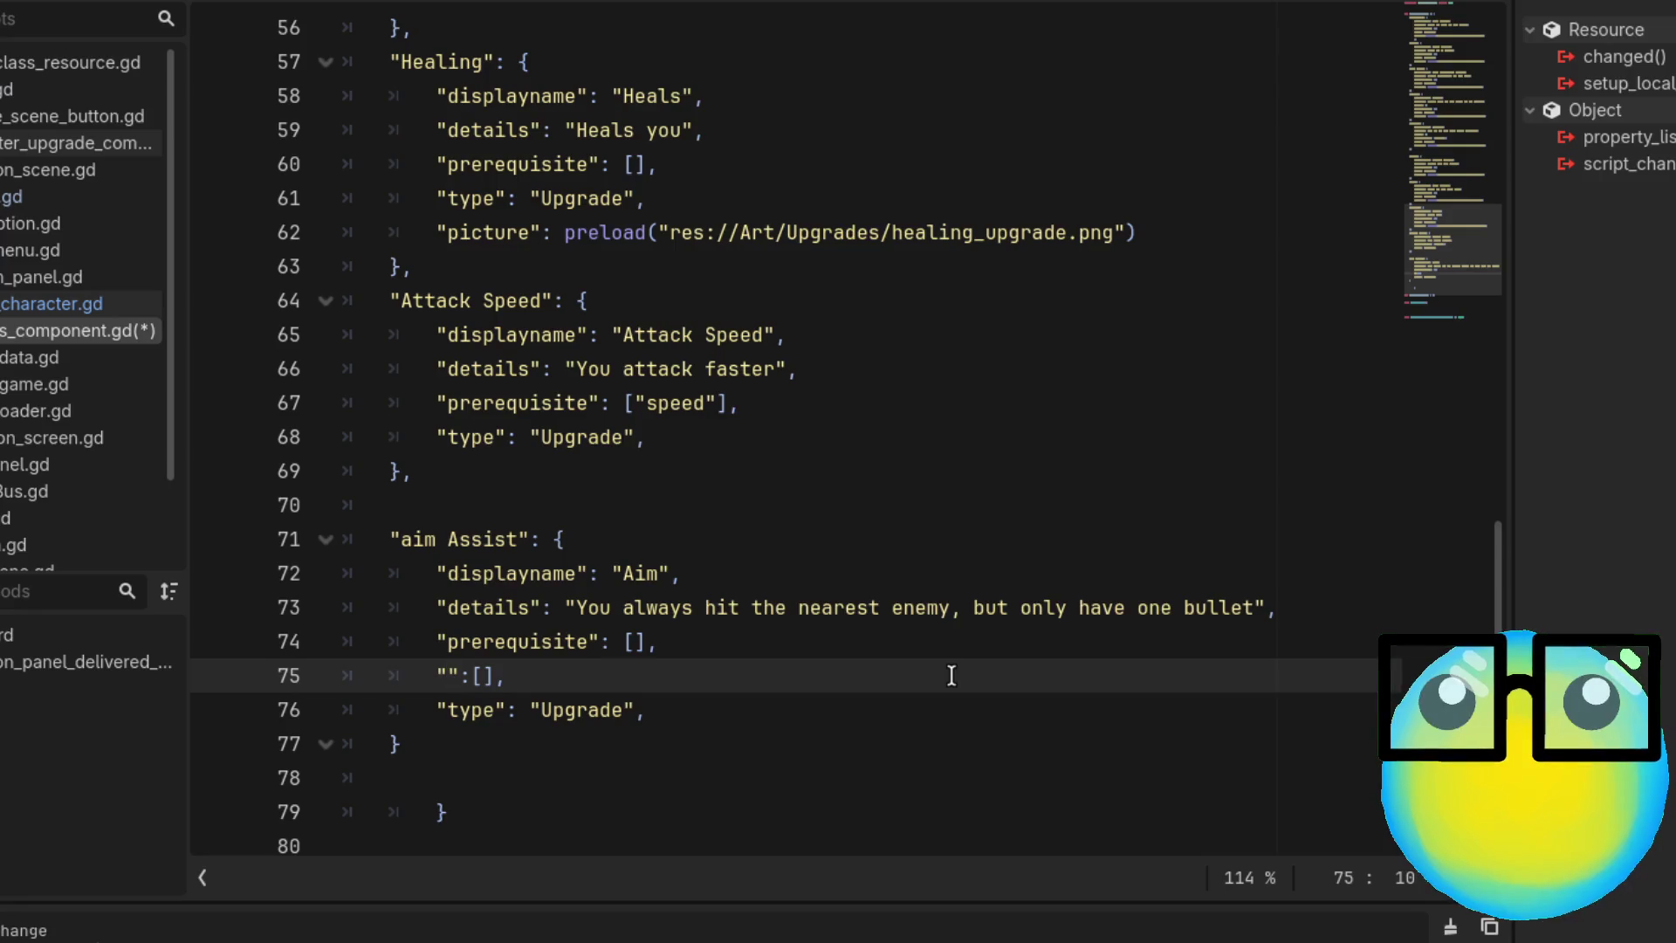
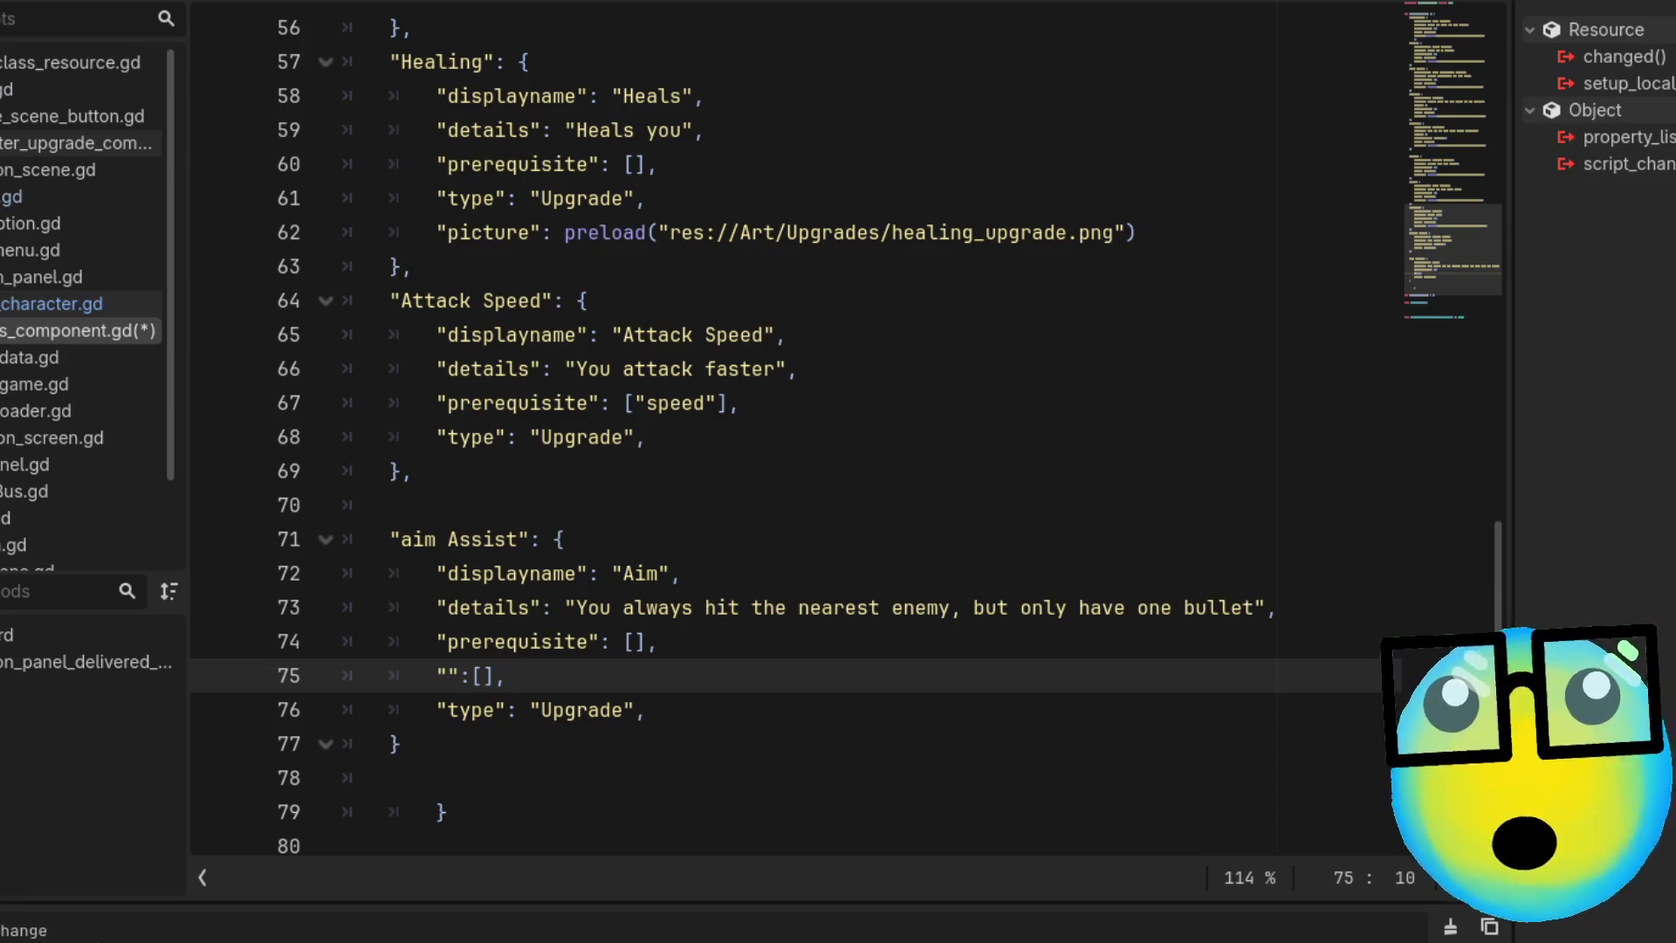
# Rename the empty key on line 75 to "exempt"
pyautogui.click(1033, 673)
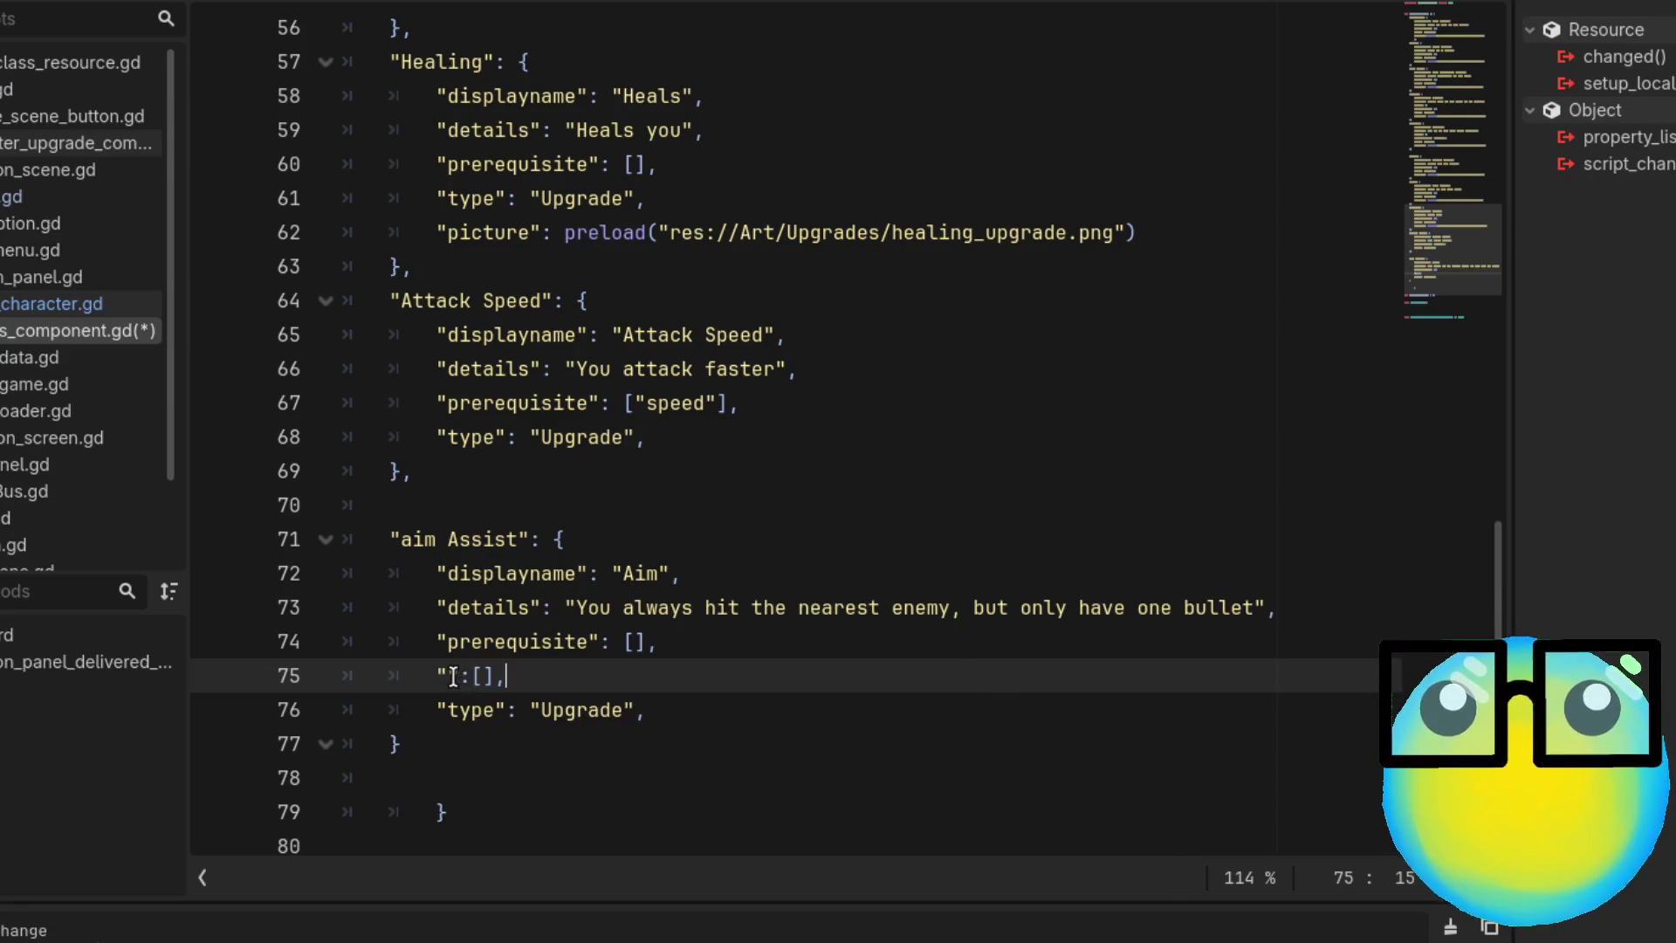
pyautogui.click(451, 676)
pyautogui.write('exe')
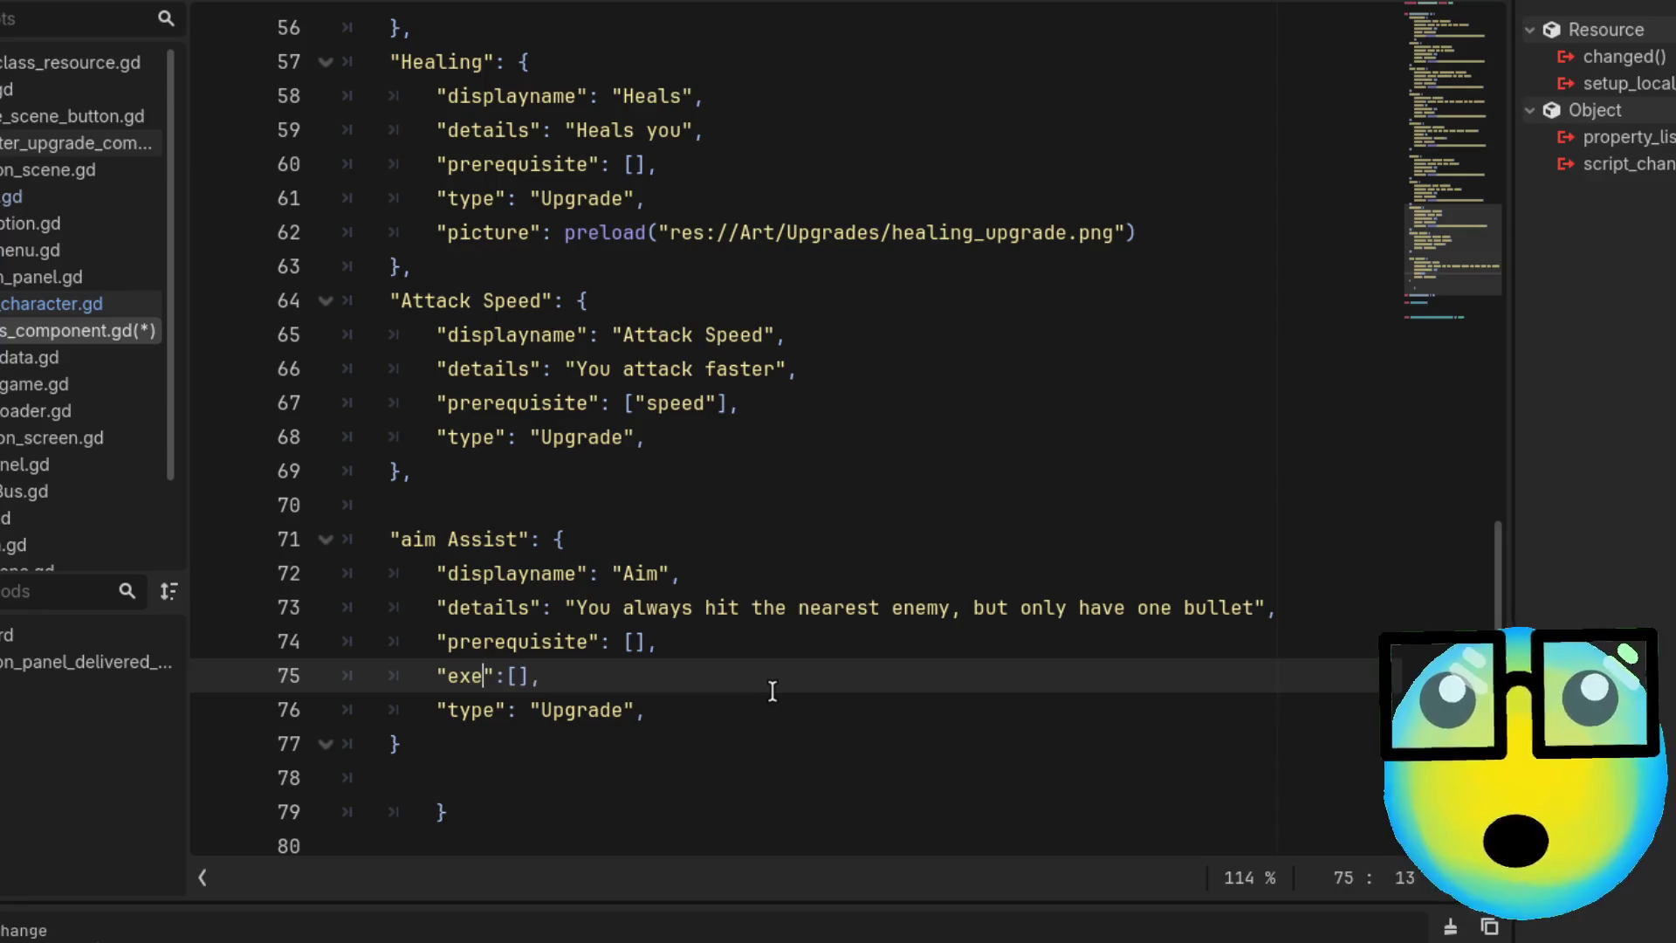
pyautogui.write('mpt')
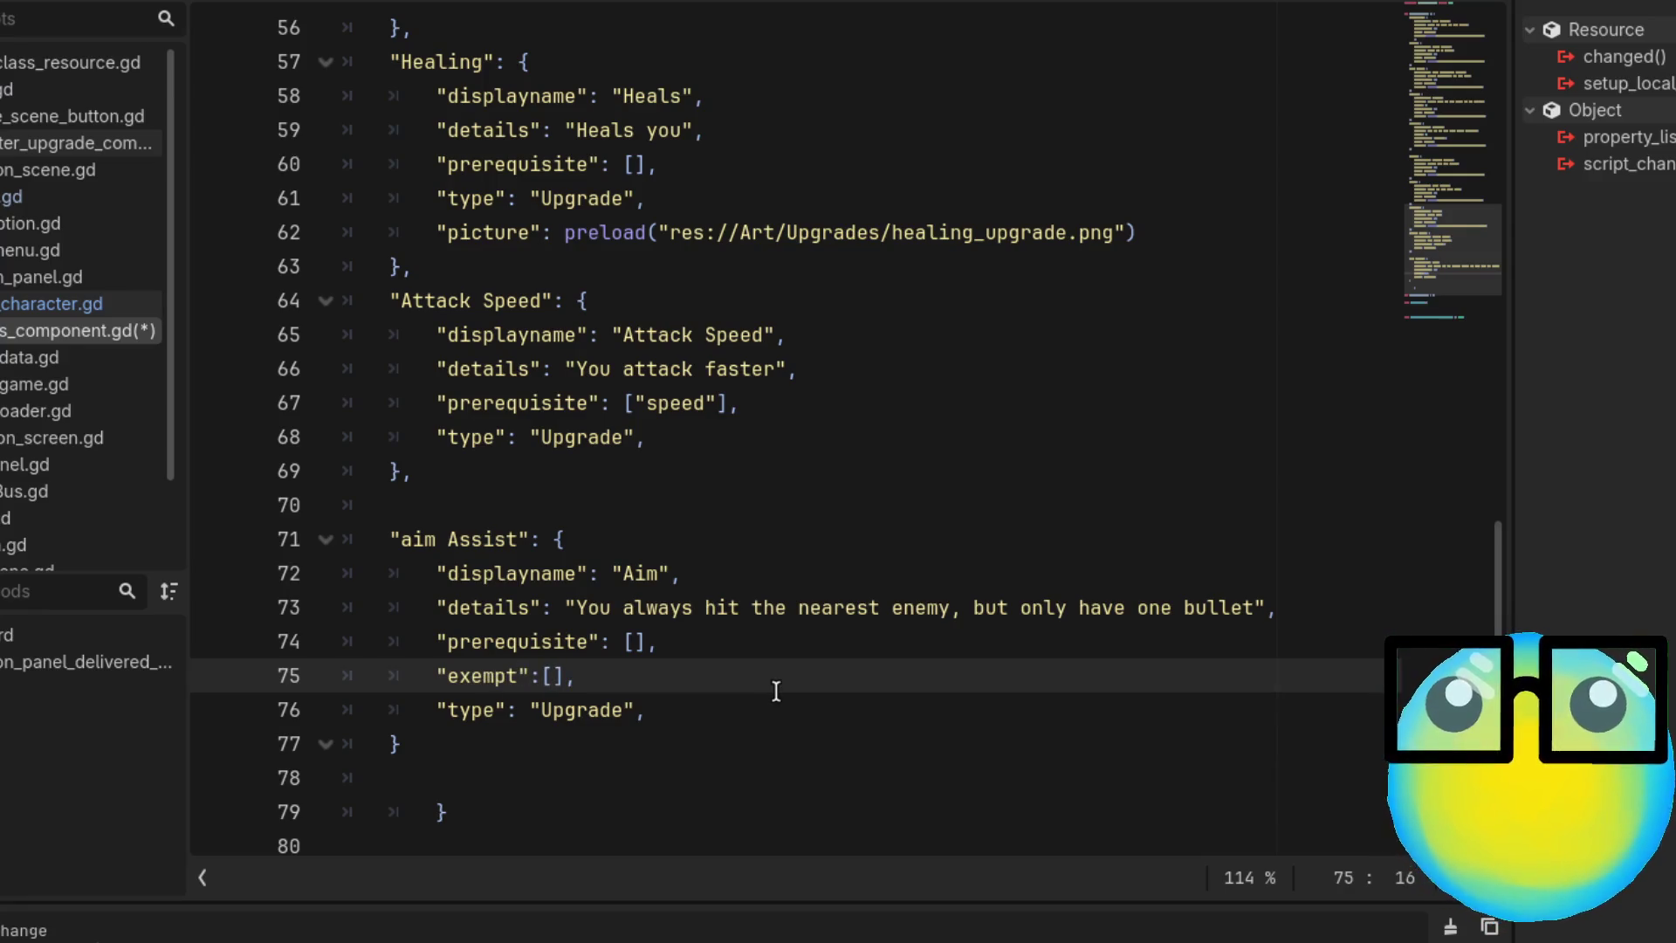
# Check the MoreBullet key name and put "MoreBullet" in quotes inside the exempt list
pyautogui.click(553, 677)
pyautogui.scroll(2, 767, 675)
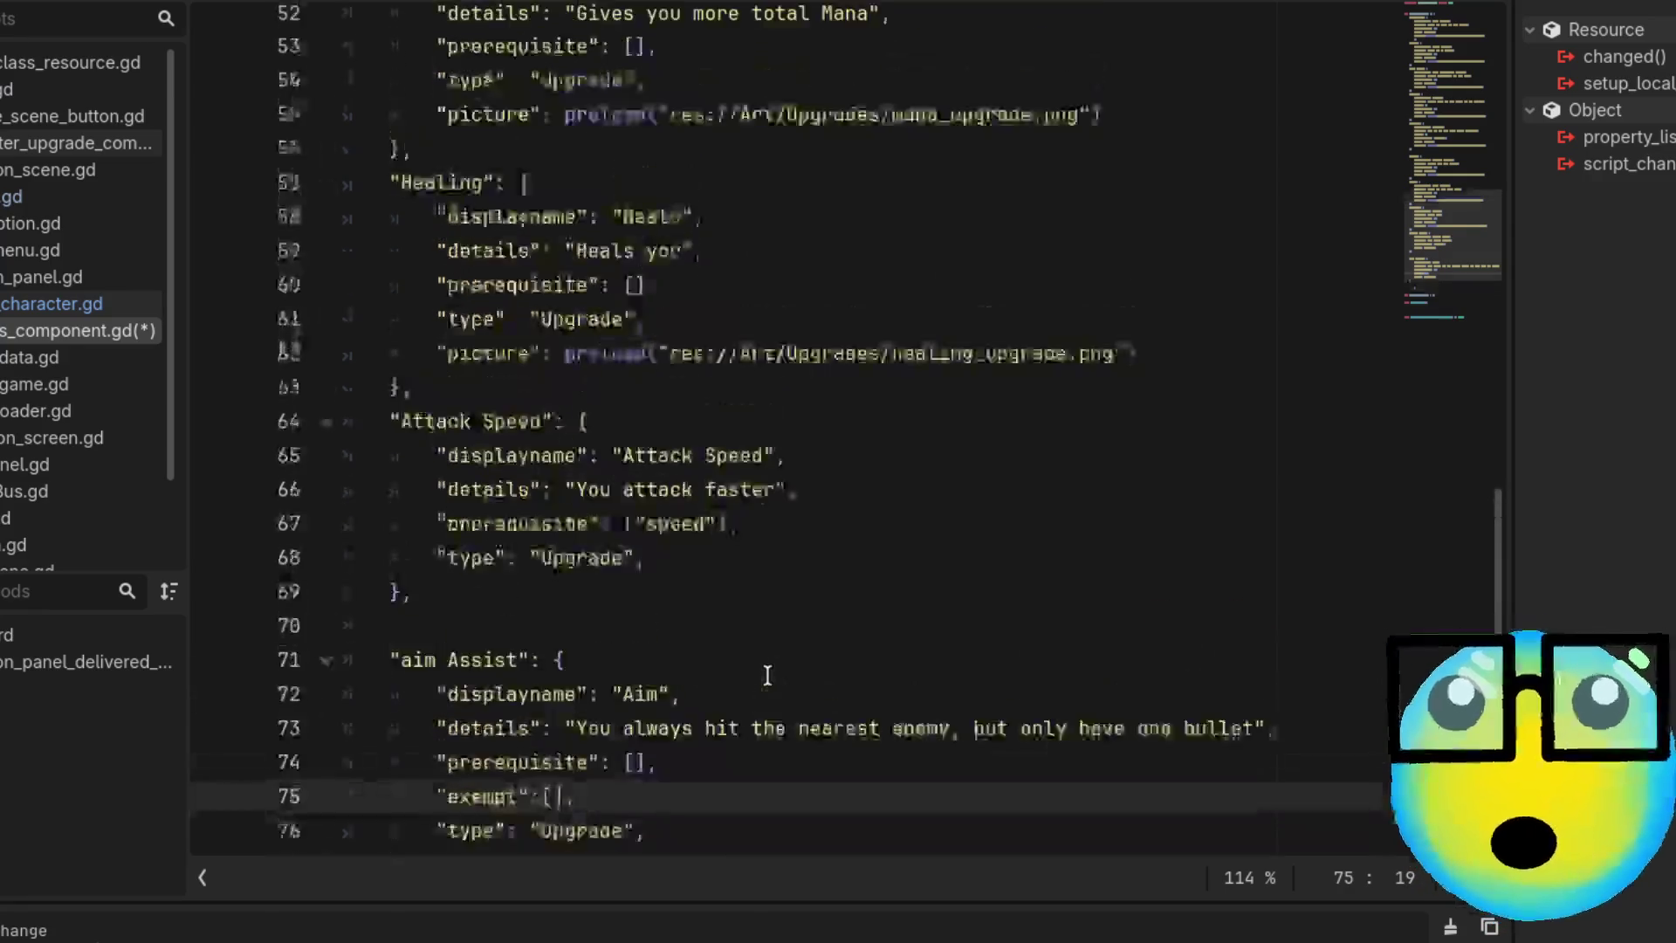
pyautogui.scroll(6, 767, 675)
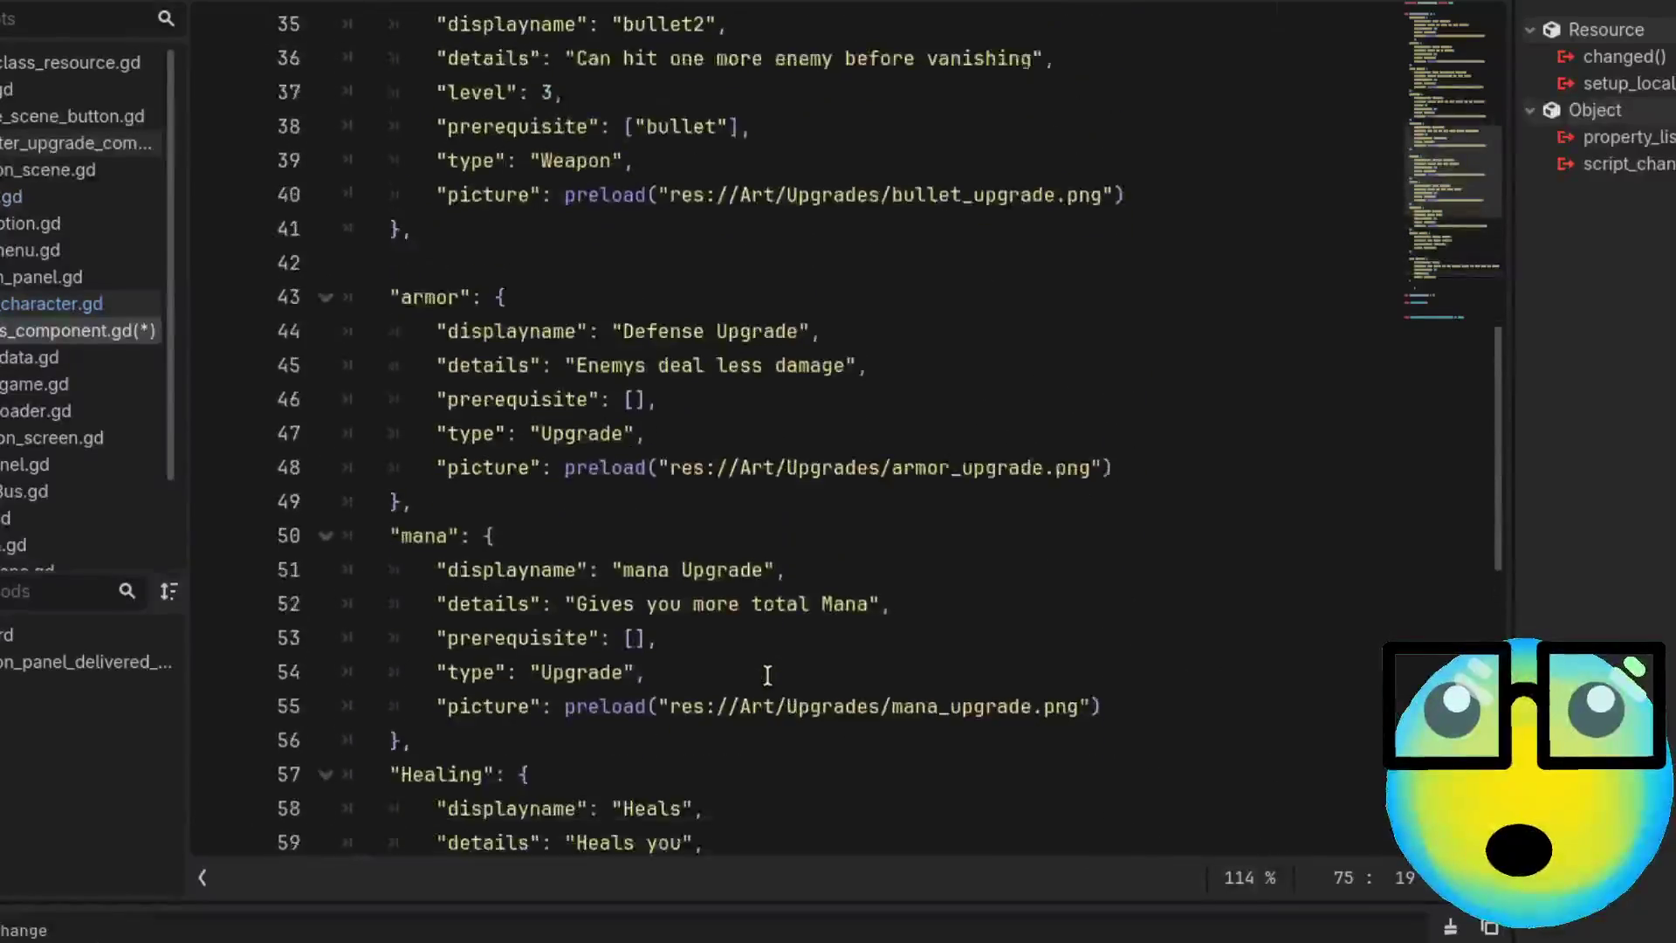
pyautogui.scroll(7, 767, 675)
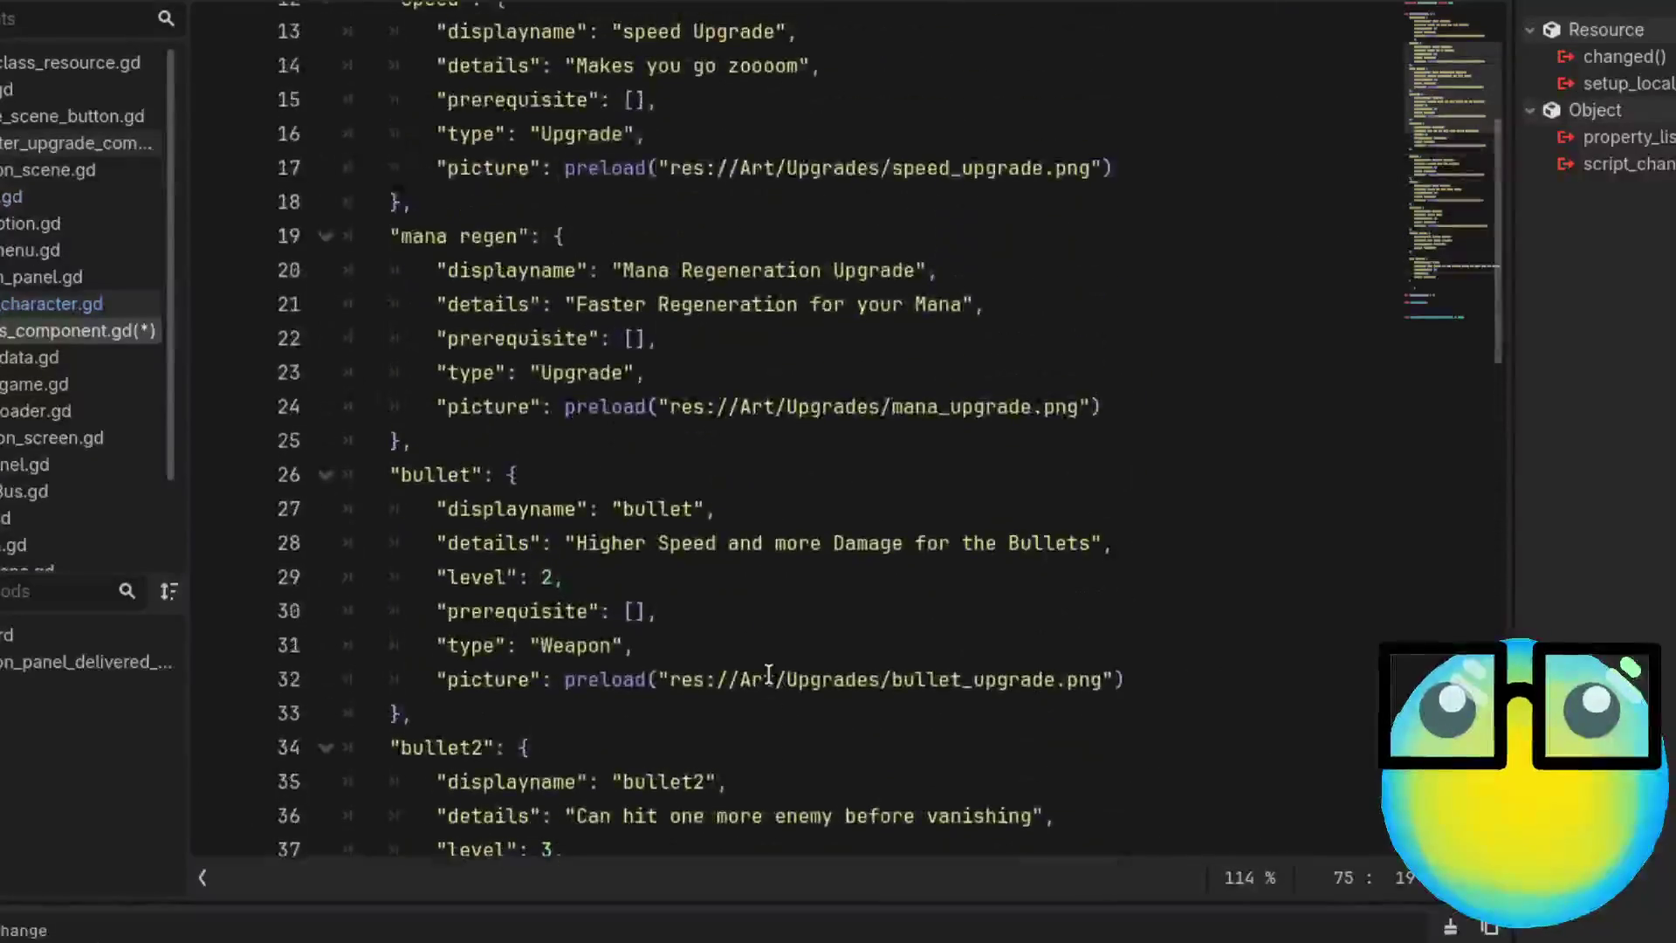
pyautogui.scroll(4, 767, 675)
pyautogui.doubleClick(445, 166)
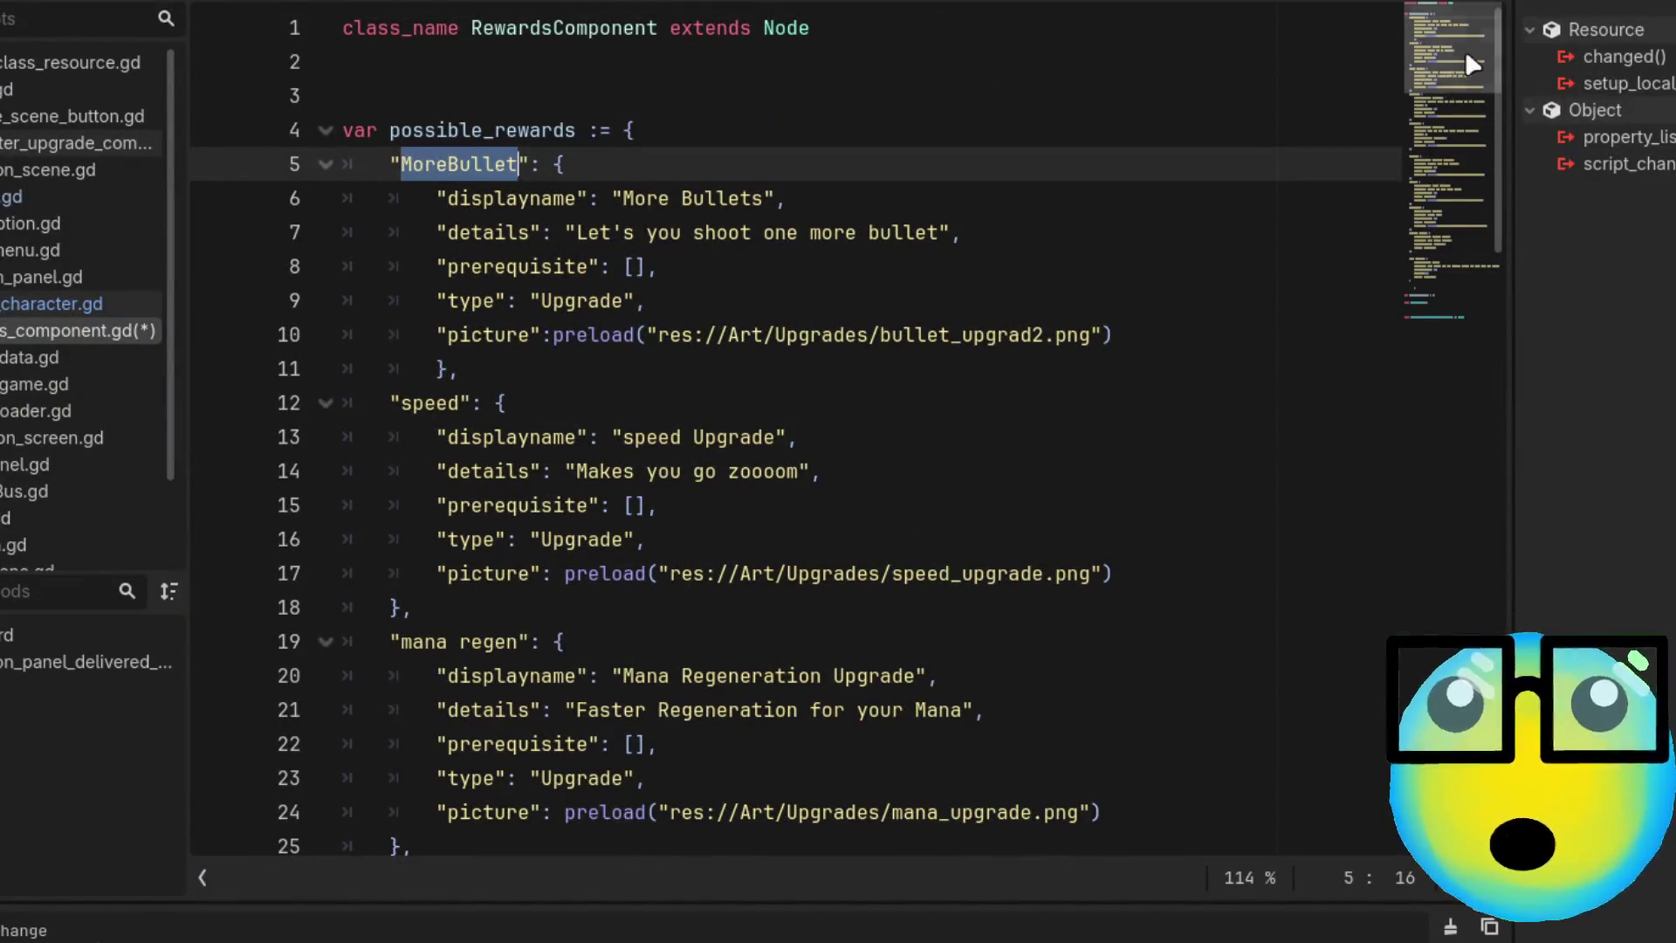
pyautogui.moveTo(1466, 55)
pyautogui.mouseDown()
pyautogui.moveTo(1440, 292)
pyautogui.moveTo(1412, 277)
pyautogui.mouseUp()
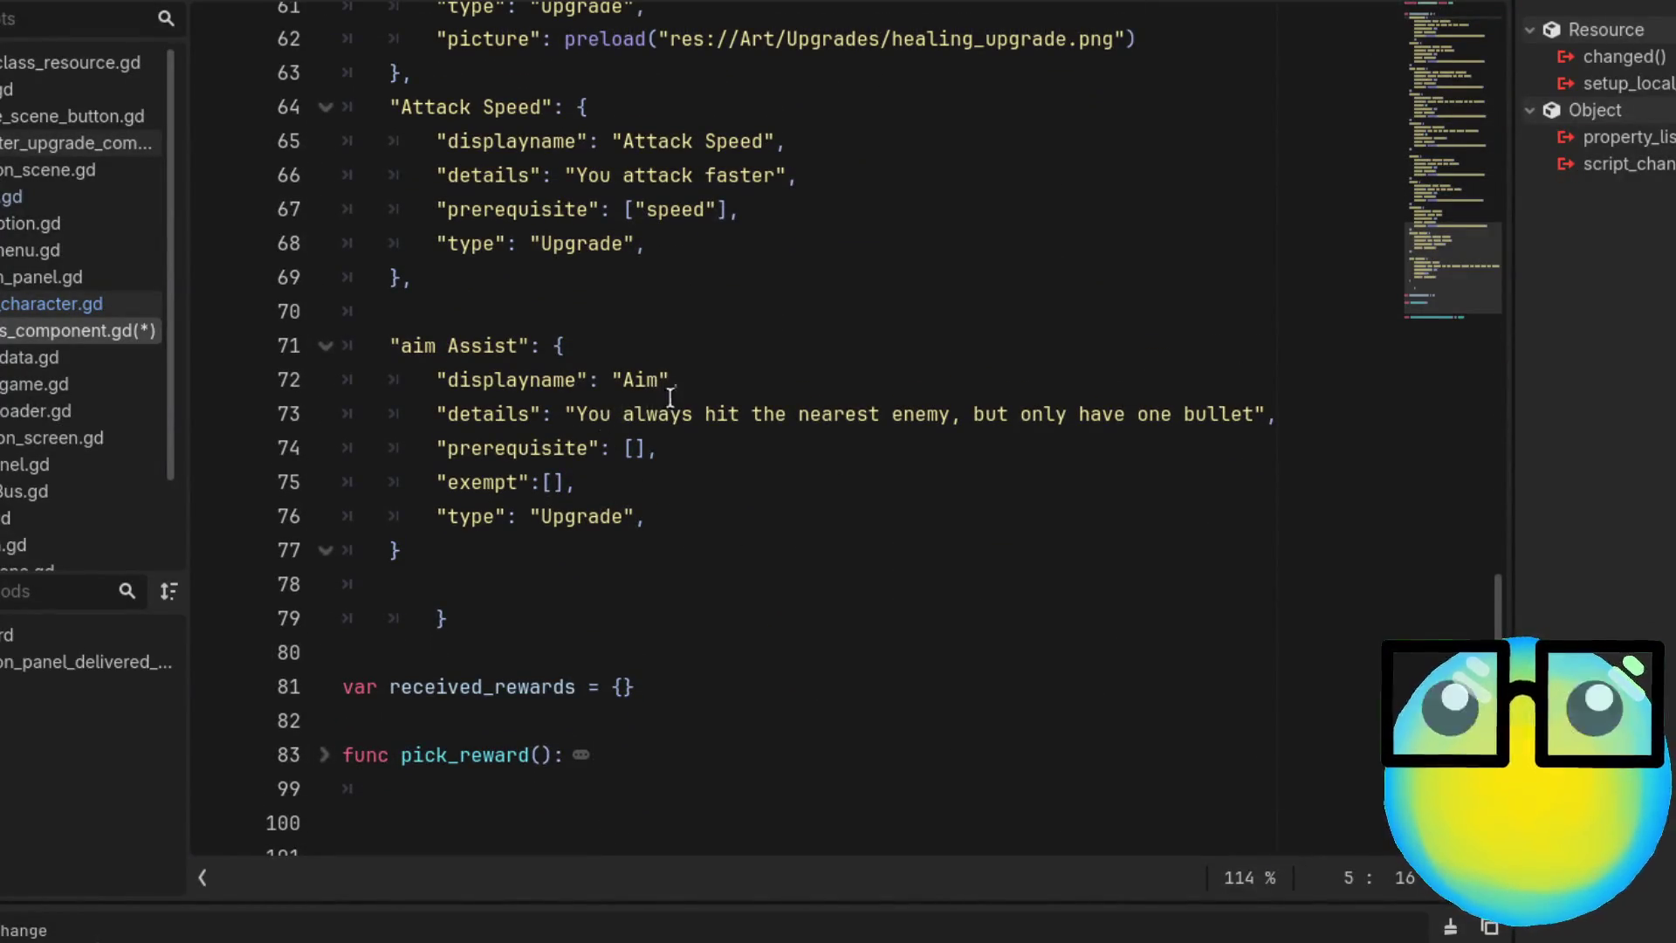
pyautogui.click(553, 481)
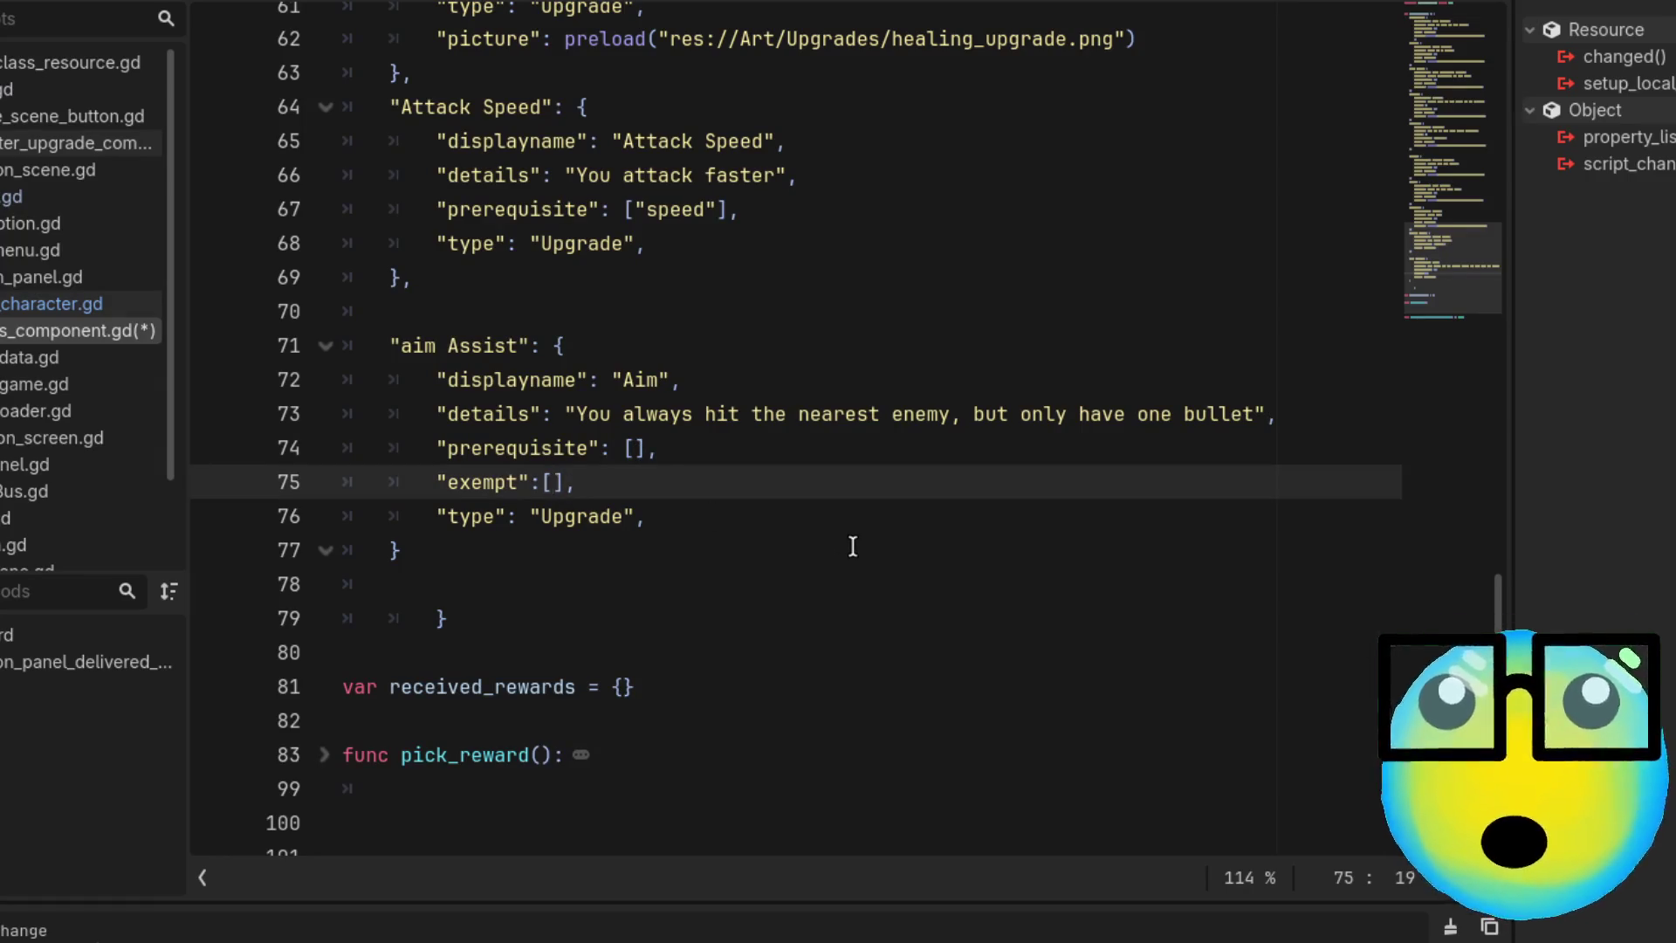
pyautogui.write('MoreBullet')
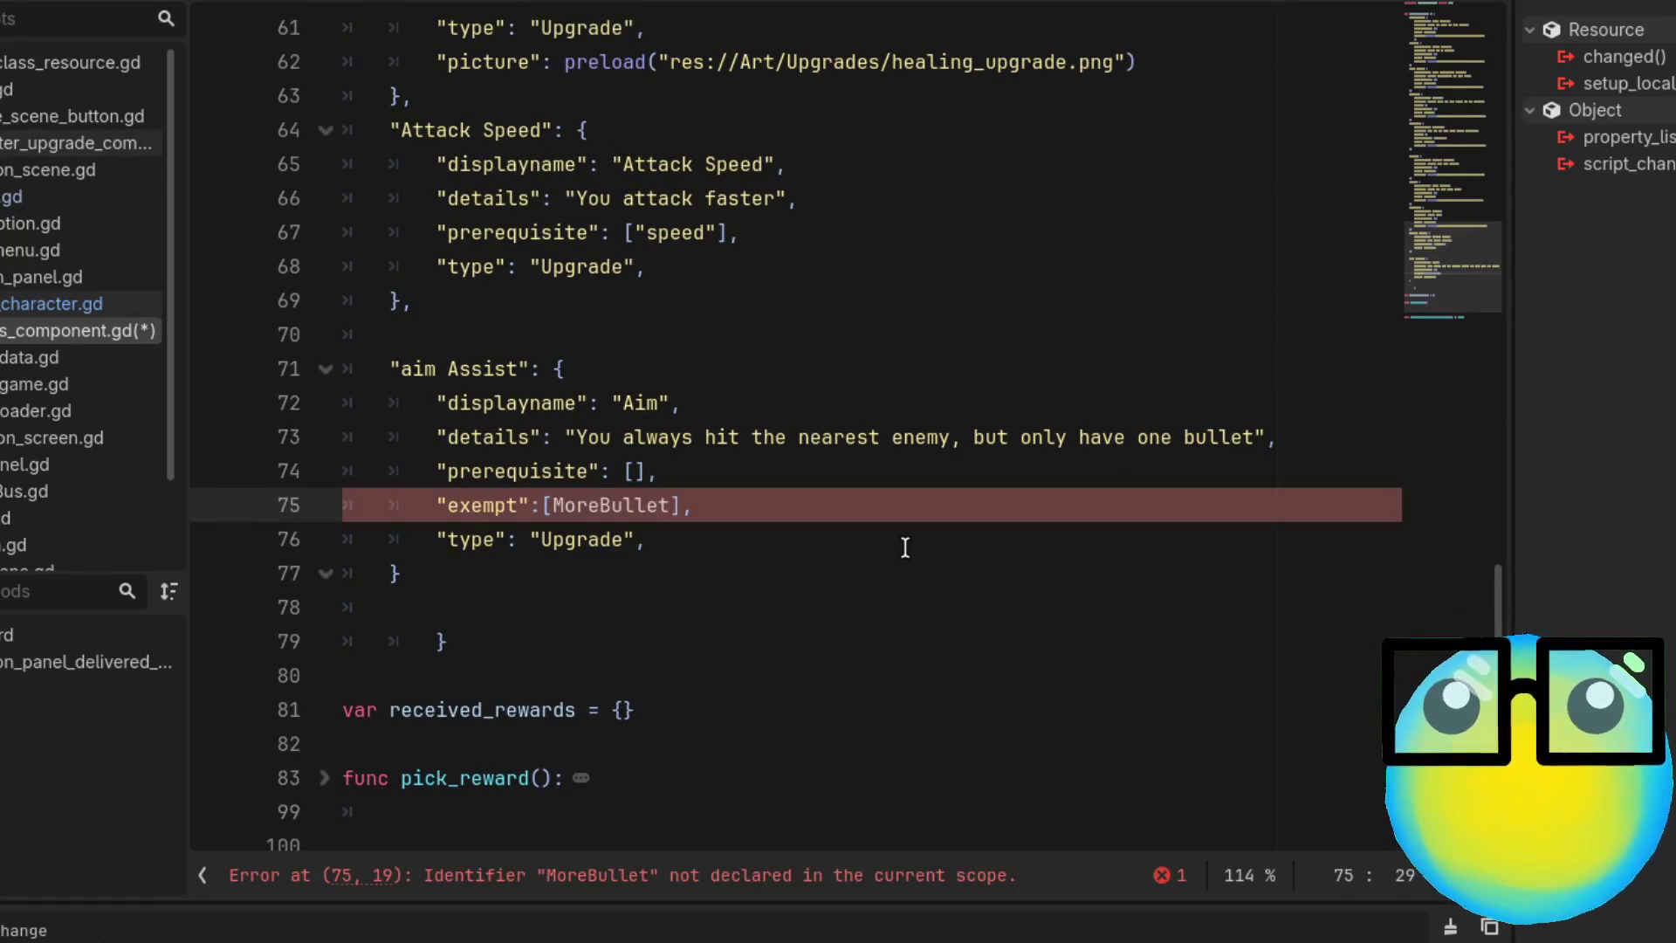
pyautogui.doubleClick(591, 509)
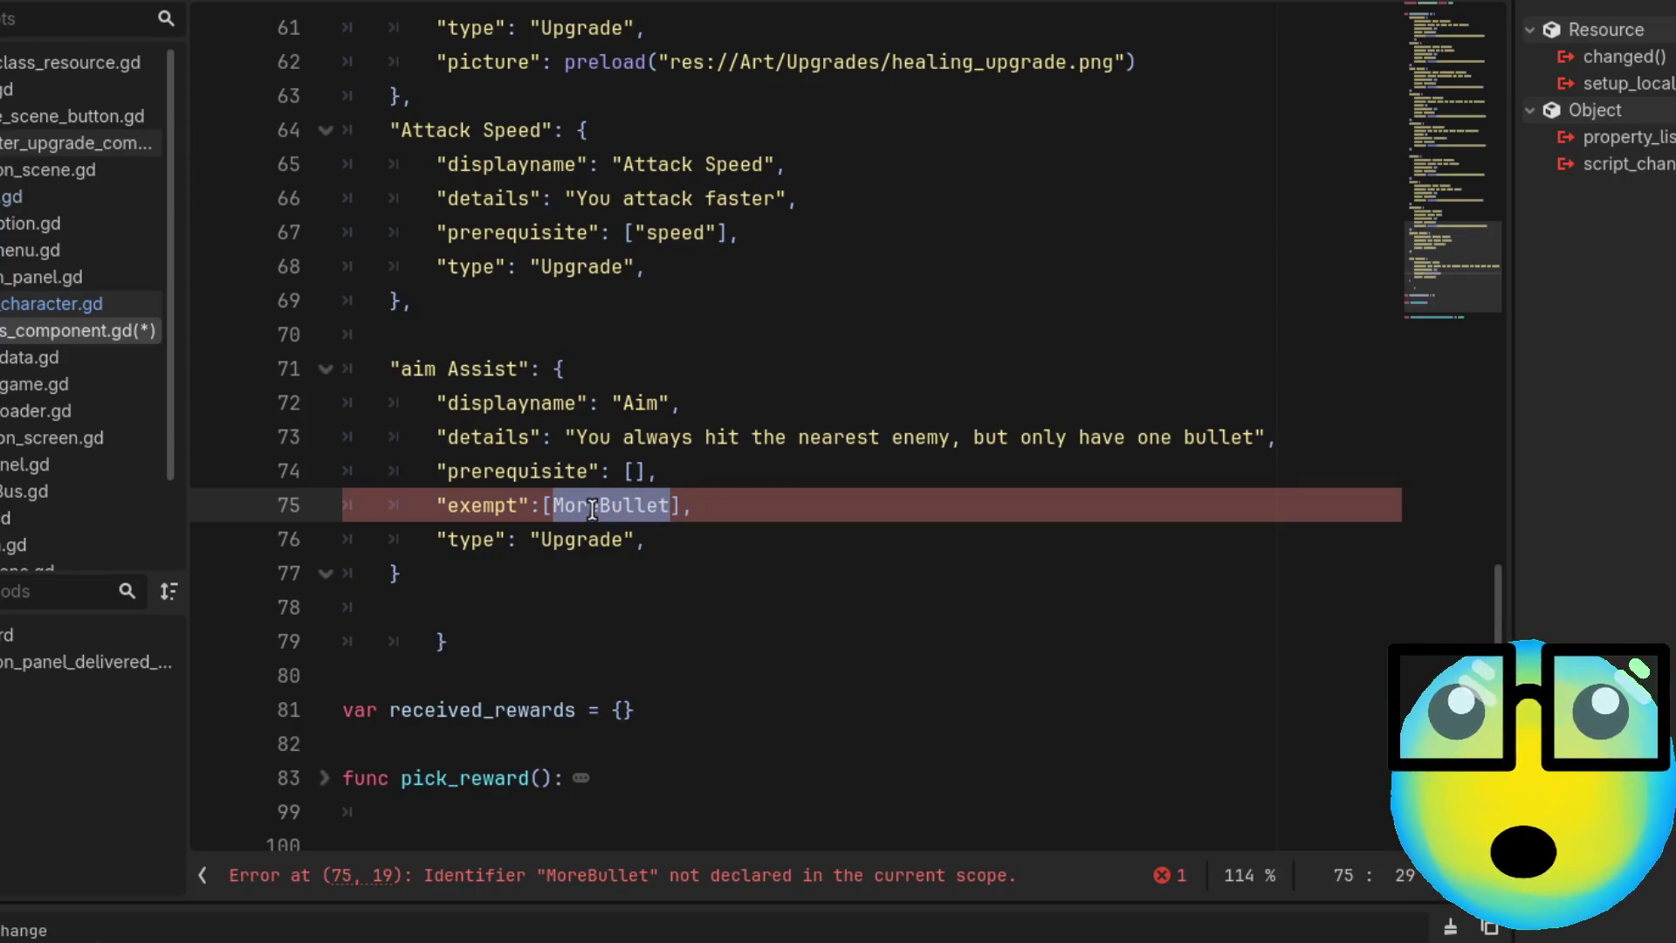
pyautogui.write('"')
pyautogui.click(816, 572)
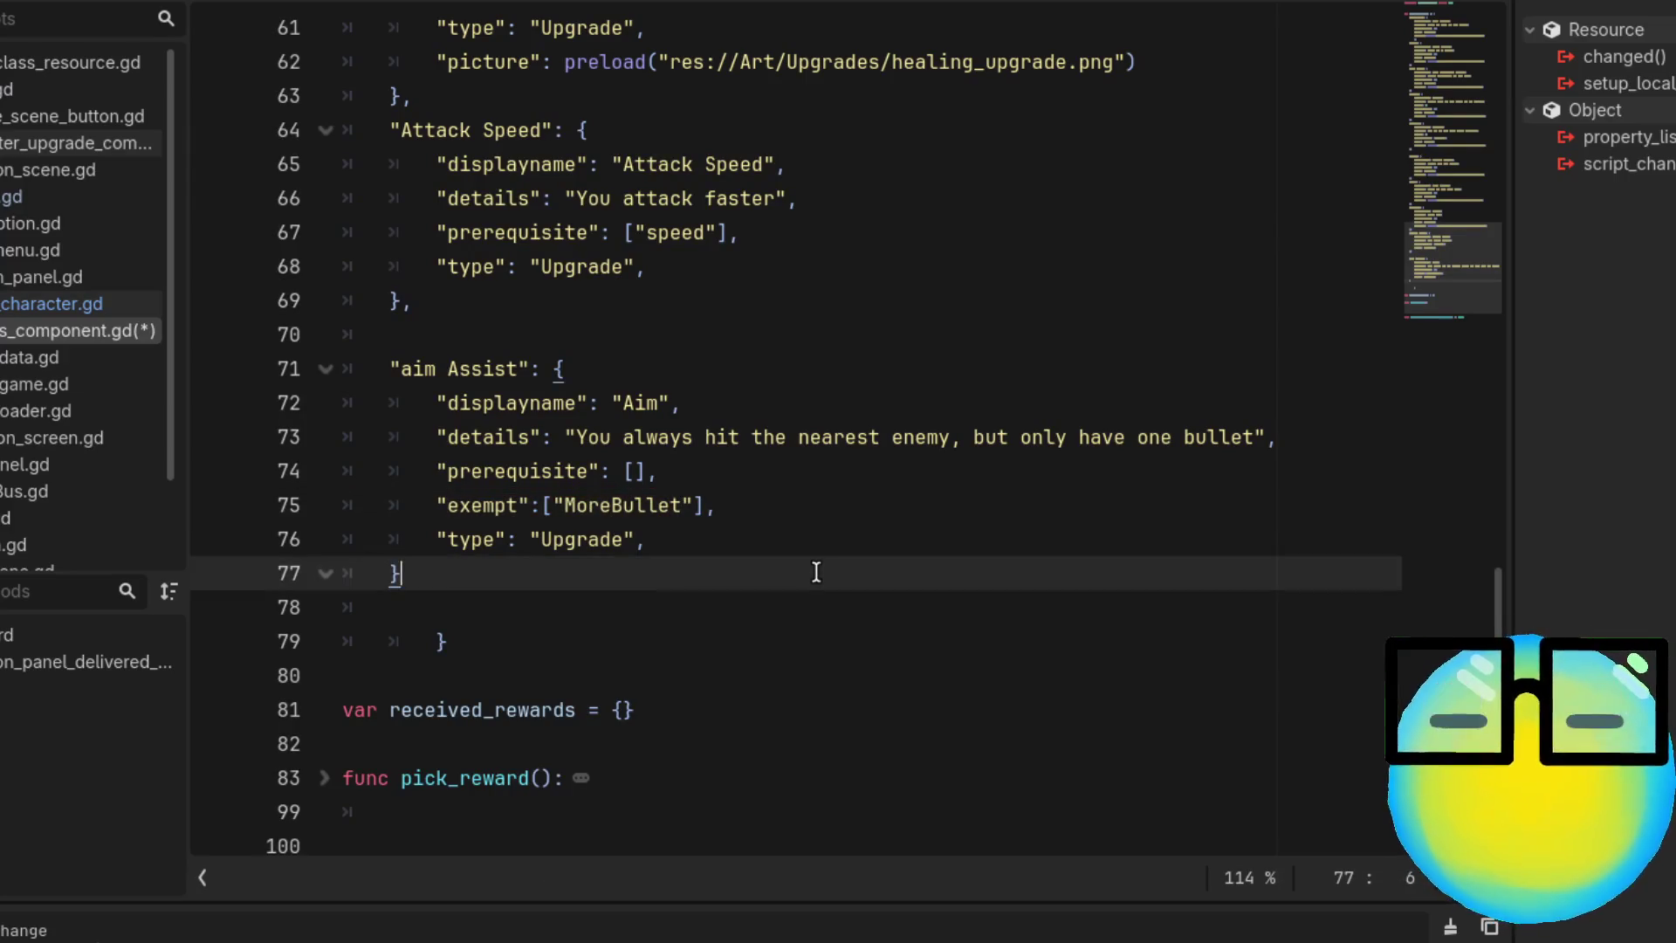
# Save the rewards script and return to the level-up script
pyautogui.hotkey('ctrl', 's')
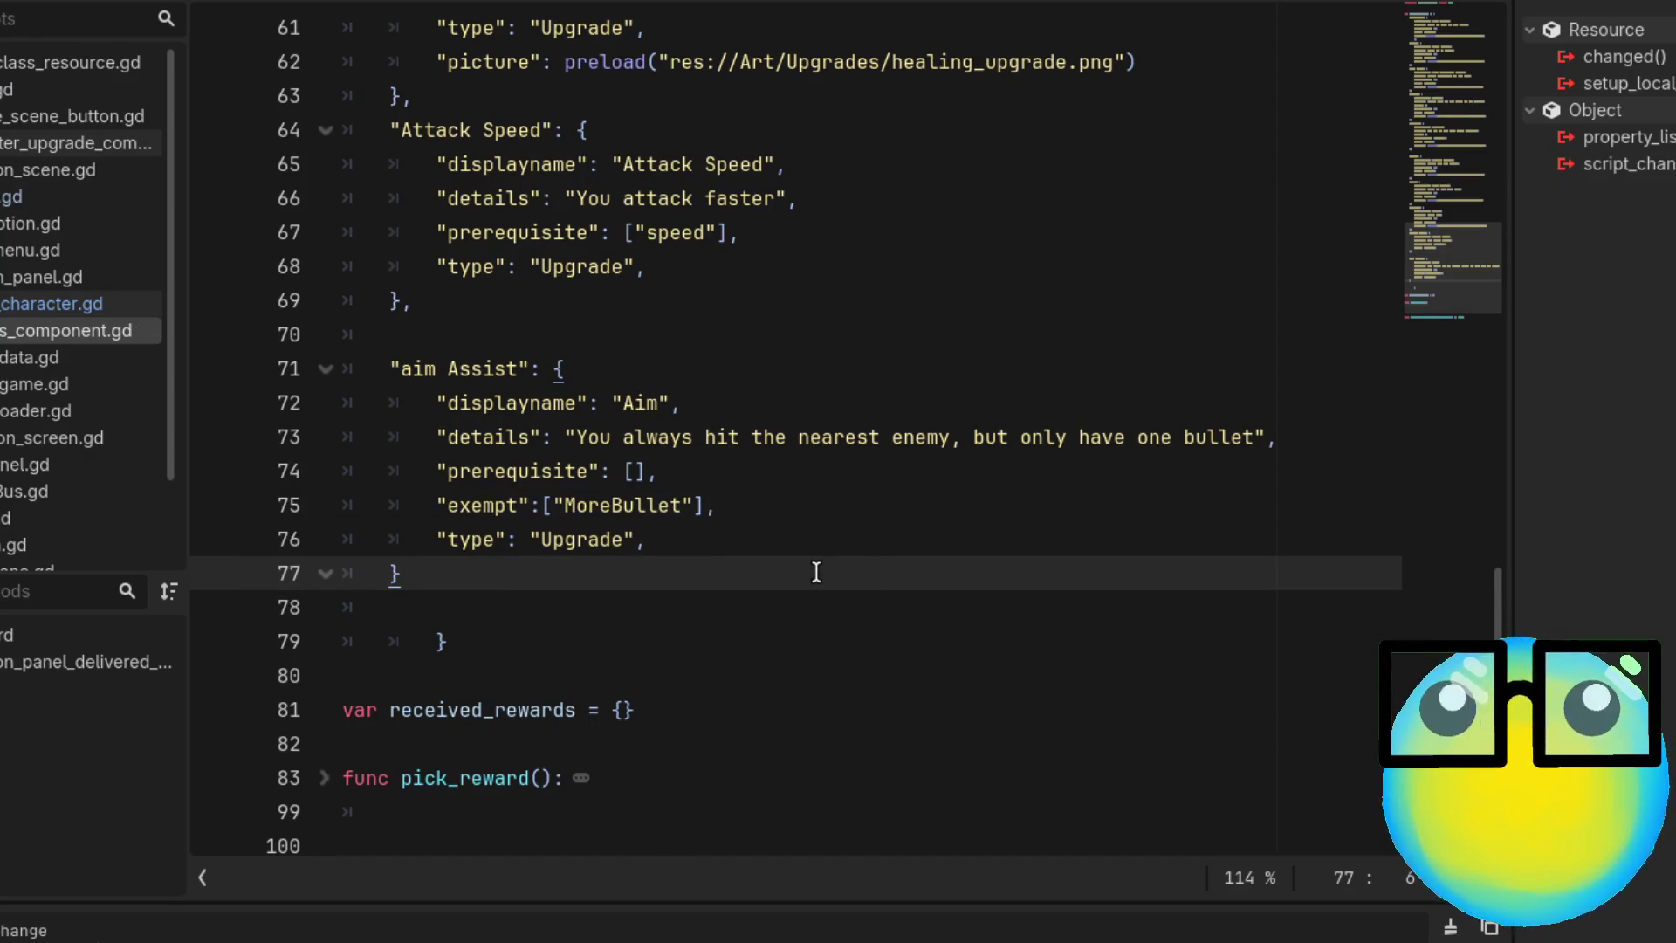
pyautogui.scroll(6, 817, 573)
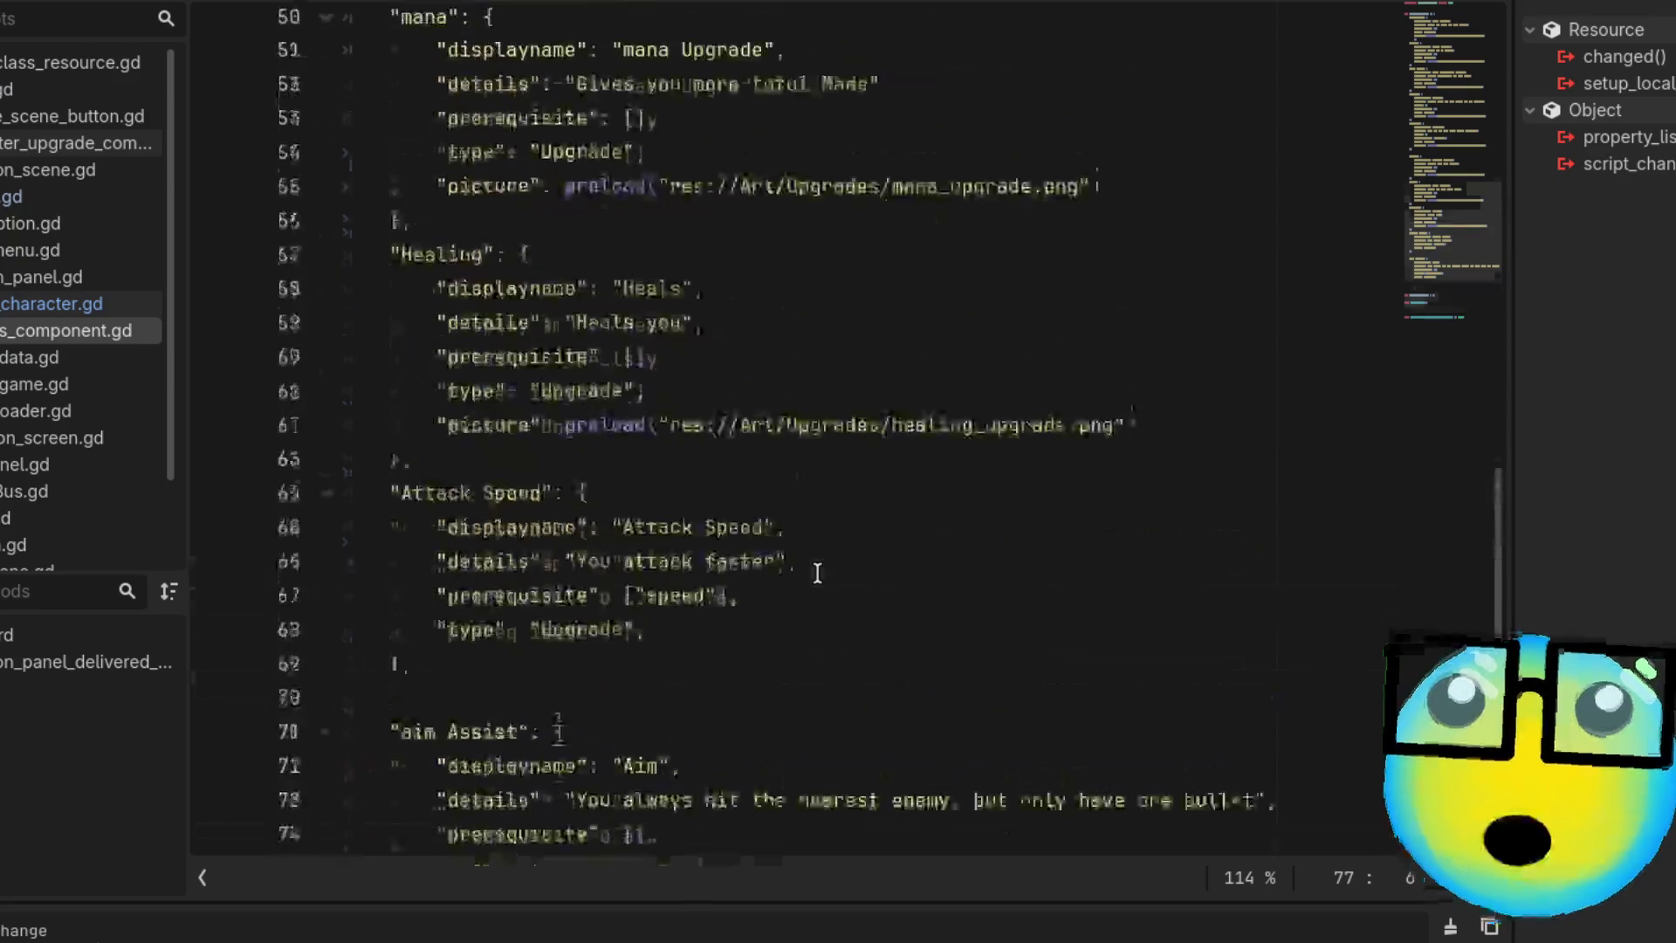
pyautogui.scroll(-5, 817, 573)
pyautogui.scroll(-1, 817, 572)
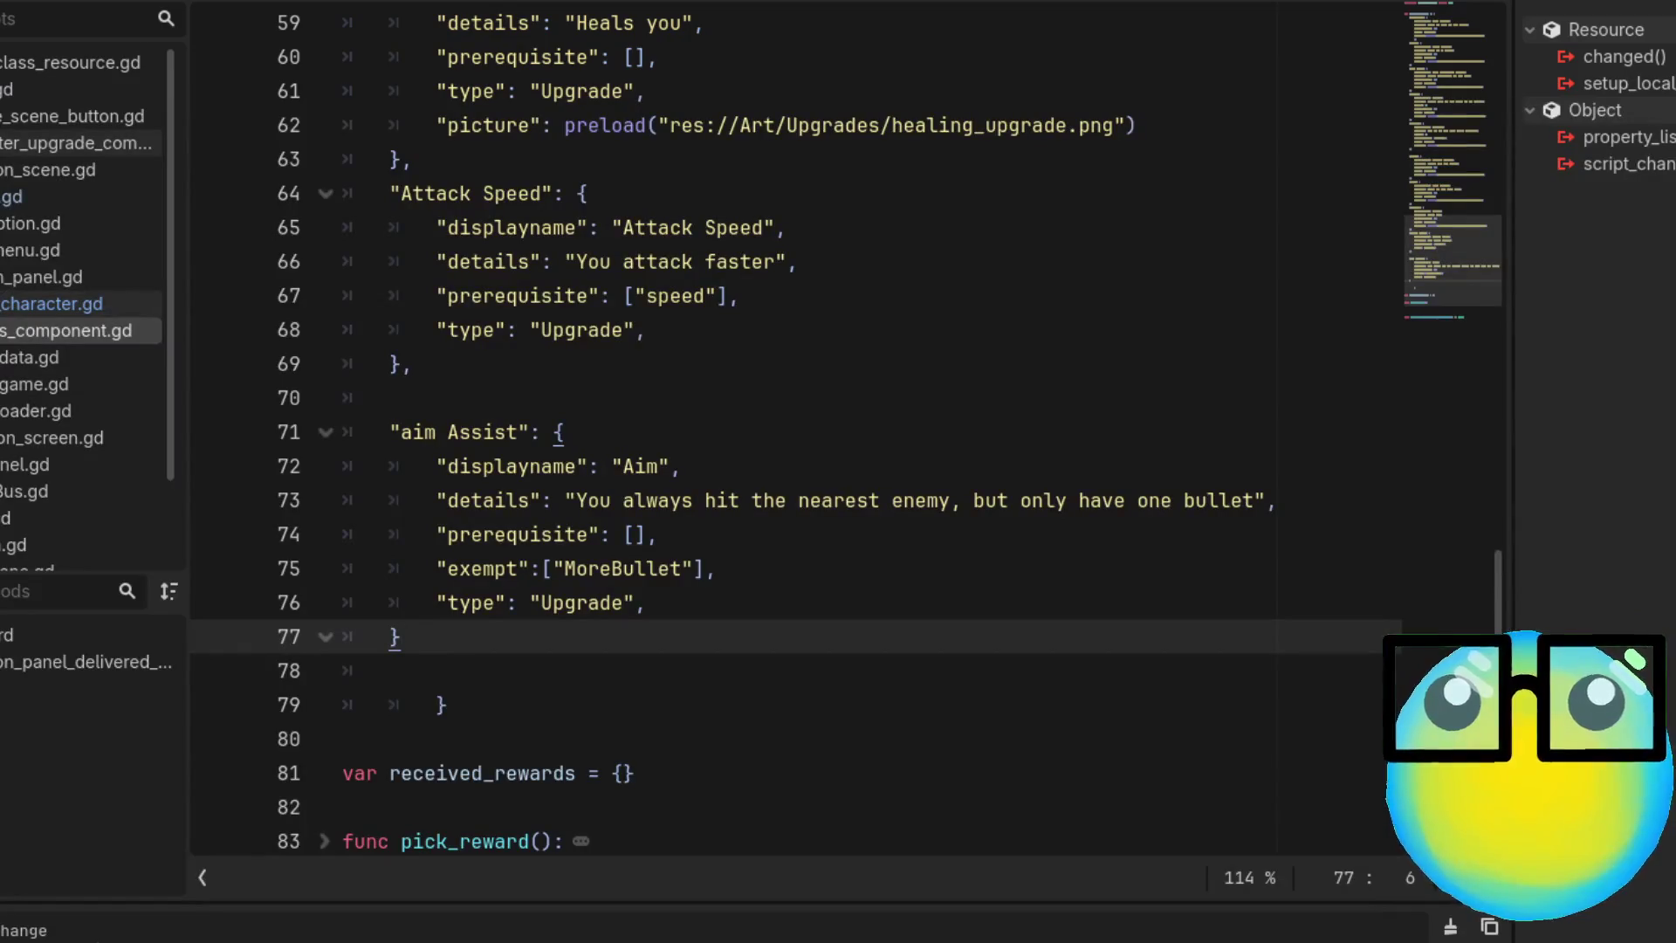
pyautogui.hotkey('alt', 'Left')
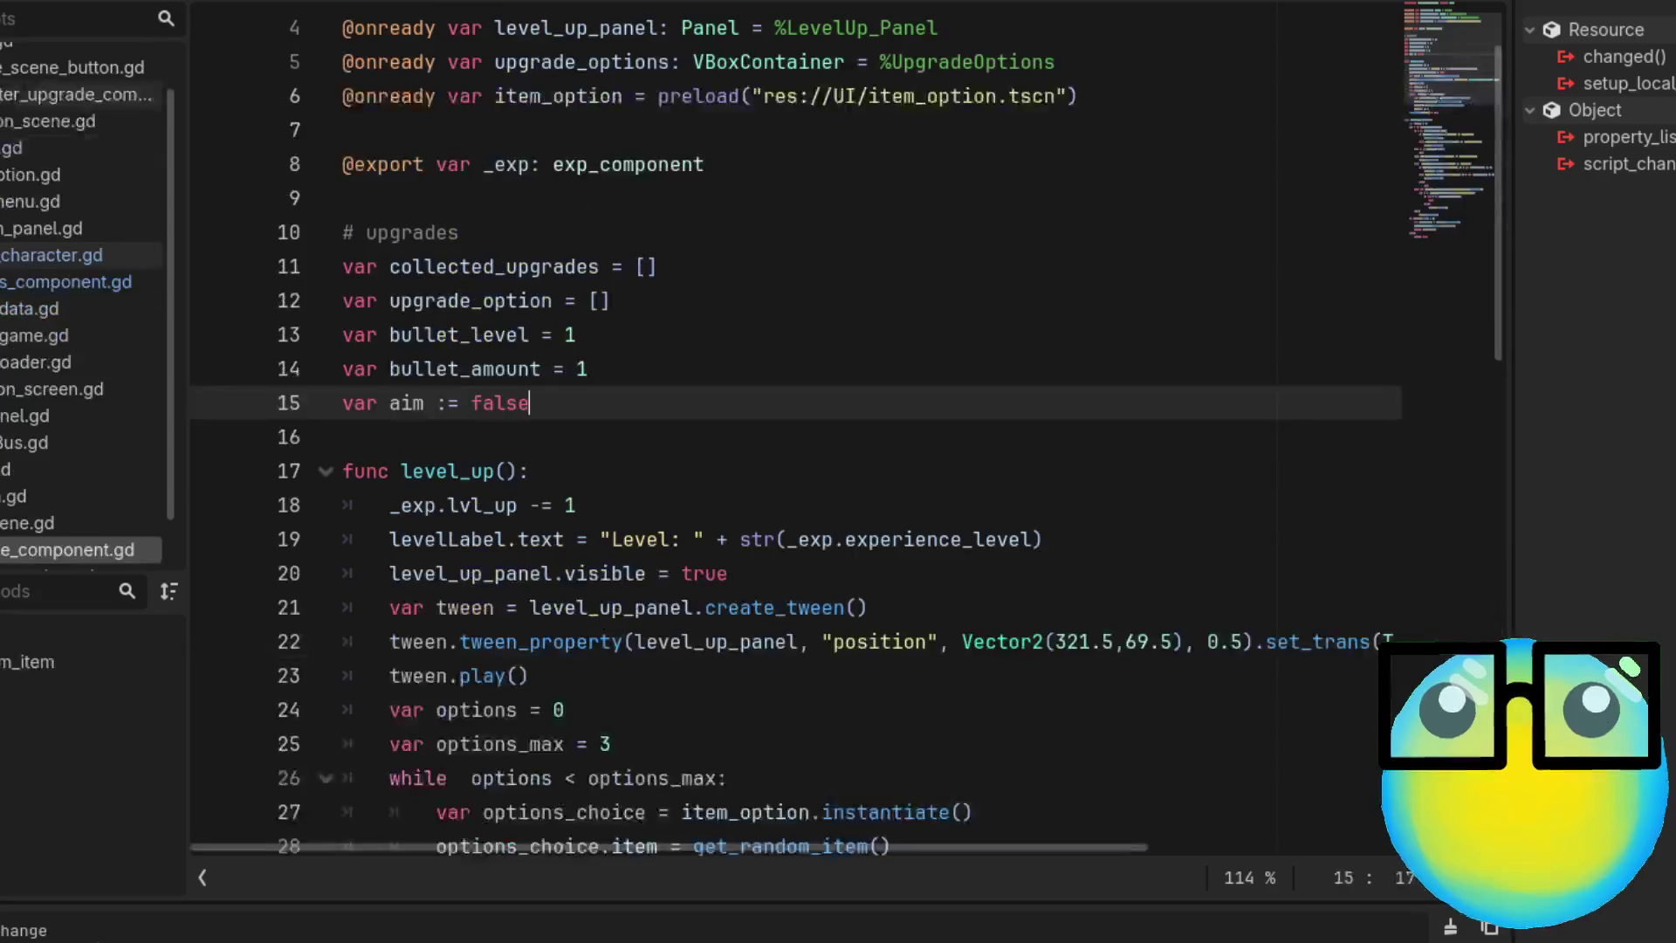
# Start an `elif not UpgradDb.UPGRADES[i]["` condition on a new line after line 57
pyautogui.scroll(-10, 1037, 408)
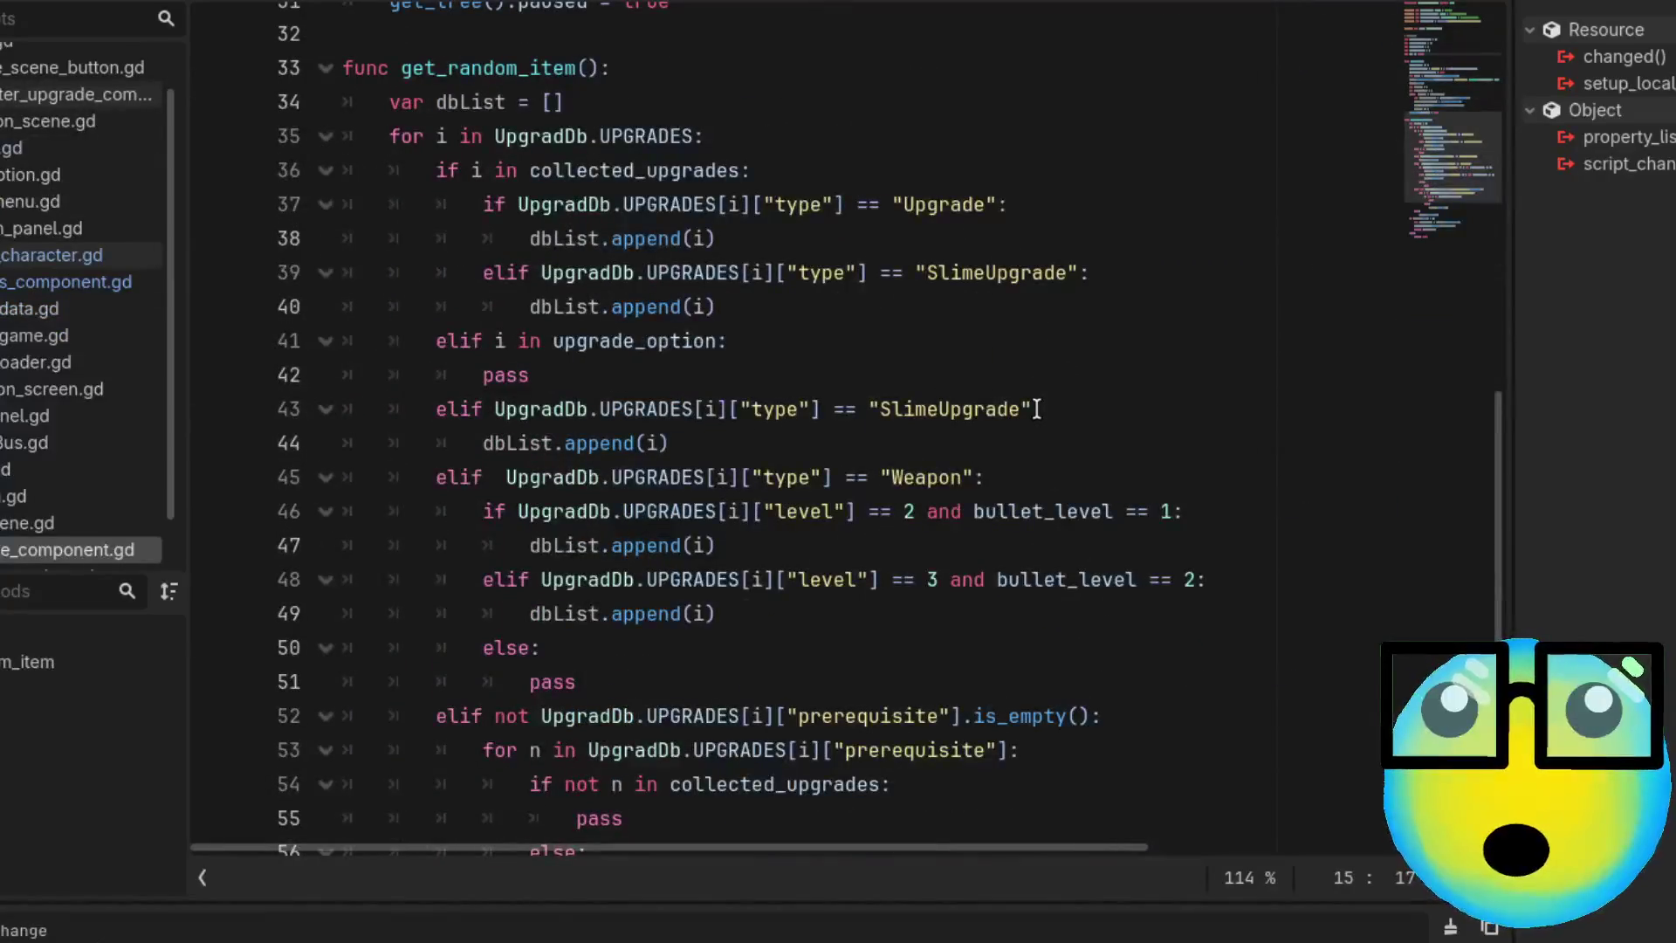
pyautogui.scroll(-2, 1037, 409)
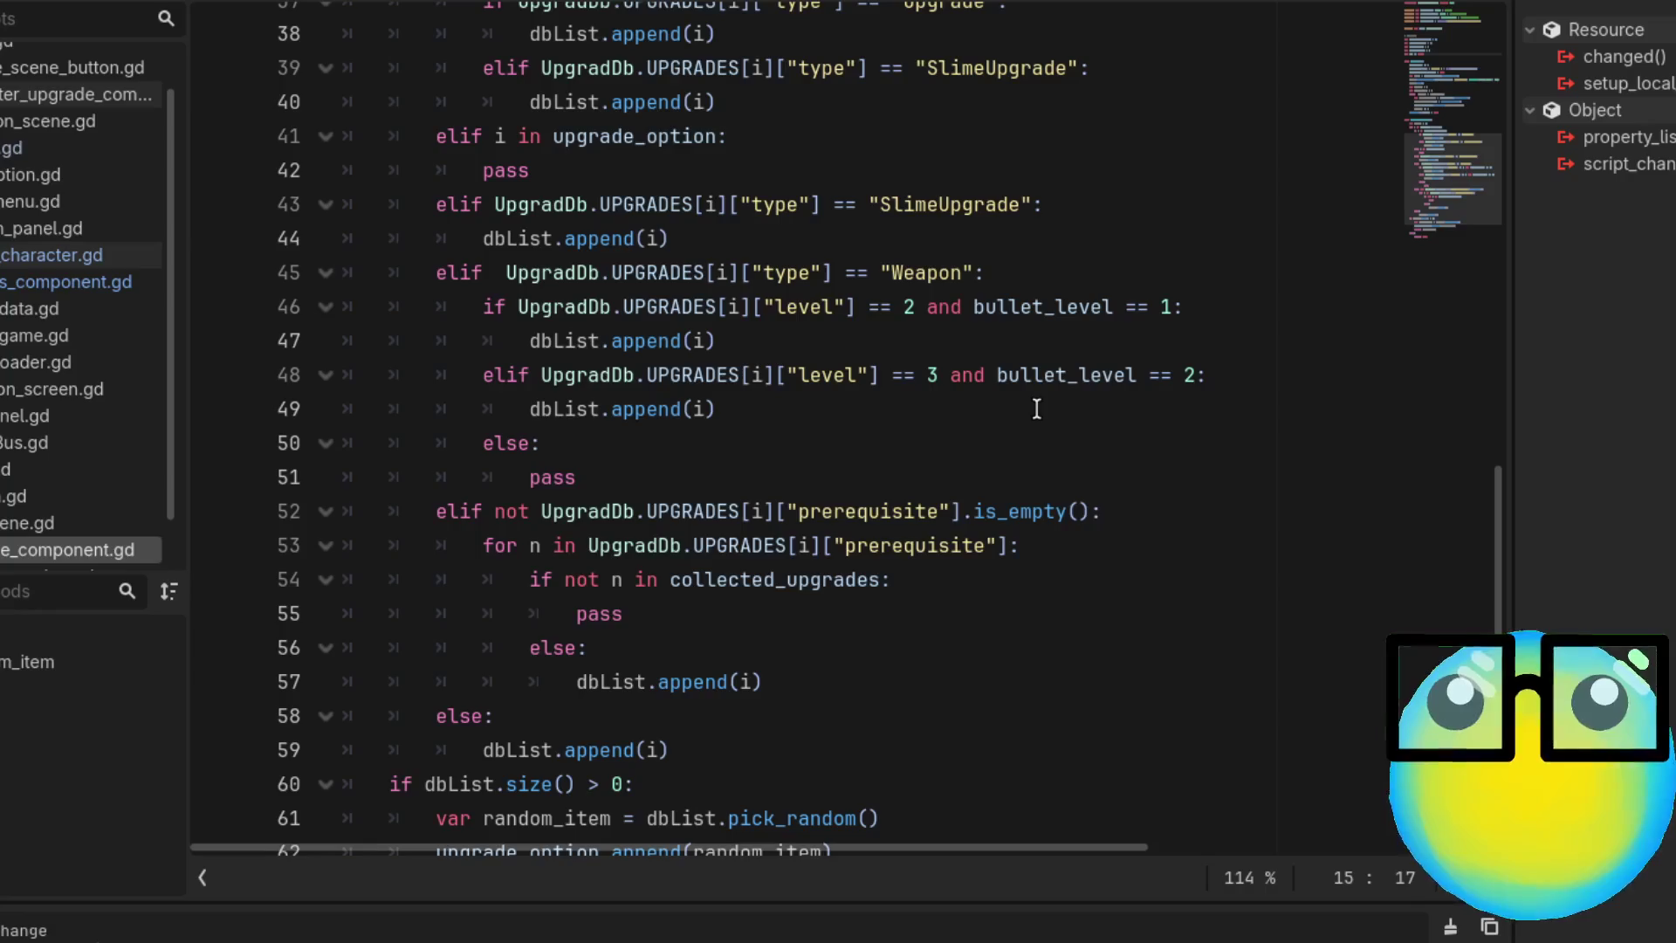
pyautogui.scroll(1, 1037, 408)
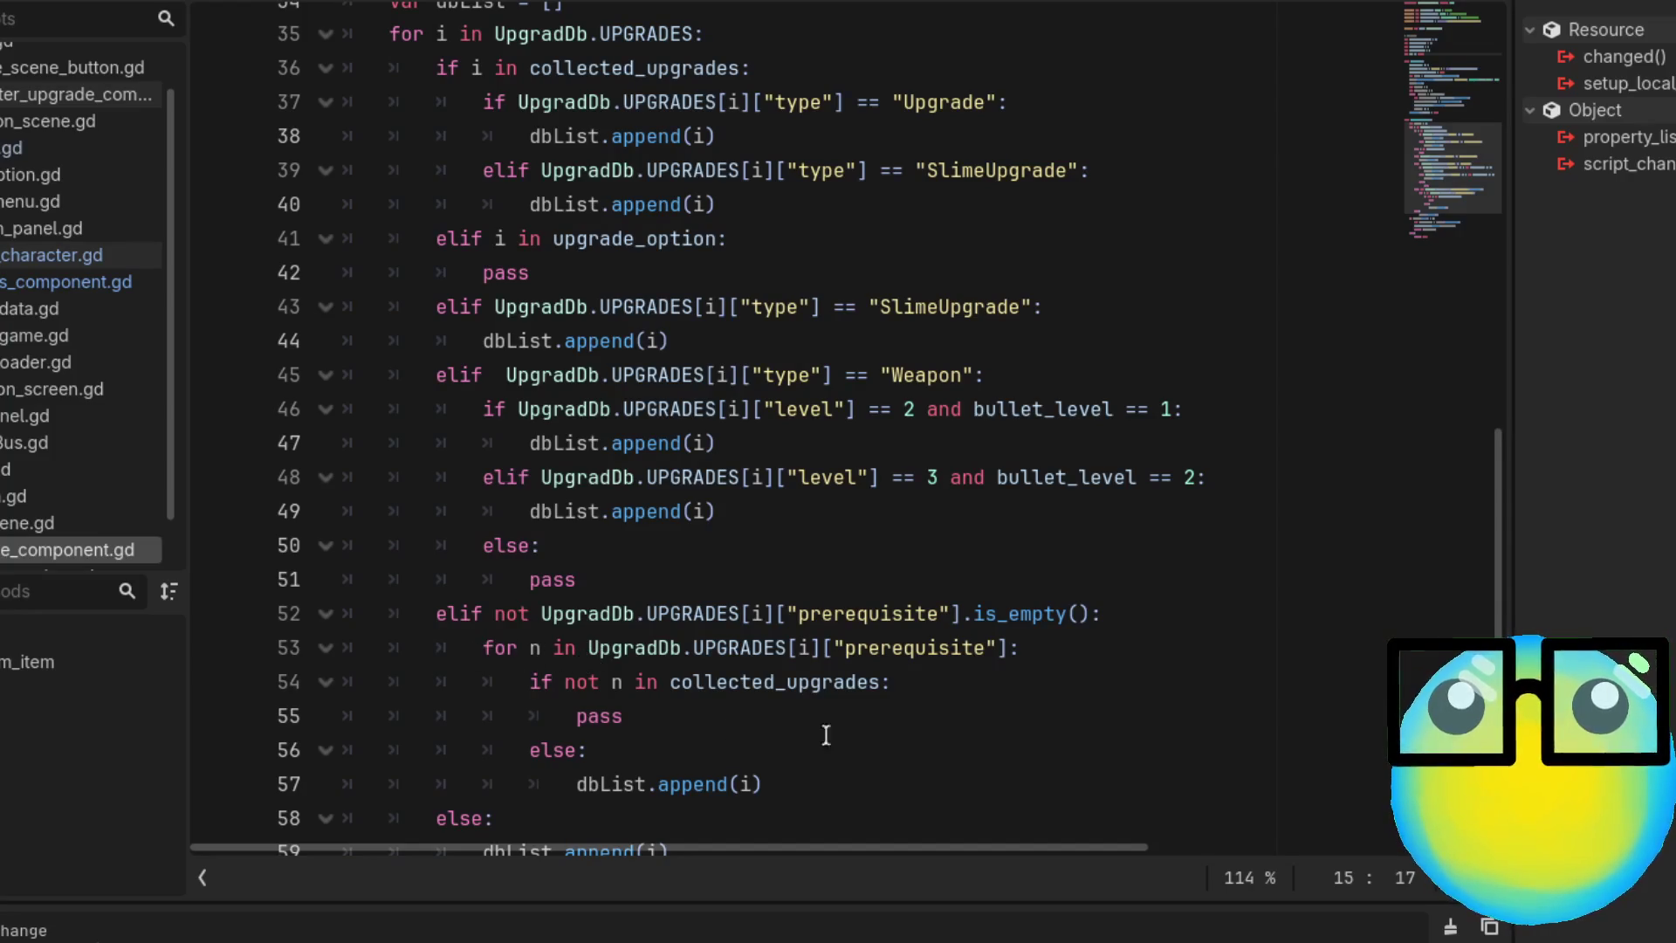
pyautogui.click(854, 788)
pyautogui.press('Return')
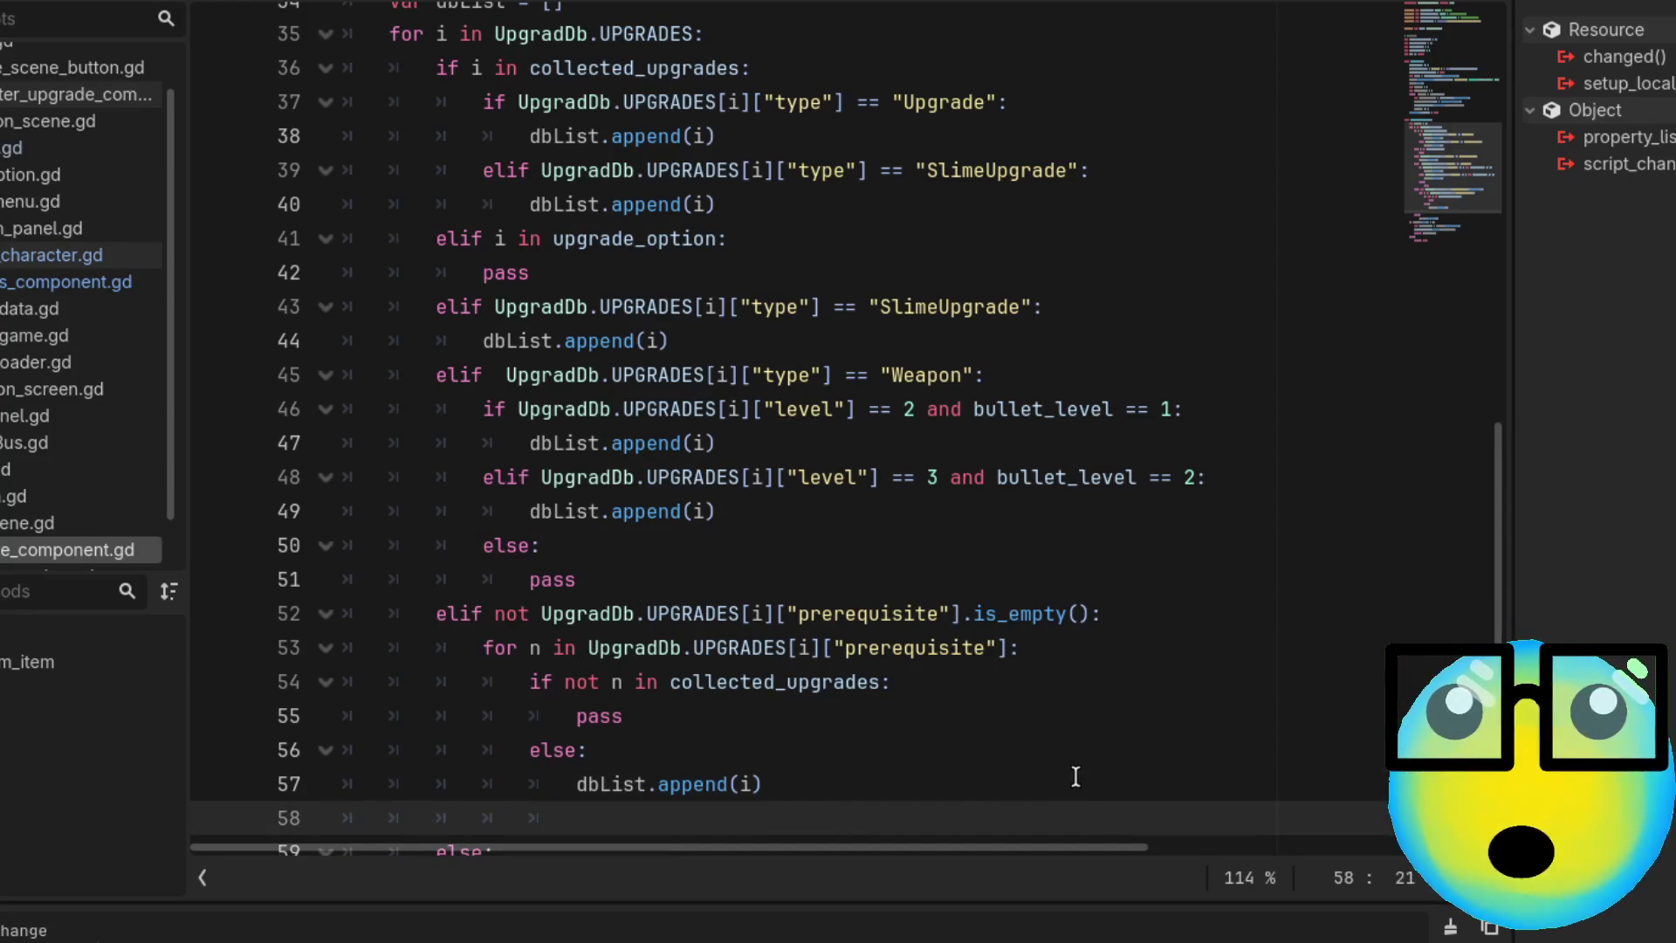
pyautogui.press('BackSpace')
pyautogui.press('BackSpace')
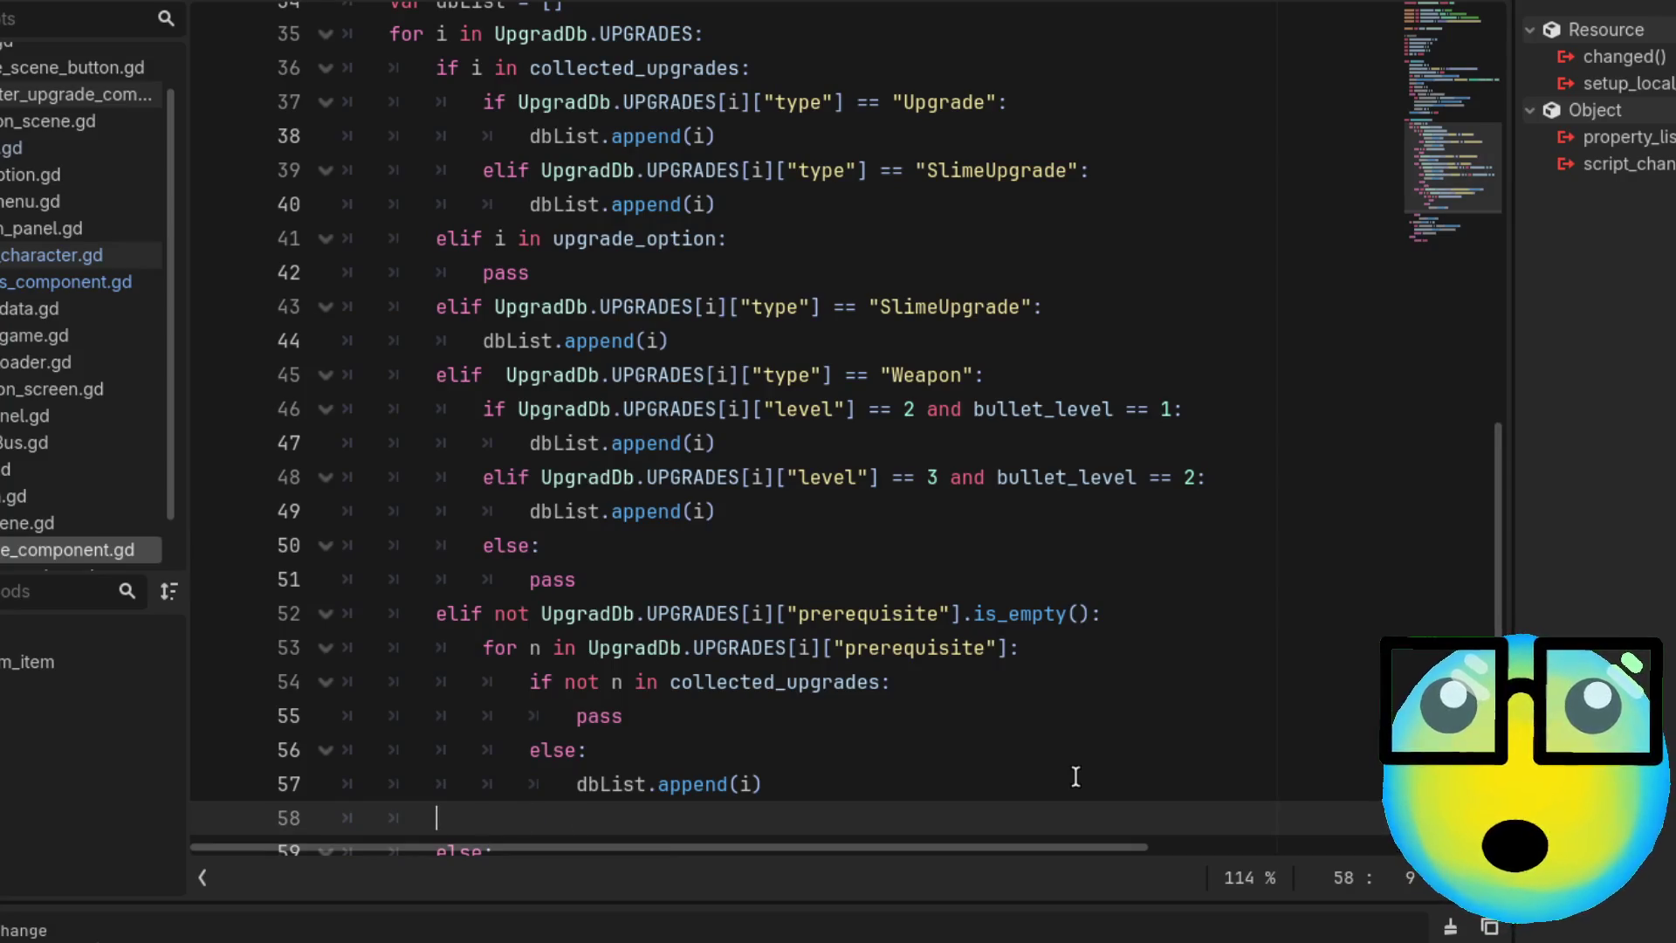
pyautogui.write('elif ')
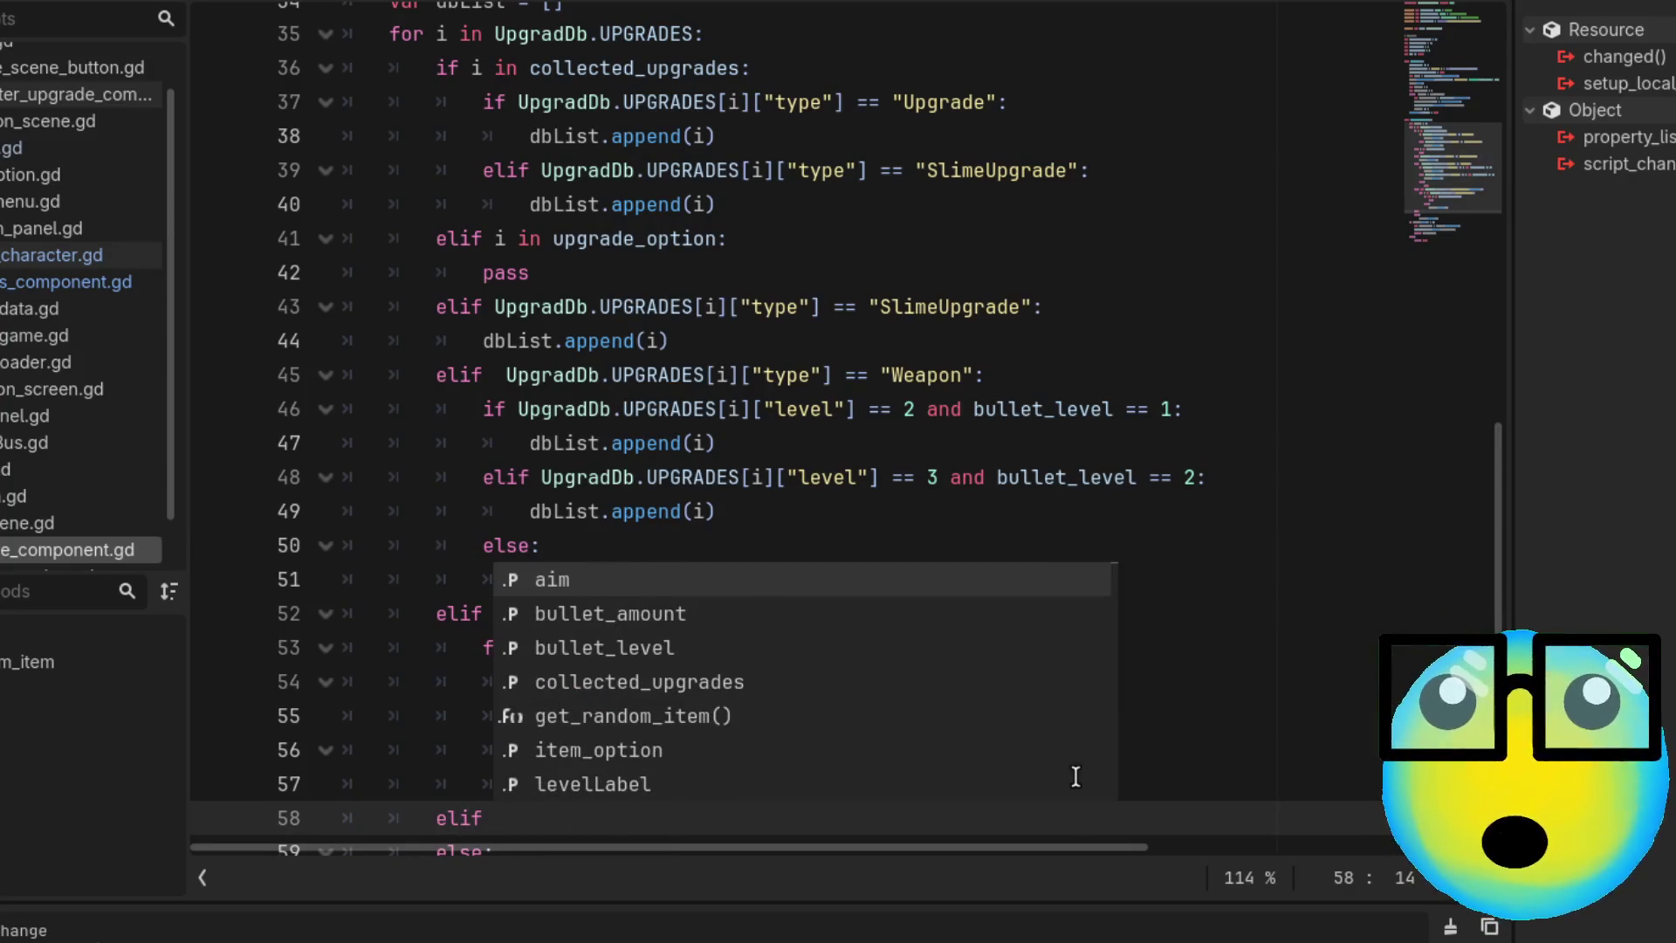
pyautogui.write('not')
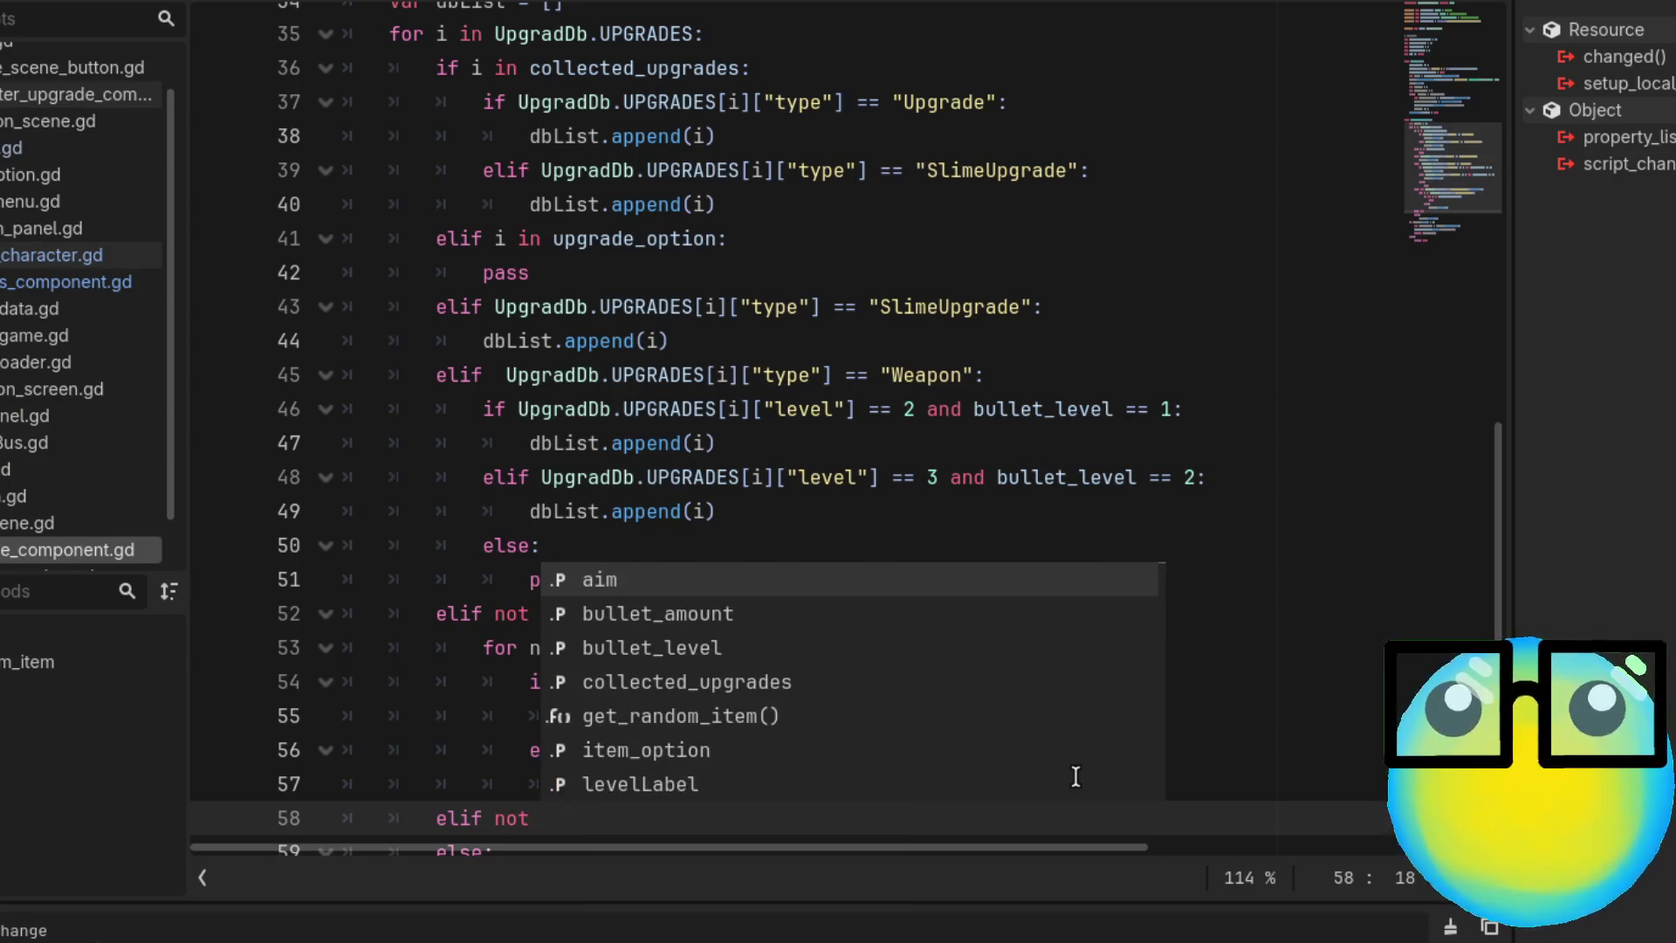
pyautogui.scroll(-2, 1157, 742)
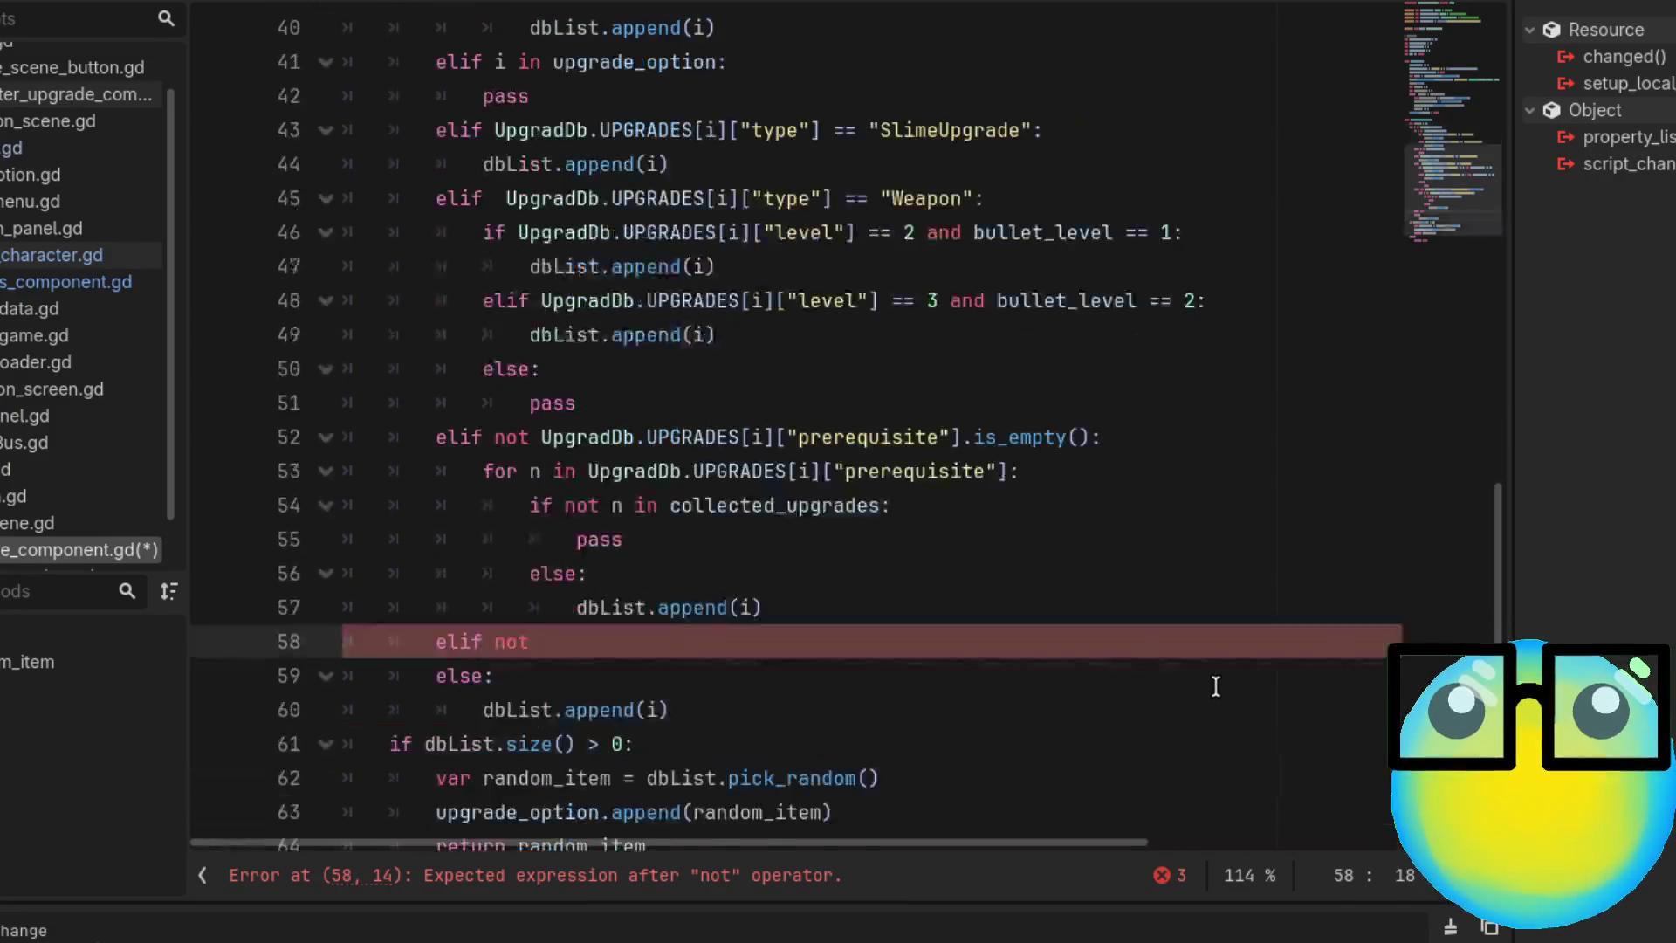
pyautogui.write('Up')
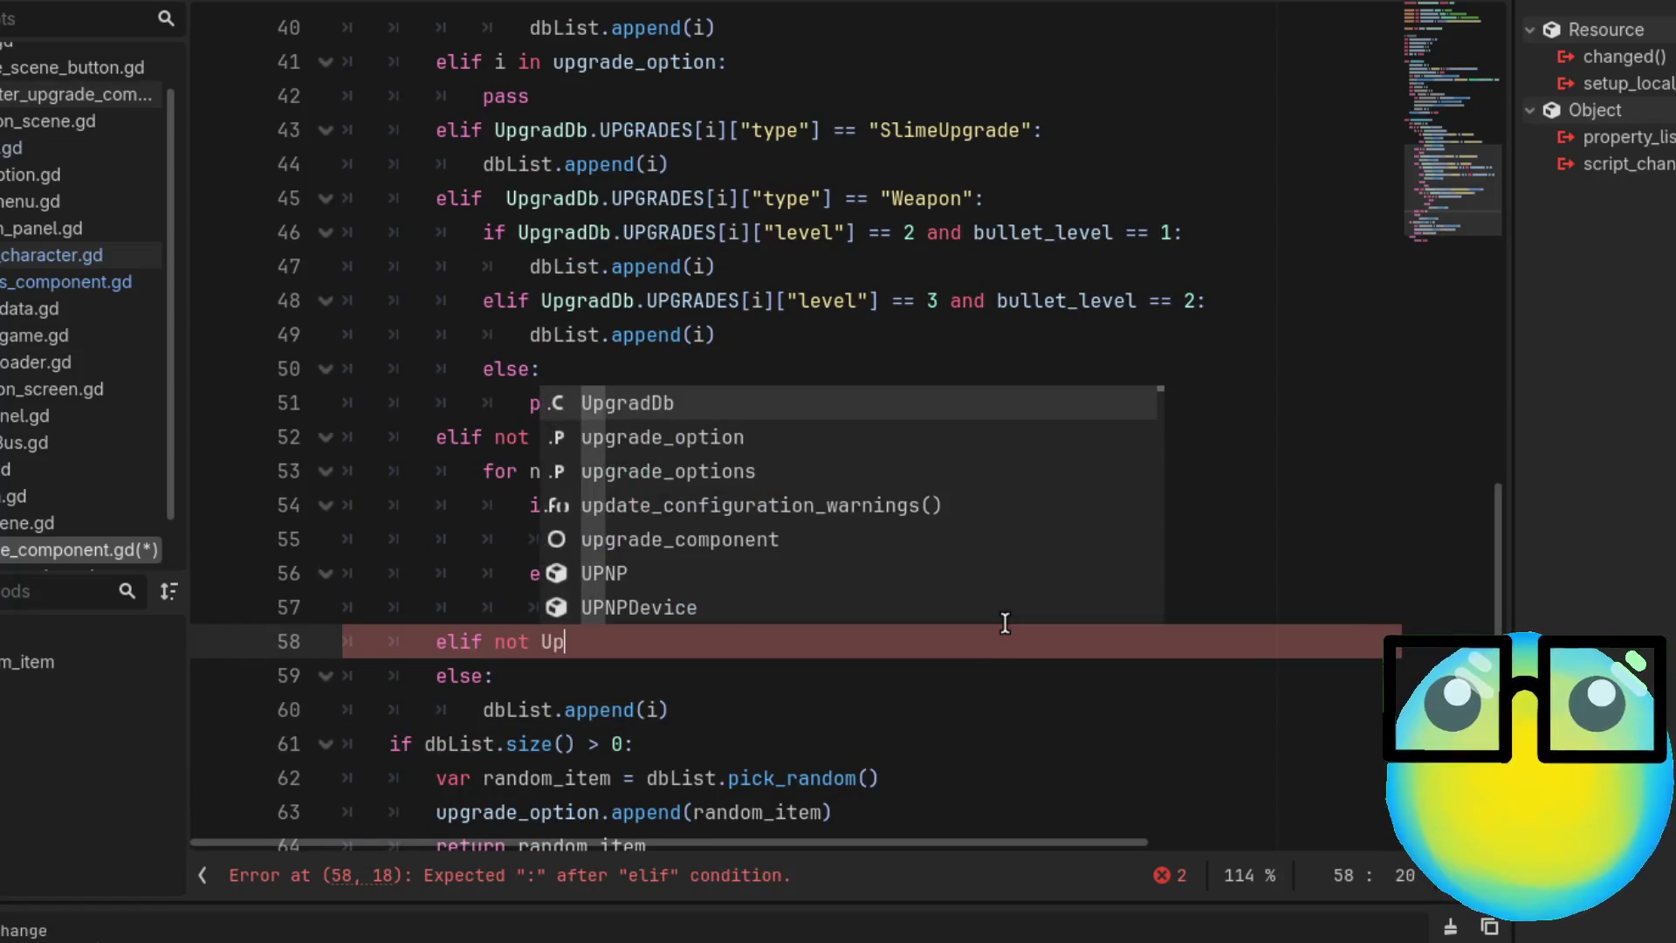
pyautogui.press('Return')
pyautogui.write('U')
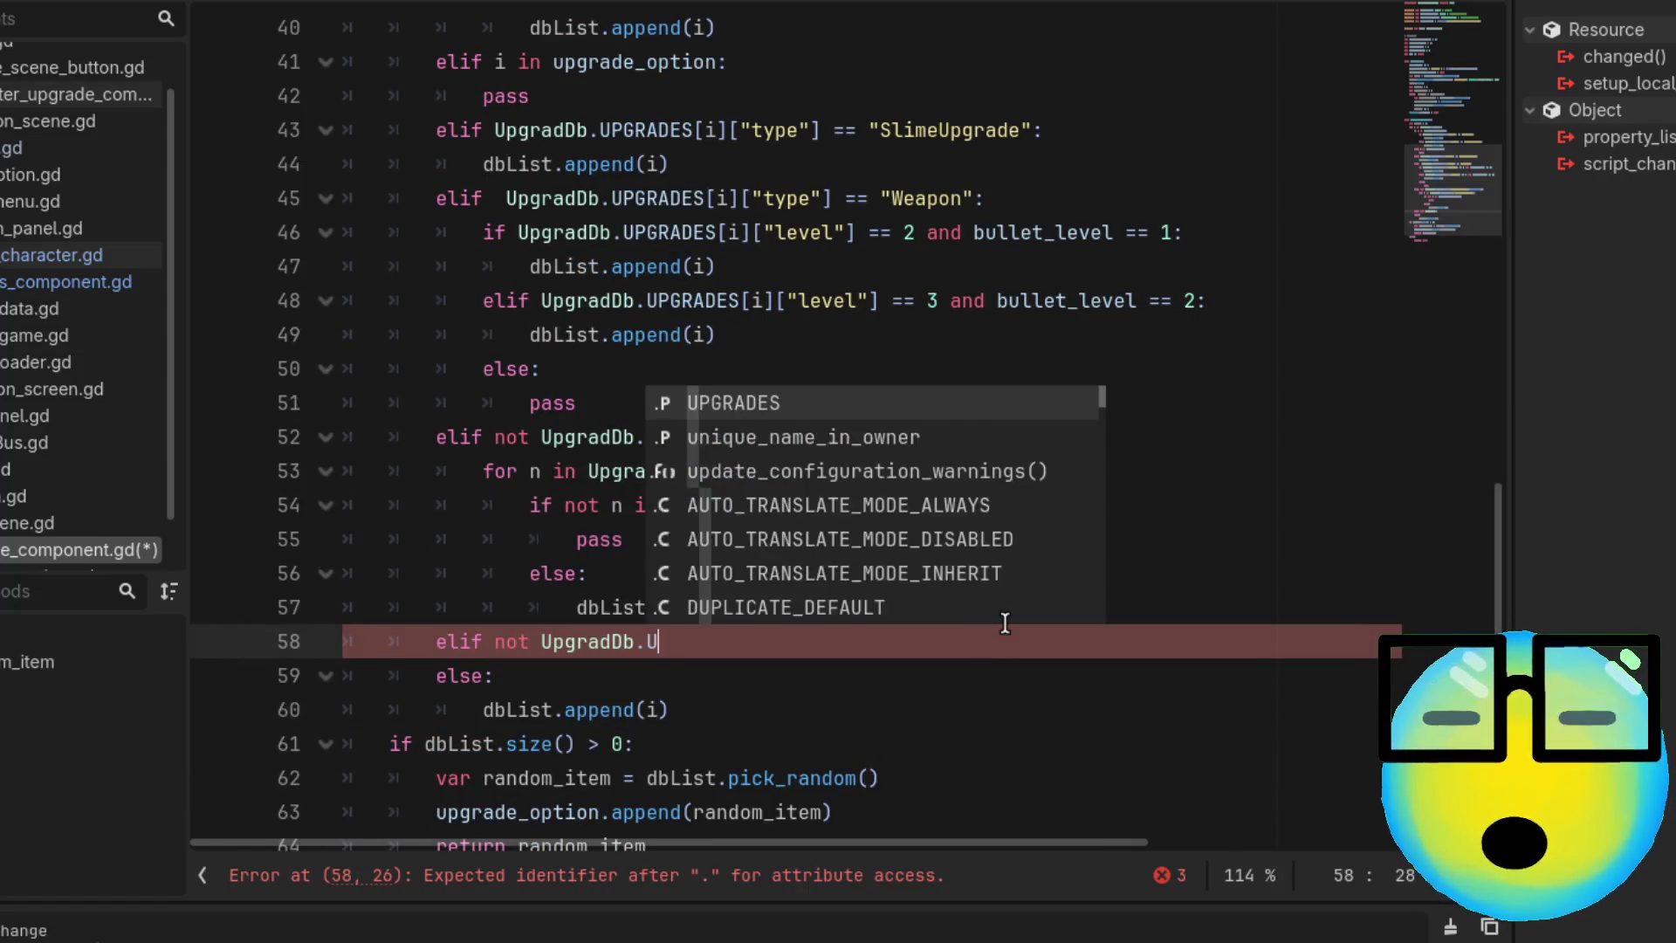
pyautogui.press('Return')
pyautogui.write('[i')
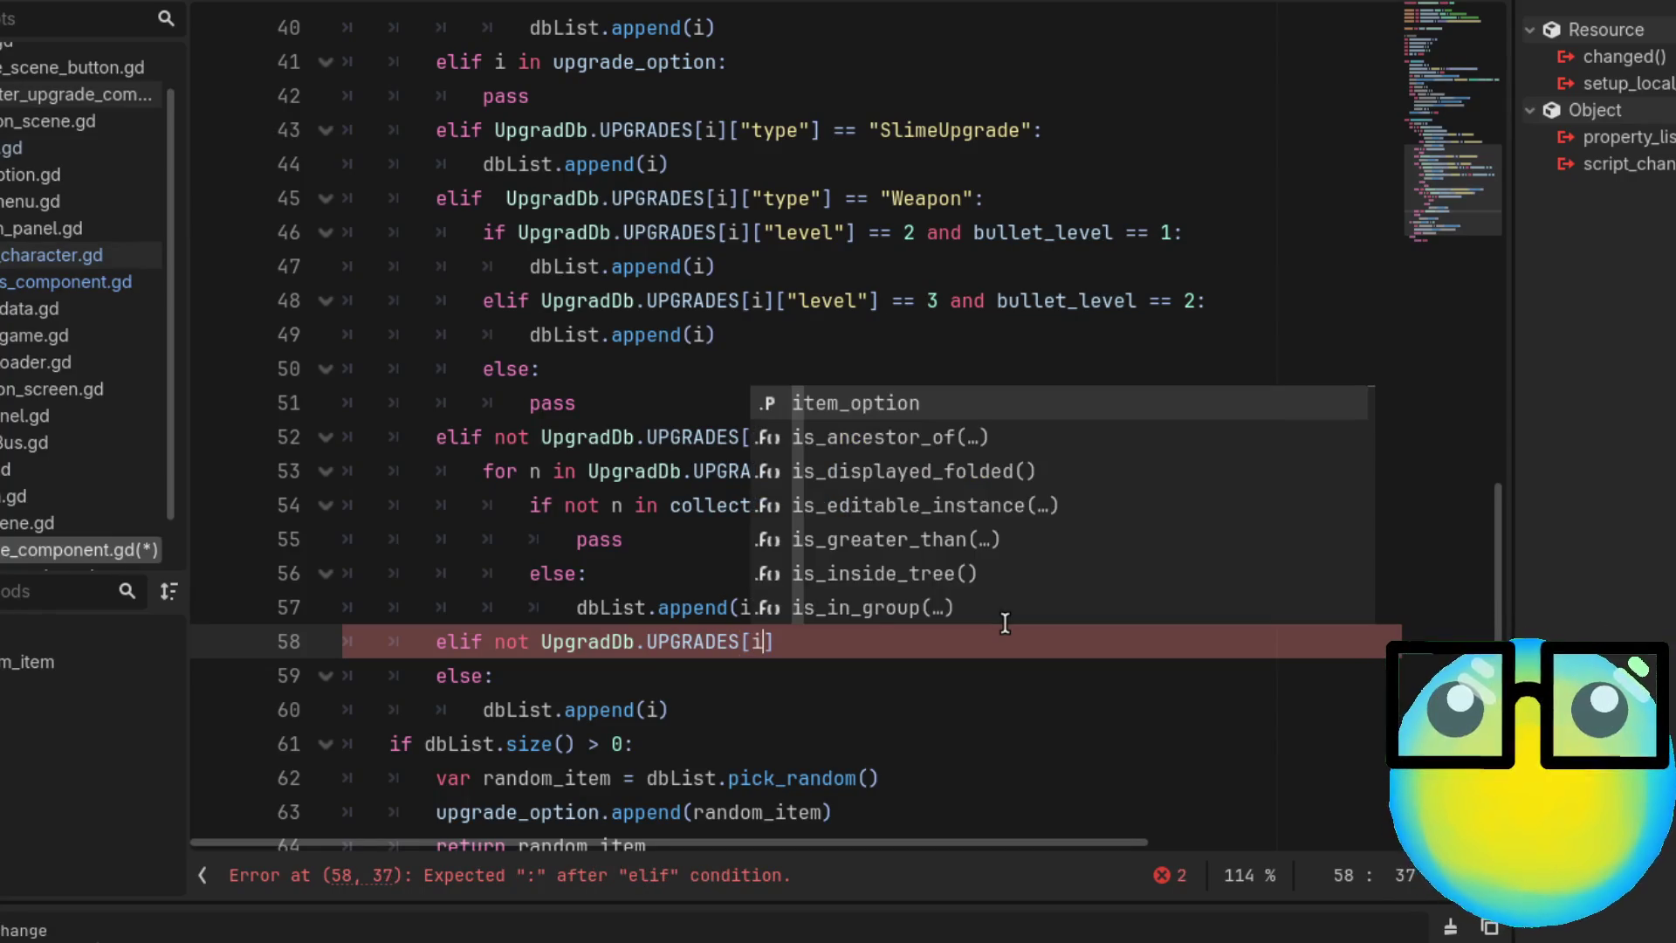
pyautogui.write('][')
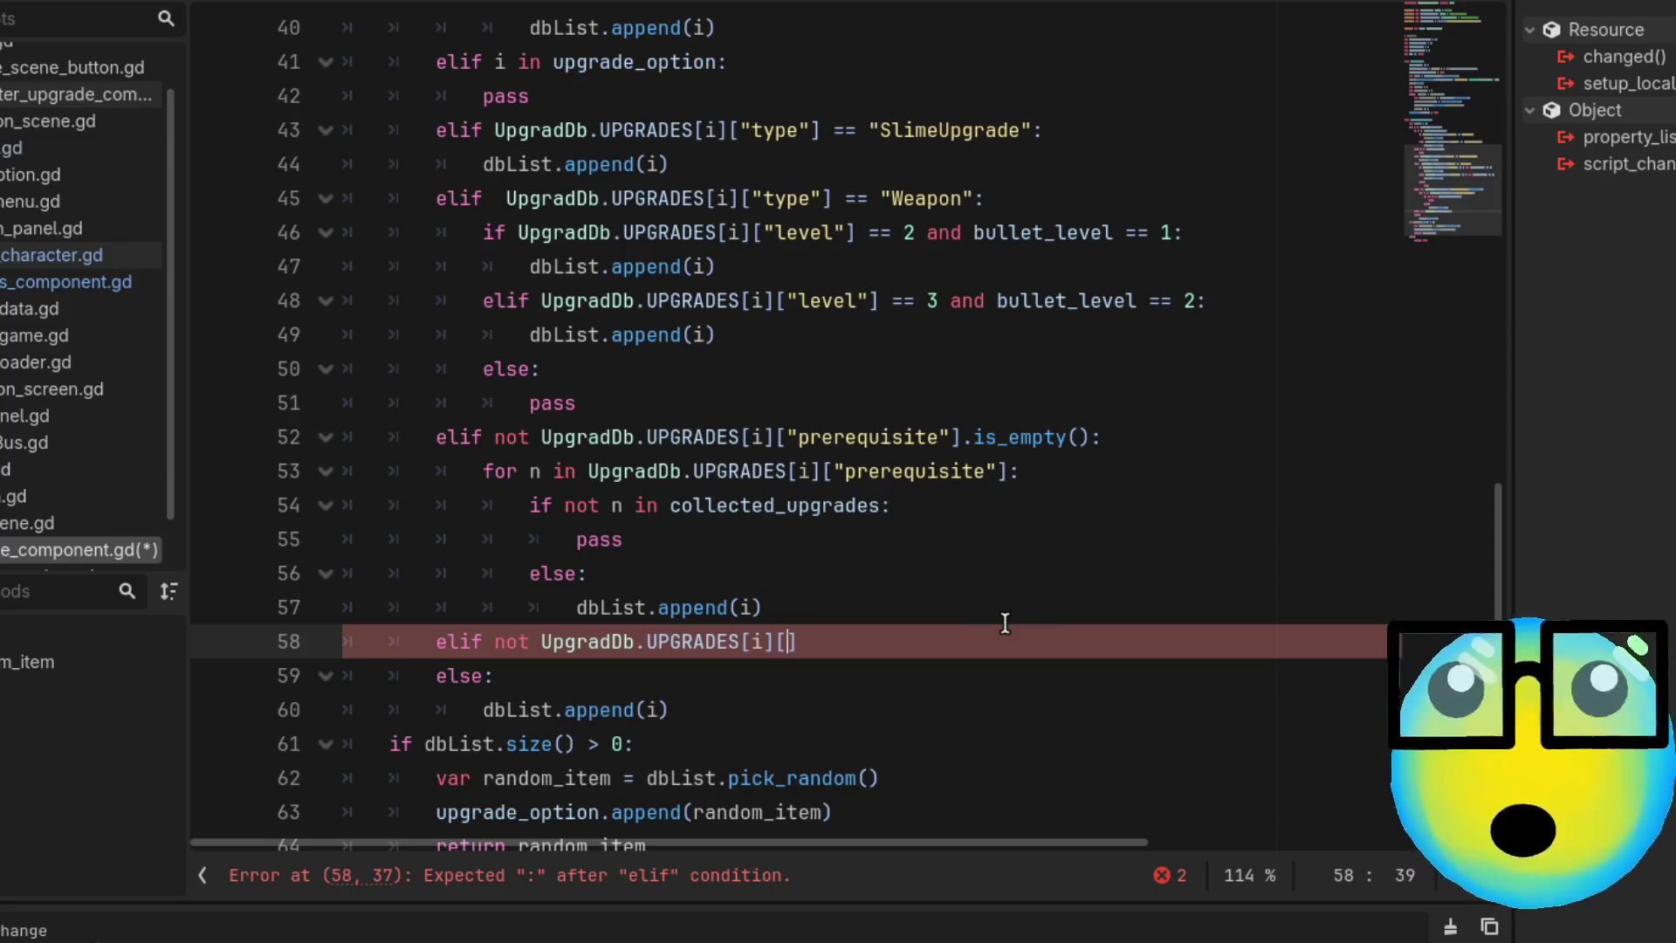
pyautogui.write('"')
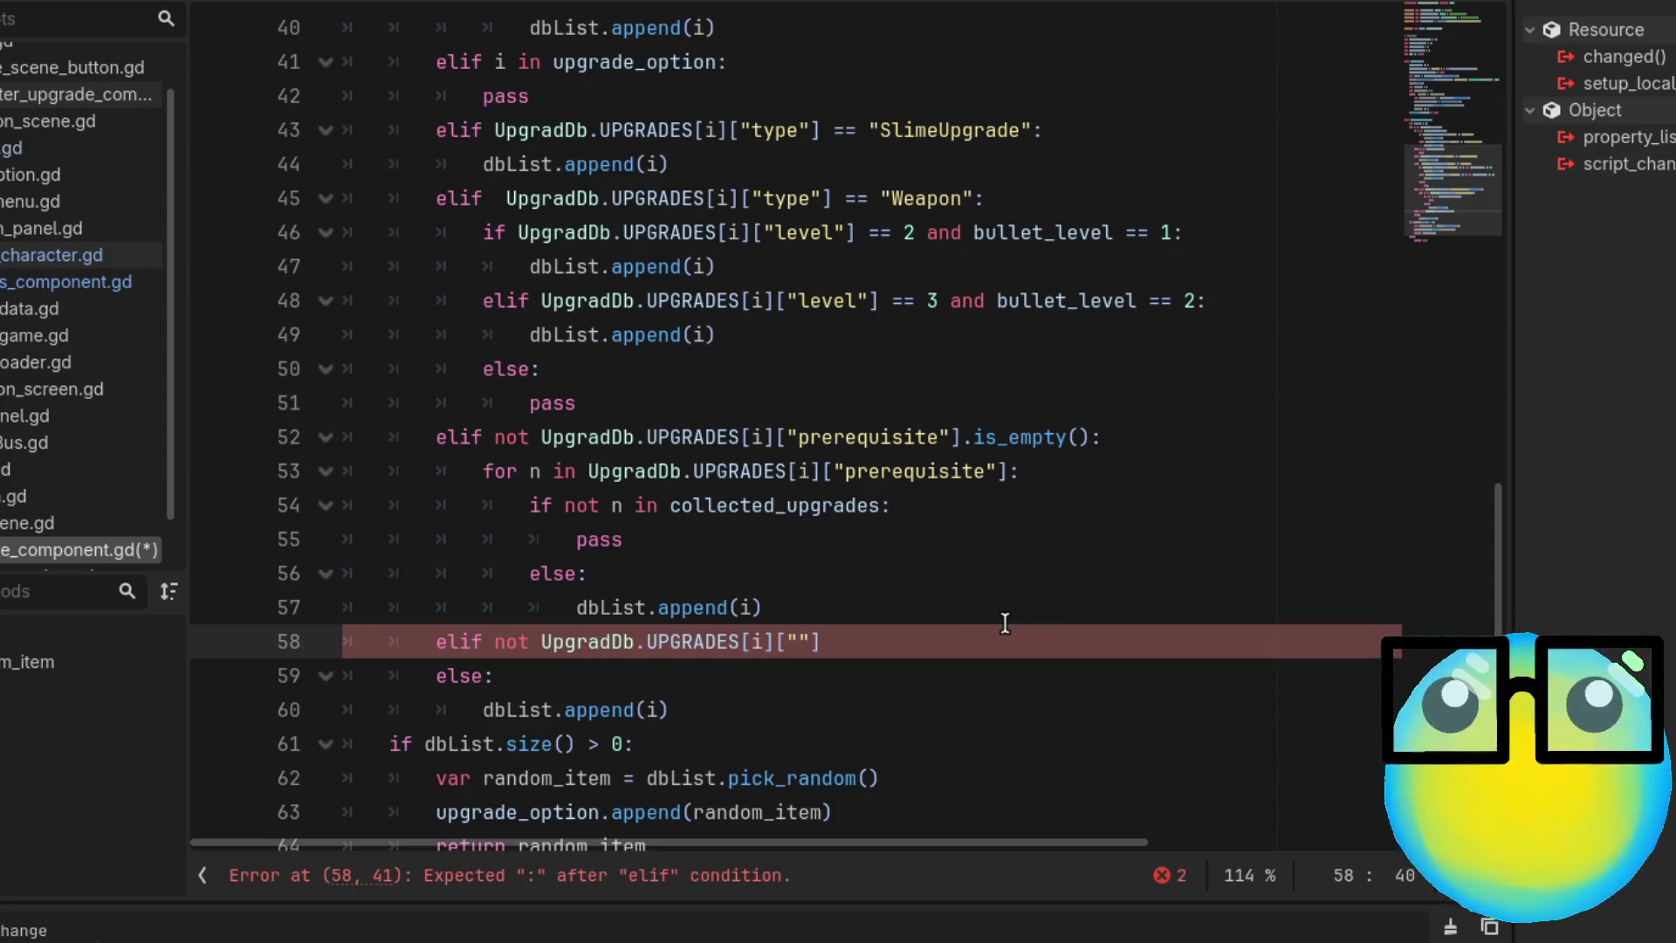
# Look up the exempt key in the aim Assist entry, then return to the picker script
pyautogui.click(46, 272)
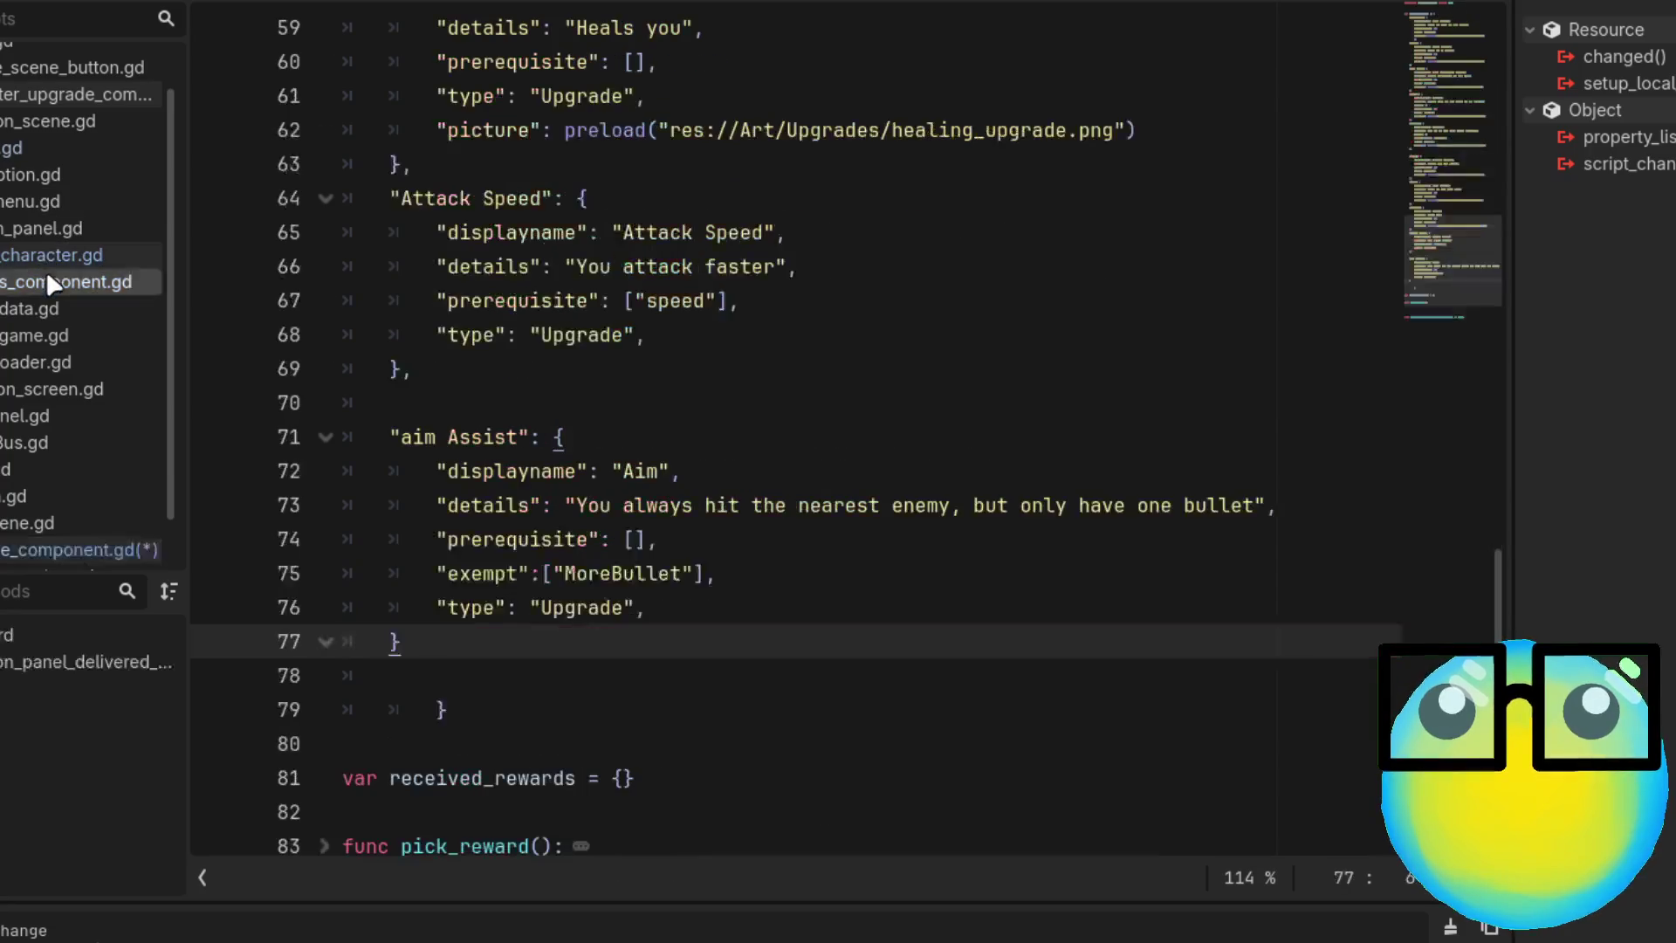
pyautogui.doubleClick(486, 573)
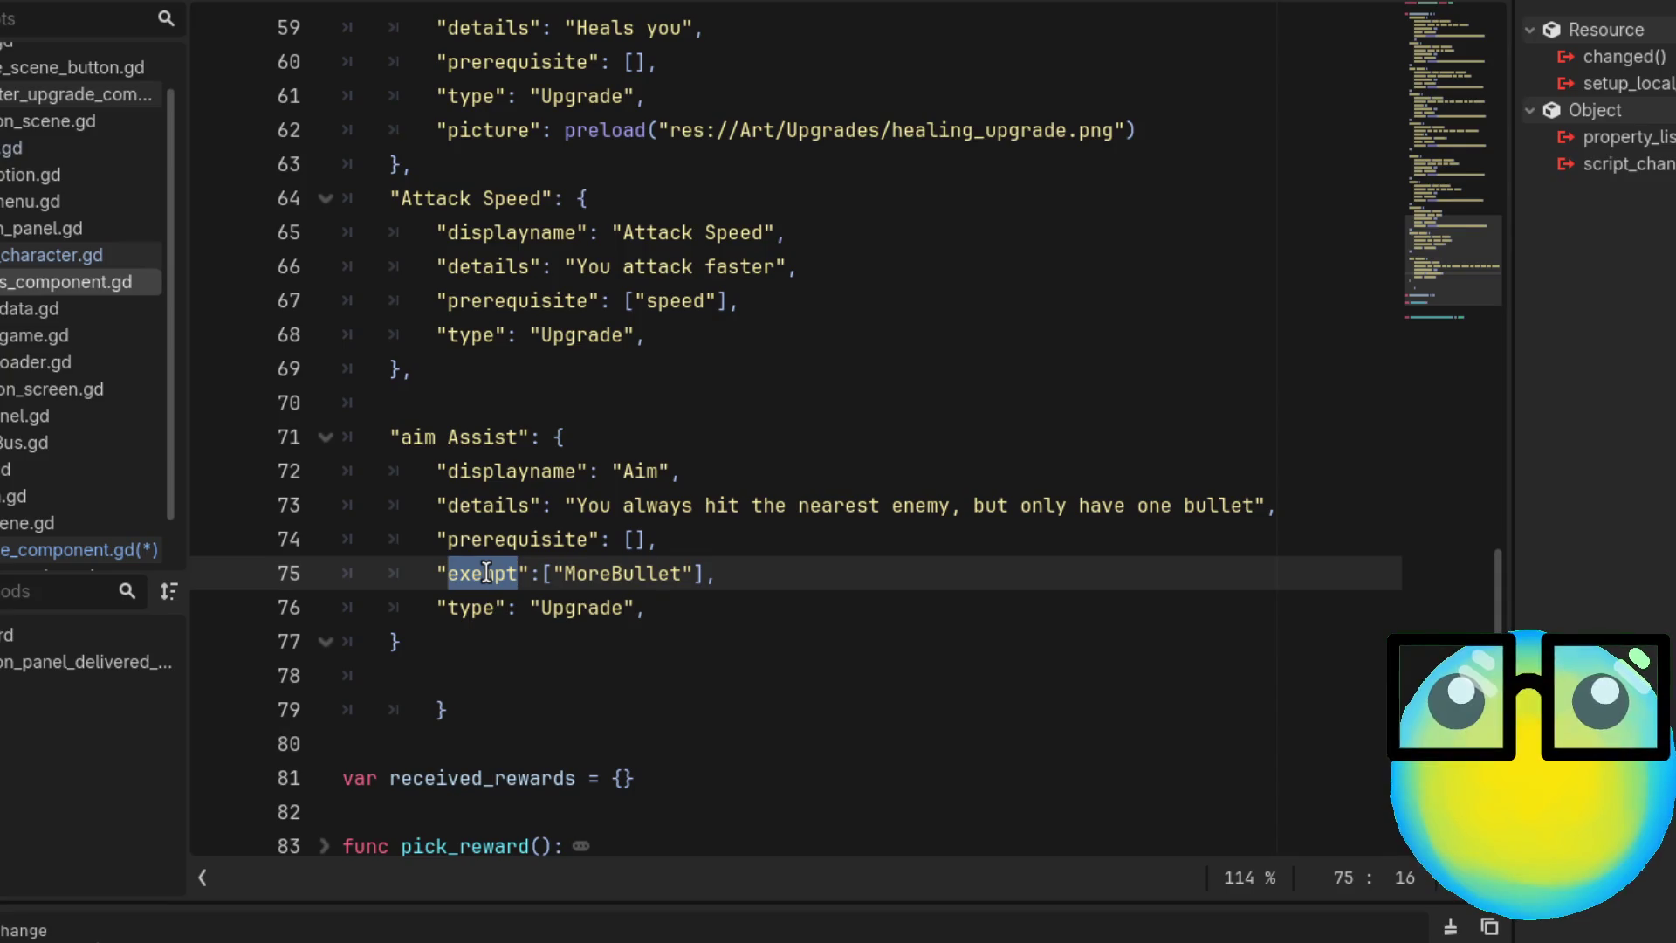
pyautogui.click(75, 547)
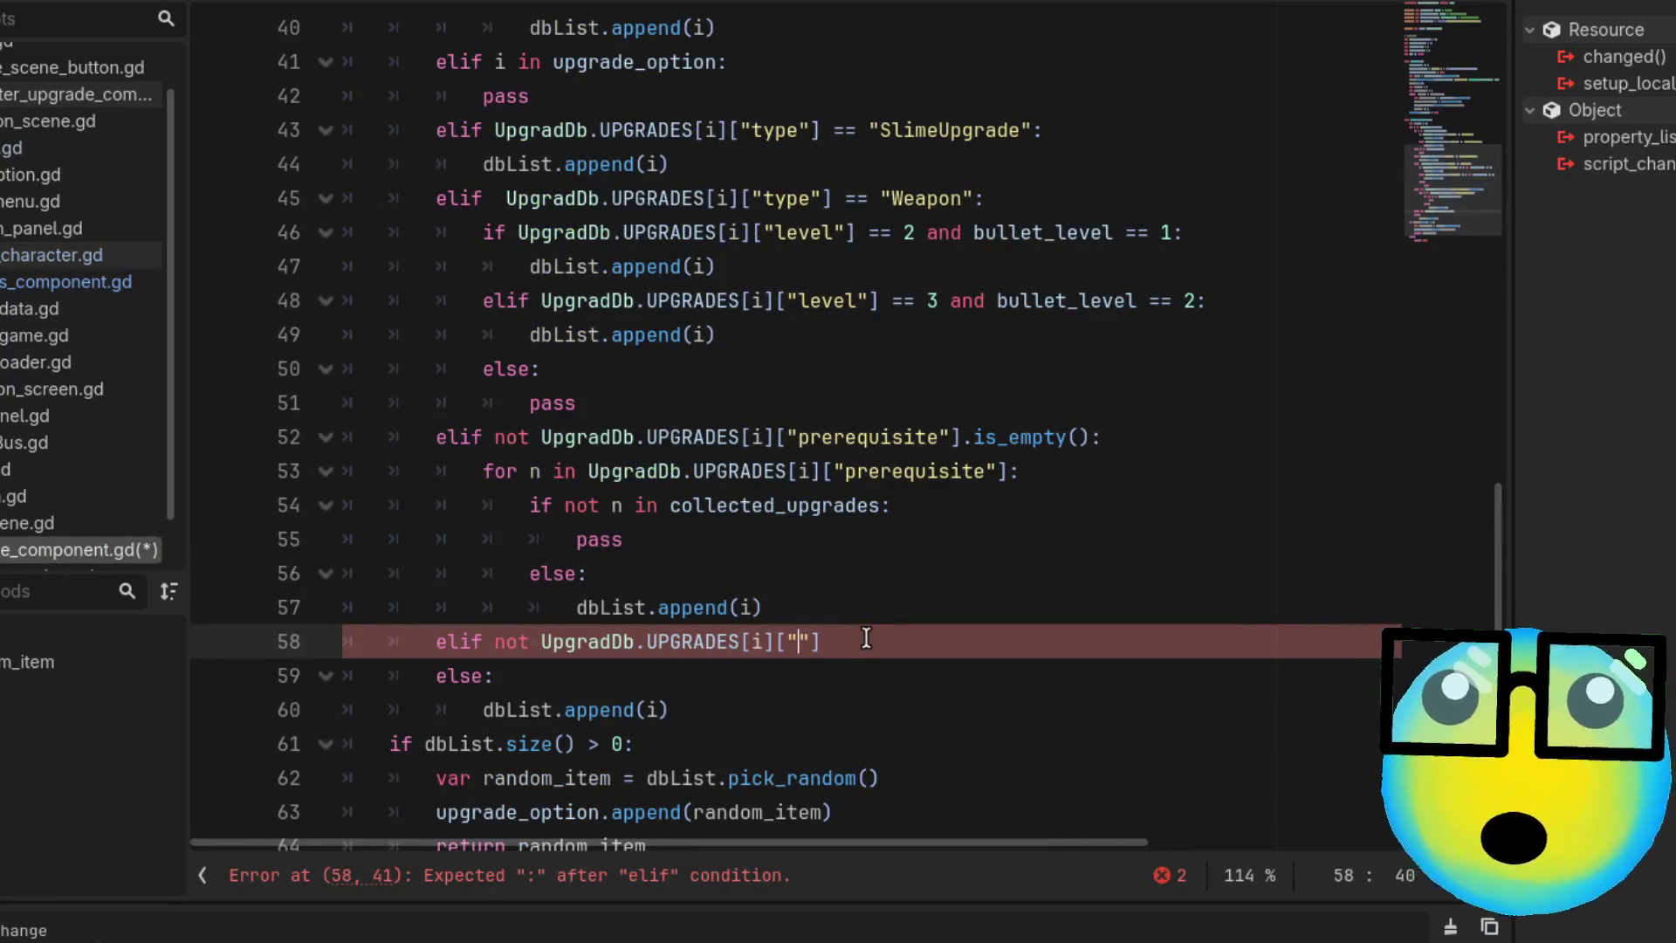
pyautogui.scroll(3, 866, 638)
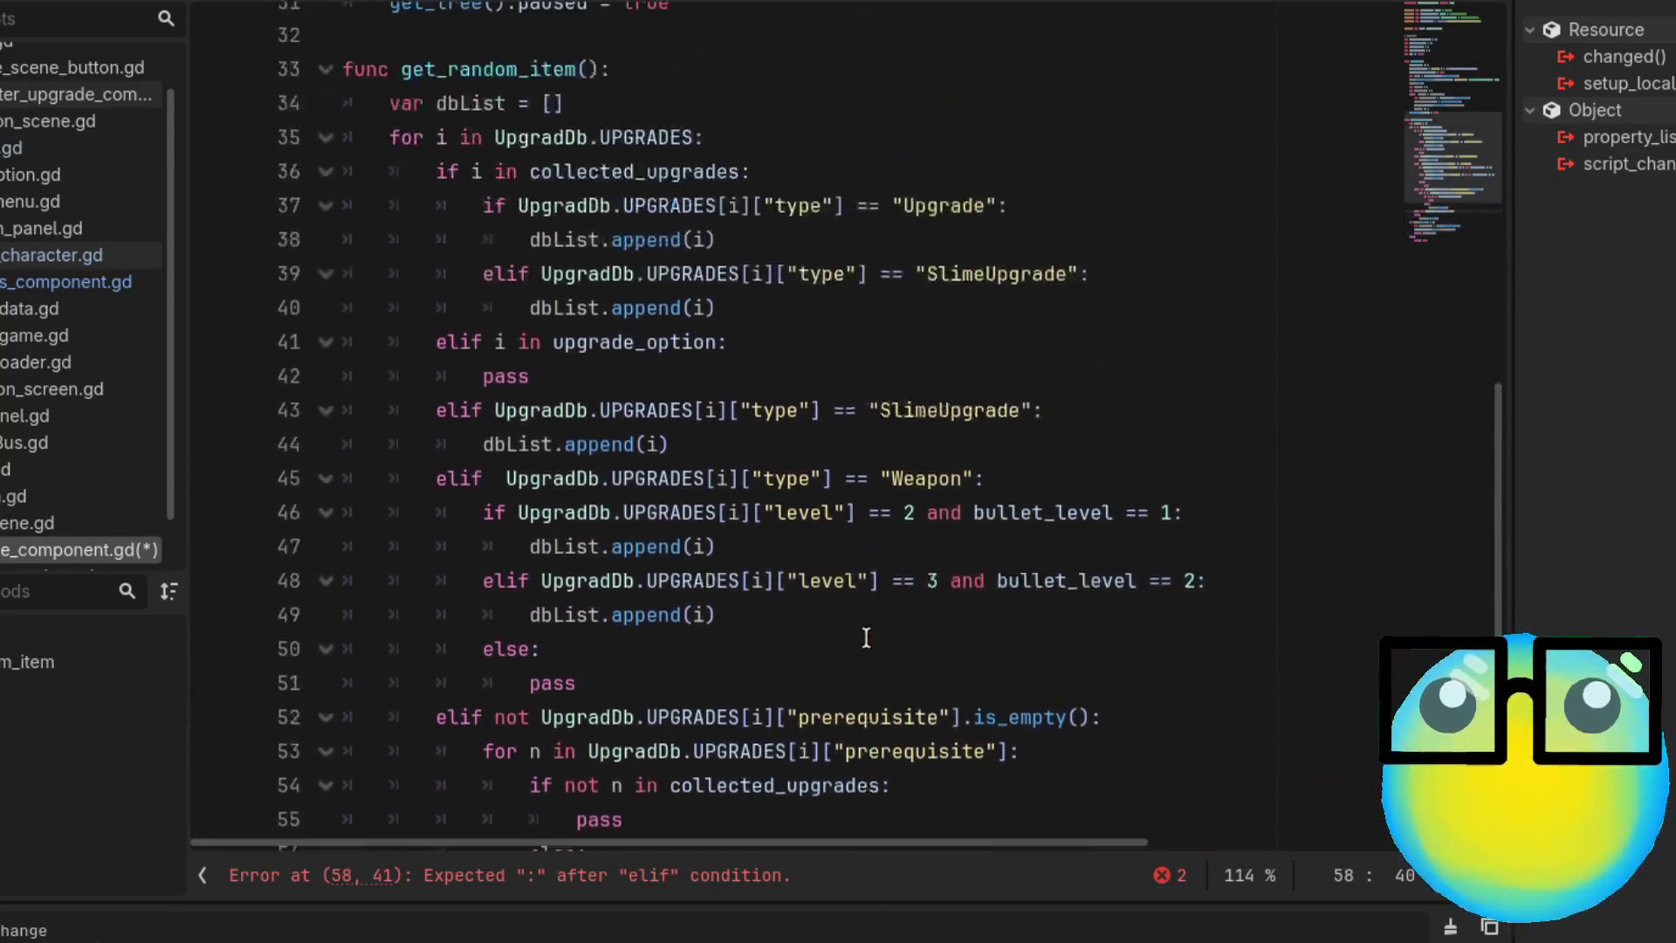
pyautogui.scroll(-4, 866, 638)
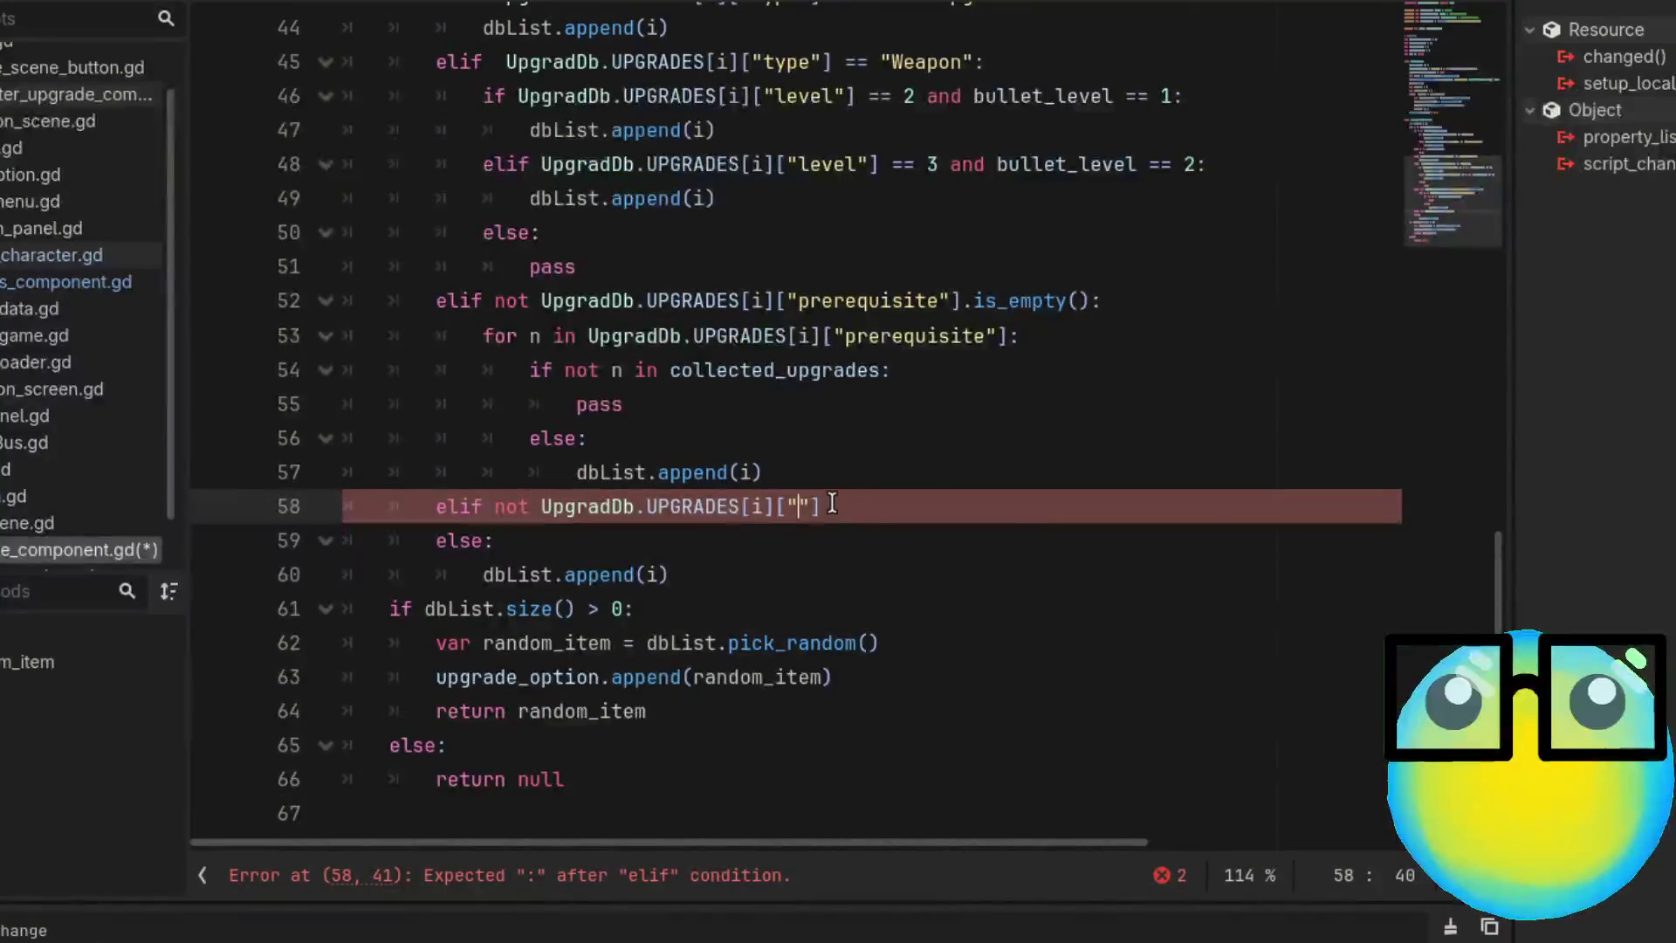
# Rewrite line 58 as `elif UpgradDb.UPGRADES[i].has("exempt"):` with a placeholder pass
pyautogui.press('Right')
pyautogui.press('BackSpace')
pyautogui.press('BackSpace')
pyautogui.press('BackSpace')
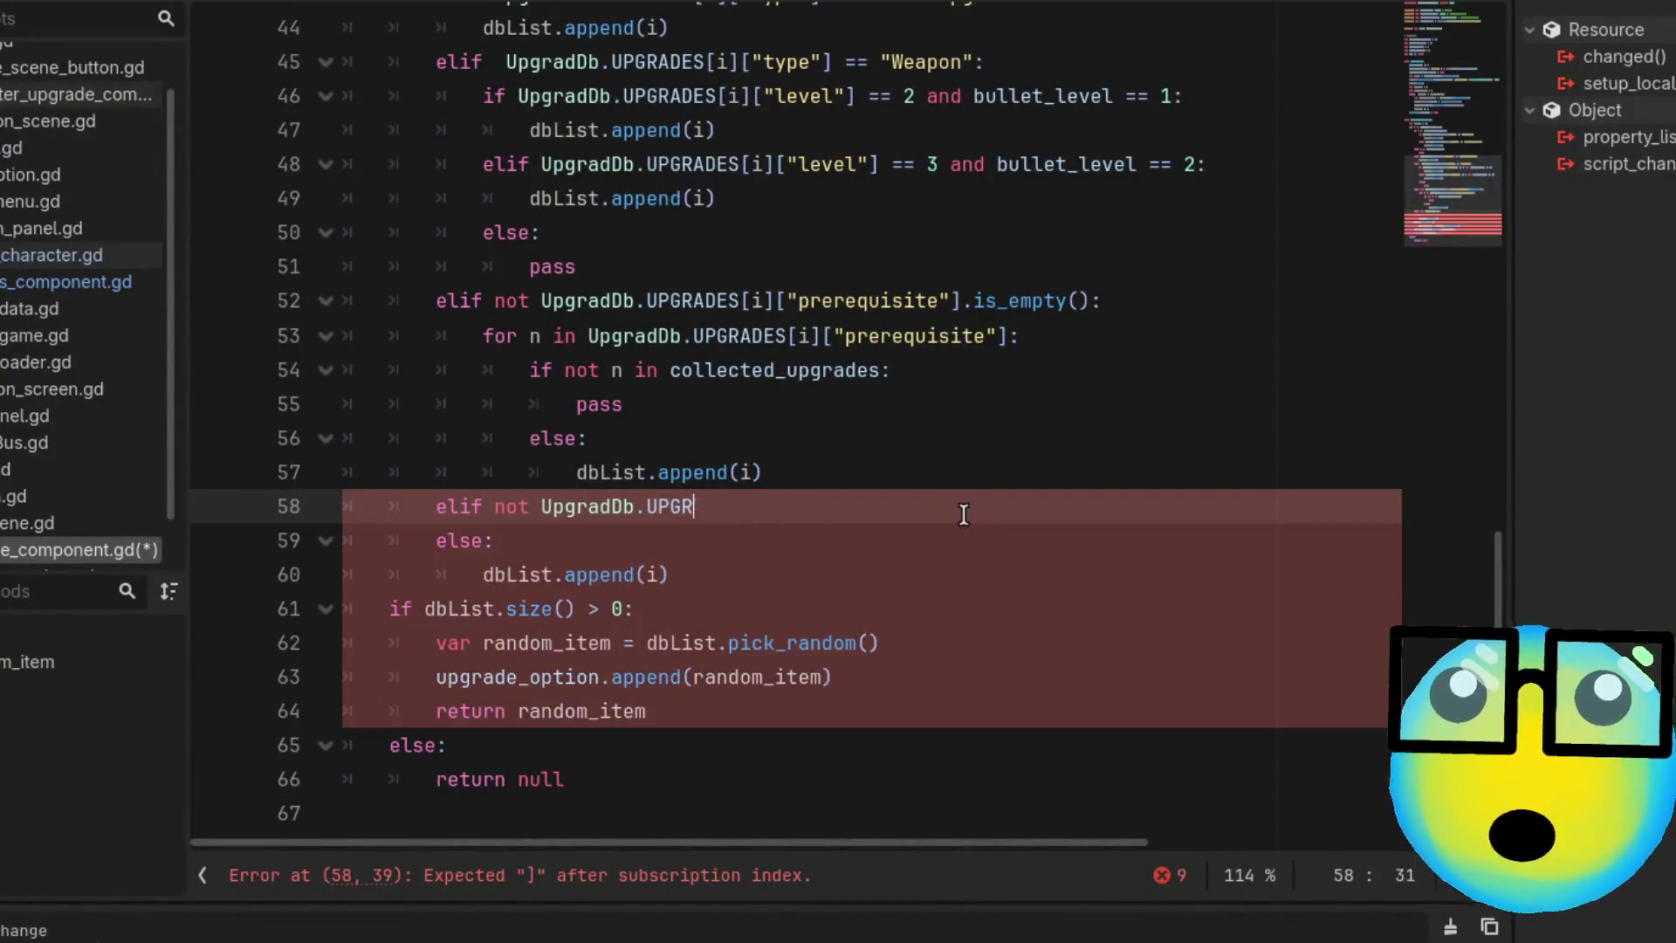
pyautogui.write('Up')
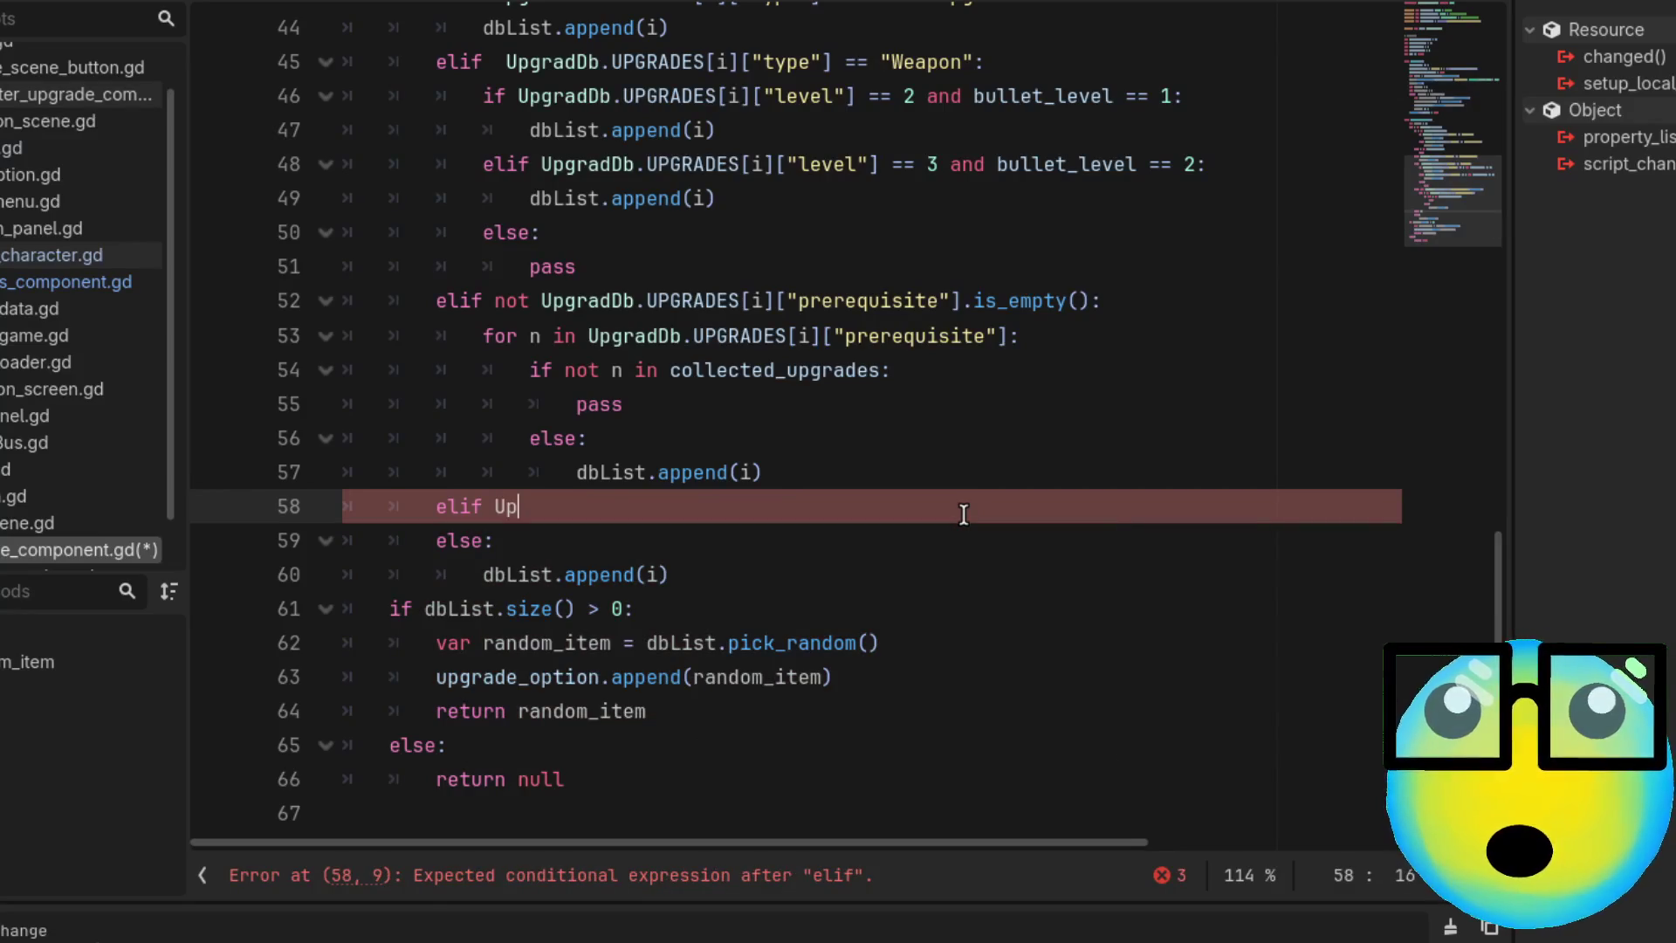
pyautogui.write('gradDb.Up')
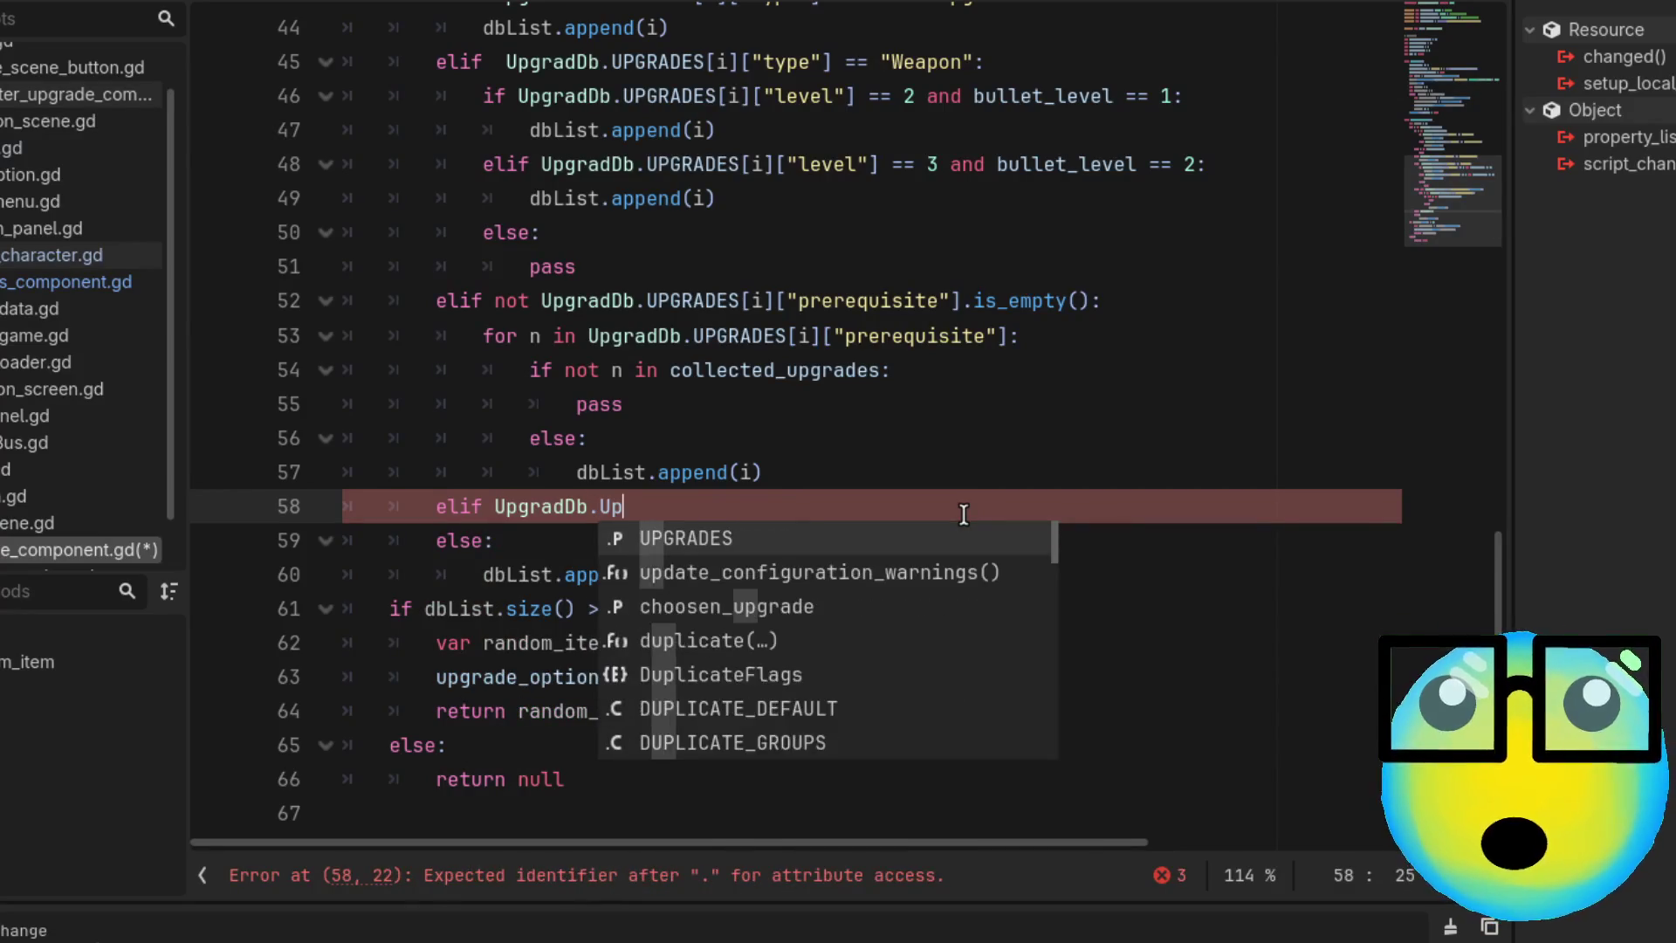
pyautogui.press('Return')
pyautogui.write('[i')
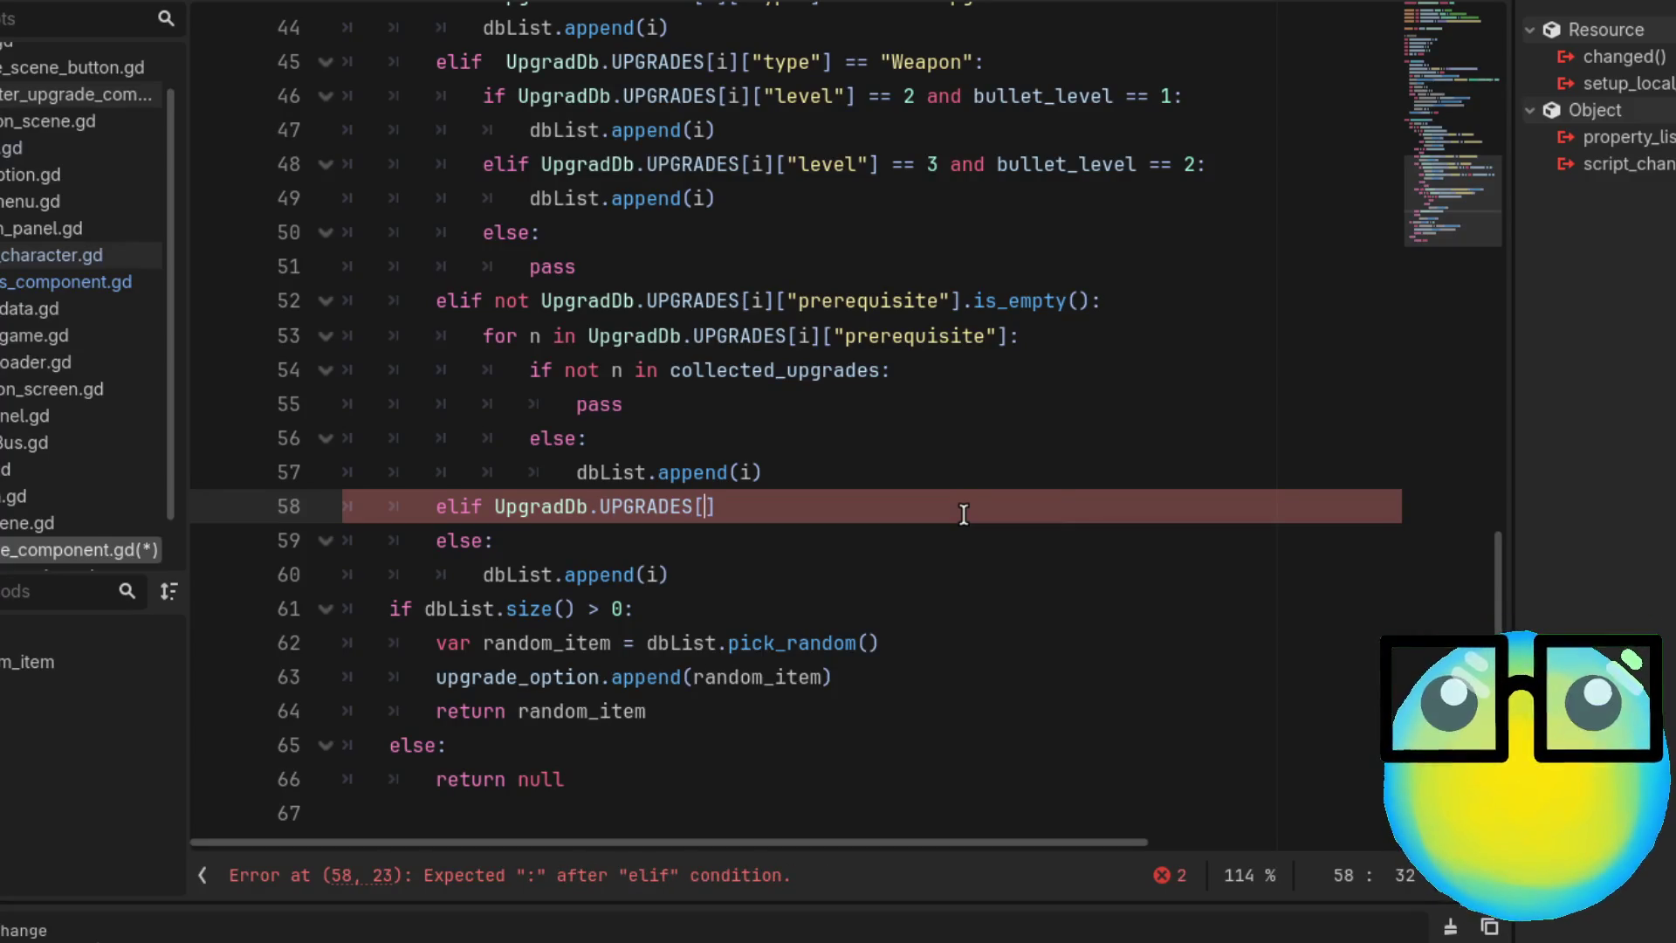
pyautogui.write('].')
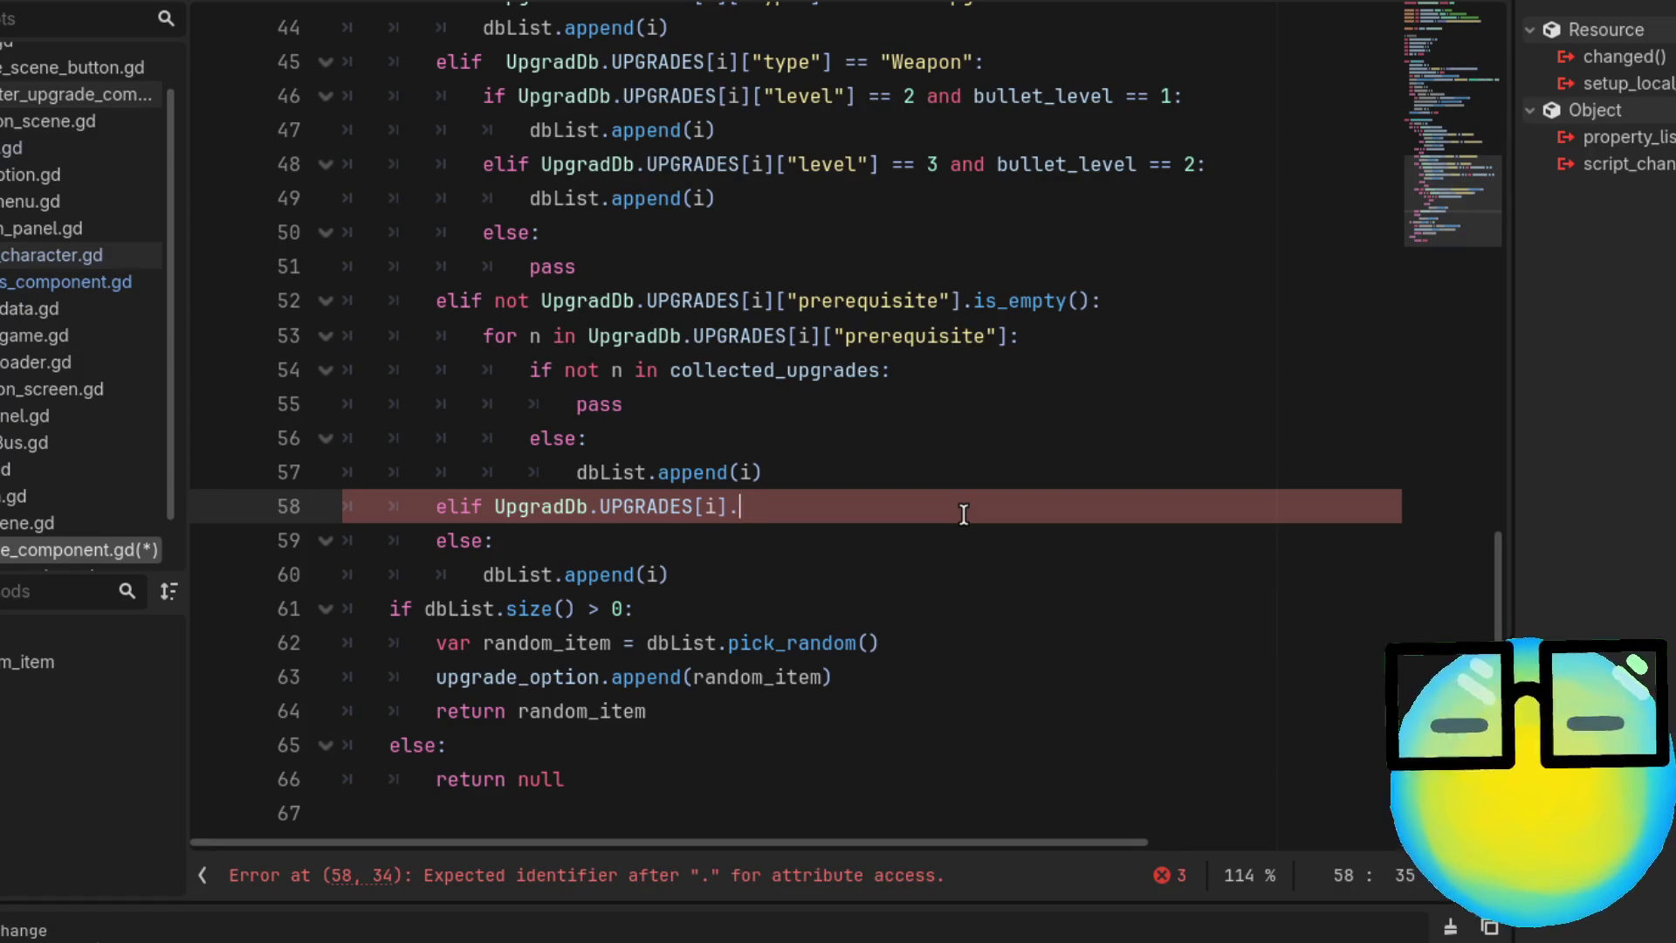
pyautogui.write('has')
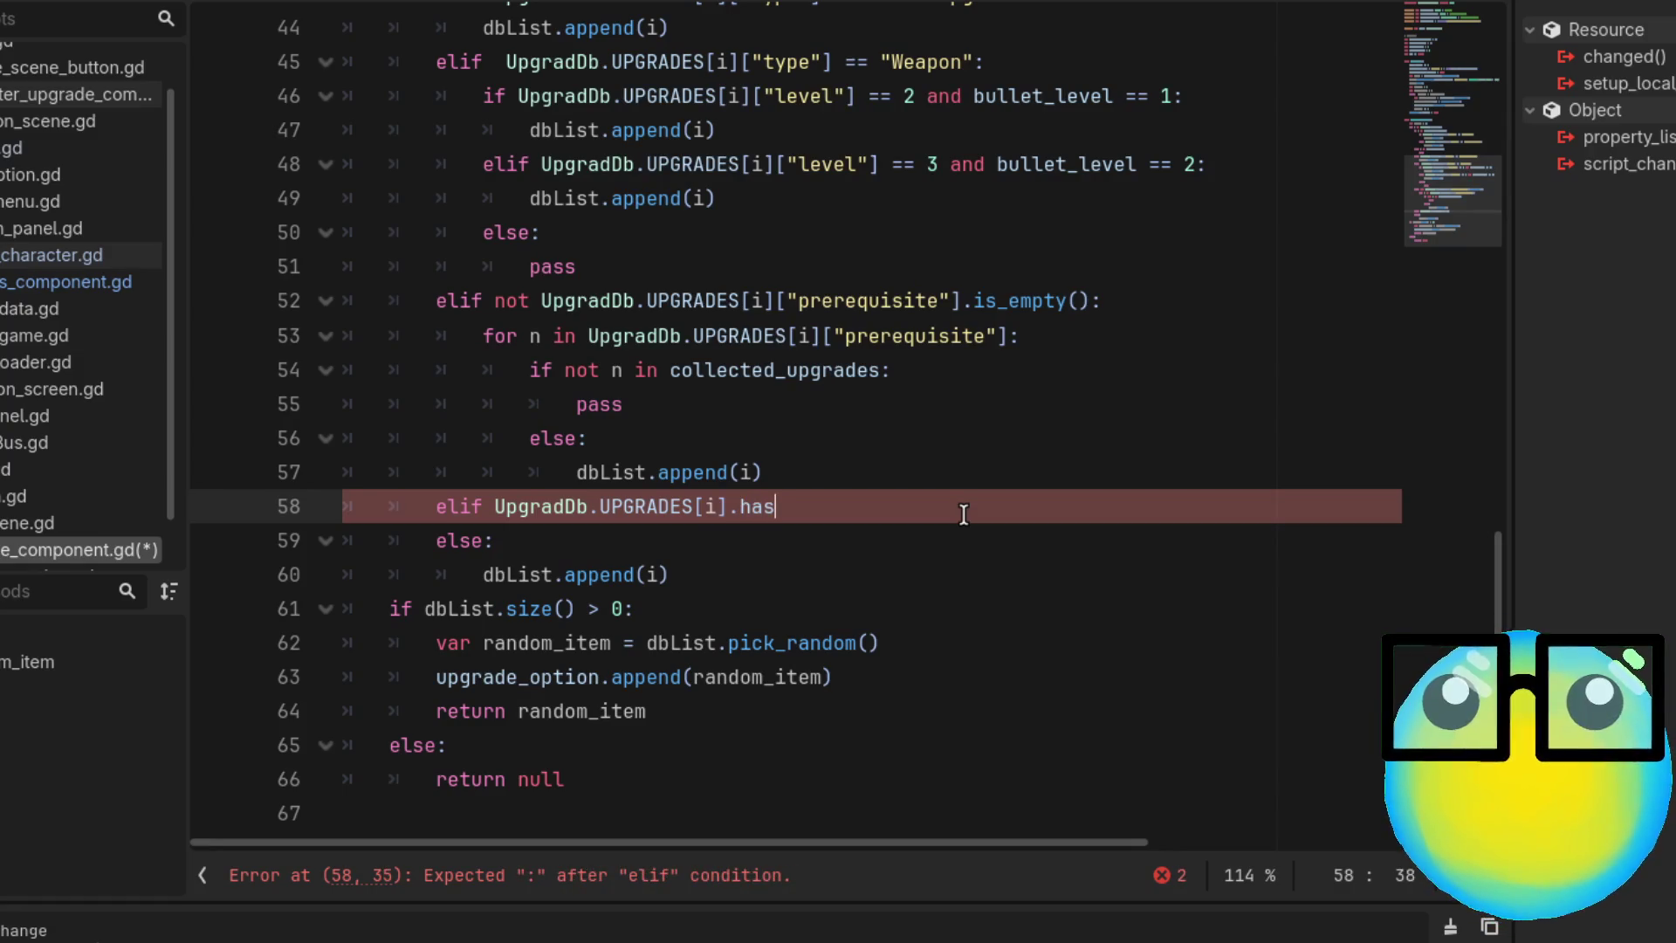
pyautogui.write('(')
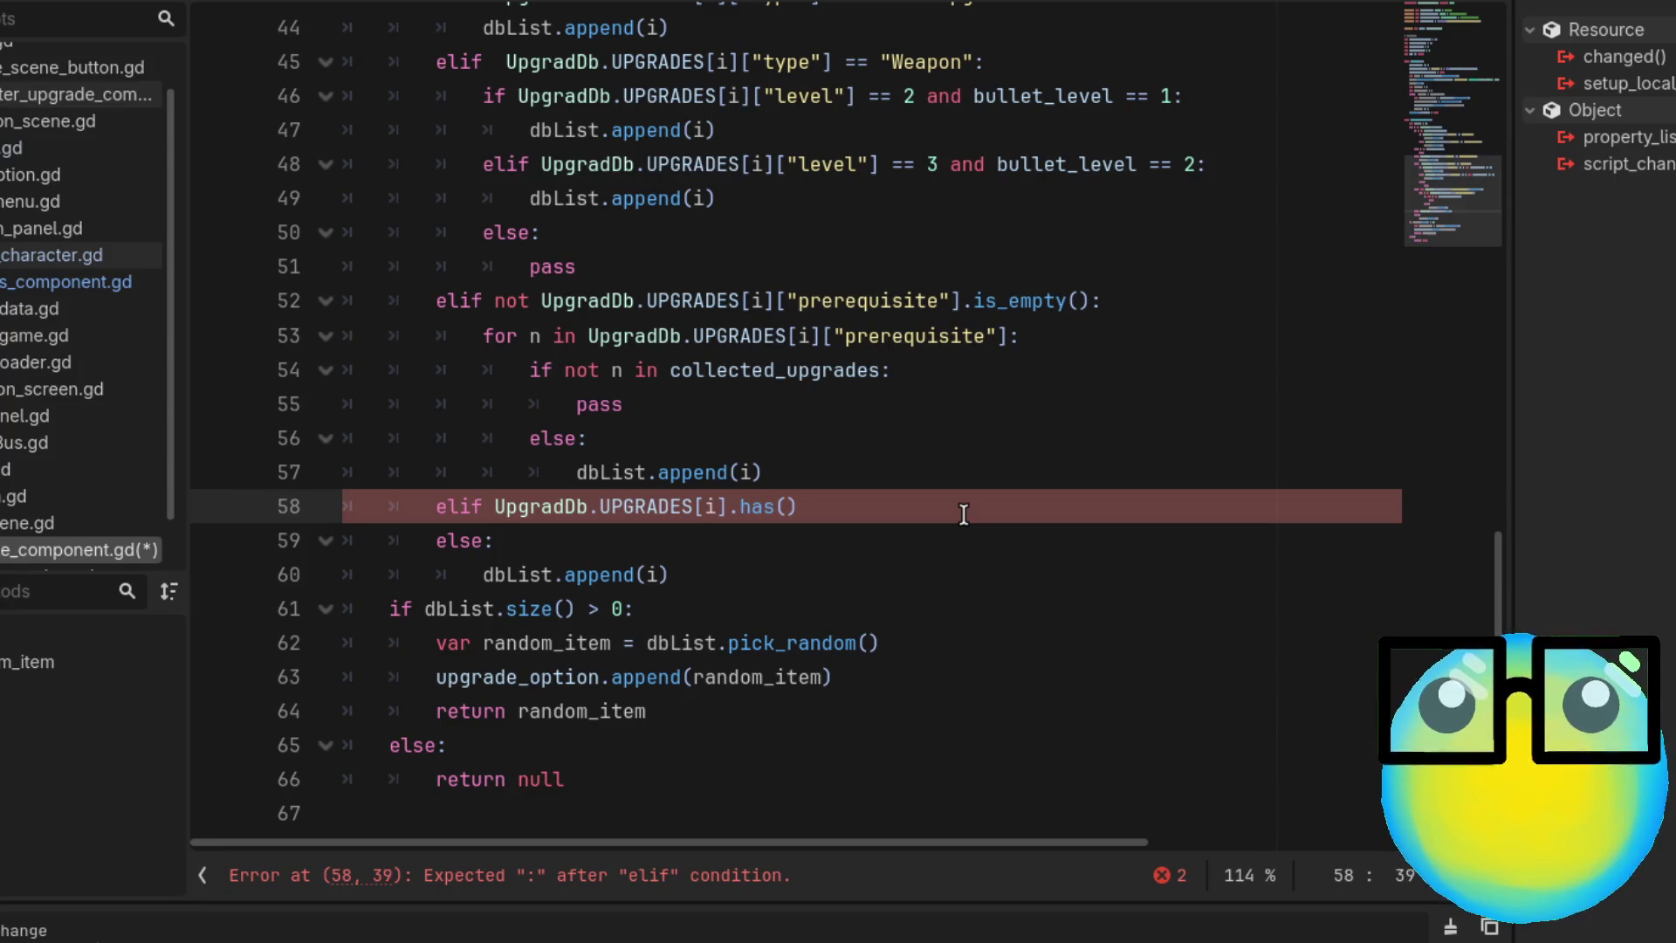
pyautogui.write('"exempt")')
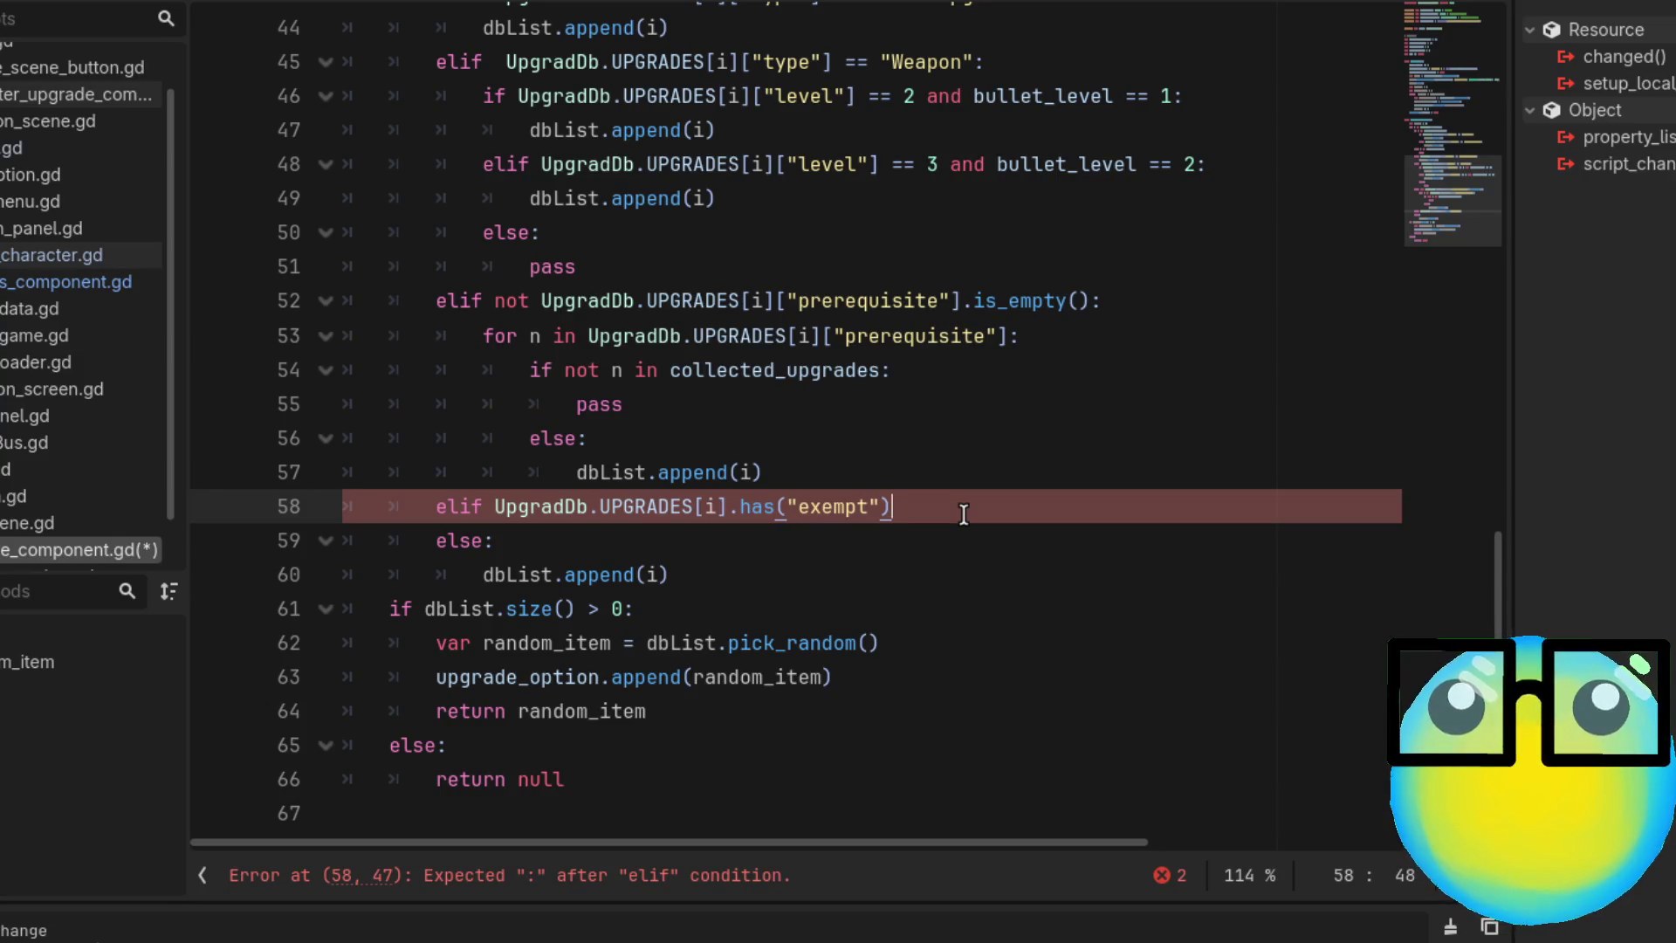
pyautogui.write(':')
pyautogui.press('Return')
pyautogui.write('pas')
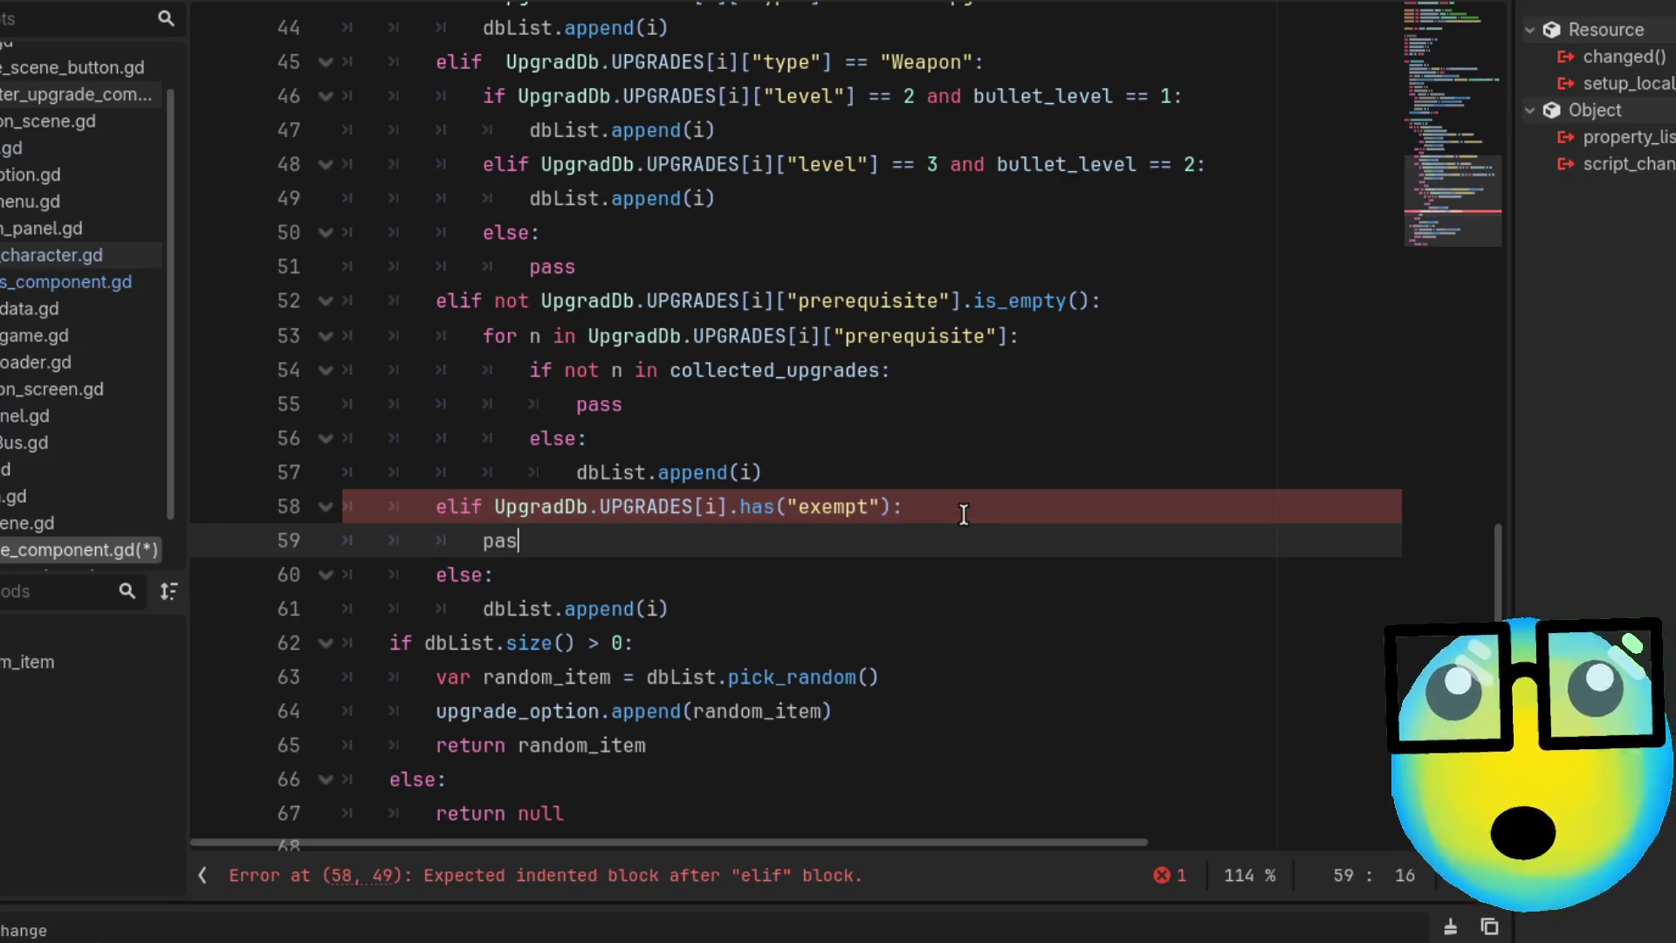
pyautogui.write('s')
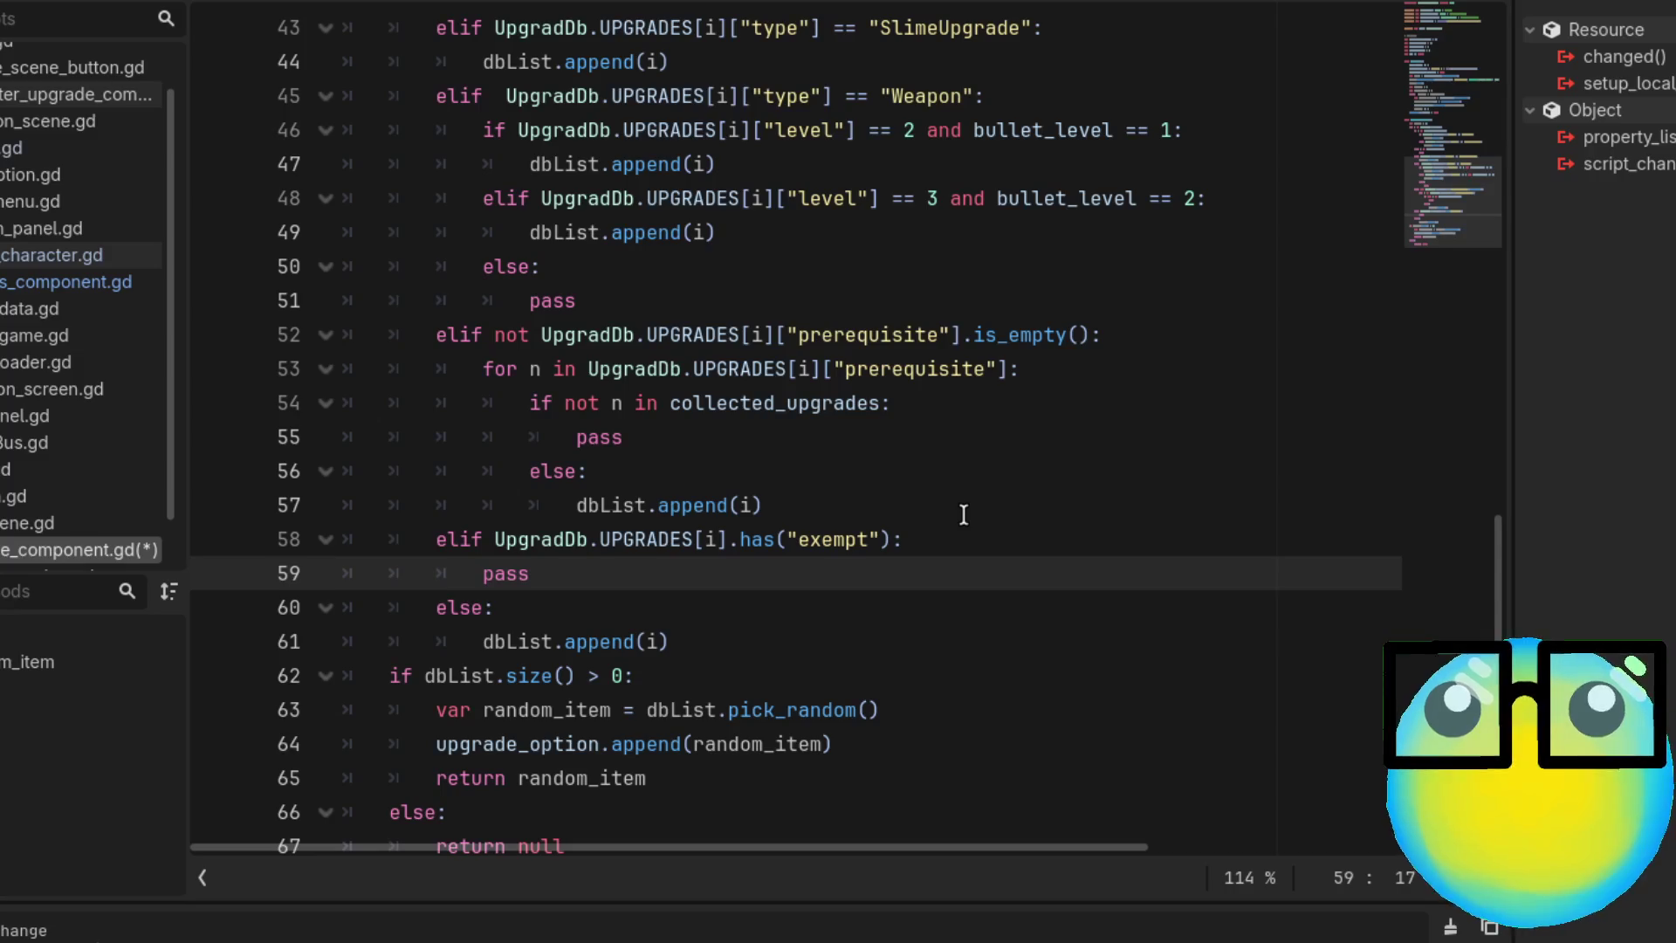
# Replace the placeholder with a pasted copy of the prerequisite for-loop
pyautogui.press('BackSpace')
pyautogui.press('BackSpace')
pyautogui.press('BackSpace')
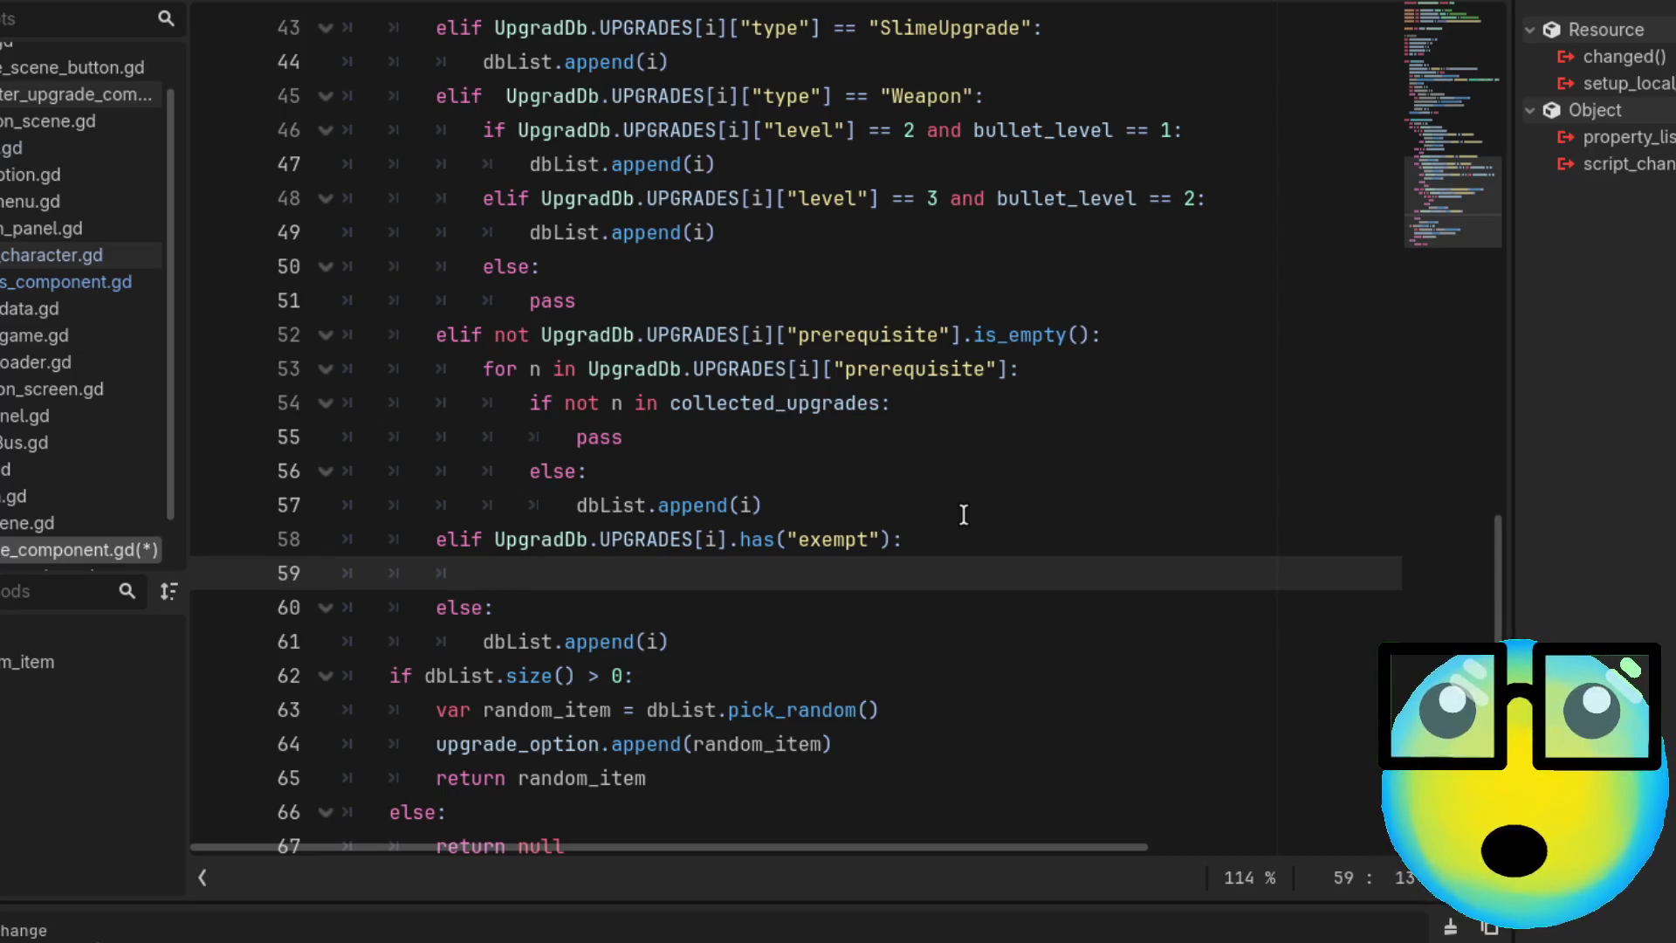
pyautogui.write('for n in')
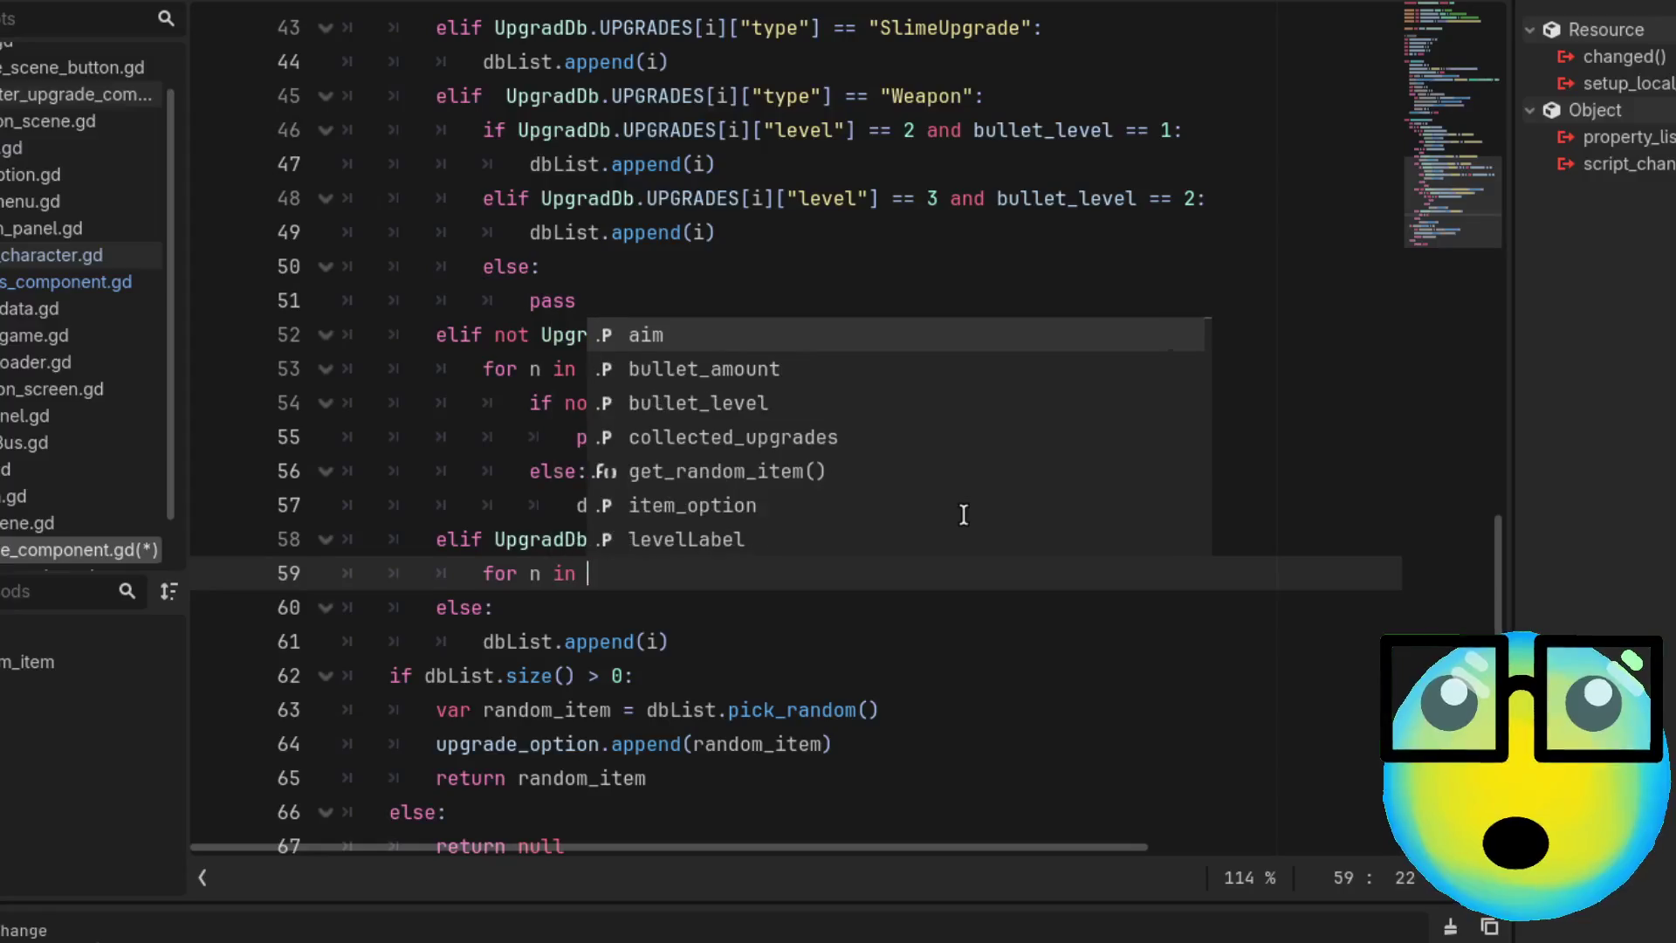
pyautogui.click(1028, 639)
pyautogui.moveTo(1020, 368); pyautogui.dragTo(479, 367)
pyautogui.click(1020, 409)
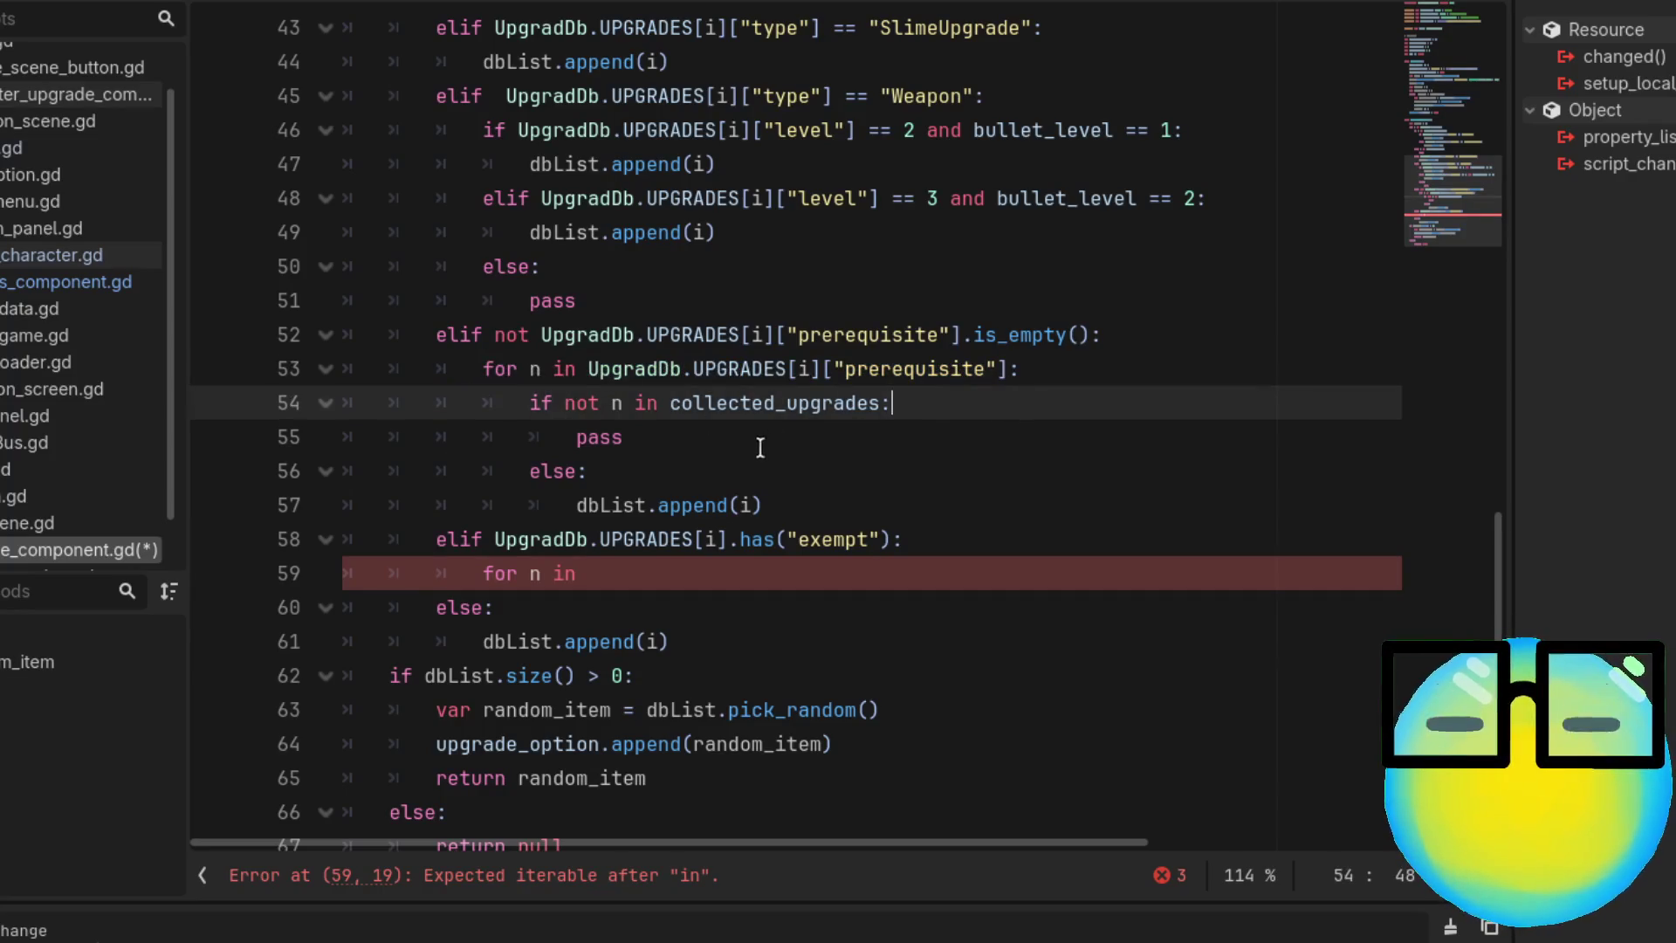
pyautogui.moveTo(796, 505)
pyautogui.mouseDown()
pyautogui.moveTo(459, 417)
pyautogui.moveTo(464, 371)
pyautogui.mouseUp()
pyautogui.hotkey('ctrl', 'c')
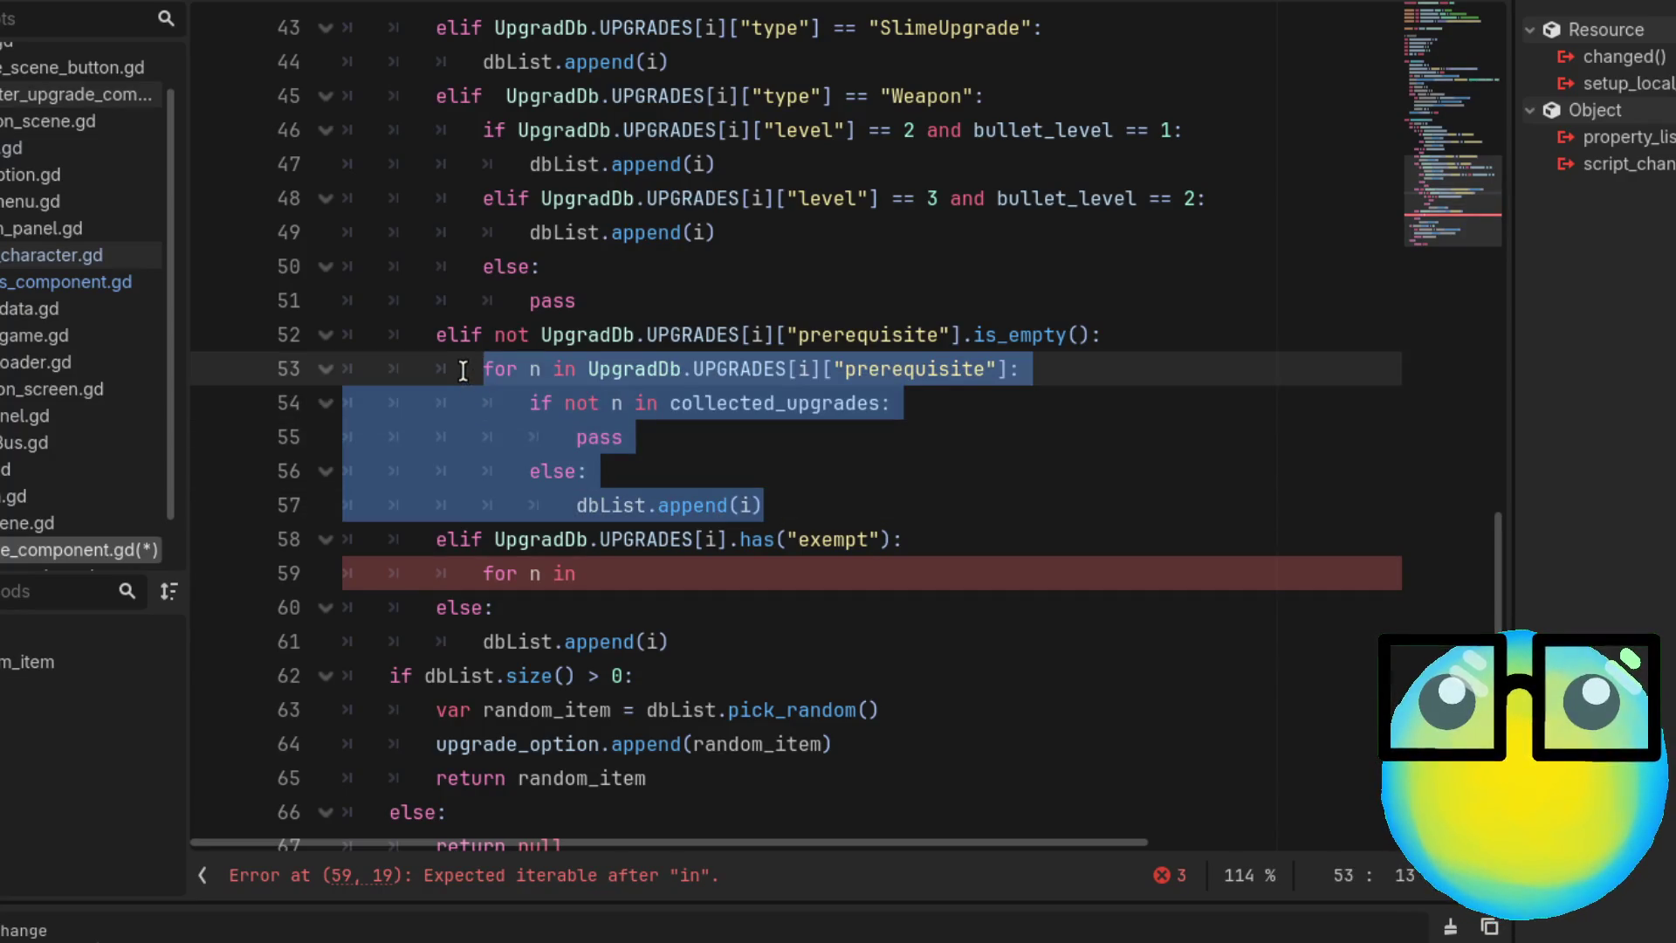
pyautogui.moveTo(587, 573); pyautogui.dragTo(485, 574)
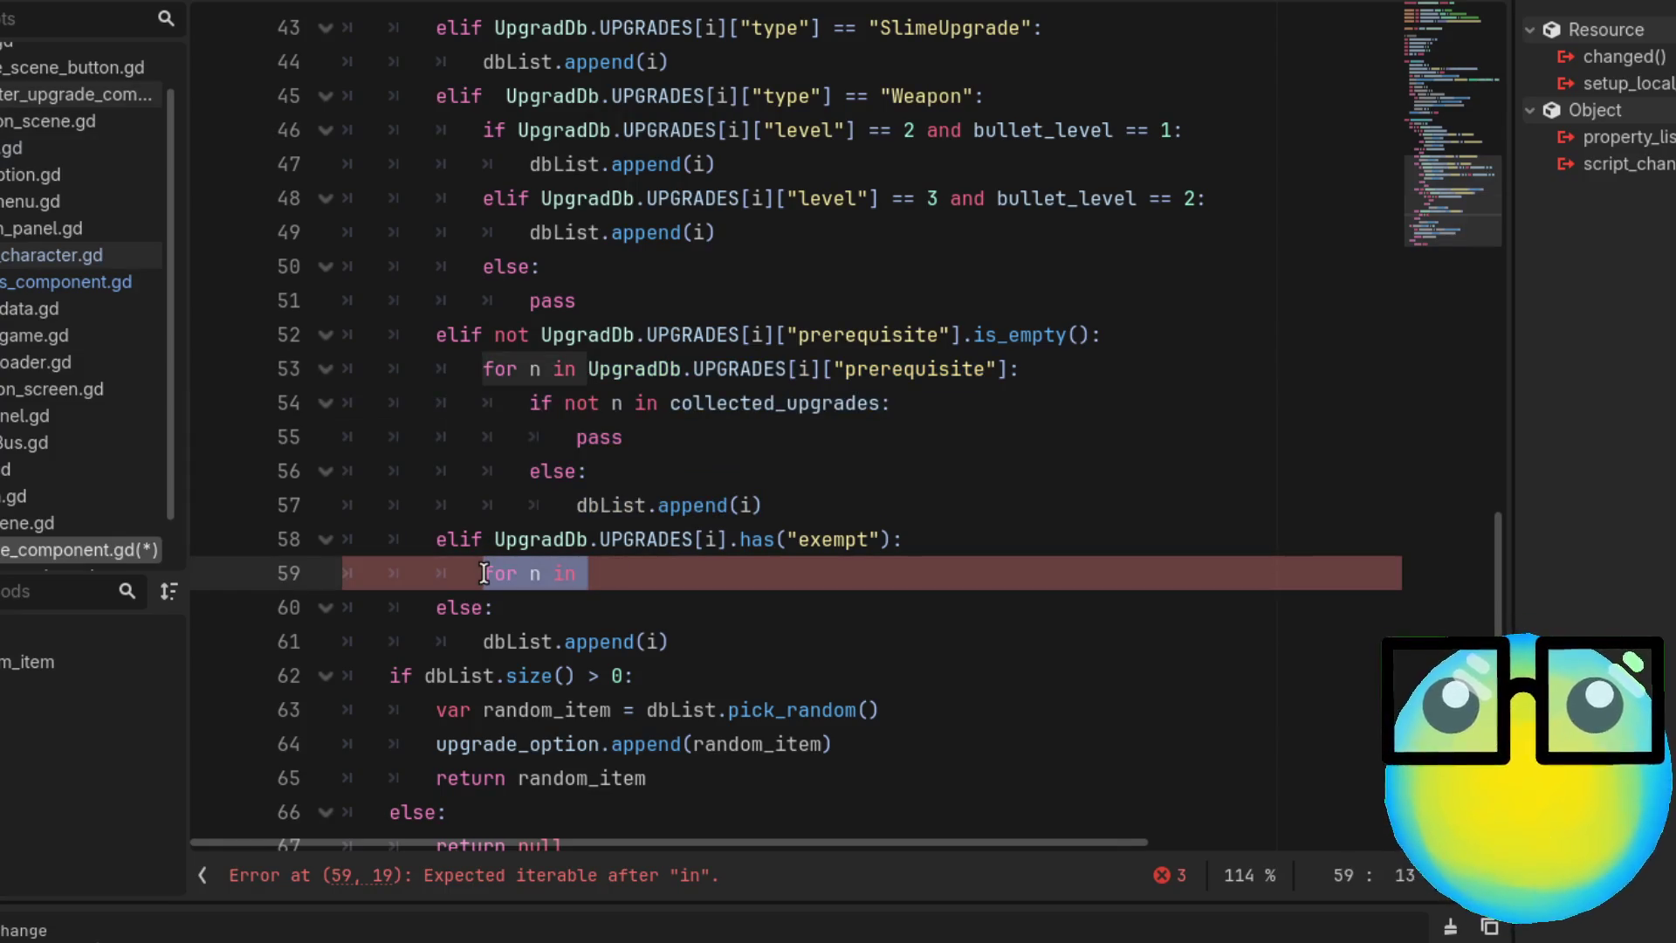
pyautogui.hotkey('ctrl', 'v')
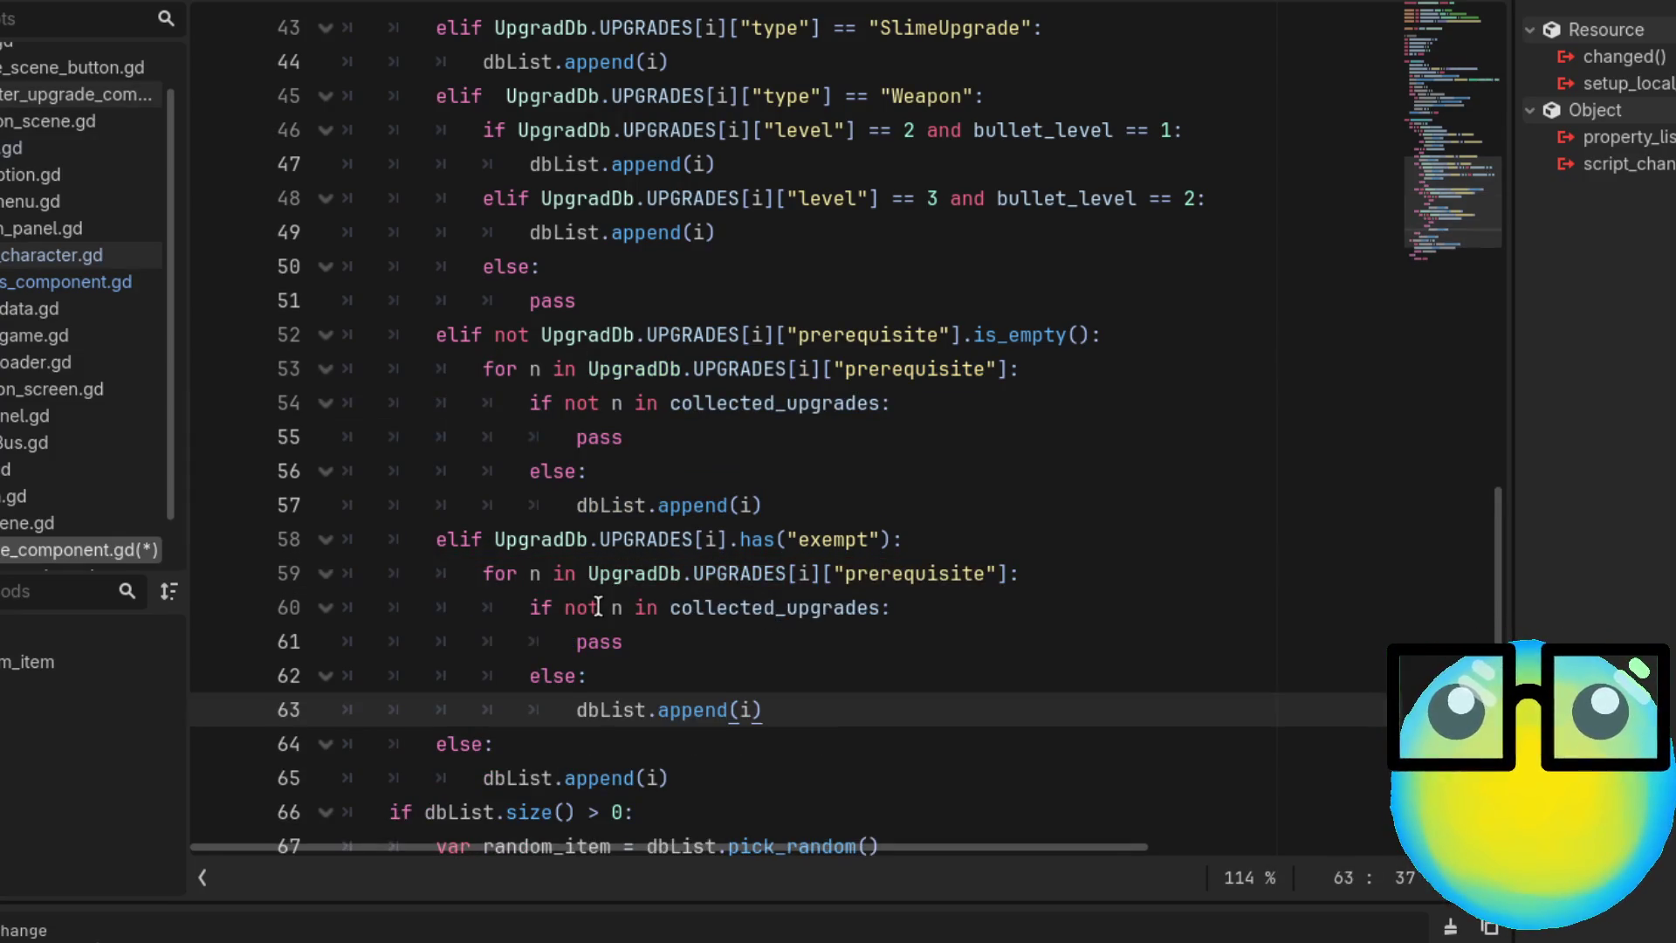
# Change the pasted loop's key from prerequisite to "exempt" and verify the spelling
pyautogui.doubleClick(912, 576)
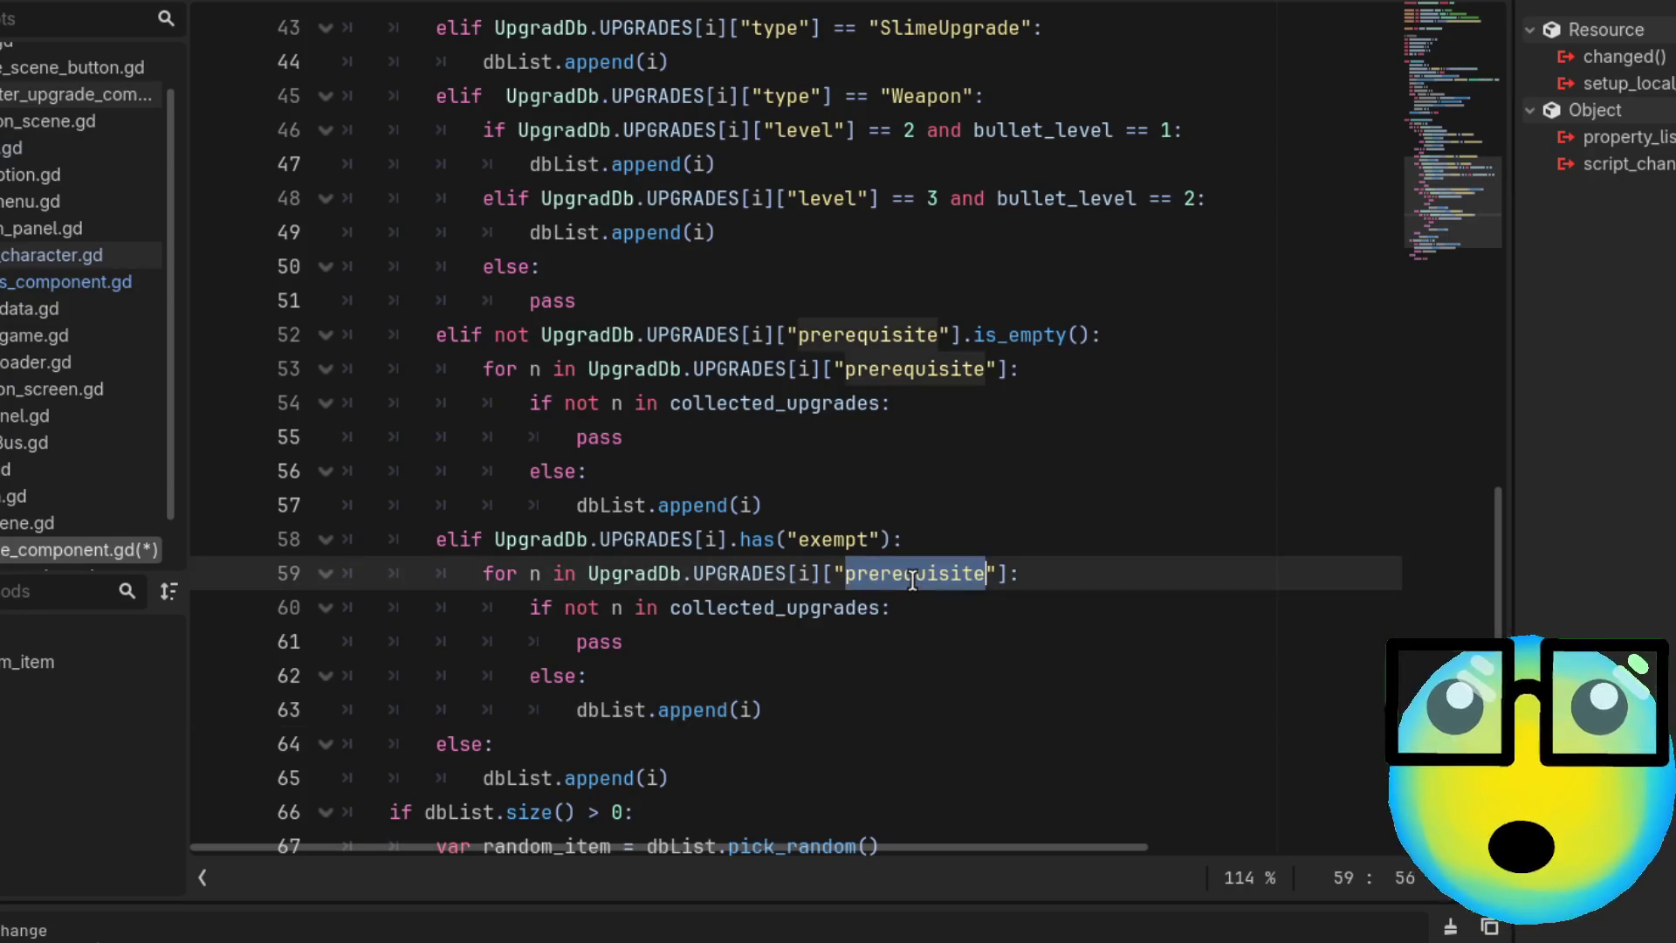
pyautogui.press('BackSpace')
pyautogui.write('exe')
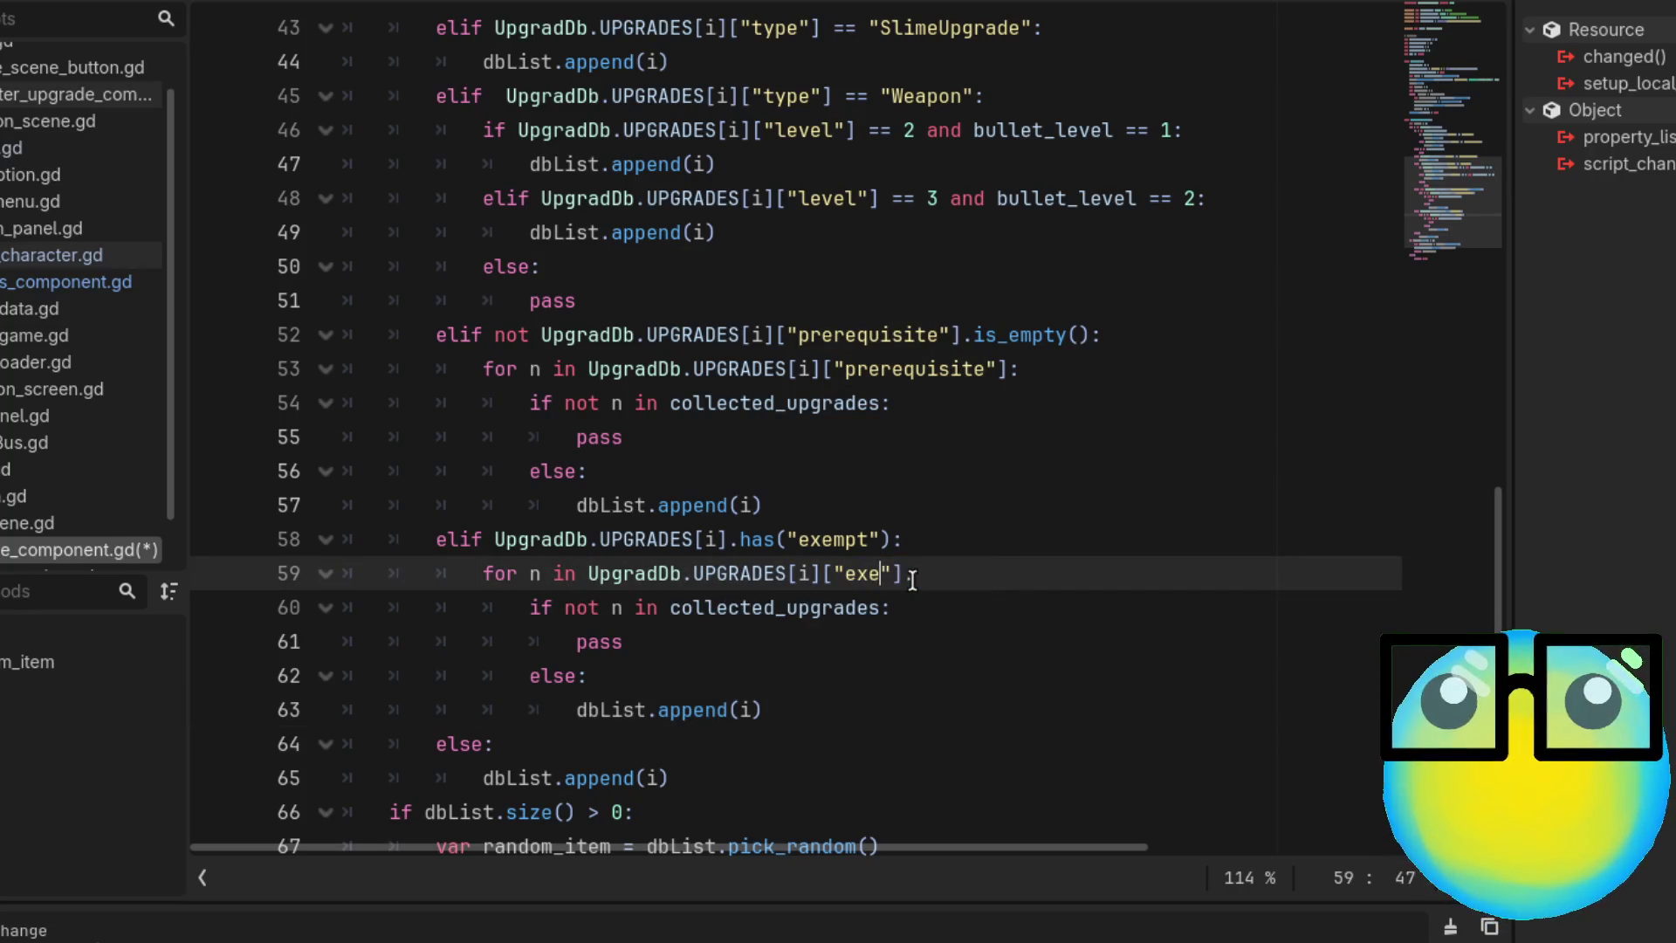
pyautogui.write('mpt')
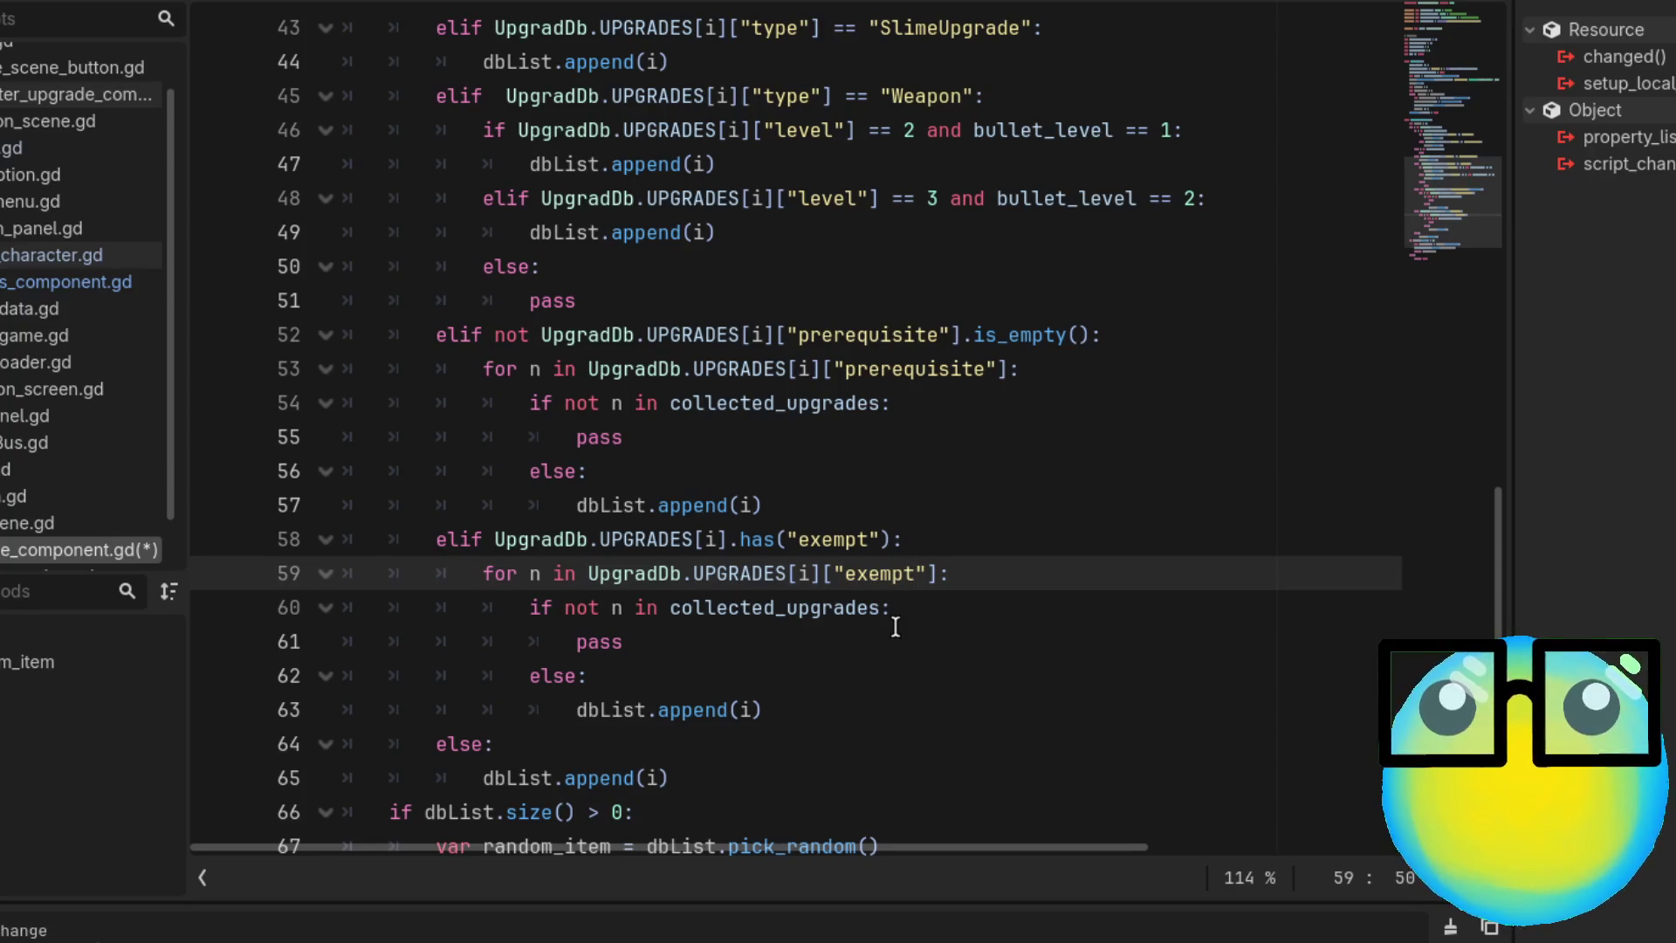
pyautogui.doubleClick(841, 536)
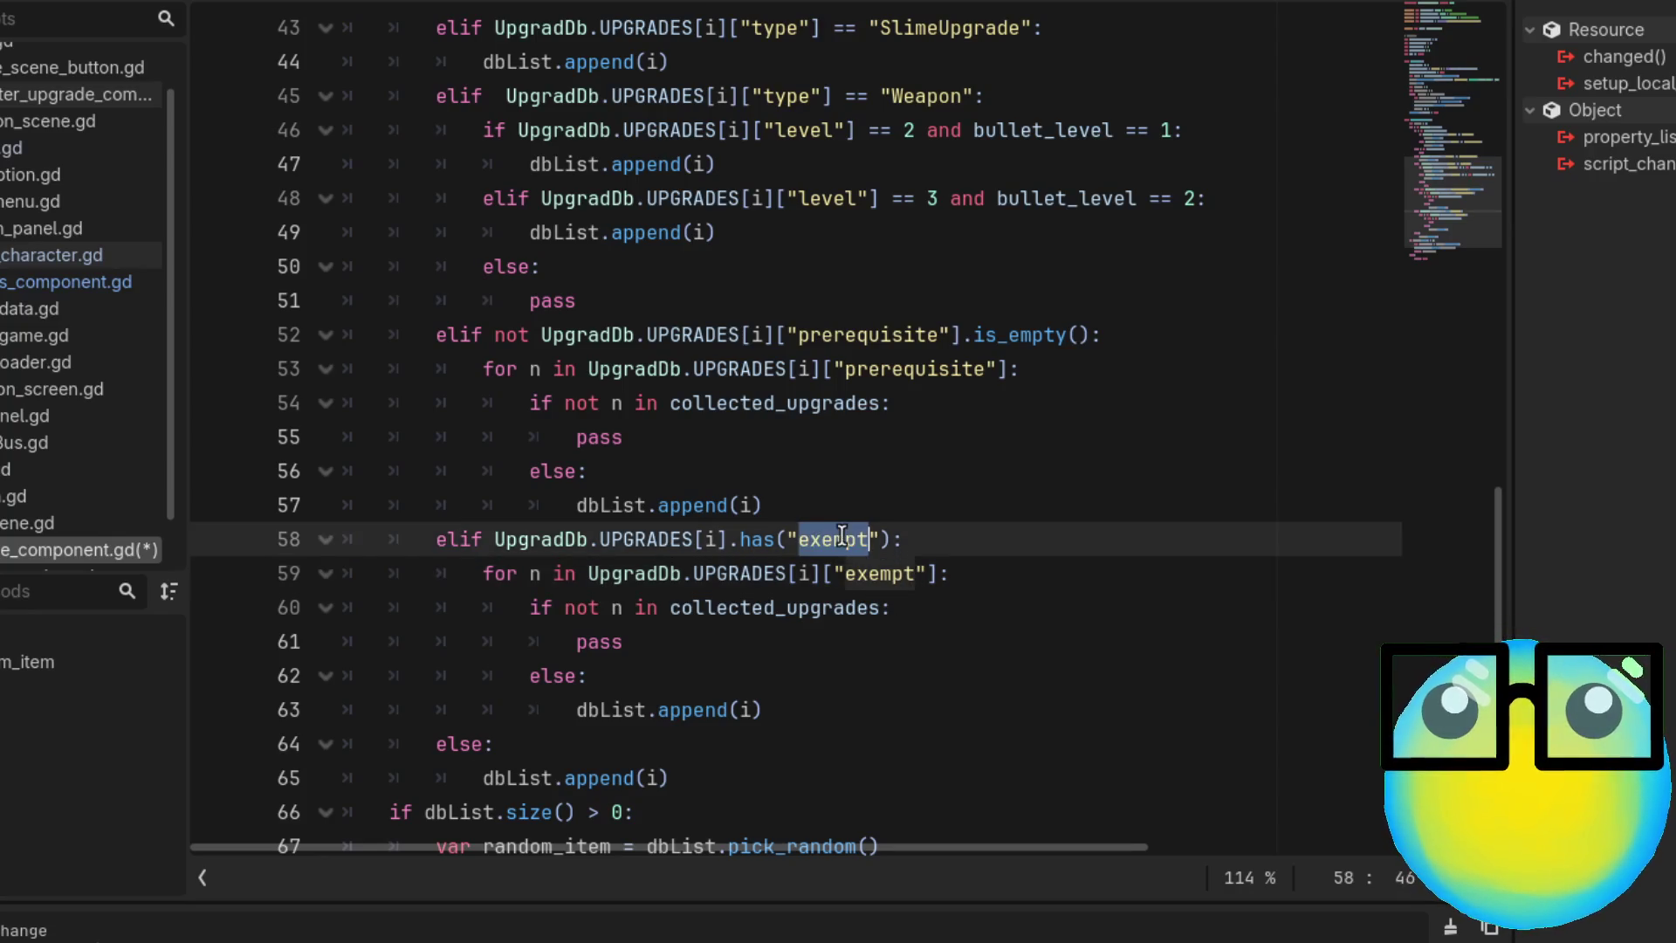
pyautogui.doubleClick(868, 576)
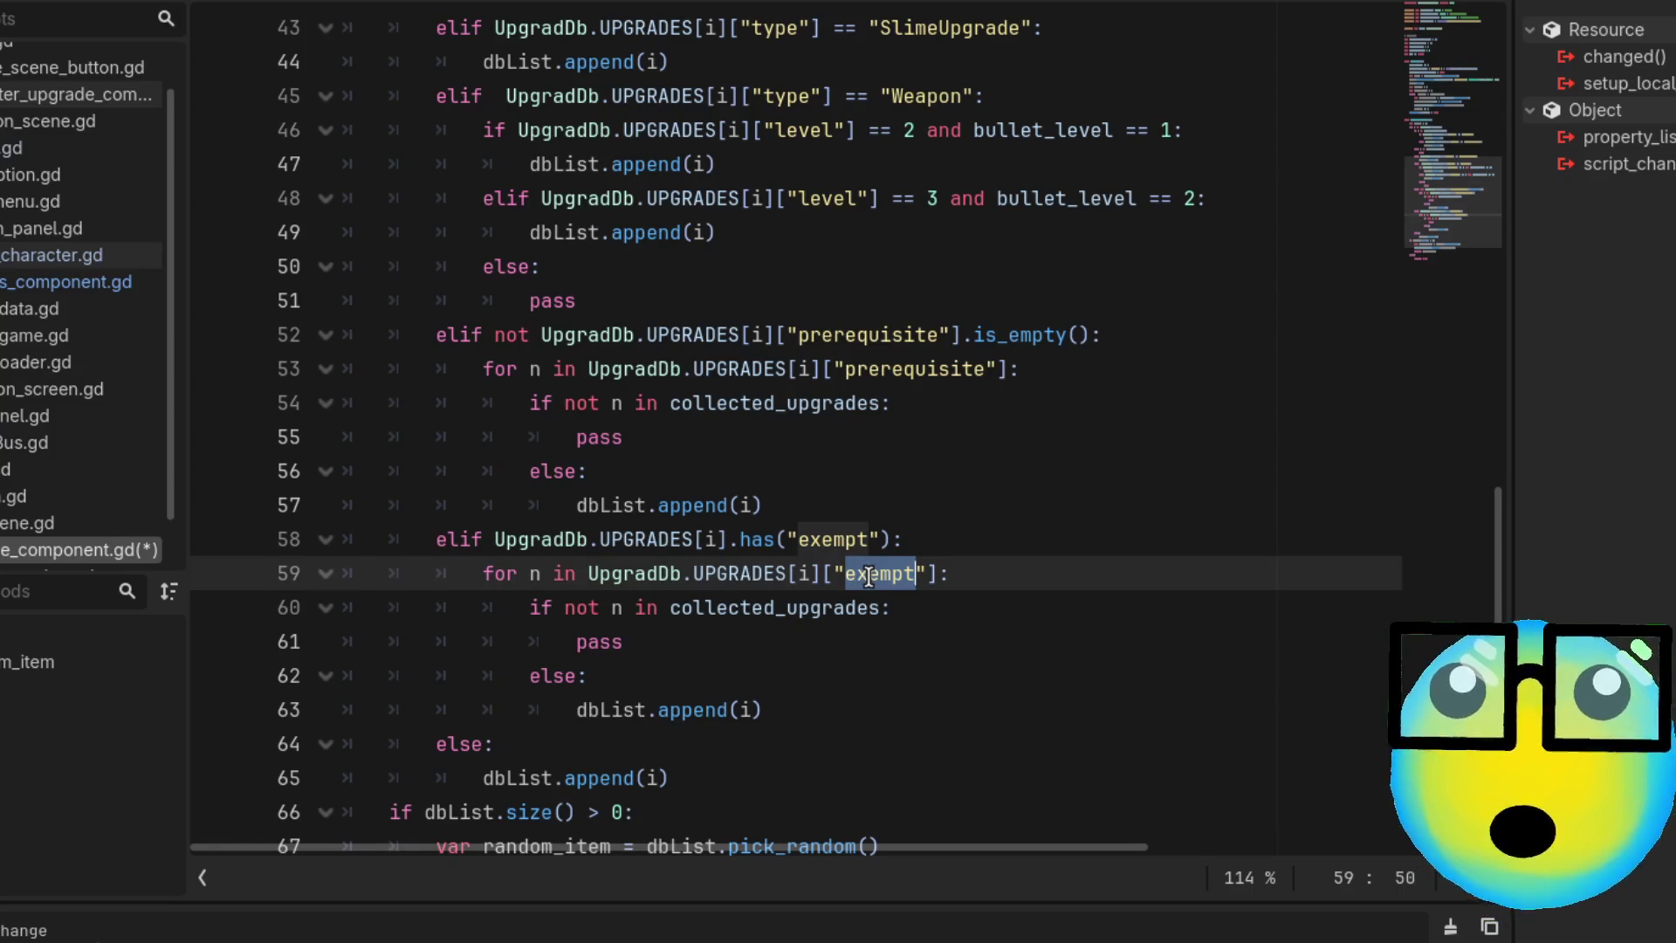
pyautogui.click(930, 639)
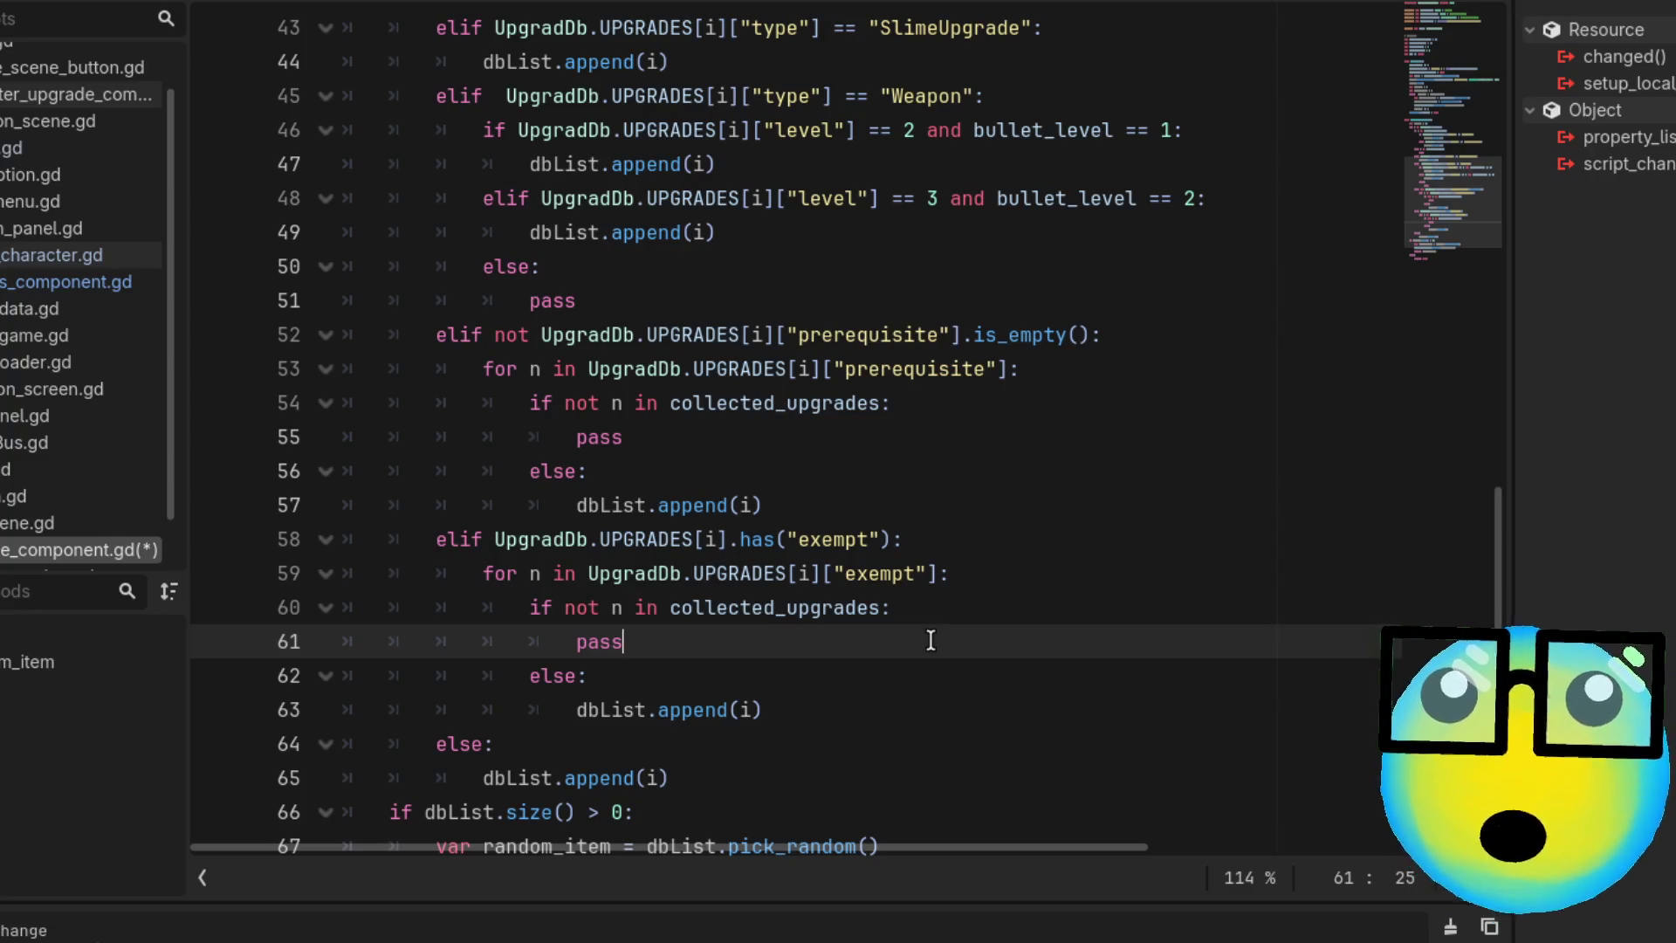
# Replace pass on line 61 with a copy of dbList.append(i)
pyautogui.click(778, 709)
pyautogui.moveTo(762, 709); pyautogui.dragTo(576, 709)
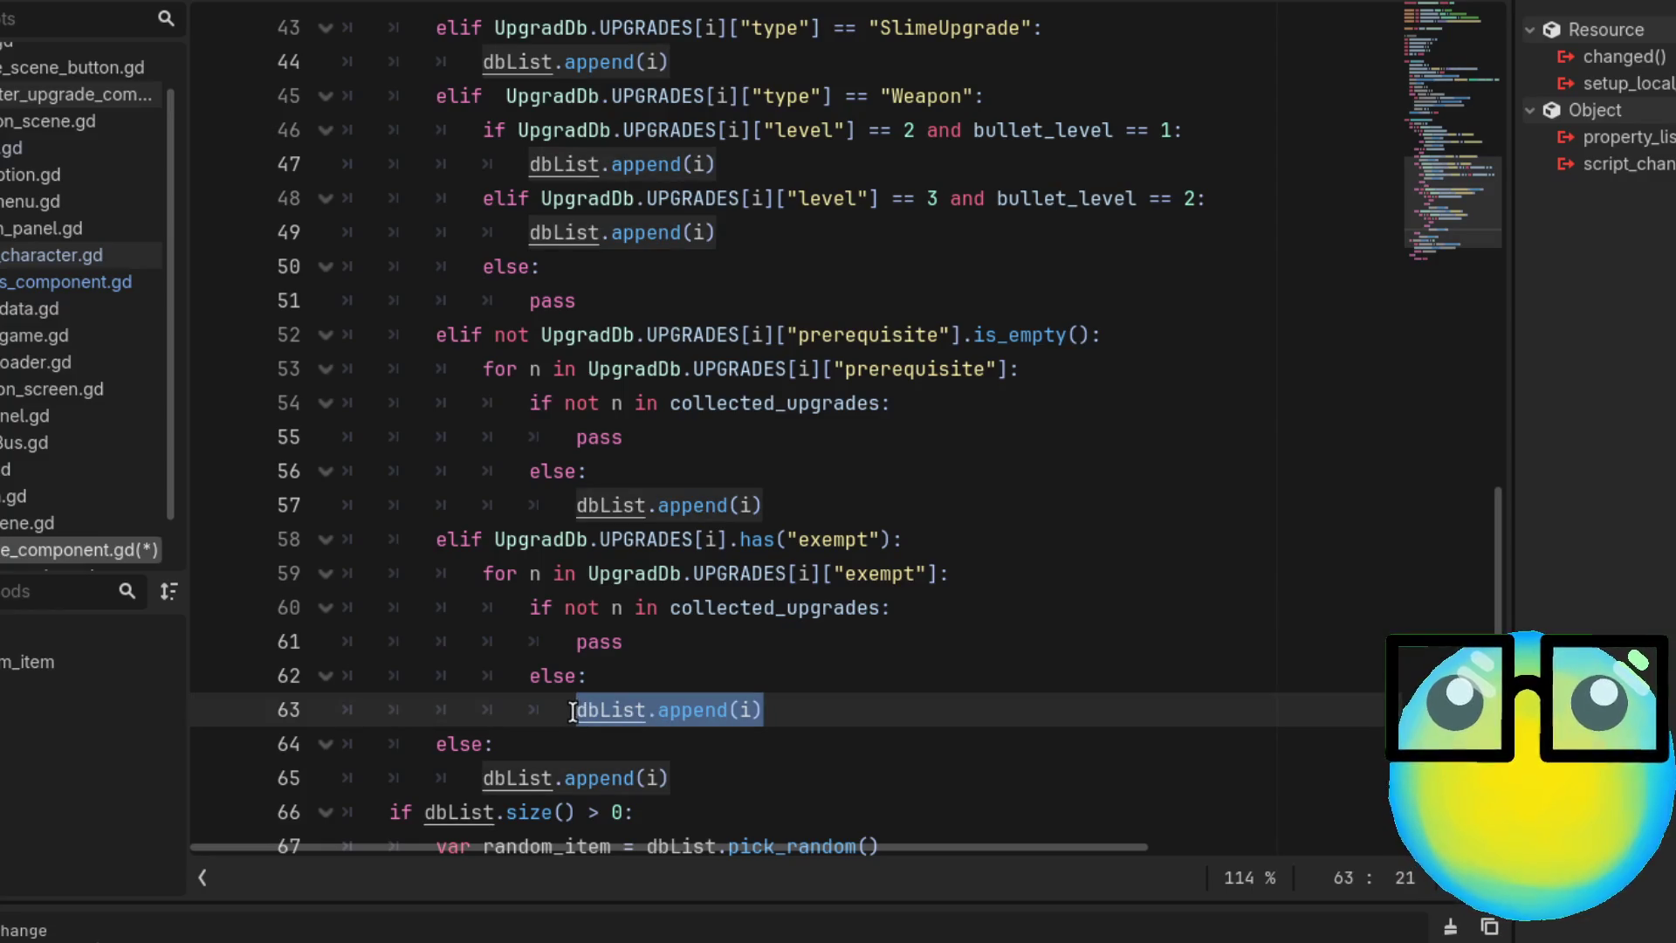
pyautogui.hotkey('ctrl', 'c')
pyautogui.doubleClick(577, 642)
pyautogui.hotkey('ctrl', 'v')
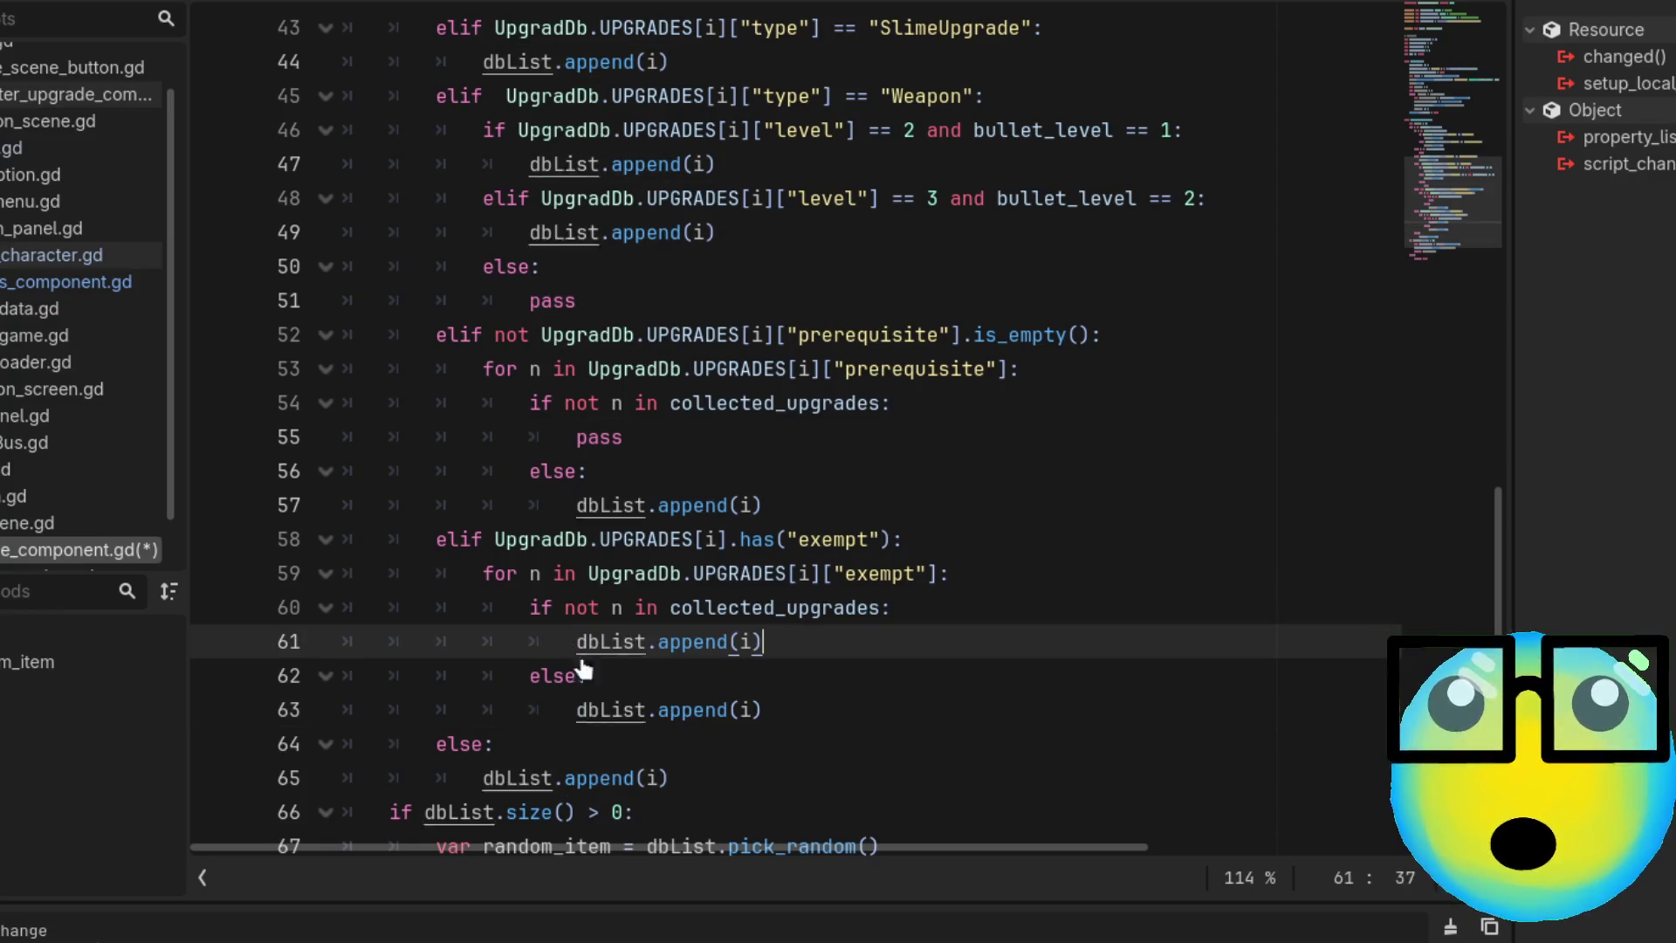
# Replace the commented append on line 63 with pass and review the exempt loop
pyautogui.click(793, 708)
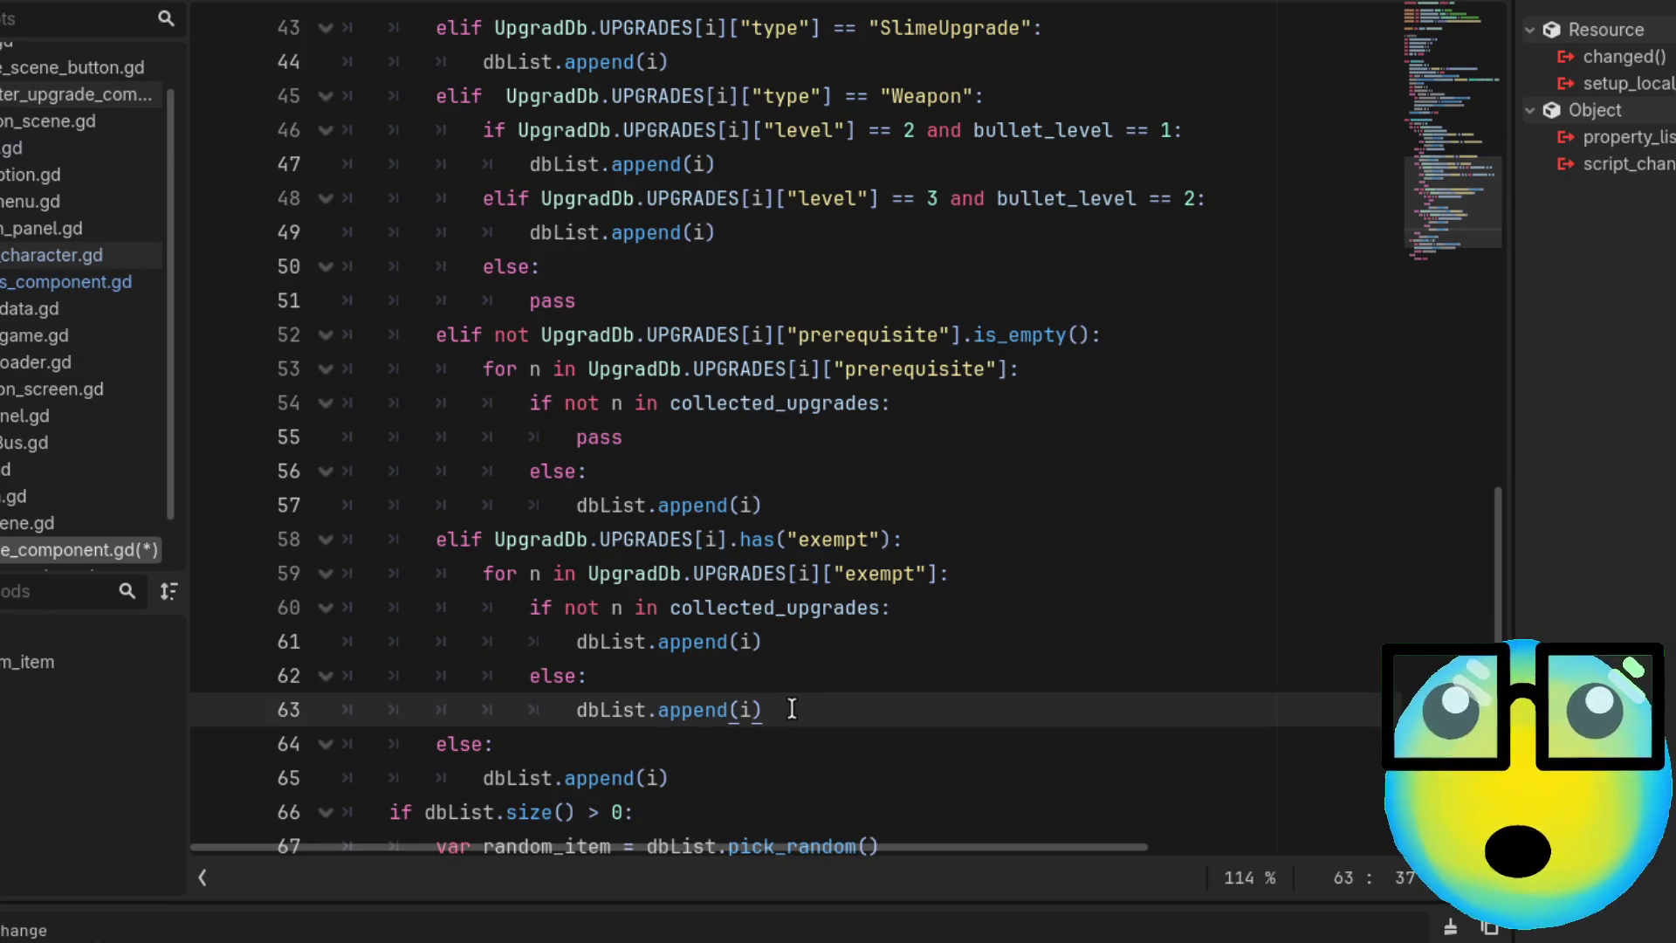
pyautogui.hotkey('ctrl', 'k')
pyautogui.press('BackSpace')
pyautogui.press('BackSpace')
pyautogui.press('BackSpace')
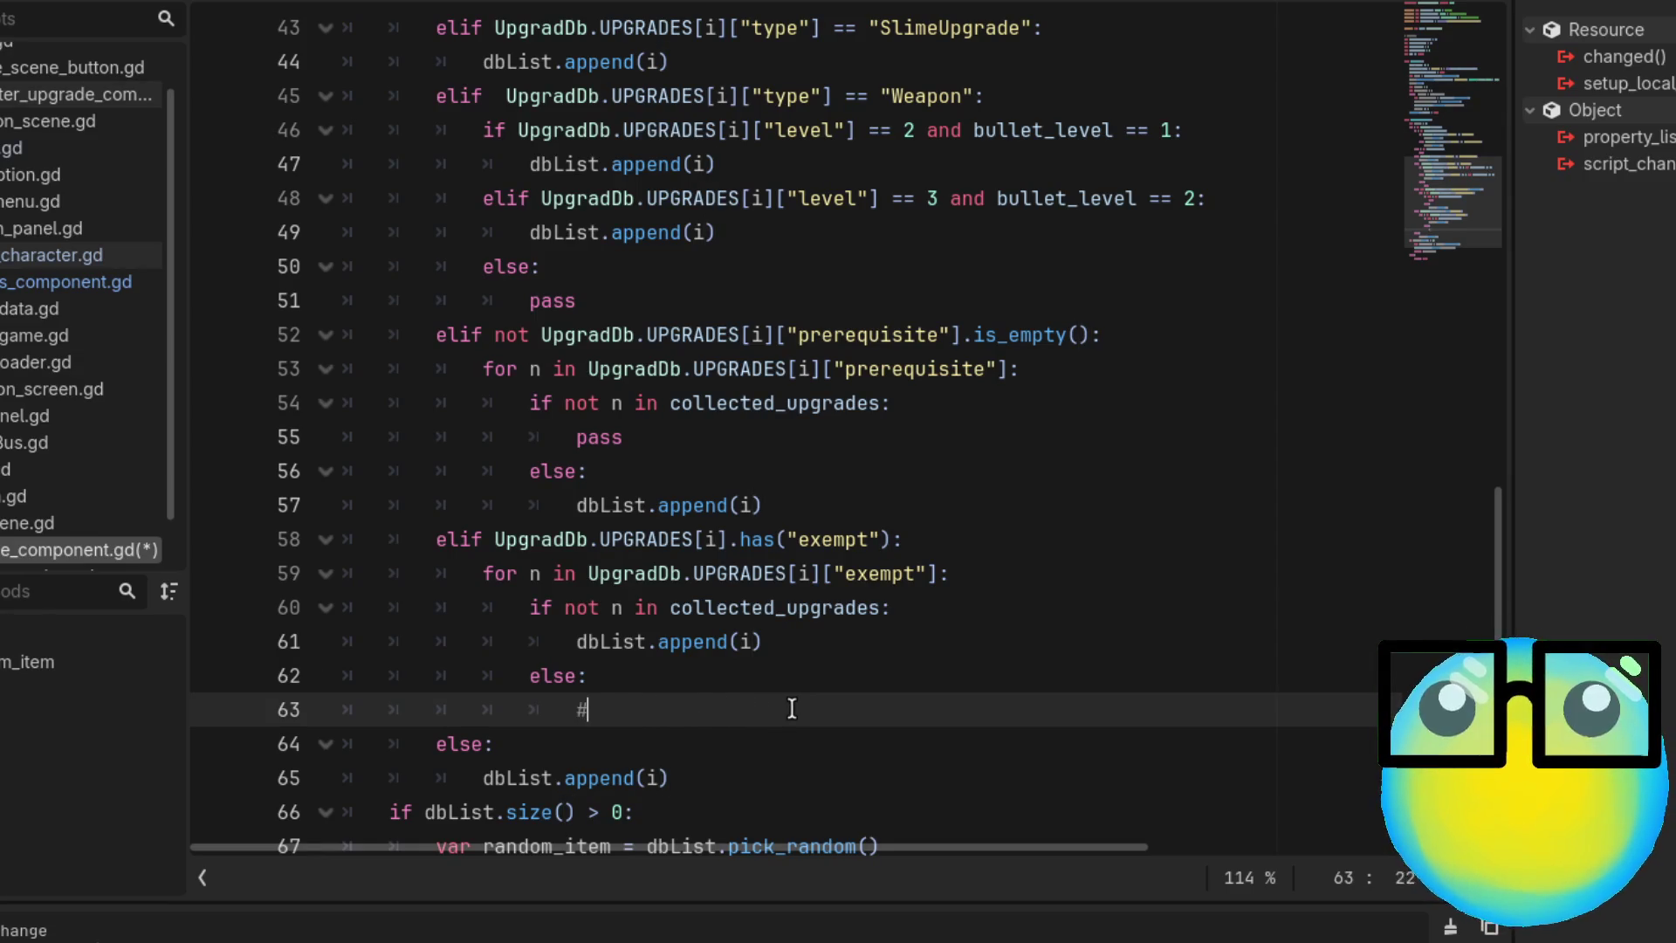
pyautogui.write('pass')
pyautogui.press('Escape')
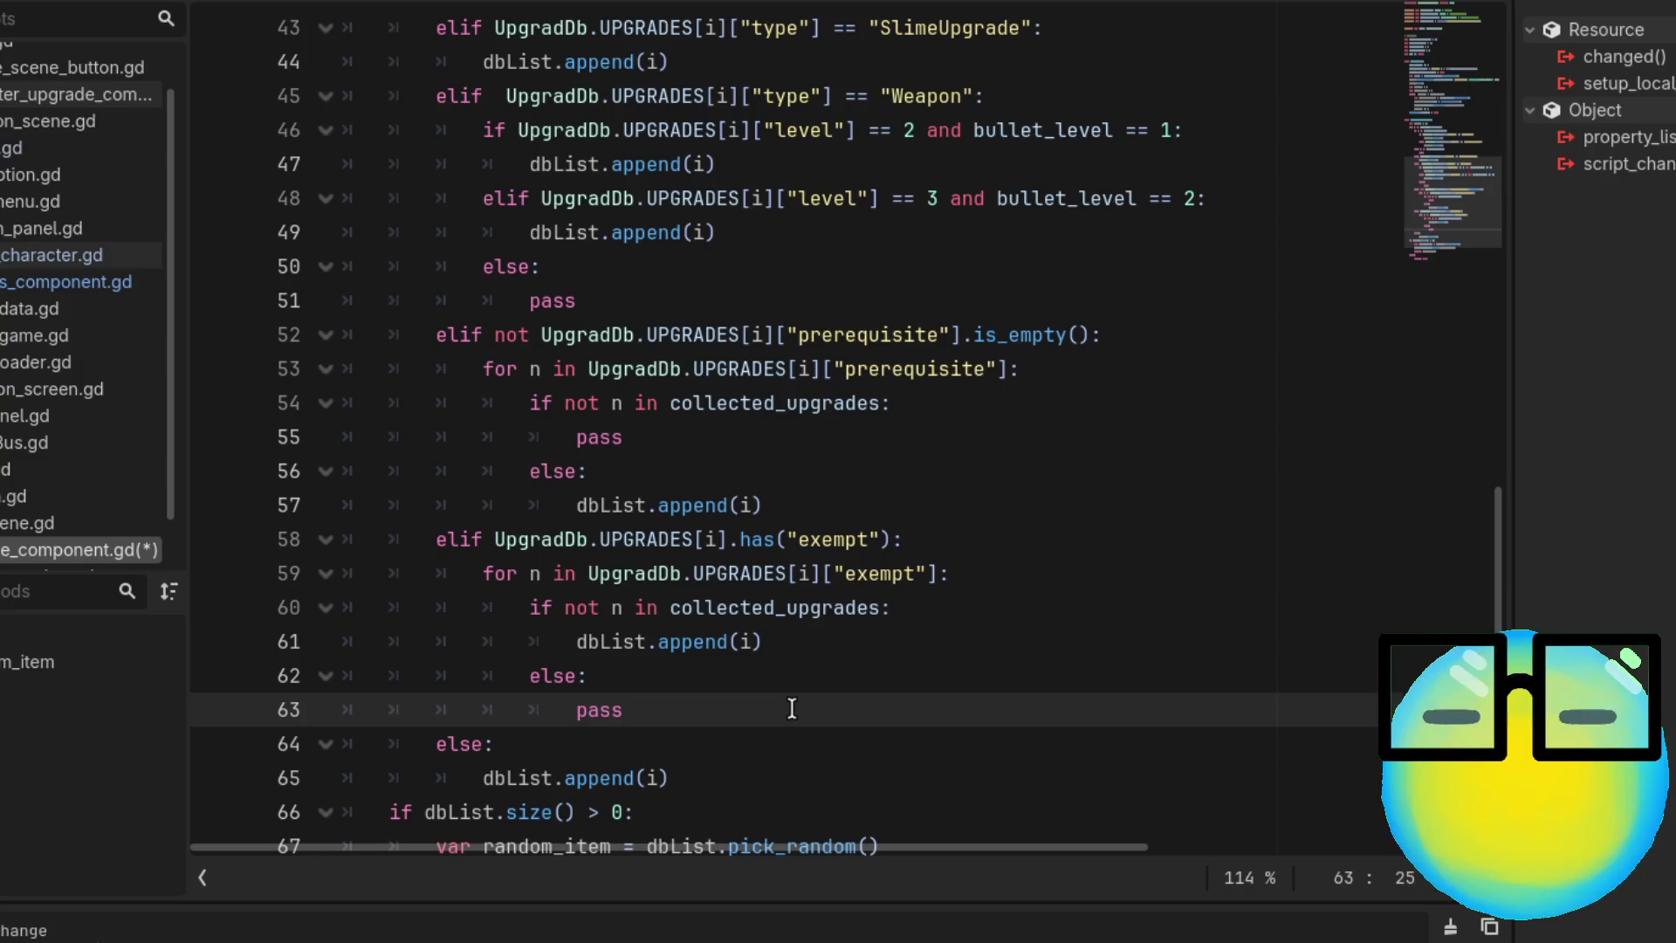
pyautogui.doubleClick(845, 536)
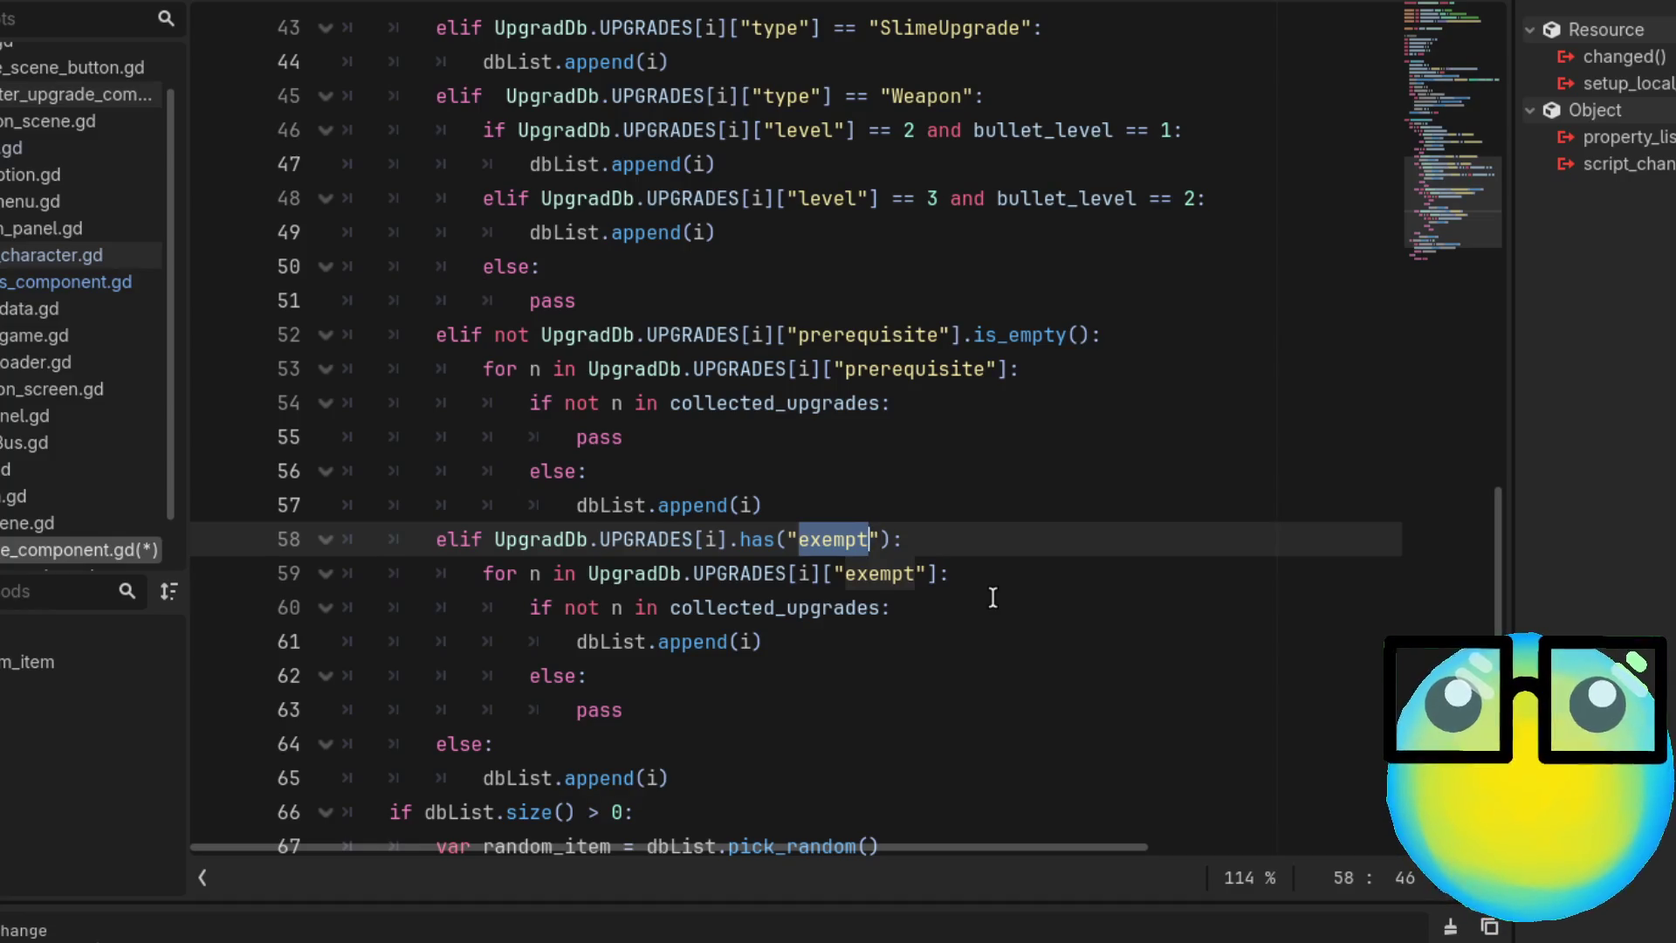
pyautogui.doubleClick(511, 576)
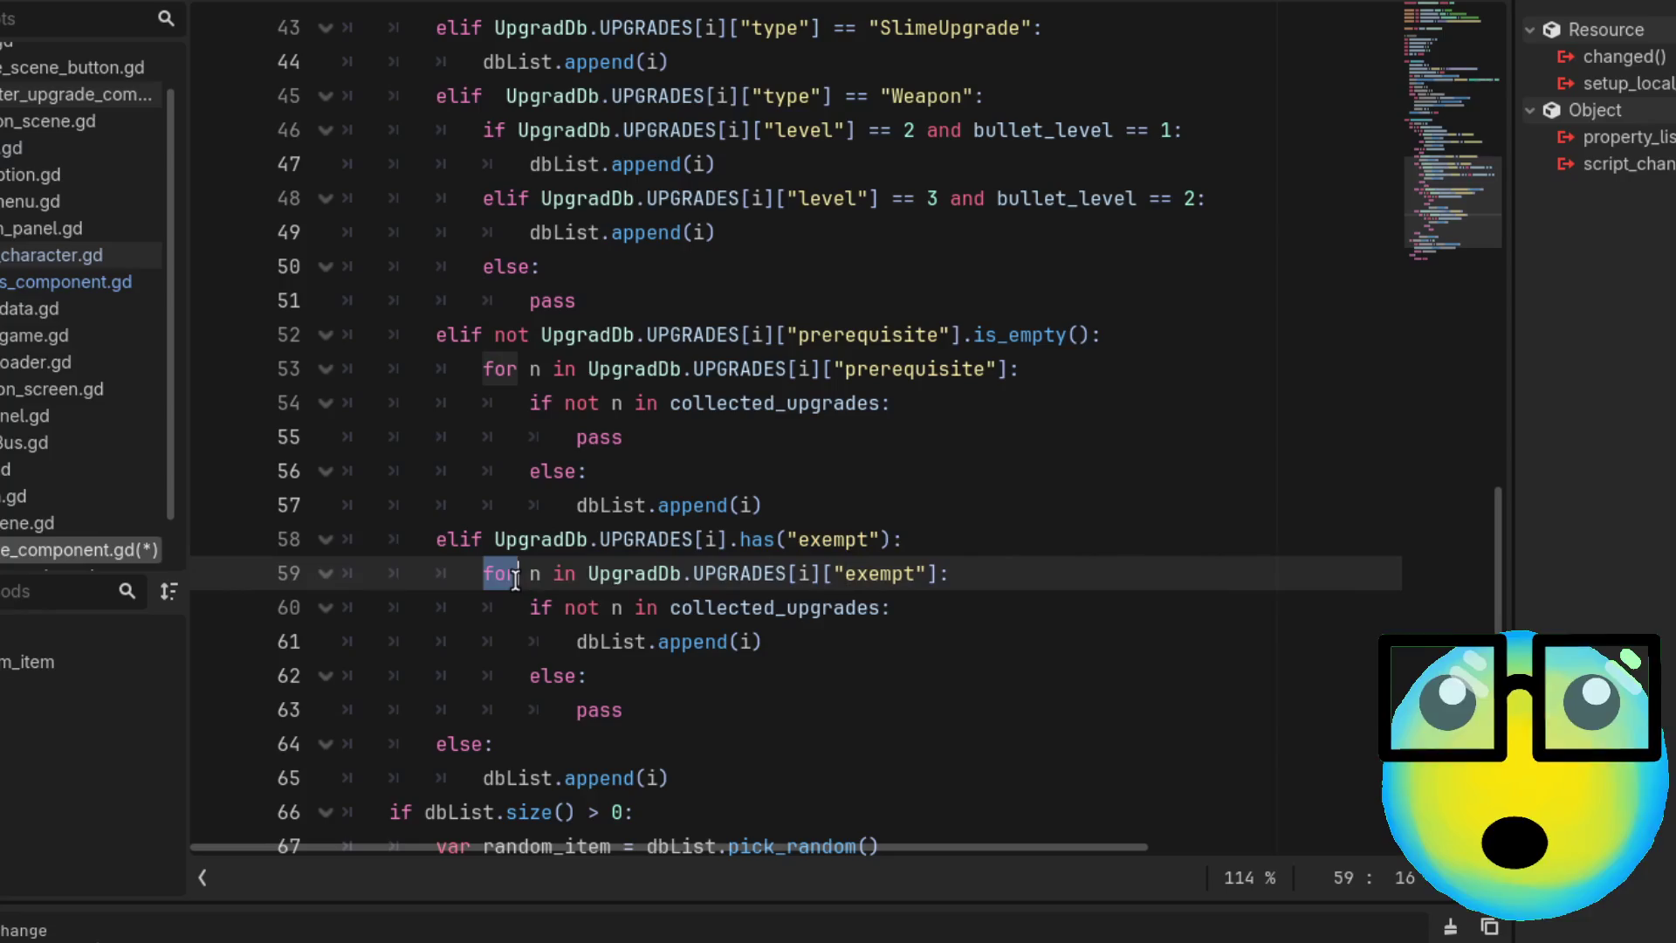
pyautogui.click(1012, 574)
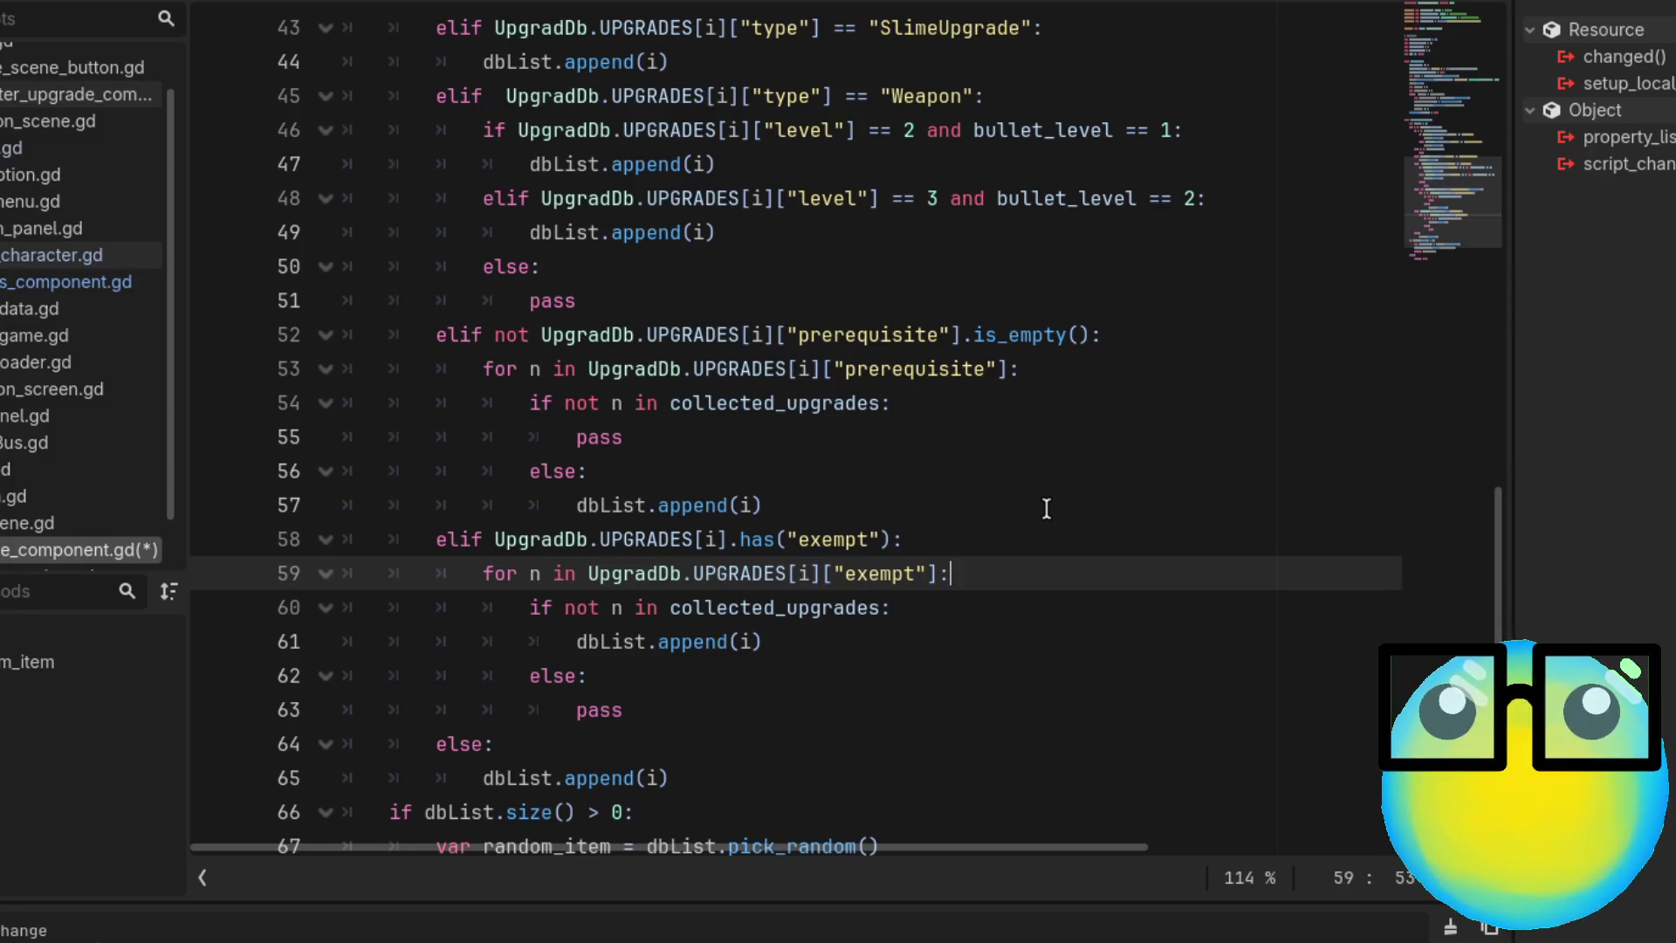
# Save the upgrade-picking script with Ctrl+S
pyautogui.hotkey('ctrl', 's')
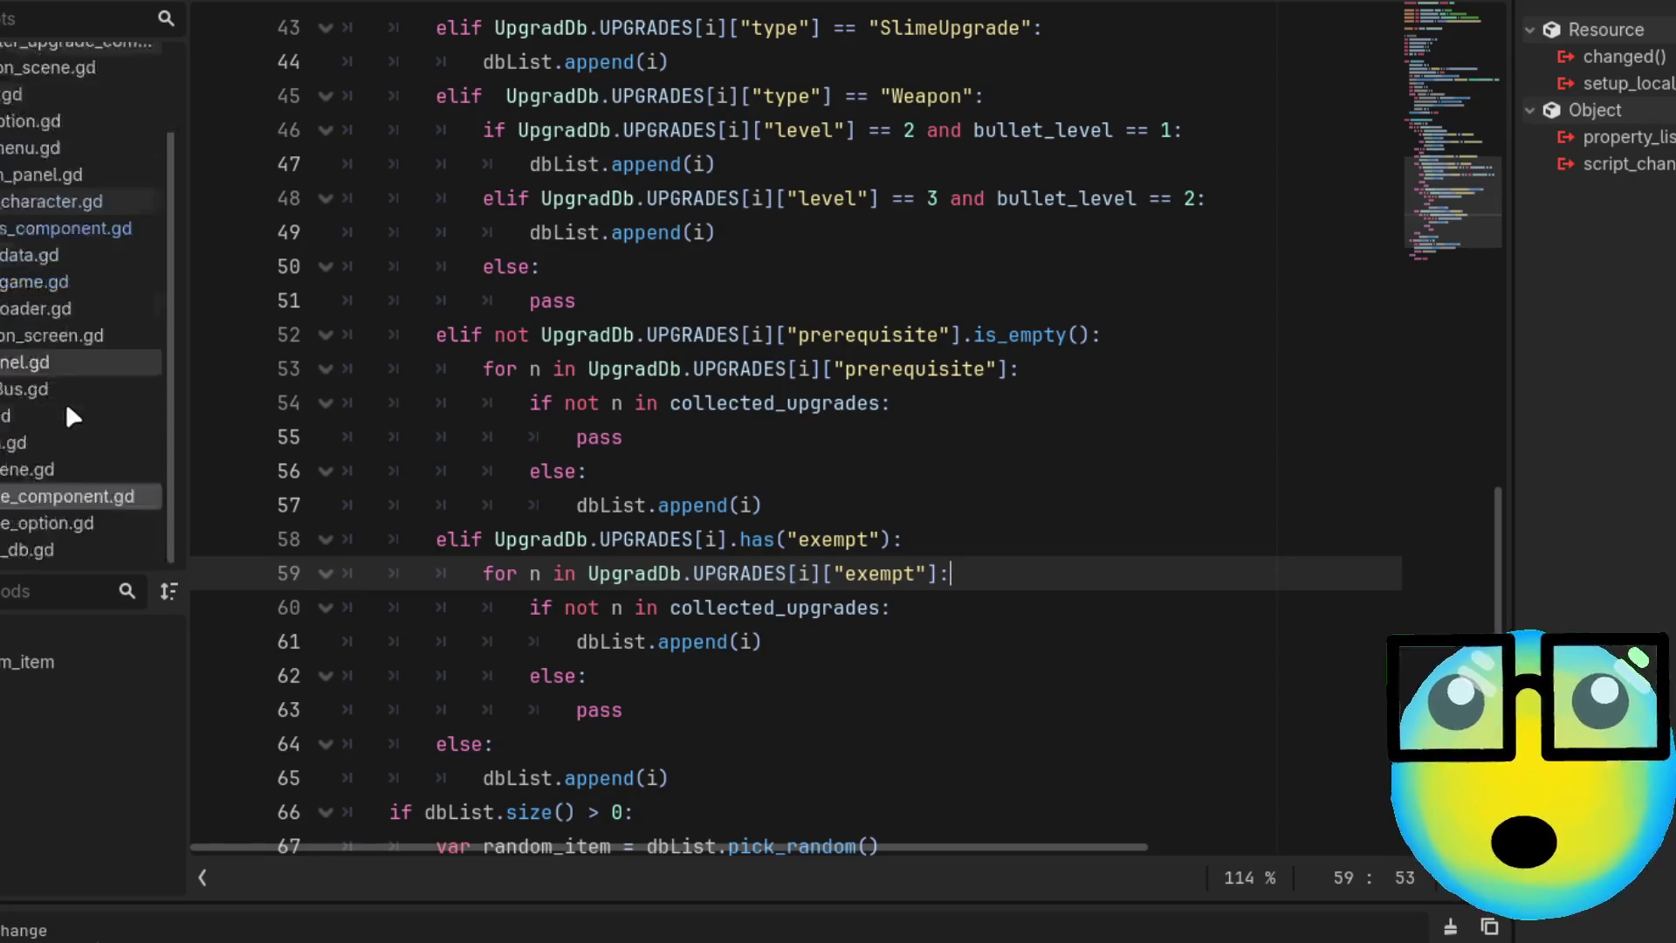
# Add an "aim Assist": match case after Attack Speed, copying the name from the rewards script
pyautogui.scroll(-1, 66, 401)
pyautogui.click(79, 80)
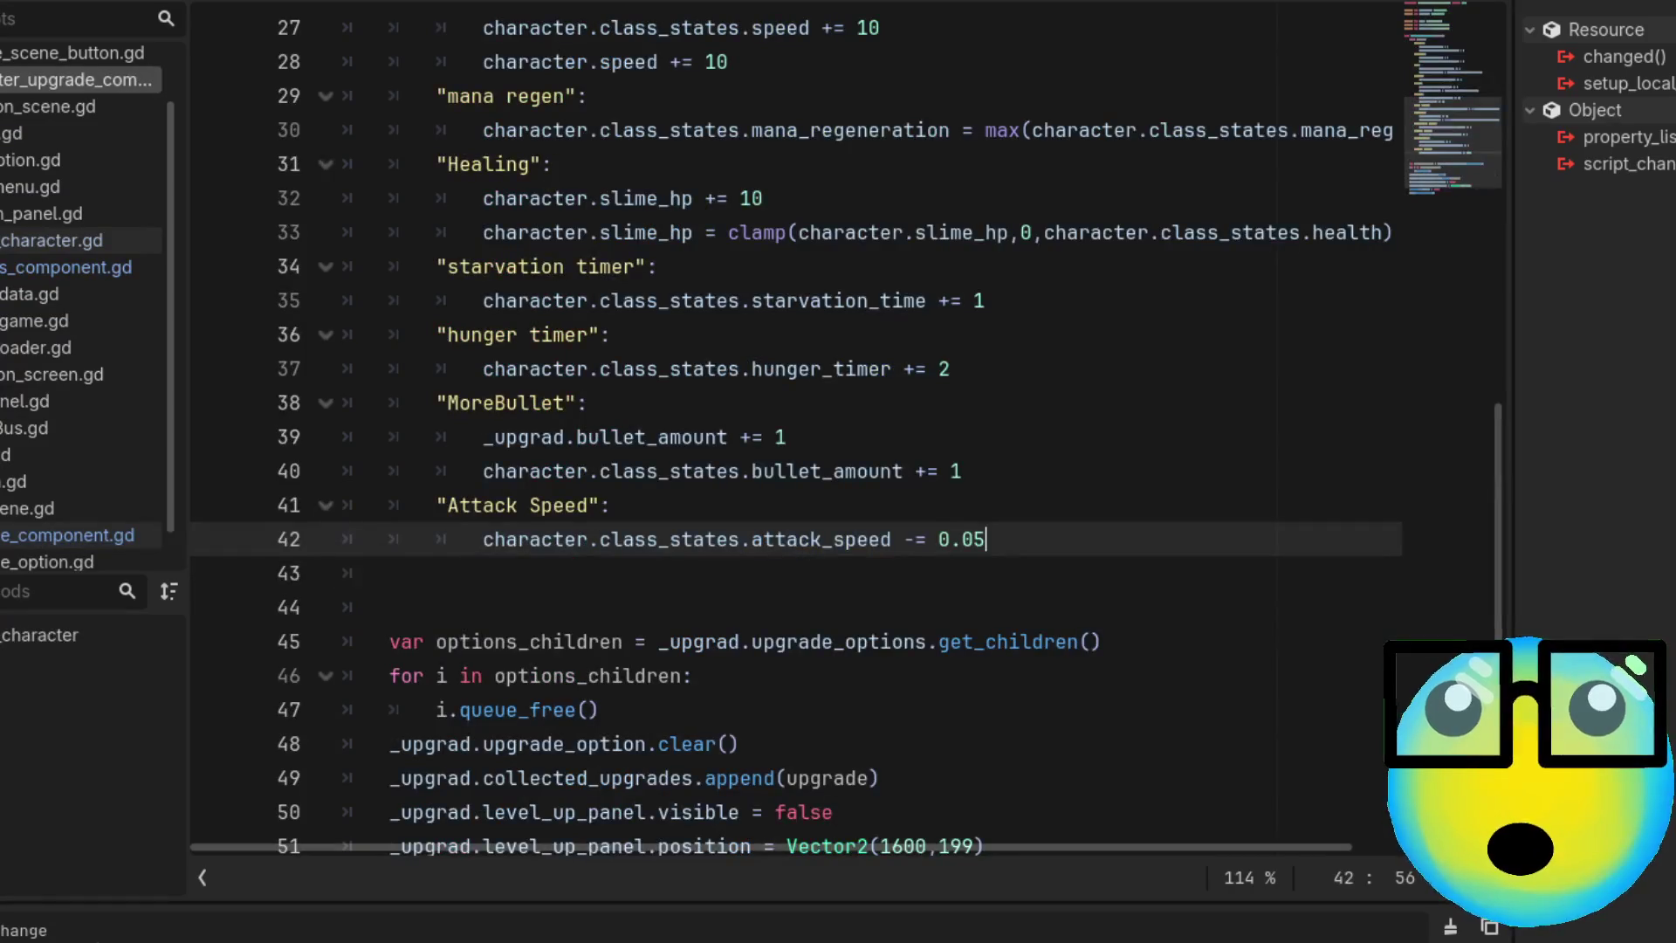
pyautogui.press('Return')
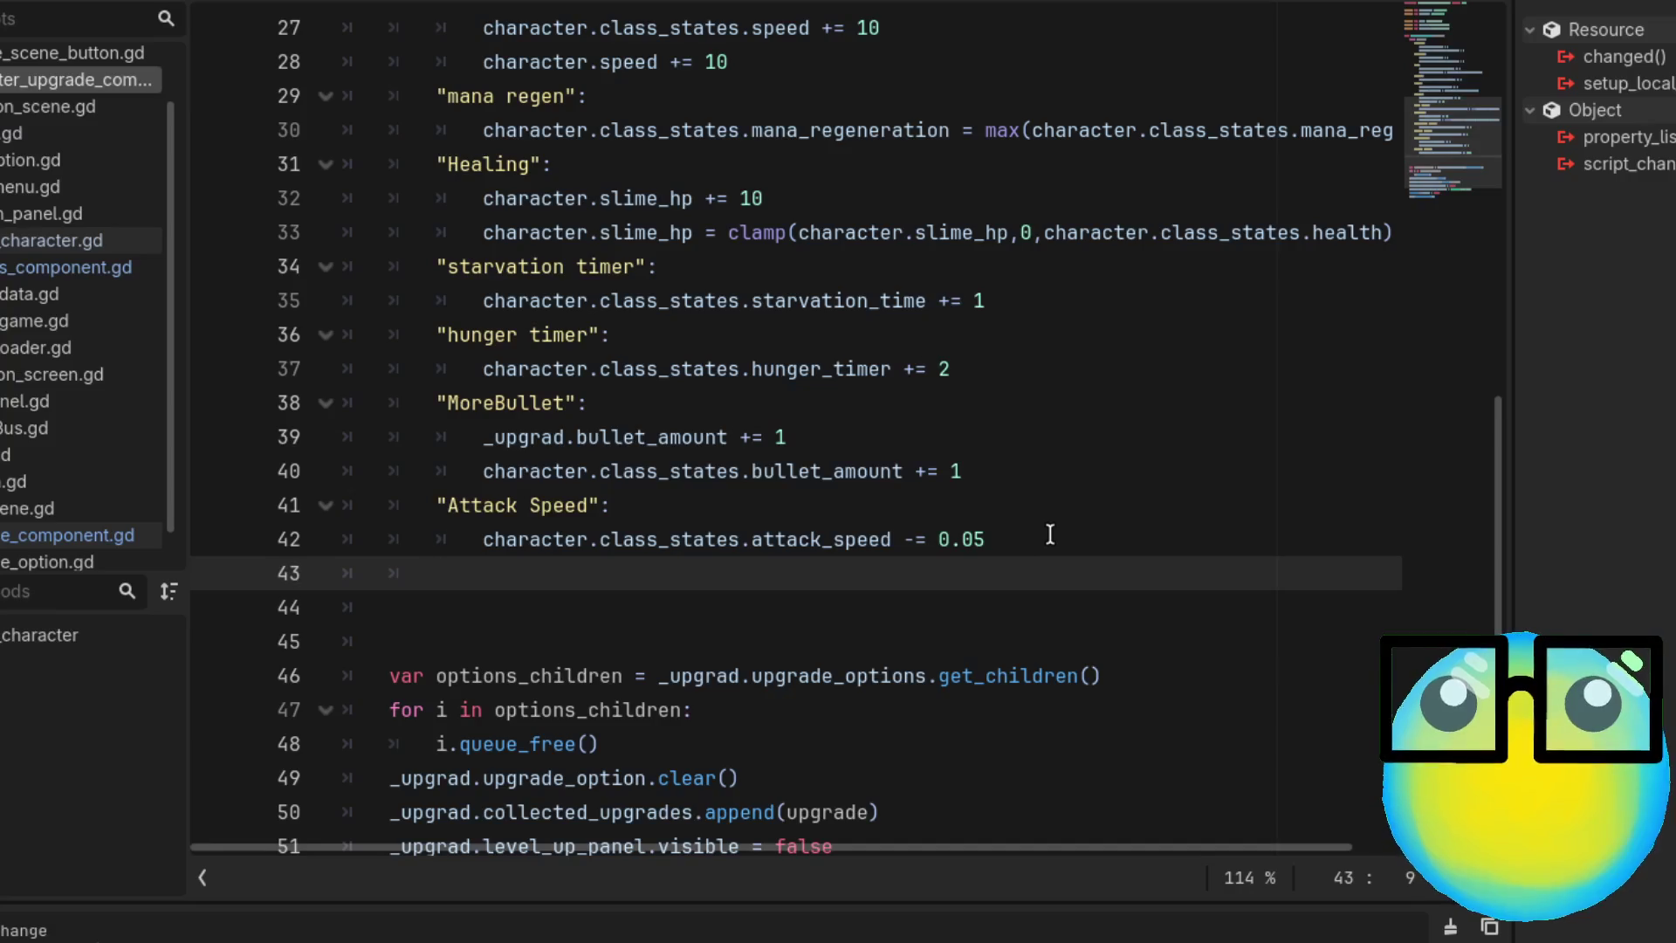
pyautogui.write('""')
pyautogui.click(77, 268)
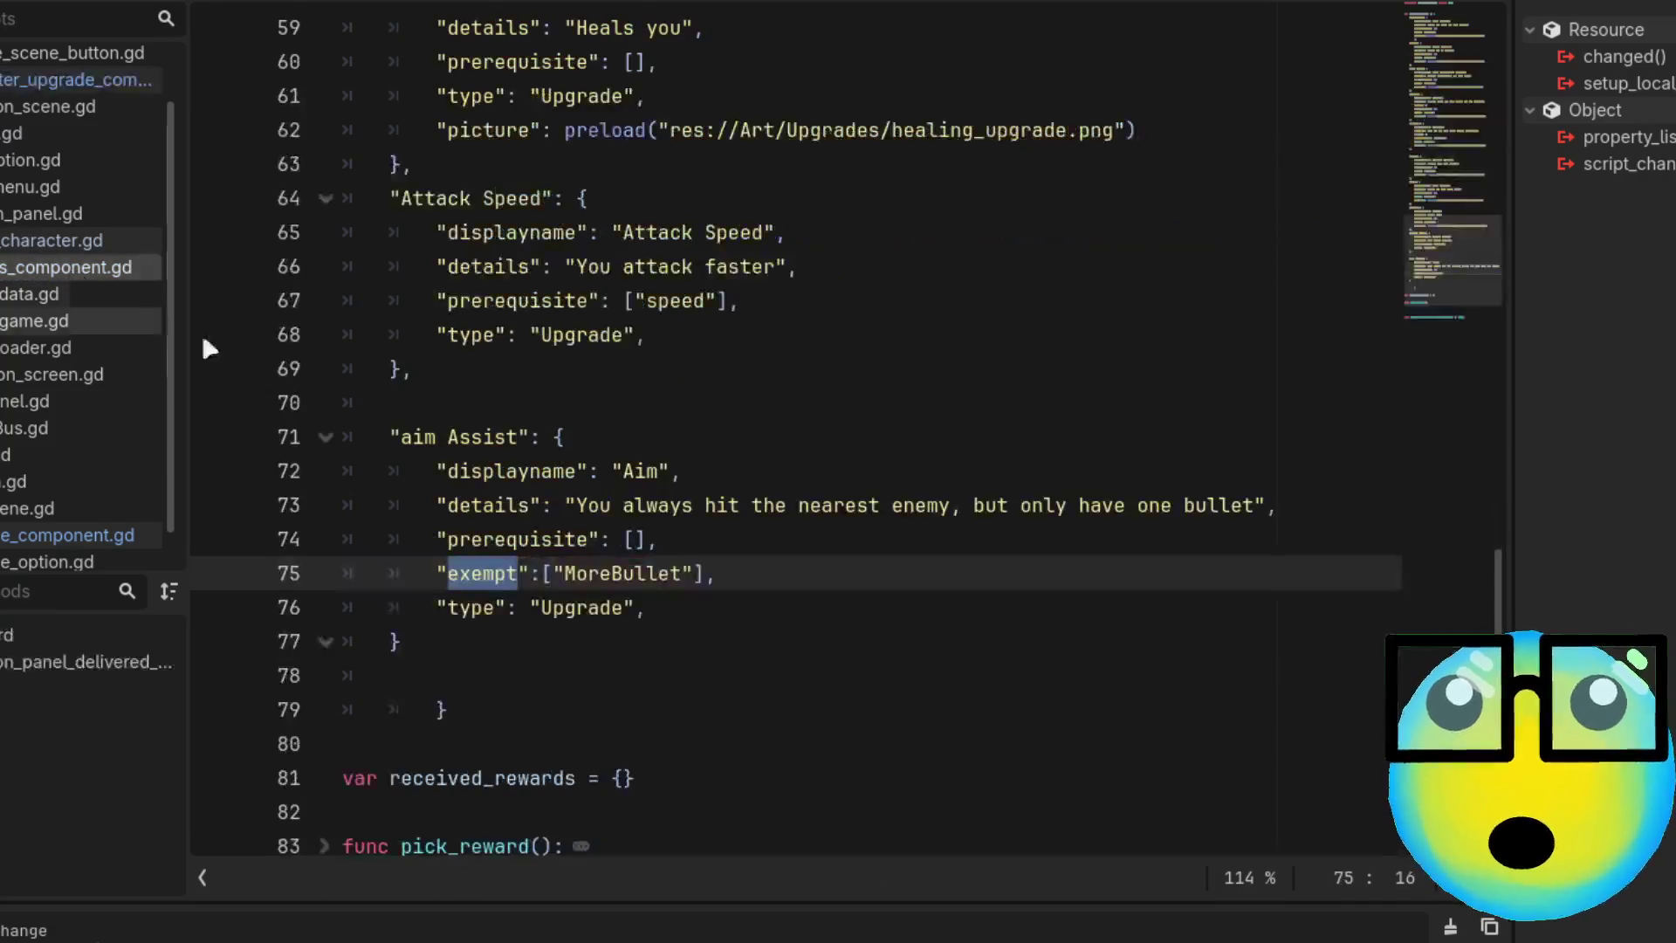
pyautogui.moveTo(401, 437); pyautogui.dragTo(518, 437)
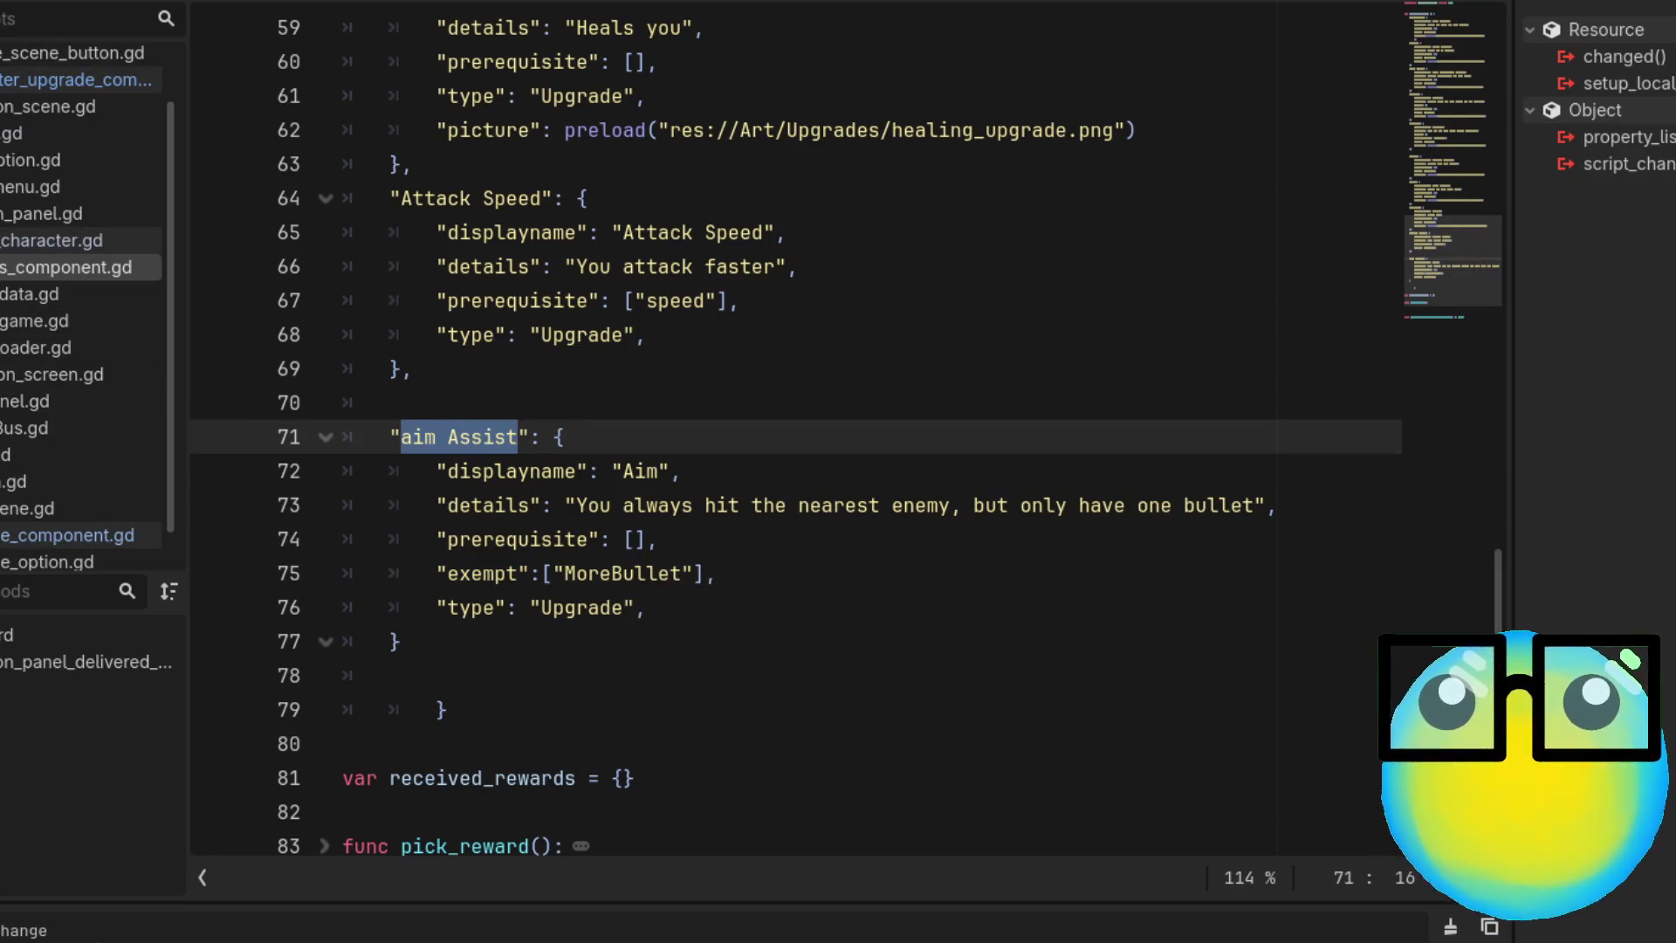
pyautogui.click(77, 80)
pyautogui.write('aim Assist')
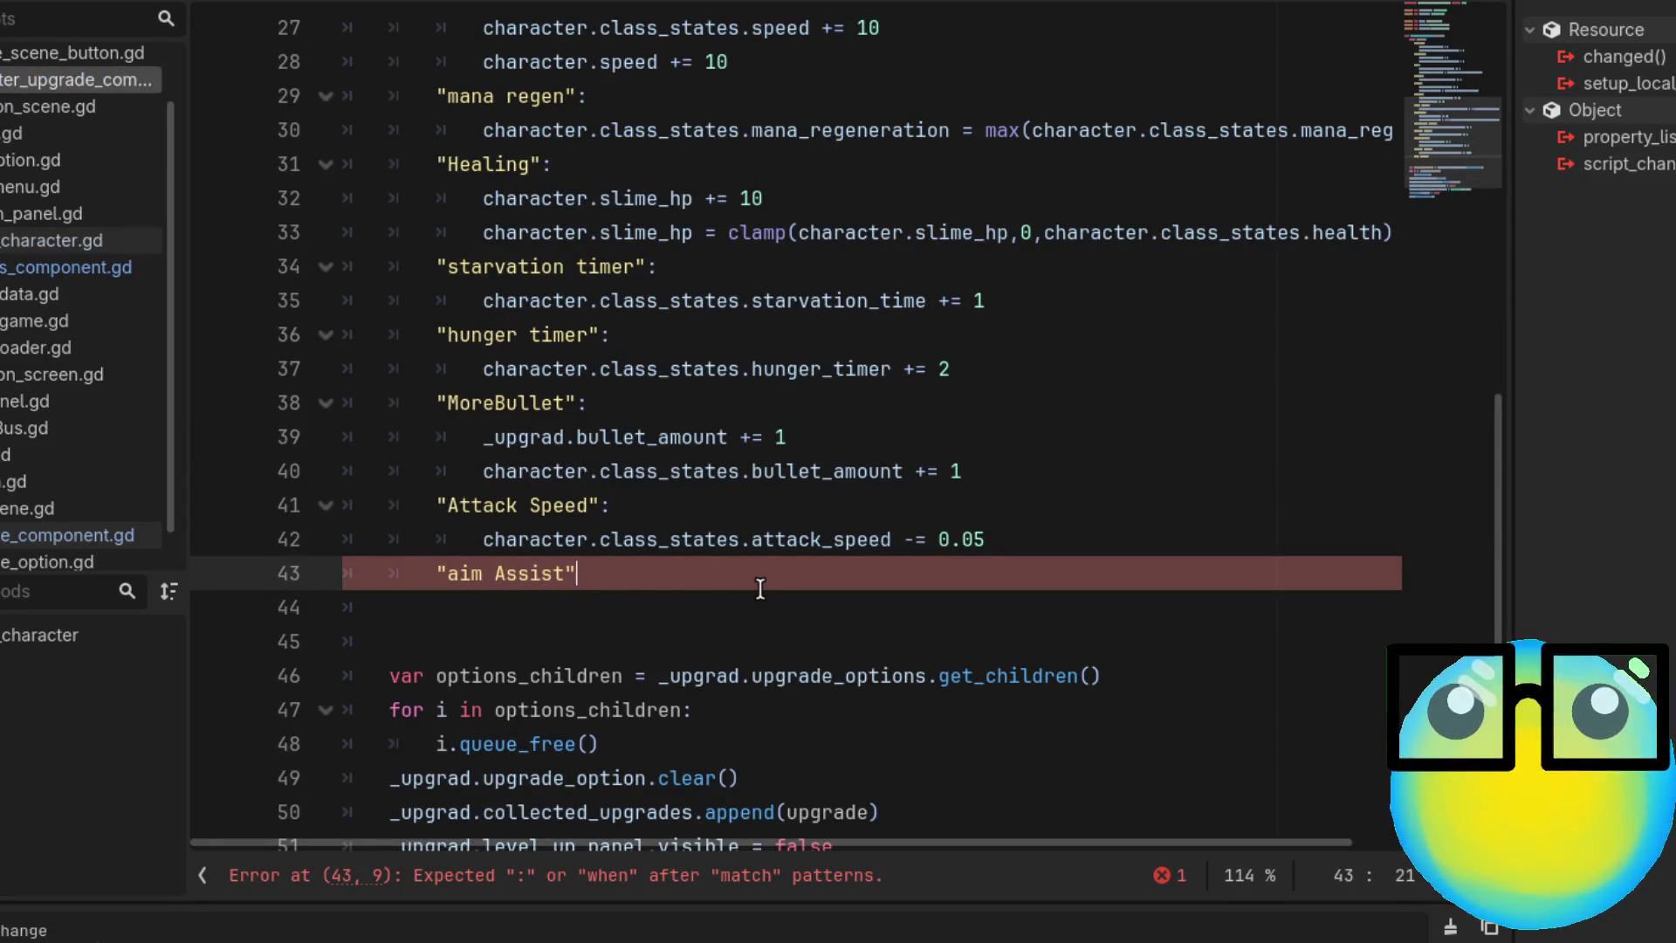
pyautogui.write(':')
pyautogui.press('Return')
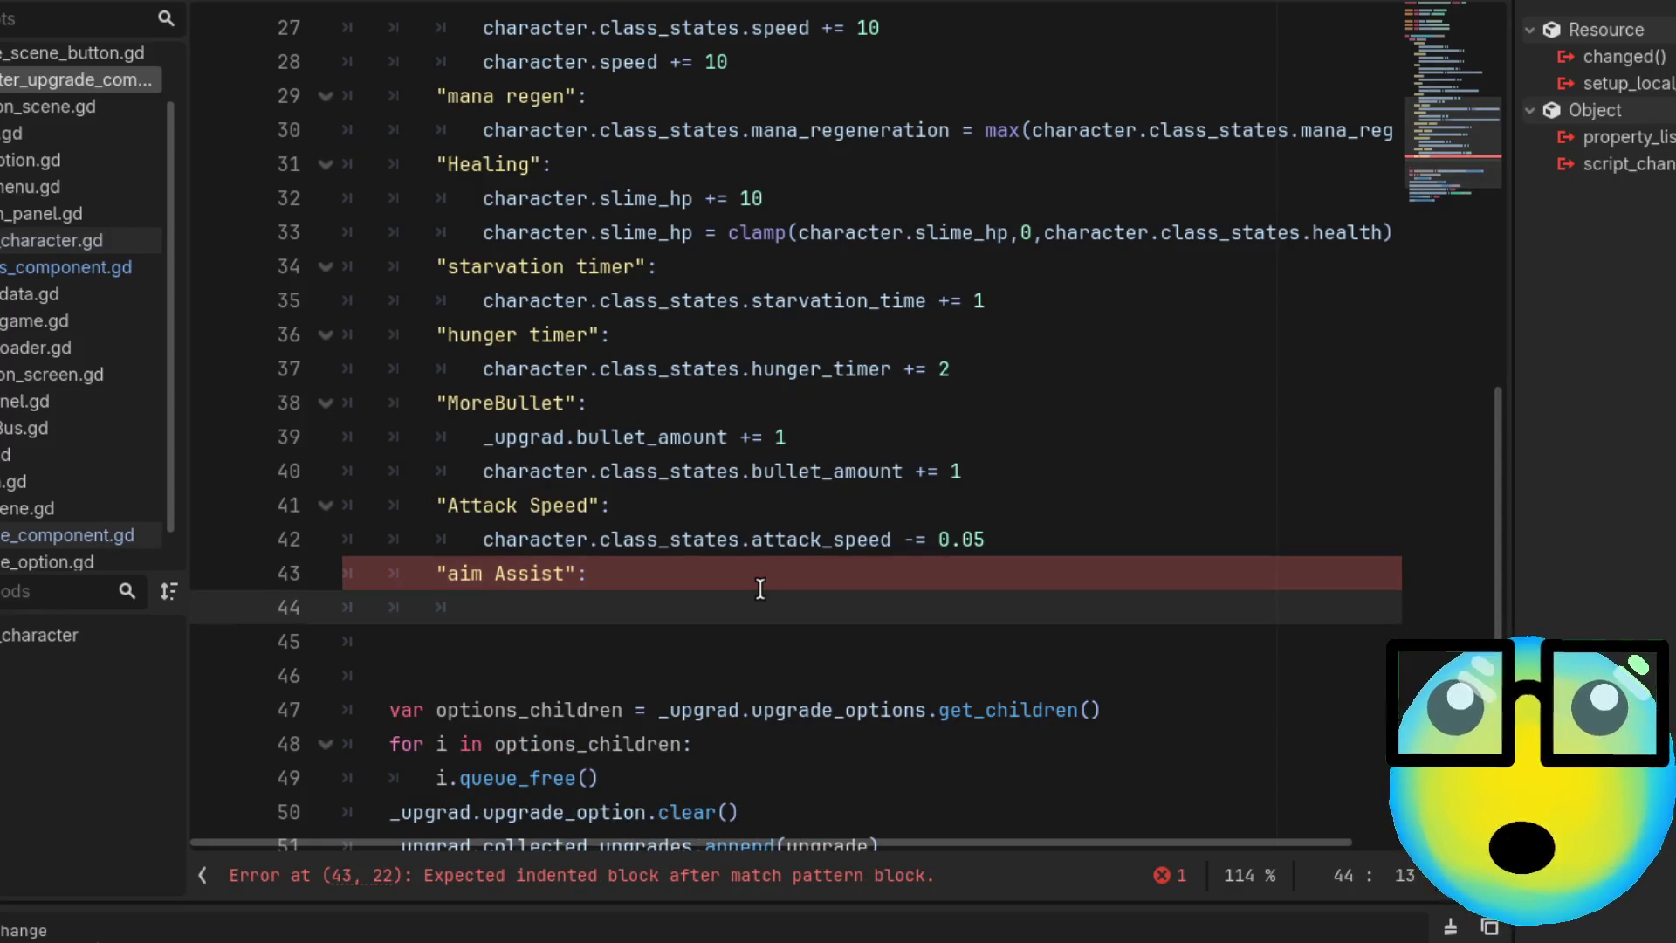
# Write `_upgrad.aim = true` as the aim Assist case body
pyautogui.scroll(-1, 794, 554)
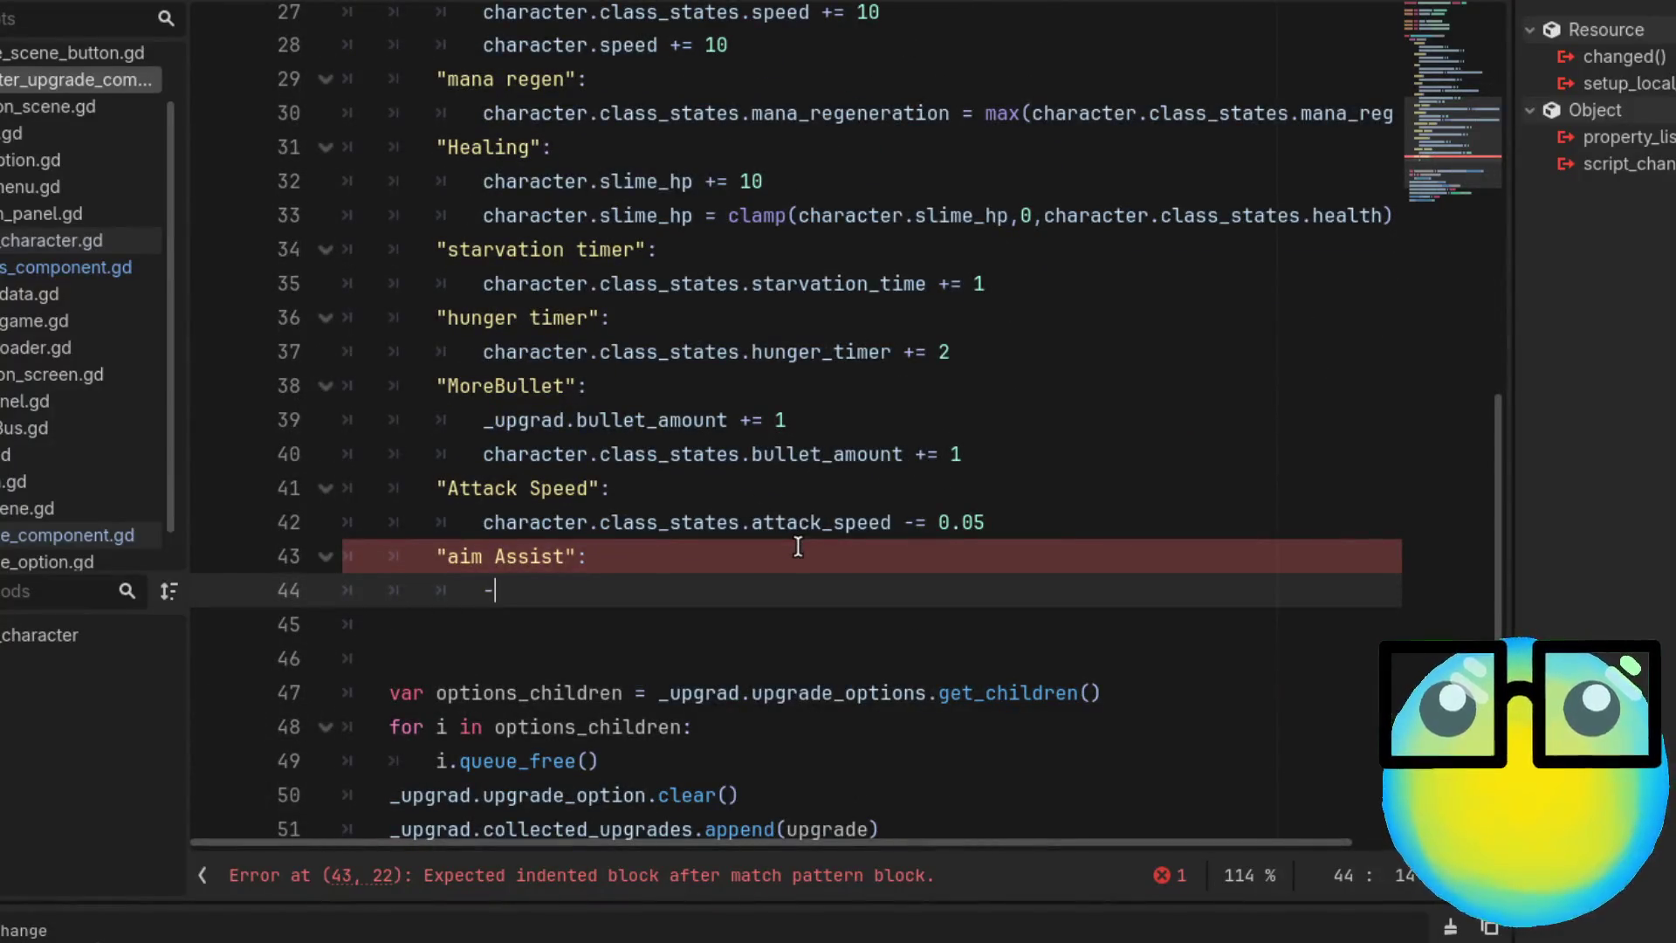
pyautogui.press('BackSpace')
pyautogui.write('up')
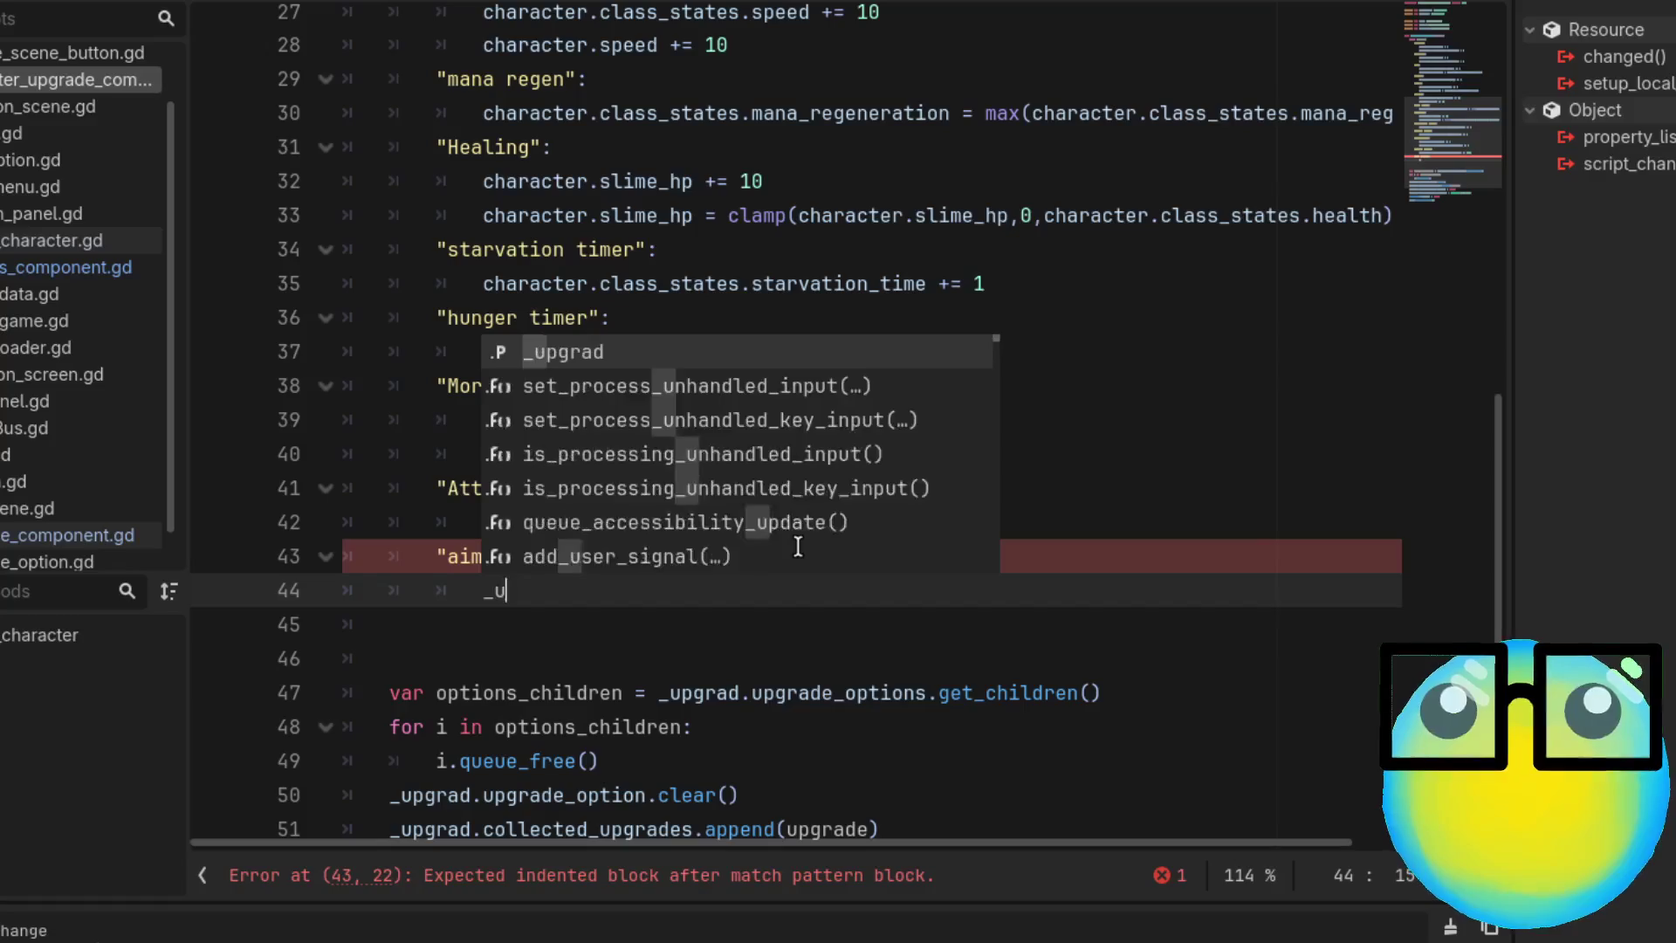
pyautogui.press('Return')
pyautogui.write('.')
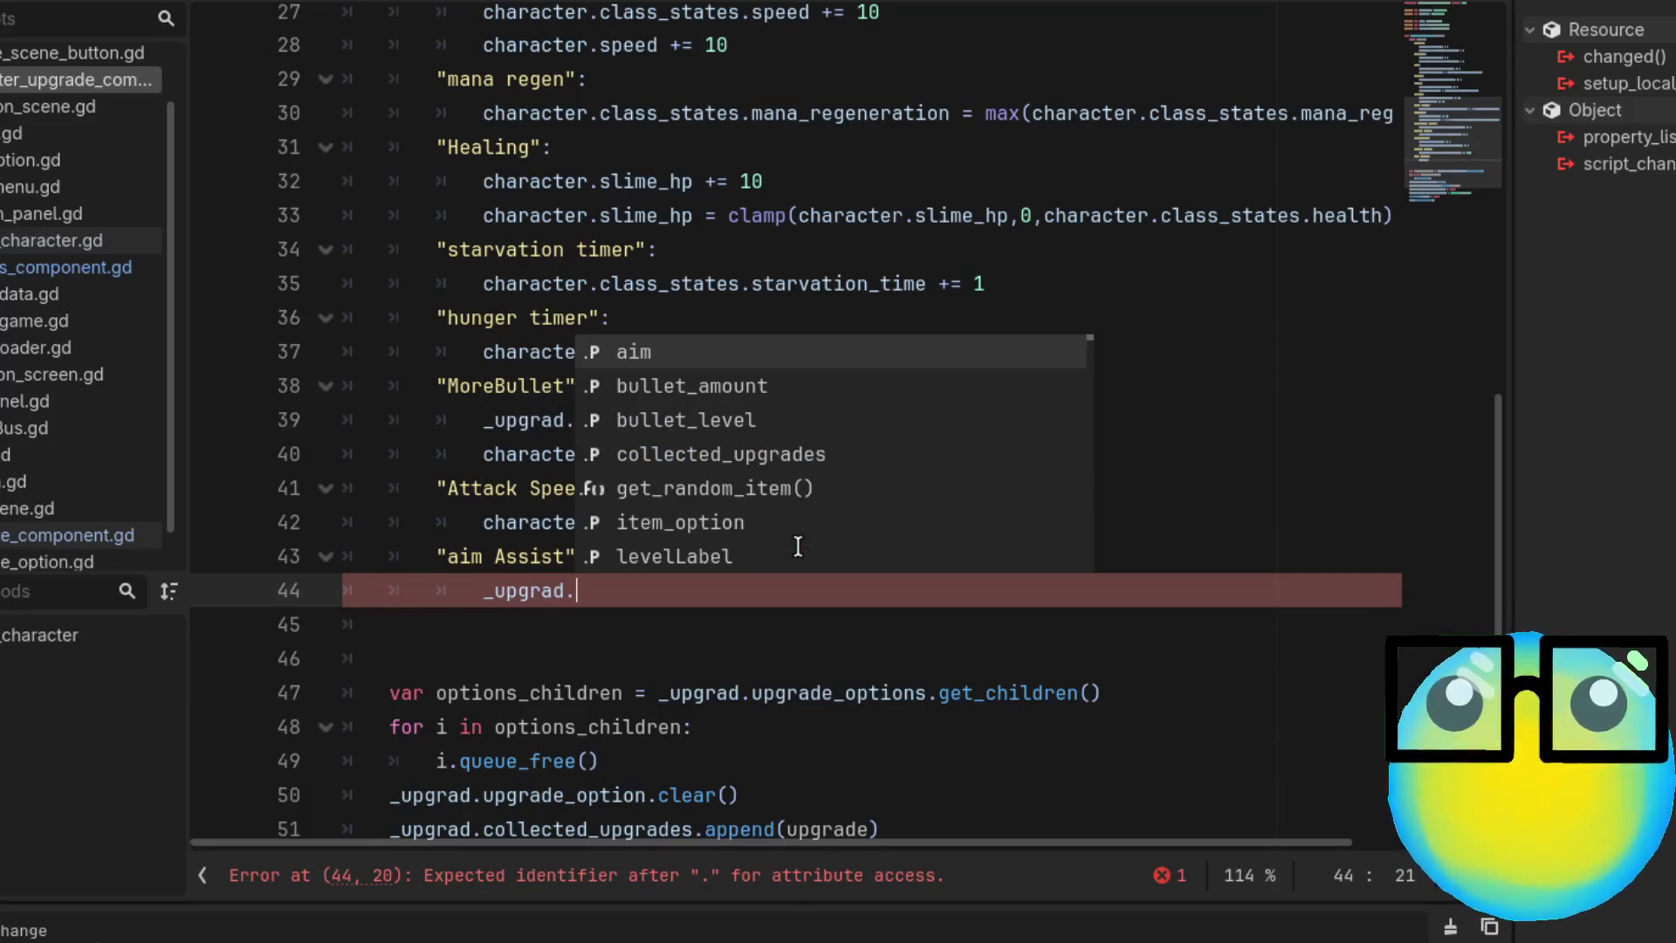
pyautogui.press('Return')
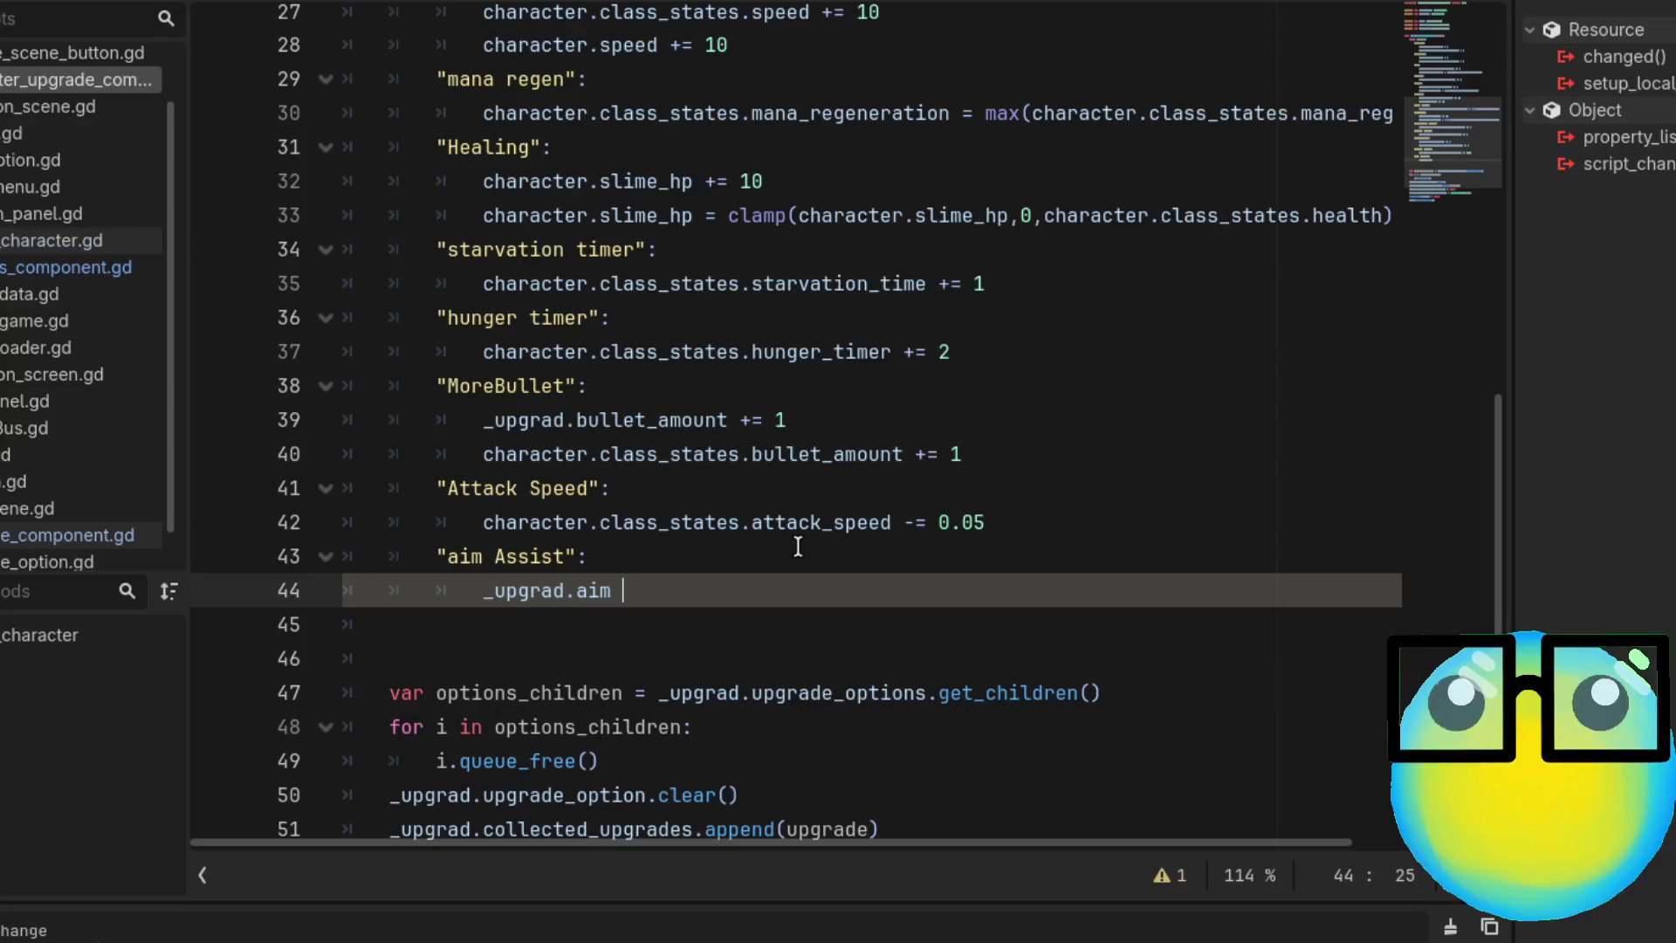
pyautogui.write('tre')
pyautogui.press('BackSpace')
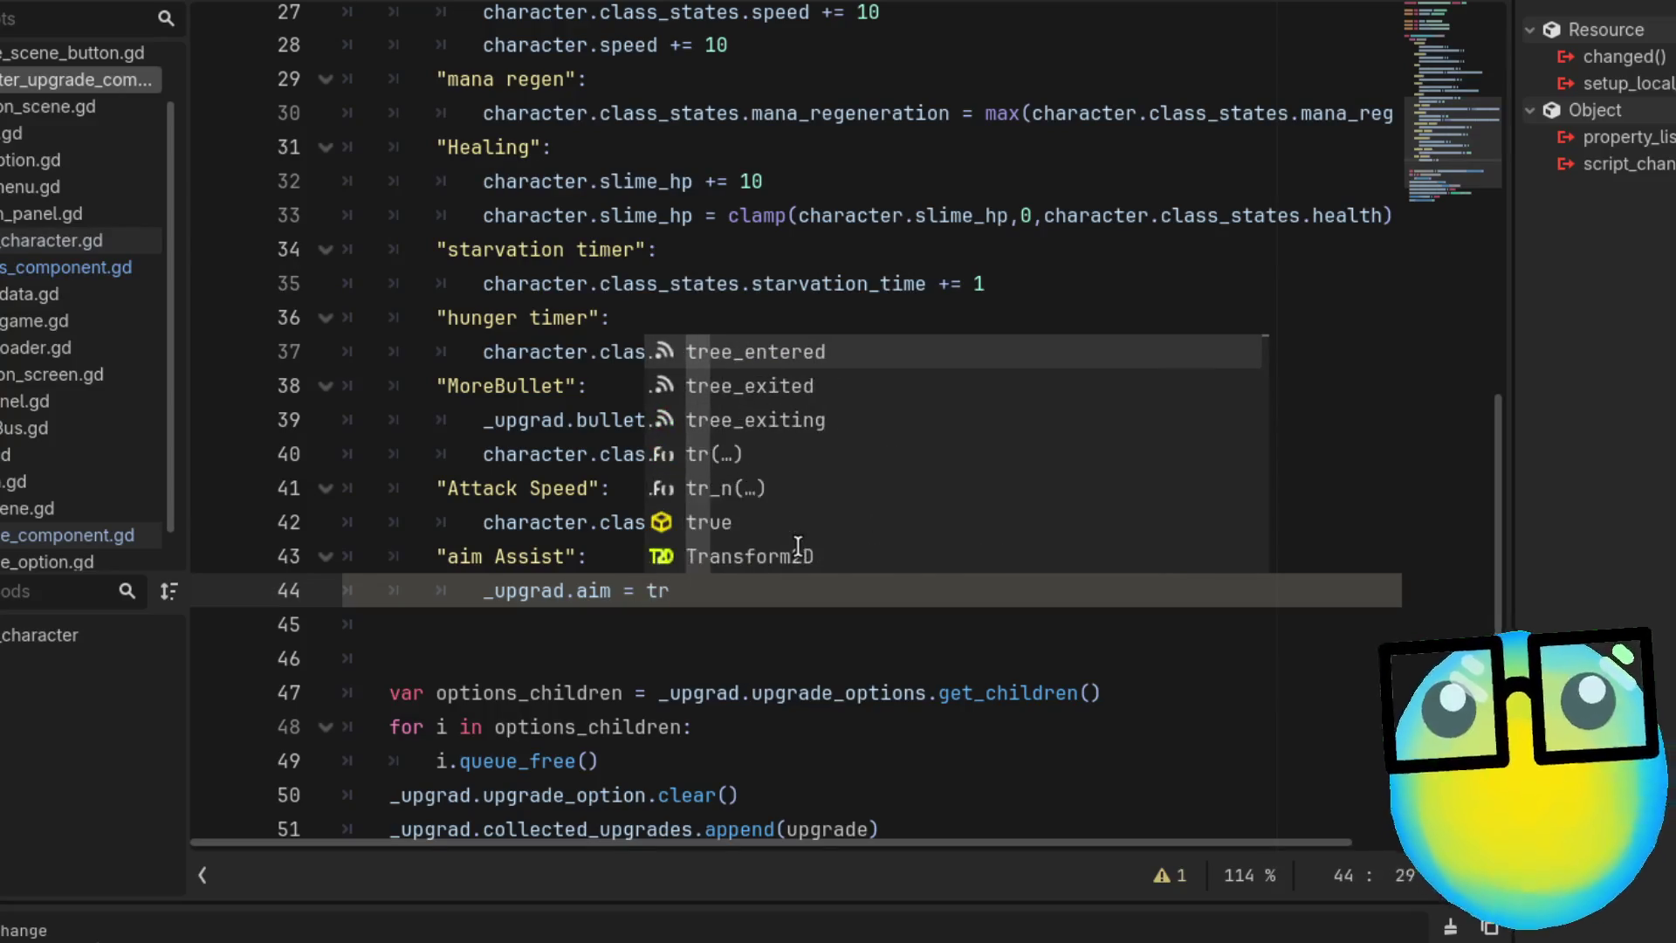
pyautogui.write('ue')
pyautogui.press('Escape')
# Save the upgrade-applying script and go back to the upgrade-picking script
pyautogui.scroll(1, 797, 547)
pyautogui.click(822, 572)
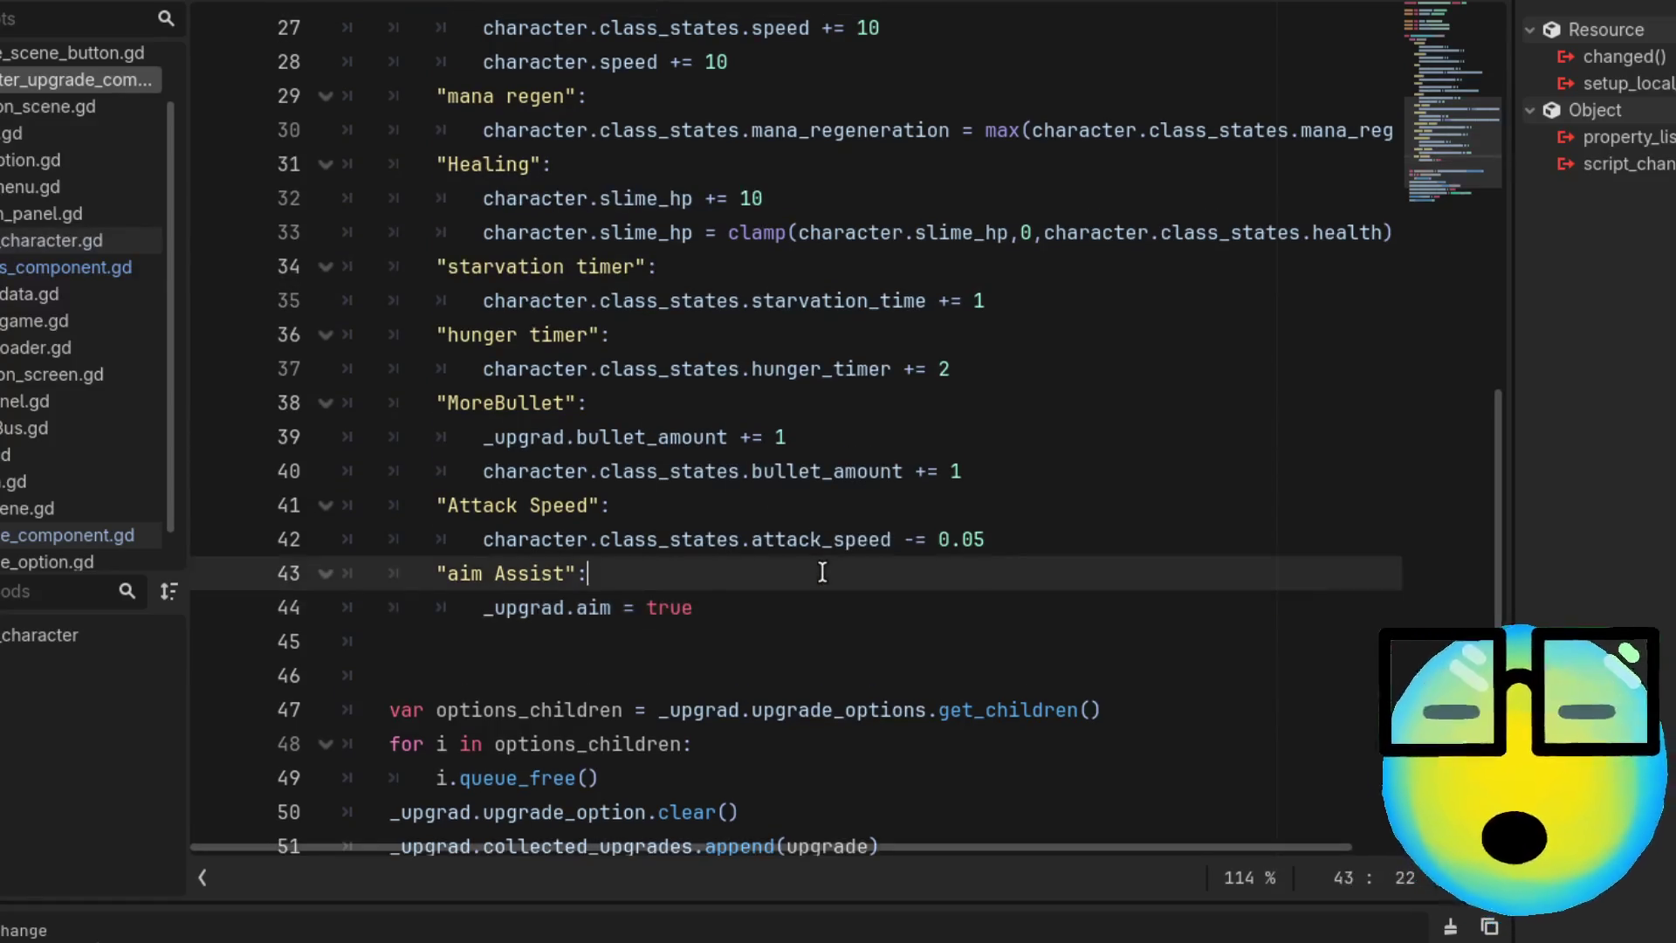
pyautogui.hotkey('ctrl', 's')
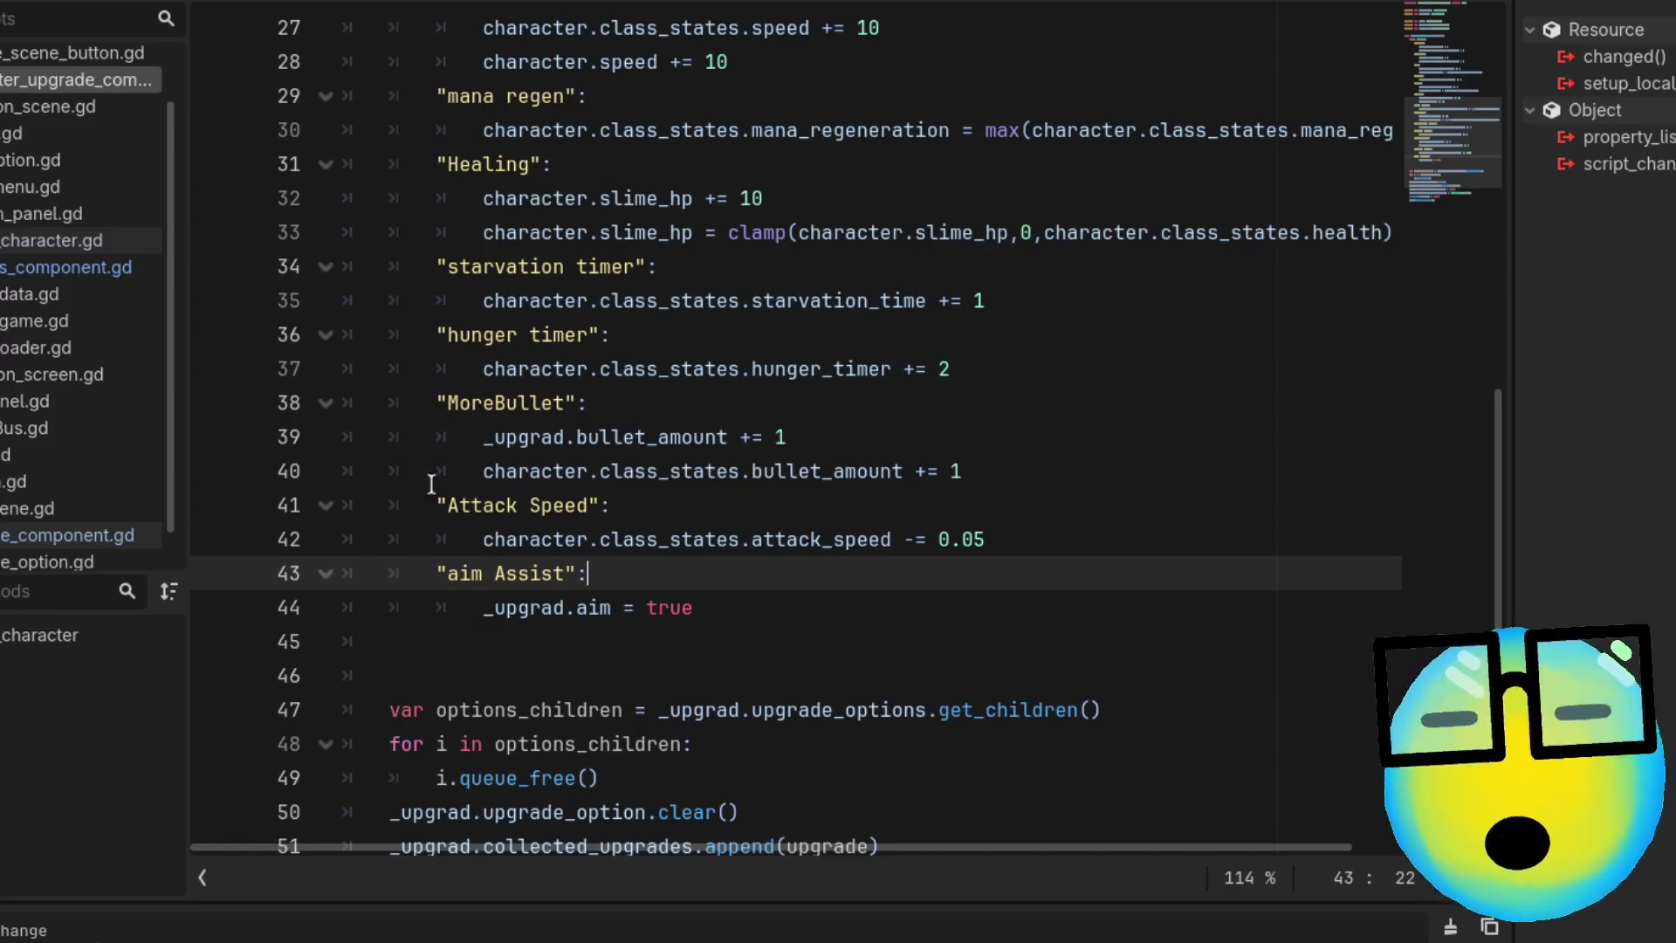
pyautogui.click(77, 534)
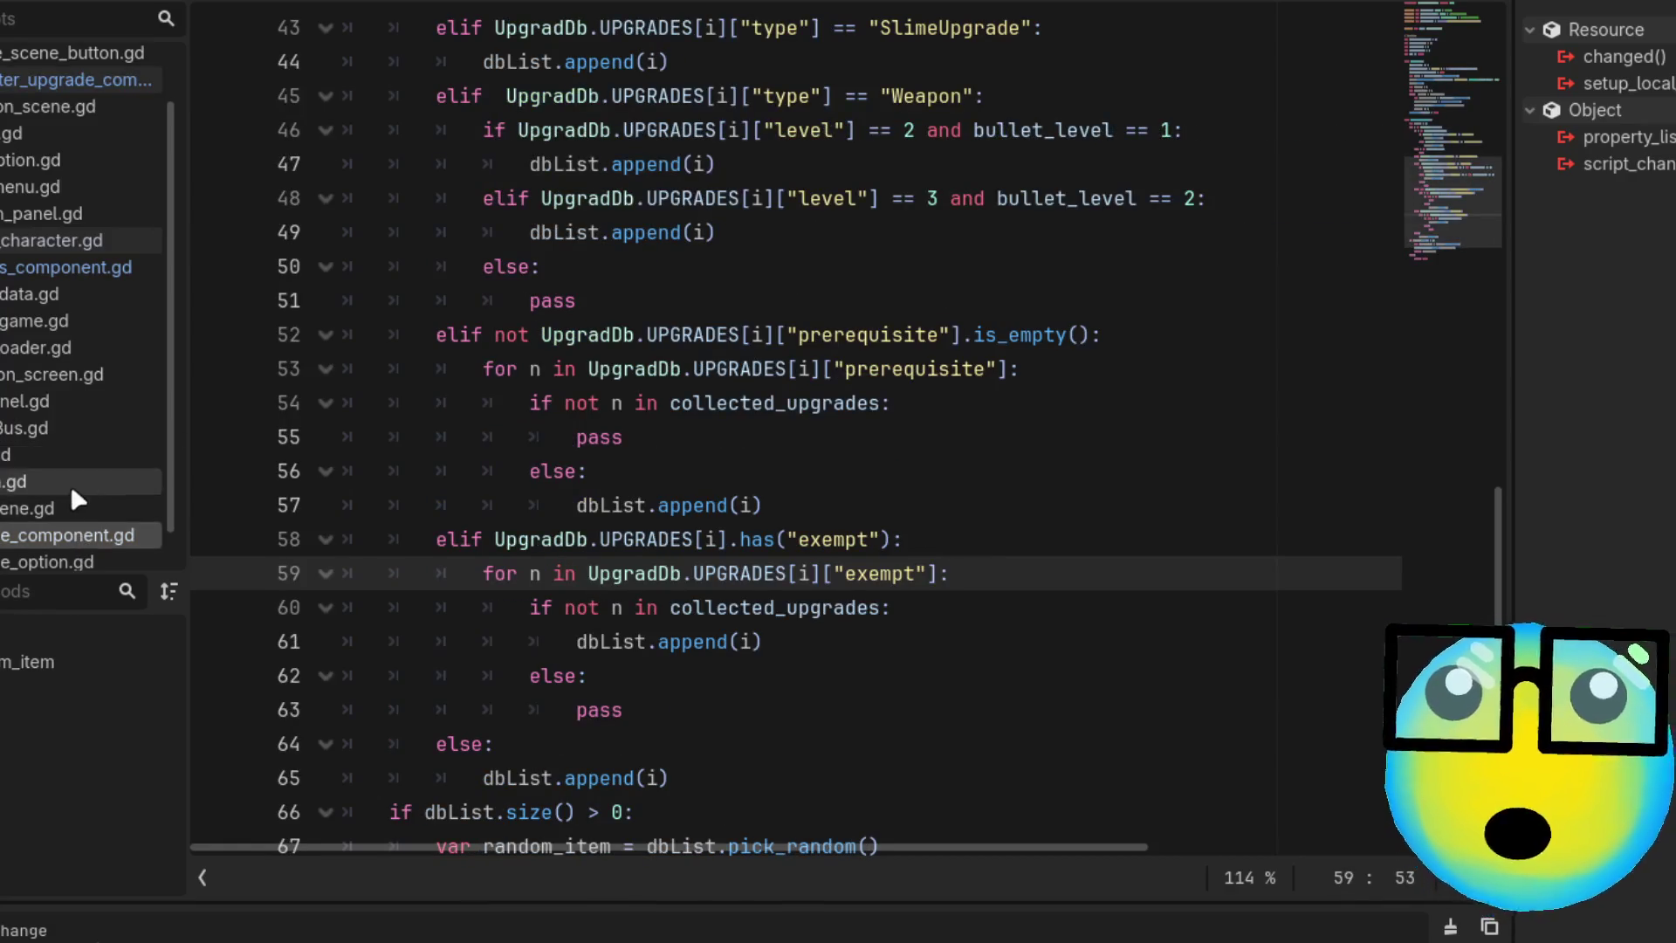
# In the rewards script, prefix the aim Assist entry's Upgrade type with "Single"
pyautogui.scroll(-1, 42, 331)
pyautogui.click(86, 225)
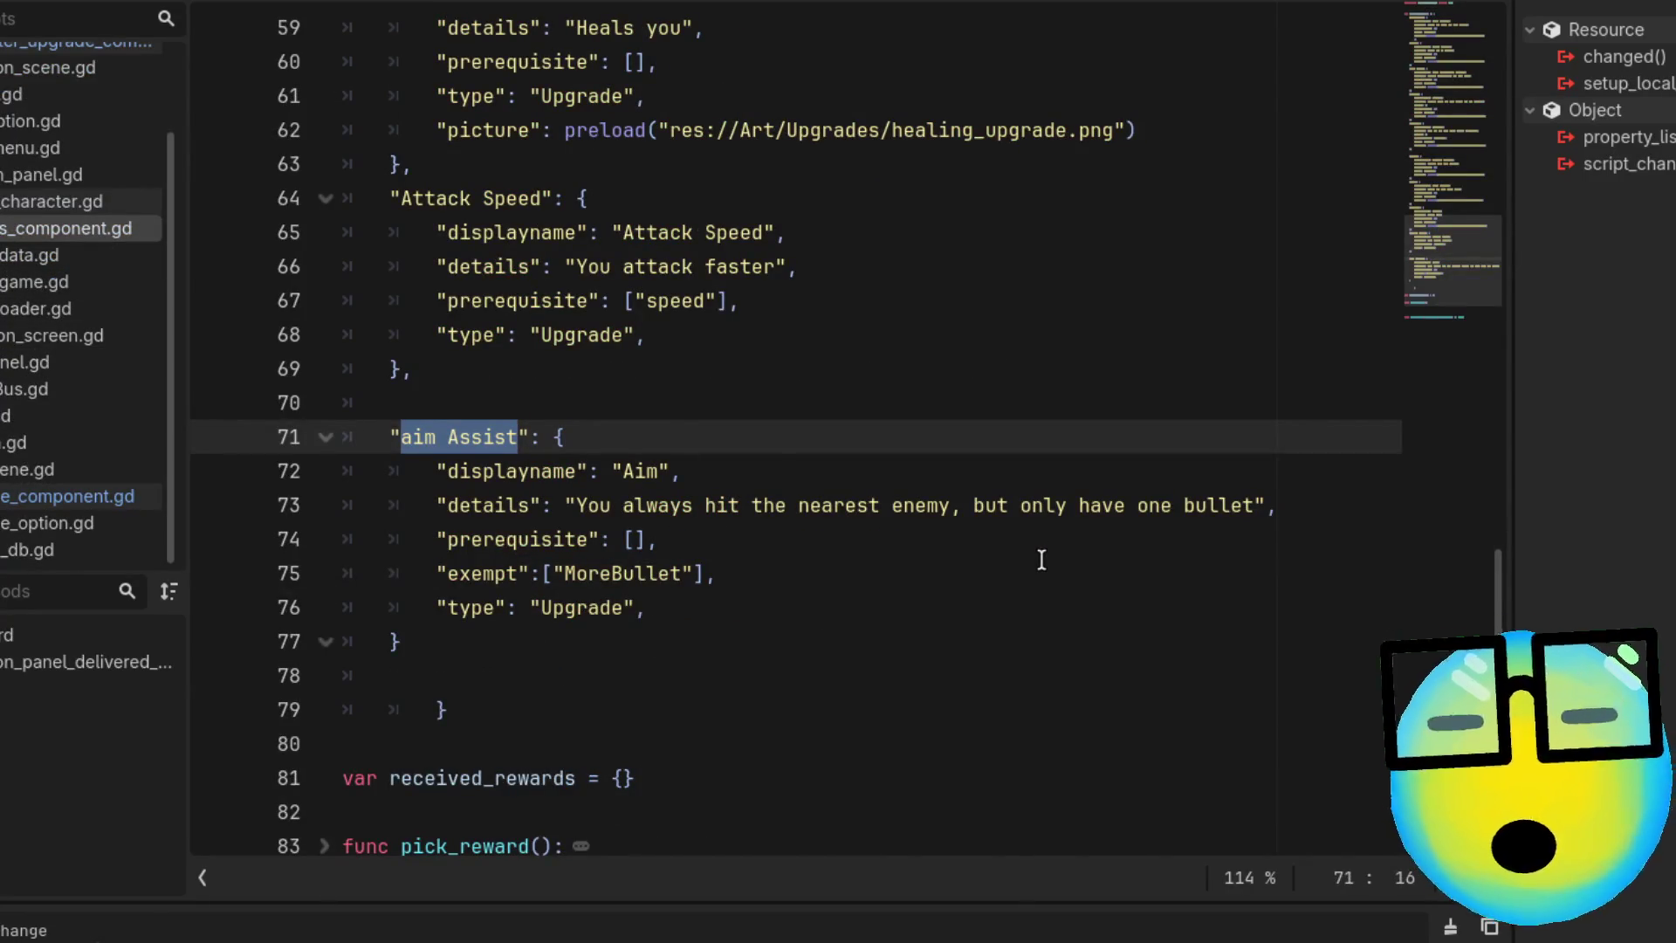
pyautogui.scroll(2, 1042, 559)
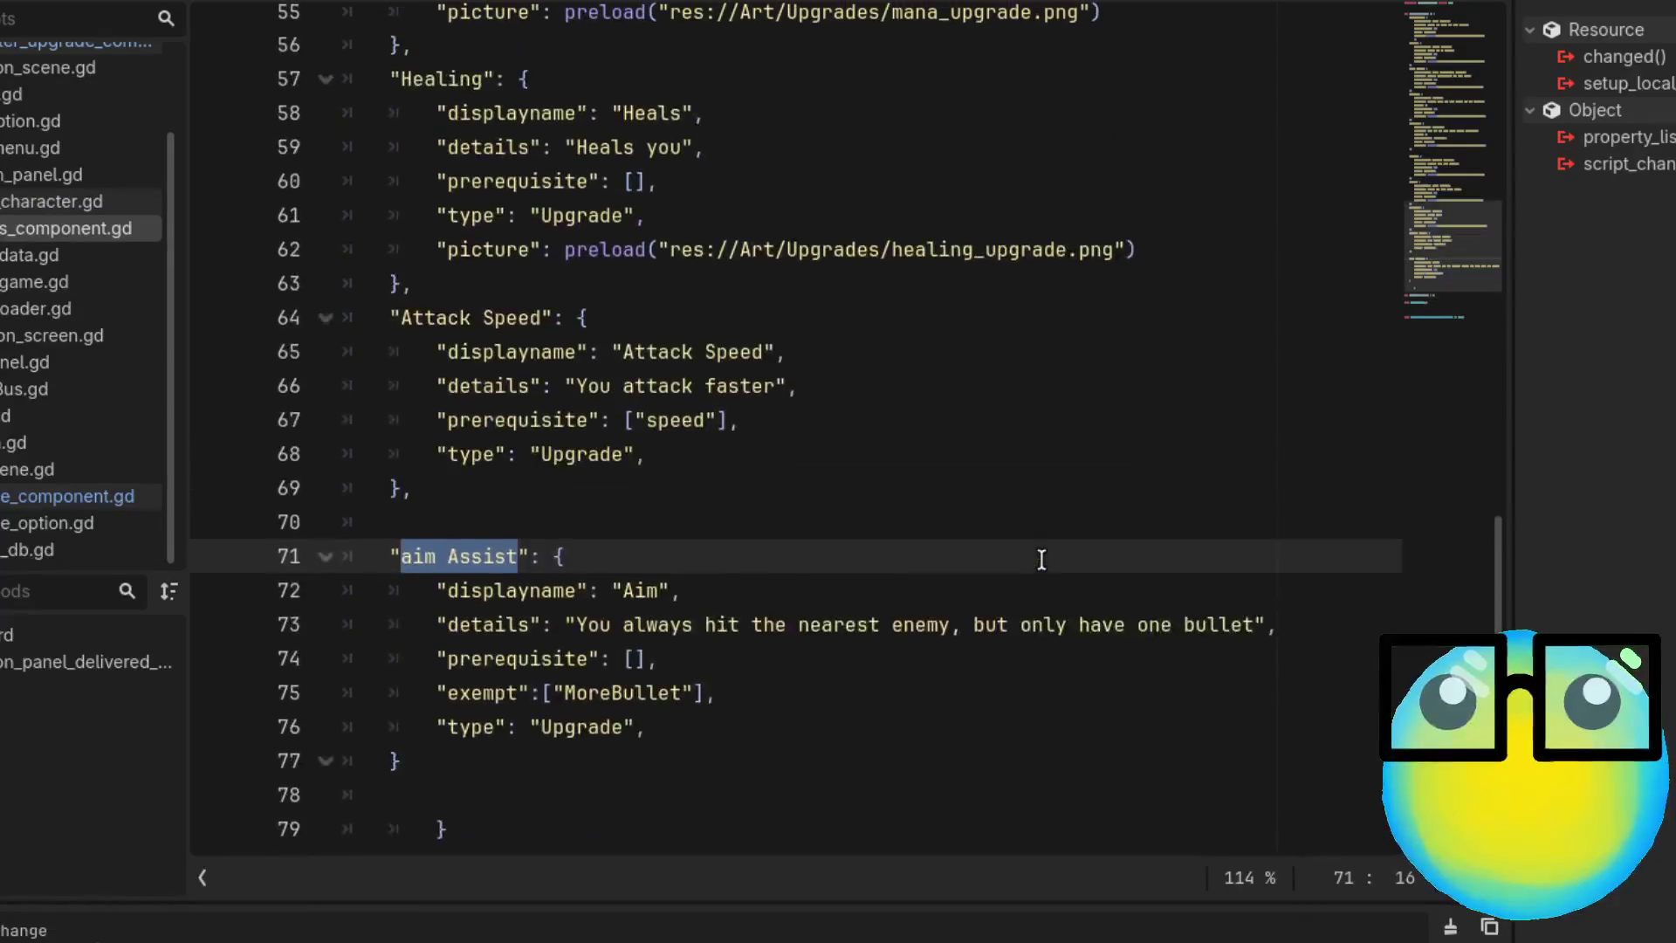
pyautogui.scroll(5, 1041, 559)
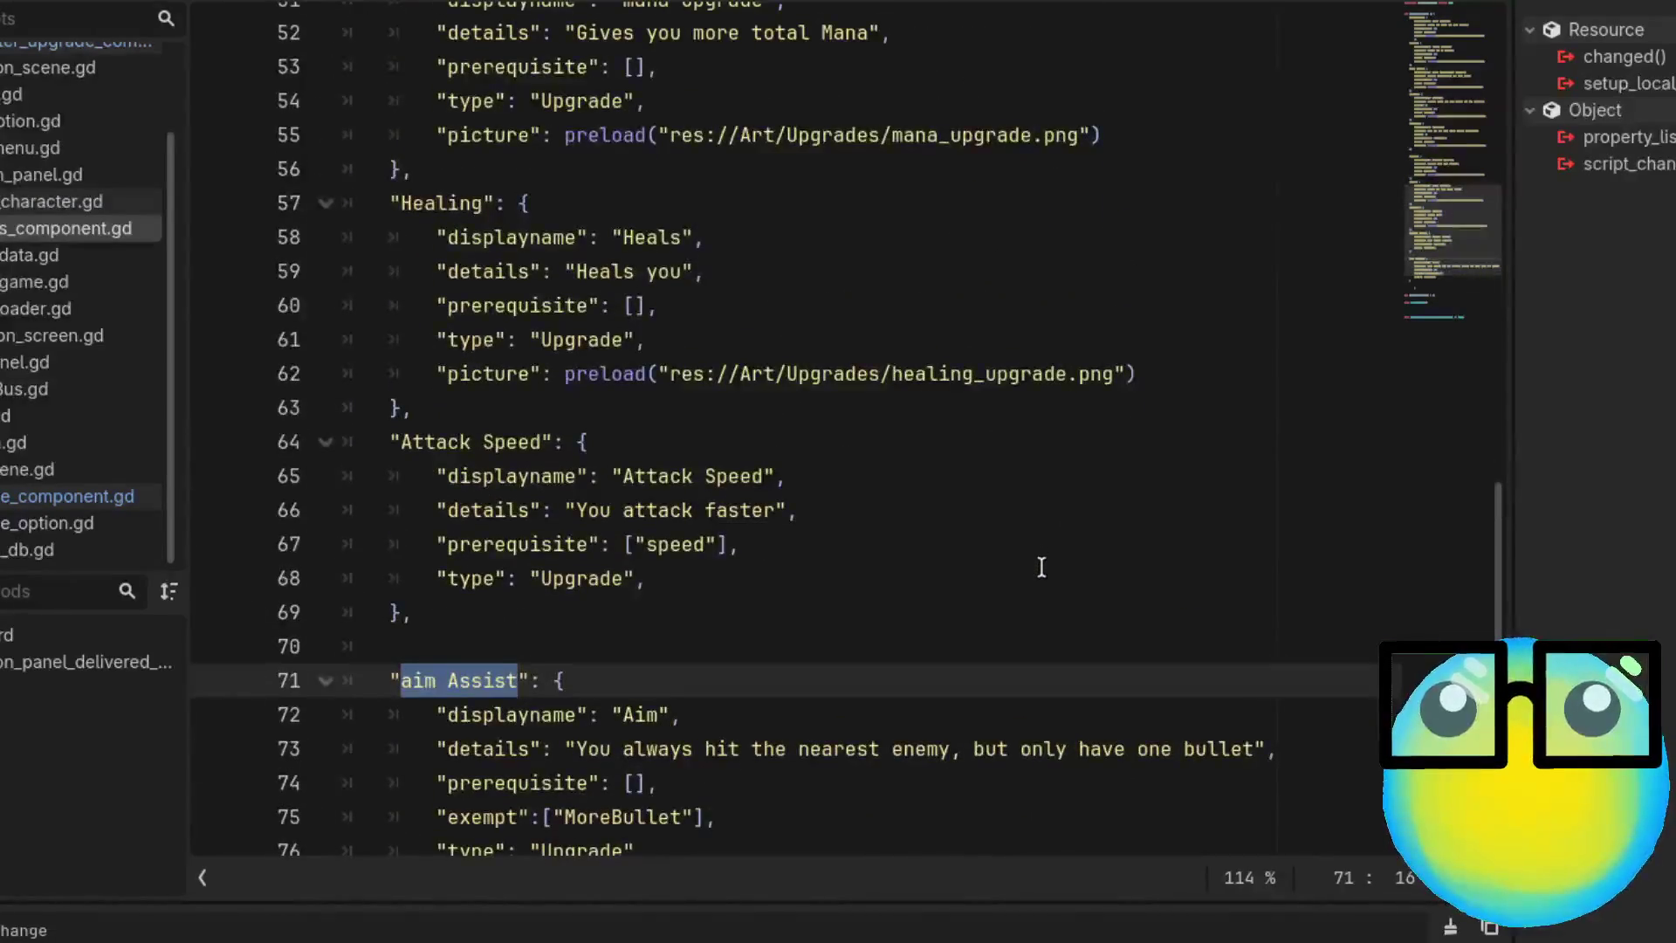
pyautogui.scroll(5, 1041, 568)
pyautogui.scroll(2, 1041, 568)
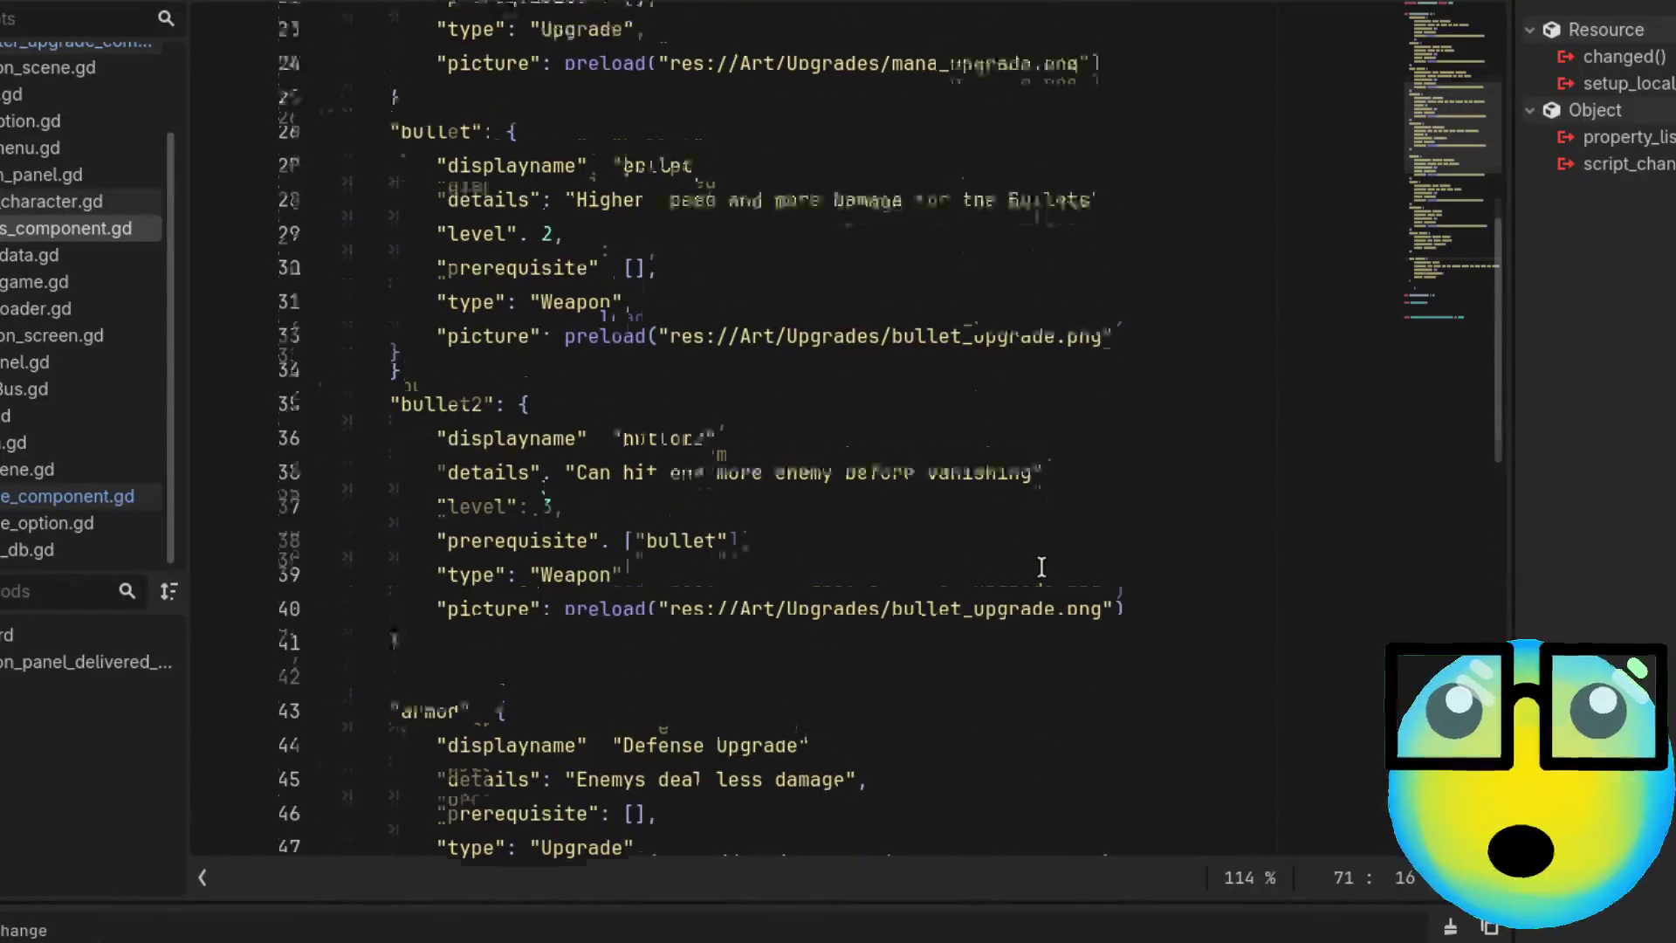
pyautogui.scroll(5, 1042, 567)
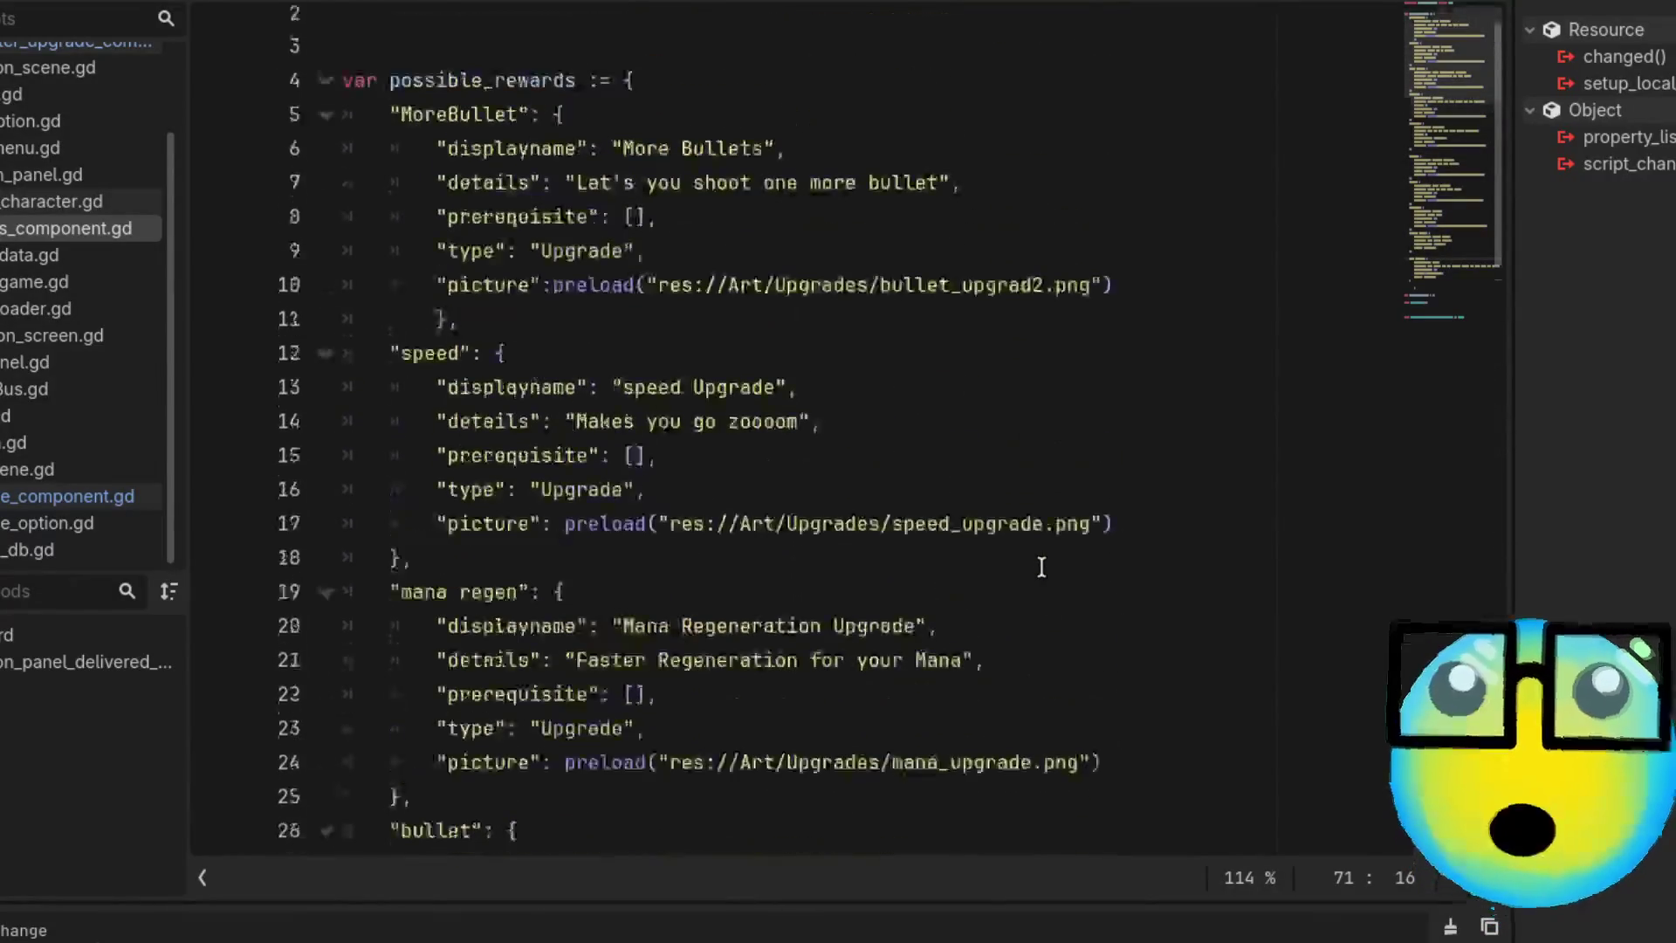
pyautogui.moveTo(1440, 108)
pyautogui.mouseDown()
pyautogui.moveTo(1464, 213)
pyautogui.moveTo(1458, 306)
pyautogui.mouseUp()
pyautogui.doubleClick(581, 426)
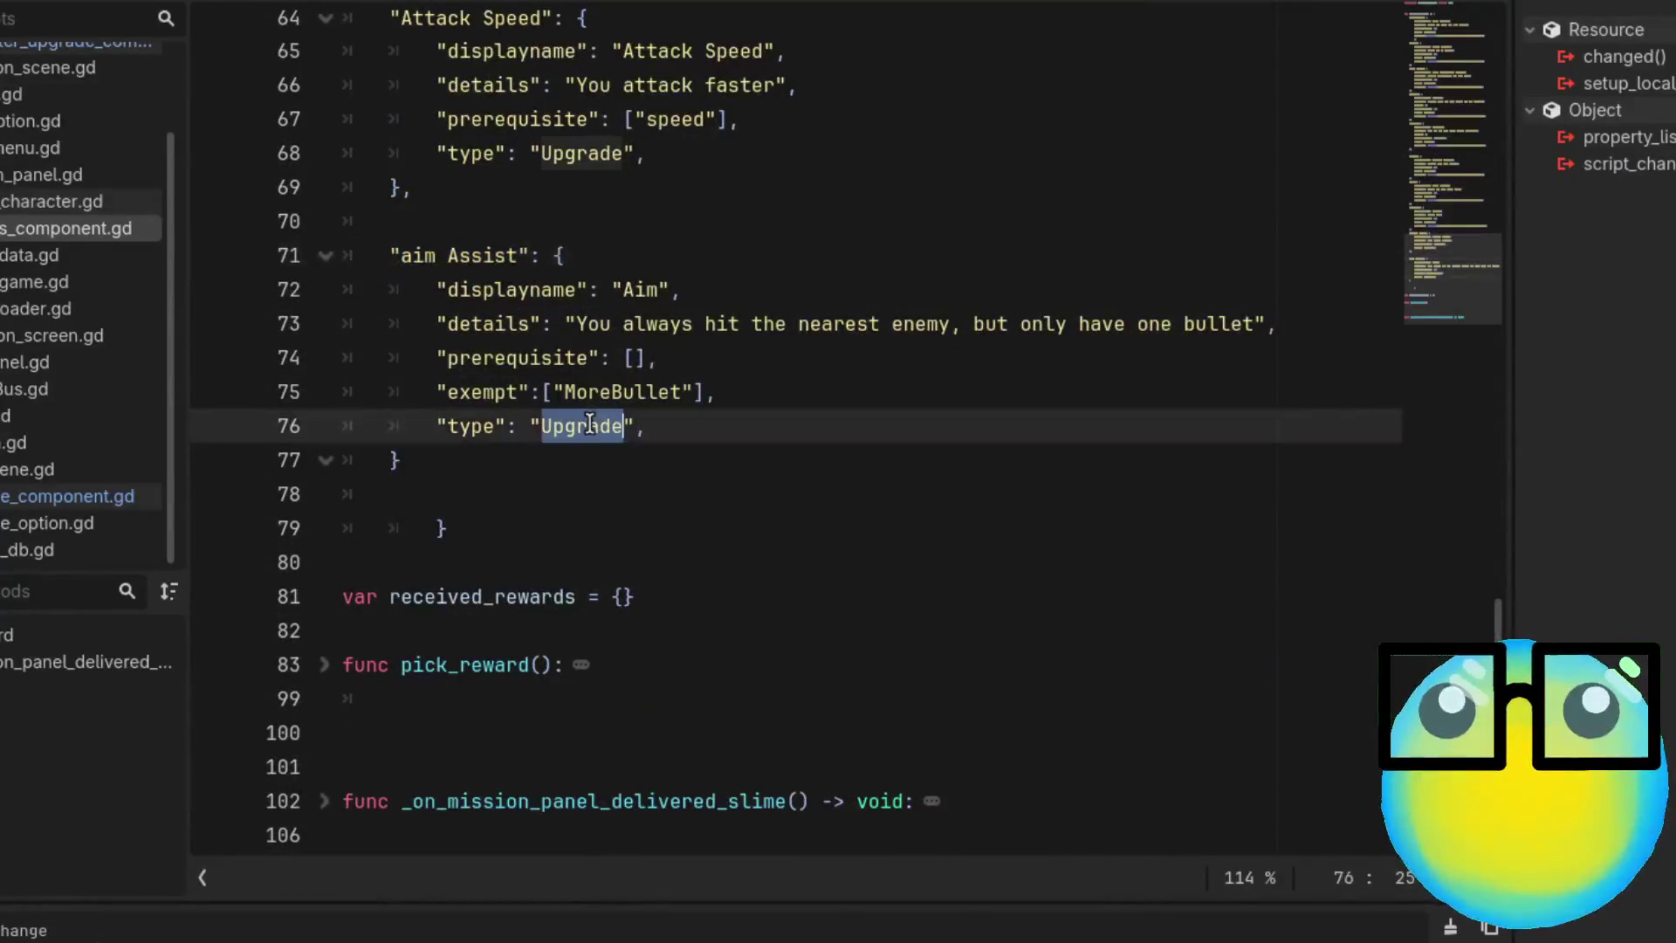
pyautogui.click(543, 434)
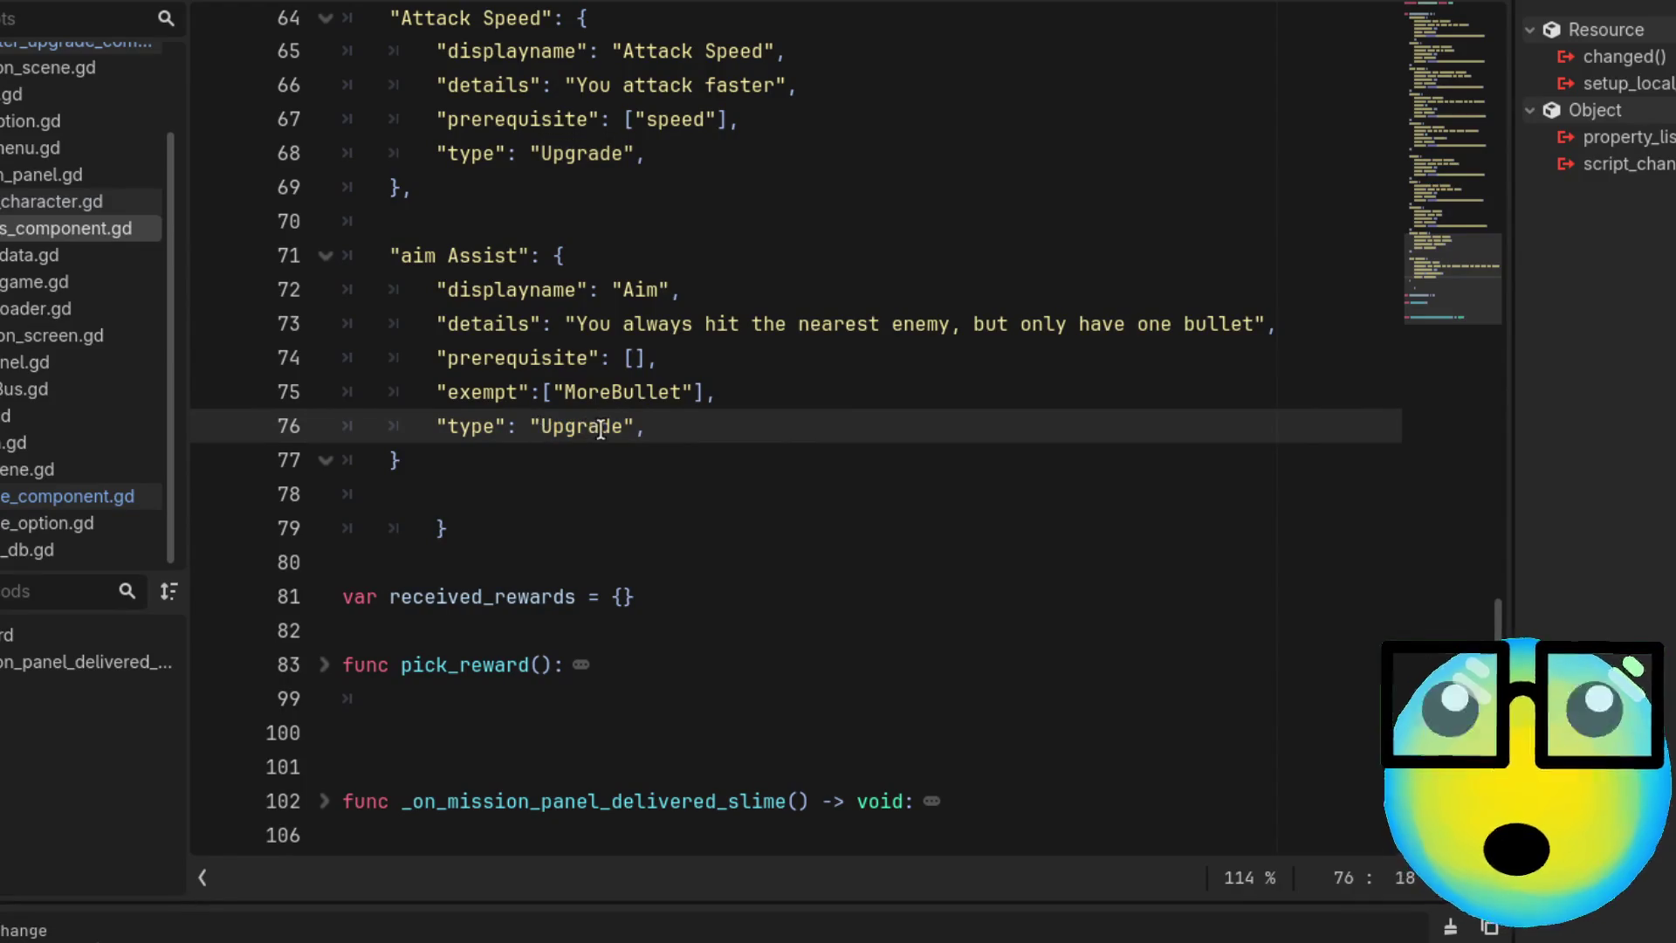
pyautogui.write('Single')
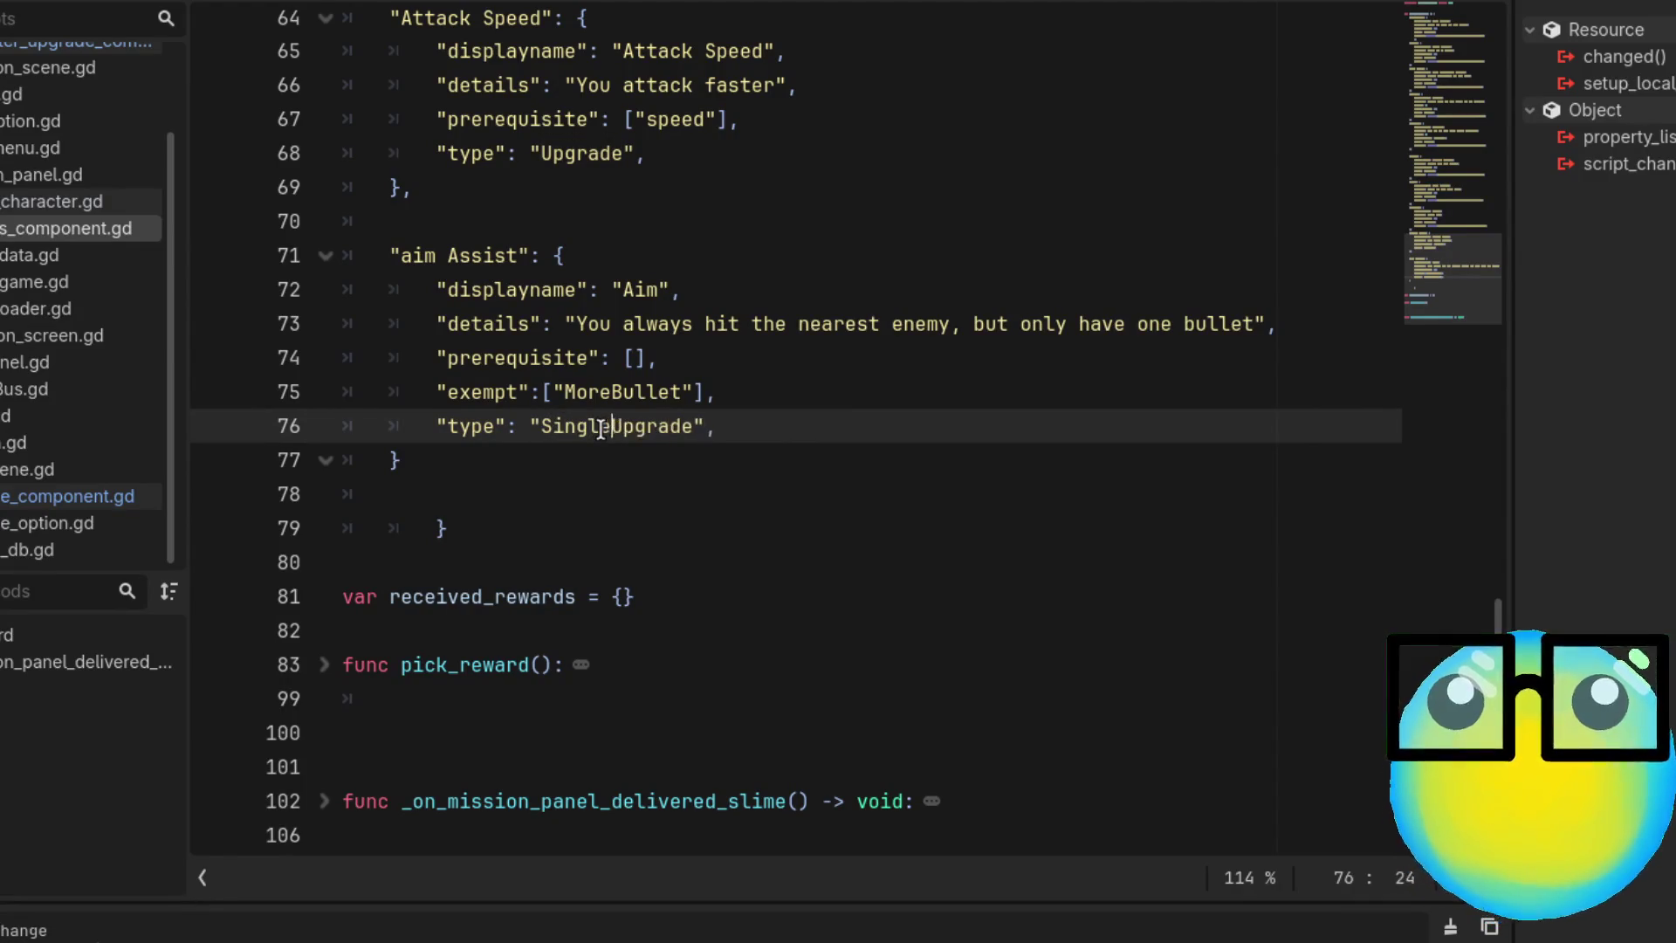
pyautogui.click(781, 449)
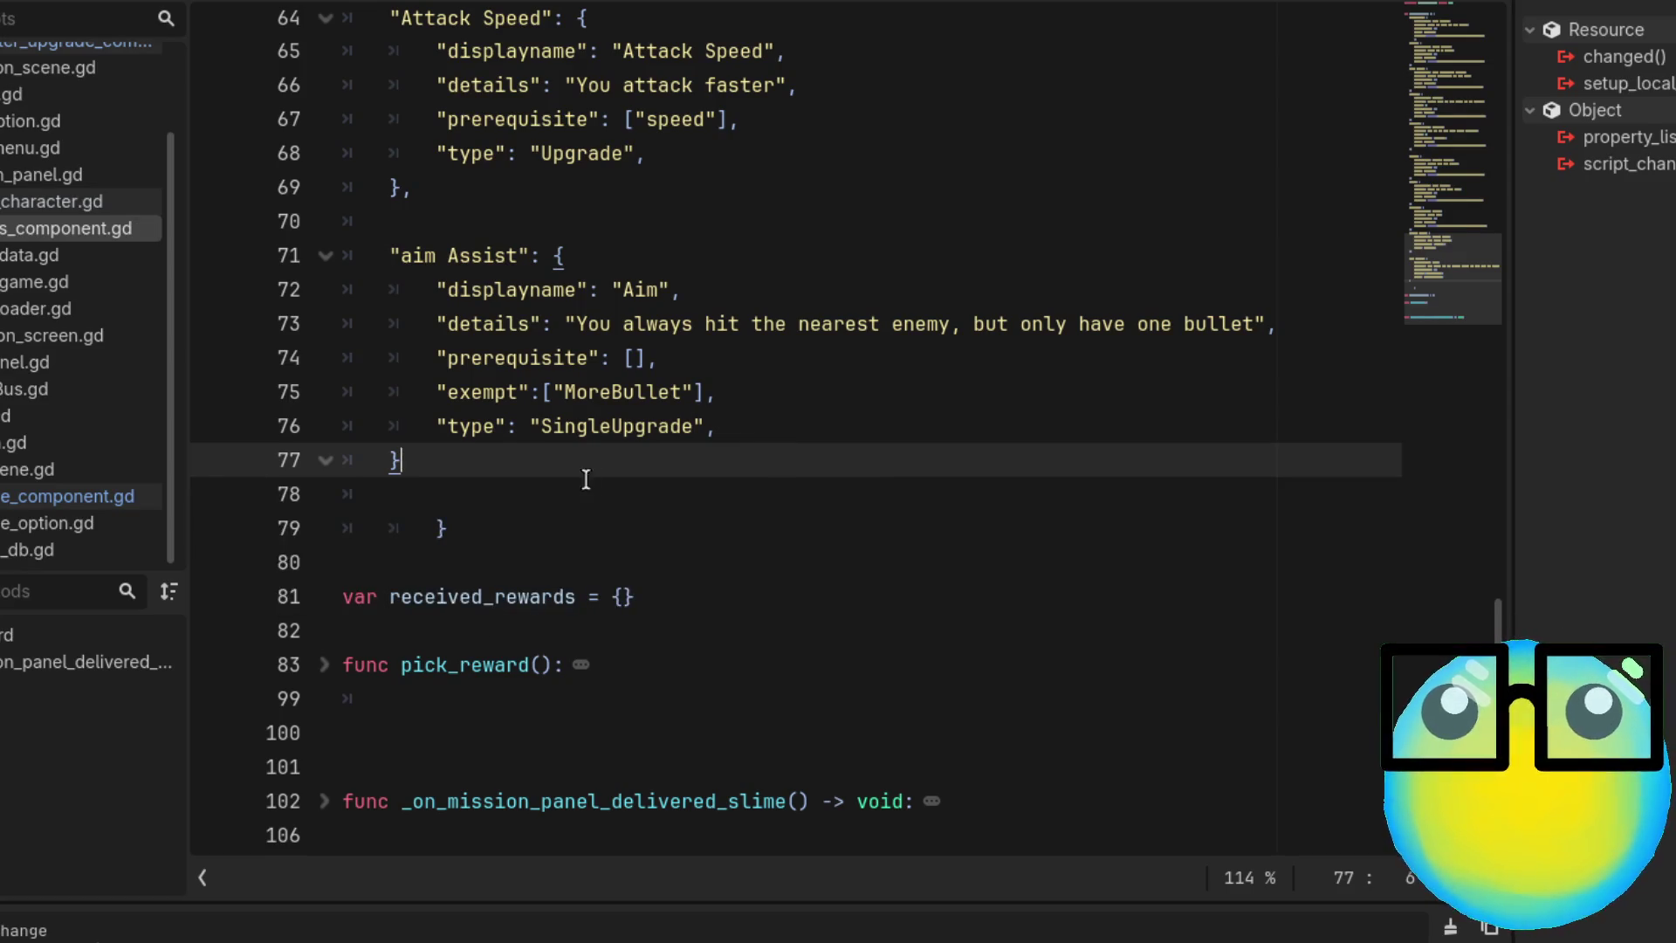
# Move the aim Assist entry into _db.gd after the hp entry and save
pyautogui.moveTo(481, 470)
pyautogui.mouseDown()
pyautogui.moveTo(262, 327)
pyautogui.moveTo(279, 255)
pyautogui.mouseUp()
pyautogui.hotkey('ctrl', 'c')
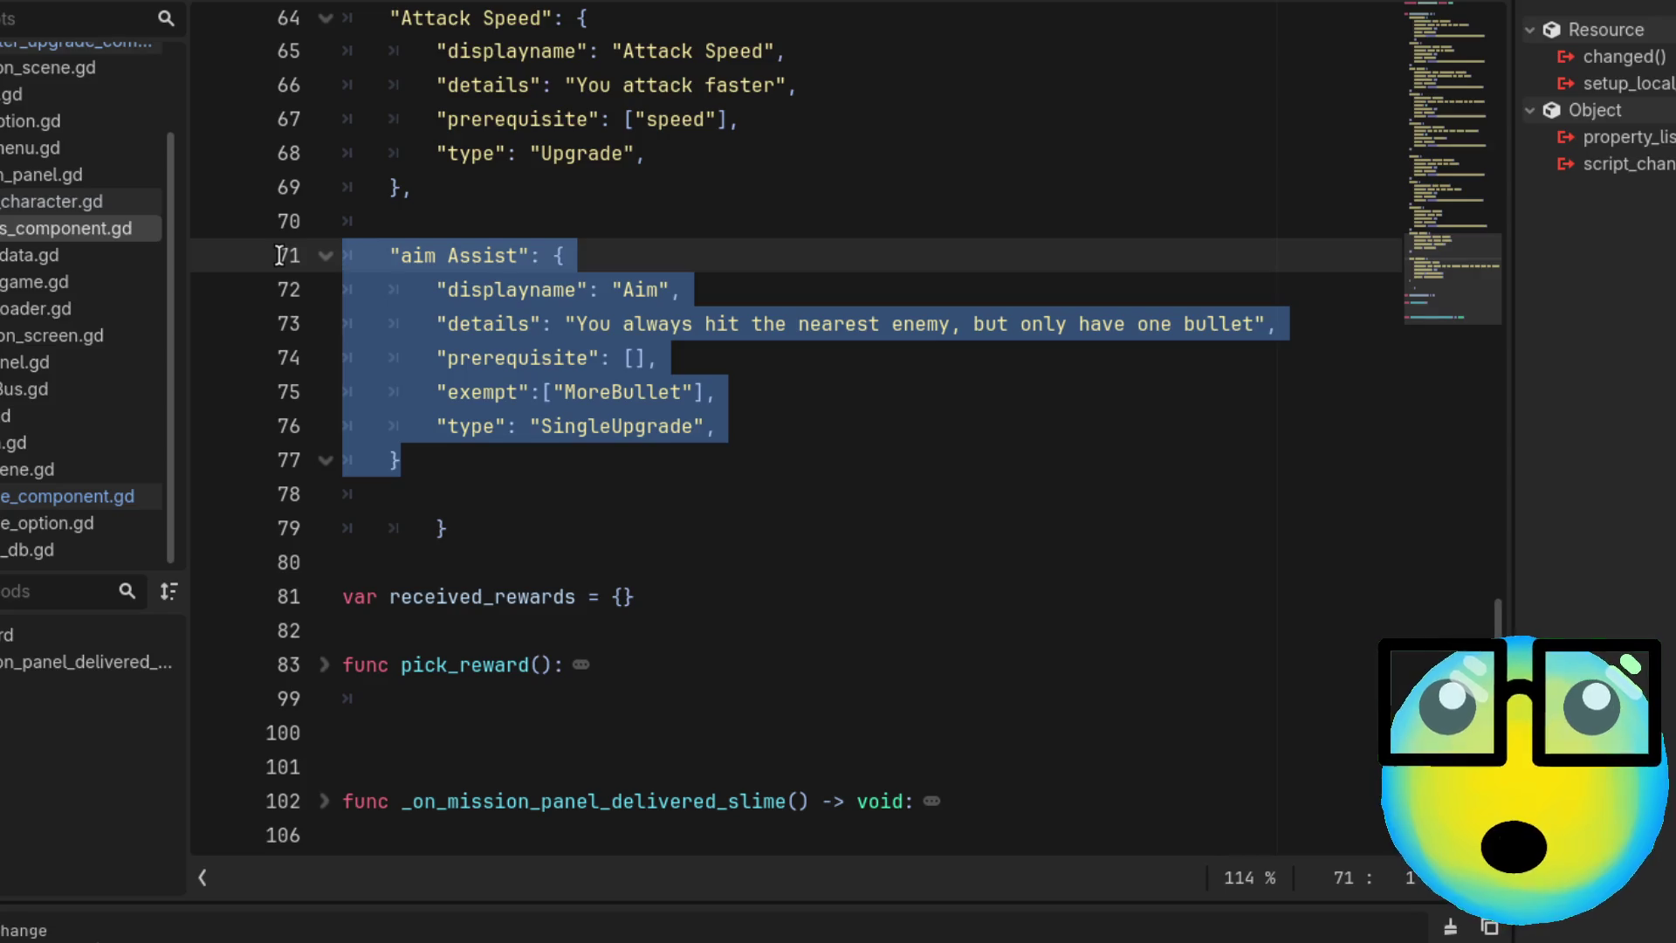
pyautogui.press('Delete')
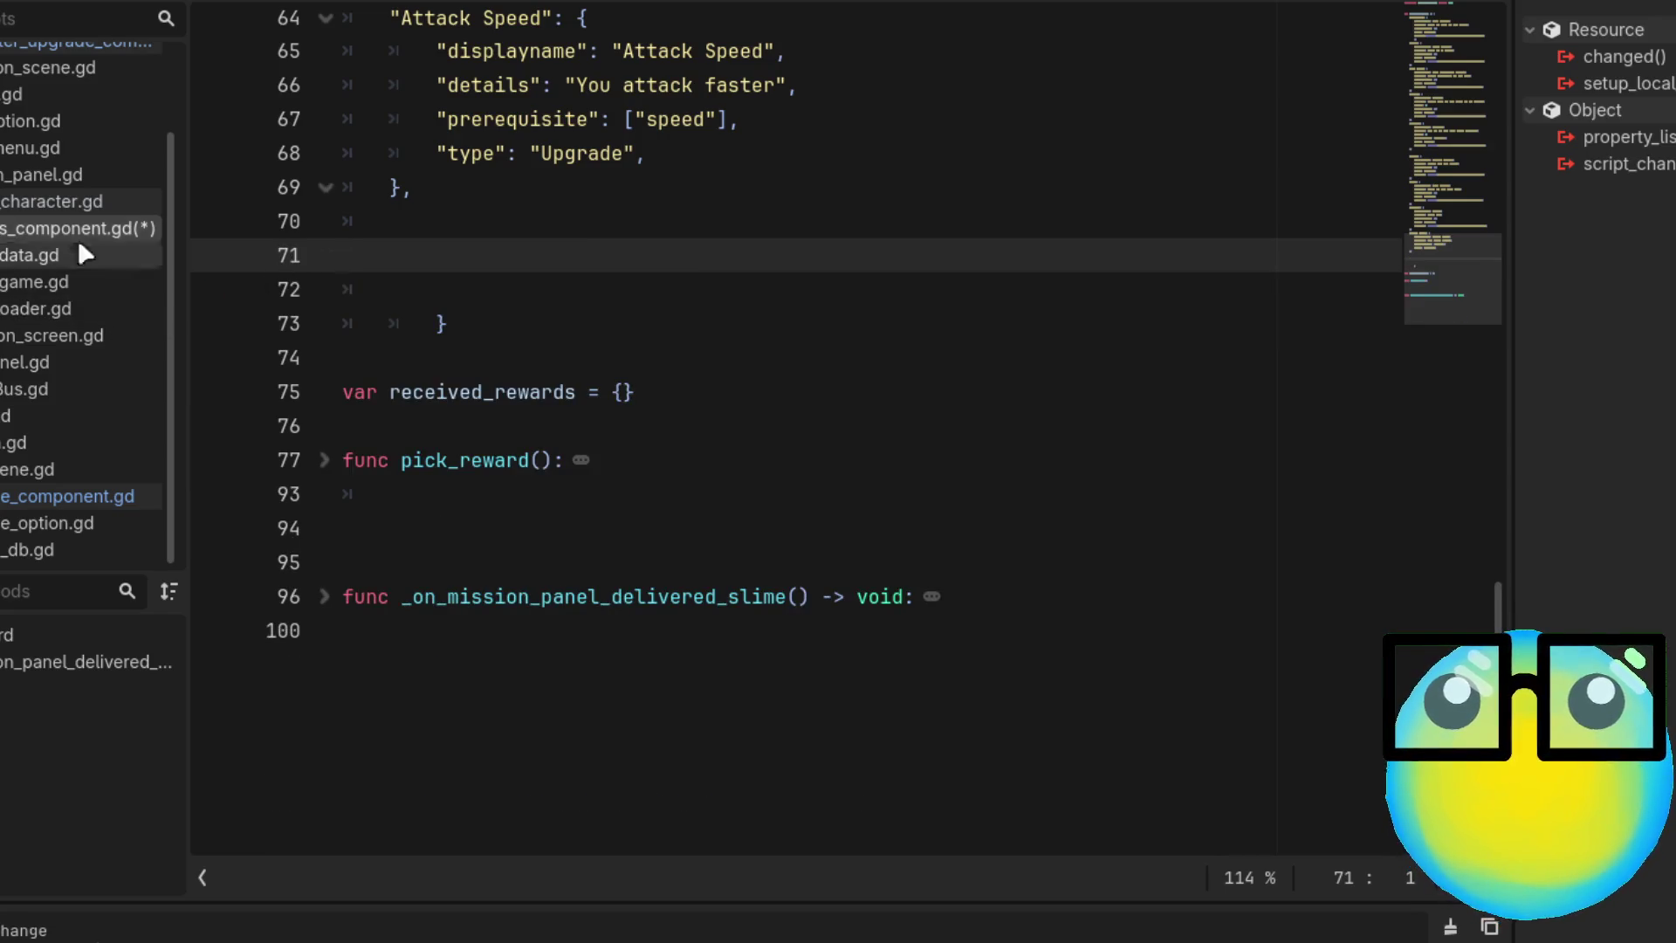
pyautogui.click(18, 542)
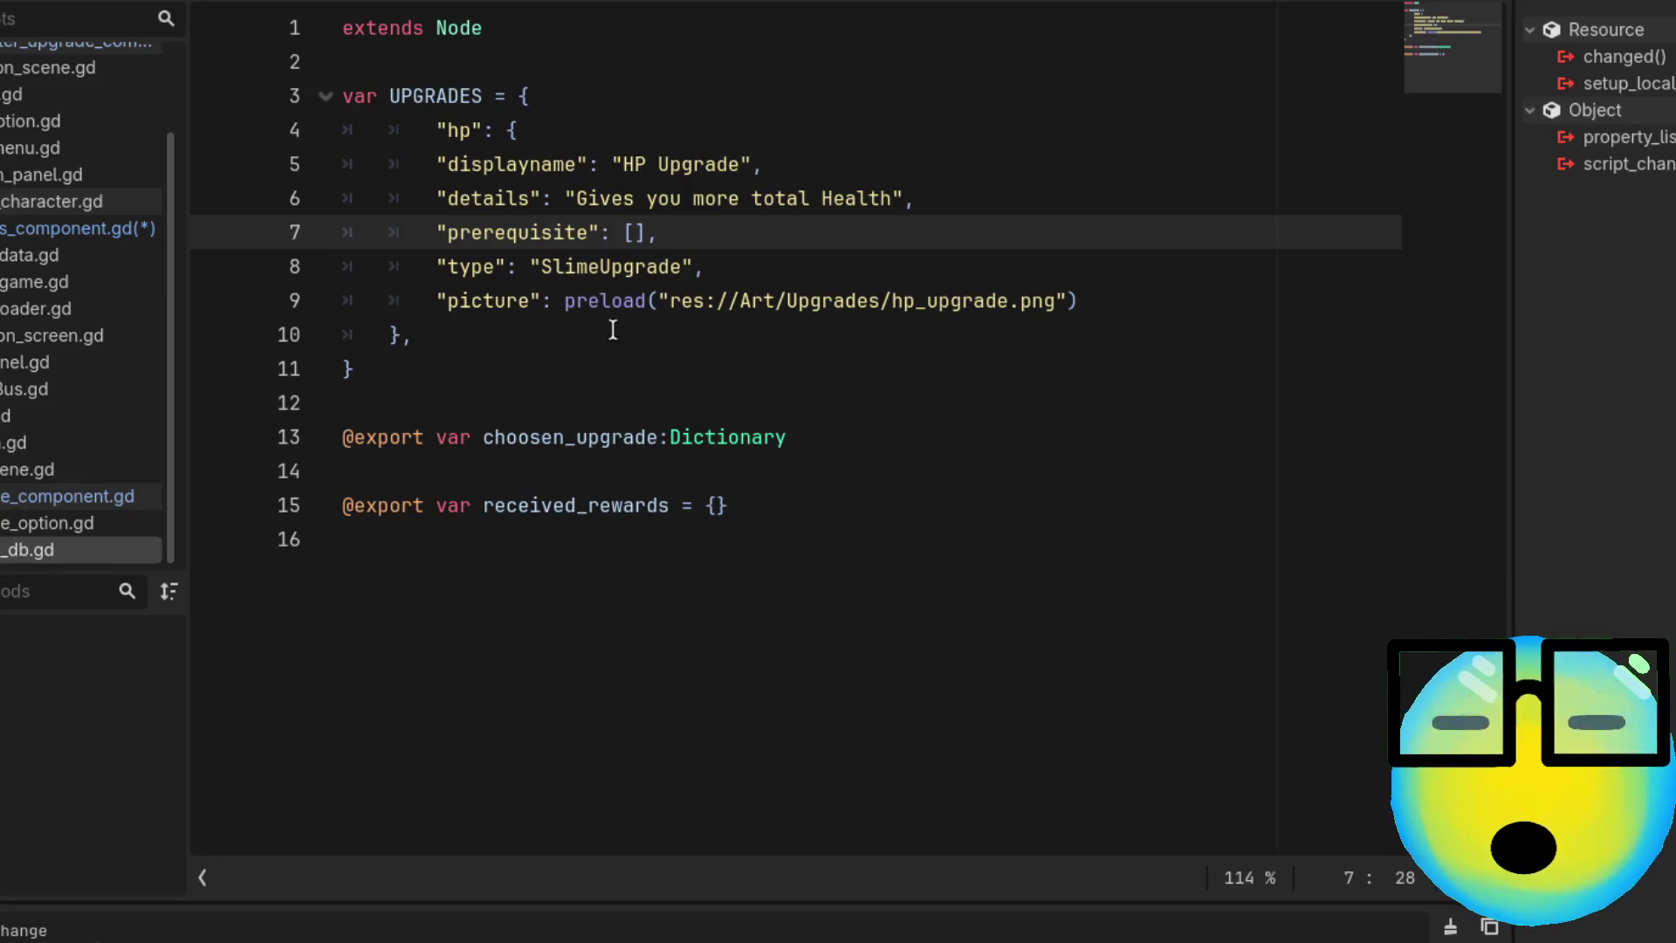
pyautogui.click(580, 339)
pyautogui.hotkey('ctrl', 'v')
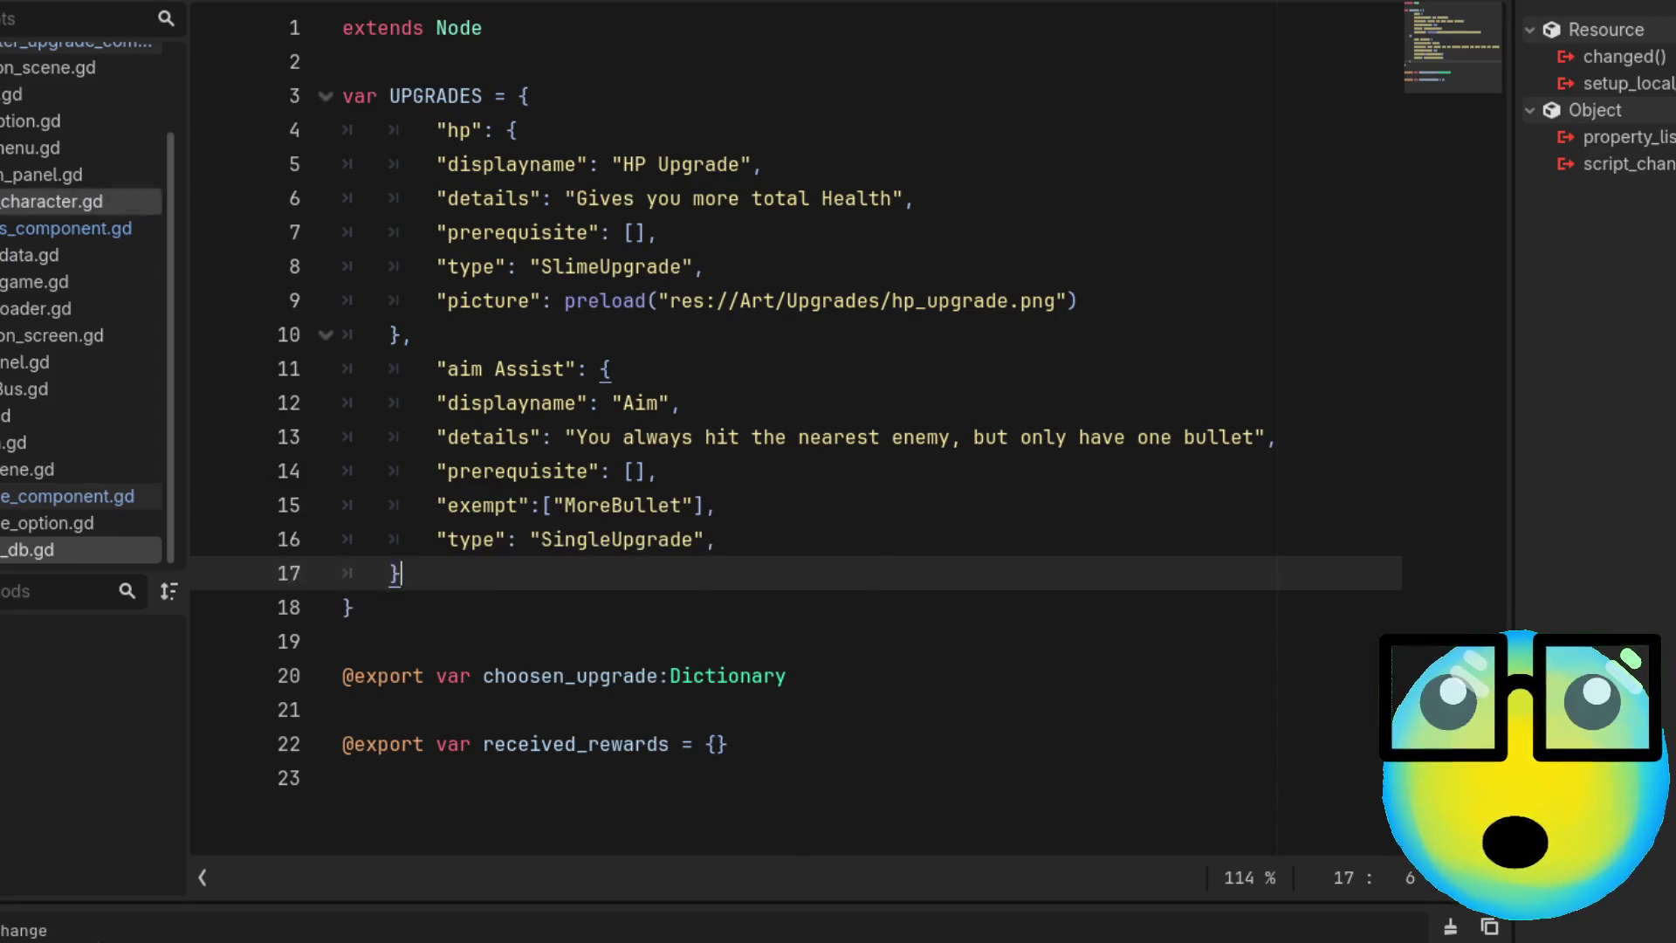
pyautogui.hotkey('ctrl', 's')
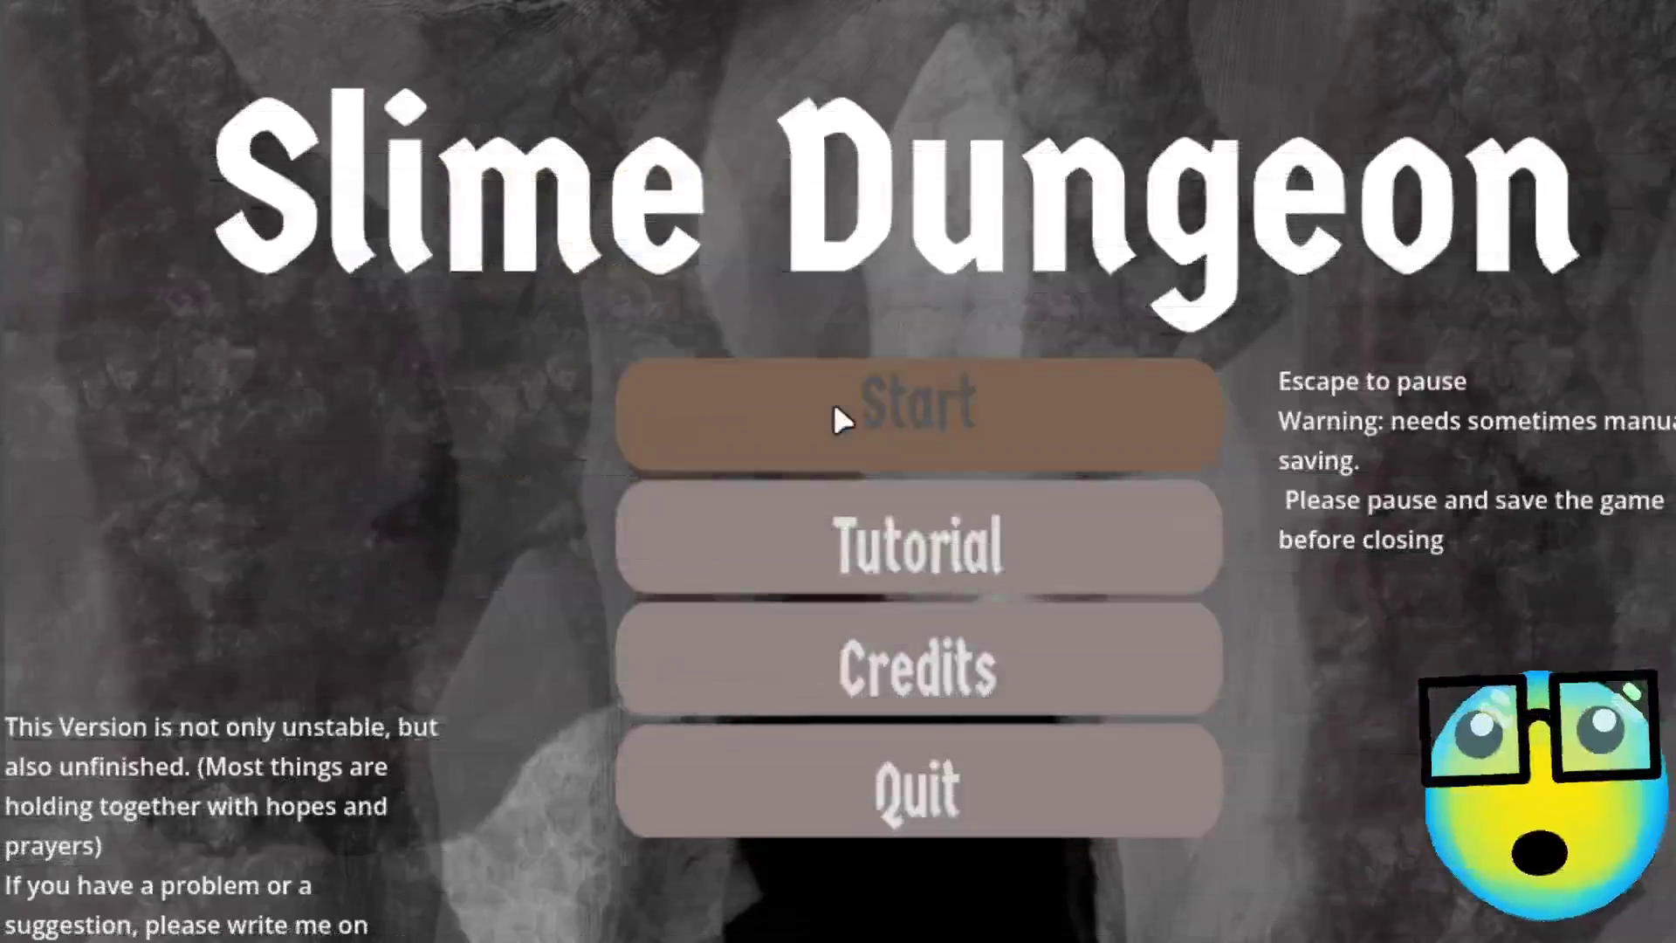
# Start a new game and send the light slime from the slime room on a mission
pyautogui.click(834, 410)
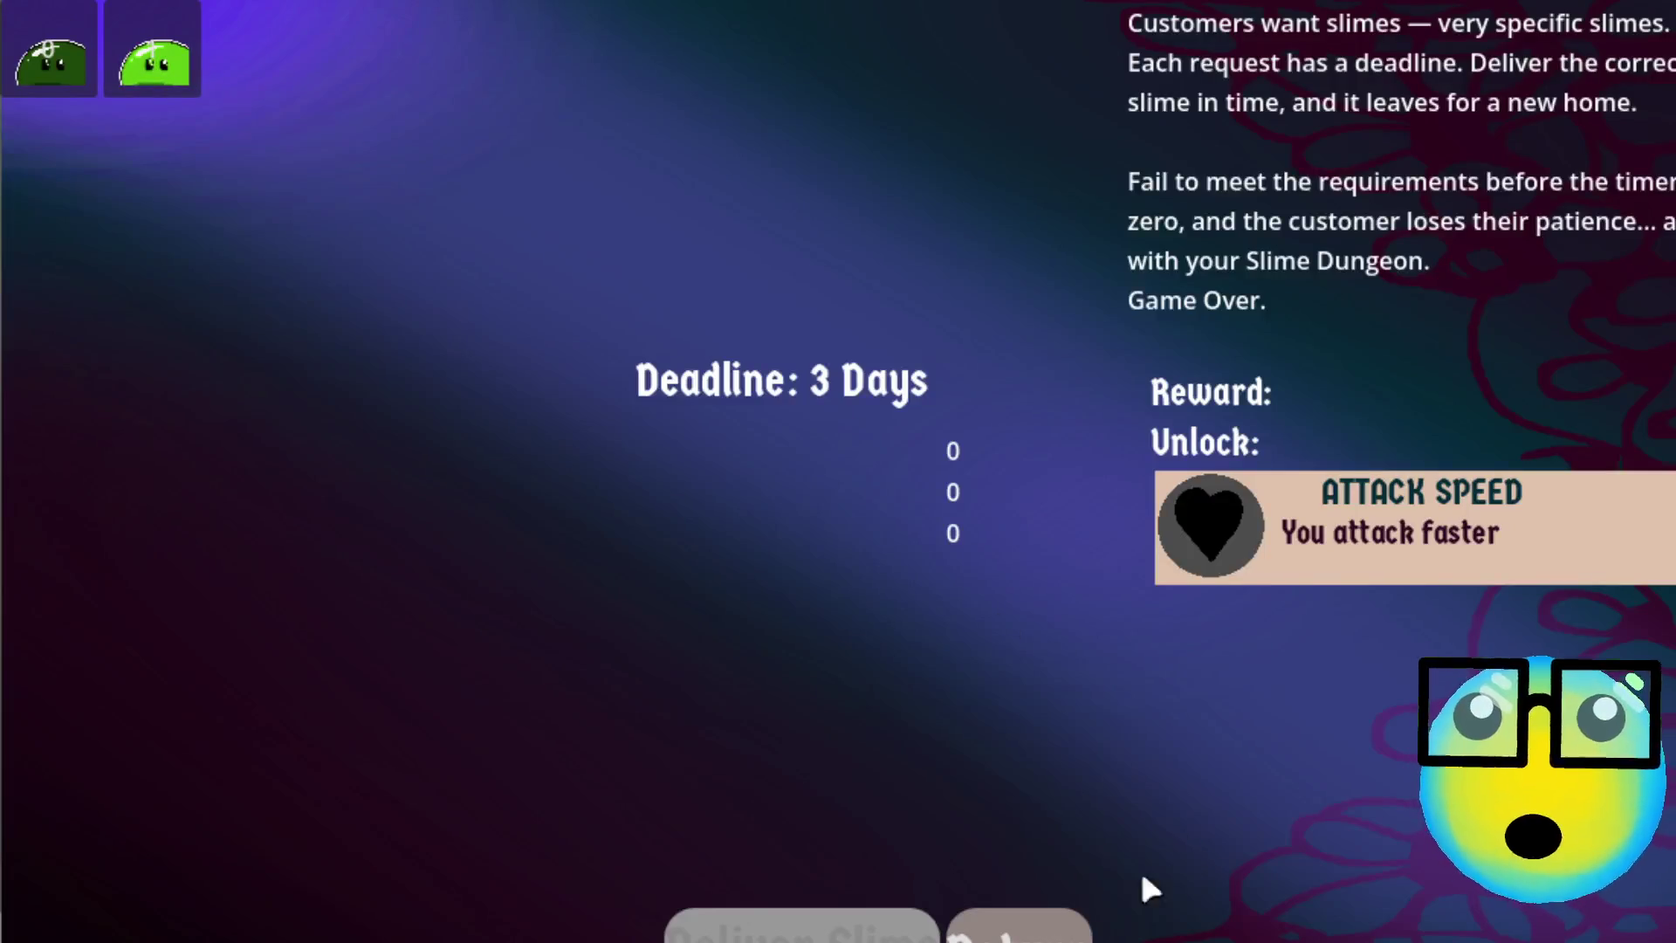
pyautogui.click(1021, 925)
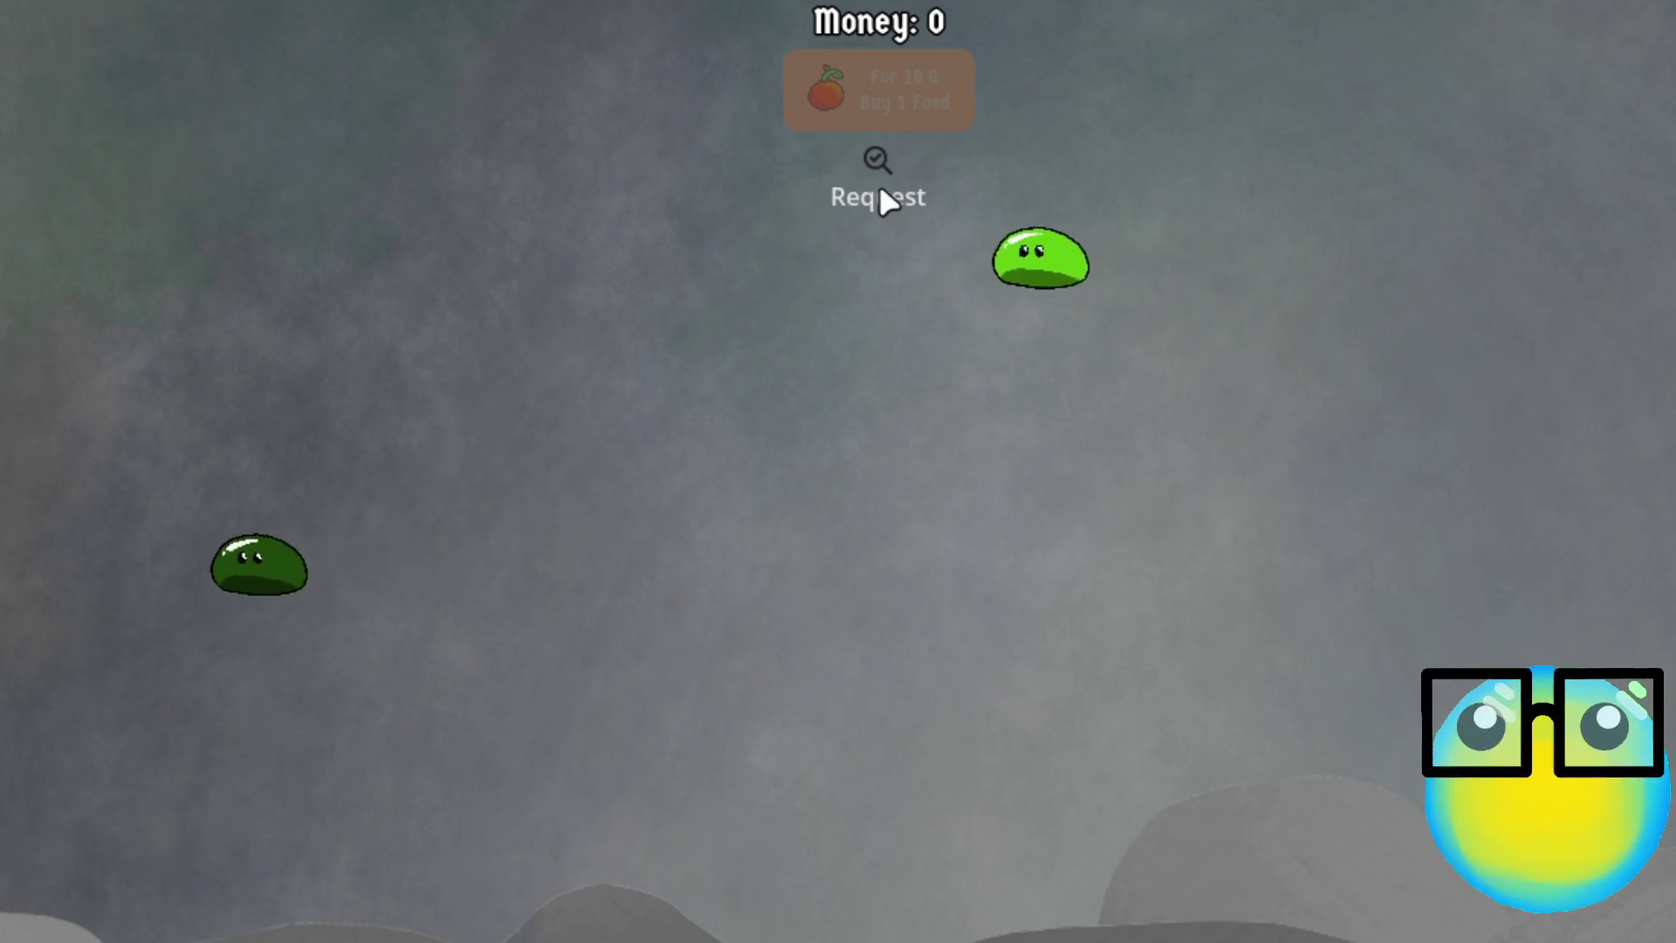
pyautogui.click(931, 229)
pyautogui.click(637, 923)
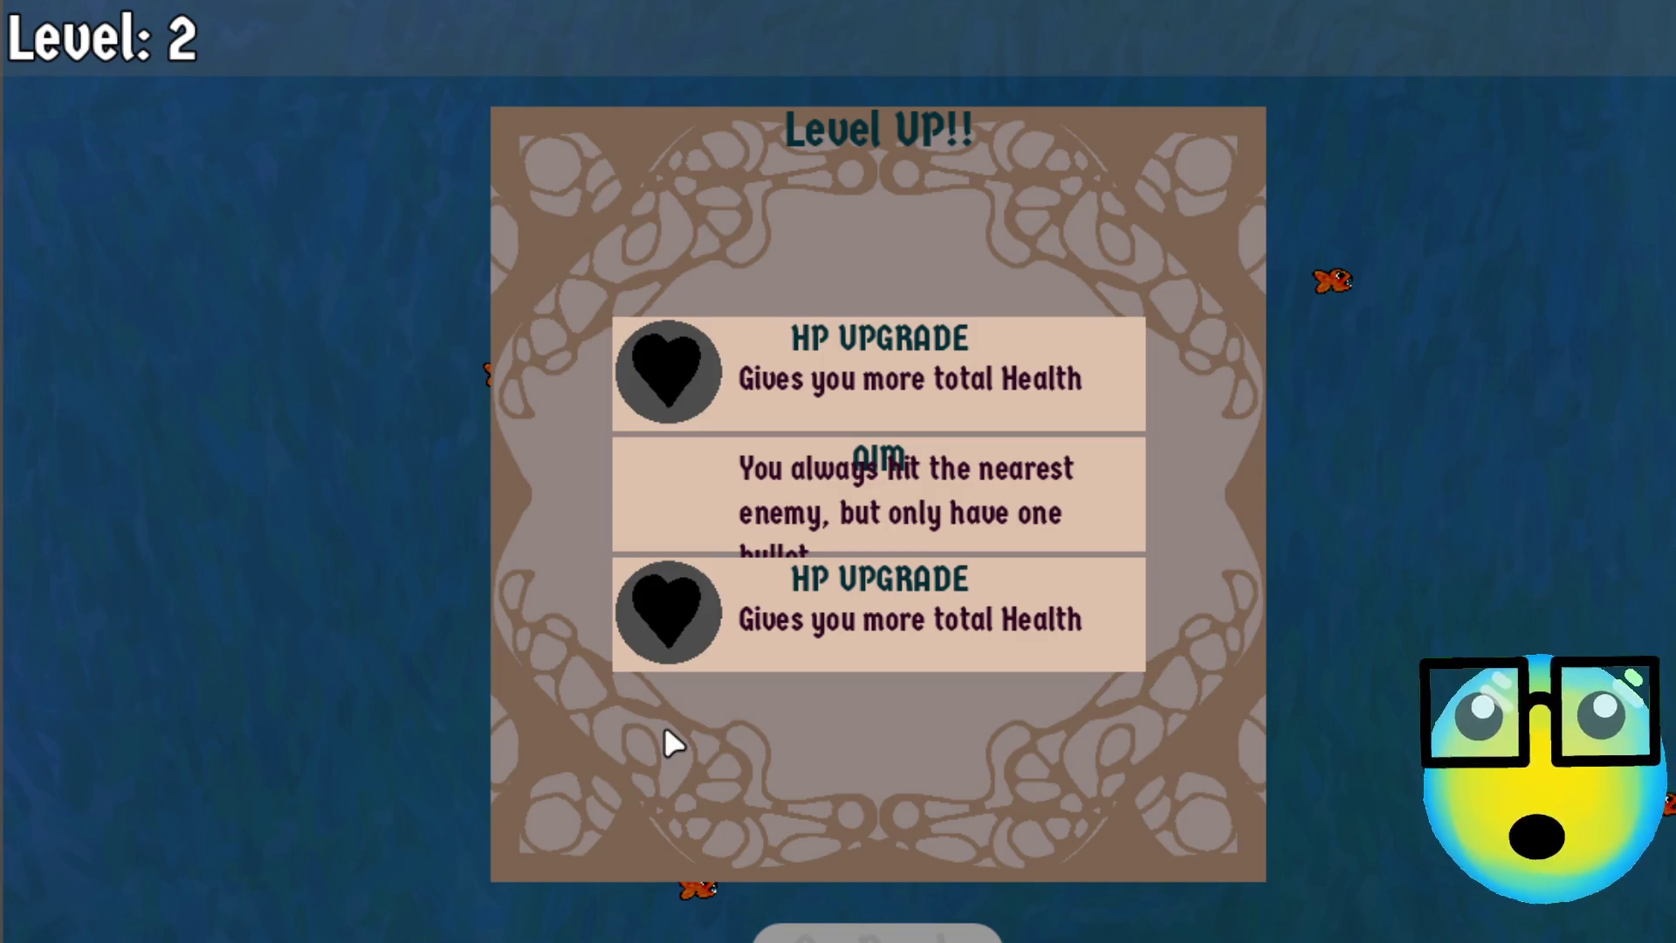
# Pick the Aim upgrade and dodge the fish with WASD until level 3
pyautogui.click(851, 495)
pyautogui.press('w')
pyautogui.press('a')
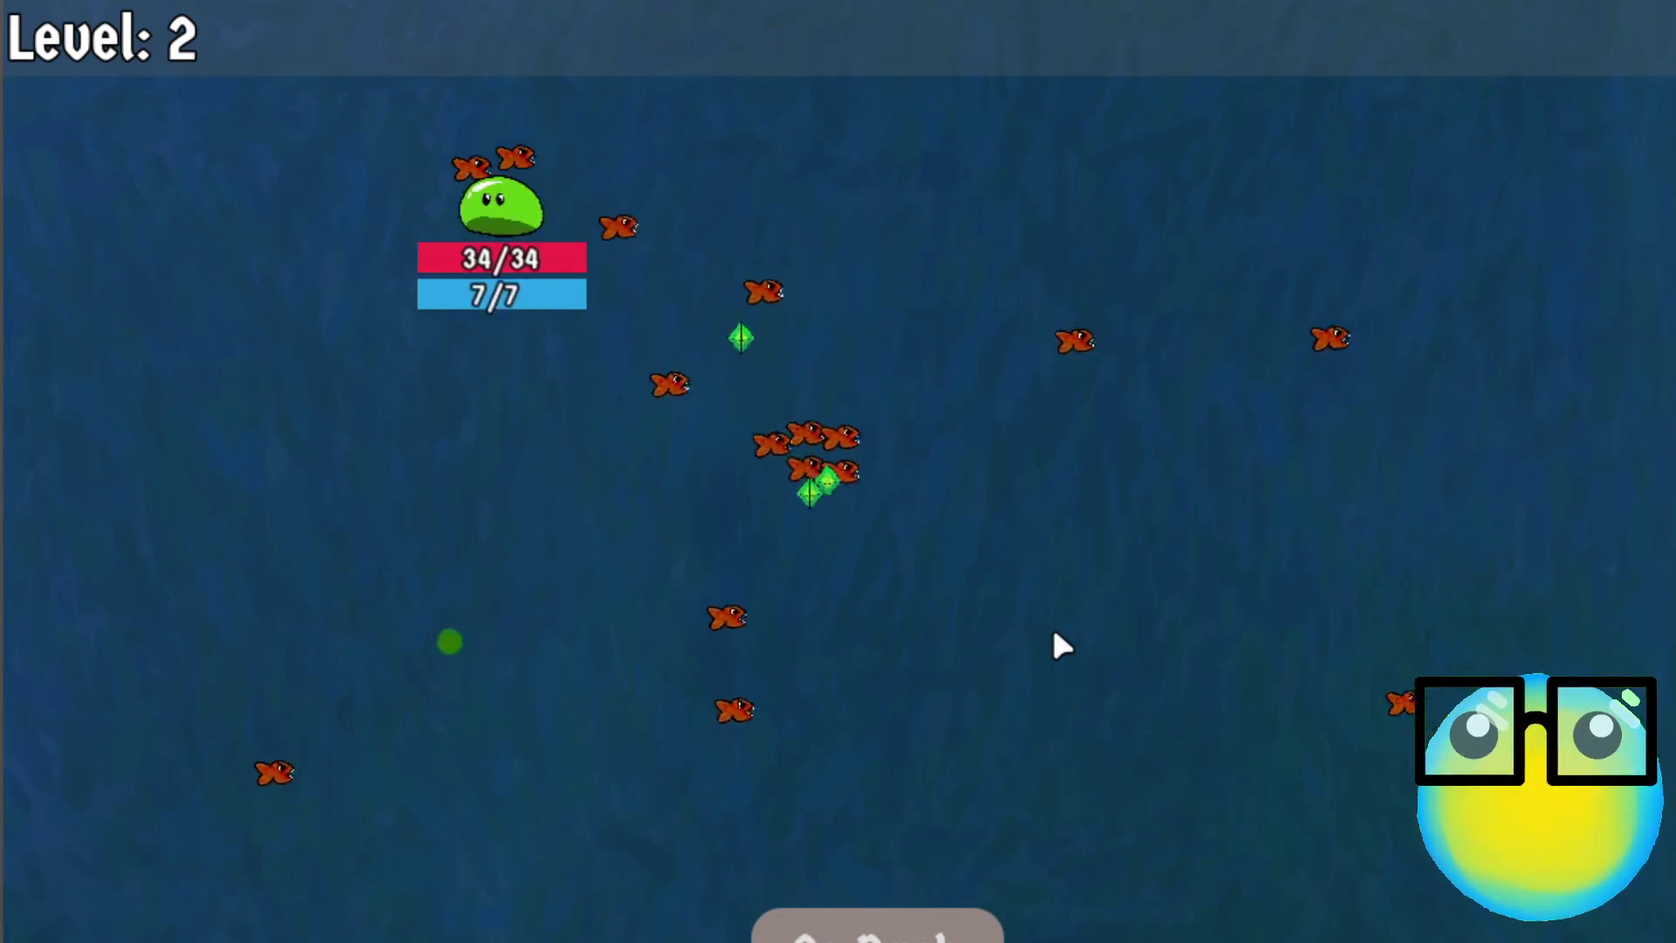
pyautogui.press('s')
pyautogui.press('a')
pyautogui.press('s')
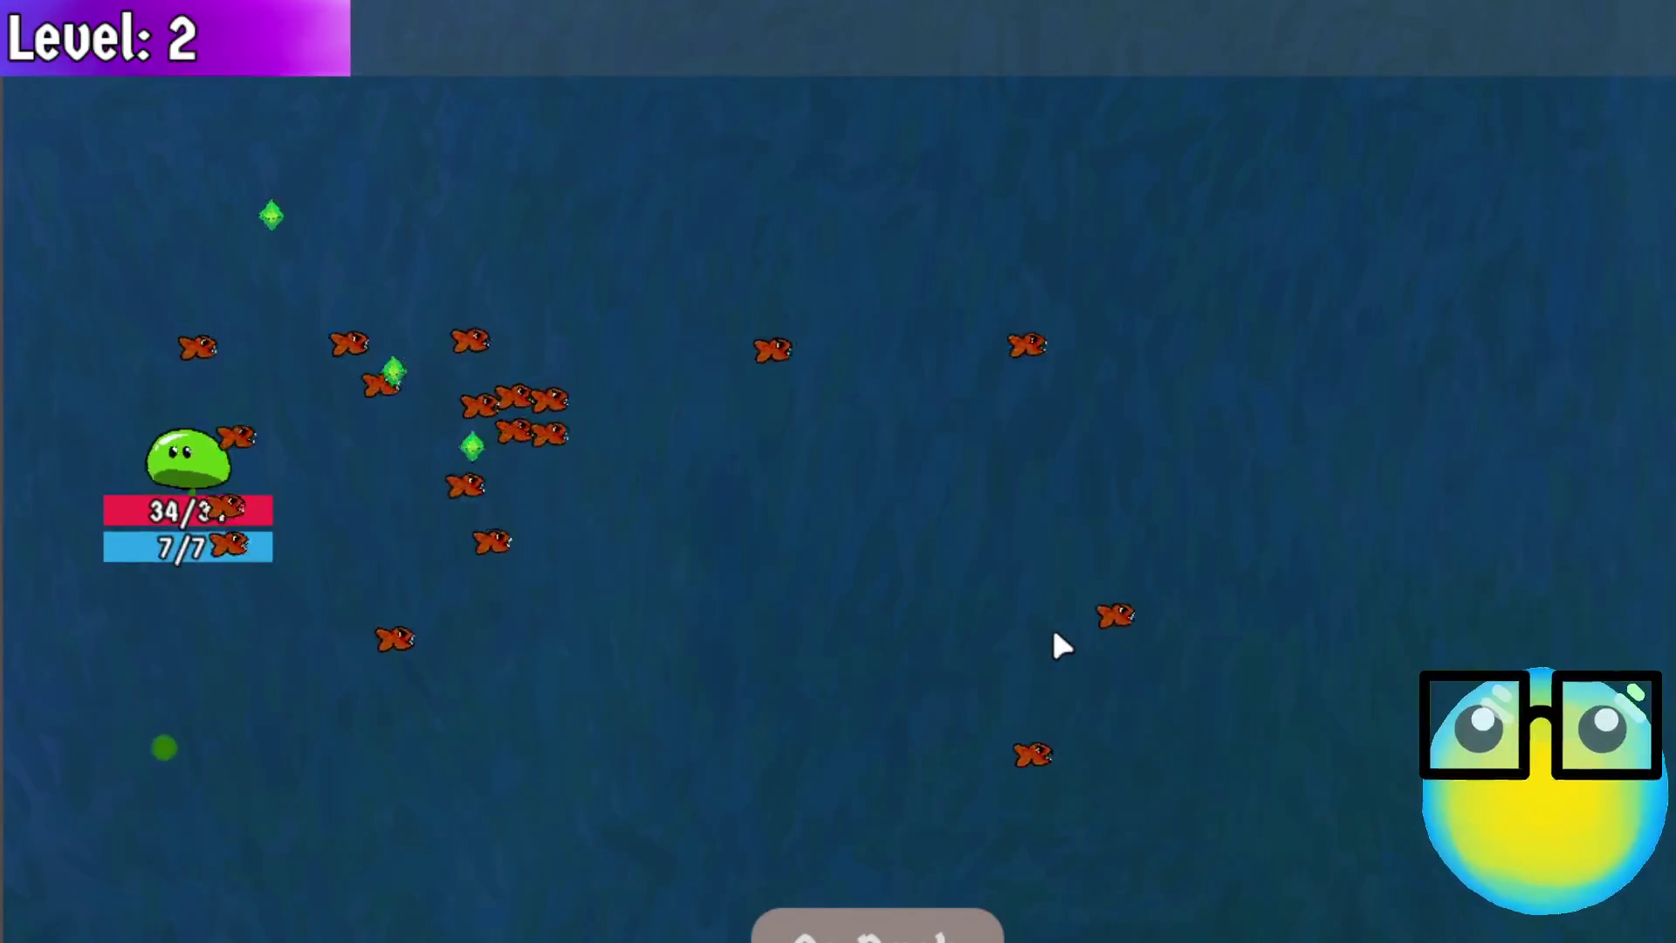
pyautogui.press('d')
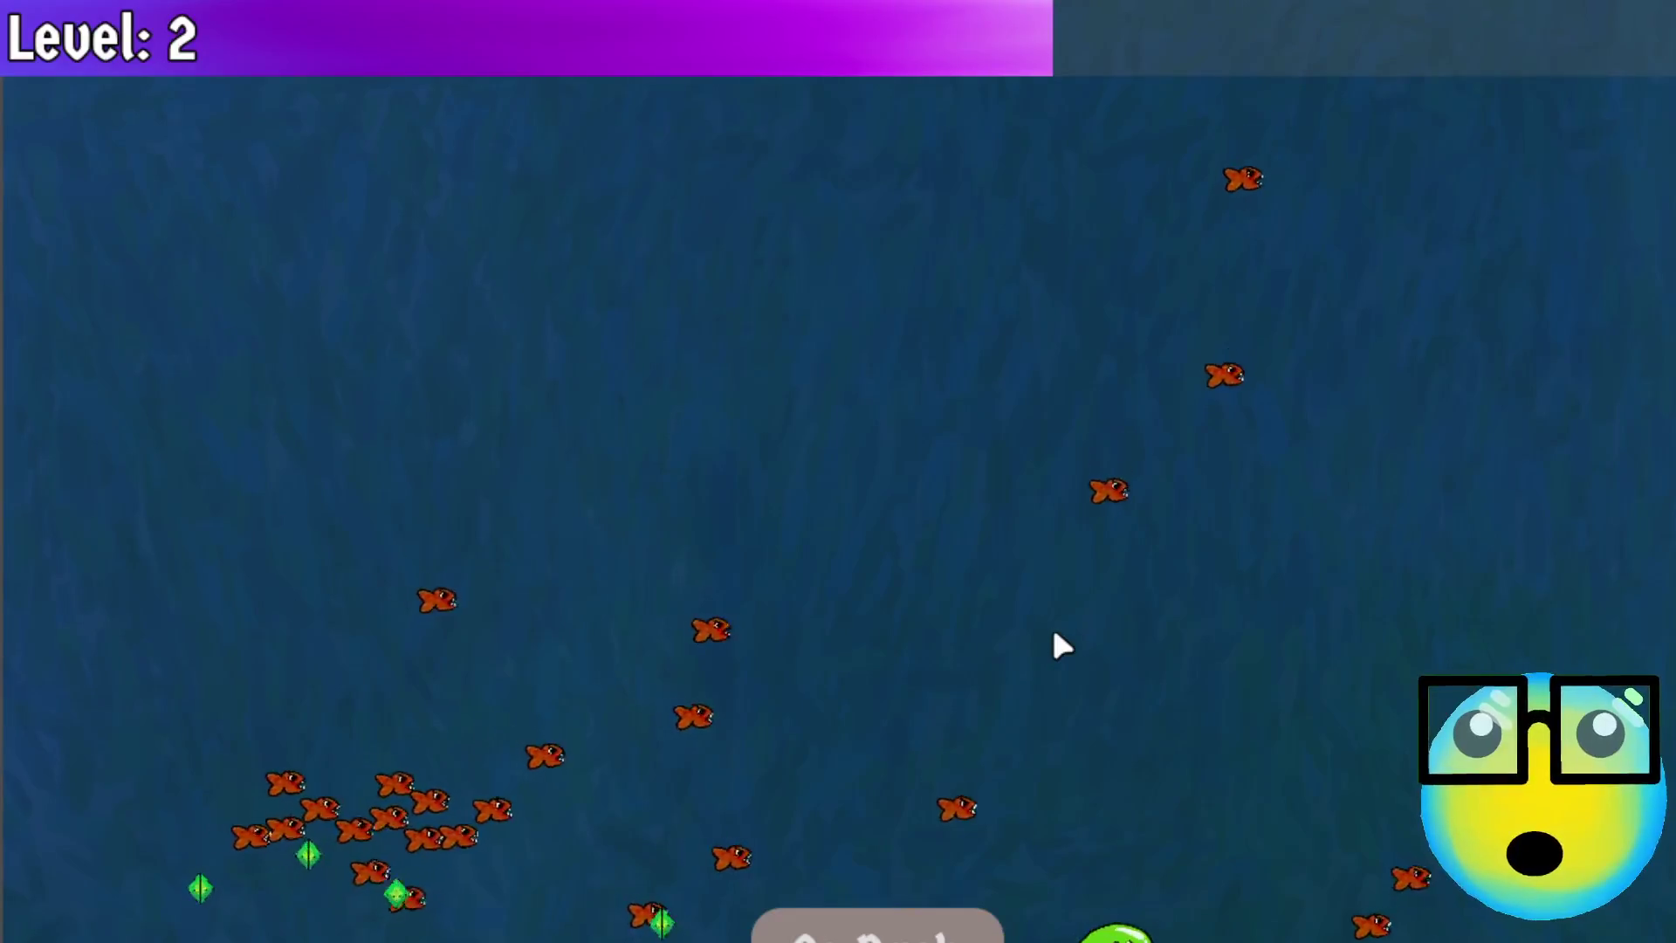
pyautogui.press('w')
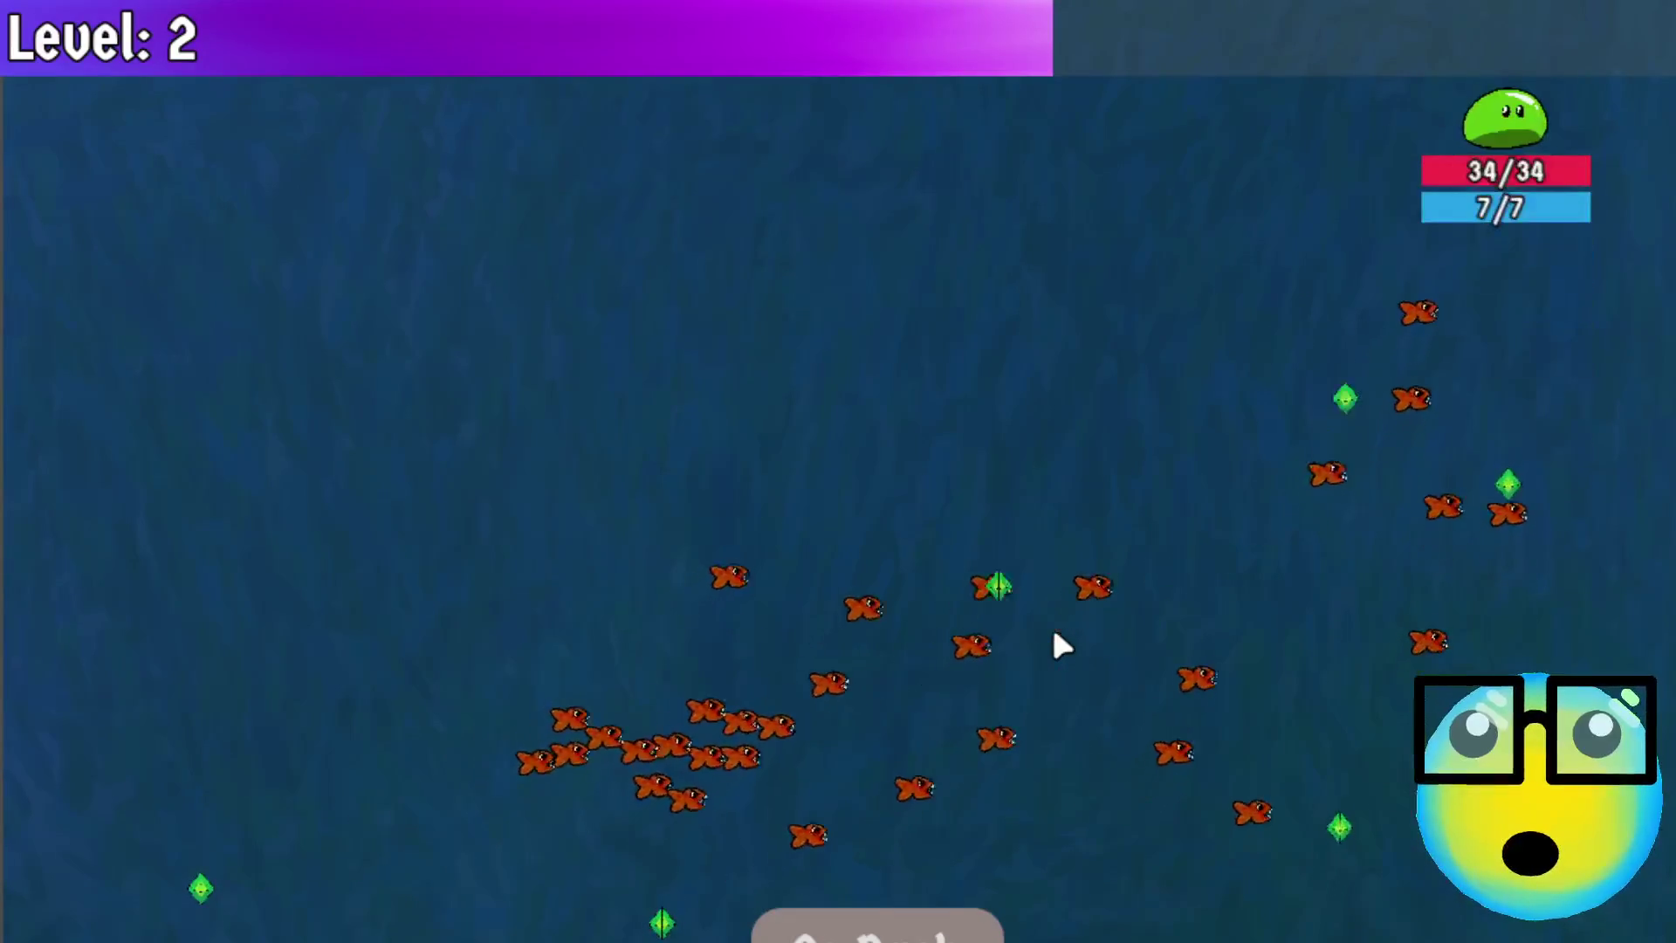
pyautogui.press('a')
pyautogui.press('d')
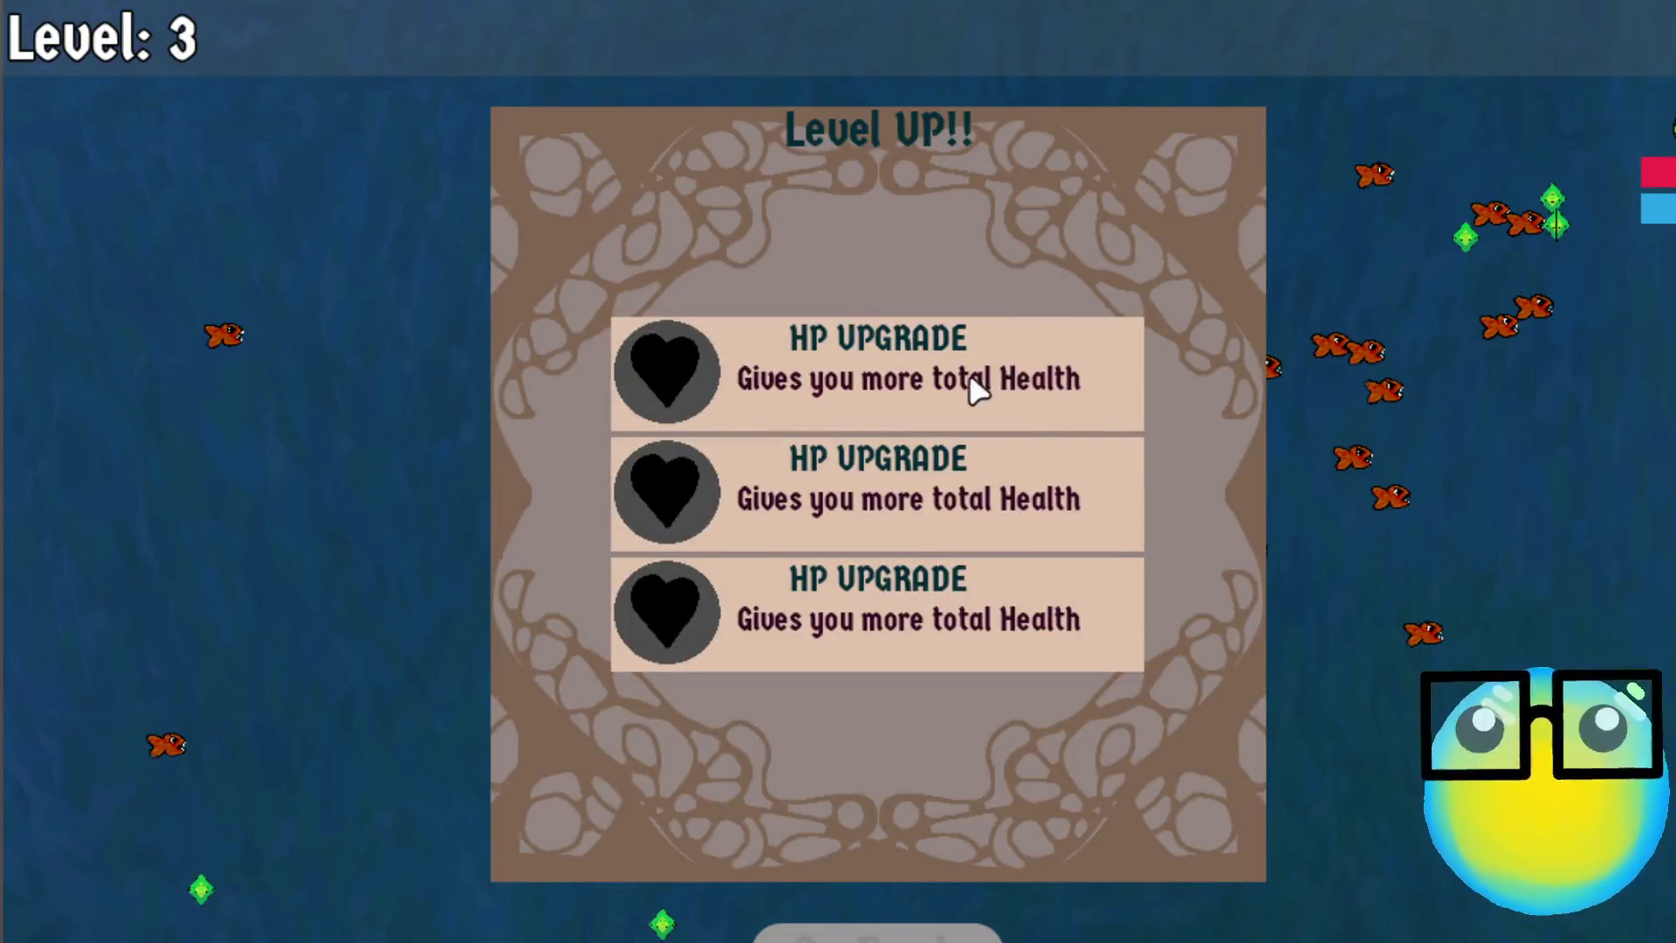
# Take HP UPGRADE at level 3, keep dodging, then take HP UPGRADE again
pyautogui.click(968, 379)
pyautogui.press('a')
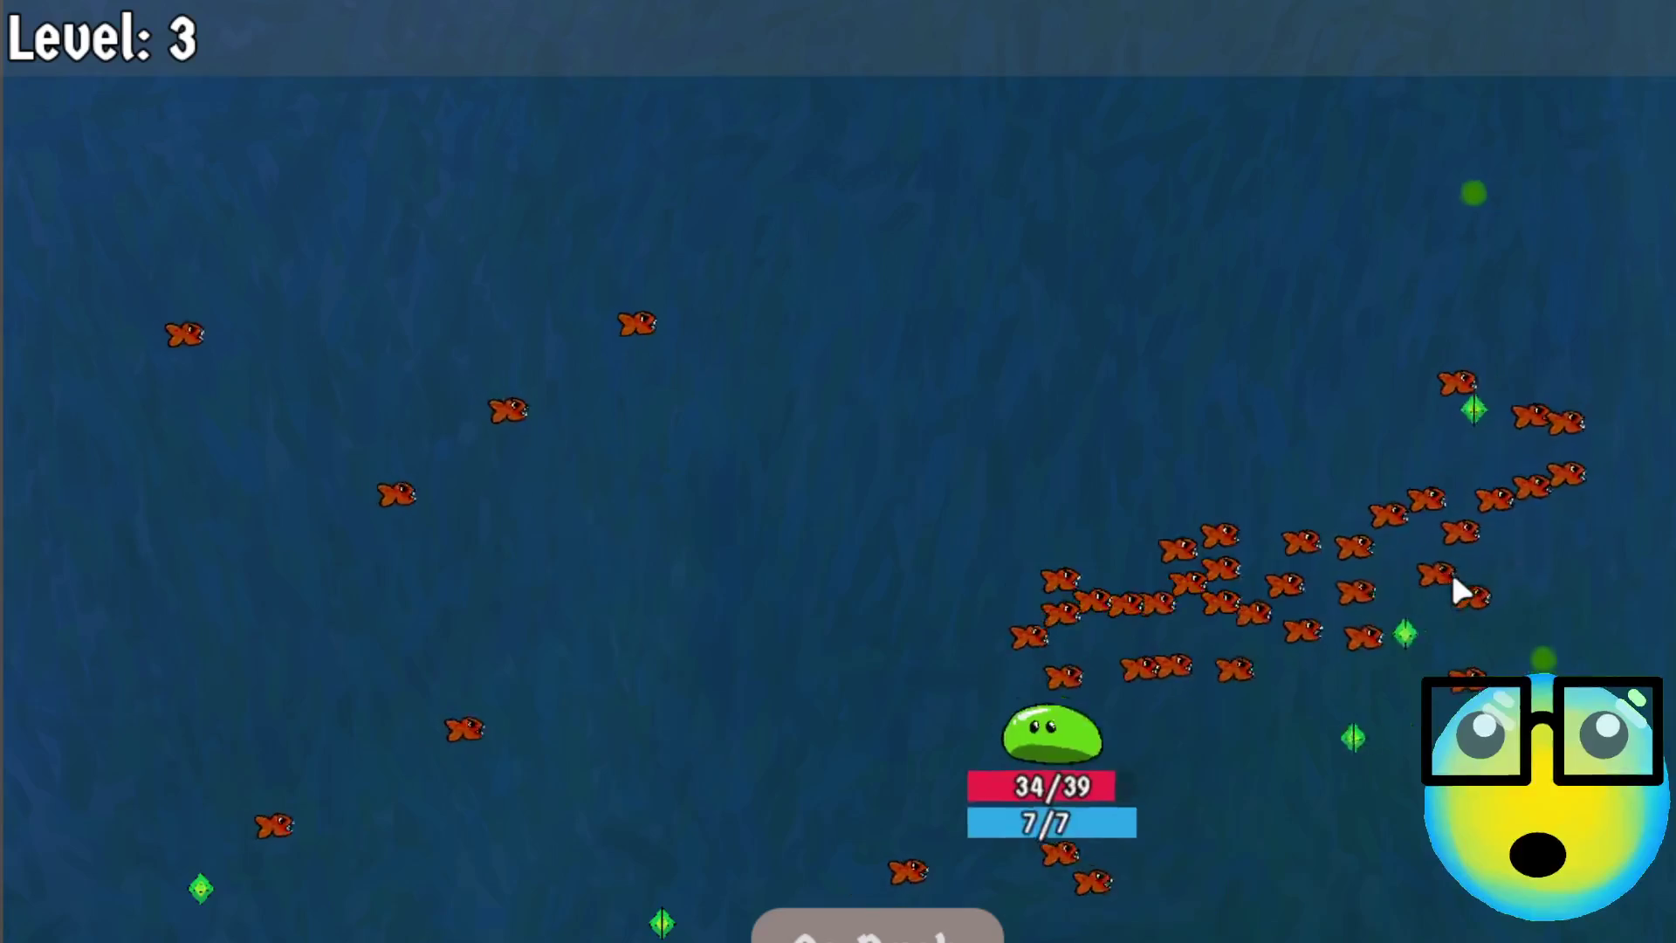
pyautogui.press('s')
pyautogui.press('a')
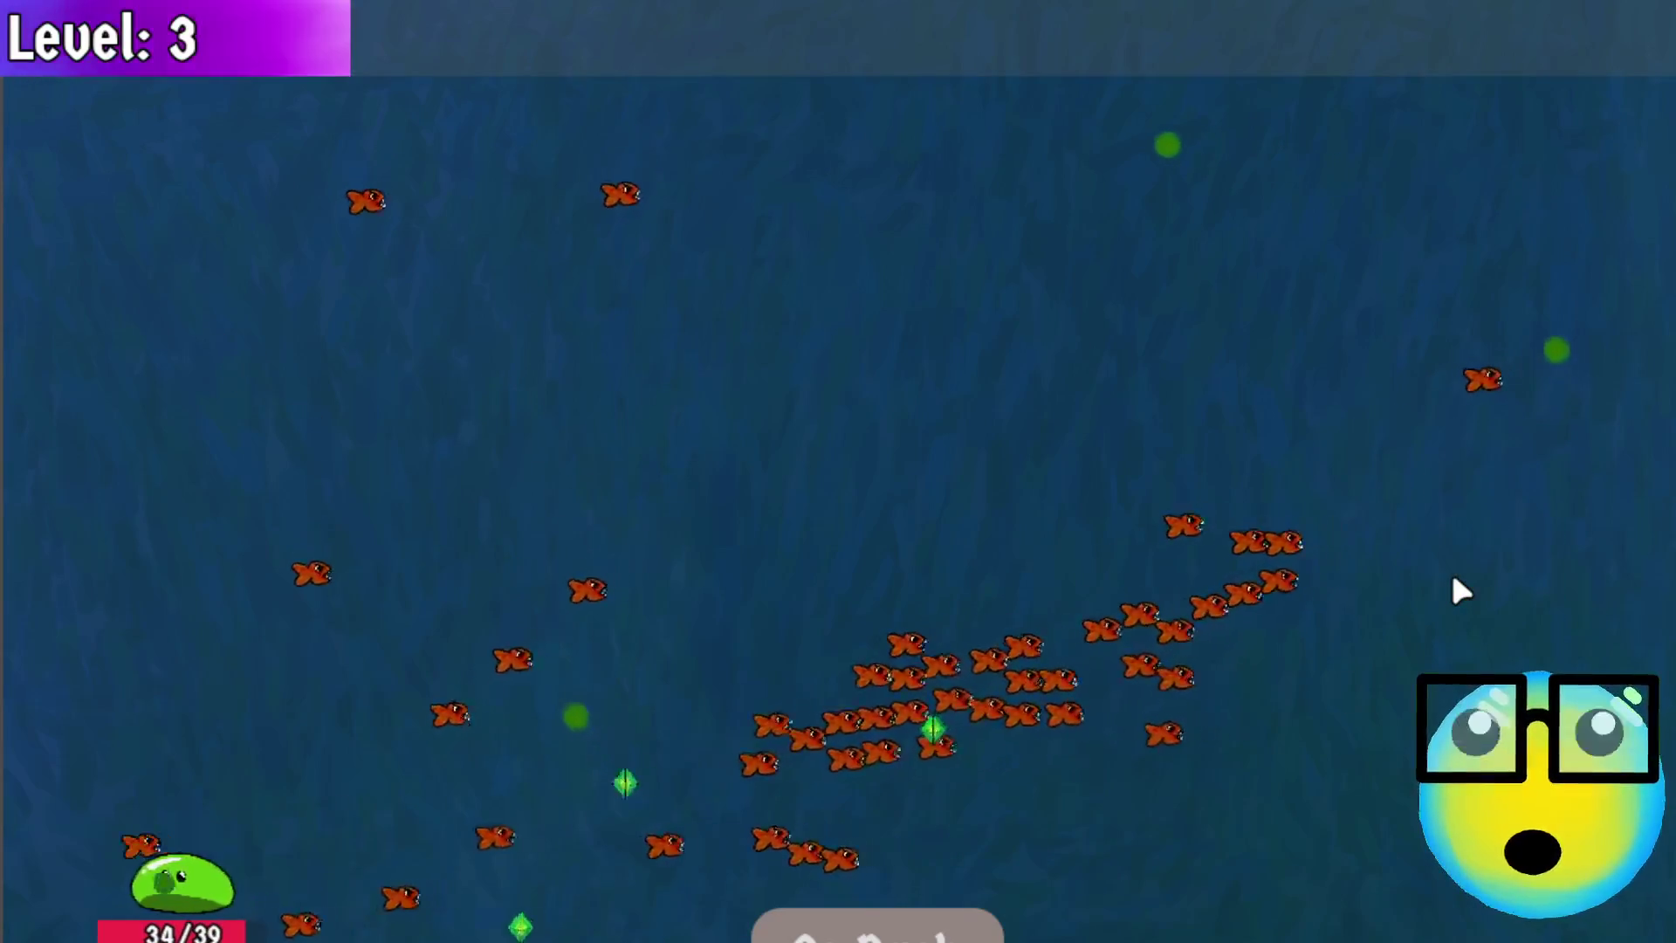
pyautogui.press('w')
pyautogui.press('d')
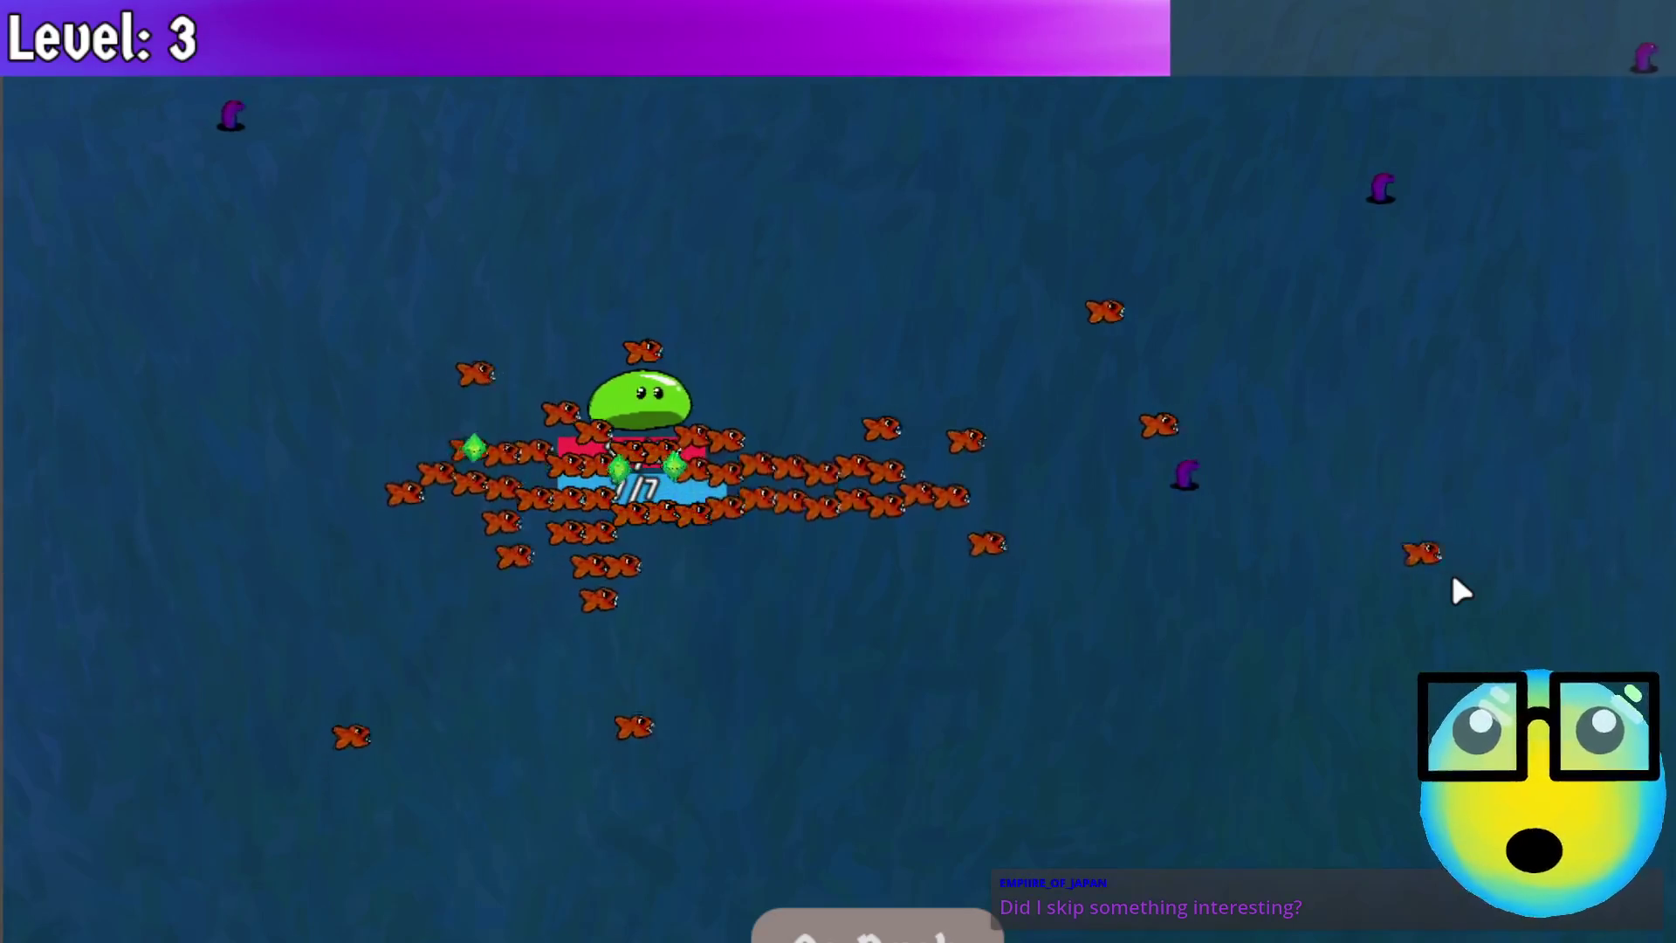
pyautogui.press('d')
pyautogui.press('w')
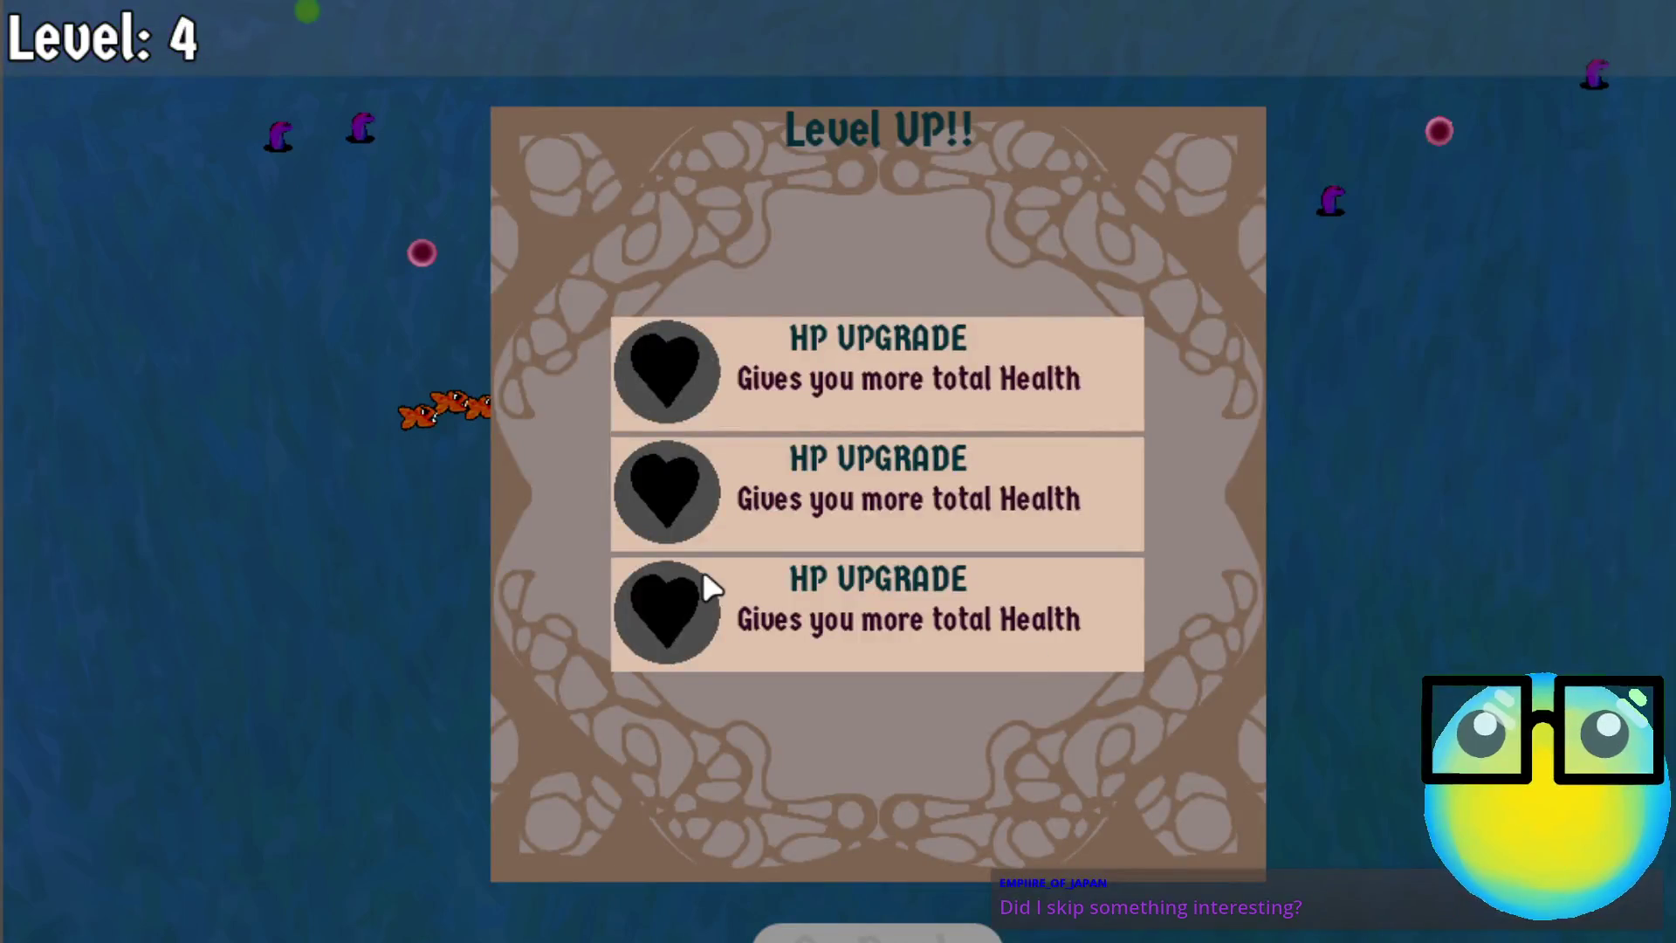
pyautogui.click(707, 586)
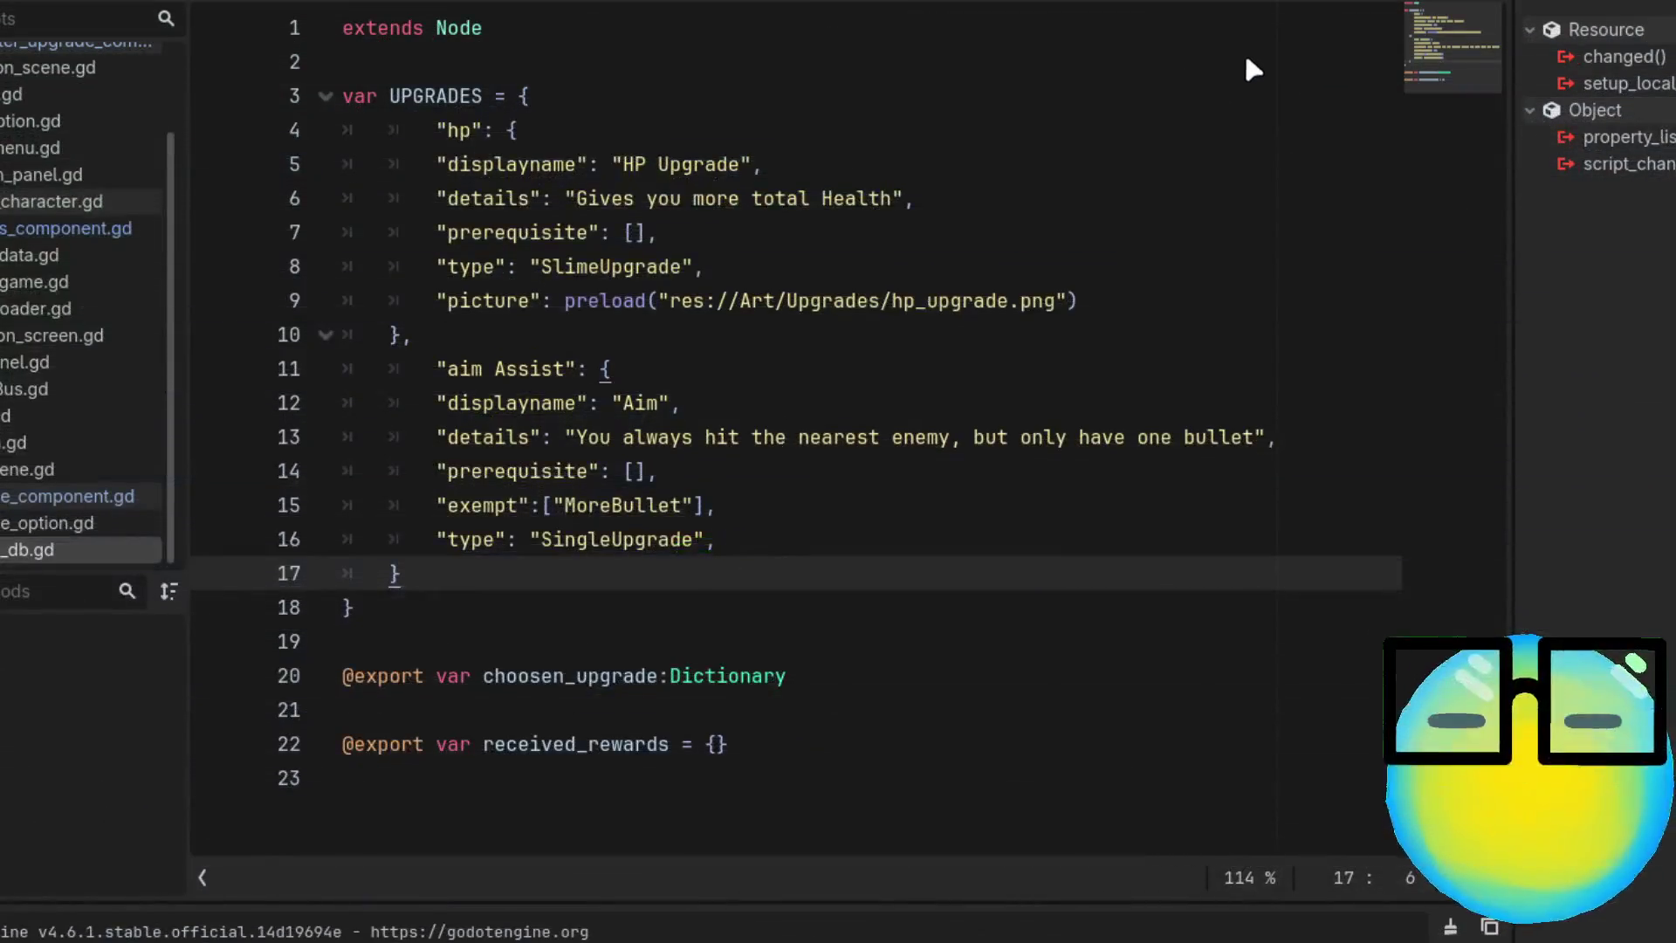
# Copy the Aim entry's exempt line into a new line of the MoreBullet entry
pyautogui.click(1325, 270)
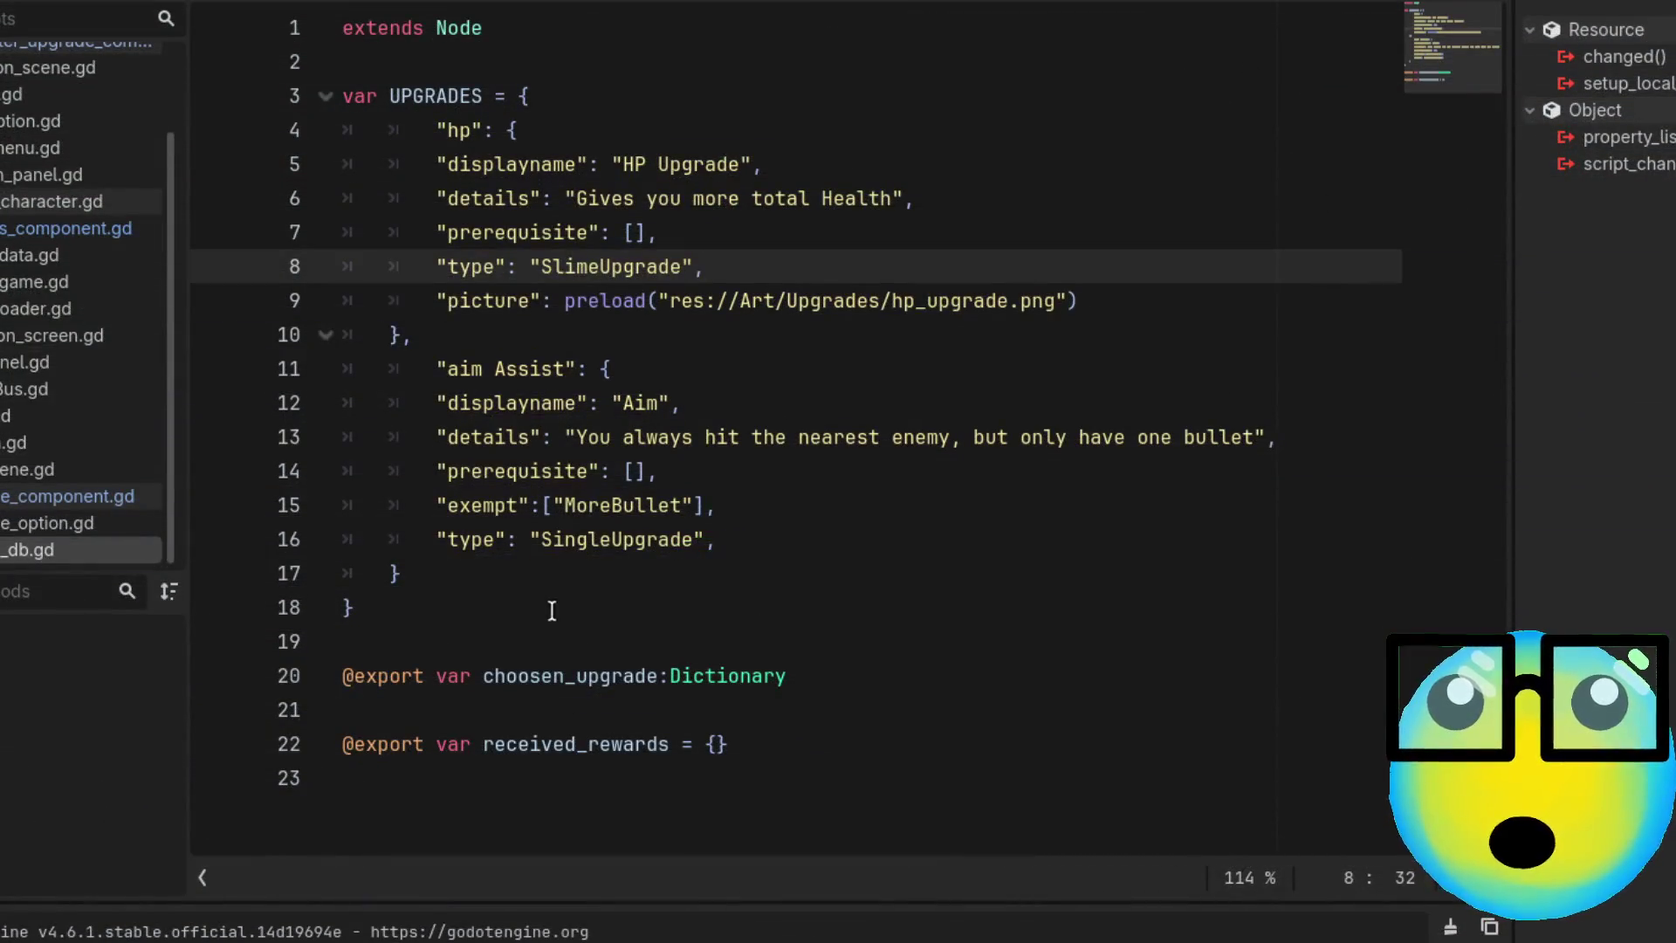
pyautogui.moveTo(709, 505); pyautogui.dragTo(425, 503)
pyautogui.hotkey('ctrl', 'c')
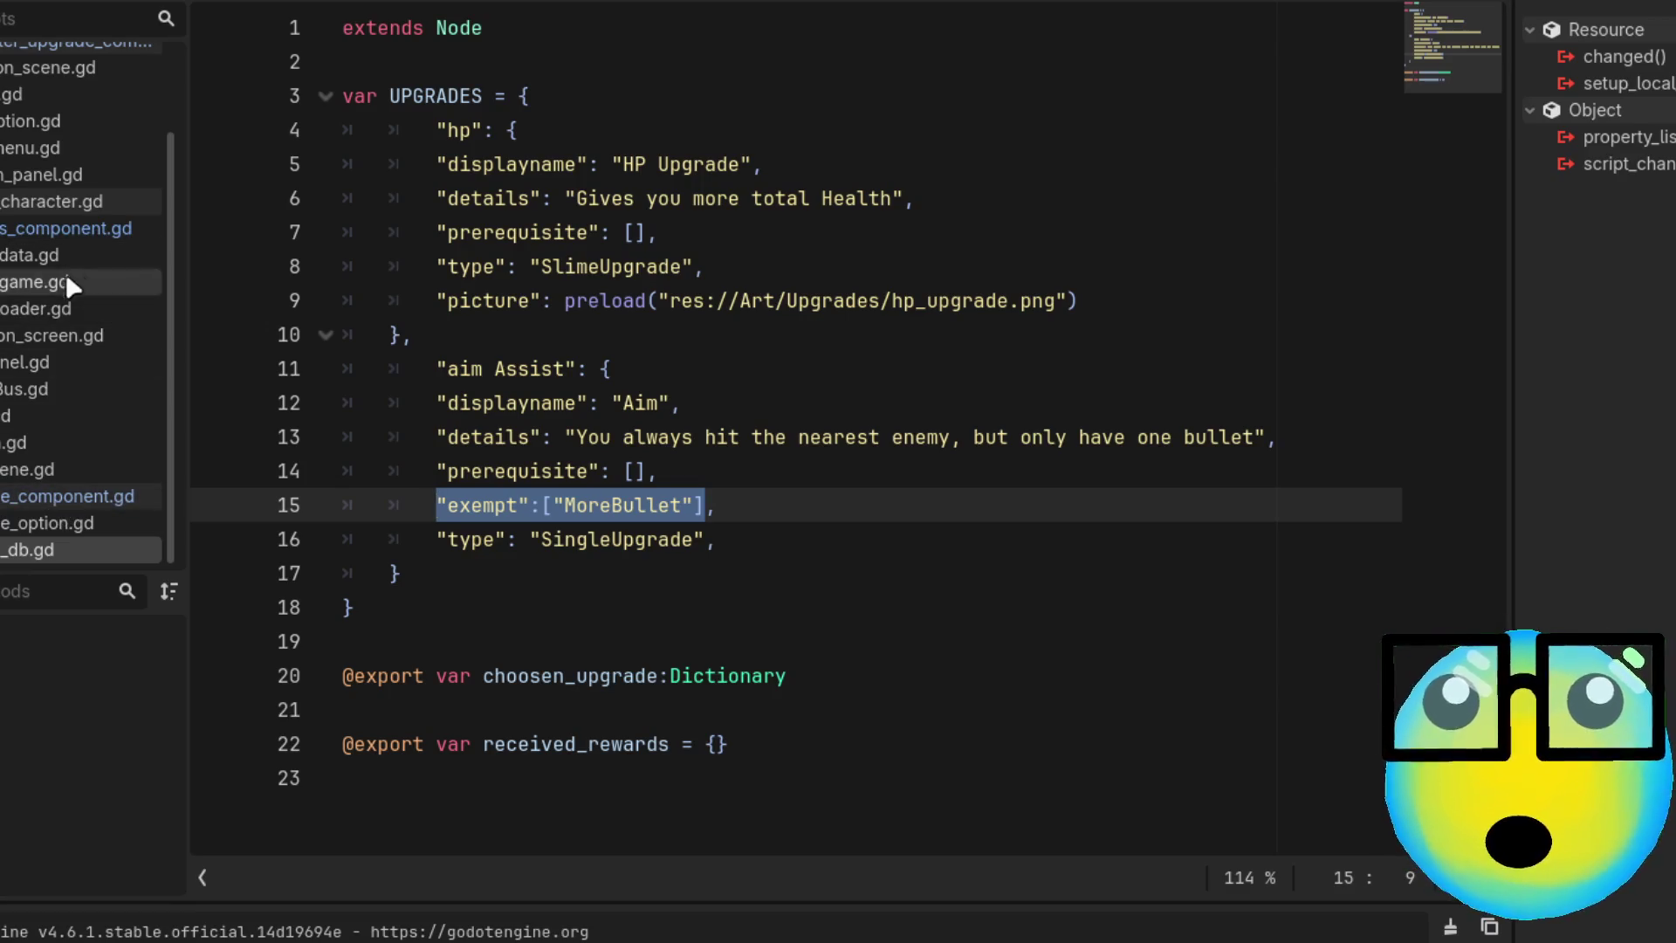
pyautogui.scroll(3, 73, 243)
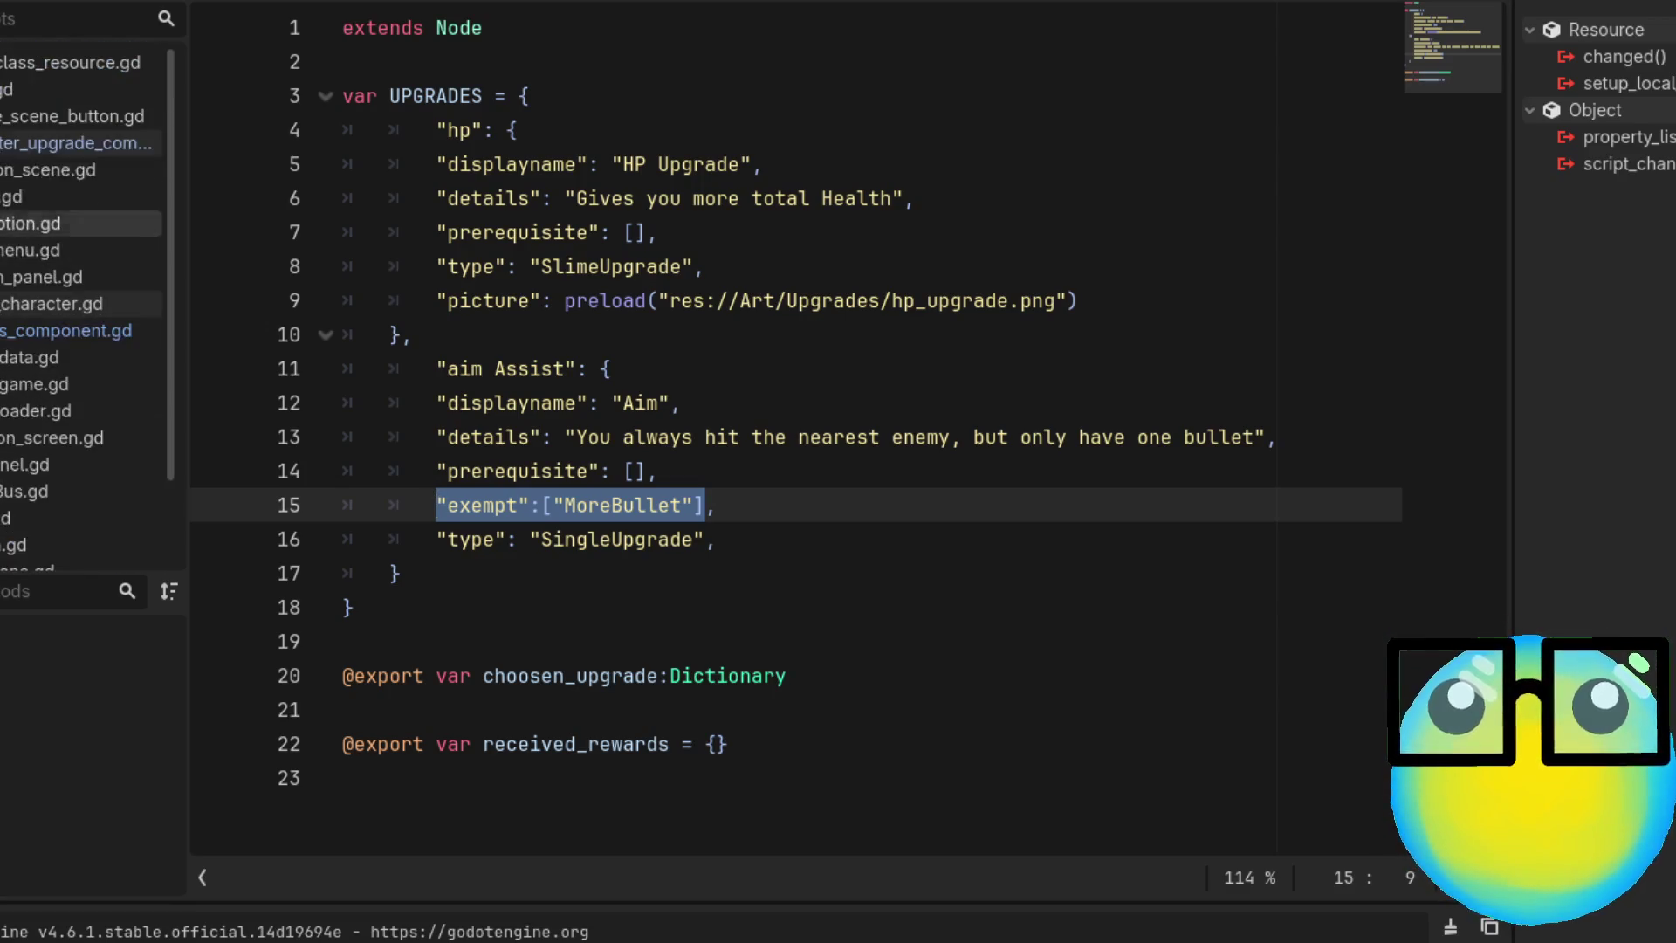
pyautogui.click(50, 329)
pyautogui.scroll(1, 631, 344)
pyautogui.scroll(1, 631, 344)
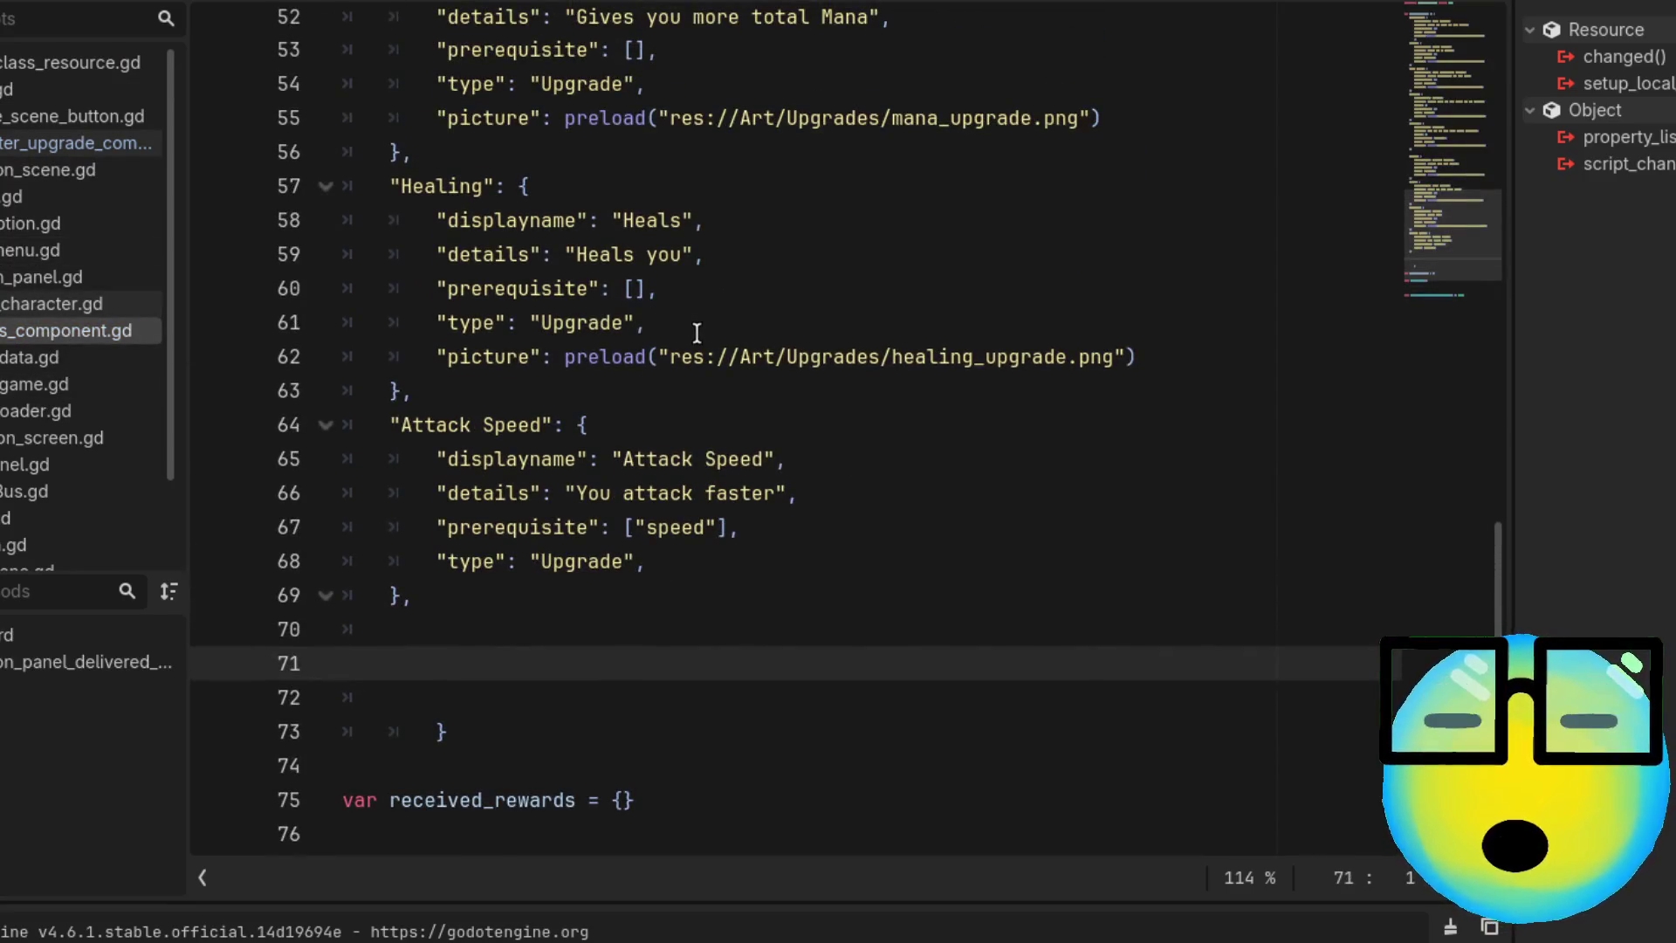
pyautogui.scroll(11, 697, 333)
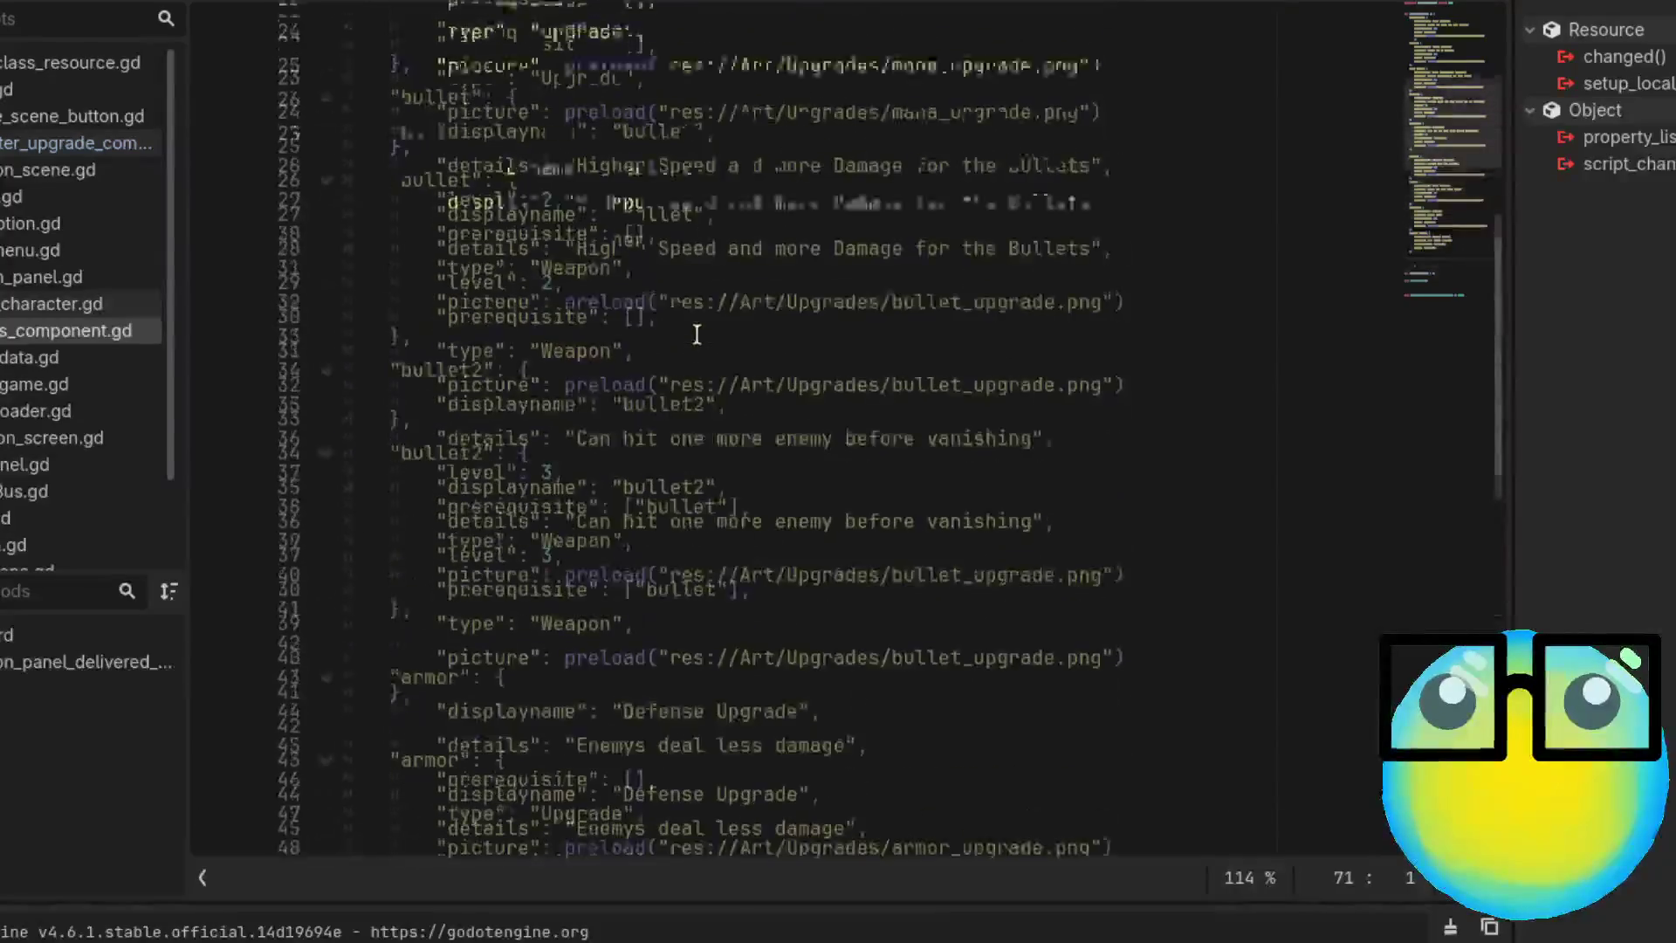
pyautogui.scroll(6, 697, 332)
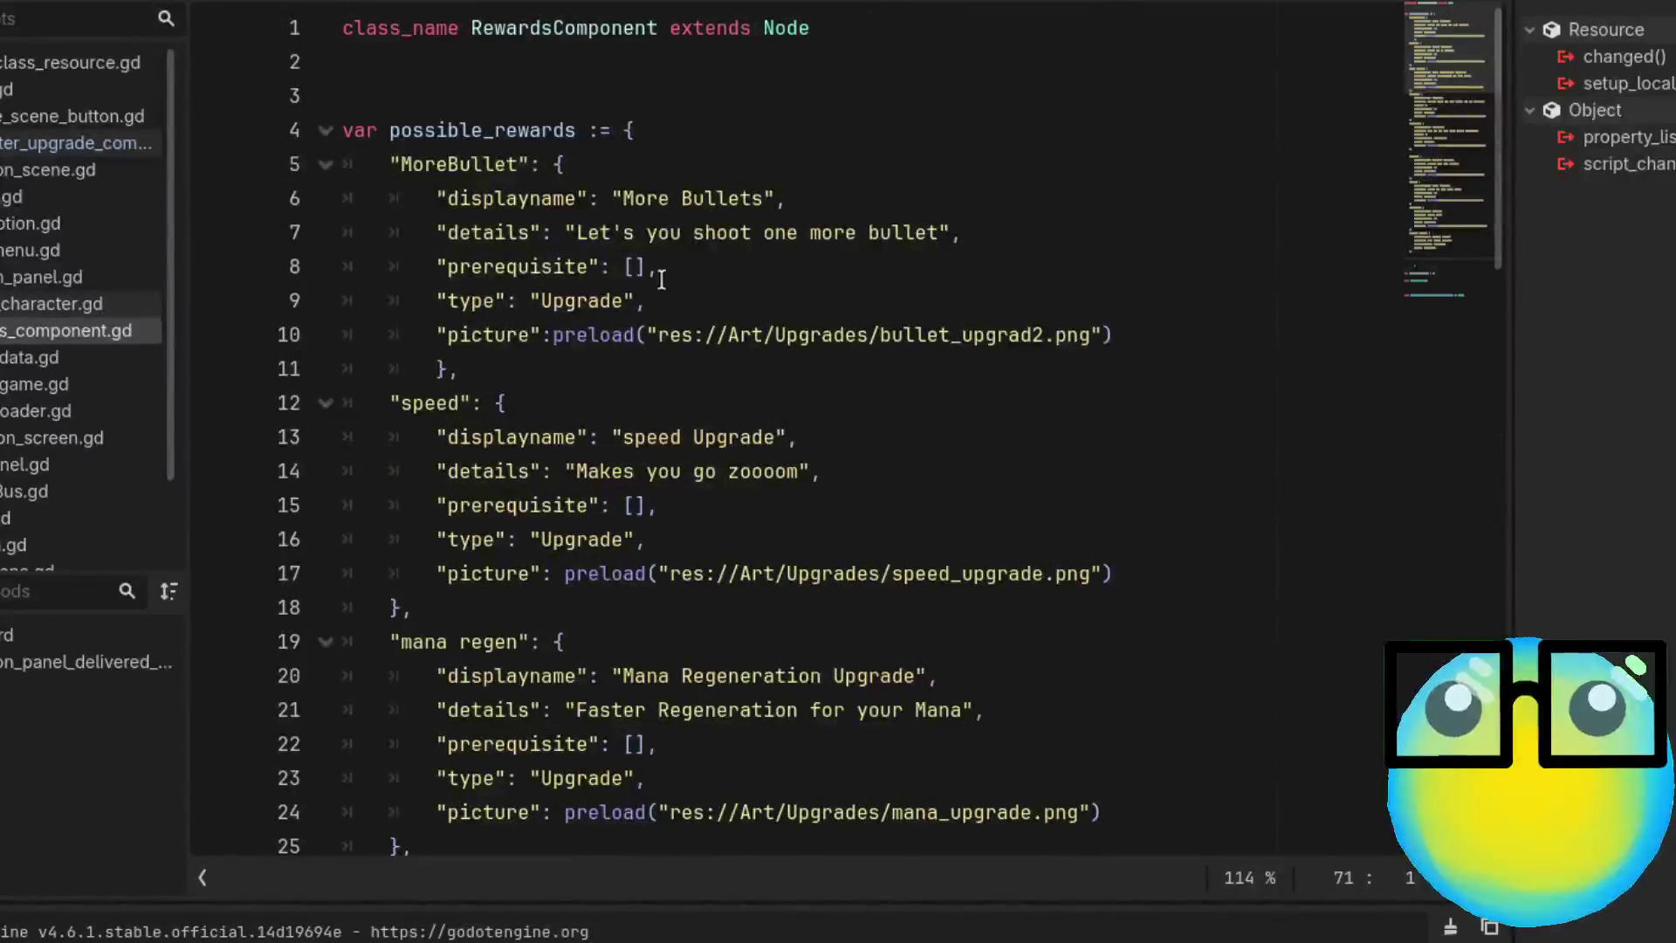
pyautogui.click(717, 273)
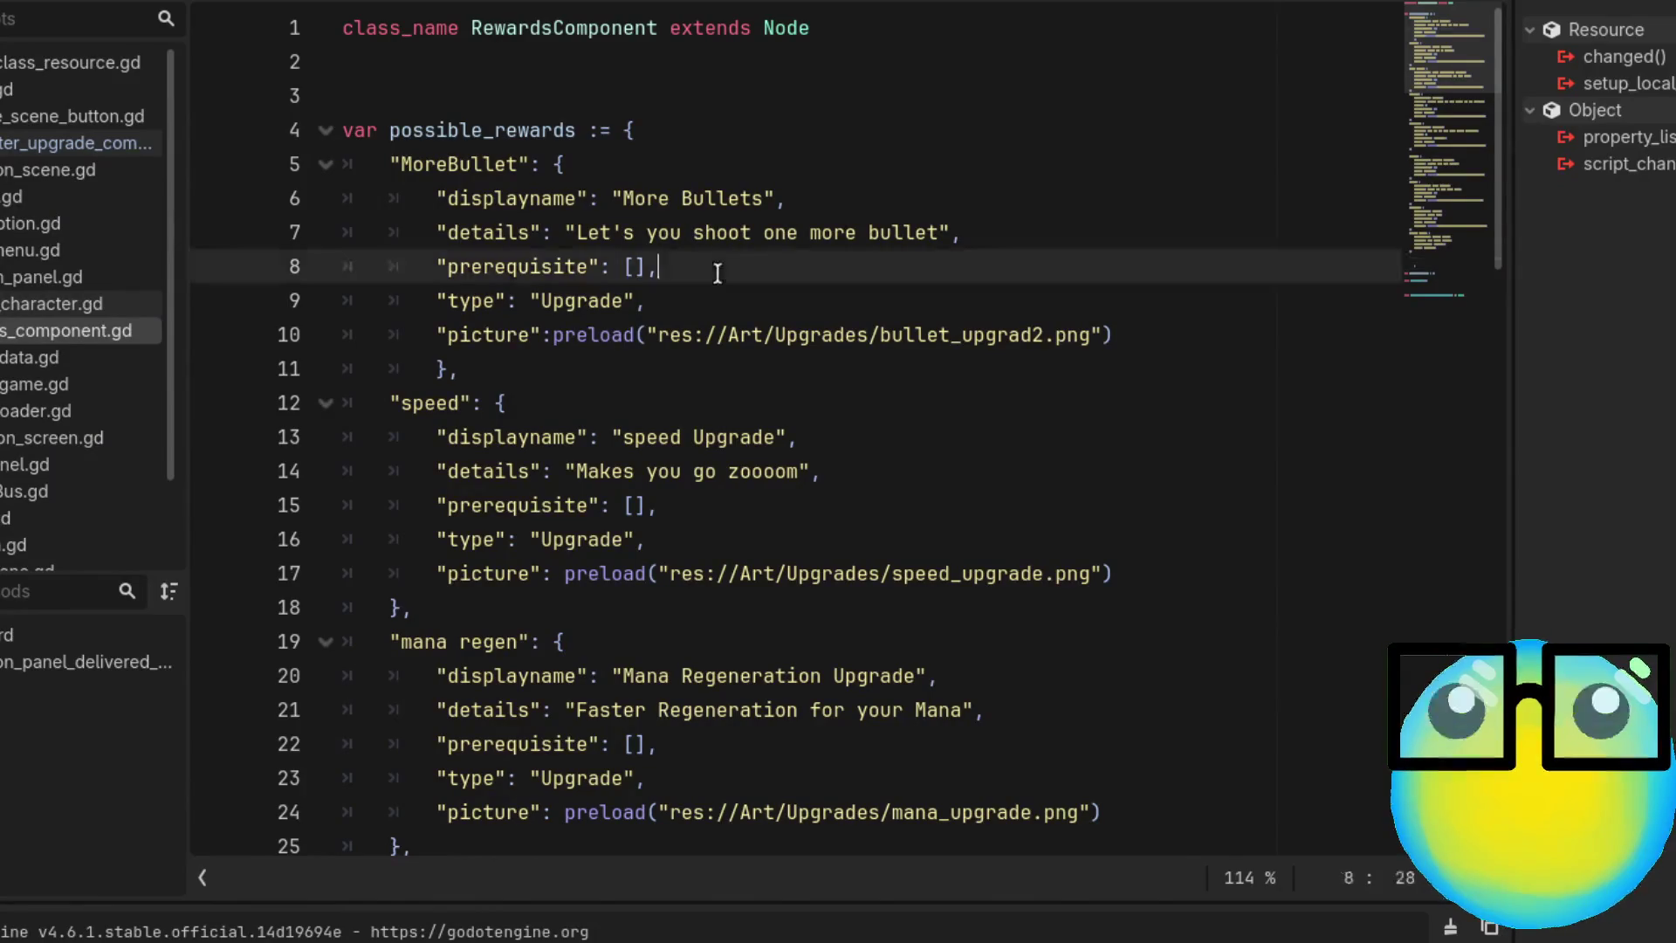
pyautogui.press('Return')
pyautogui.hotkey('ctrl', 'v')
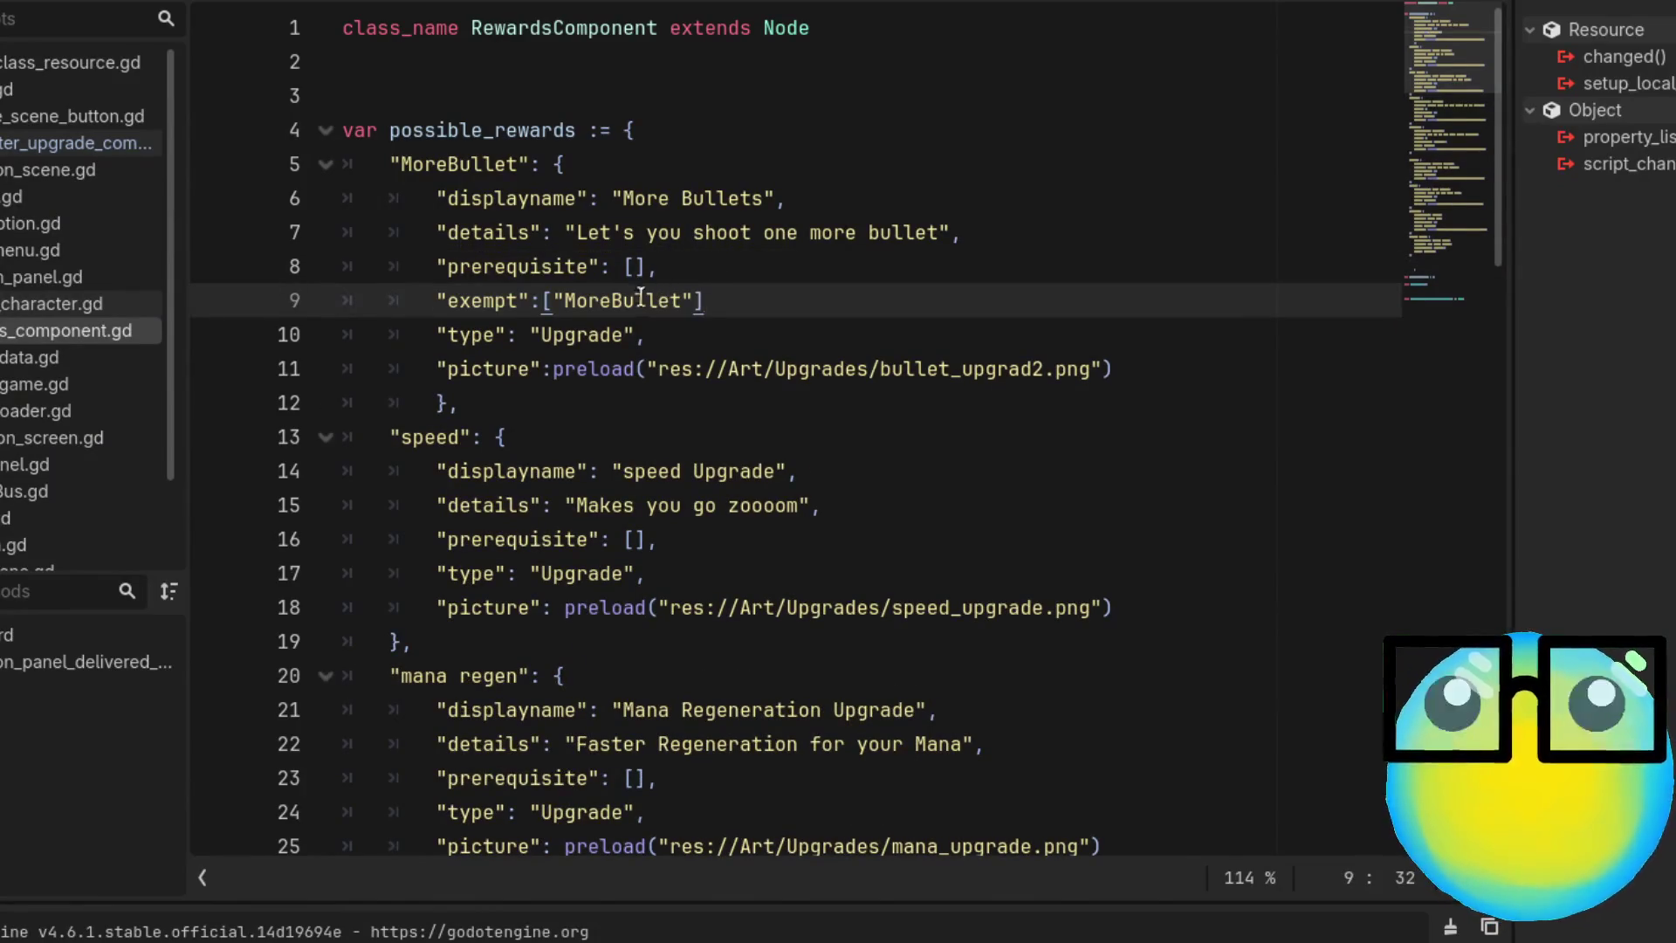
# Replace MoreBullet in that exempt list with 'Attack Speed', then select the MoreBullet block
pyautogui.doubleClick(615, 301)
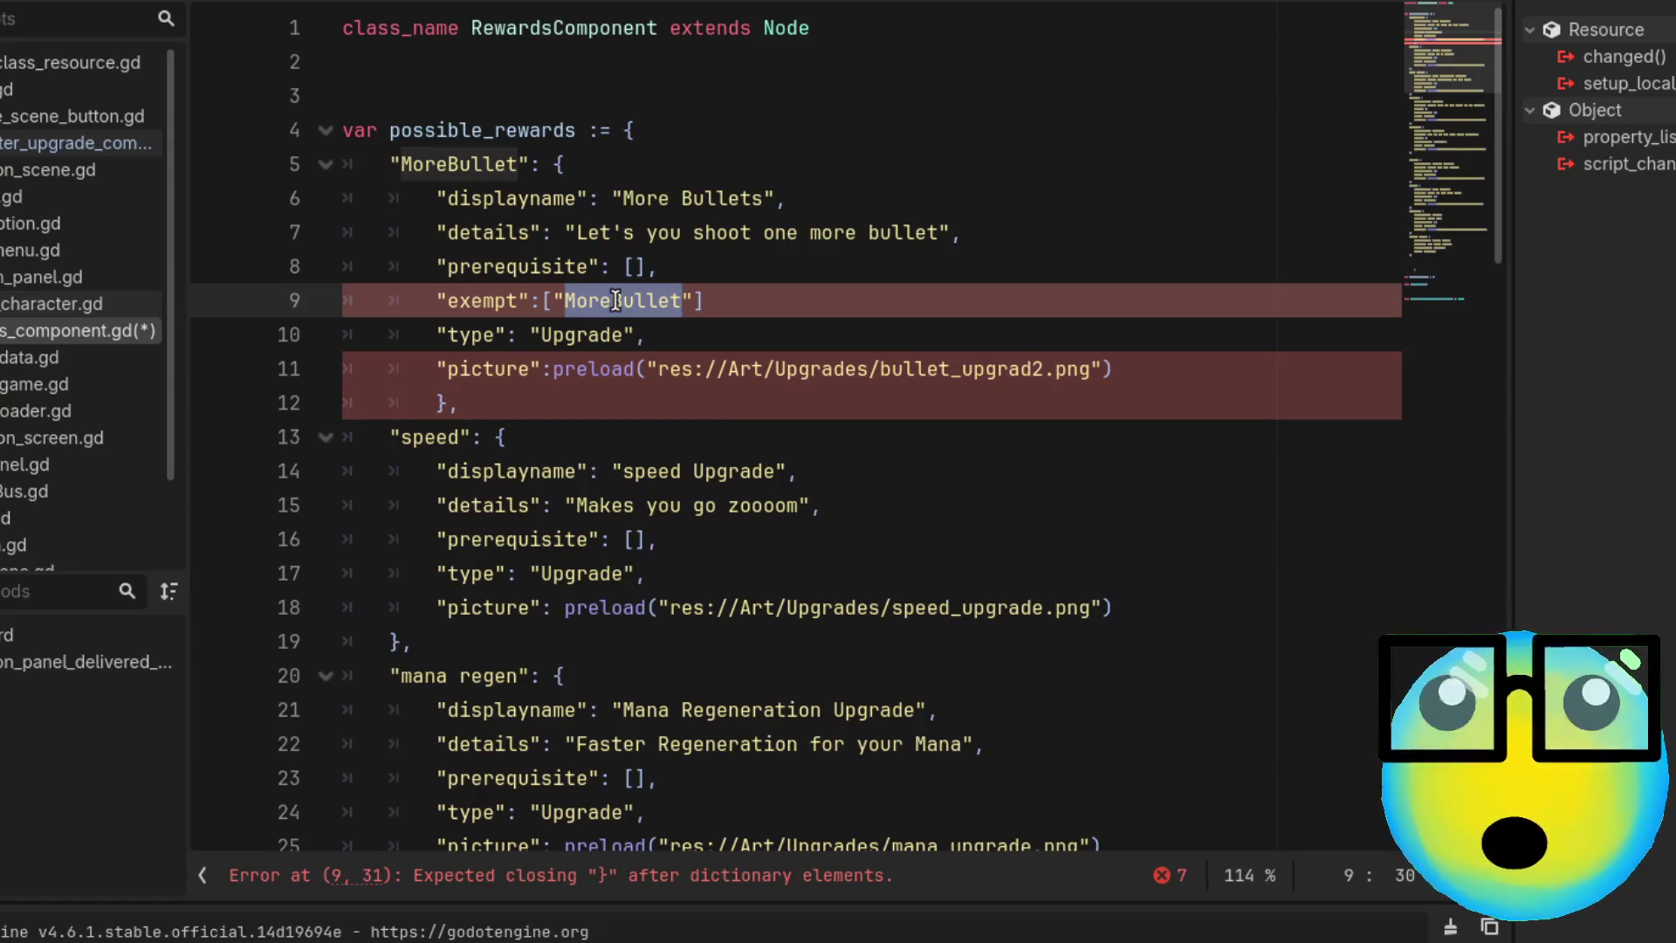
pyautogui.press('BackSpace')
pyautogui.write(',')
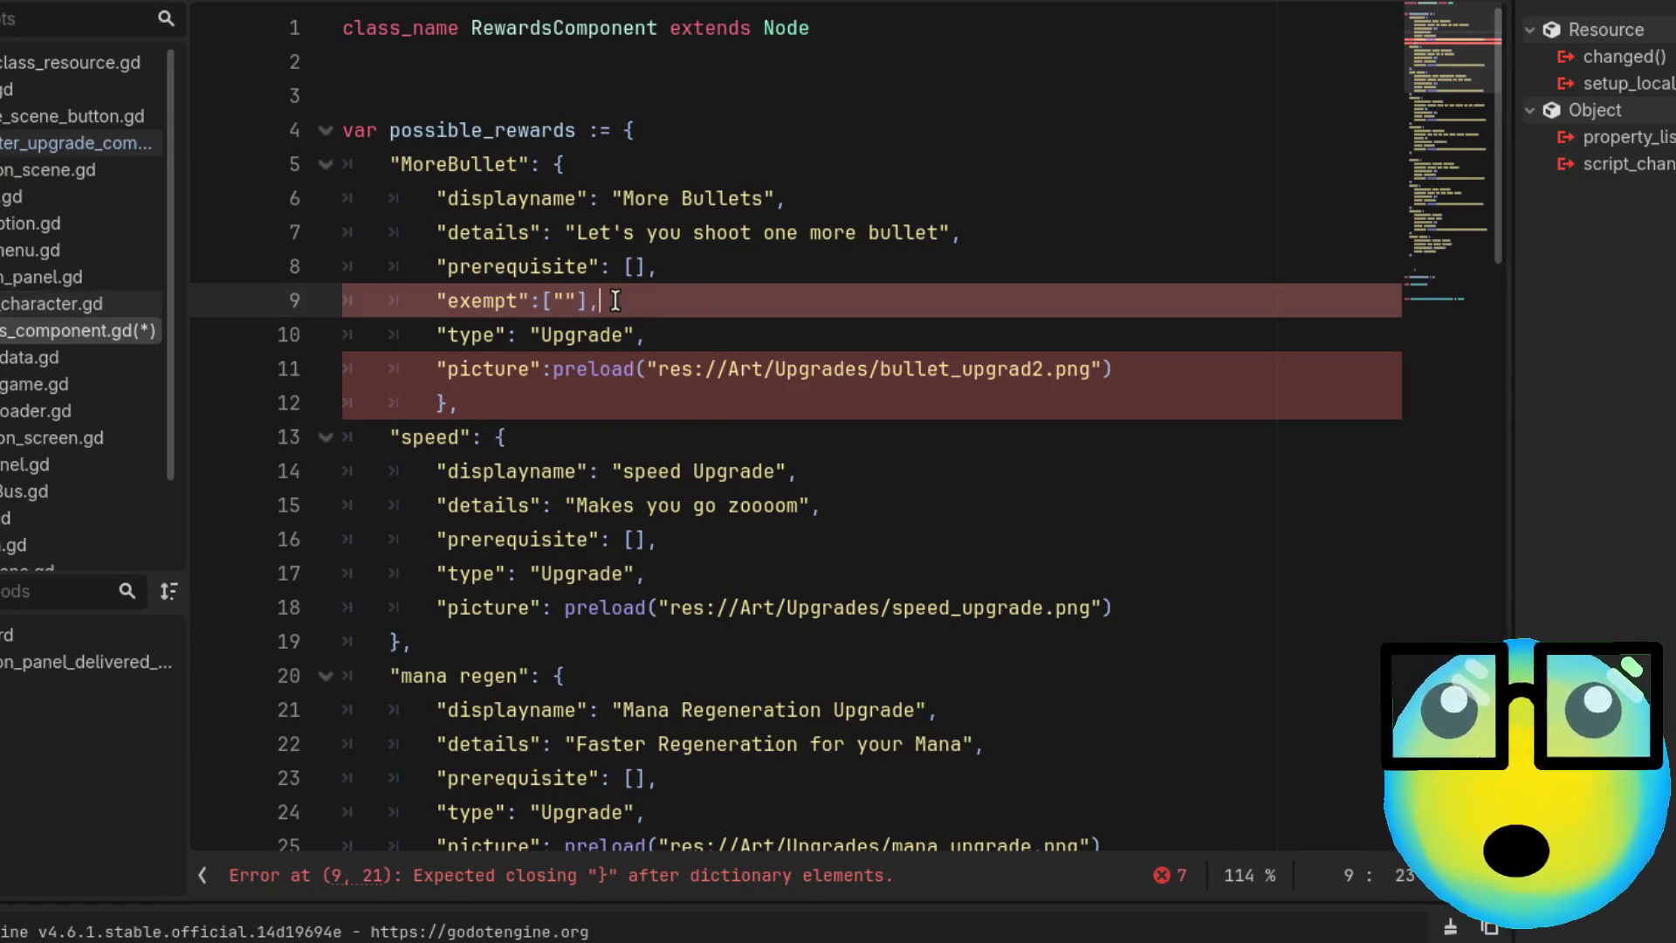
pyautogui.scroll(-10, 629, 305)
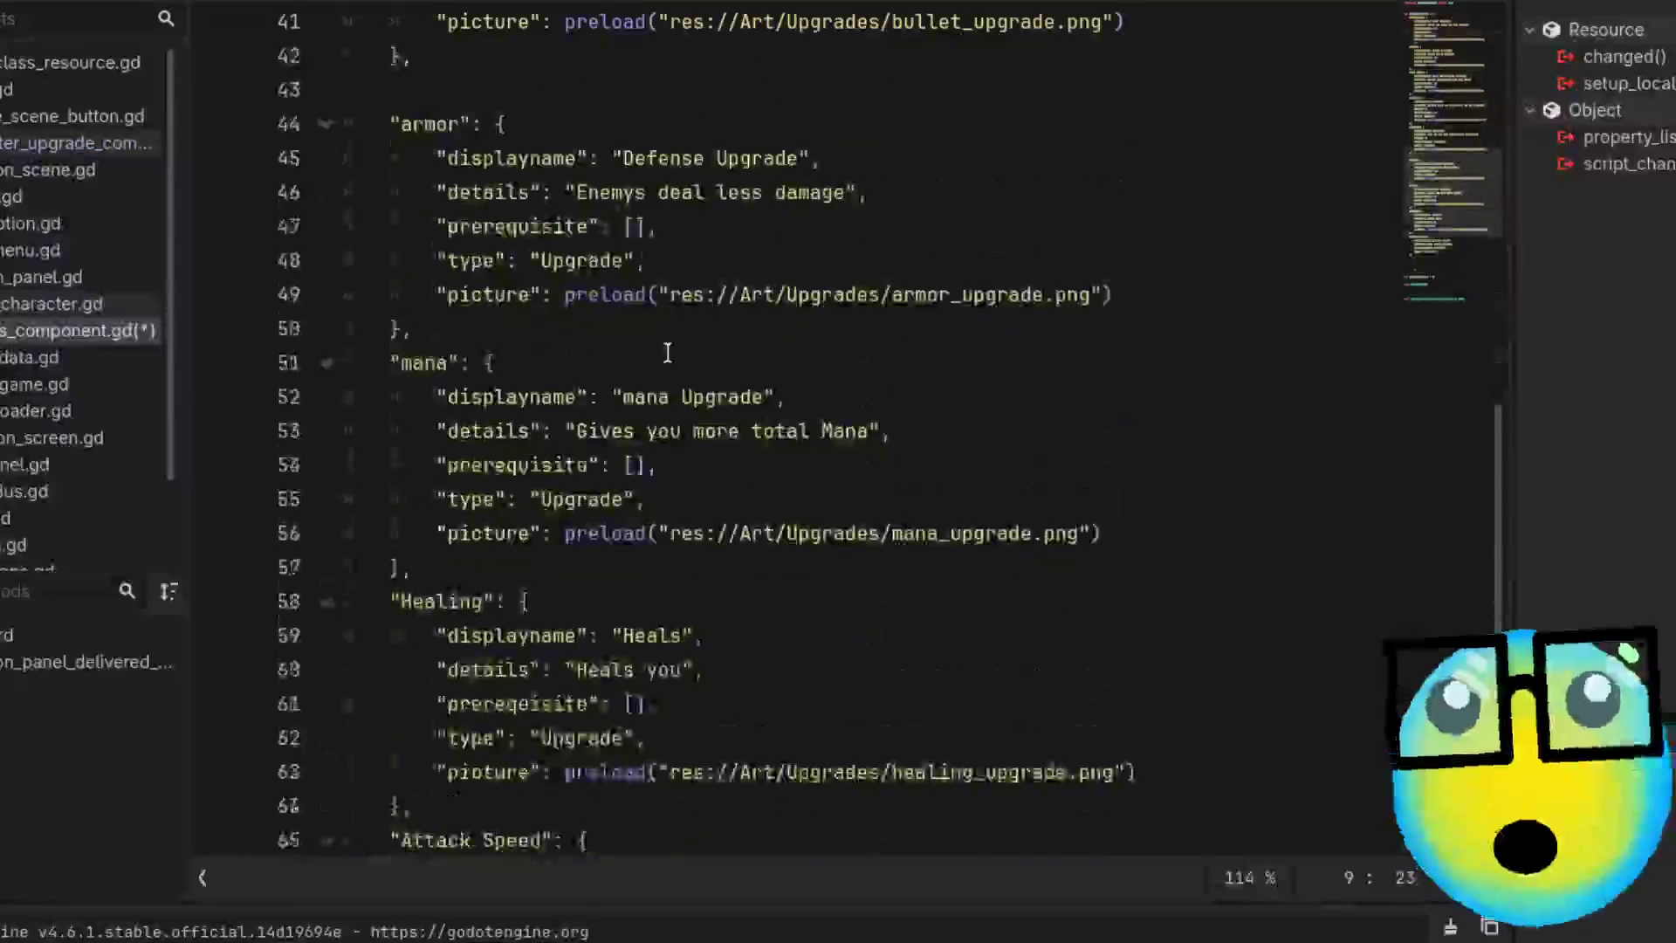
pyautogui.scroll(-4, 667, 351)
pyautogui.scroll(2, 420, 600)
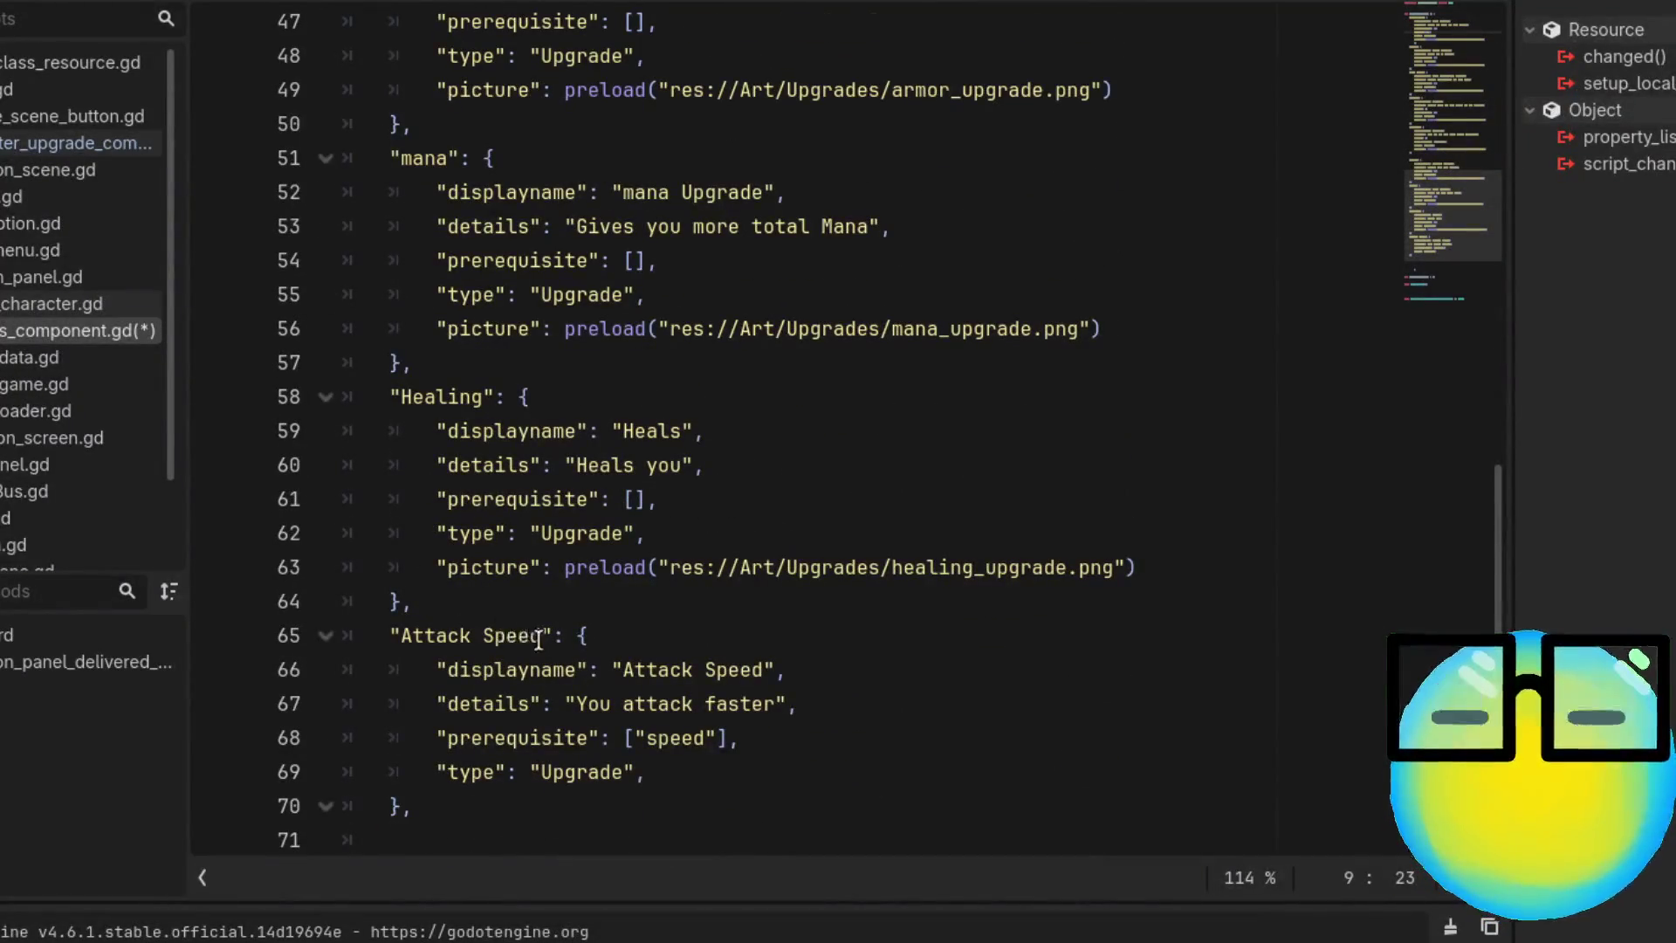
pyautogui.moveTo(541, 635); pyautogui.dragTo(402, 635)
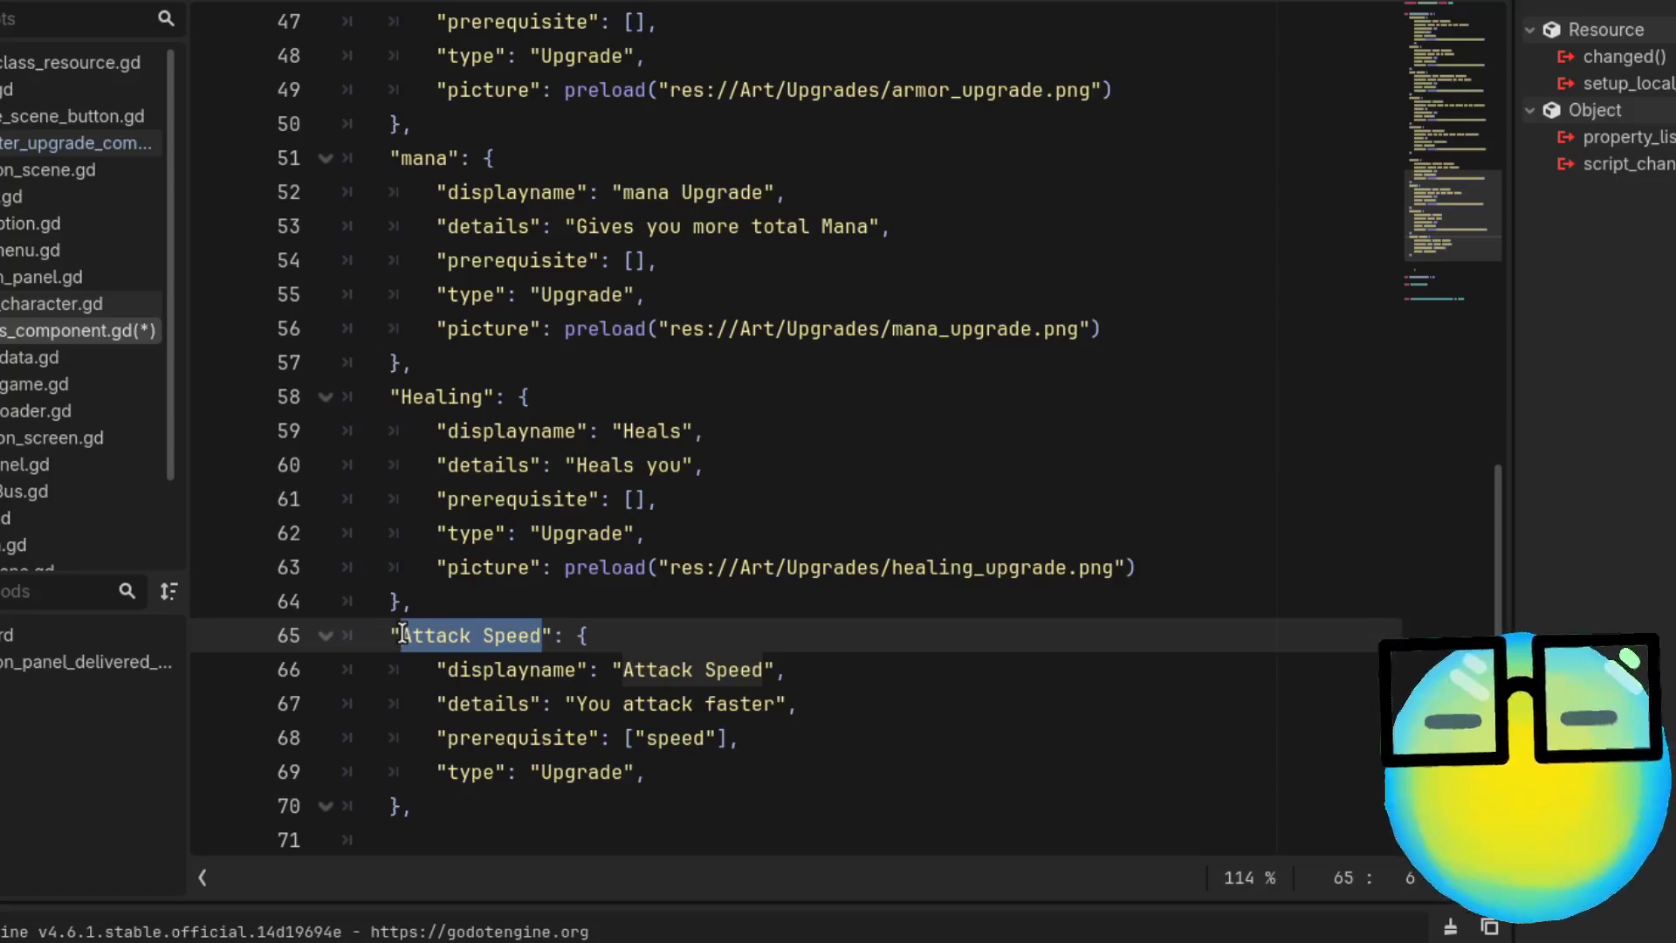
pyautogui.scroll(10, 1119, 311)
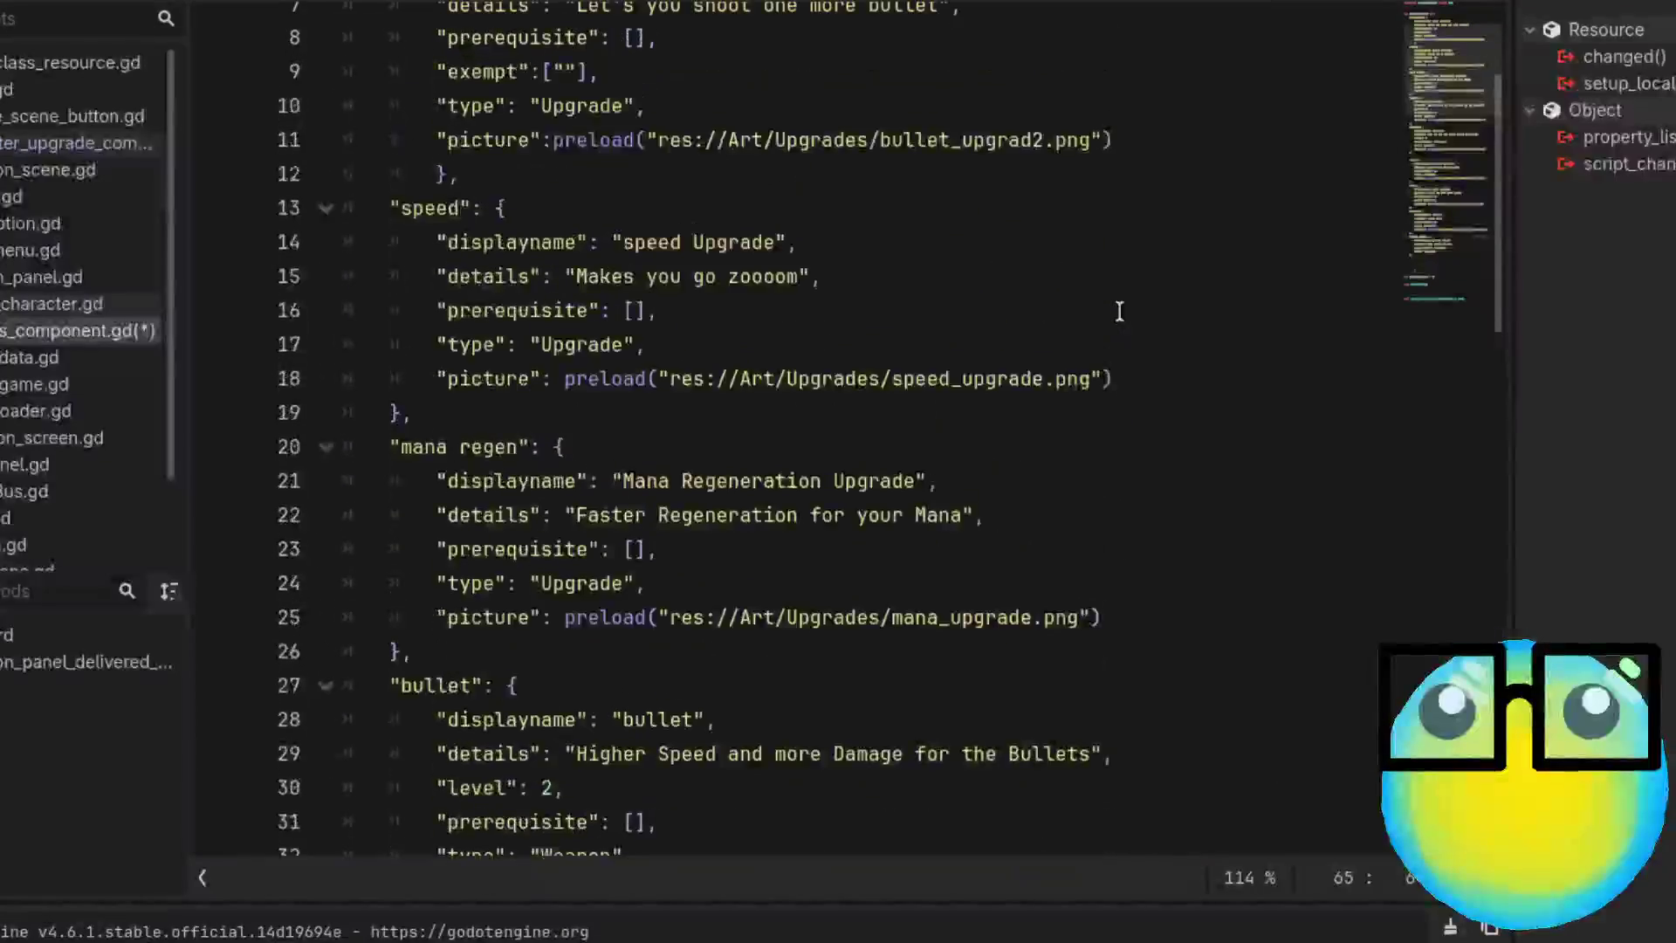
pyautogui.scroll(1, 1119, 312)
pyautogui.click(572, 201)
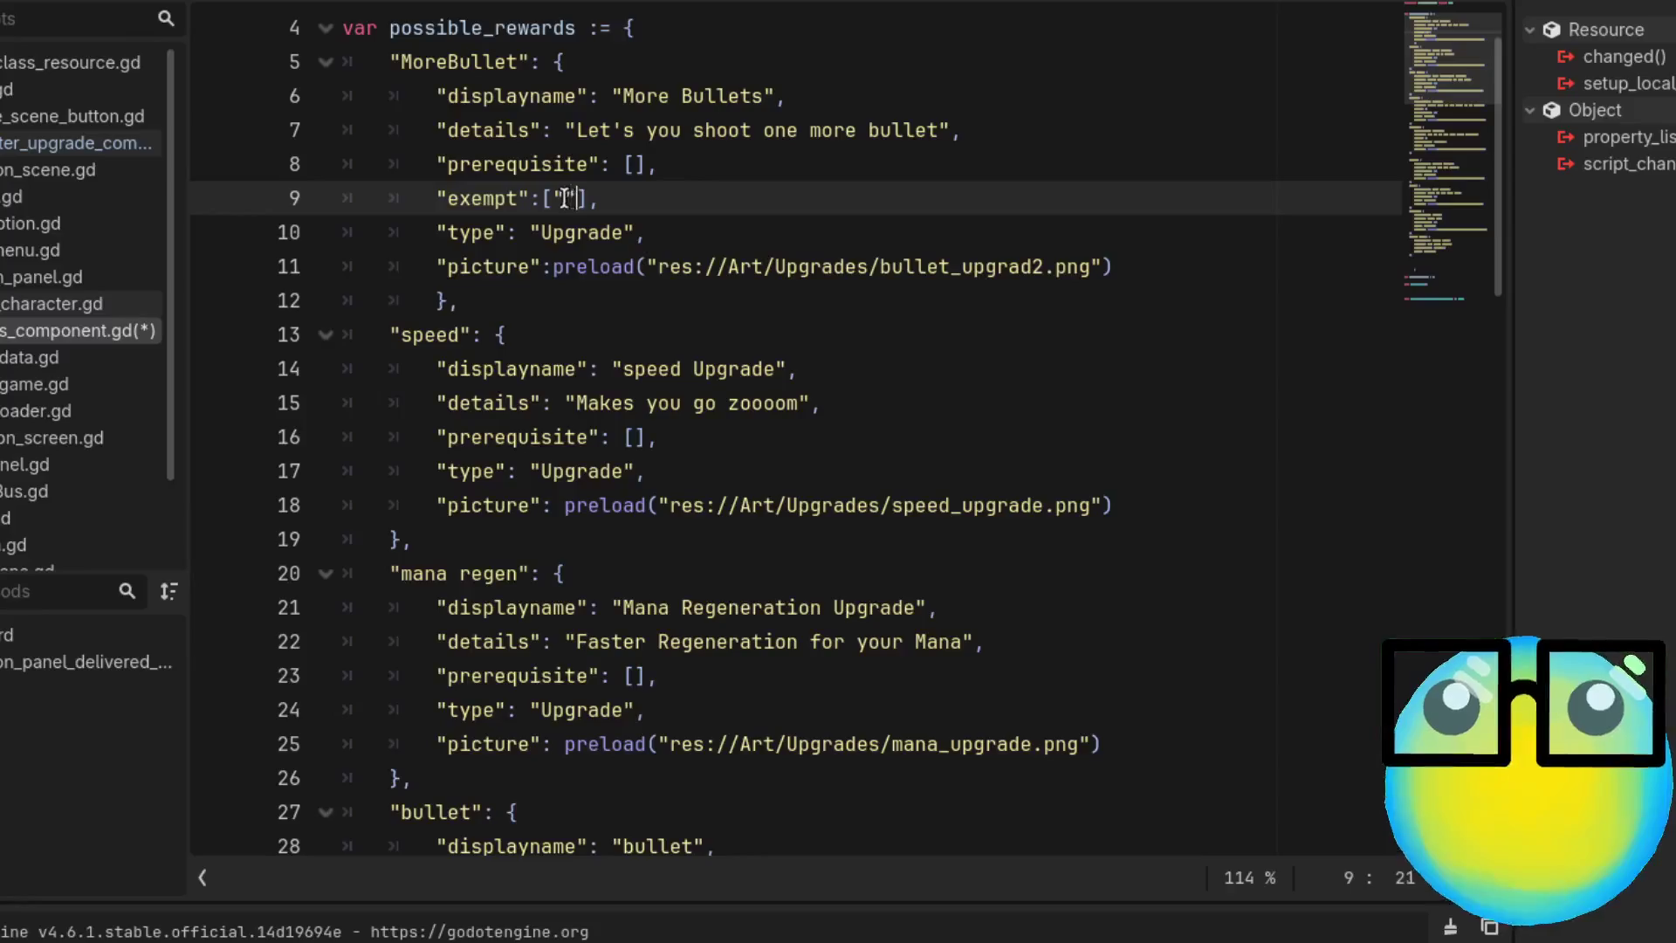
pyautogui.write('Attack Speed')
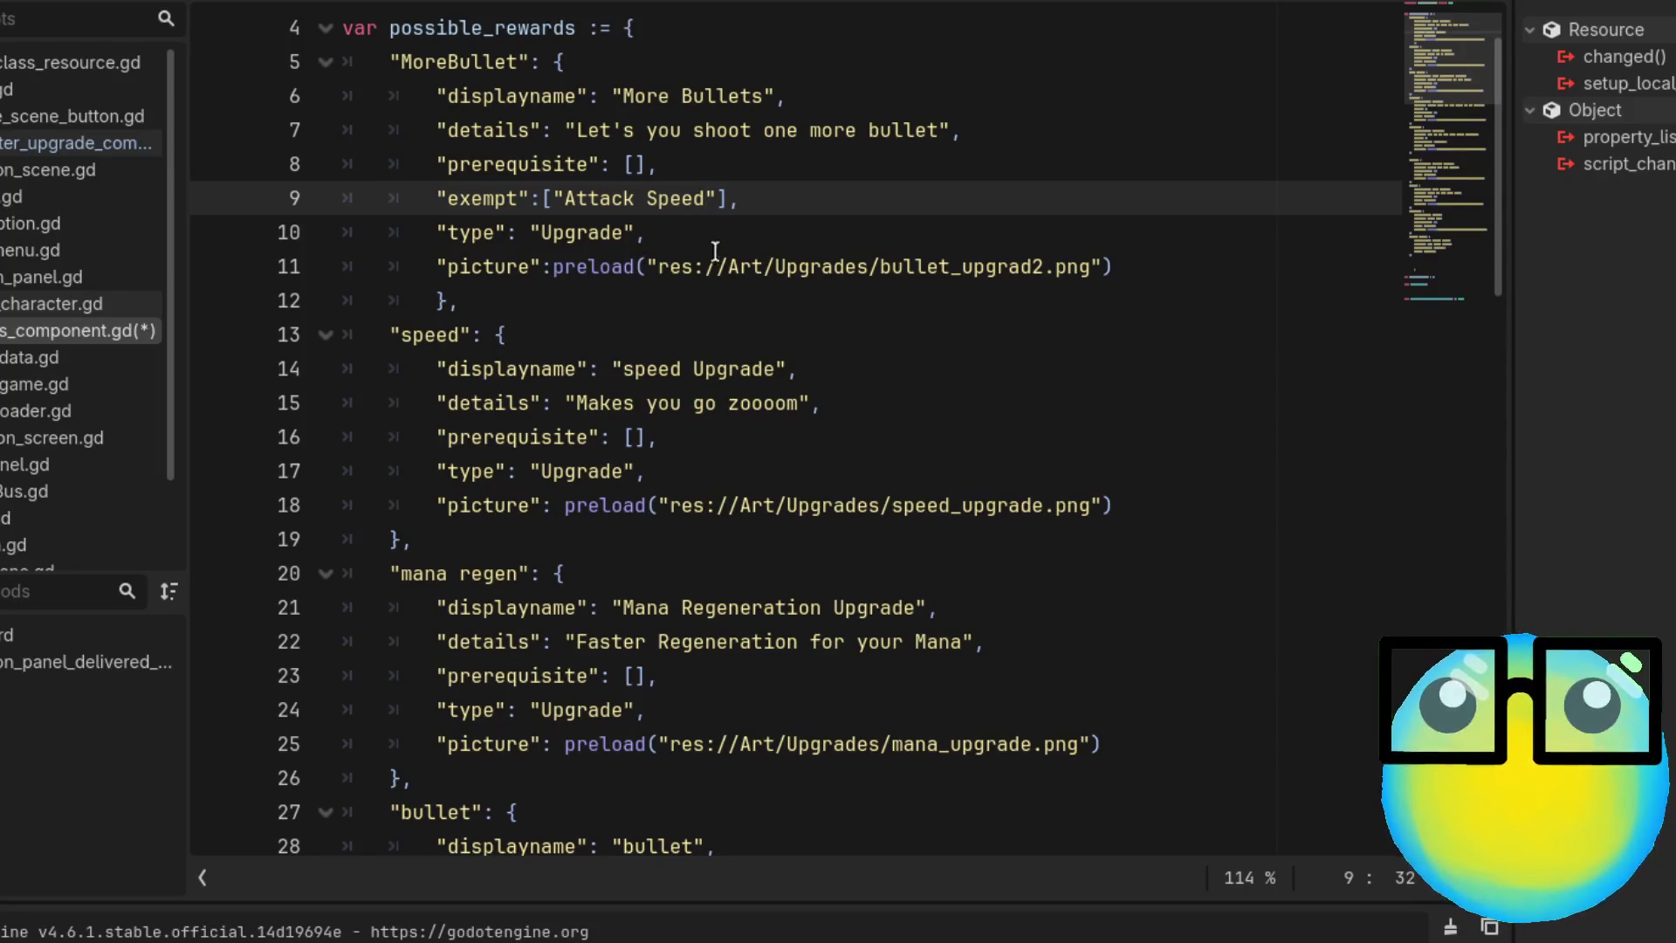
pyautogui.moveTo(476, 300)
pyautogui.mouseDown()
pyautogui.moveTo(337, 162)
pyautogui.moveTo(312, 69)
pyautogui.mouseUp()
pyautogui.hotkey('ctrl', 'c')
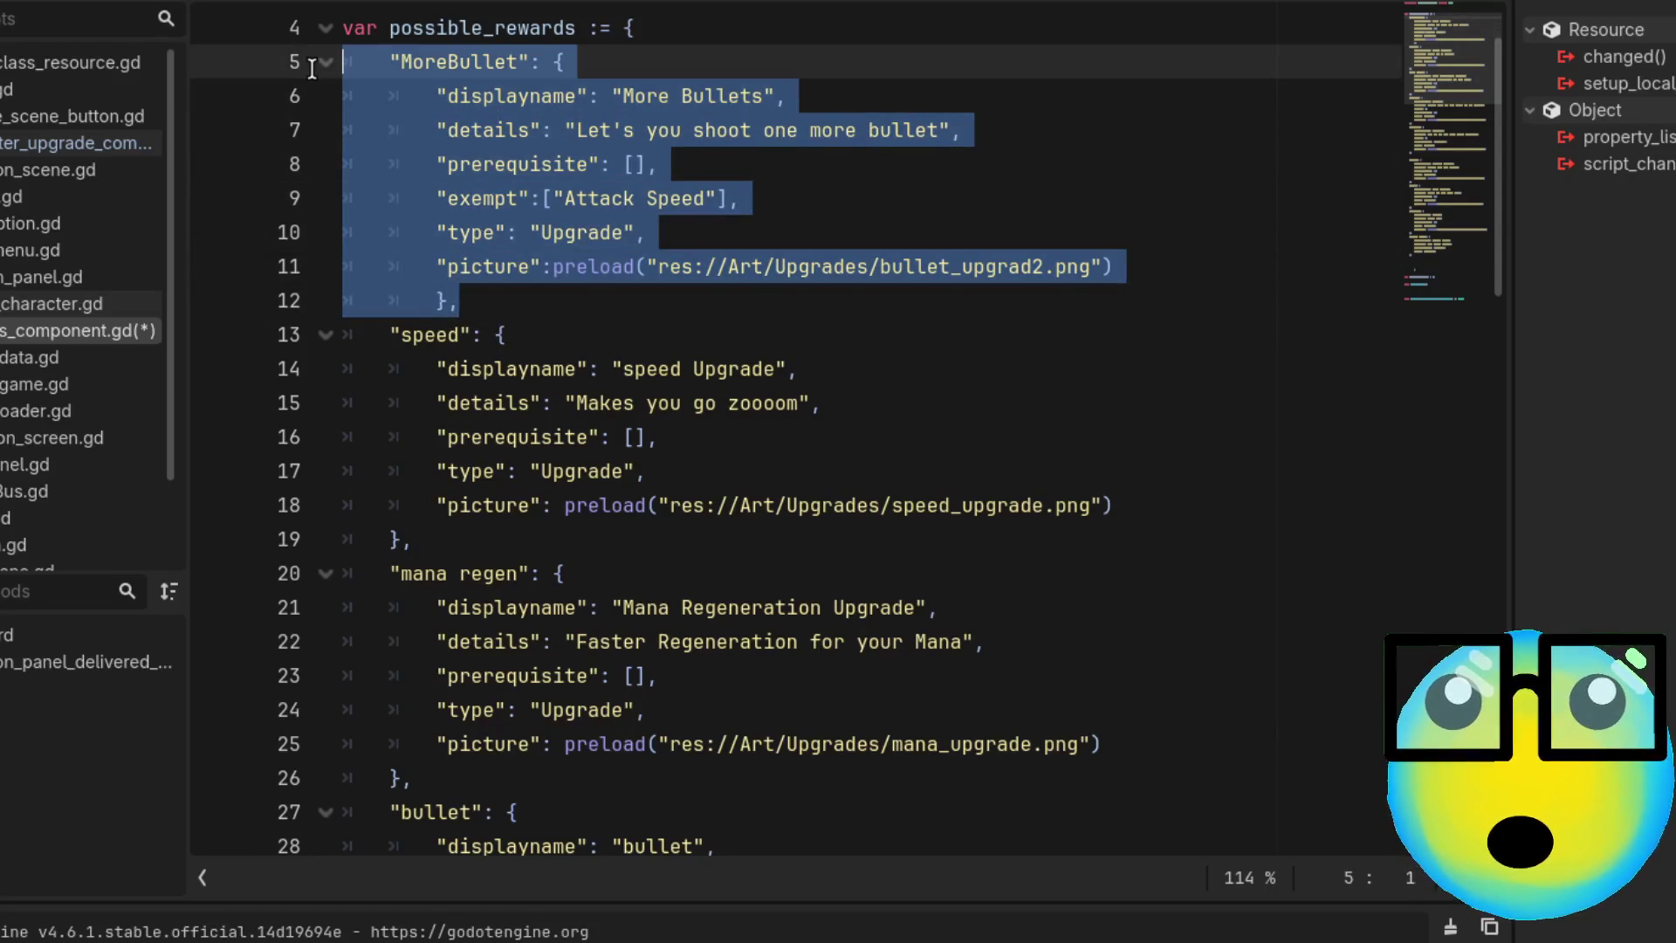
# Cut the MoreBullet block out of possible_rewards and save the rewards script
pyautogui.press('BackSpace')
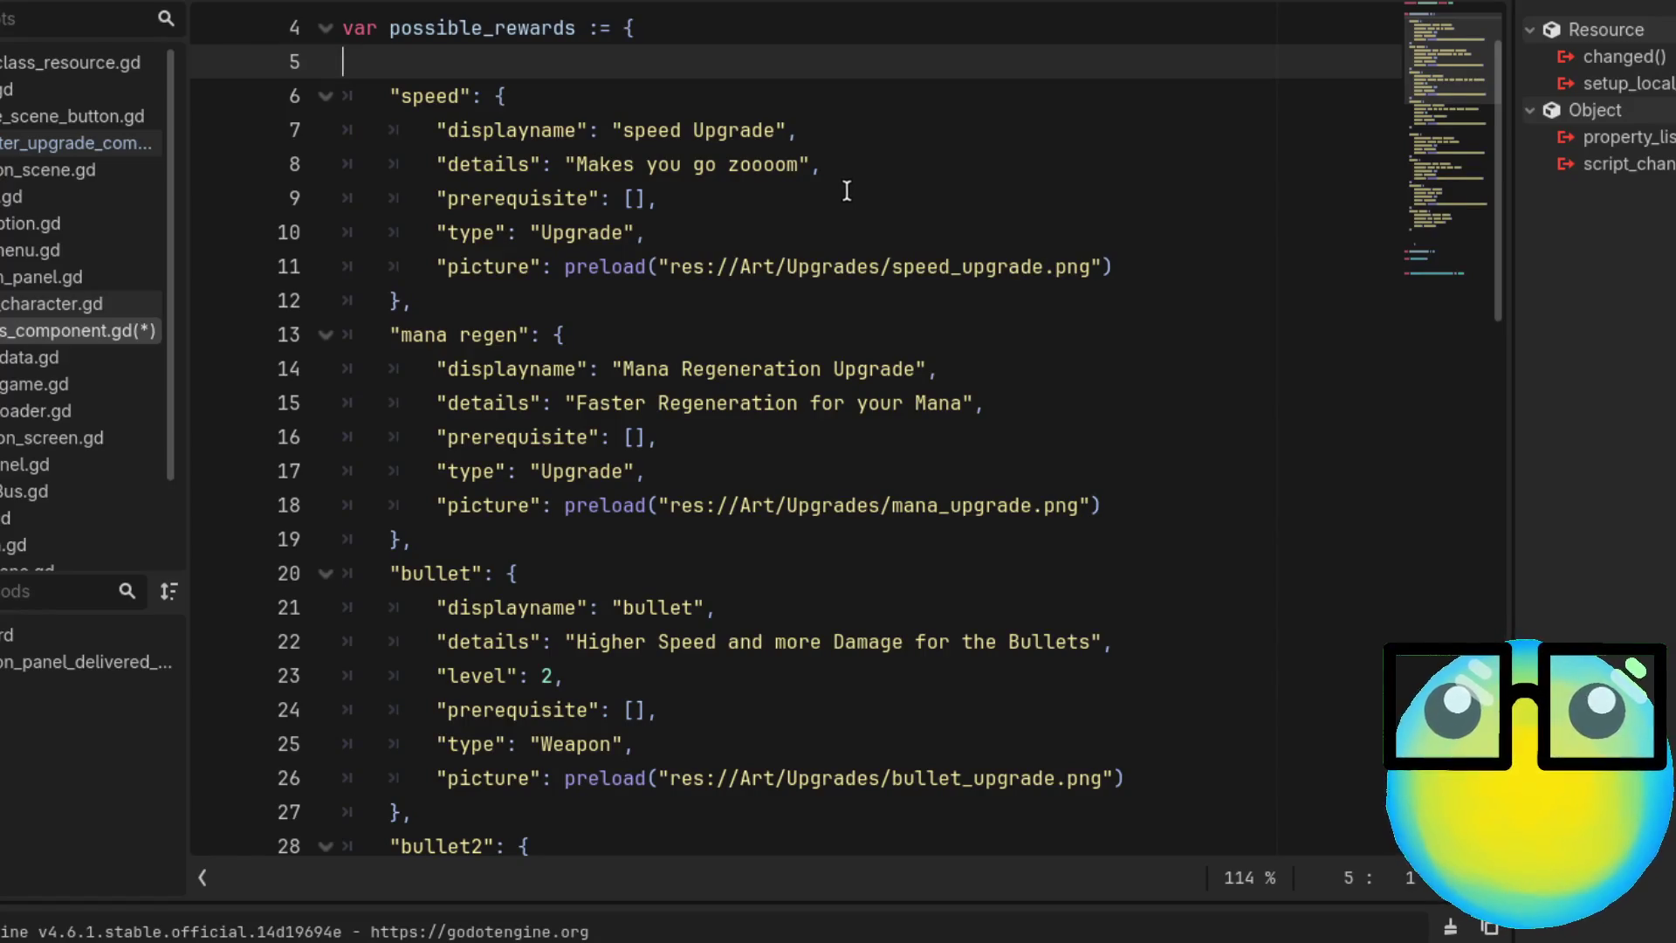
pyautogui.hotkey('ctrl', 's')
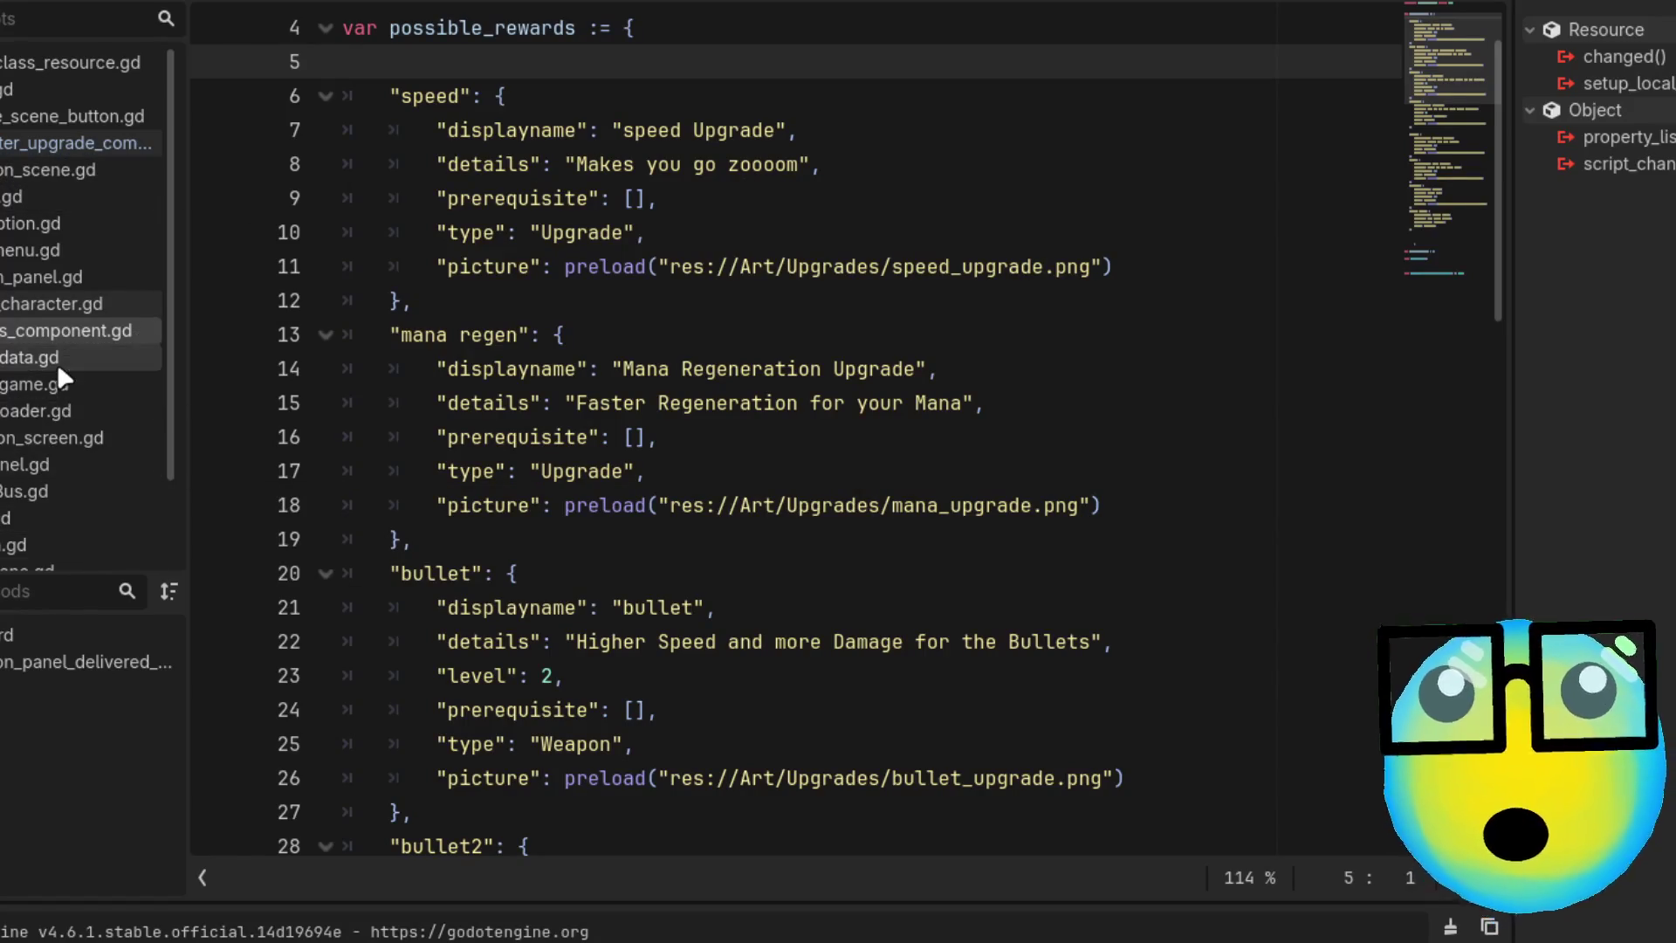
pyautogui.scroll(-3, 56, 364)
# Paste the MoreBullet block into UPGRADES after the aim Assist entry and save the database script
pyautogui.click(35, 546)
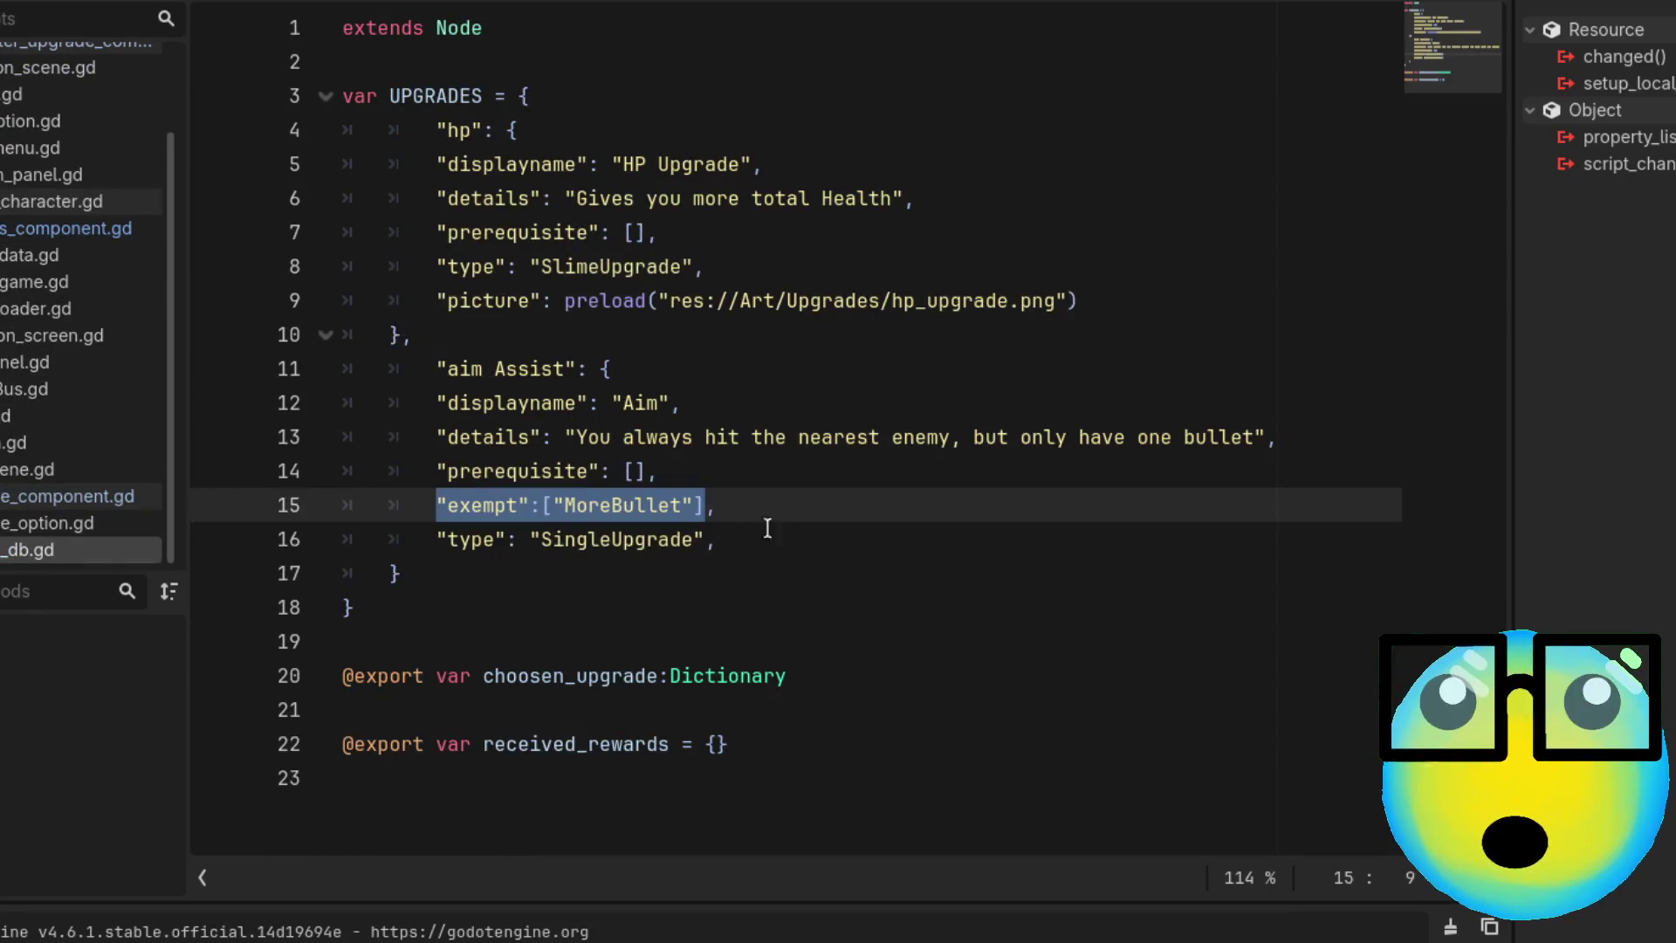
pyautogui.click(506, 573)
pyautogui.write(',')
pyautogui.press('Return')
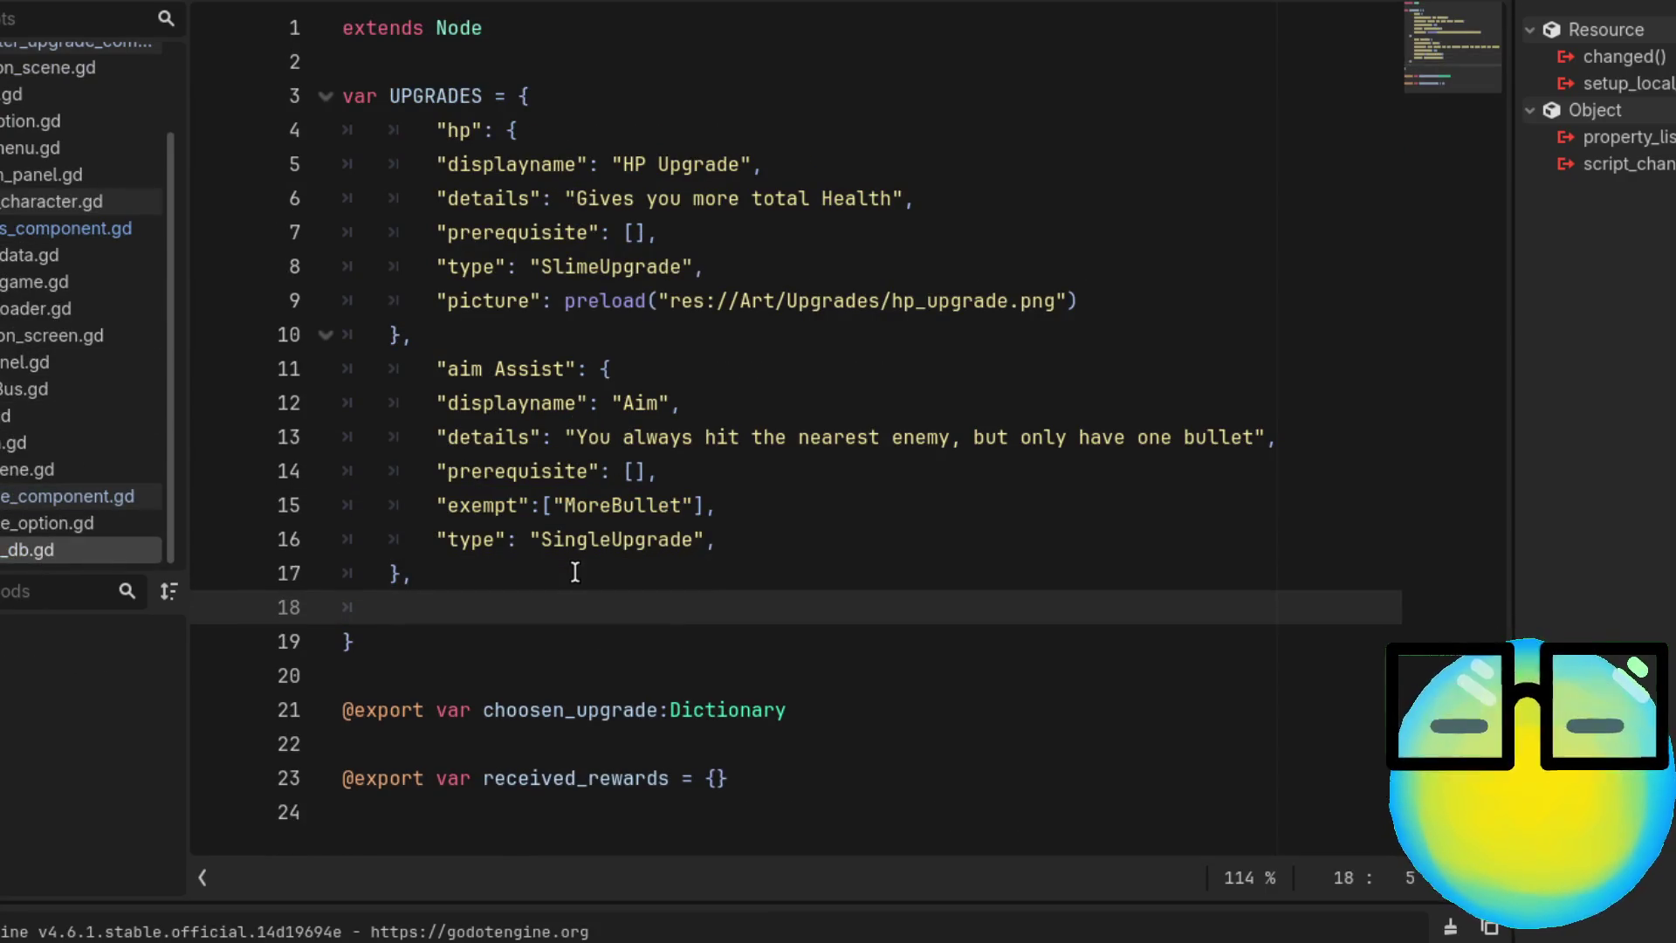
pyautogui.hotkey('ctrl', 'v')
pyautogui.scroll(-2, 780, 539)
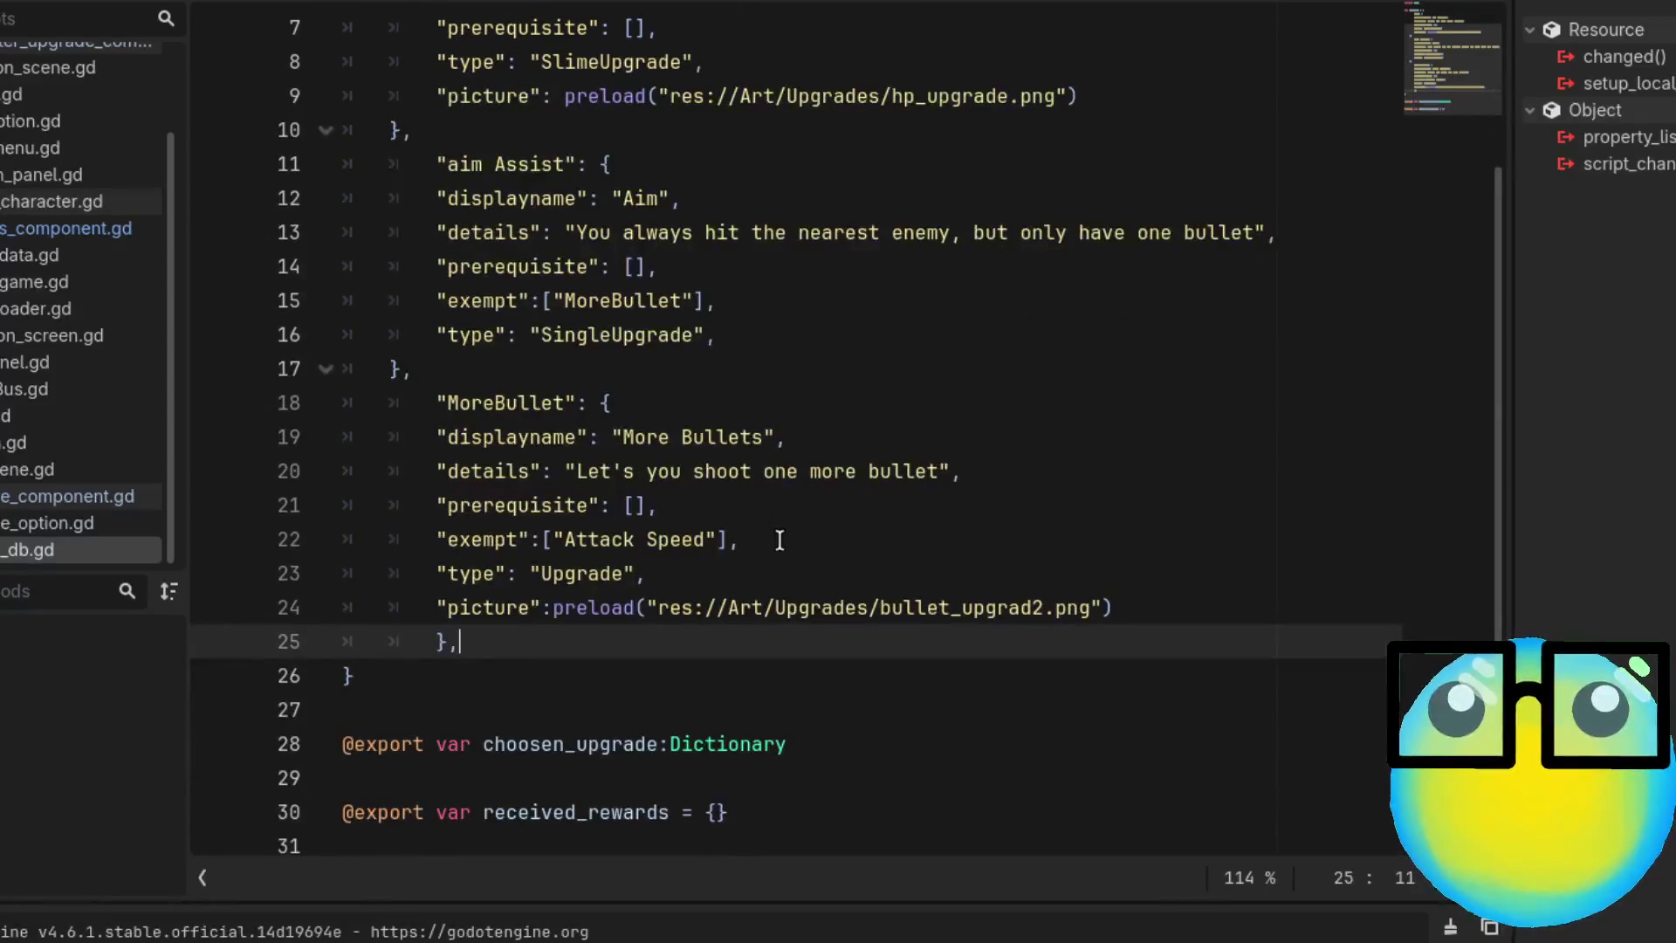
pyautogui.hotkey('ctrl', 's')
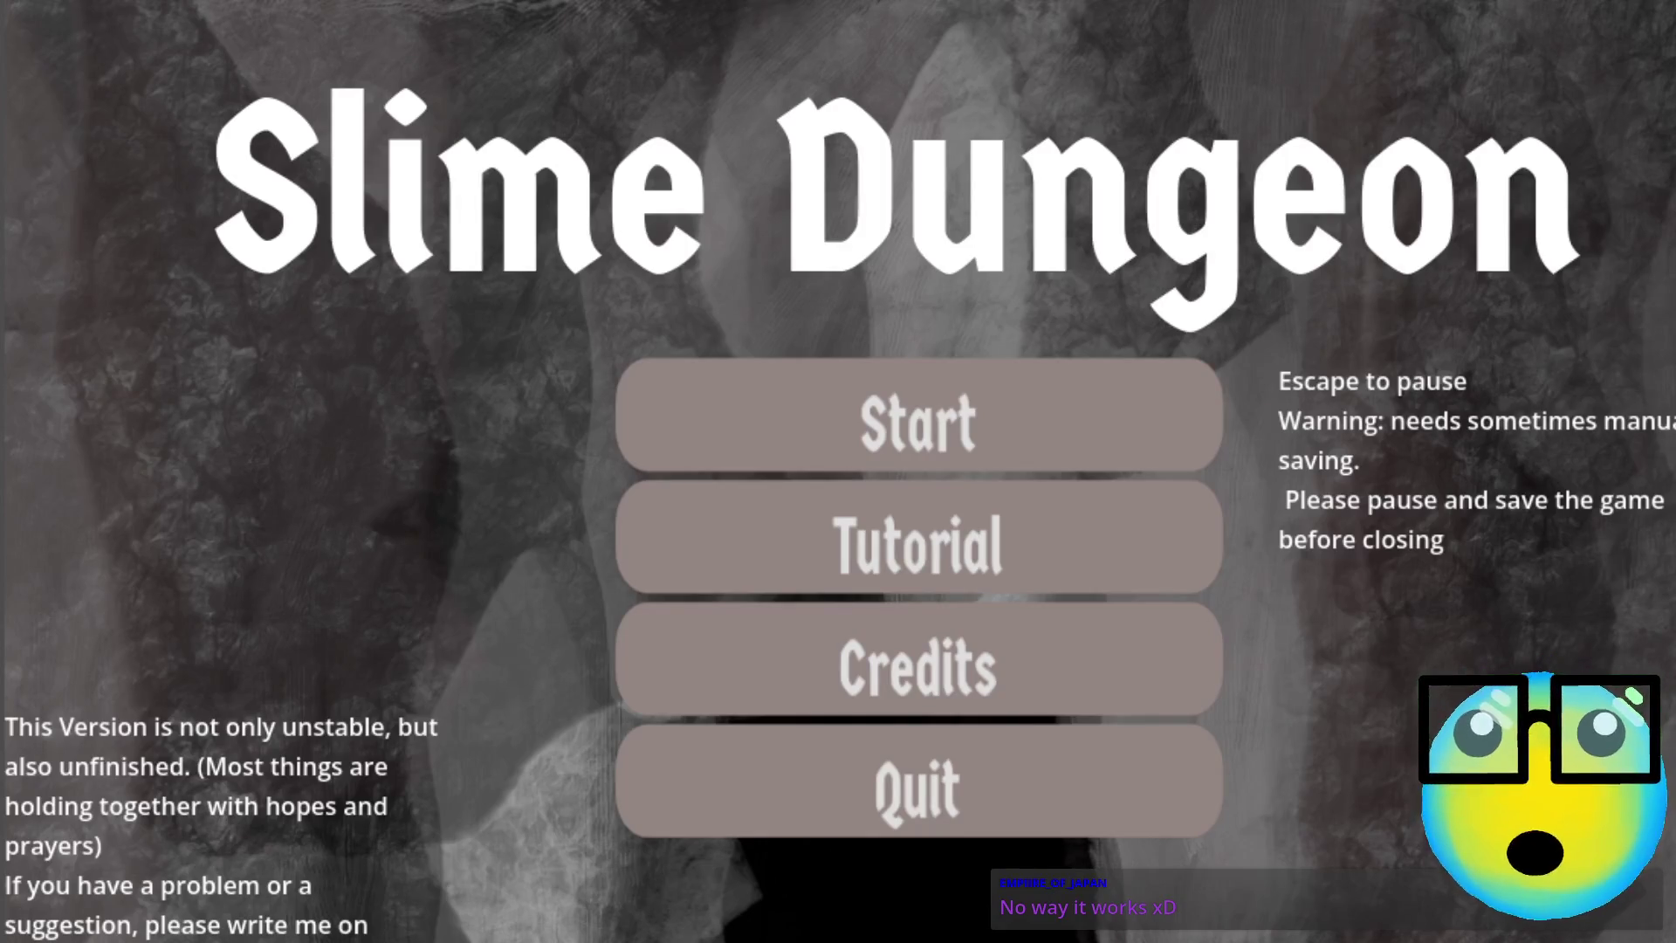
# Start a new game, dismiss the customer request, and send the teal slime on a mission
pyautogui.click(937, 408)
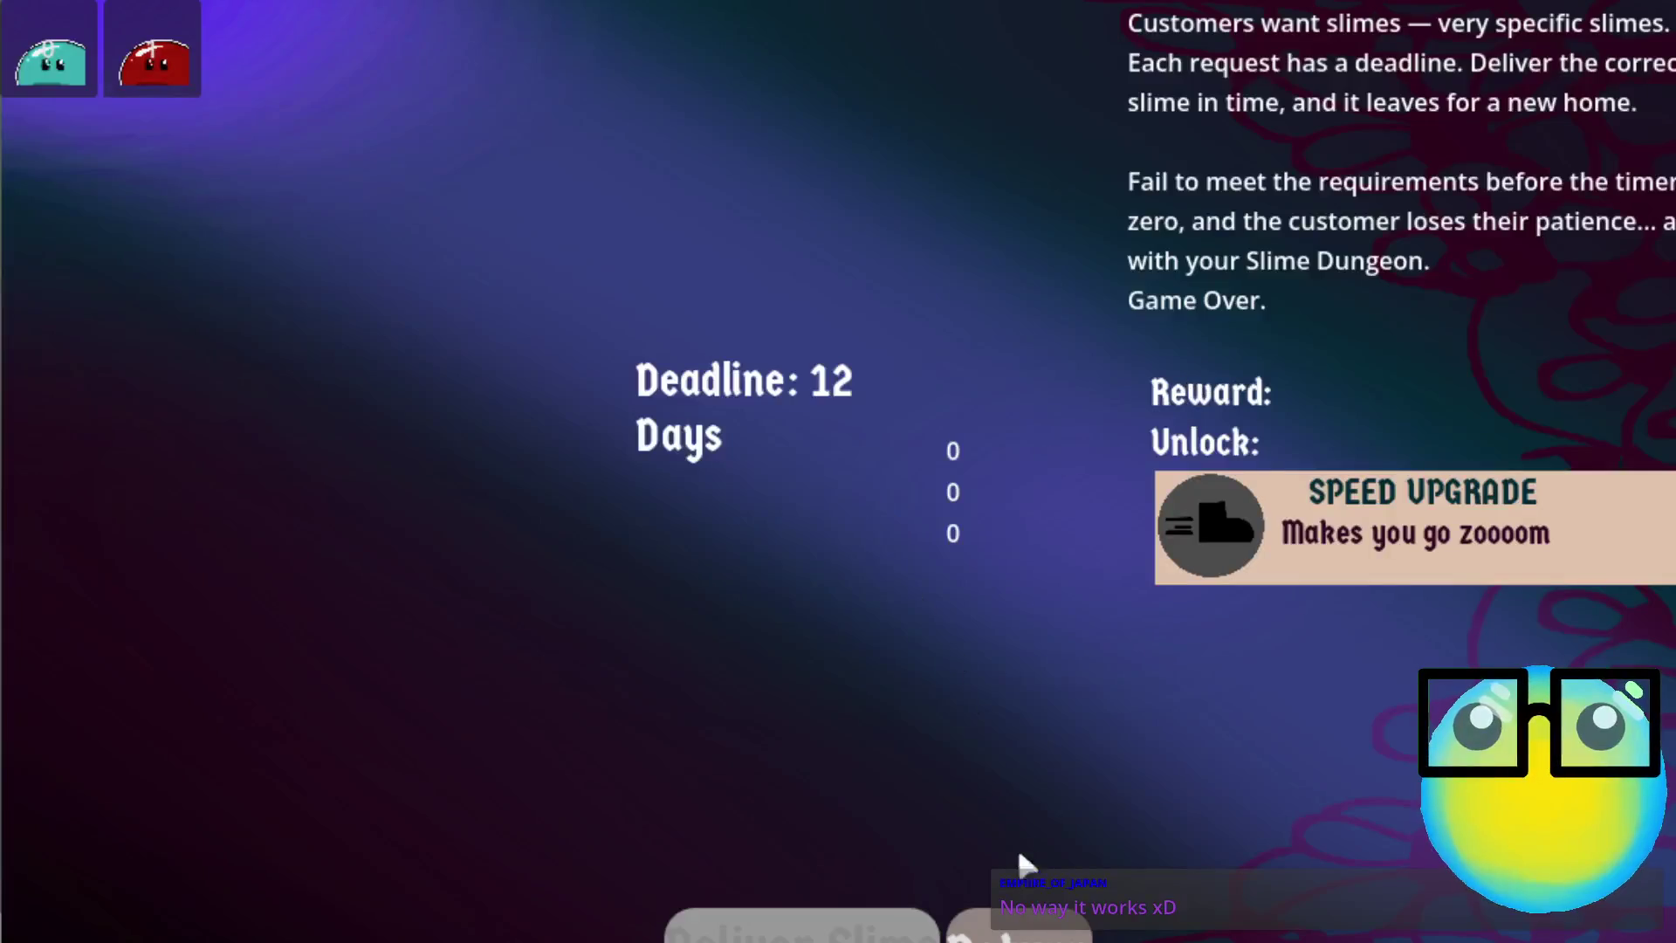
pyautogui.click(1020, 924)
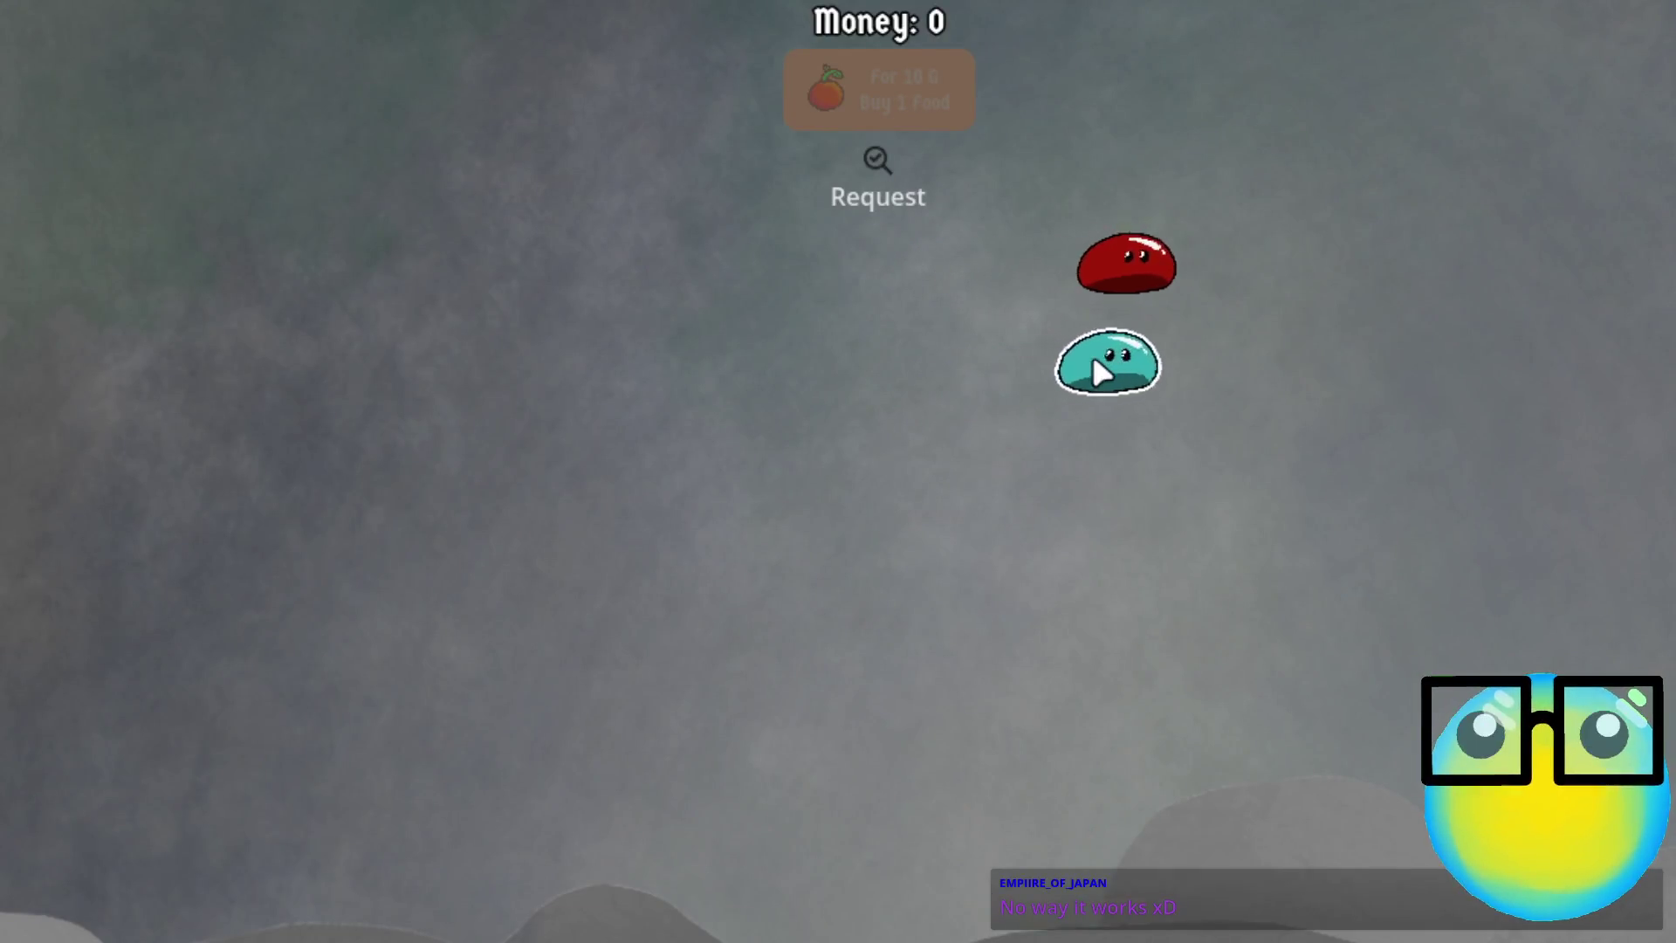
pyautogui.click(1118, 363)
pyautogui.click(681, 927)
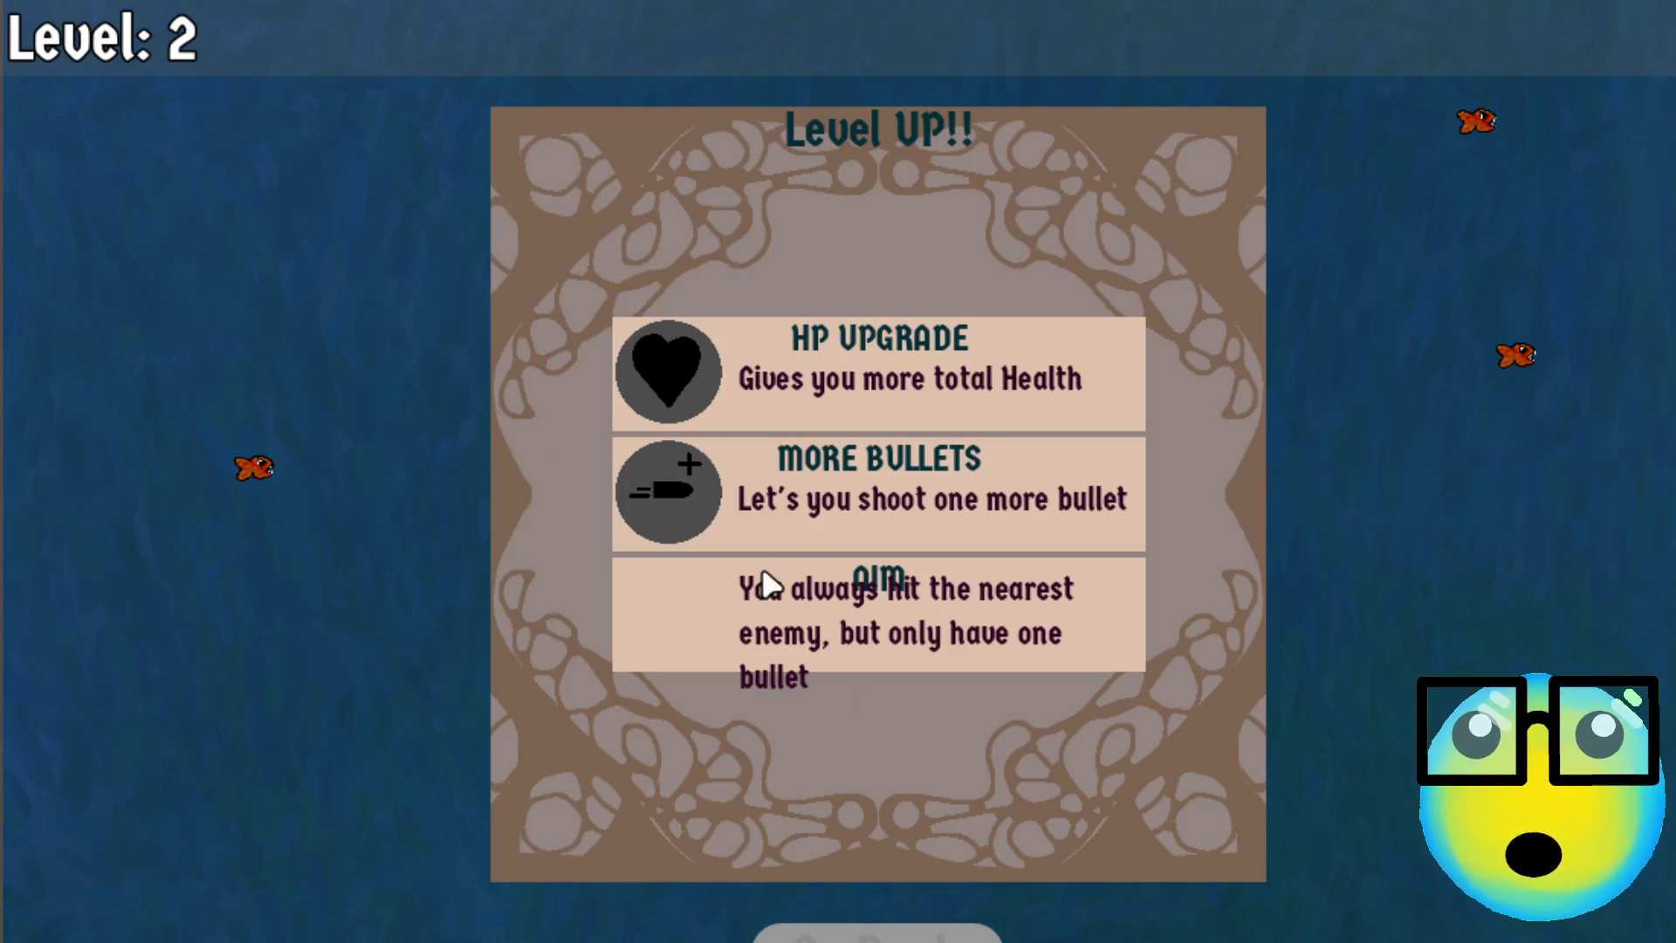
# Play the mission with WASD, taking Aim, More Bullets, then HP Upgrade at level-ups
pyautogui.click(842, 619)
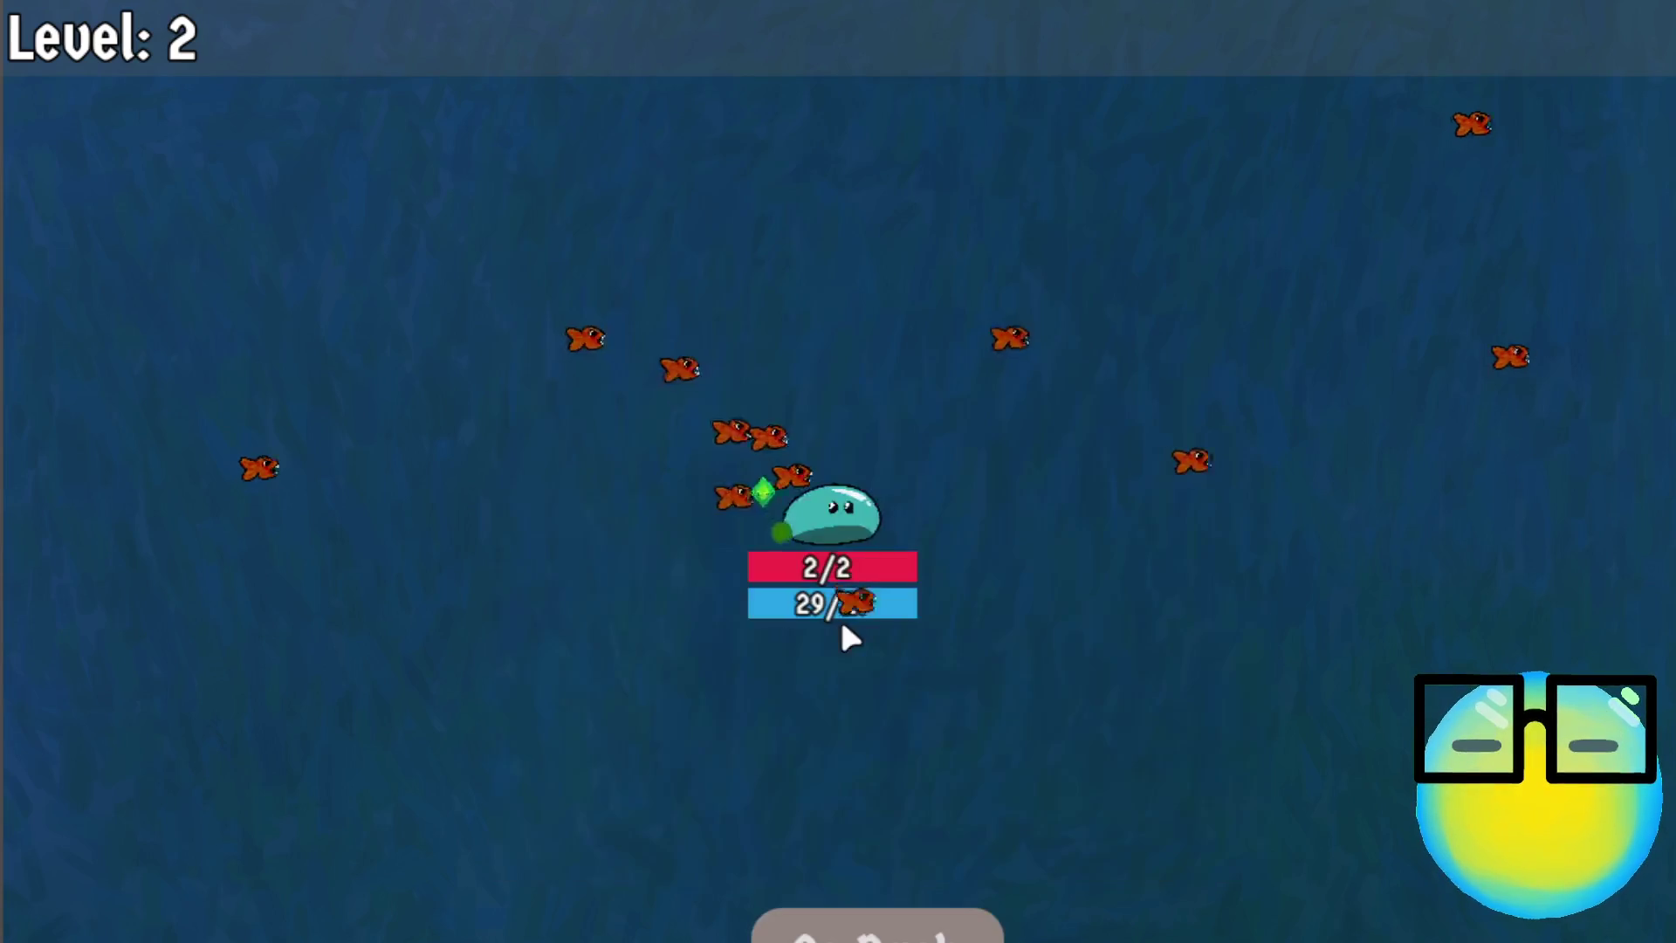
pyautogui.press('d')
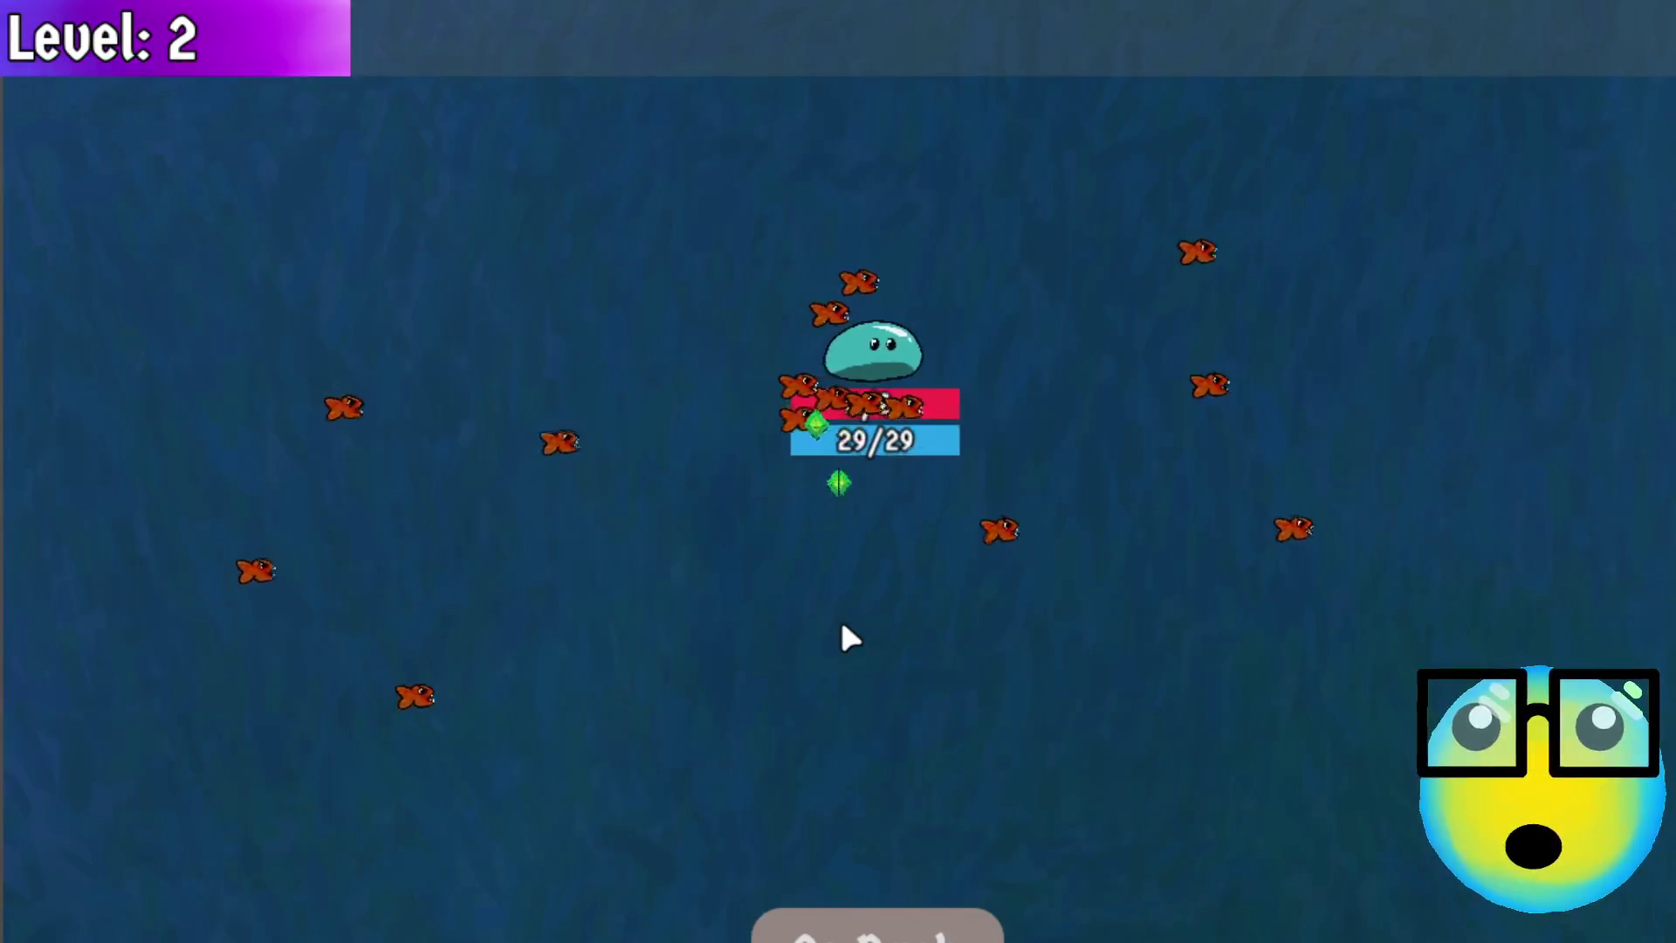
pyautogui.press('s')
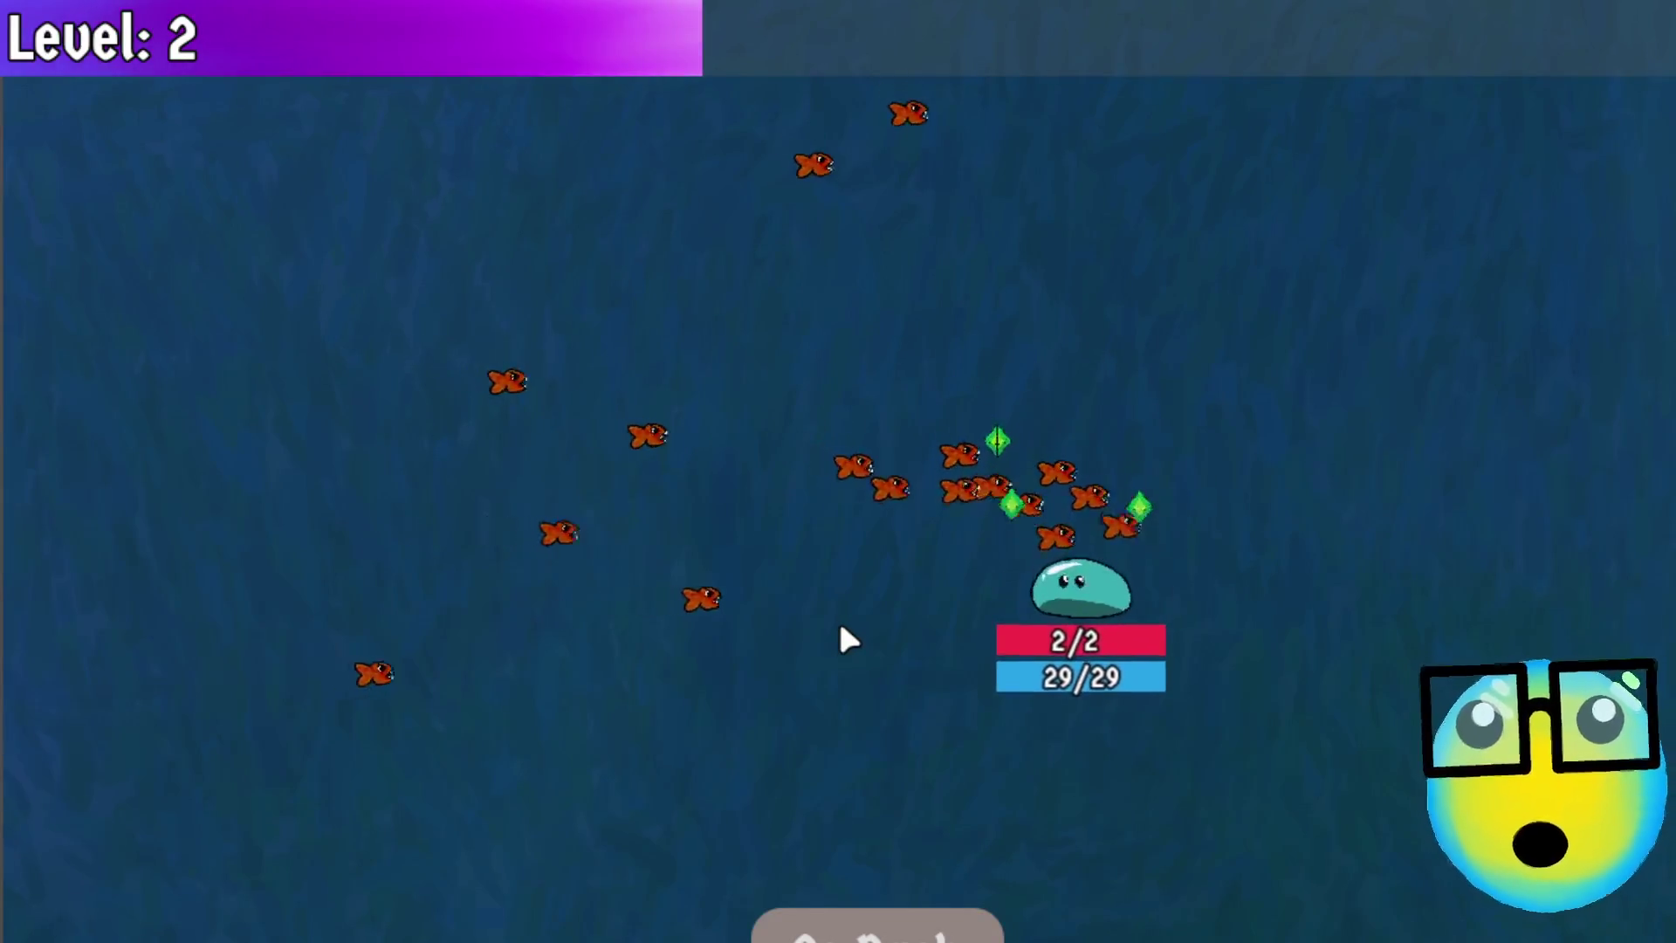
pyautogui.press('a')
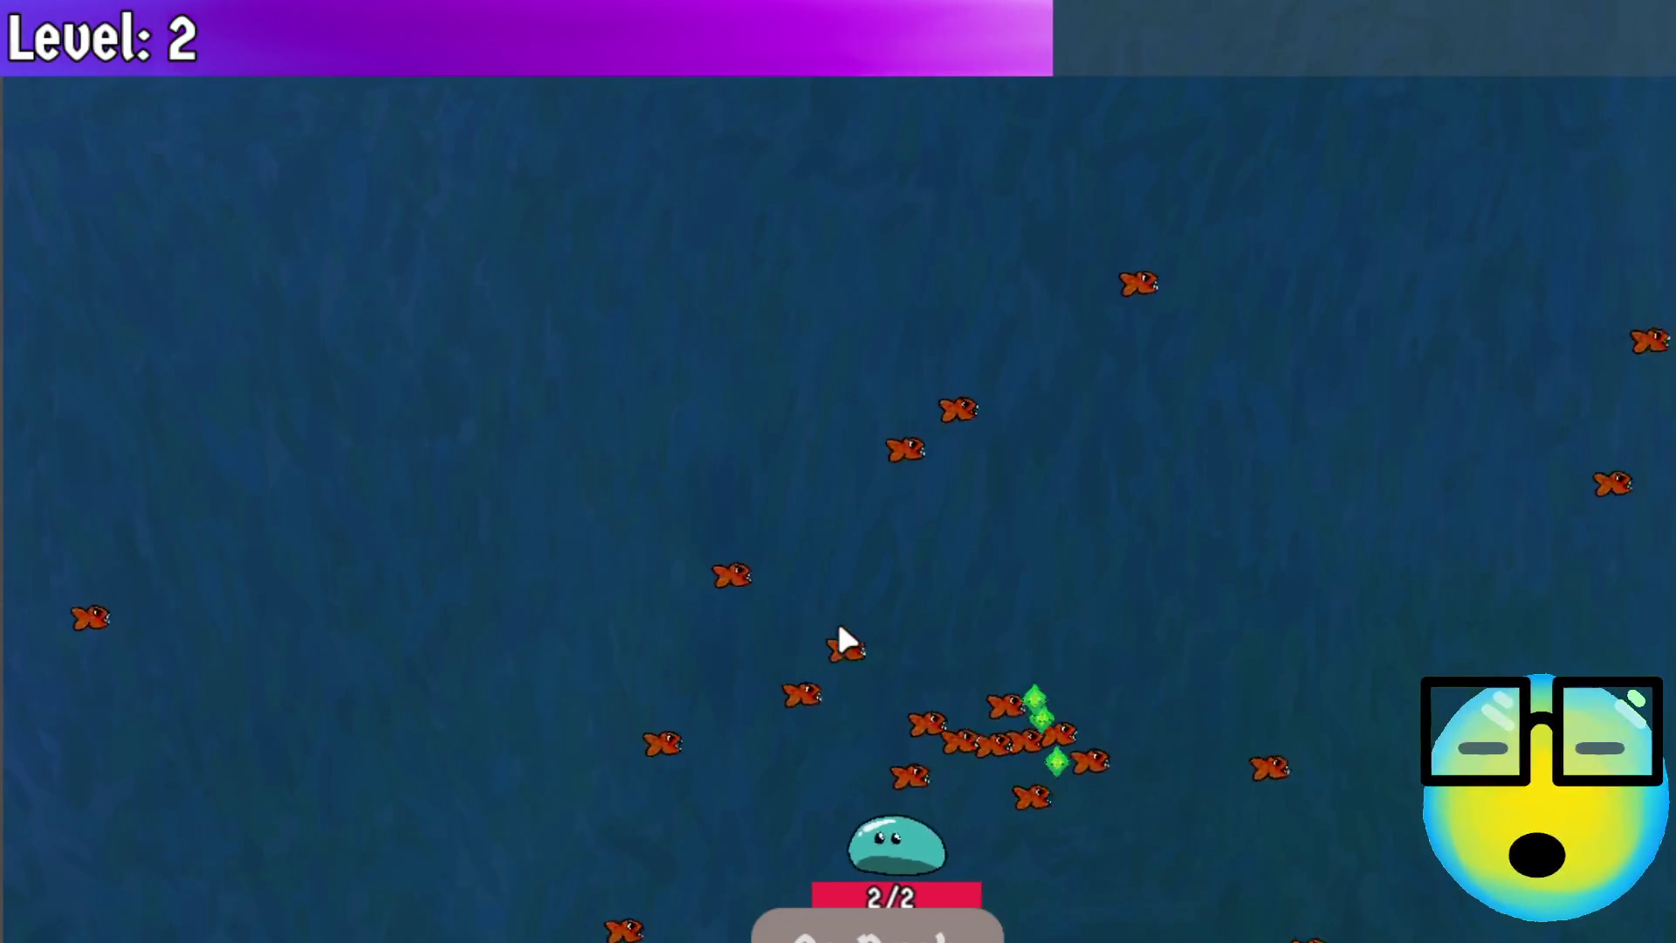
pyautogui.press('w')
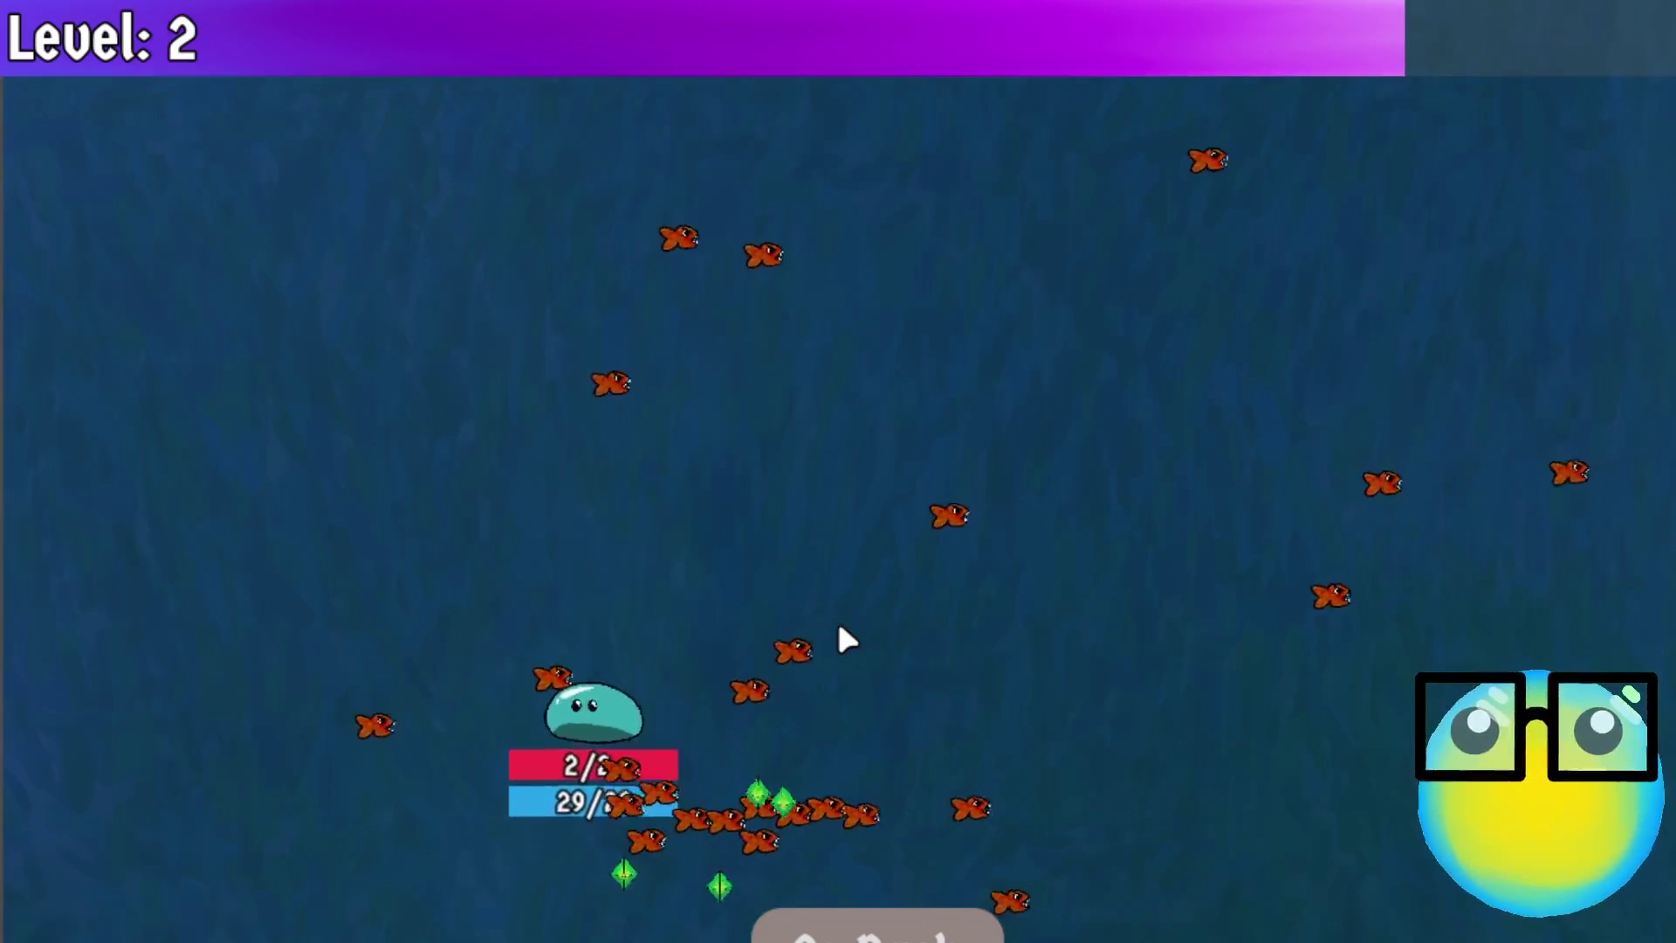
pyautogui.press('a')
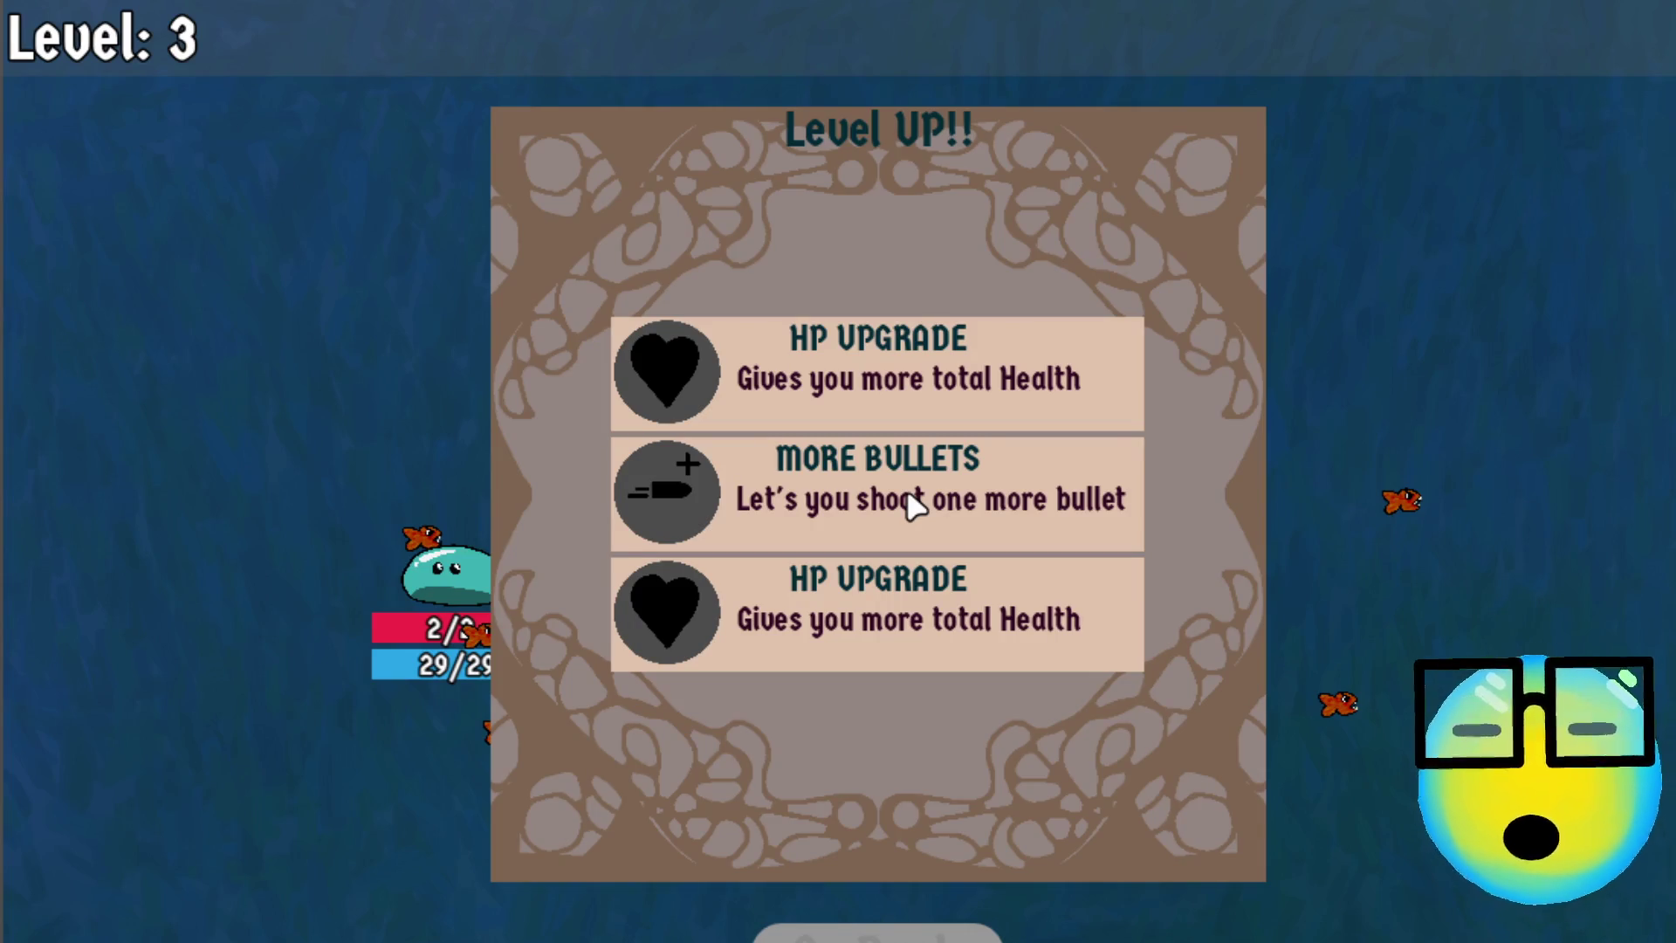
pyautogui.click(907, 494)
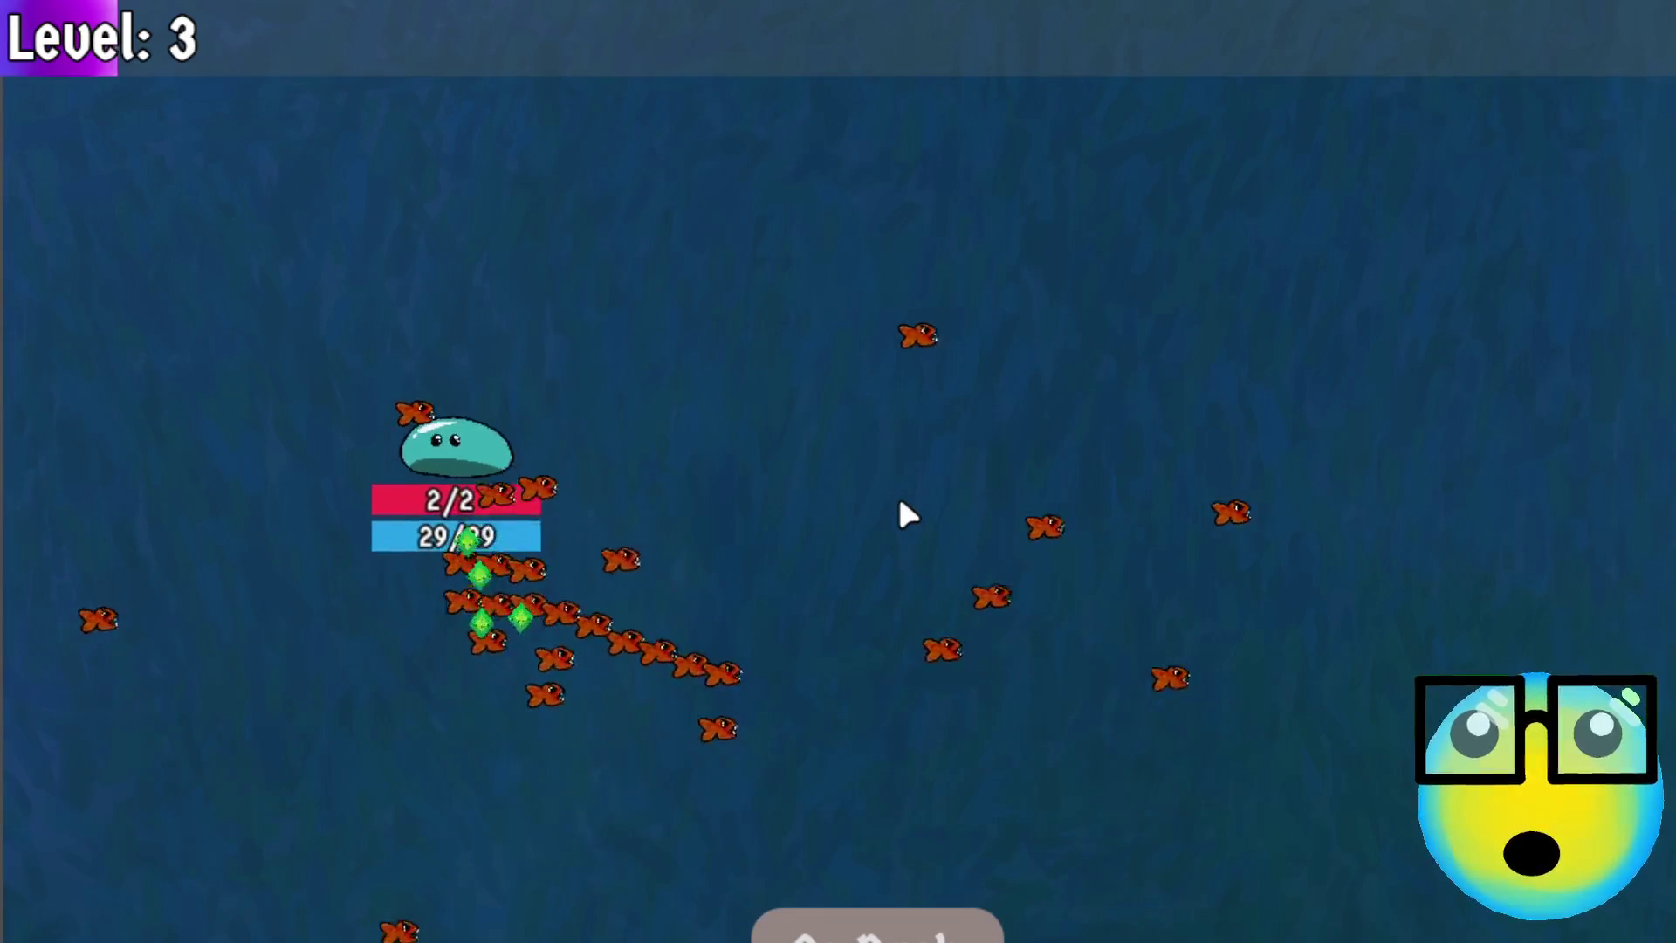
pyautogui.press('a')
pyautogui.press('s')
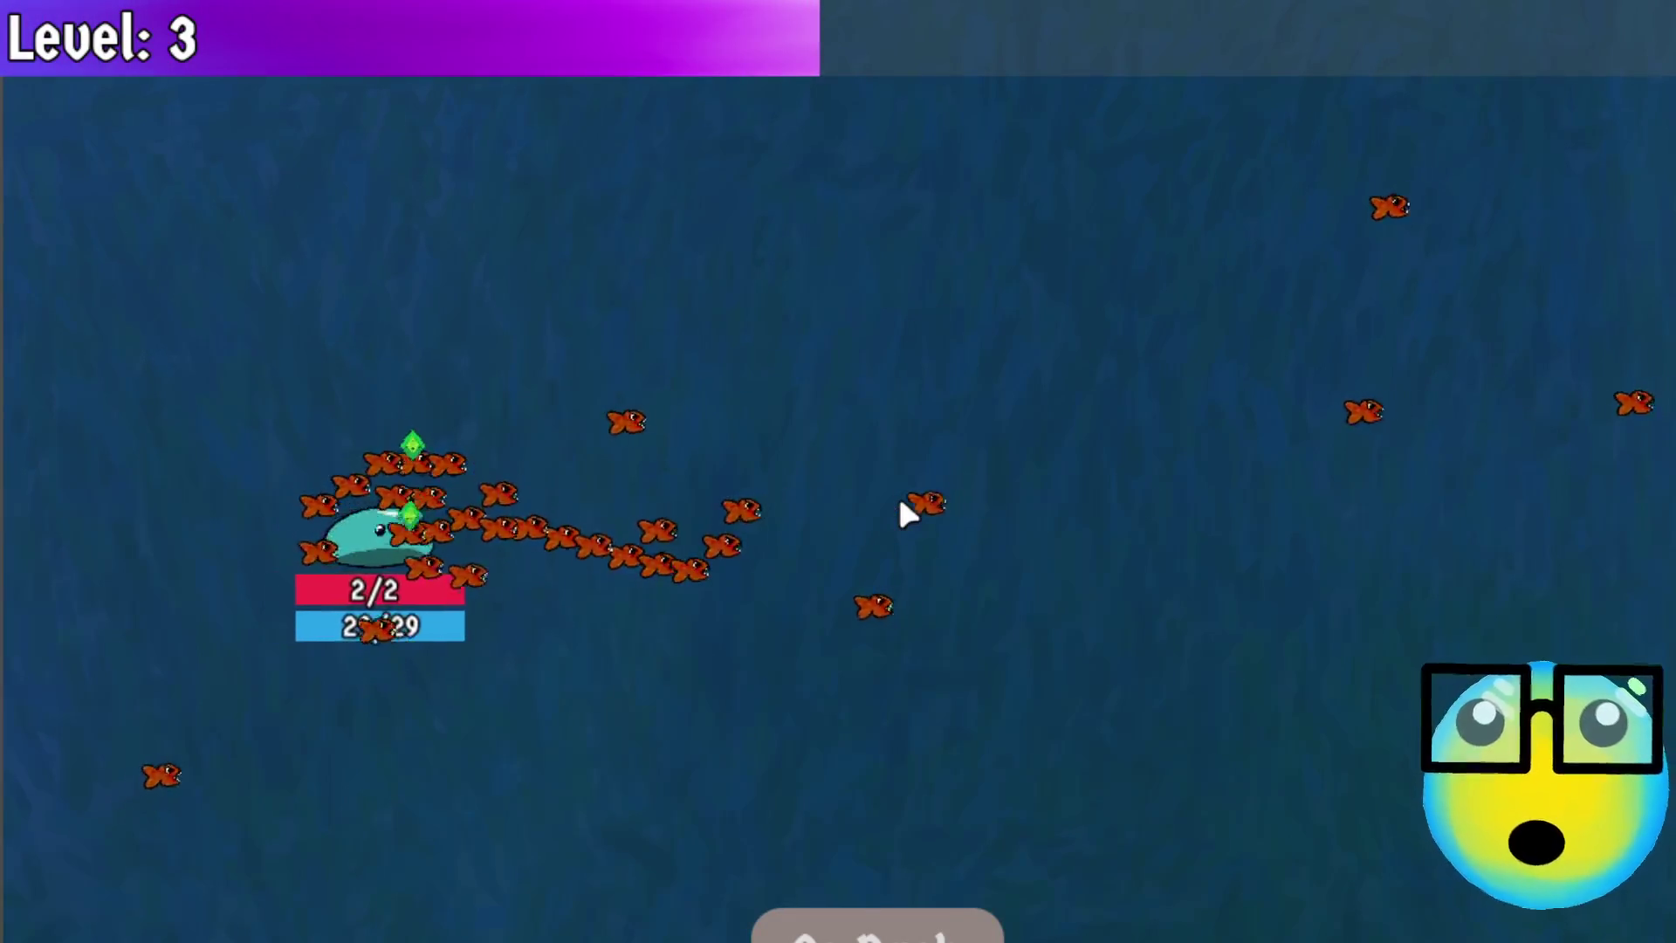
pyautogui.press('w')
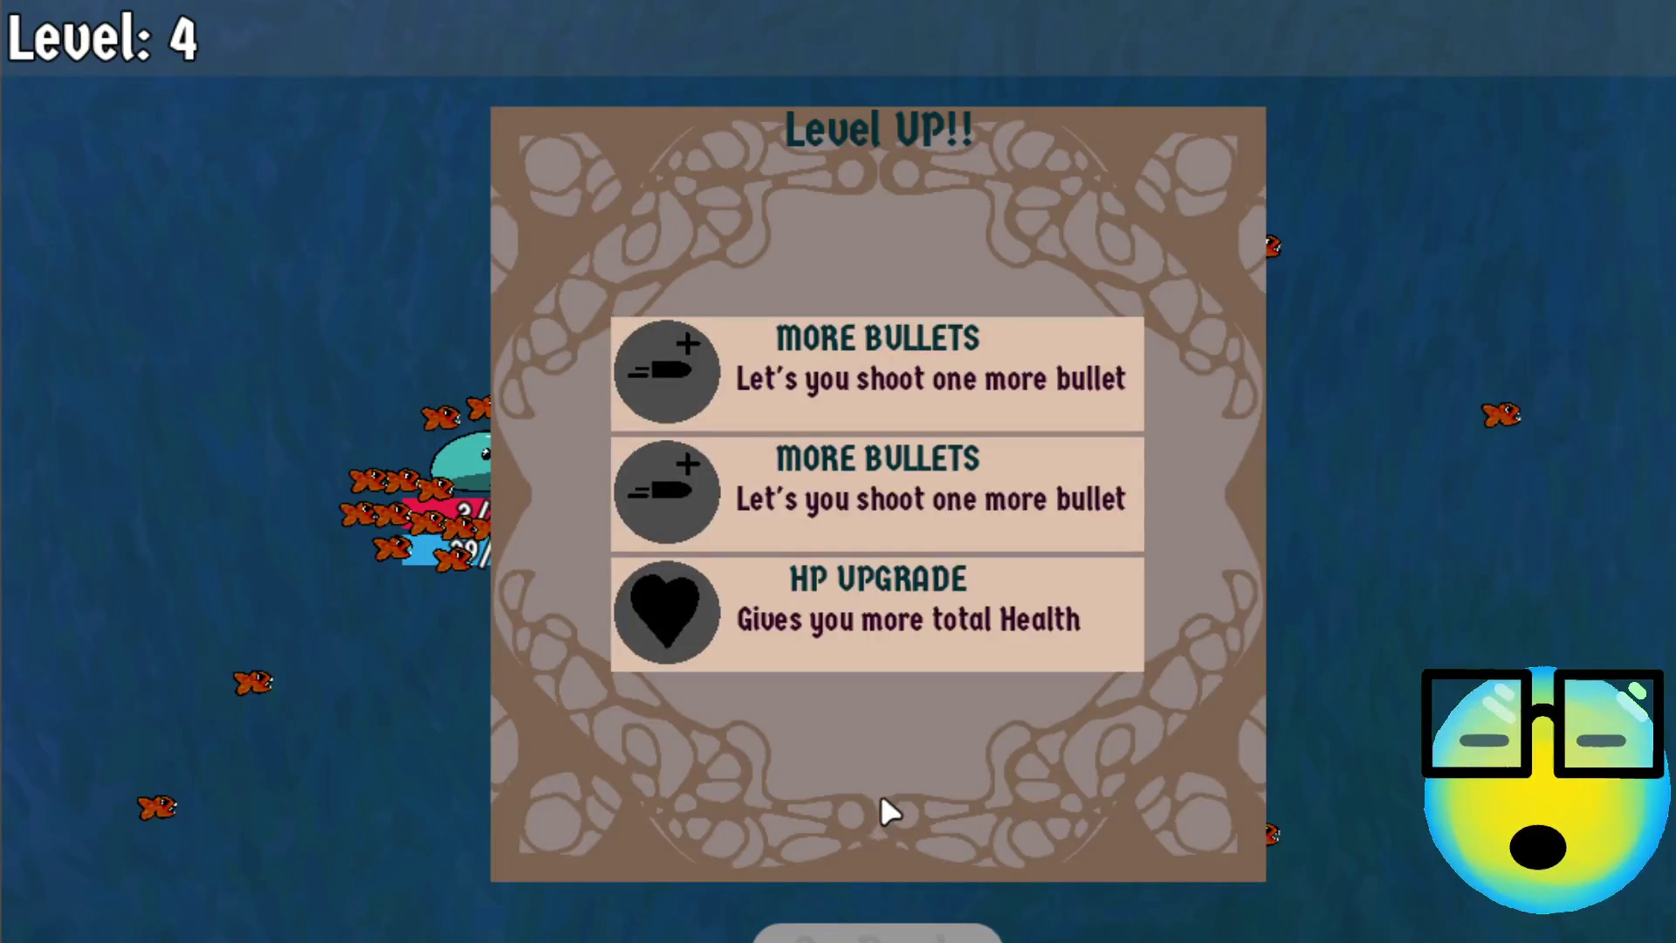
pyautogui.click(933, 602)
pyautogui.press('d')
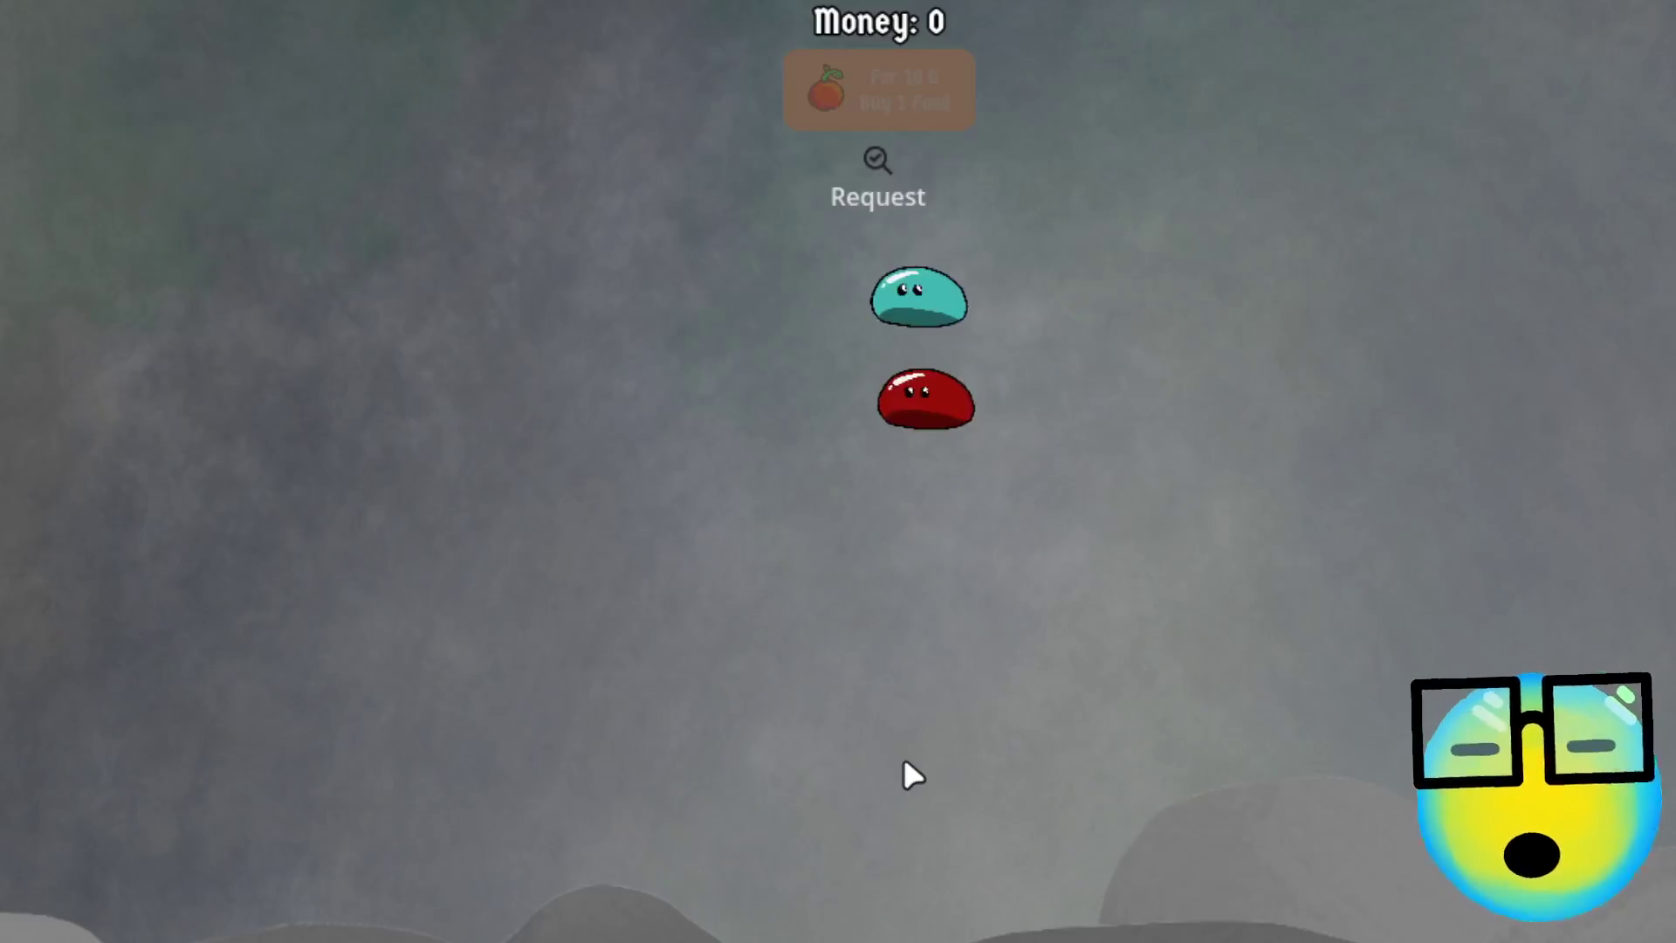
# Play a red slime mission, taking More Bullets at every level-up through level 7
pyautogui.click(799, 367)
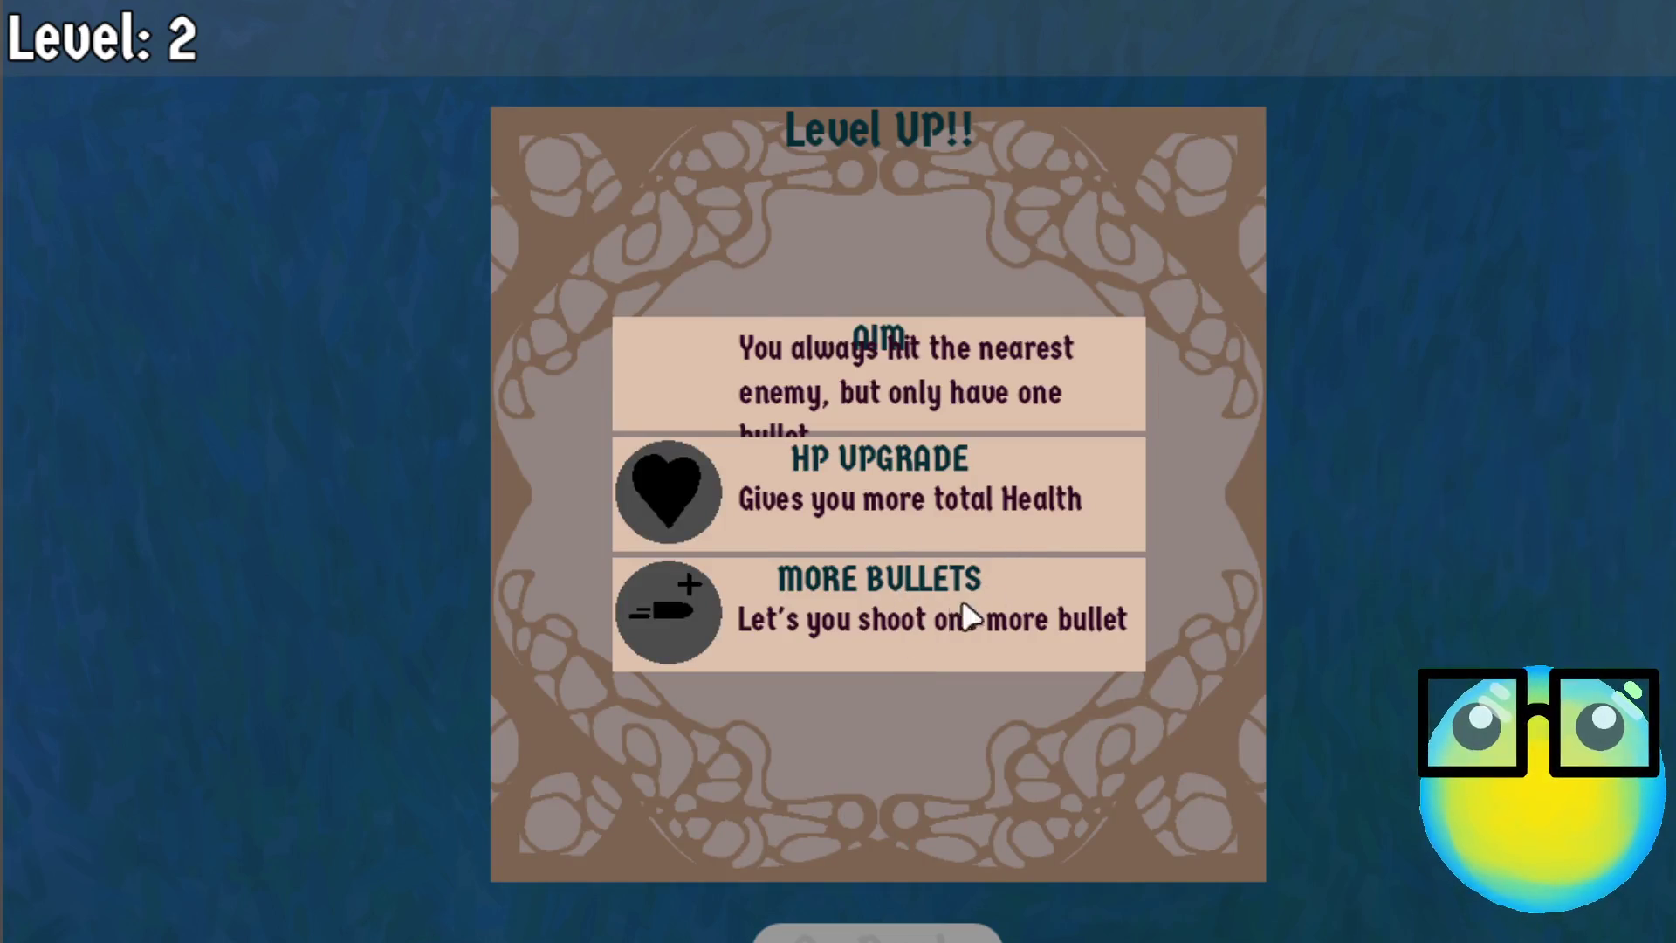
pyautogui.click(963, 605)
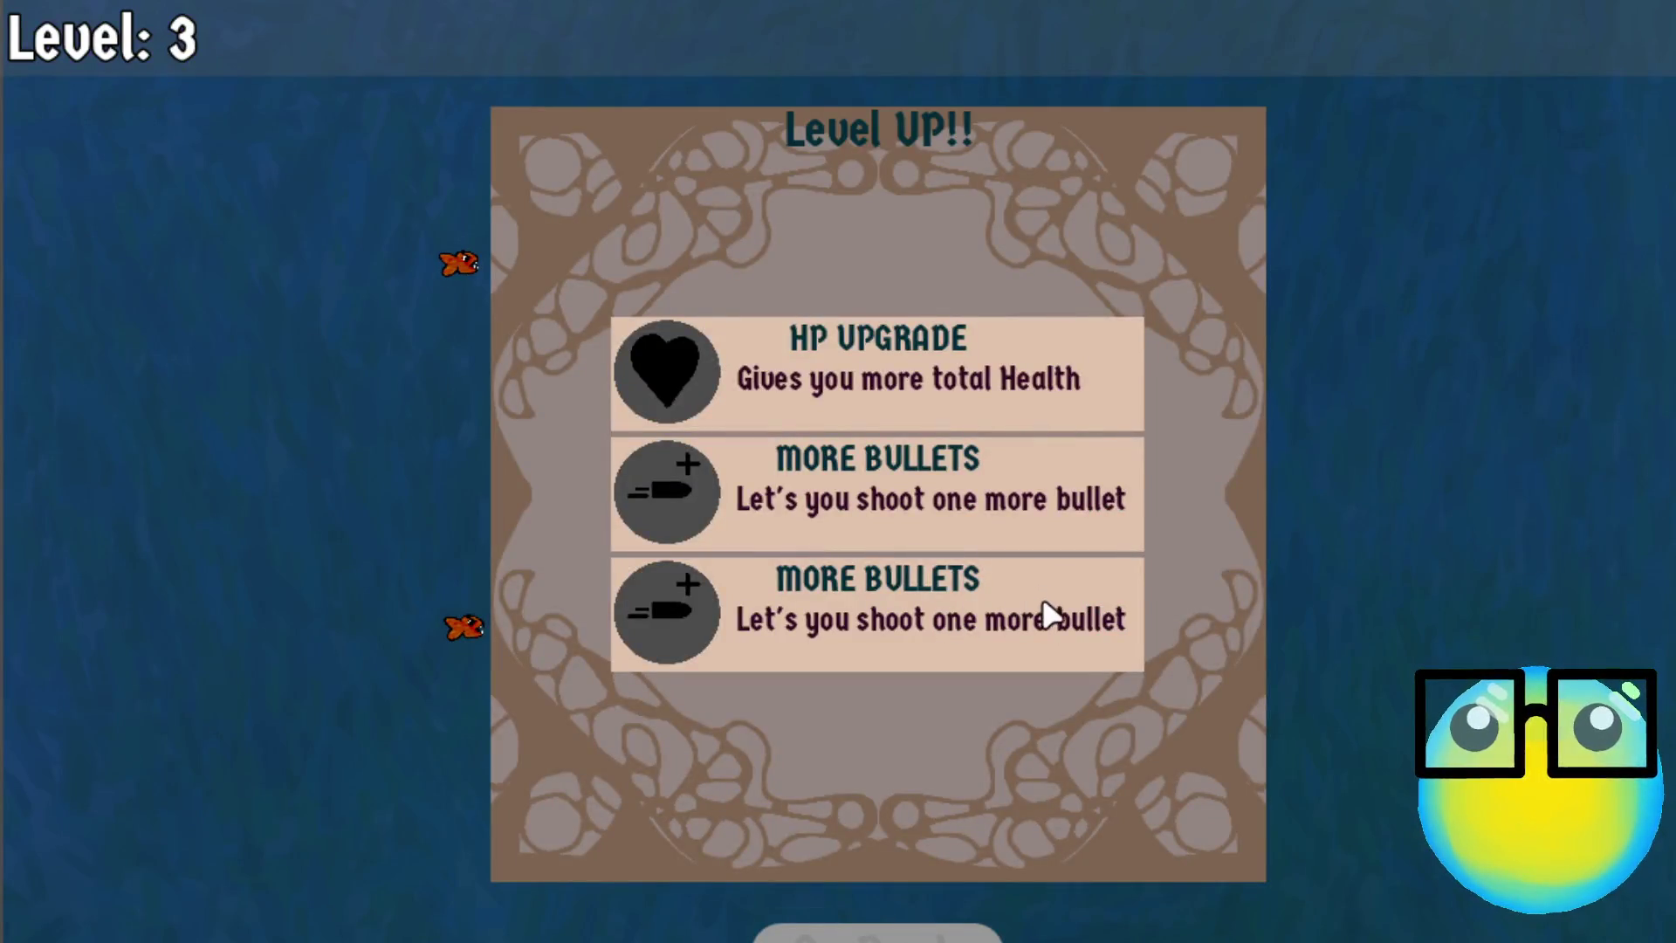
pyautogui.click(1051, 617)
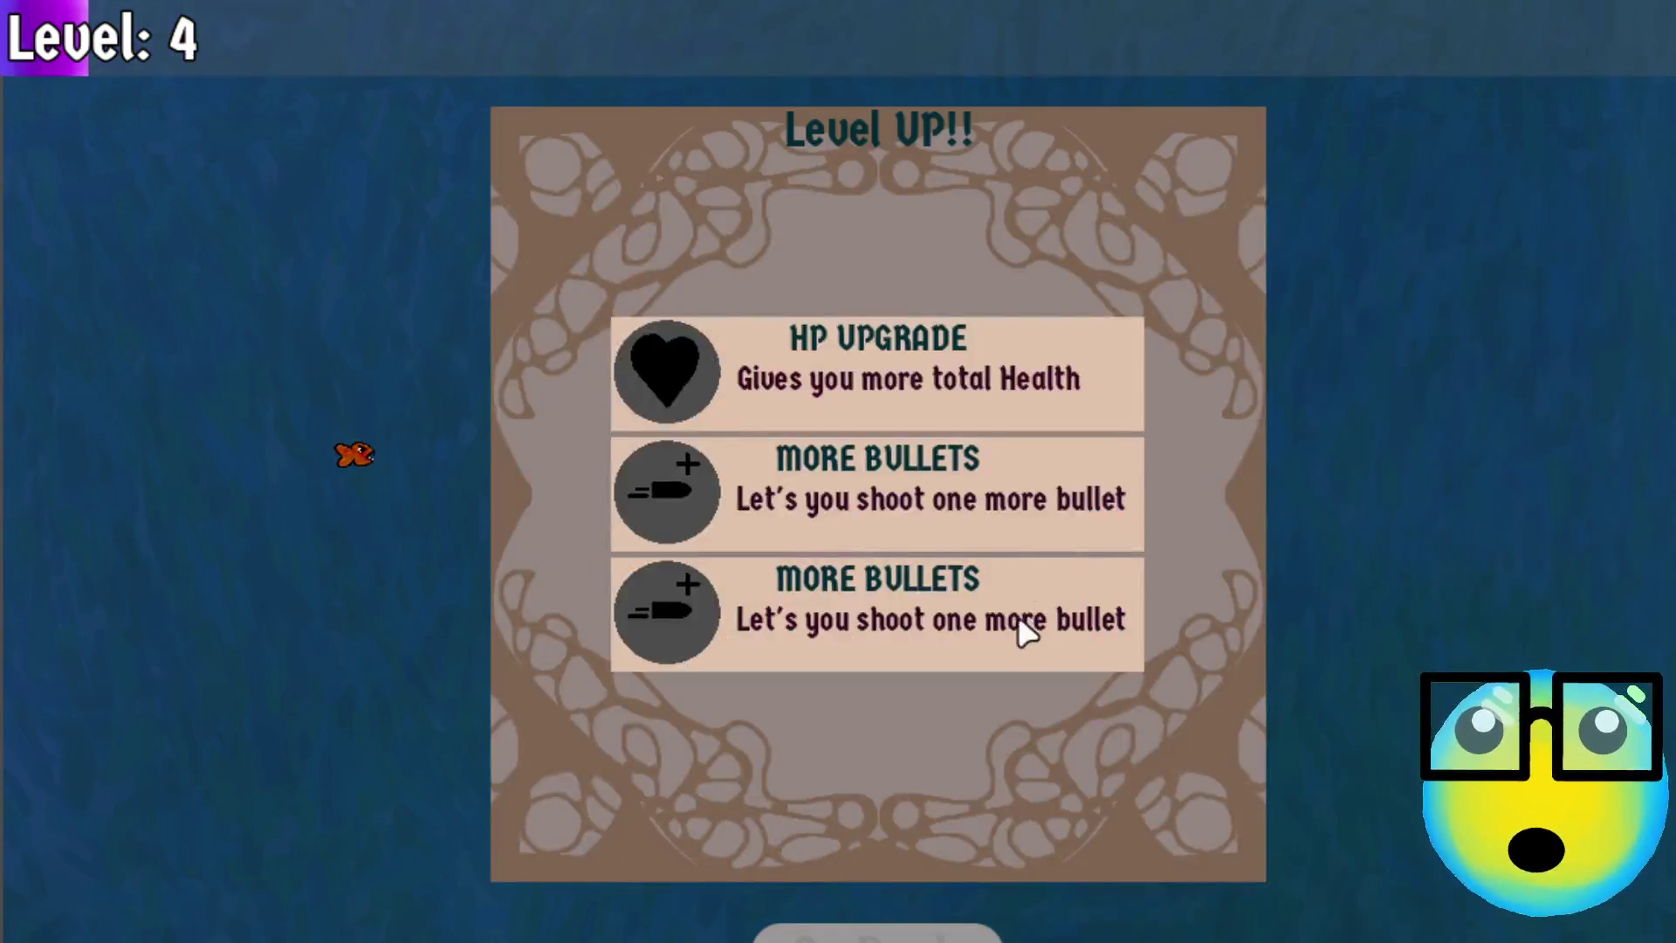
pyautogui.click(1014, 502)
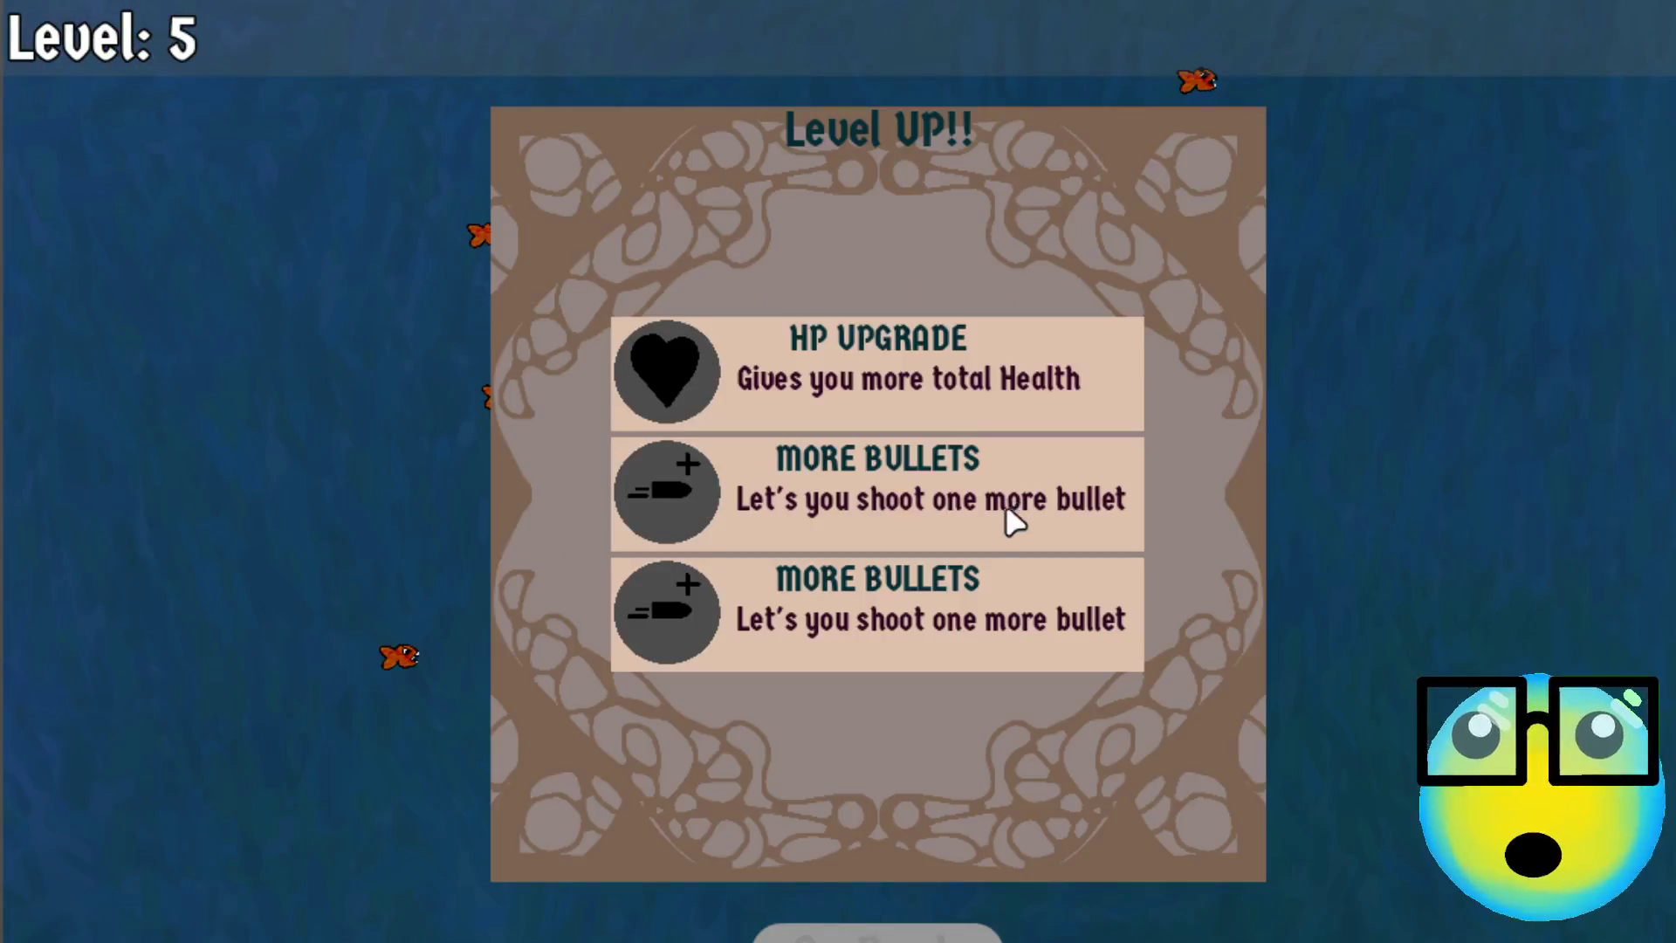
pyautogui.click(897, 515)
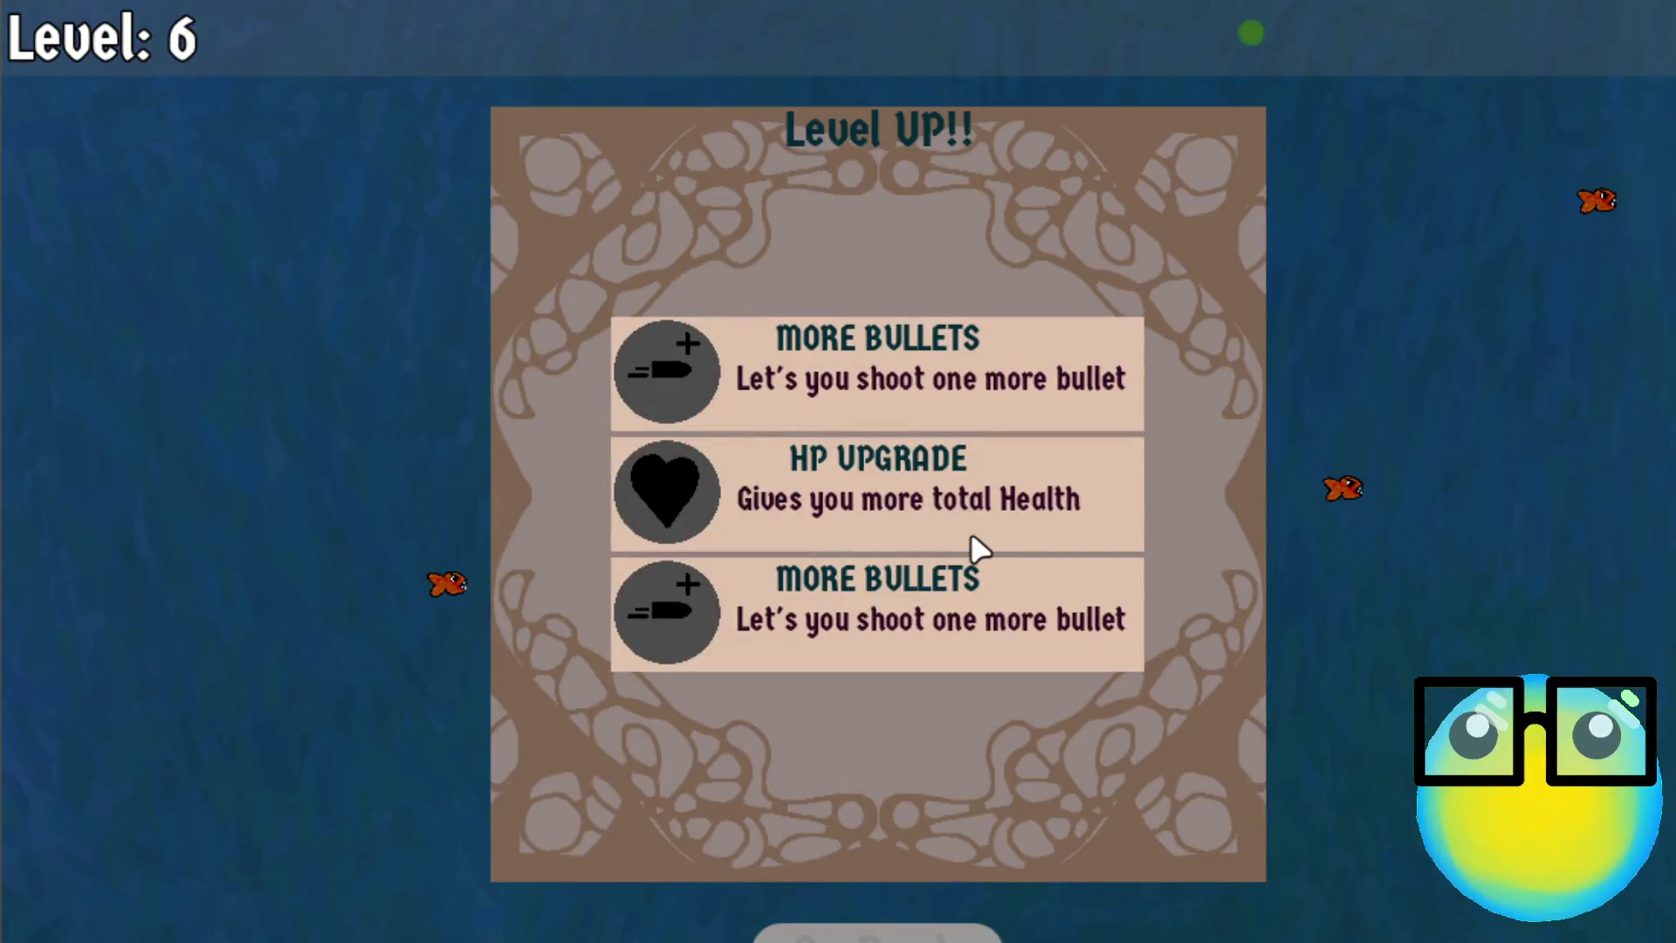
pyautogui.click(889, 620)
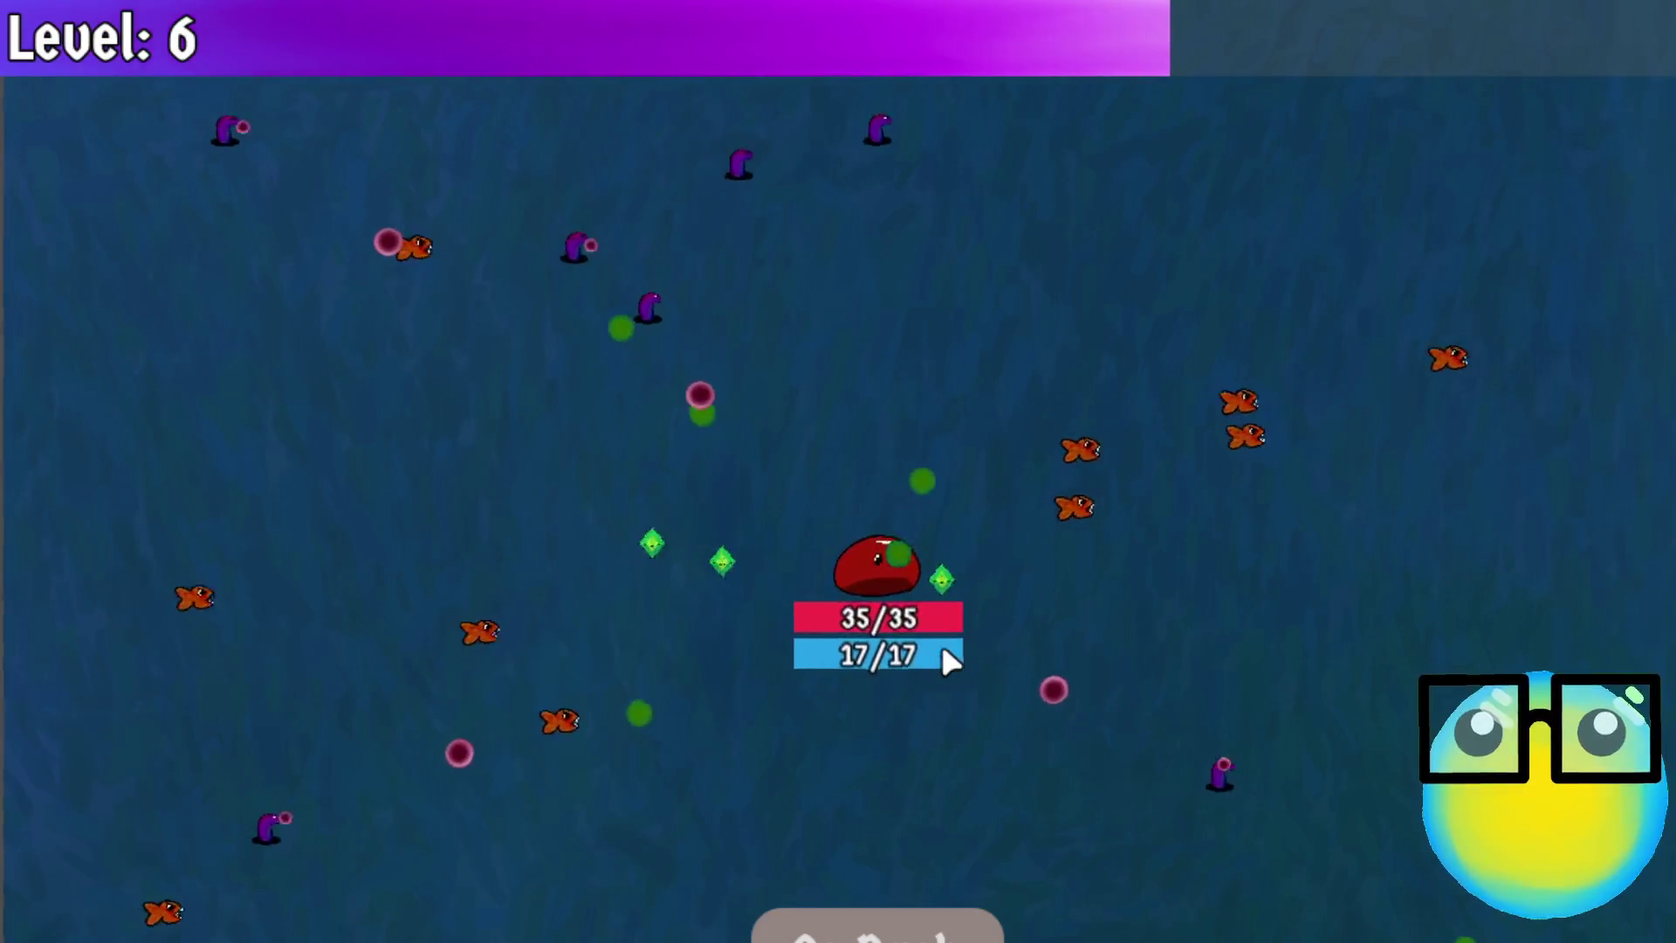
pyautogui.press('a')
pyautogui.press('w')
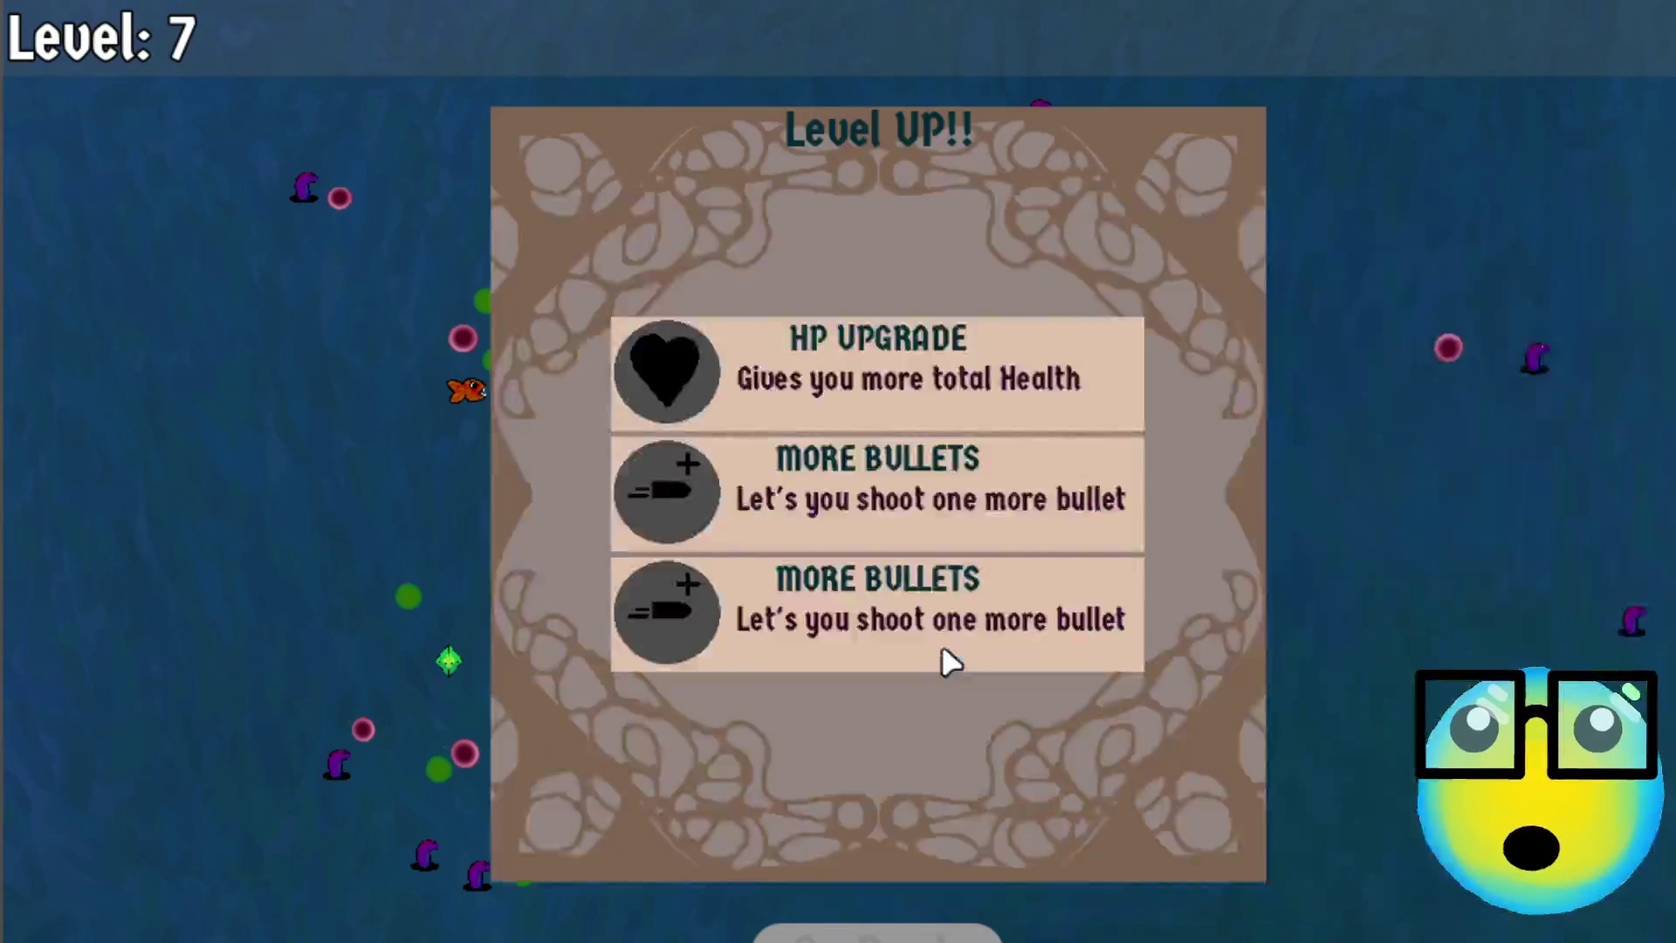
pyautogui.click(941, 648)
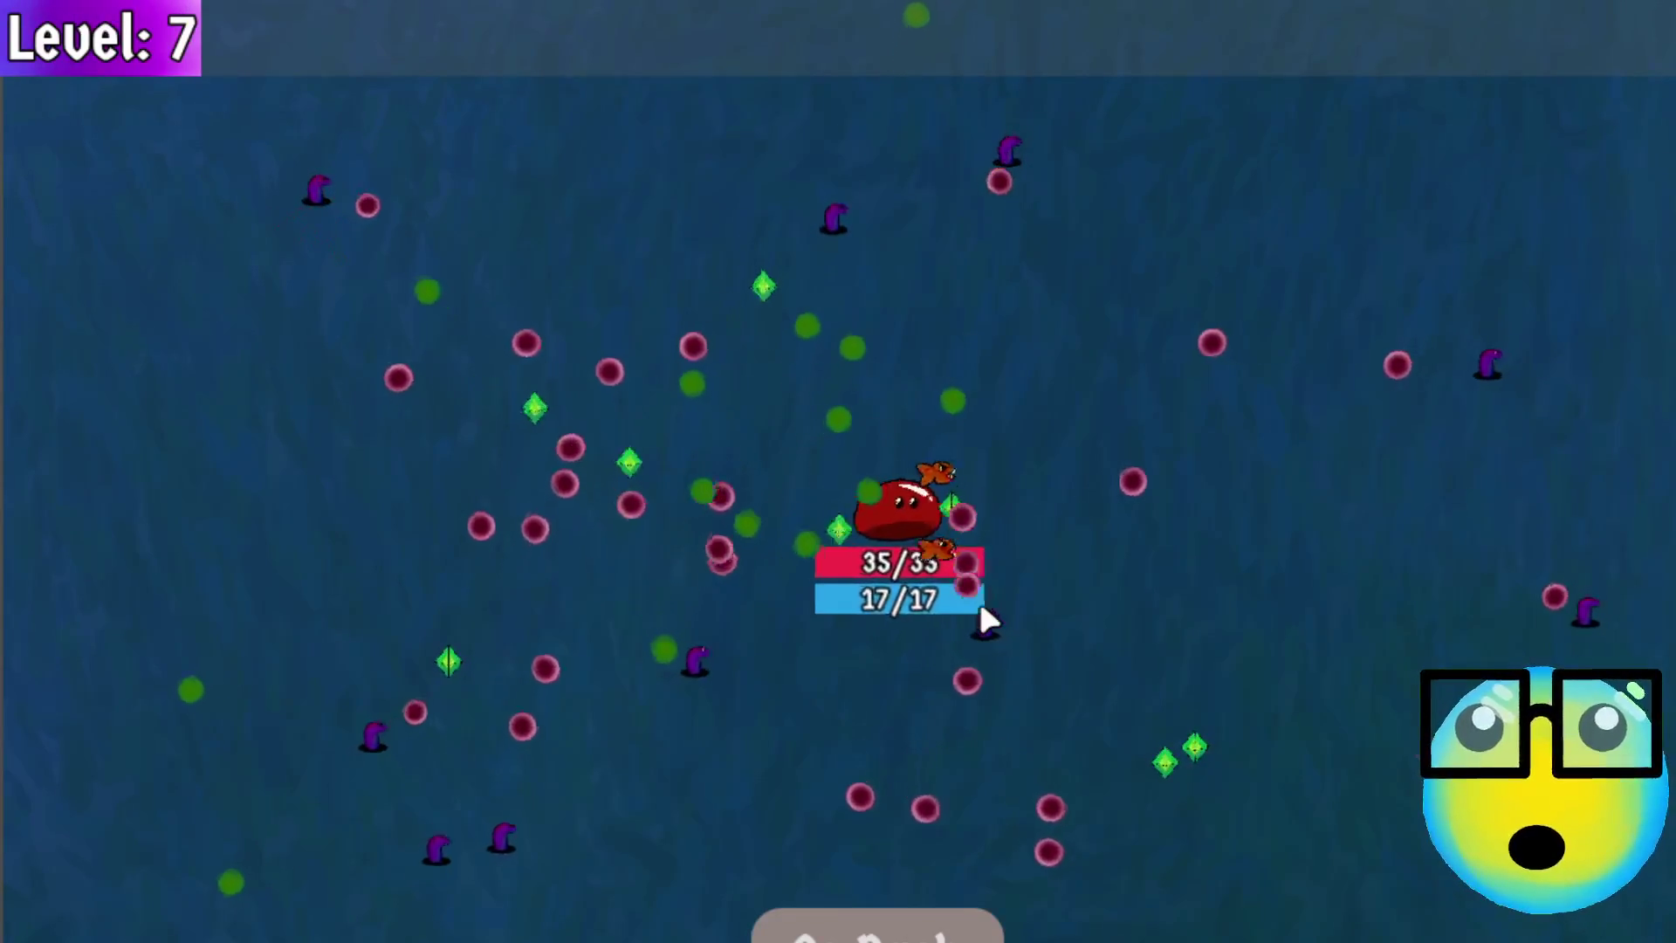
pyautogui.press('a')
pyautogui.press('s')
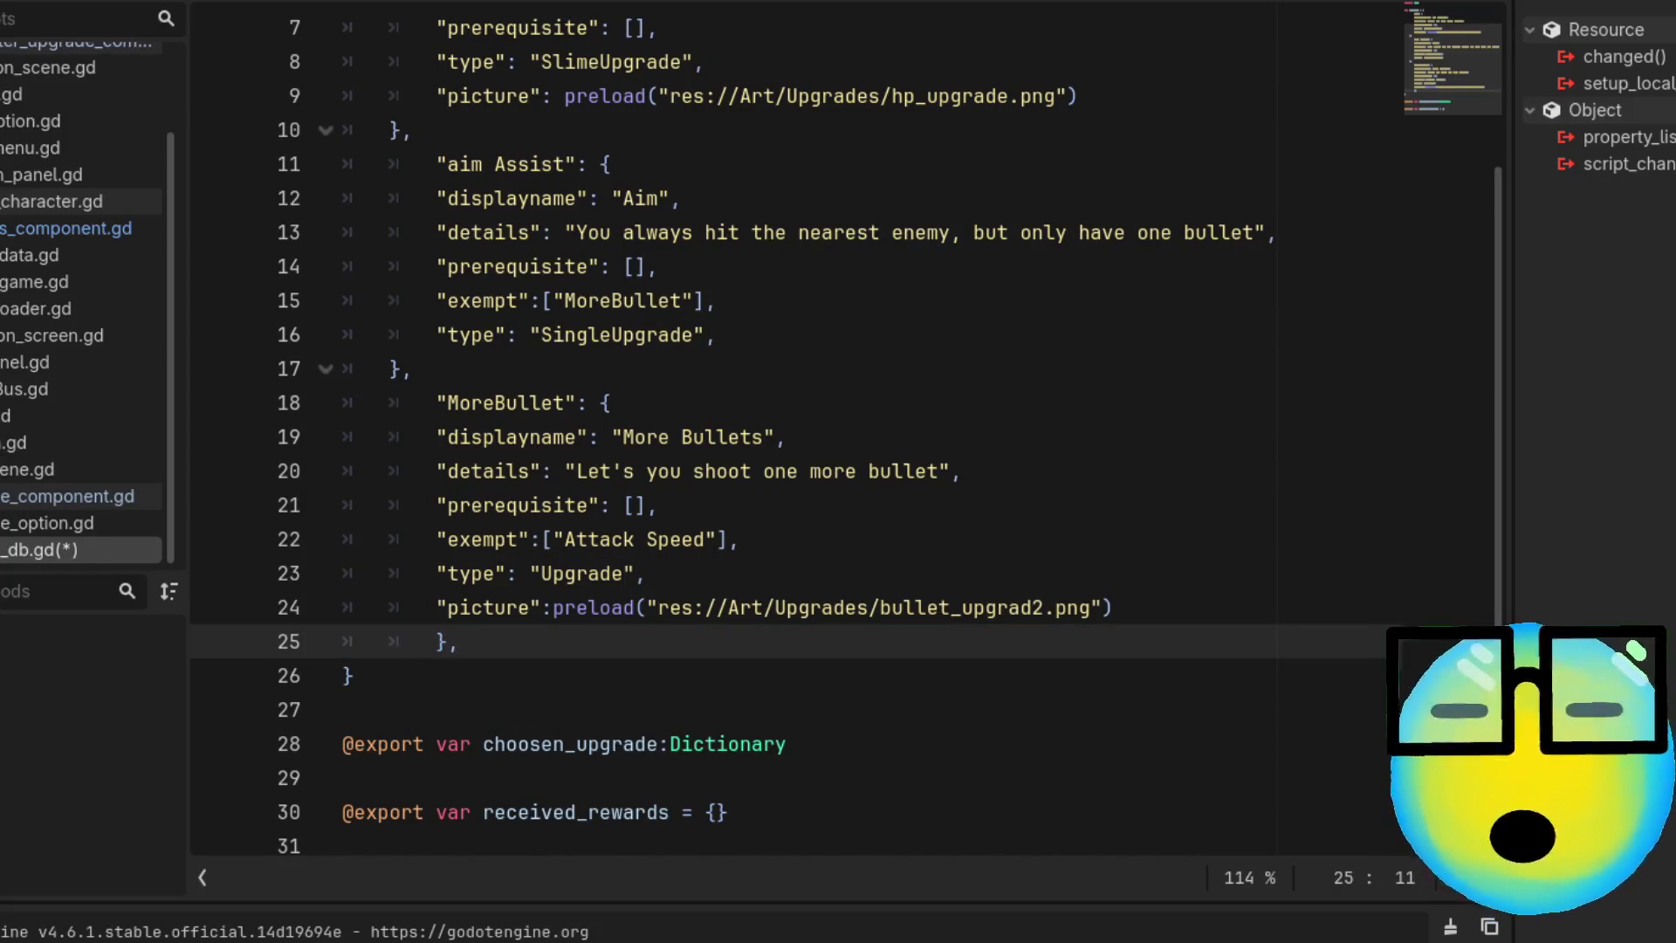
# Open the upgrade-picking component script and inspect the prerequisite check on line 52
pyautogui.click(70, 495)
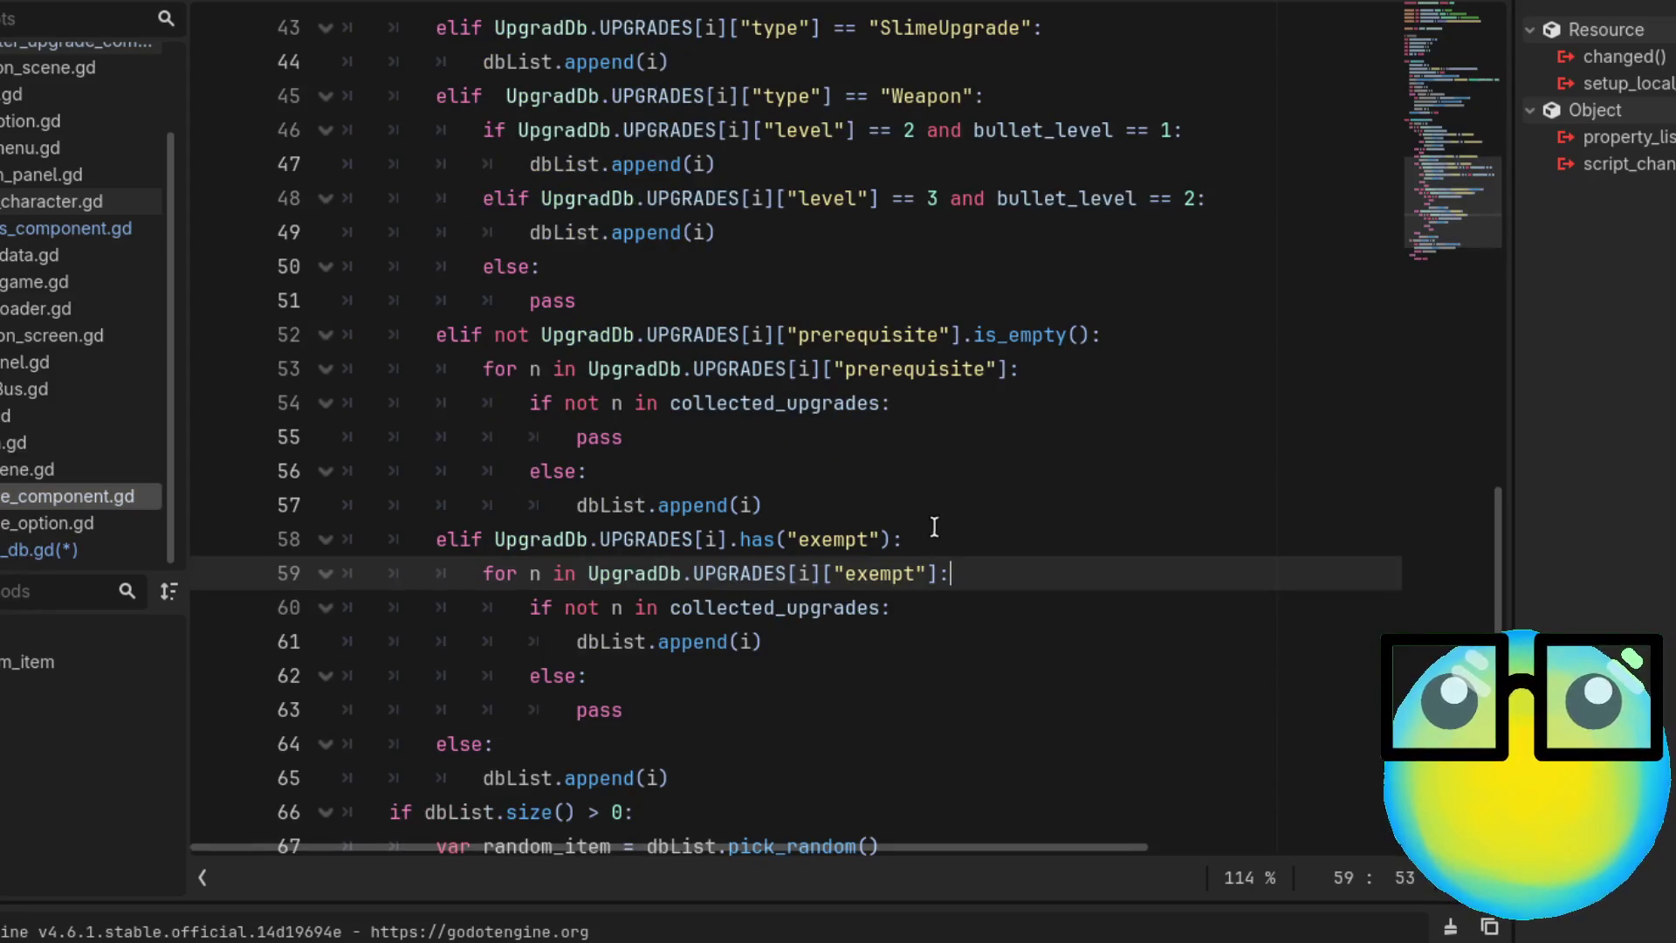
pyautogui.scroll(1, 947, 534)
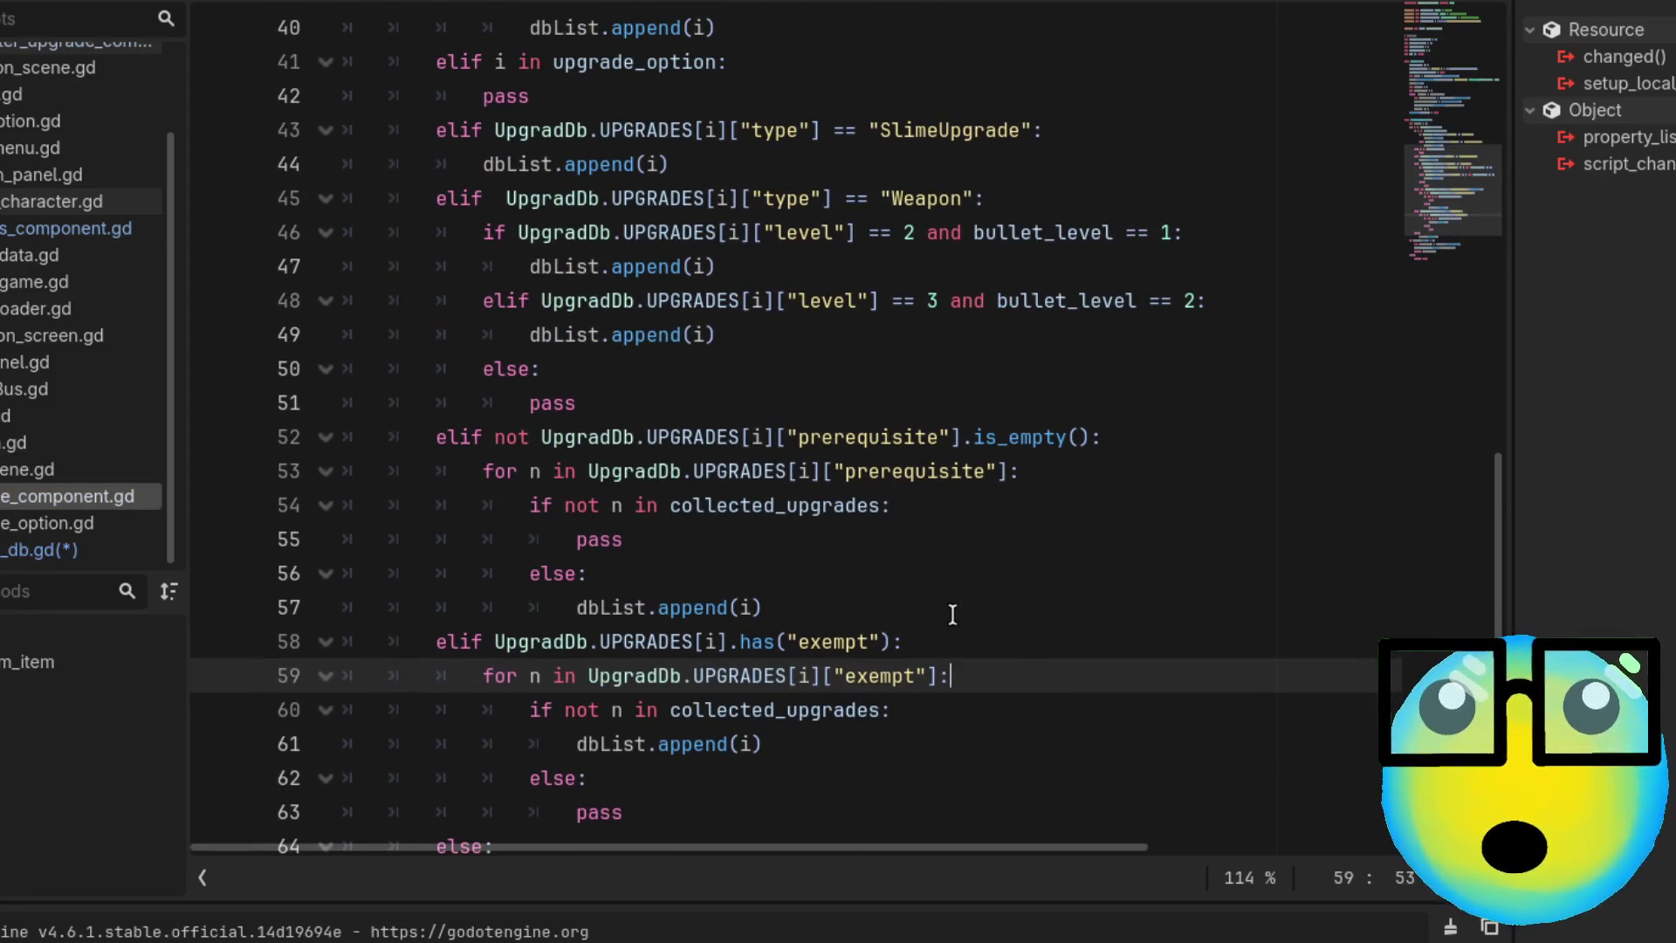
pyautogui.click(1149, 453)
pyautogui.doubleClick(864, 433)
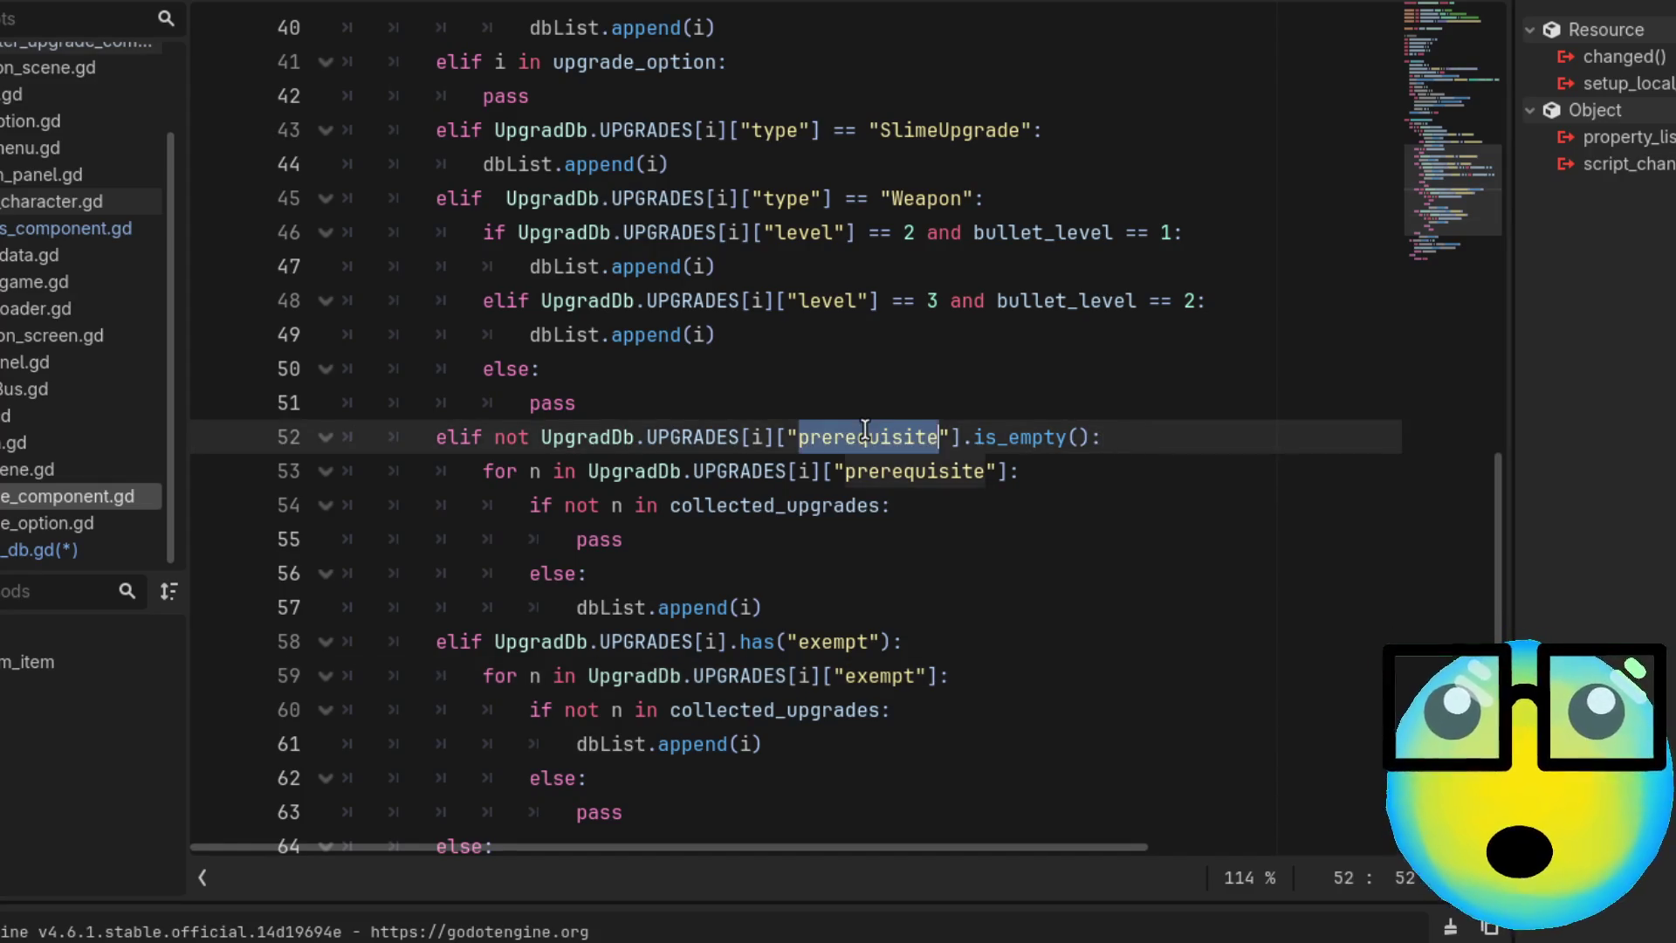
pyautogui.click(1066, 474)
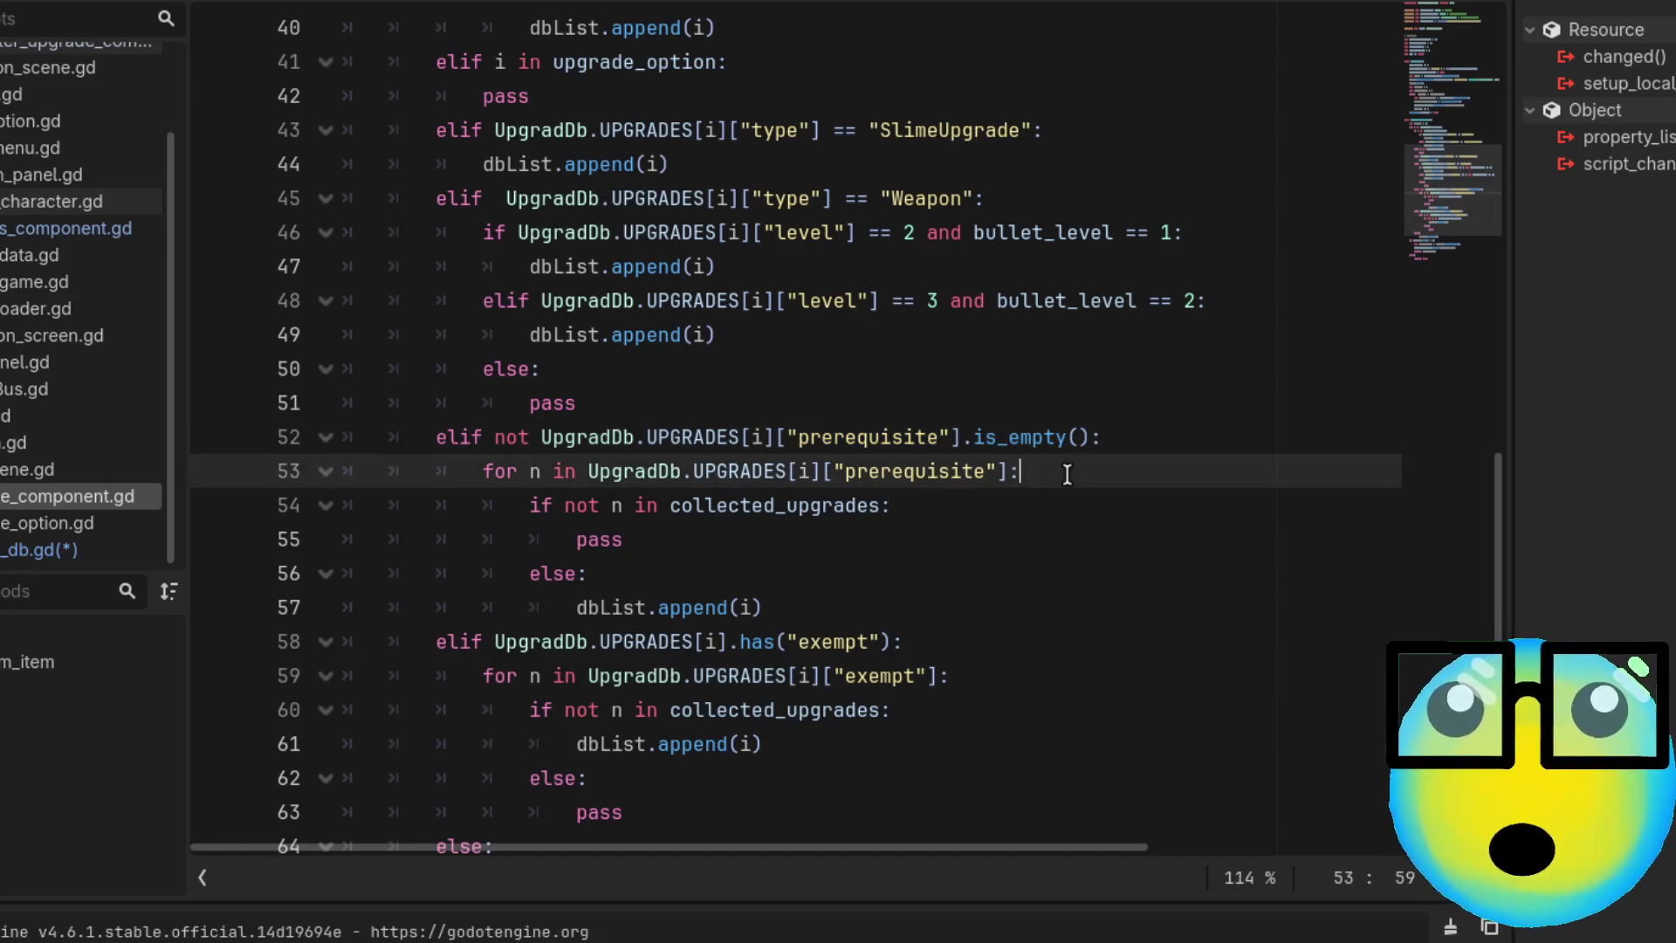
pyautogui.click(784, 436)
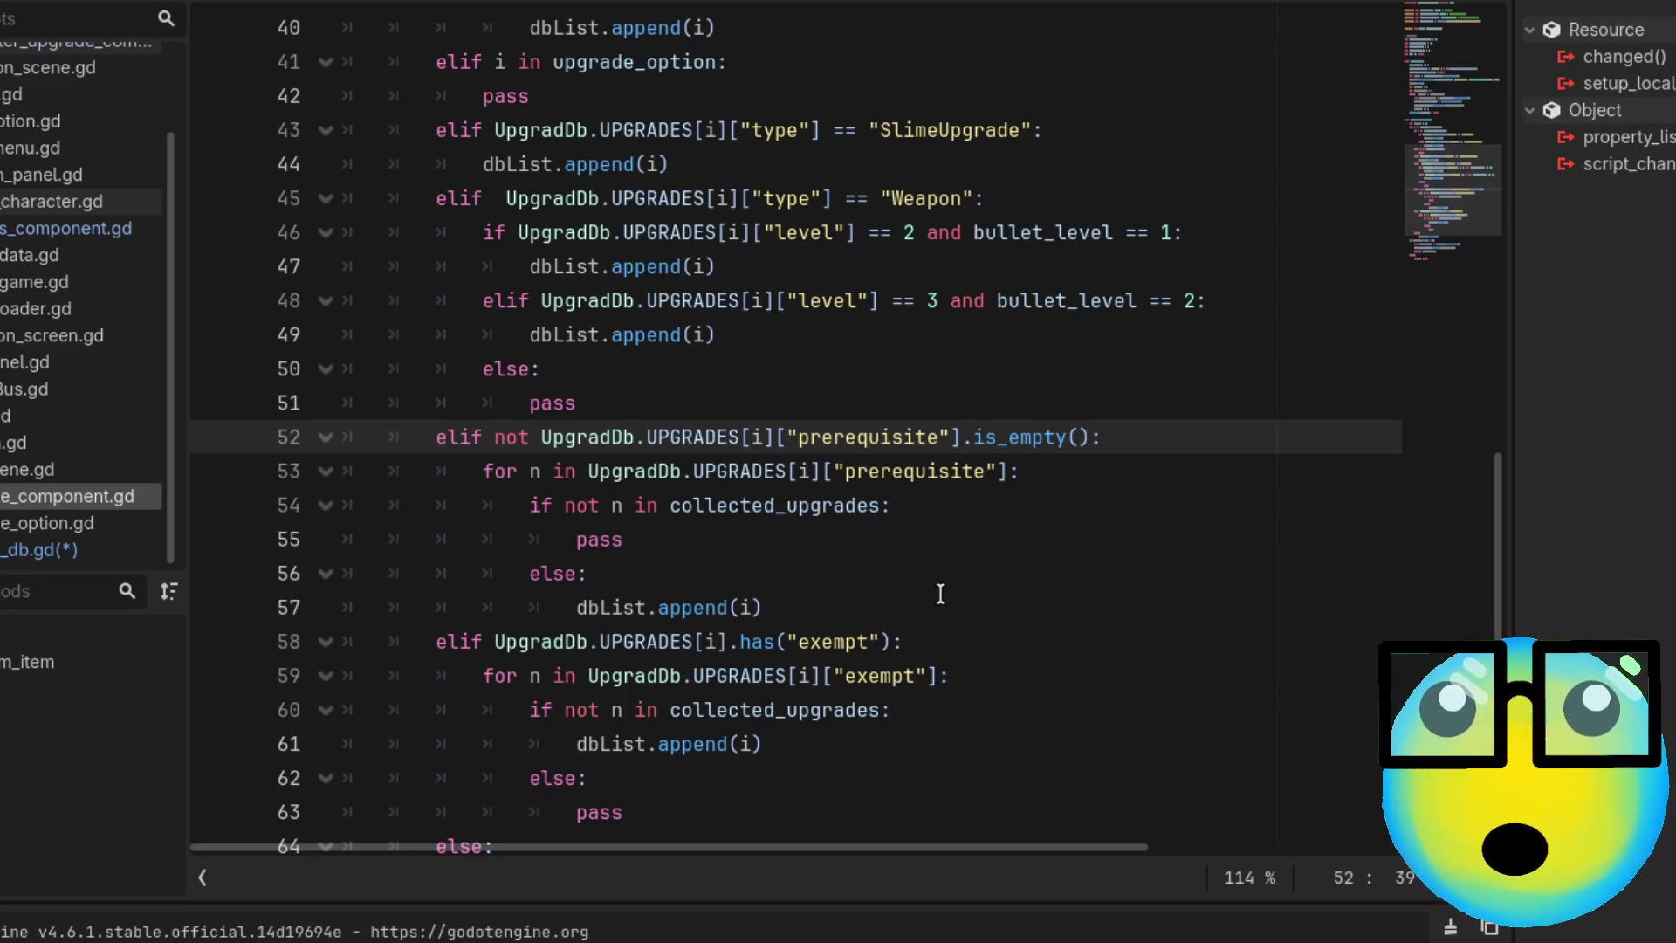
# Inspect the exempt branch and select the full exempt condition on line 58
pyautogui.click(693, 606)
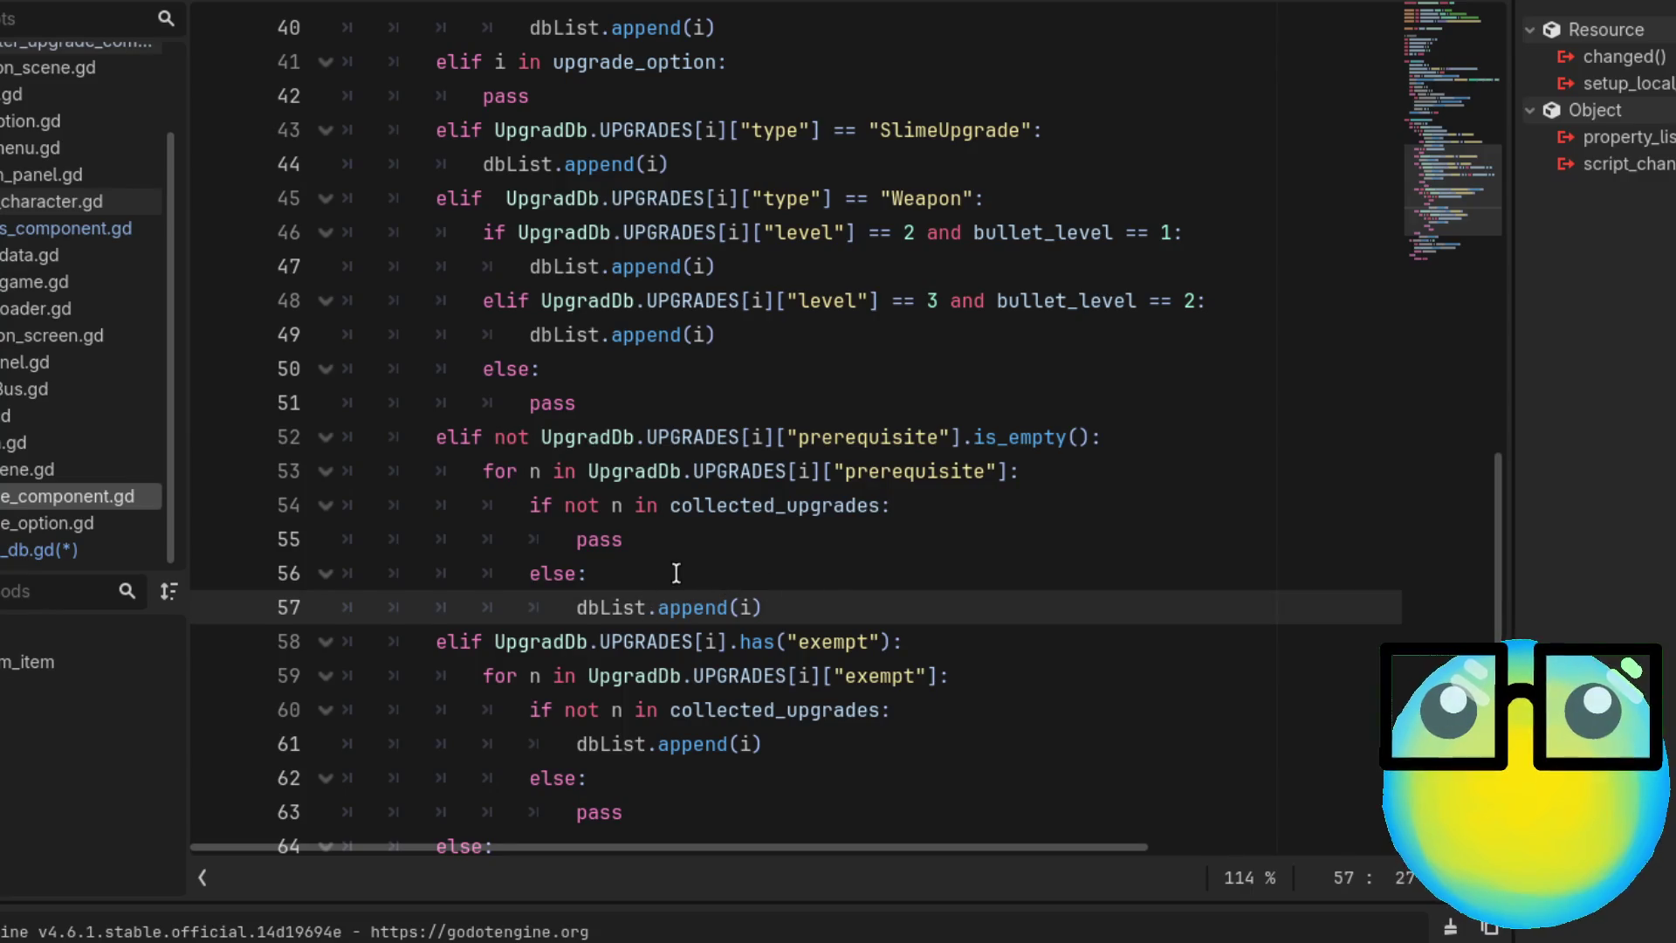
pyautogui.click(676, 572)
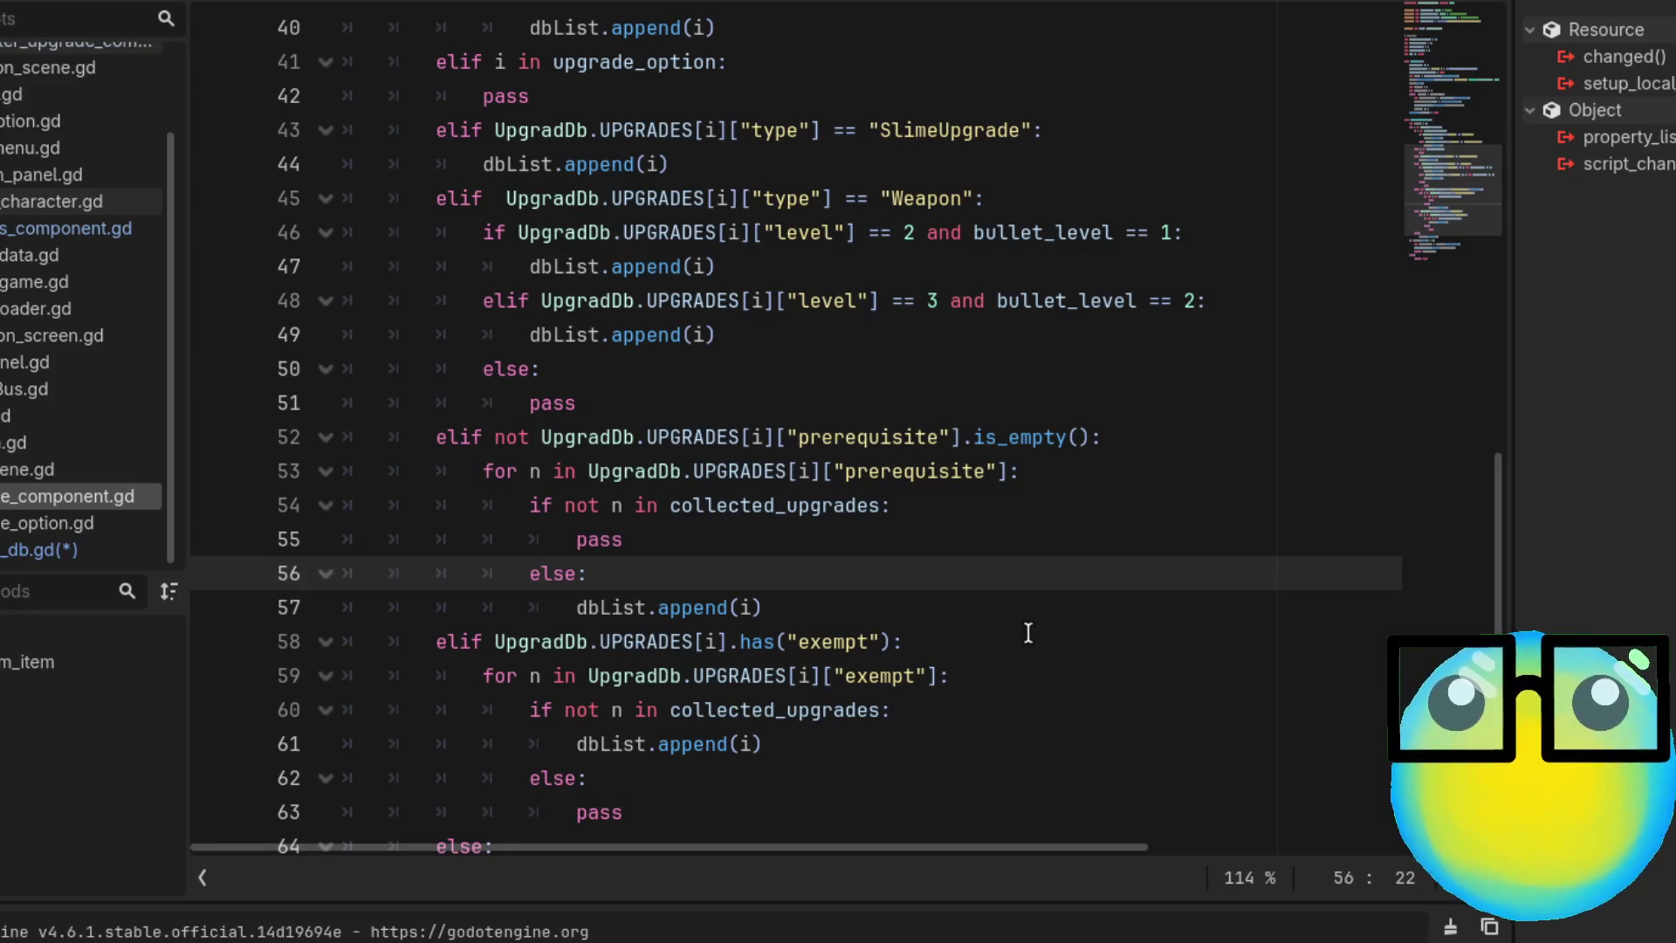
pyautogui.moveTo(934, 646); pyautogui.dragTo(717, 646)
pyautogui.click(597, 646)
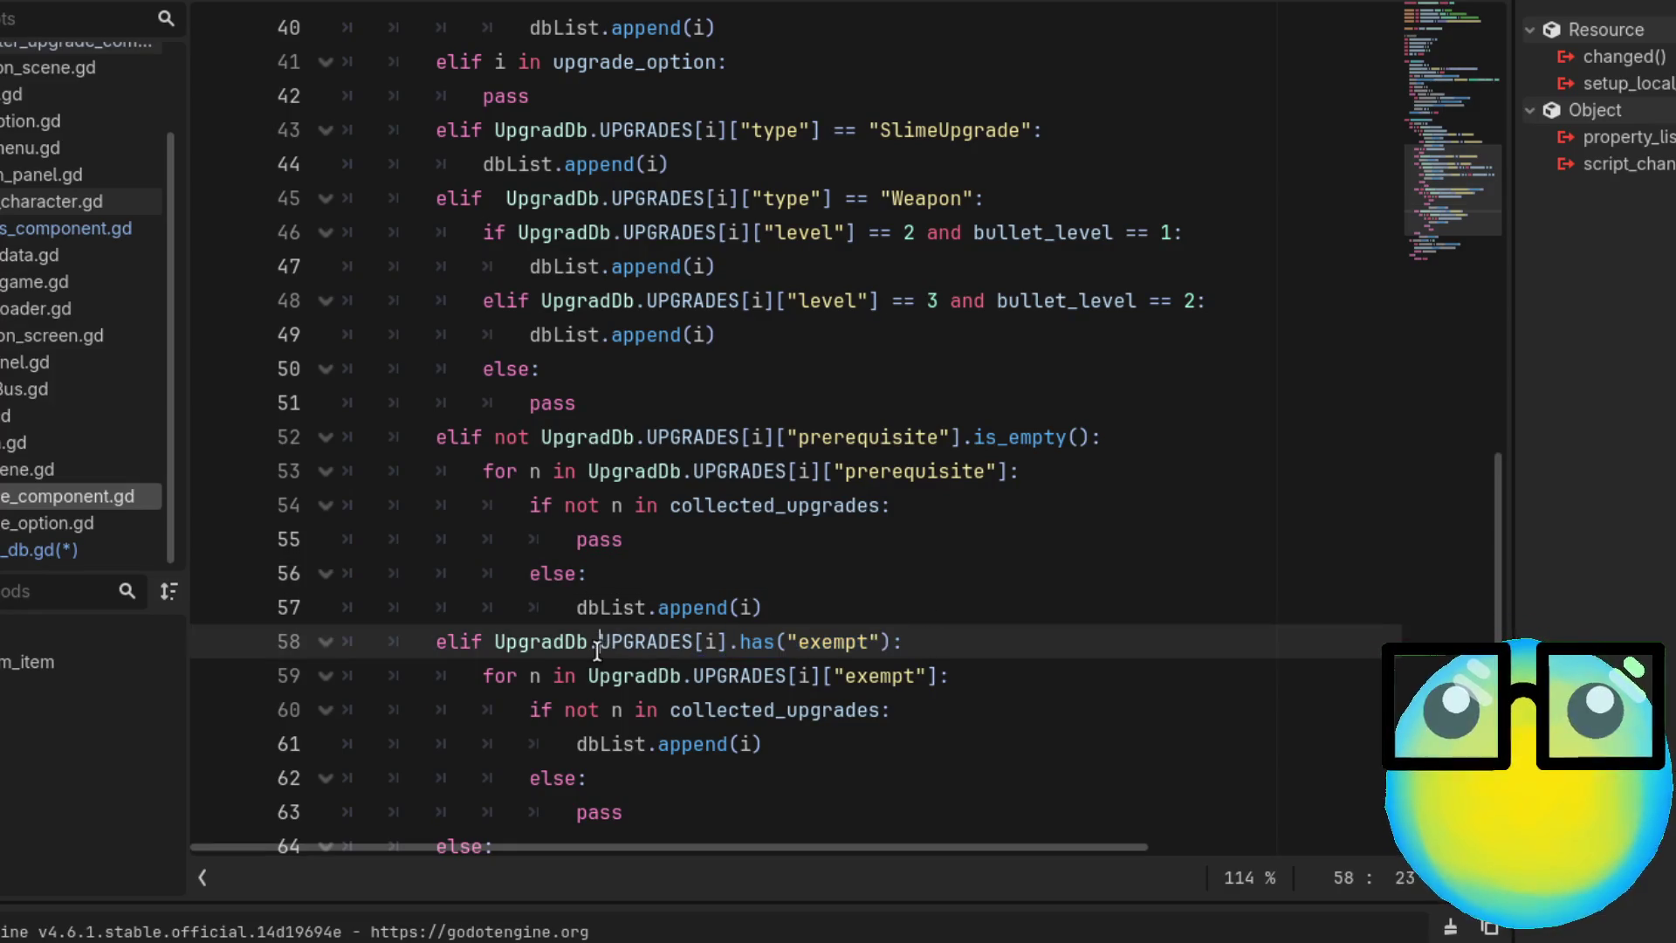
pyautogui.moveTo(496, 643); pyautogui.dragTo(960, 640)
pyautogui.hotkey('ctrl', 'c')
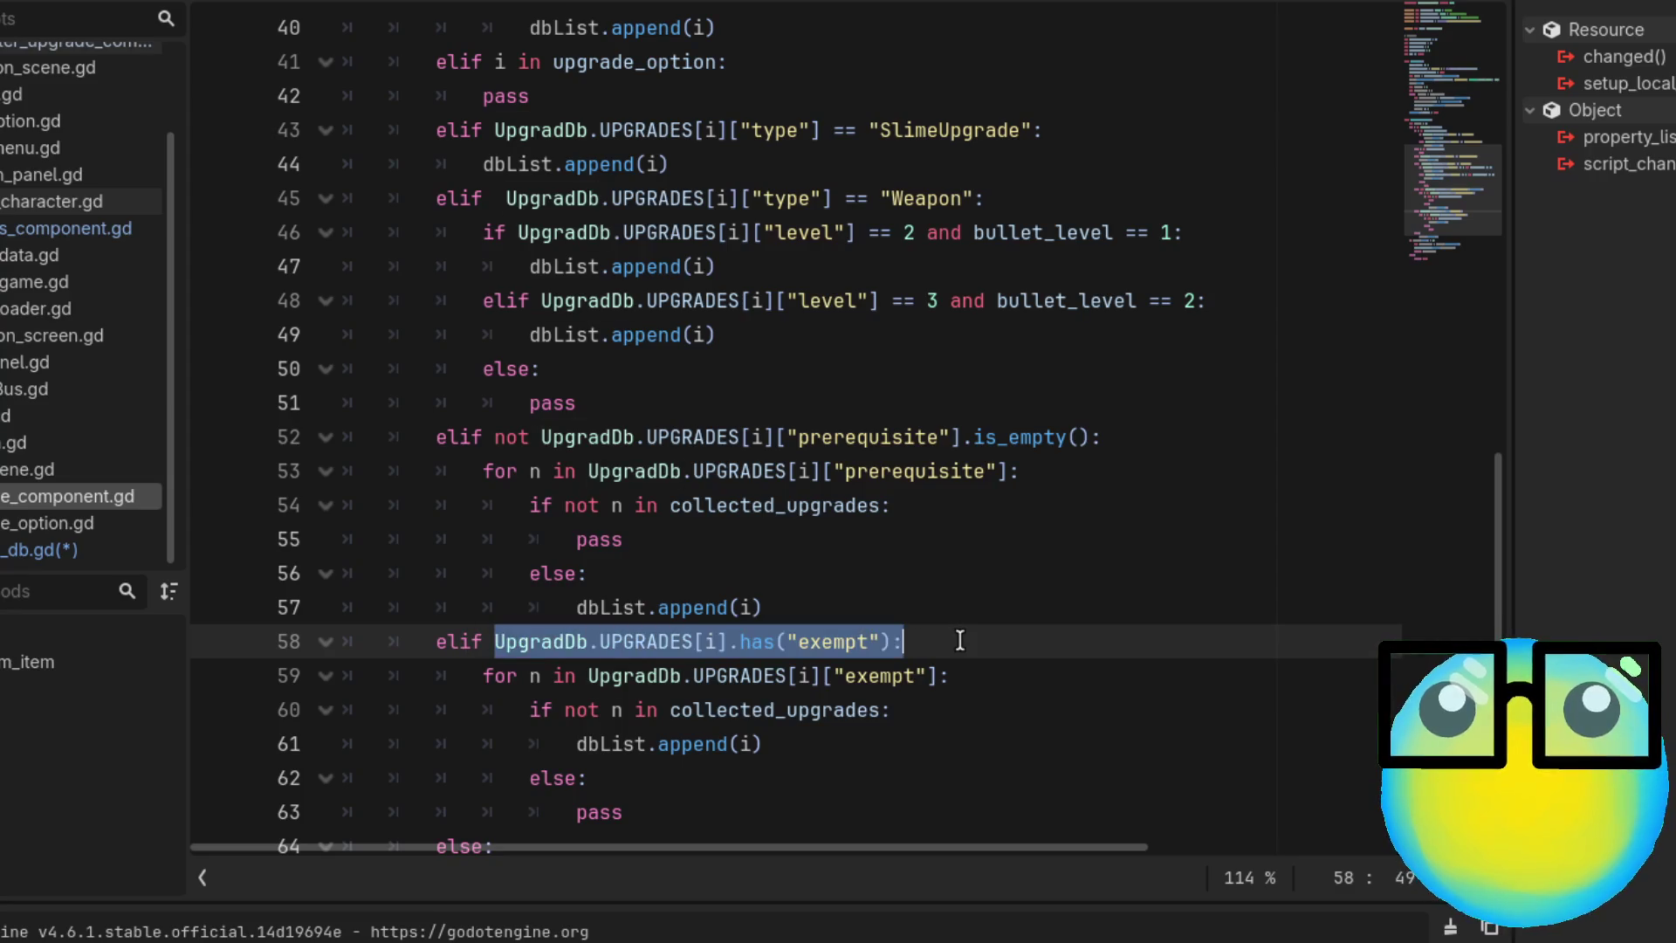
pyautogui.click(664, 578)
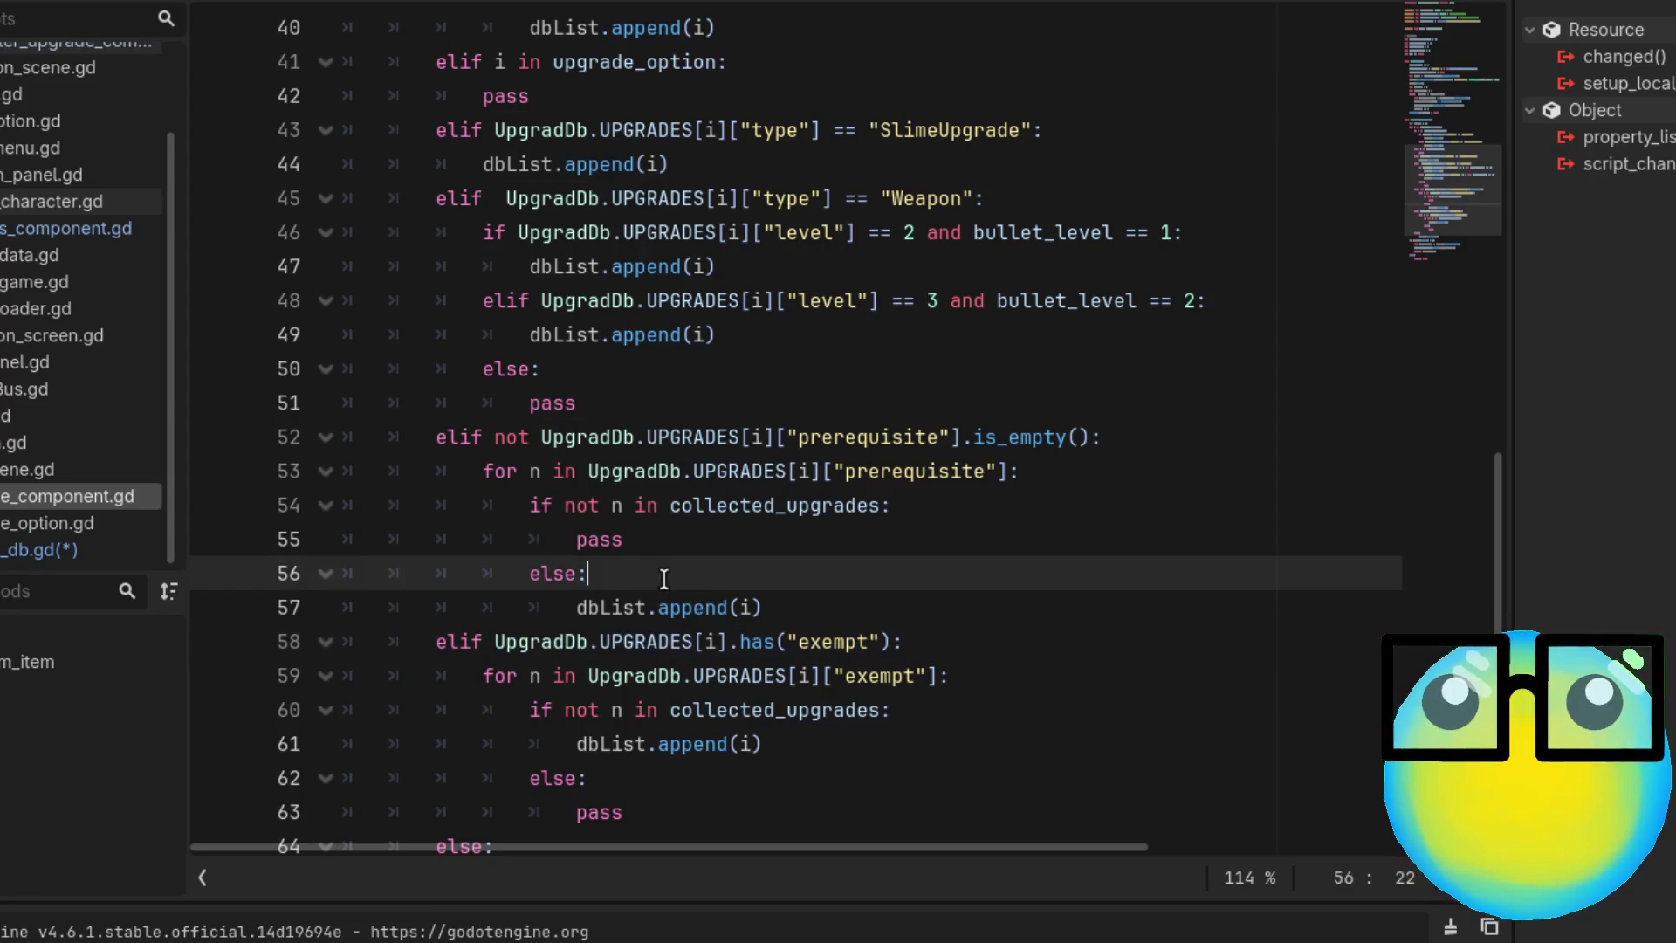
# Add an 'if' line under else: using the pasted exempt condition
pyautogui.press('Return')
pyautogui.write('if')
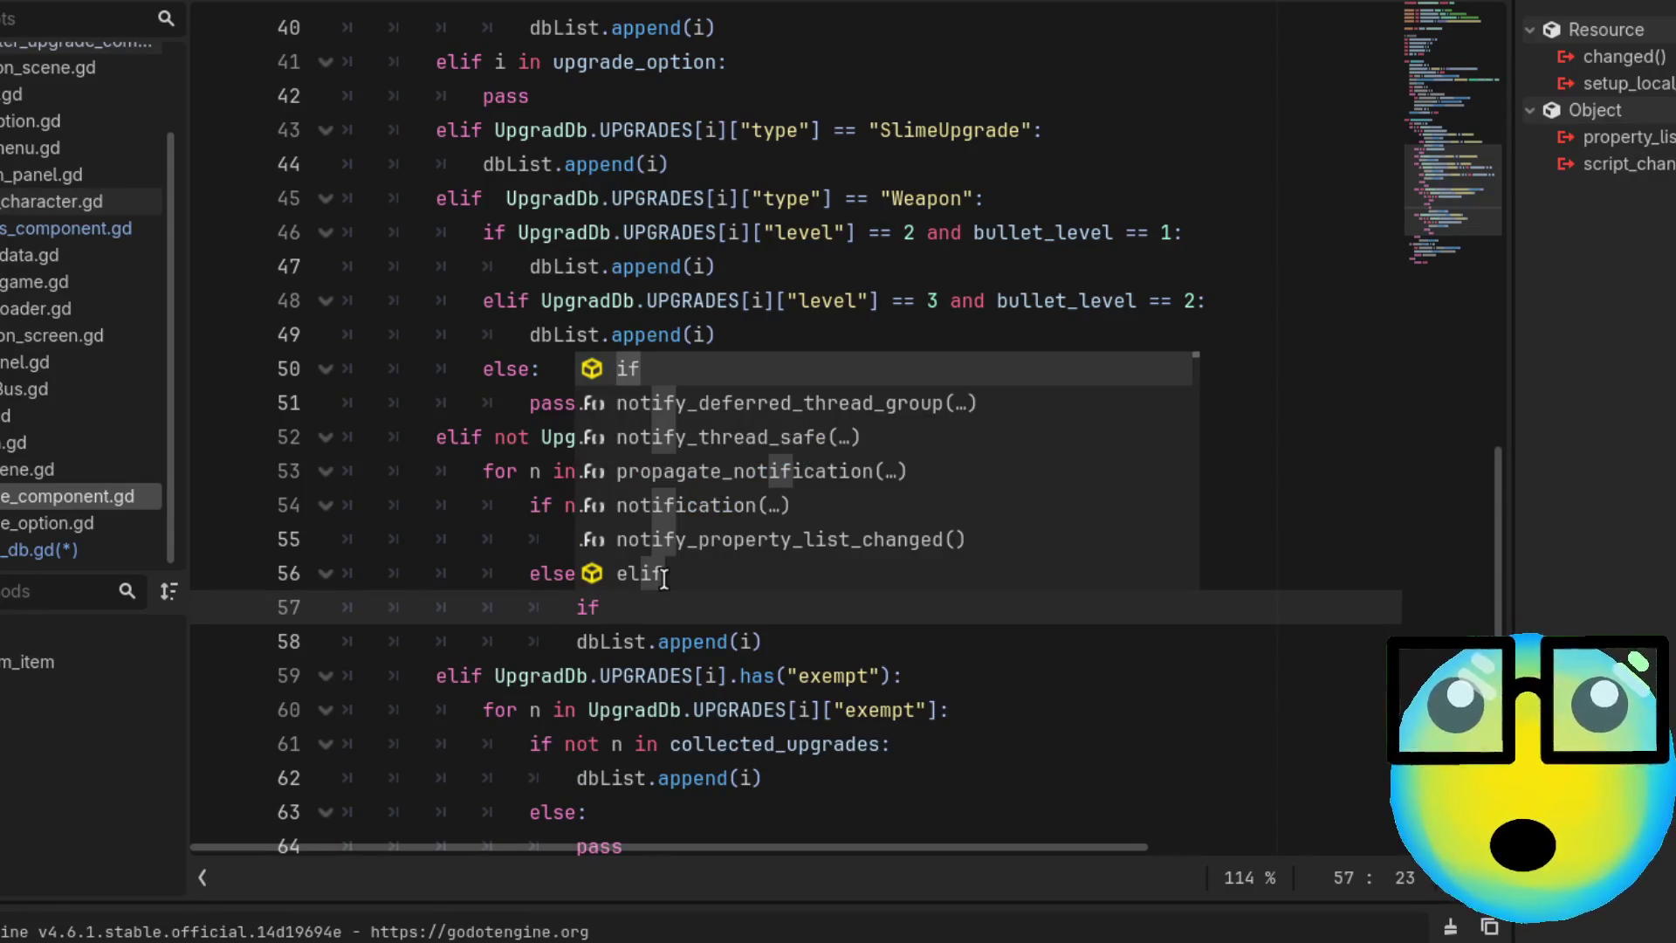
pyautogui.hotkey('ctrl', 'v')
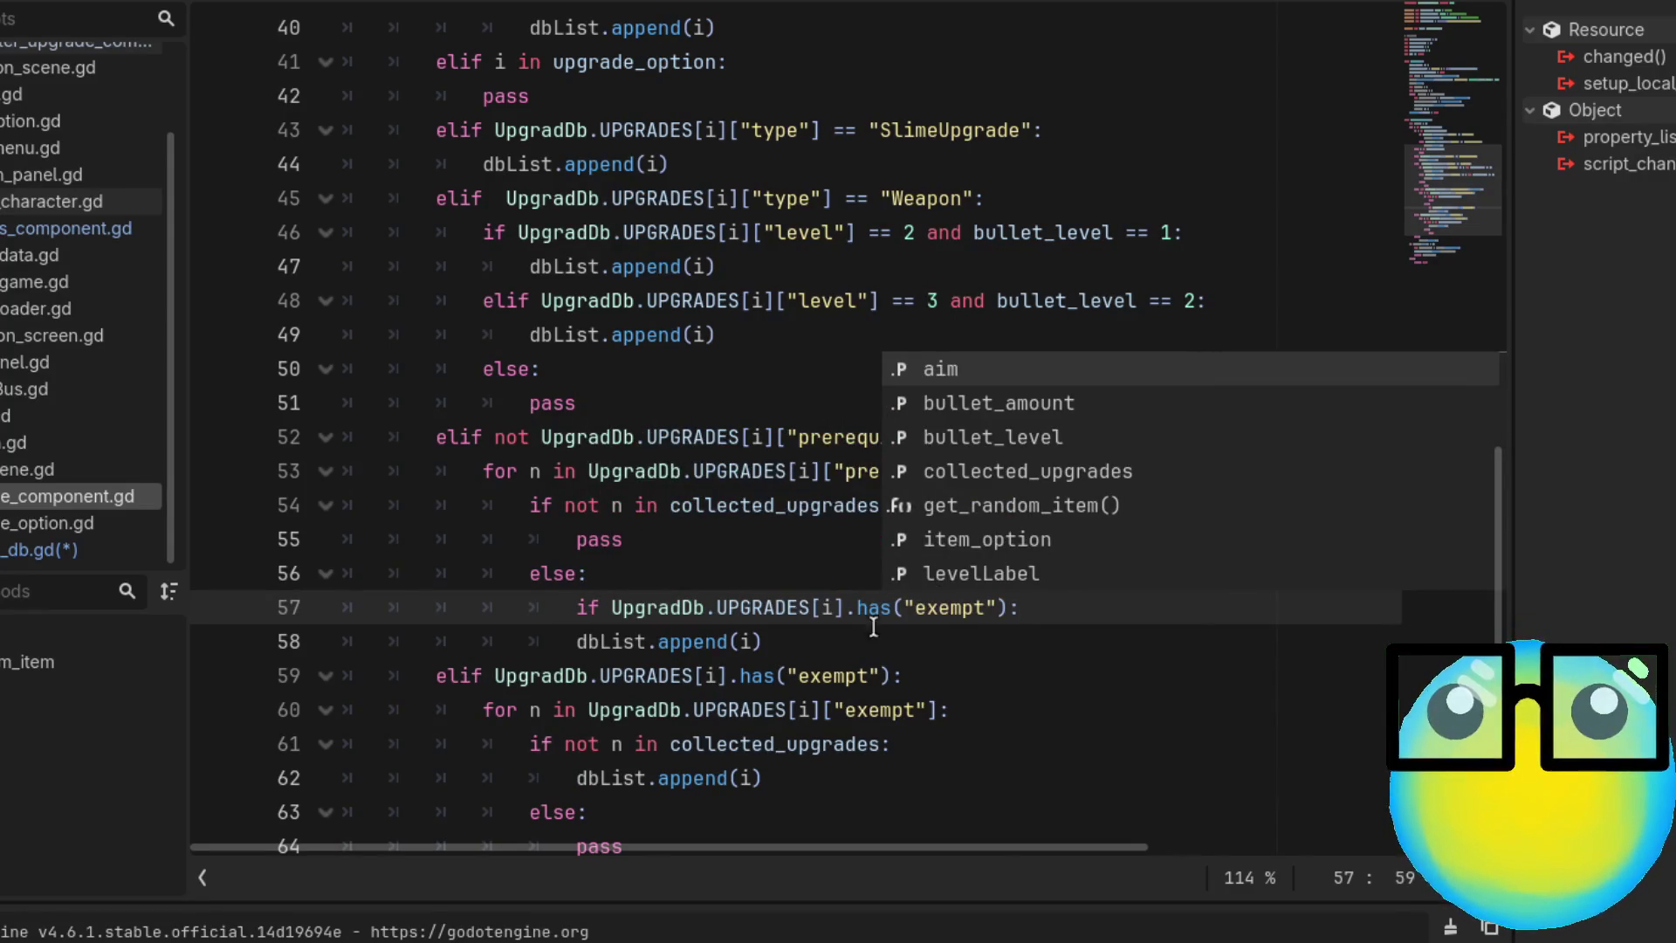
pyautogui.press('Down')
pyautogui.press('Home')
pyautogui.press('Escape')
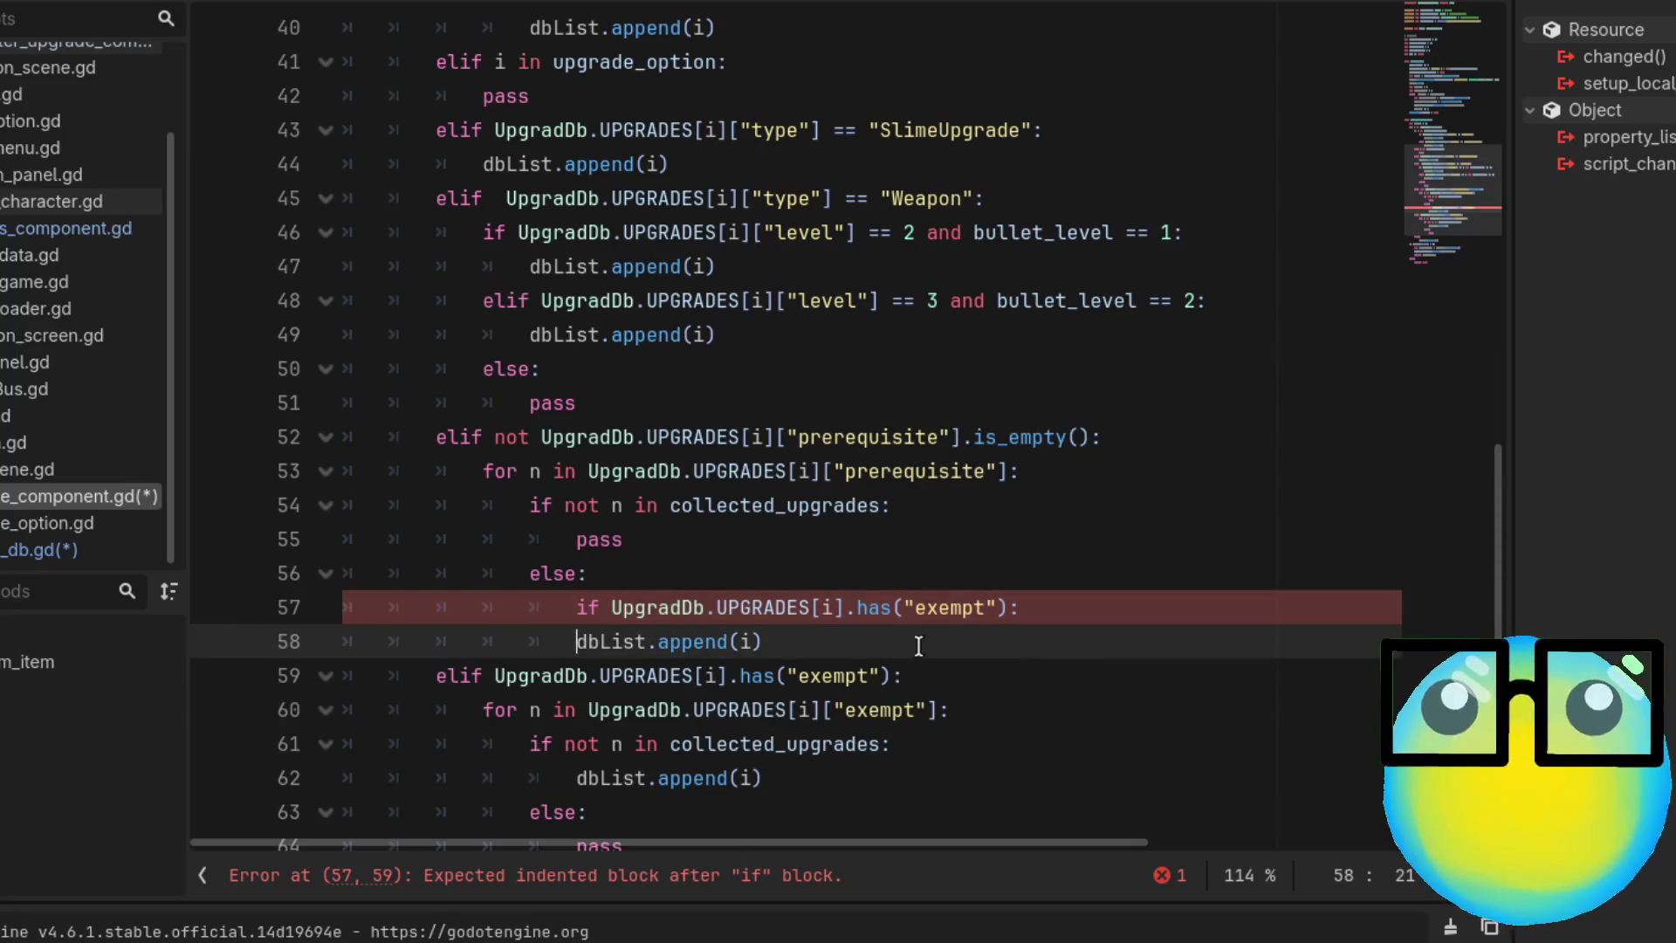
# Paste the exempt loop block under the new if and indent it to nest properly
pyautogui.scroll(-1, 1008, 628)
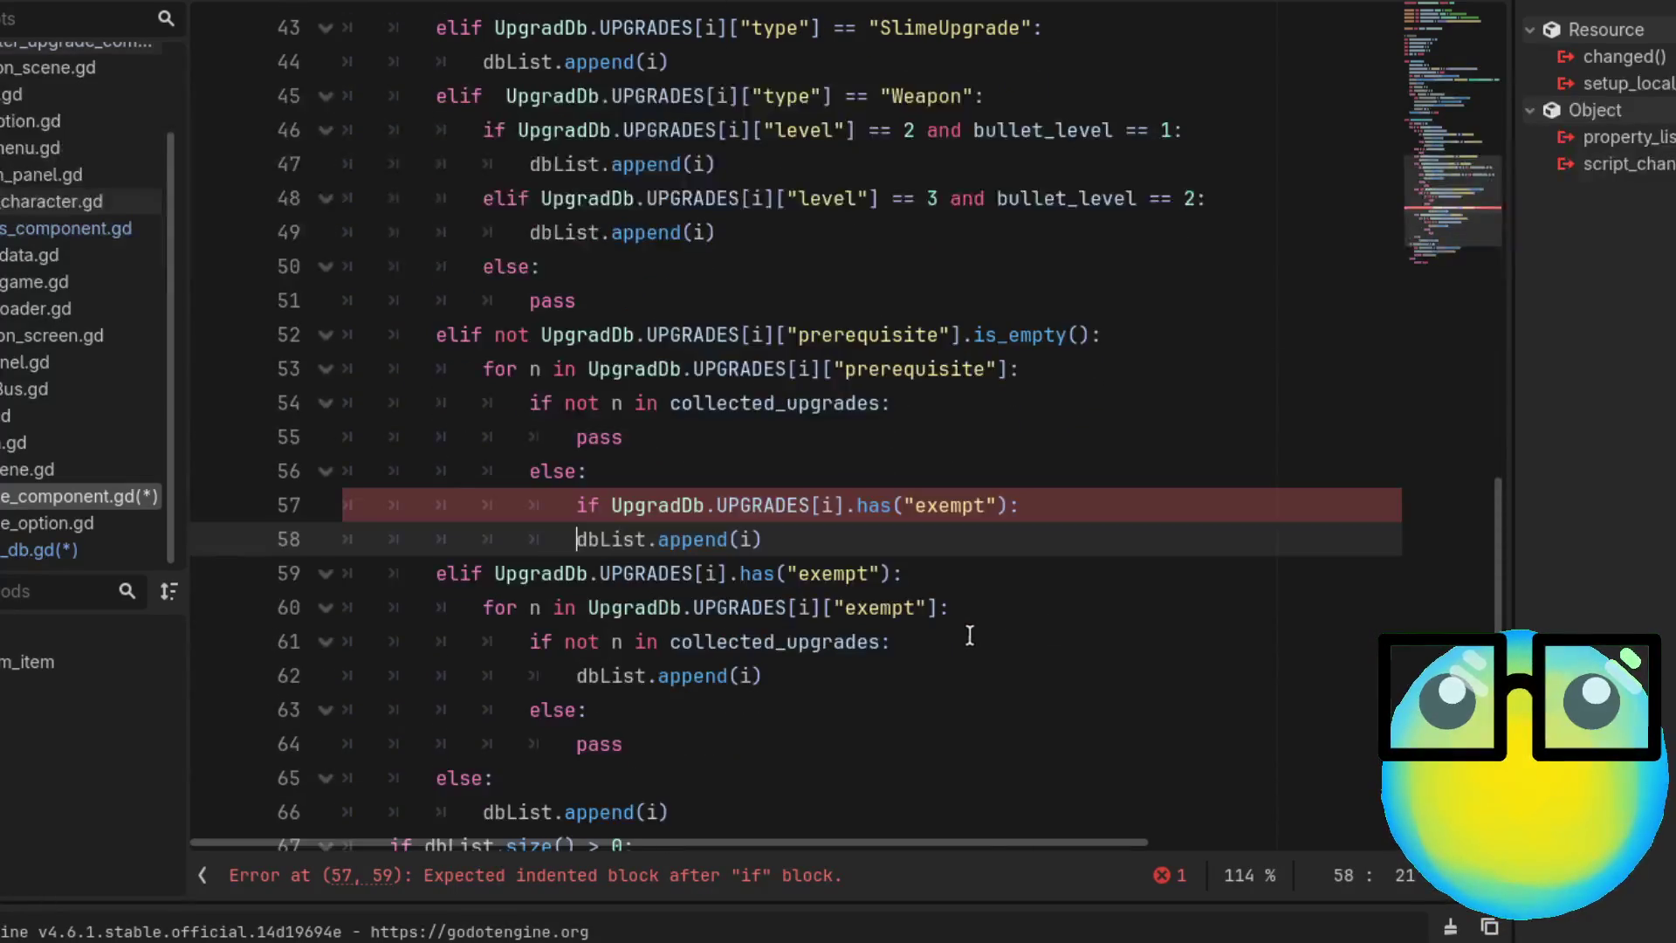
pyautogui.moveTo(762, 676)
pyautogui.mouseDown()
pyautogui.moveTo(486, 644)
pyautogui.moveTo(474, 618)
pyautogui.mouseUp()
pyautogui.moveTo(651, 750)
pyautogui.mouseDown()
pyautogui.moveTo(486, 644)
pyautogui.moveTo(486, 607)
pyautogui.mouseUp()
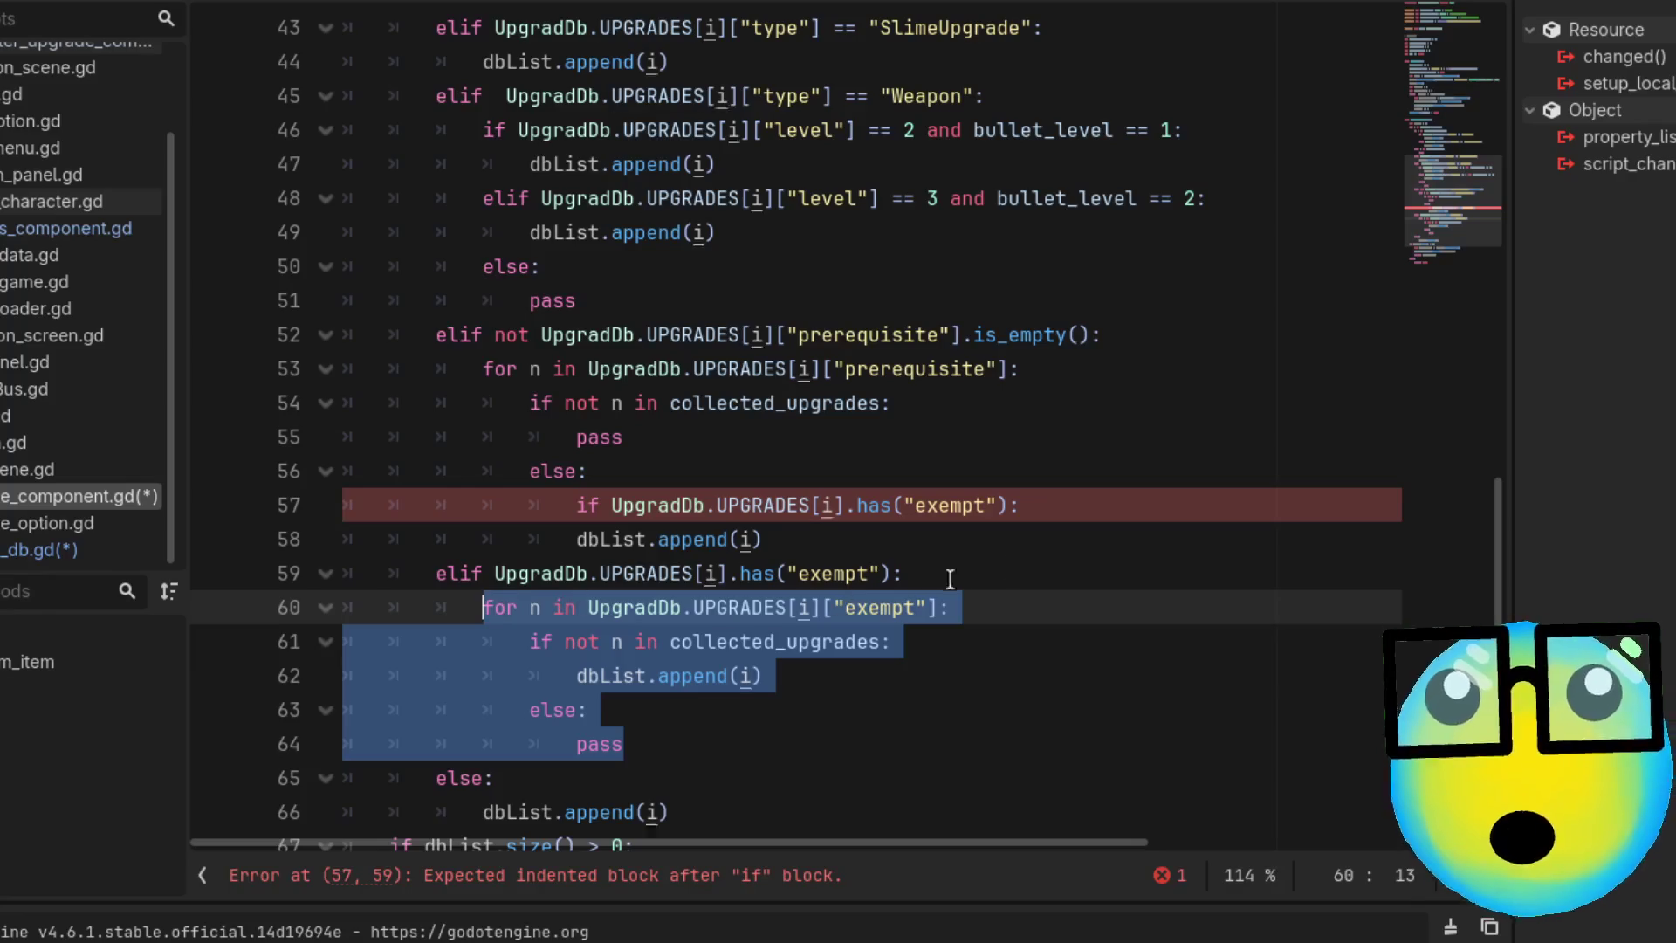
pyautogui.click(1056, 504)
pyautogui.press('Return')
pyautogui.write('for n in UpgradDb.UPGRADES[i]["exempt"]: \t\t\t\tif not n in collected_upgrades: \t\t\t\t\tdbList.append(i) \t\t\t\telse: \t\t\t\t\tpass')
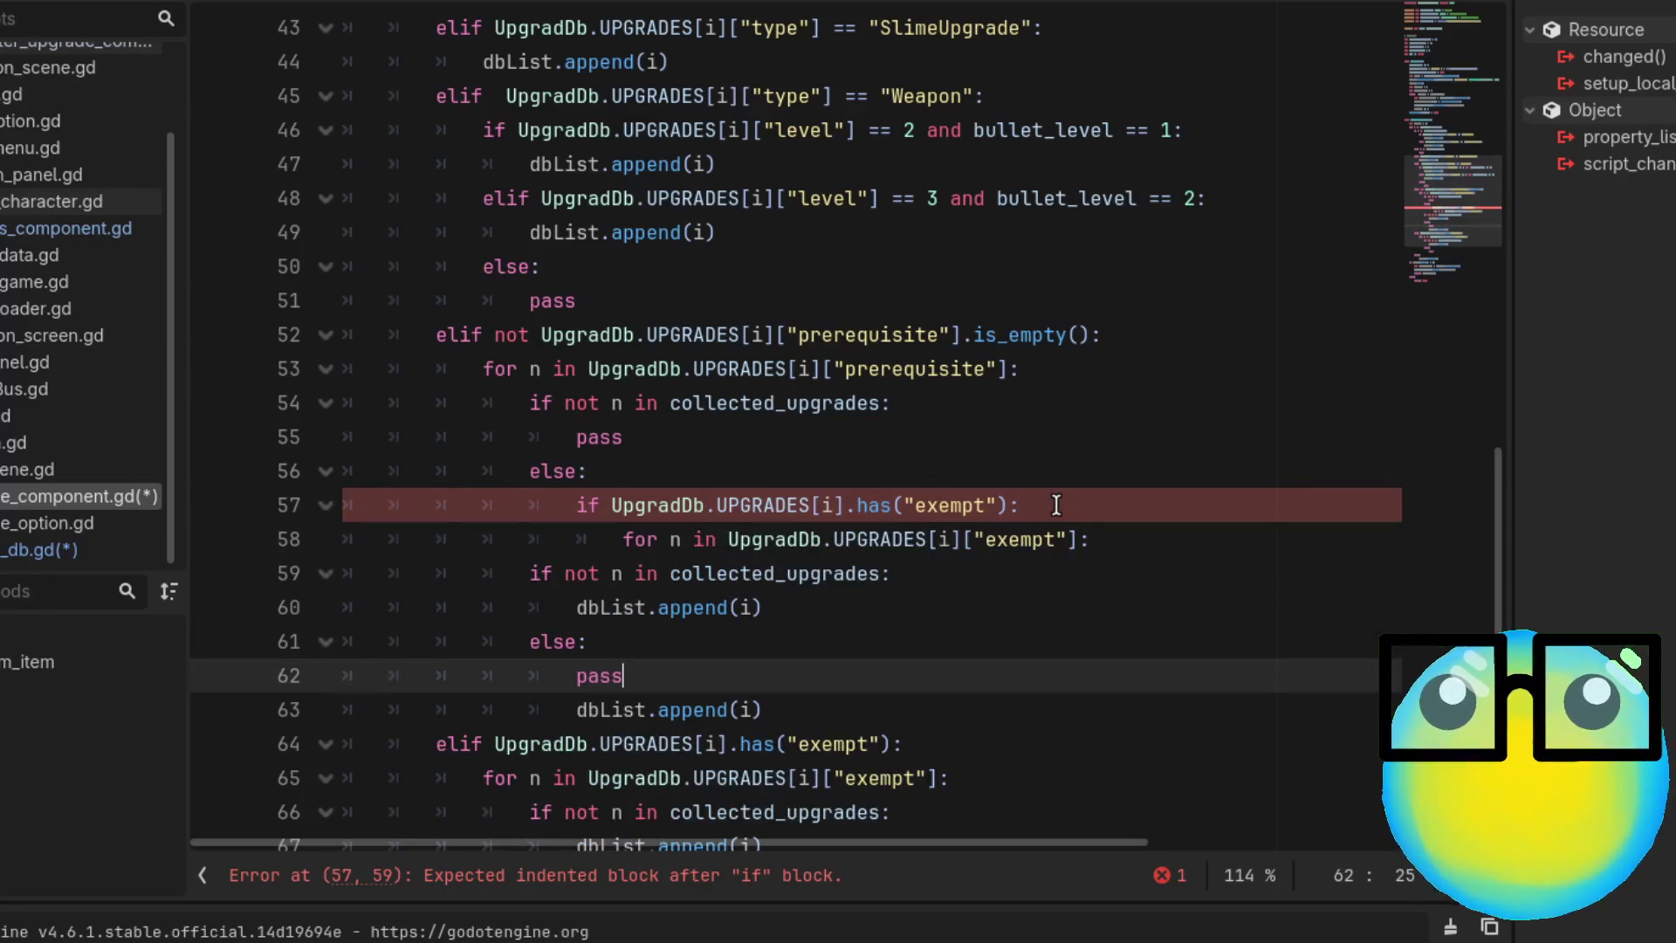
pyautogui.click(527, 574)
pyautogui.press('Tab')
pyautogui.press('Tab')
pyautogui.press('Tab')
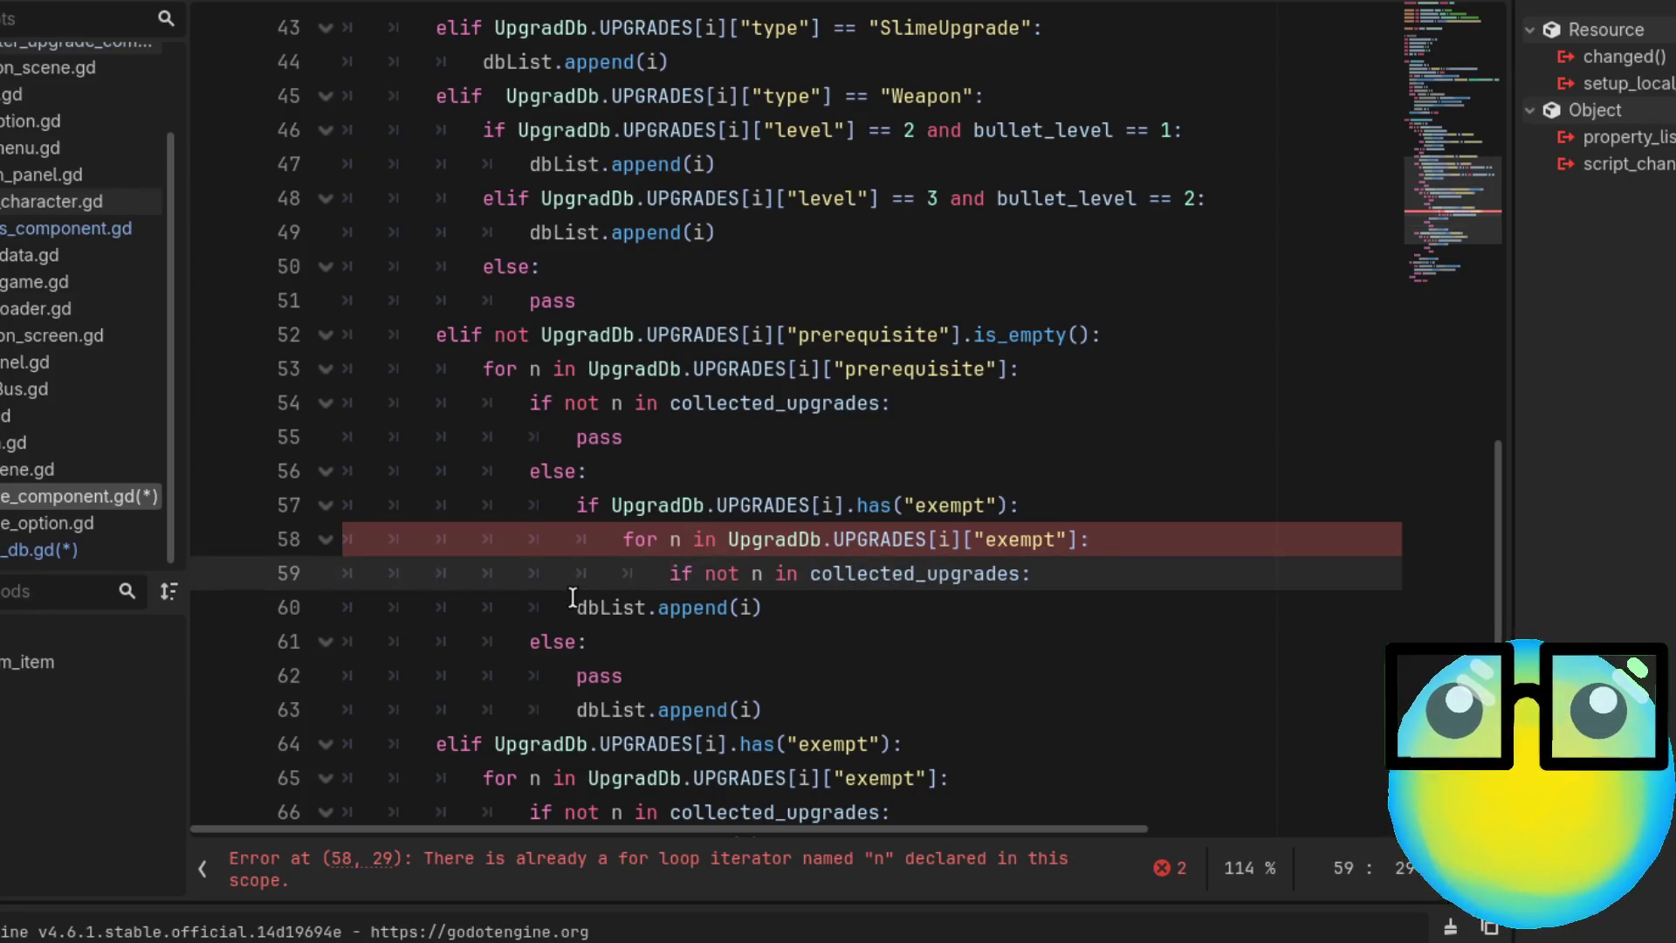
pyautogui.click(574, 607)
pyautogui.press('Tab')
pyautogui.press('Tab')
pyautogui.press('Tab')
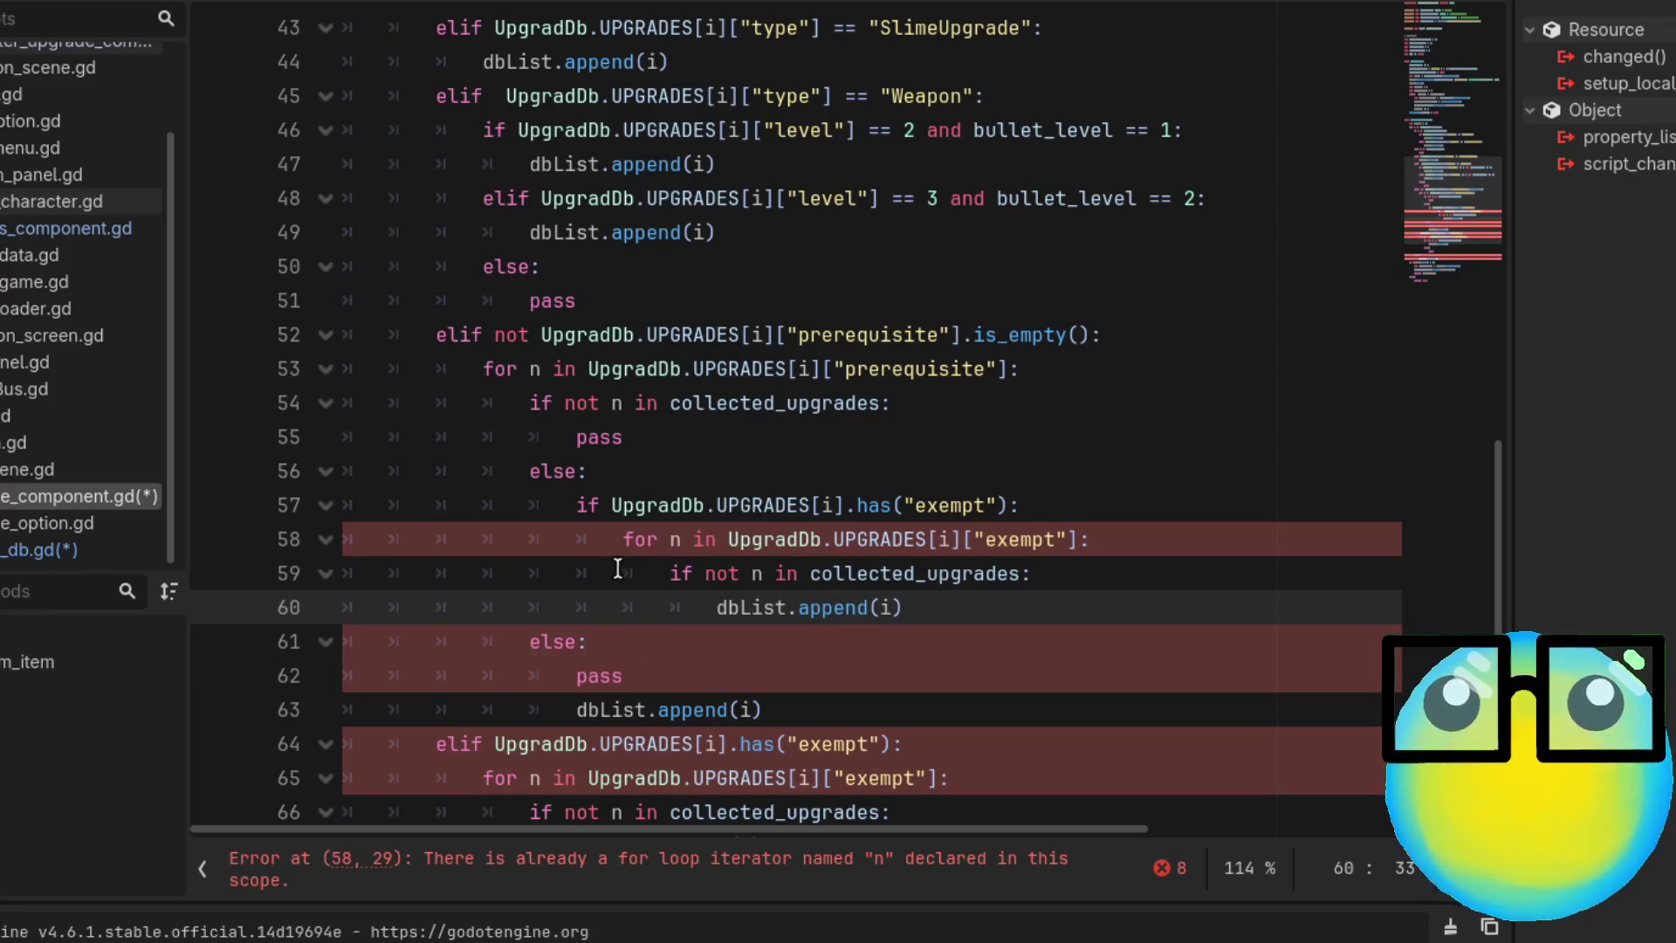
# Change the clashing loop variable n to i on line 58 and in the membership check
pyautogui.click(680, 540)
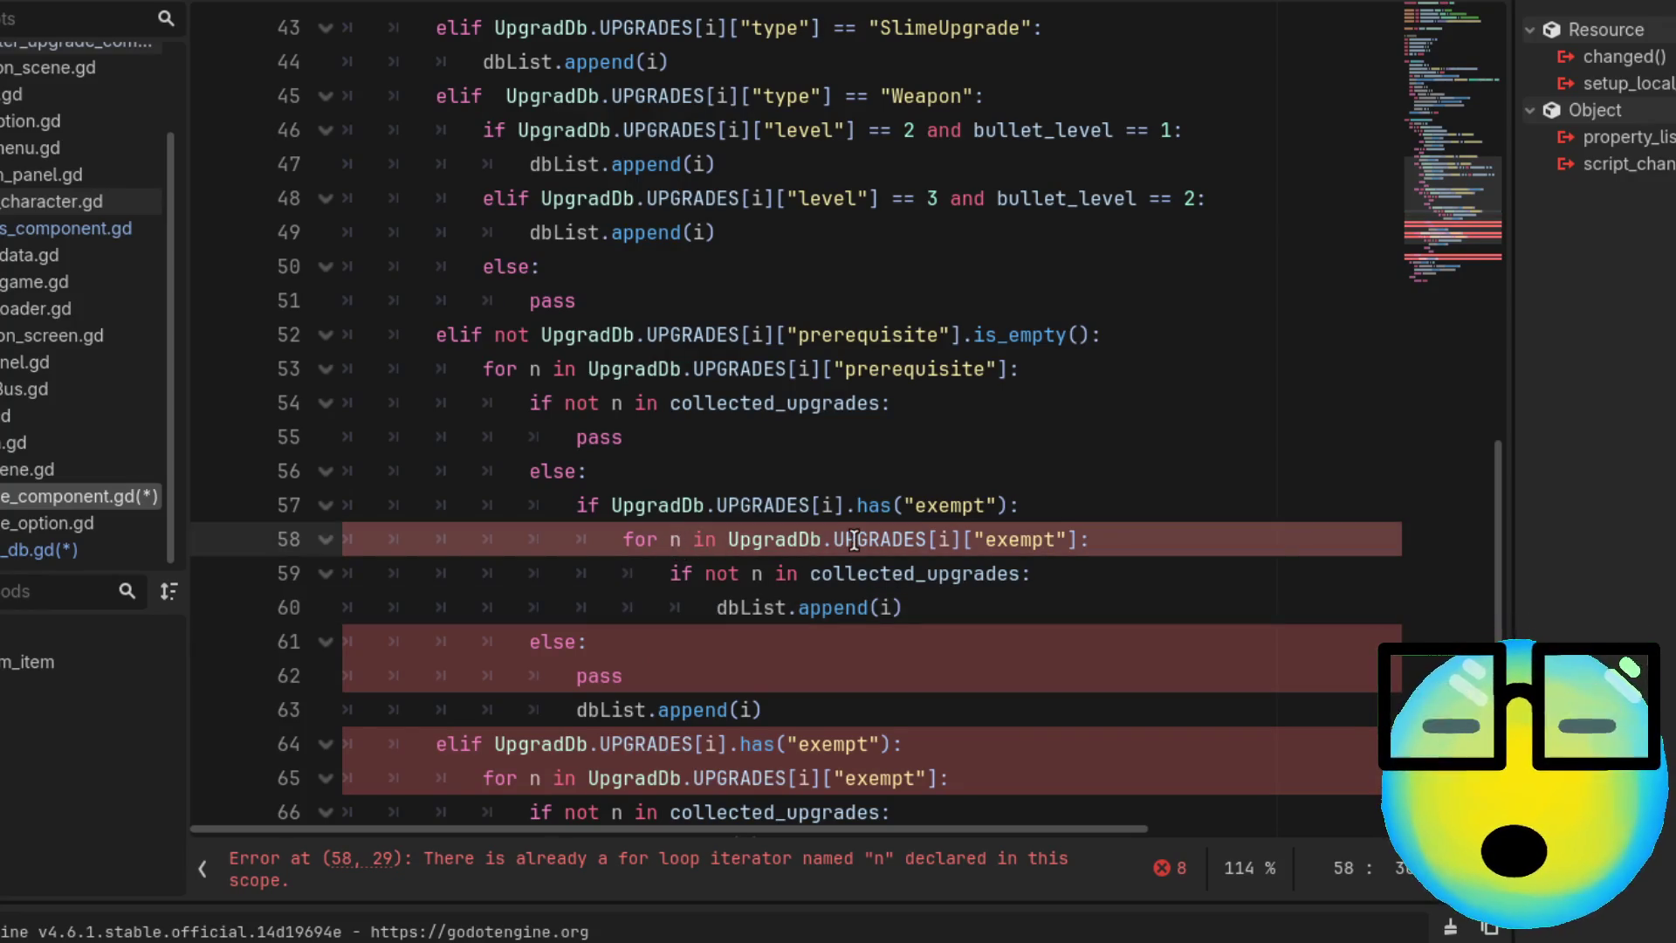
pyautogui.press('BackSpace')
pyautogui.write('i')
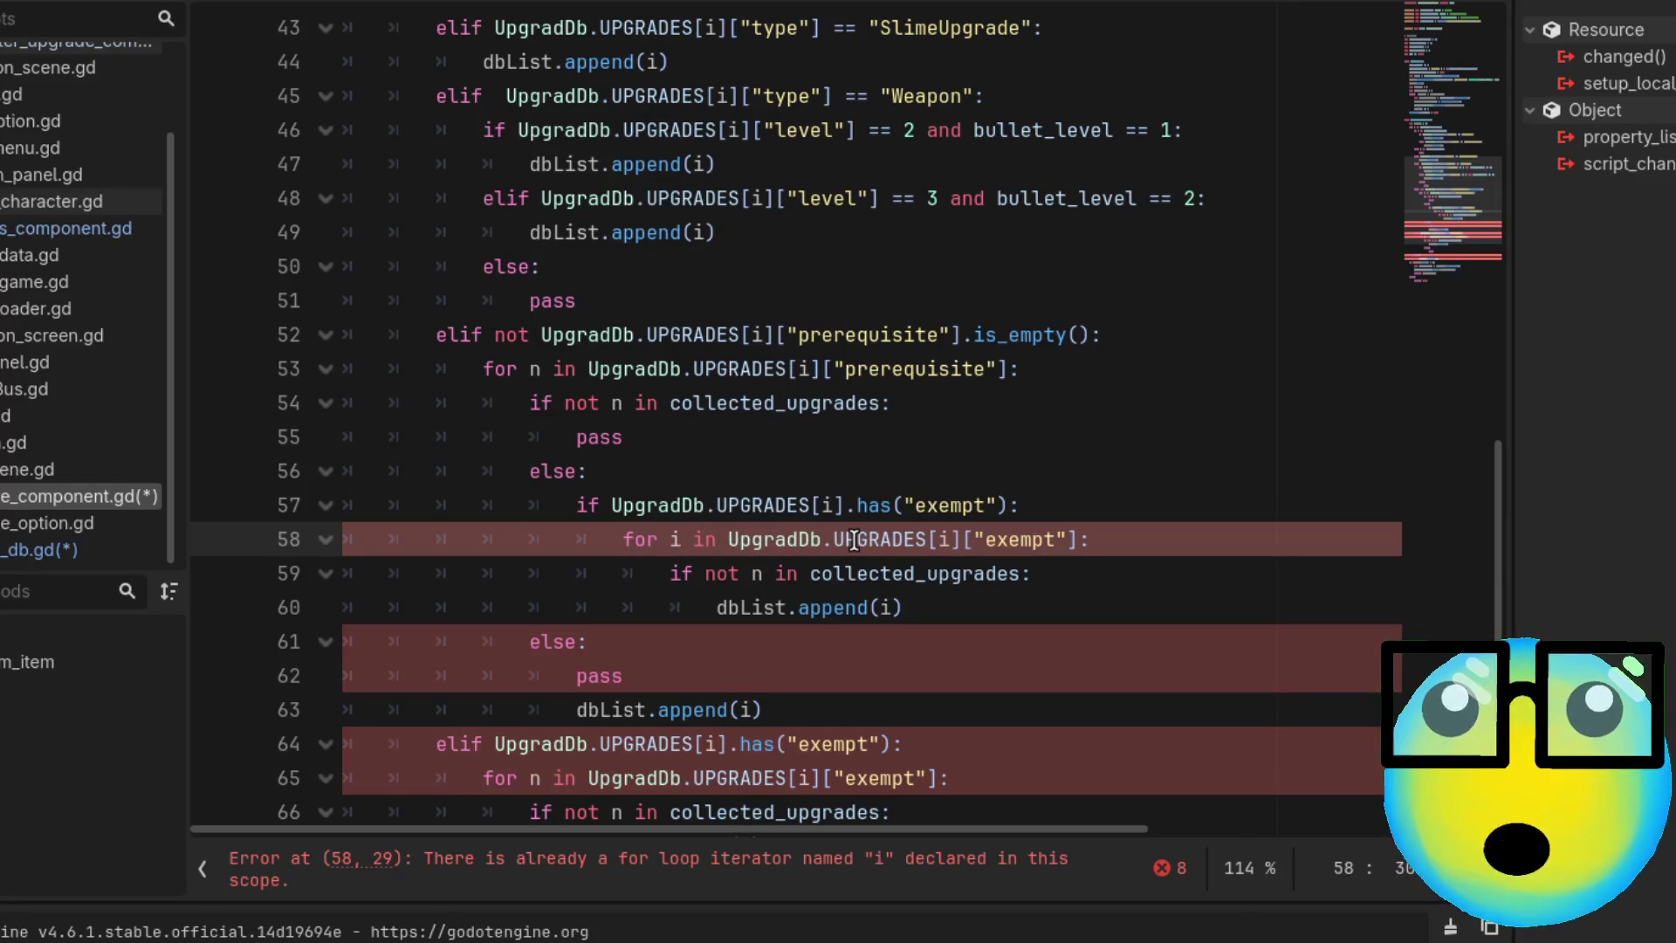
pyautogui.click(764, 573)
pyautogui.press('BackSpace')
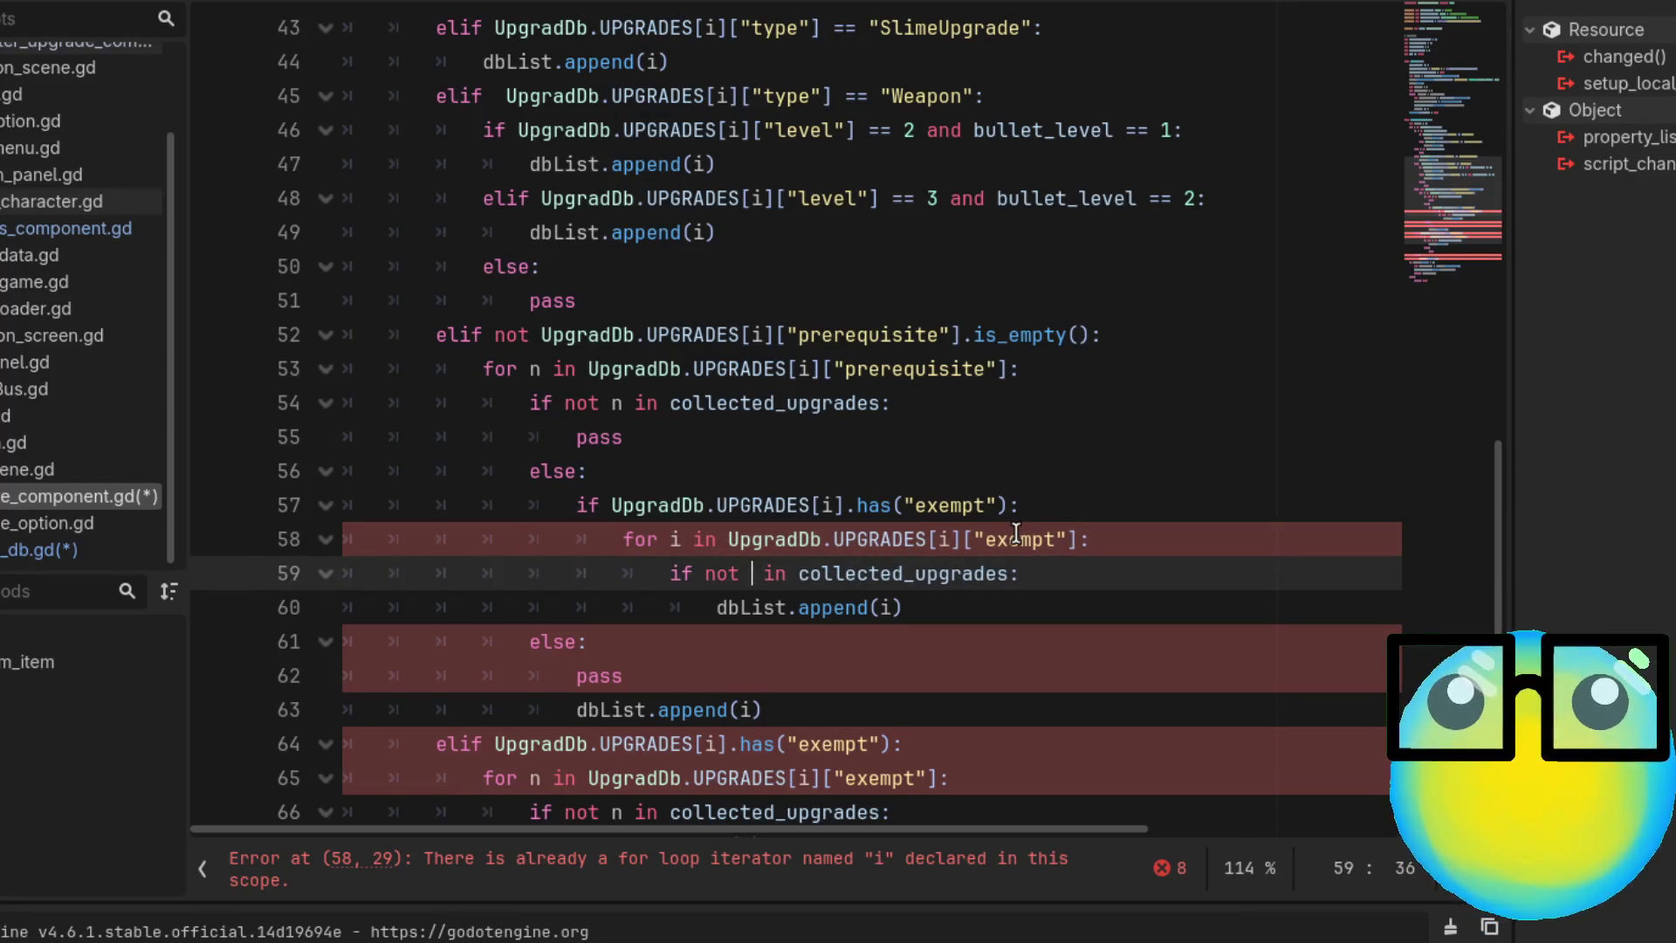
pyautogui.write('i')
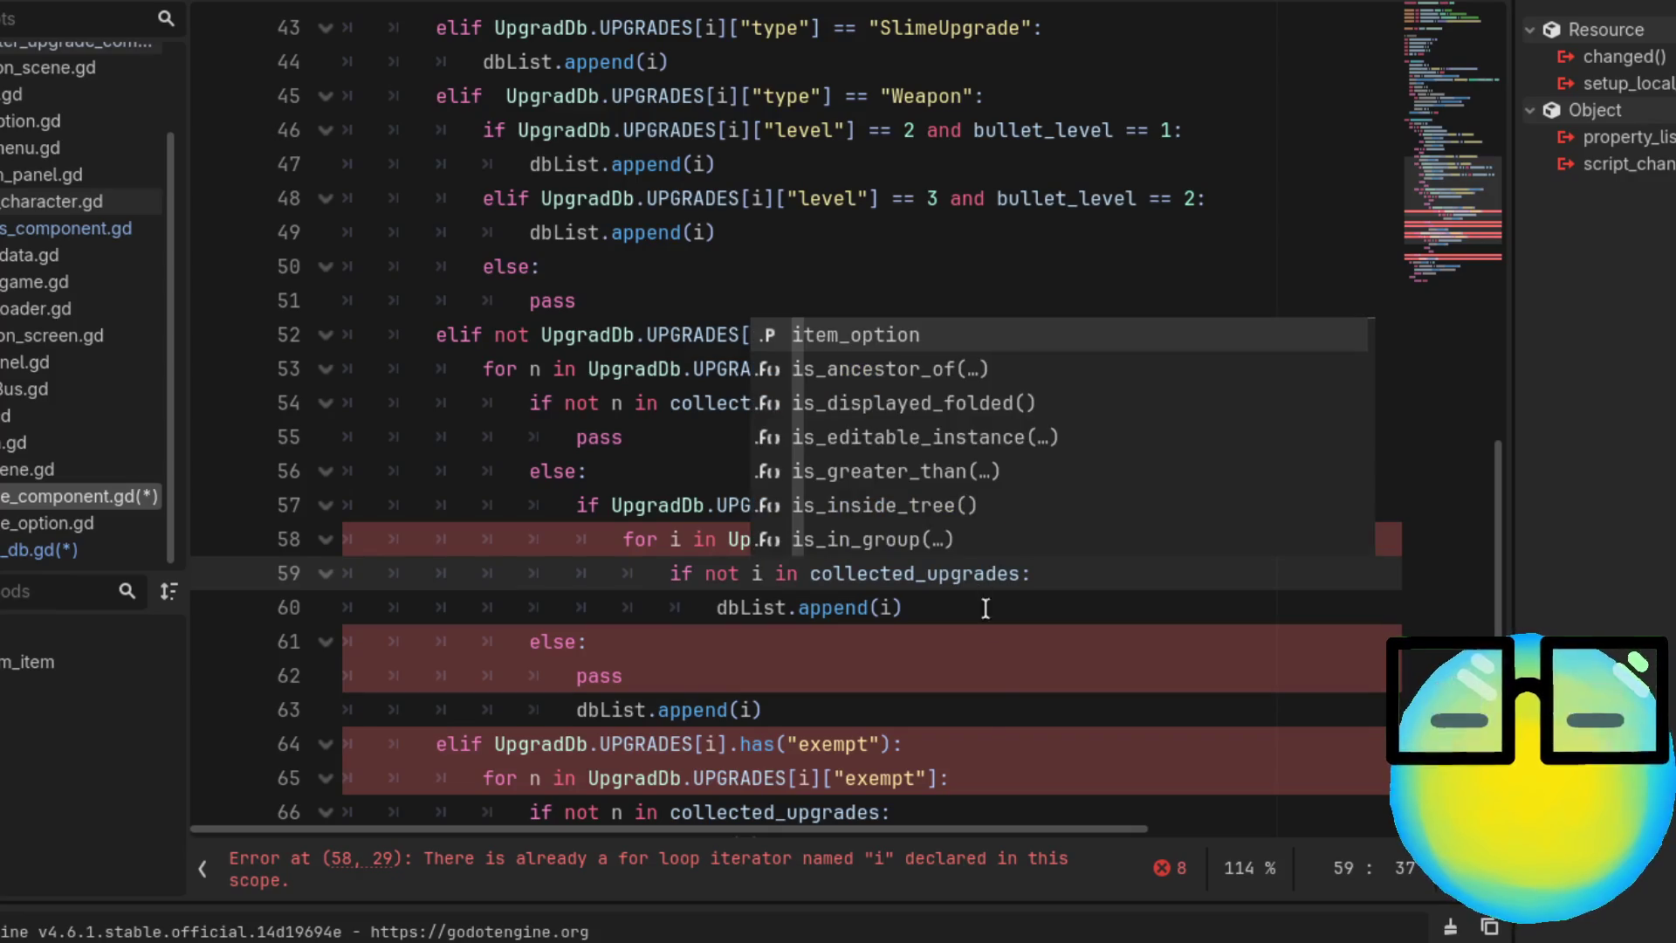
# Rename the line-58 loop variable to e and review the append and else lines
pyautogui.scroll(1, 692, 572)
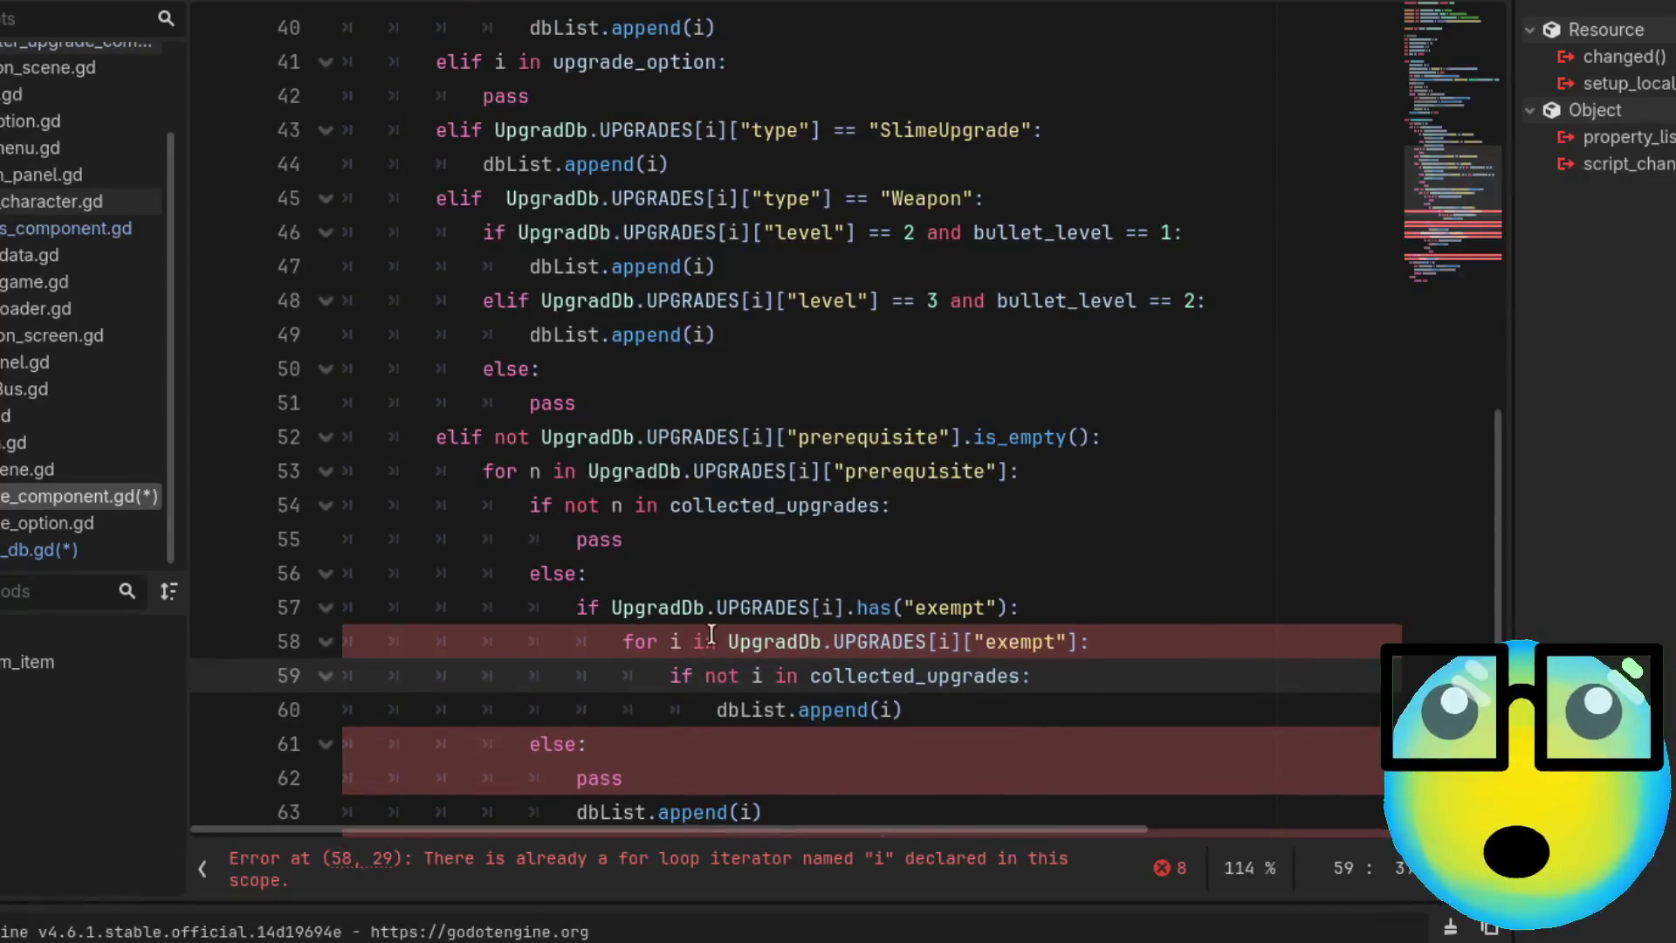
pyautogui.click(682, 643)
pyautogui.press('BackSpace')
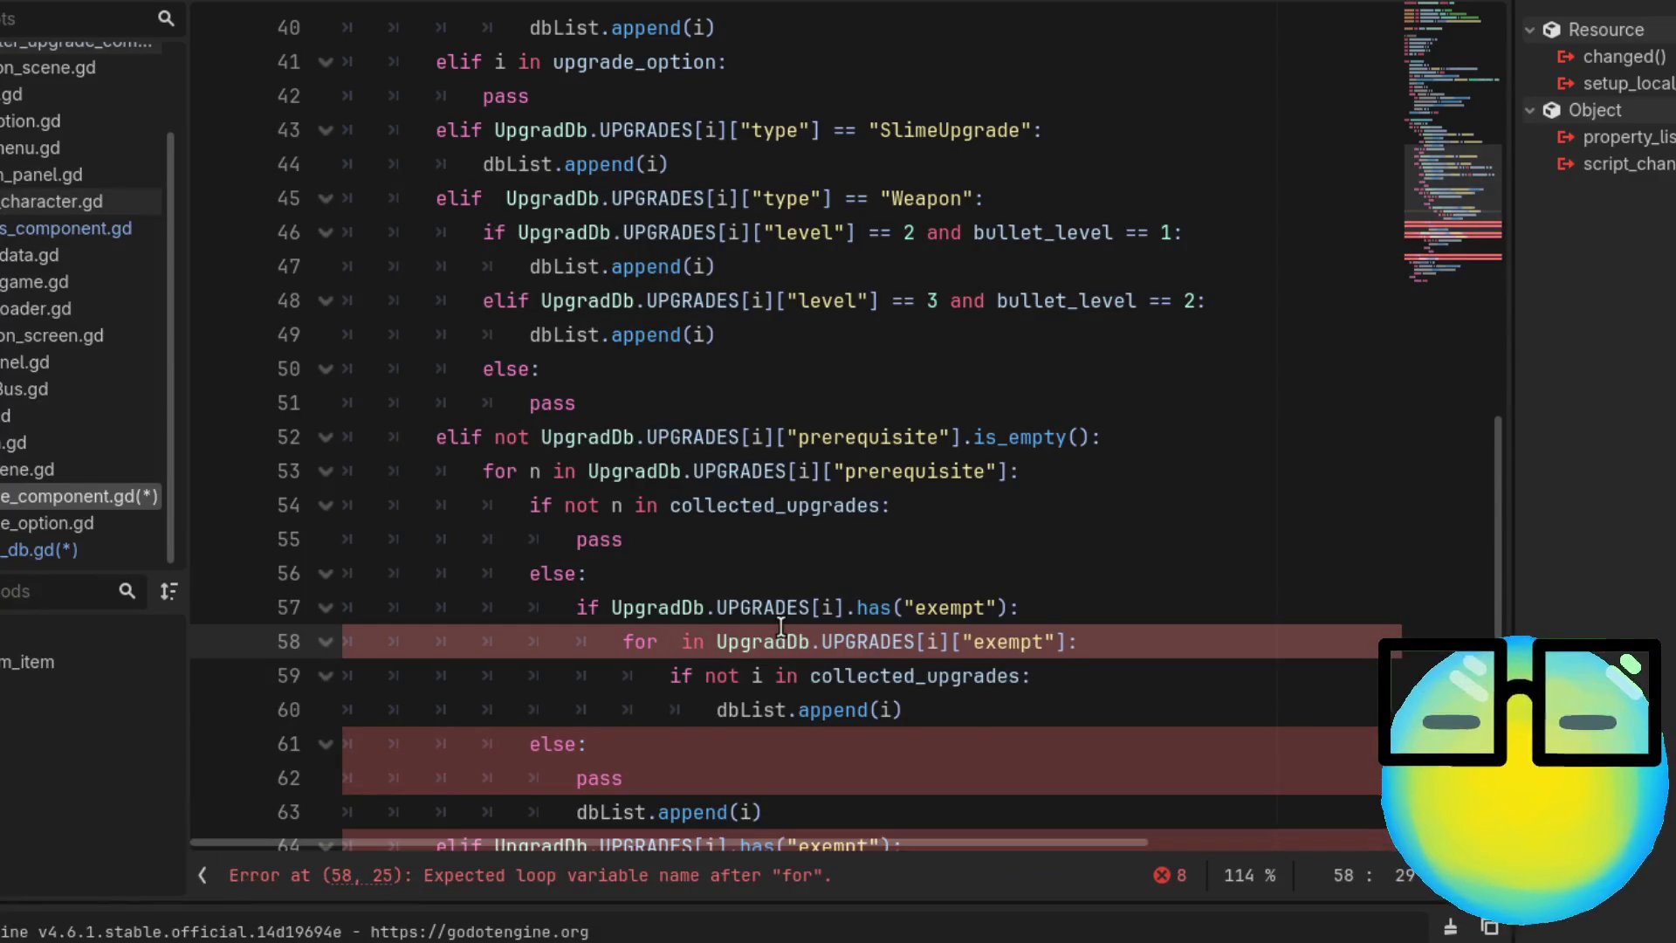
pyautogui.write('e')
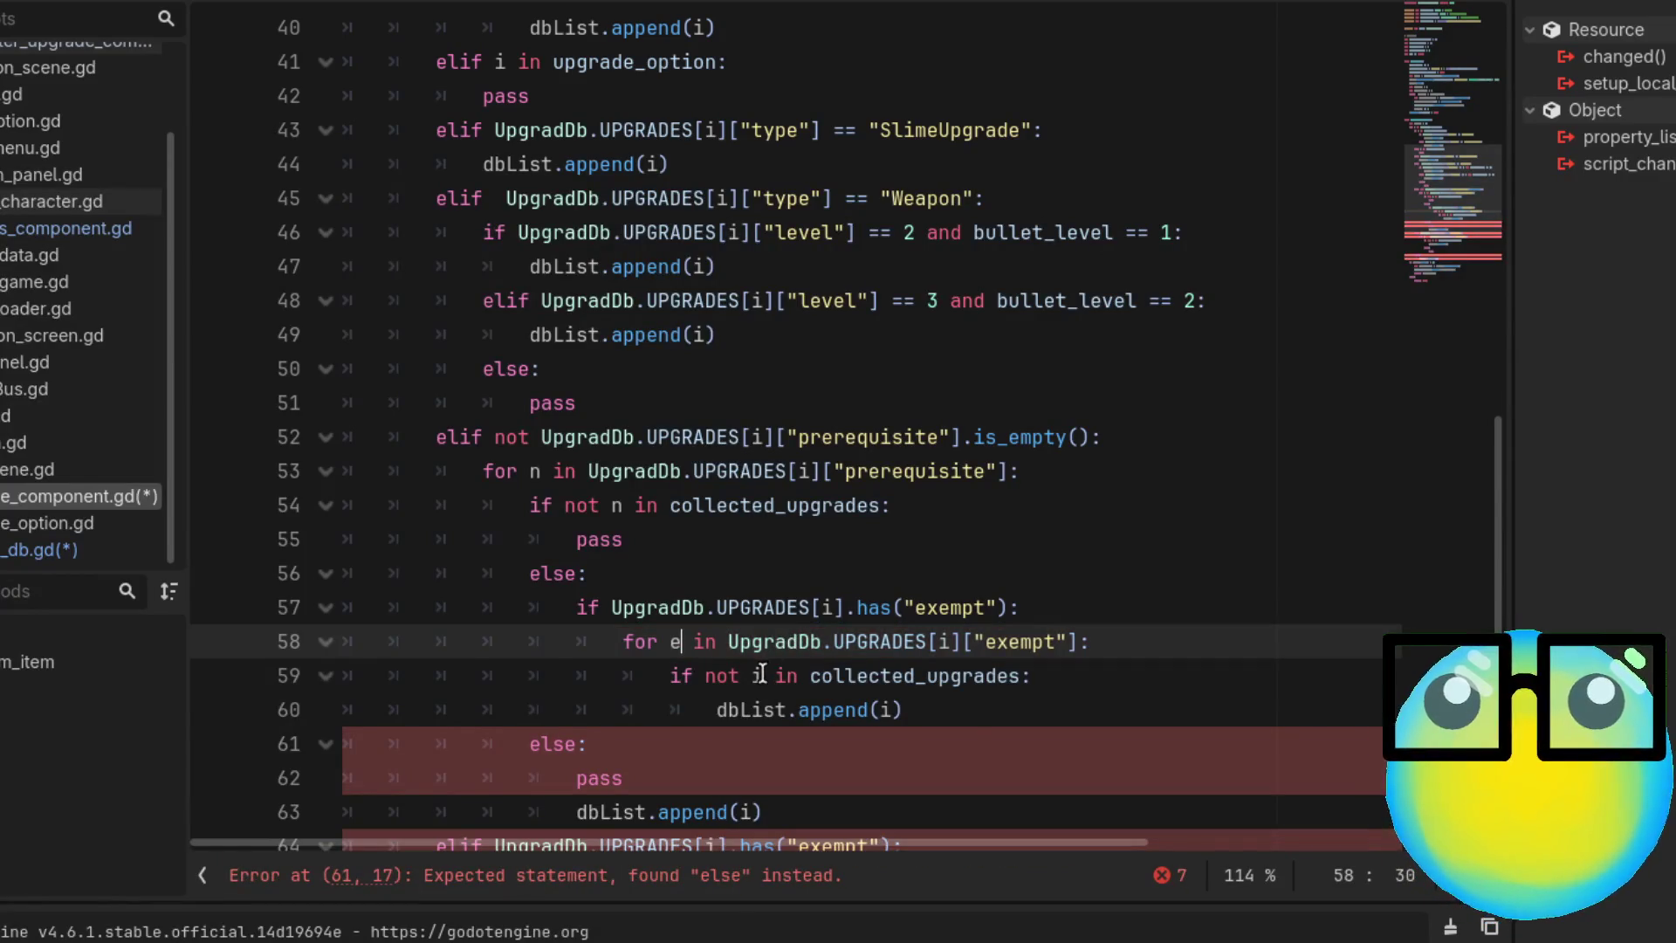
pyautogui.click(762, 675)
pyautogui.write('e')
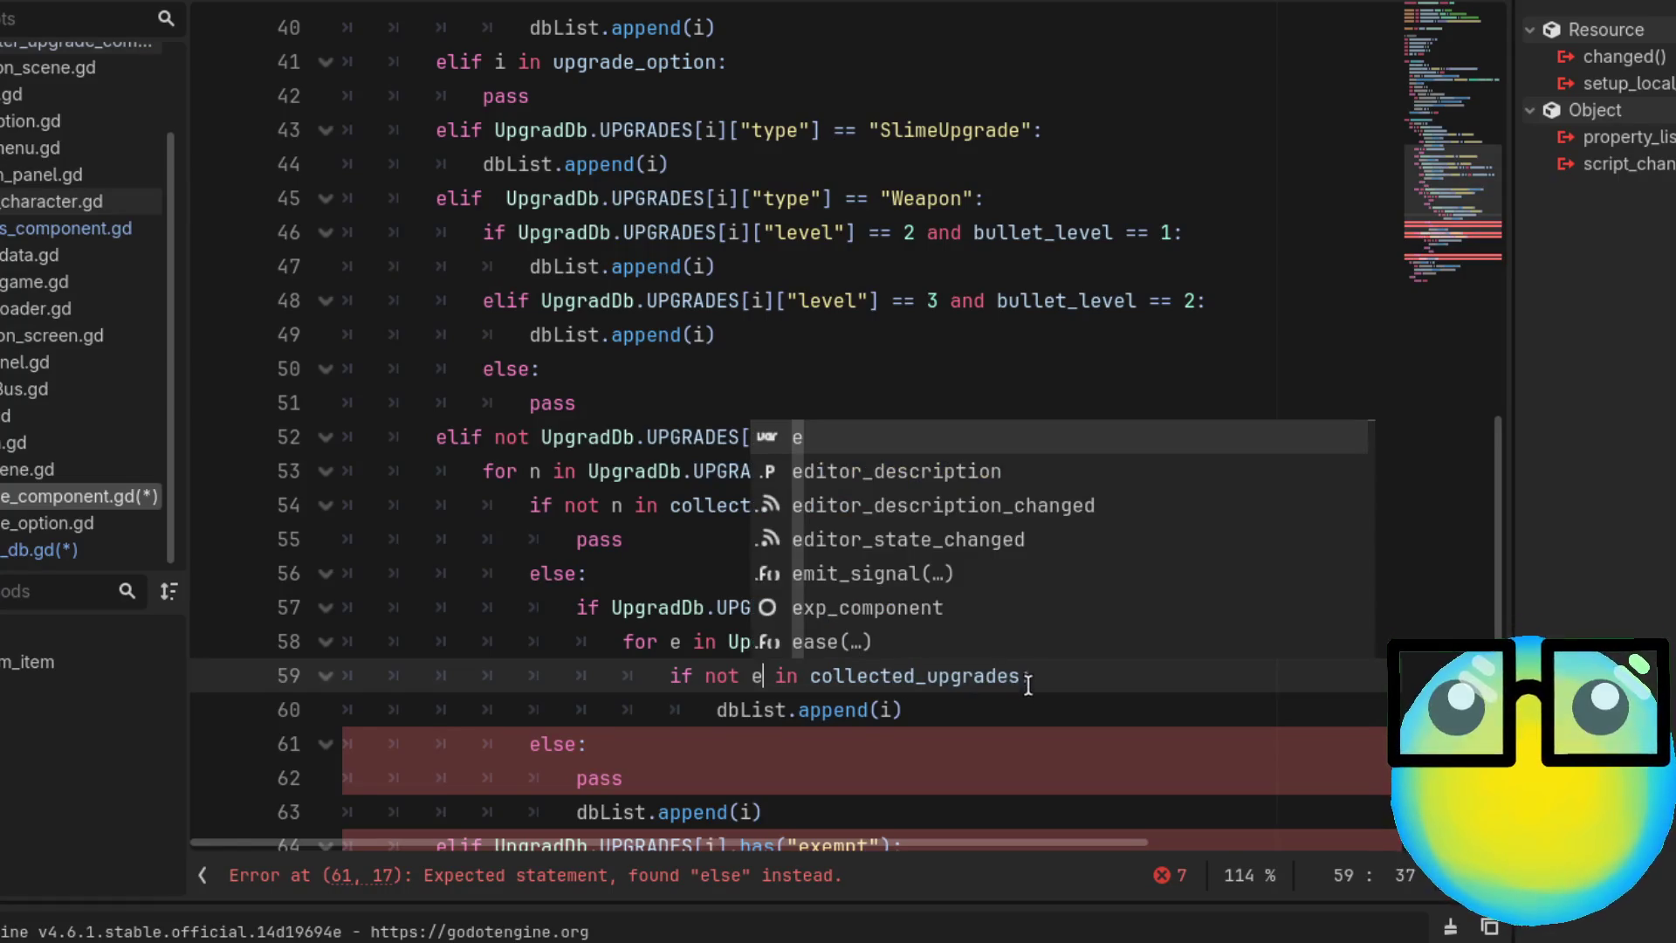
pyautogui.click(1021, 710)
pyautogui.scroll(-1, 1020, 715)
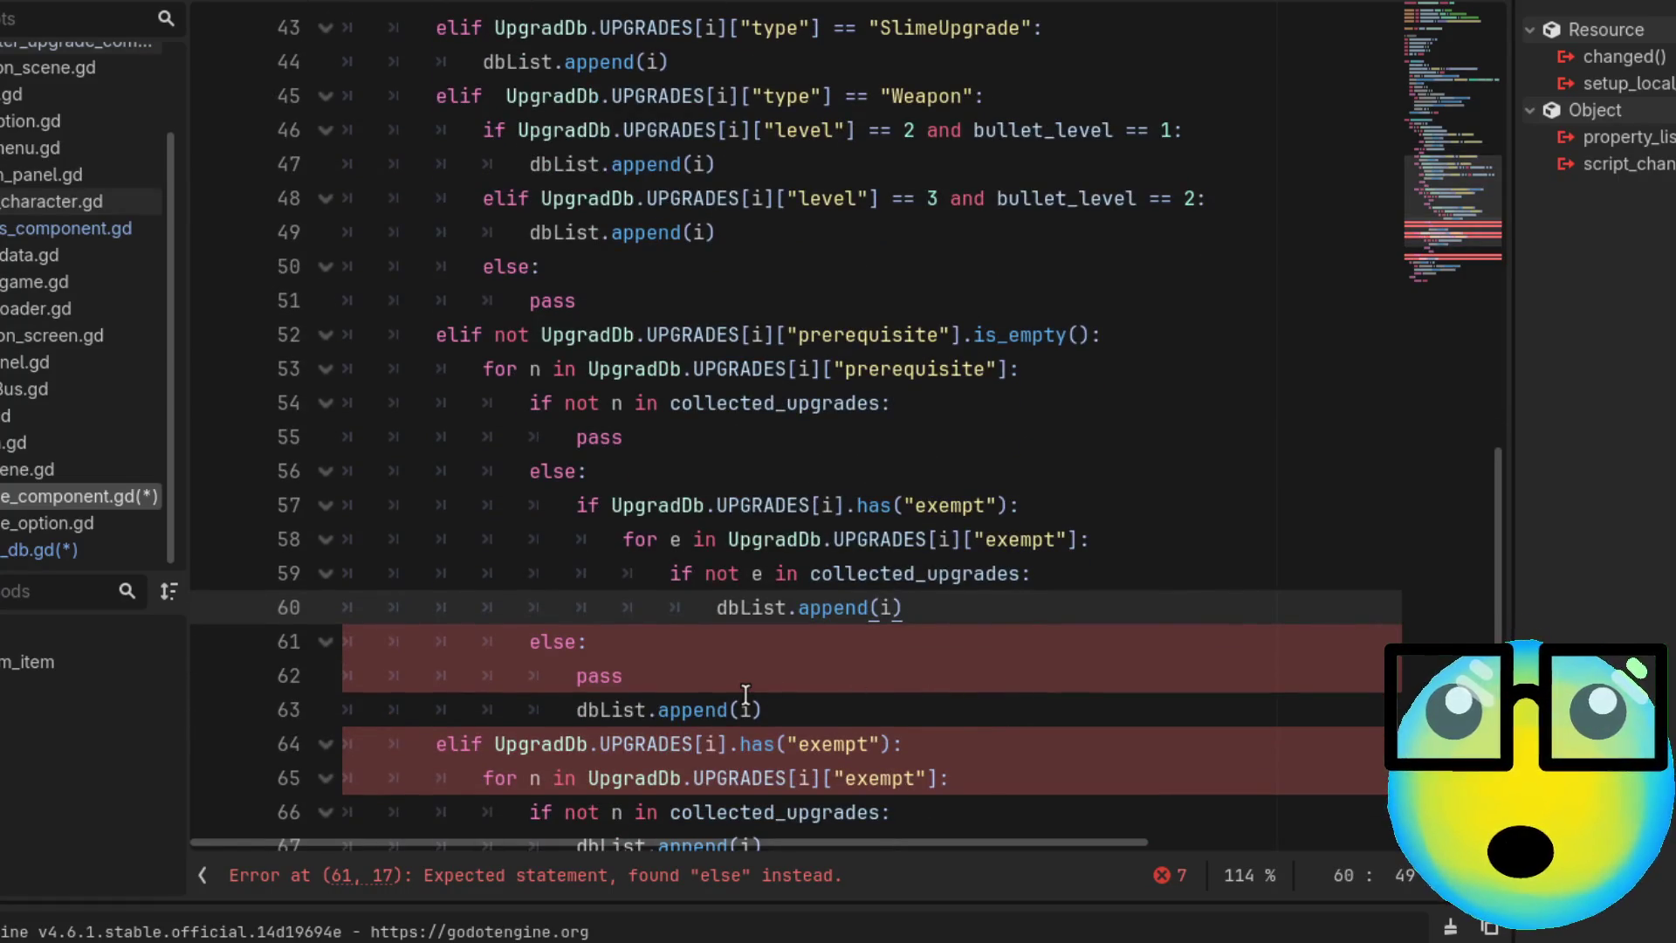
pyautogui.click(1061, 653)
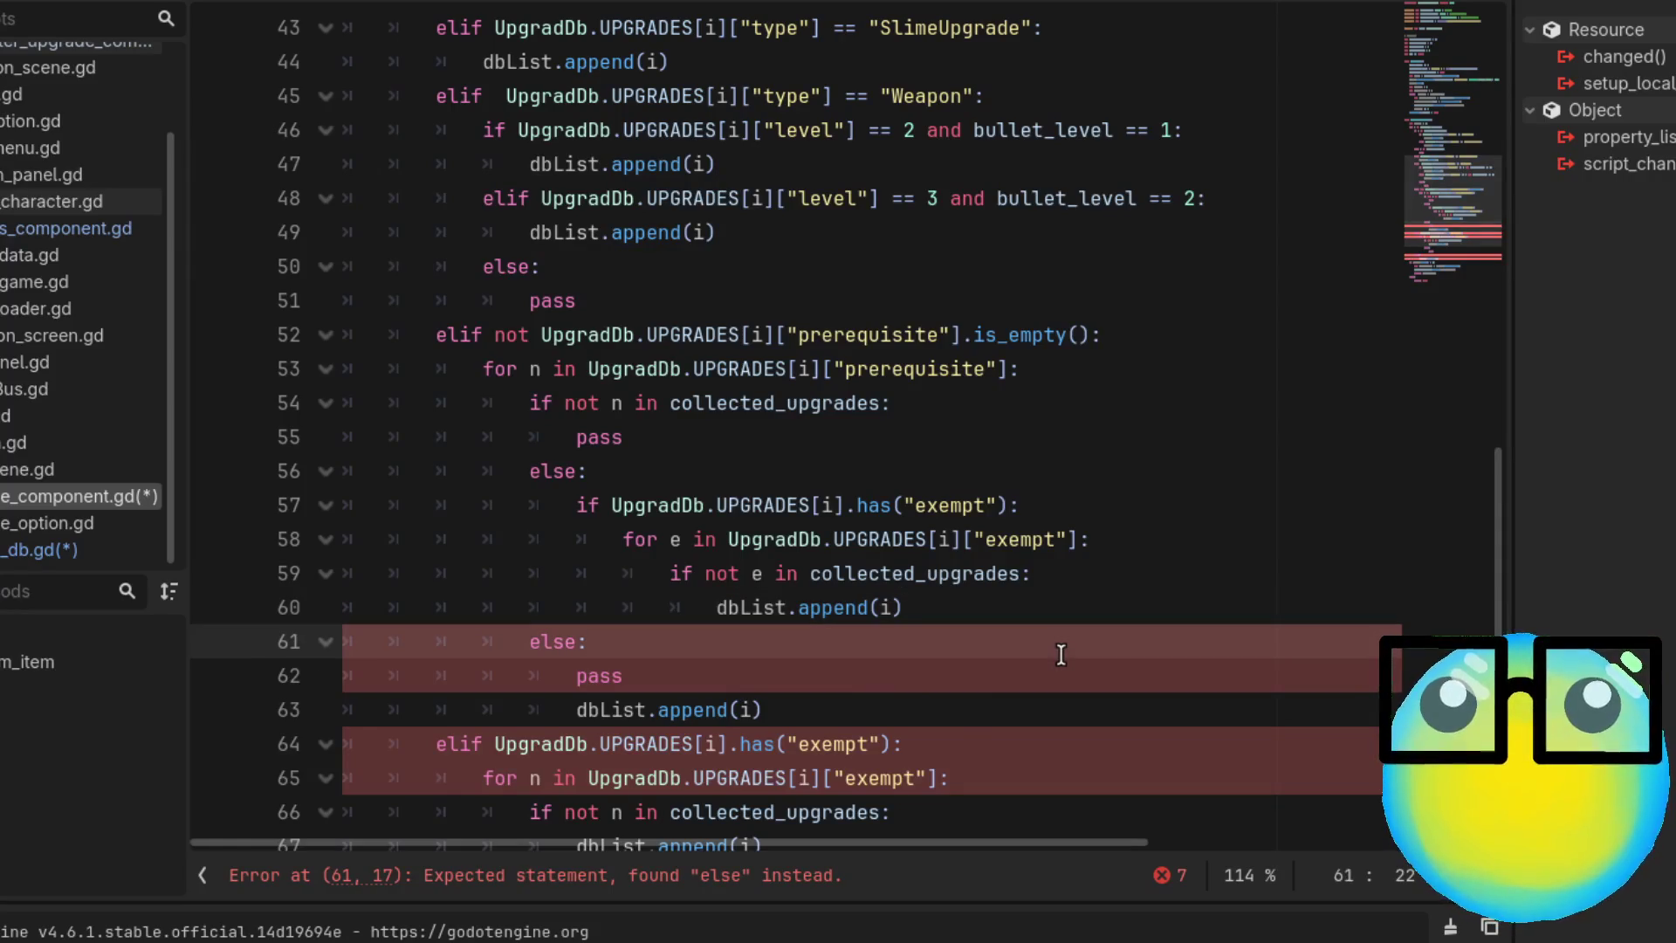
pyautogui.scroll(-1, 1061, 653)
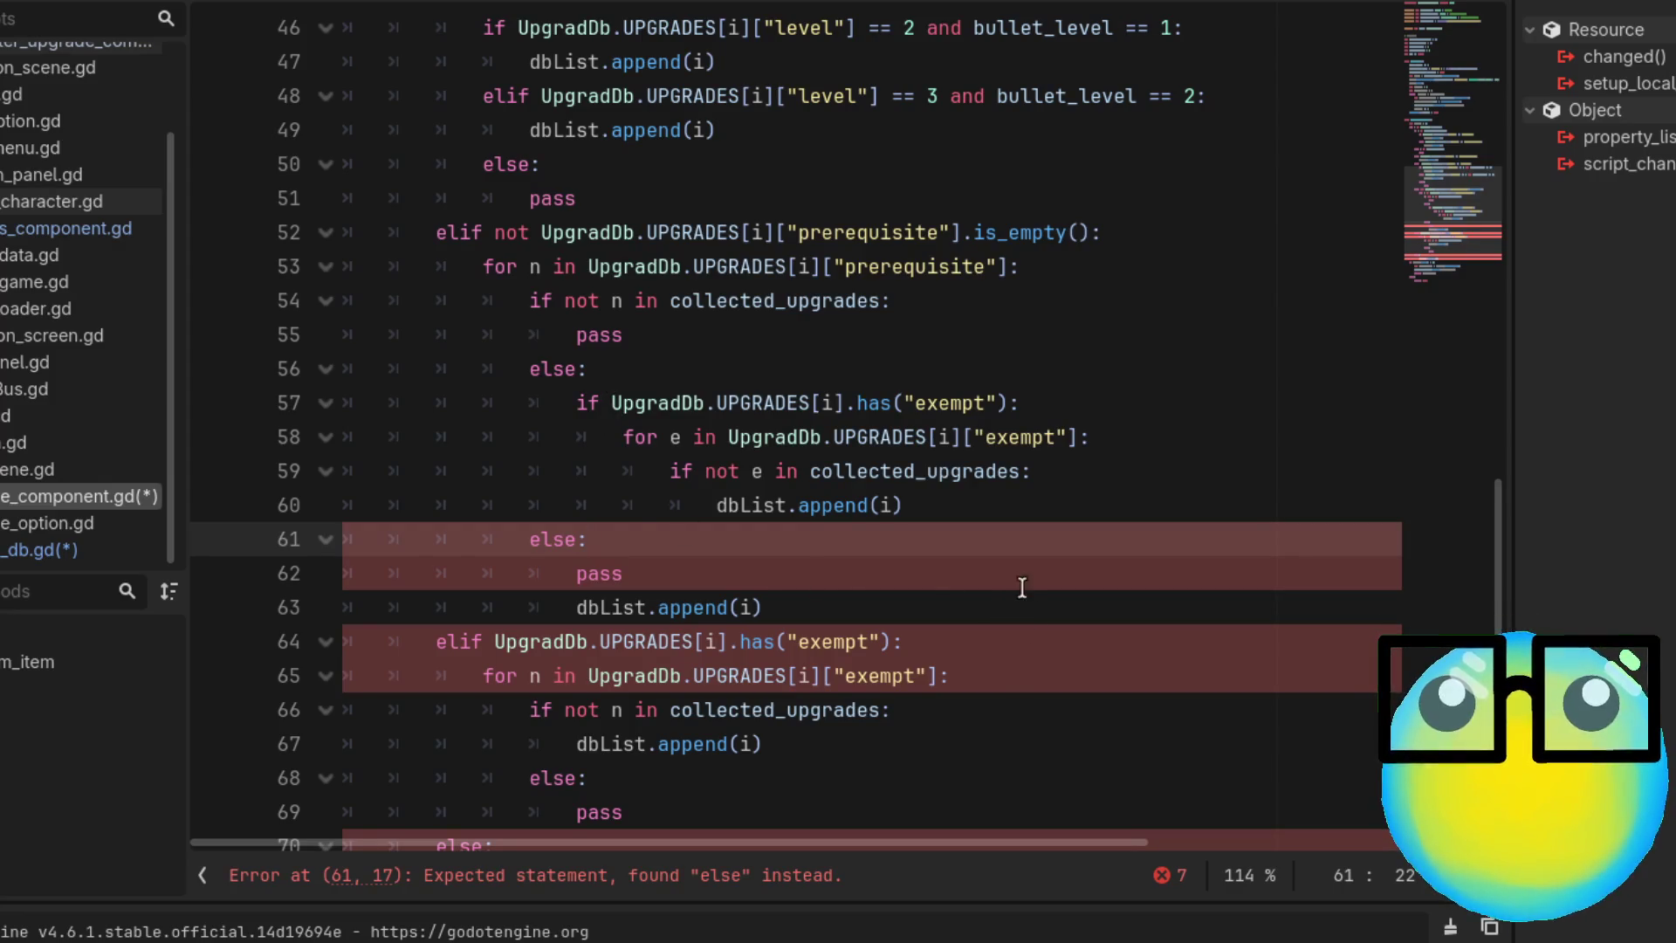
# Change the e loop variable references back to n
pyautogui.press('Up')
pyautogui.press('Up')
pyautogui.write('n')
pyautogui.press('Up')
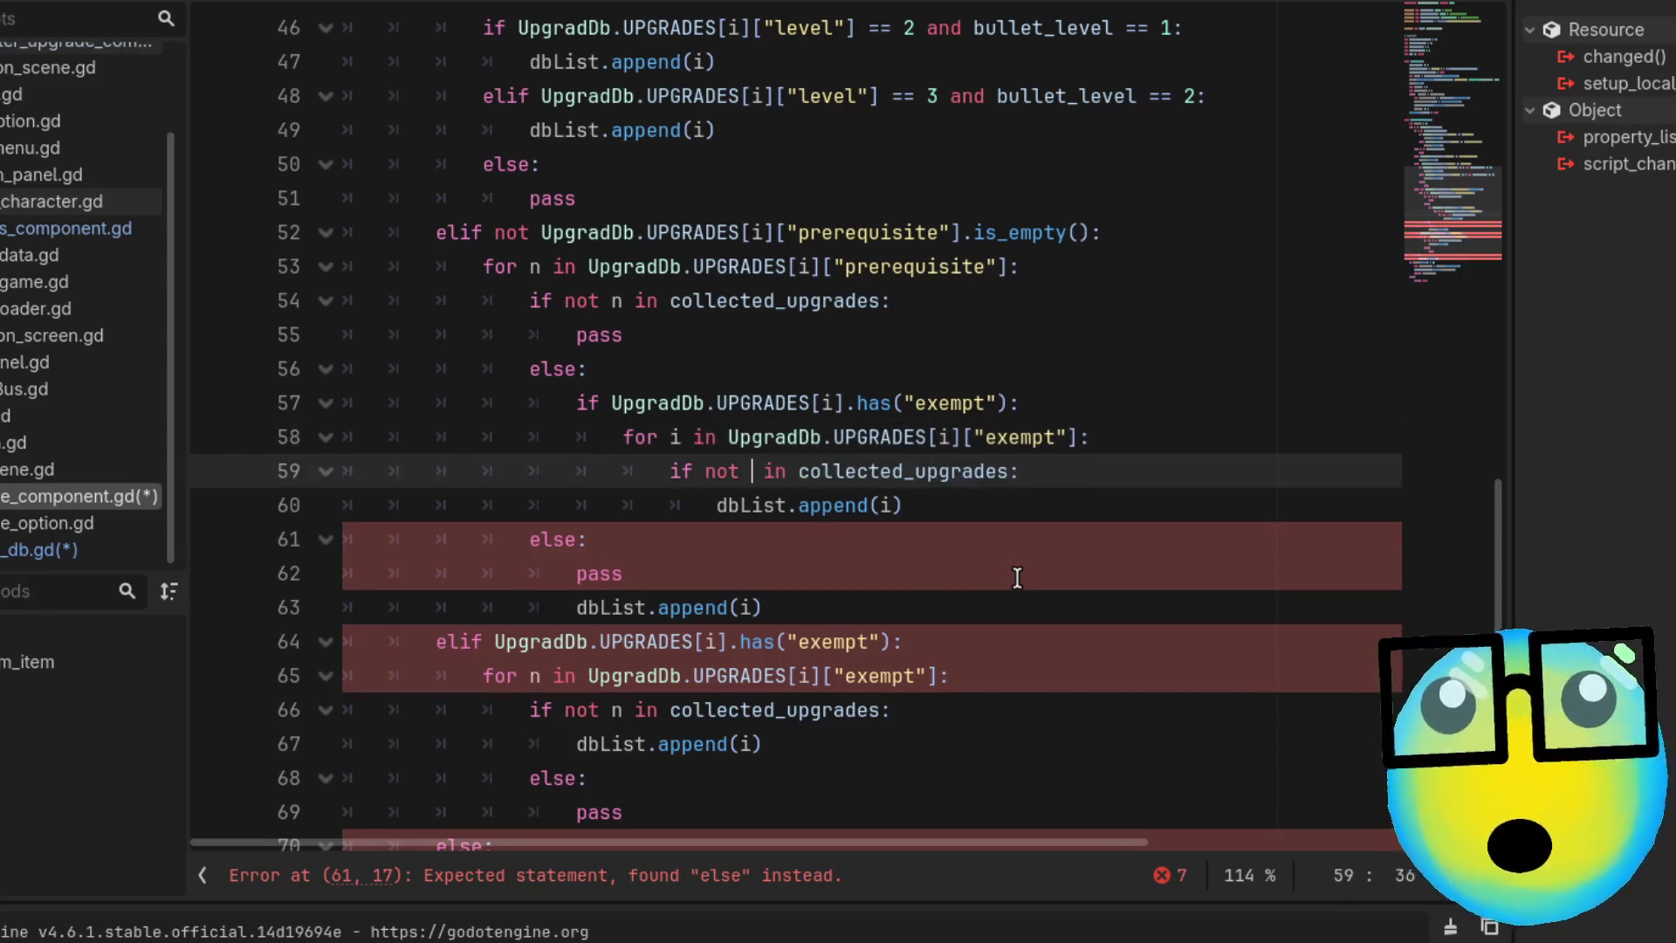
pyautogui.write('n')
pyautogui.press('Down')
pyautogui.press('Down')
pyautogui.hotkey('shift', 'Tab')
# Delete the nested exempt check block and leftover if line, adding a blank line after the append
pyautogui.hotkey('ctrl', 'shift', 'k')
pyautogui.hotkey('shift', 'Tab')
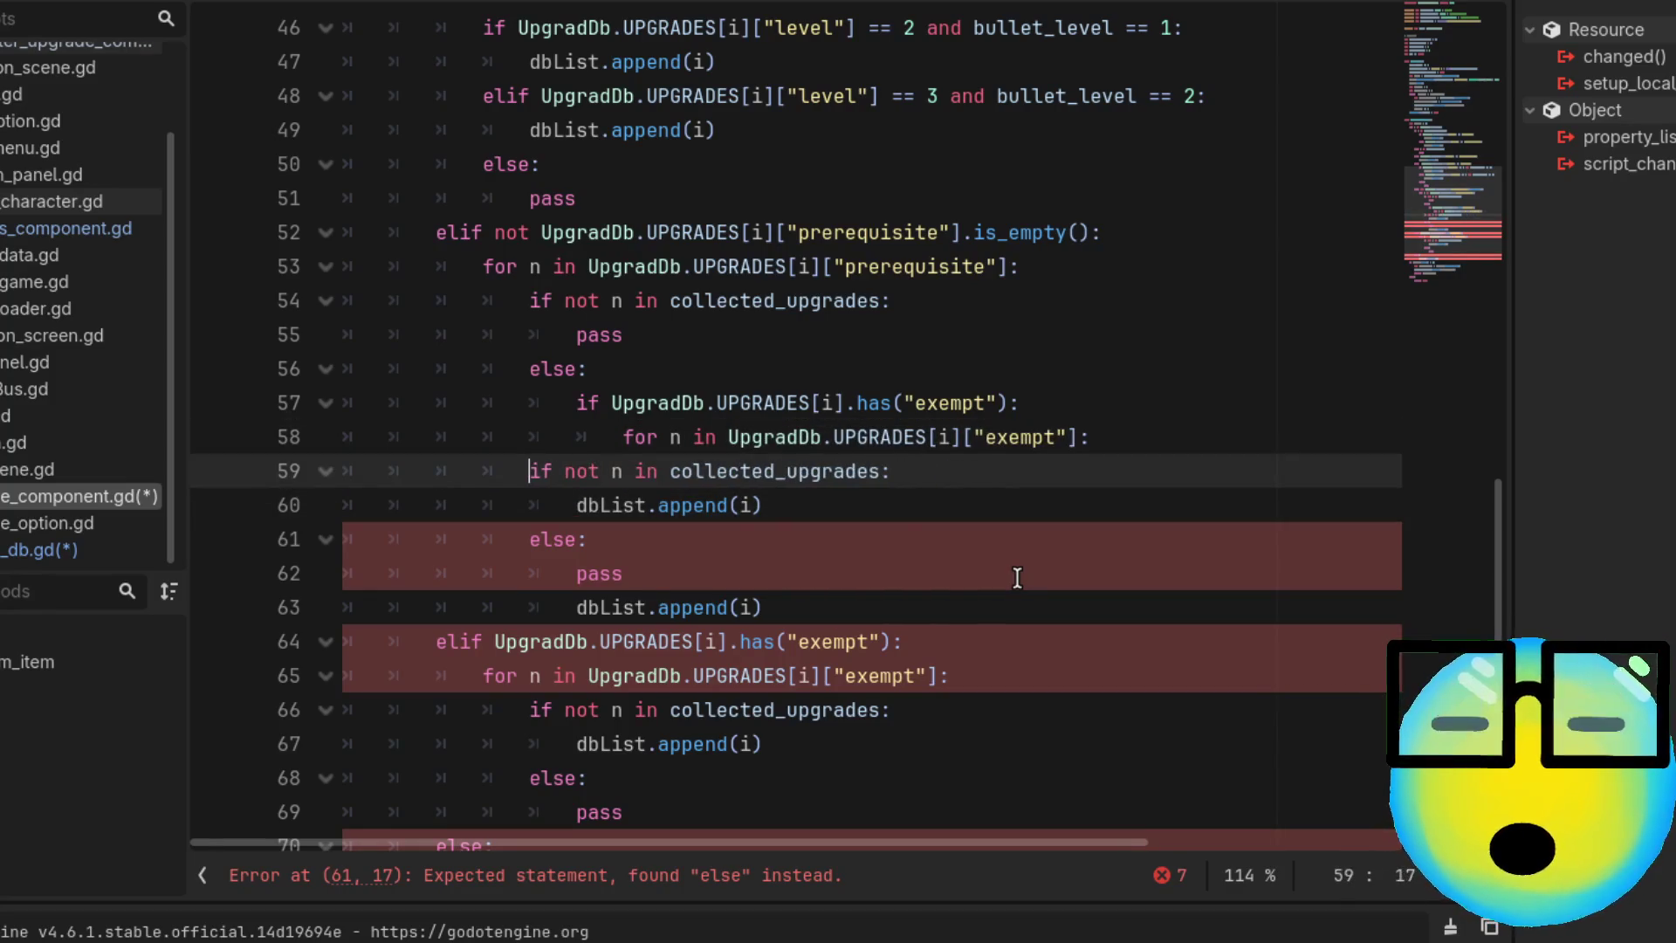
pyautogui.hotkey('ctrl', 'shift', 'k')
pyautogui.hotkey('ctrl', 'shift', 'k')
pyautogui.hotkey('ctrl', 'shift', 'k')
pyautogui.hotkey('ctrl', 'BackSpace')
pyautogui.hotkey('ctrl', 'BackSpace')
pyautogui.hotkey('ctrl', 'BackSpace')
pyautogui.hotkey('ctrl', 'shift', 'k')
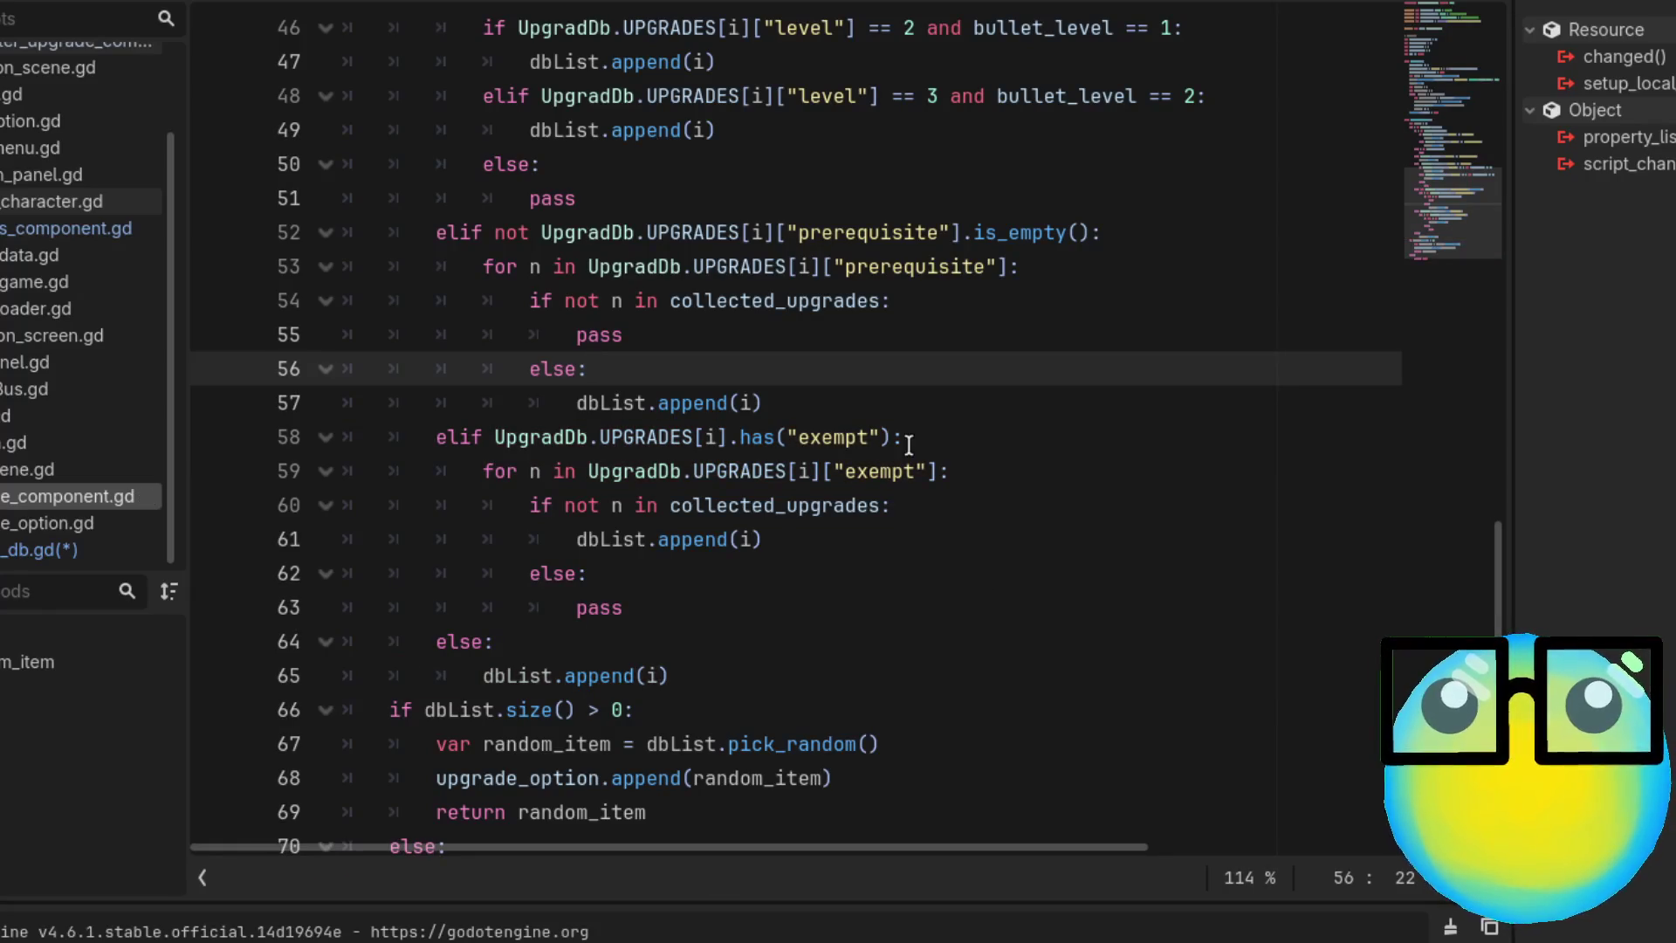
pyautogui.click(878, 403)
pyautogui.press('Return')
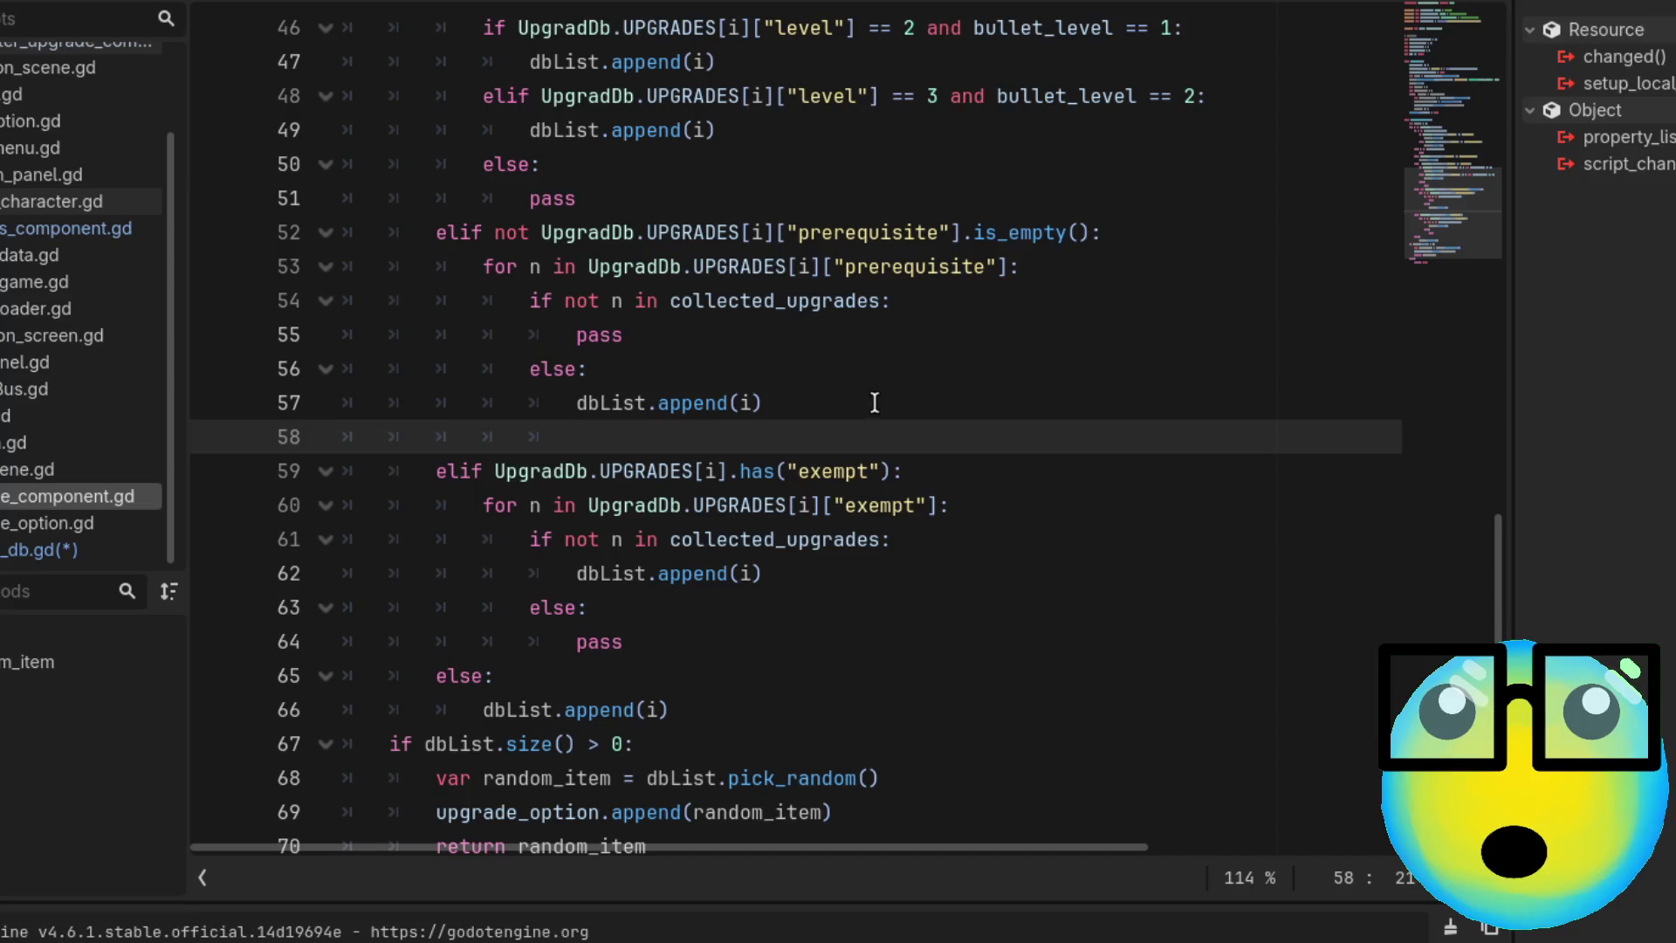
# Under line 56's else, add an if checking UpgradeDb.UPGRADES[i].has("exempt")
pyautogui.click(690, 371)
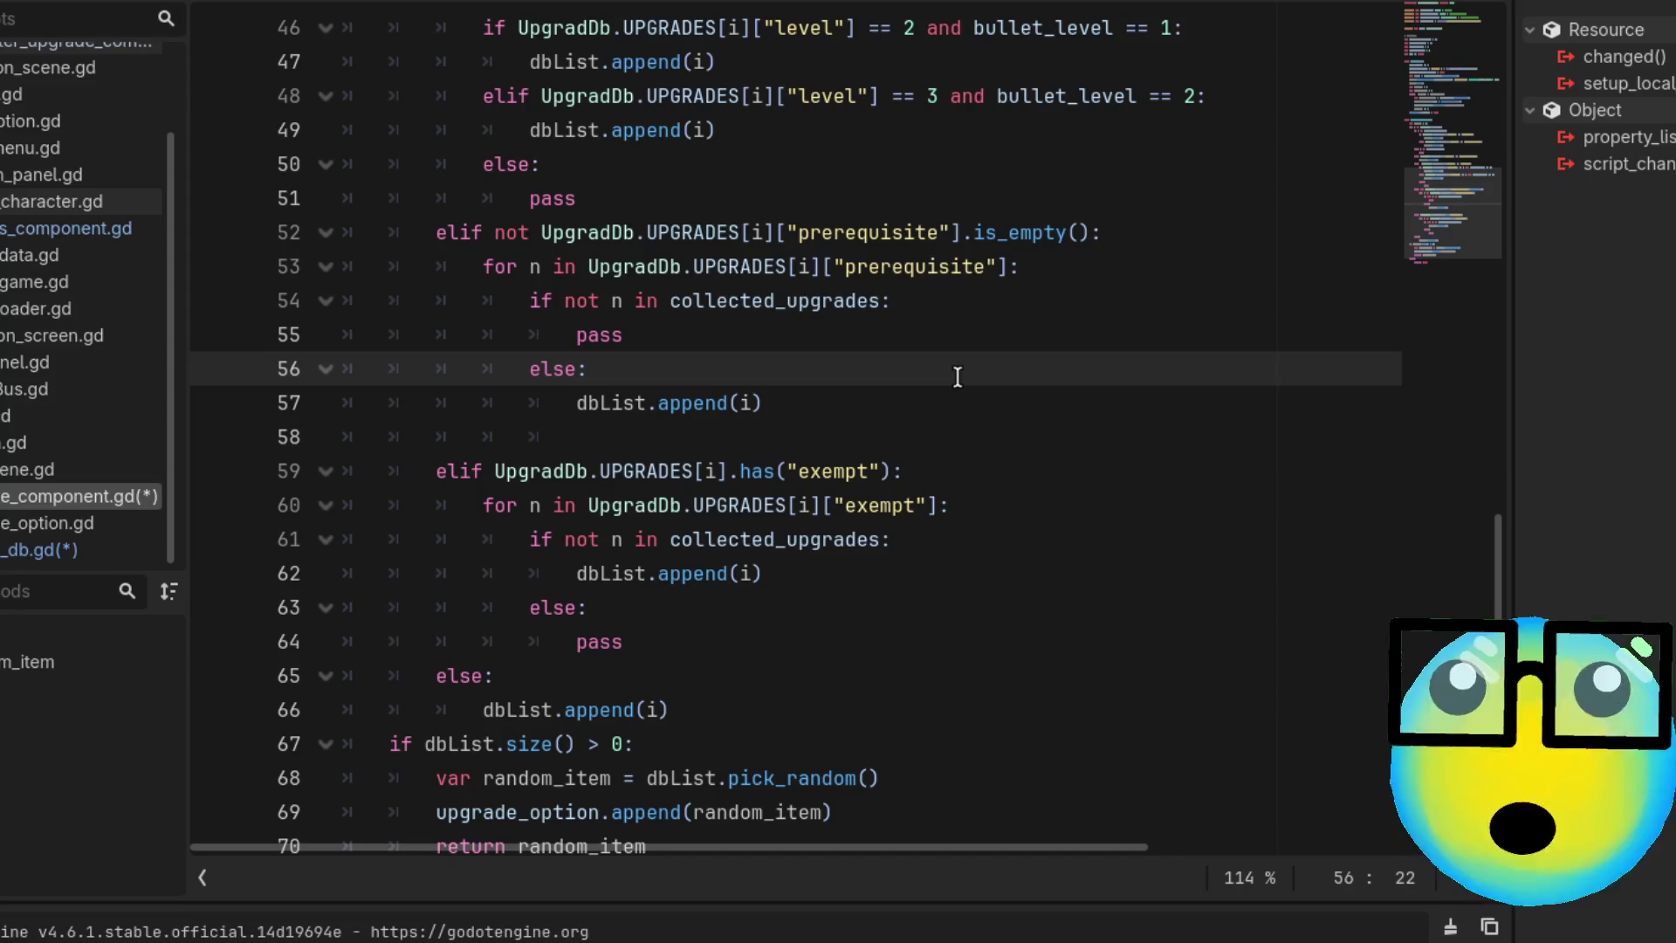
pyautogui.press('Return')
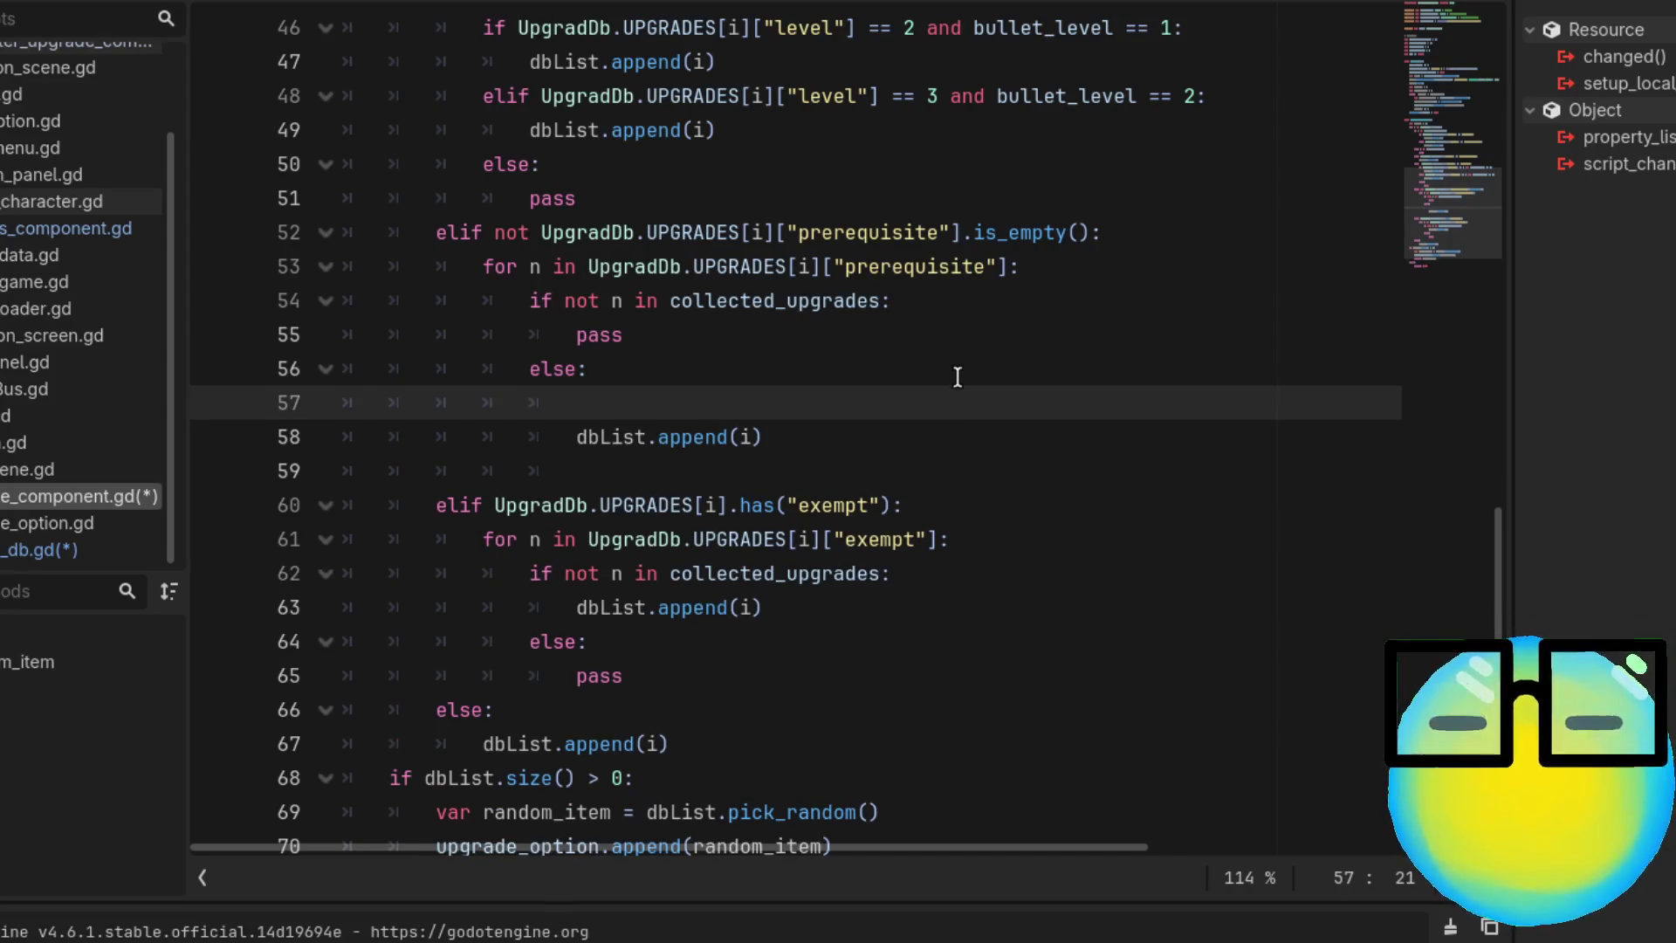
pyautogui.write('if')
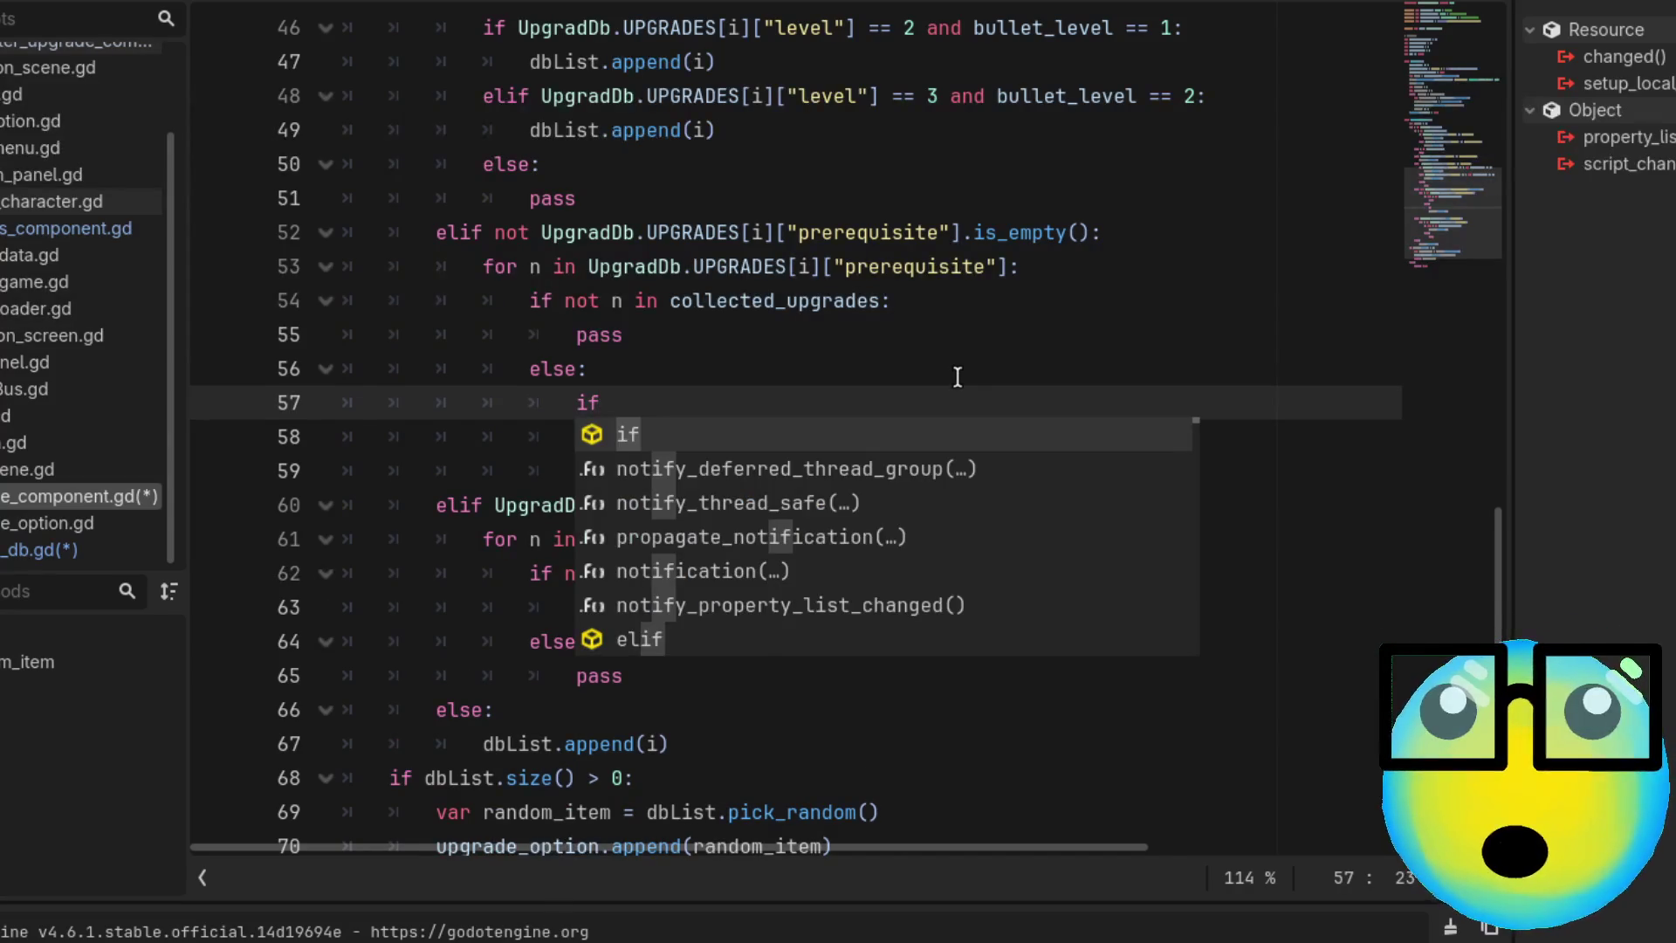
pyautogui.write(' Up')
pyautogui.press('Return')
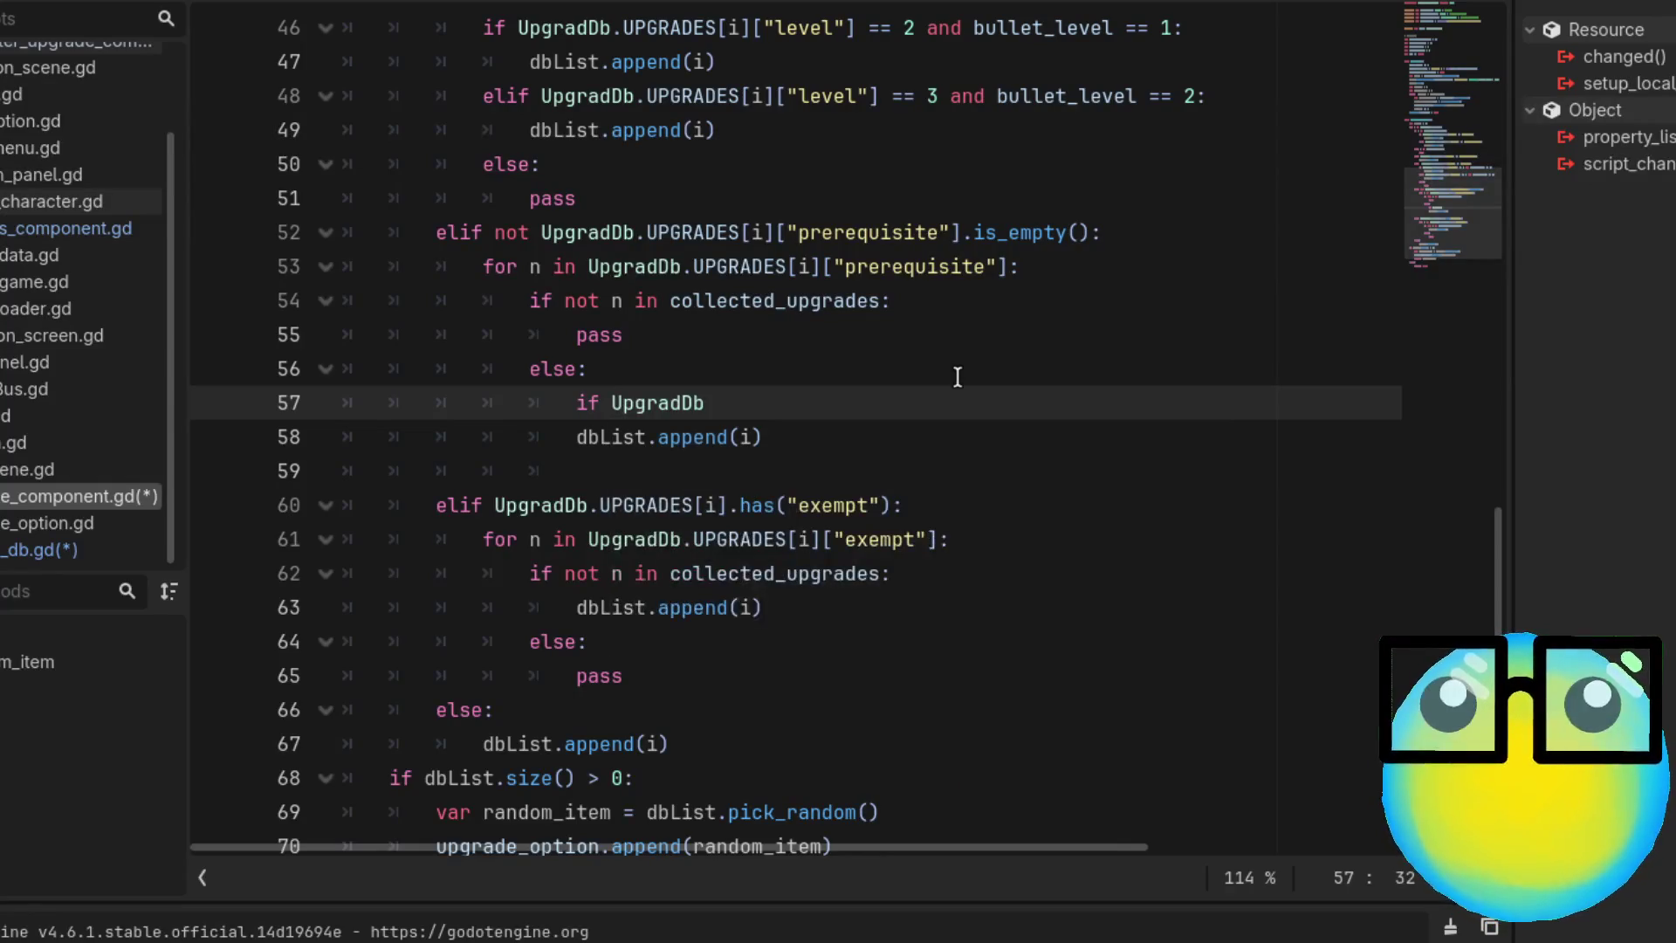
pyautogui.write('.UP')
pyautogui.press('Return')
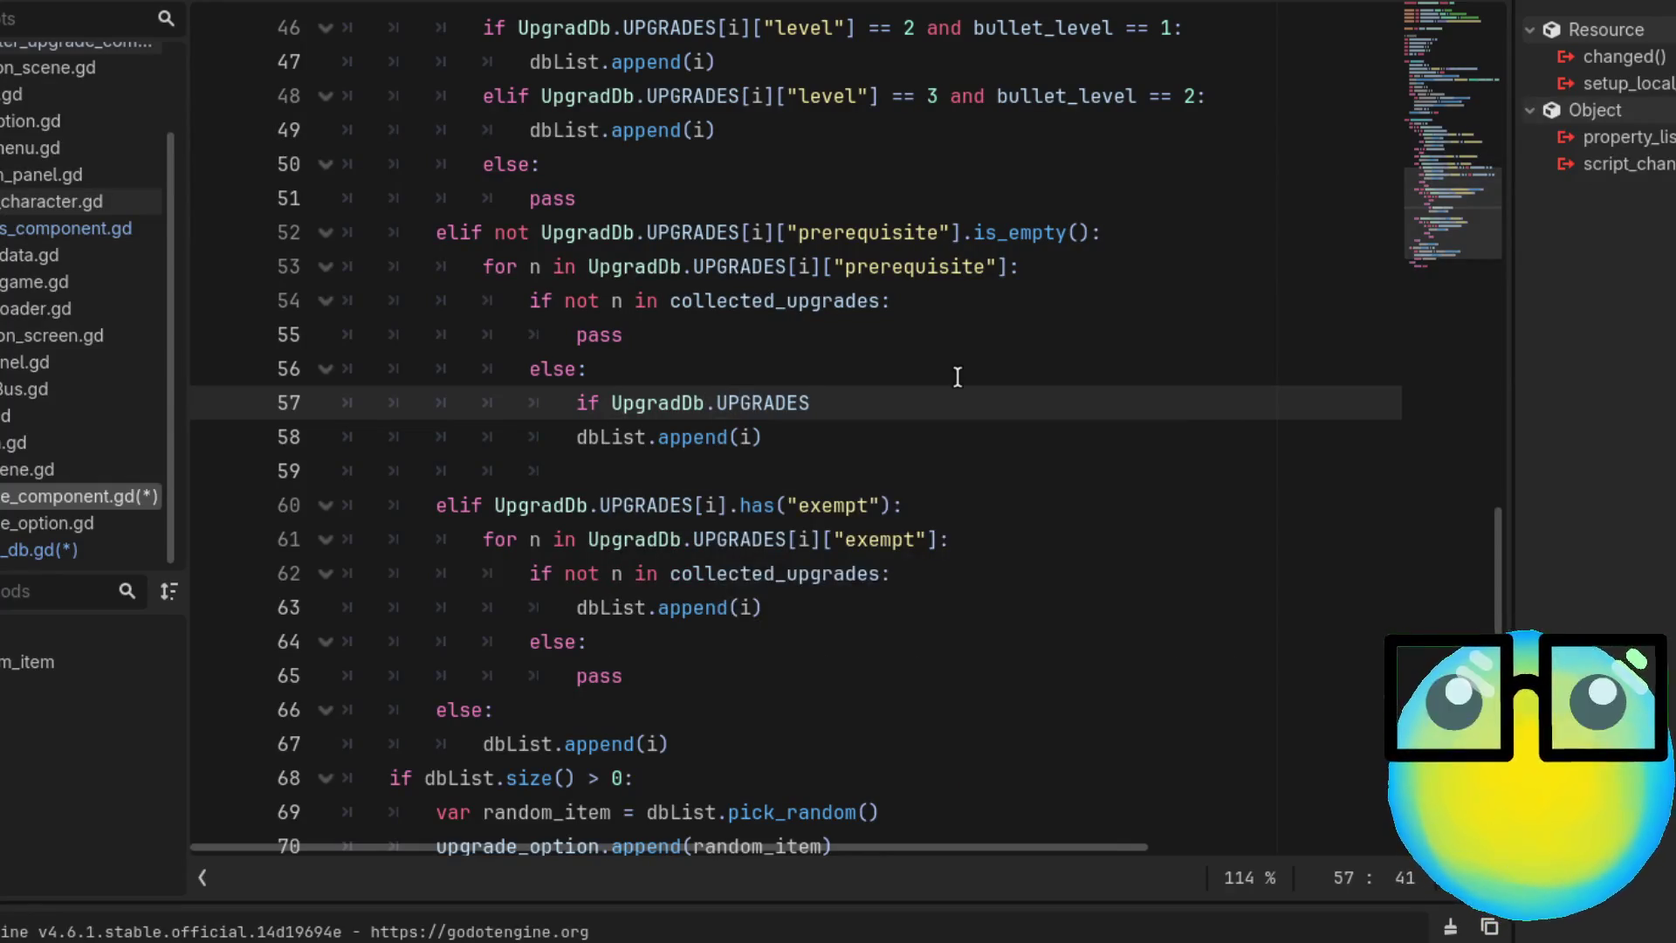
pyautogui.write('[i')
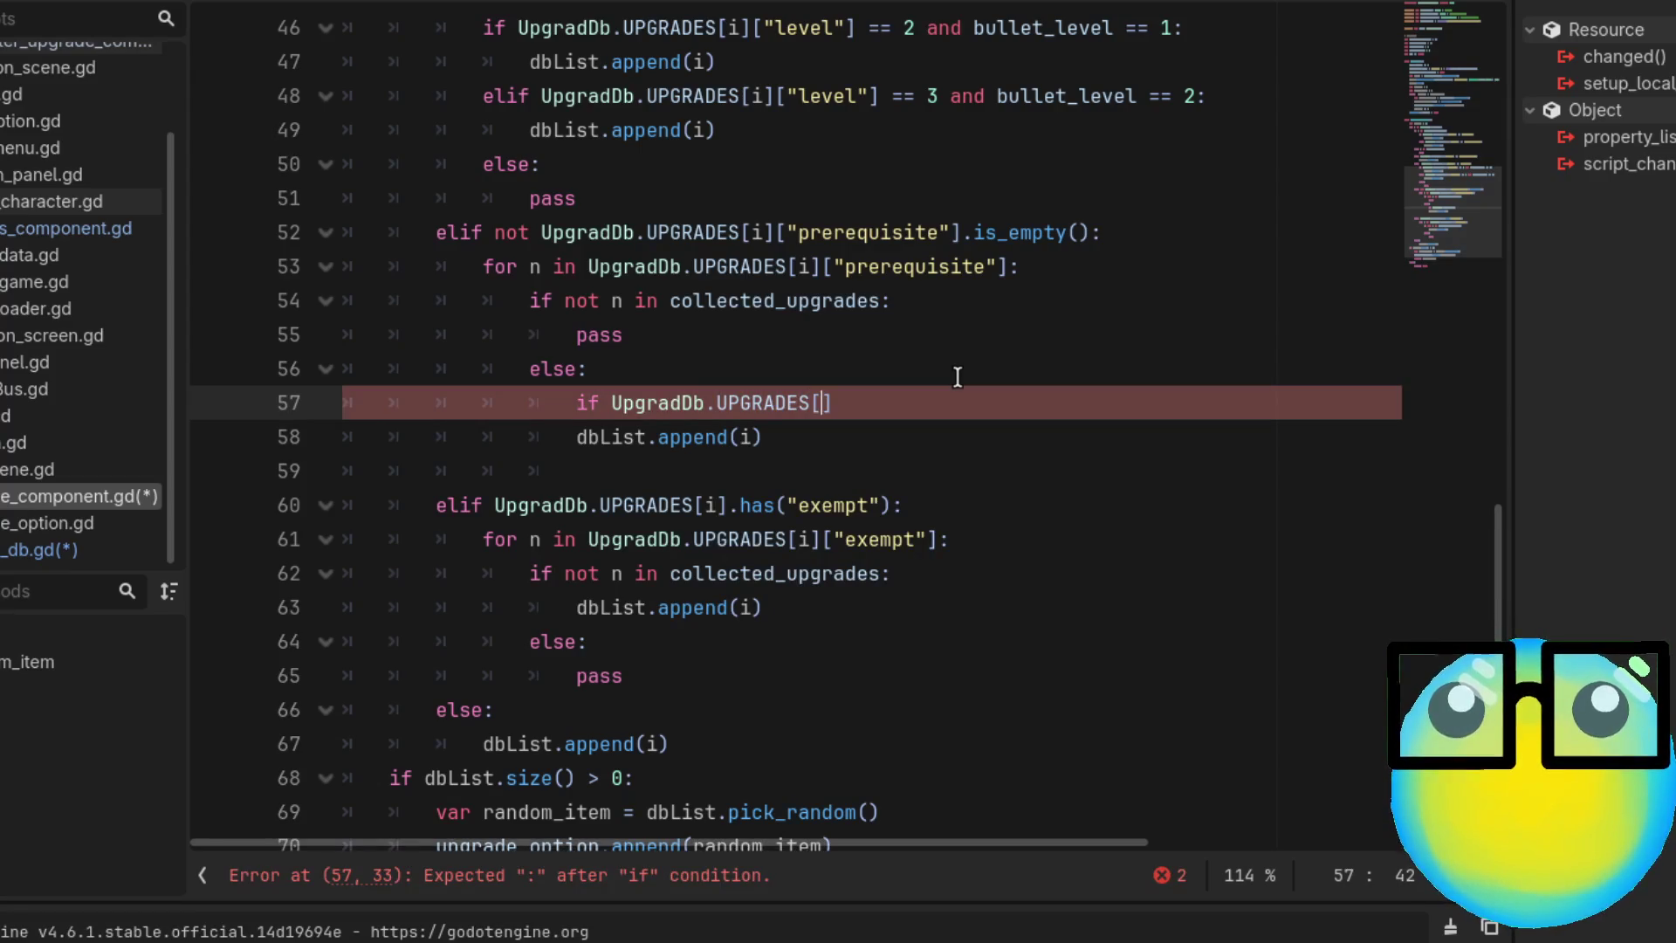
pyautogui.write('].')
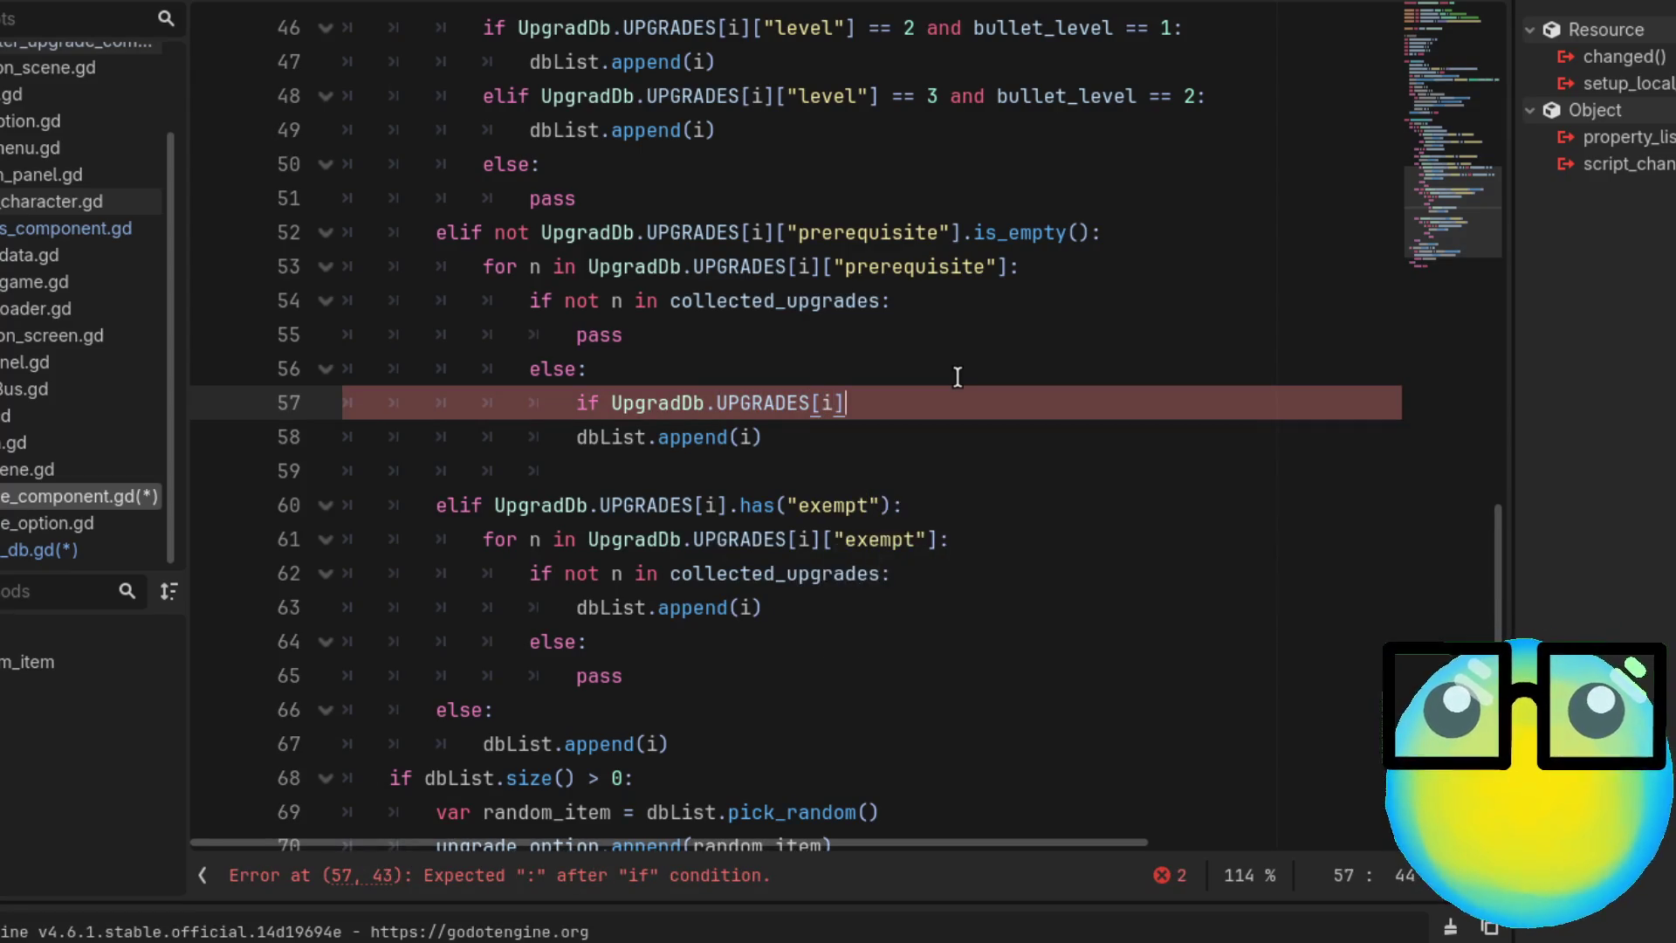
pyautogui.write('ha')
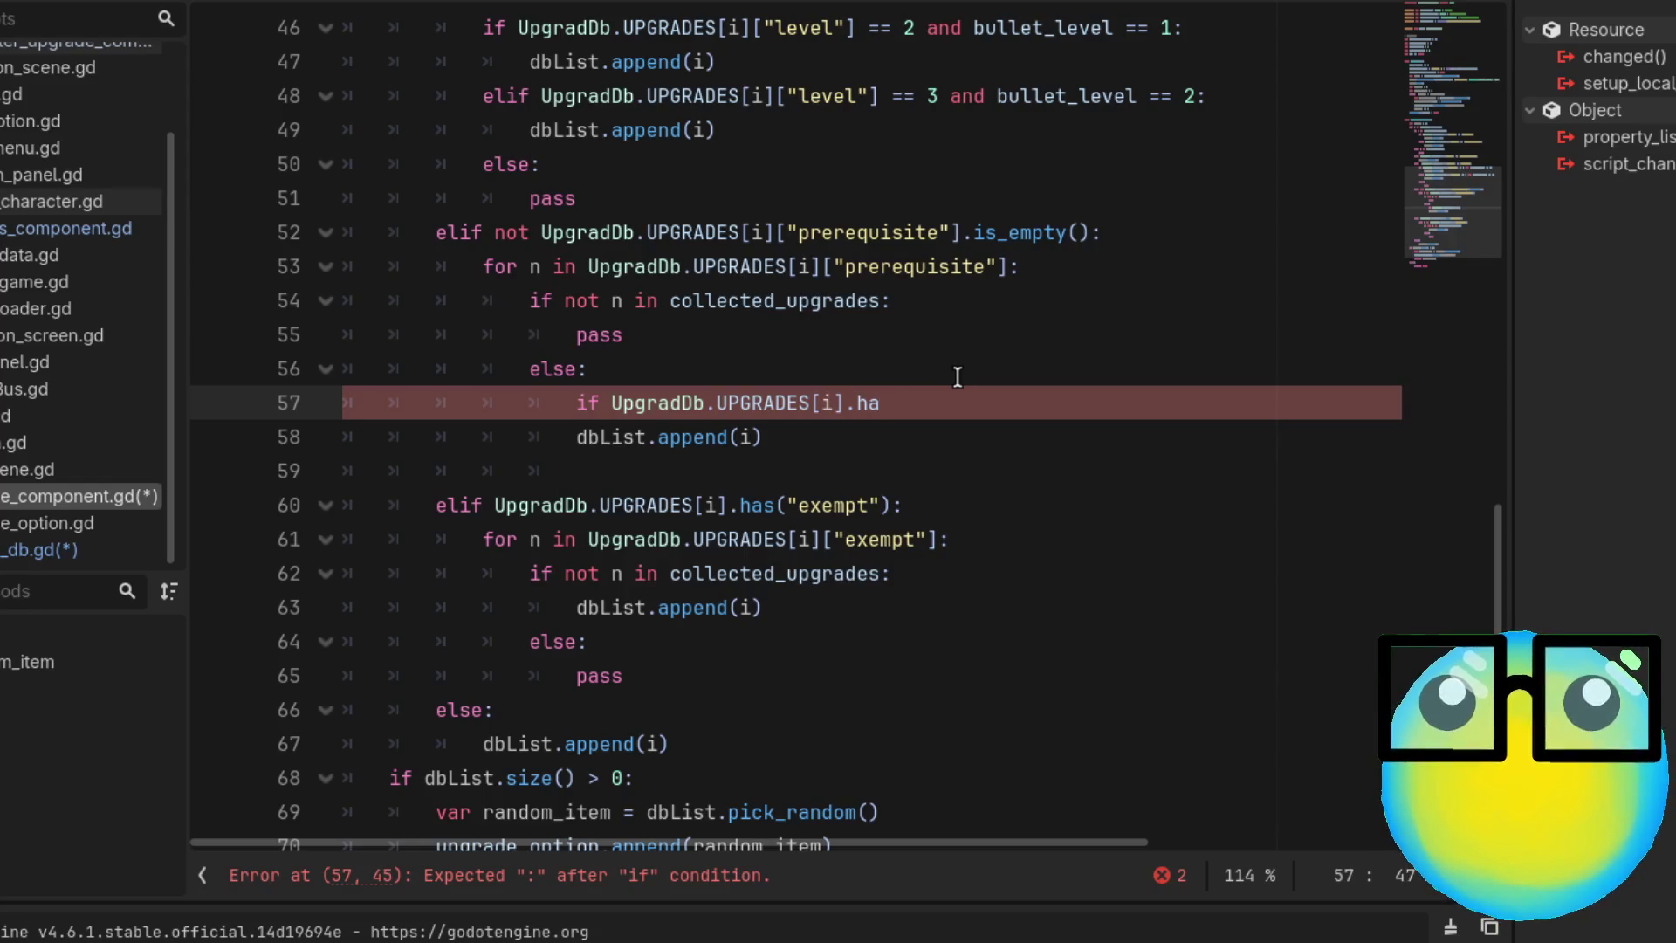
pyautogui.write('s(')
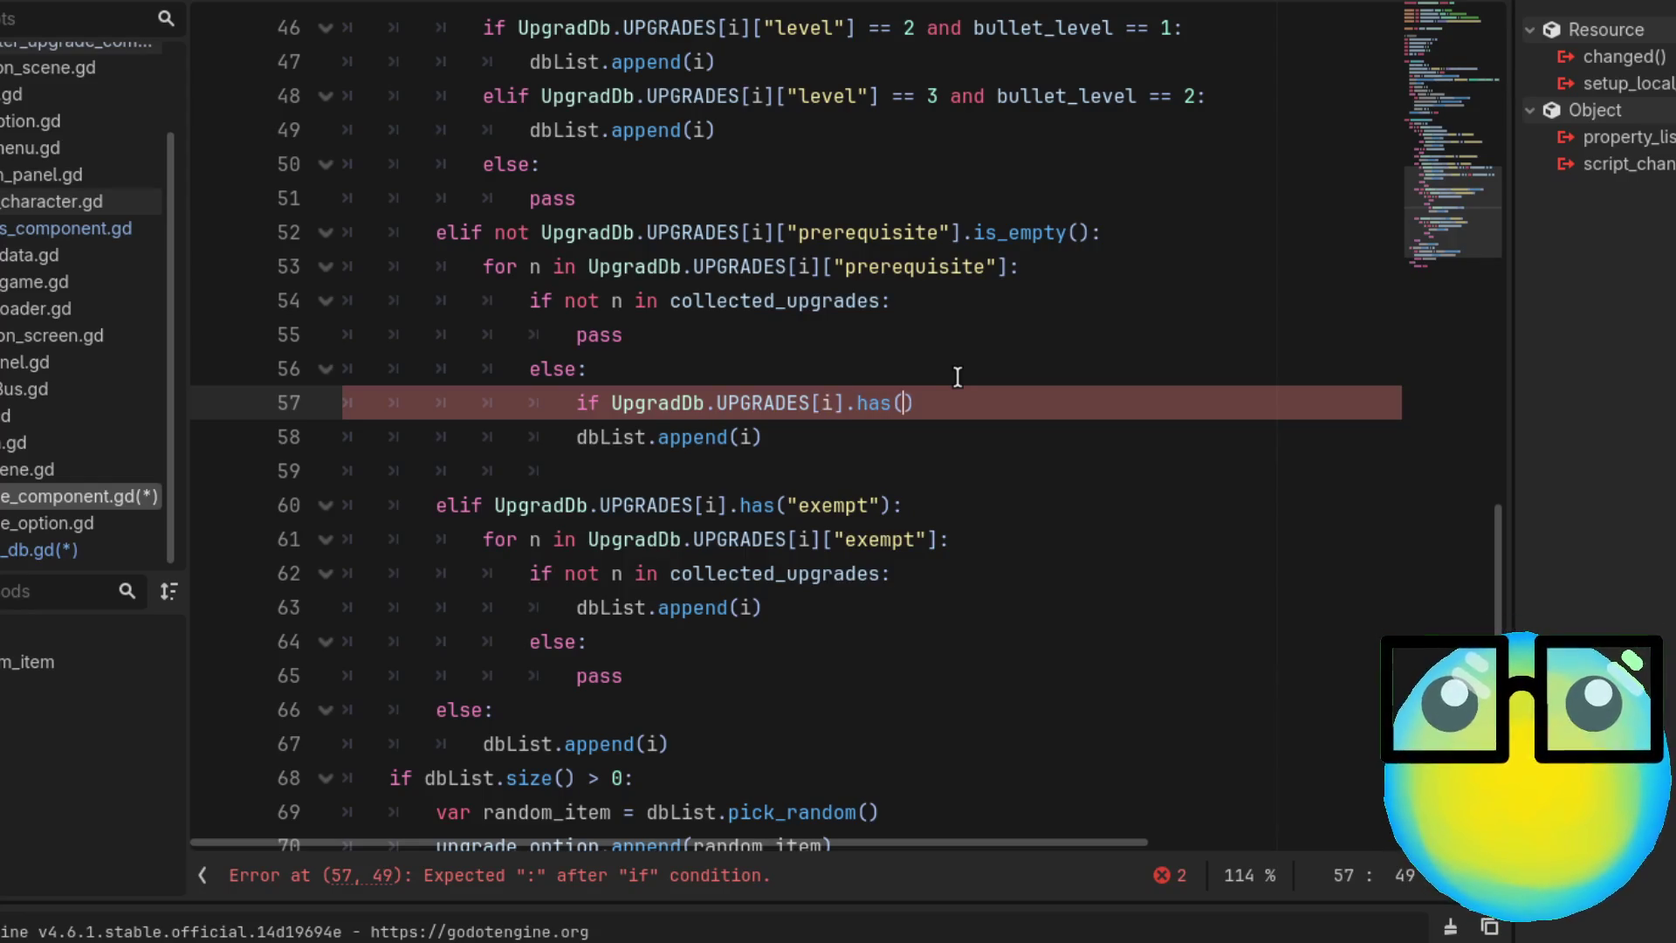
pyautogui.write('"exemp')
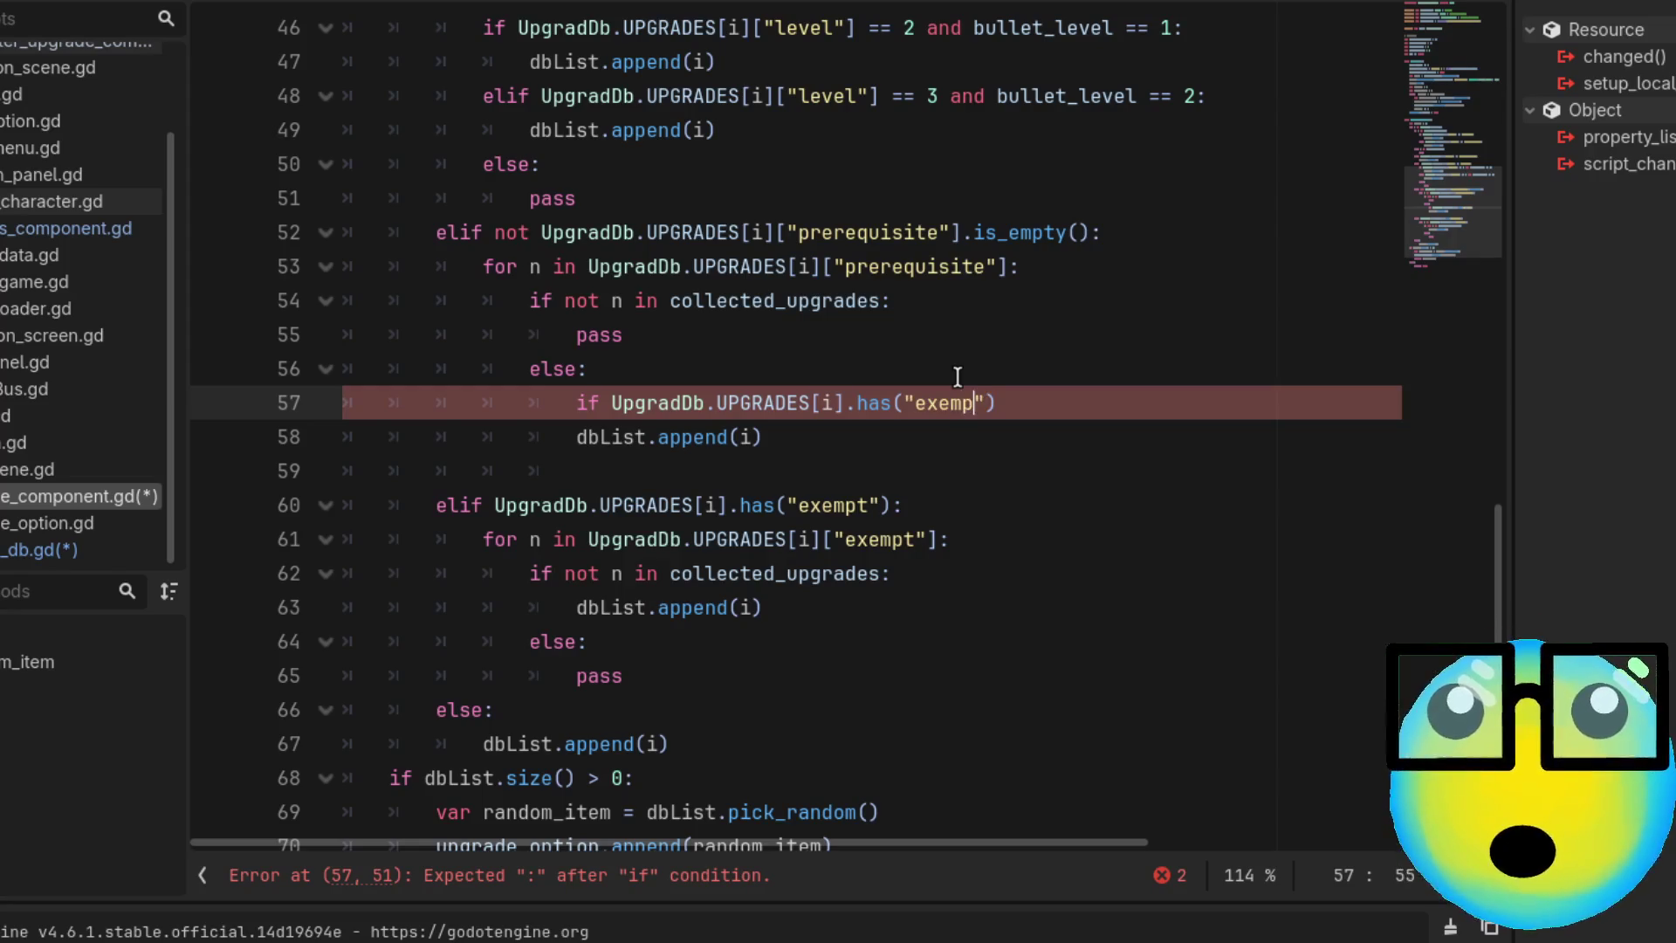
pyautogui.write('t')
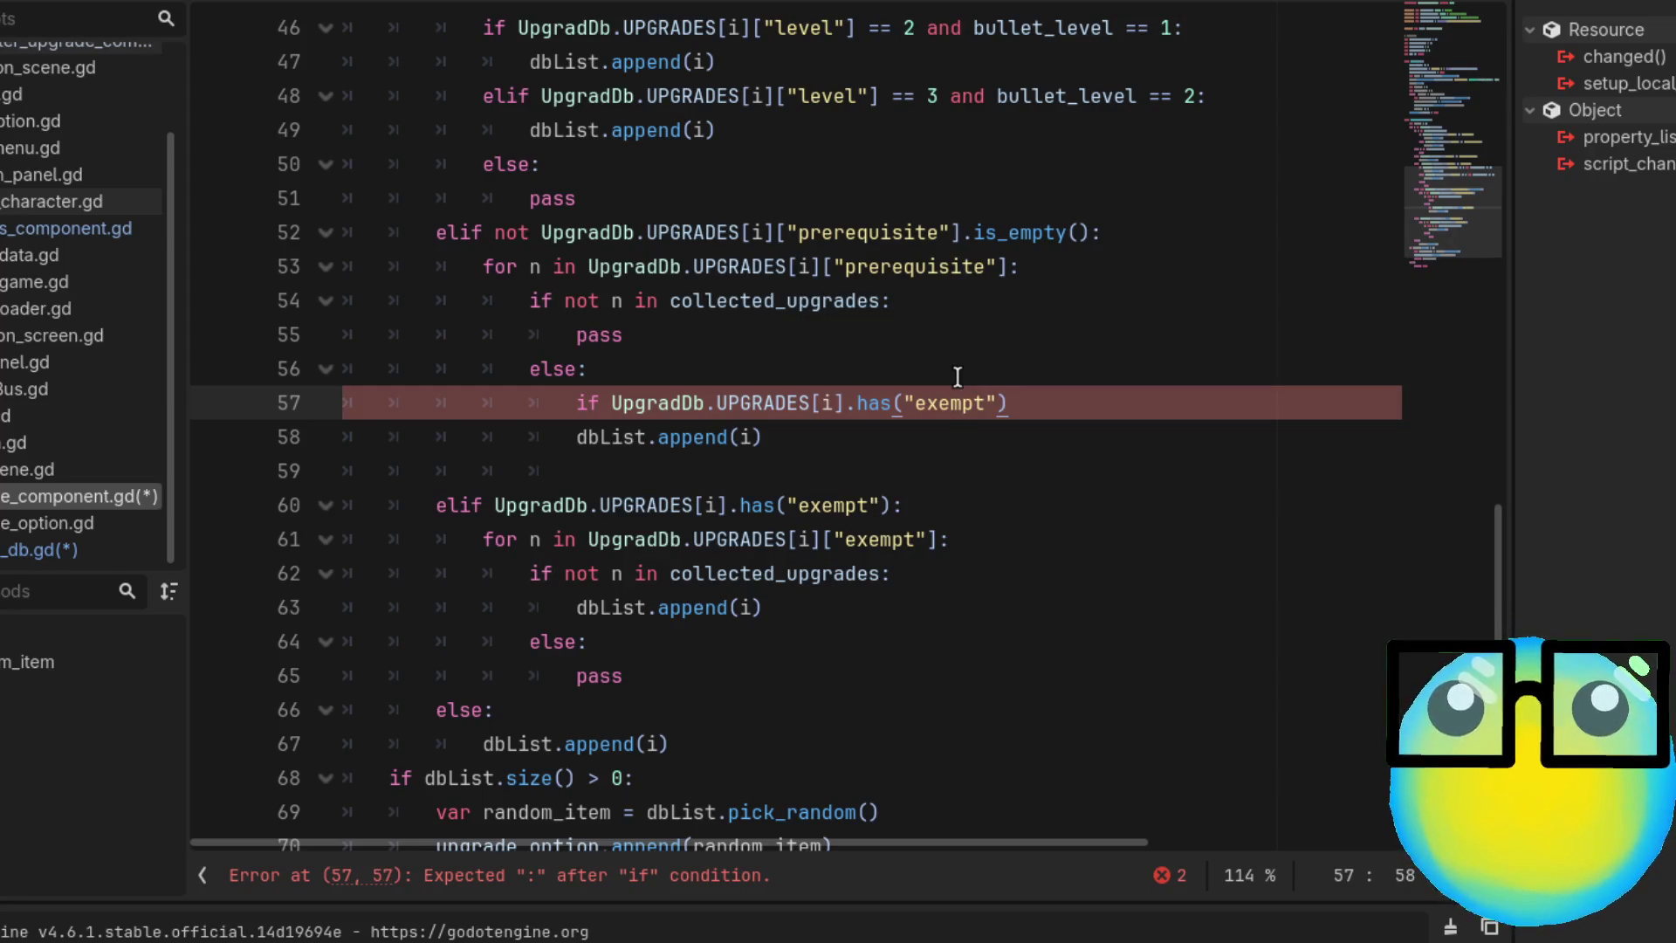
pyautogui.write(':')
pyautogui.press('Return')
# Inside it, loop 'for e in UpgradeDb.UPGRADES[i]["exempt"]' with an 'if not … in collected_upgrades' check
pyautogui.write('f')
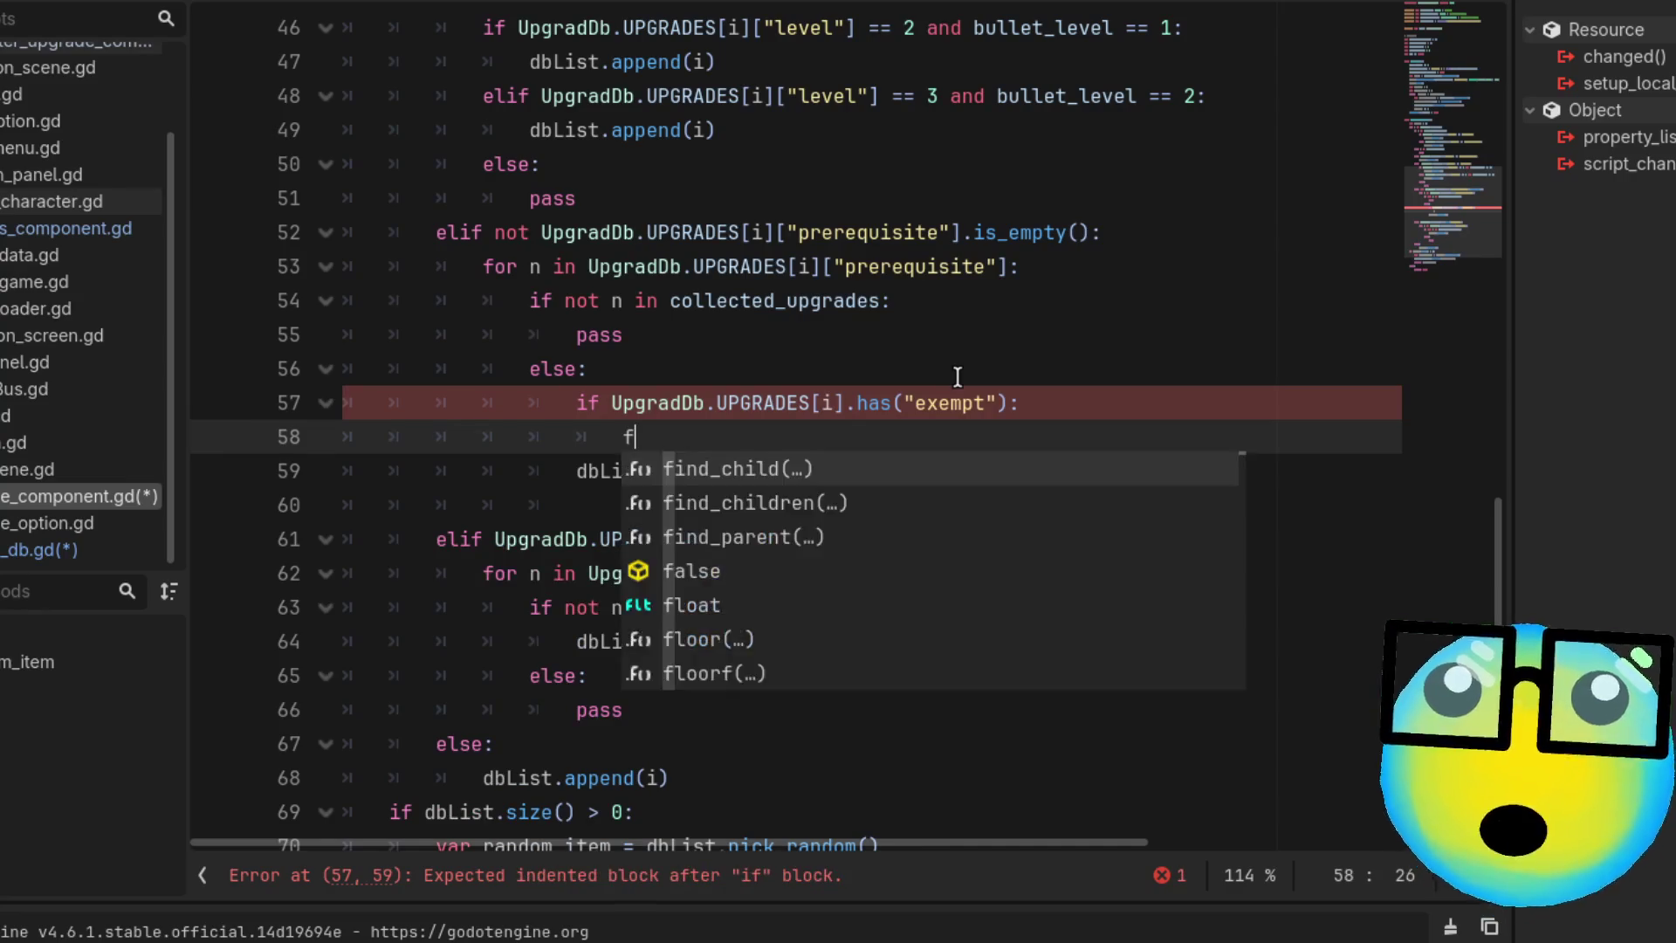
pyautogui.write('or e in Up')
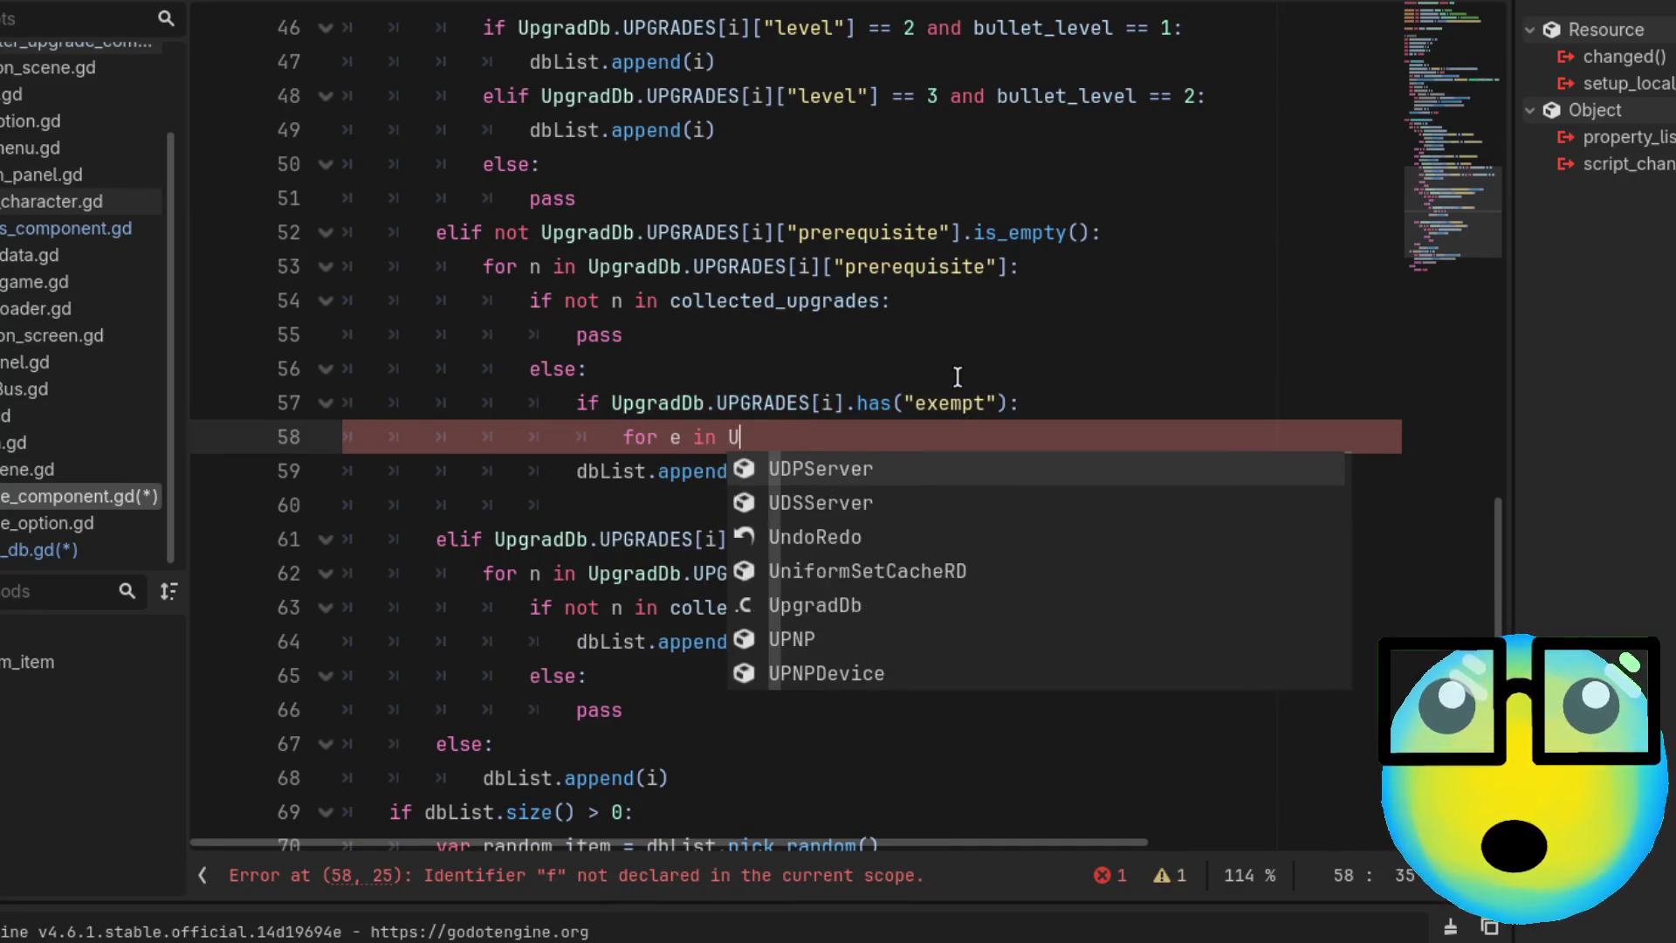
pyautogui.press('Return')
pyautogui.write('.UP')
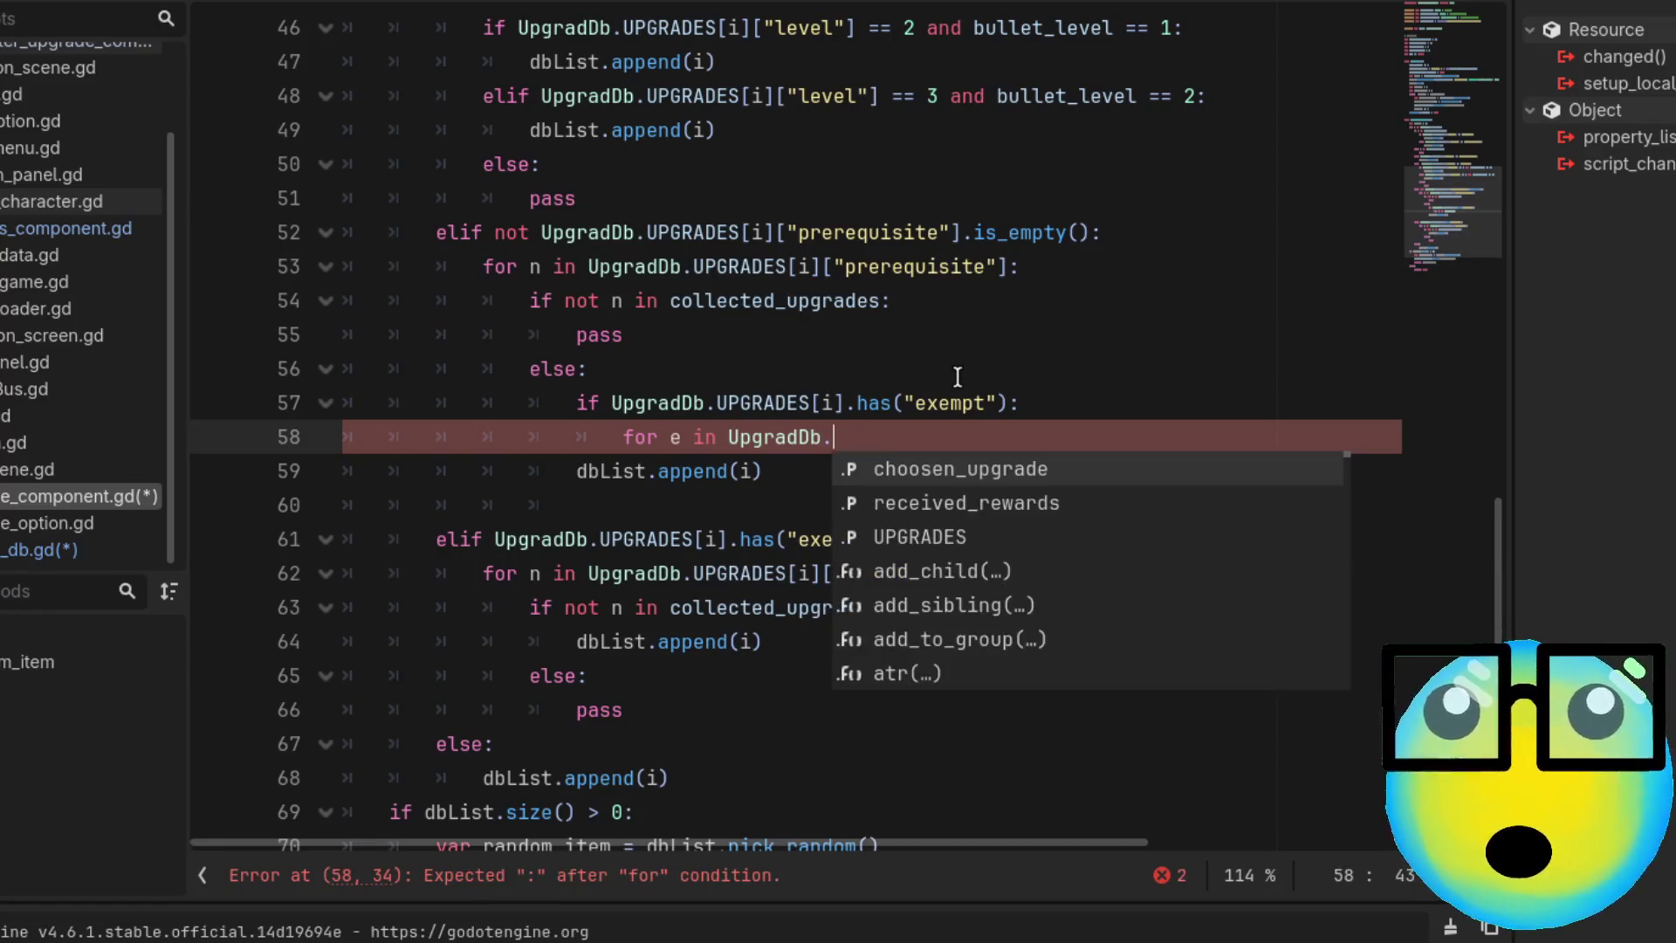
pyautogui.press('Return')
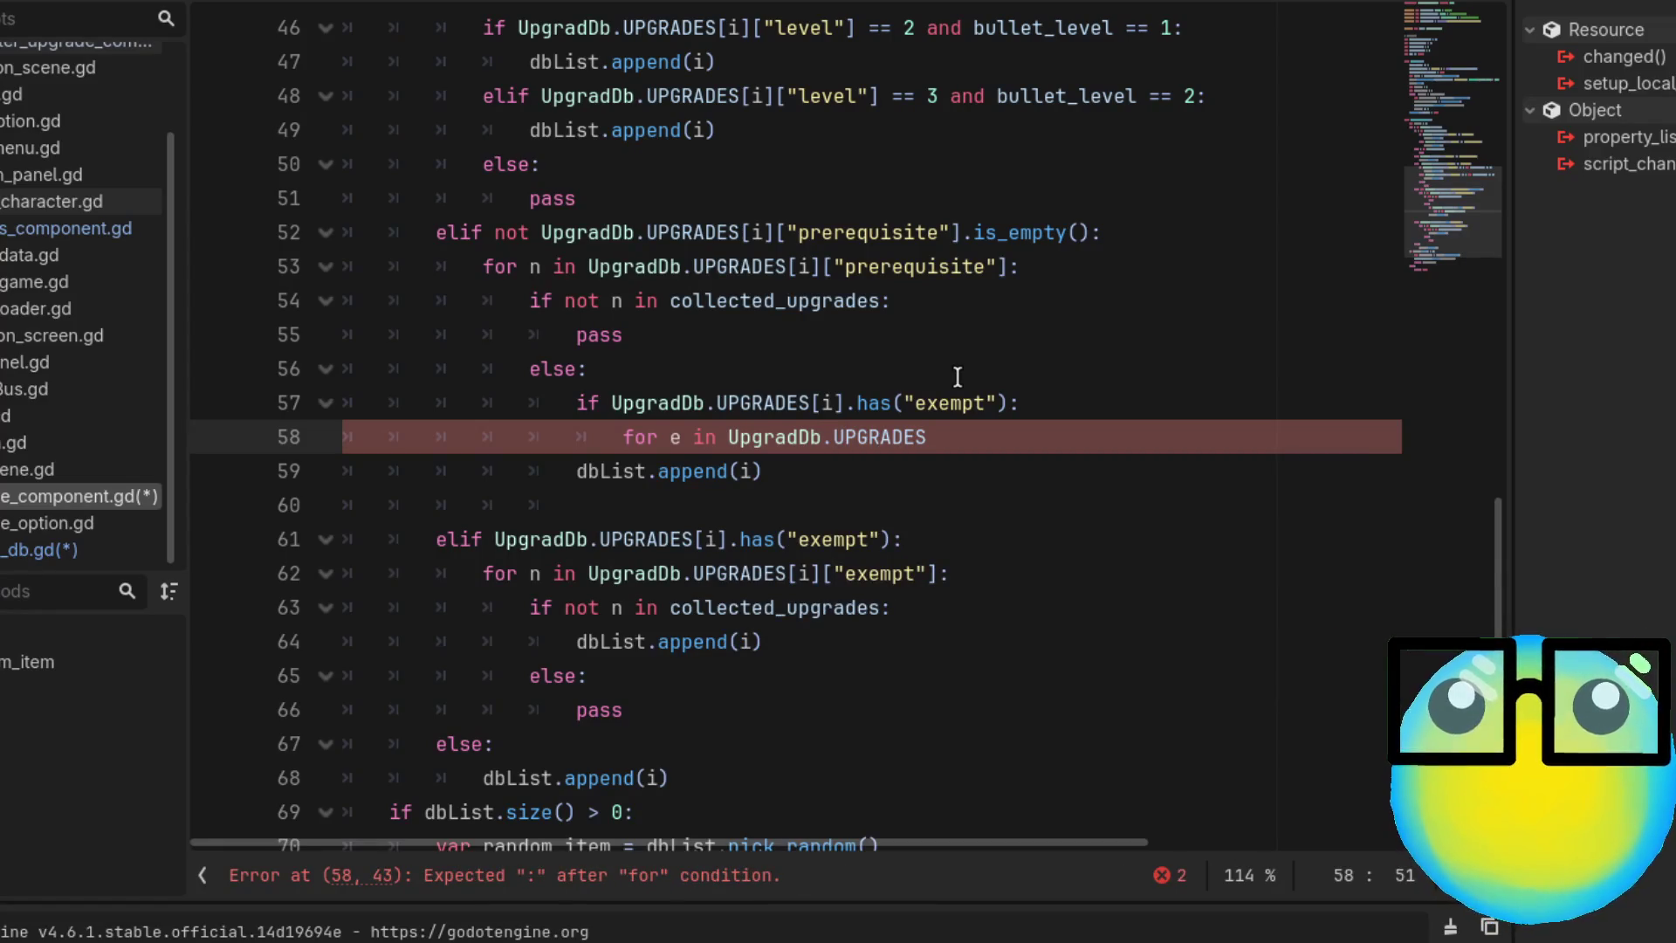
pyautogui.write('[i')
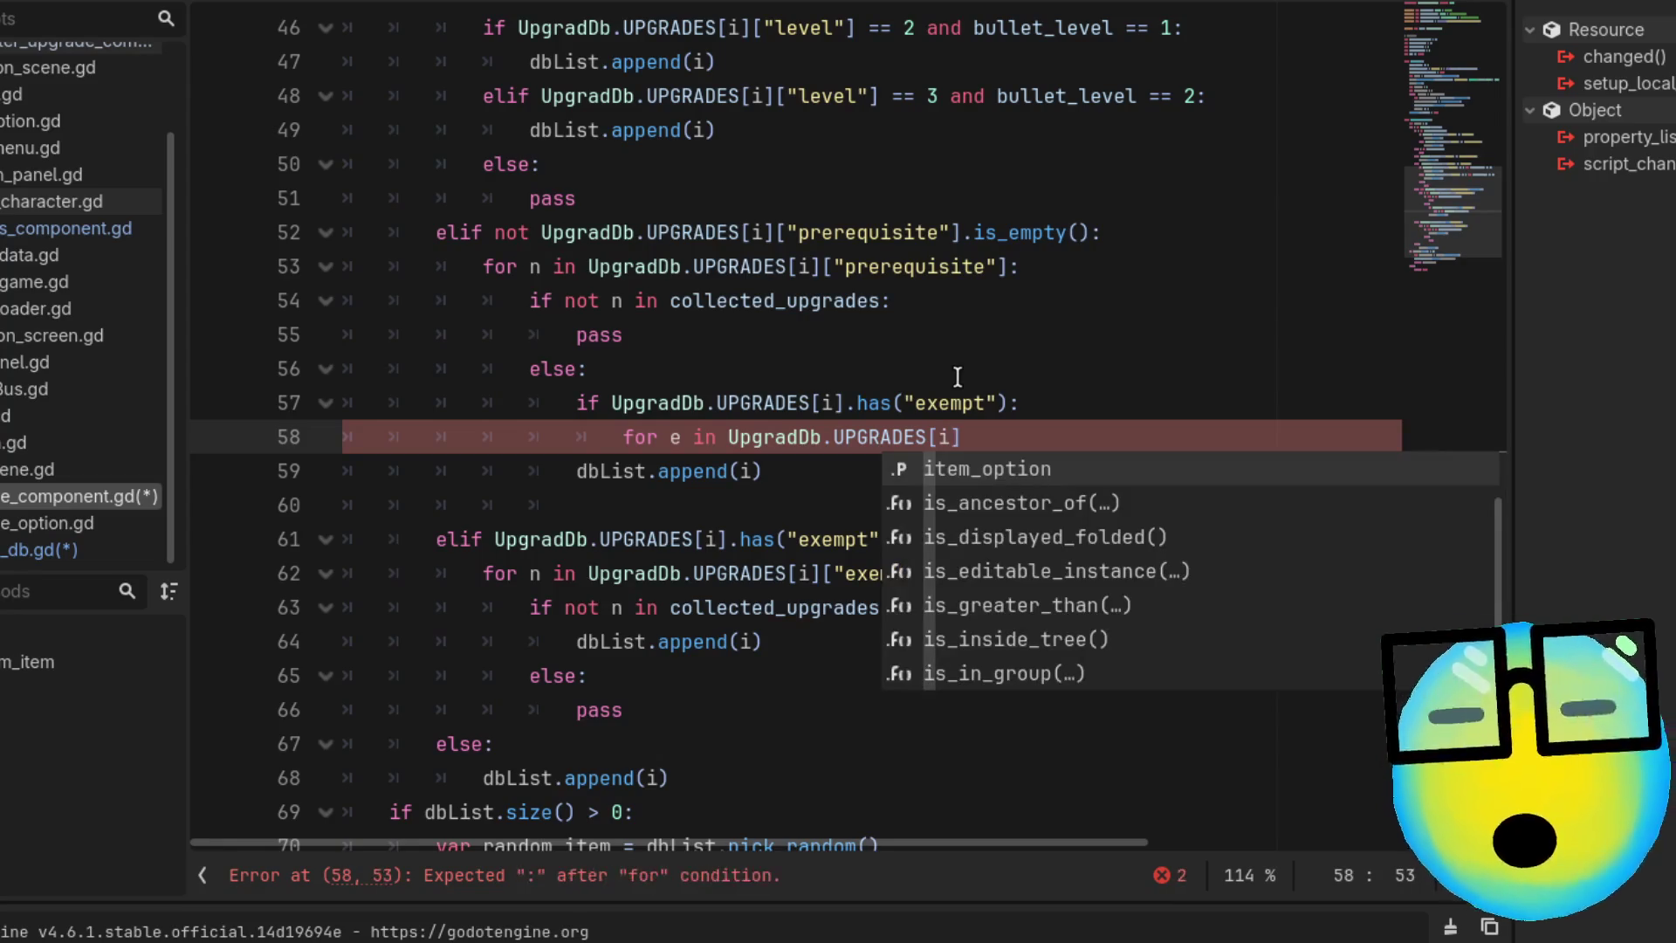
pyautogui.write(']')
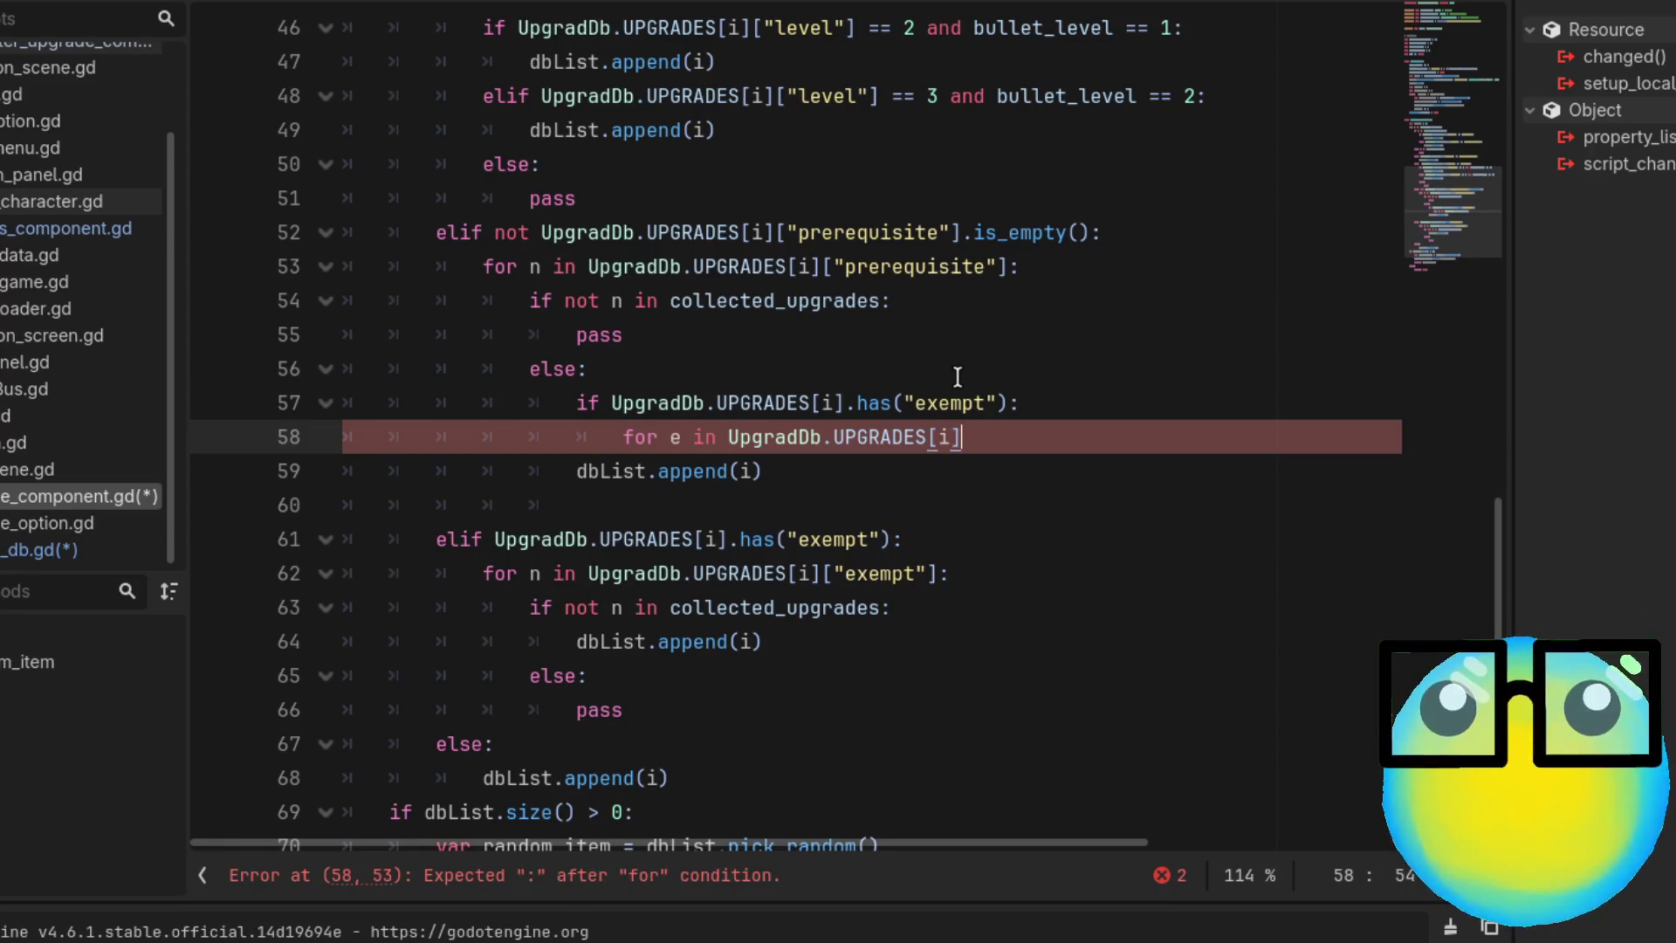
pyautogui.write('[')
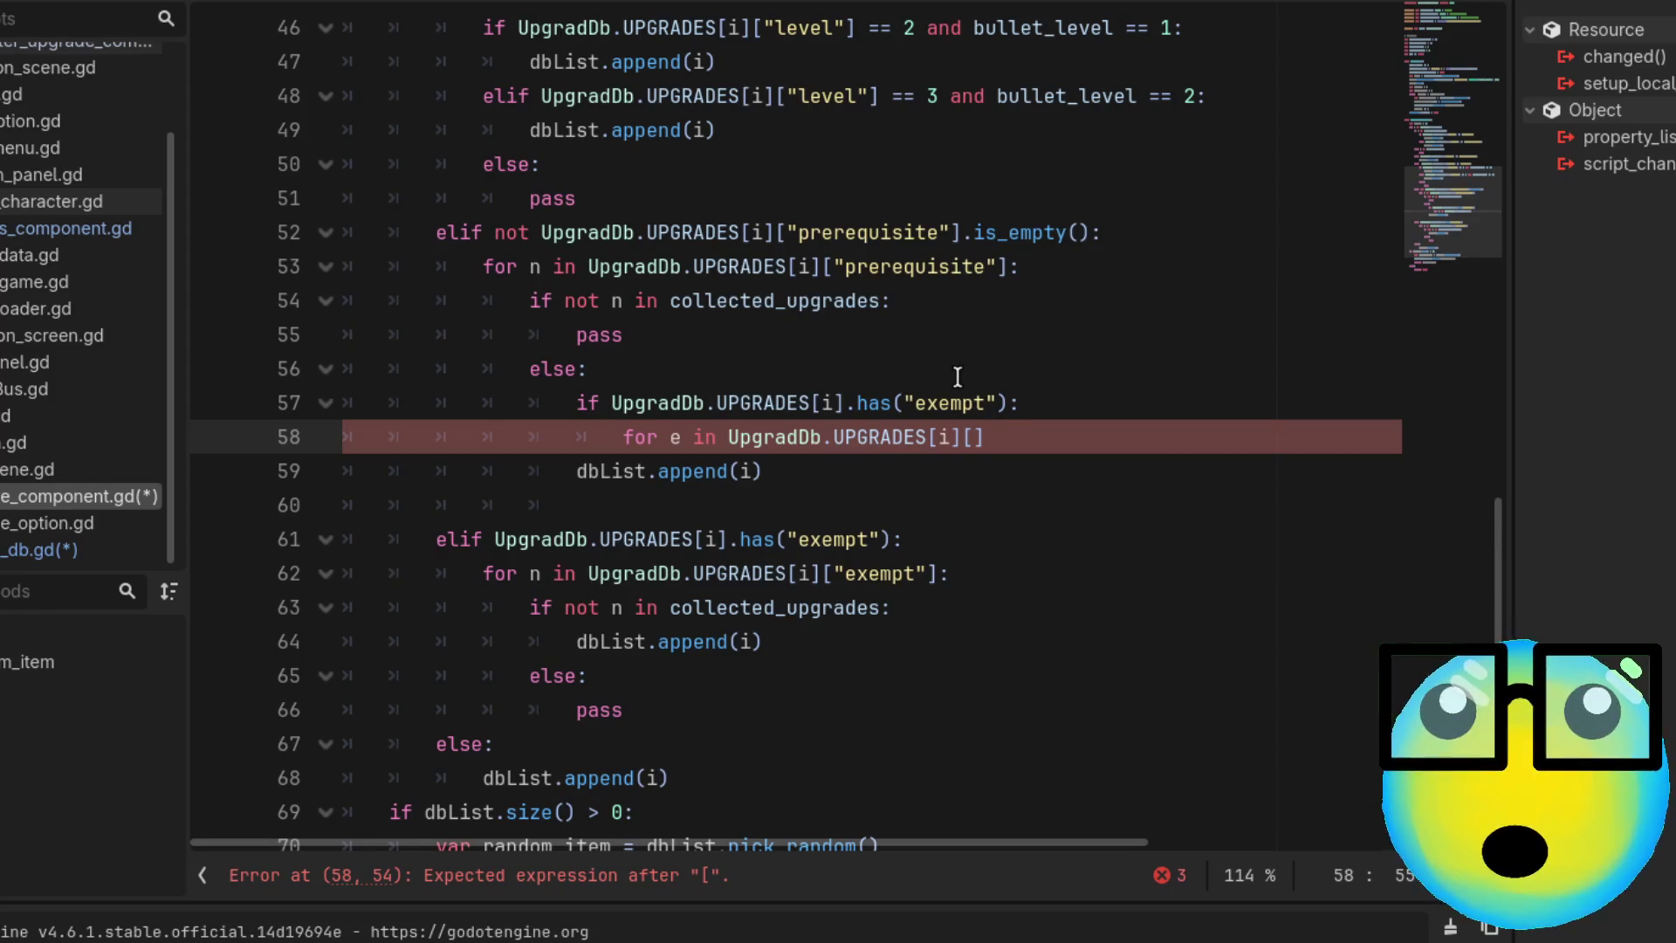
pyautogui.write('"exempt')
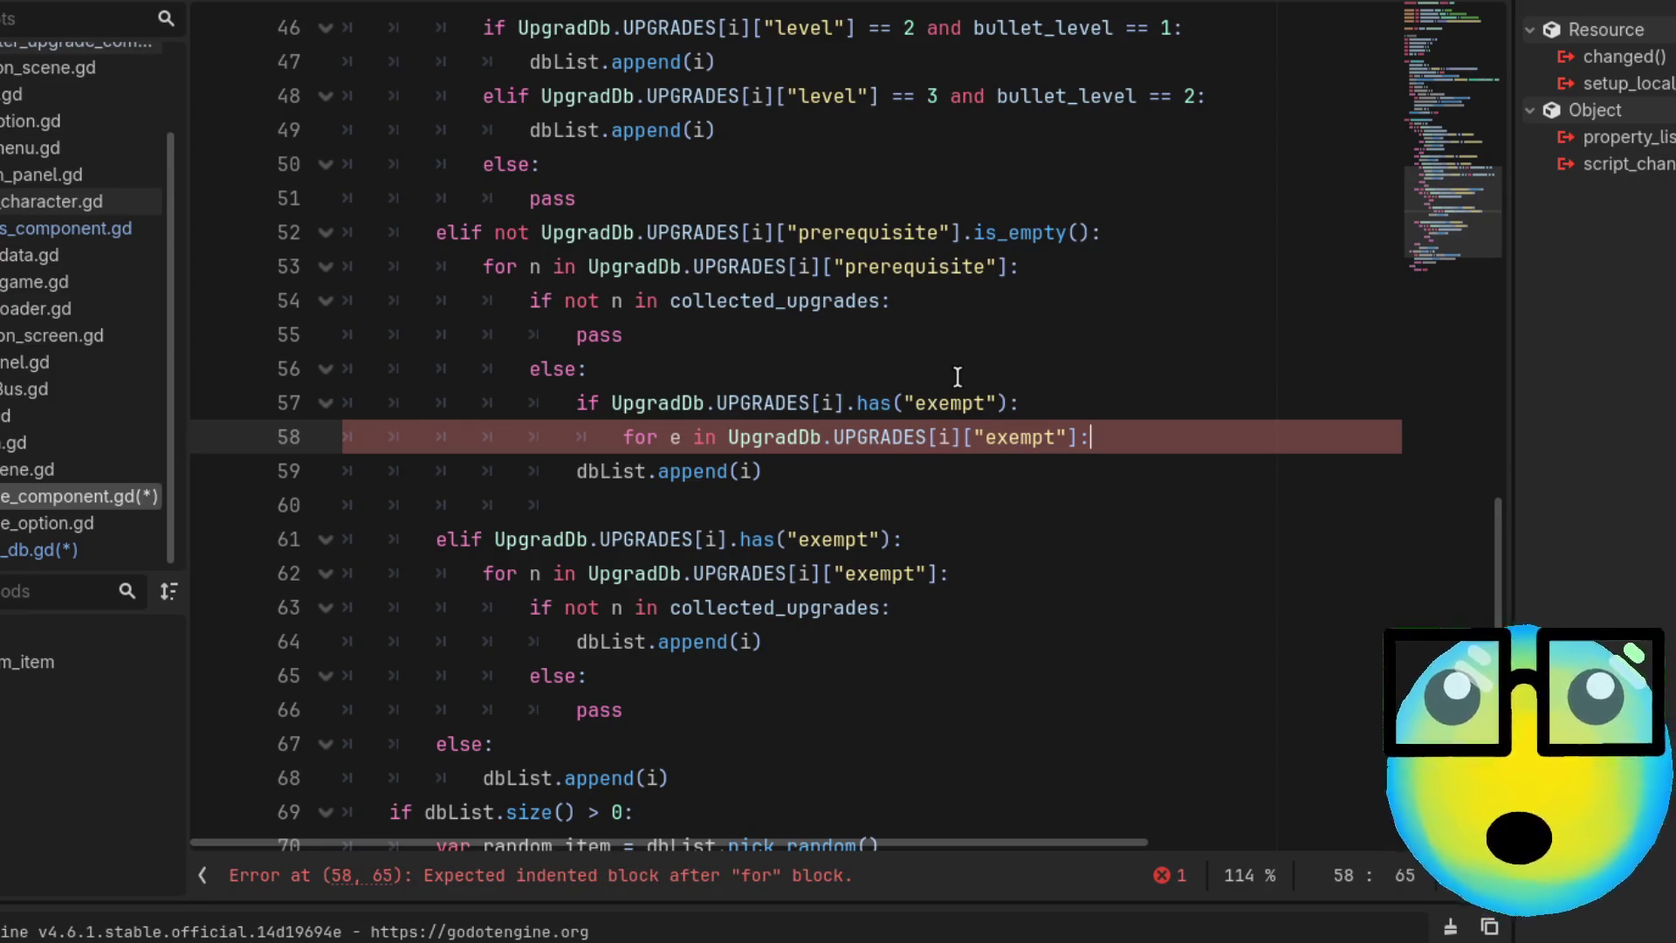
pyautogui.press('Return')
pyautogui.write('i')
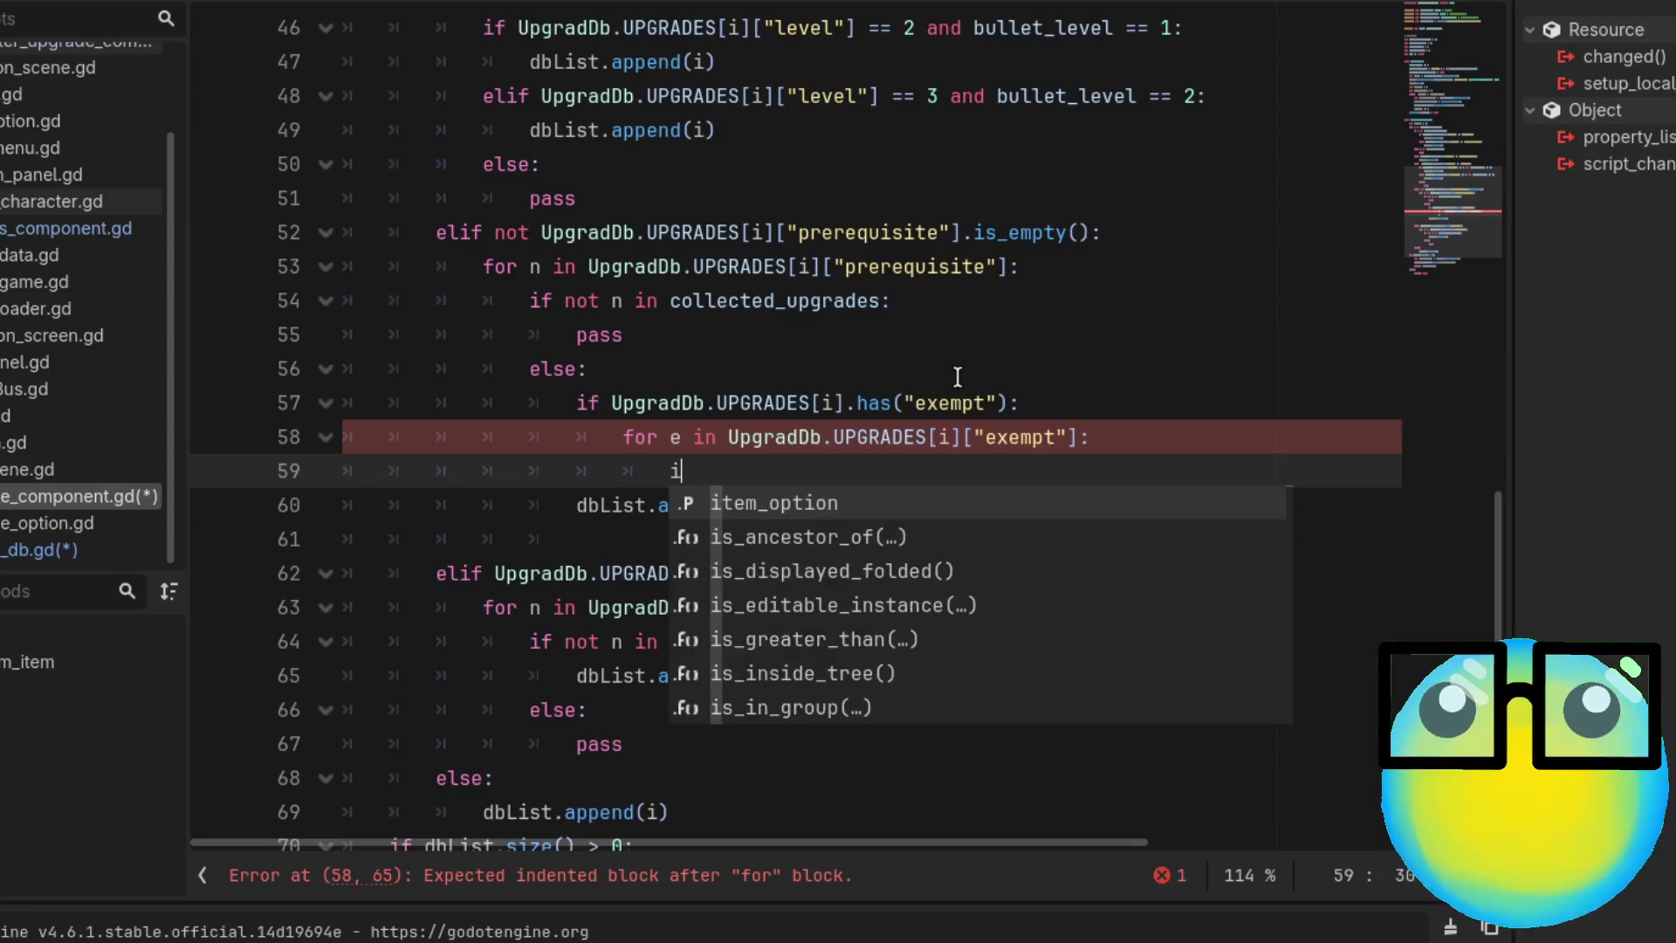
pyautogui.write('f not in co')
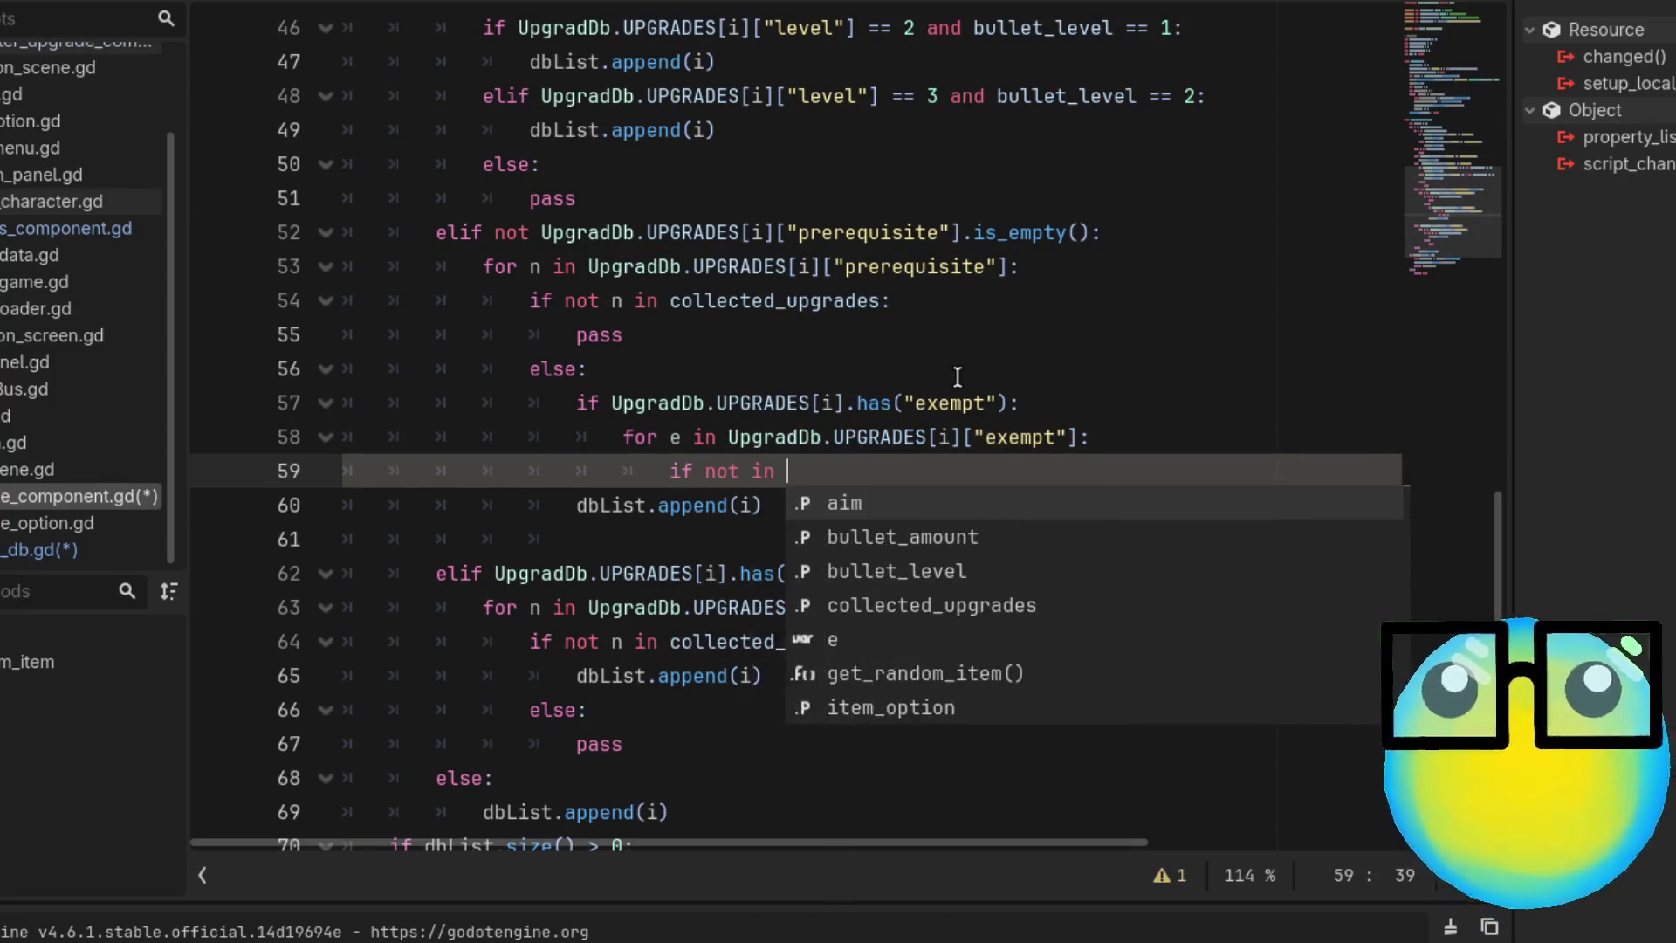
pyautogui.press('Return')
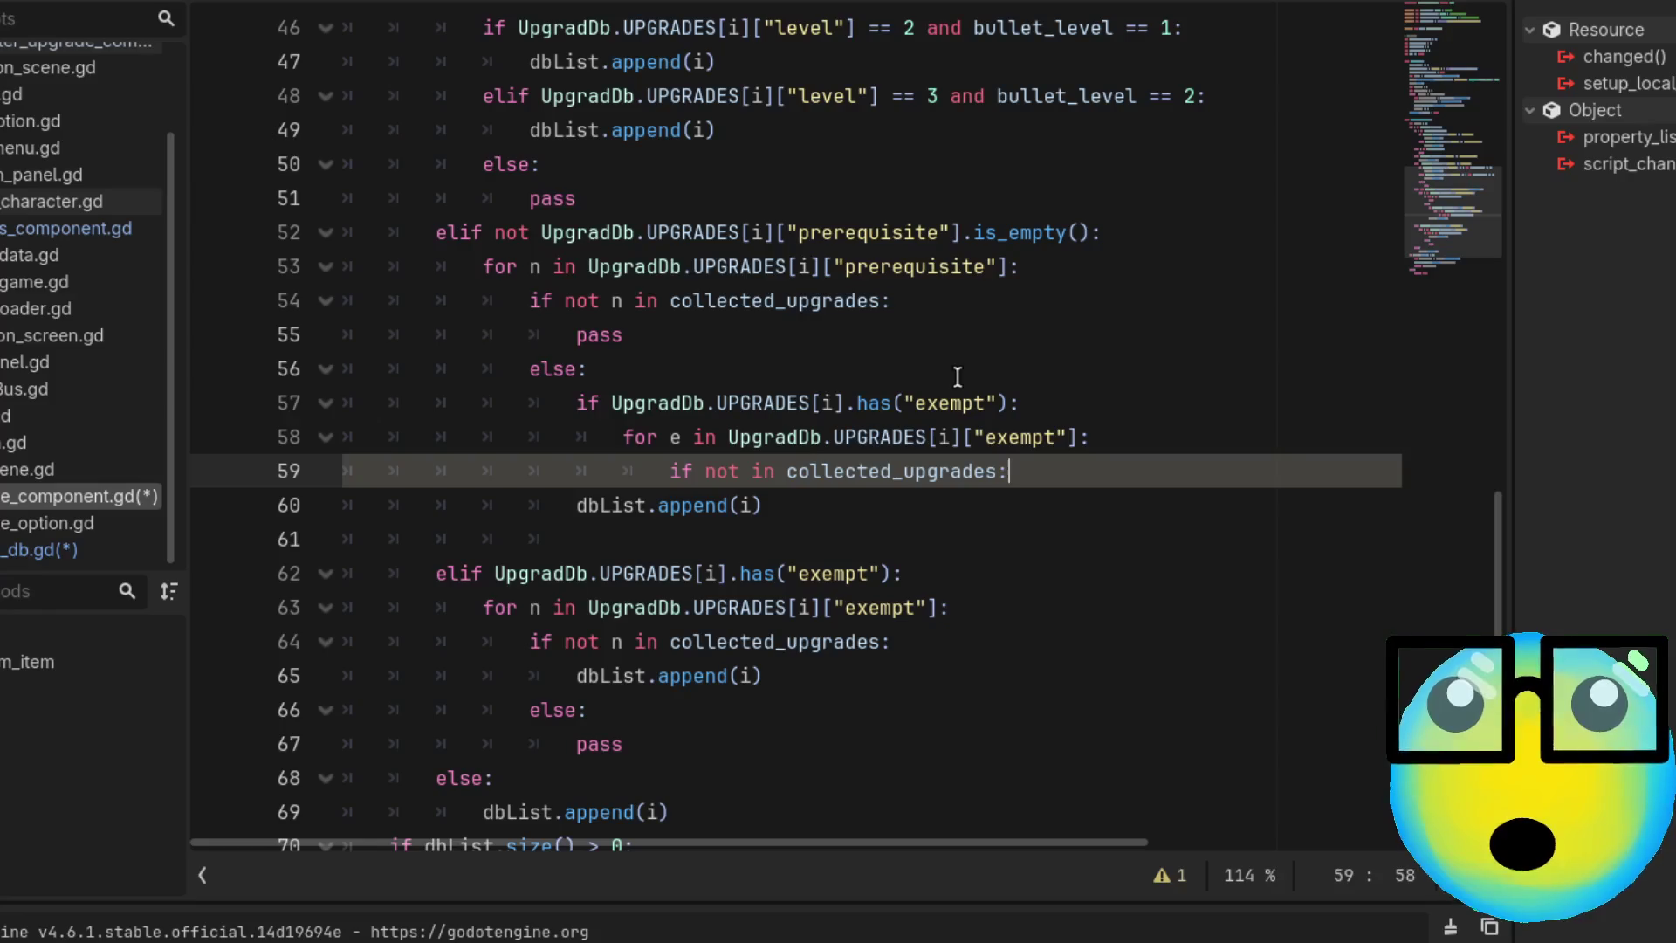
# Indent dbList.append(i) under the new if and complete it as 'if not e in collected_upgrades'
pyautogui.press('Down')
pyautogui.press('Home')
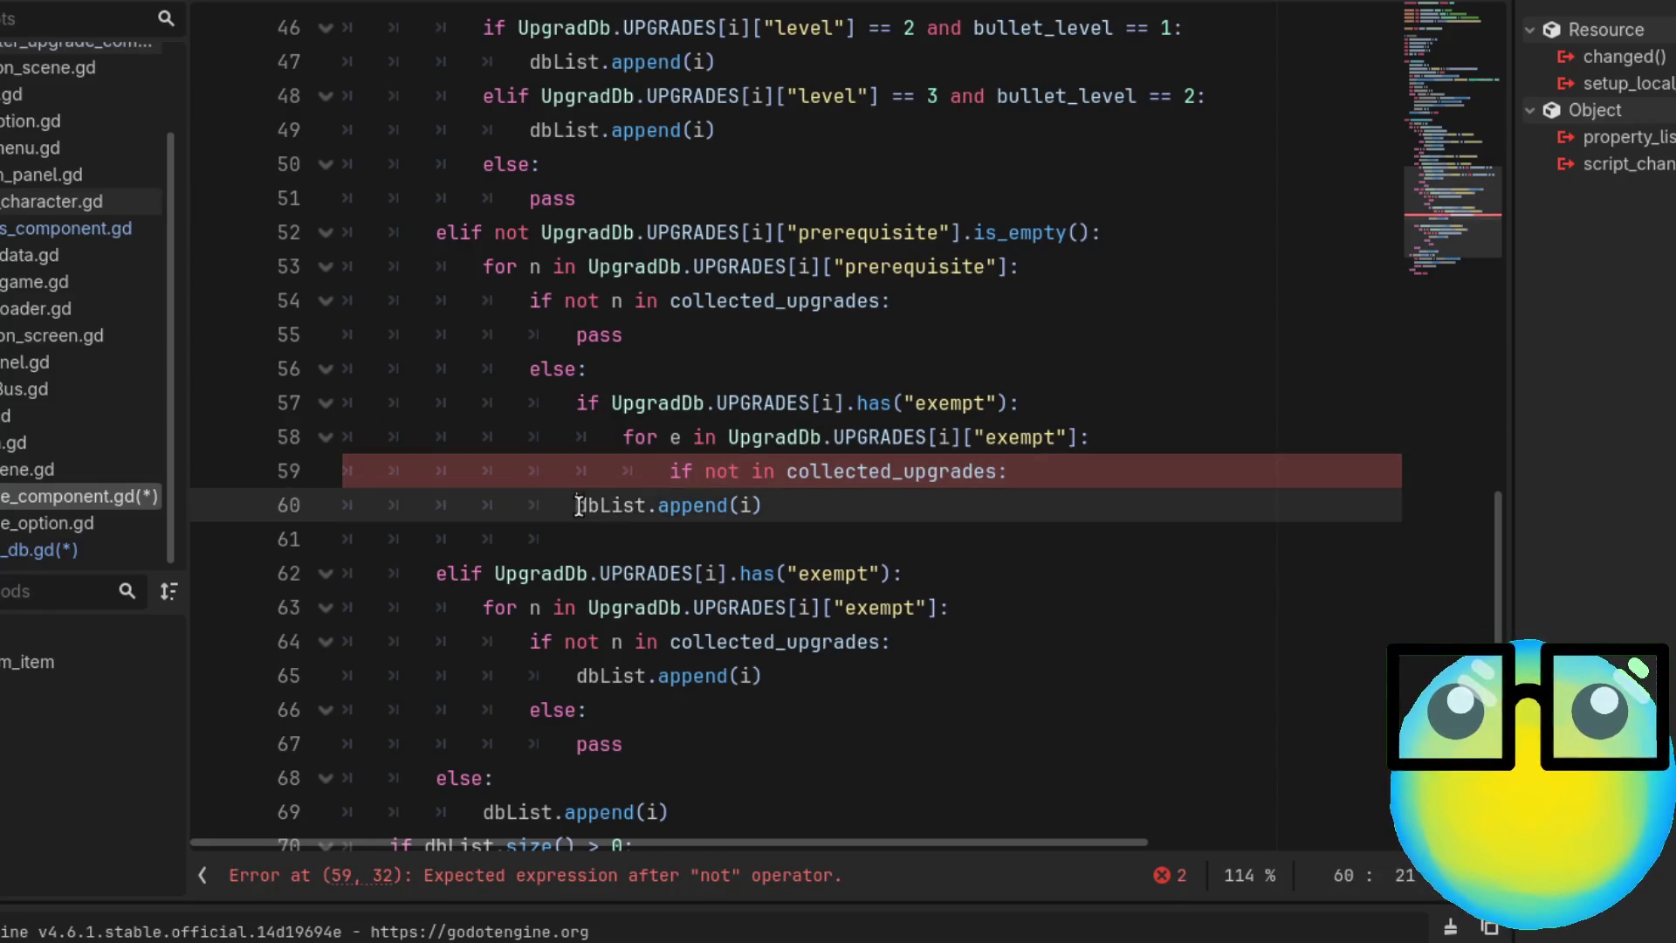
pyautogui.press('Tab')
pyautogui.press('Tab')
pyautogui.press('Tab')
pyautogui.press('End')
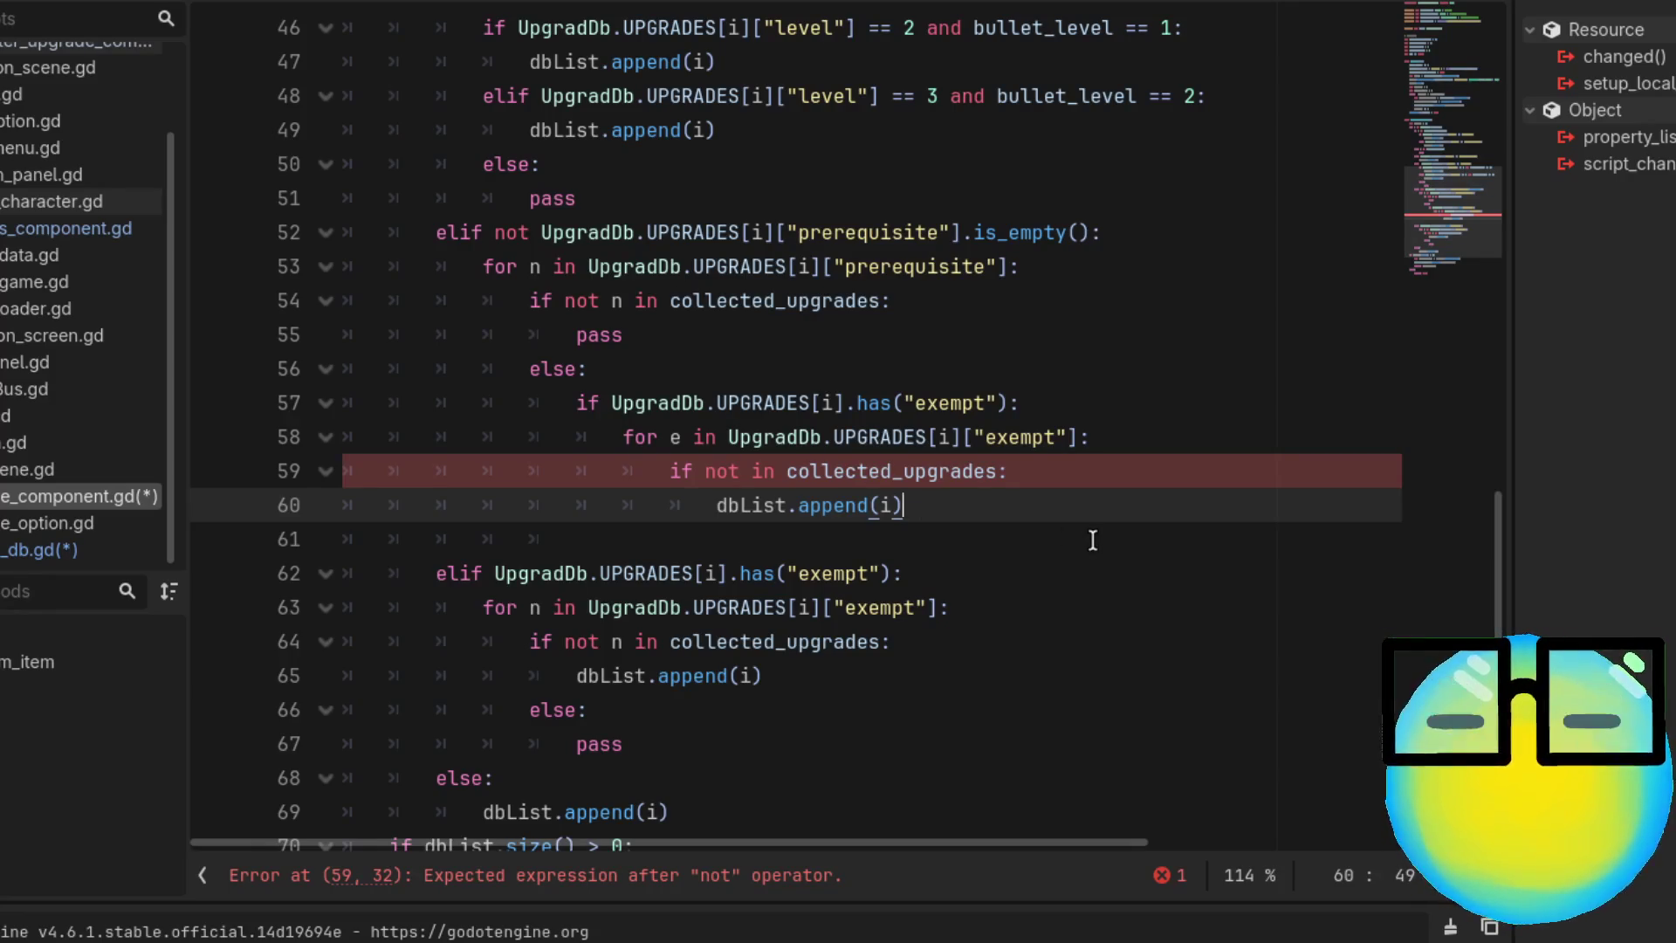
pyautogui.click(741, 472)
pyautogui.write('e')
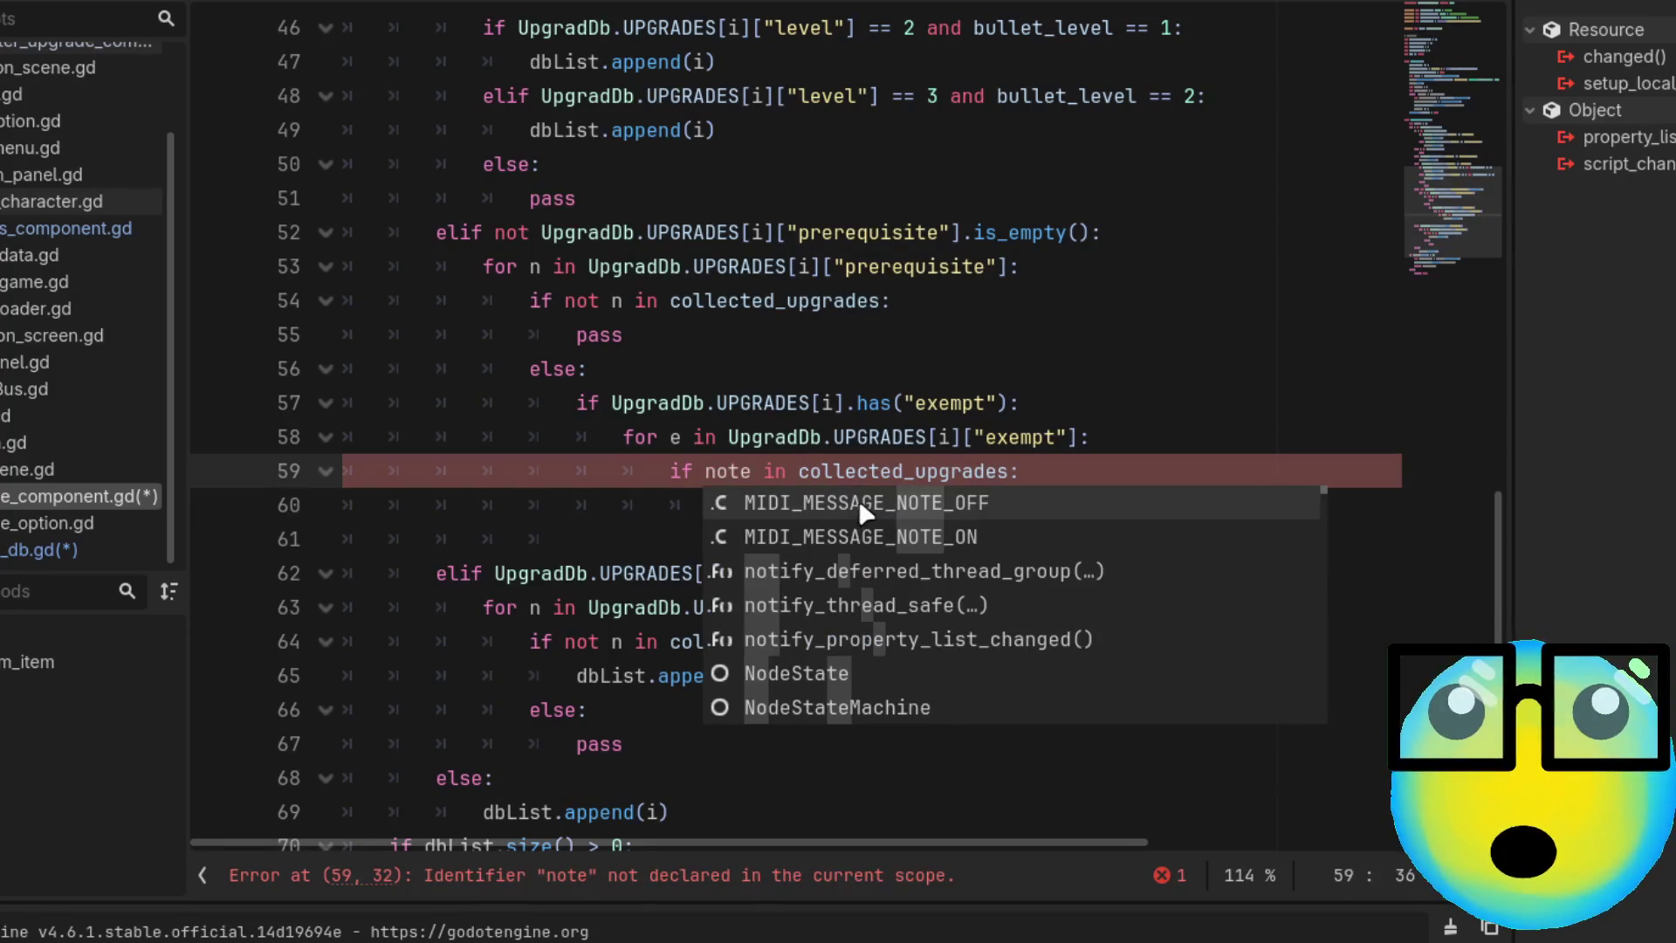
pyautogui.press('BackSpace')
pyautogui.write('e')
pyautogui.click(1121, 407)
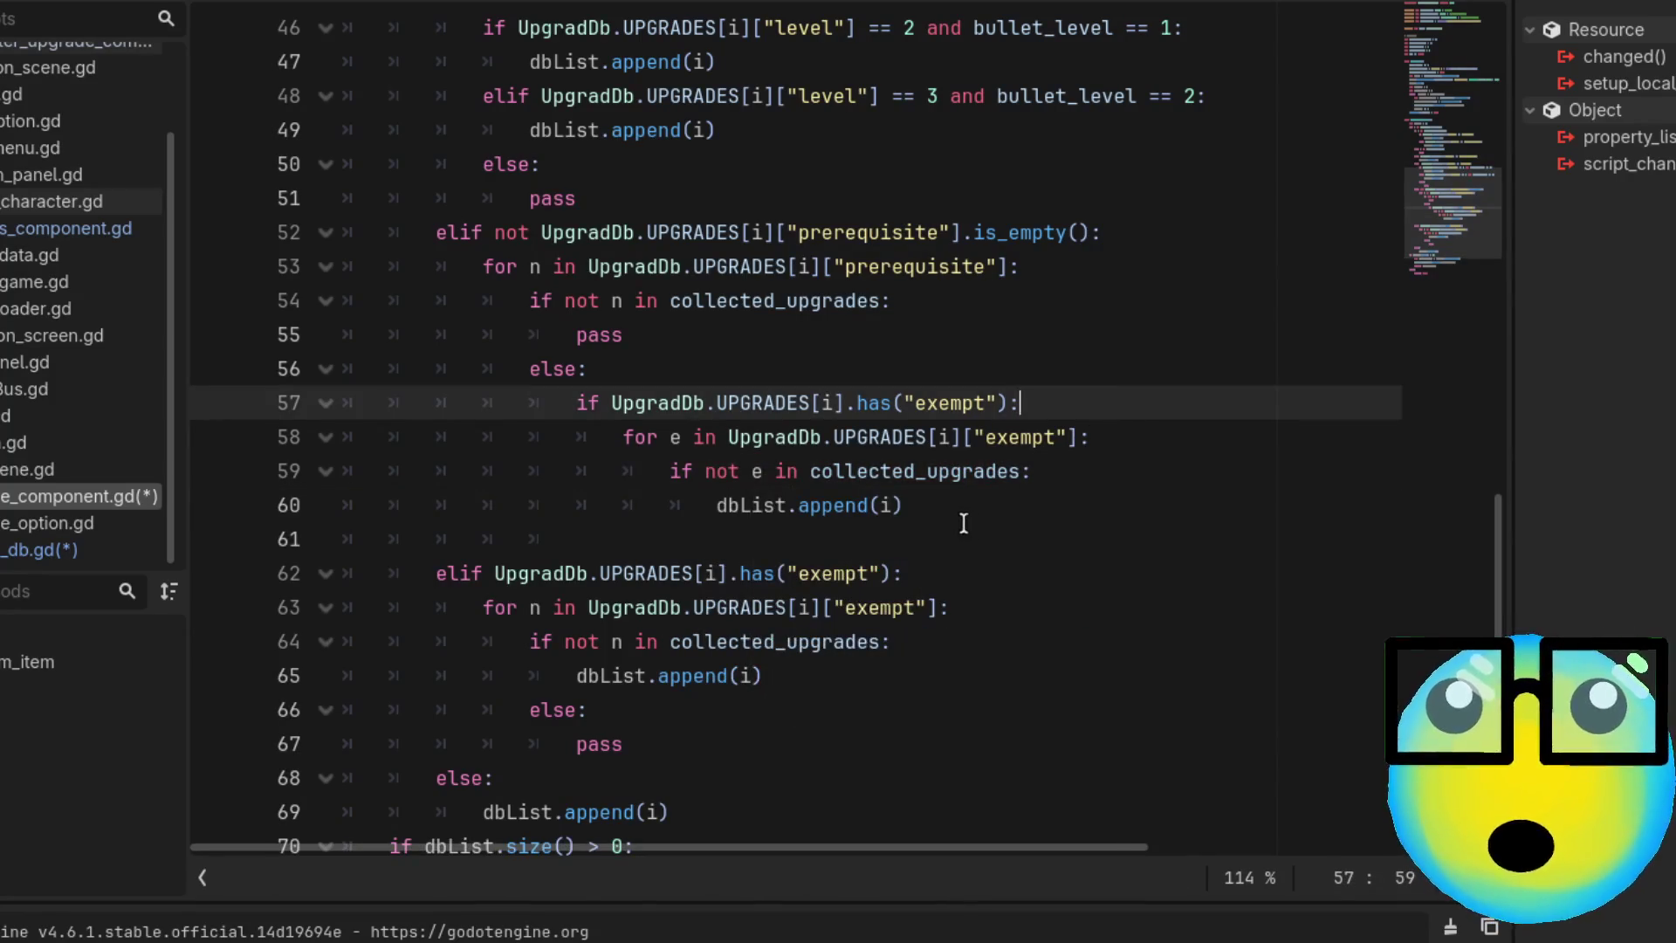
# Add an 'else: pass' branch after the append on line 60
pyautogui.click(963, 510)
pyautogui.press('Return')
pyautogui.write('else:')
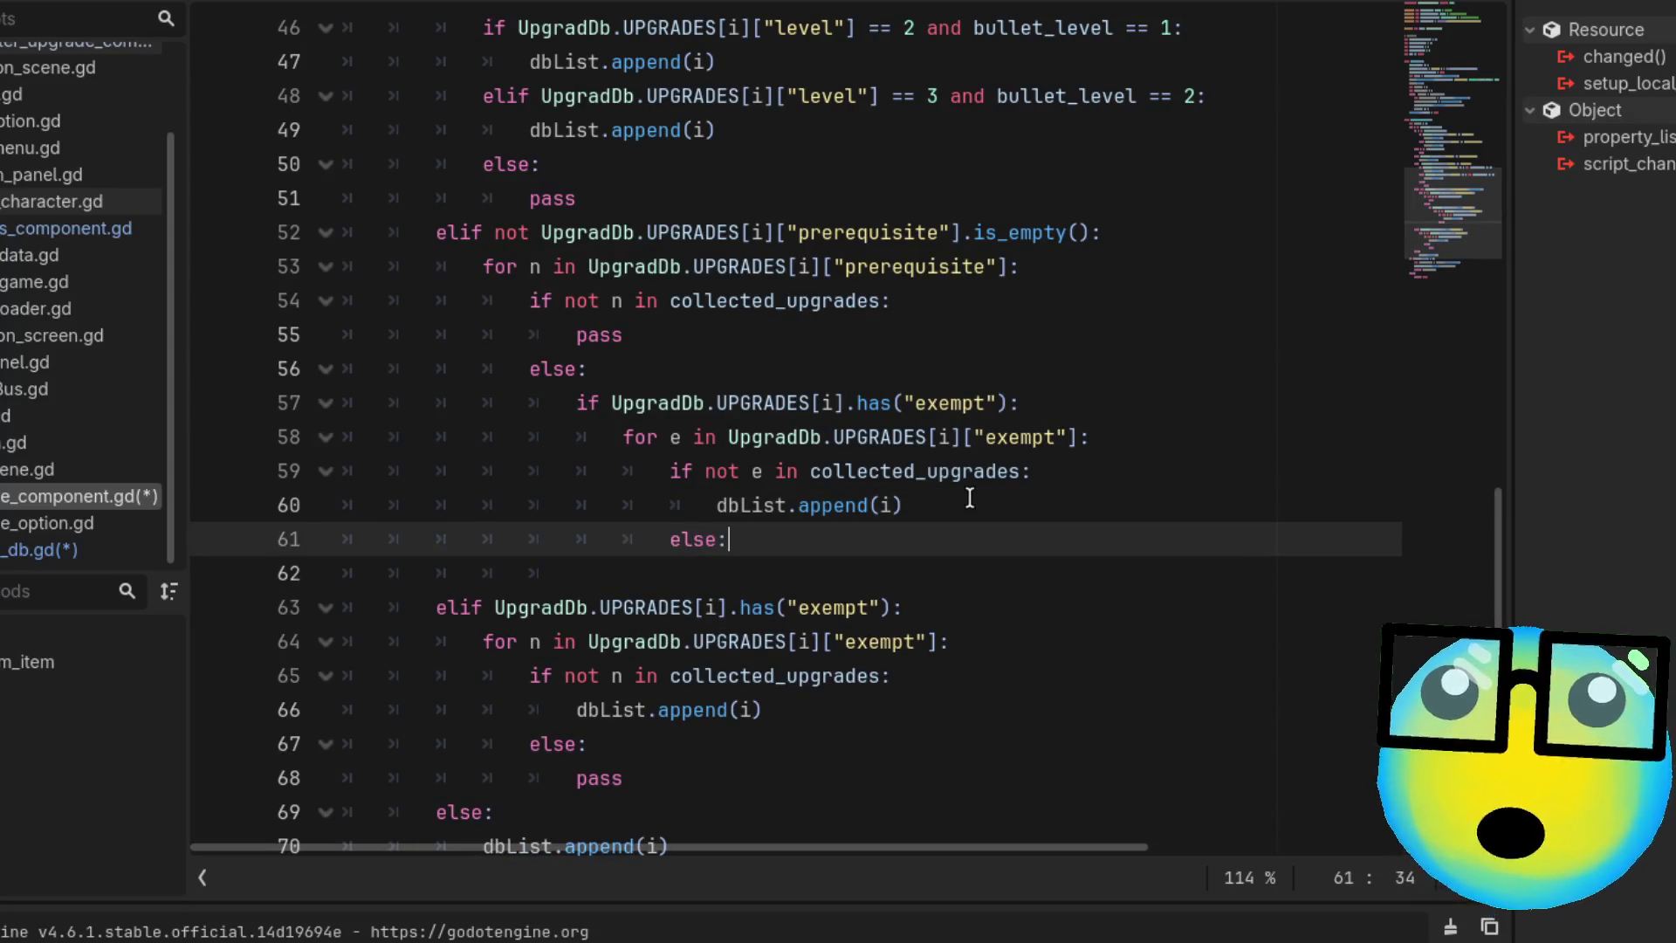
pyautogui.press('Return')
pyautogui.write('pass')
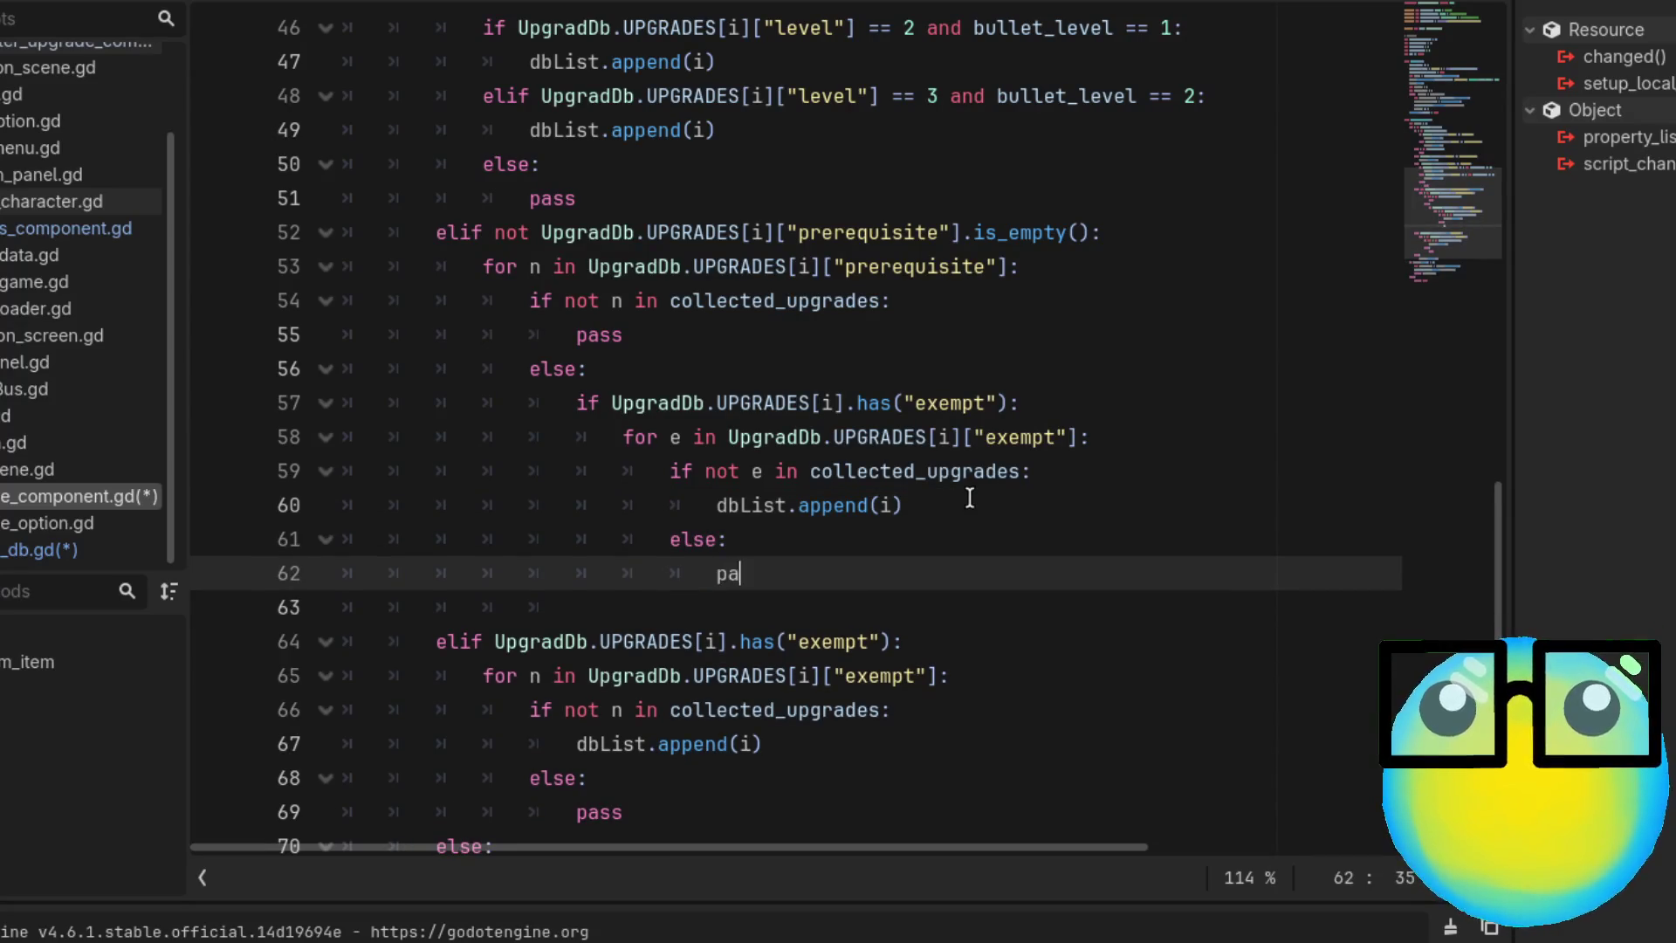
pyautogui.press('Return')
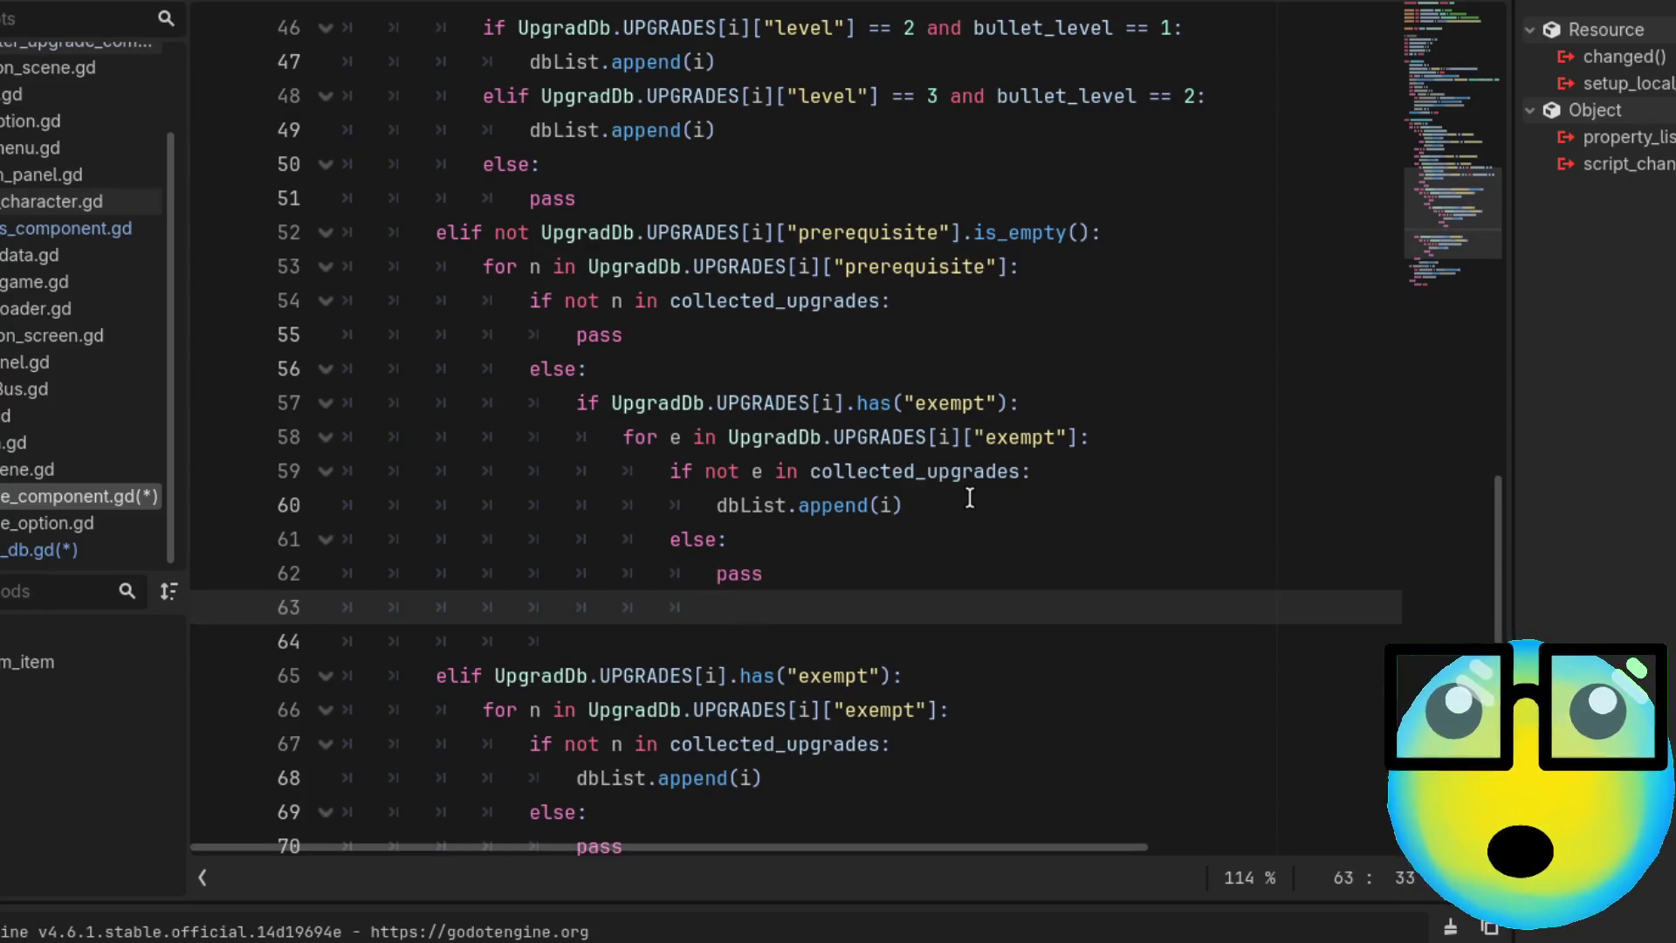
pyautogui.press('BackSpace')
pyautogui.press('BackSpace')
pyautogui.press('BackSpace')
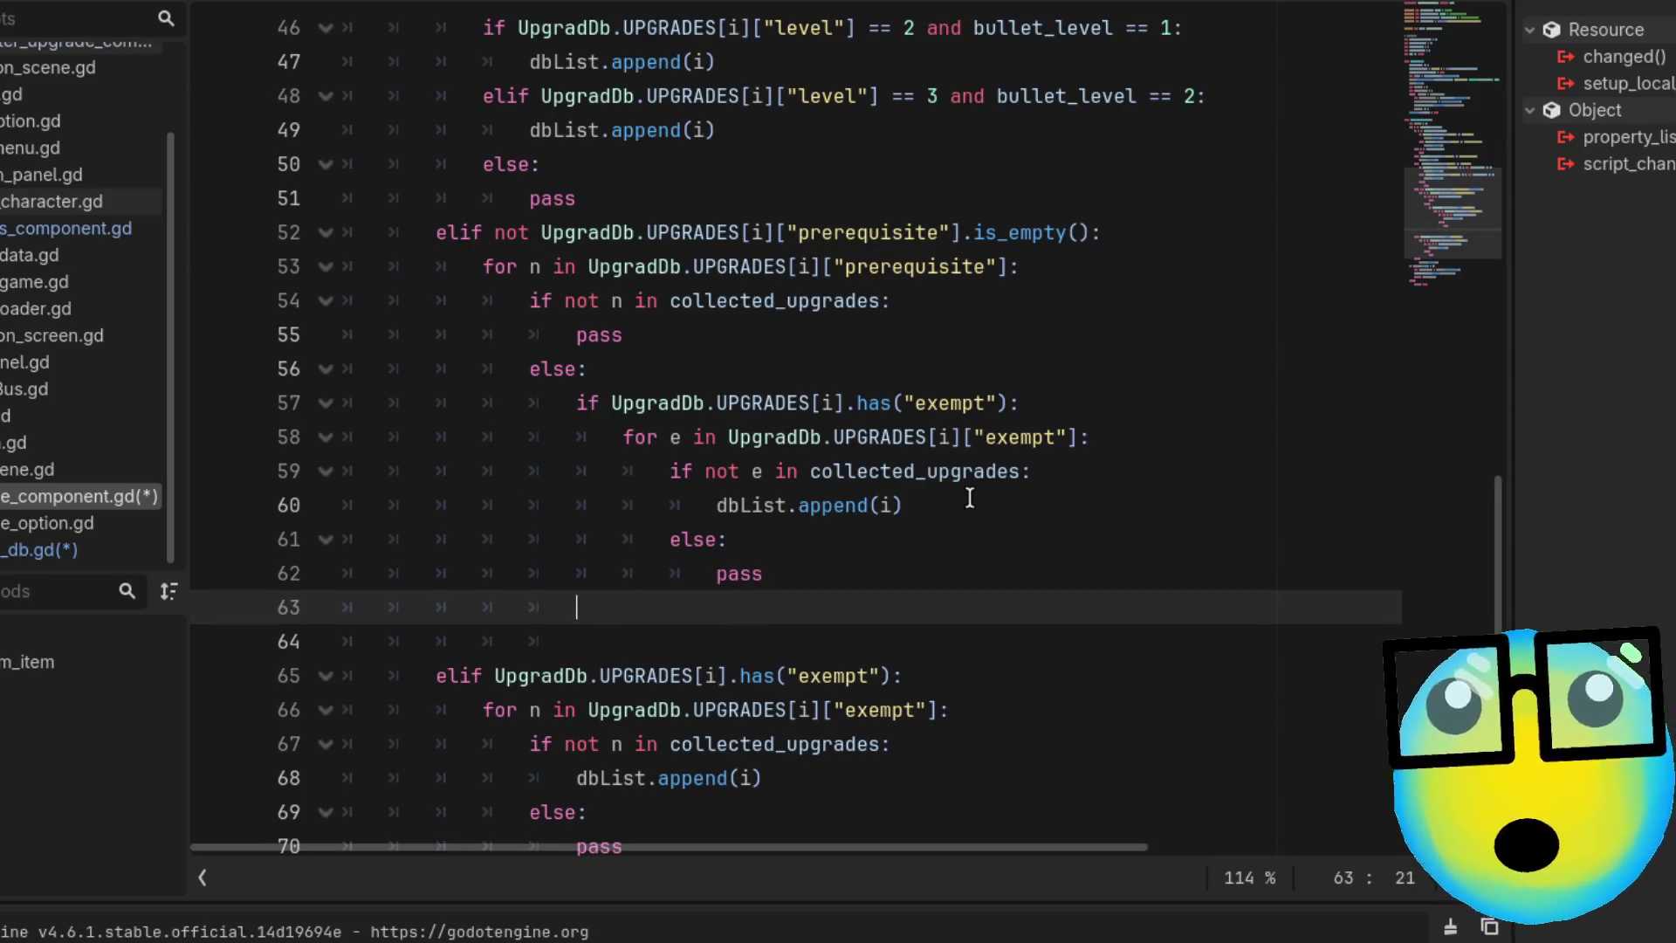
# Add an outer else for the exempt check that calls dbList.append(i), then save
pyautogui.write('else:')
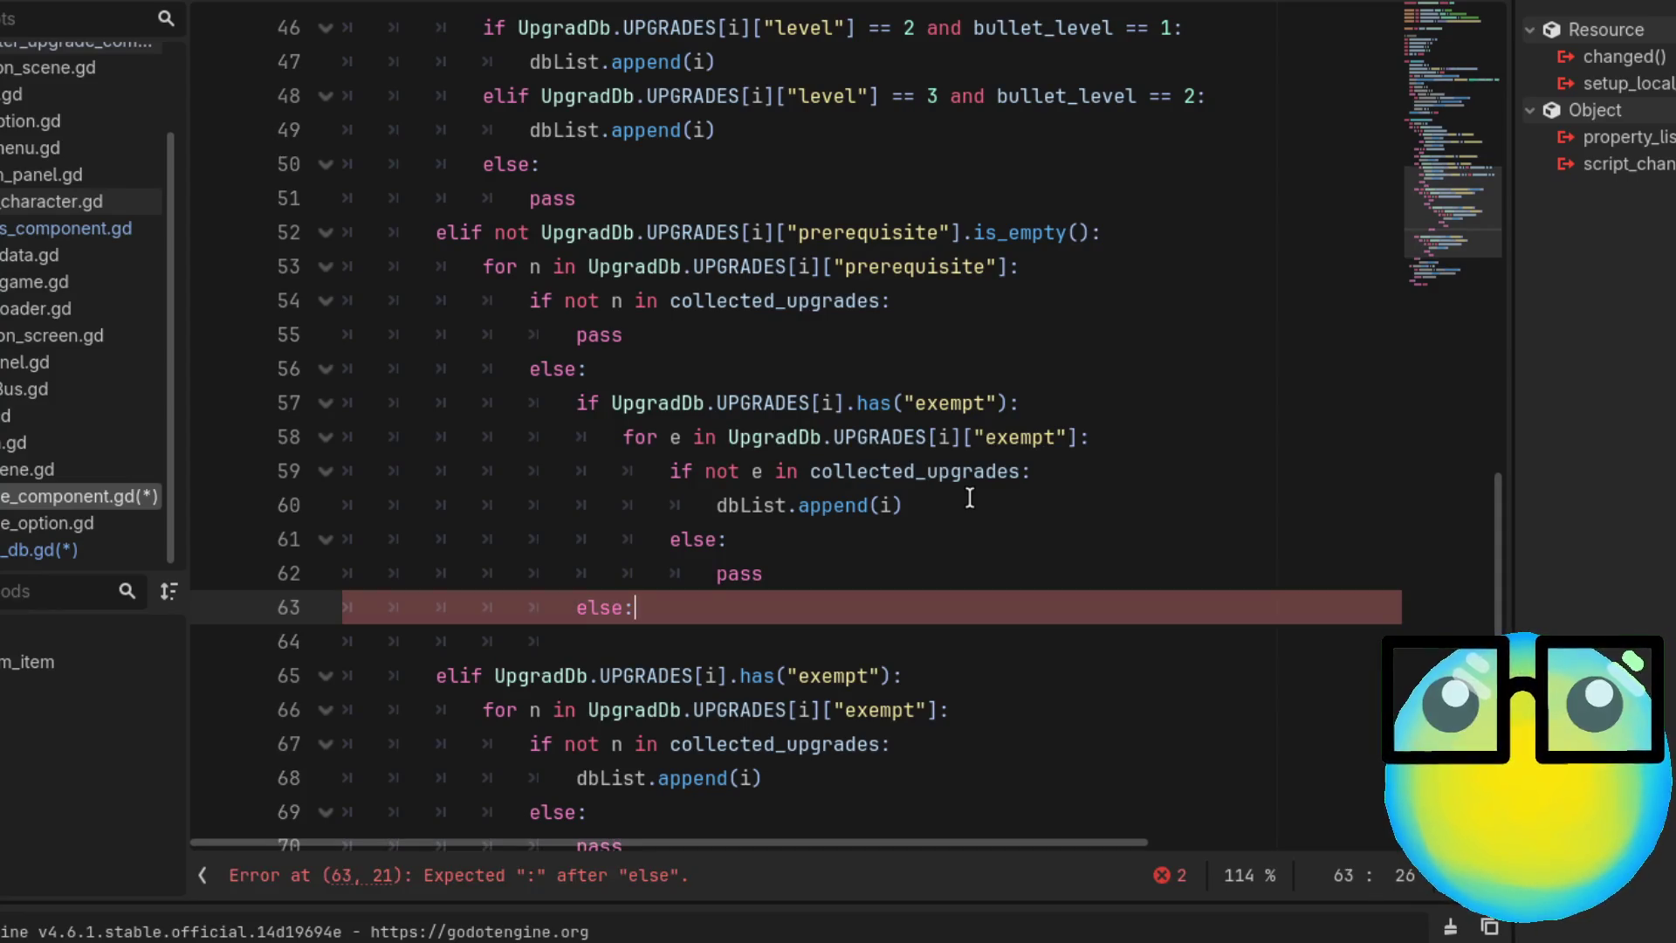
pyautogui.press('Return')
pyautogui.write('db')
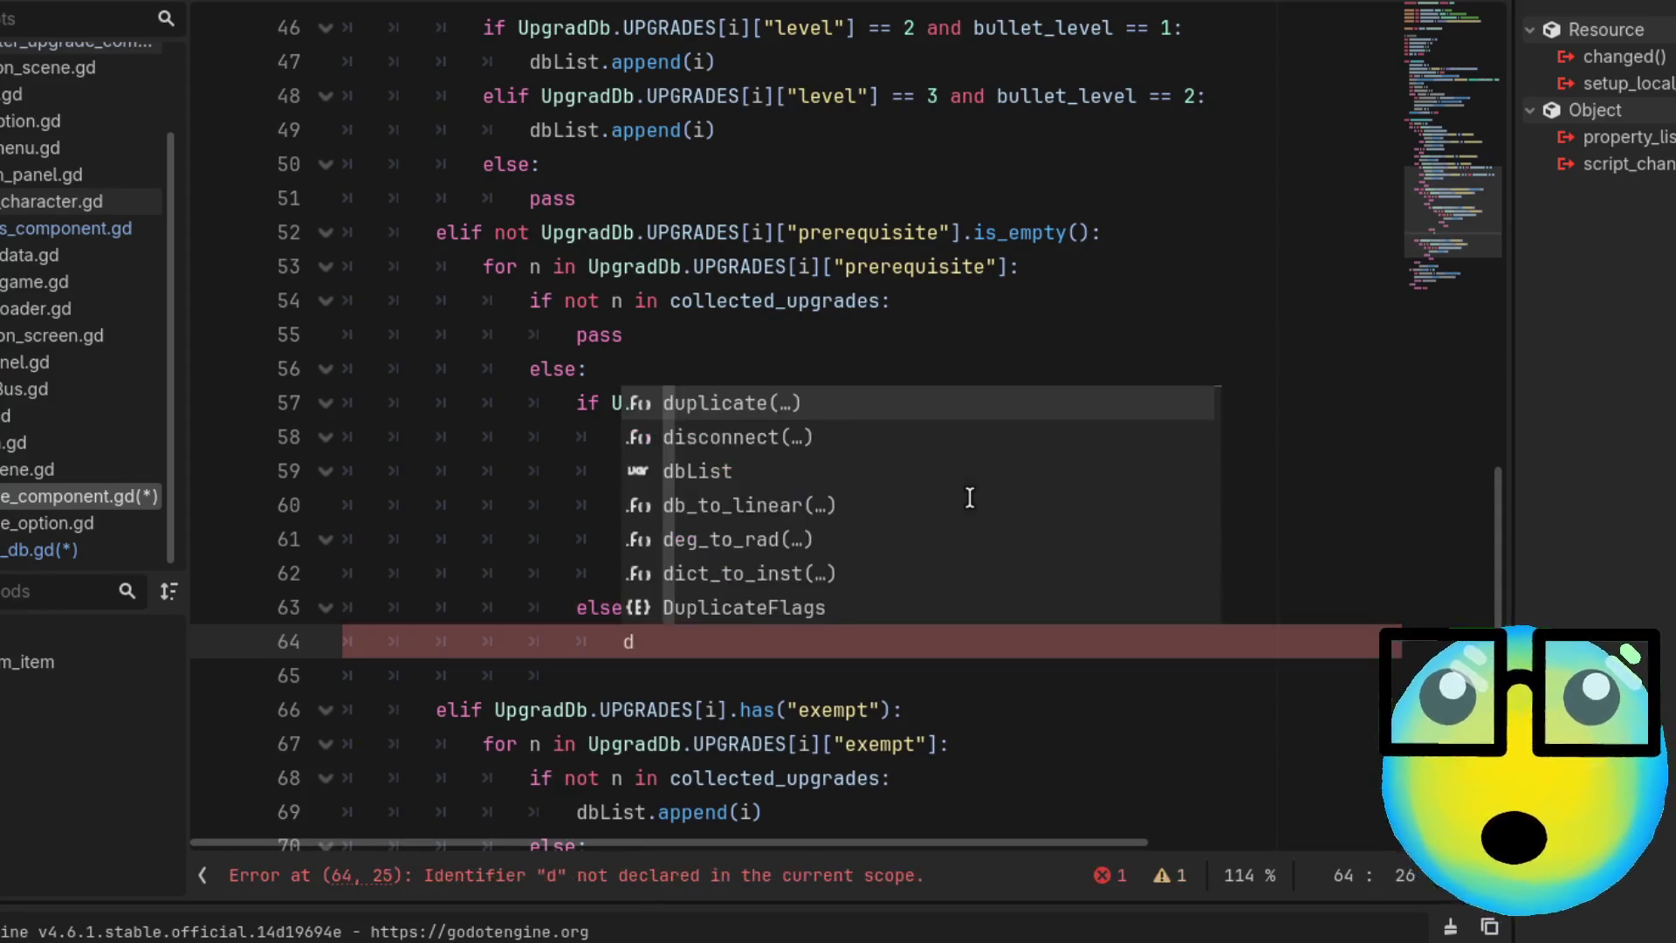
pyautogui.press('Return')
pyautogui.write('.')
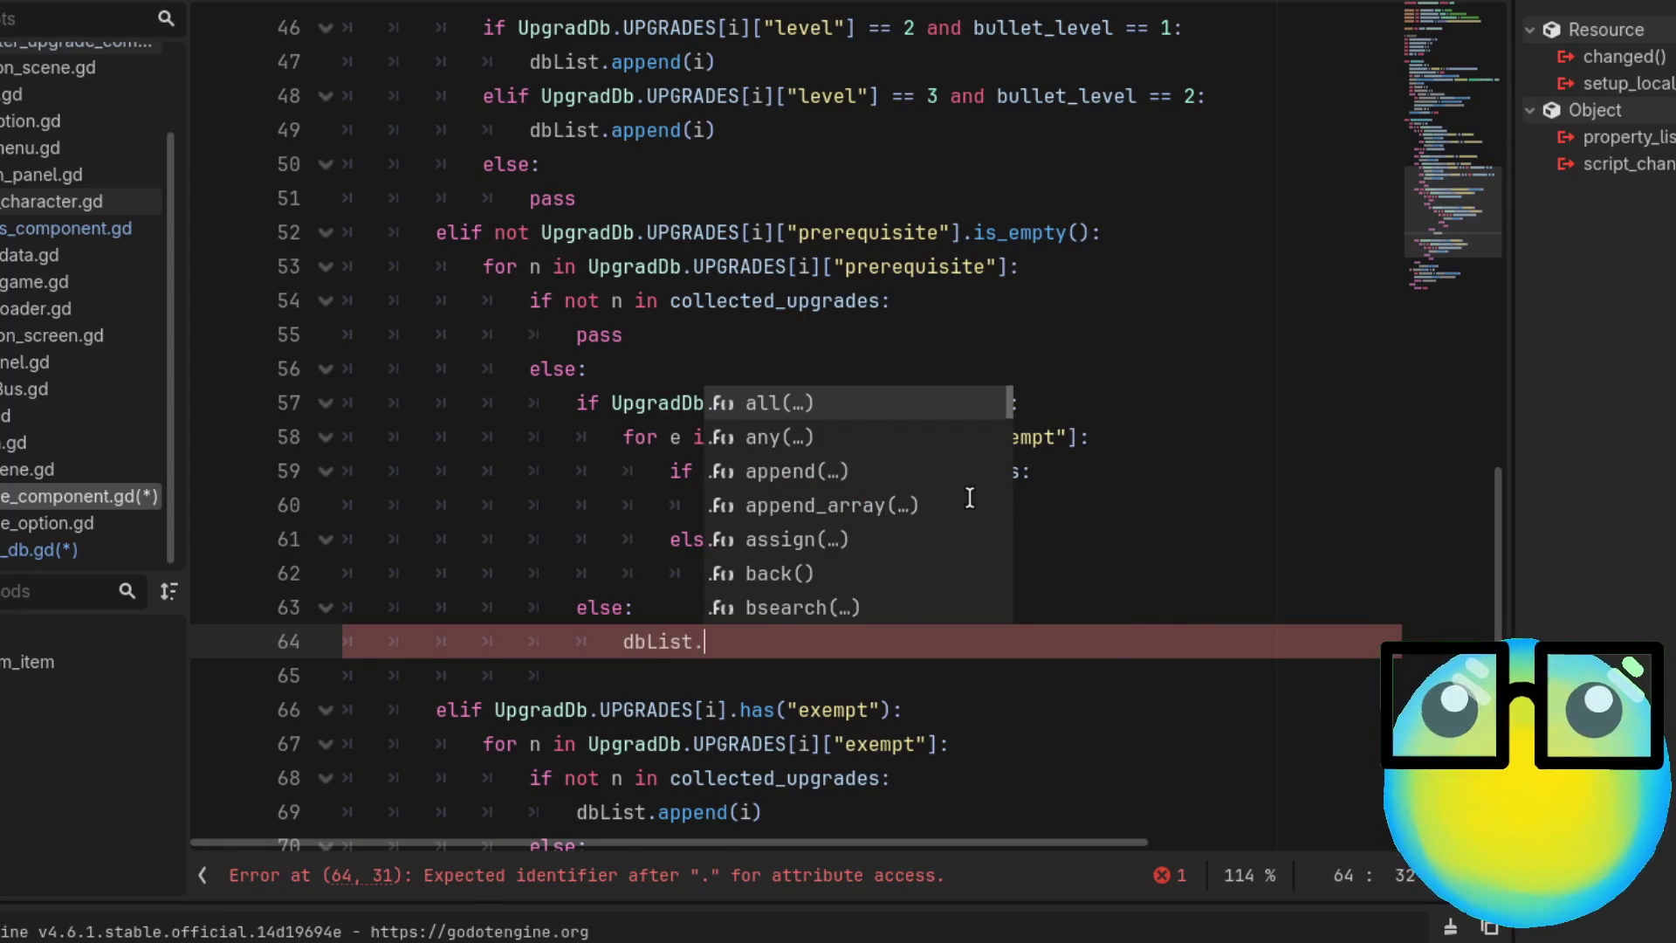
pyautogui.write('ap')
pyautogui.press('Return')
pyautogui.write('i')
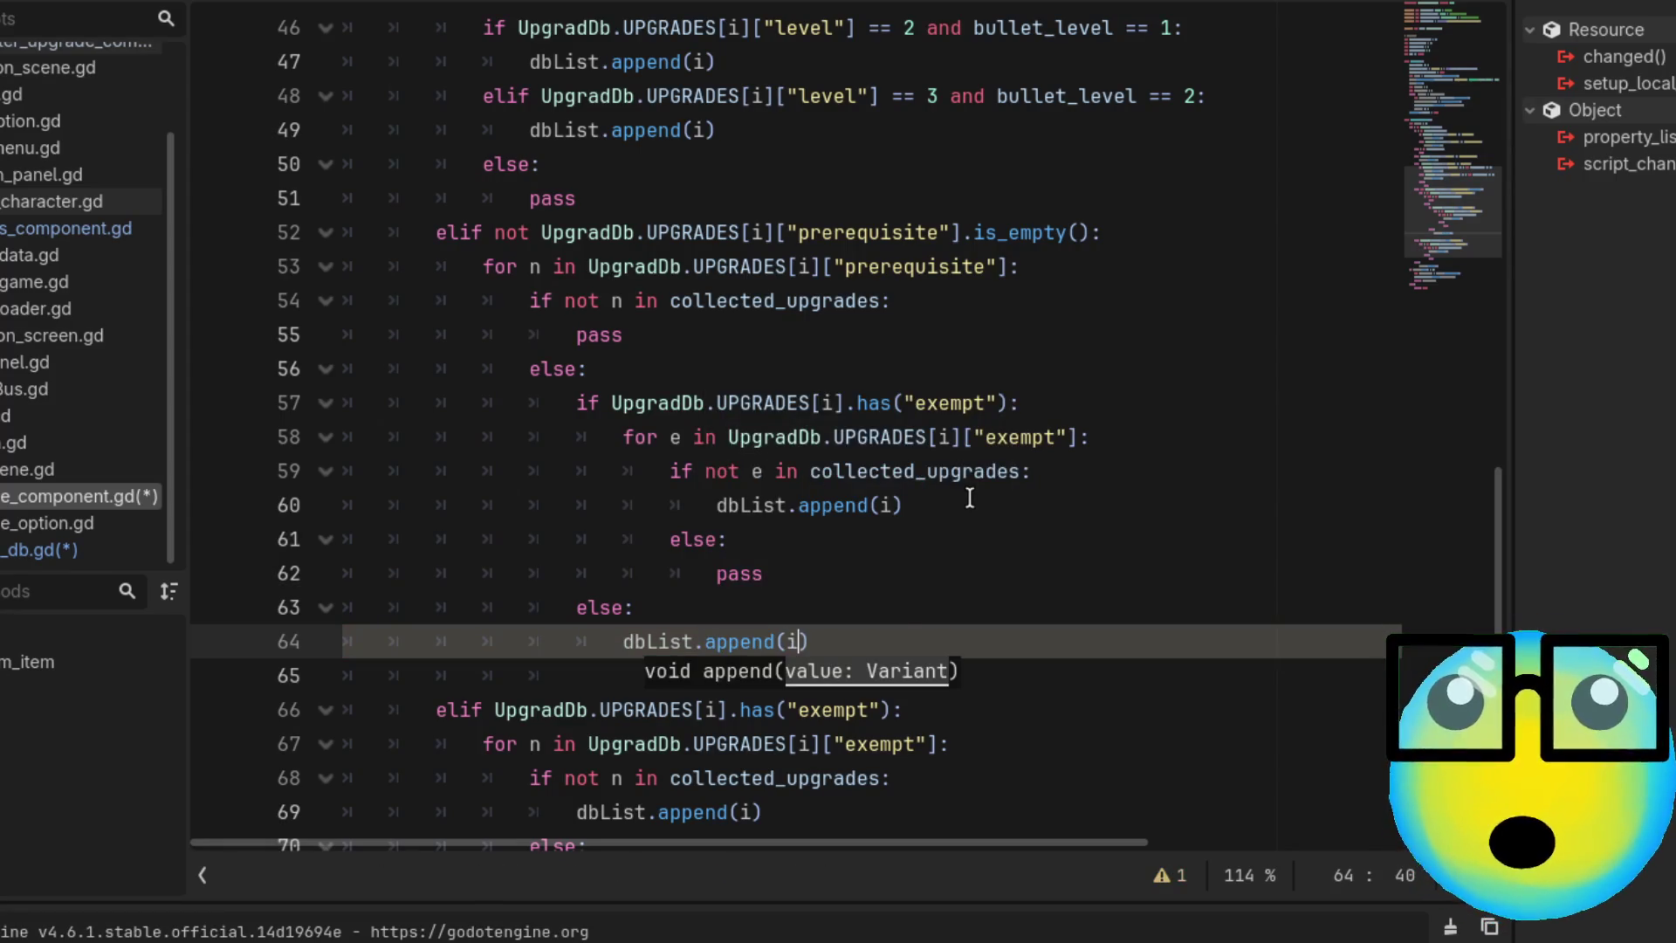
pyautogui.click(998, 732)
pyautogui.hotkey('ctrl', 's')
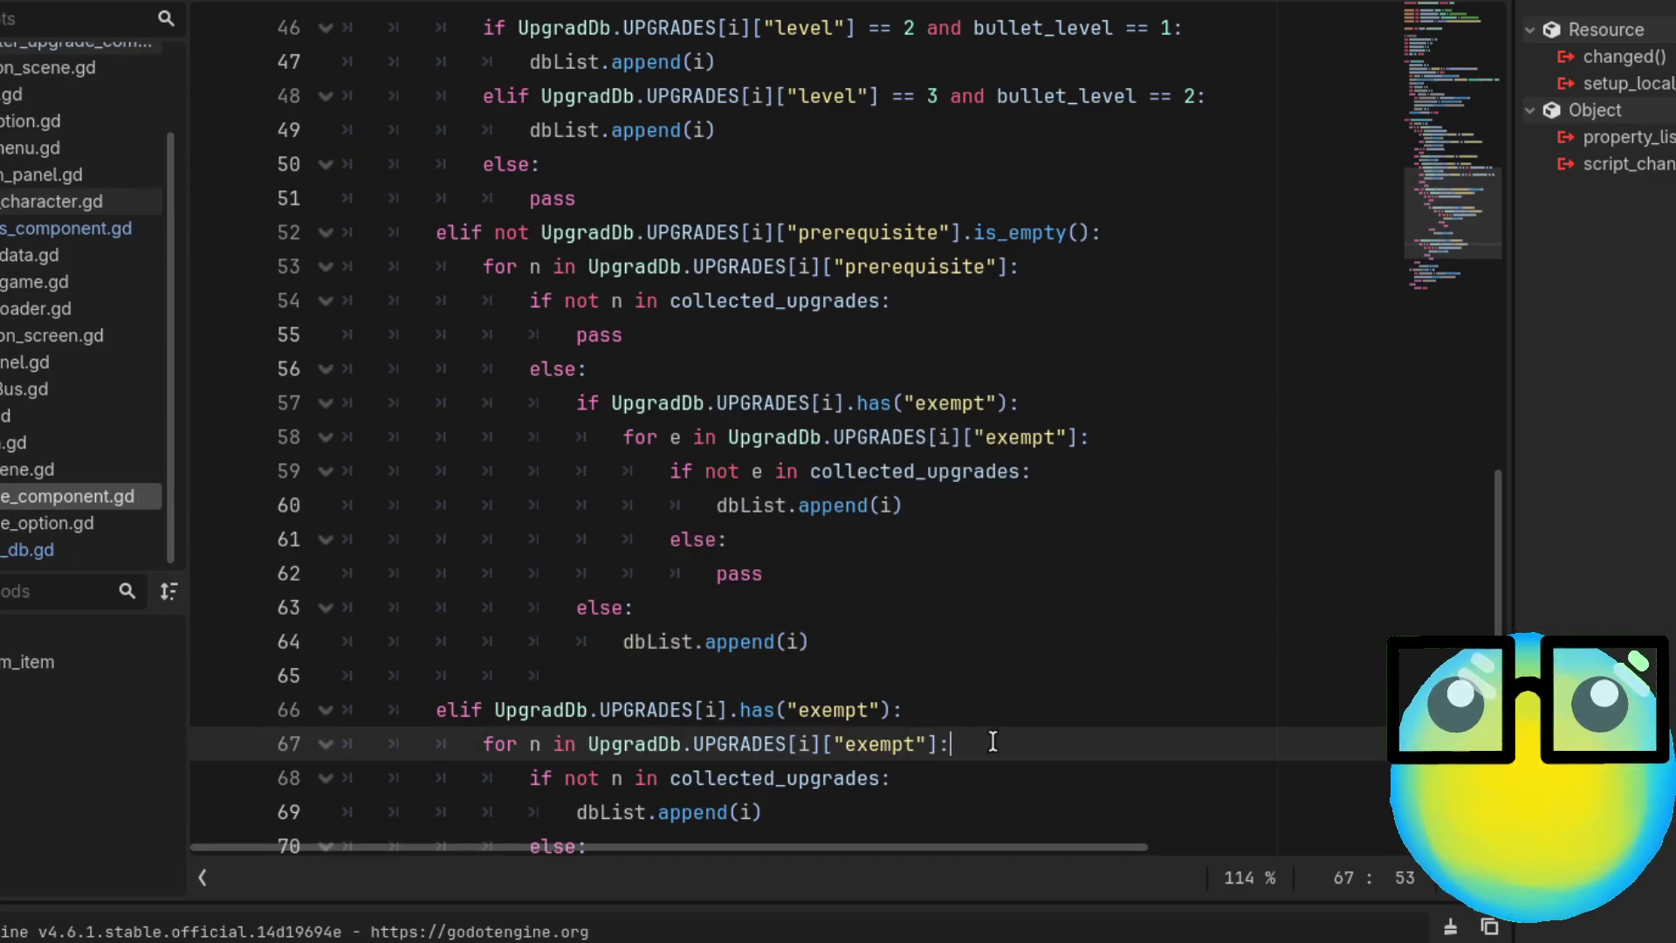
# Run the game, send the dark slime on a mission, and take AIM at level 2
pyautogui.scroll(-1, 1035, 577)
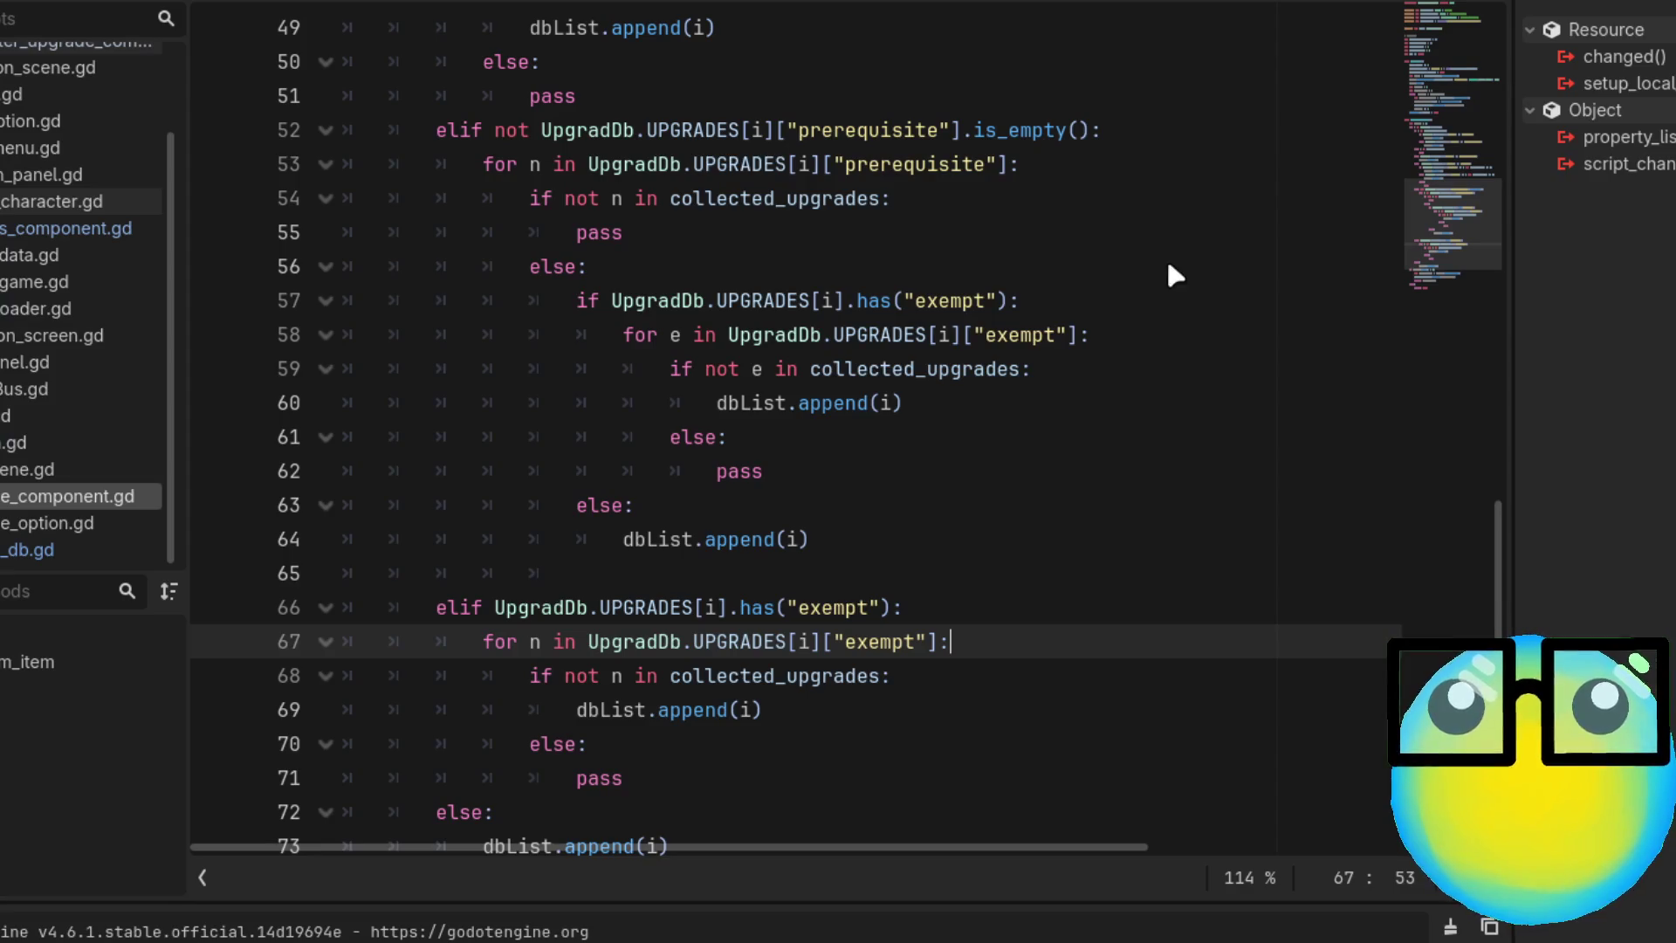
pyautogui.press('F5')
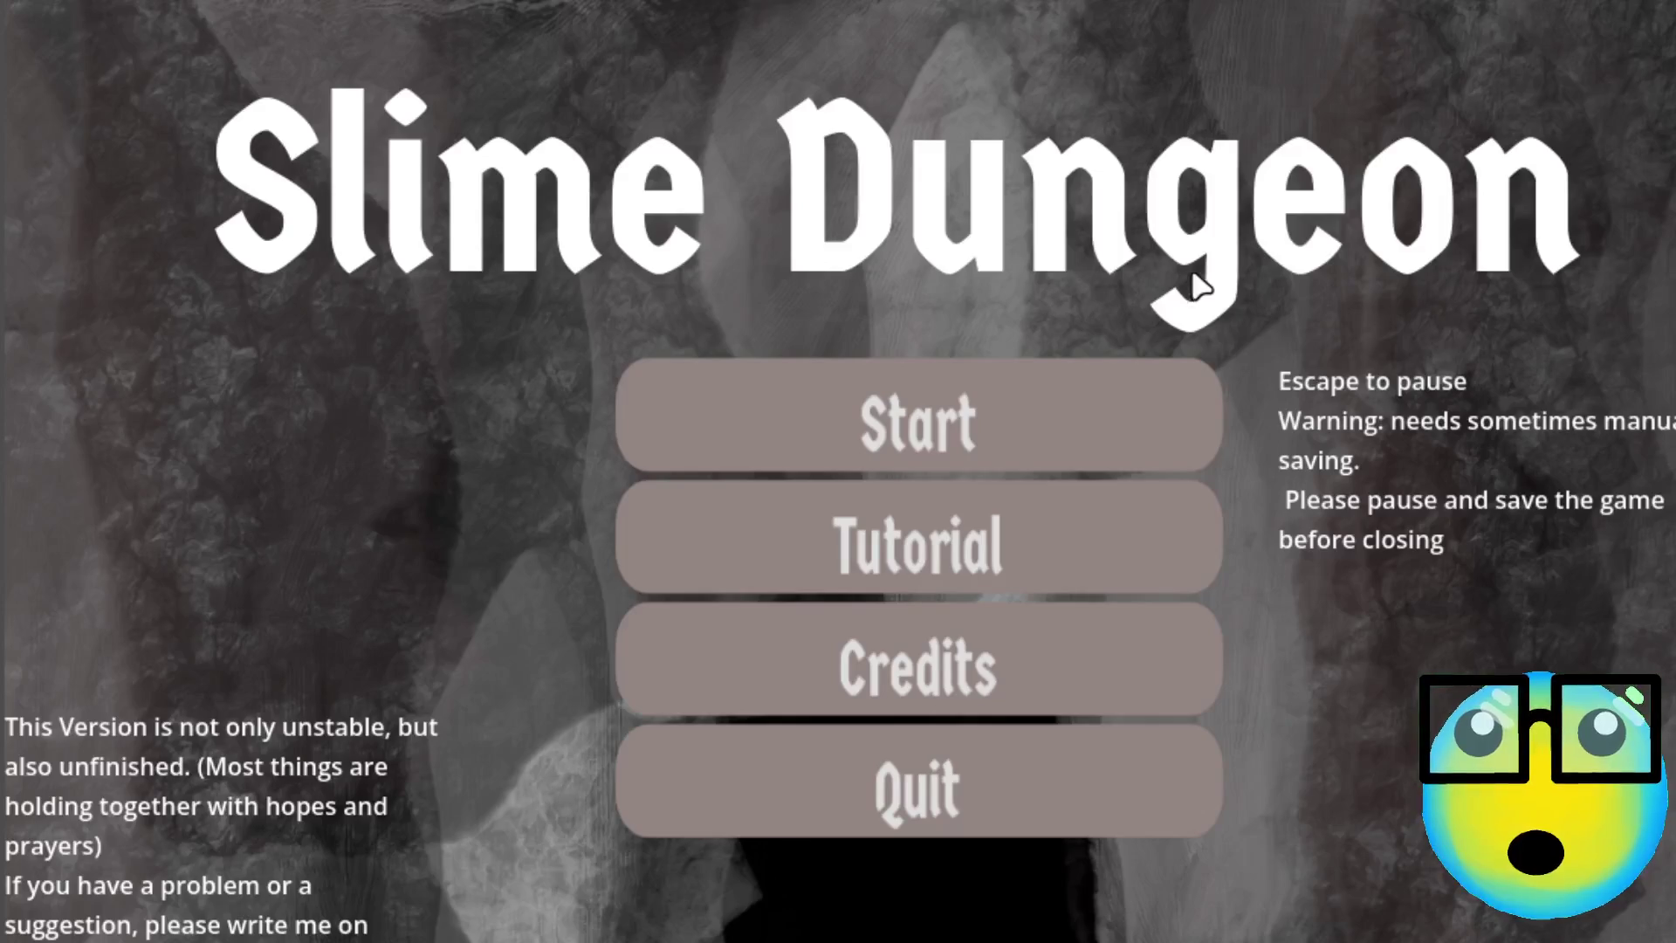
pyautogui.click(945, 463)
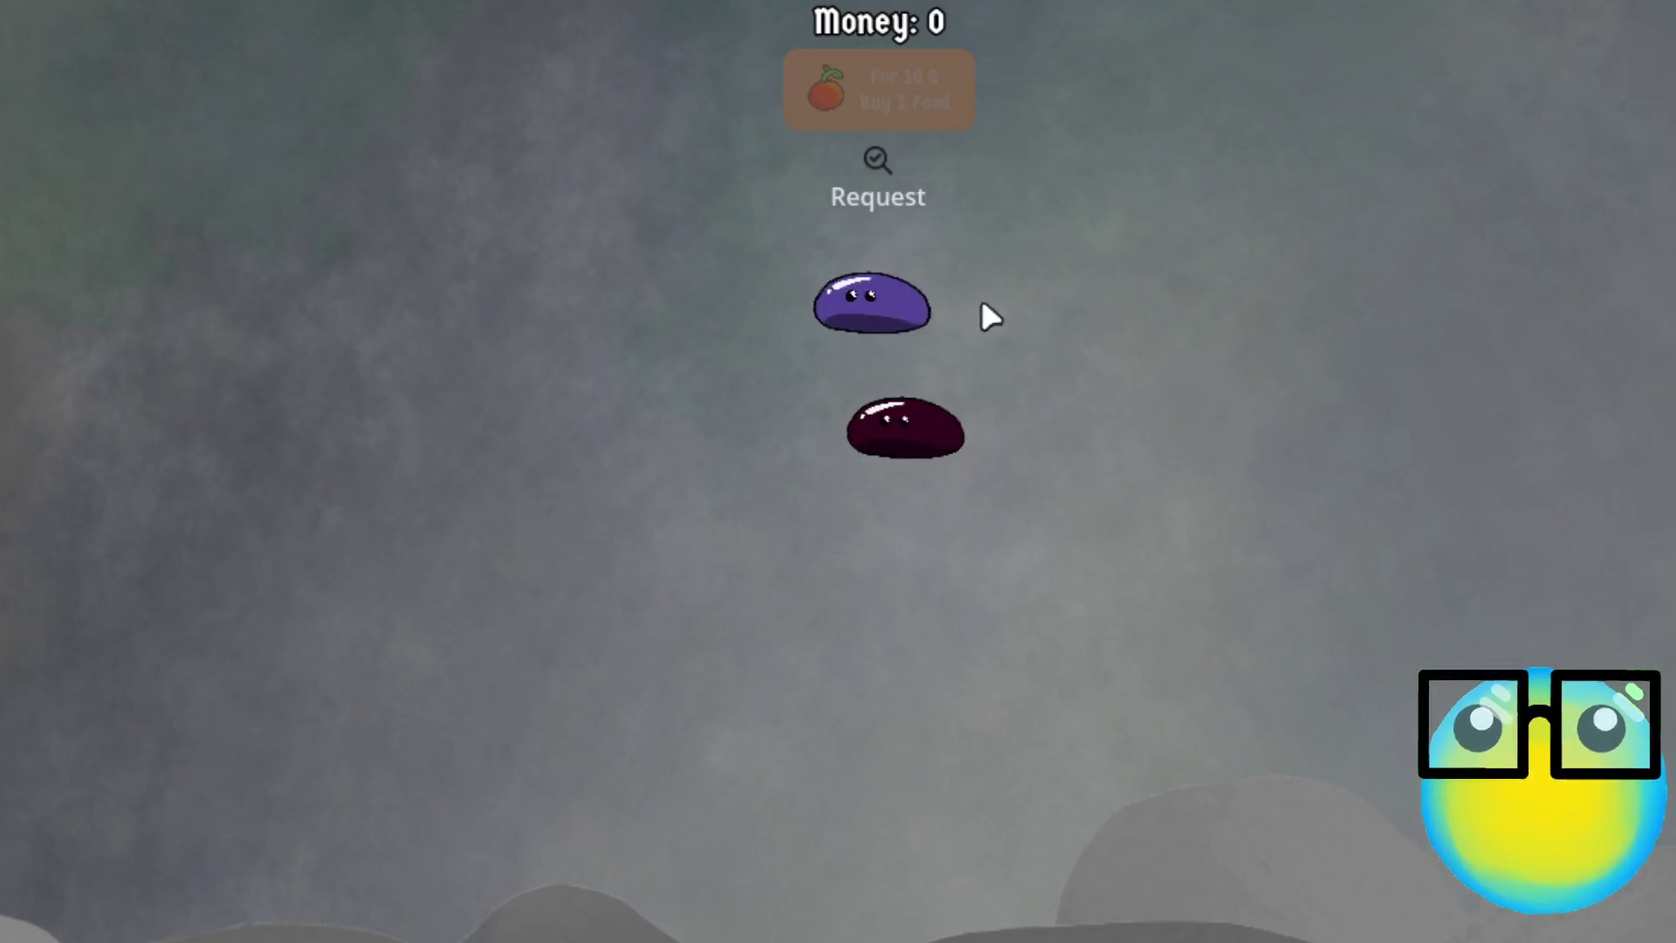
pyautogui.click(839, 486)
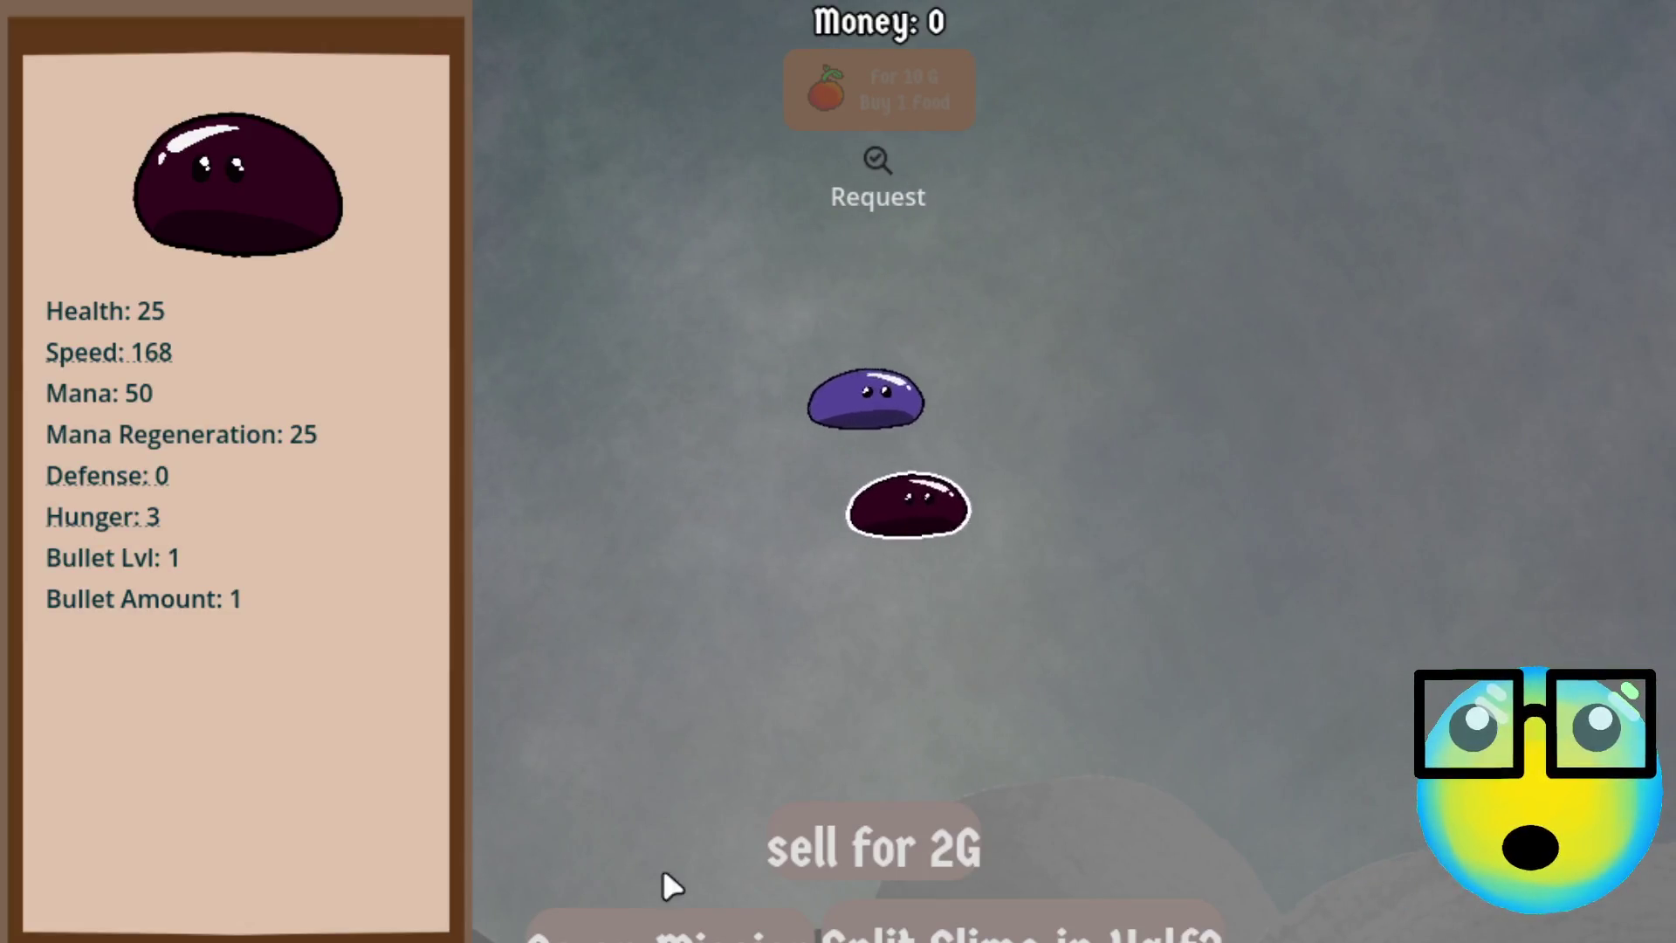
pyautogui.click(633, 932)
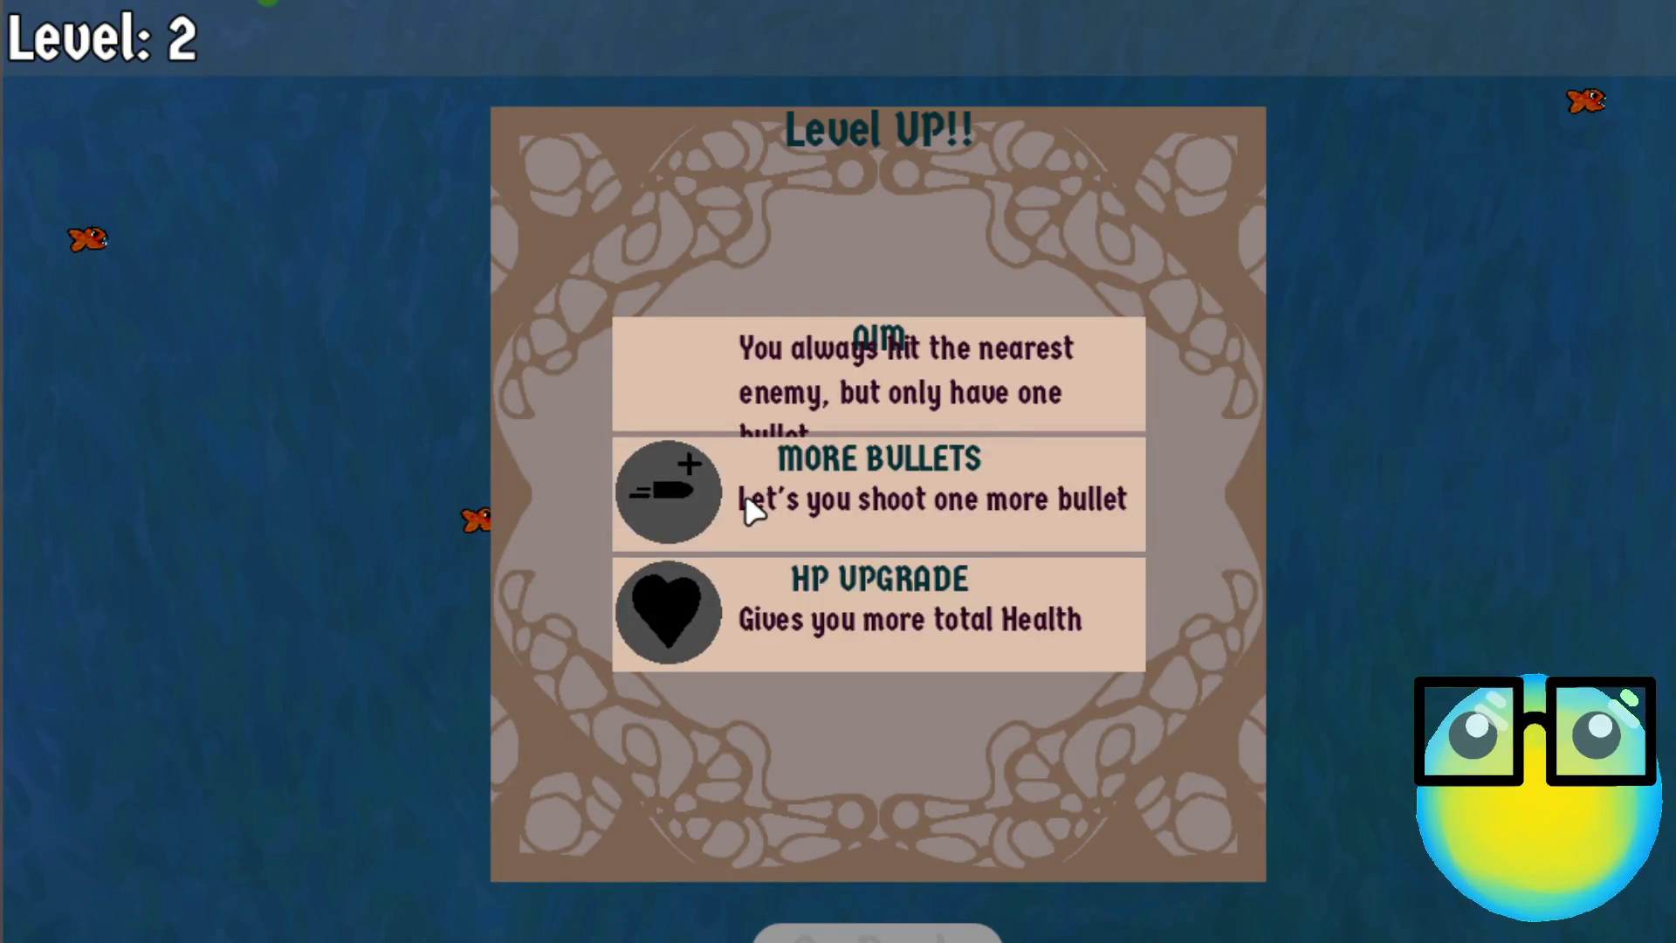
pyautogui.click(895, 393)
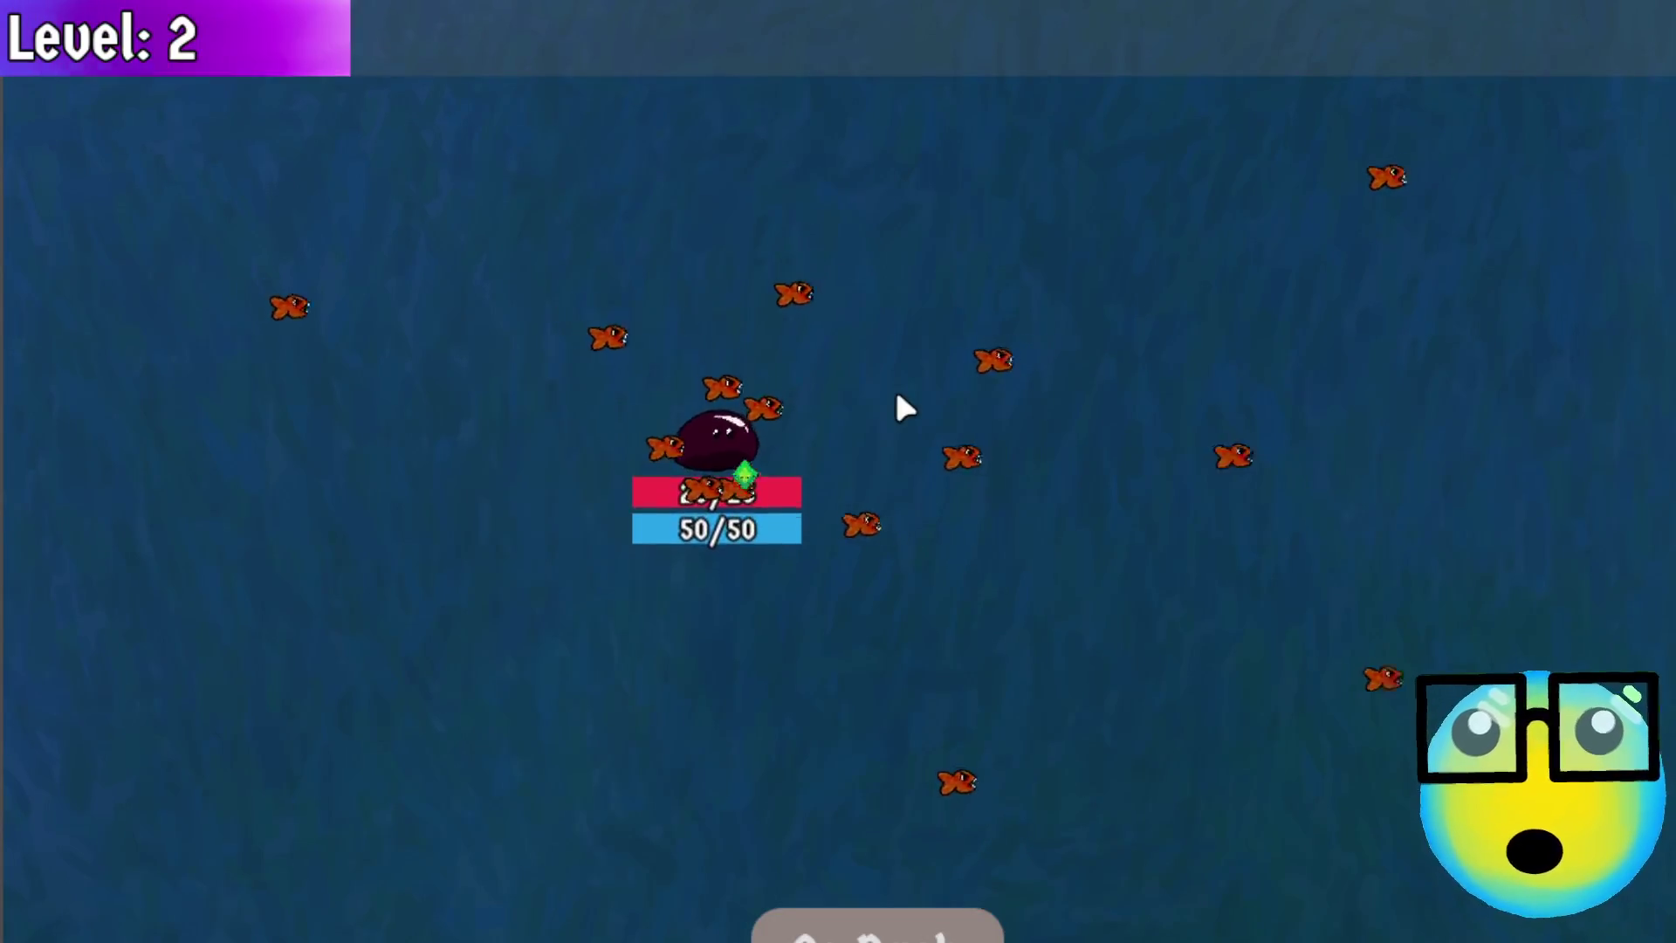
# Steer the slime with WASD, take MORE BULLETS at level 3, then return to the hub and select the purple slime
pyautogui.press('s')
pyautogui.press('a')
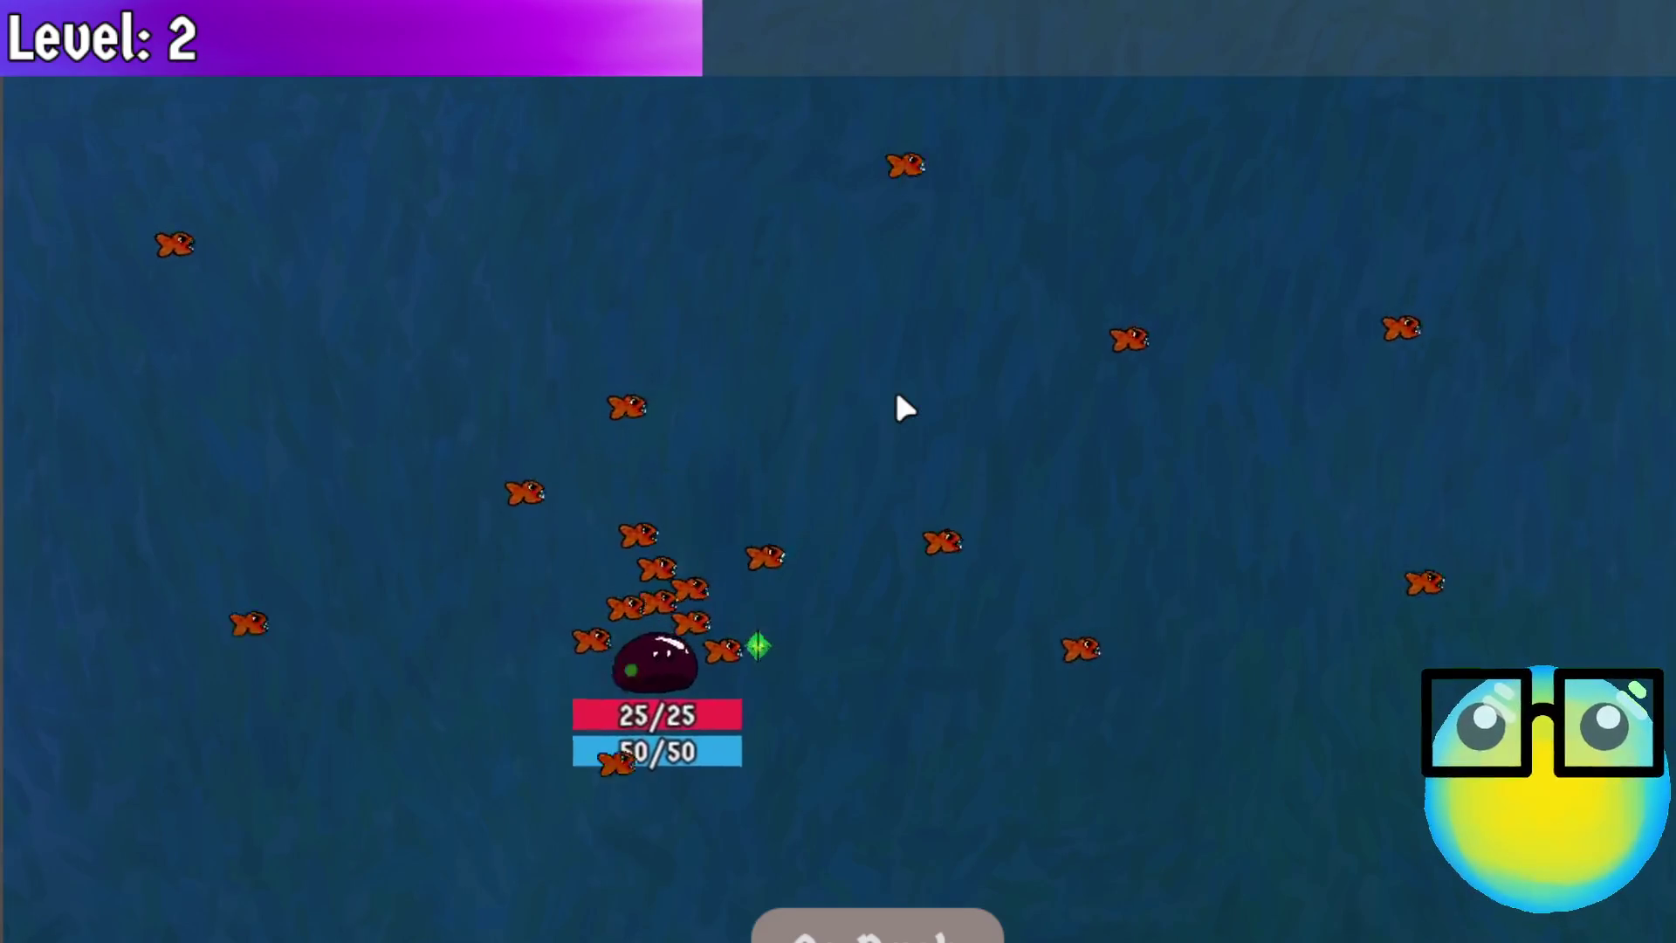
pyautogui.press('d')
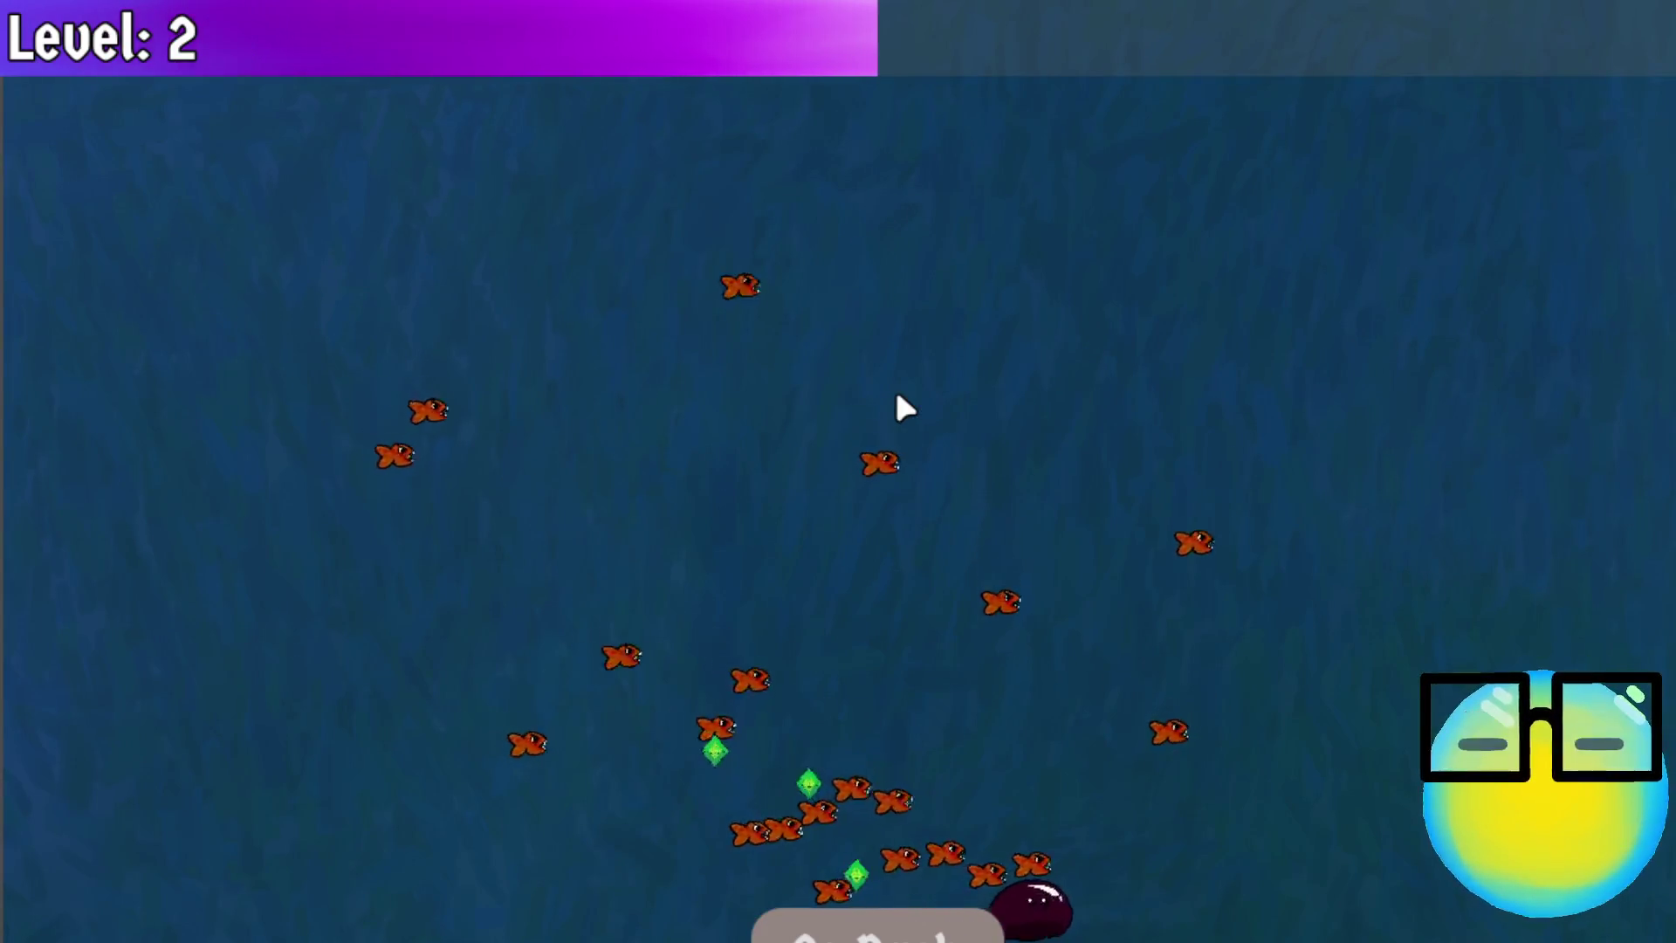
pyautogui.press('w')
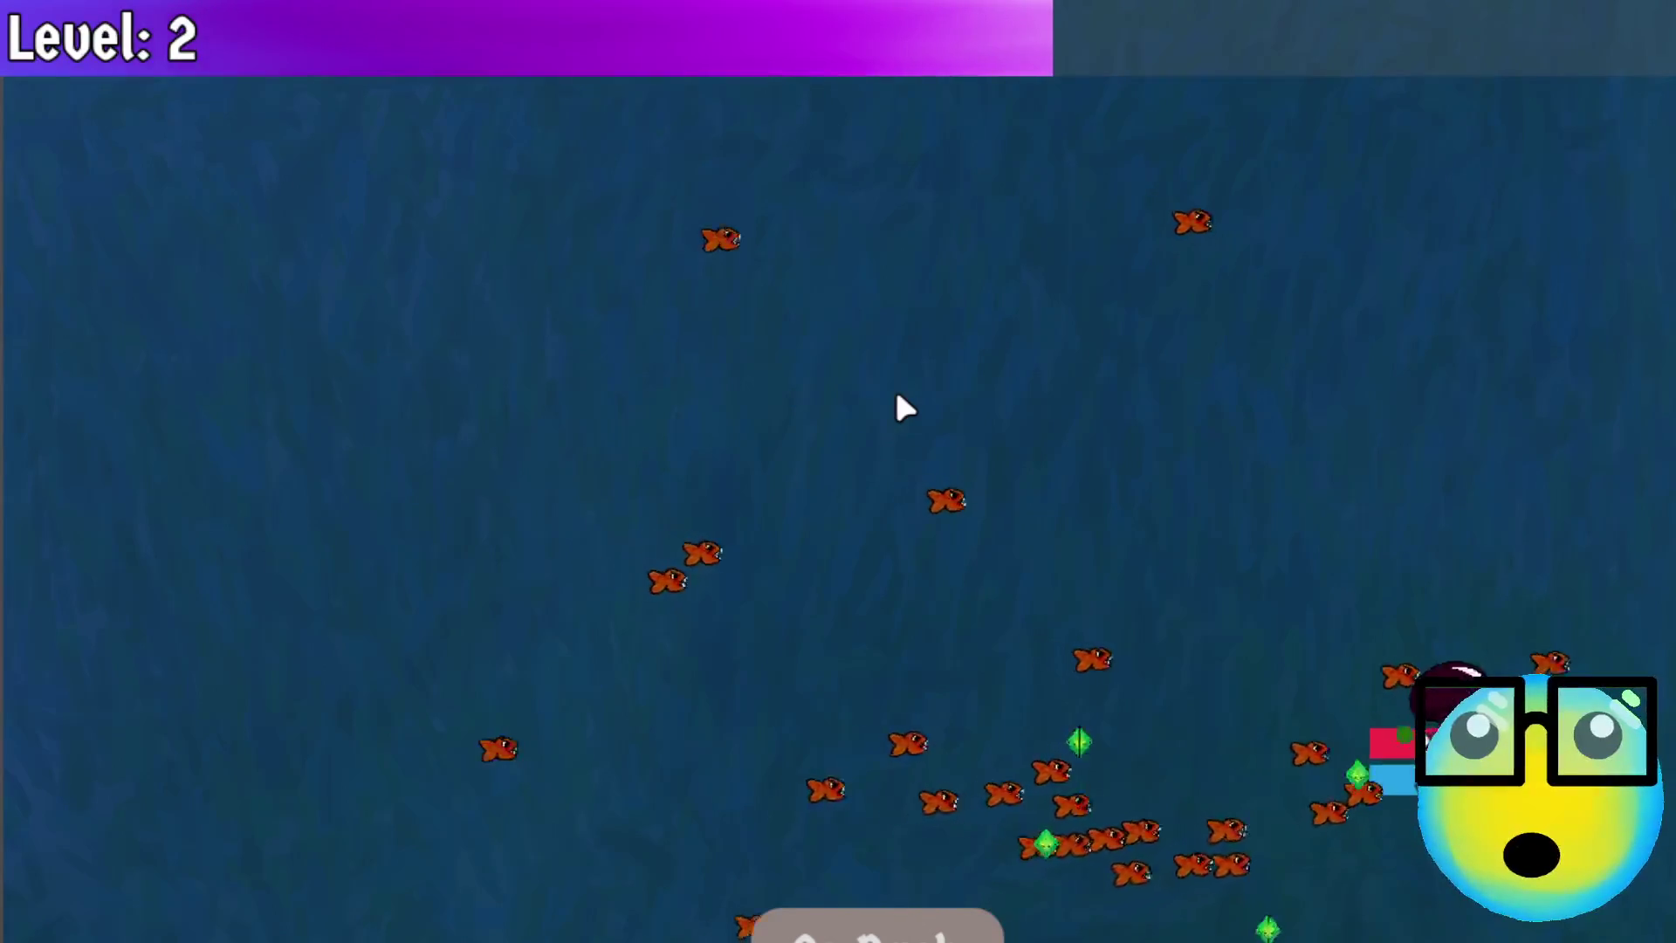
pyautogui.press('w')
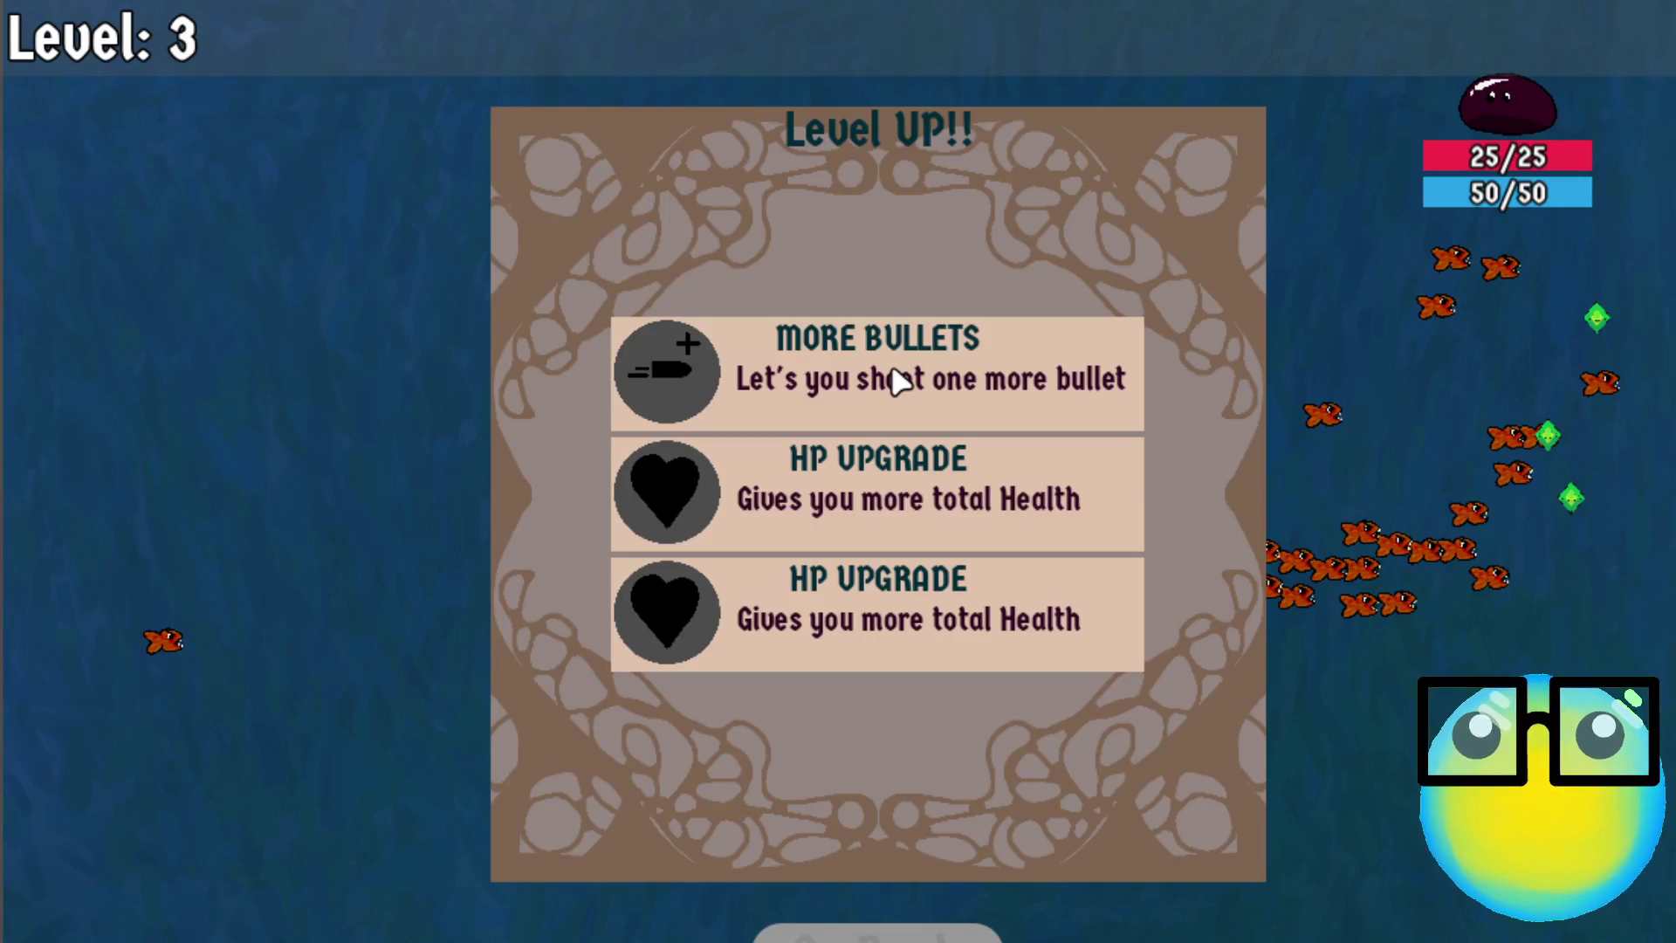
pyautogui.click(895, 377)
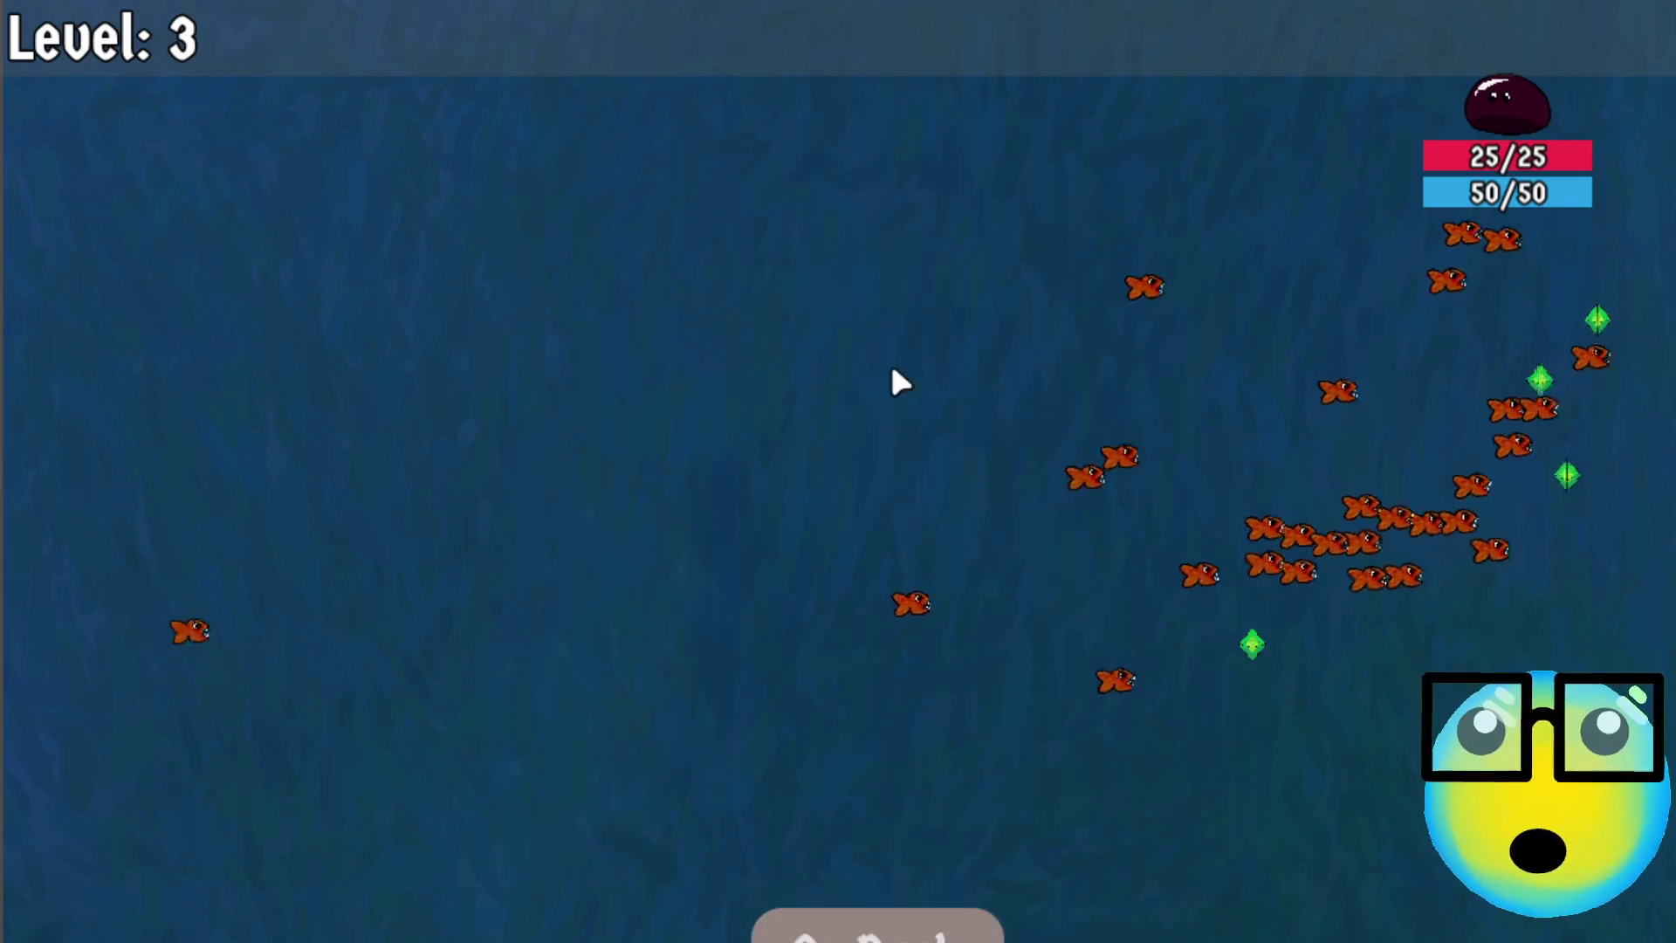
pyautogui.click(860, 922)
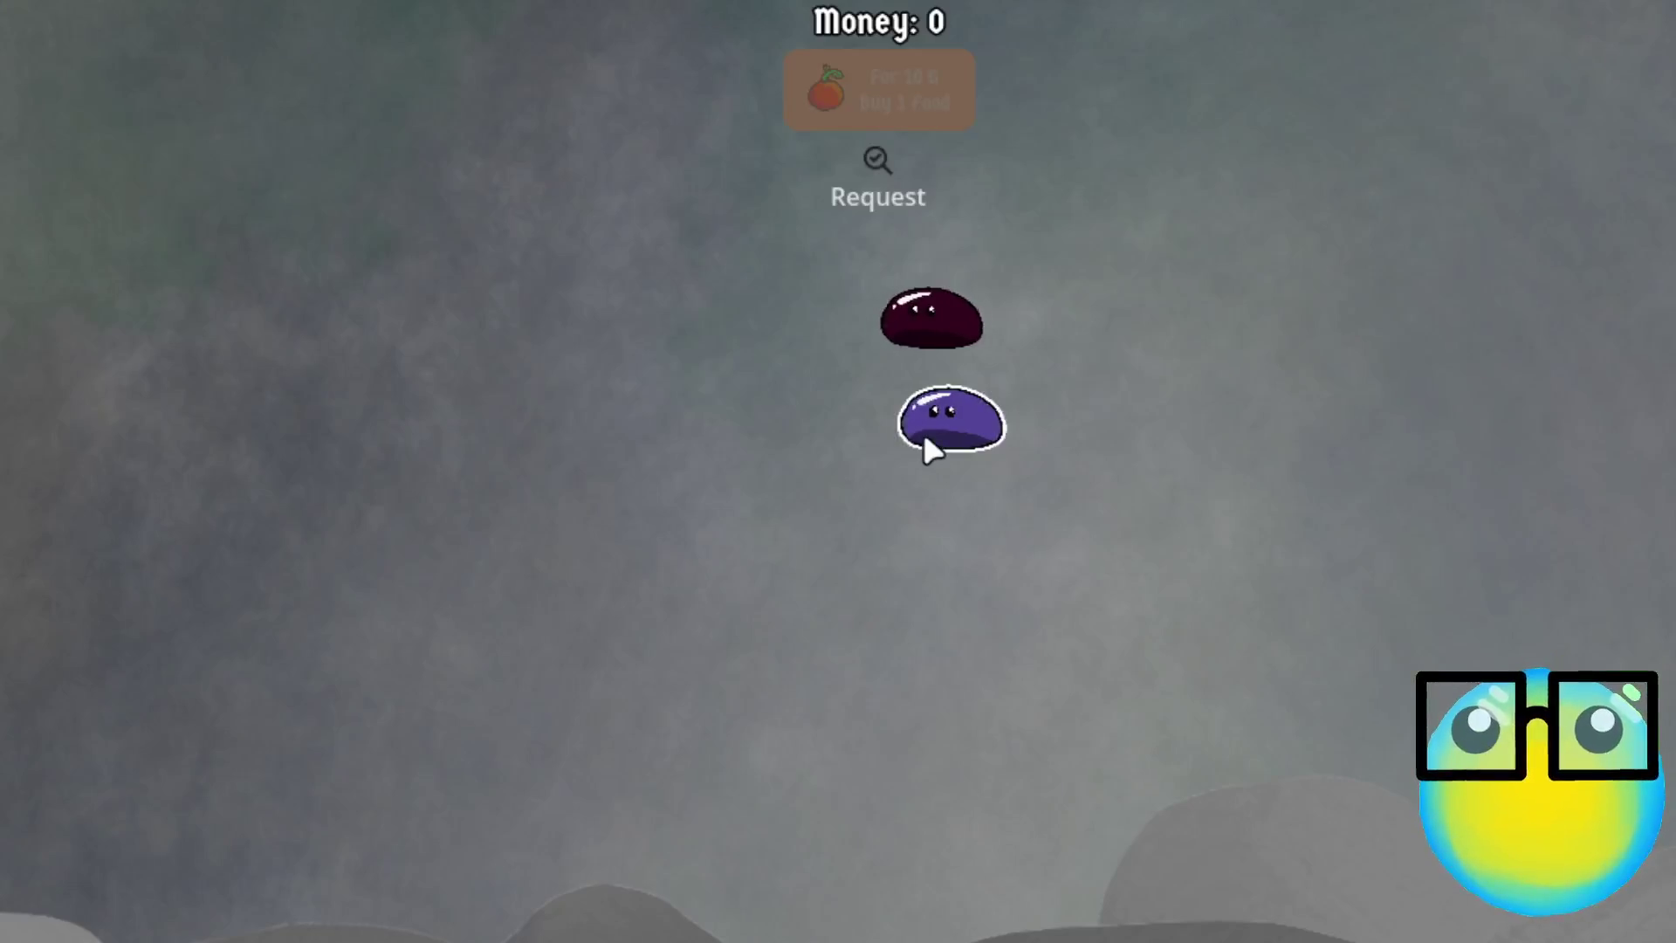
pyautogui.click(924, 434)
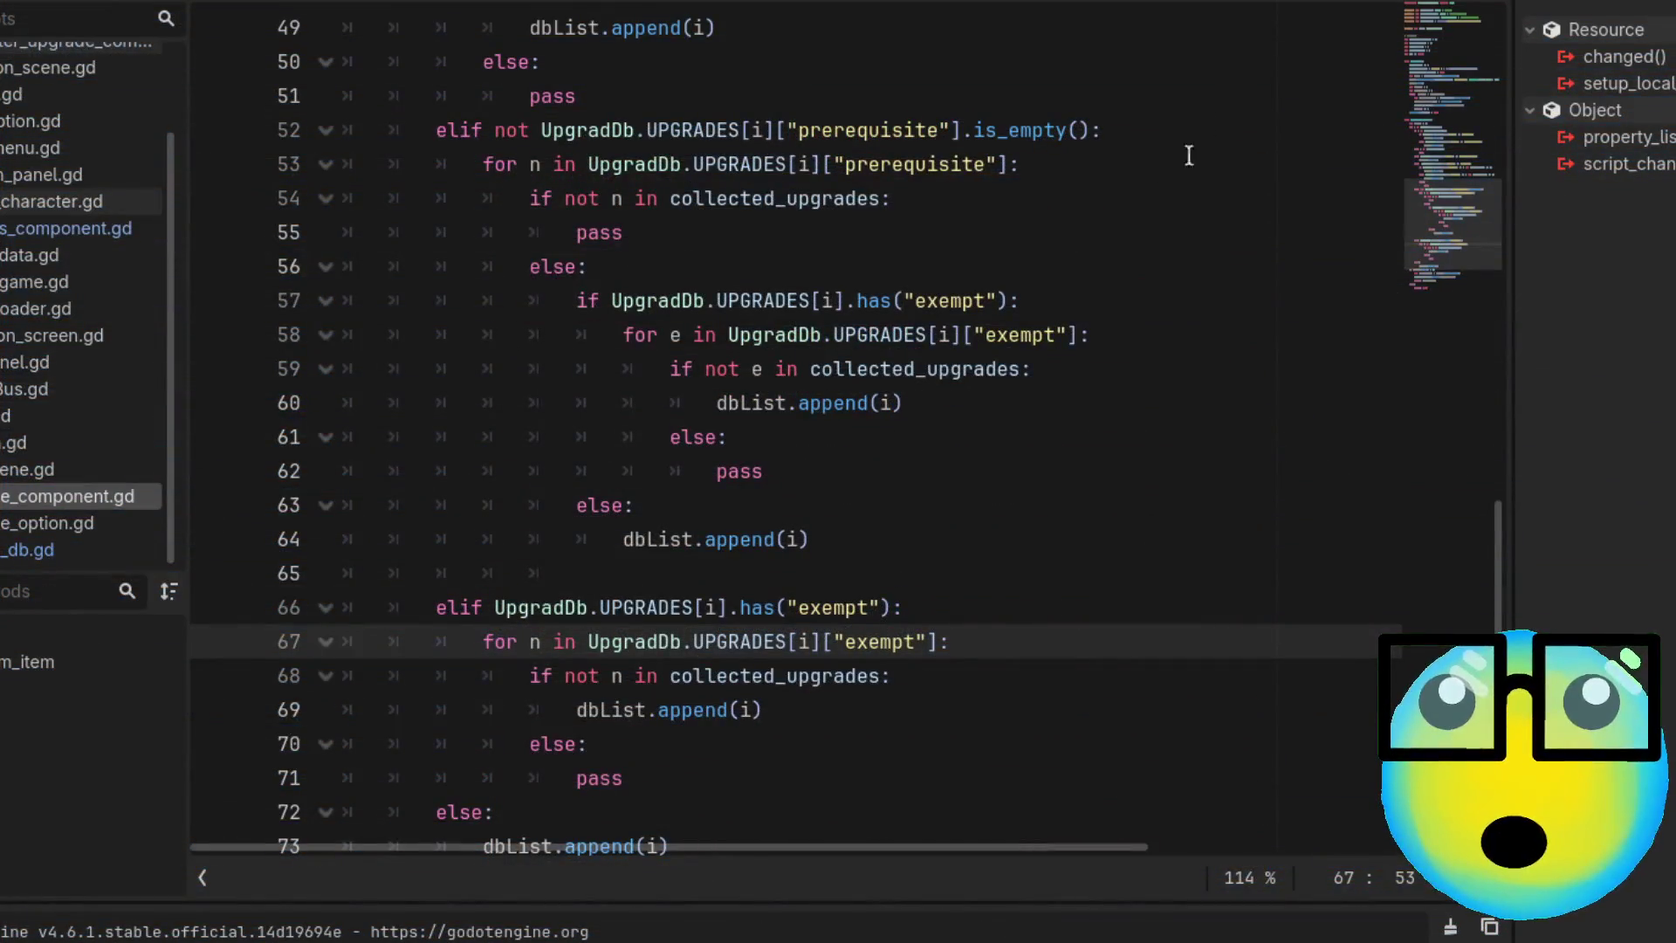
# Review the upgrade picker code, selecting lines 36–40 and the pass/SlimeUpgrade branch lines
pyautogui.scroll(3, 864, 550)
pyautogui.scroll(2, 864, 551)
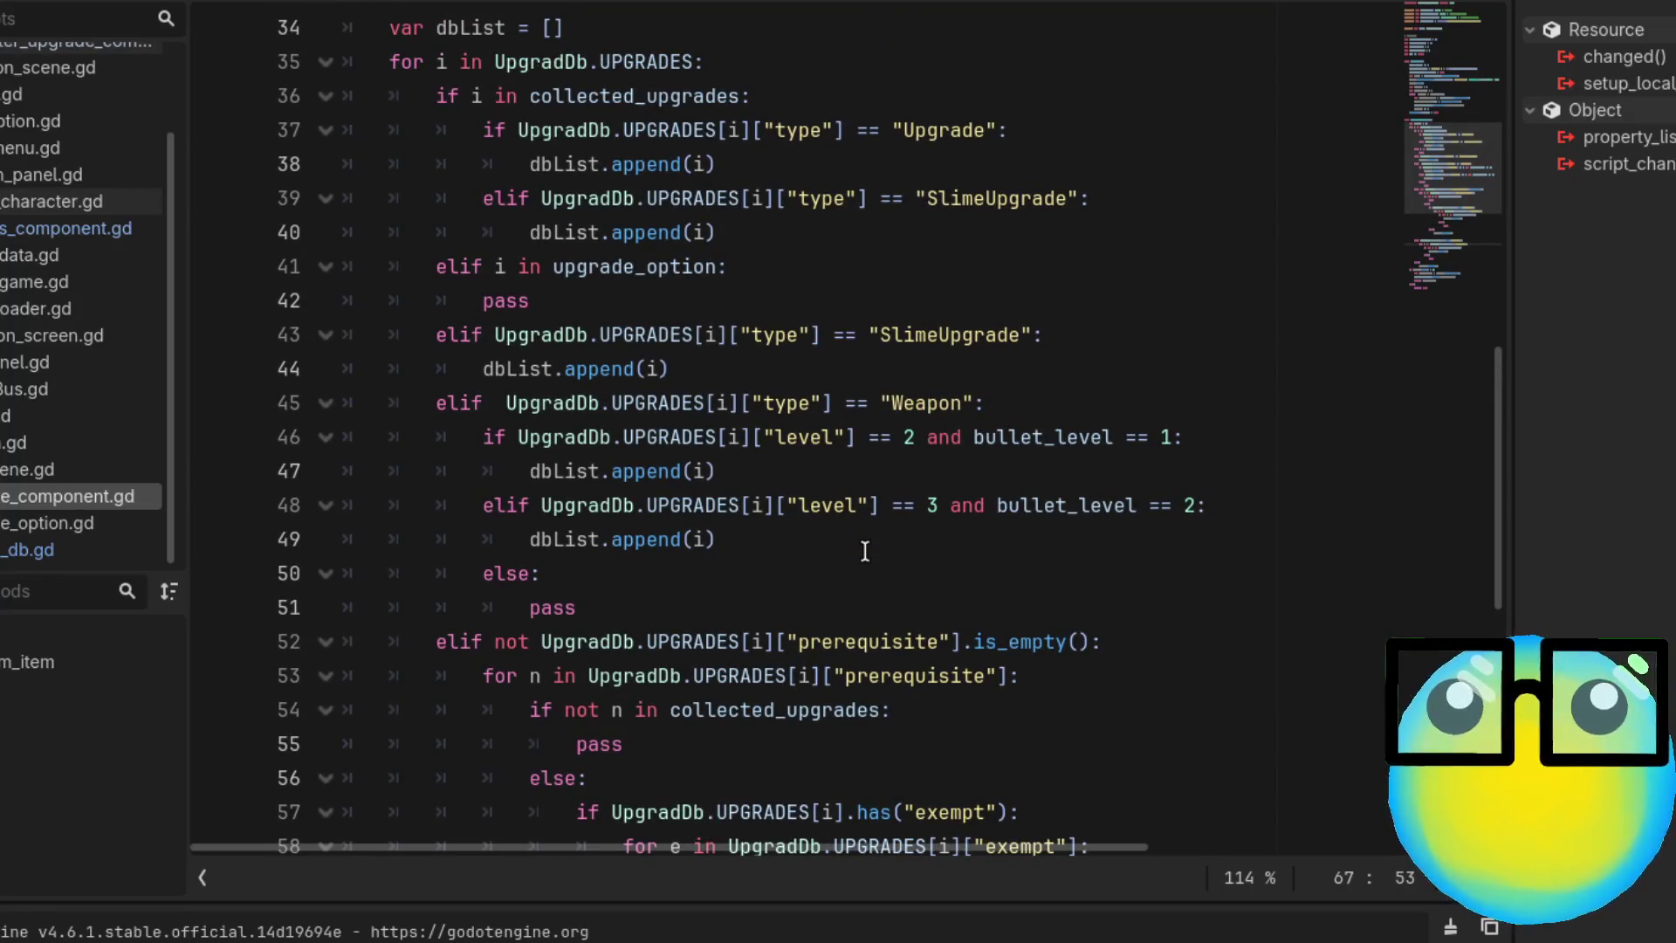
pyautogui.scroll(-4, 864, 551)
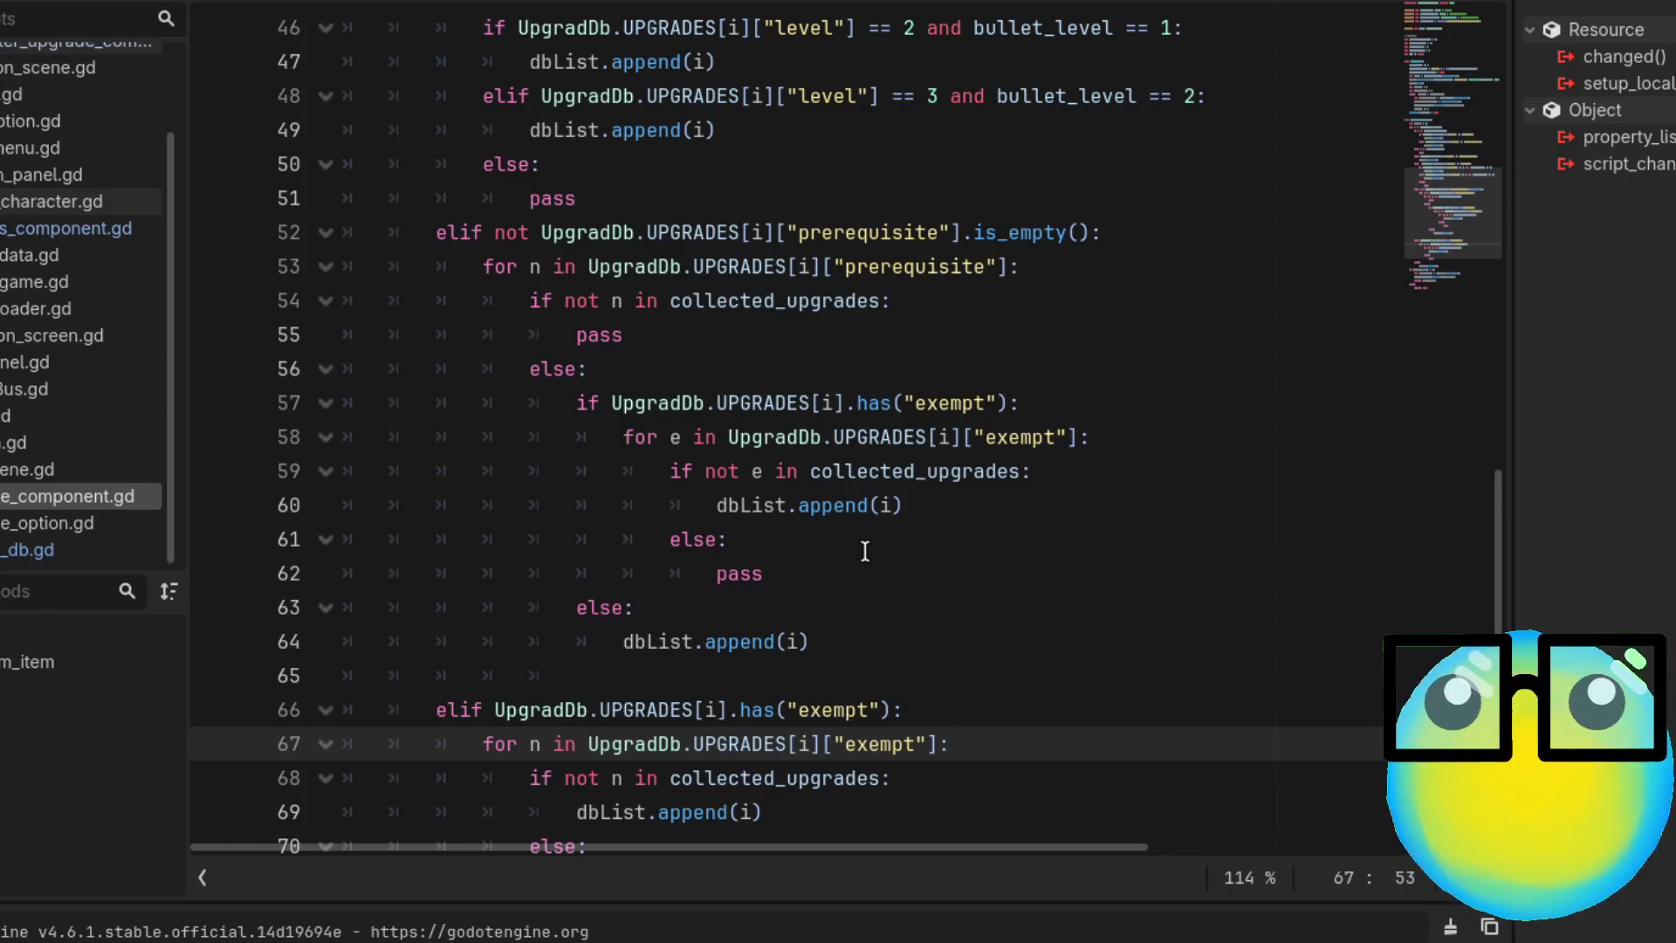
pyautogui.scroll(7, 864, 550)
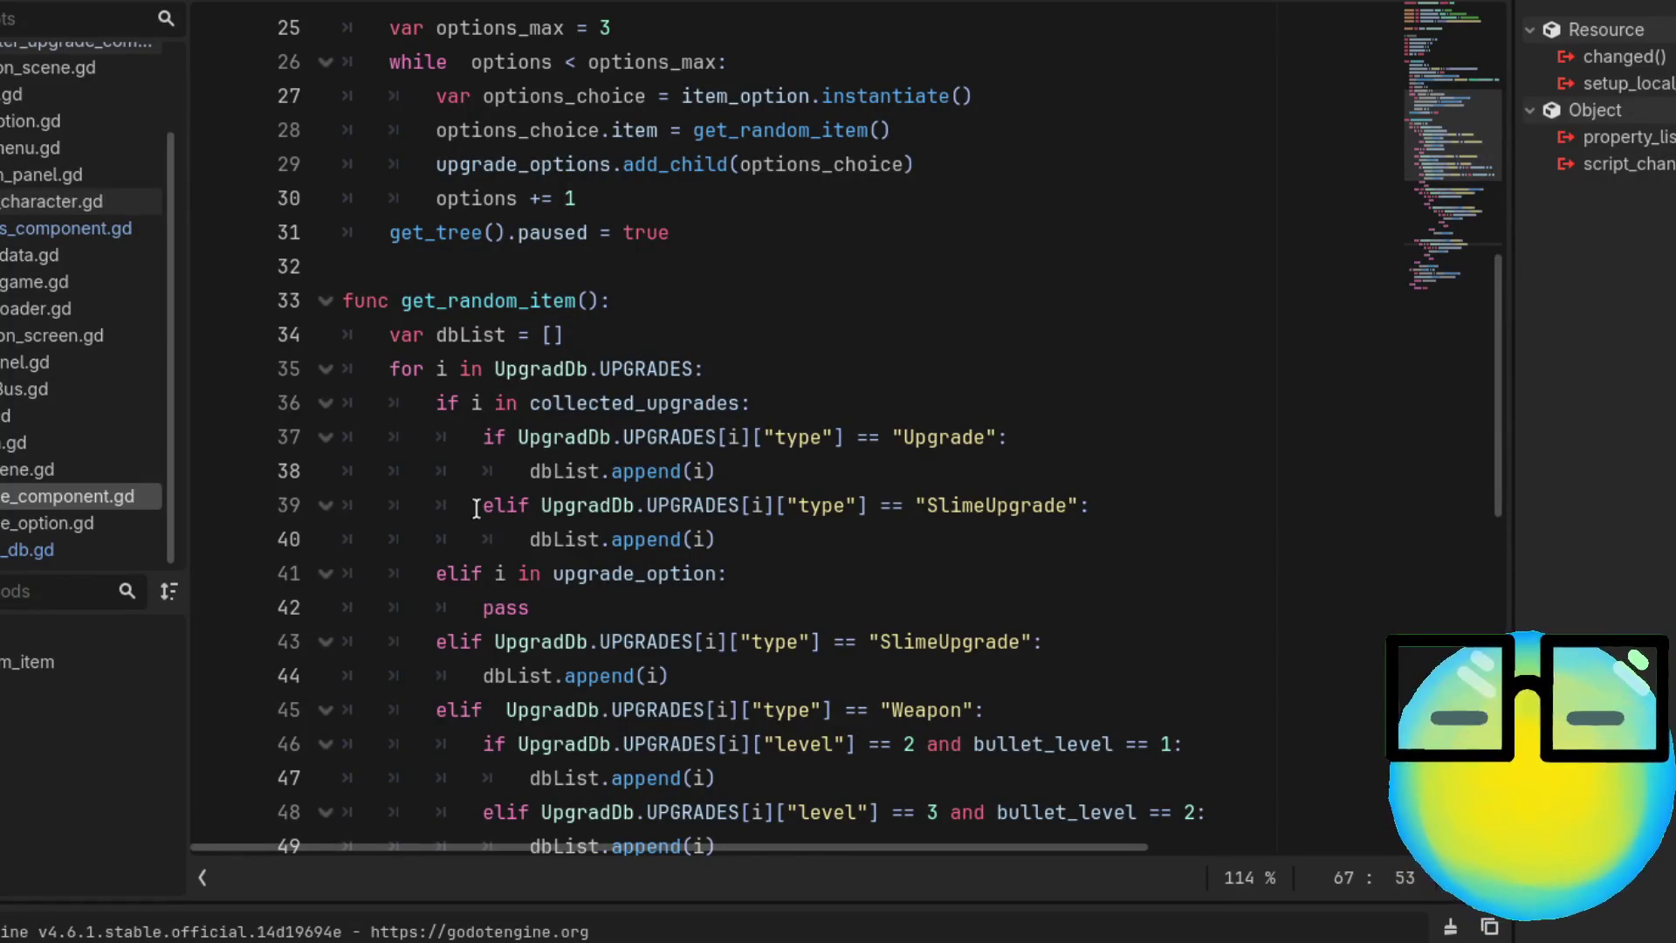
pyautogui.scroll(-1, 935, 444)
pyautogui.click(751, 434)
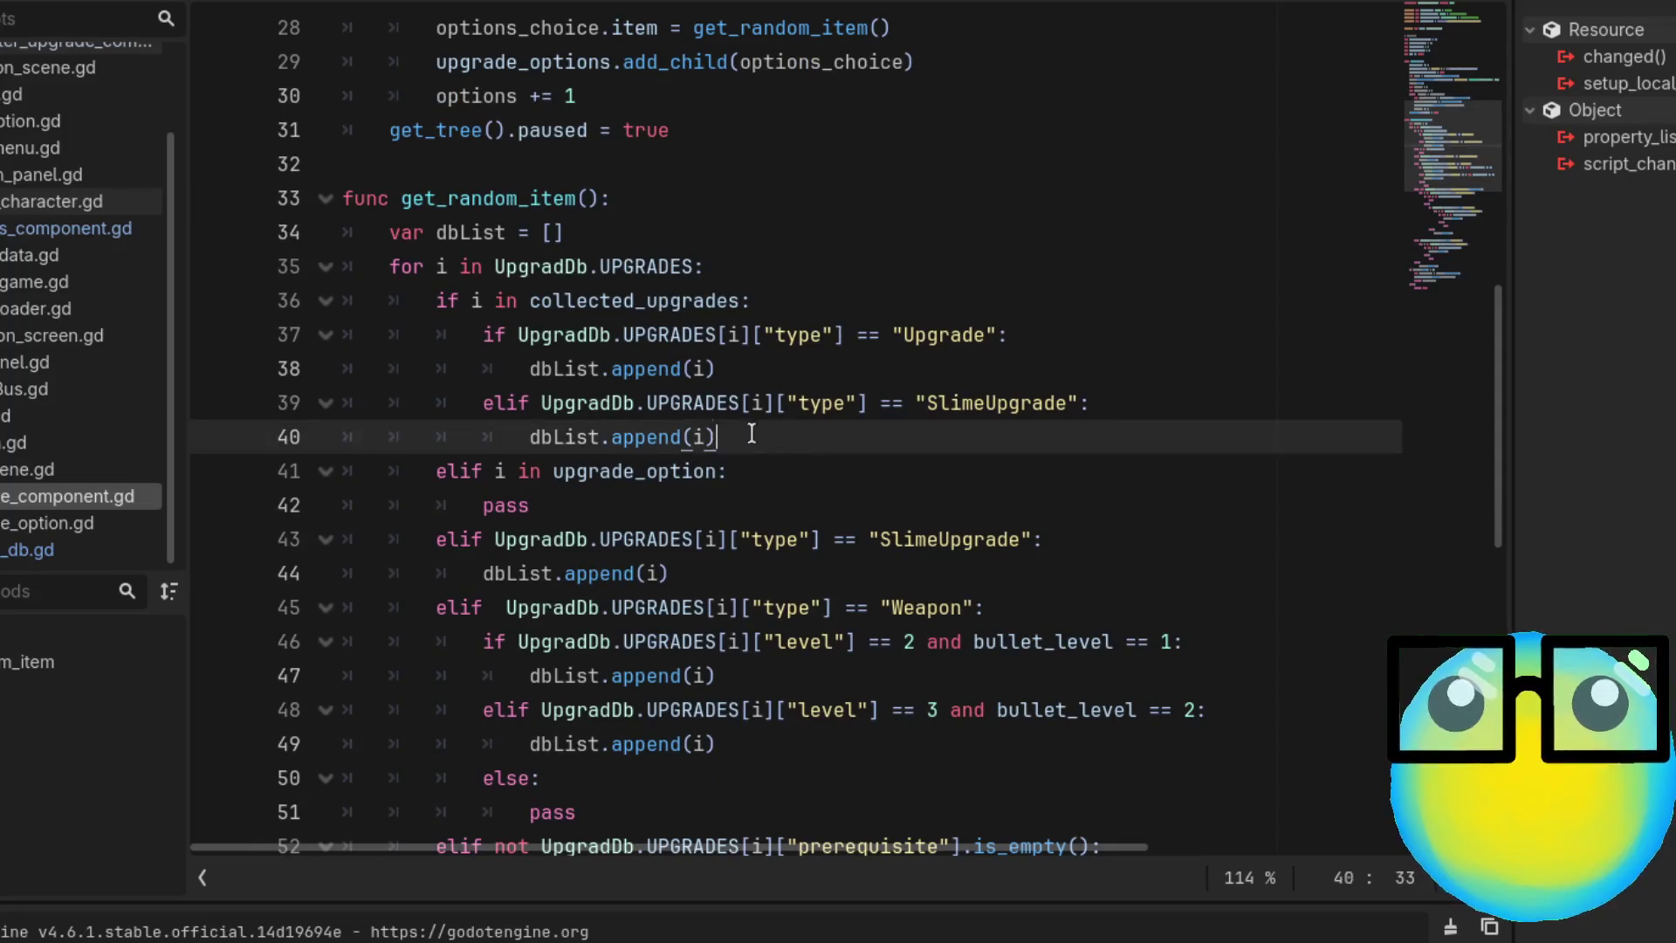
pyautogui.moveTo(751, 434)
pyautogui.mouseDown()
pyautogui.moveTo(296, 232)
pyautogui.moveTo(255, 307)
pyautogui.mouseUp()
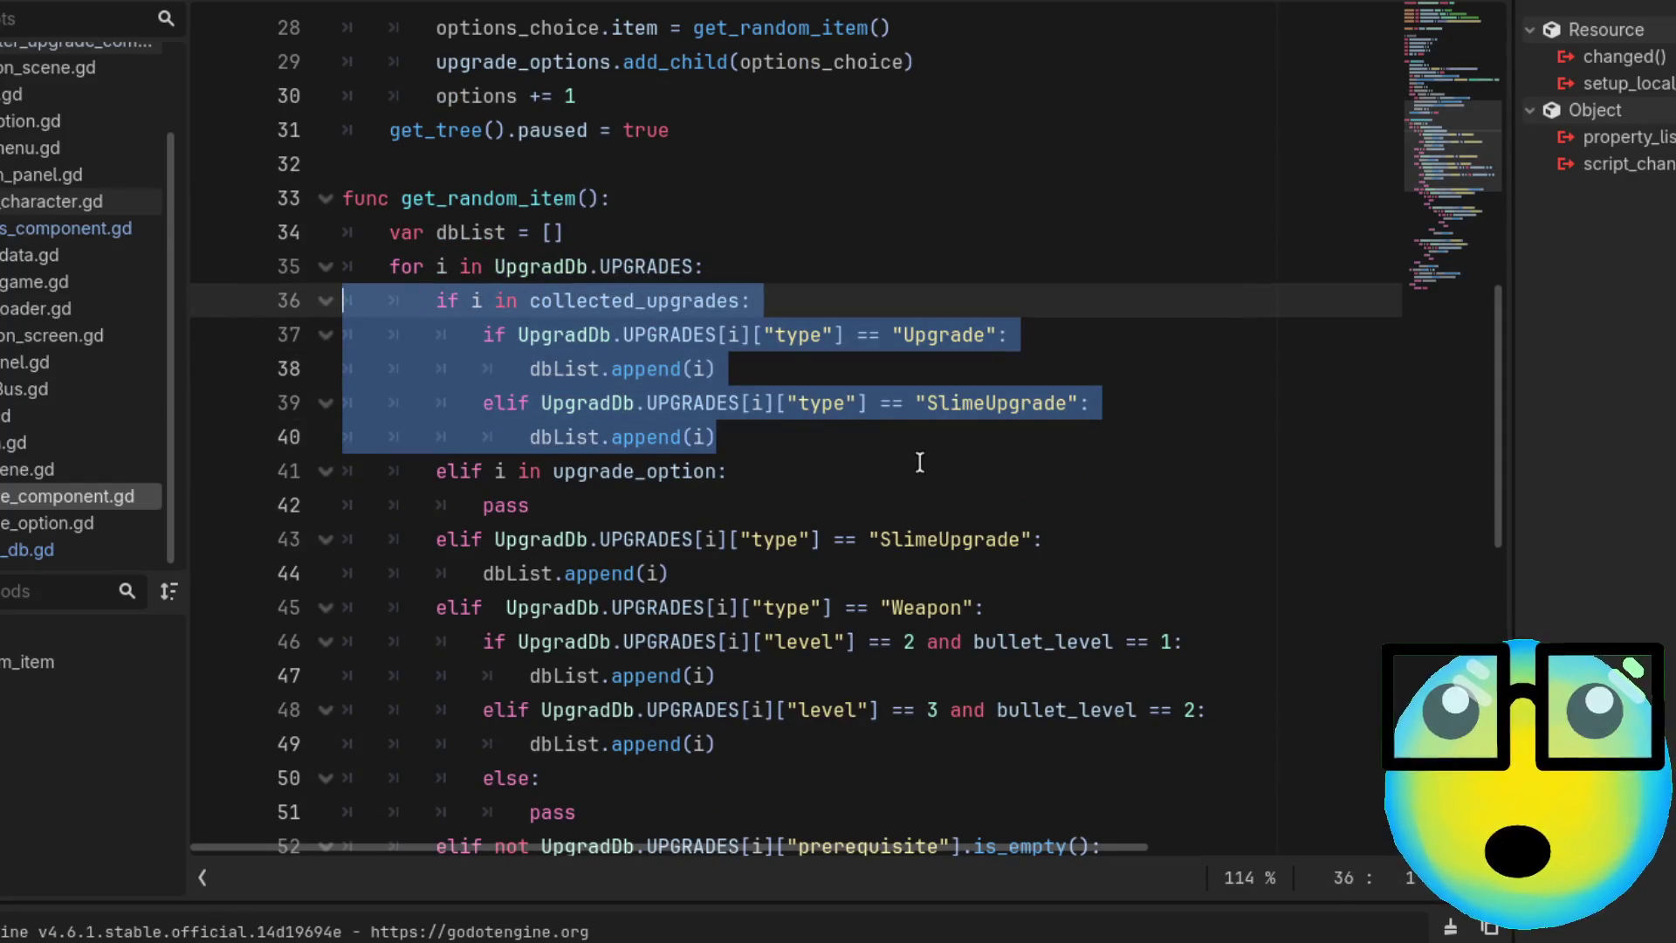
pyautogui.click(831, 452)
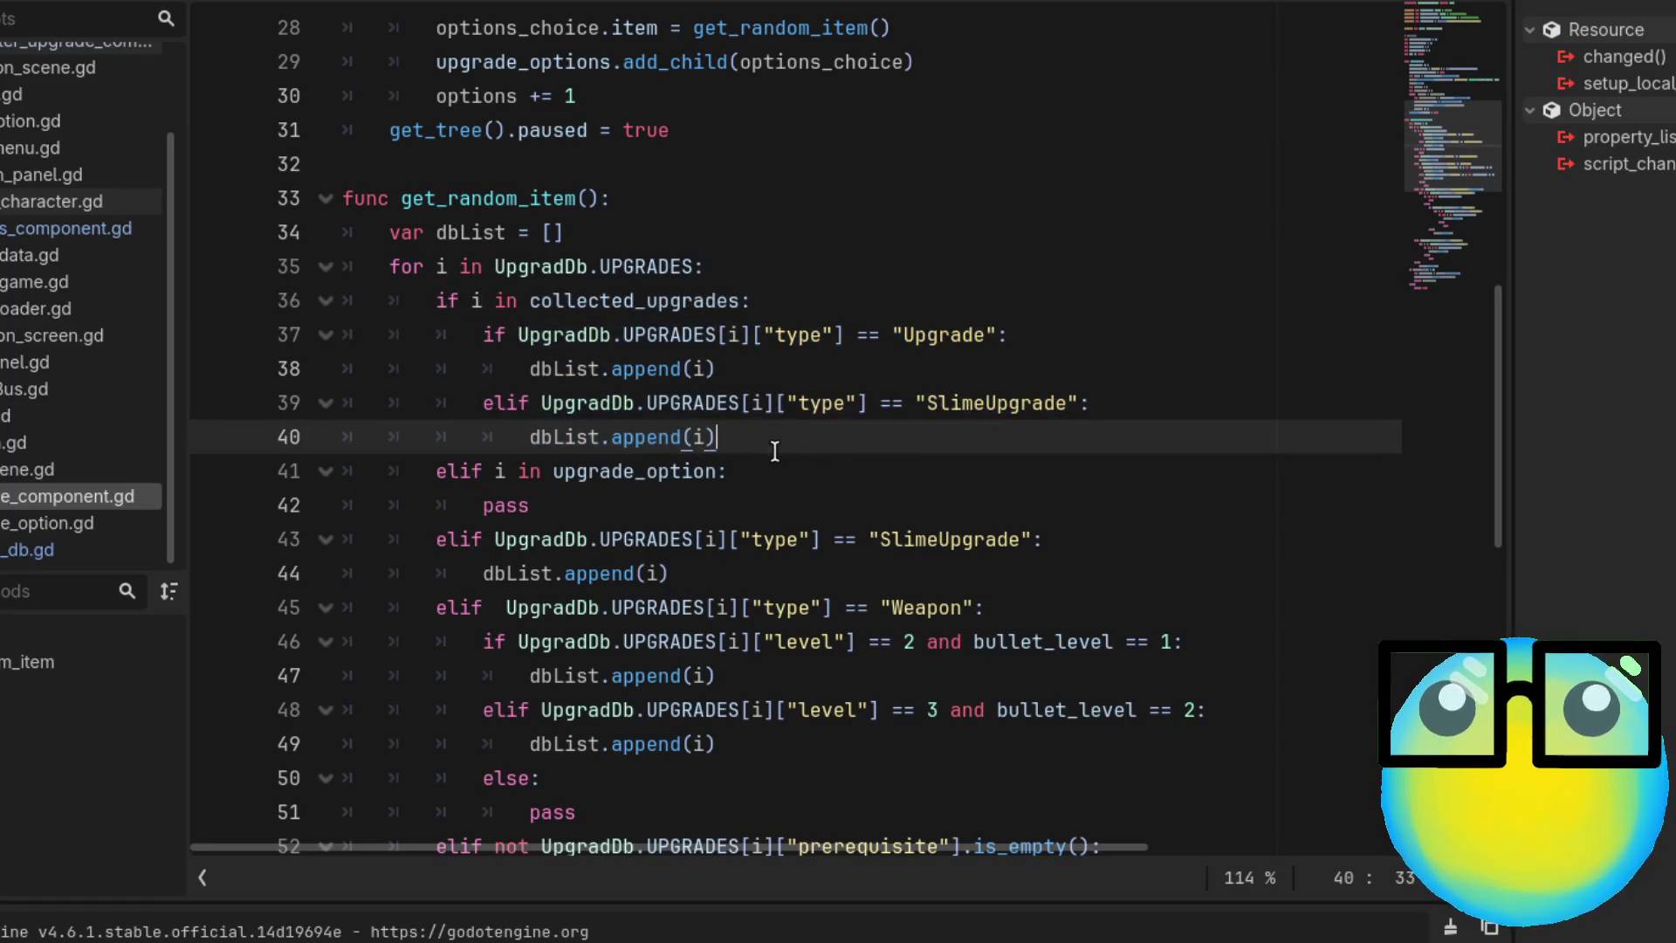
pyautogui.keyDown('shift'); pyautogui.click(323, 301); pyautogui.keyUp('shift')
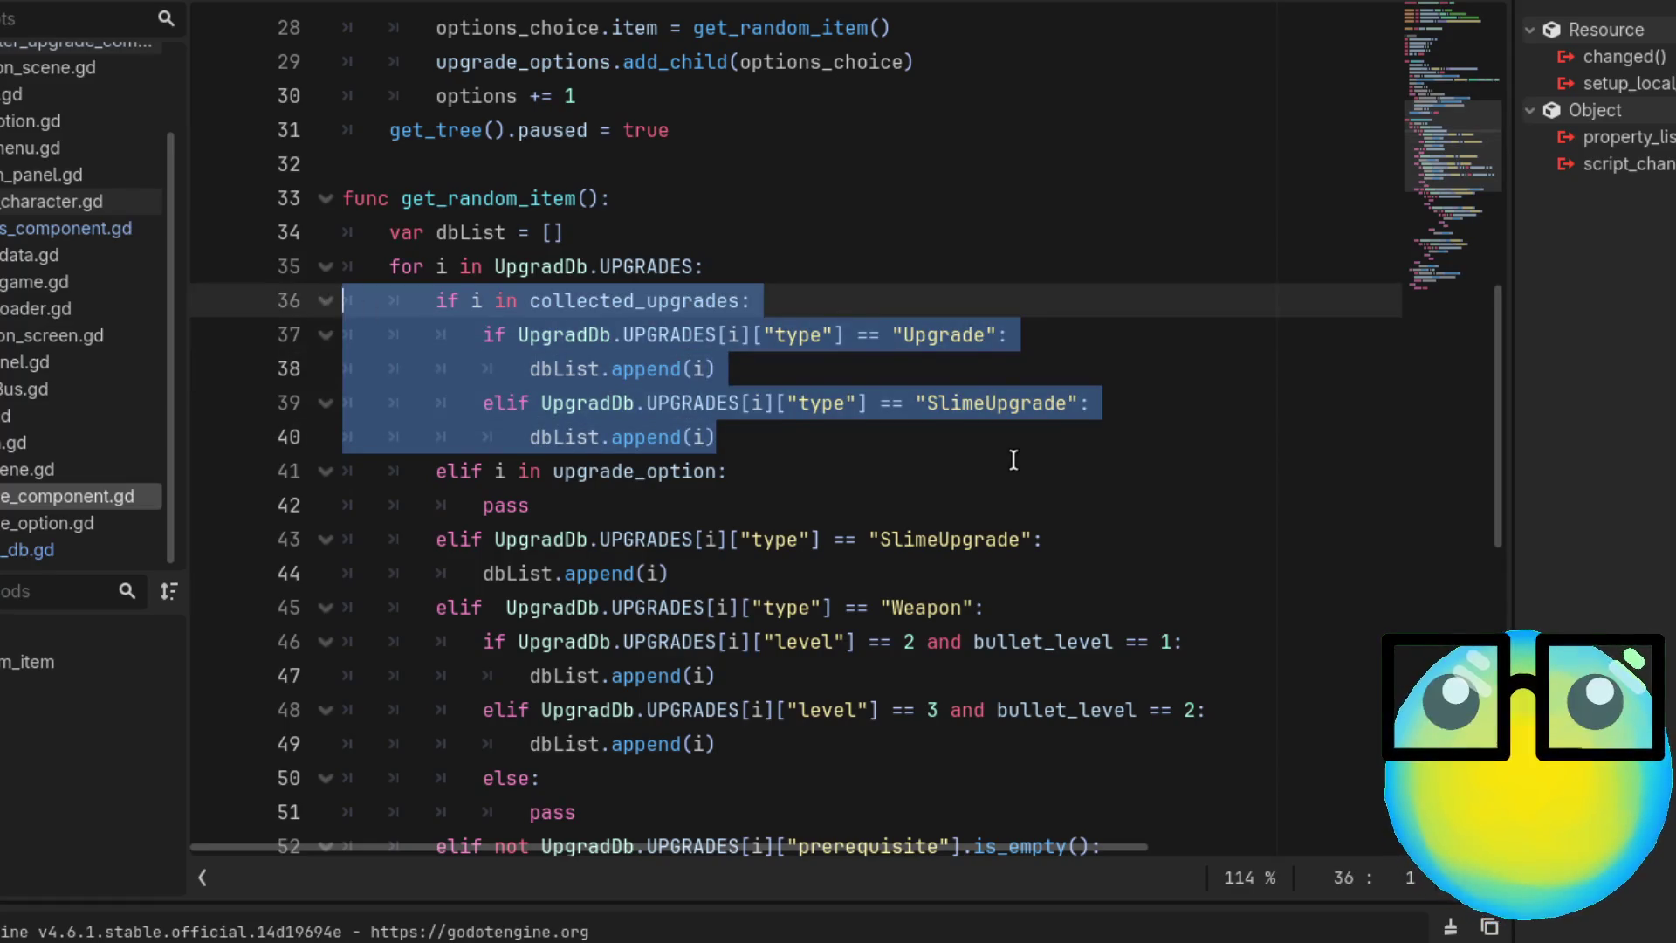
pyautogui.scroll(-1, 1013, 460)
pyautogui.scroll(-1, 1013, 460)
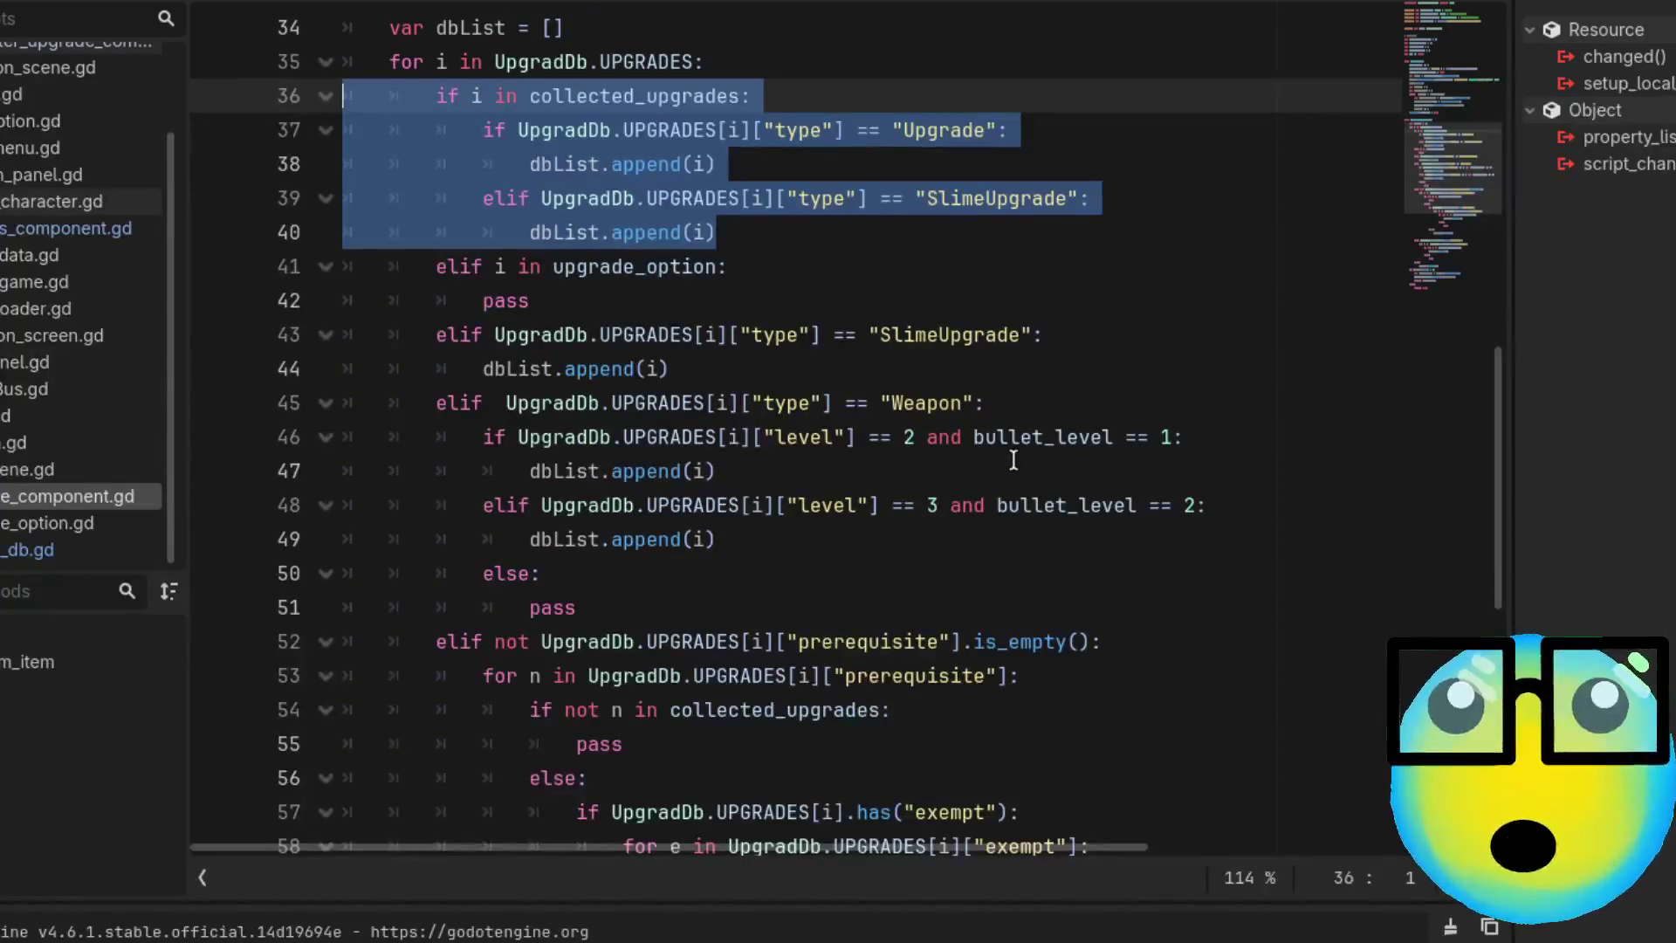
pyautogui.moveTo(1039, 315); pyautogui.dragTo(1032, 320)
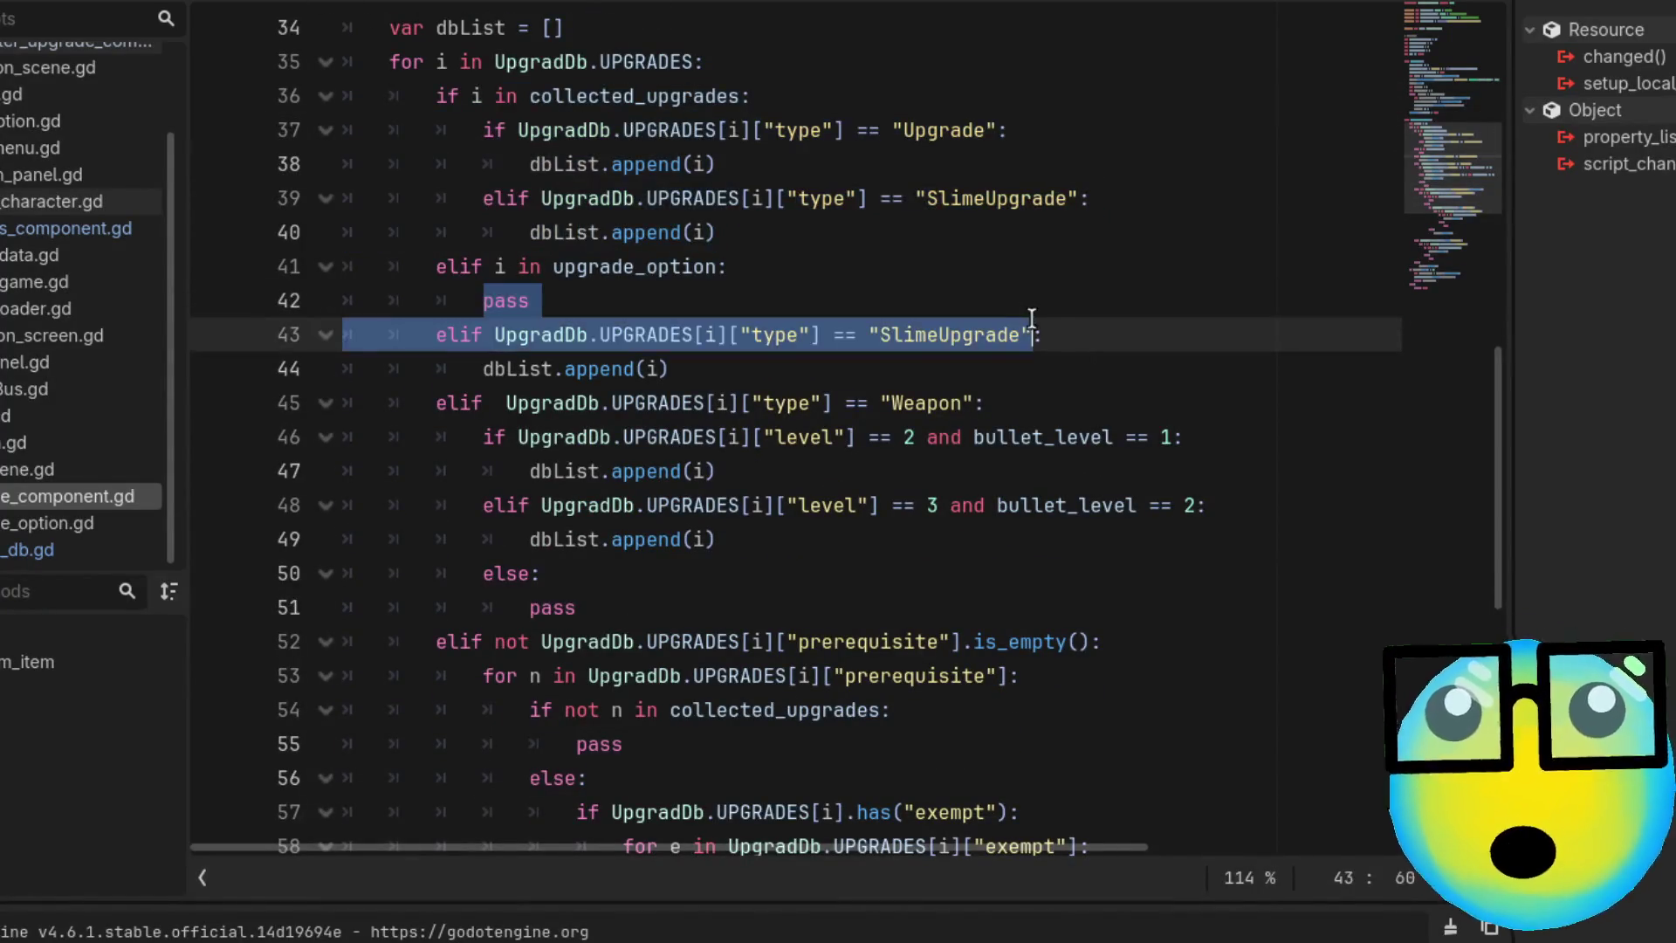
pyautogui.click(1158, 350)
# Highlight Weapon on line 45, set a breakpoint on line 67's exempt loop, and run the game
pyautogui.doubleClick(918, 404)
pyautogui.scroll(-4, 1213, 470)
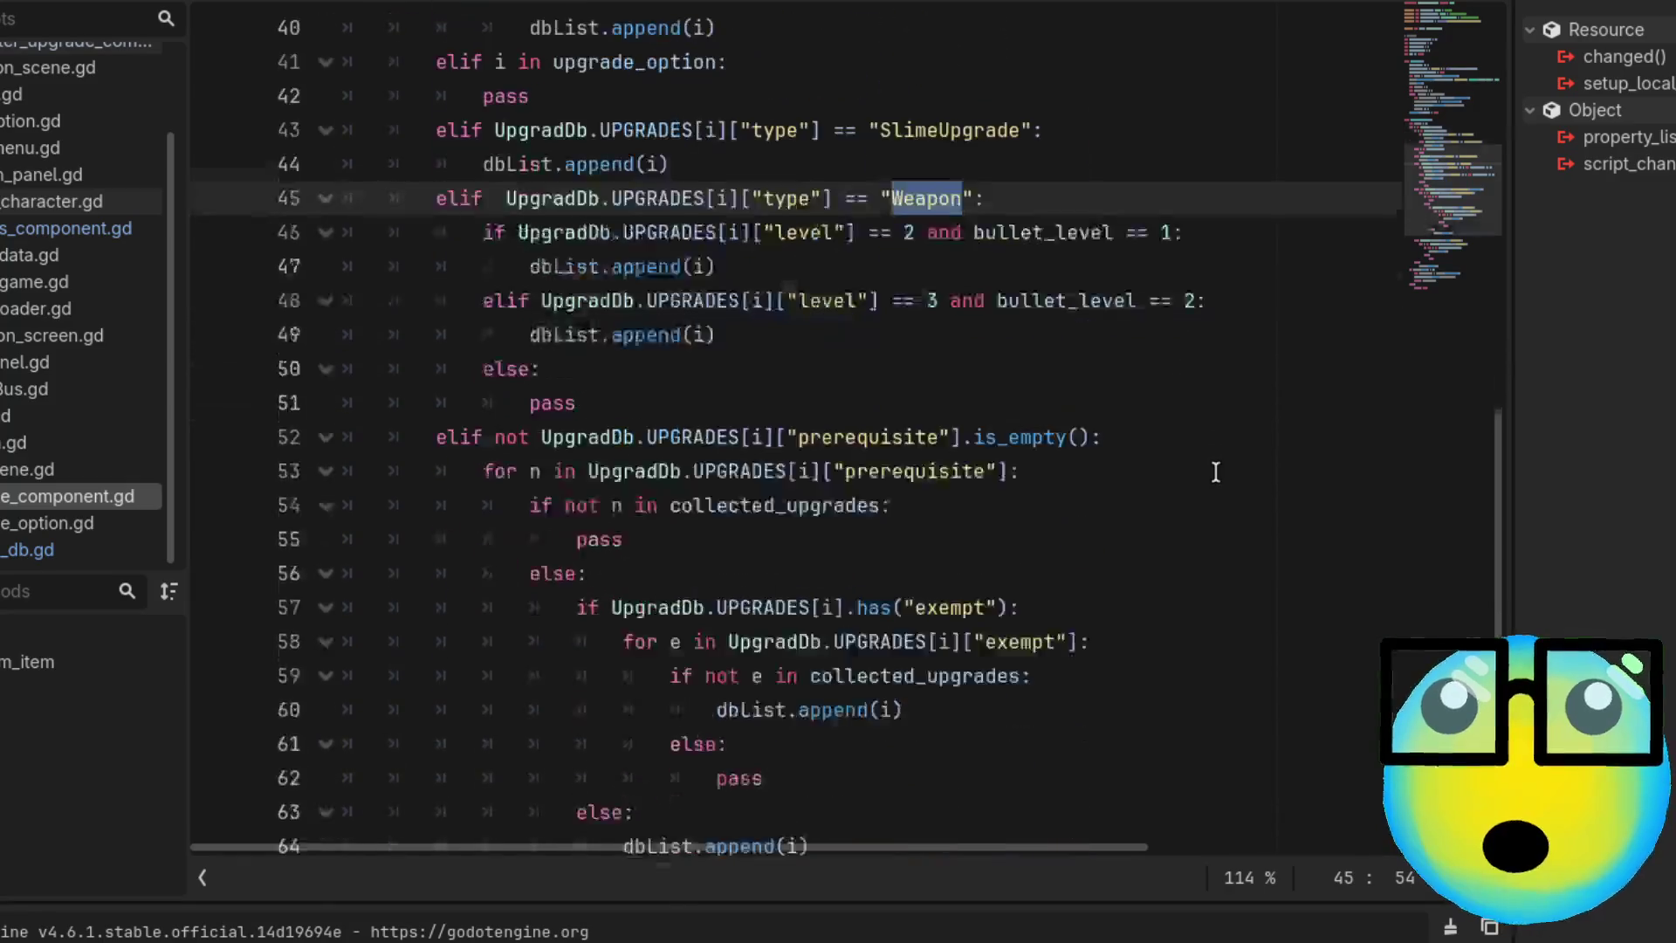
pyautogui.scroll(1, 1215, 471)
pyautogui.scroll(-2, 1215, 472)
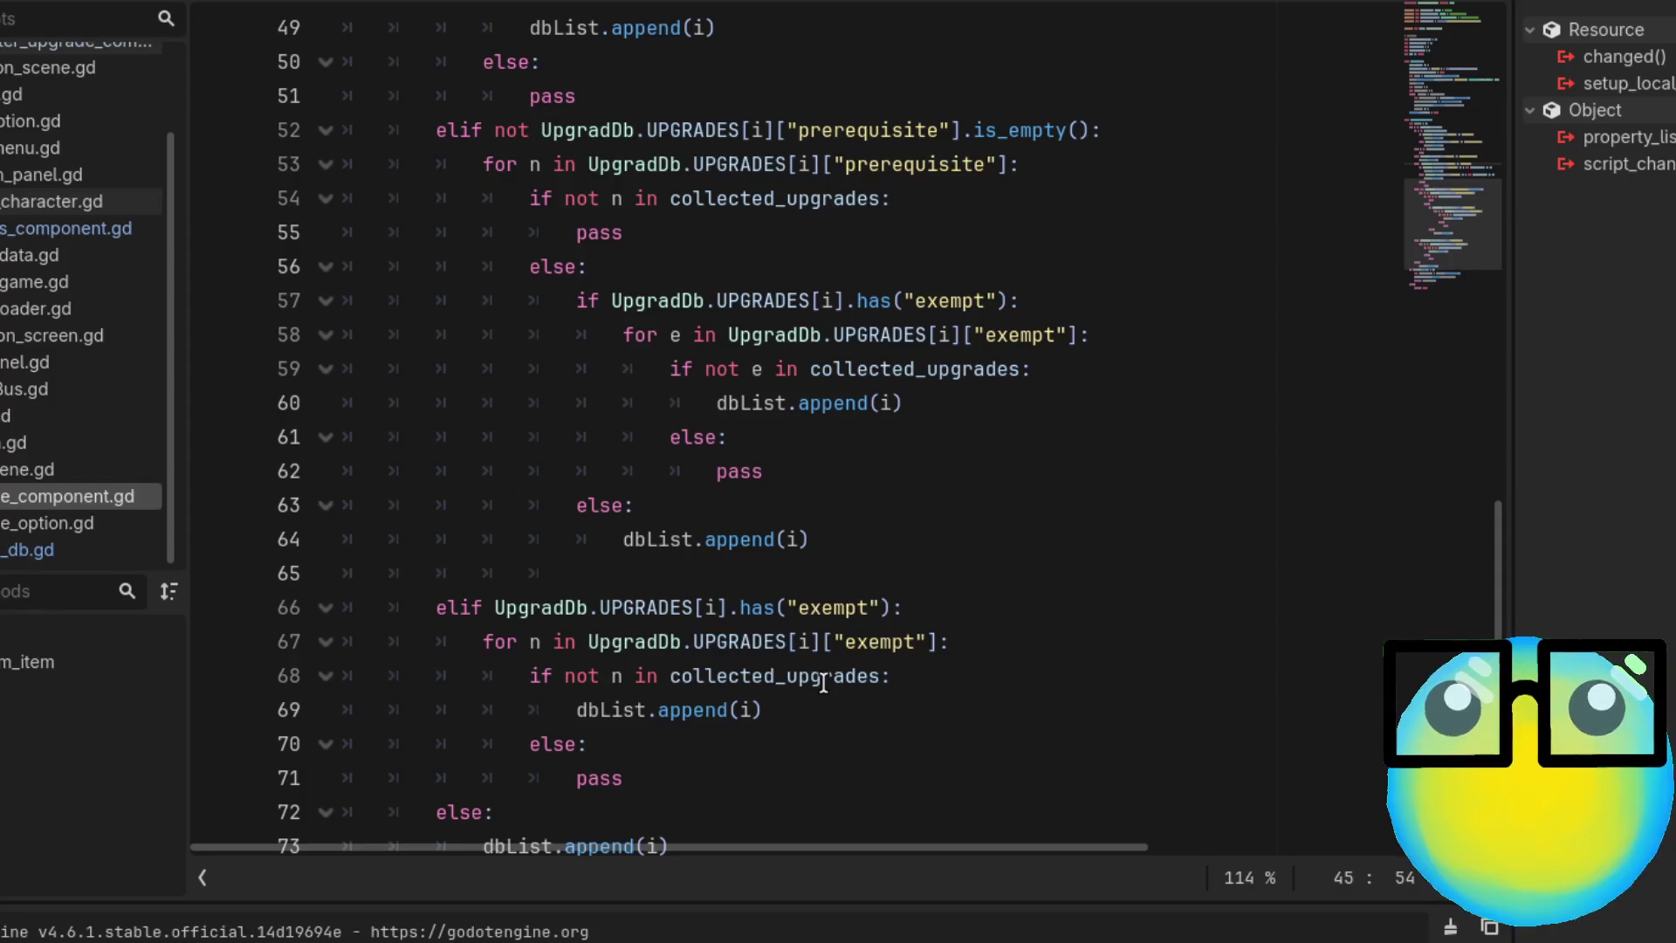
pyautogui.scroll(-2, 823, 682)
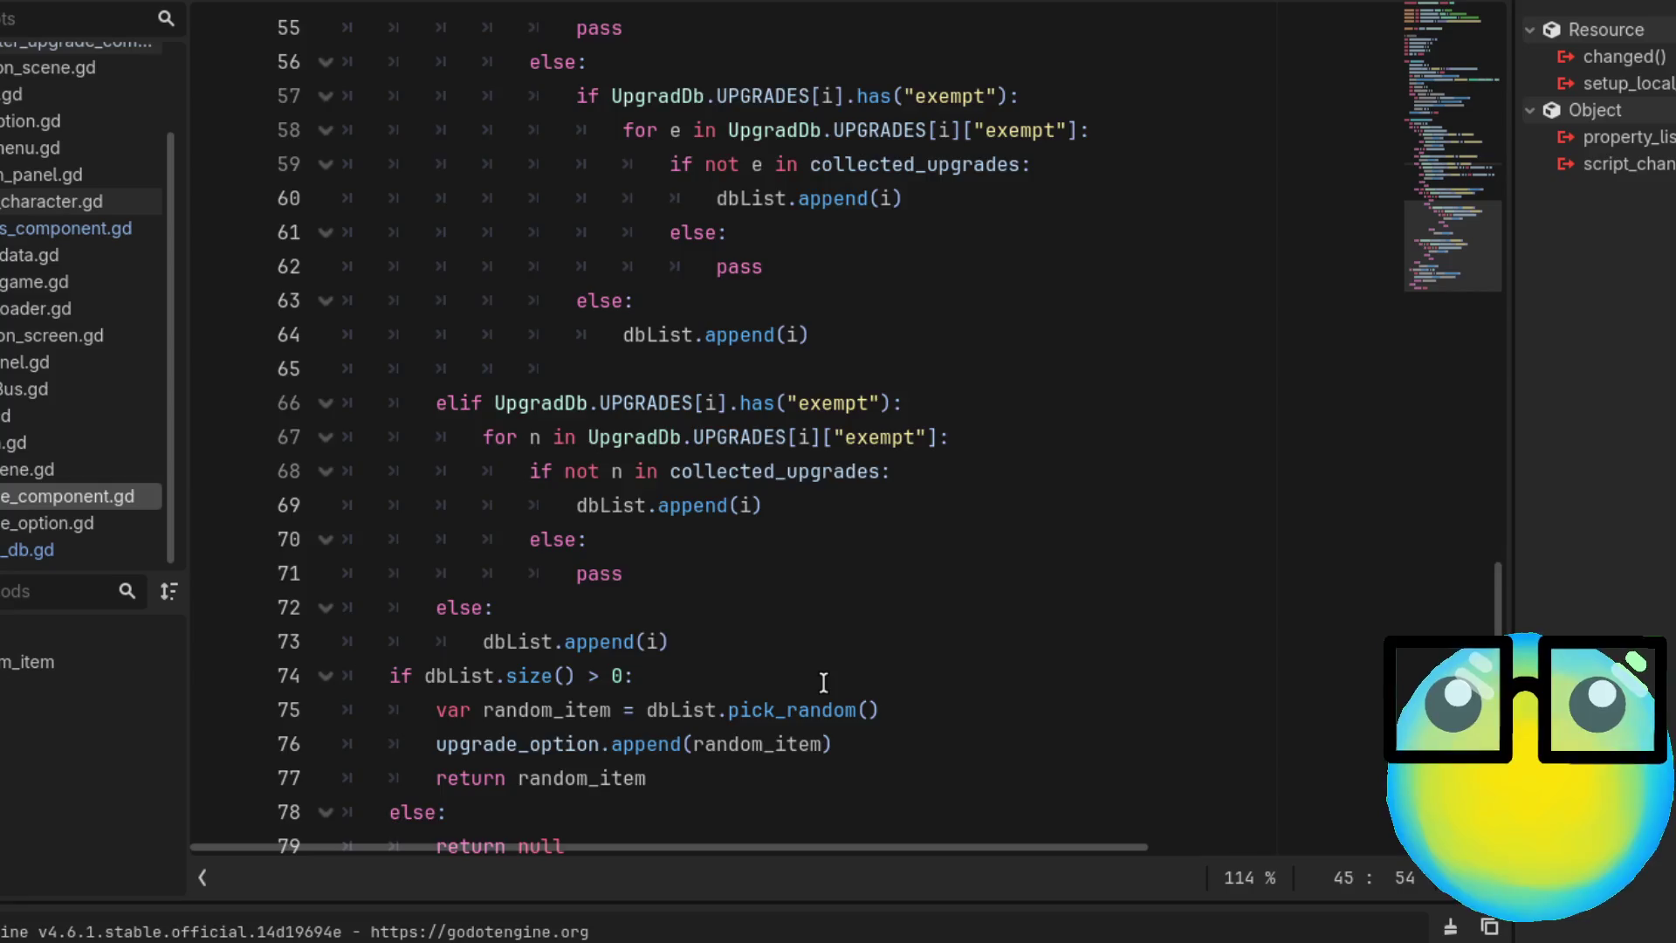
pyautogui.scroll(4, 824, 682)
pyautogui.scroll(-2, 823, 682)
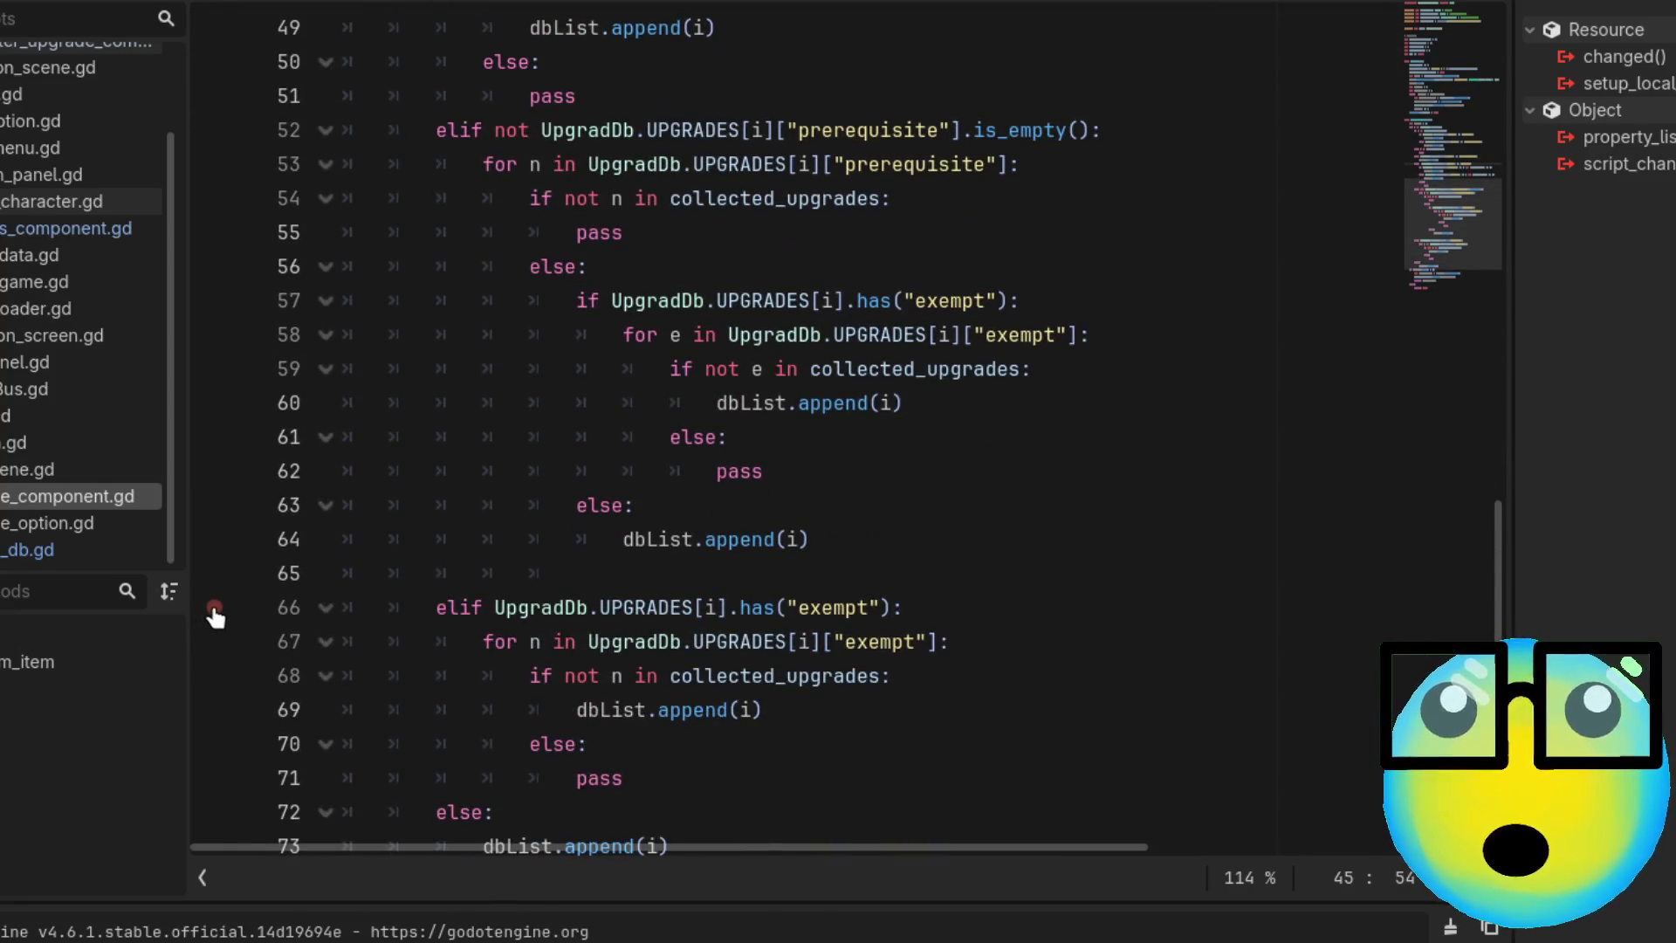
pyautogui.click(214, 643)
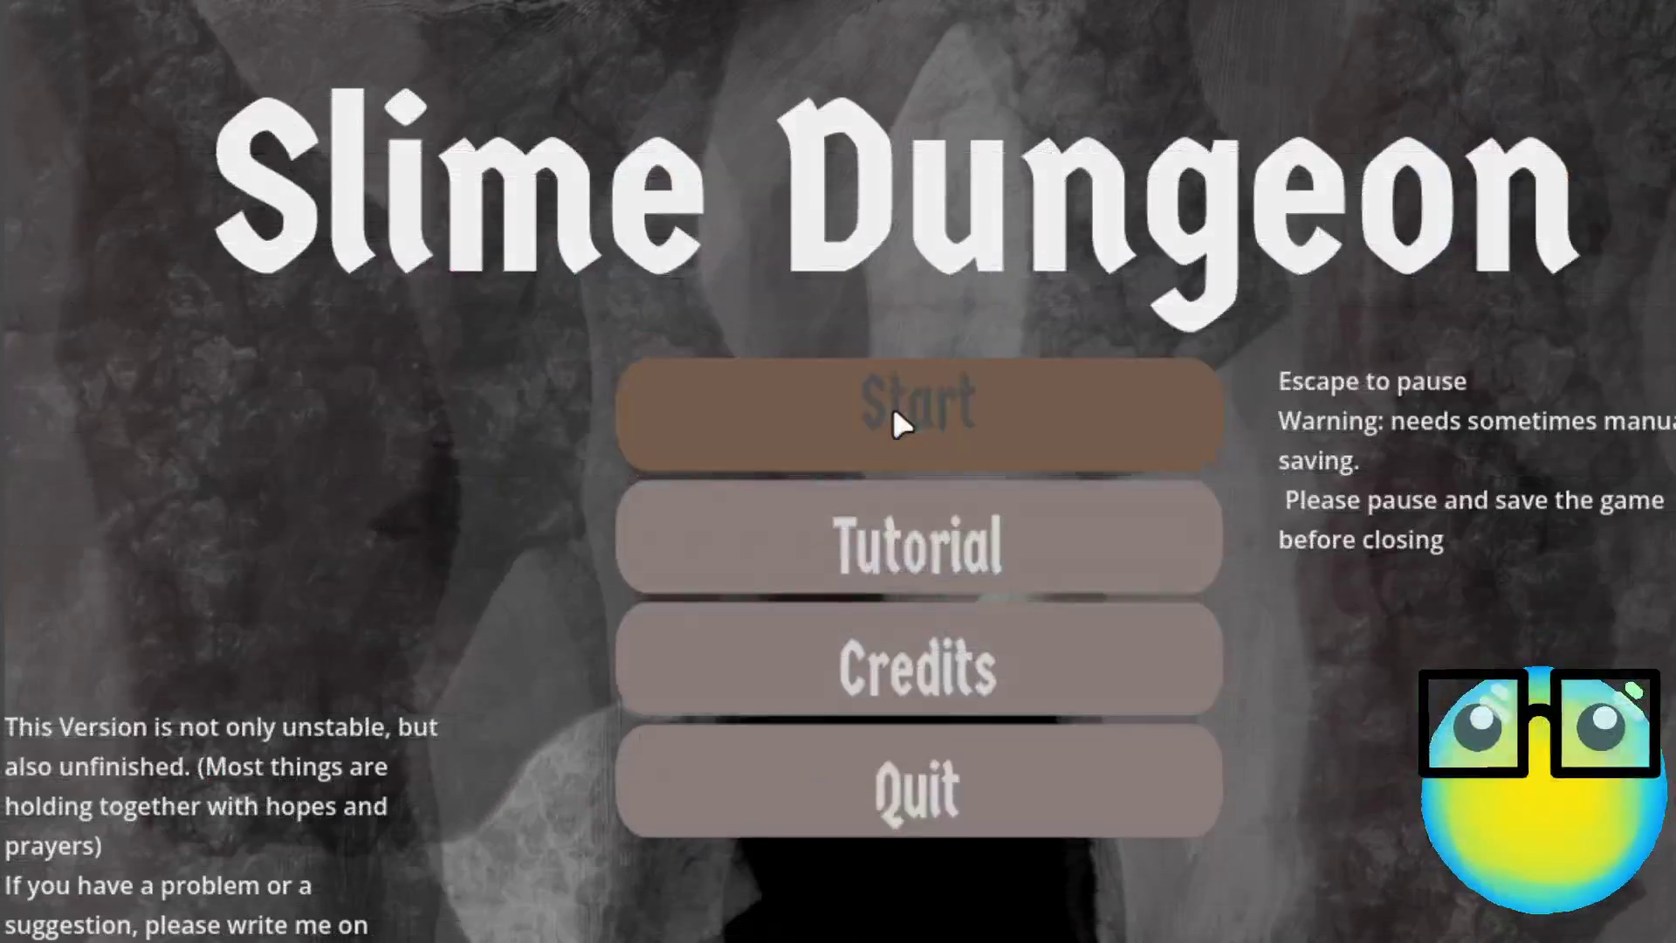
pyautogui.click(893, 412)
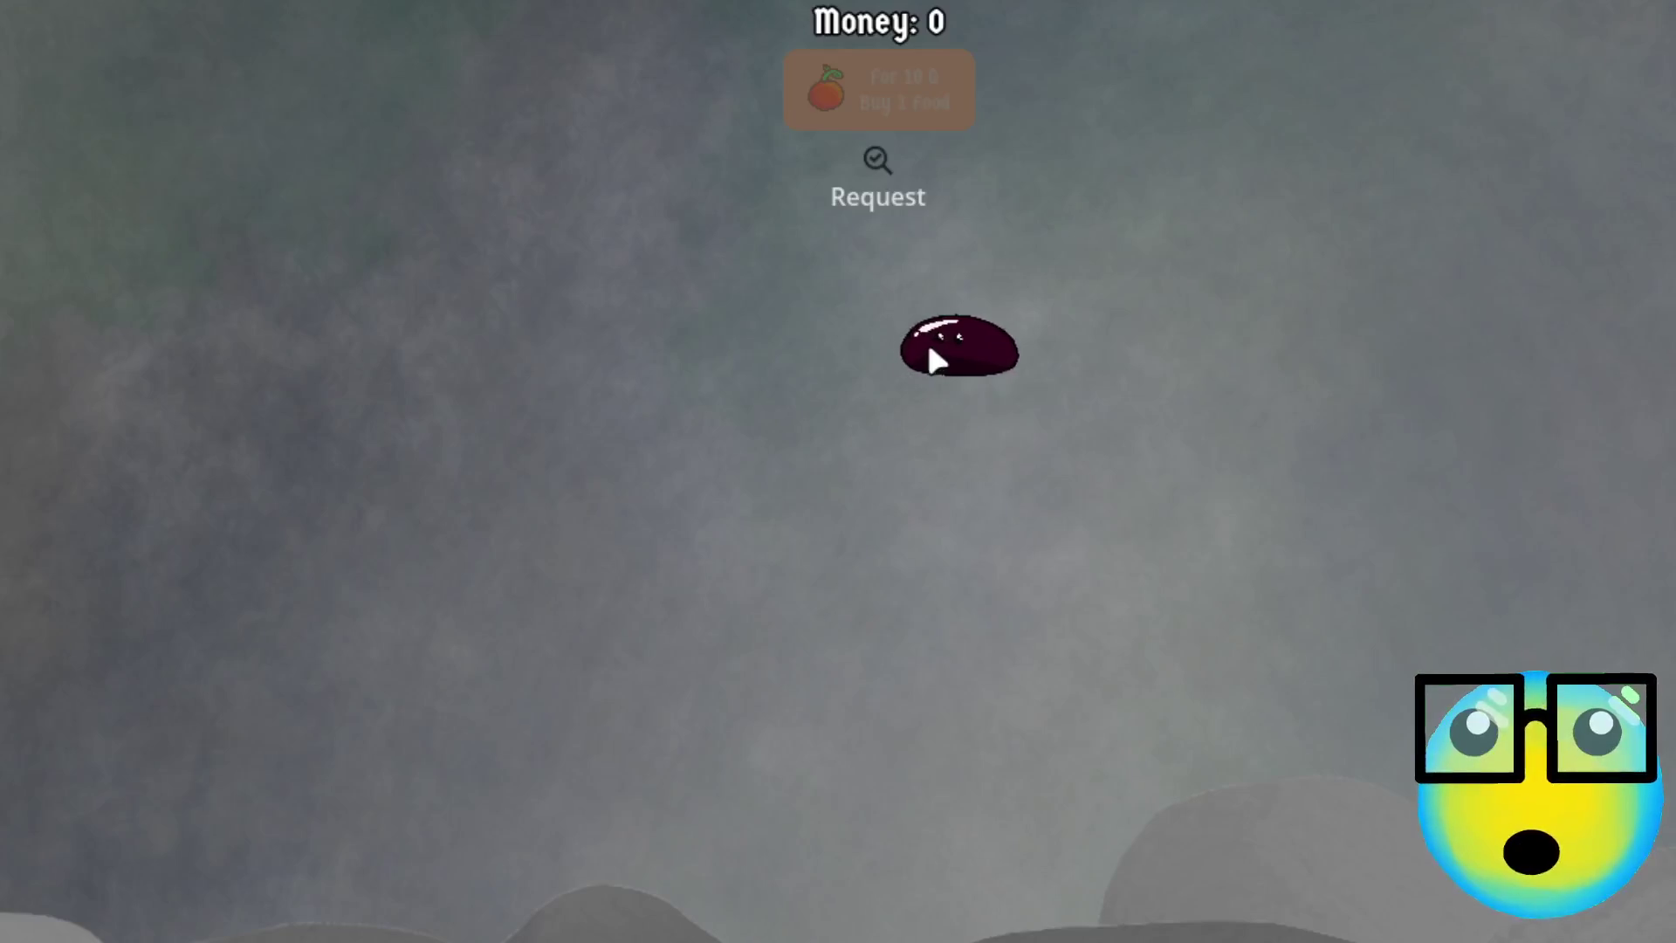
# Start a new game, dismiss the customer request screen, and view the lower slime's stats
pyautogui.click(929, 345)
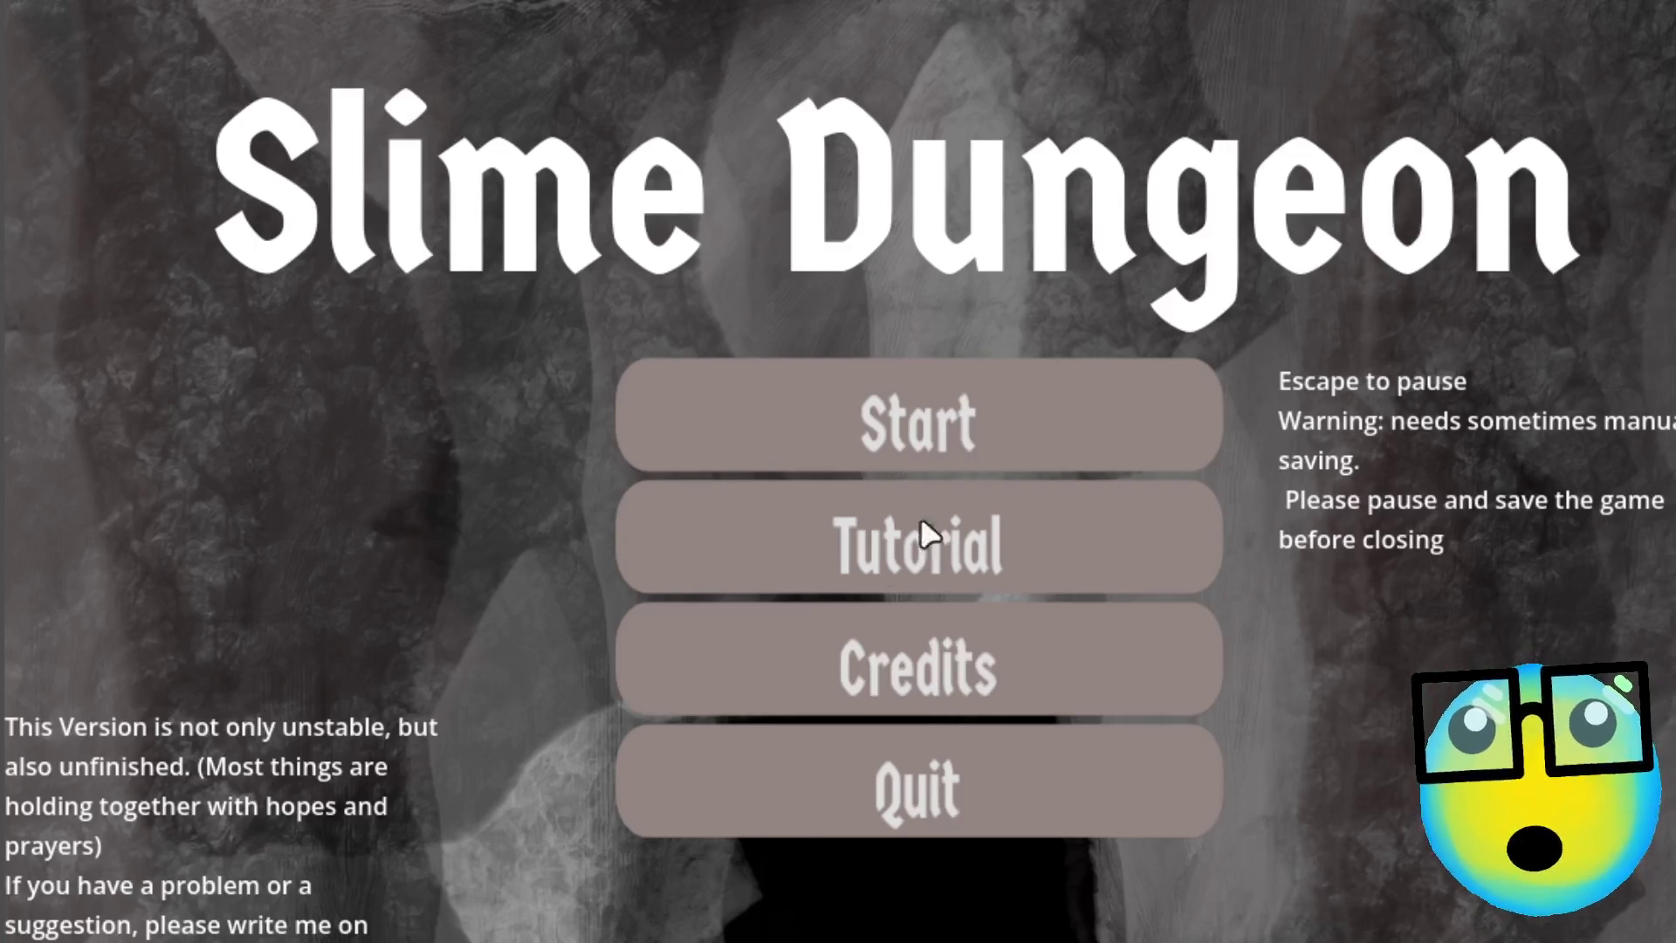
pyautogui.click(948, 431)
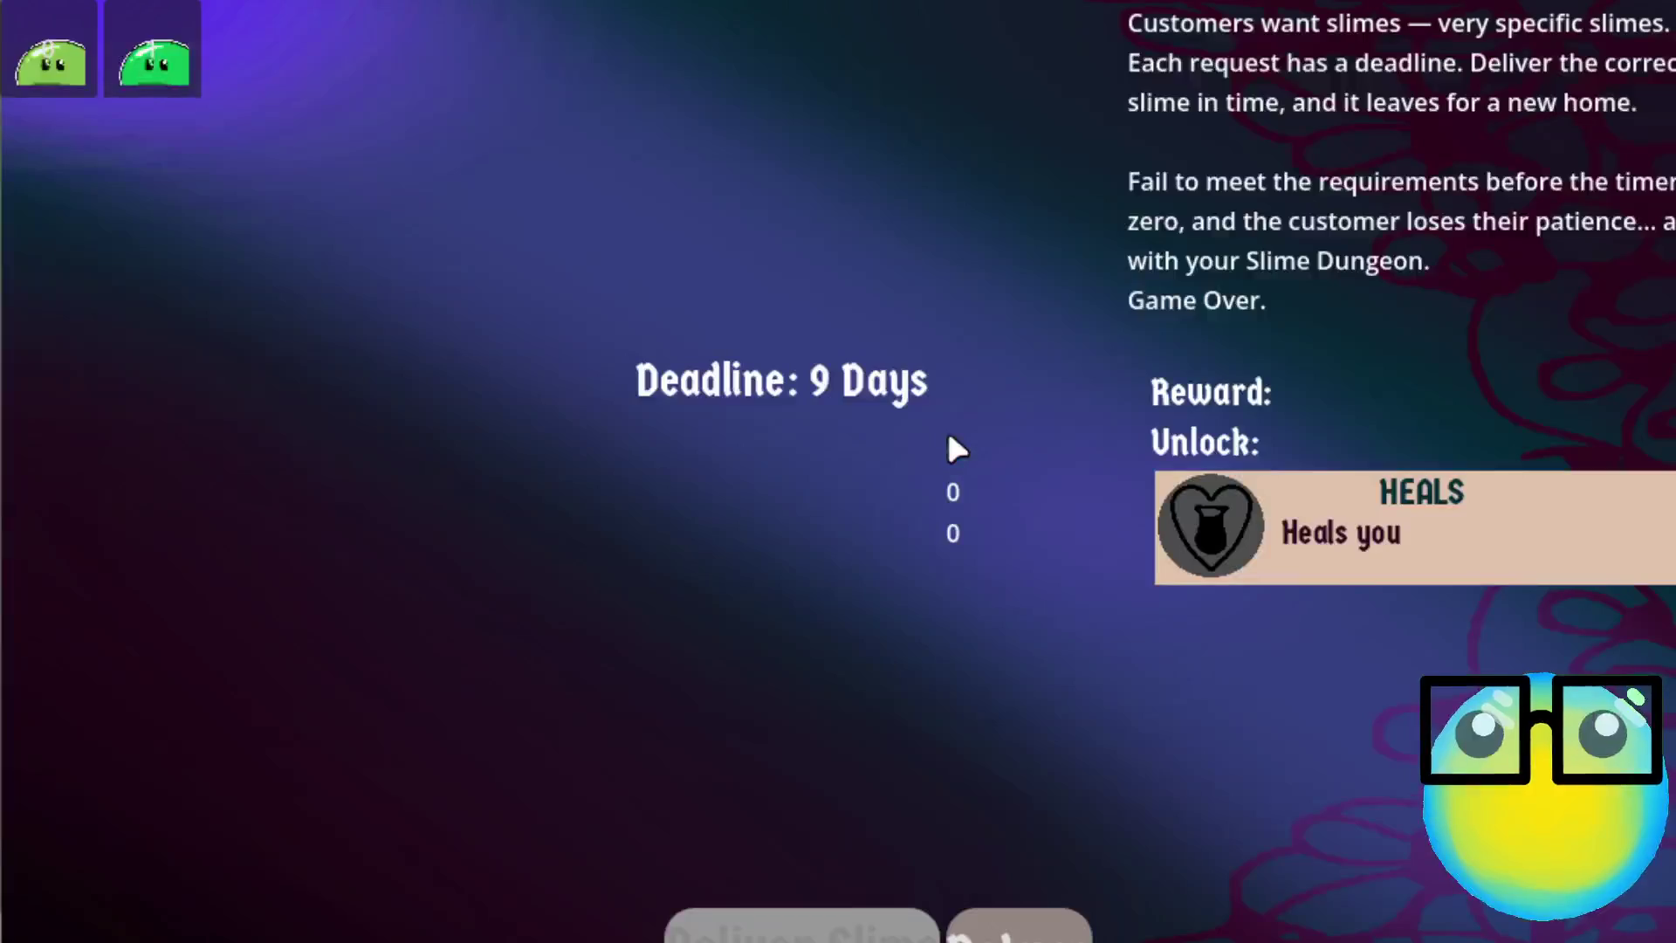
pyautogui.click(1043, 927)
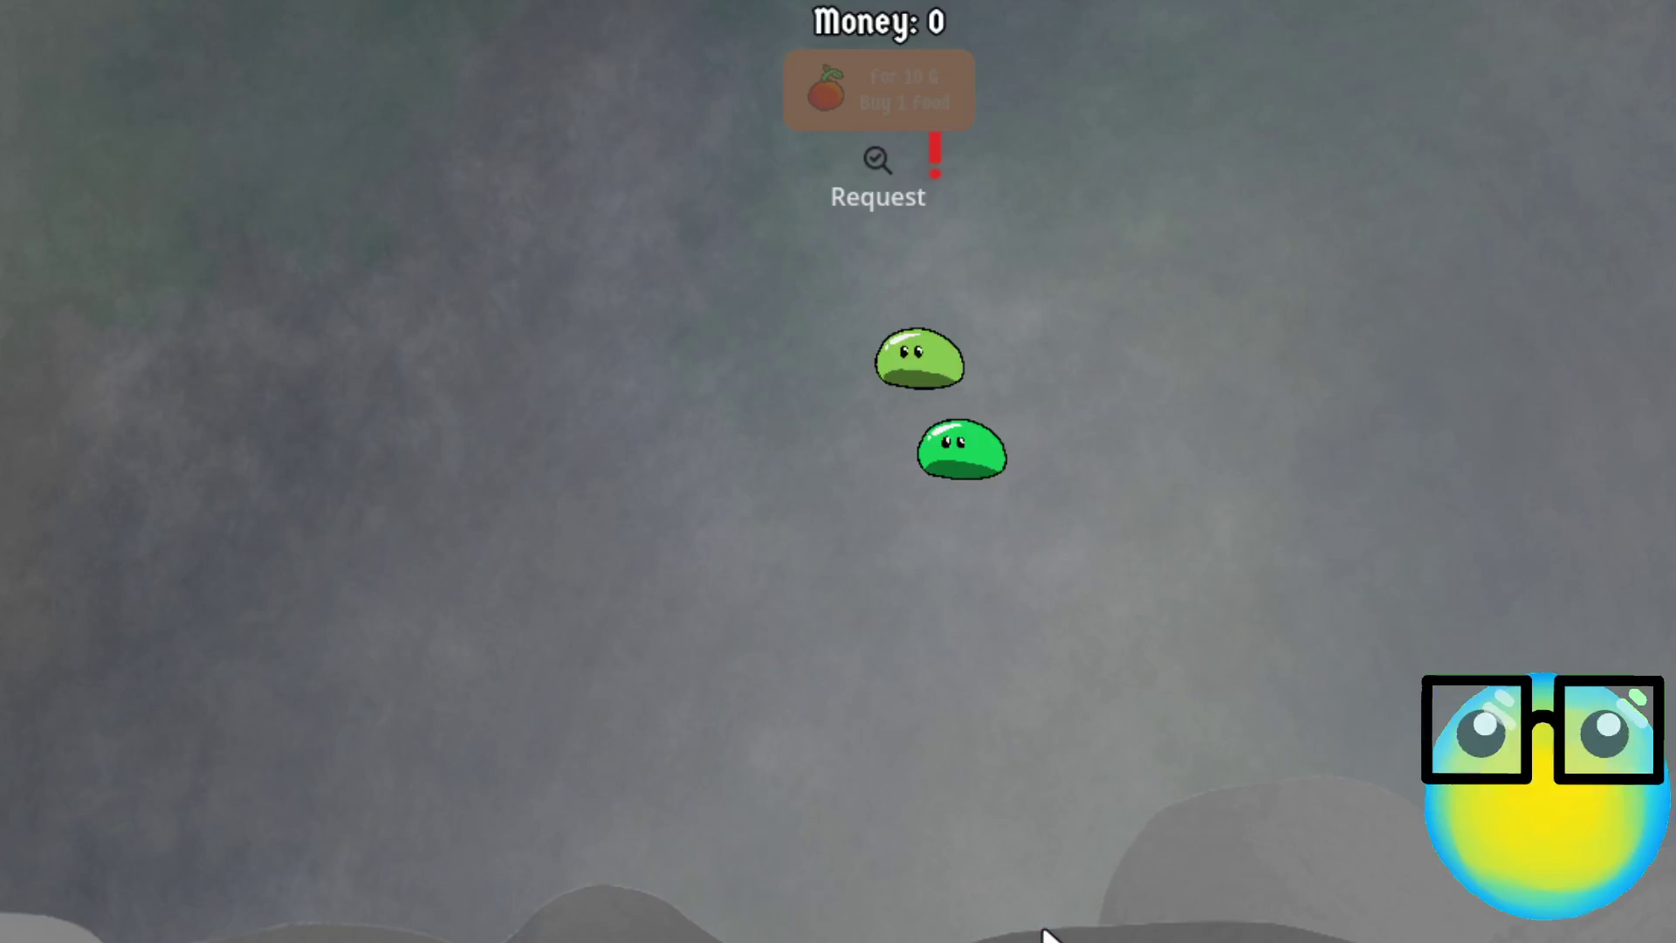
pyautogui.click(934, 390)
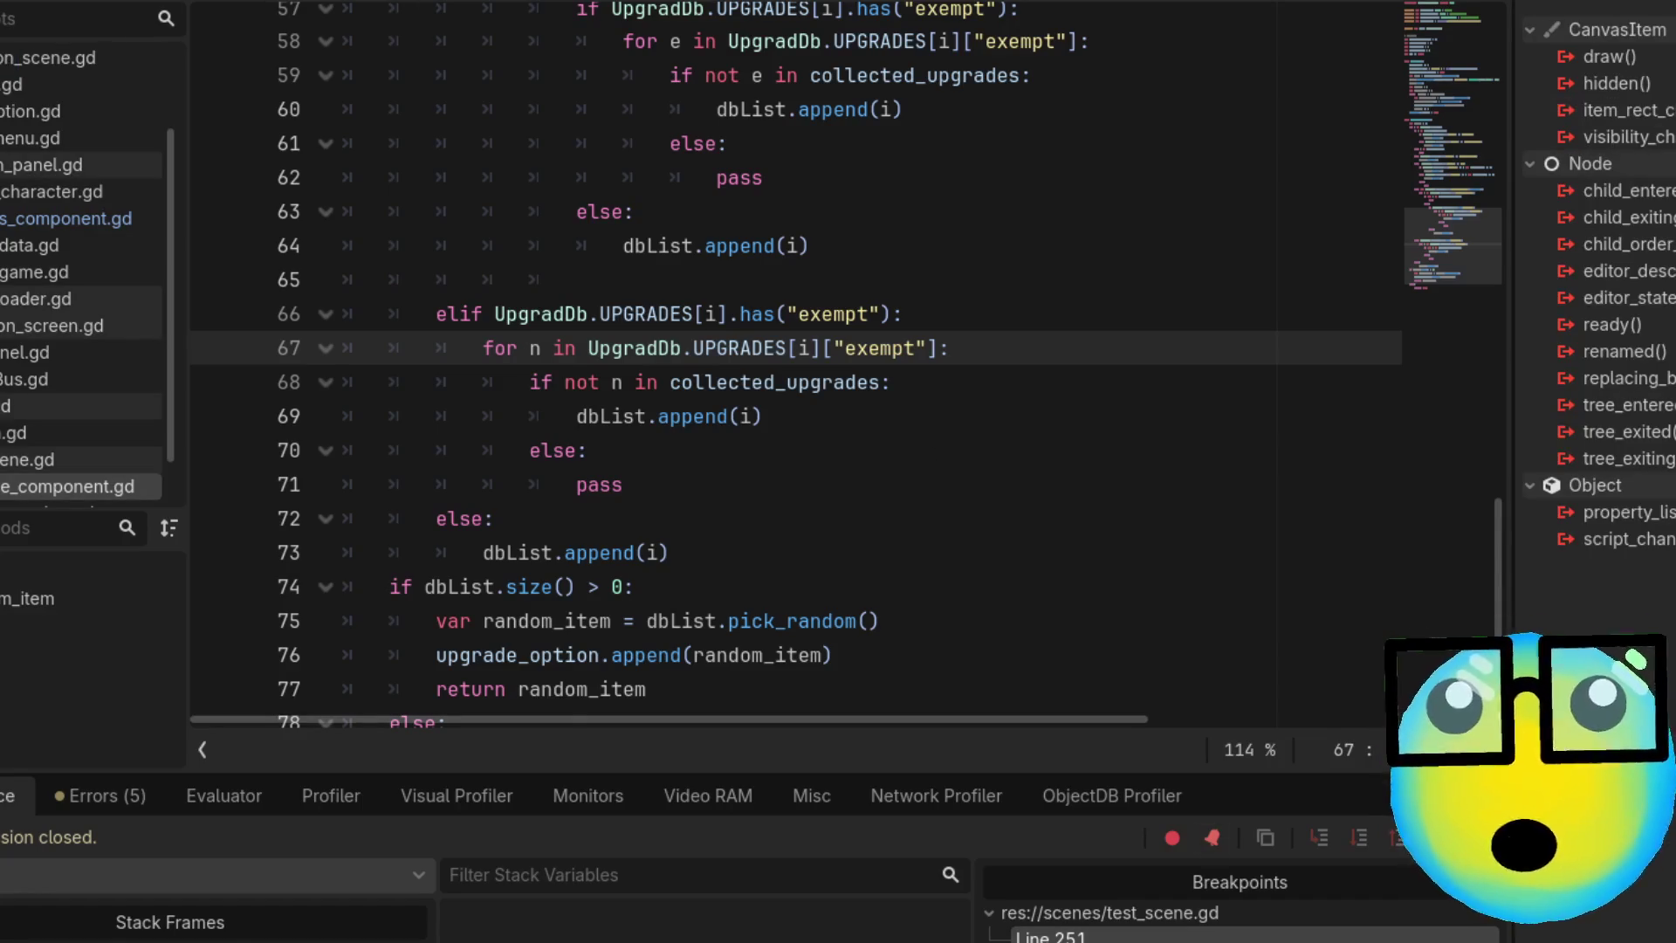
# In test_scene.gd, remove the breakpoint on line 251
pyautogui.click(35, 459)
pyautogui.scroll(-5, 838, 475)
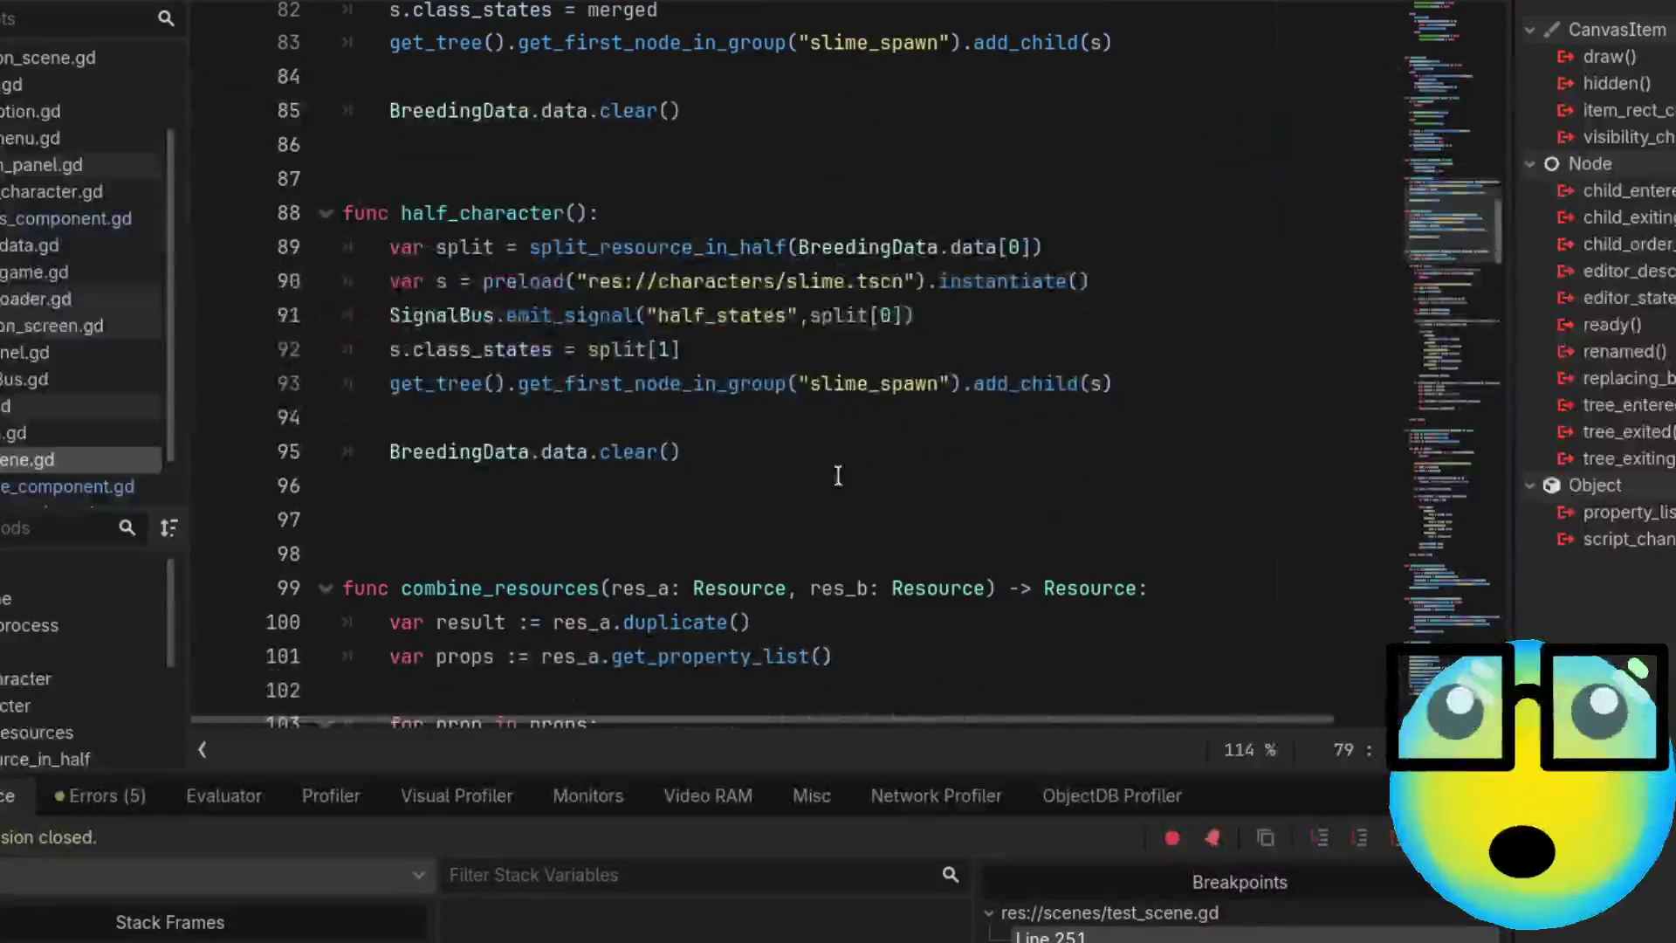
pyautogui.moveTo(1428, 206); pyautogui.dragTo(1449, 636)
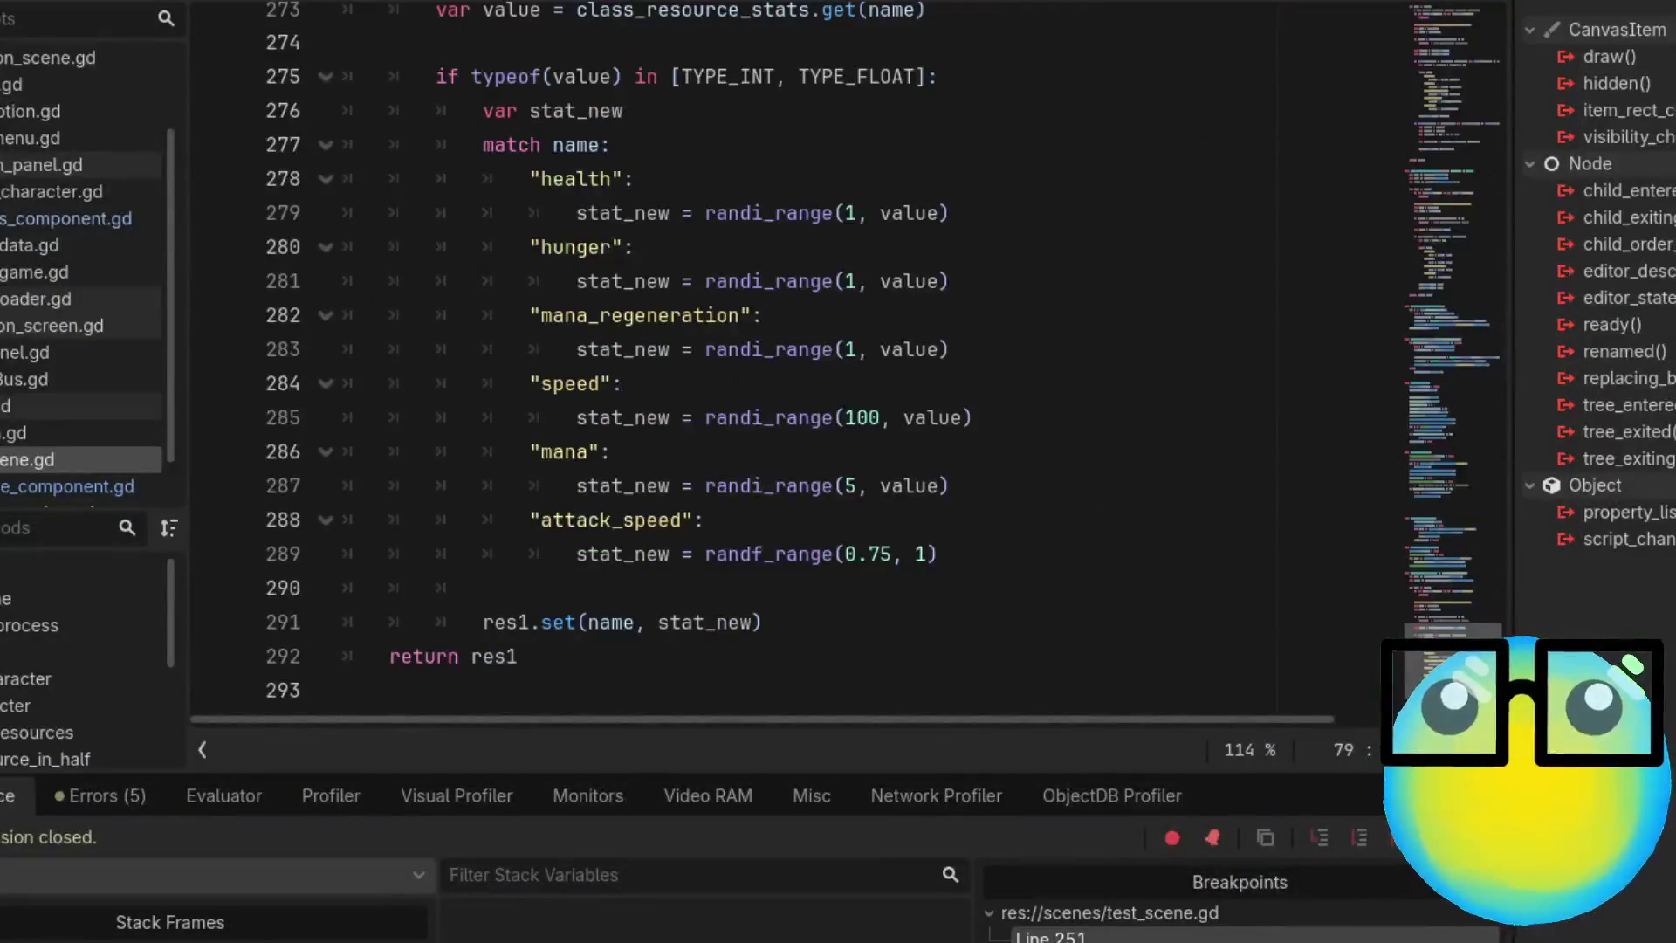
pyautogui.scroll(8, 1393, 601)
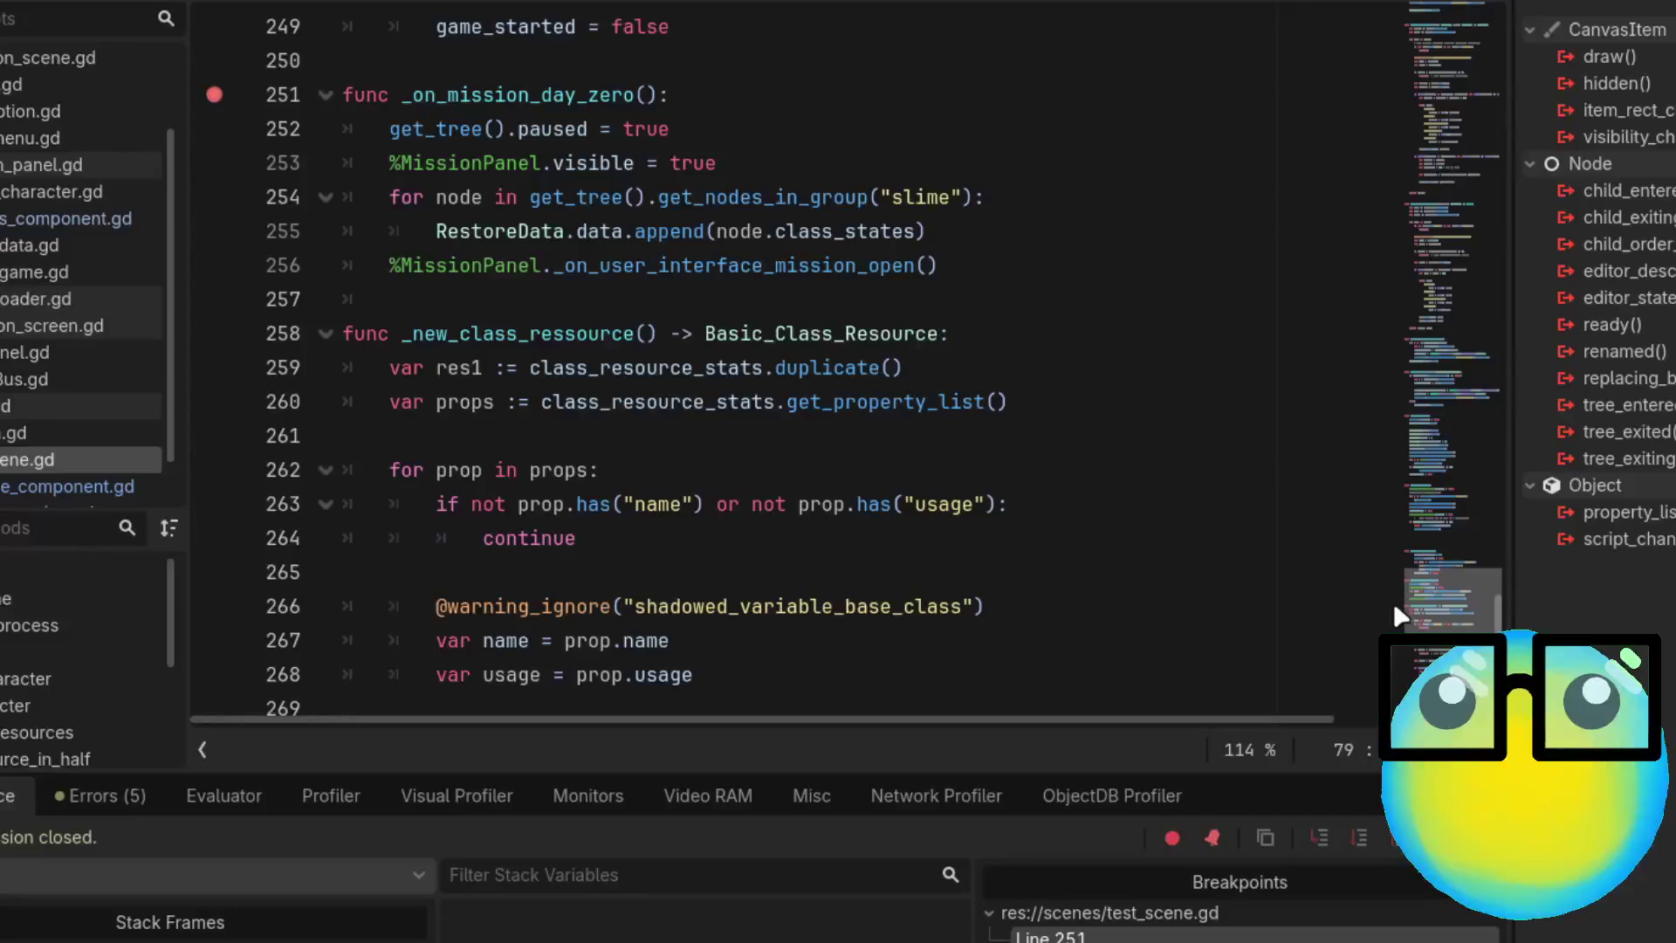
pyautogui.click(206, 103)
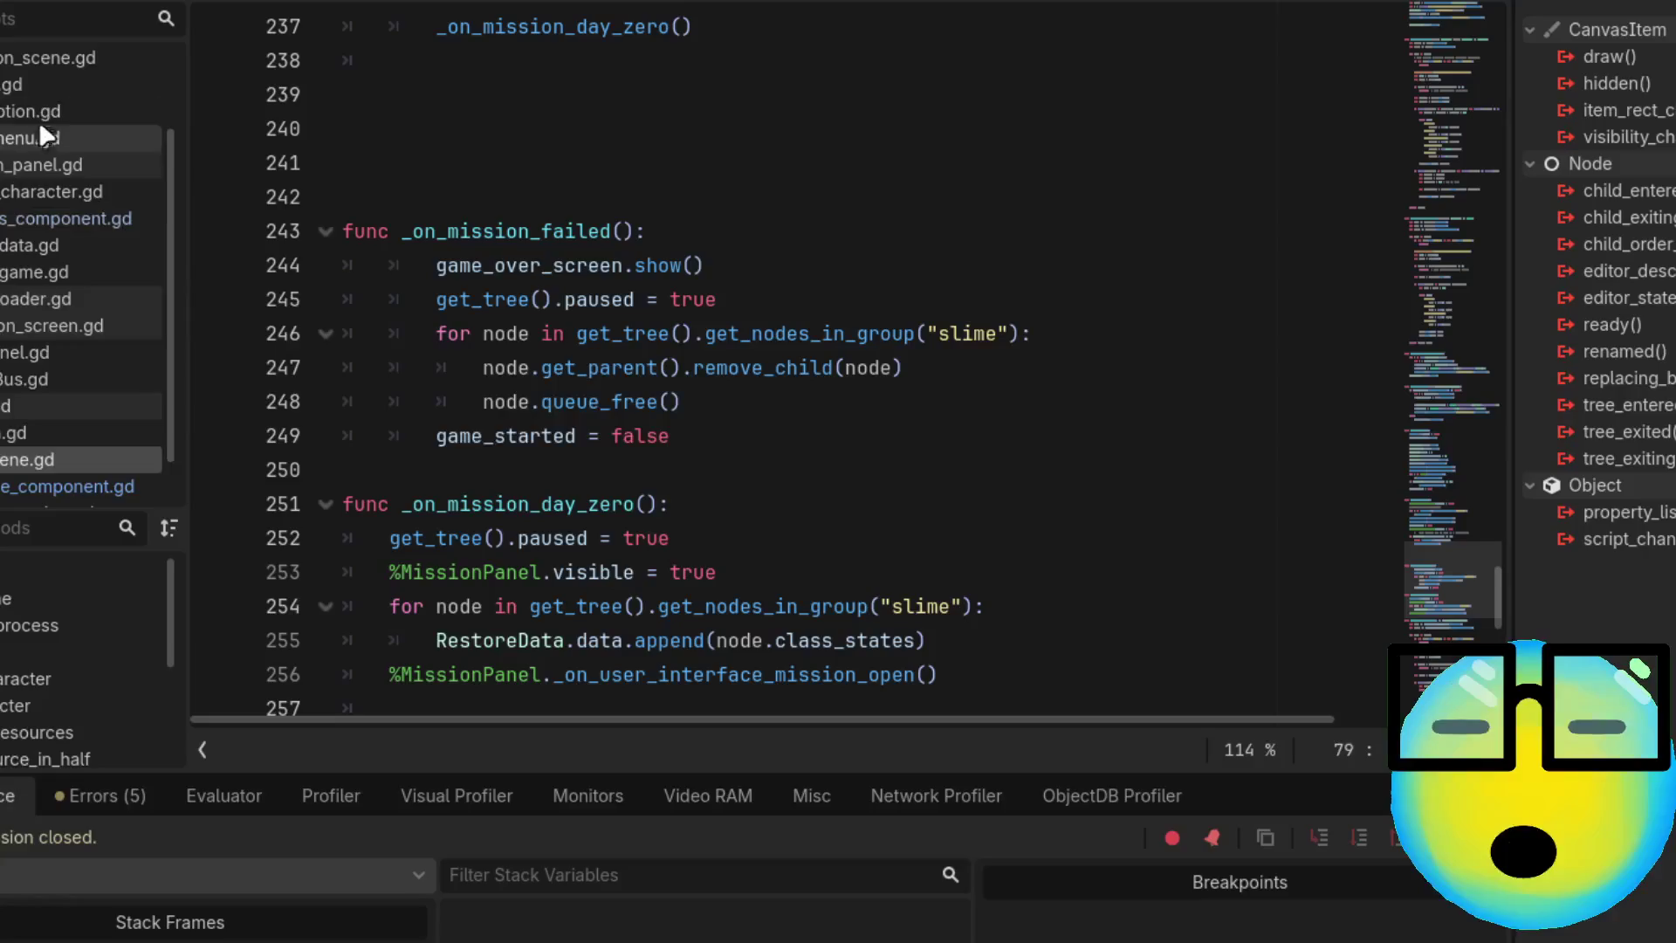
pyautogui.scroll(3, 33, 108)
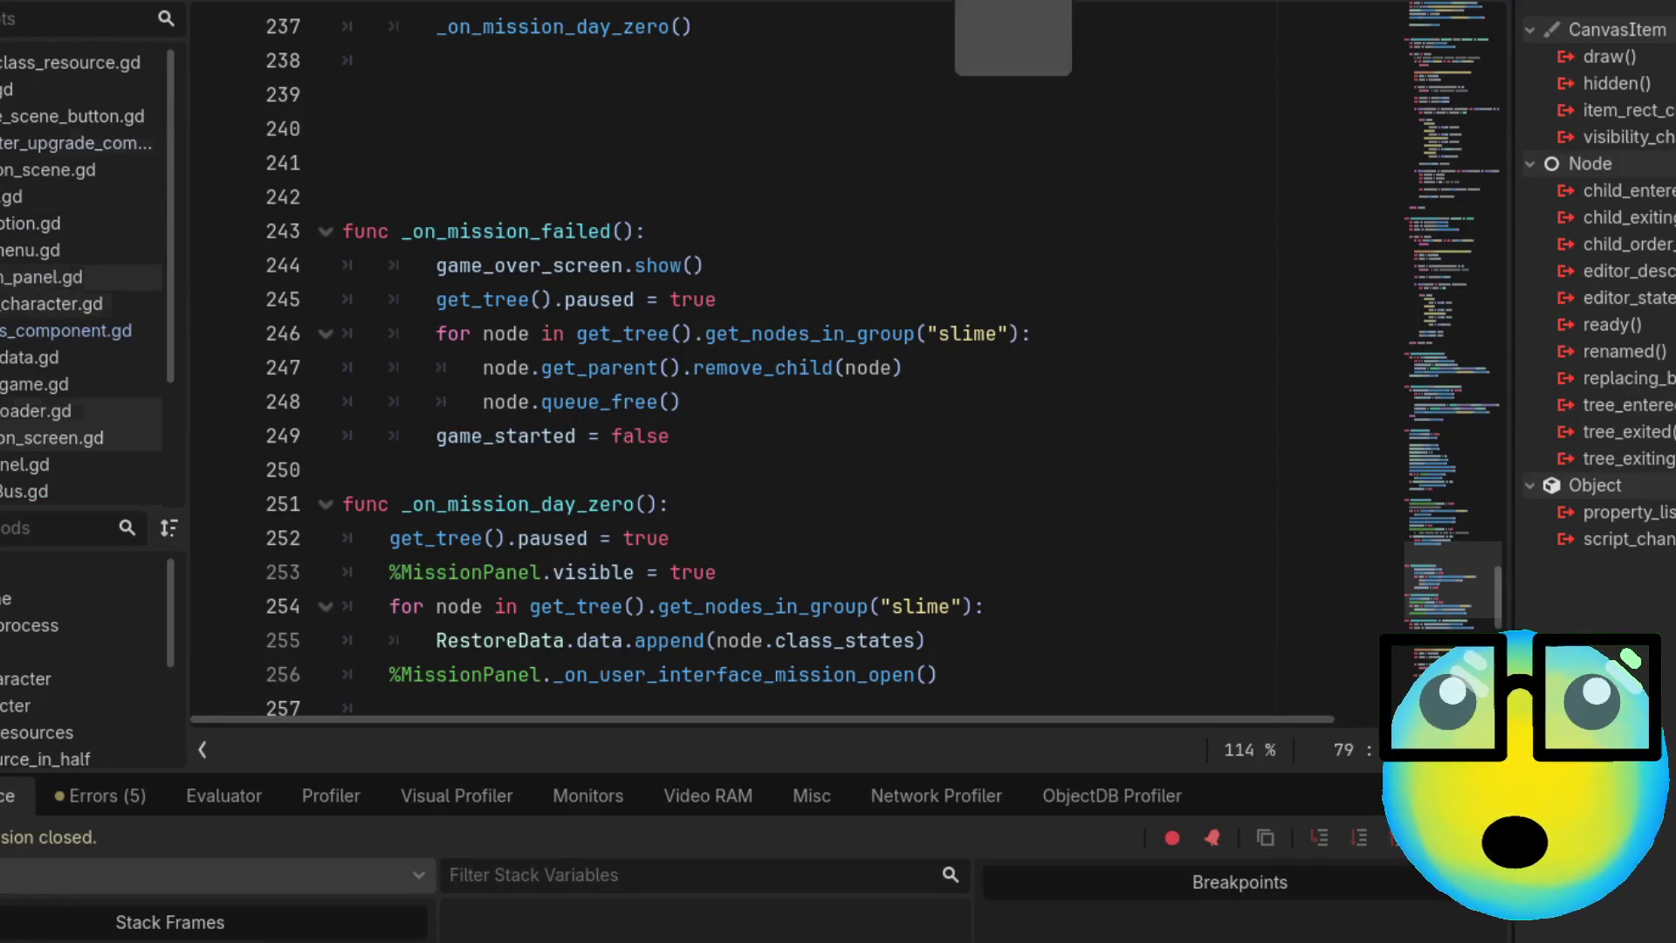
pyautogui.scroll(-3, 1597, 280)
# In upgrade_component.gd, set breakpoints on lines 67 and 69, then relaunch the game
pyautogui.click(79, 142)
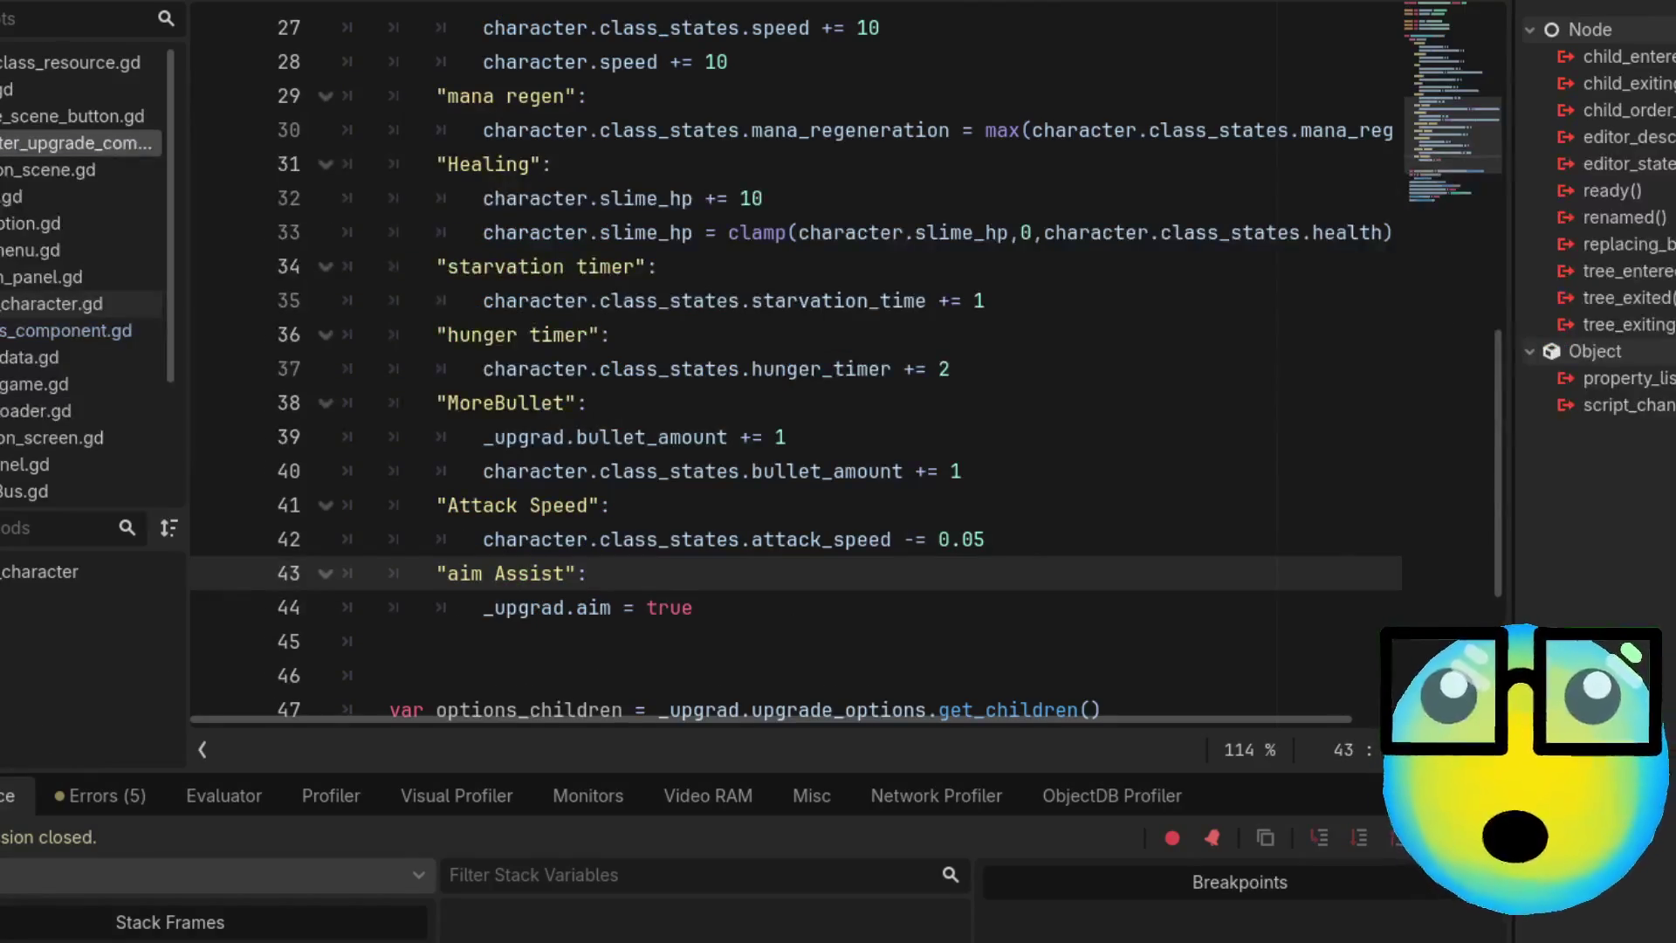
pyautogui.click(214, 370)
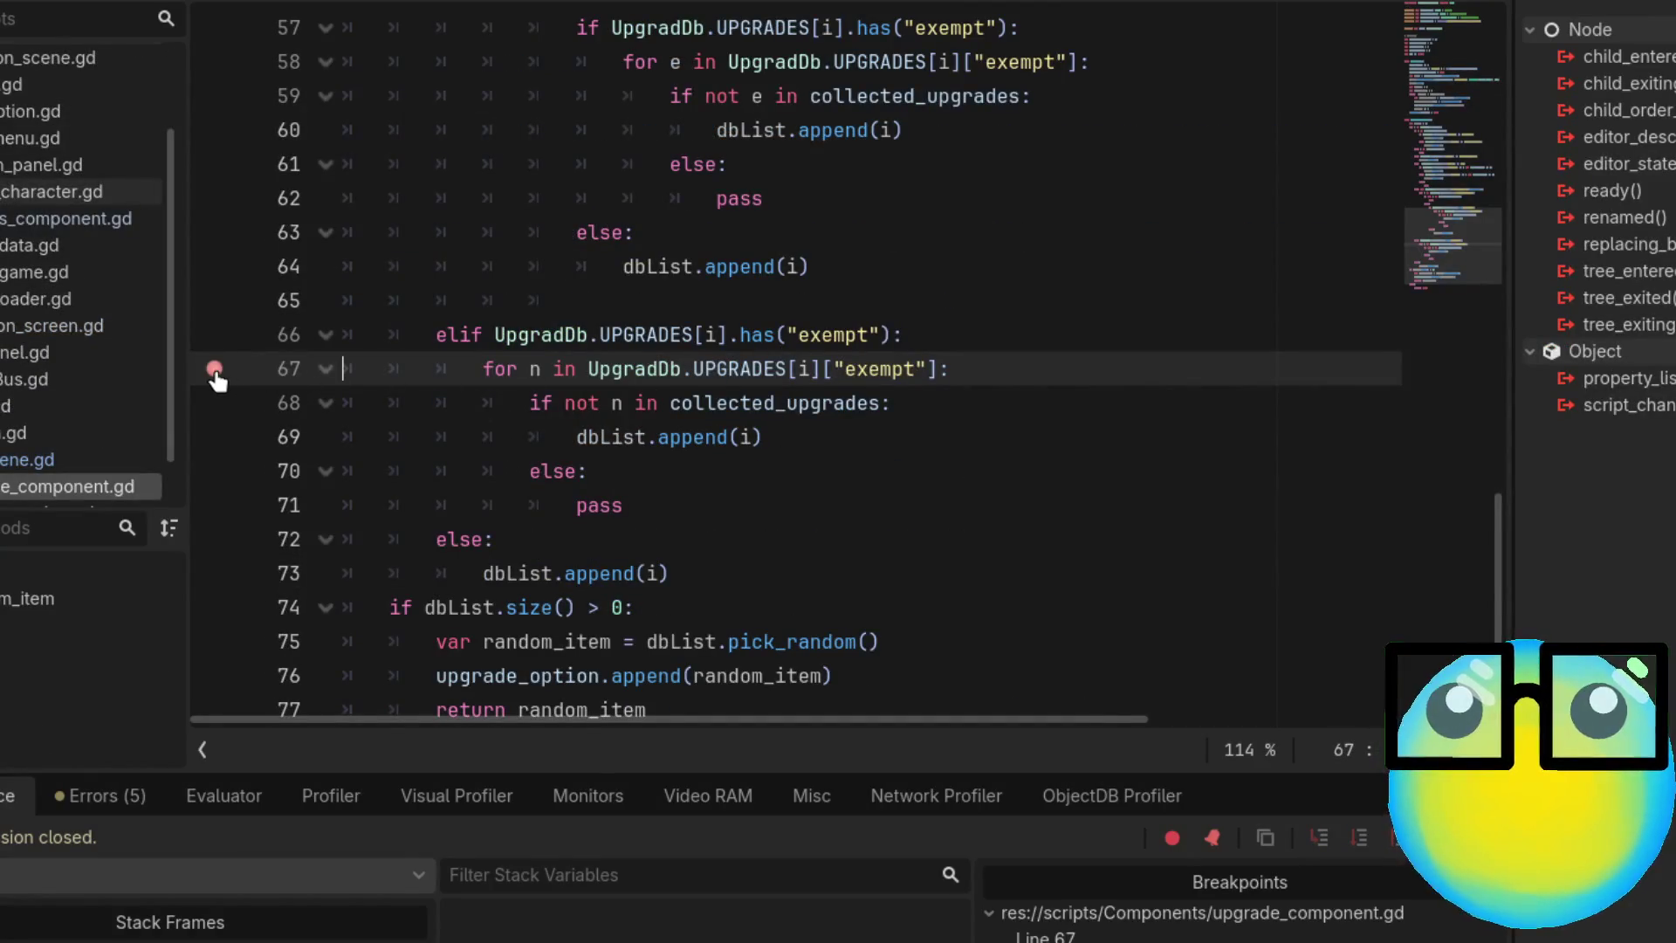
pyautogui.click(213, 437)
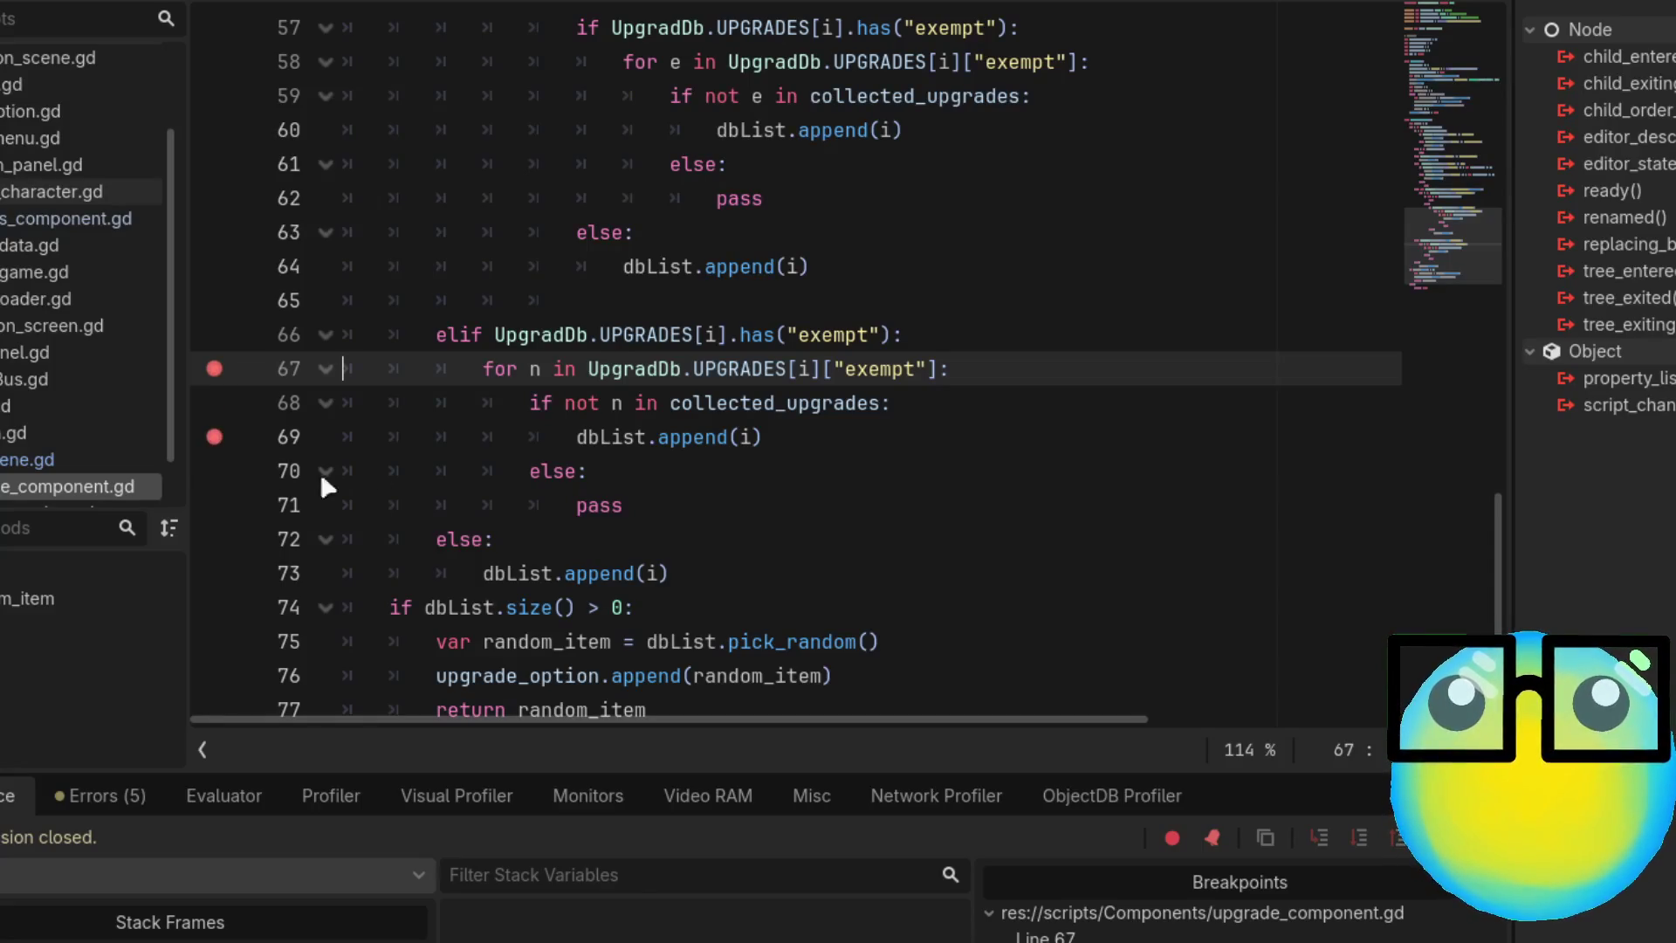
pyautogui.scroll(-2, 1133, 617)
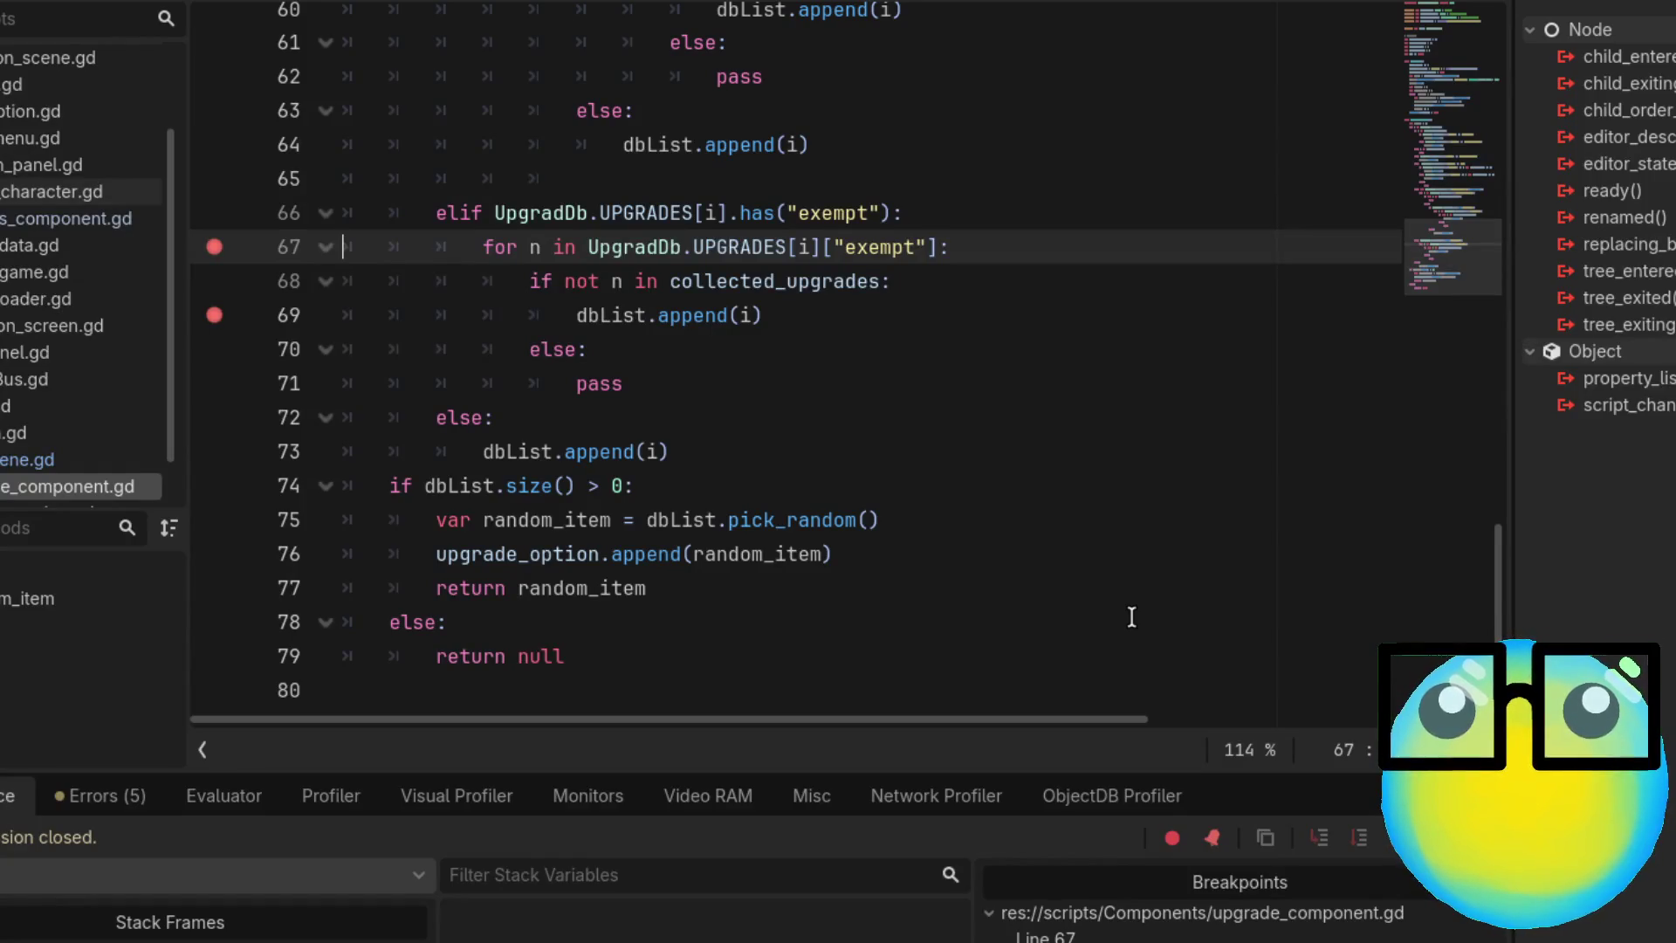
pyautogui.scroll(5, 1133, 618)
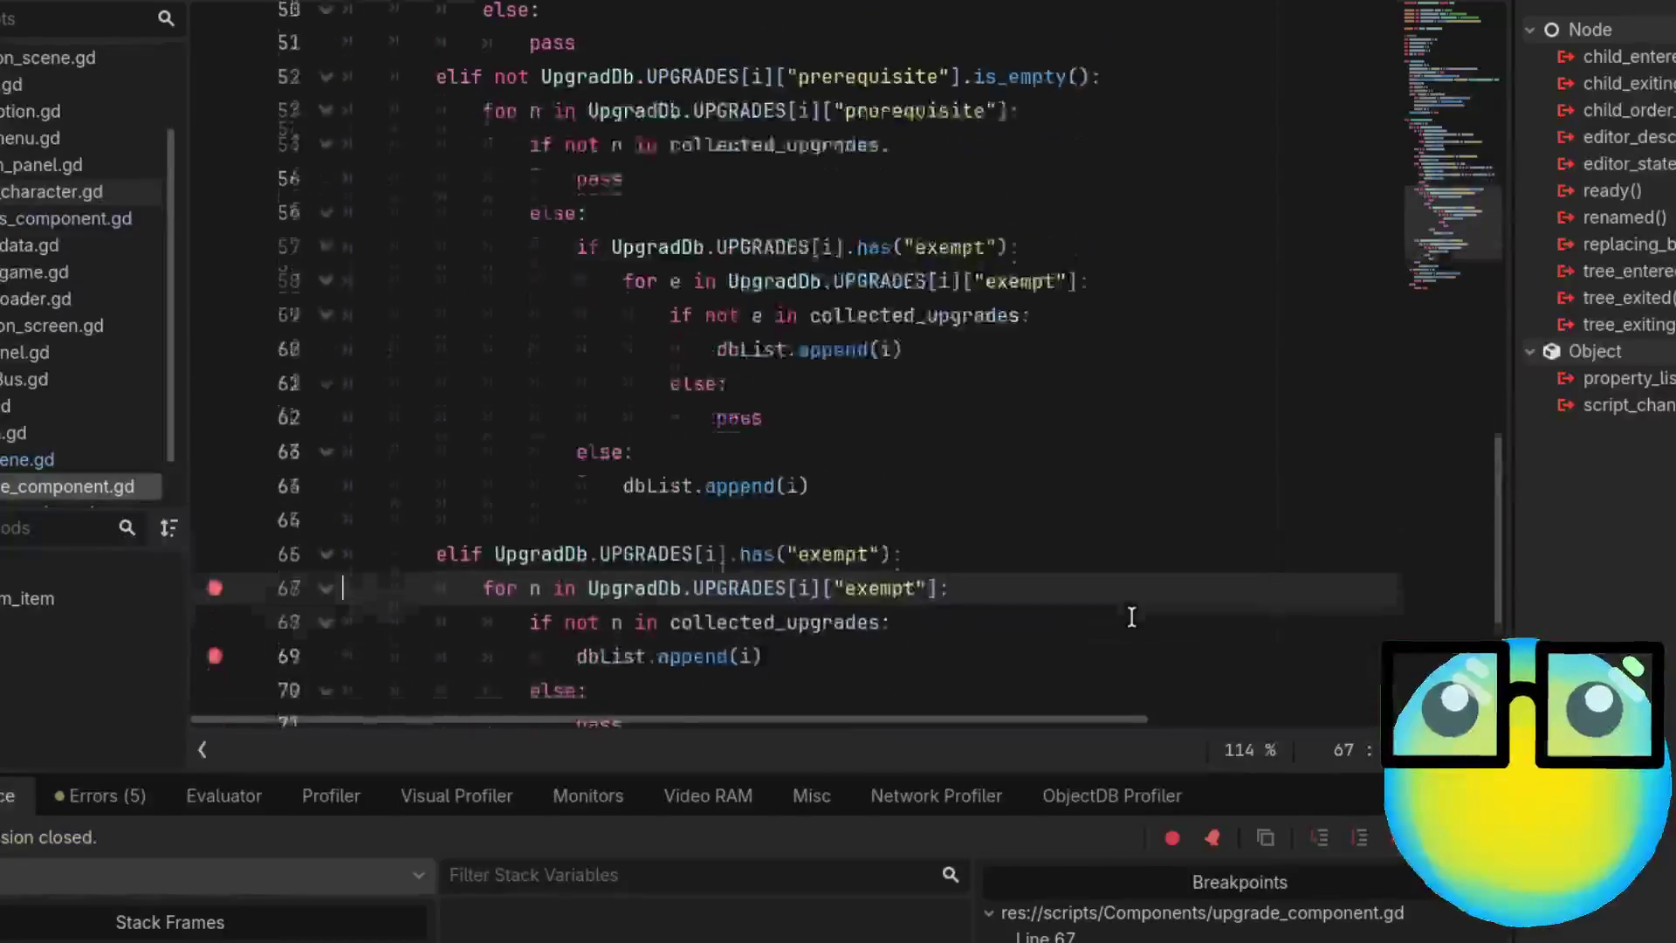
pyautogui.scroll(-2, 1132, 618)
pyautogui.hotkey('ctrl', 'j')
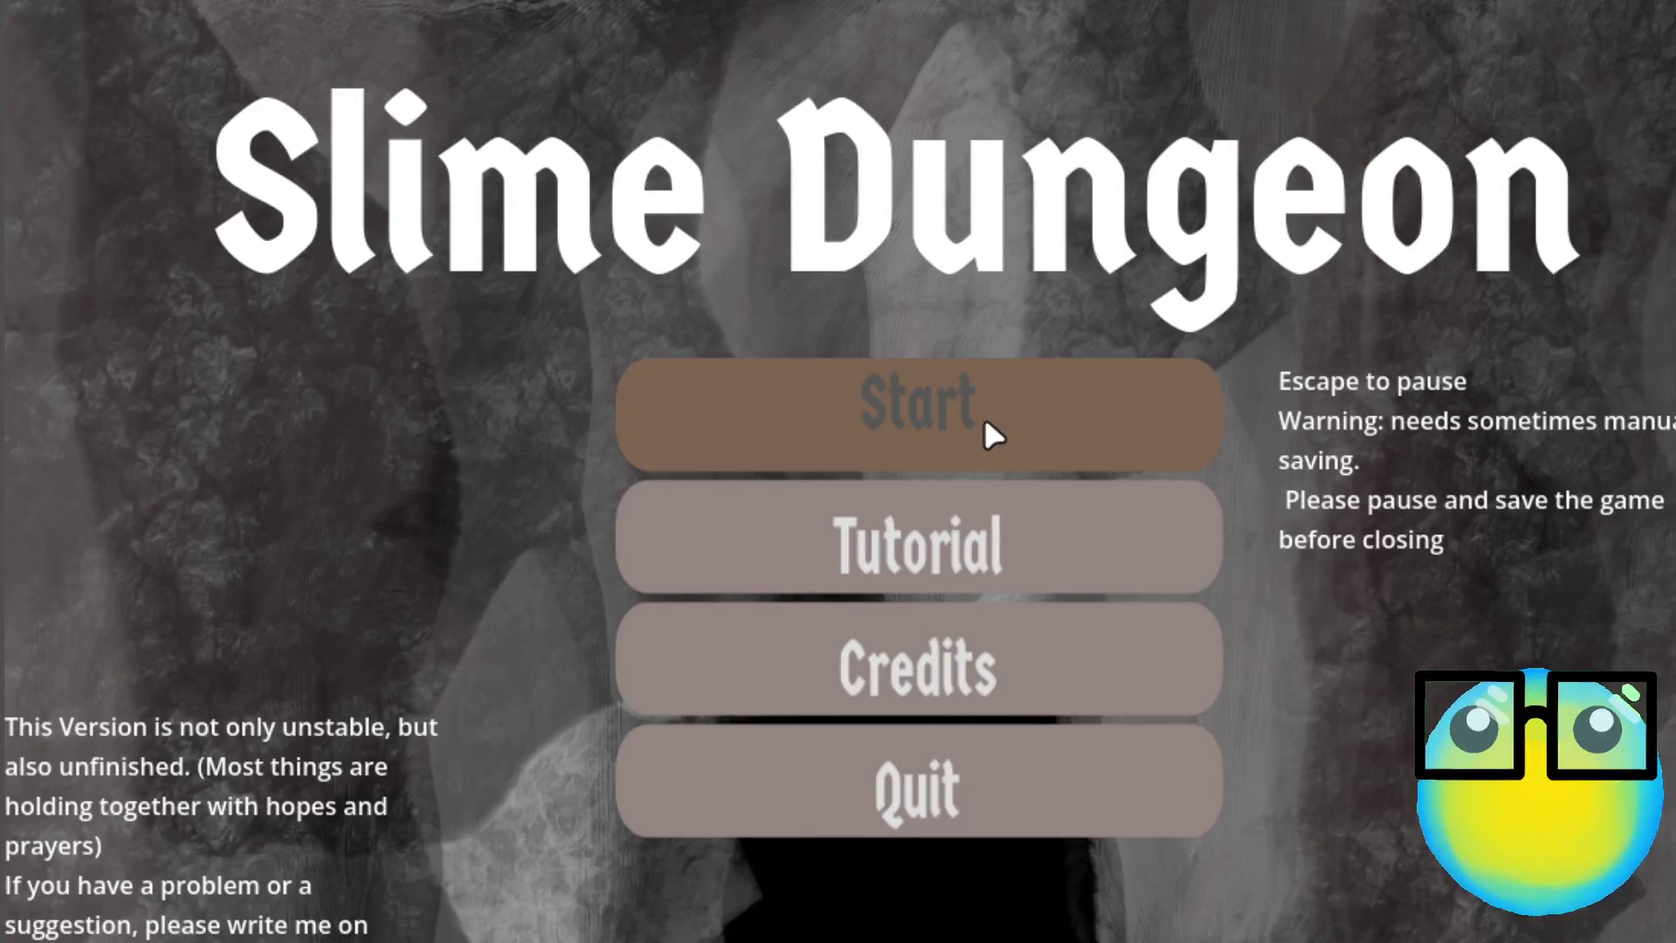
# Start a new game, send the red slime on a mission, and choose AIM at level-up
pyautogui.click(985, 419)
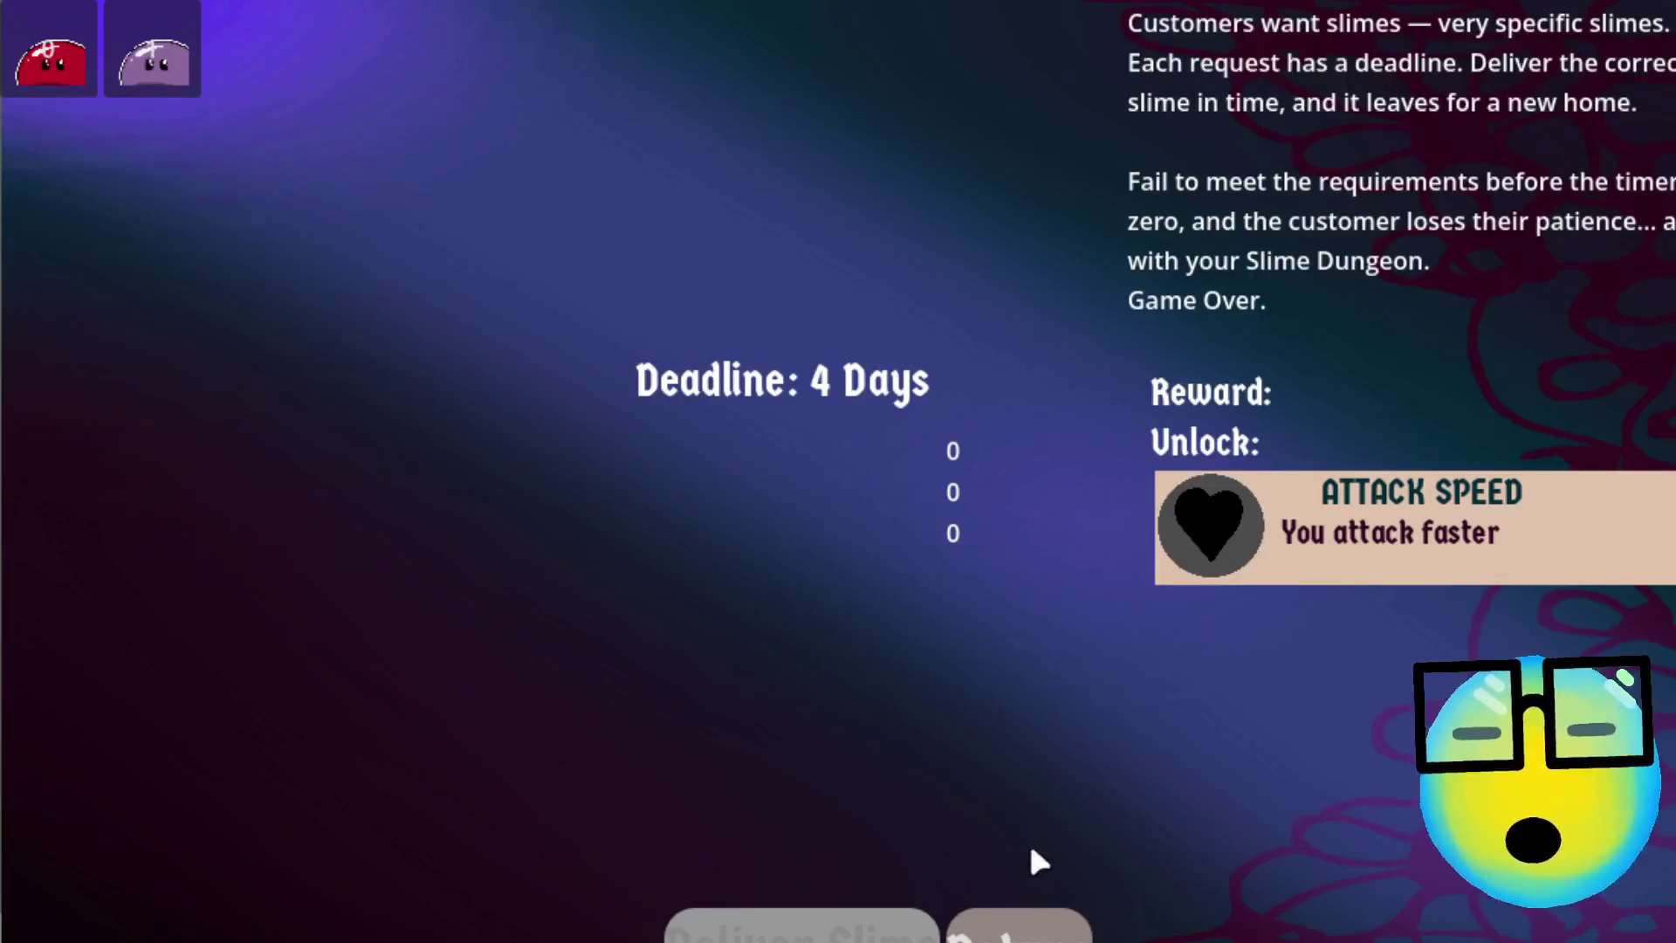
pyautogui.click(1017, 923)
pyautogui.click(887, 452)
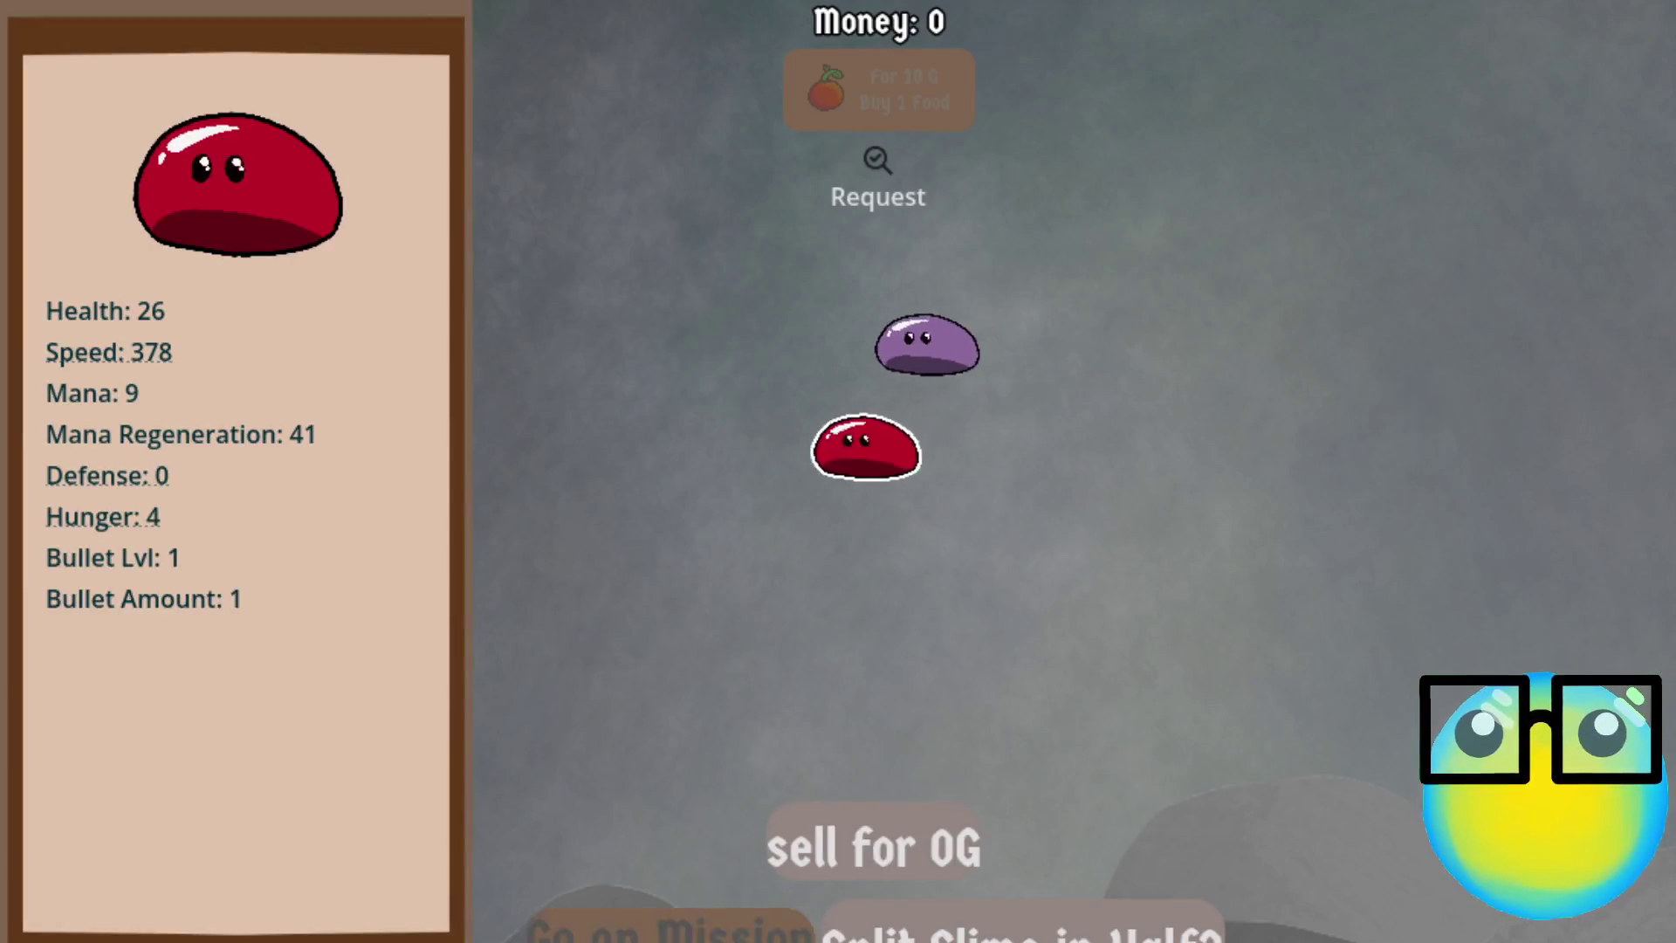
pyautogui.click(672, 927)
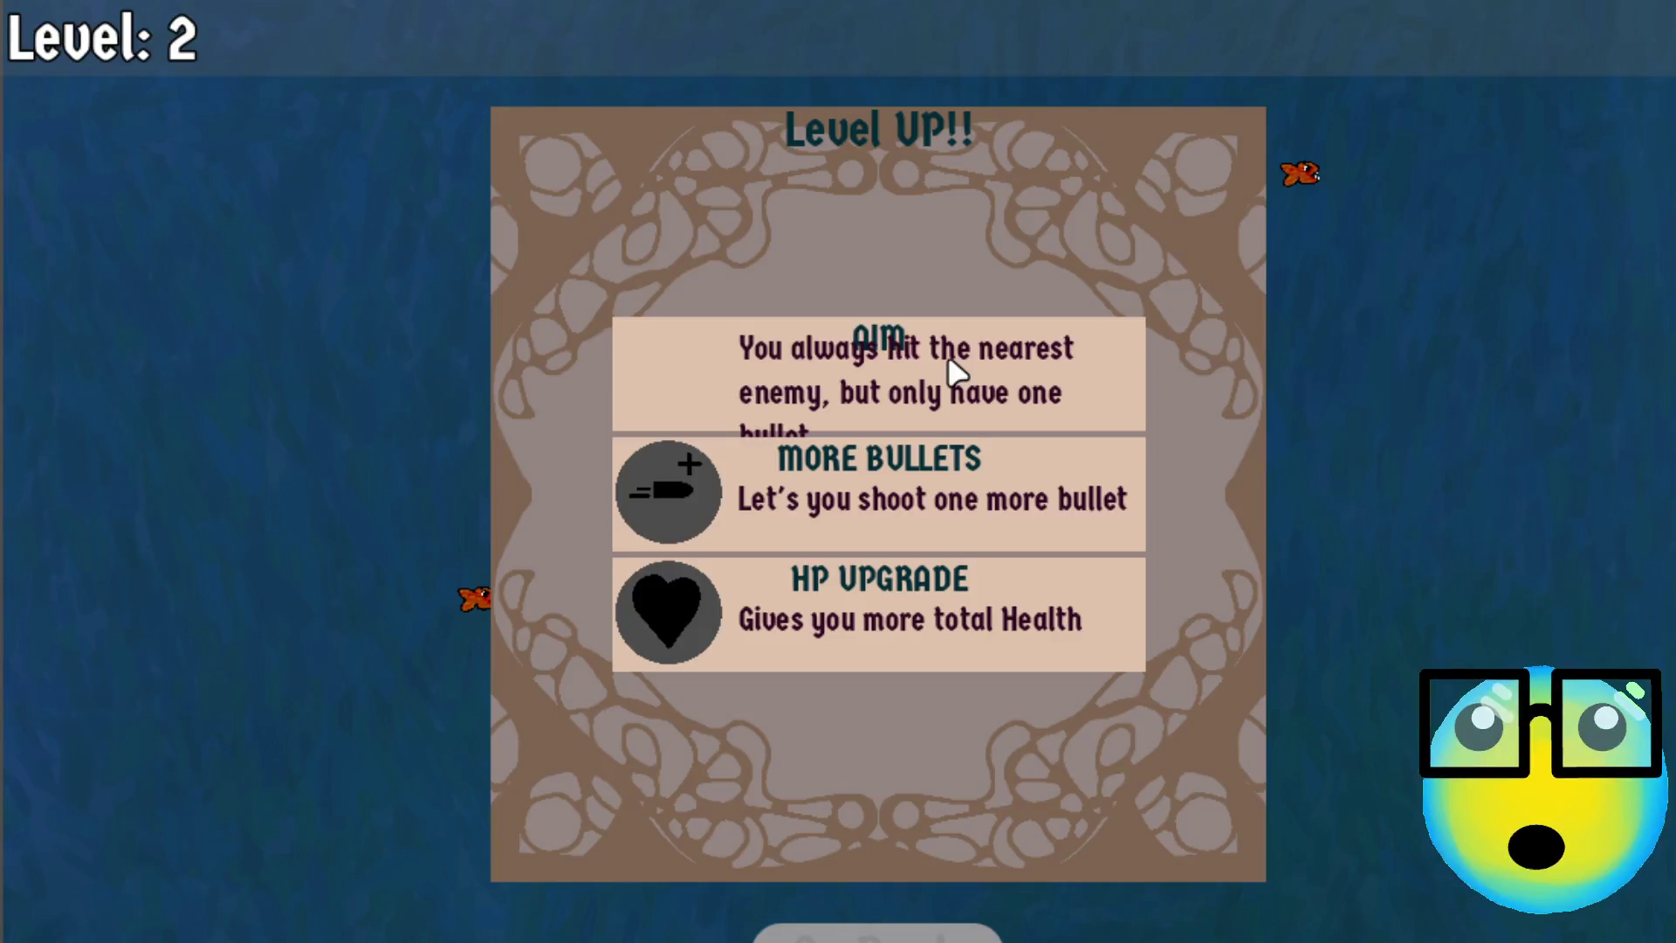
pyautogui.click(948, 358)
# Move the slime around the field with WASD, dodging fish and collecting experience
pyautogui.press('a')
pyautogui.press('s')
pyautogui.press('d')
pyautogui.press('w')
pyautogui.press('a')
pyautogui.press('s')
pyautogui.press('d')
pyautogui.press('a')
pyautogui.press('w')
pyautogui.press('d')
pyautogui.press('s')
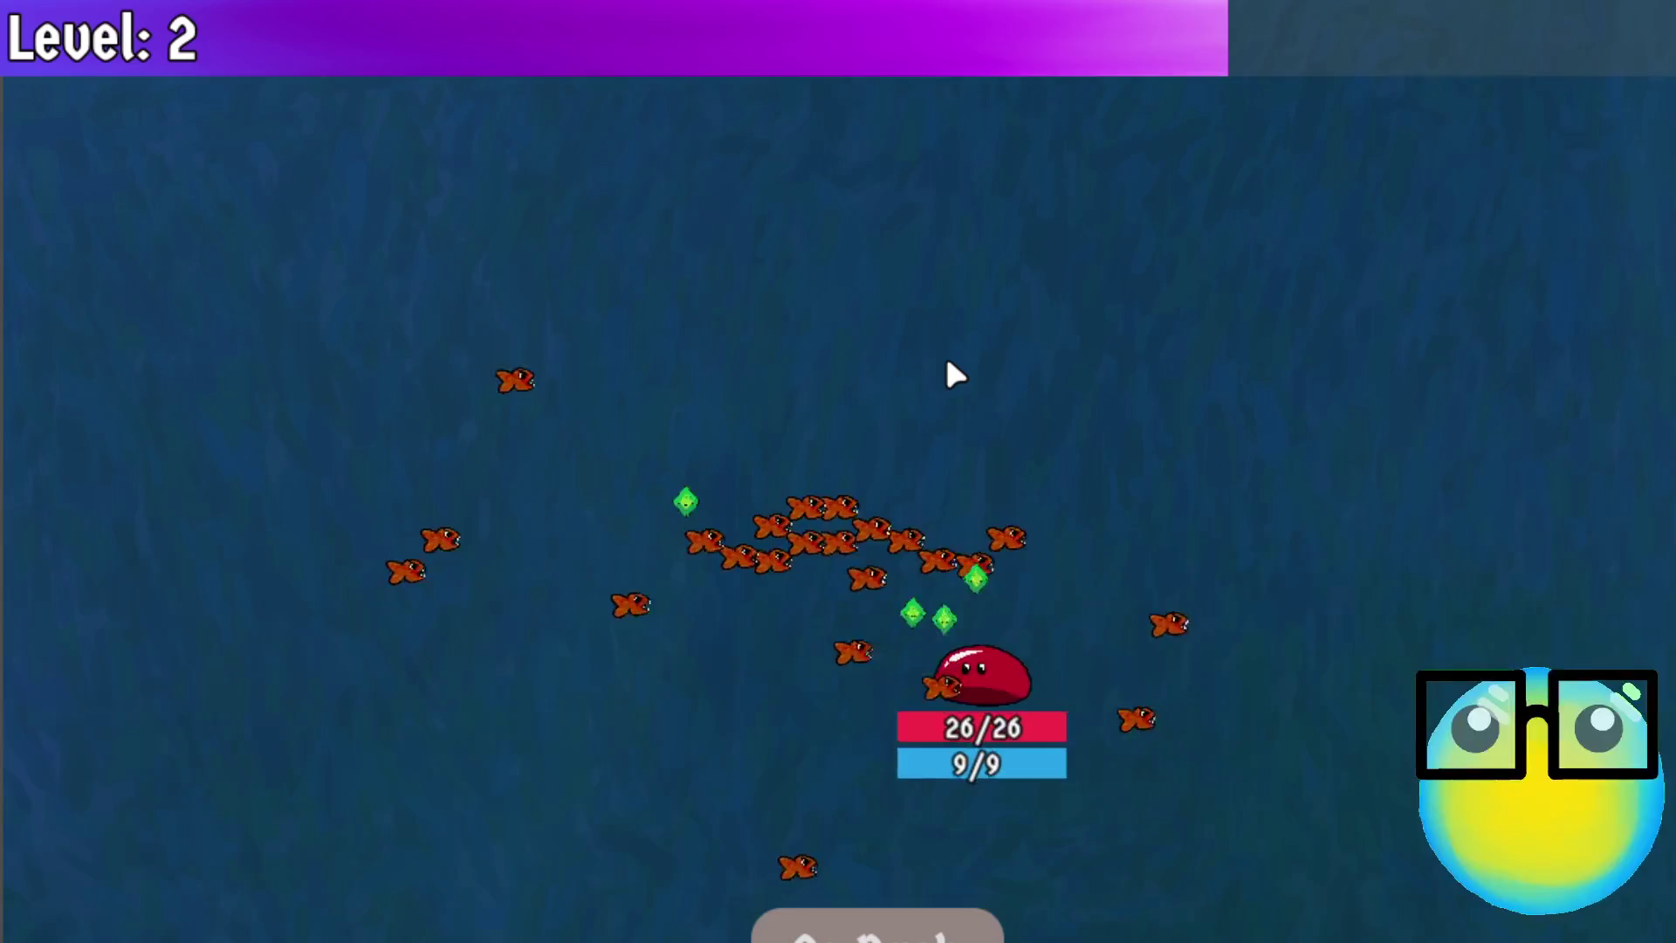
pyautogui.press('a')
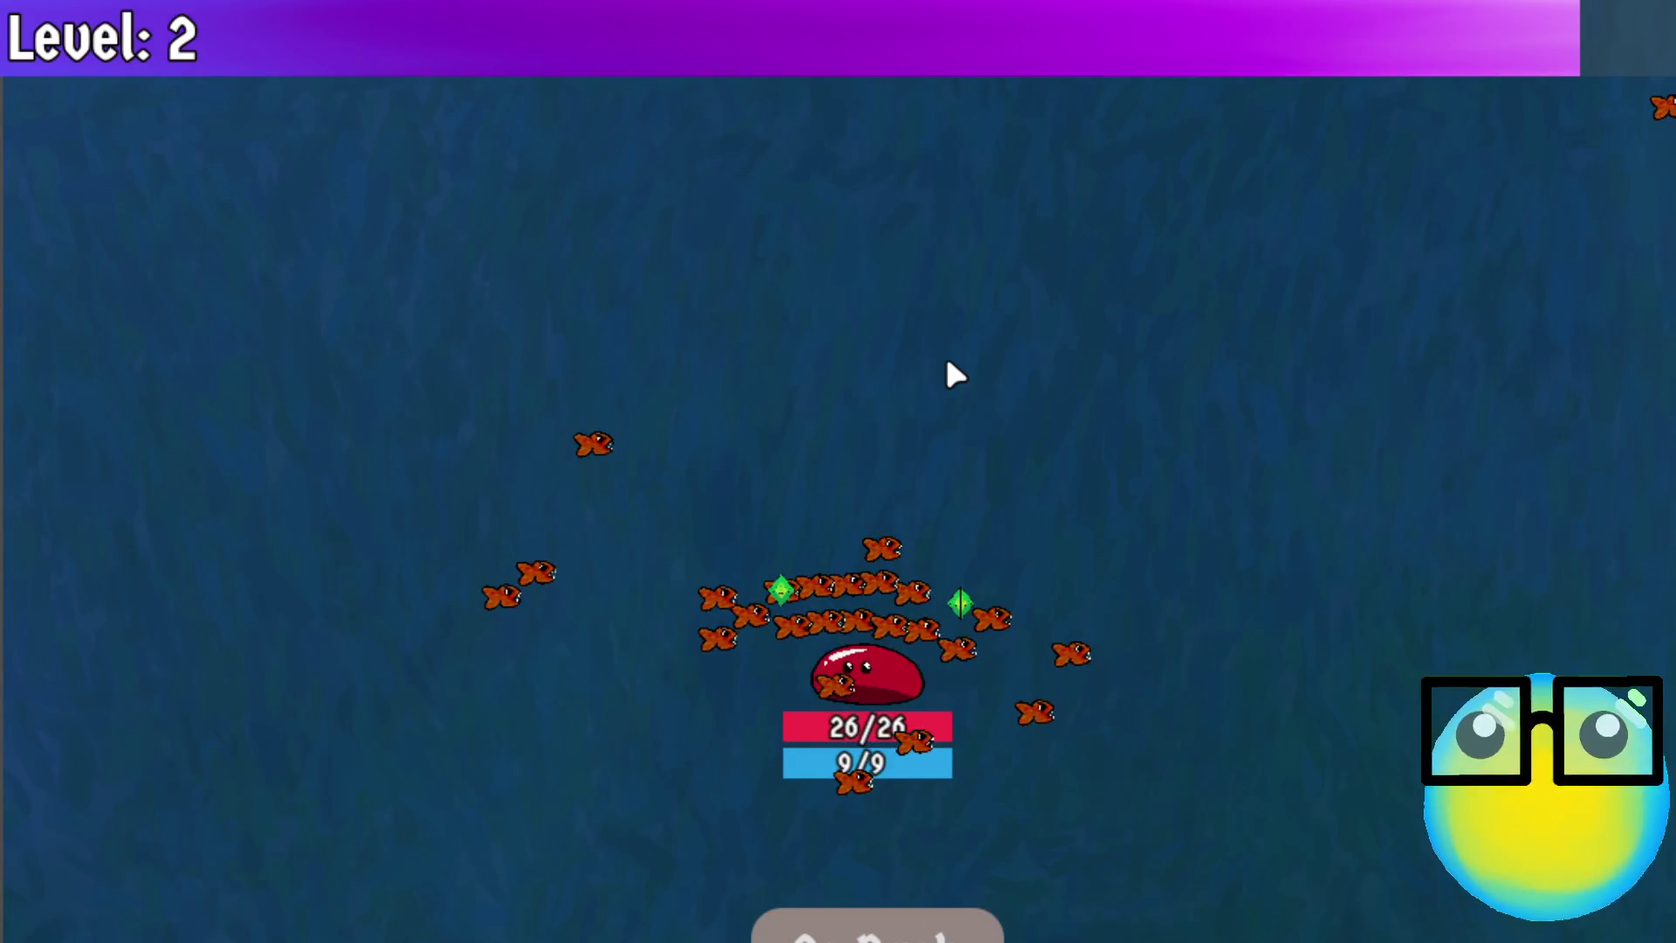
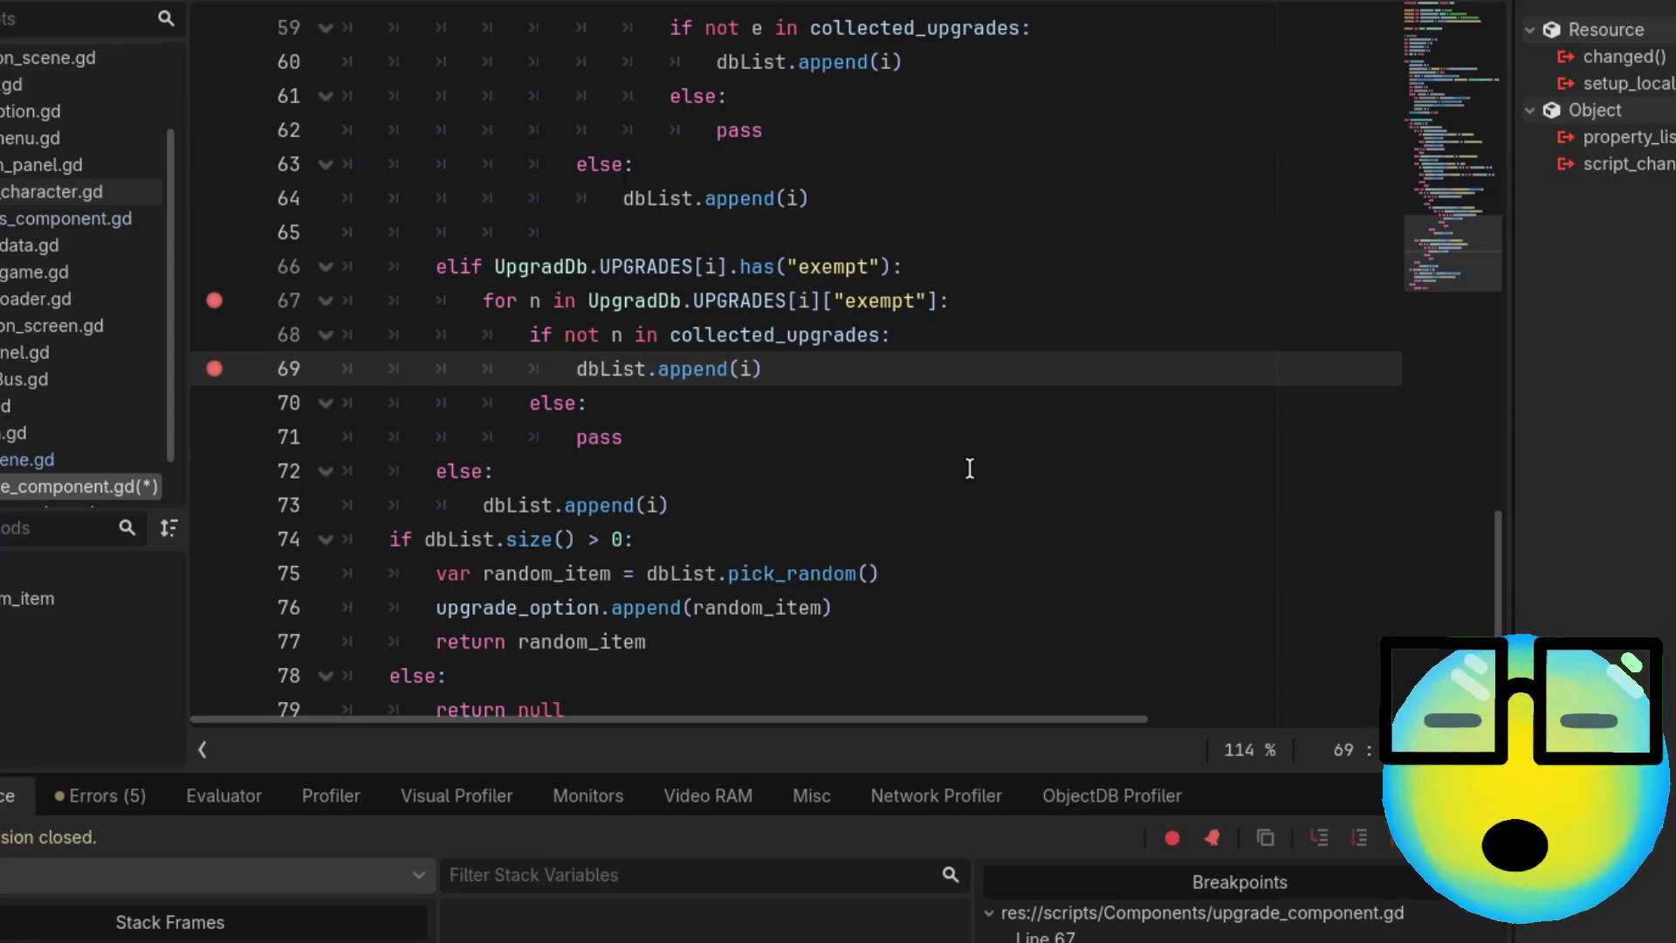
# Look over the rewards component script, then bring up the upgrade database script
pyautogui.click(67, 218)
pyautogui.scroll(2, 446, 283)
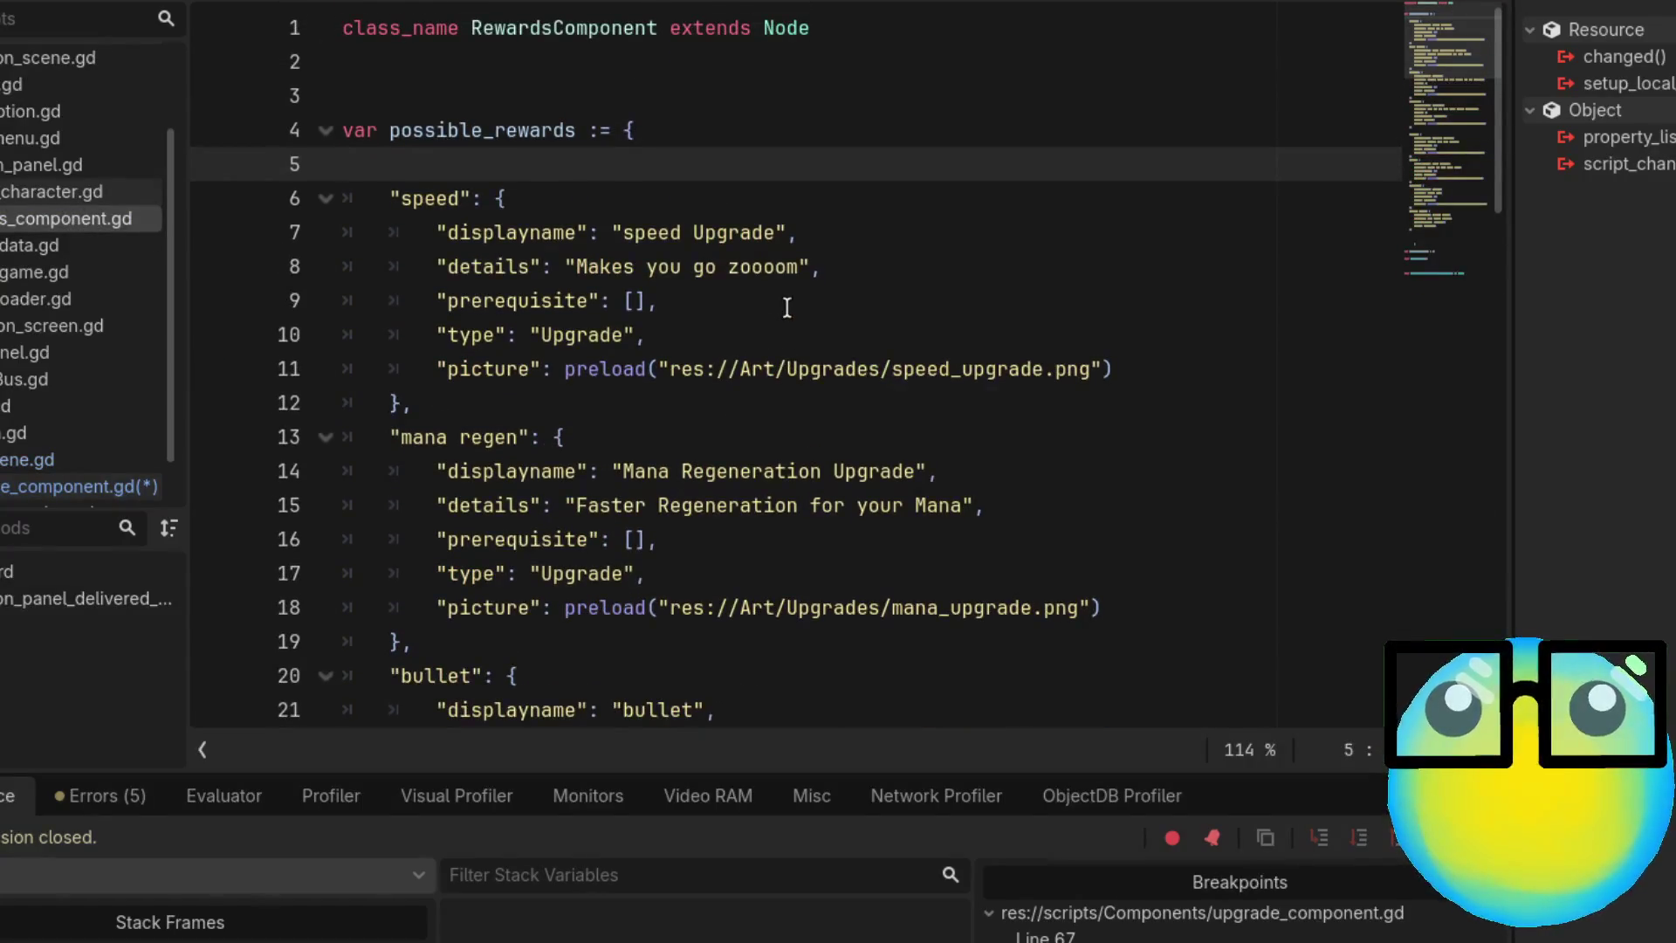
pyautogui.scroll(-2, 96, 366)
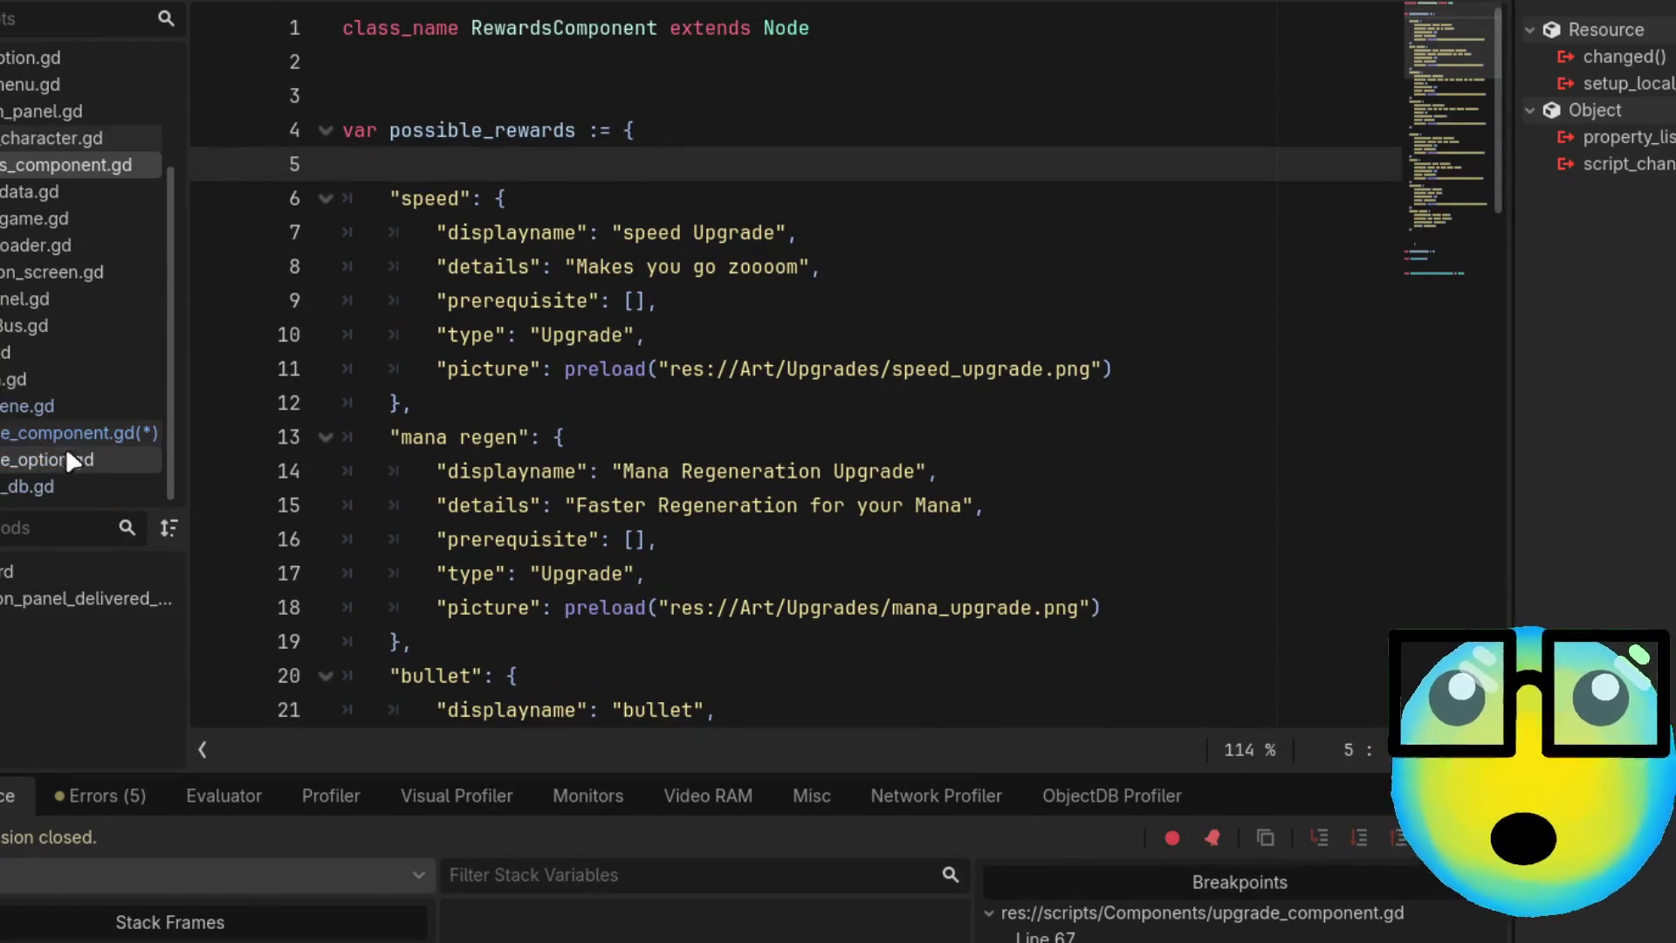
pyautogui.click(66, 482)
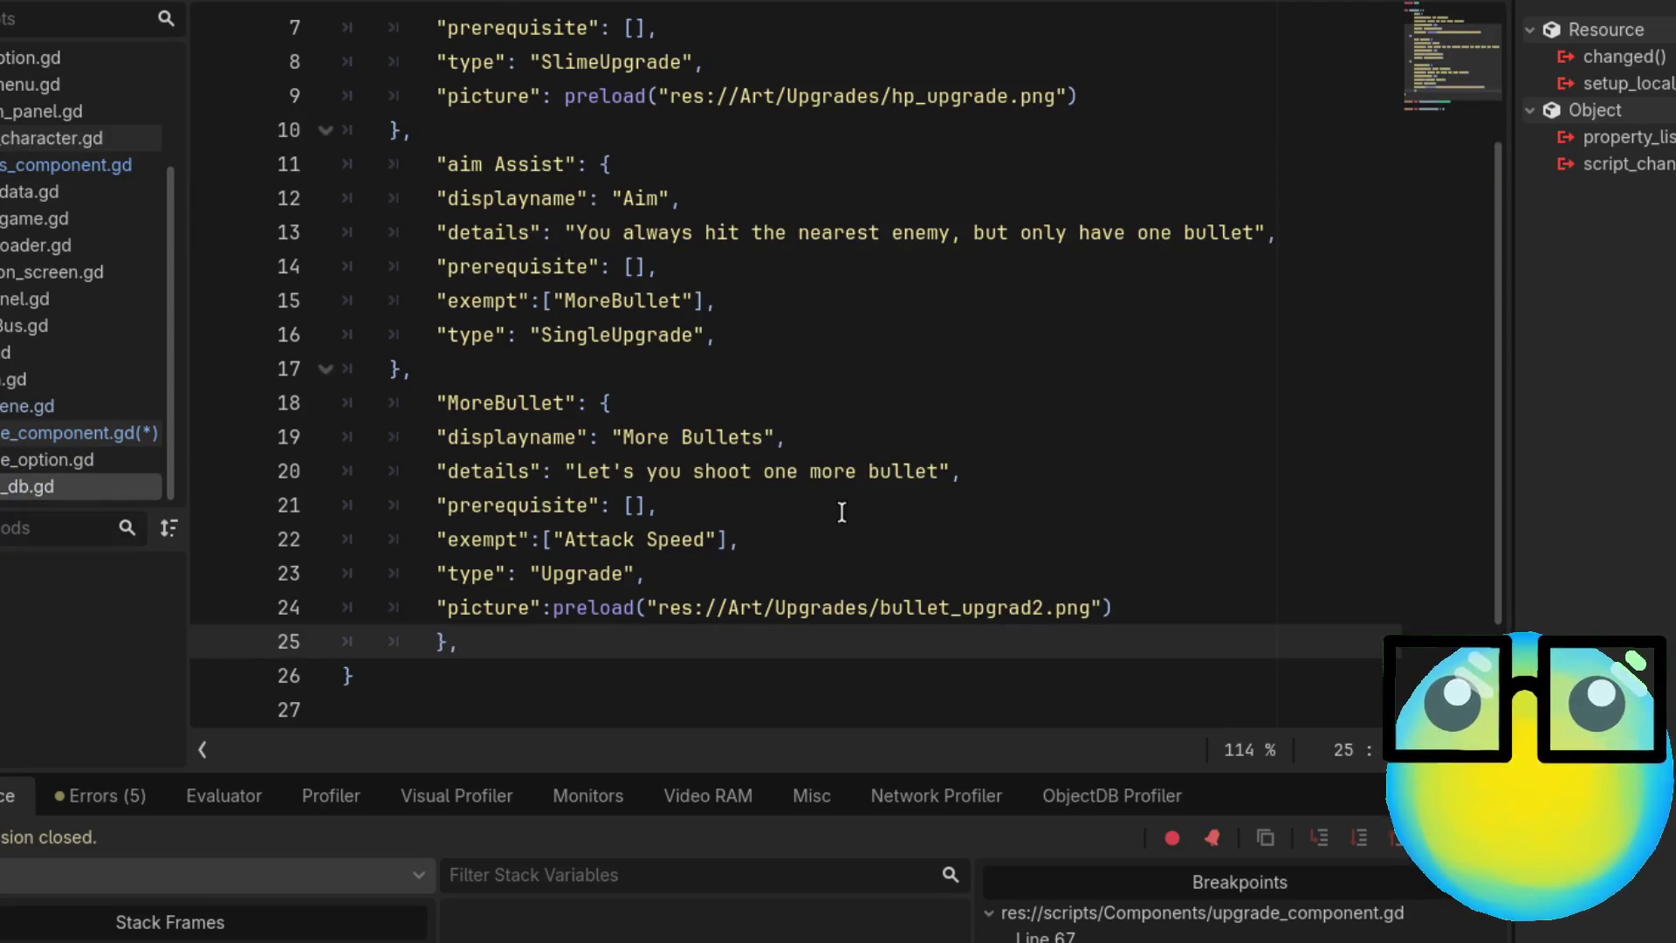
pyautogui.scroll(3, 790, 531)
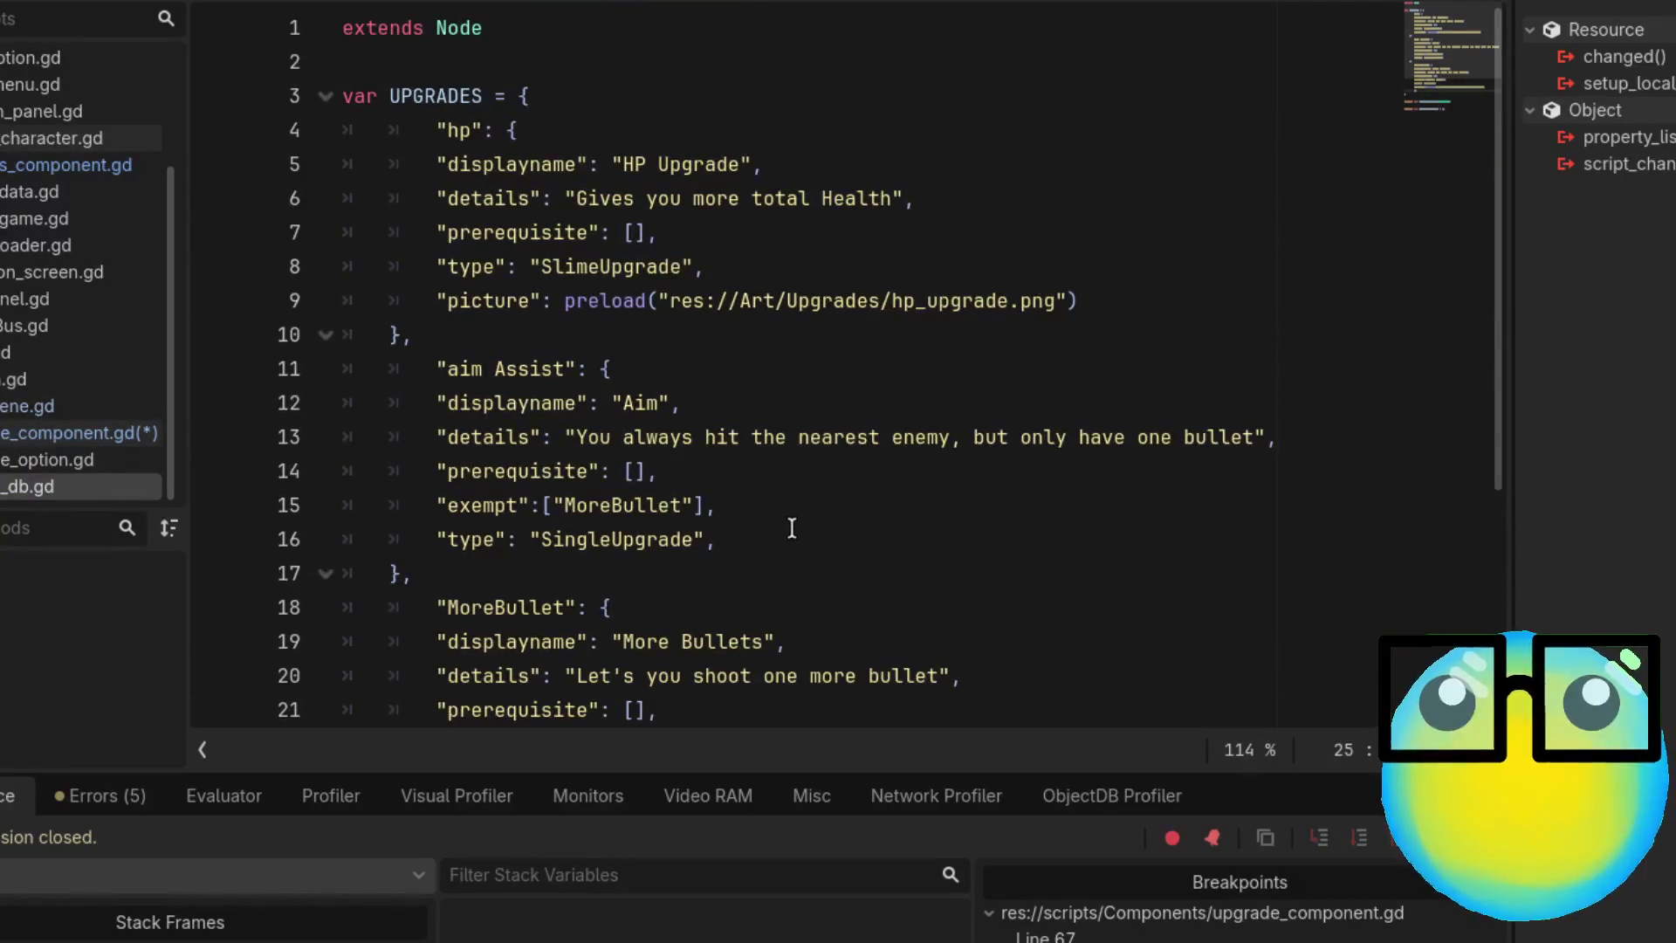
pyautogui.scroll(-3, 791, 528)
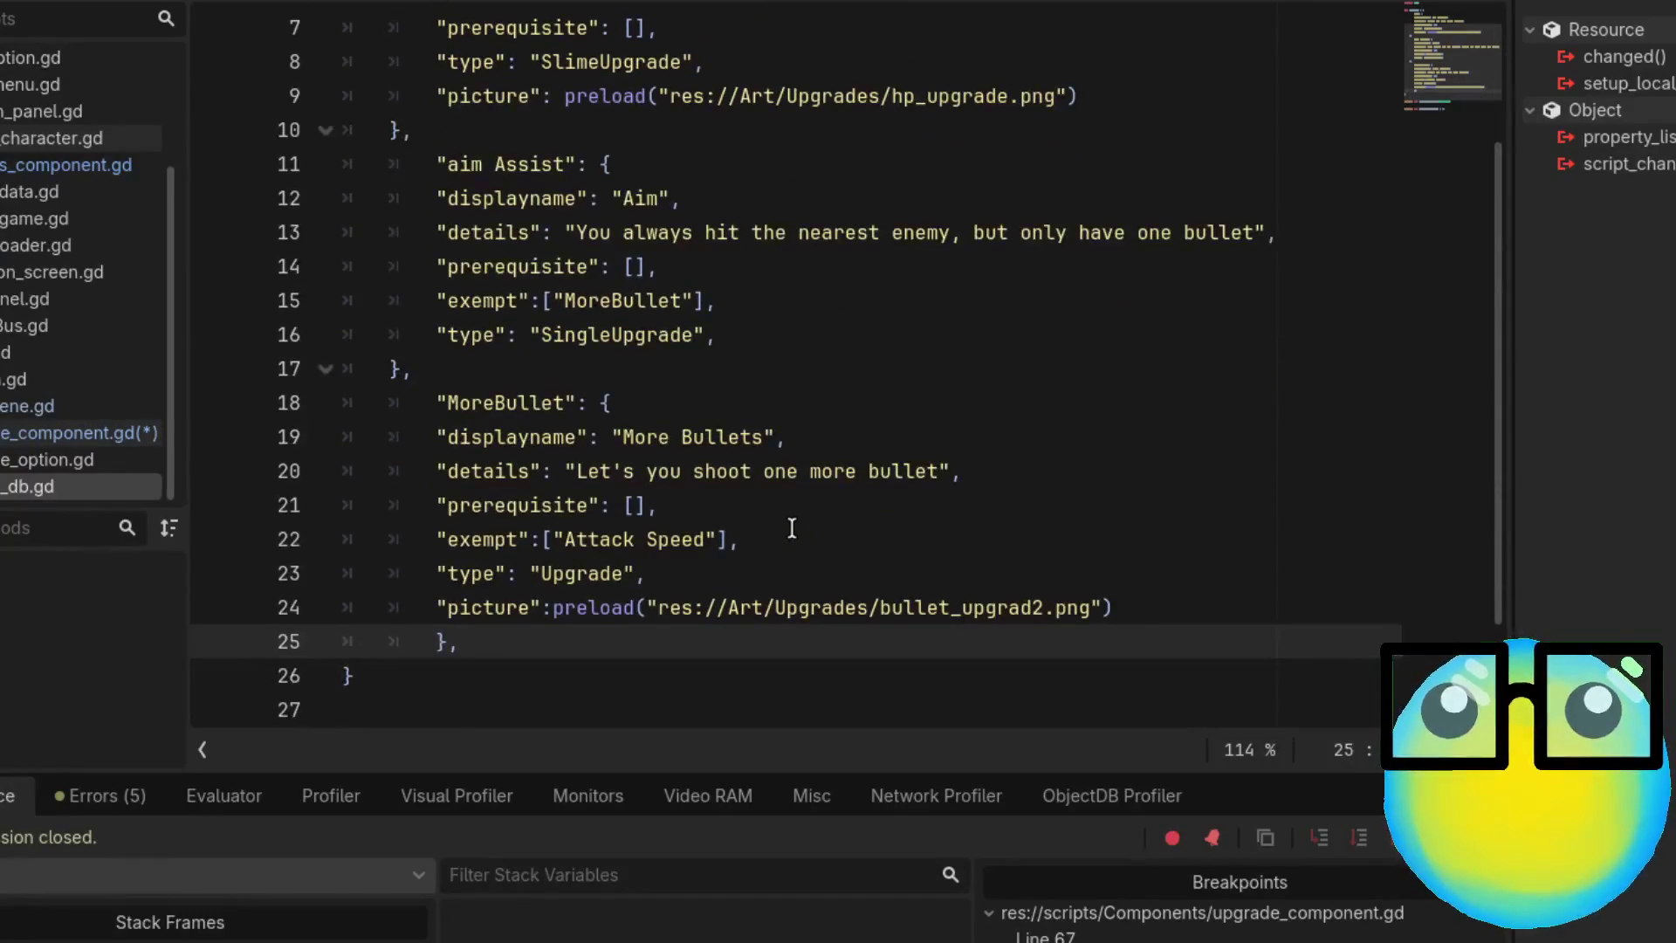
# Replace MoreBullet's 'Attack Speed' exemption with 'aim Assist', save, and hide the bottom panel
pyautogui.doubleClick(686, 540)
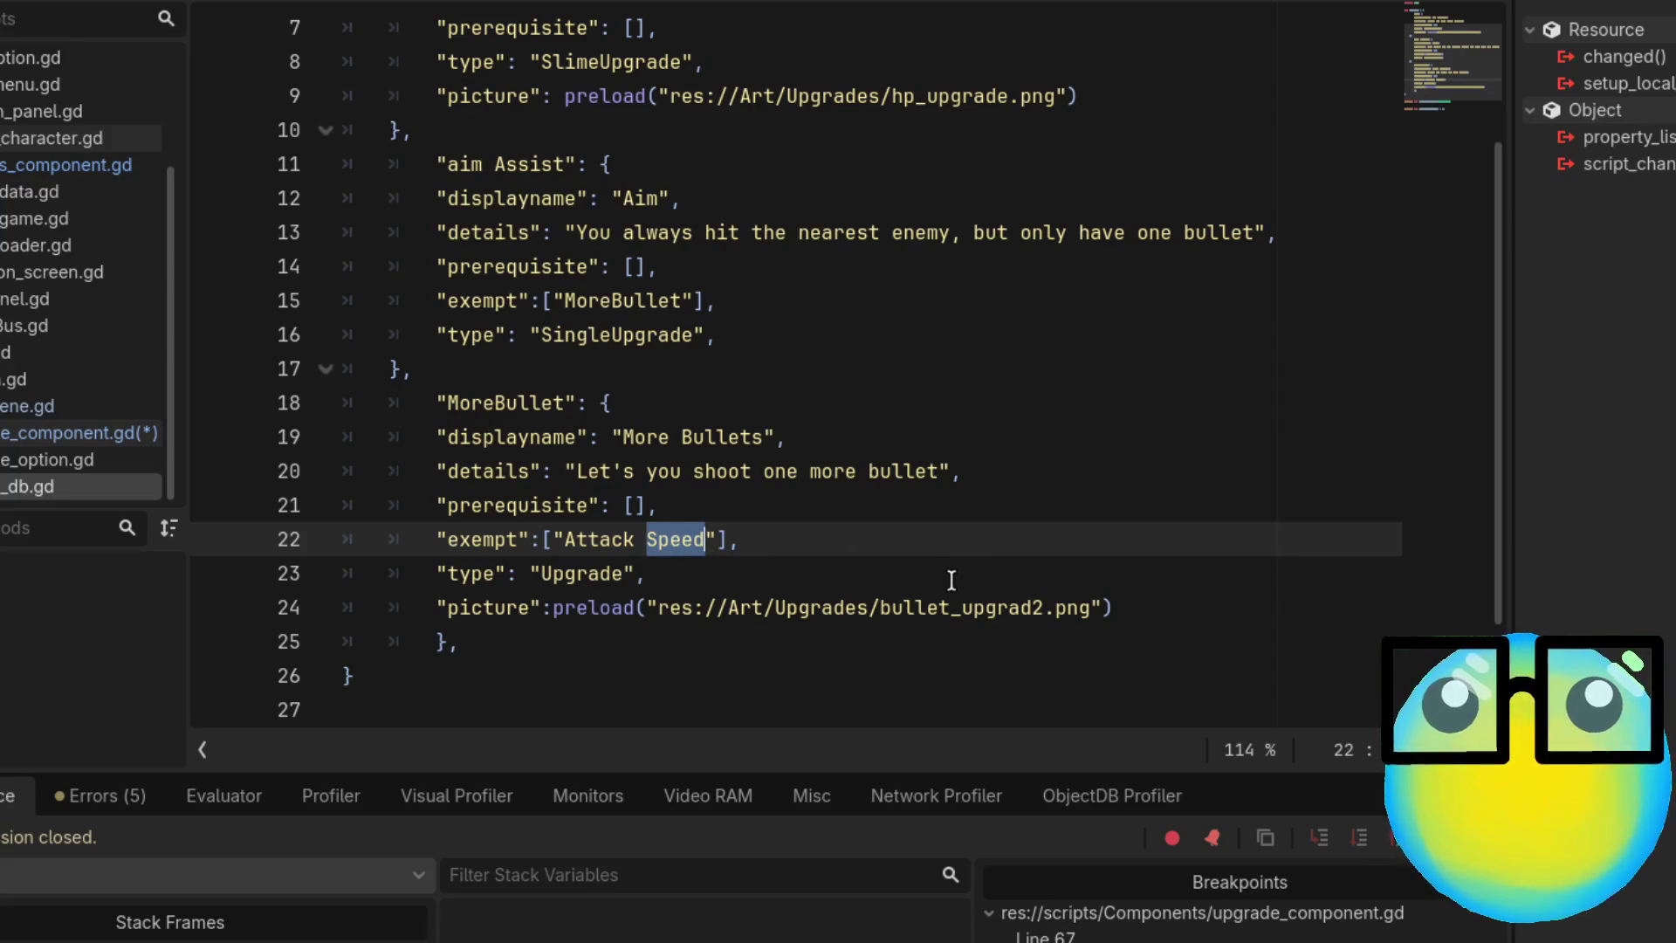
pyautogui.press('BackSpace')
pyautogui.press('BackSpace')
pyautogui.press('BackSpace')
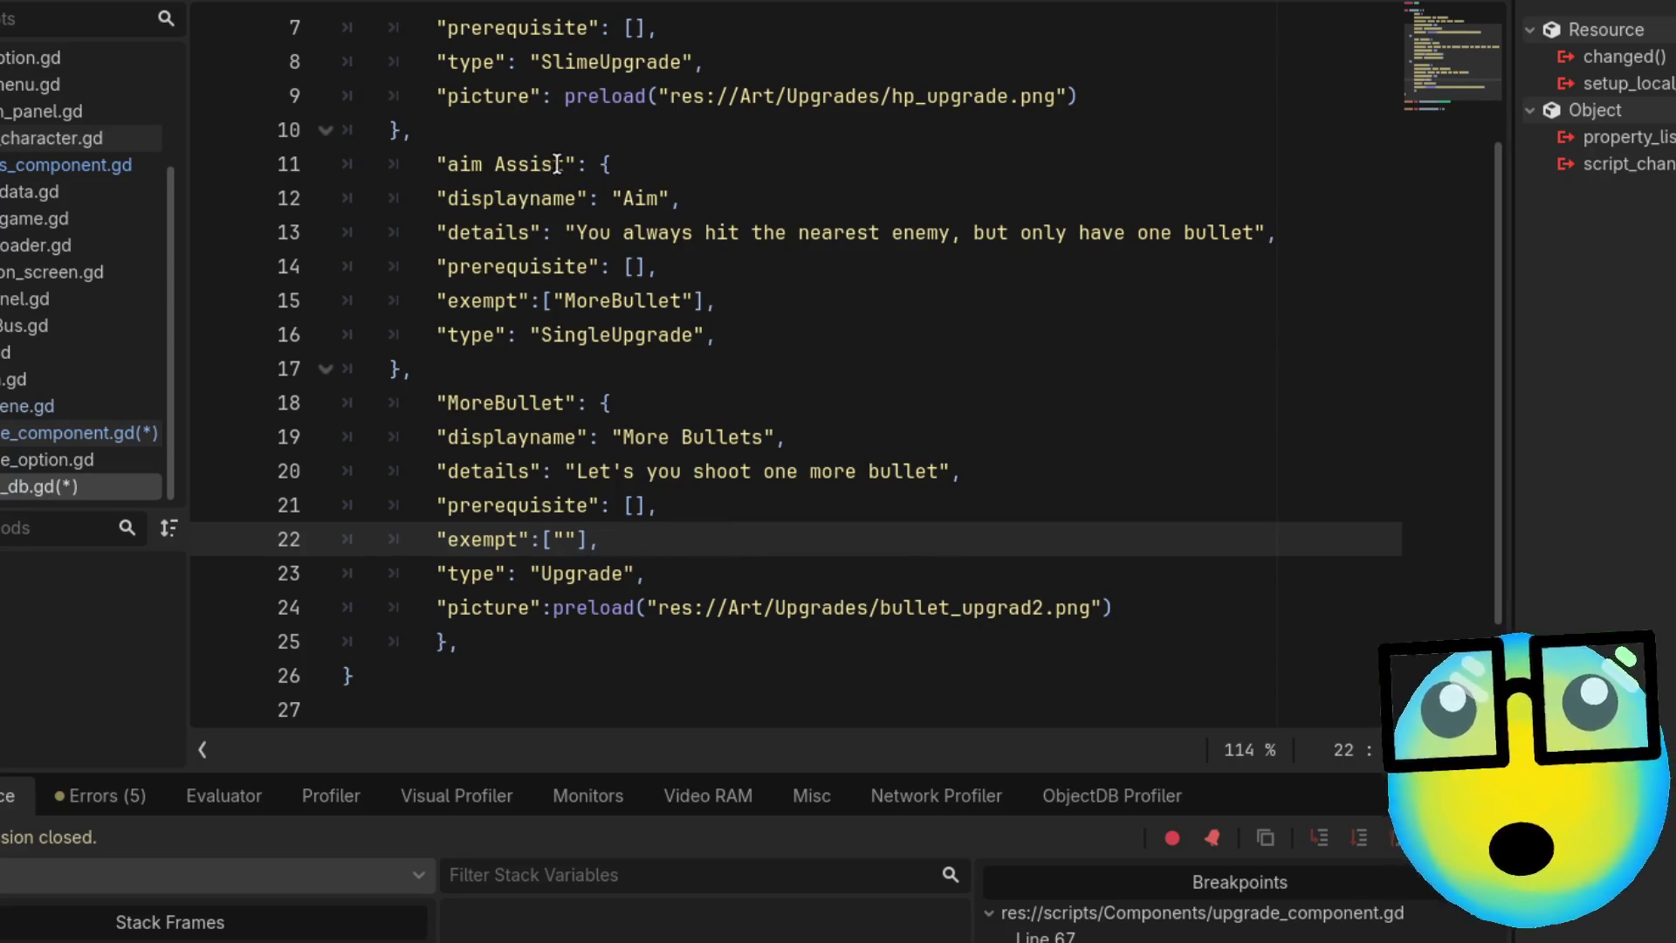
pyautogui.moveTo(567, 164); pyautogui.dragTo(447, 164)
pyautogui.hotkey('ctrl', 'c')
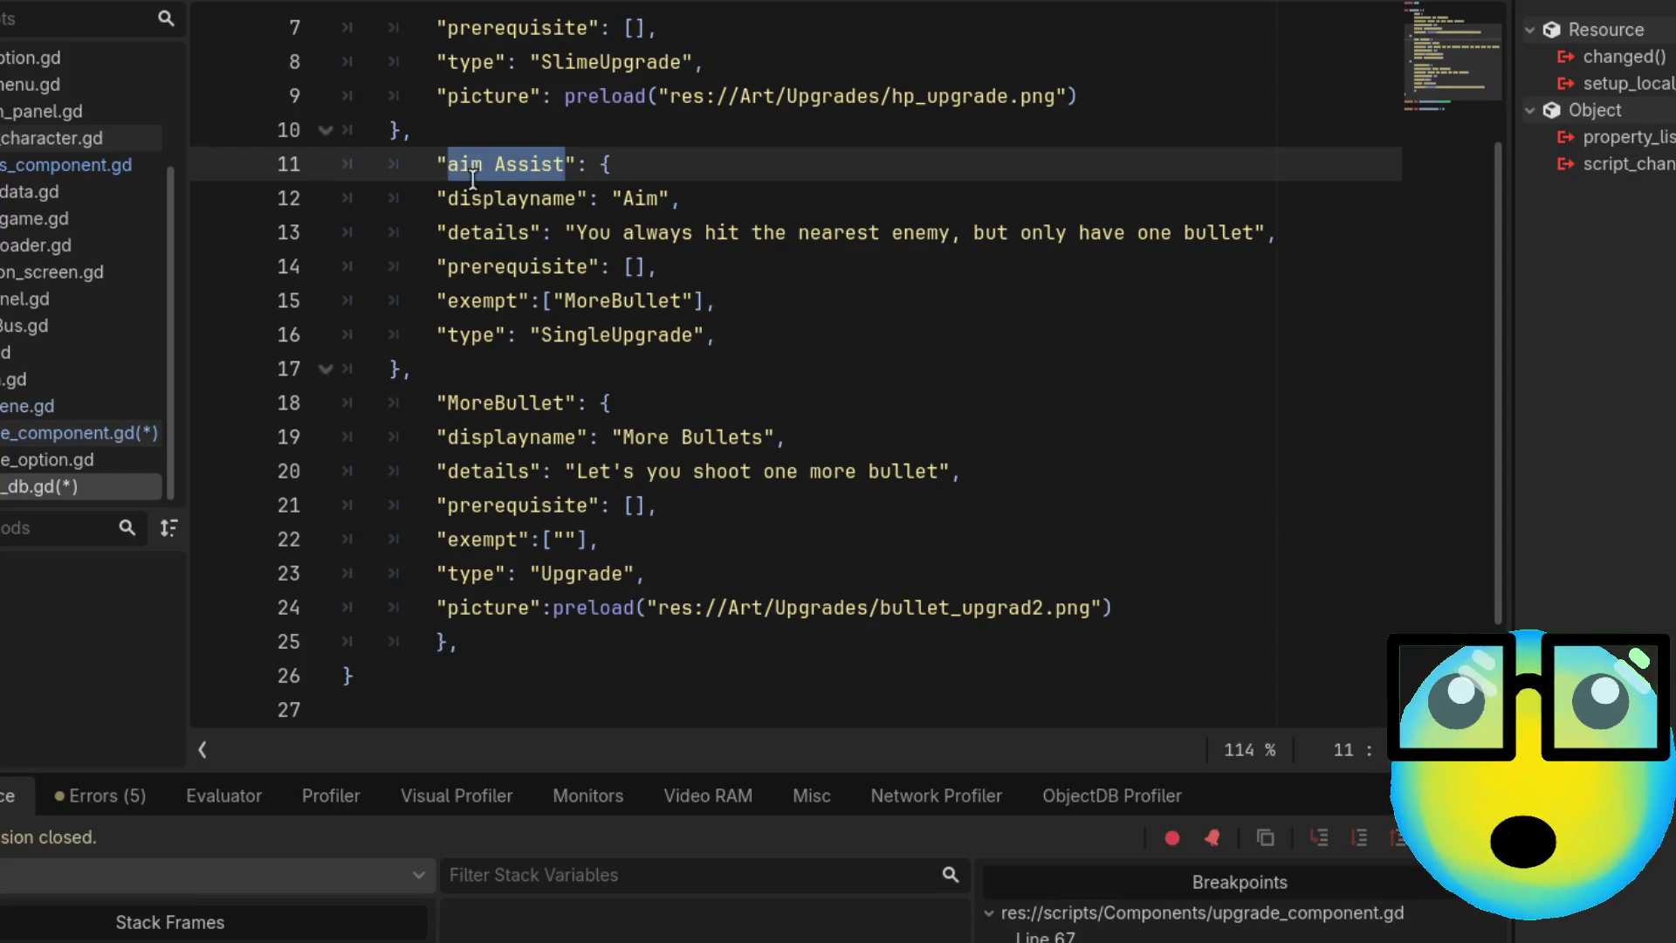
pyautogui.click(569, 541)
pyautogui.hotkey('ctrl', 'v')
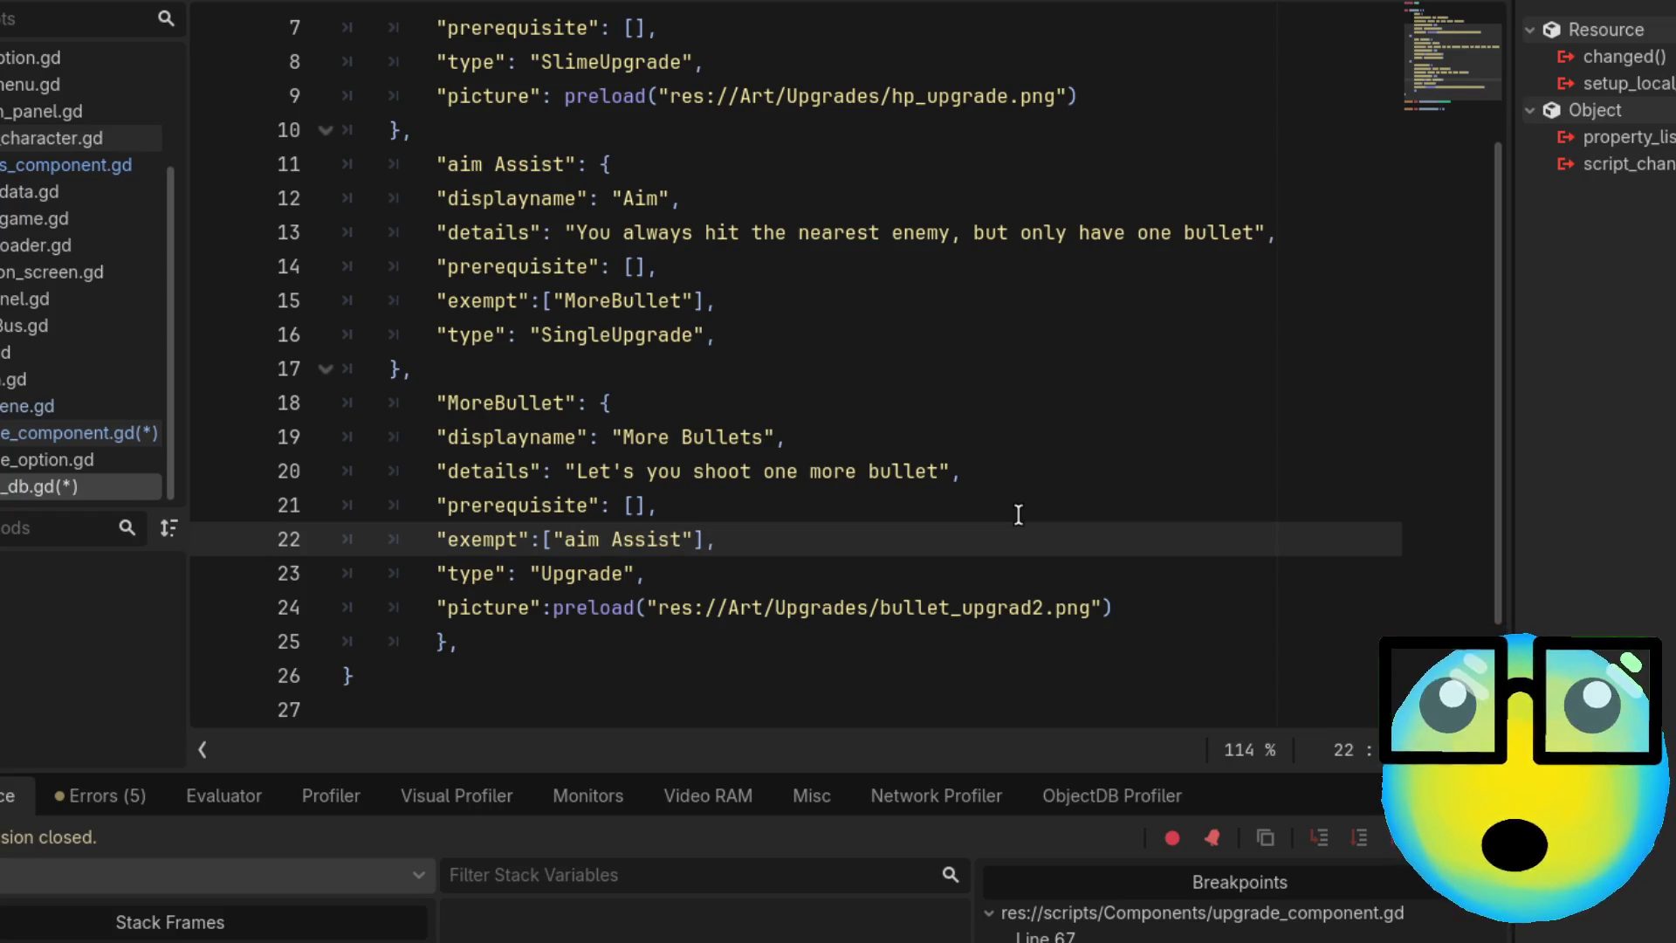
pyautogui.hotkey('ctrl', 's')
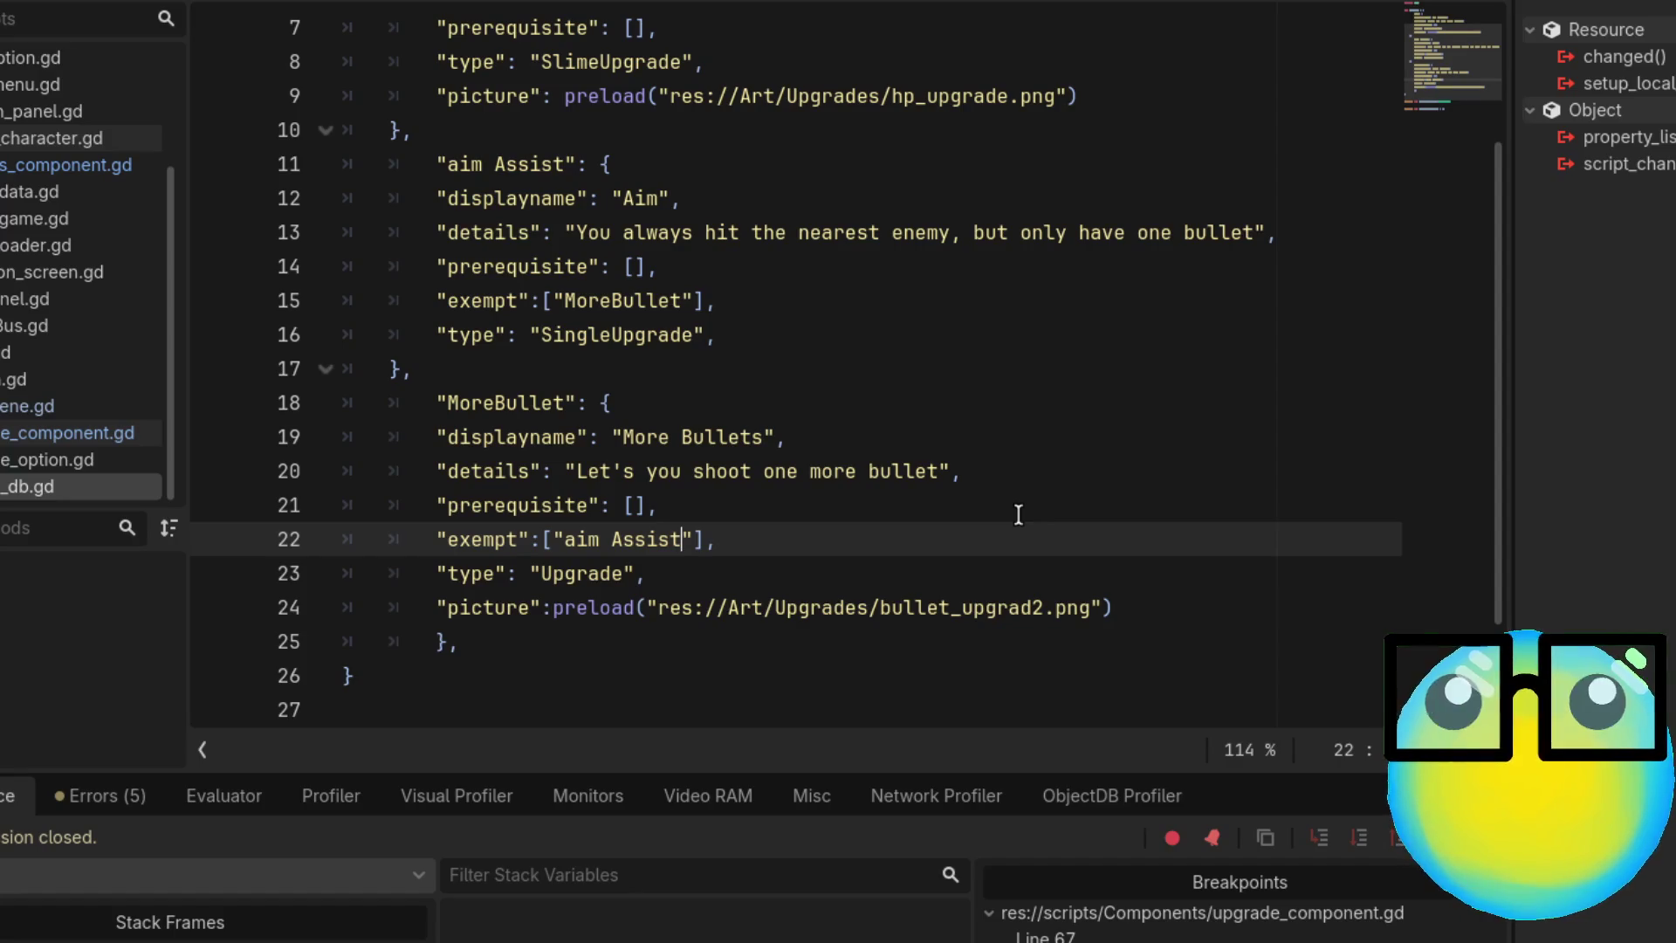
pyautogui.hotkey('ctrl', 'j')
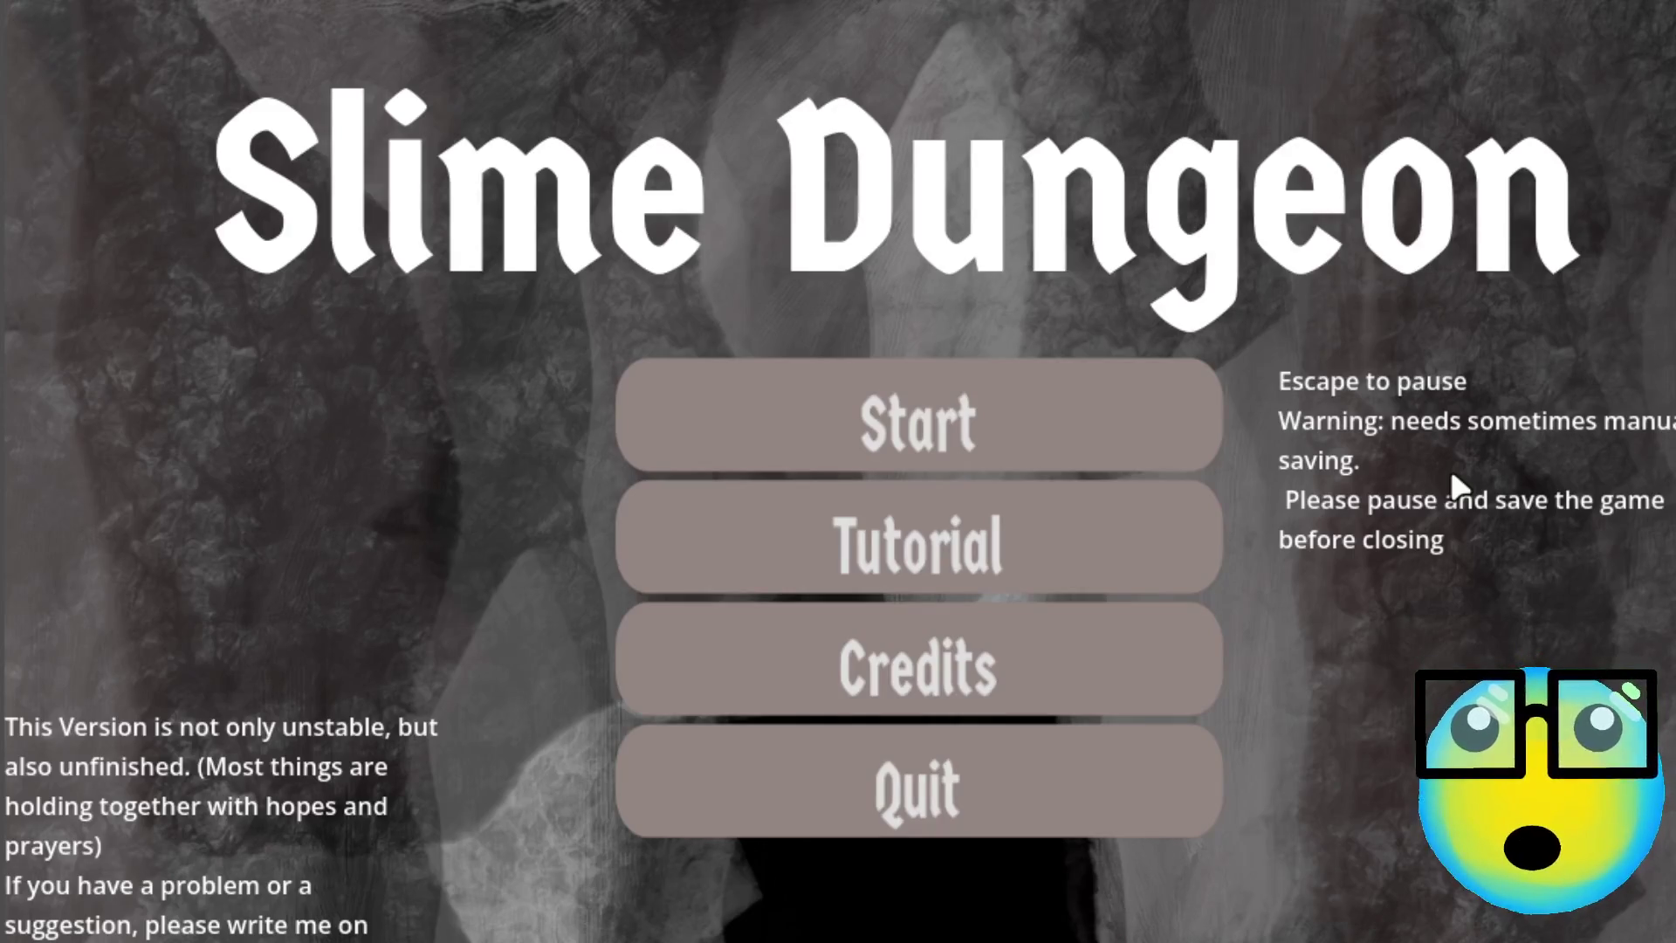
# Start the game, select the slime, send it on a mission, and take the AIM upgrade
pyautogui.click(1015, 427)
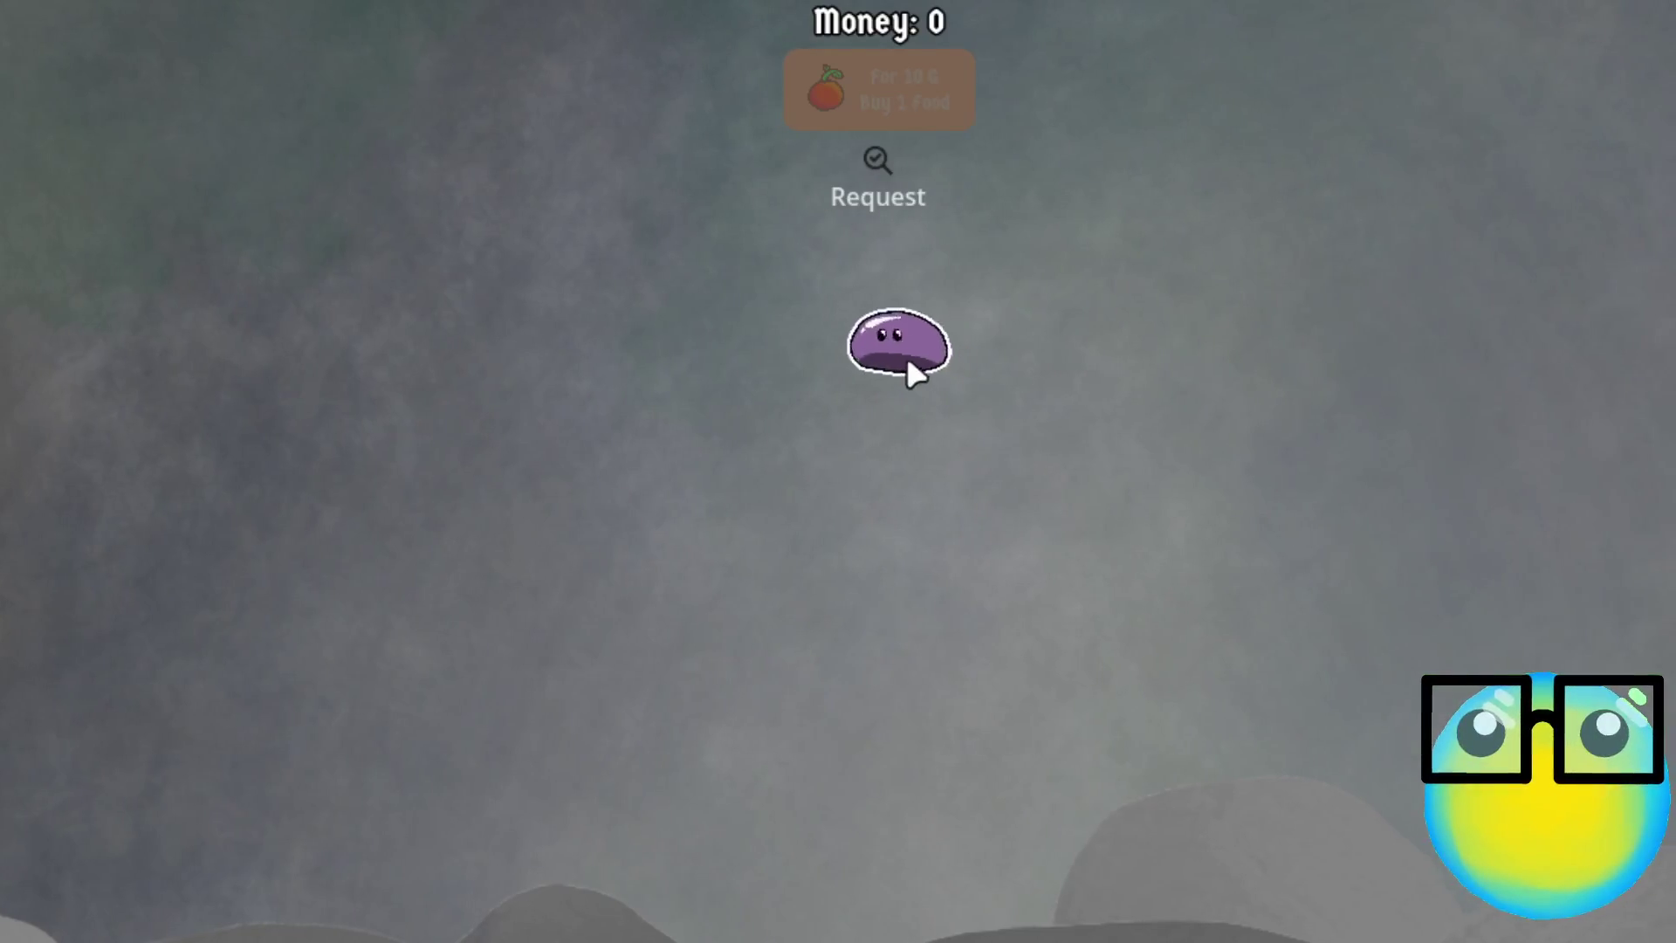
pyautogui.click(908, 371)
pyautogui.click(611, 927)
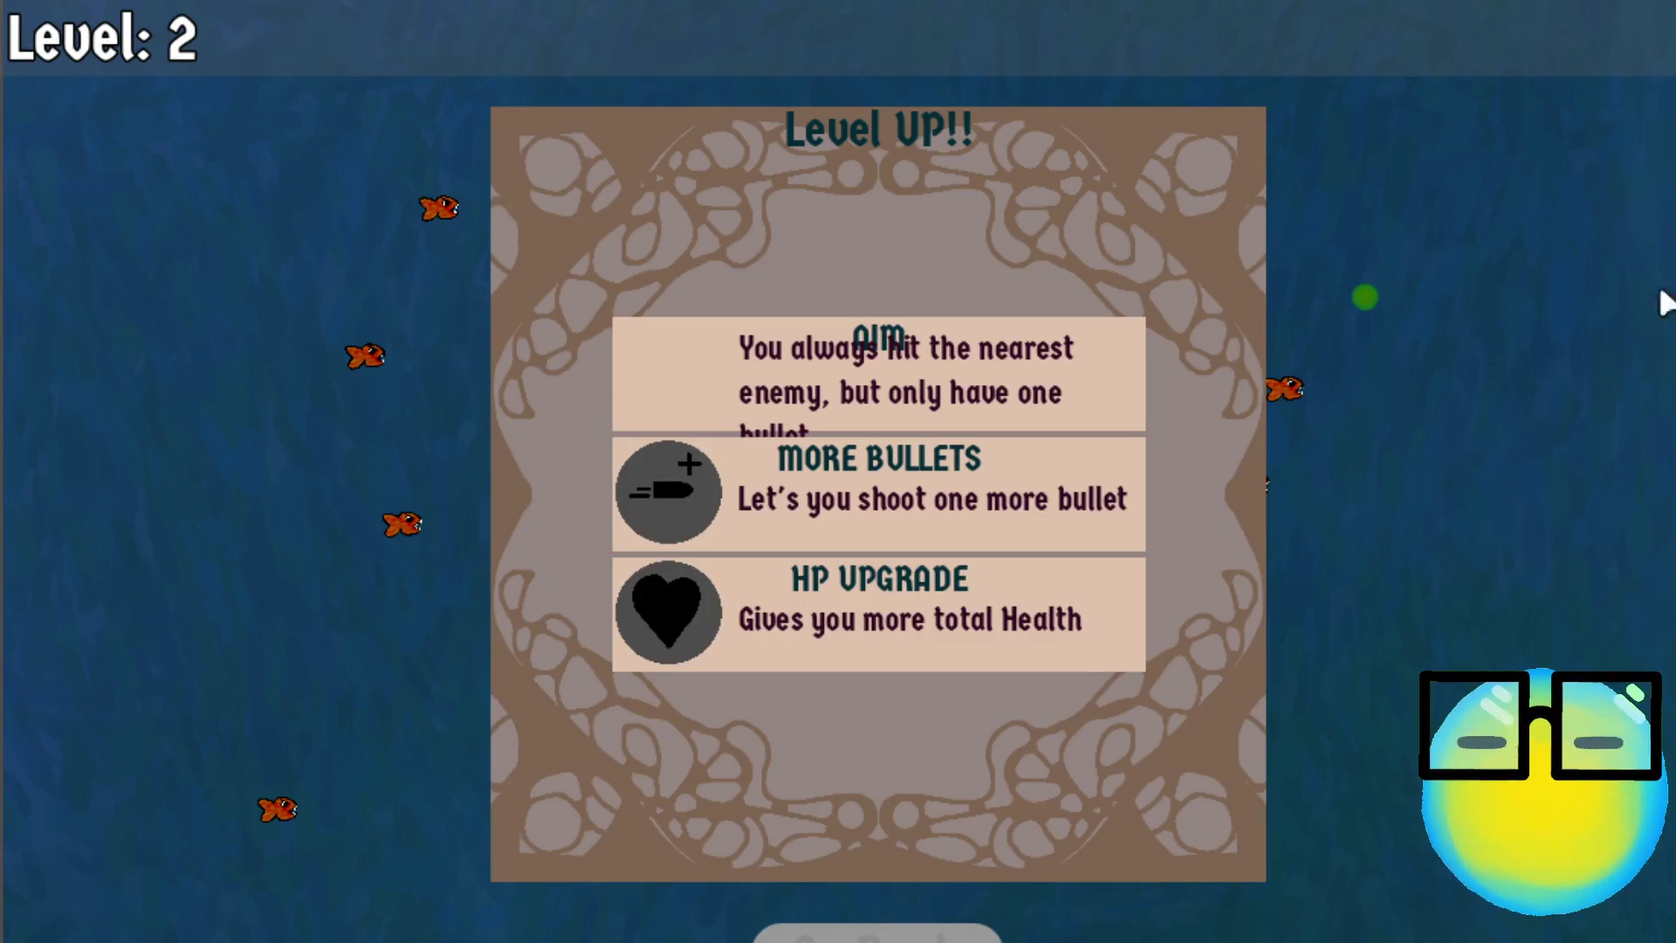
pyautogui.click(1055, 389)
# Steer the slime around the fish swarm with WASD until it reaches level 3
pyautogui.press('a')
pyautogui.press('d')
pyautogui.press('a')
pyautogui.press('d')
pyautogui.press('a')
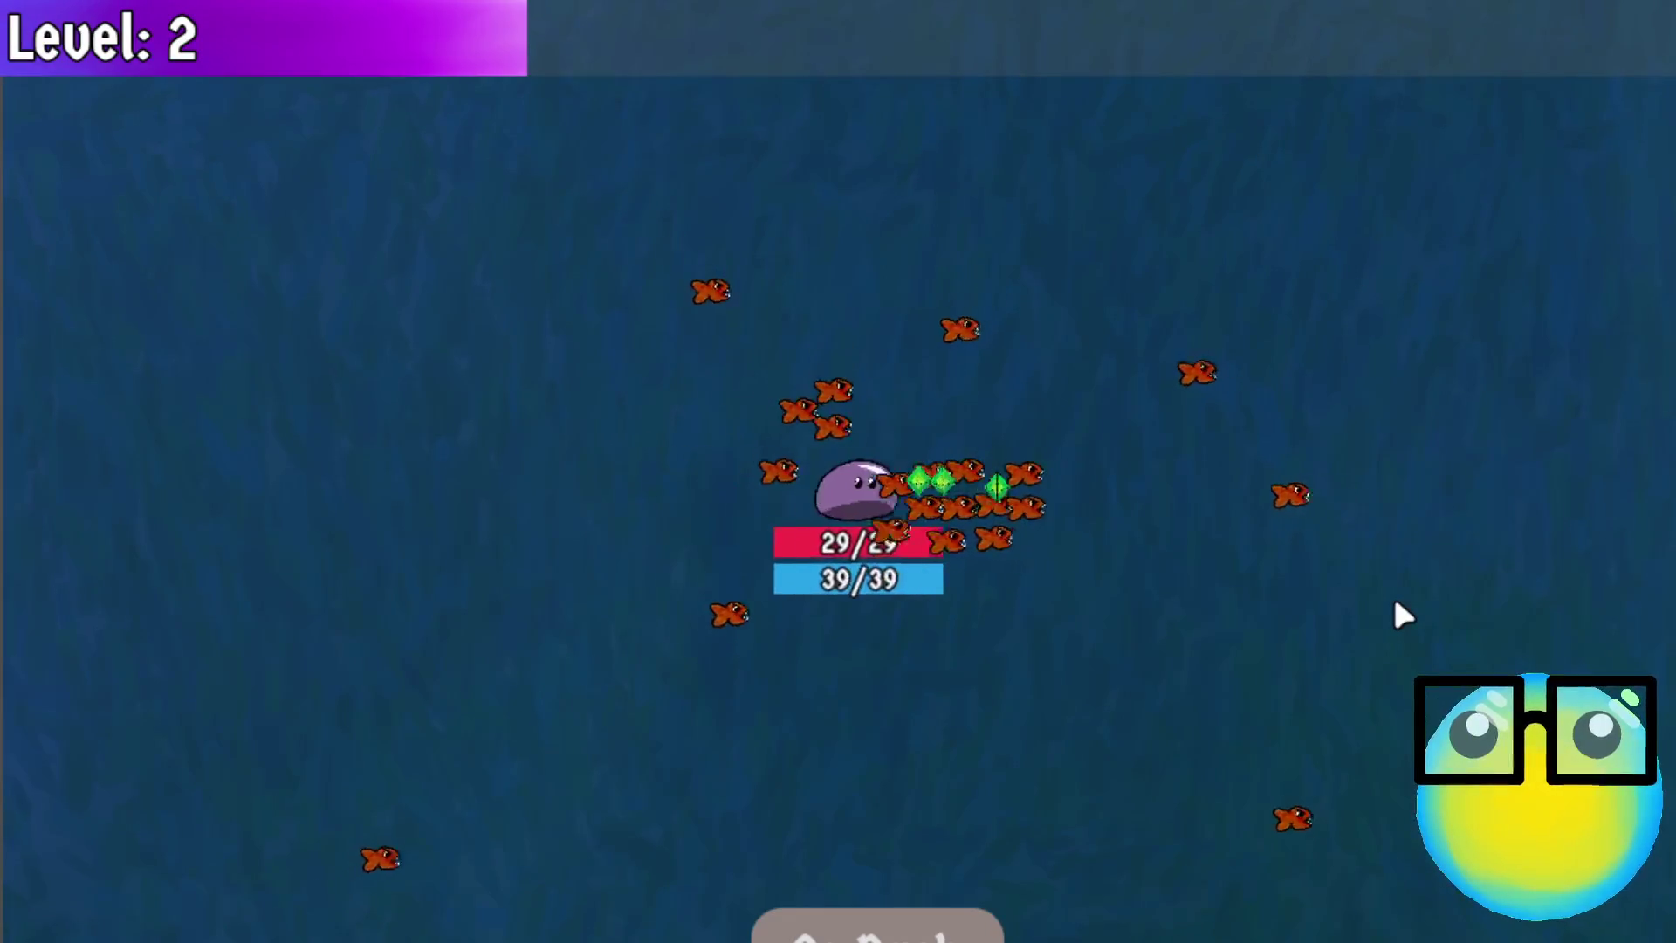
pyautogui.press('d')
pyautogui.press('a')
pyautogui.press('d')
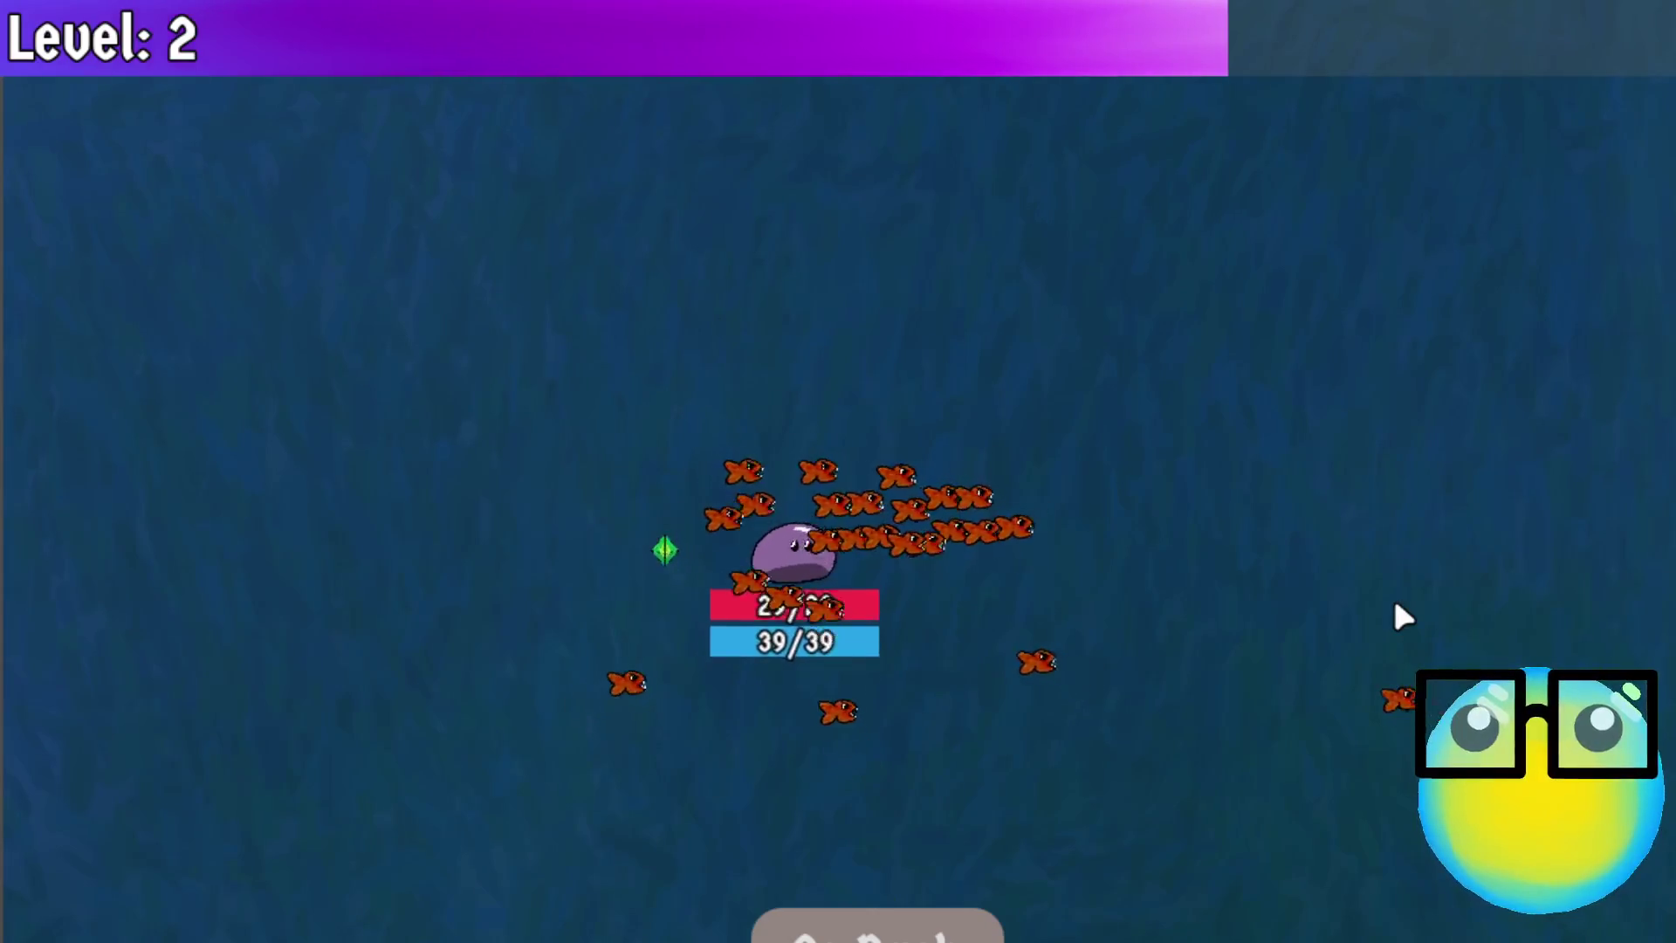
pyautogui.press('a')
pyautogui.press('w')
pyautogui.press('s')
pyautogui.press('s')
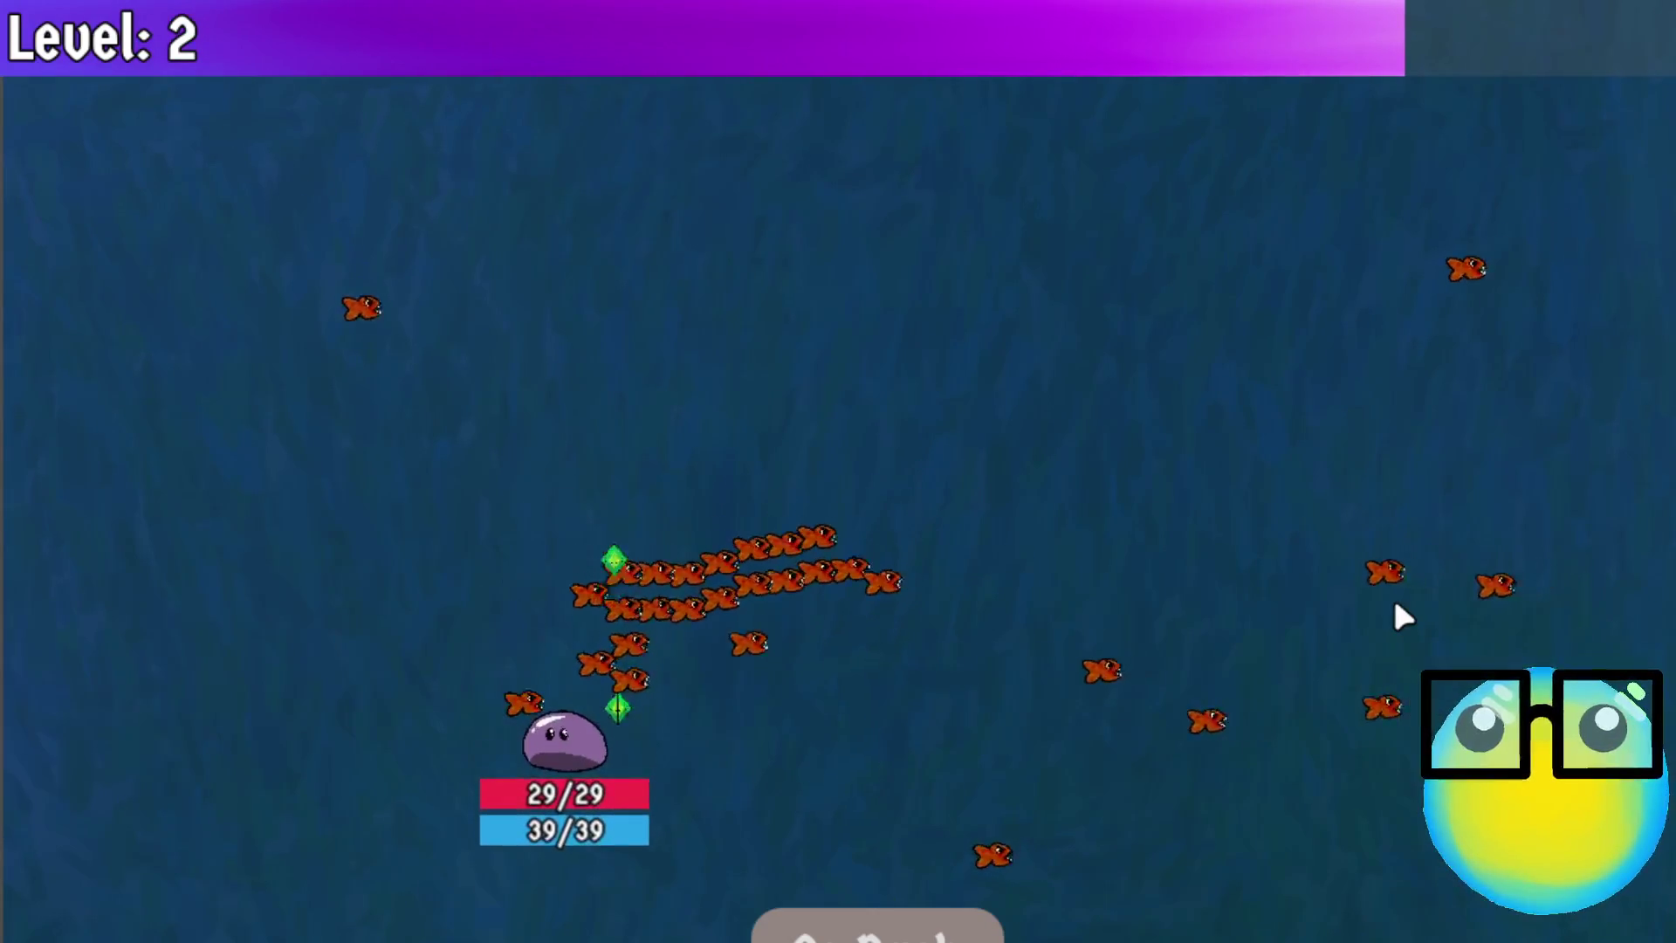
pyautogui.press('a')
pyautogui.press('w')
pyautogui.press('d')
pyautogui.press('d')
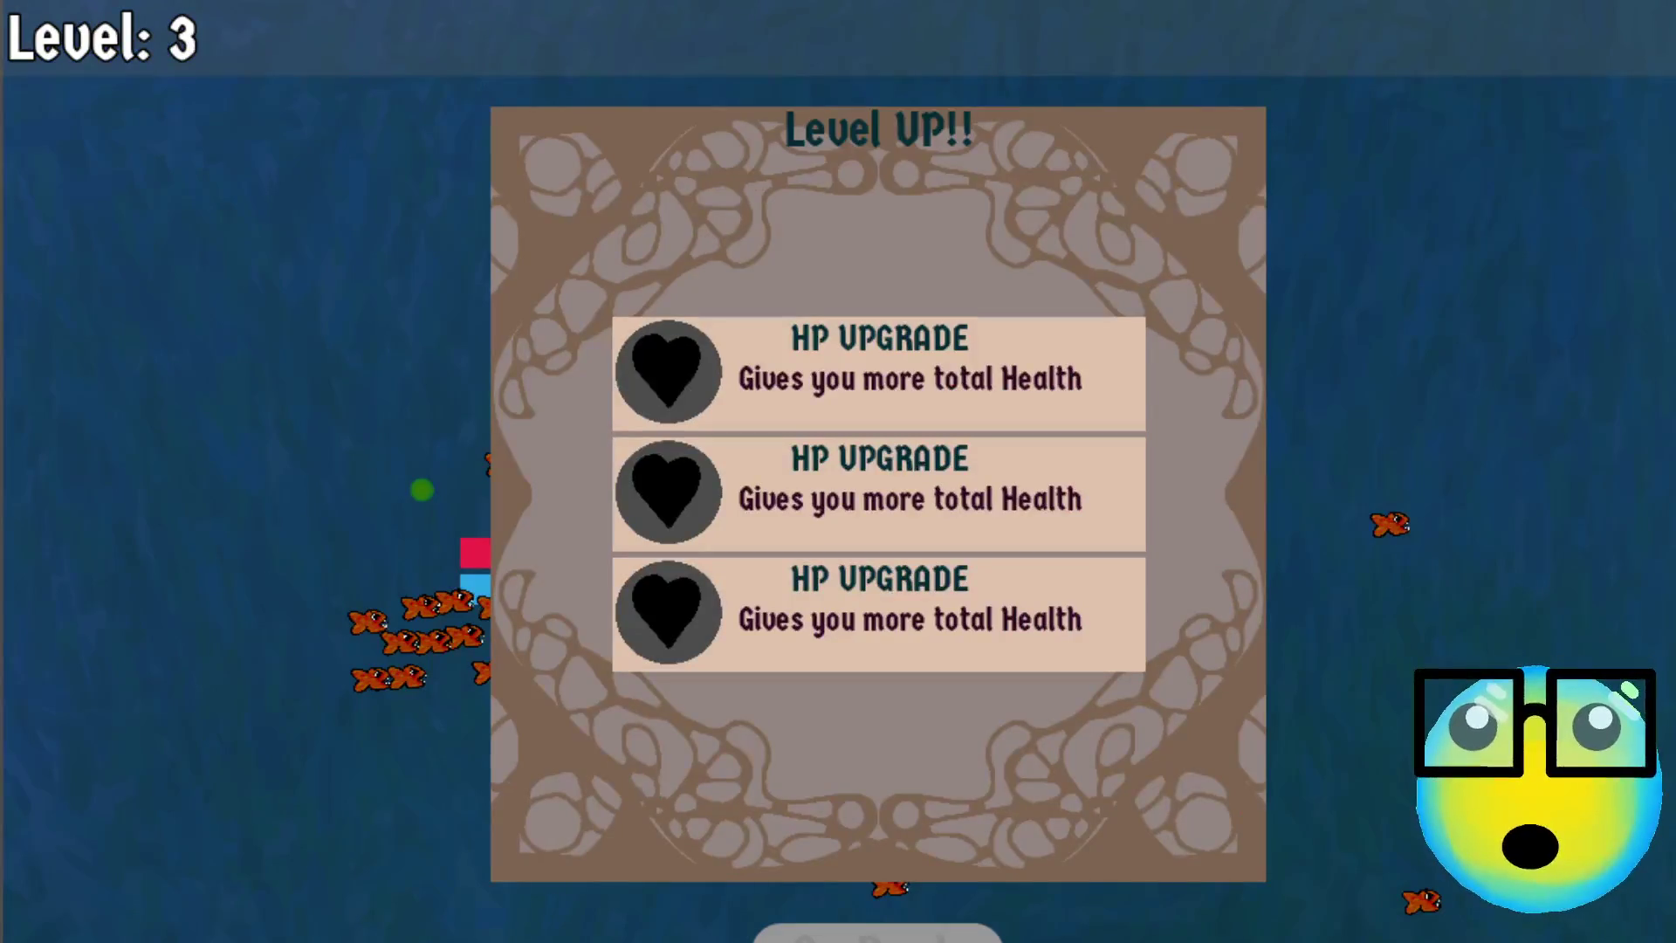
# Take an HP upgrade and lead the swarm across the top and down the left side
pyautogui.click(902, 462)
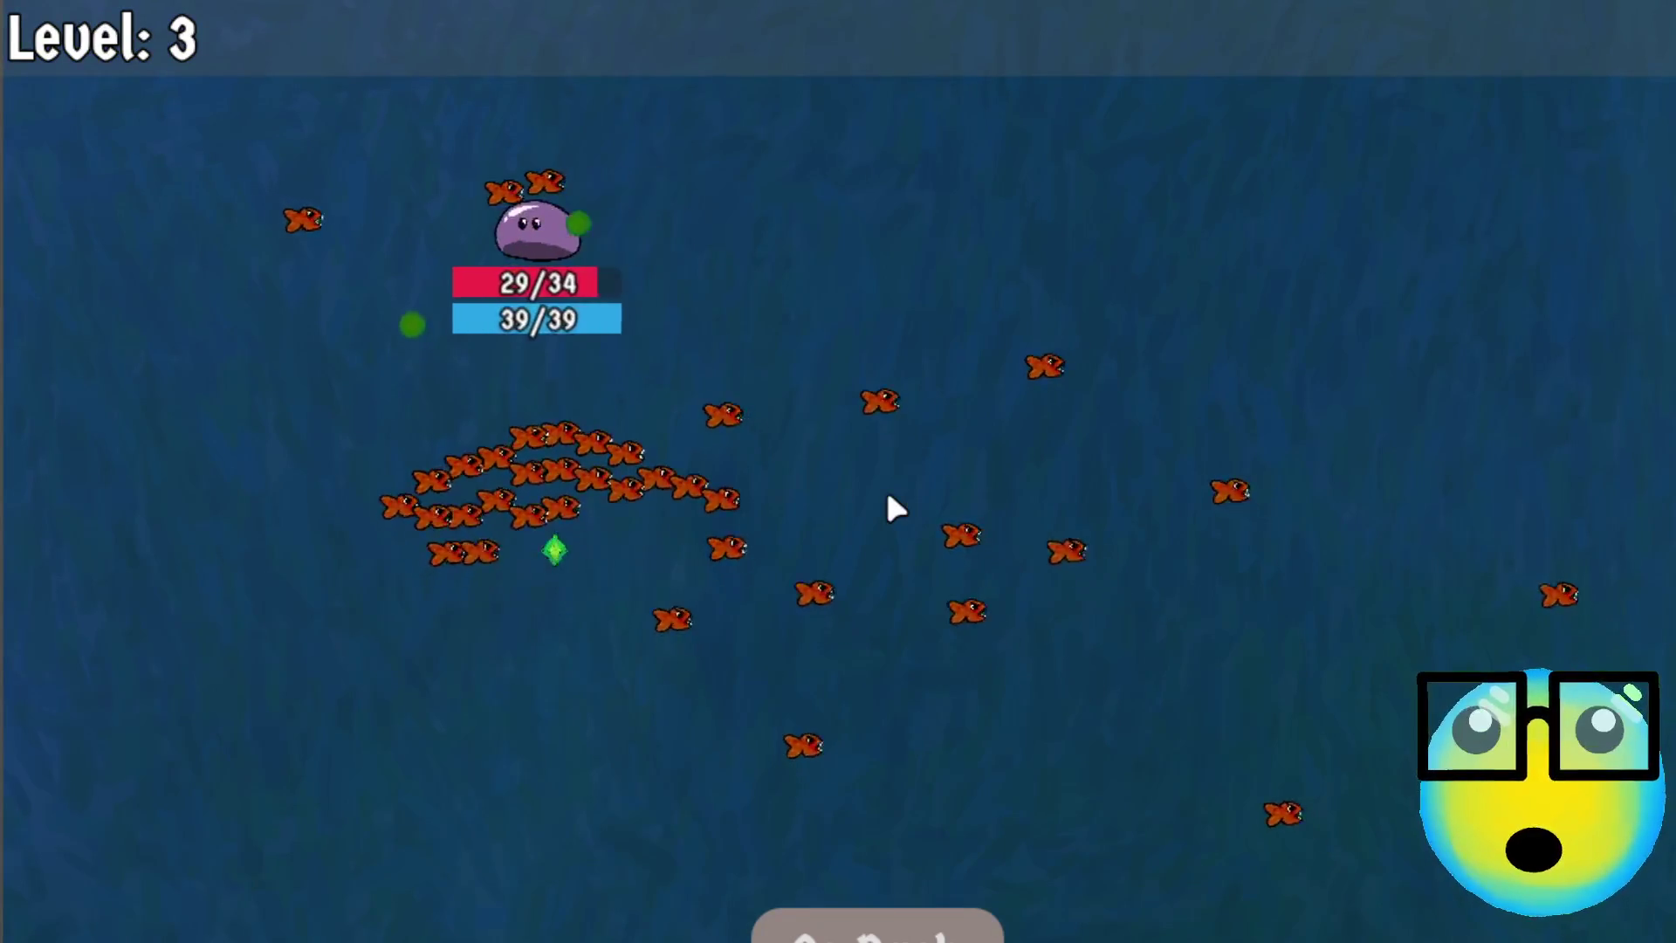
pyautogui.press('s')
pyautogui.press('d')
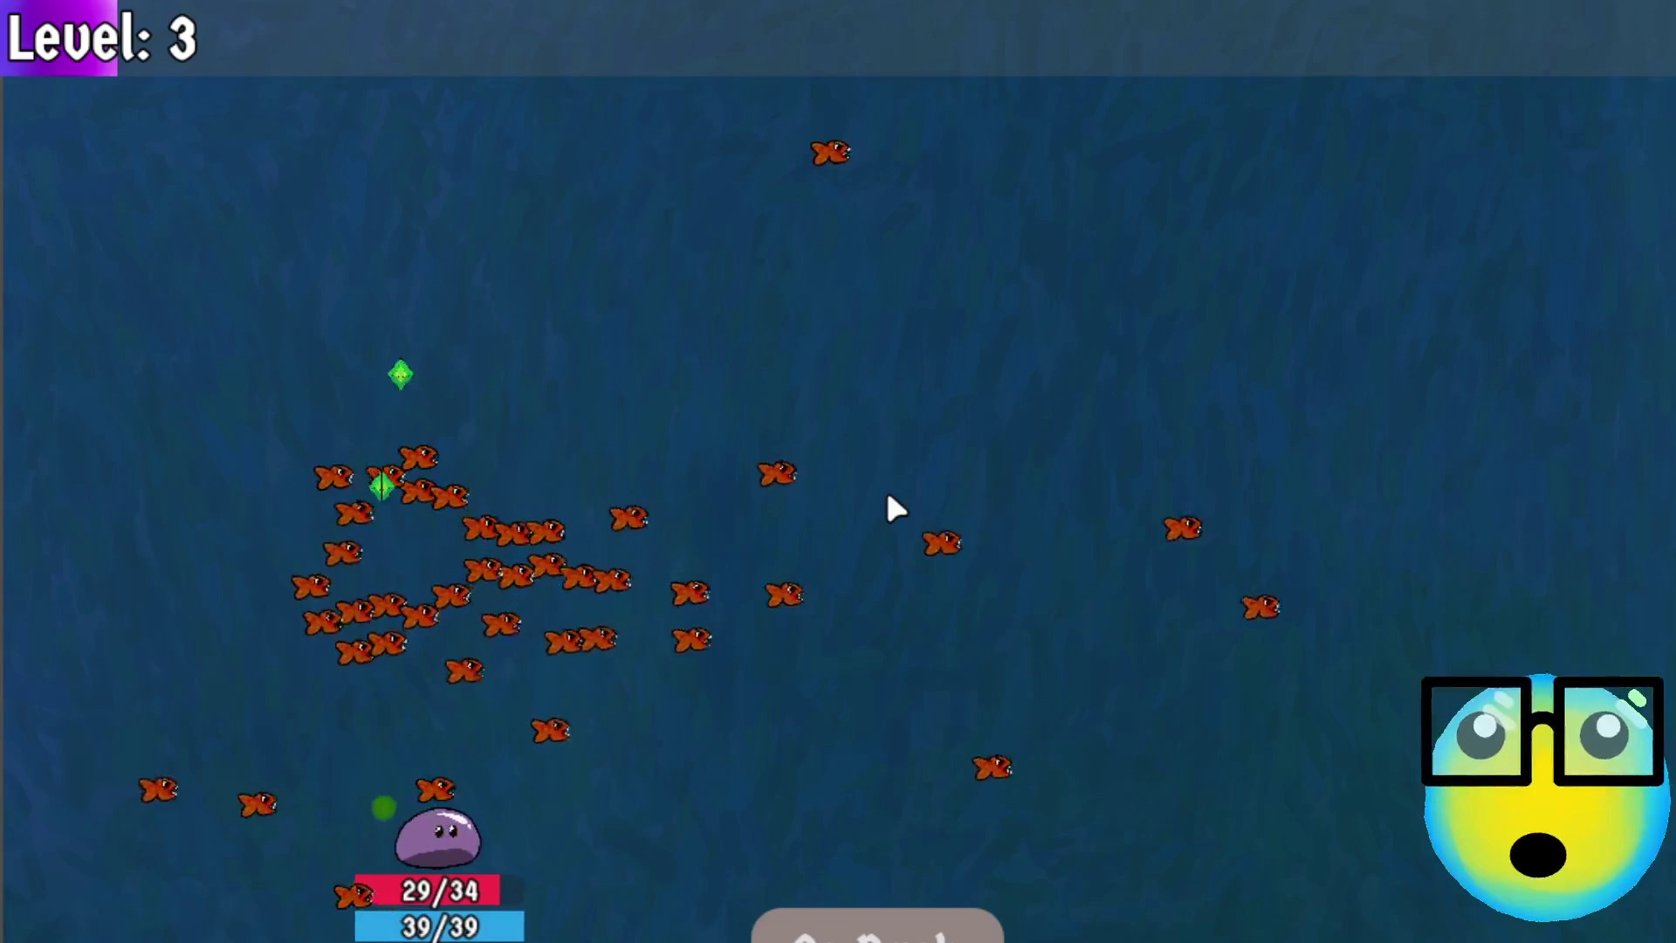
pyautogui.press('w')
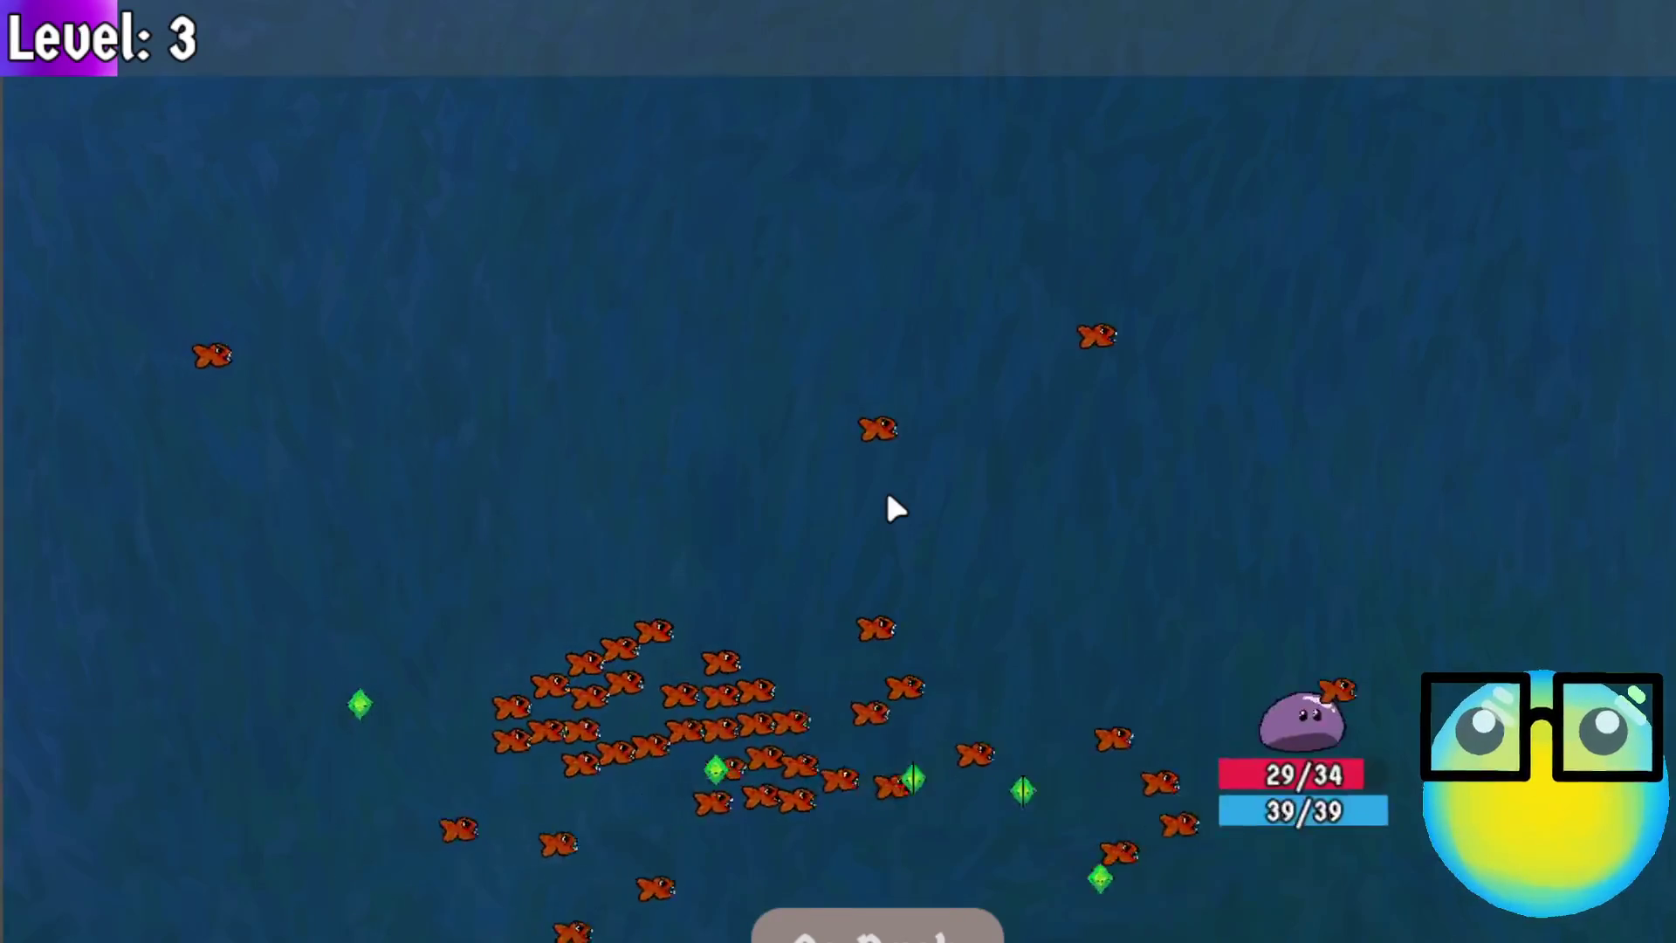
pyautogui.press('d')
pyautogui.press('w')
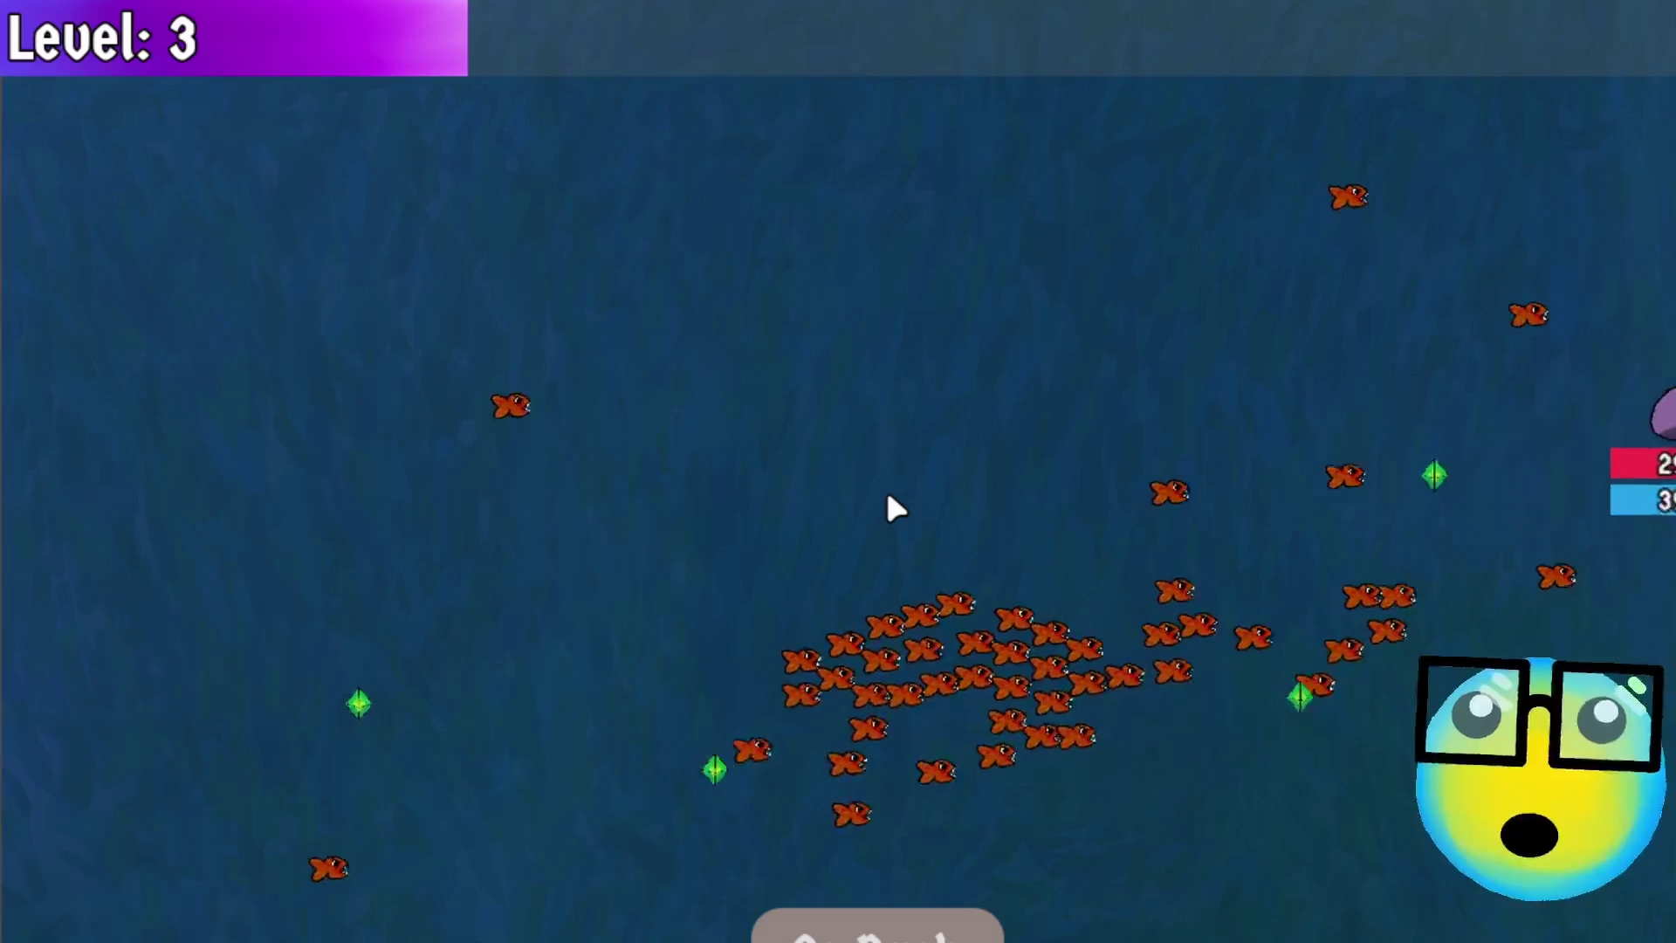
pyautogui.press('a')
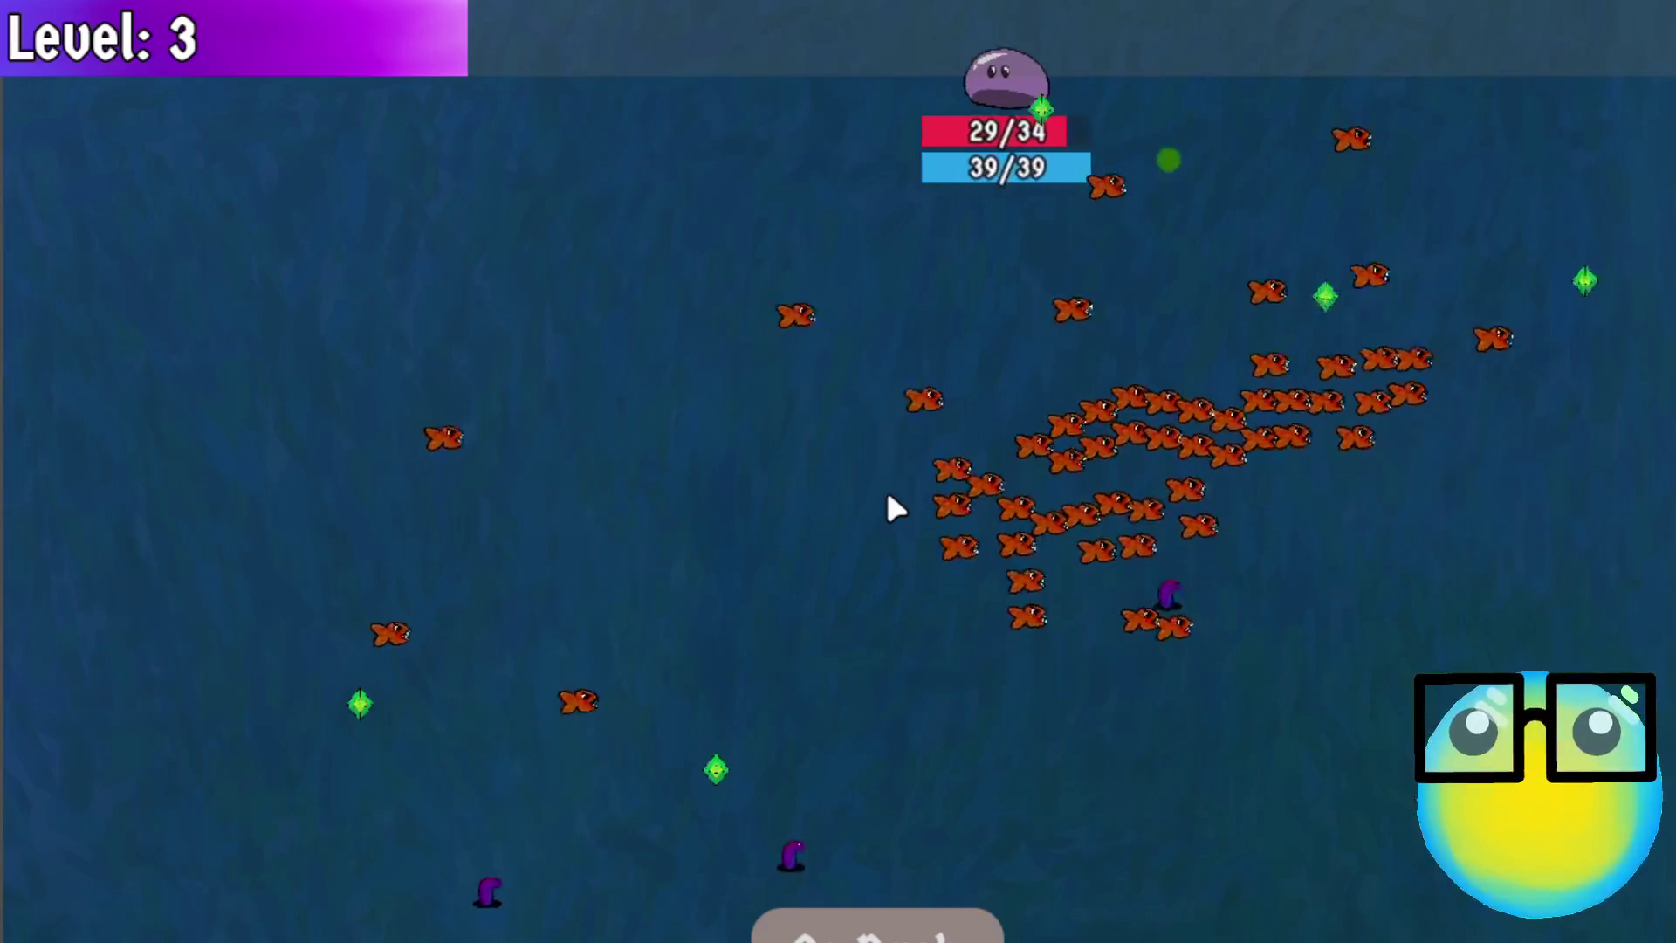
pyautogui.press('s')
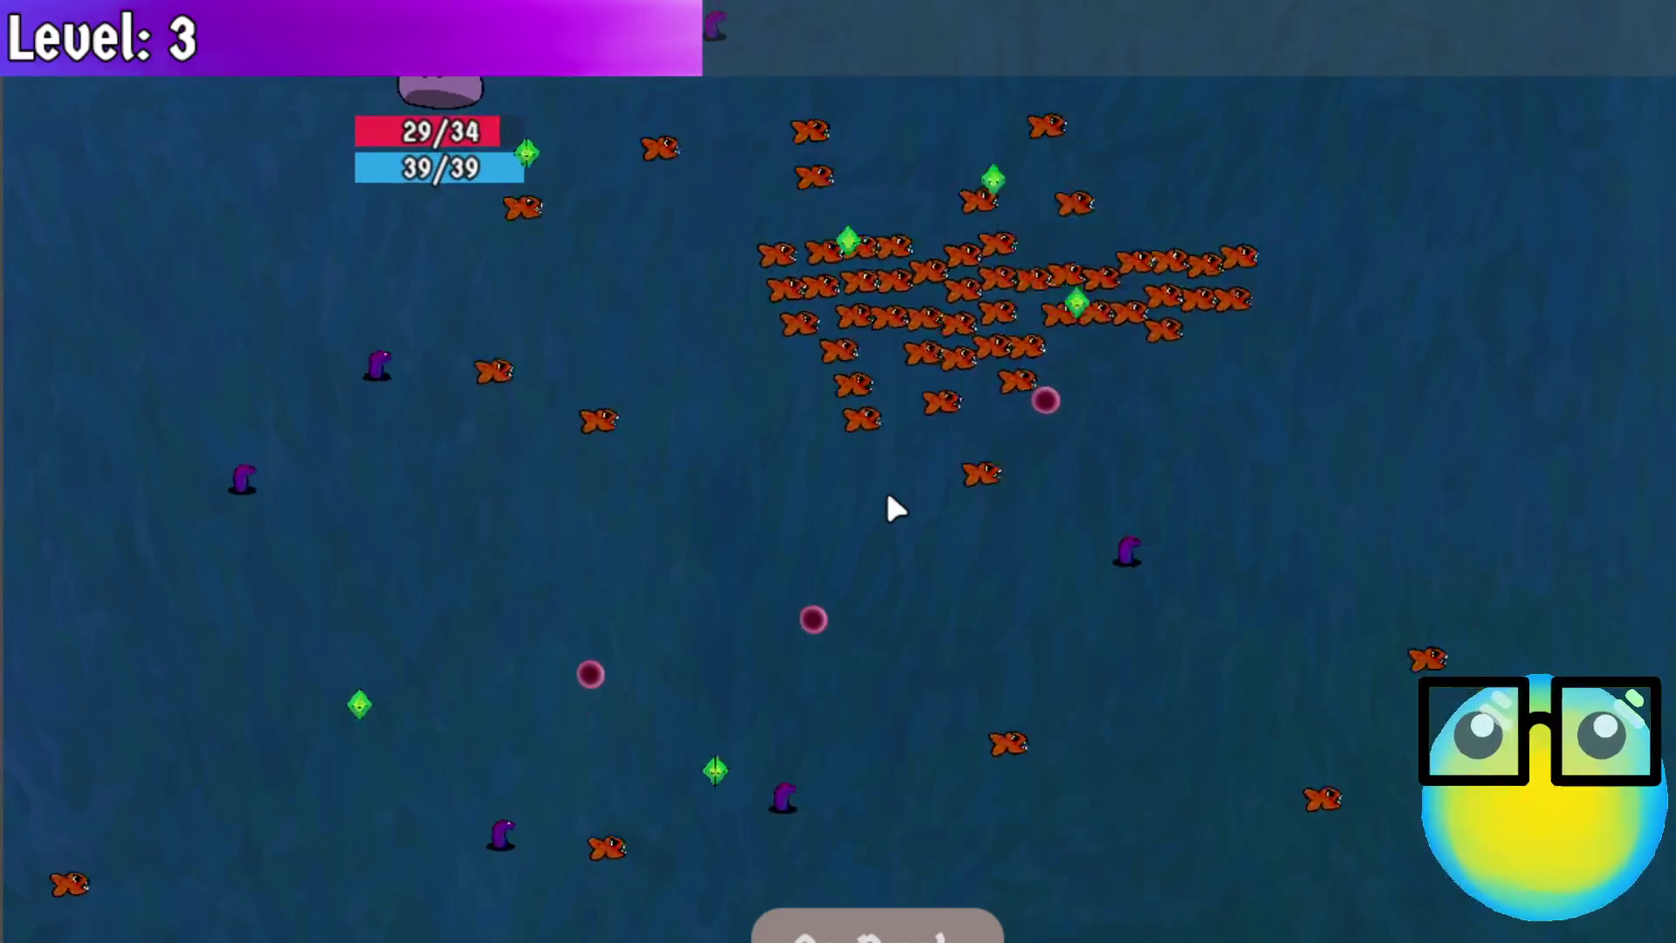
pyautogui.press('s')
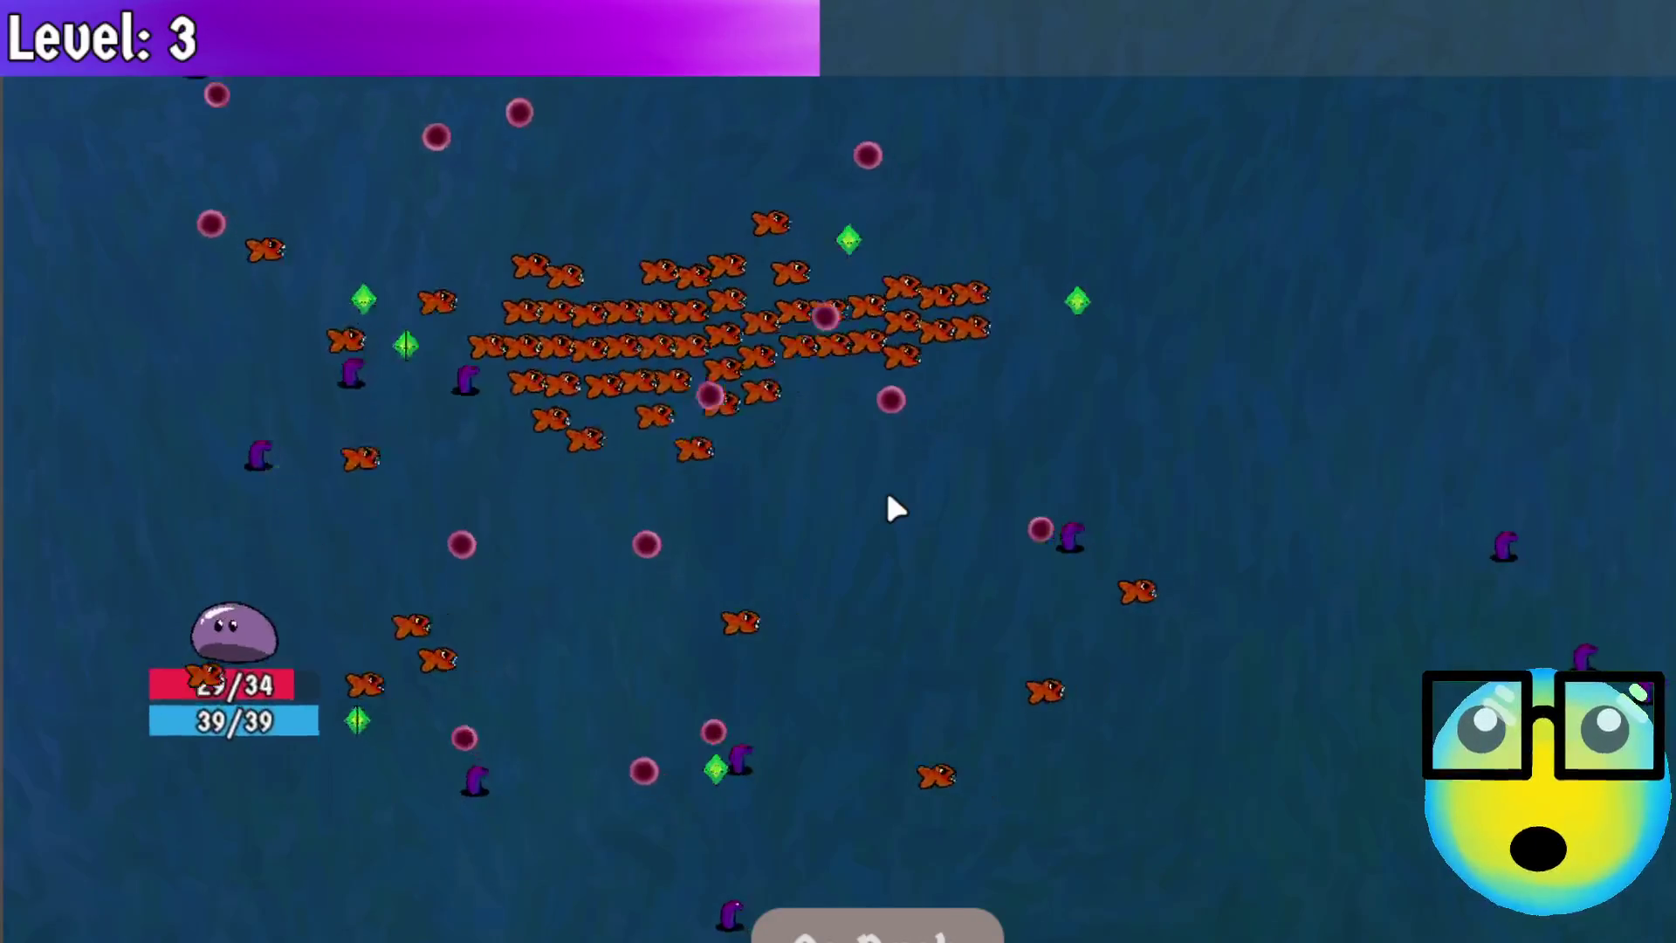
# Keep circling the slime across the top, down the right edge and back along the bottom
pyautogui.press('a')
pyautogui.press('w')
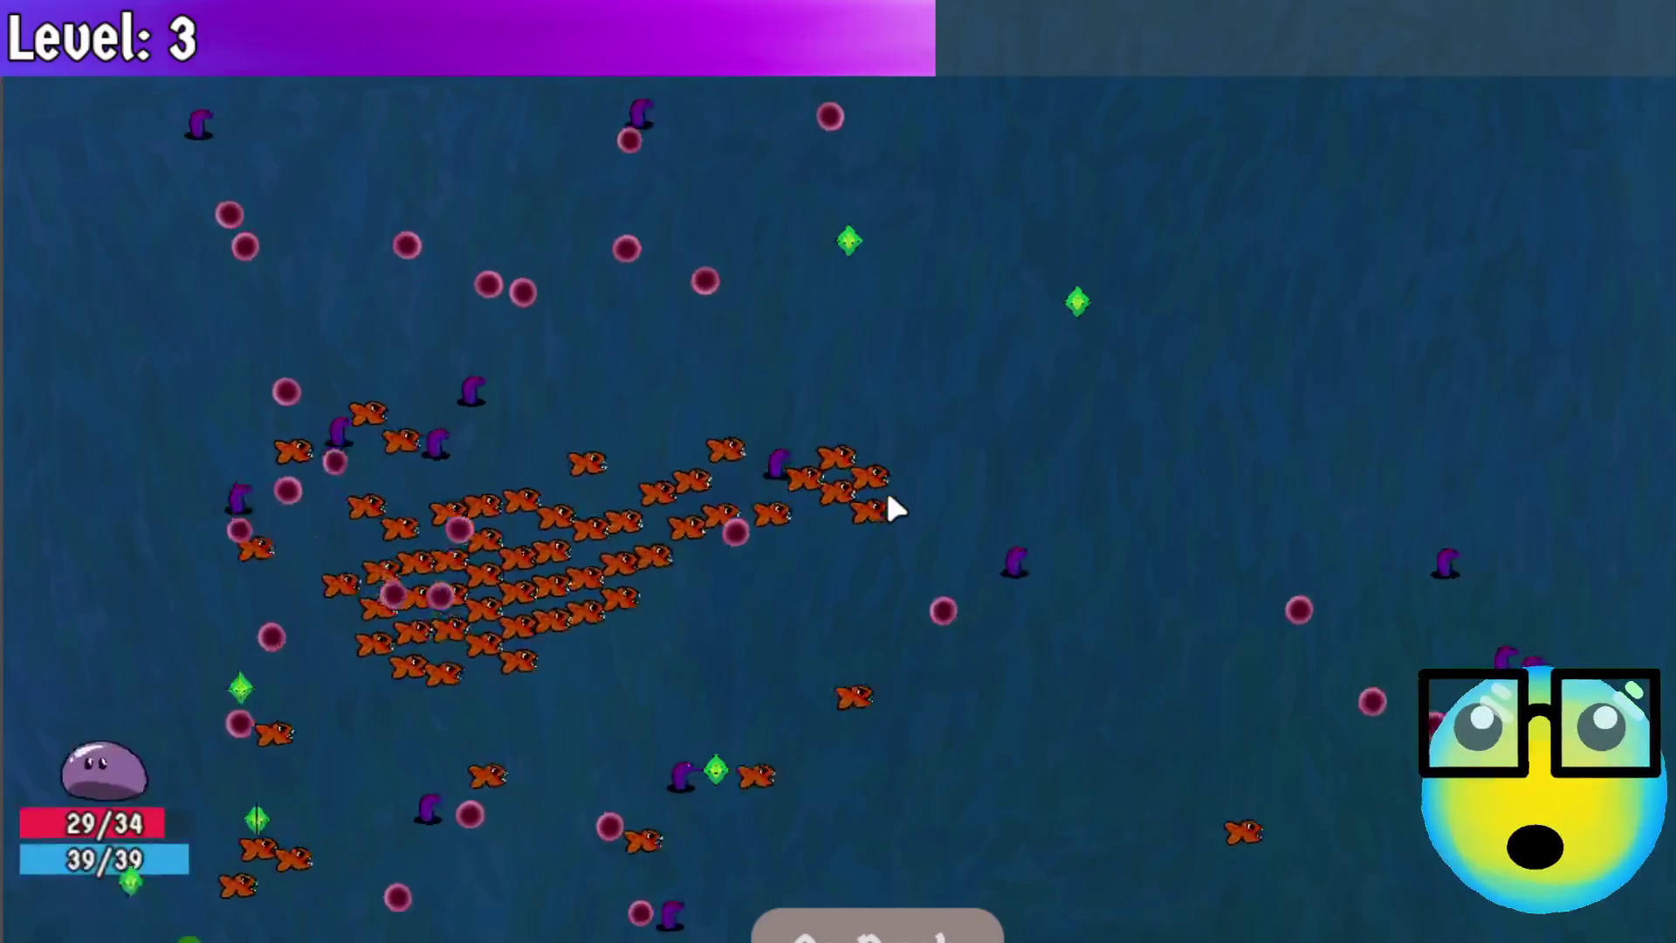
pyautogui.press('d')
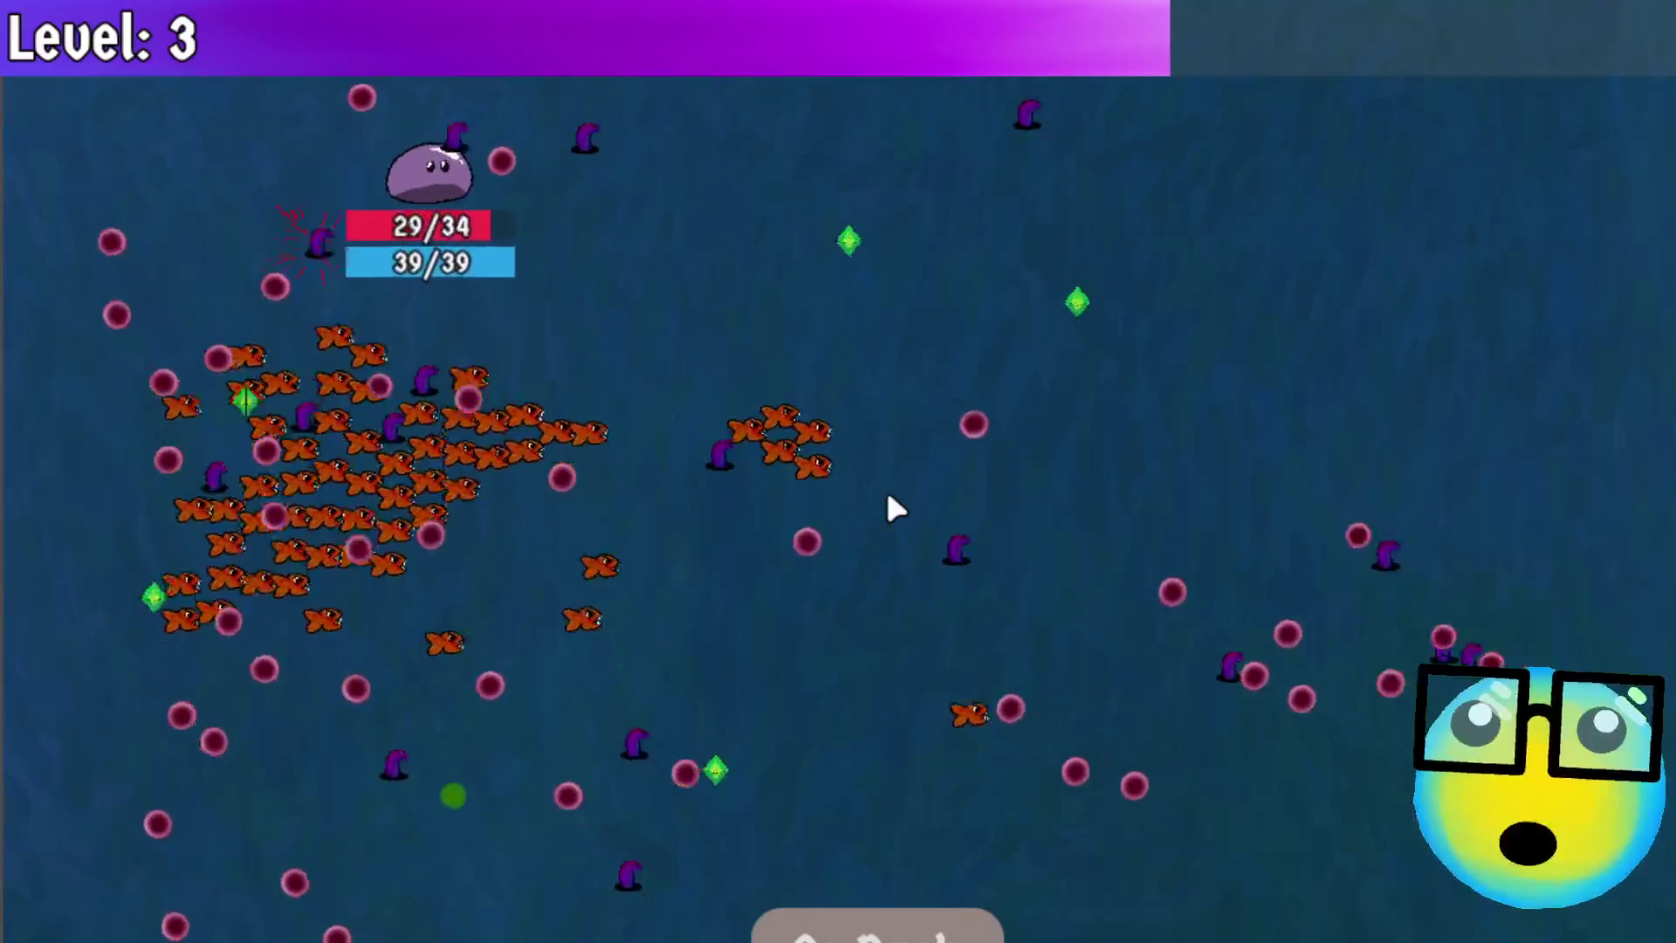
pyautogui.press('d')
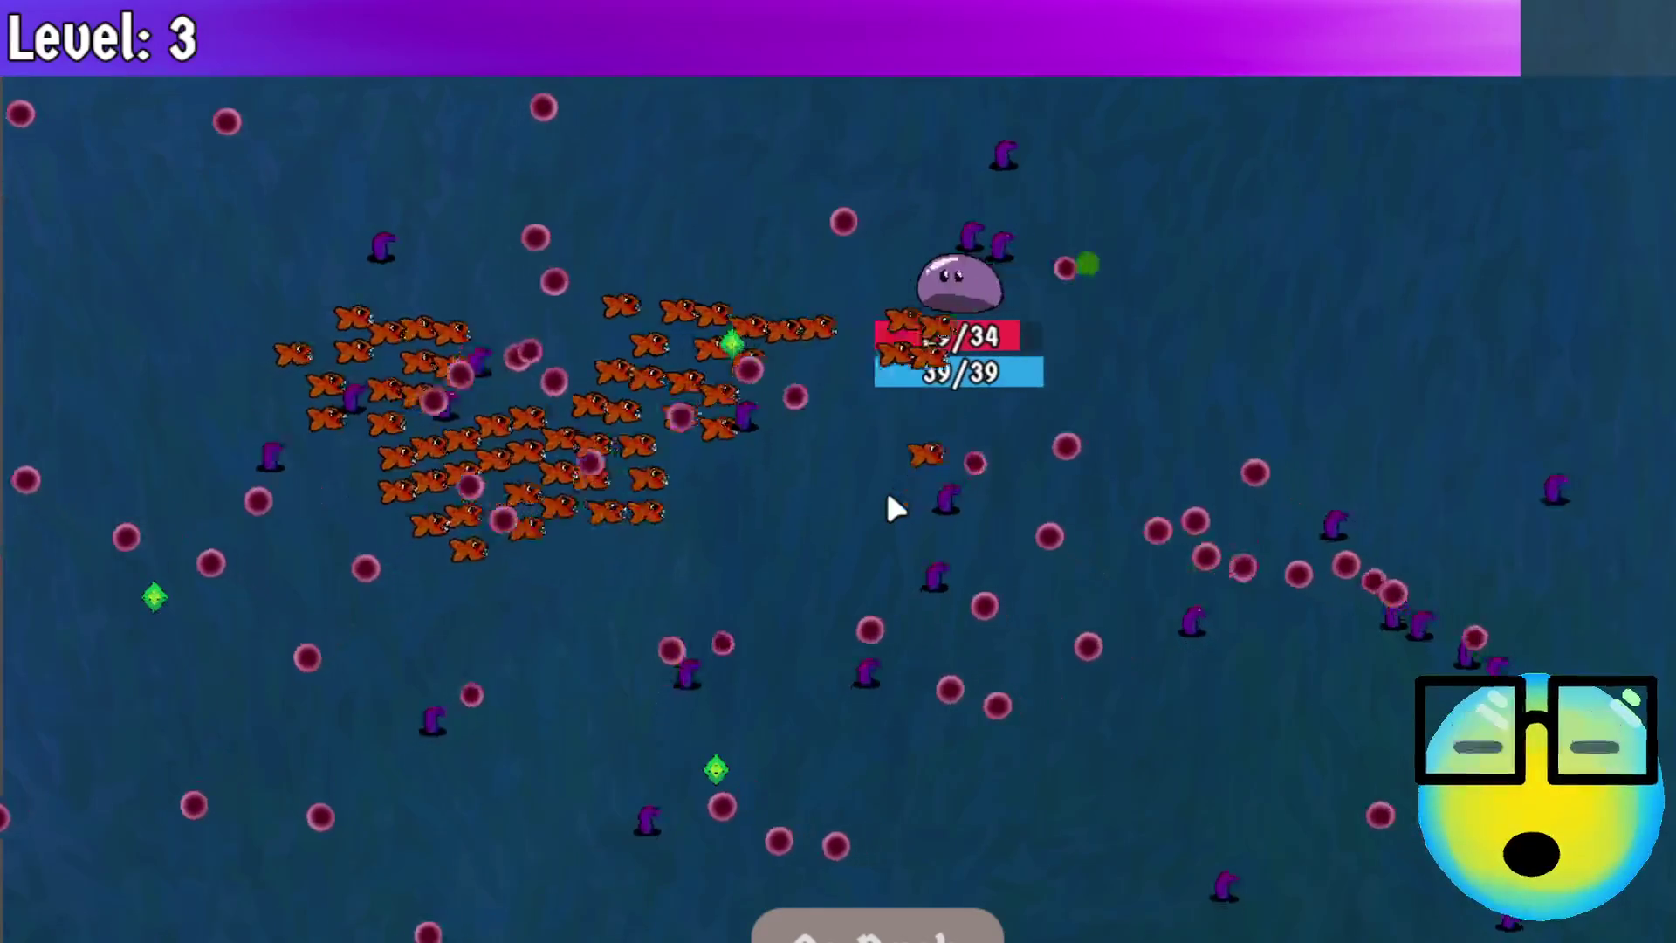
pyautogui.press('d')
pyautogui.press('s')
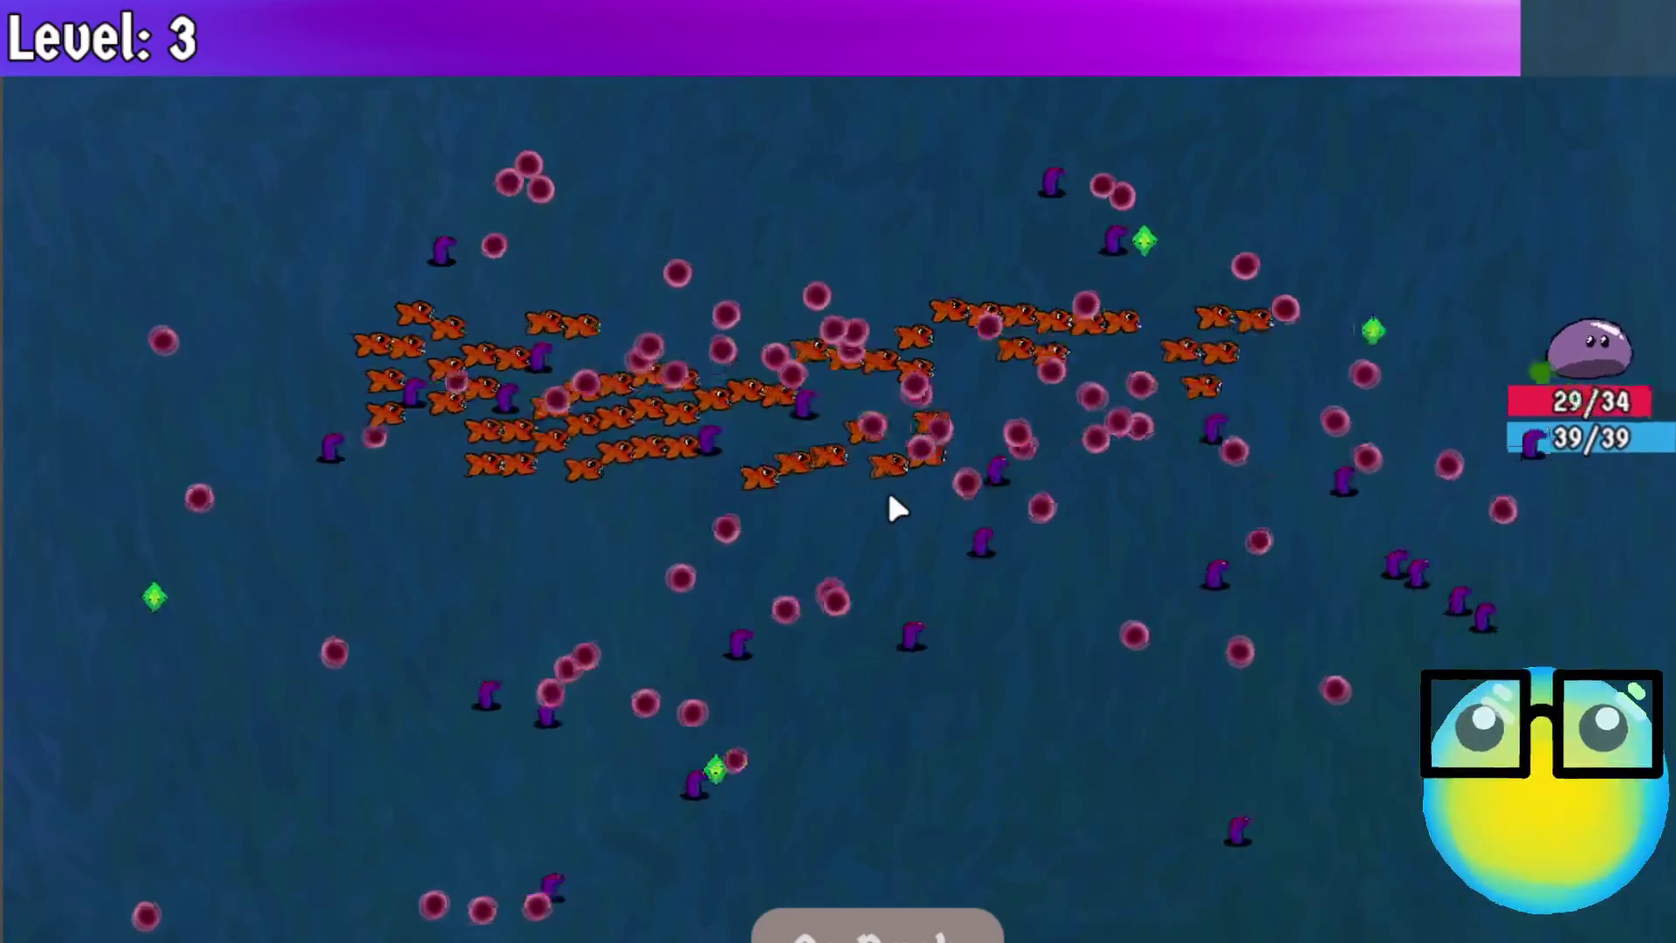
pyautogui.press('s')
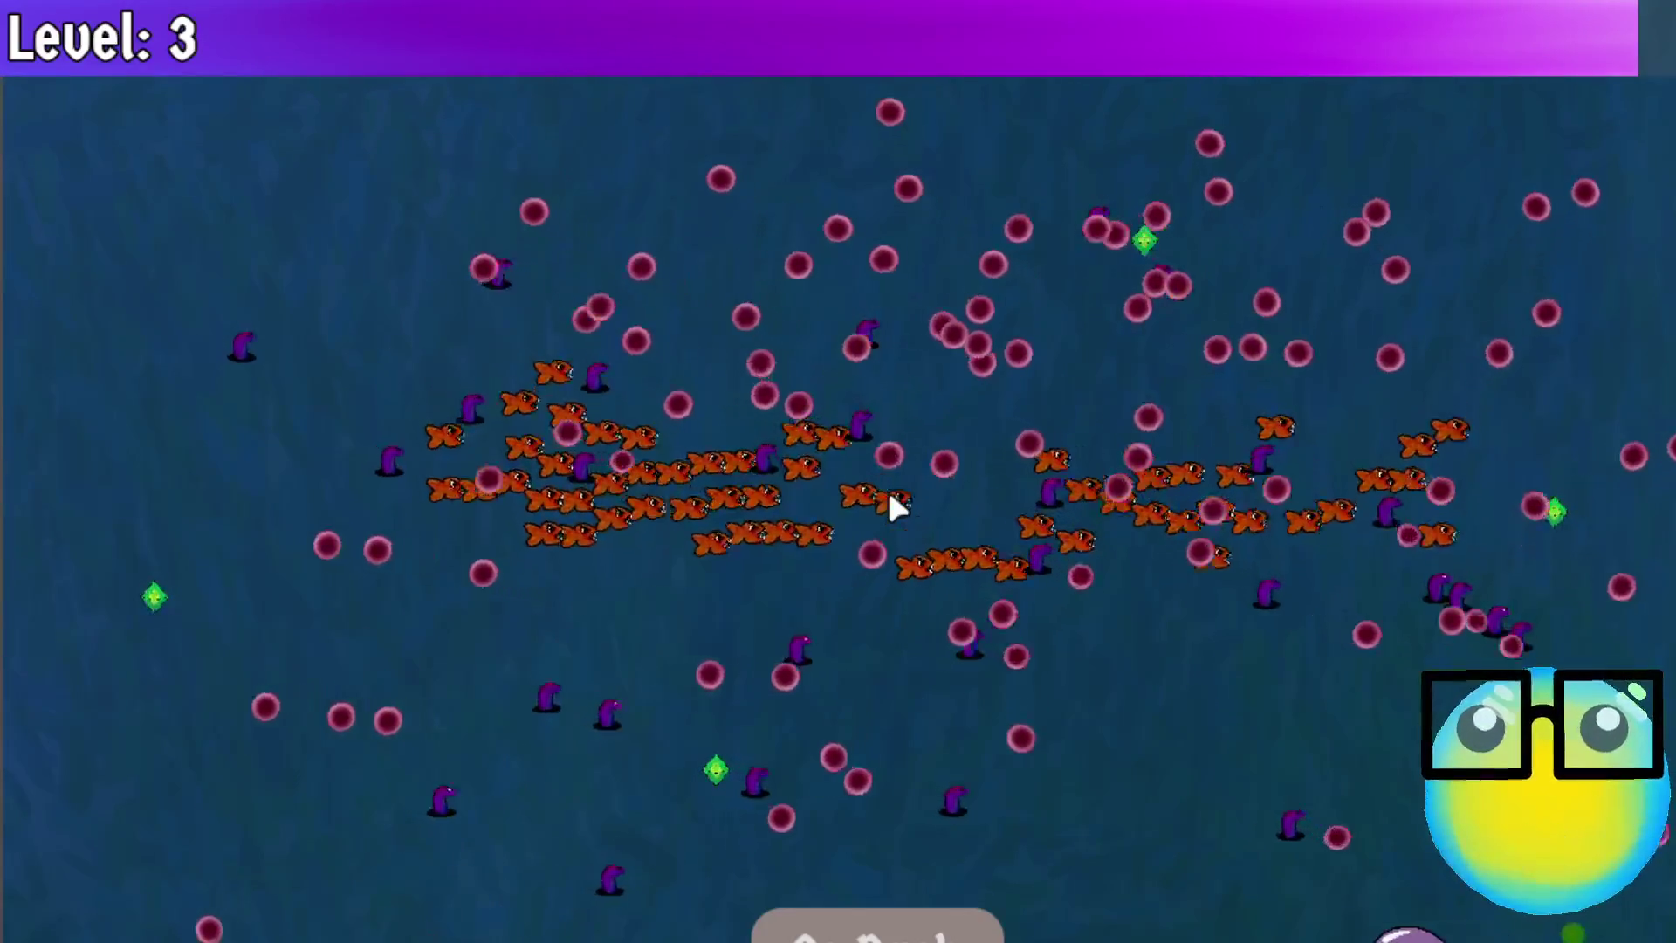
pyautogui.press('a')
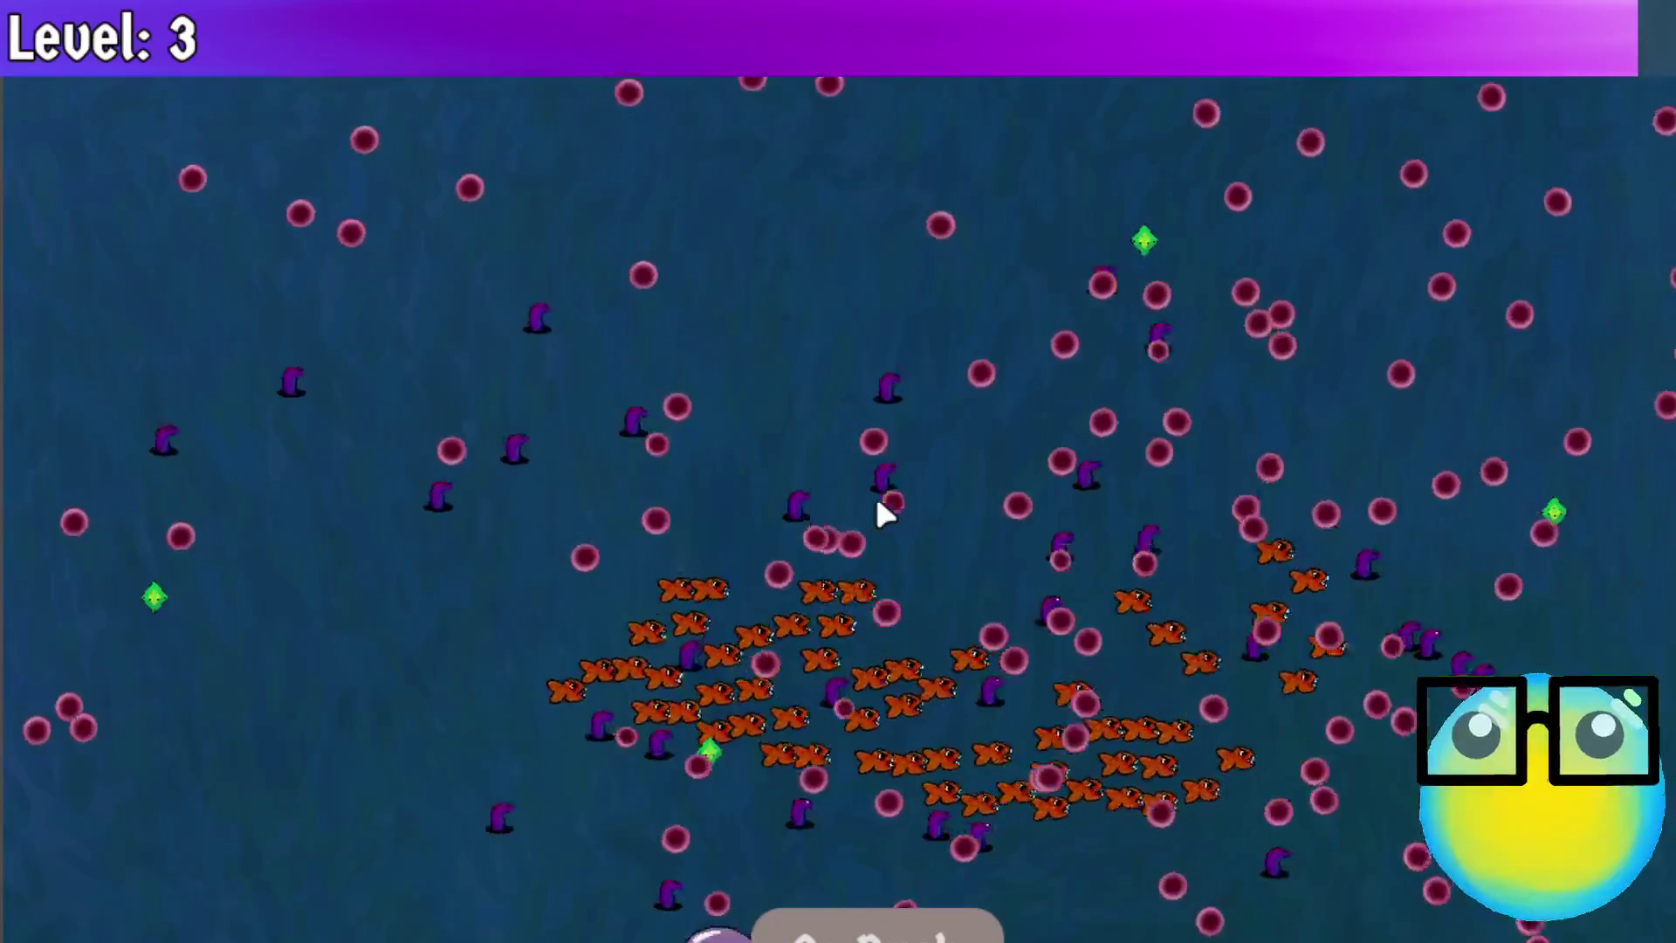
pyautogui.press('w')
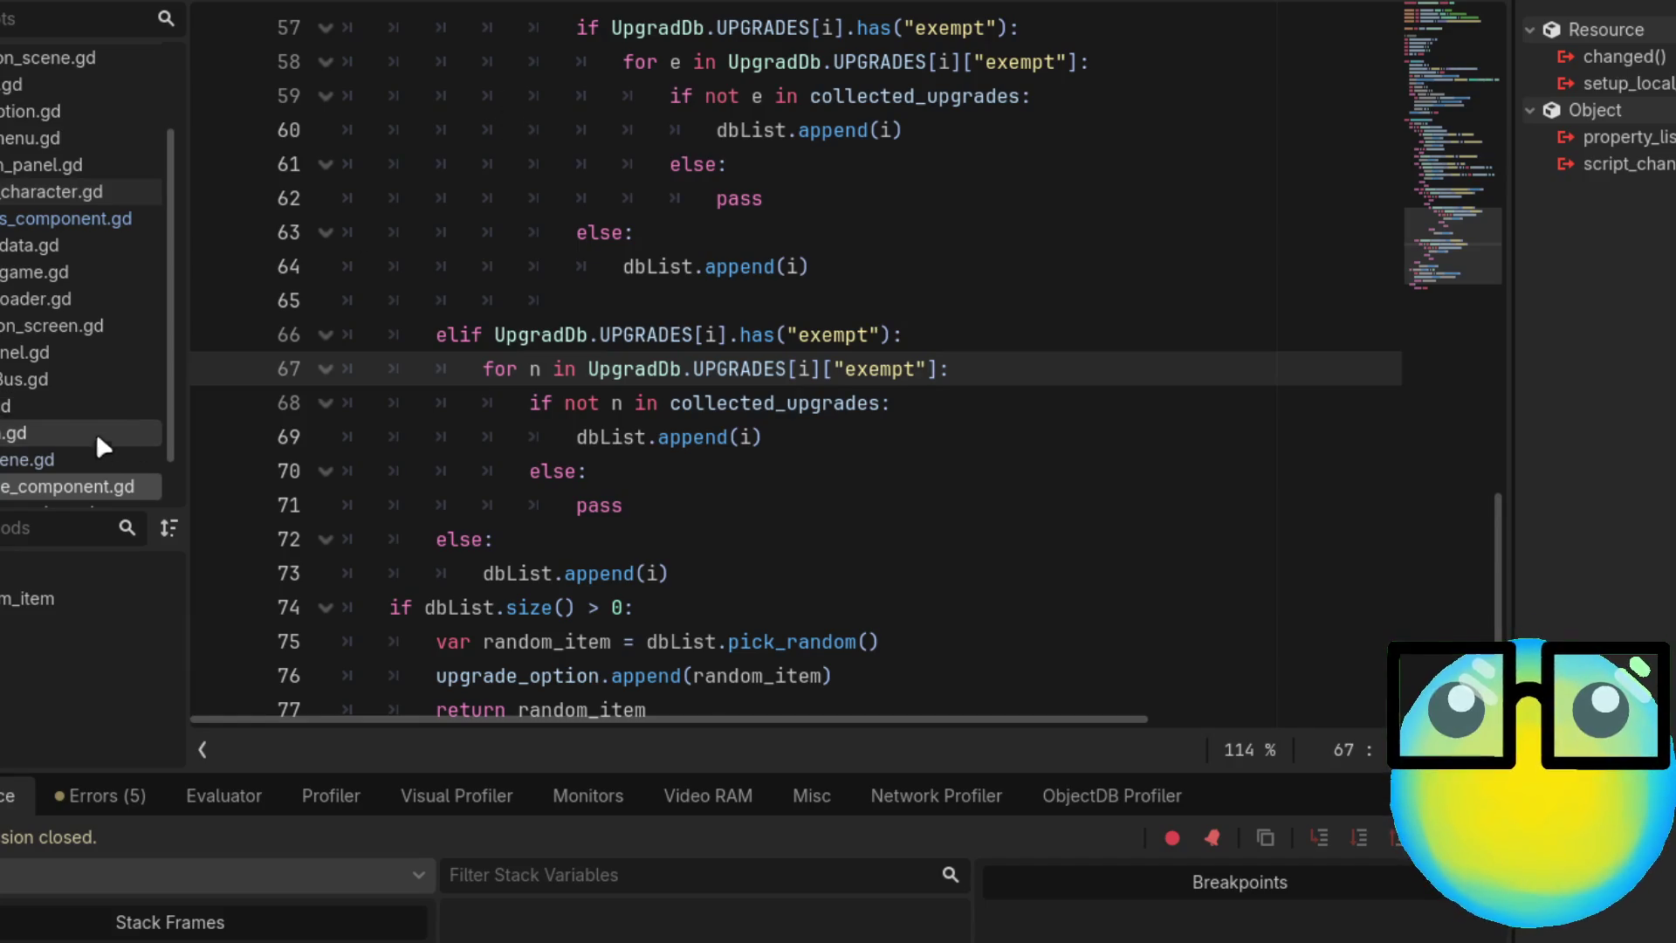
# Cut the aim Assist and MoreBullet entries out of the UPGRADES dictionary
pyautogui.scroll(-2, 103, 438)
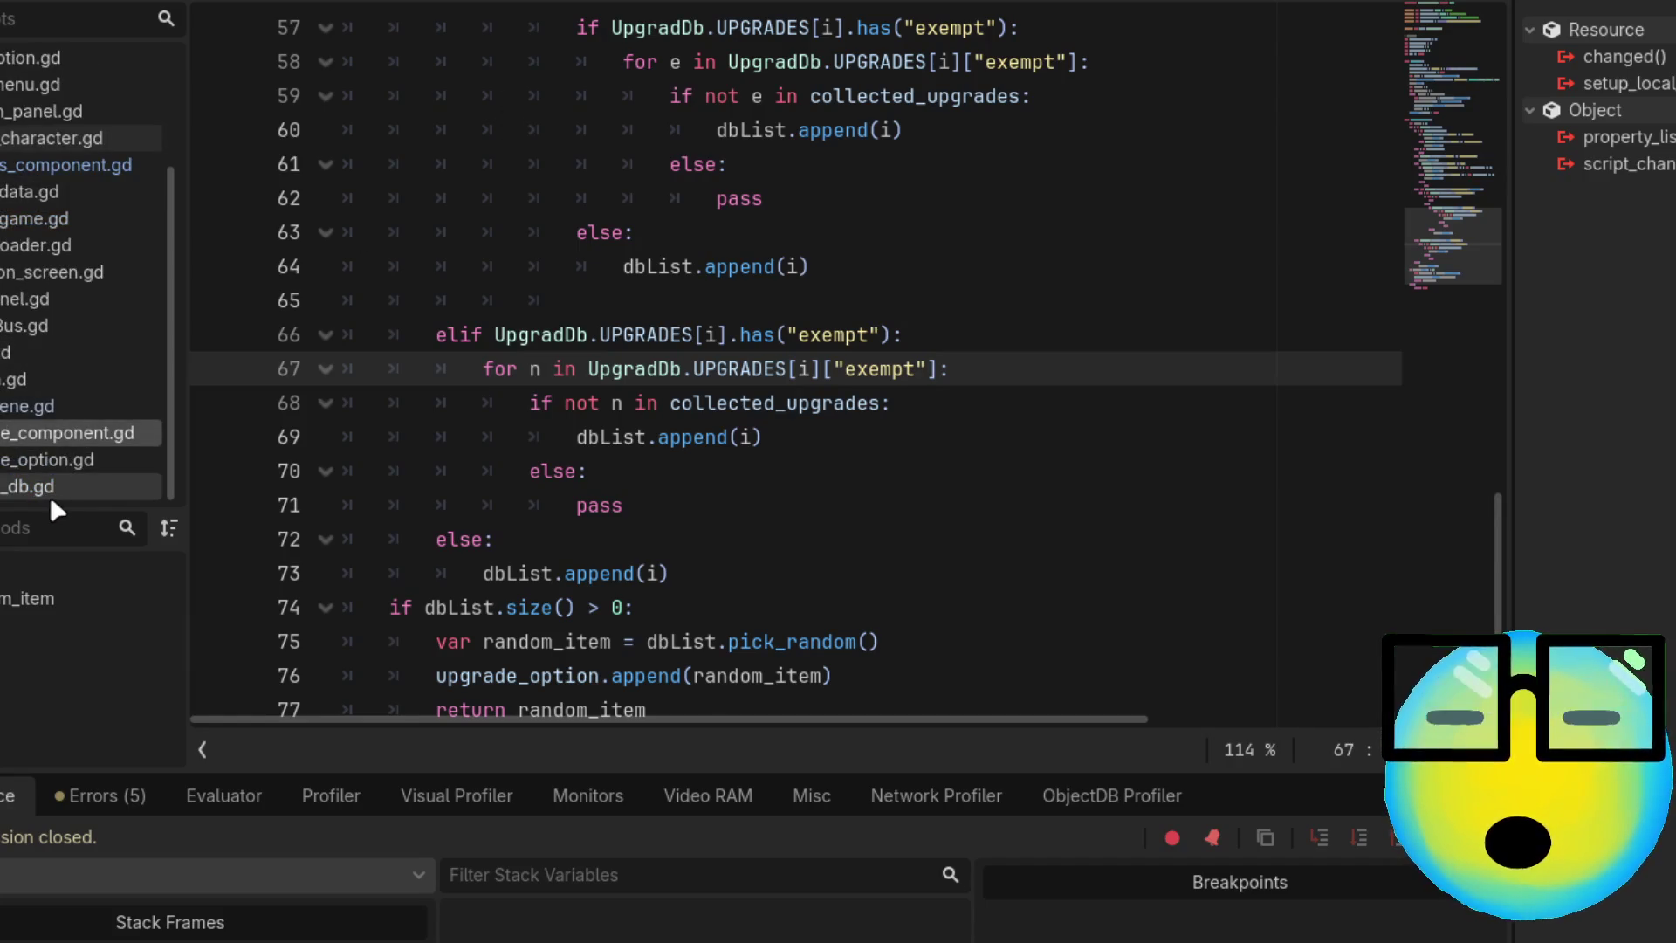
pyautogui.click(49, 493)
pyautogui.click(483, 648)
pyautogui.moveTo(484, 651)
pyautogui.mouseDown()
pyautogui.moveTo(118, 100)
pyautogui.moveTo(137, 163)
pyautogui.mouseUp()
pyautogui.hotkey('ctrl', 'c')
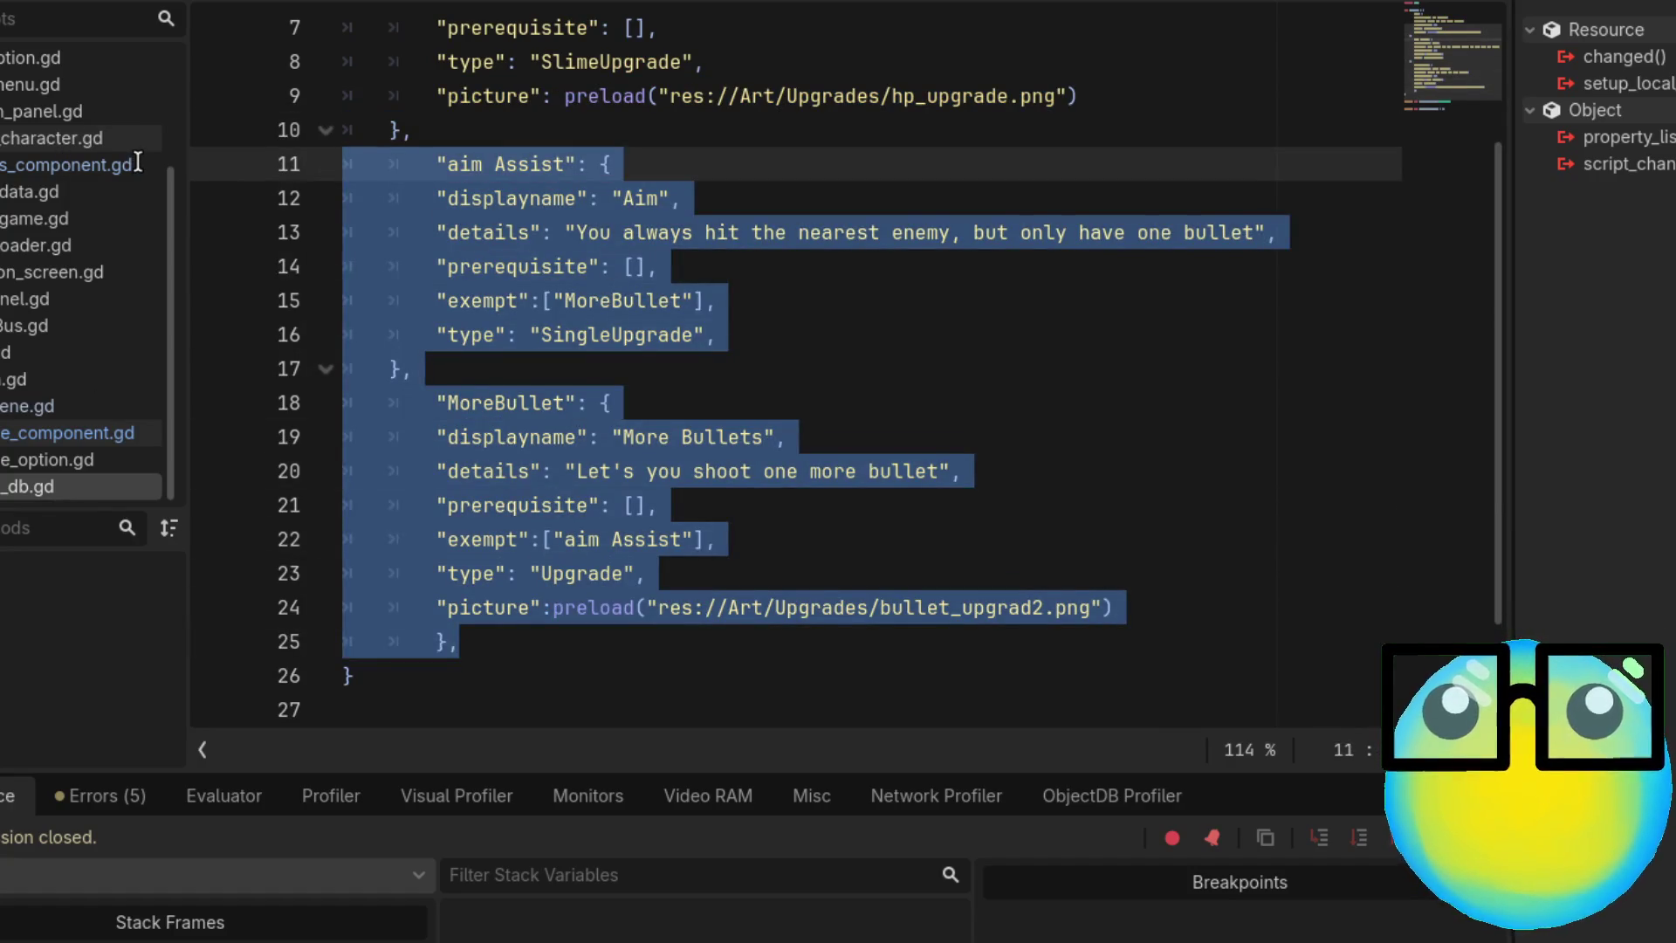
pyautogui.press('BackSpace')
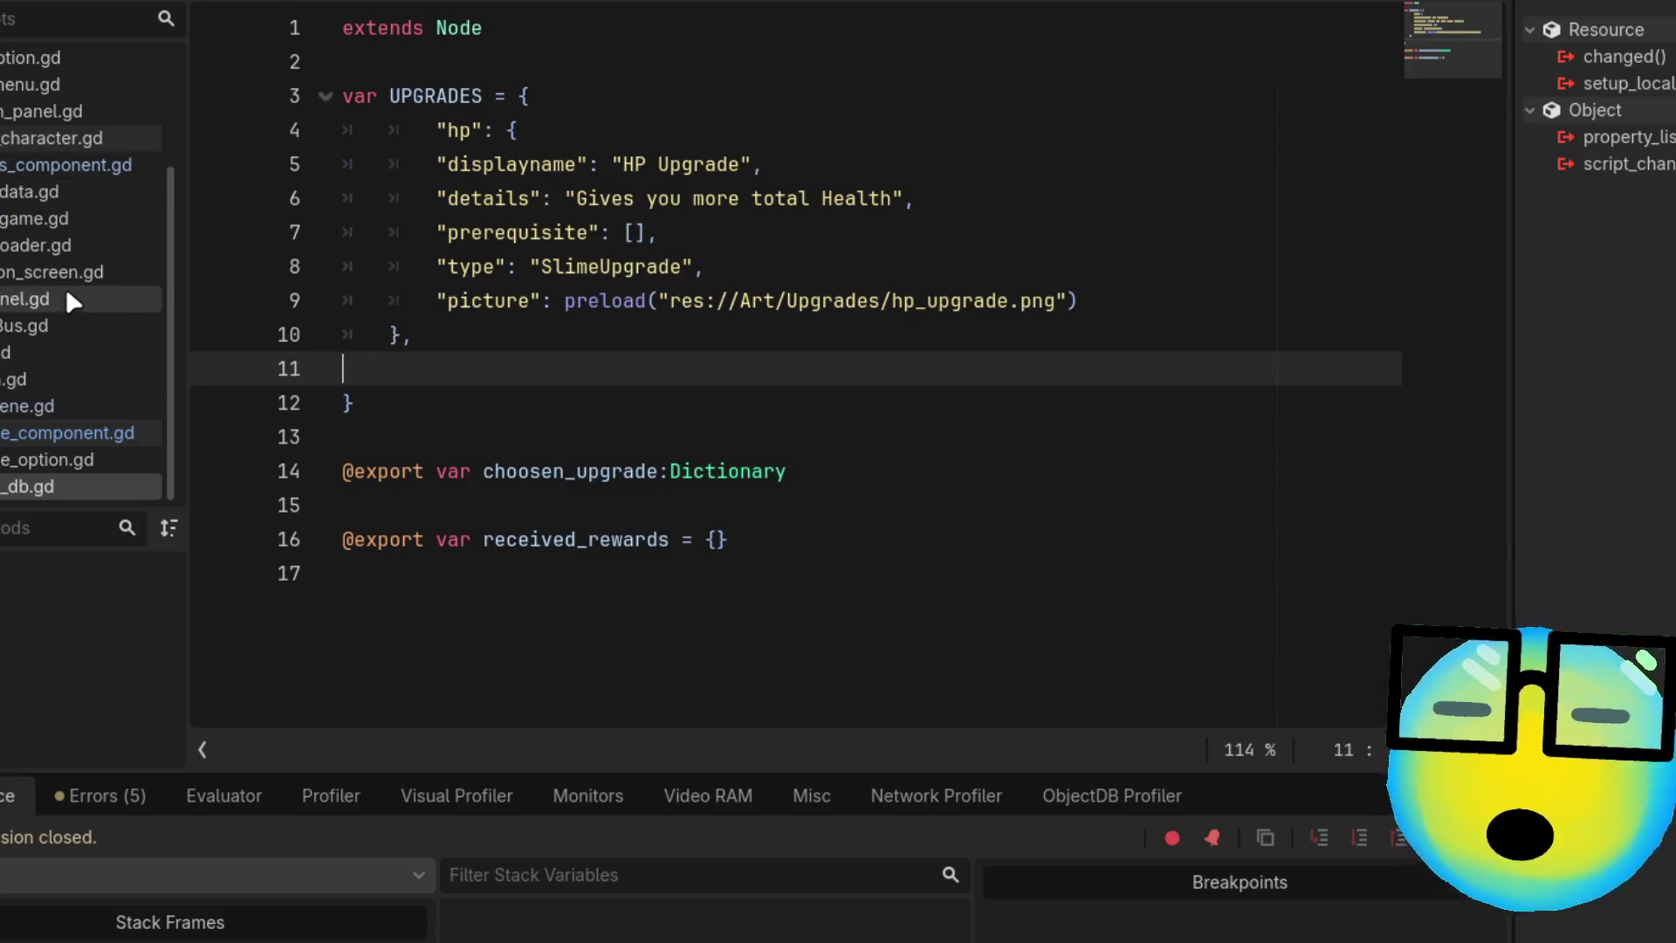
# Paste both entries into RewardsComponent's possible_rewards and save the scripts
pyautogui.click(71, 166)
pyautogui.scroll(-8, 666, 442)
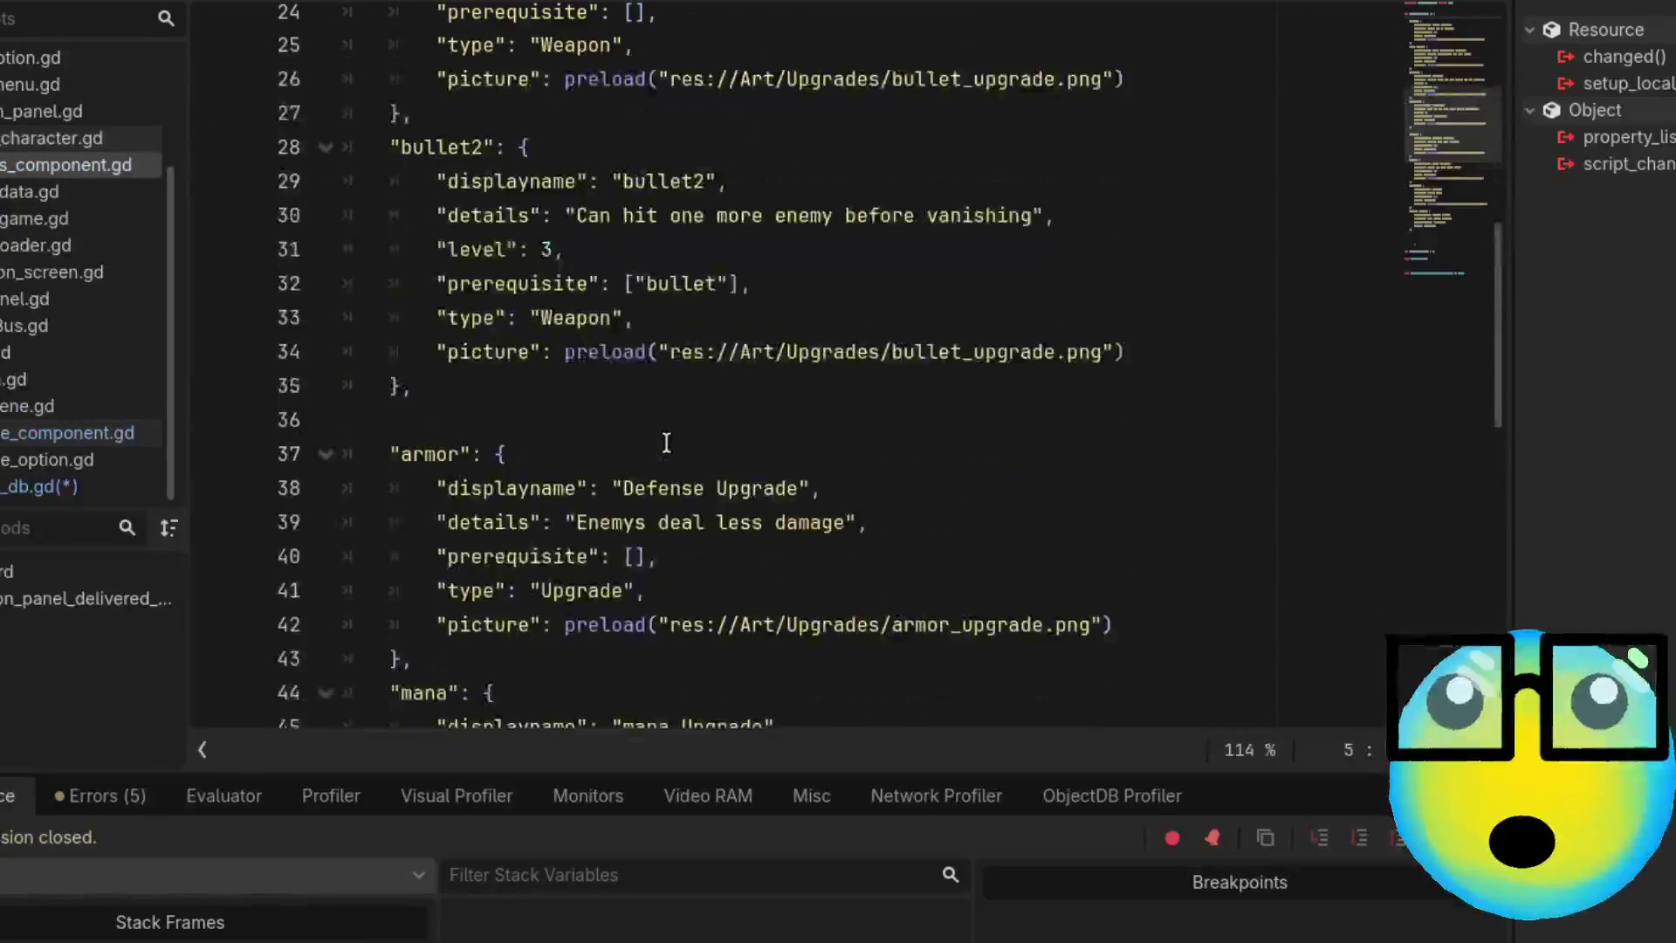
pyautogui.scroll(8, 666, 443)
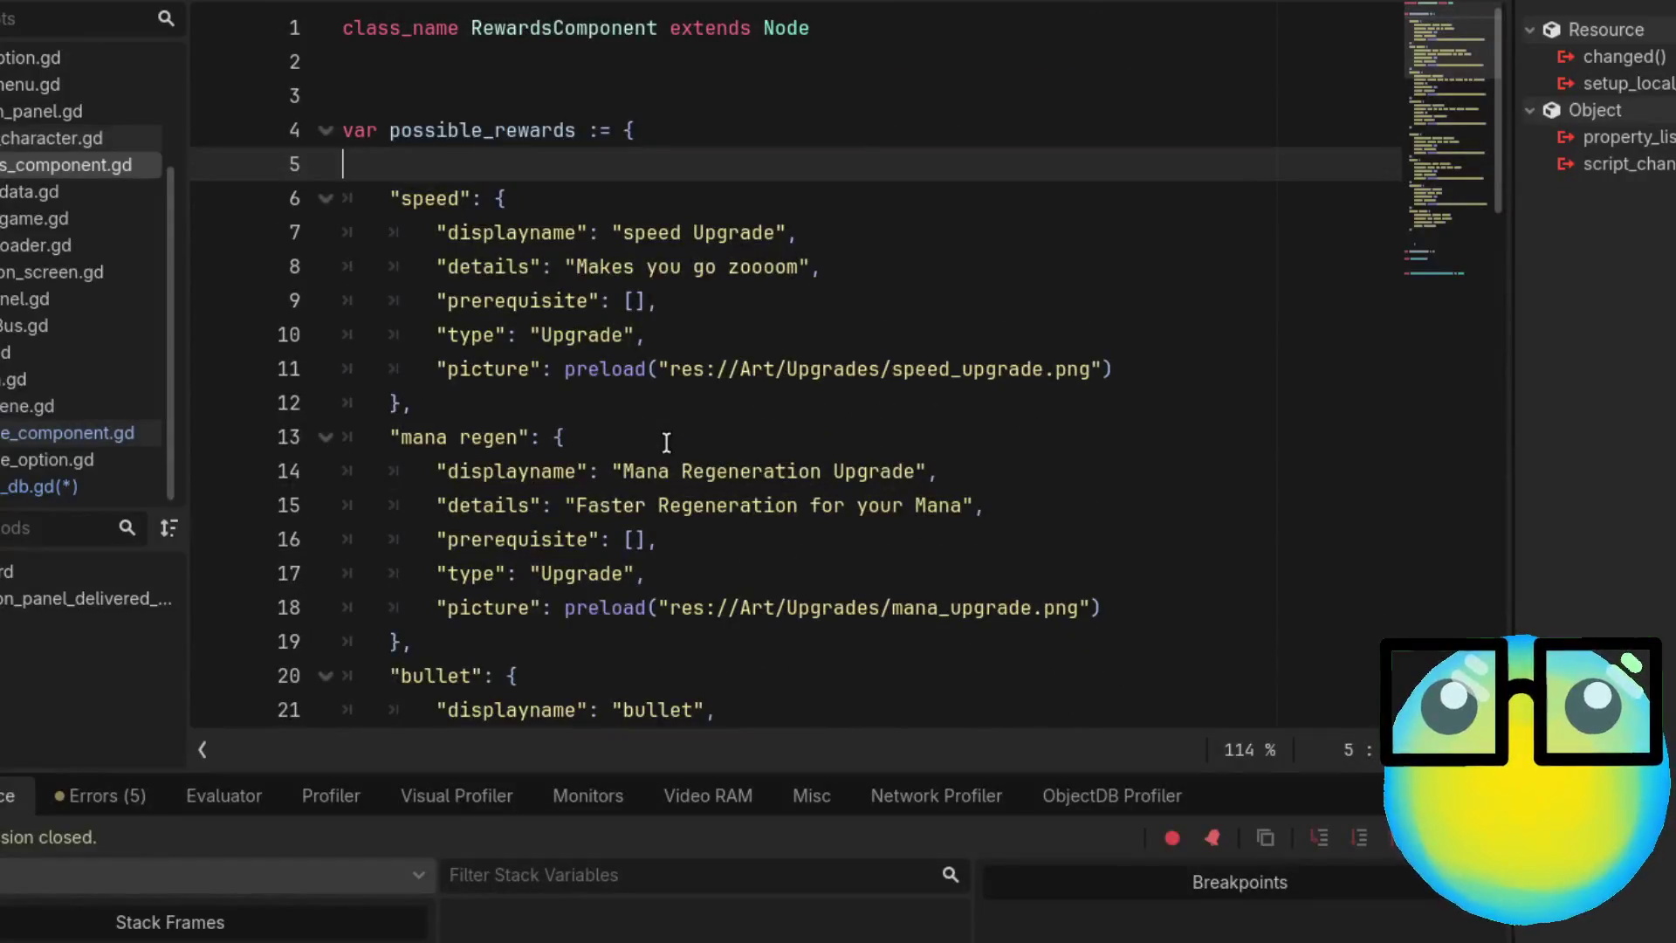
pyautogui.hotkey('ctrl', 'v')
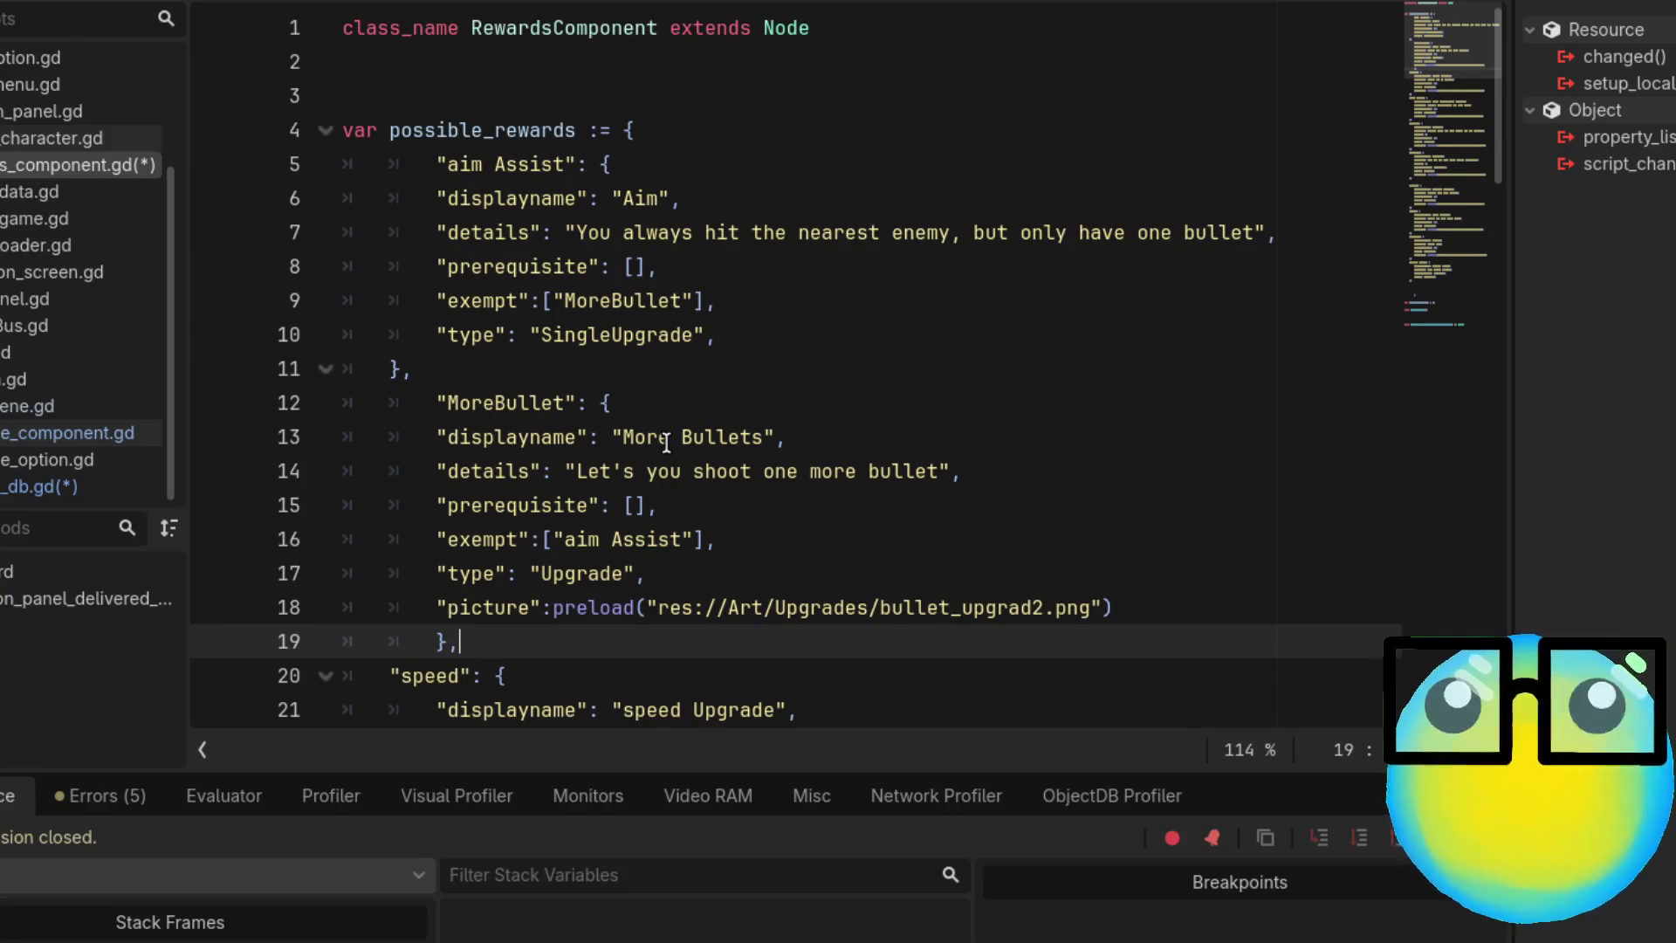
pyautogui.hotkey('ctrl', 's')
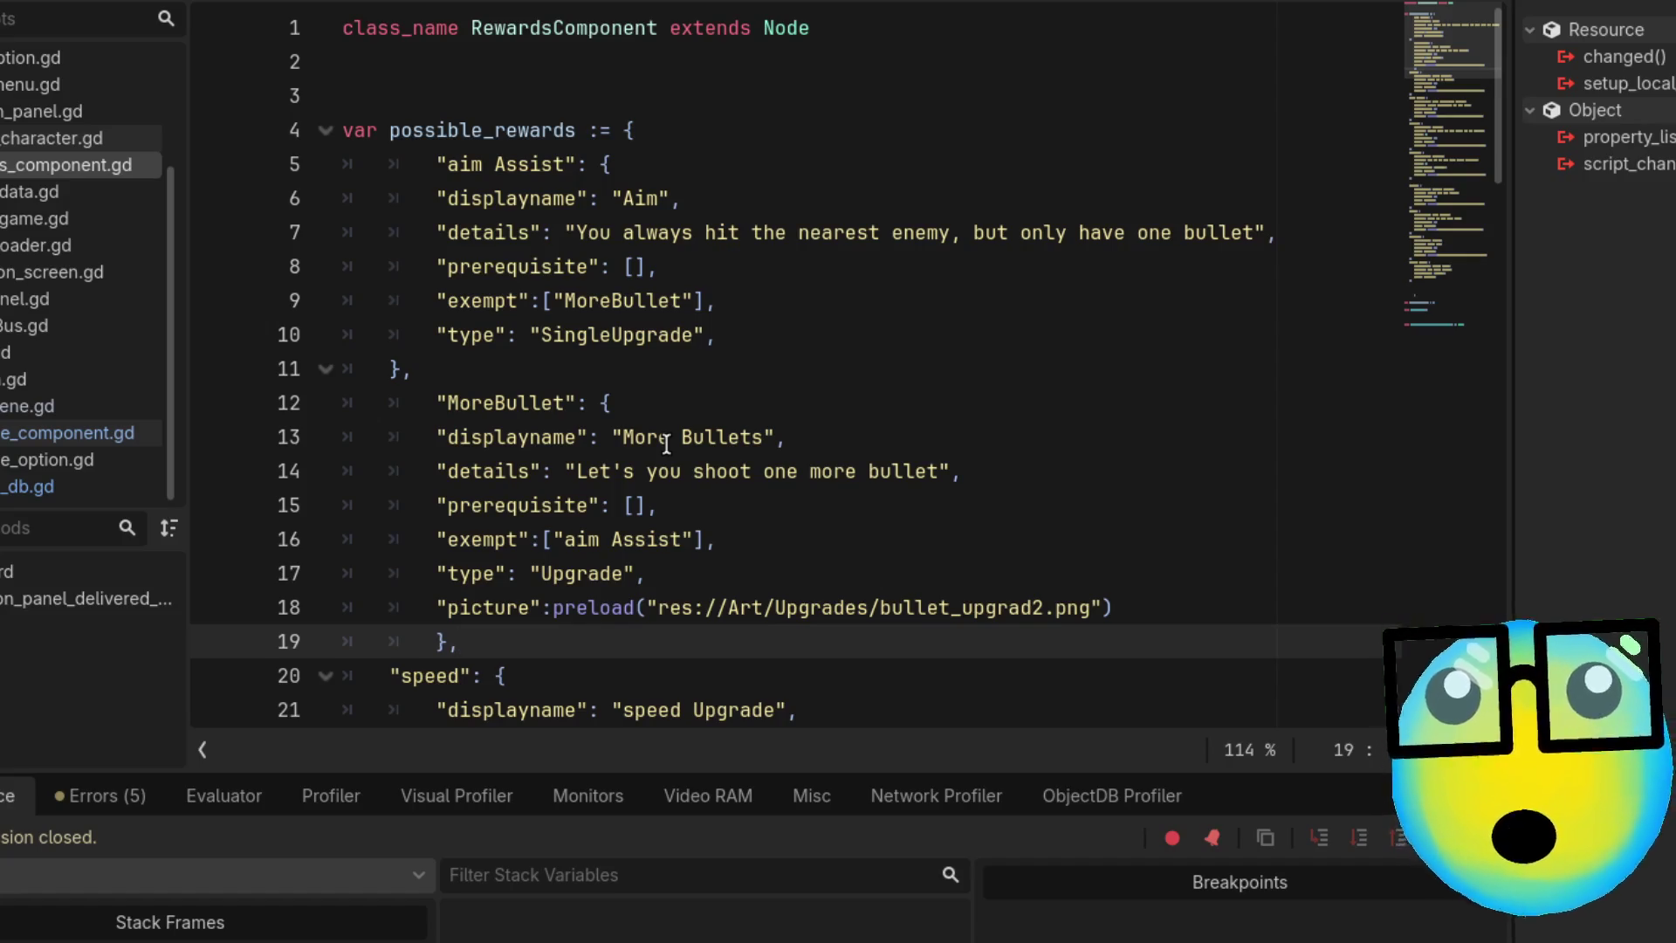
# Review the pasted entries and inspect aim Assist's exempt line
pyautogui.scroll(-4, 666, 445)
pyautogui.scroll(-7, 880, 375)
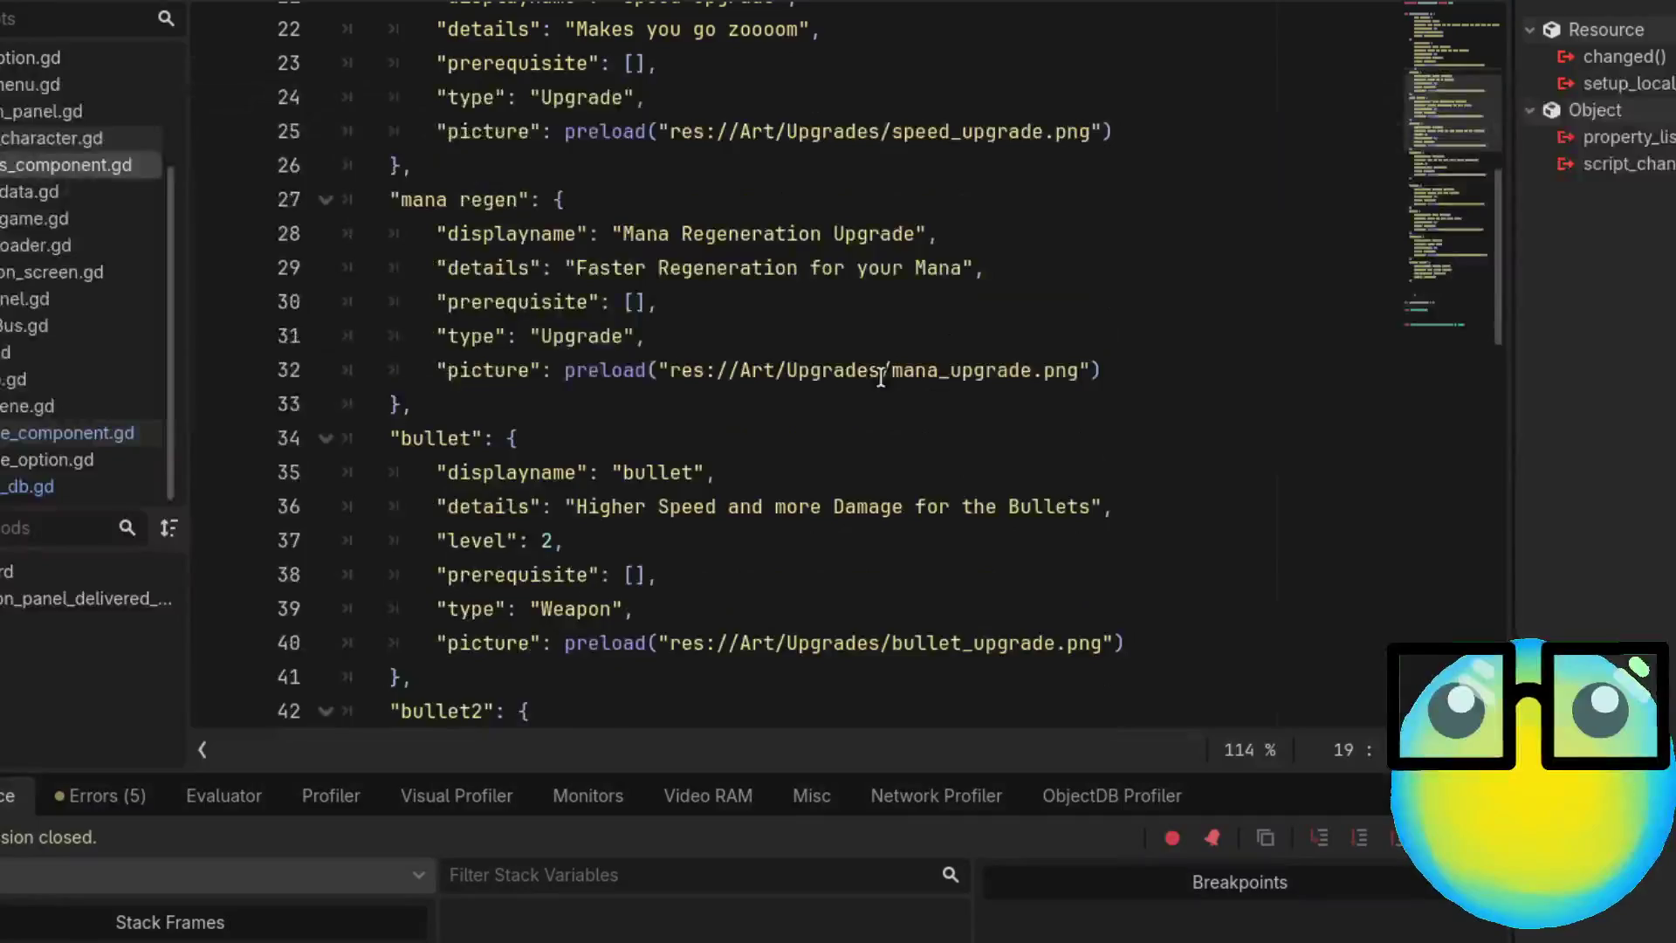
pyautogui.scroll(-10, 880, 377)
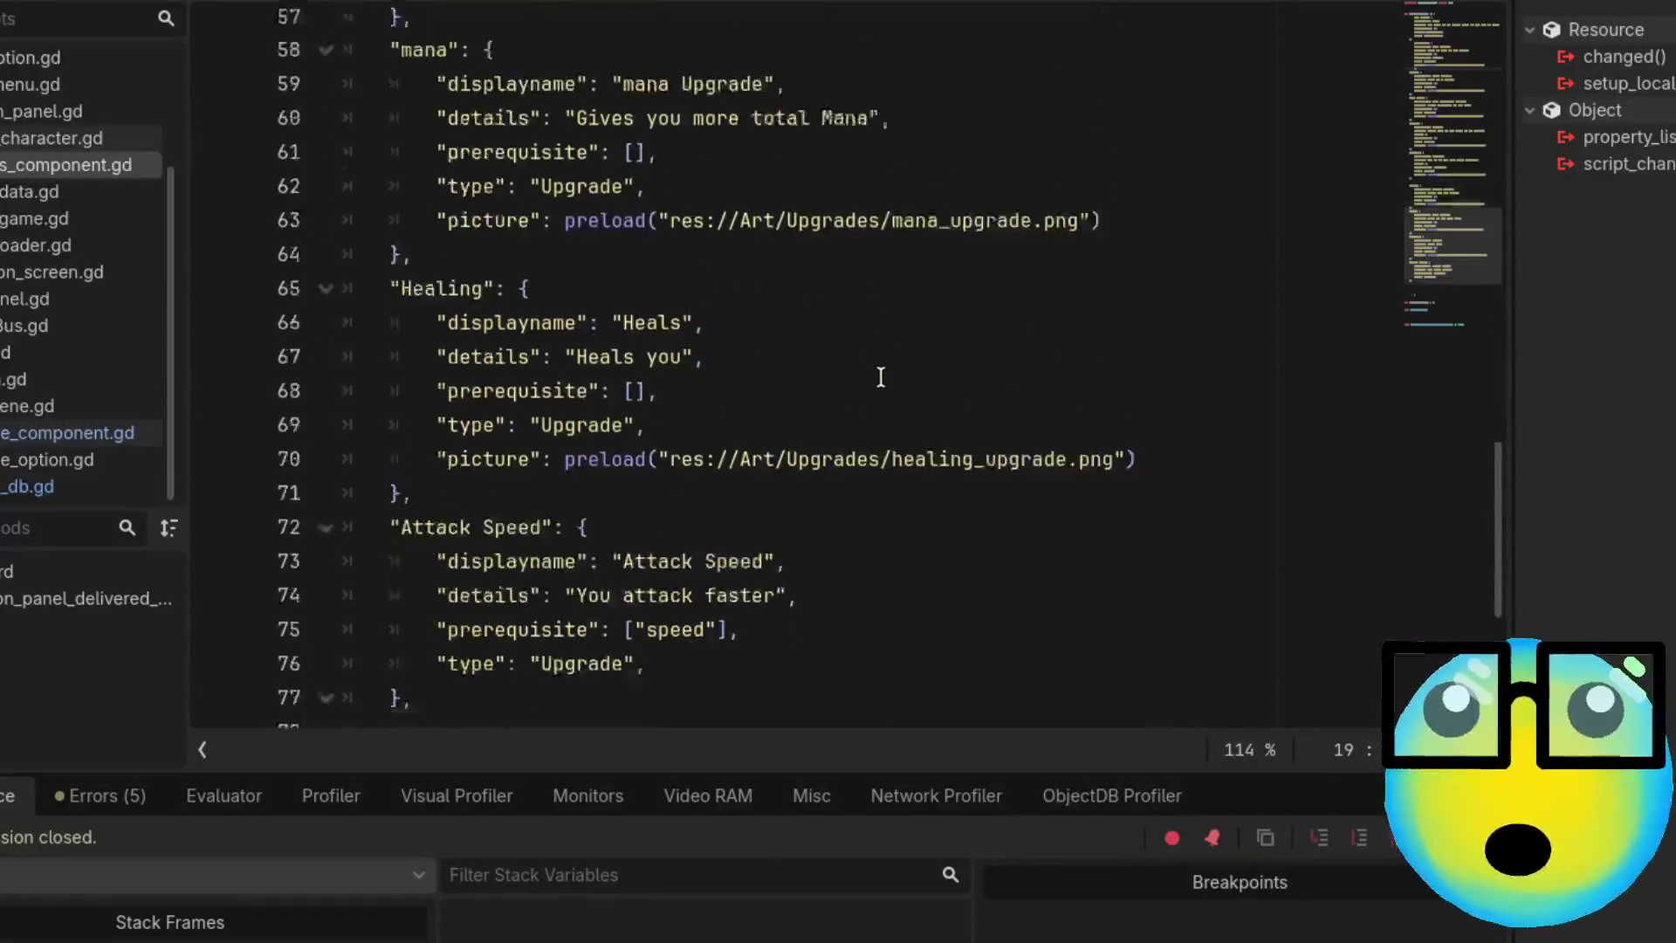
pyautogui.scroll(11, 880, 377)
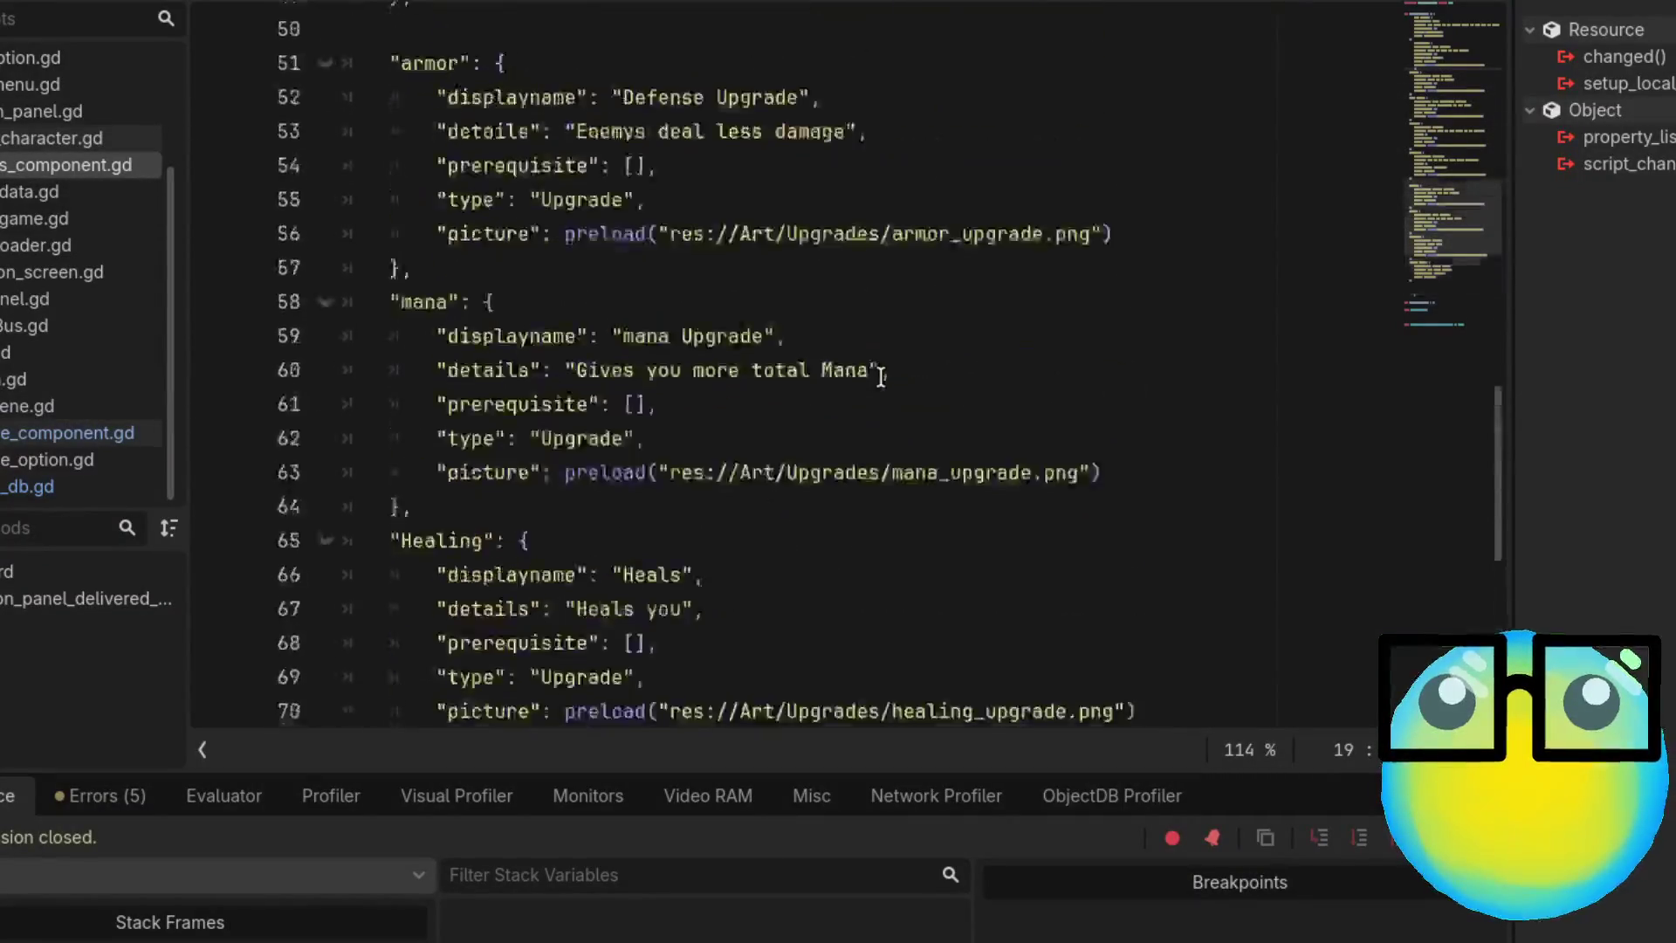
pyautogui.scroll(6, 880, 377)
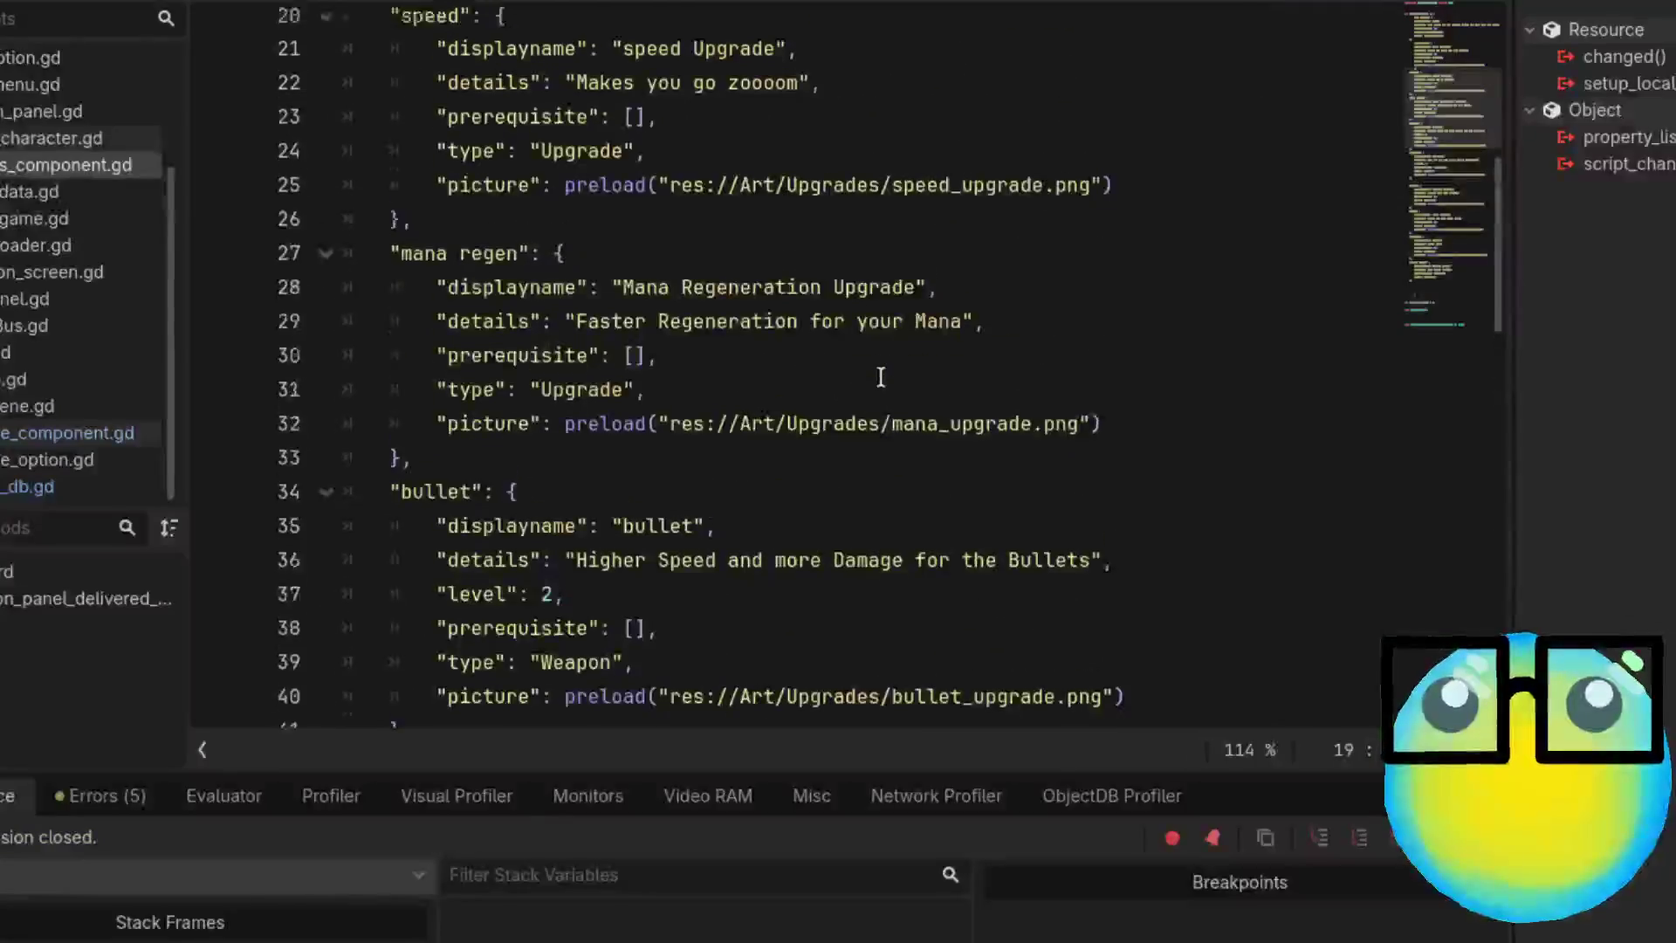
pyautogui.scroll(3, 879, 377)
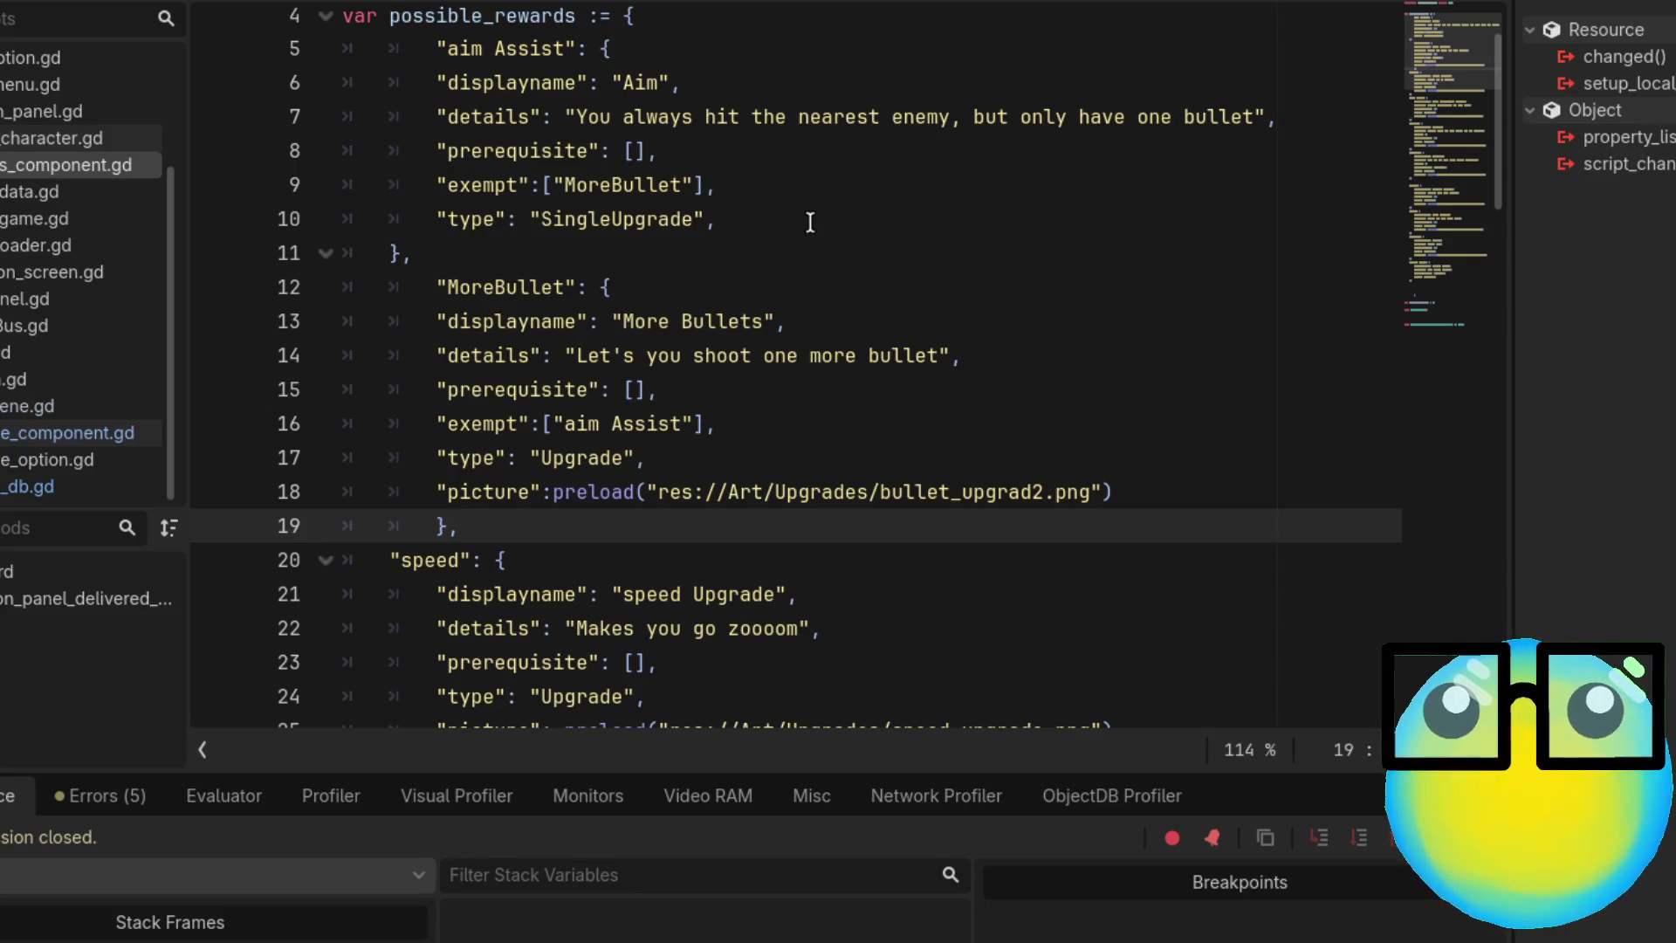
pyautogui.click(762, 185)
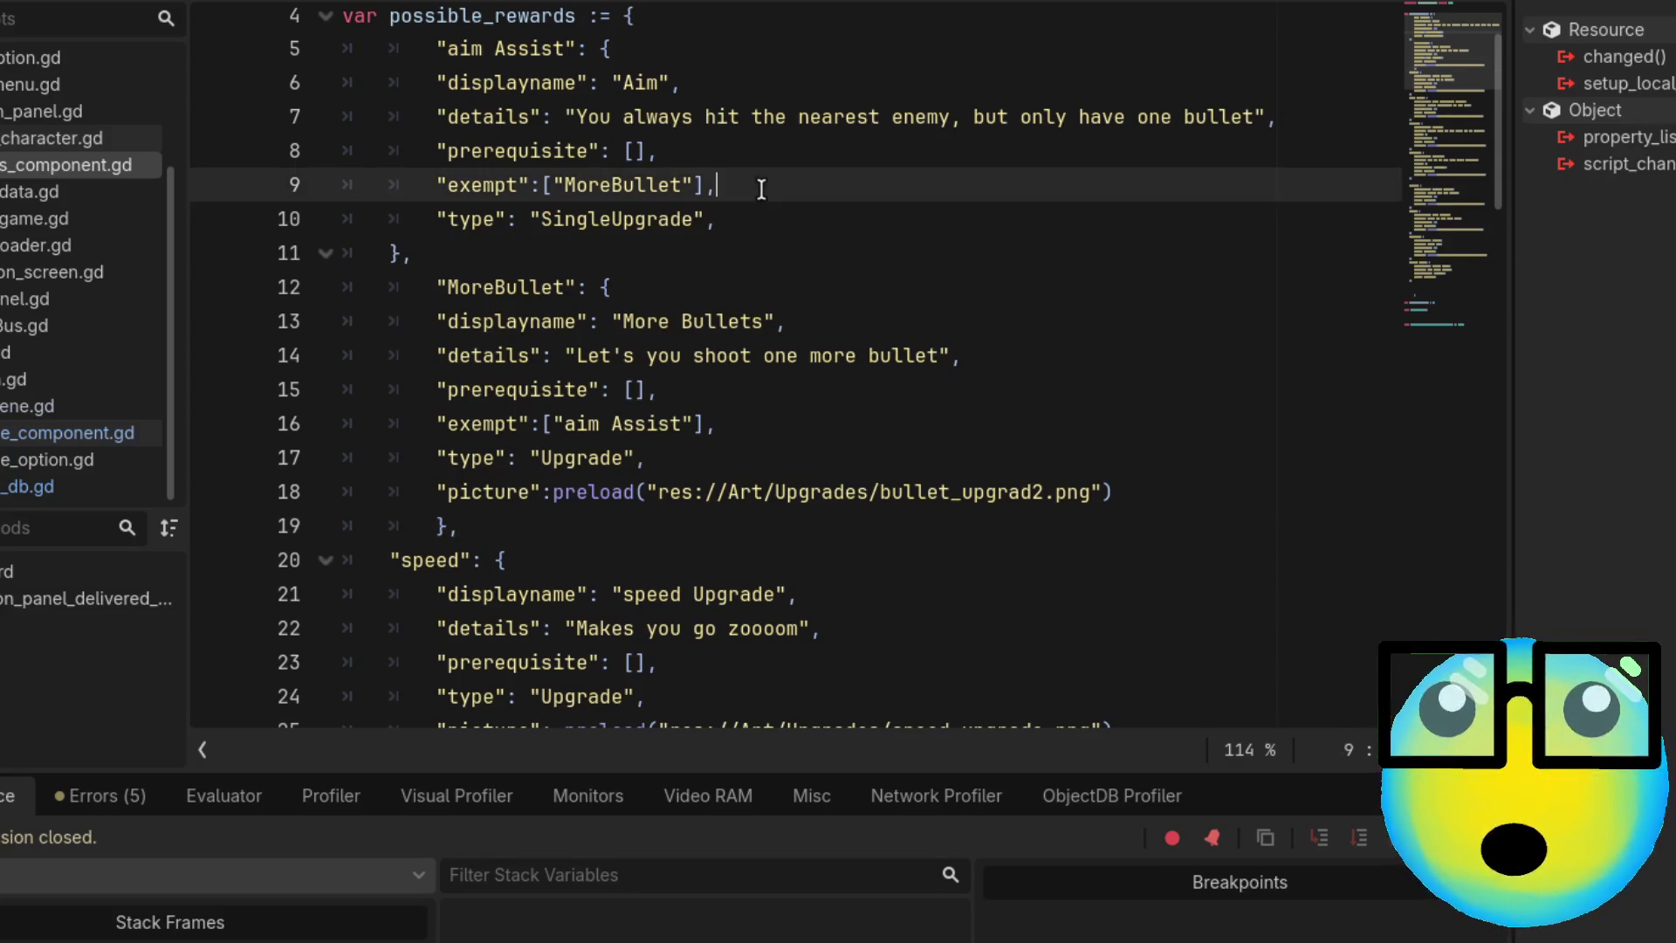
pyautogui.click(759, 217)
pyautogui.click(809, 168)
pyautogui.tripleClick(810, 168)
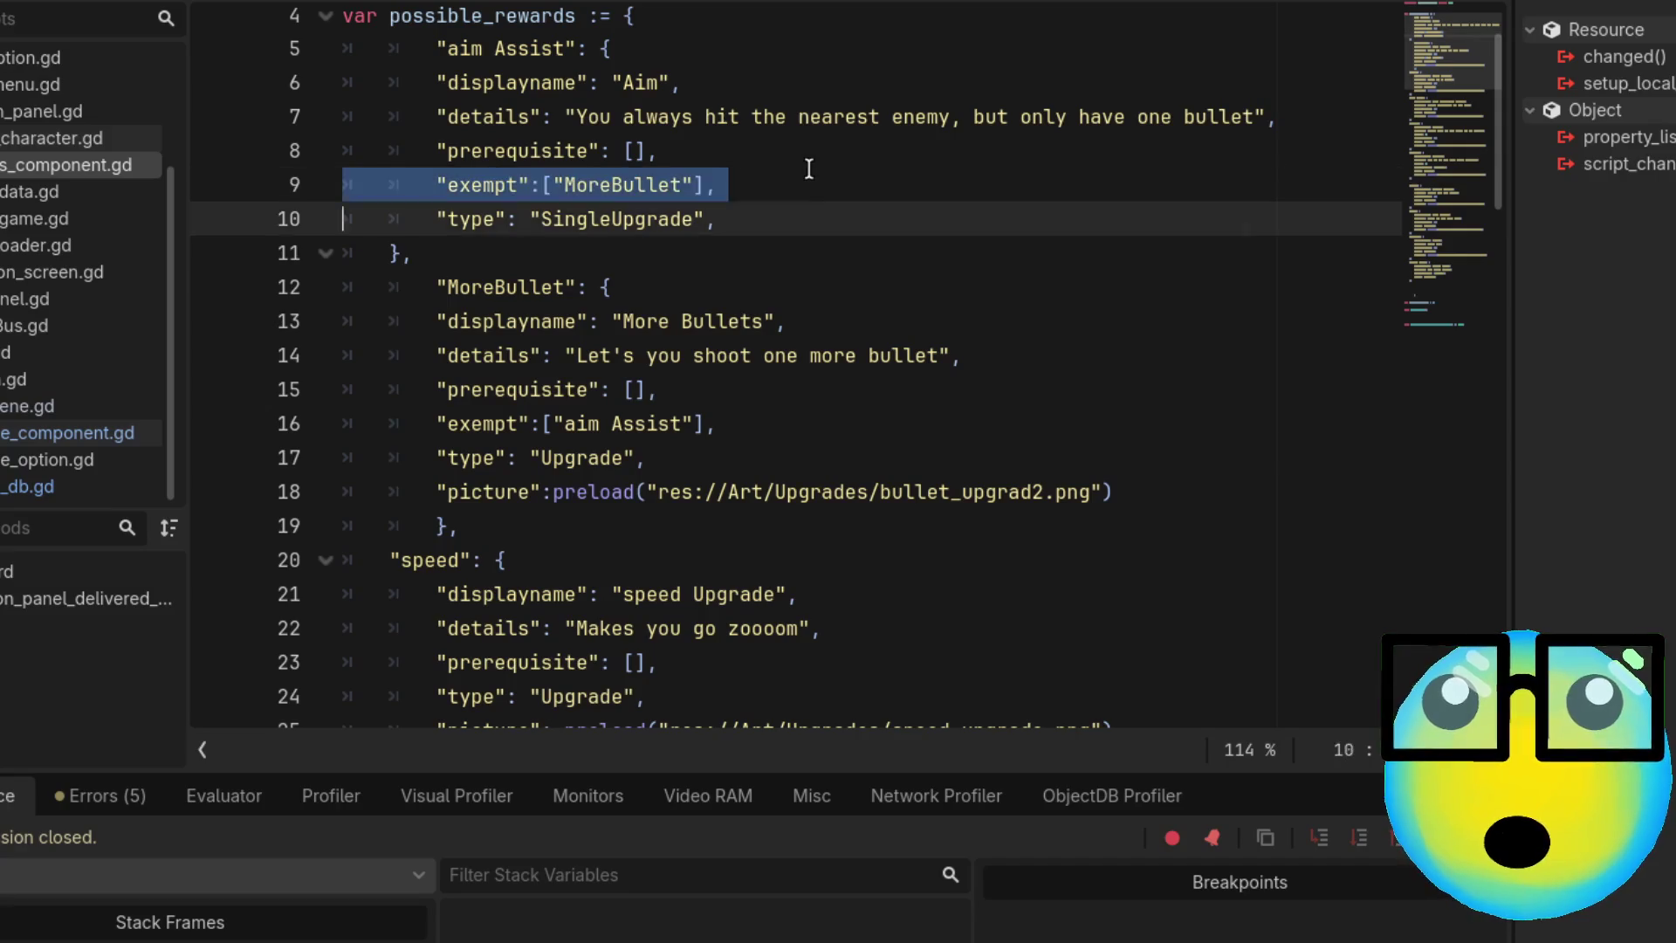
pyautogui.click(783, 188)
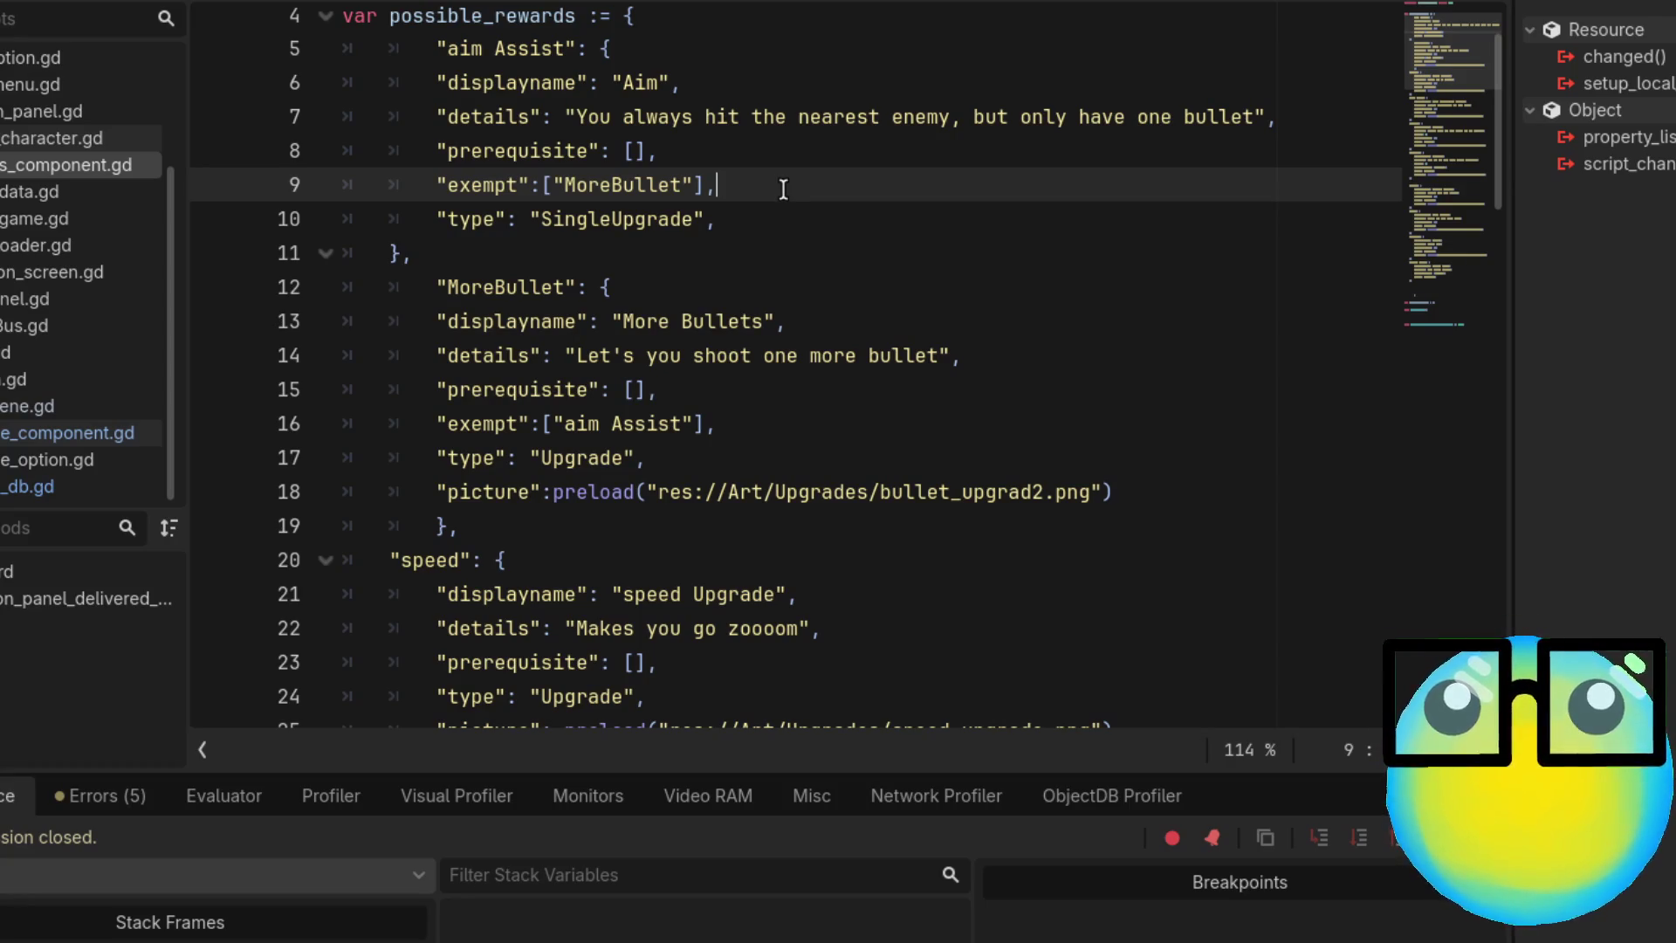
# Select MoreBullet's picture preload line and place the caret after aim Assist's type line
pyautogui.scroll(-1, 783, 189)
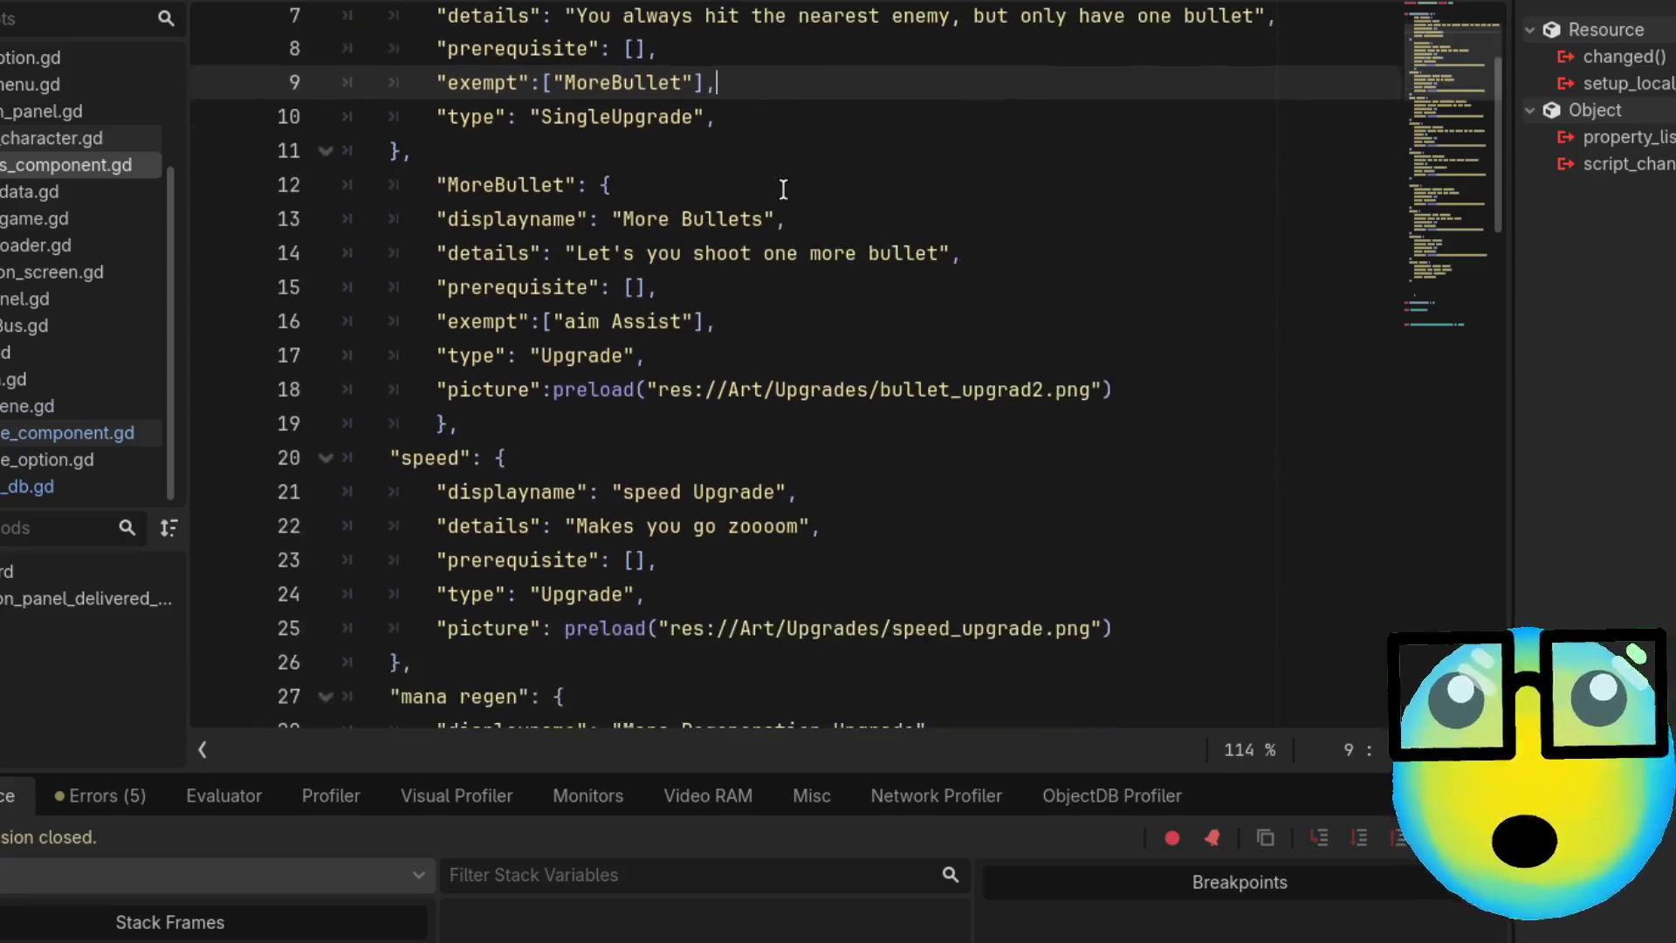
pyautogui.scroll(-1, 783, 190)
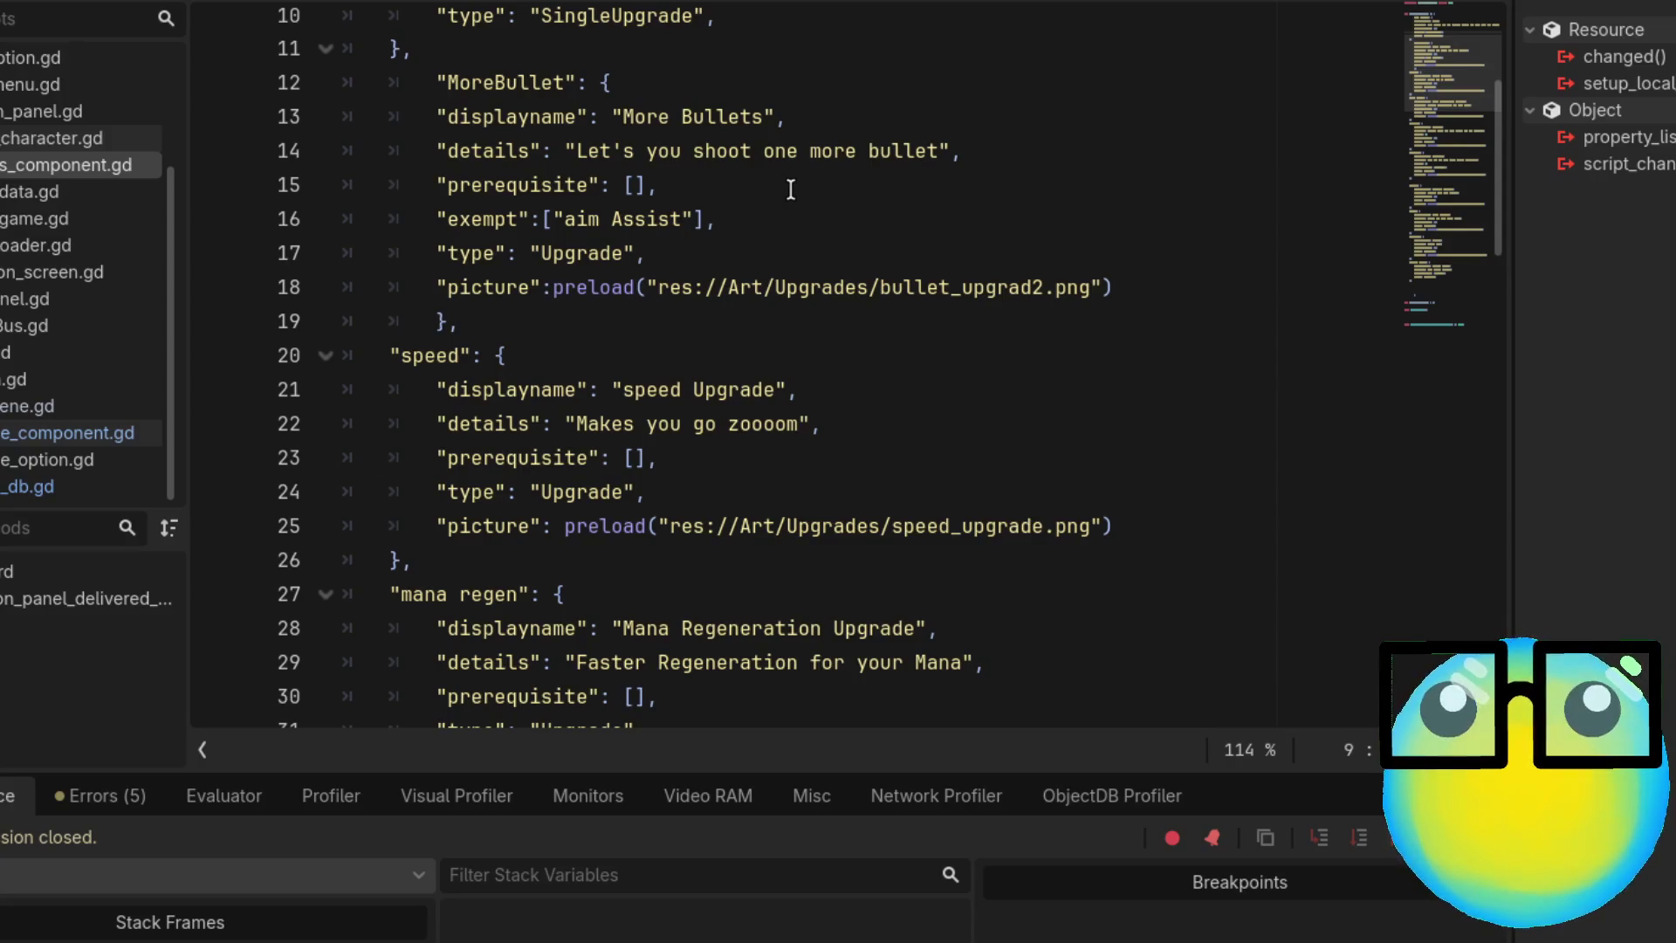
pyautogui.scroll(2, 783, 189)
pyautogui.moveTo(1163, 491); pyautogui.dragTo(439, 494)
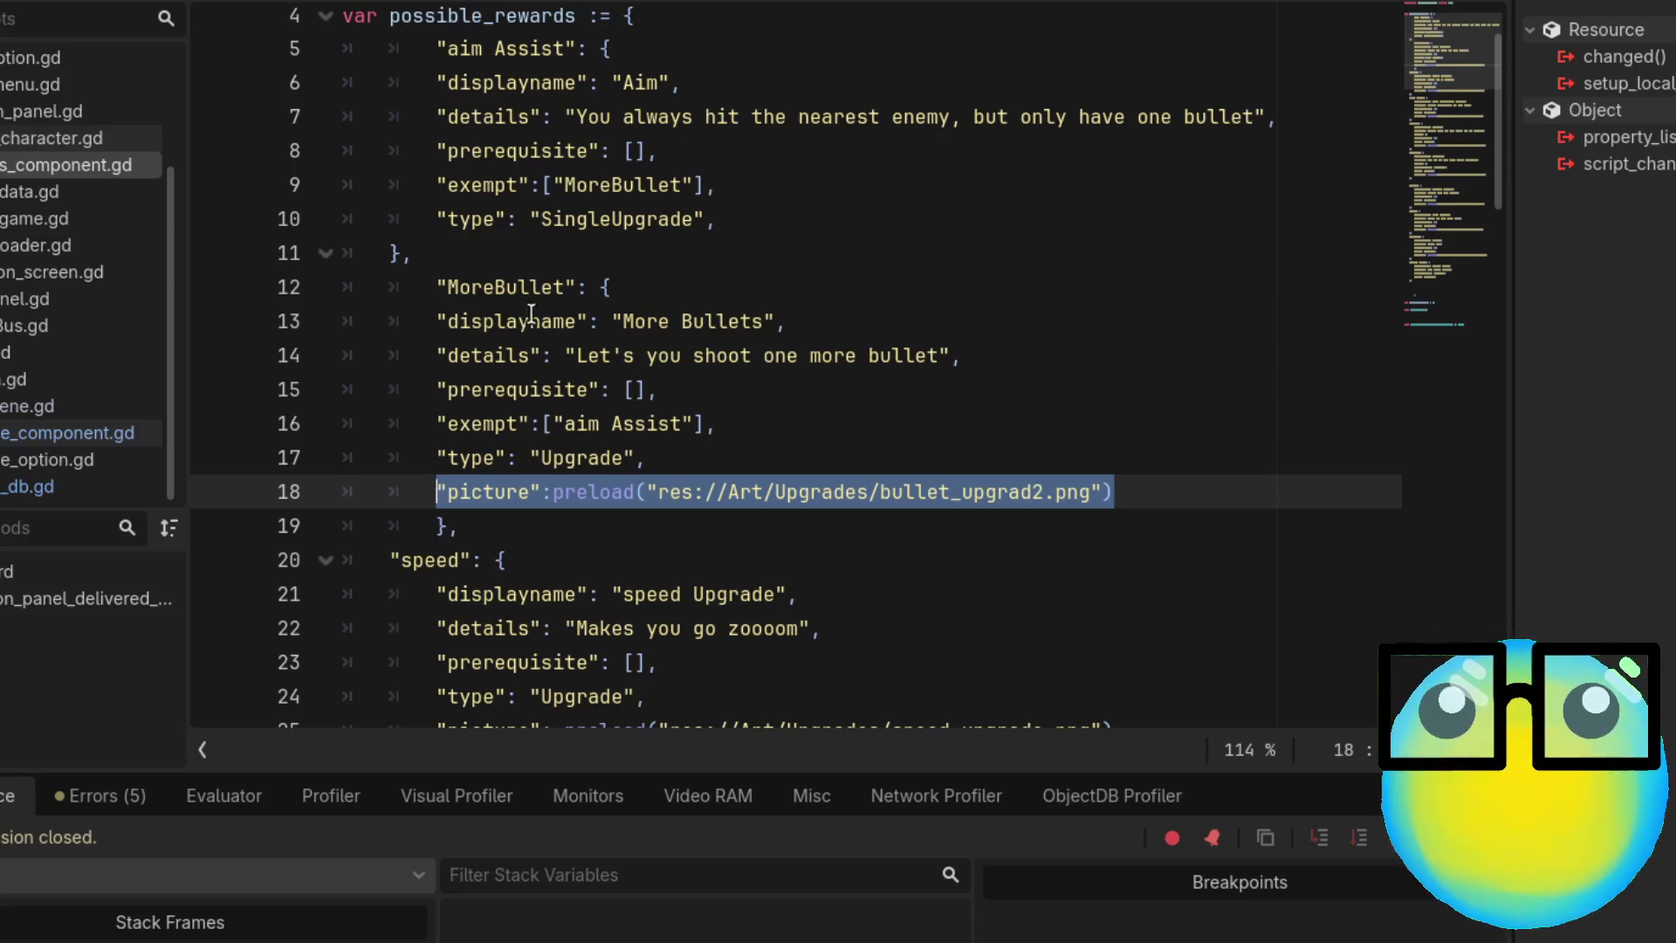
pyautogui.click(746, 218)
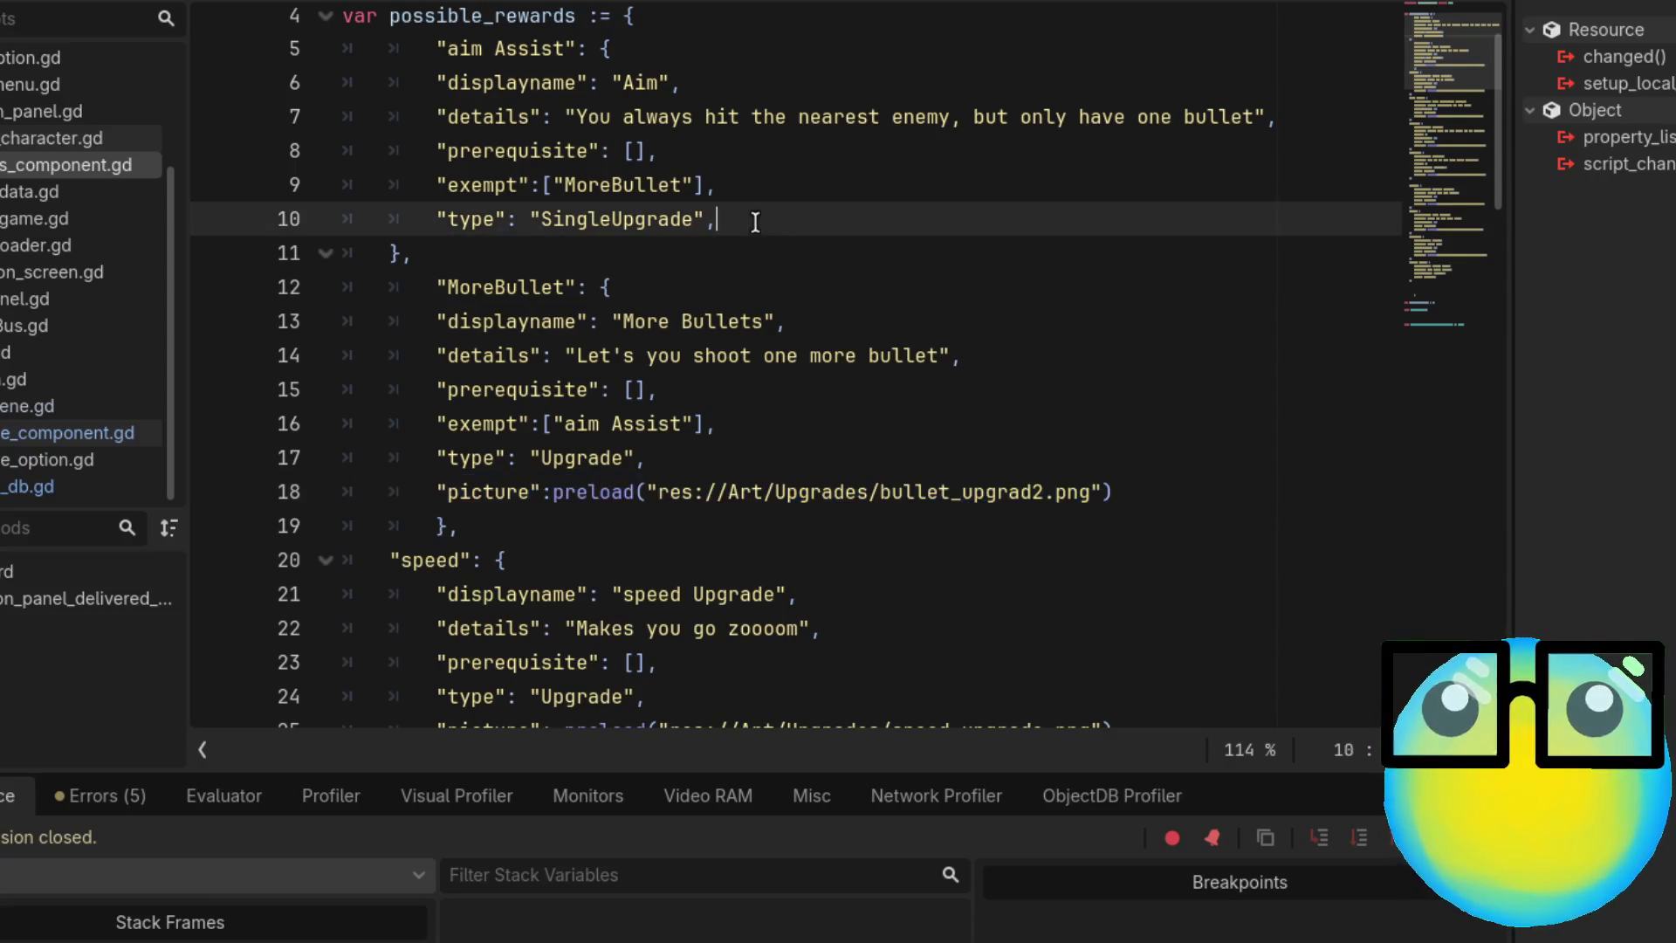
# Paste the bullet_upgrad2.png picture preload into aim Assist on a new line and save
pyautogui.press('Return')
pyautogui.write('"picture":preload("res://Art/Upgrades/bullet_upgrad2.png")')
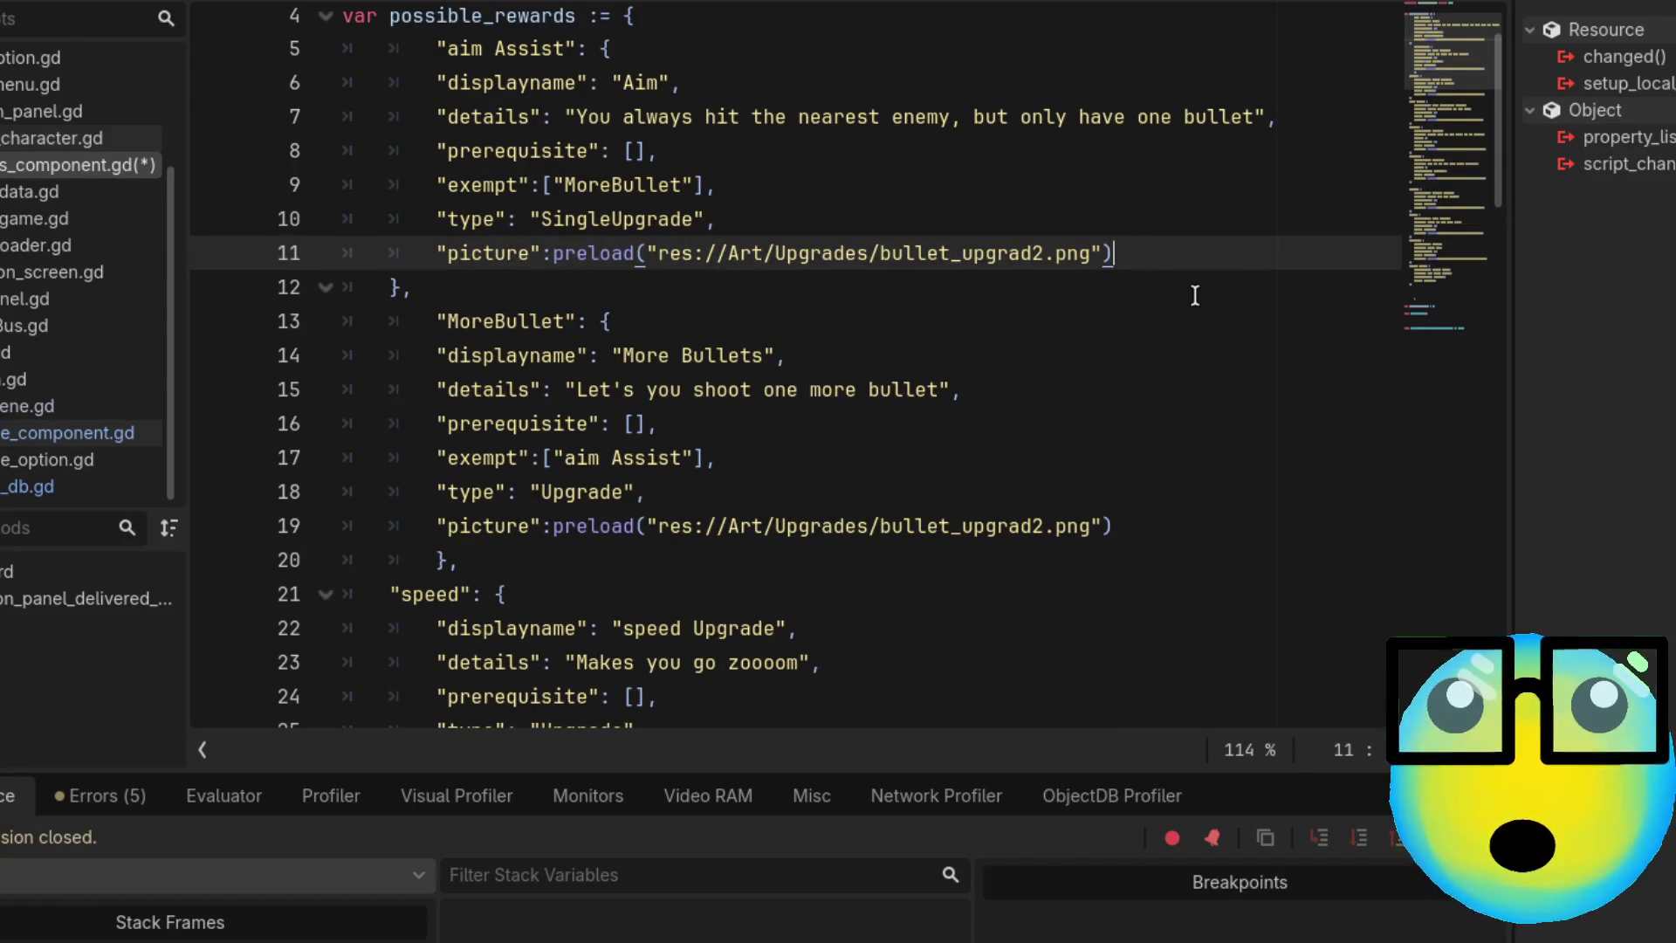
pyautogui.hotkey('ctrl', 's')
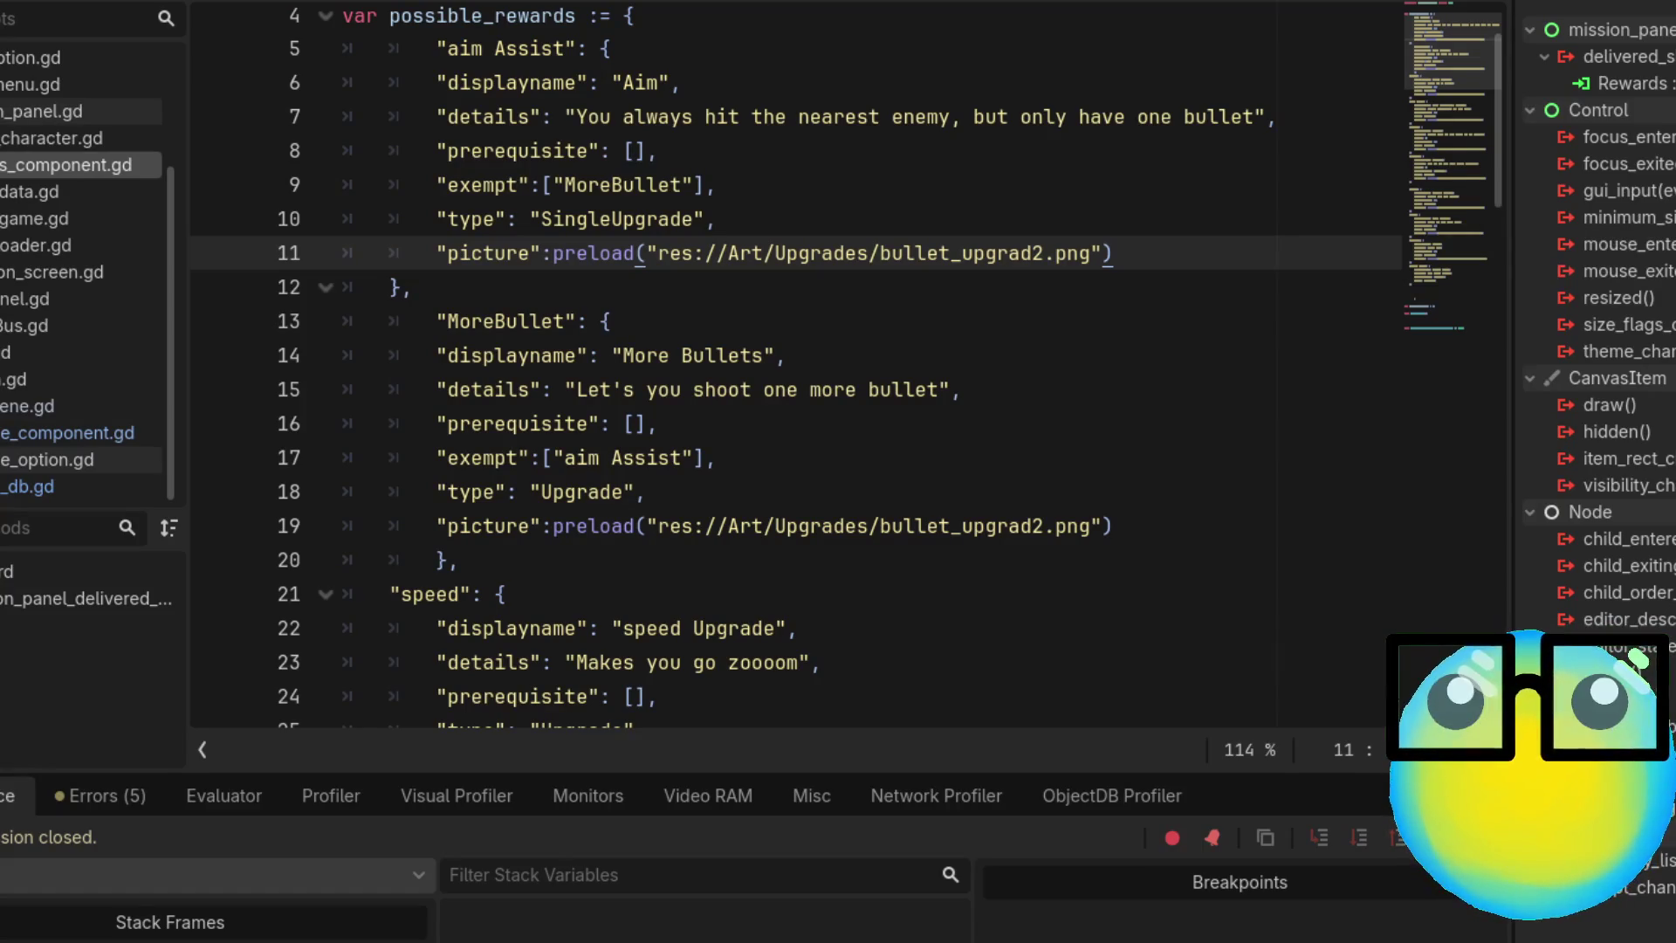
pyautogui.click(52, 459)
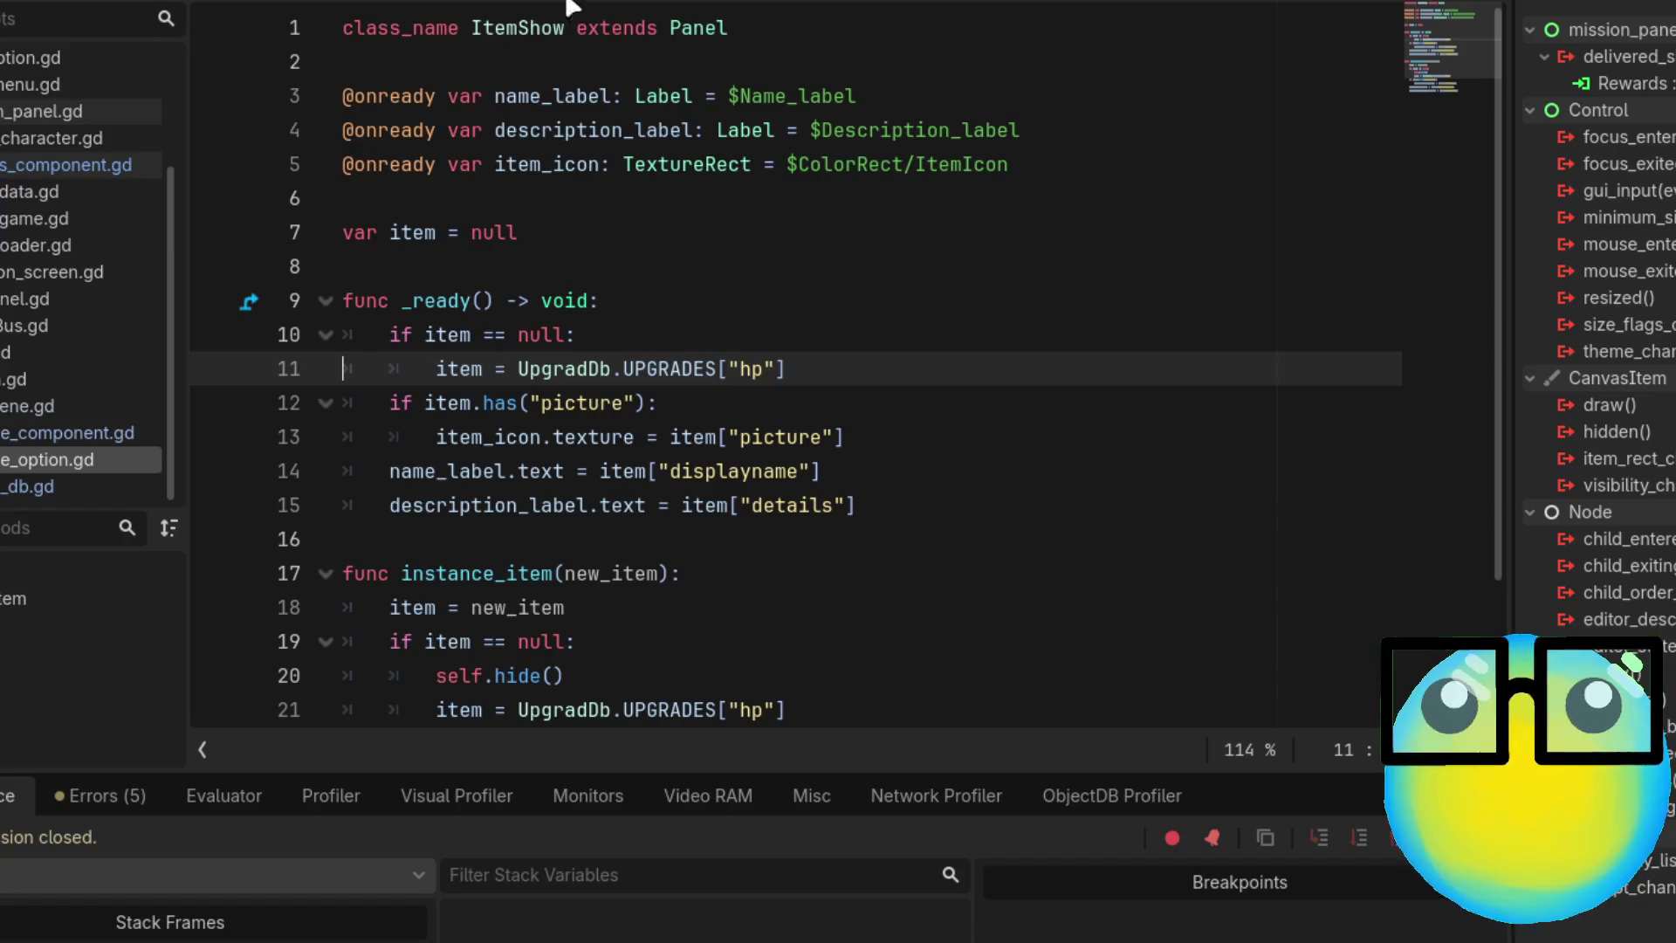
# Switch to the 2D view of mission_panel and select the upgrade item box and its inner container
pyautogui.hotkey('ctrl', 'F1')
pyautogui.scroll(-3, 871, 365)
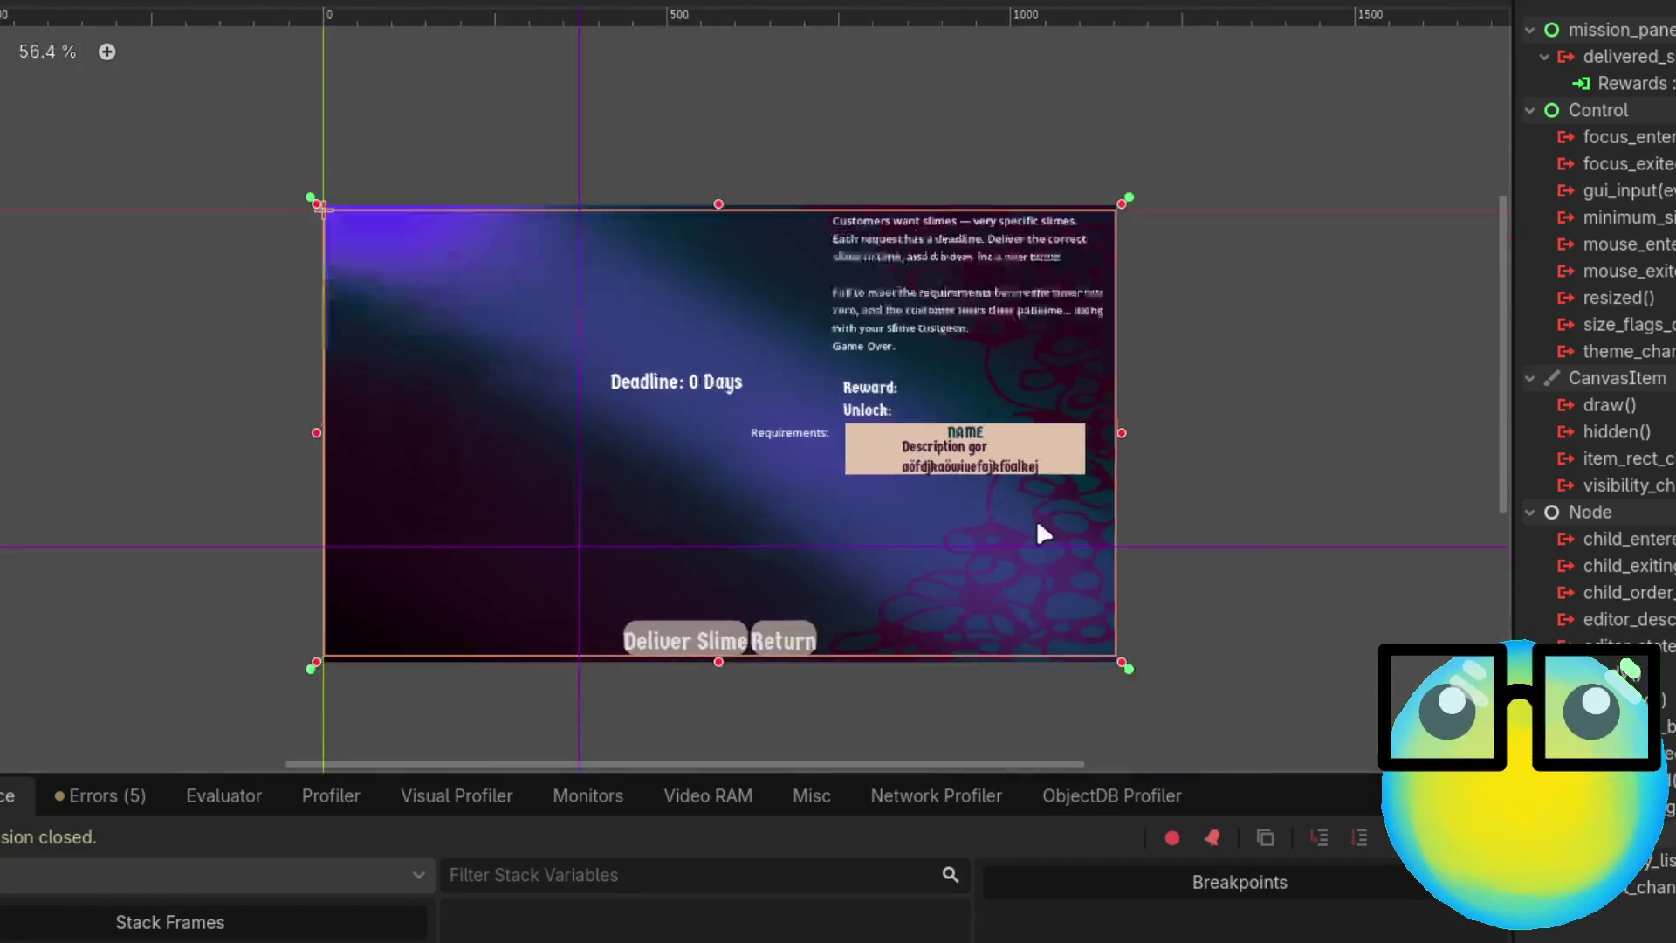
pyautogui.scroll(2, 1030, 516)
pyautogui.click(780, 389)
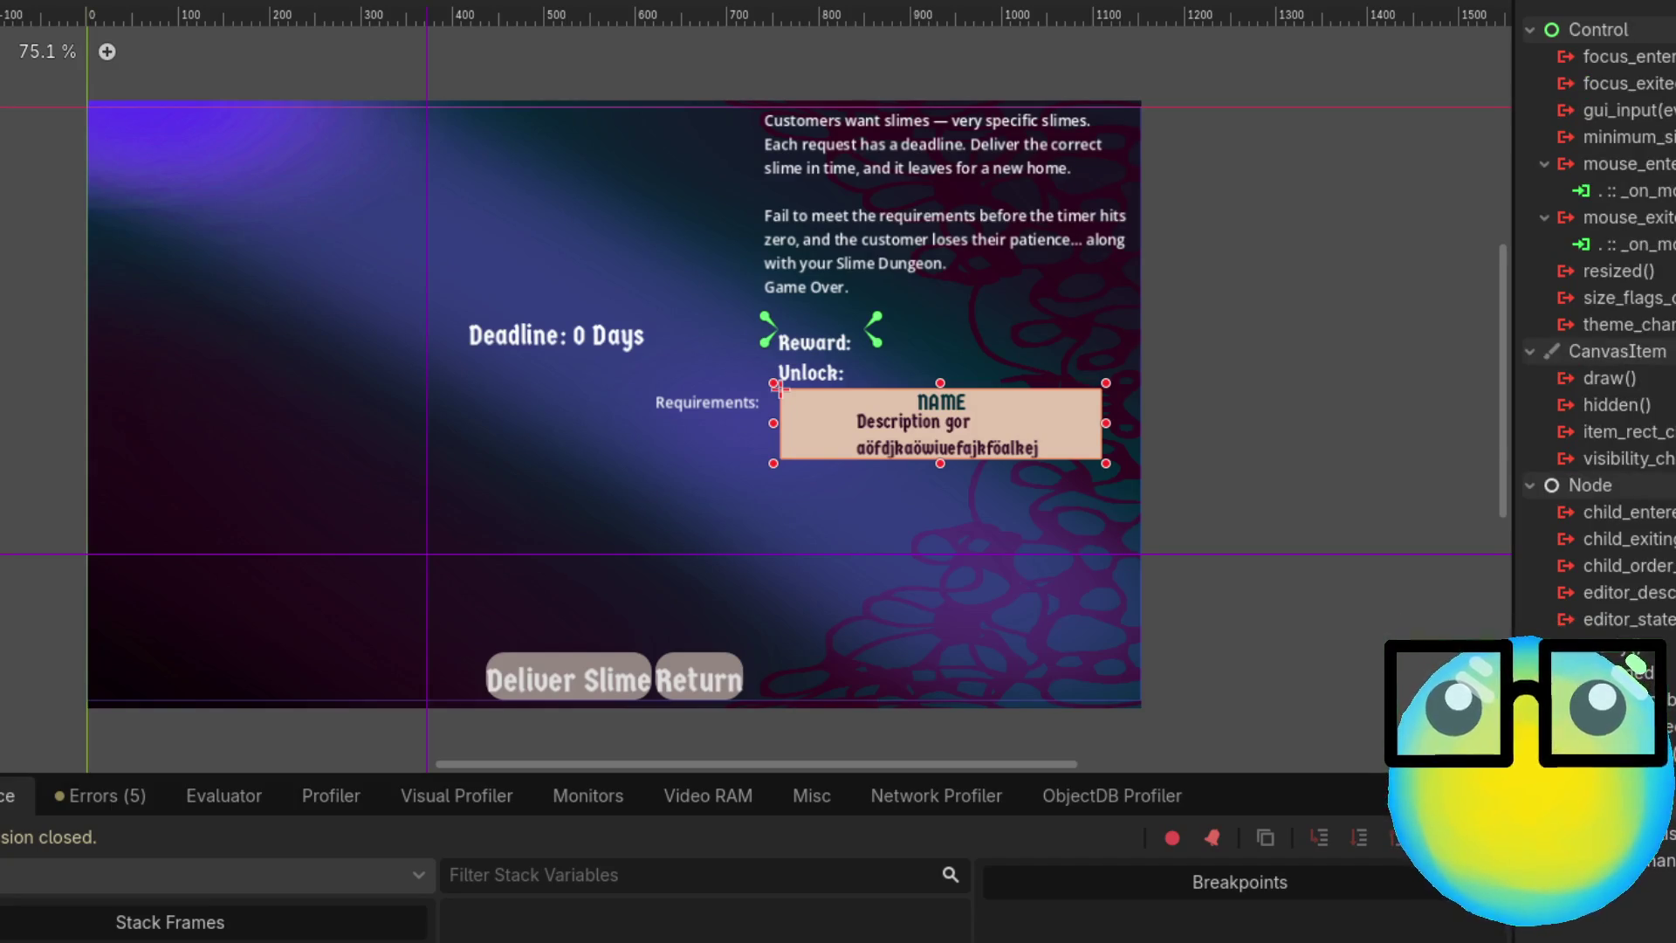
pyautogui.click(856, 406)
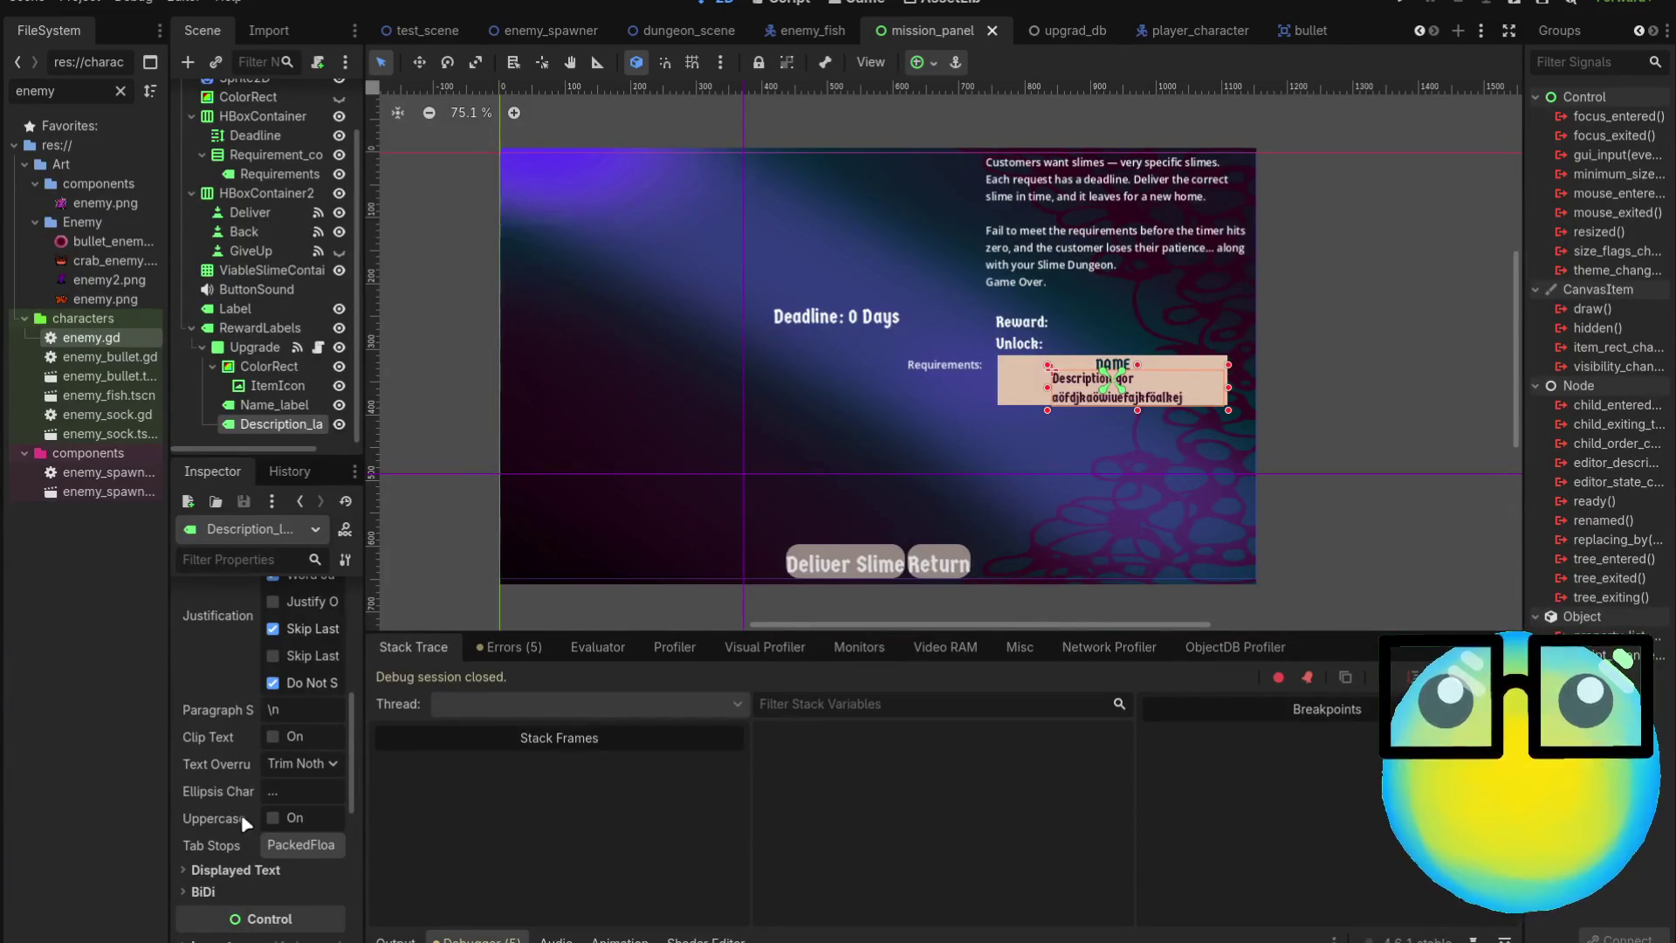
pyautogui.scroll(4, 272, 682)
pyautogui.scroll(2, 276, 691)
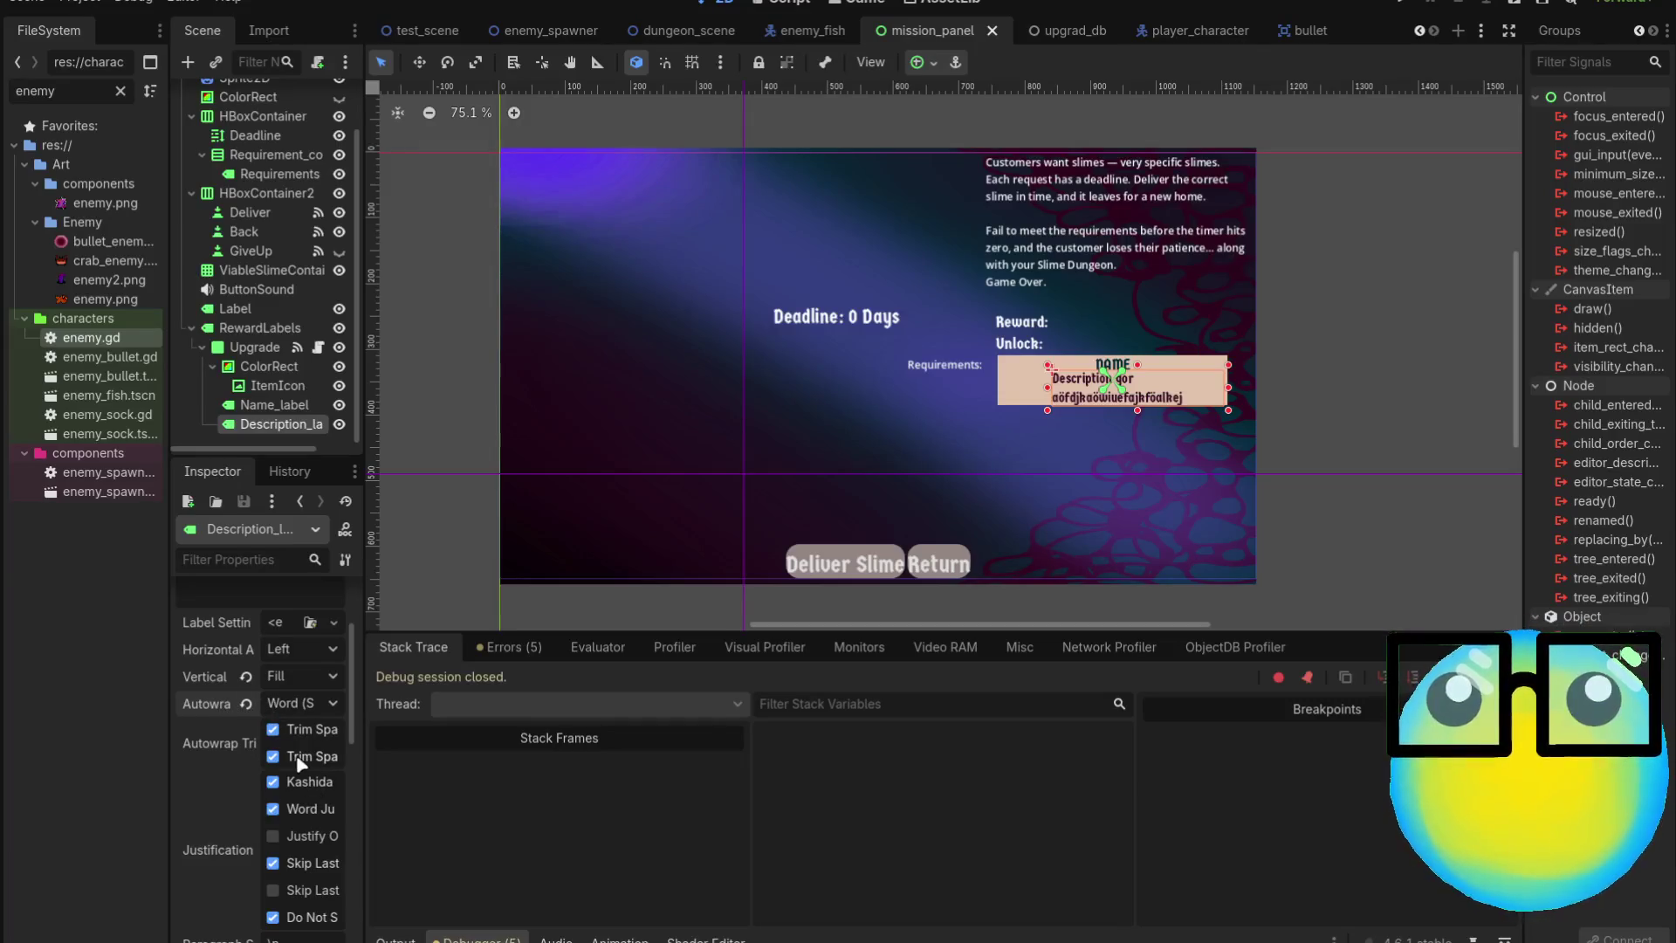
pyautogui.scroll(-3, 253, 782)
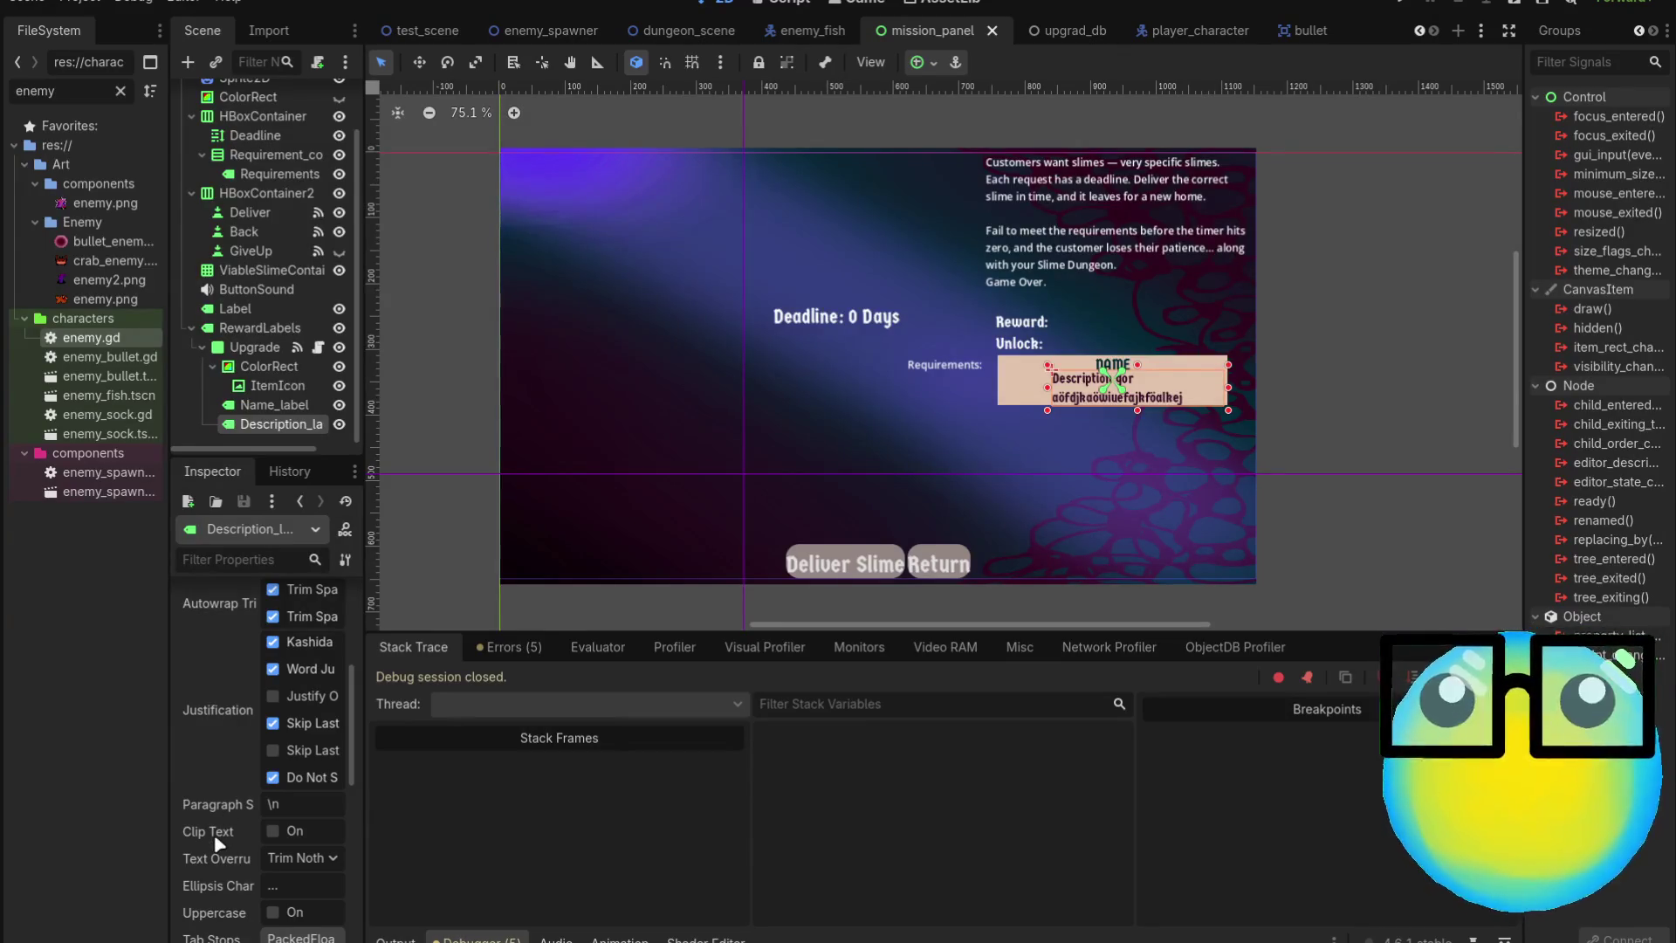
pyautogui.scroll(-3, 217, 843)
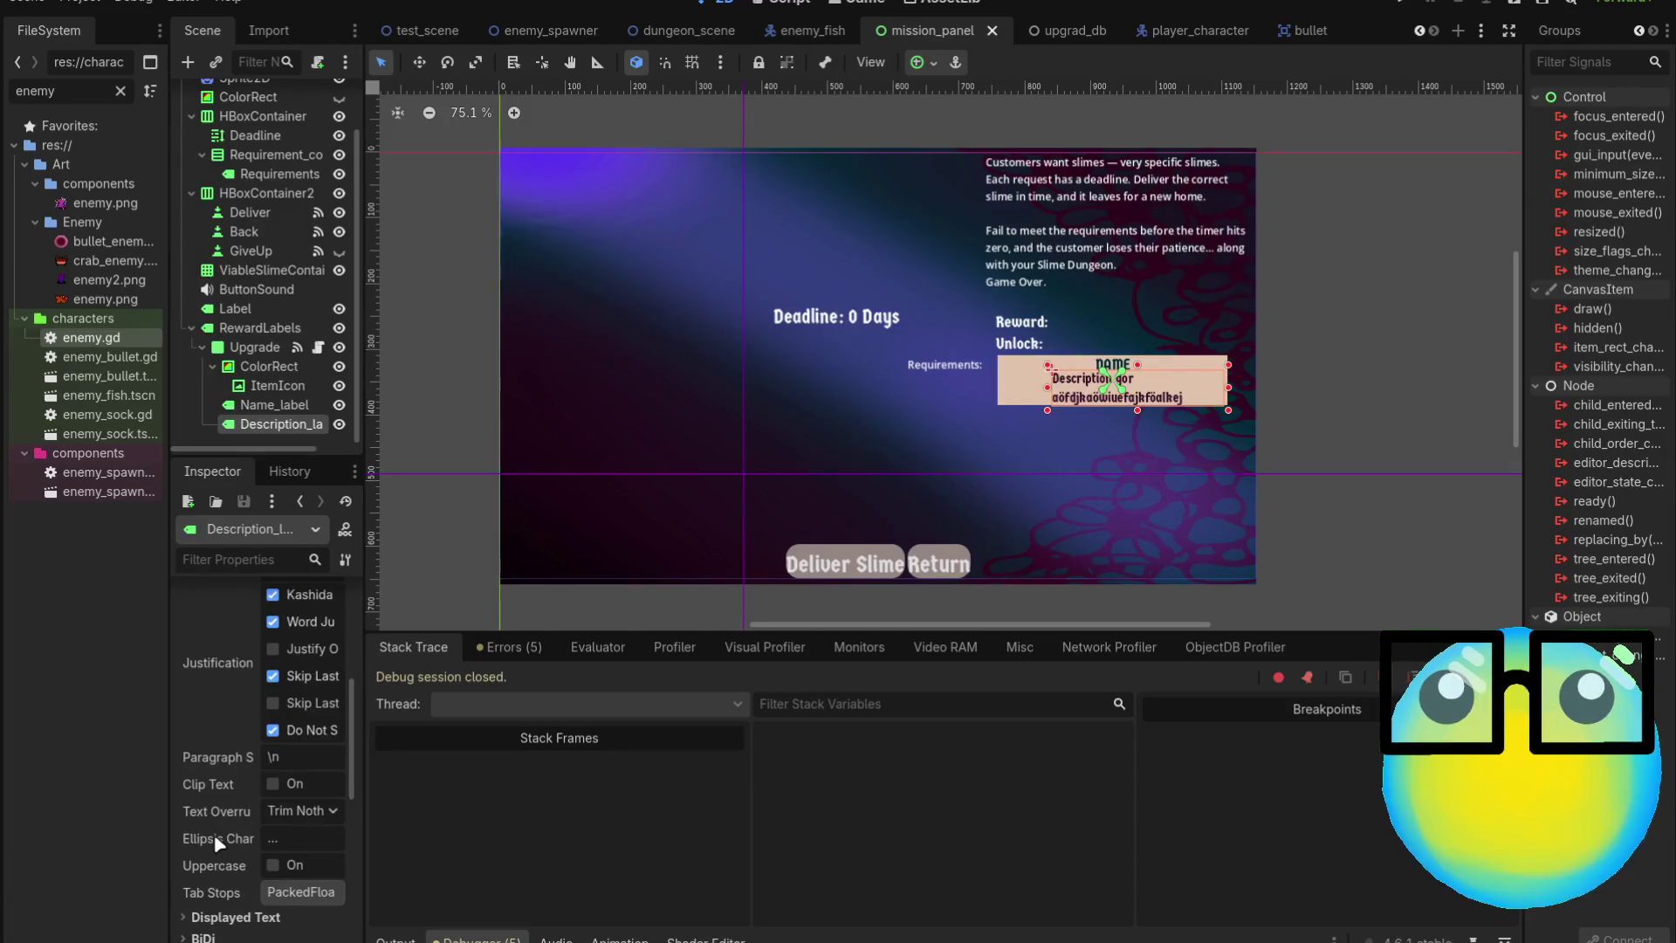
pyautogui.click(227, 871)
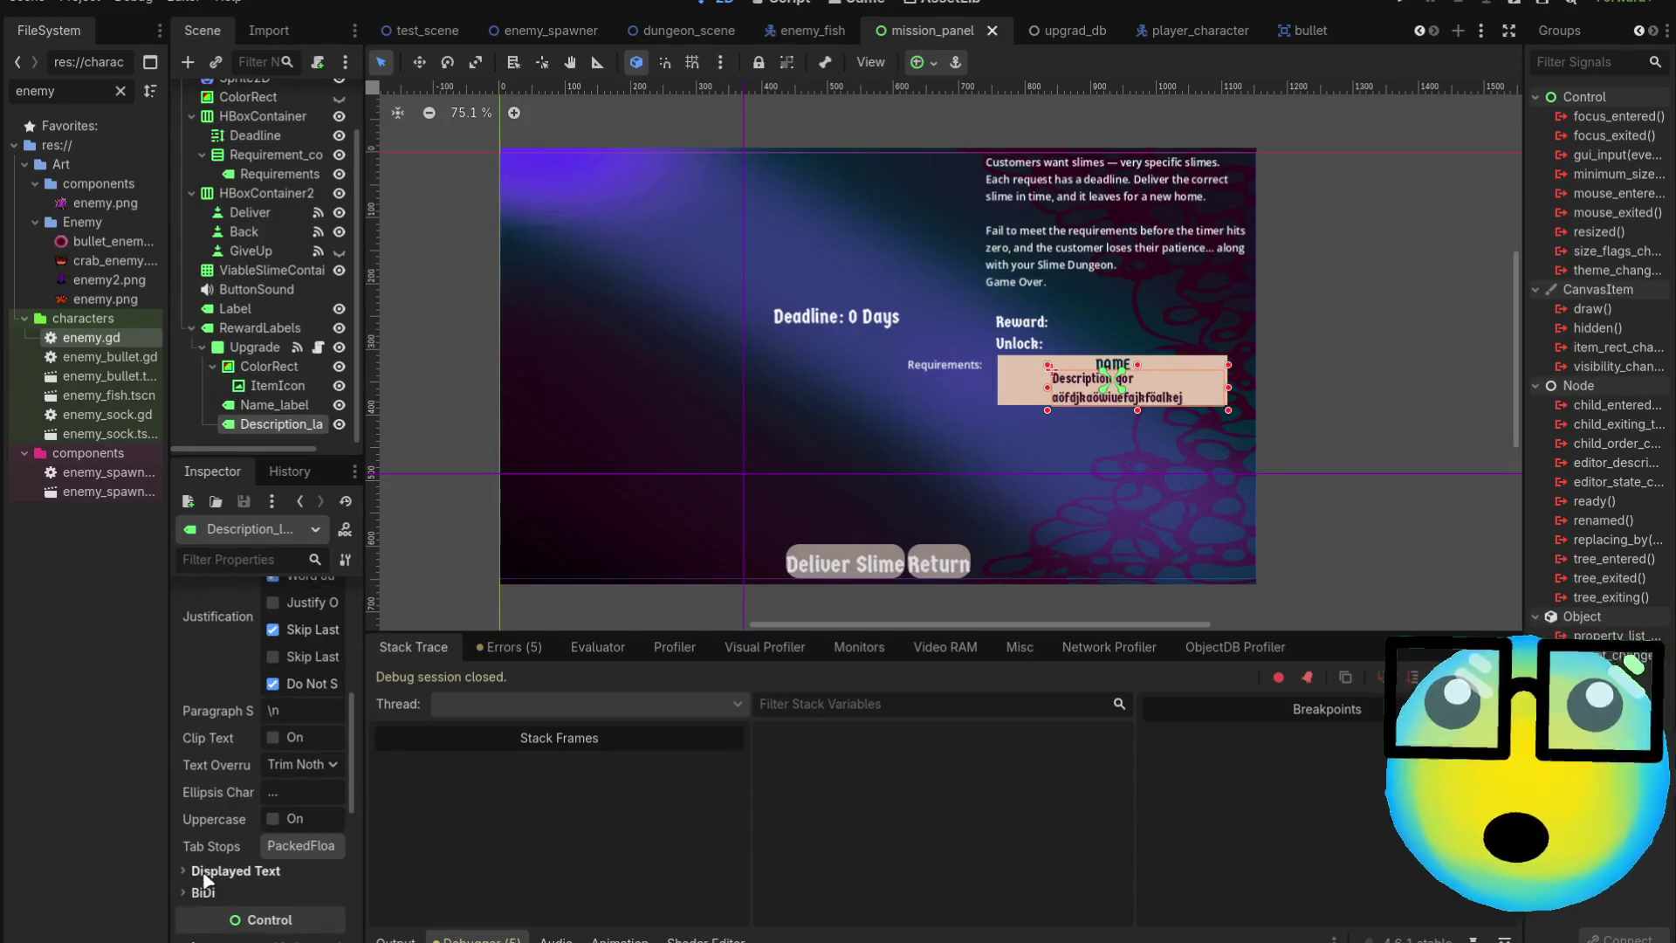
pyautogui.scroll(-3, 241, 833)
pyautogui.scroll(-3, 239, 829)
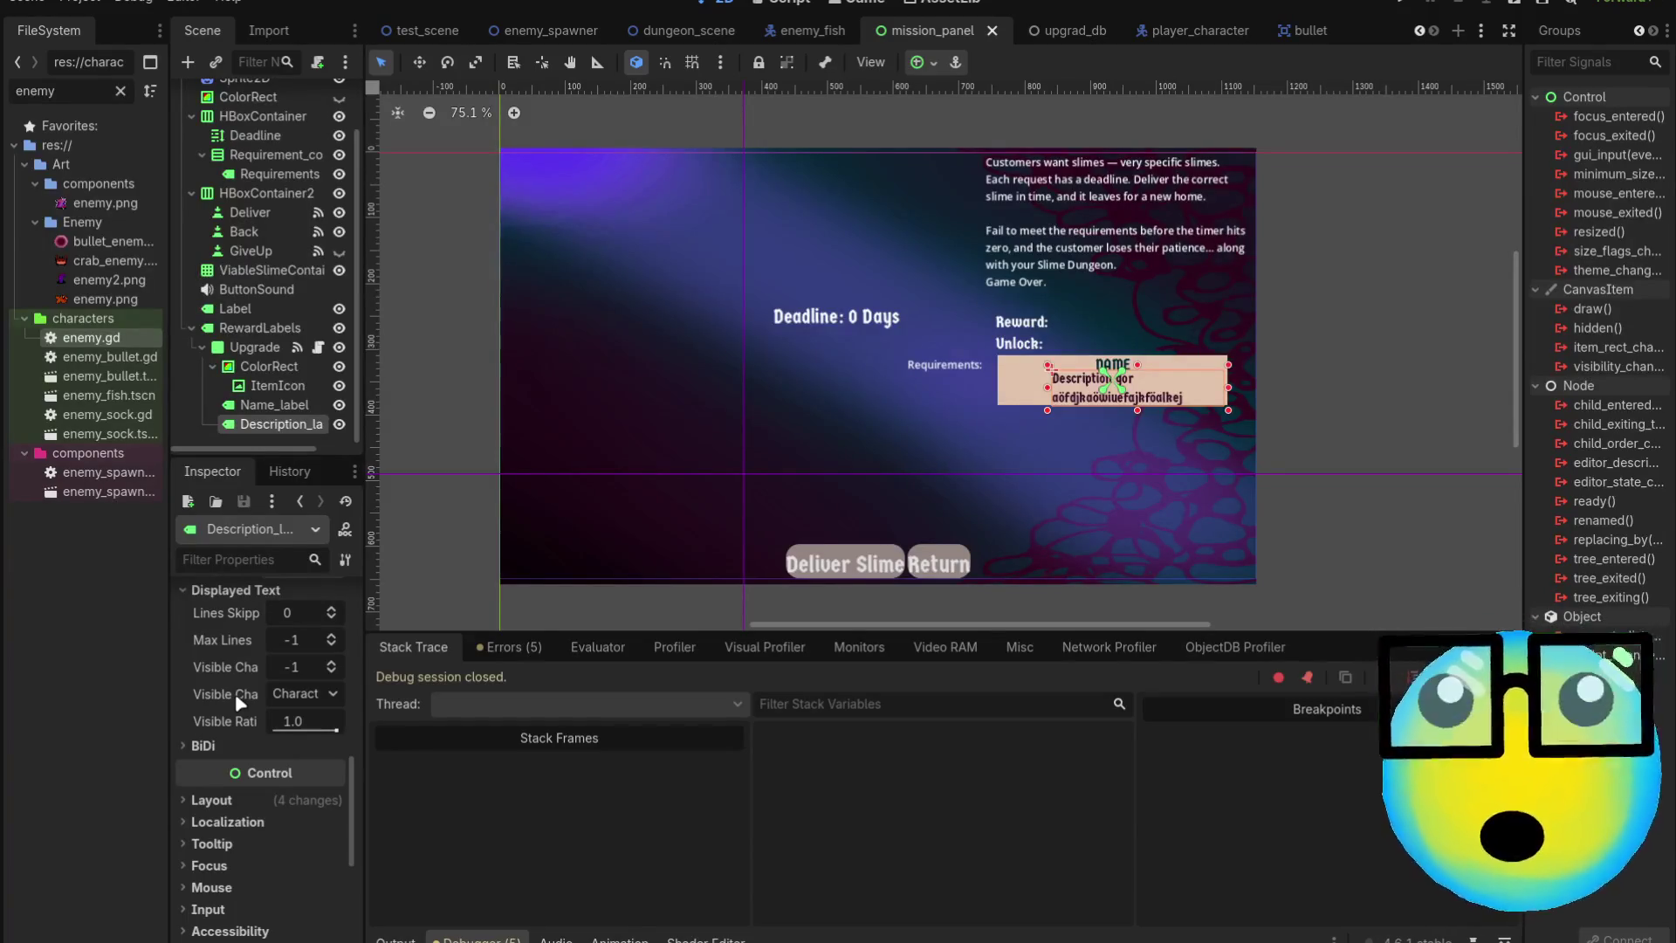
pyautogui.scroll(5, 182, 688)
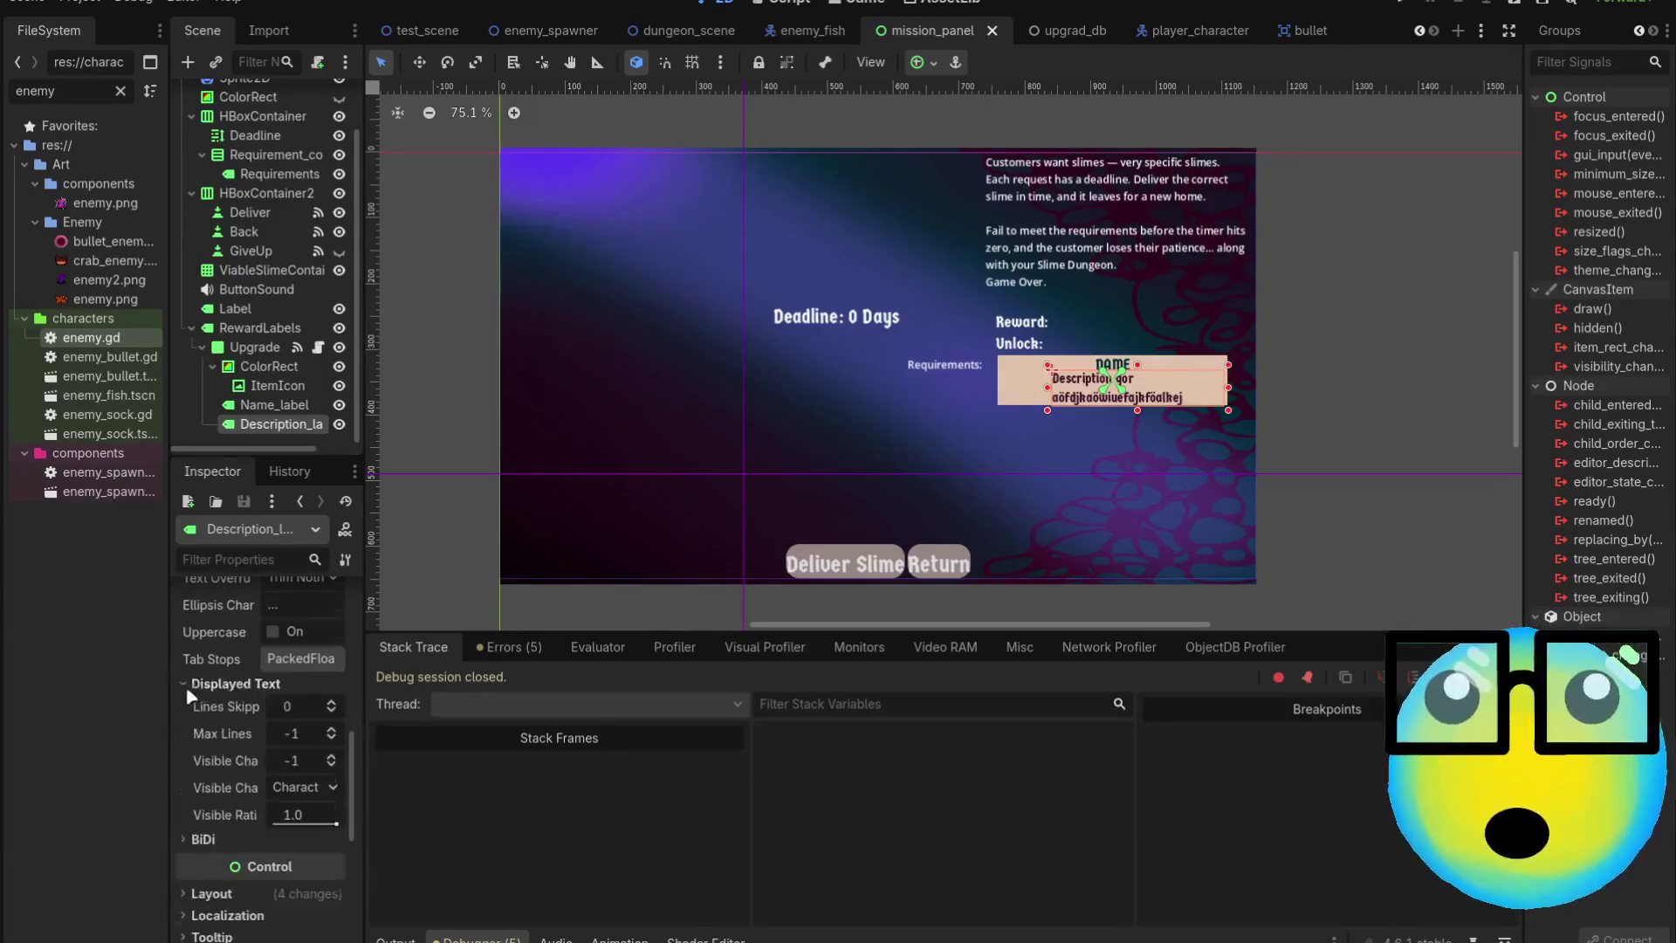
pyautogui.scroll(5, 291, 680)
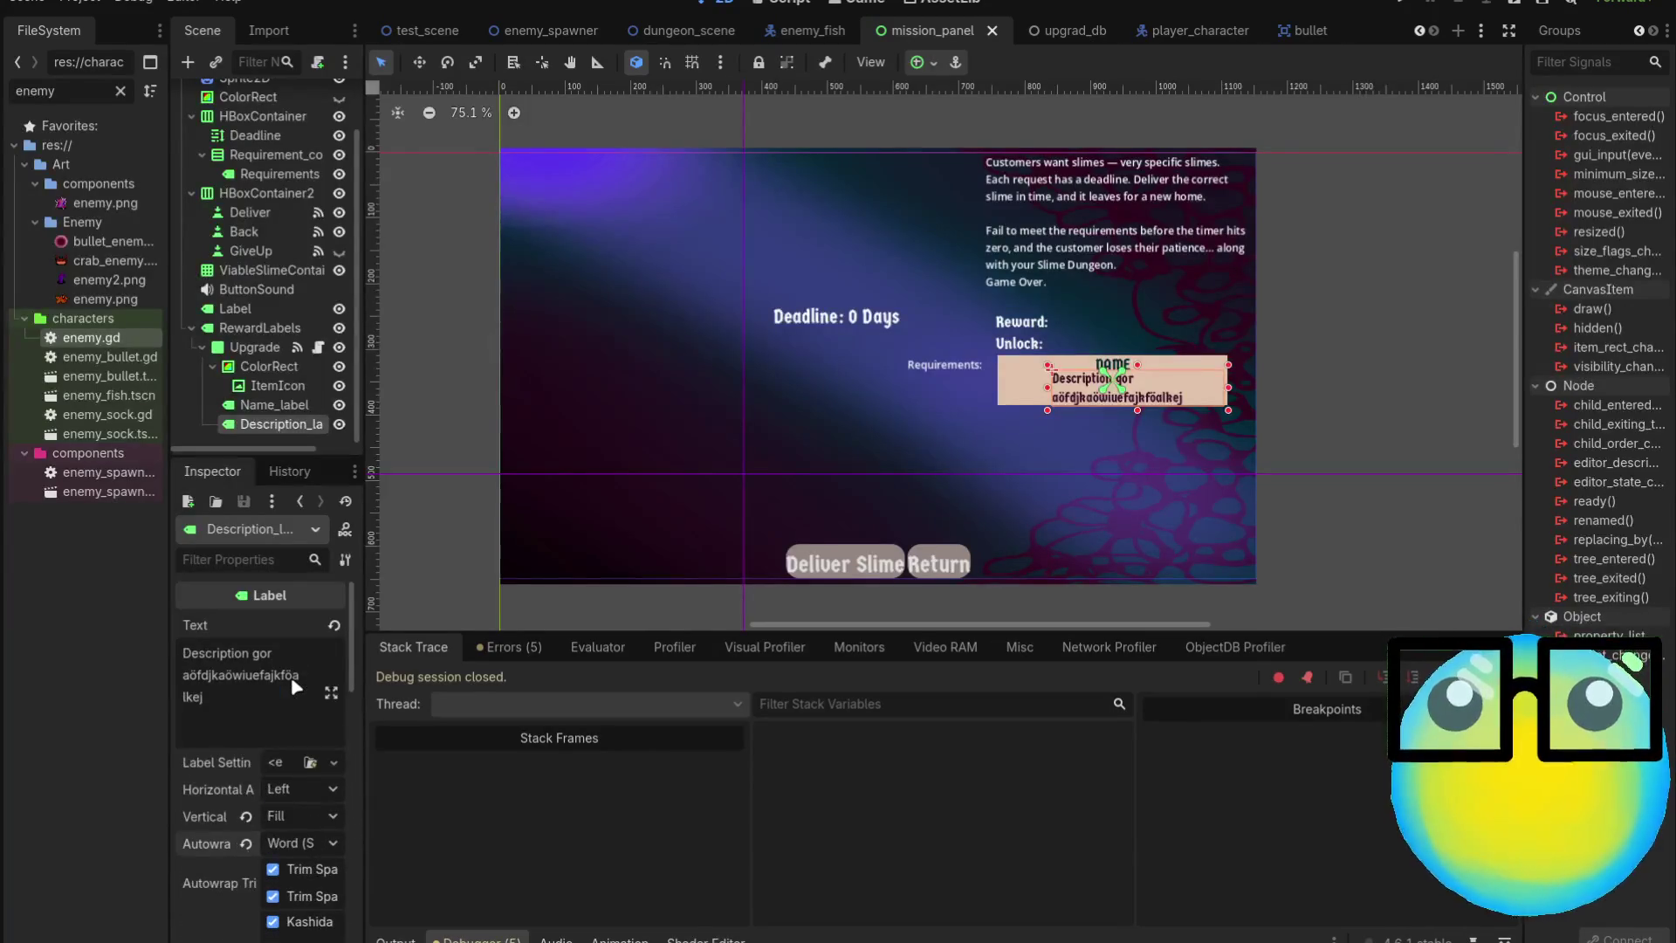
# Append a long run of filler characters to the placeholder description so it wraps further
pyautogui.write('adj')
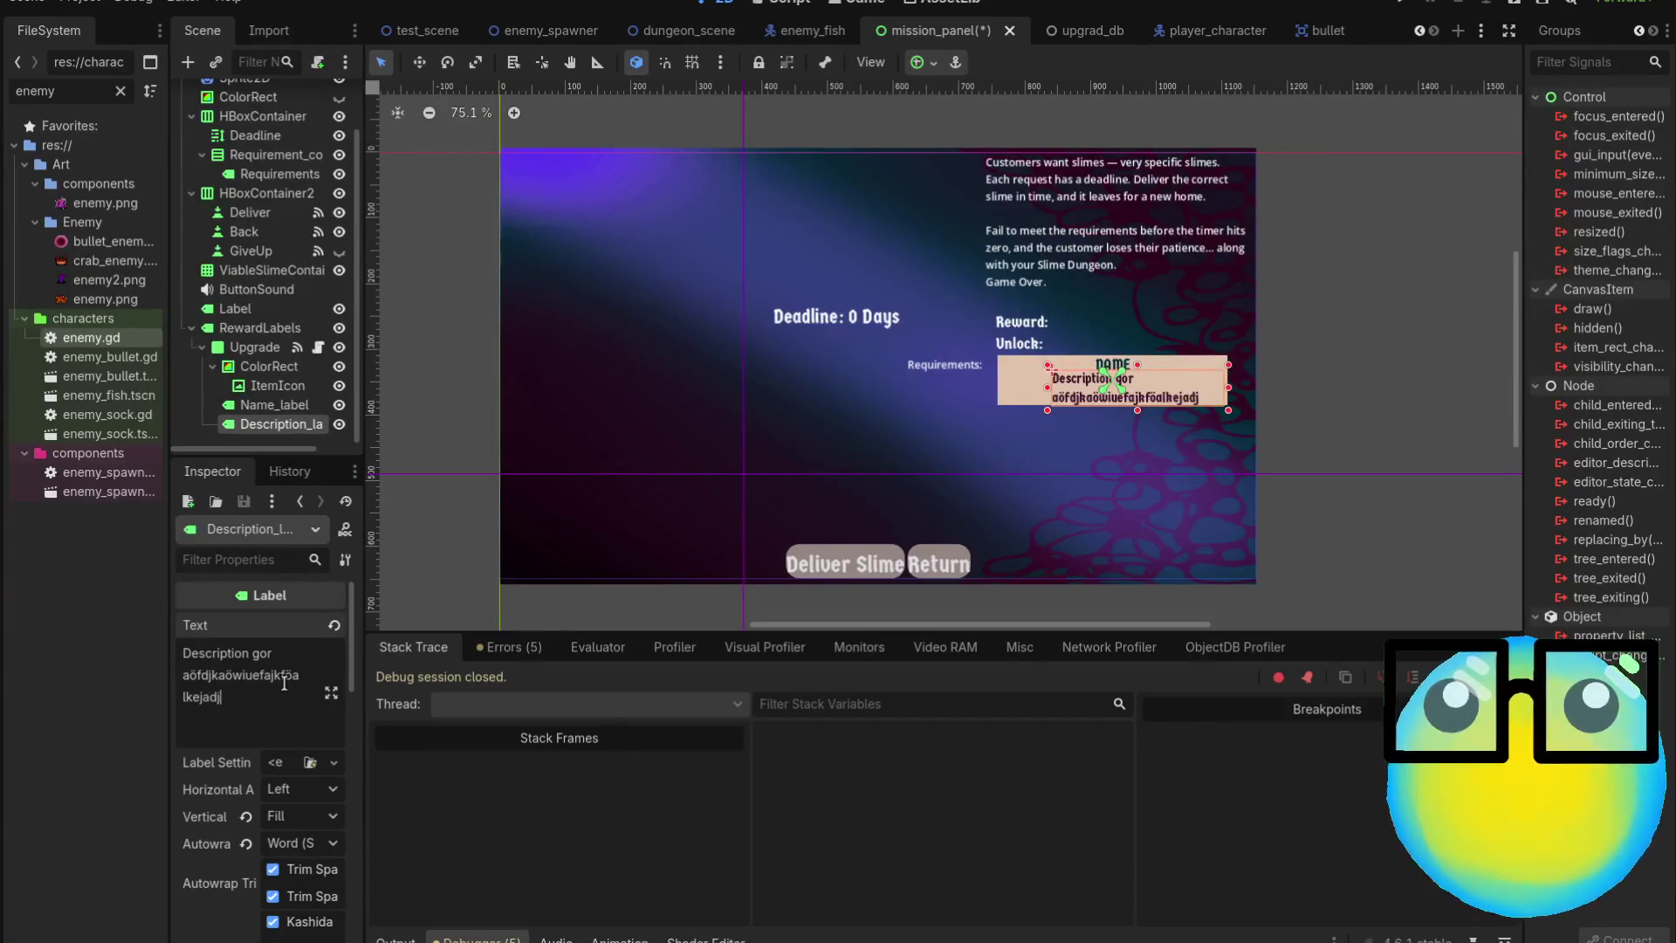
pyautogui.write('ökajwödkjöalkjdfölakjwödlkjaölkdjöalkjdökljaökdljawölkj')
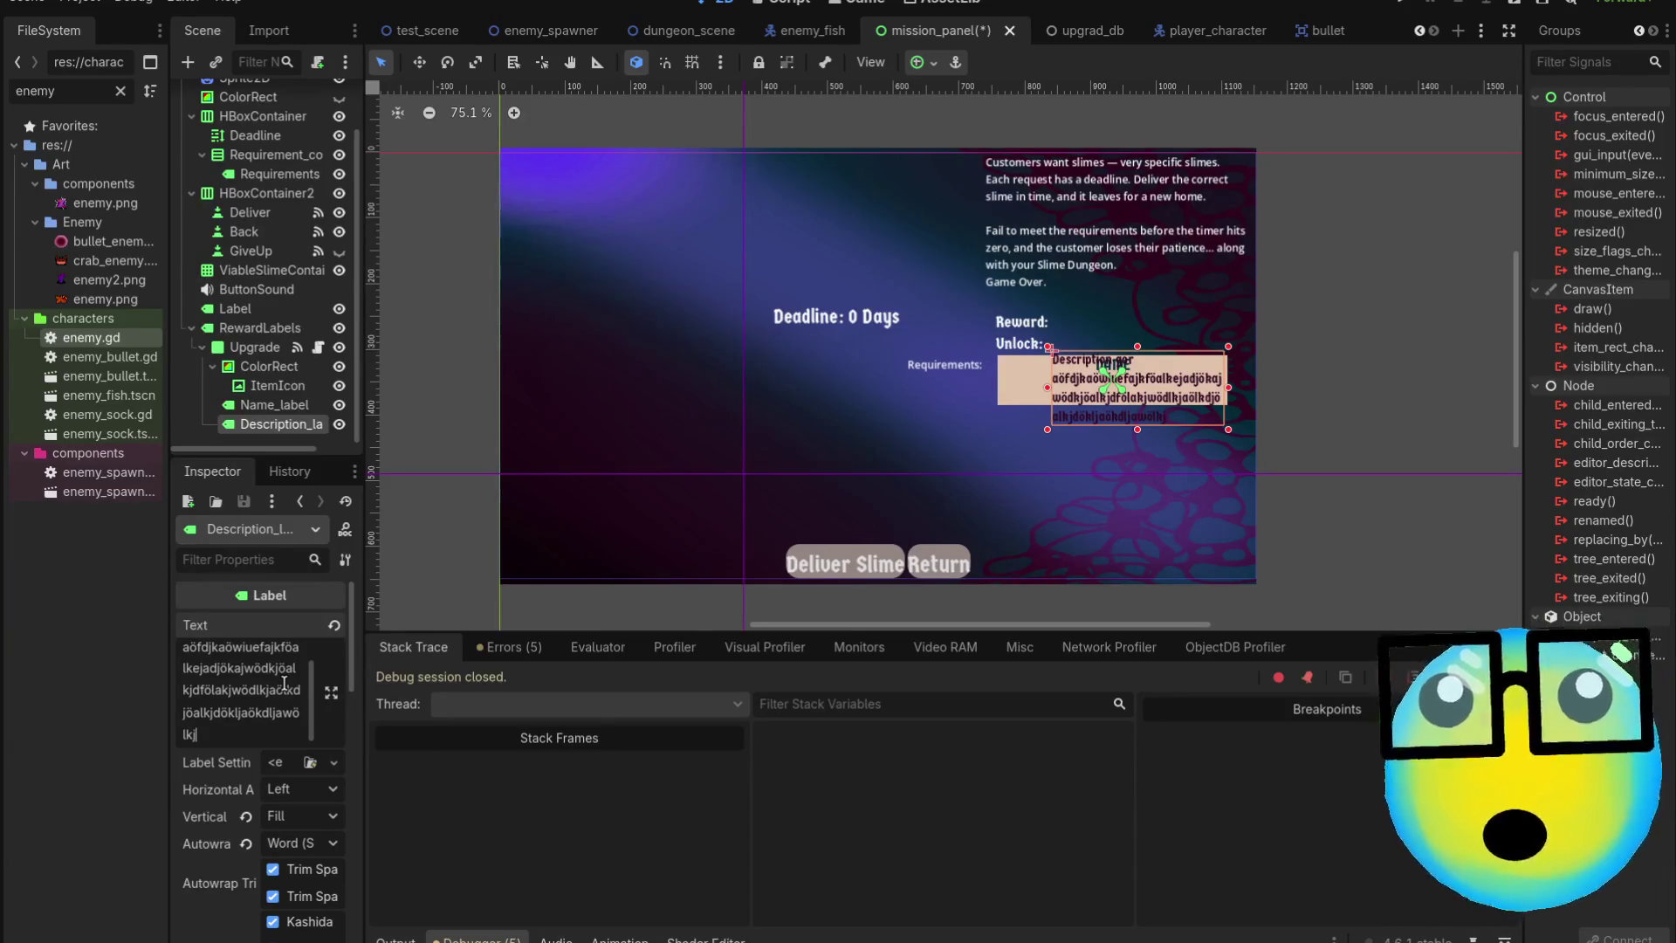
pyautogui.scroll(3, 1225, 412)
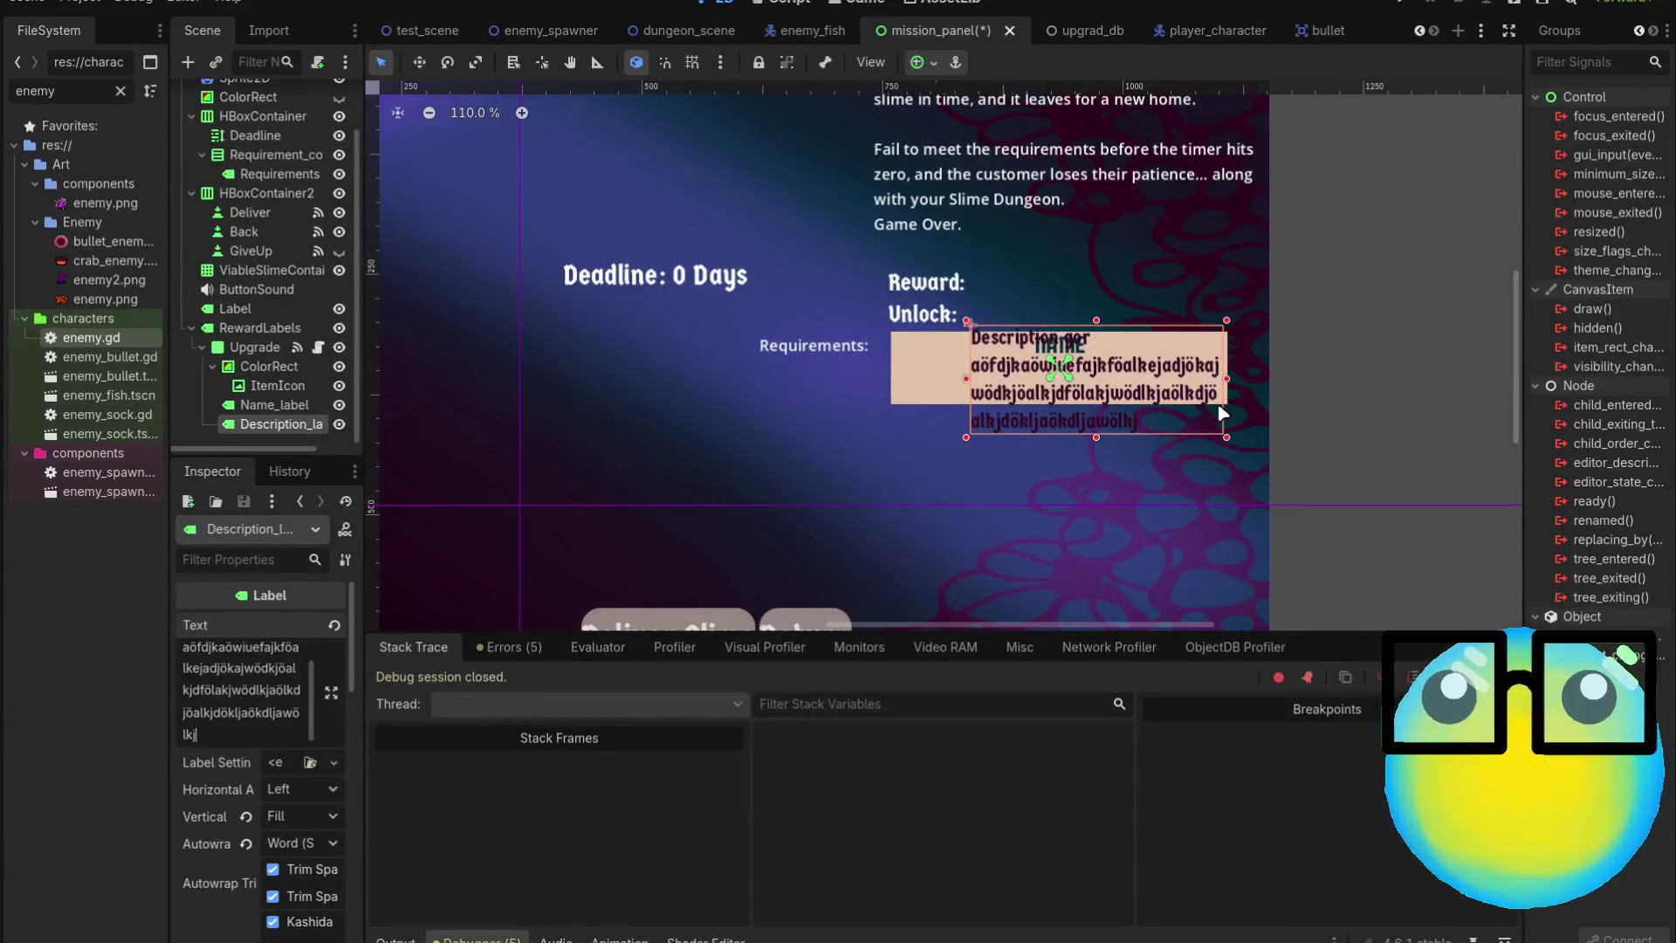
pyautogui.scroll(-1, 260, 770)
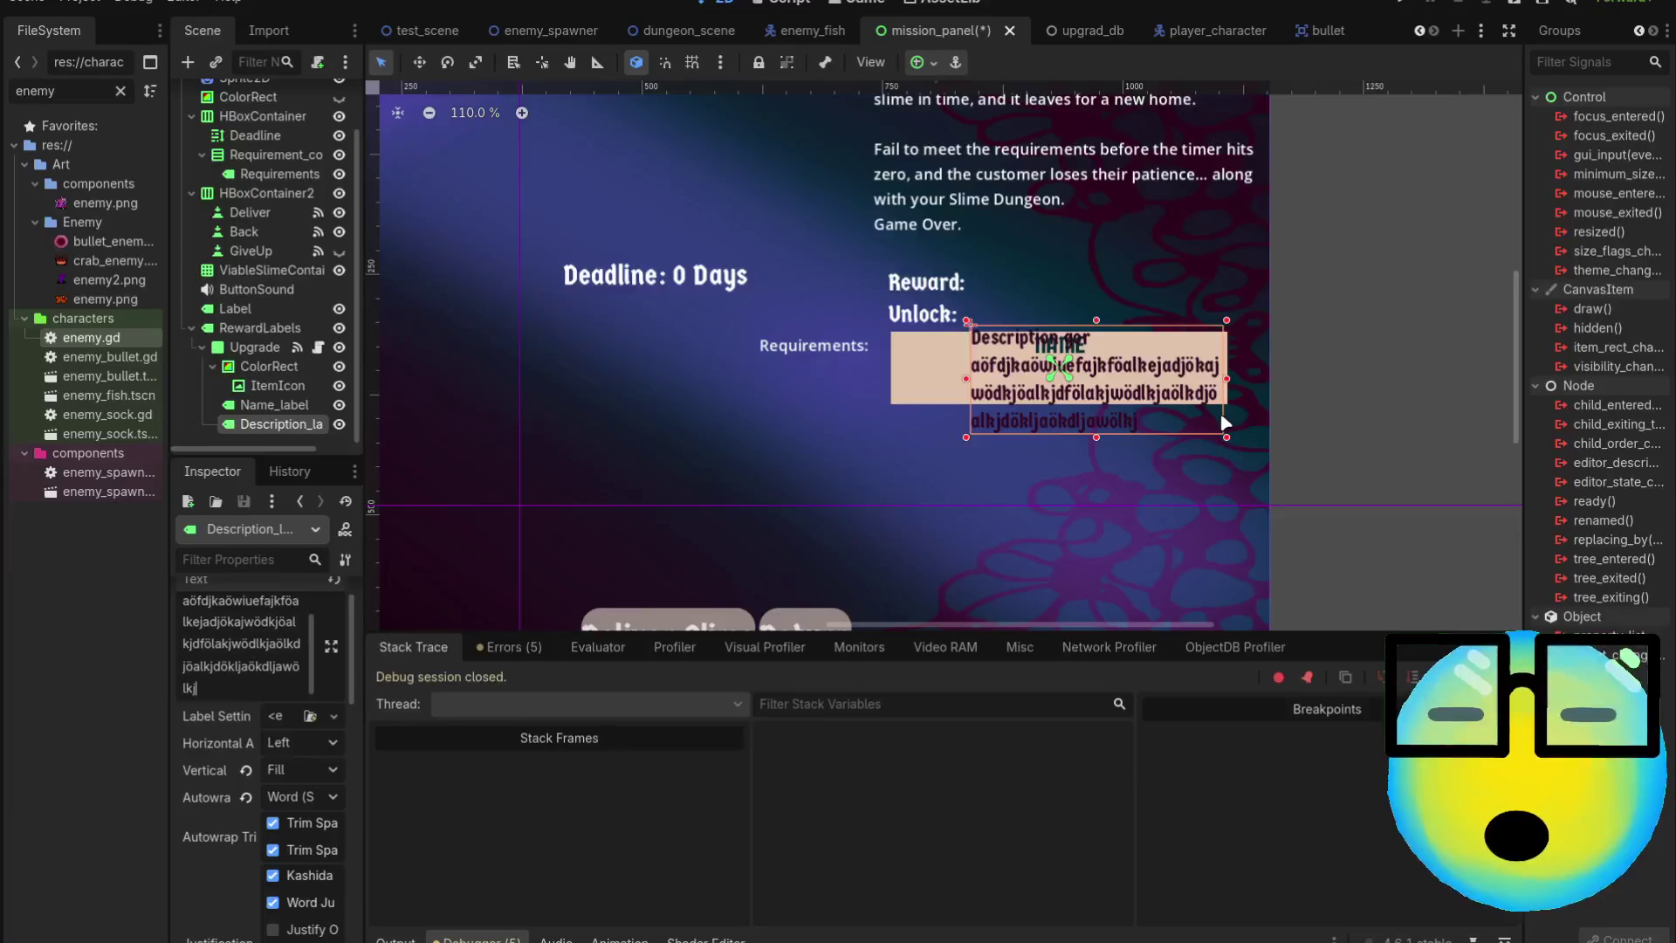
pyautogui.scroll(2, 1214, 388)
pyautogui.click(894, 353)
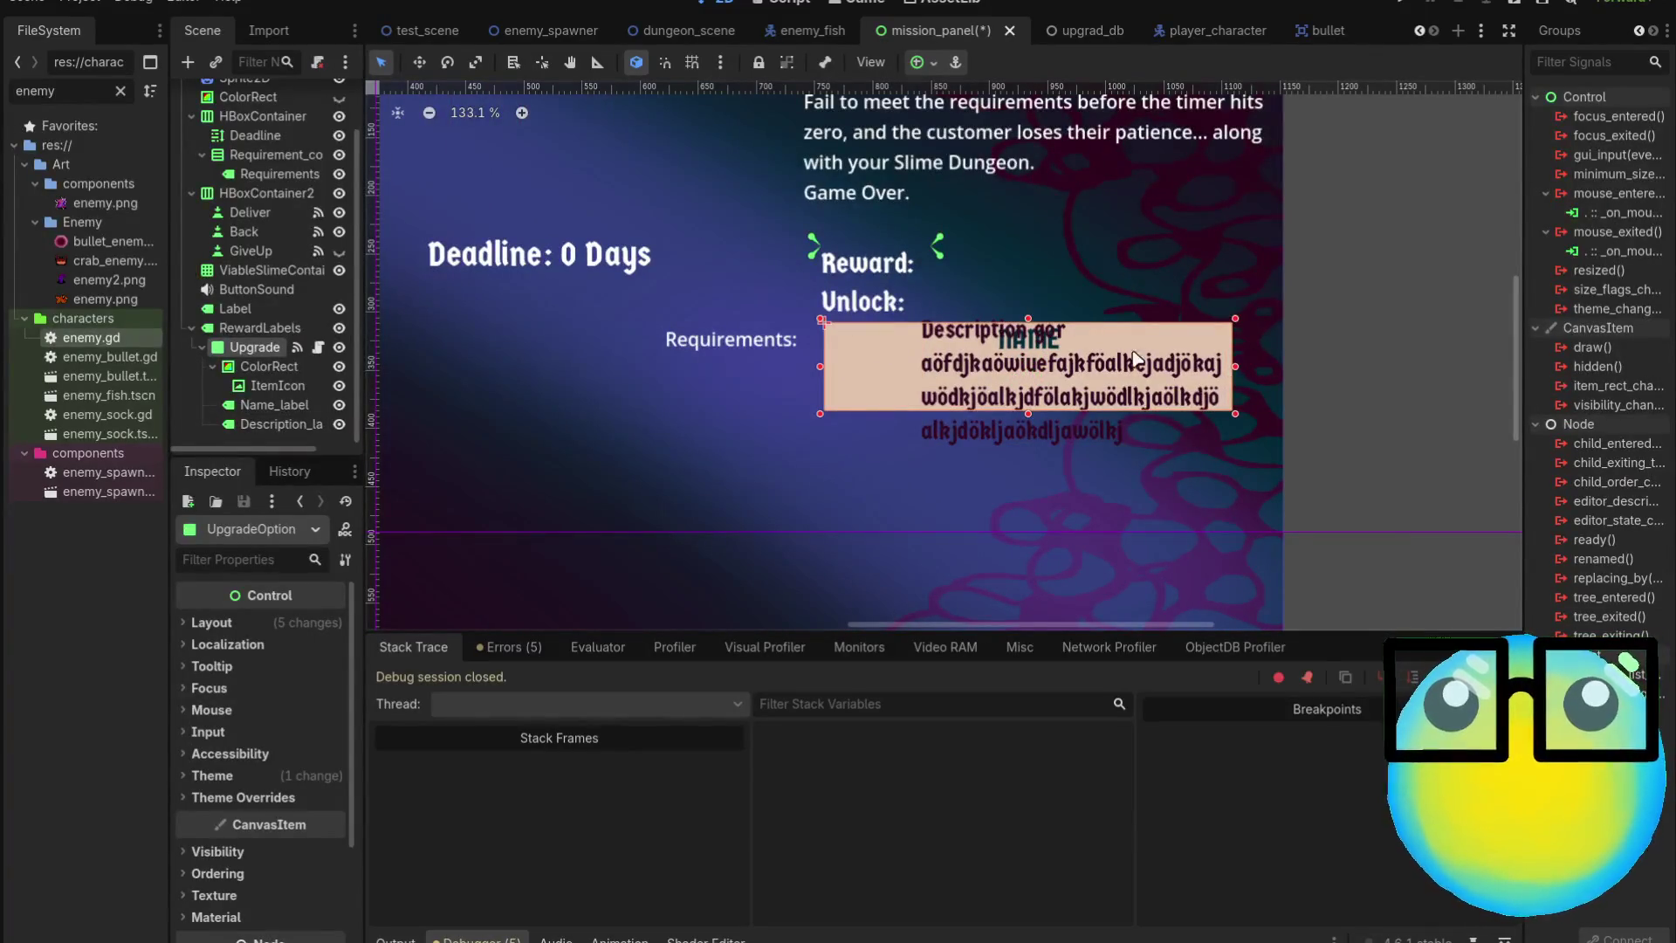
# Select the description label in the upgrade box and browse its Inspector properties
pyautogui.click(820, 363)
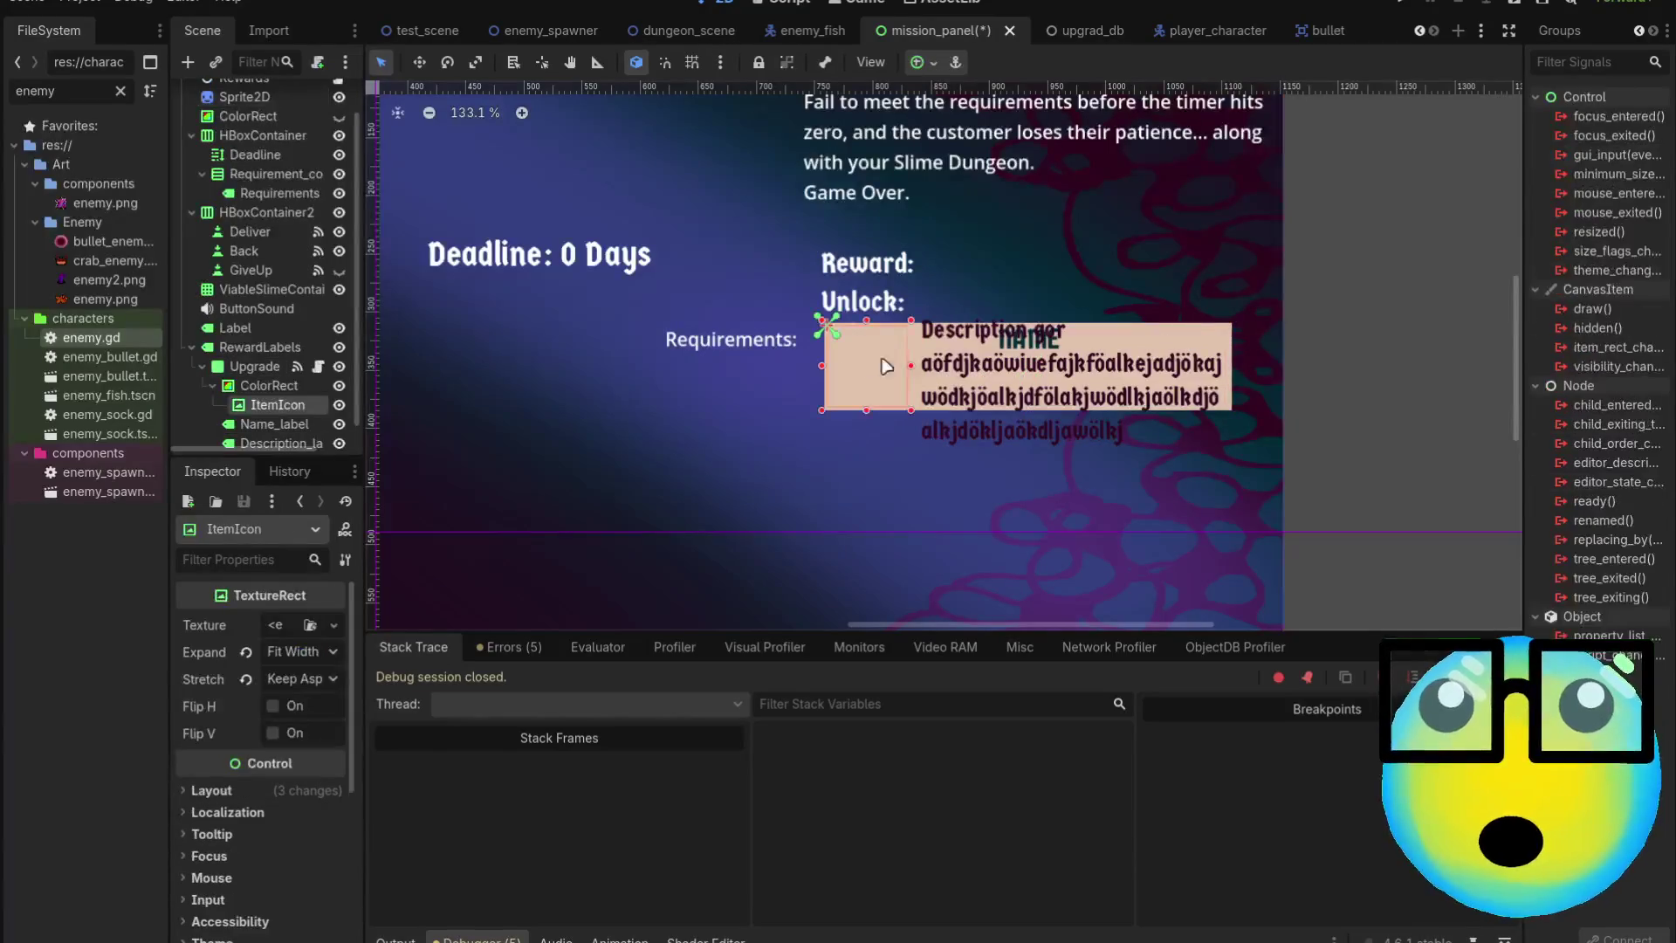
pyautogui.click(1015, 370)
pyautogui.scroll(-2, 238, 762)
pyautogui.scroll(1, 302, 714)
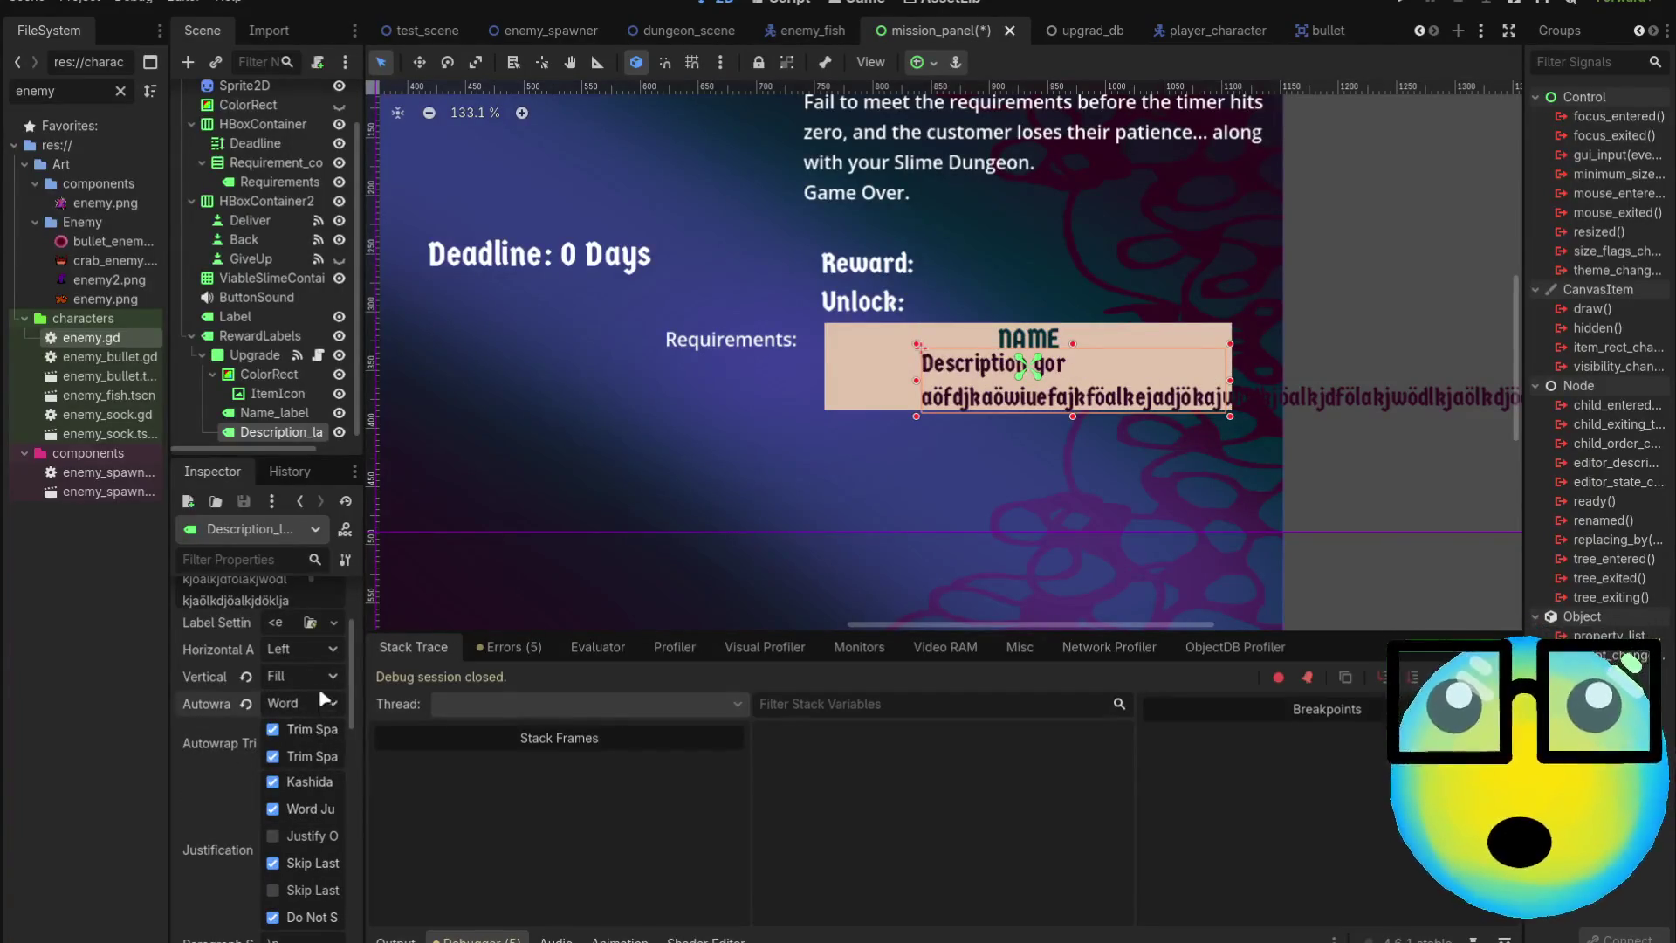
pyautogui.scroll(1, 313, 753)
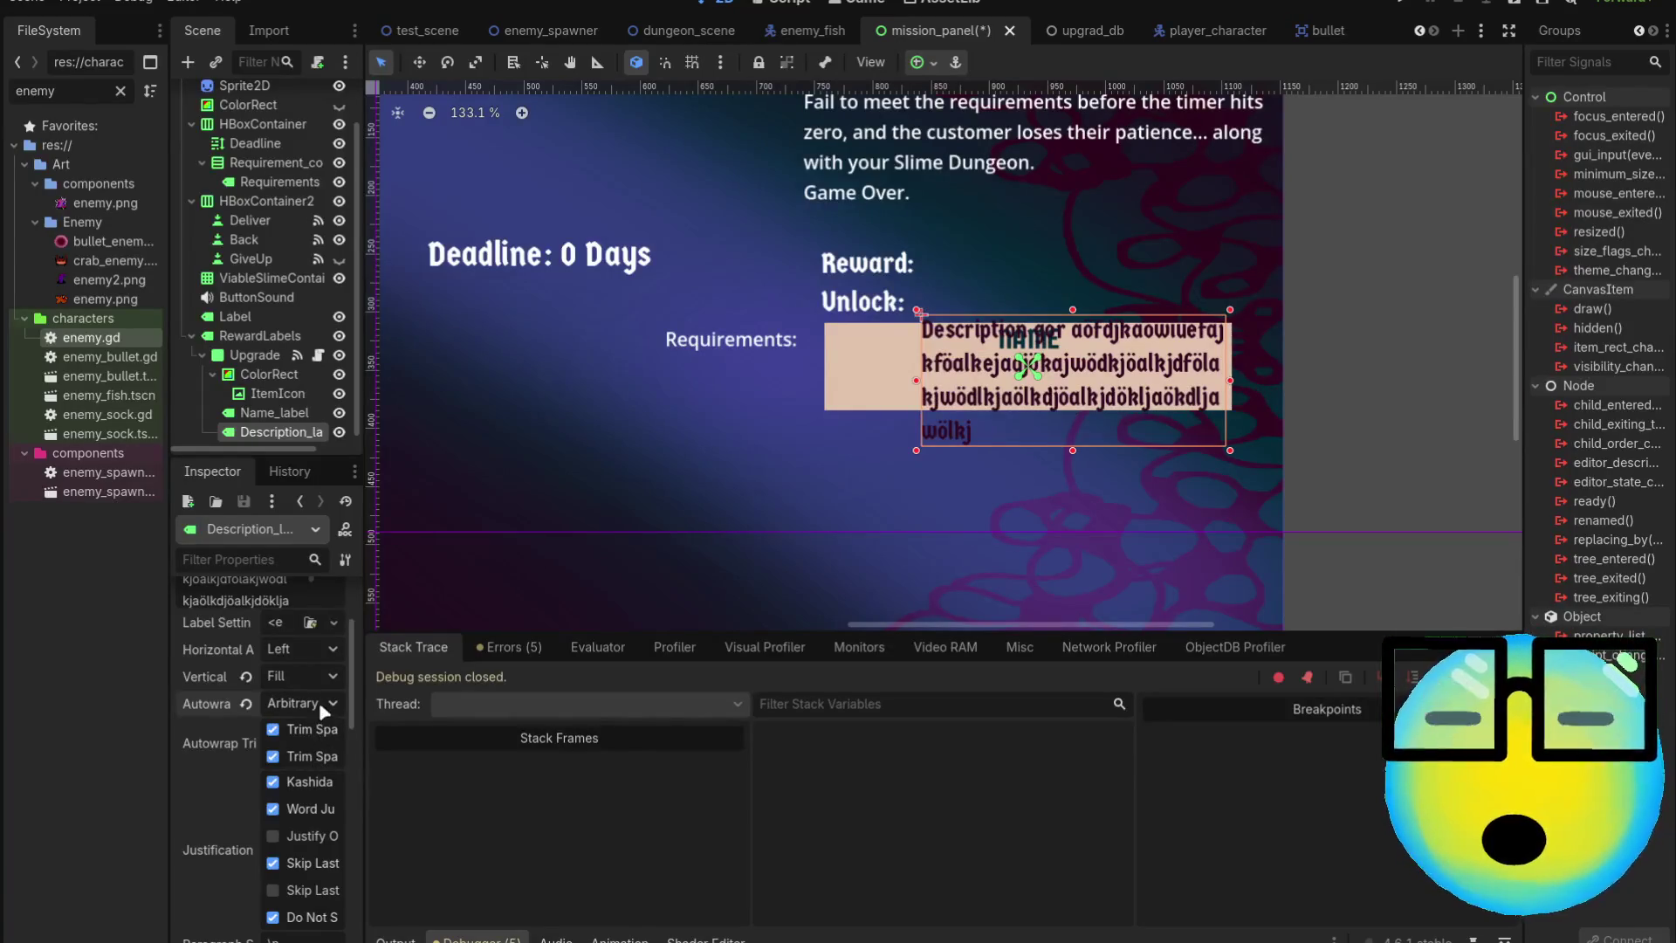
pyautogui.scroll(1, 315, 714)
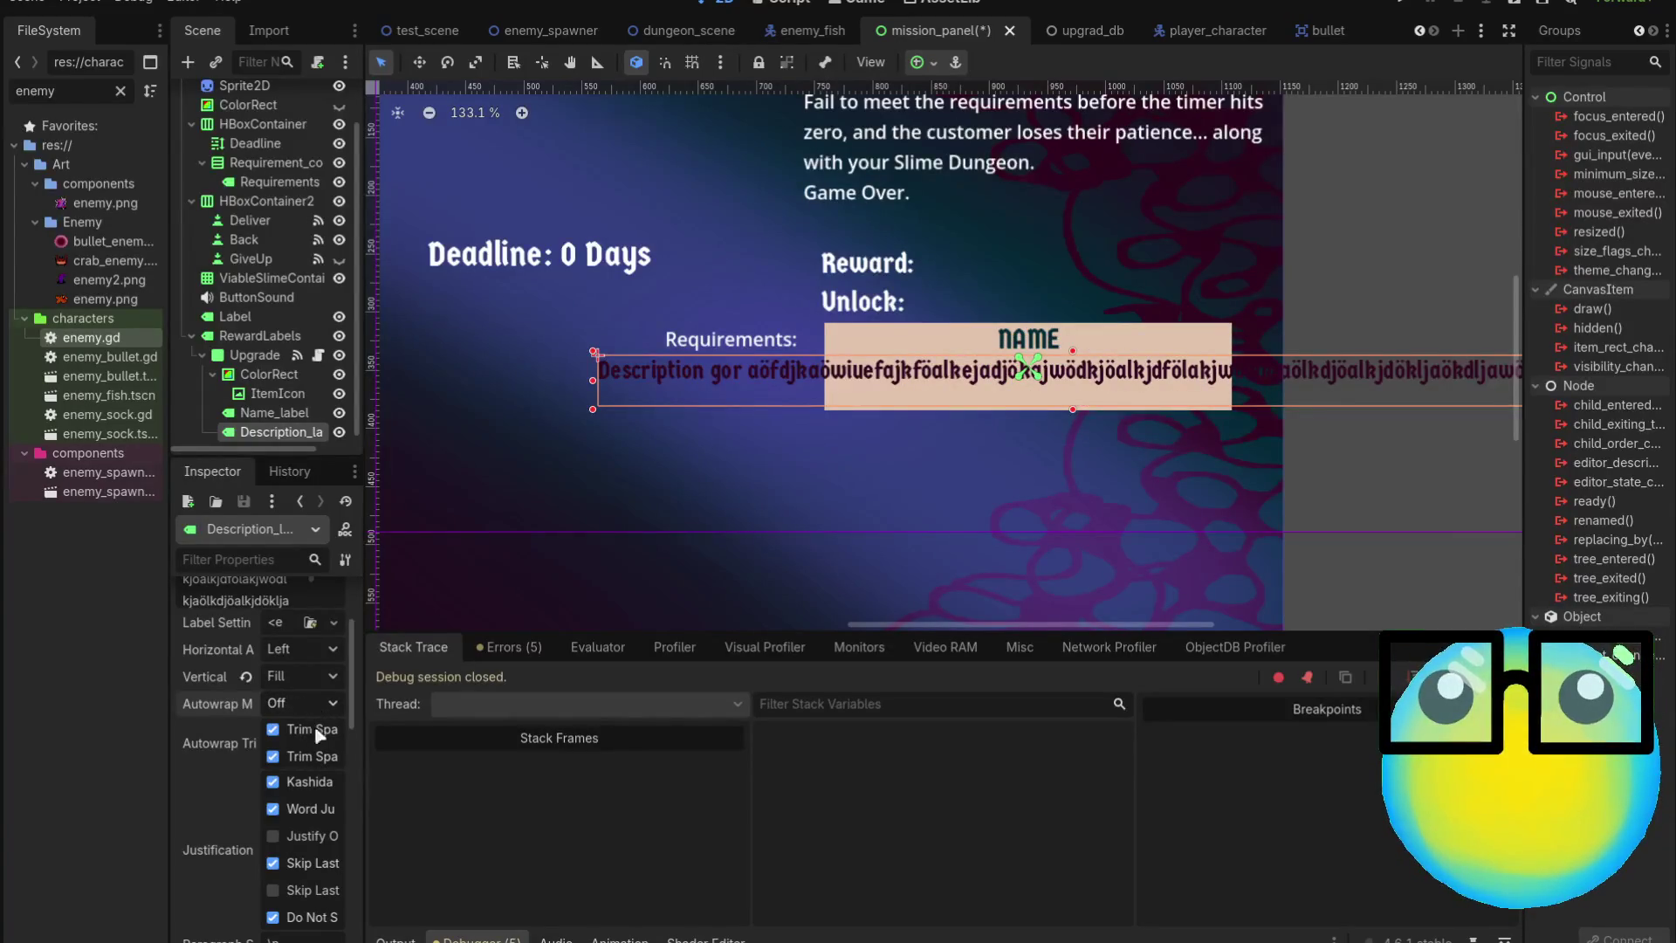
pyautogui.scroll(-3, 319, 796)
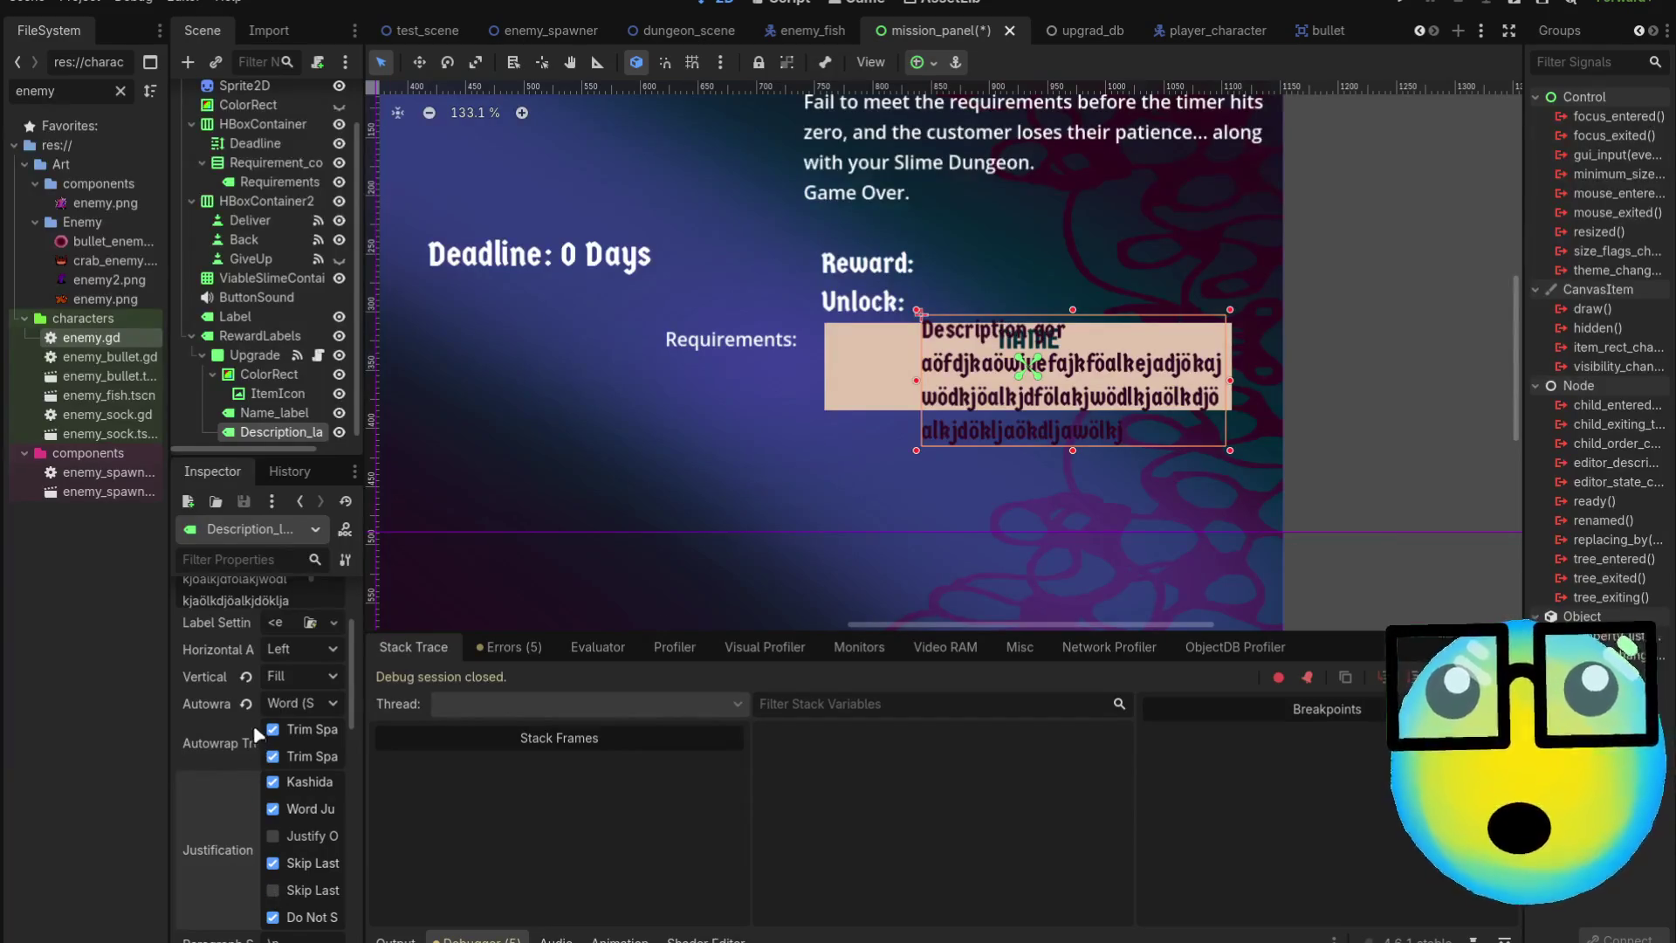
pyautogui.scroll(2, 254, 726)
# Set the description's vertical alignment to Center
pyautogui.click(246, 770)
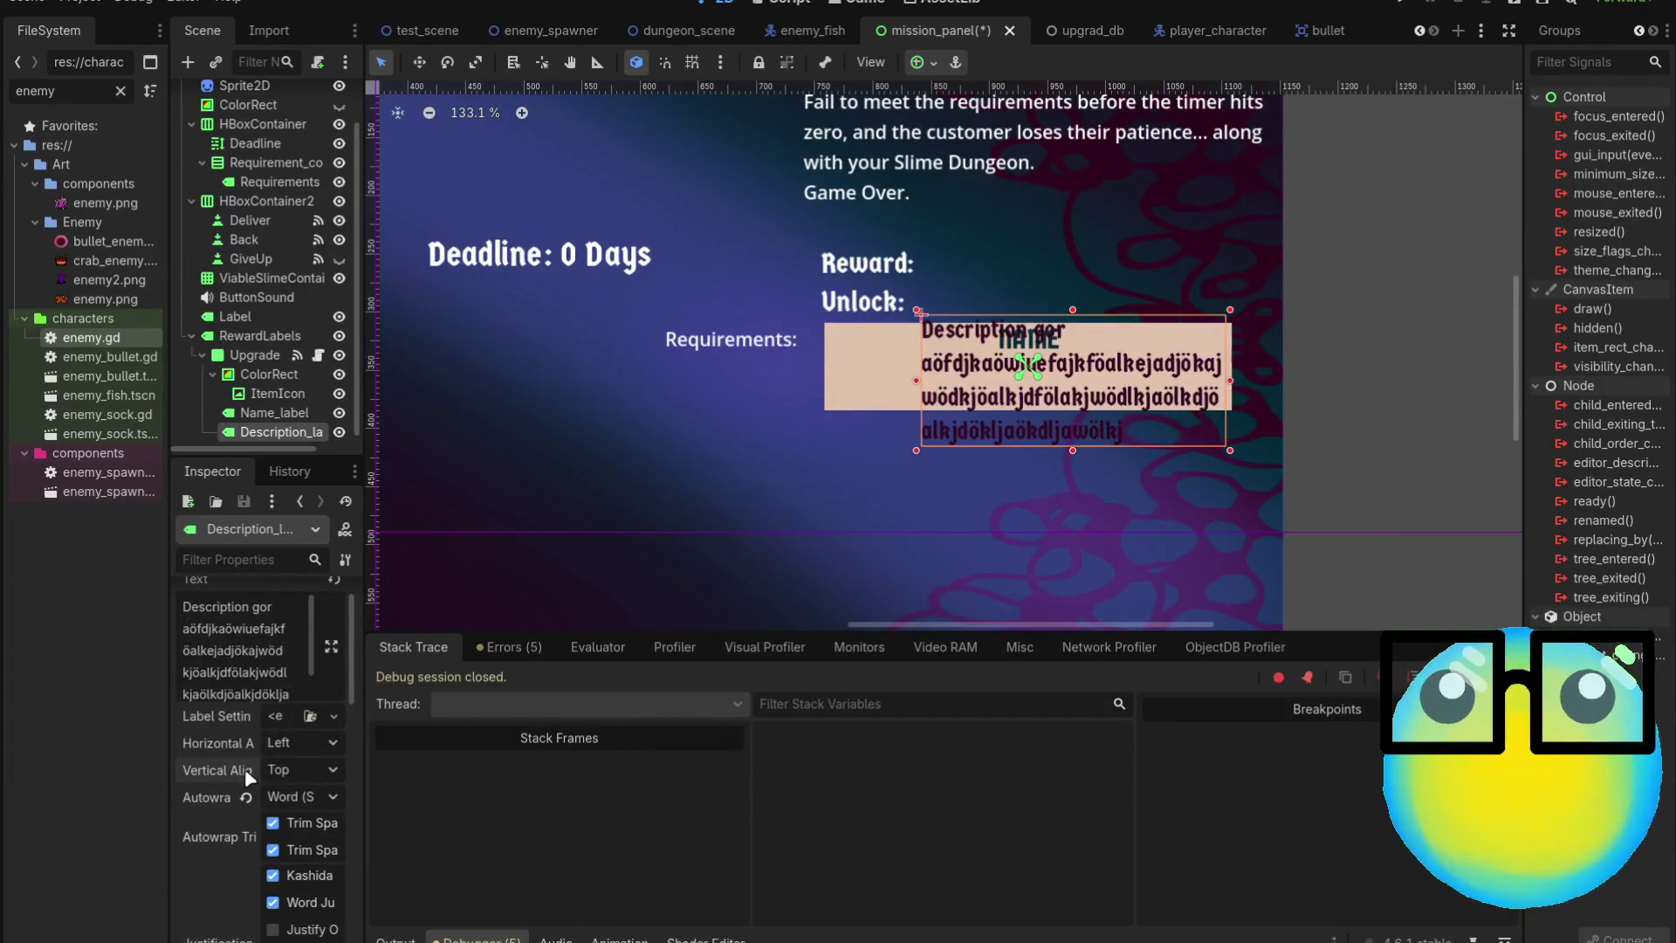
pyautogui.click(304, 767)
pyautogui.click(303, 810)
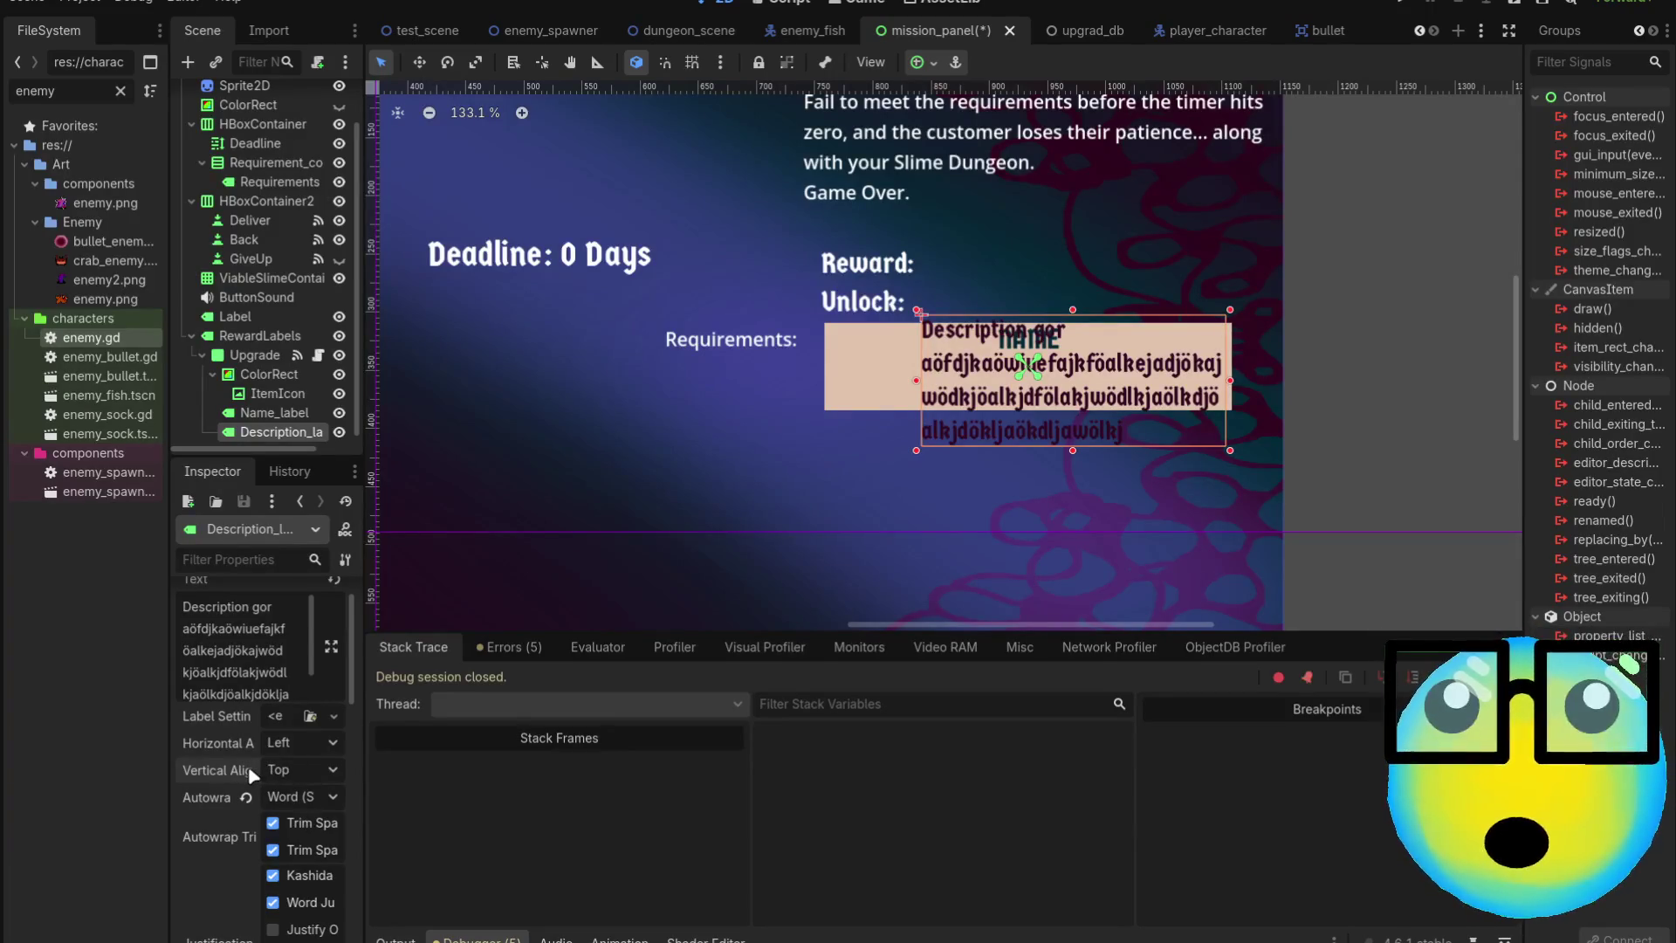
pyautogui.scroll(-5, 248, 766)
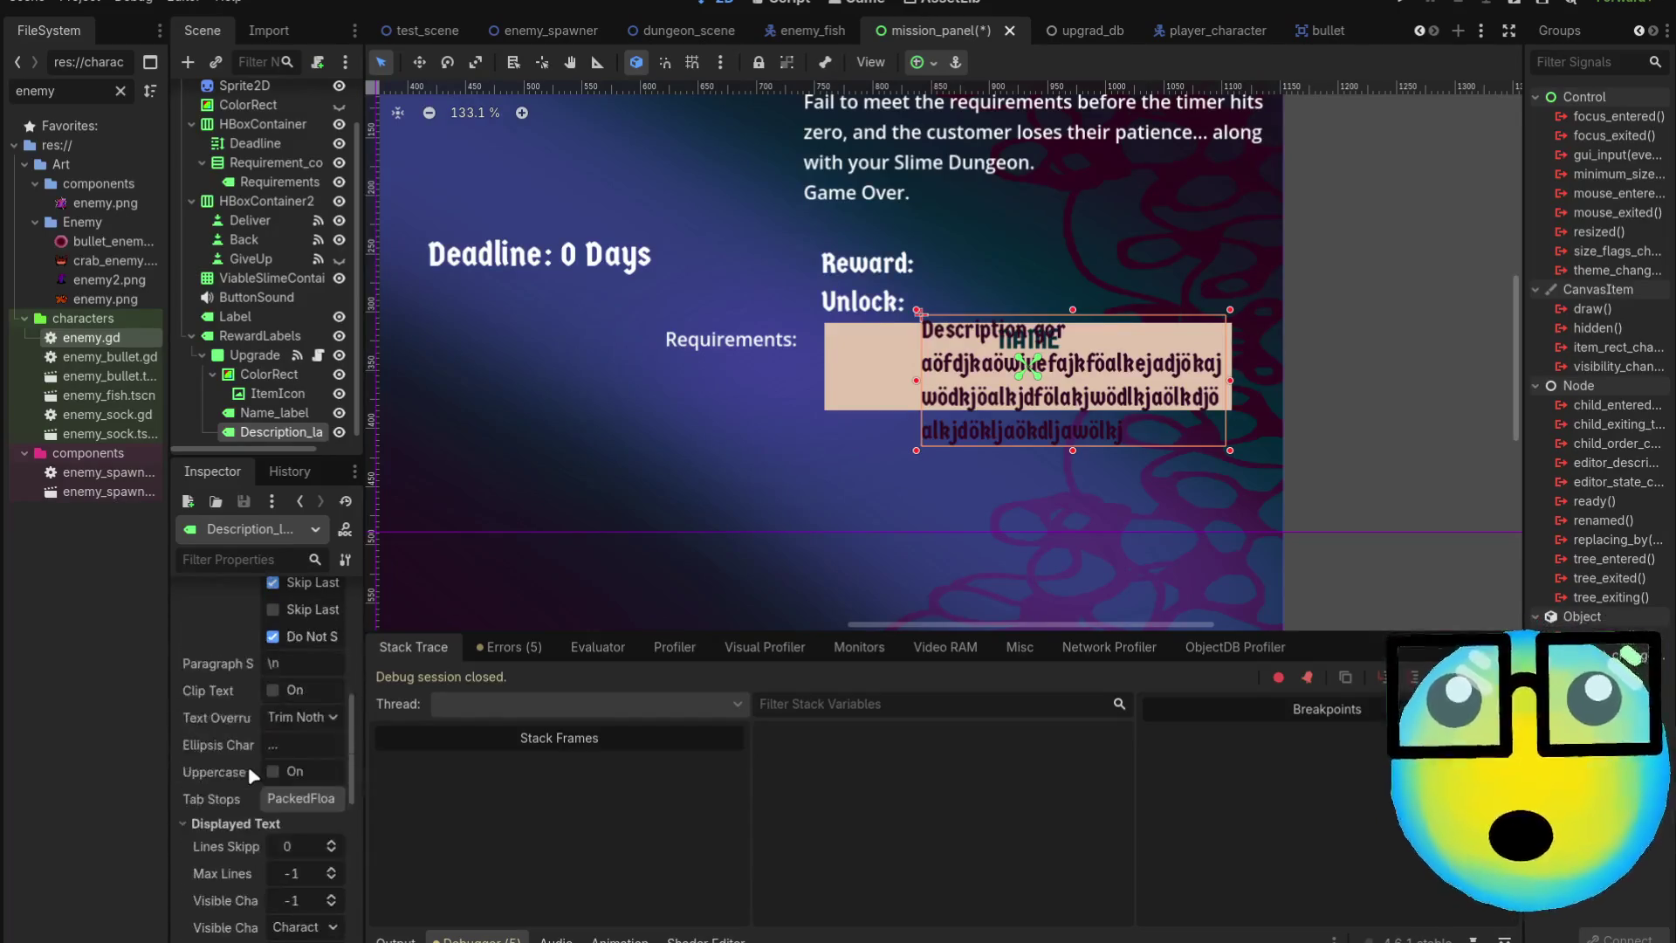
# Try upper-case and clip-text on the description, leaving both turned off
pyautogui.click(265, 766)
pyautogui.click(265, 767)
pyautogui.click(271, 771)
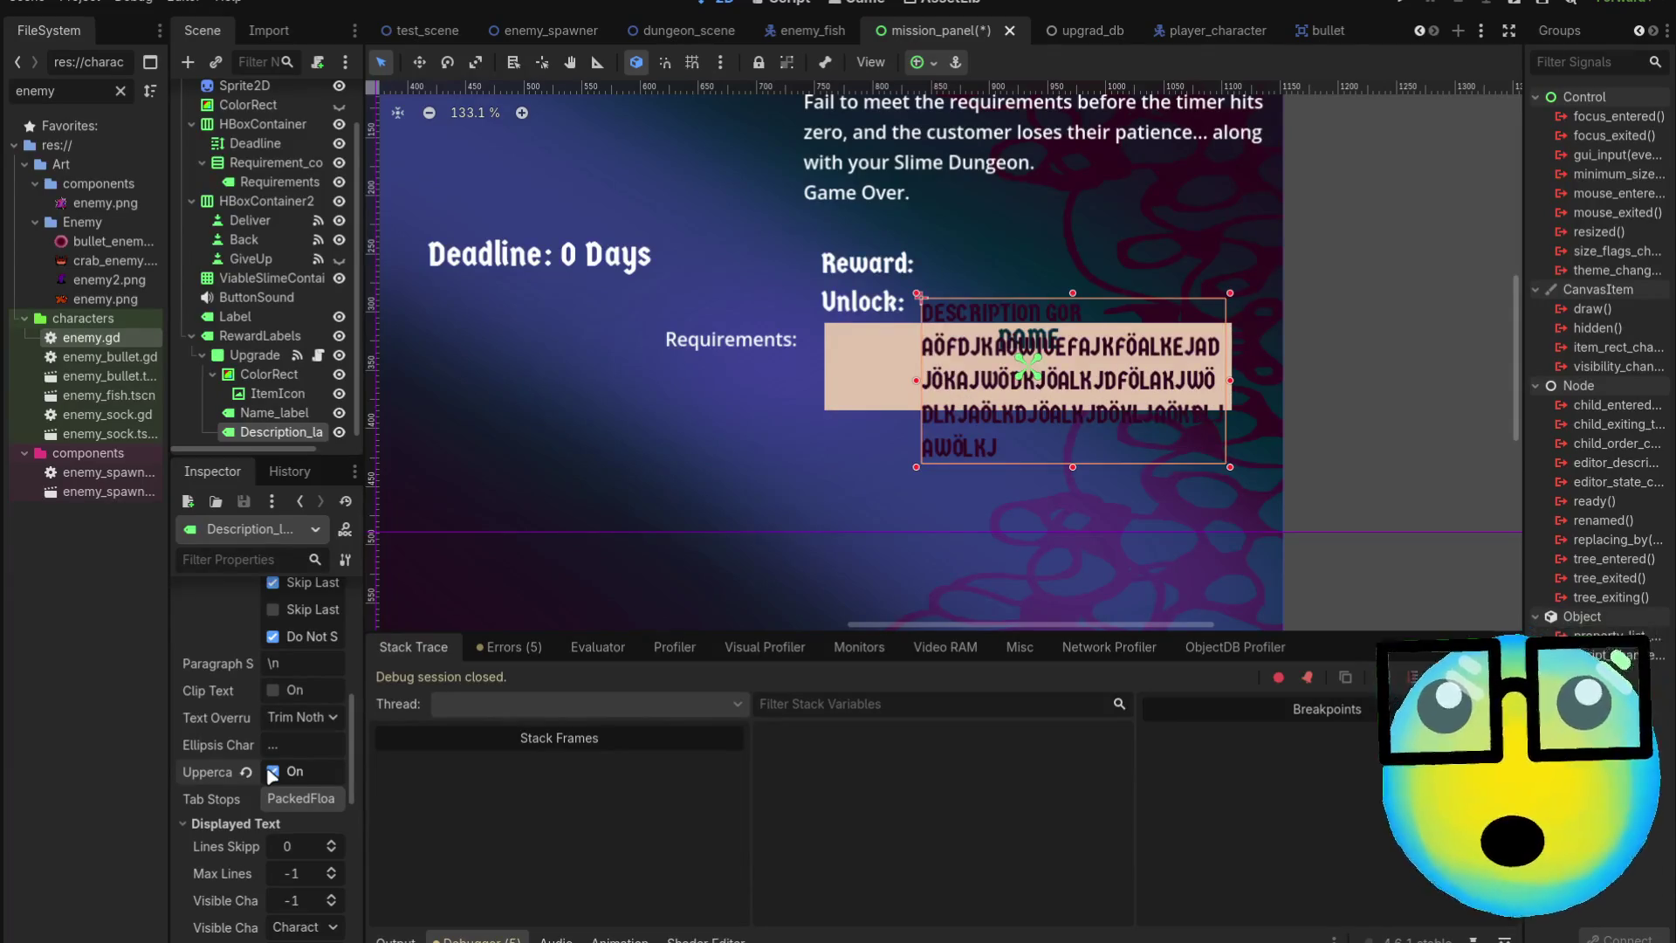
pyautogui.click(272, 772)
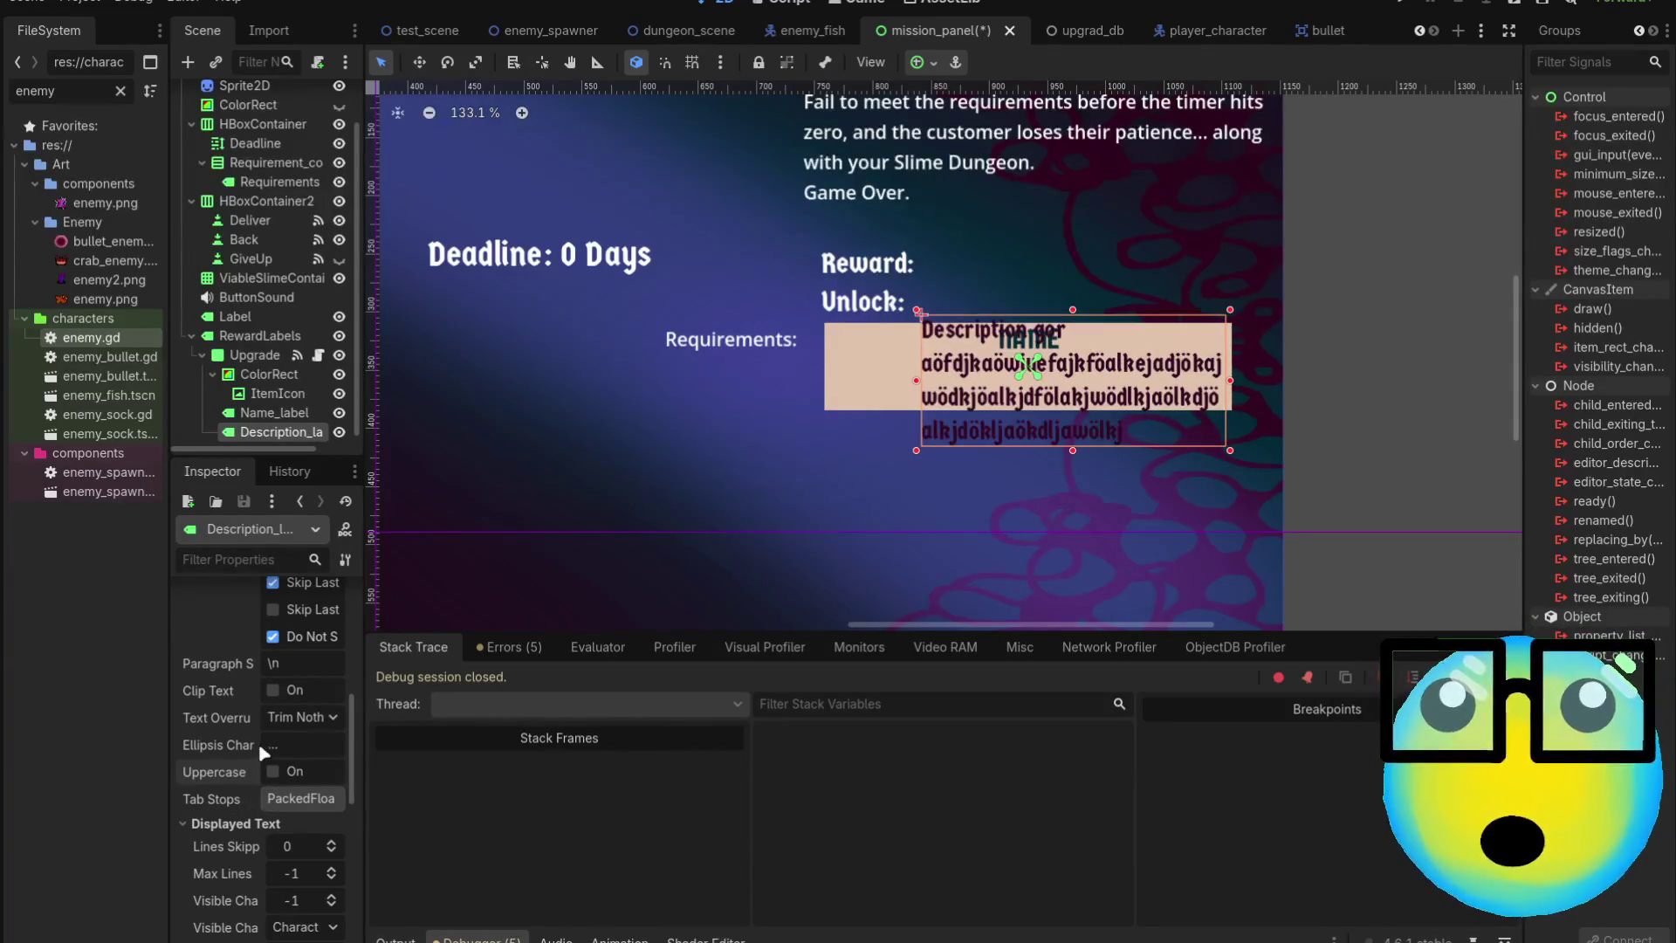
pyautogui.click(265, 744)
pyautogui.click(279, 688)
pyautogui.click(280, 688)
pyautogui.click(279, 688)
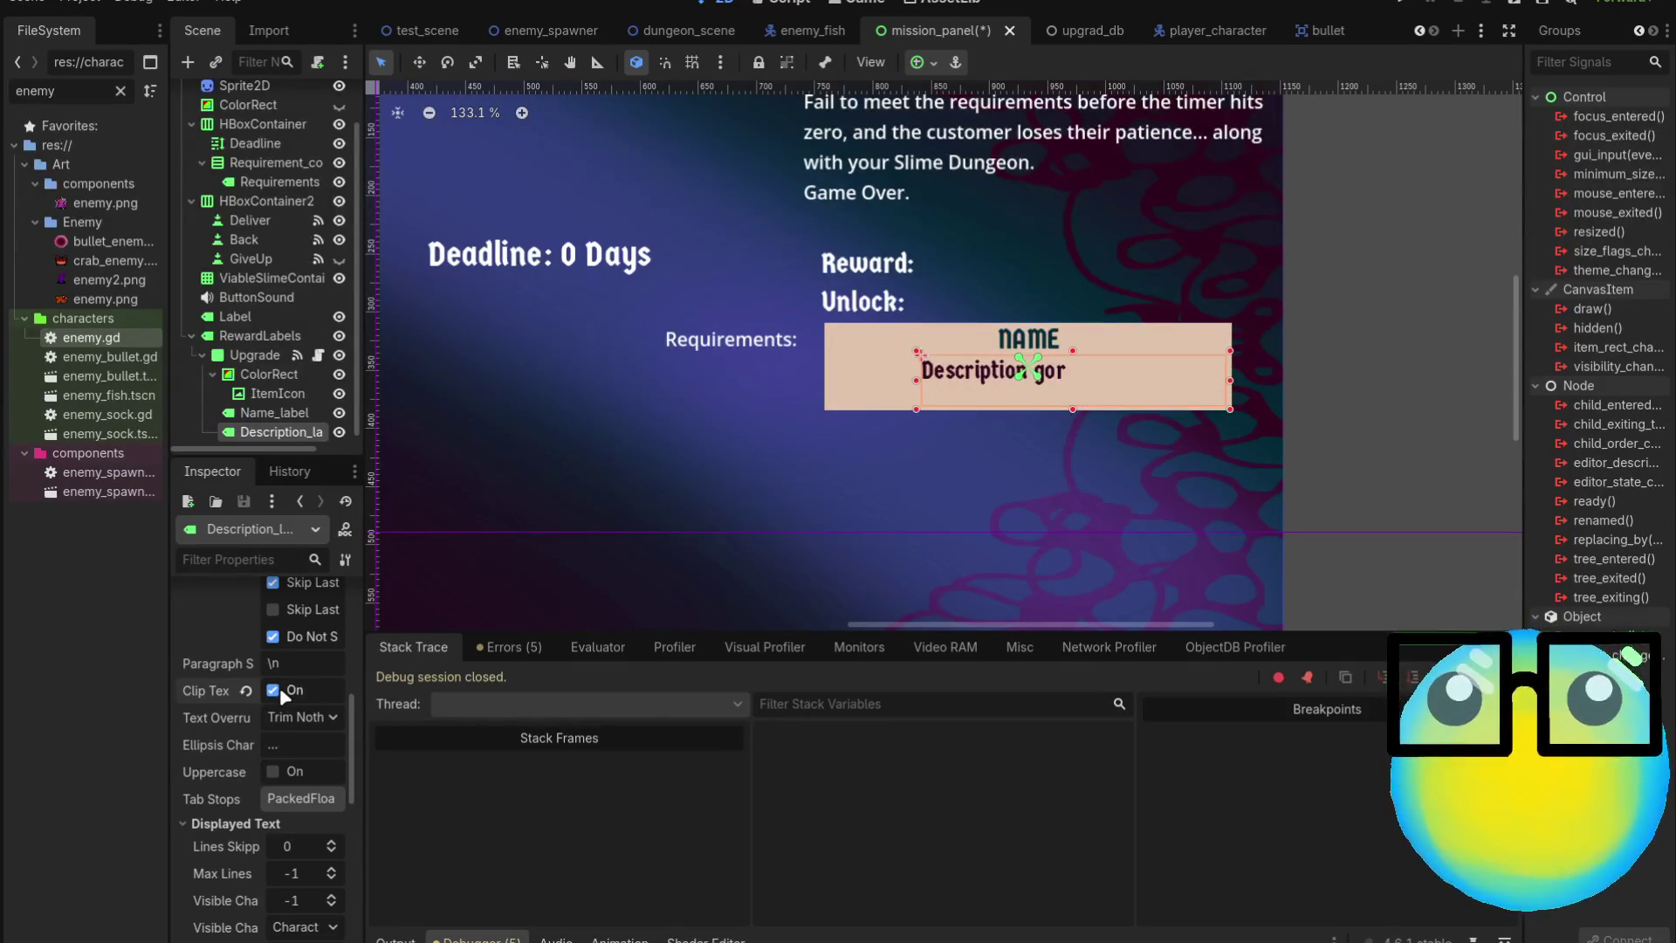
pyautogui.click(279, 687)
# Try left-to-right and right-to-left text direction, then reset it to automatic
pyautogui.scroll(-1, 280, 688)
pyautogui.scroll(-3, 253, 755)
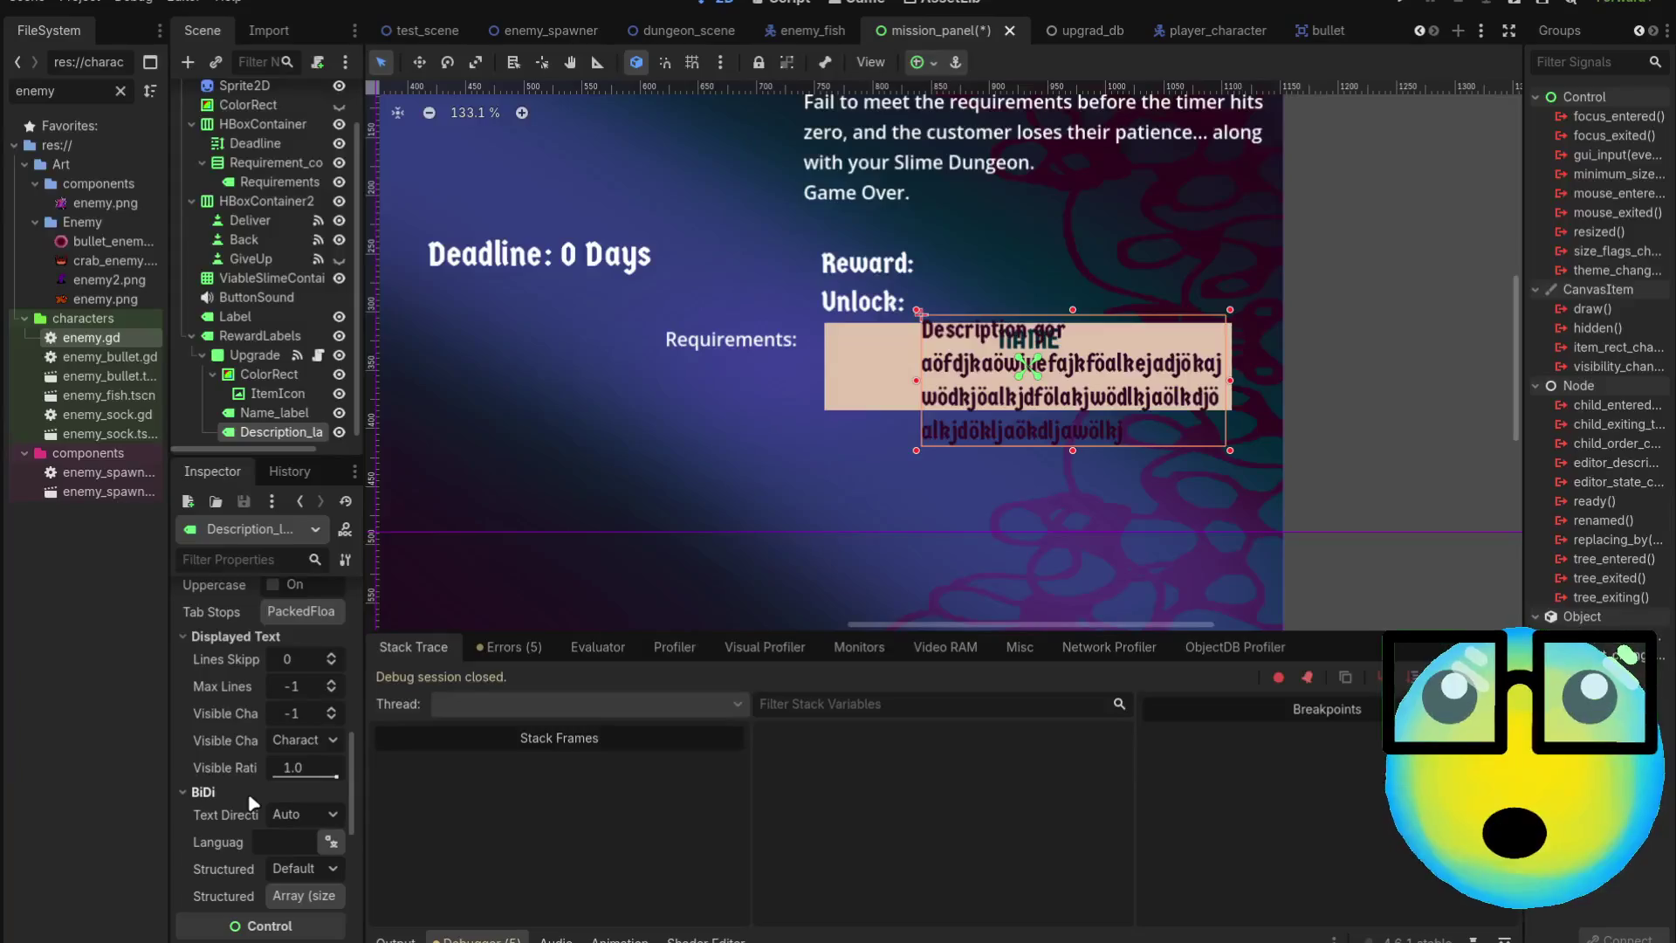
pyautogui.scroll(-1, 248, 793)
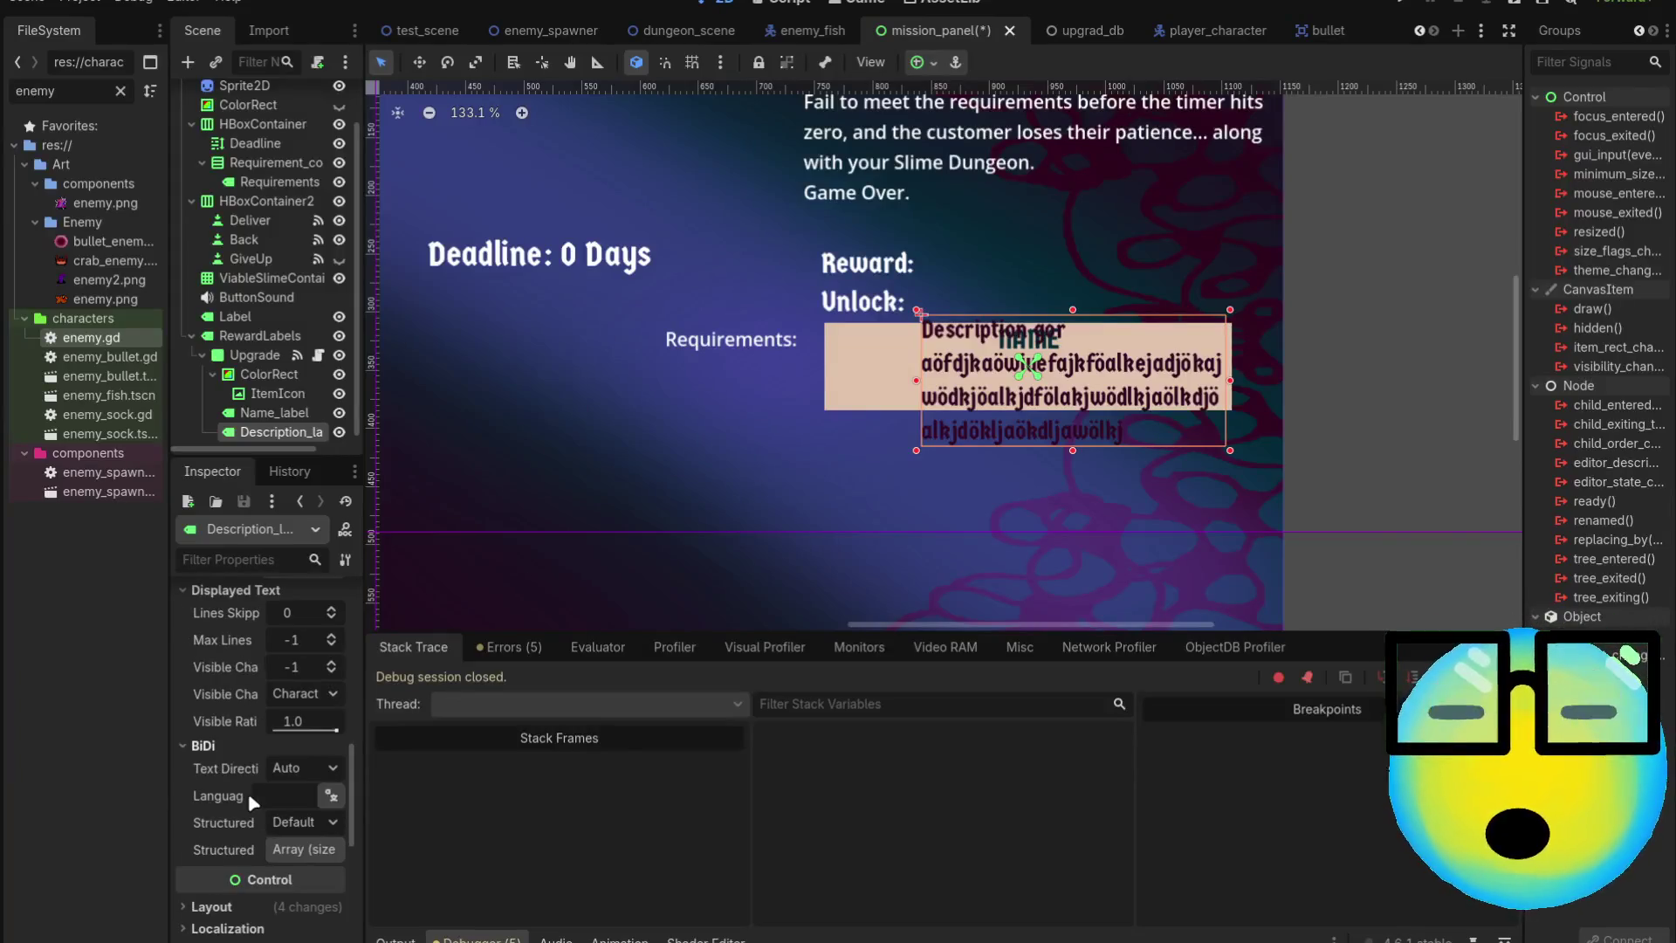
pyautogui.click(314, 768)
pyautogui.click(304, 815)
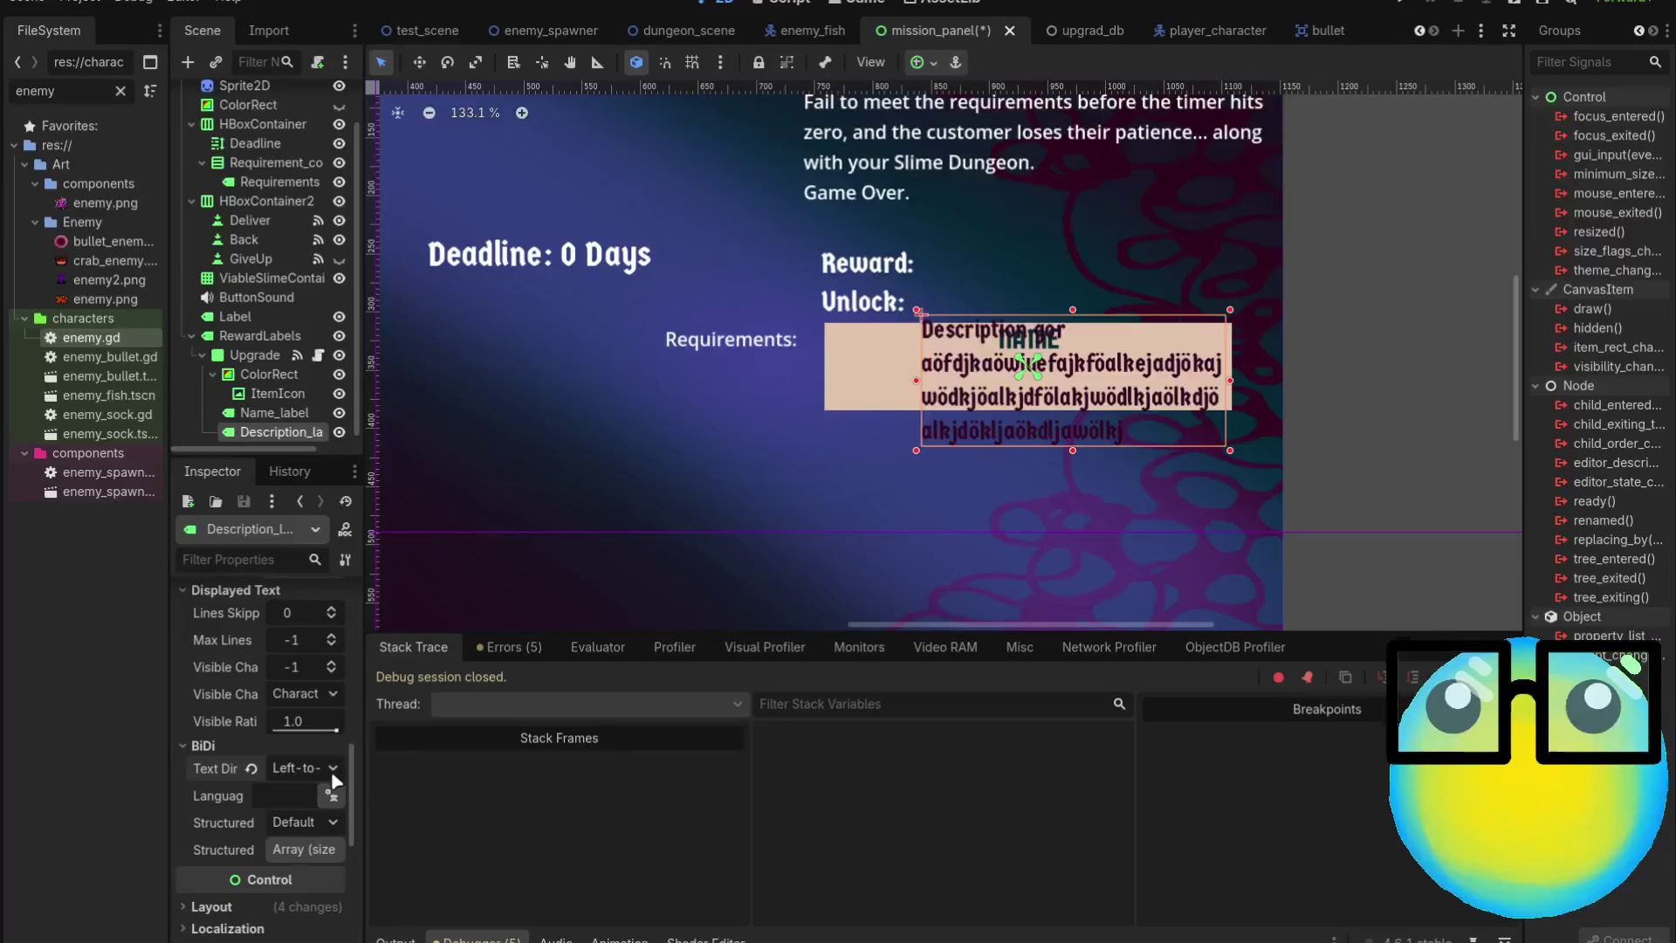
pyautogui.click(314, 843)
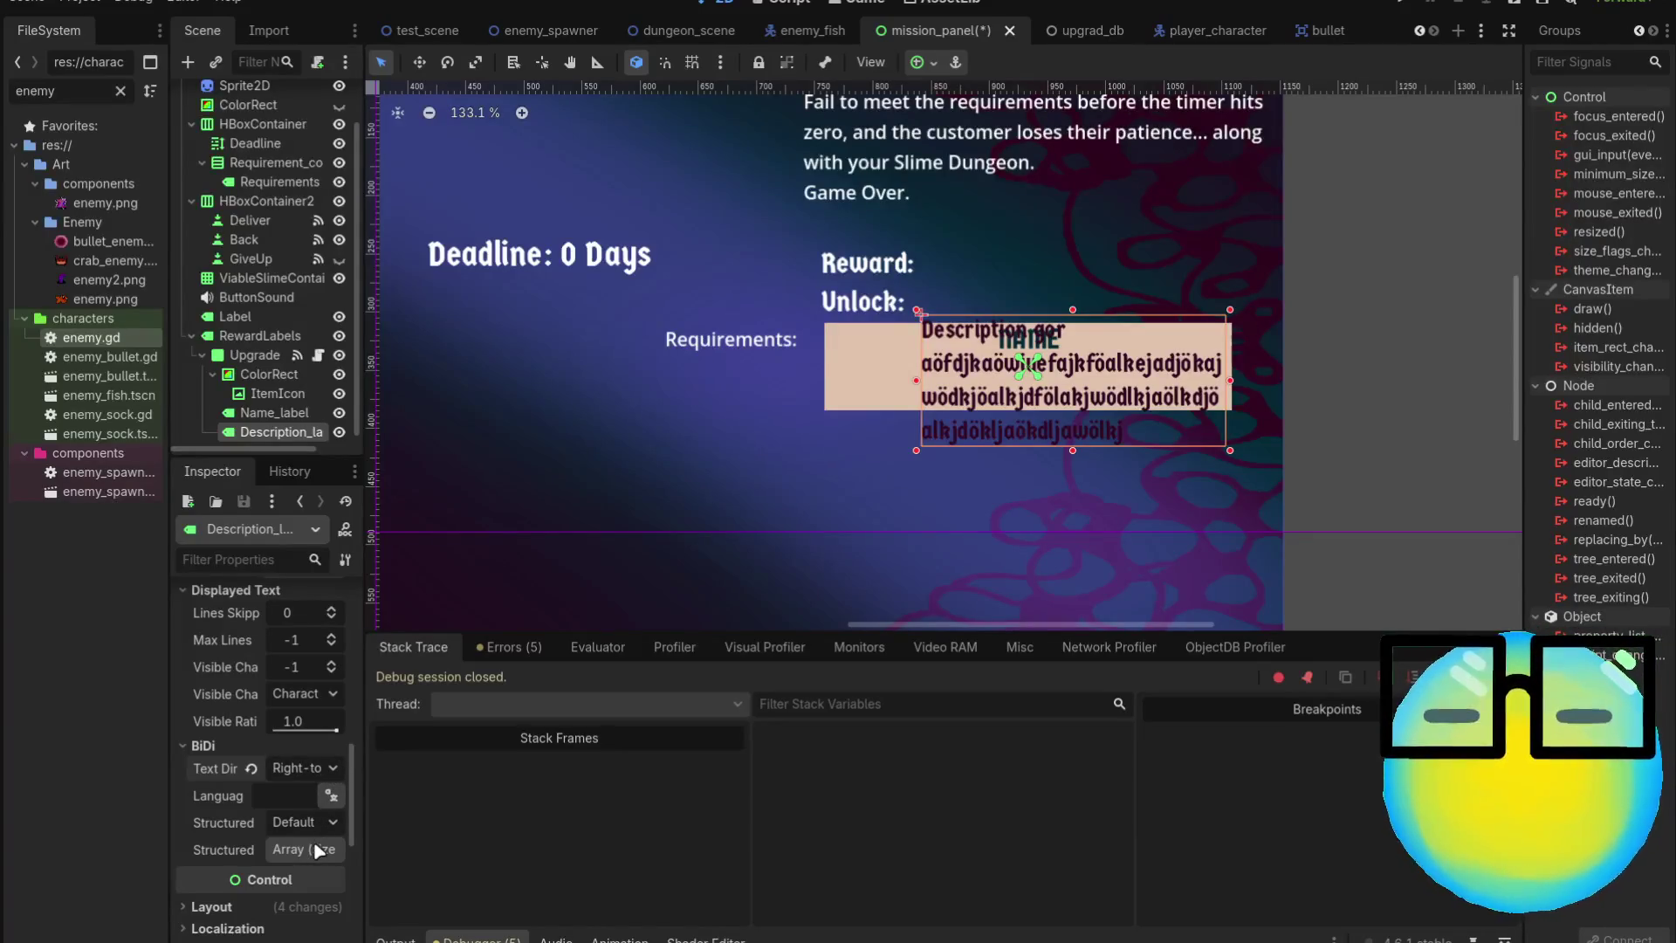
pyautogui.click(253, 763)
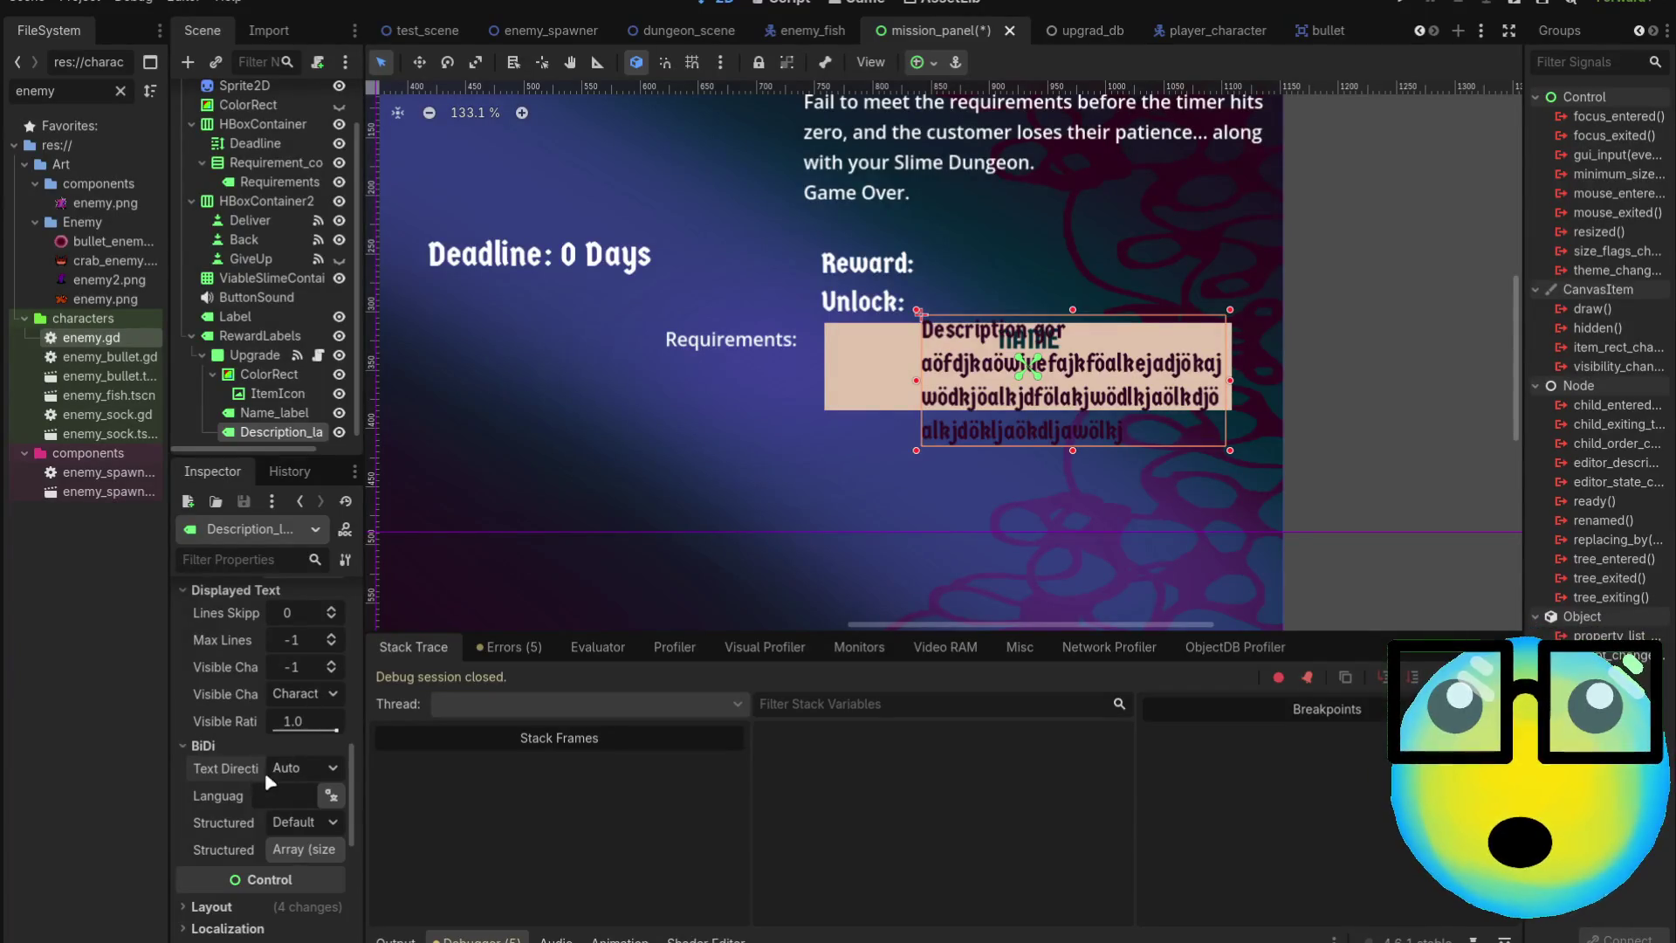
# Expand the description label's Theme Overrides and its Font Sizes group
pyautogui.scroll(-4, 255, 778)
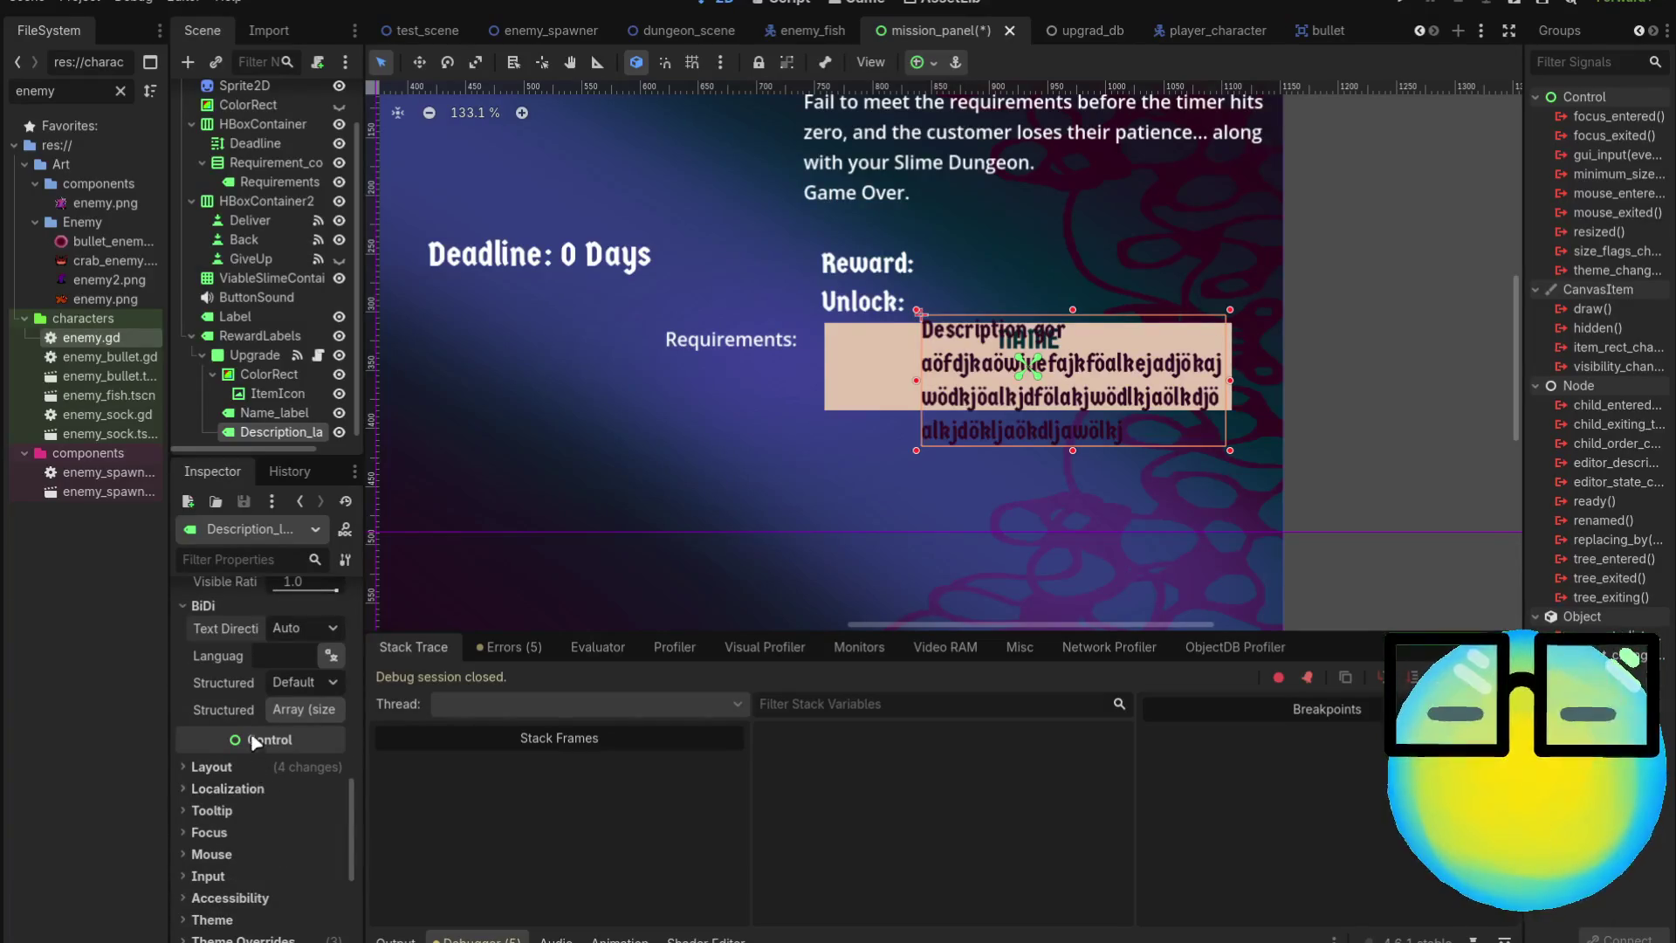
pyautogui.scroll(-3, 250, 715)
pyautogui.scroll(1, 249, 715)
pyautogui.click(237, 851)
pyautogui.scroll(-3, 244, 860)
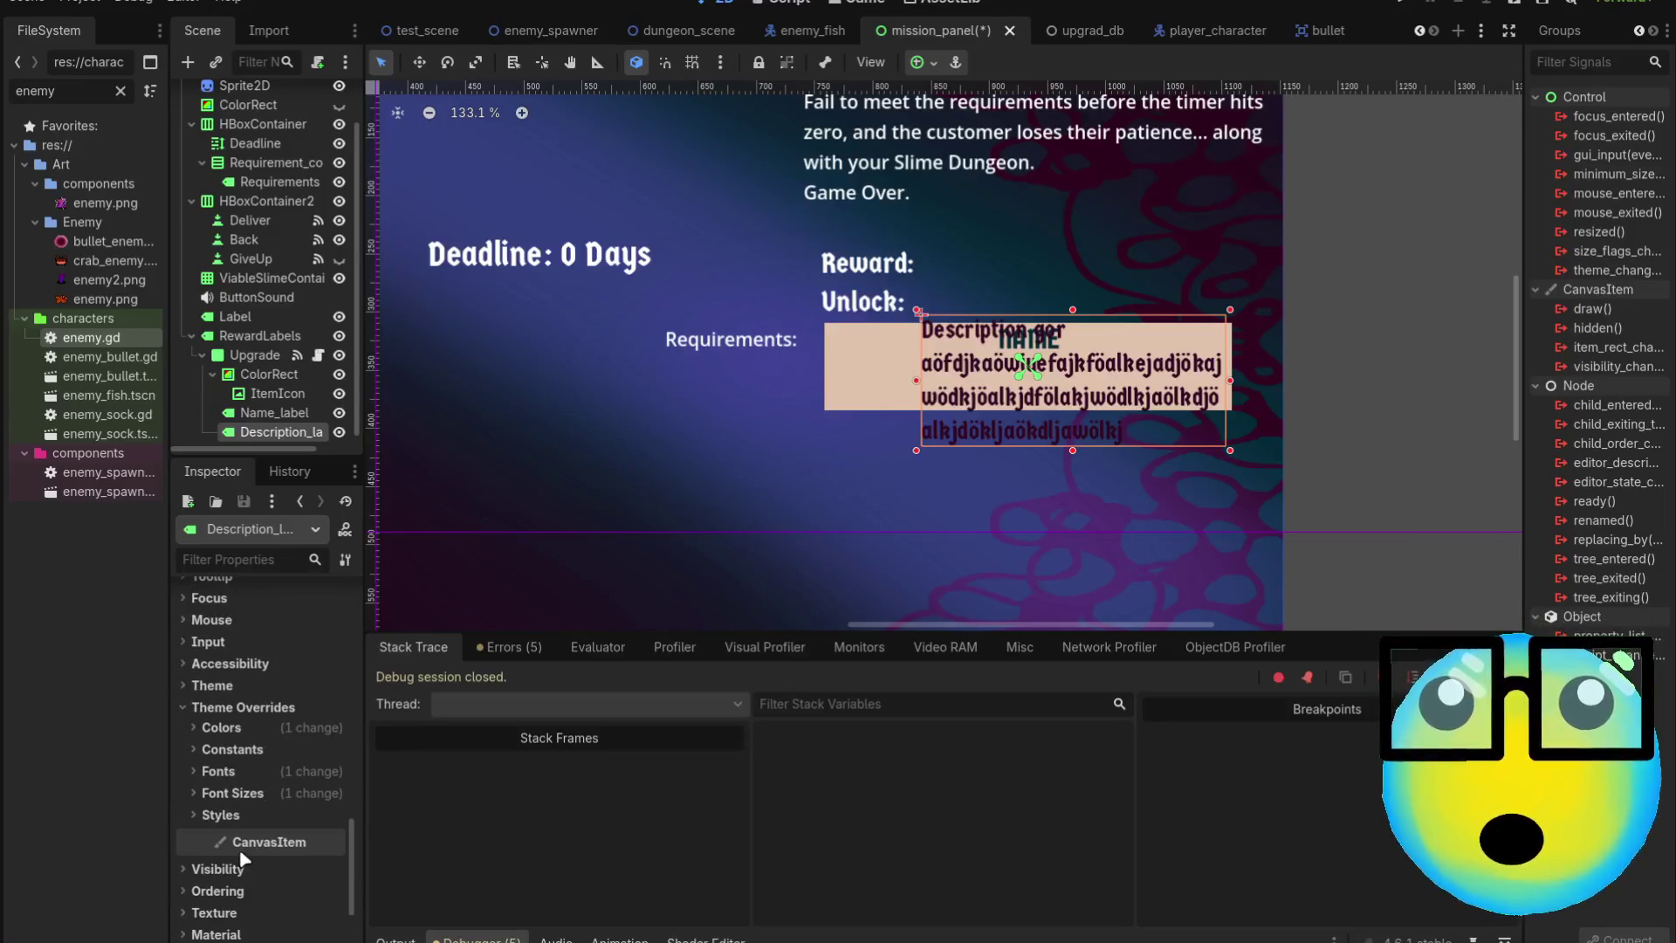
pyautogui.click(246, 799)
pyautogui.scroll(-1, 249, 808)
# Lower the description label's font size override step by step to 13 px
pyautogui.click(333, 772)
pyautogui.click(333, 772)
pyautogui.click(332, 772)
pyautogui.click(333, 773)
pyautogui.click(332, 772)
pyautogui.click(332, 772)
pyautogui.click(332, 772)
pyautogui.click(333, 773)
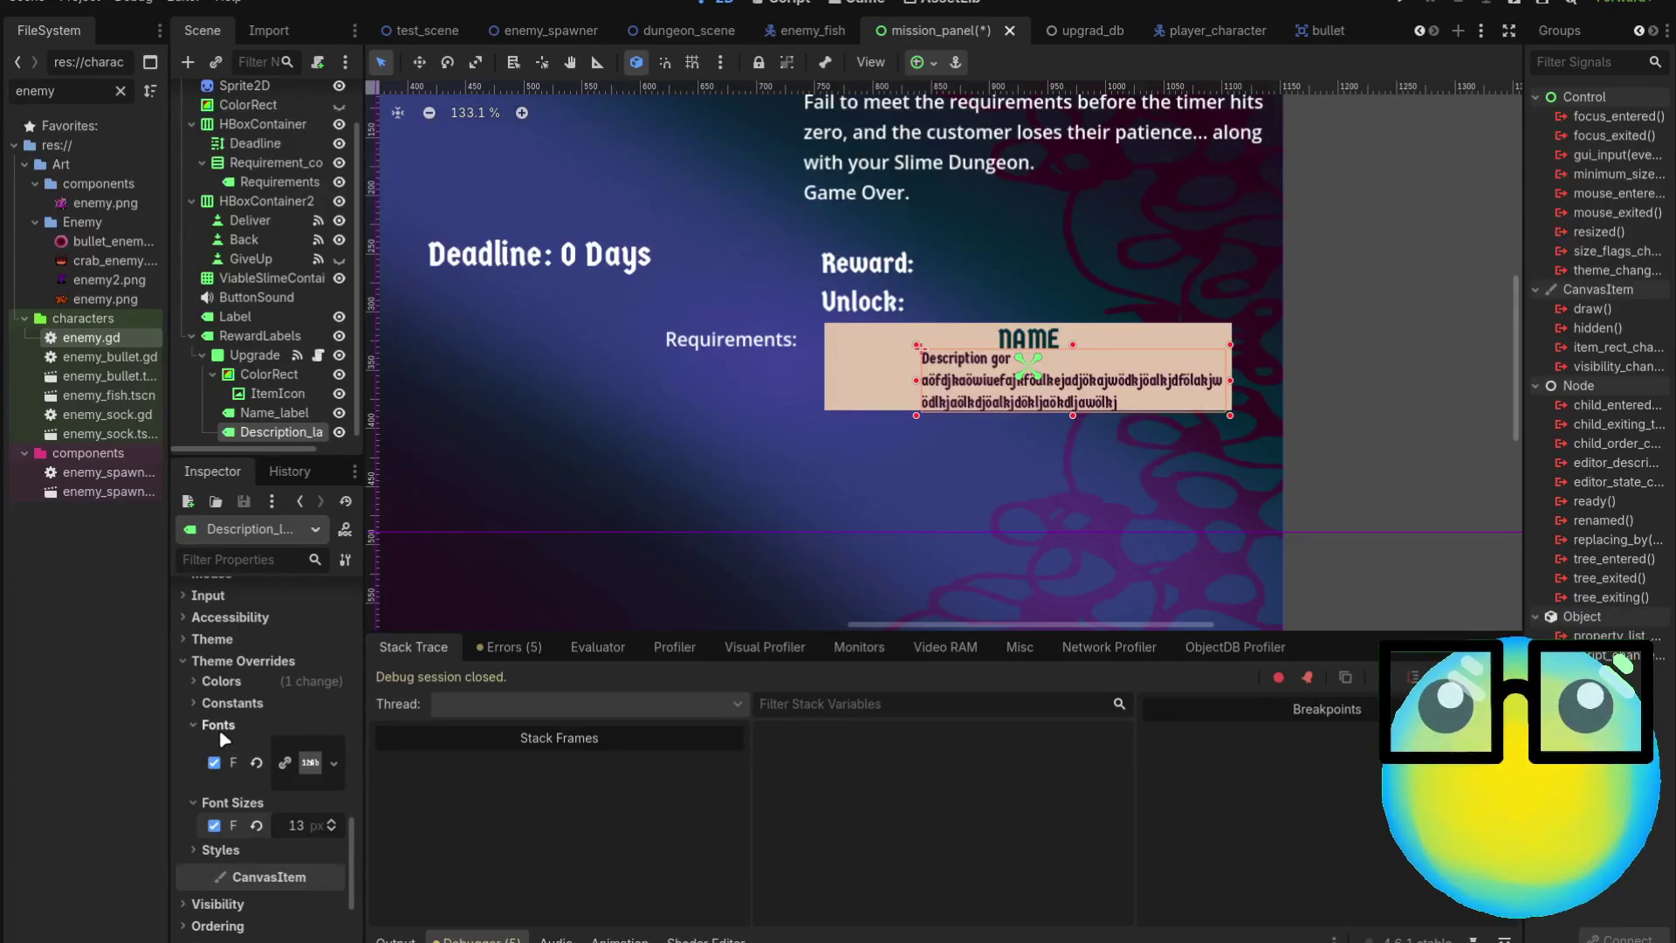
# Expand and collapse the description's Colors, Constants and Styles override sections to inspect them
pyautogui.click(237, 685)
pyautogui.click(237, 685)
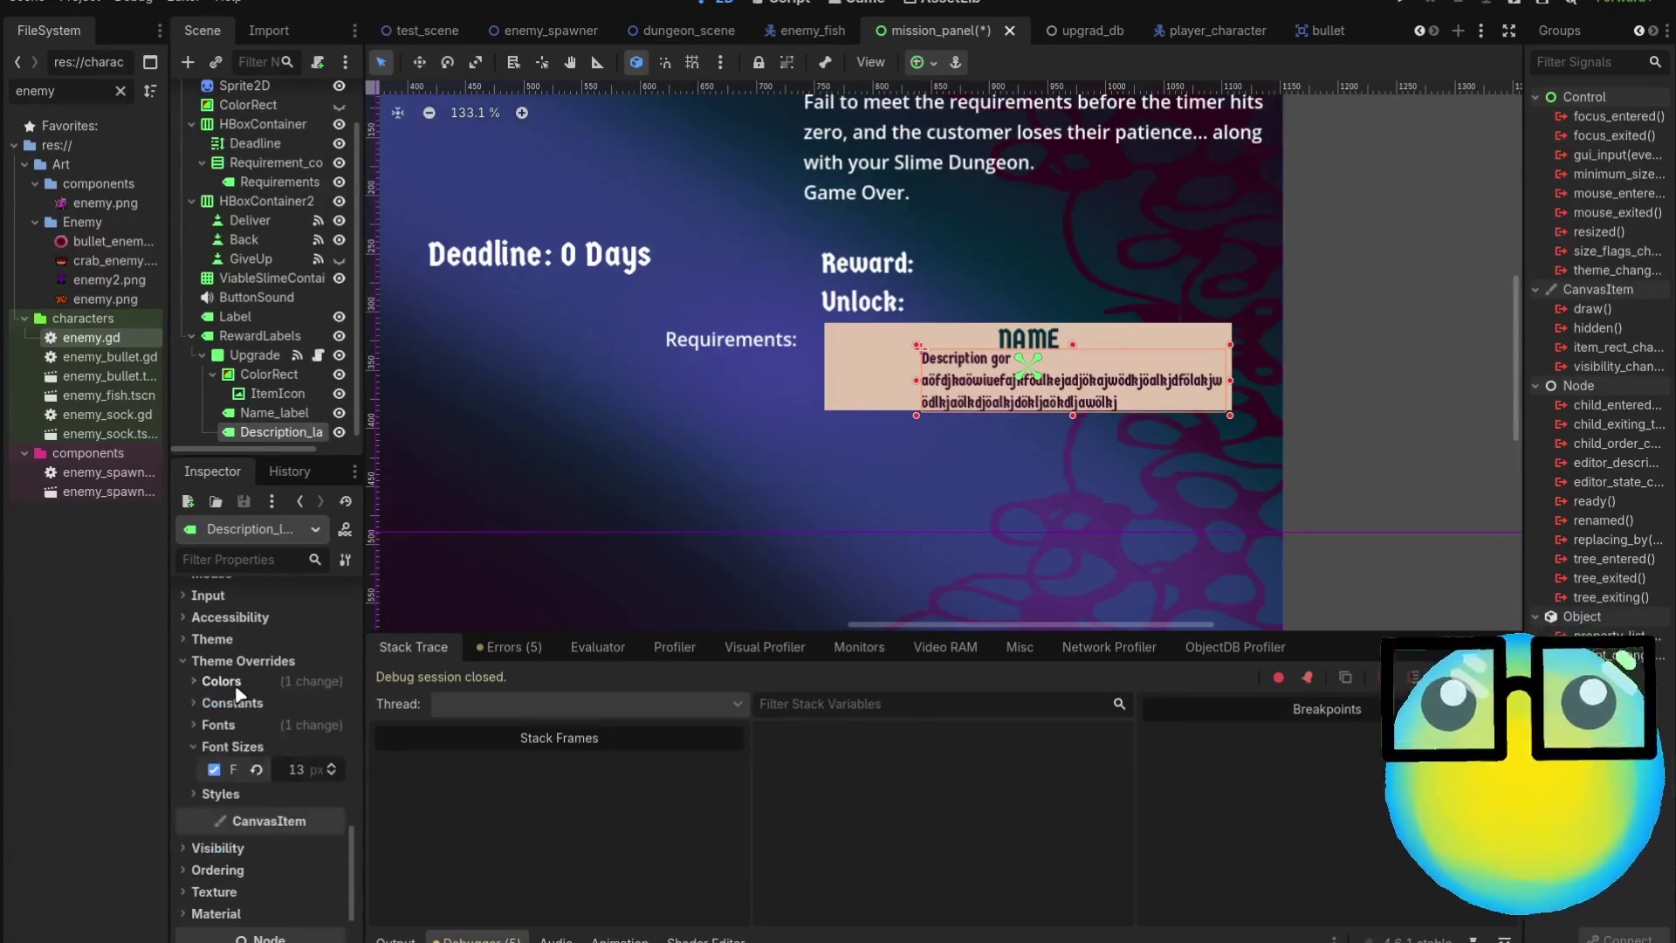
pyautogui.click(236, 706)
pyautogui.click(238, 707)
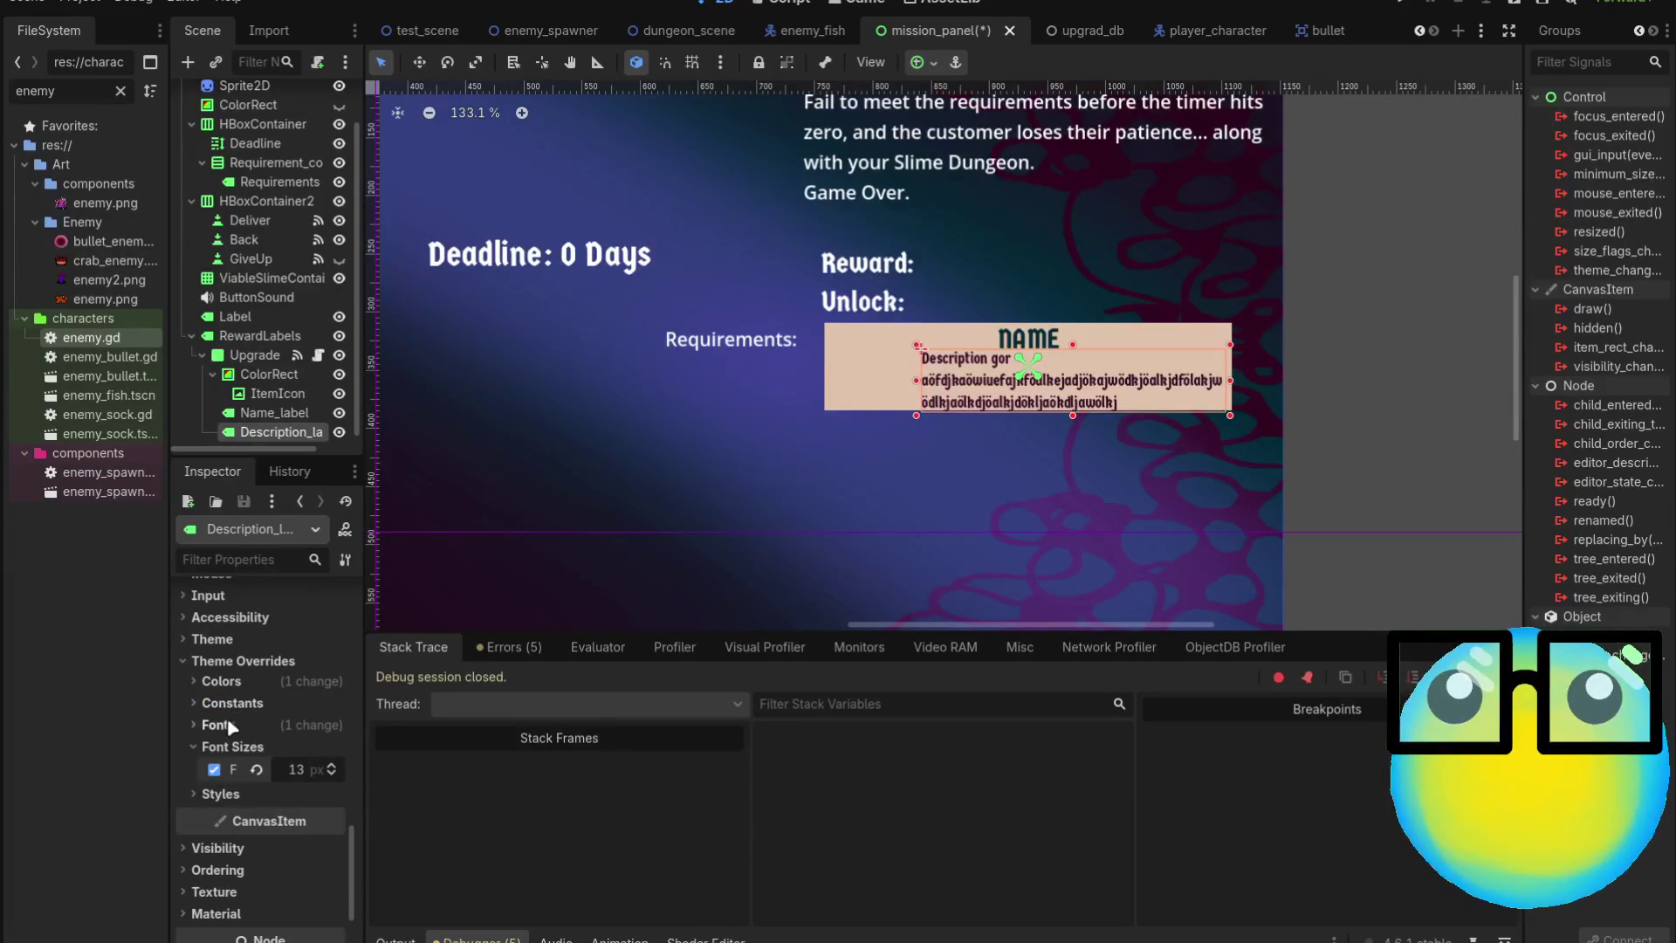
pyautogui.click(224, 794)
pyautogui.click(223, 794)
pyautogui.click(224, 794)
pyautogui.click(223, 793)
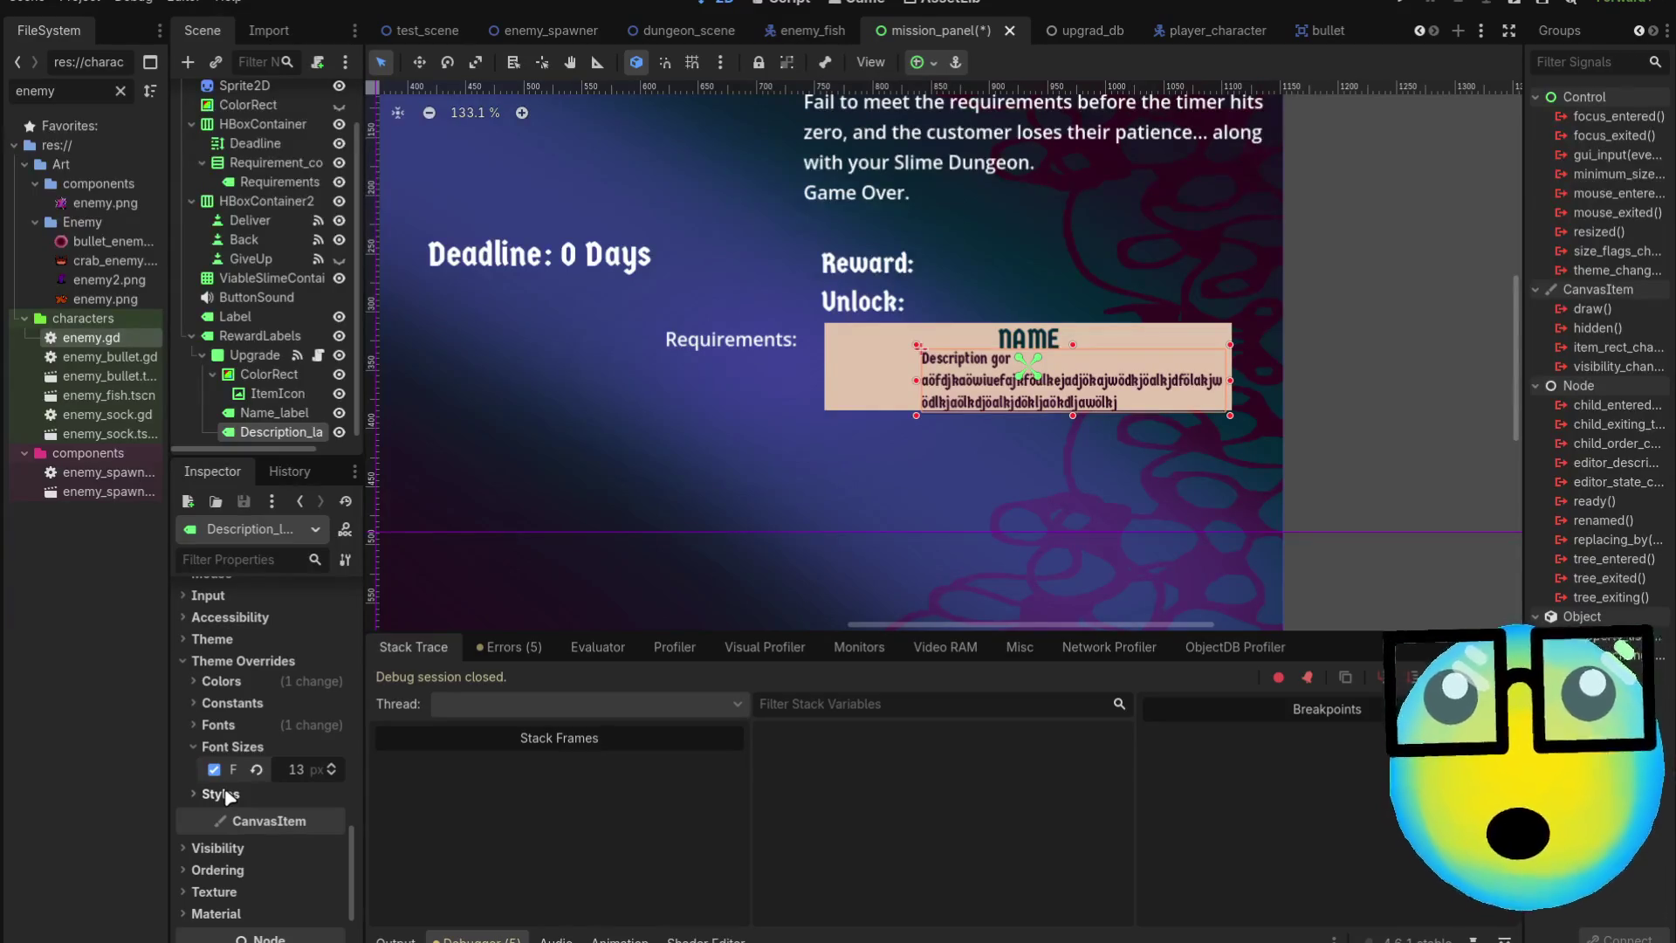
# Look over the label's Accessibility, Theme and Layout settings, then save and run the game
pyautogui.click(240, 620)
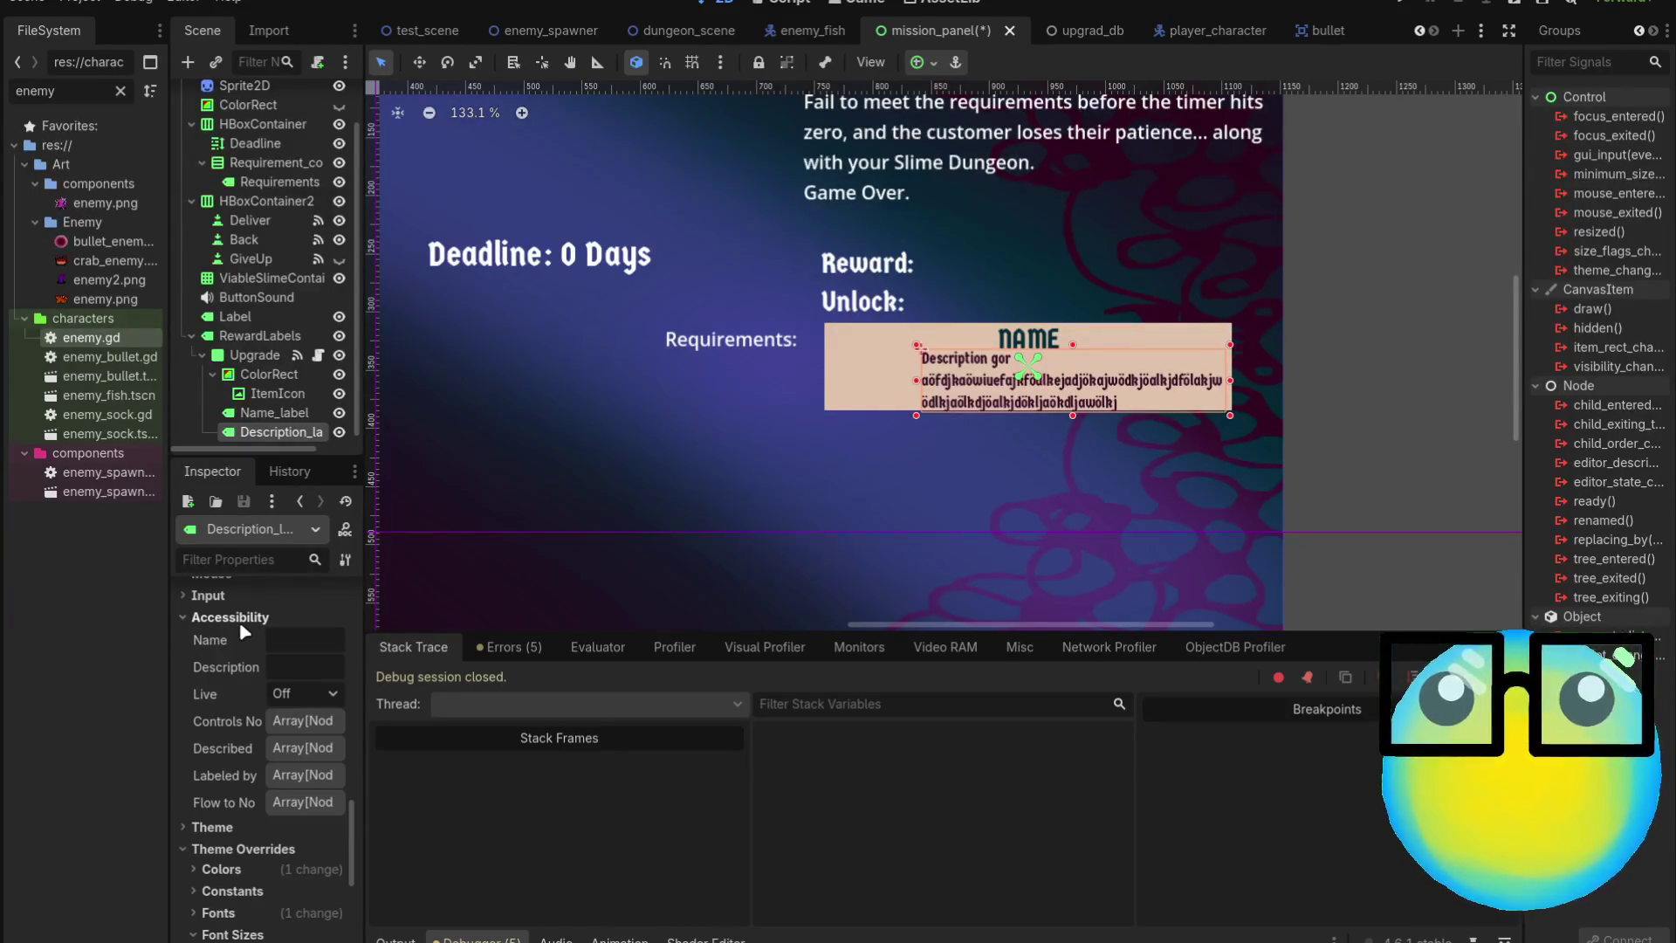
pyautogui.click(242, 620)
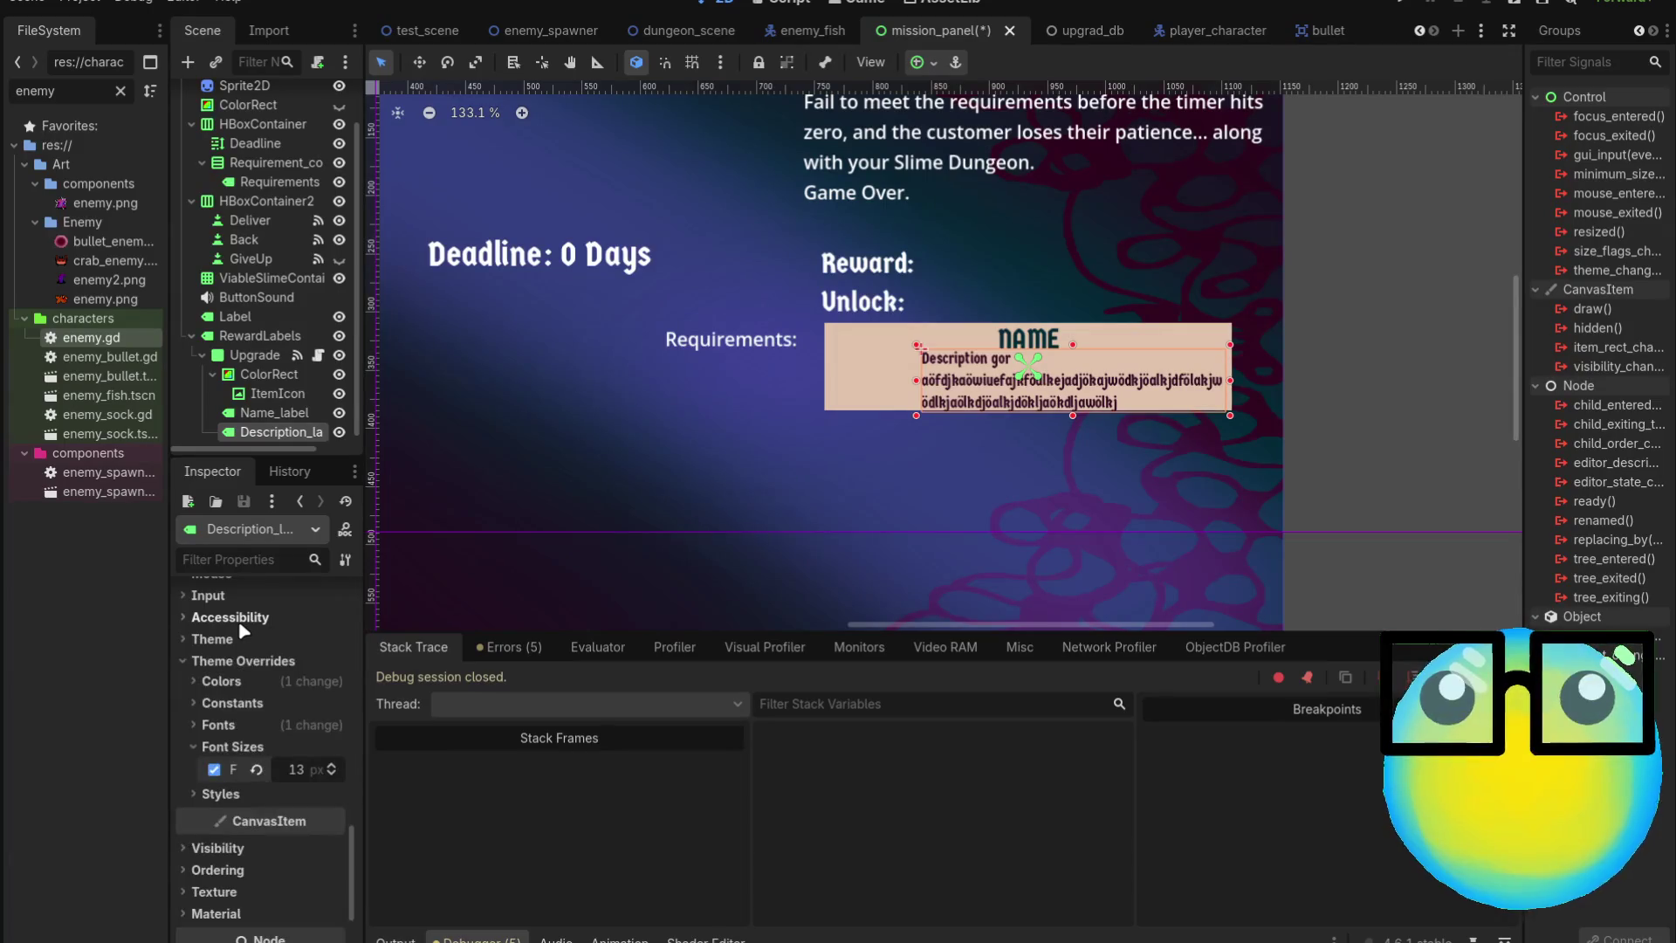
pyautogui.click(234, 640)
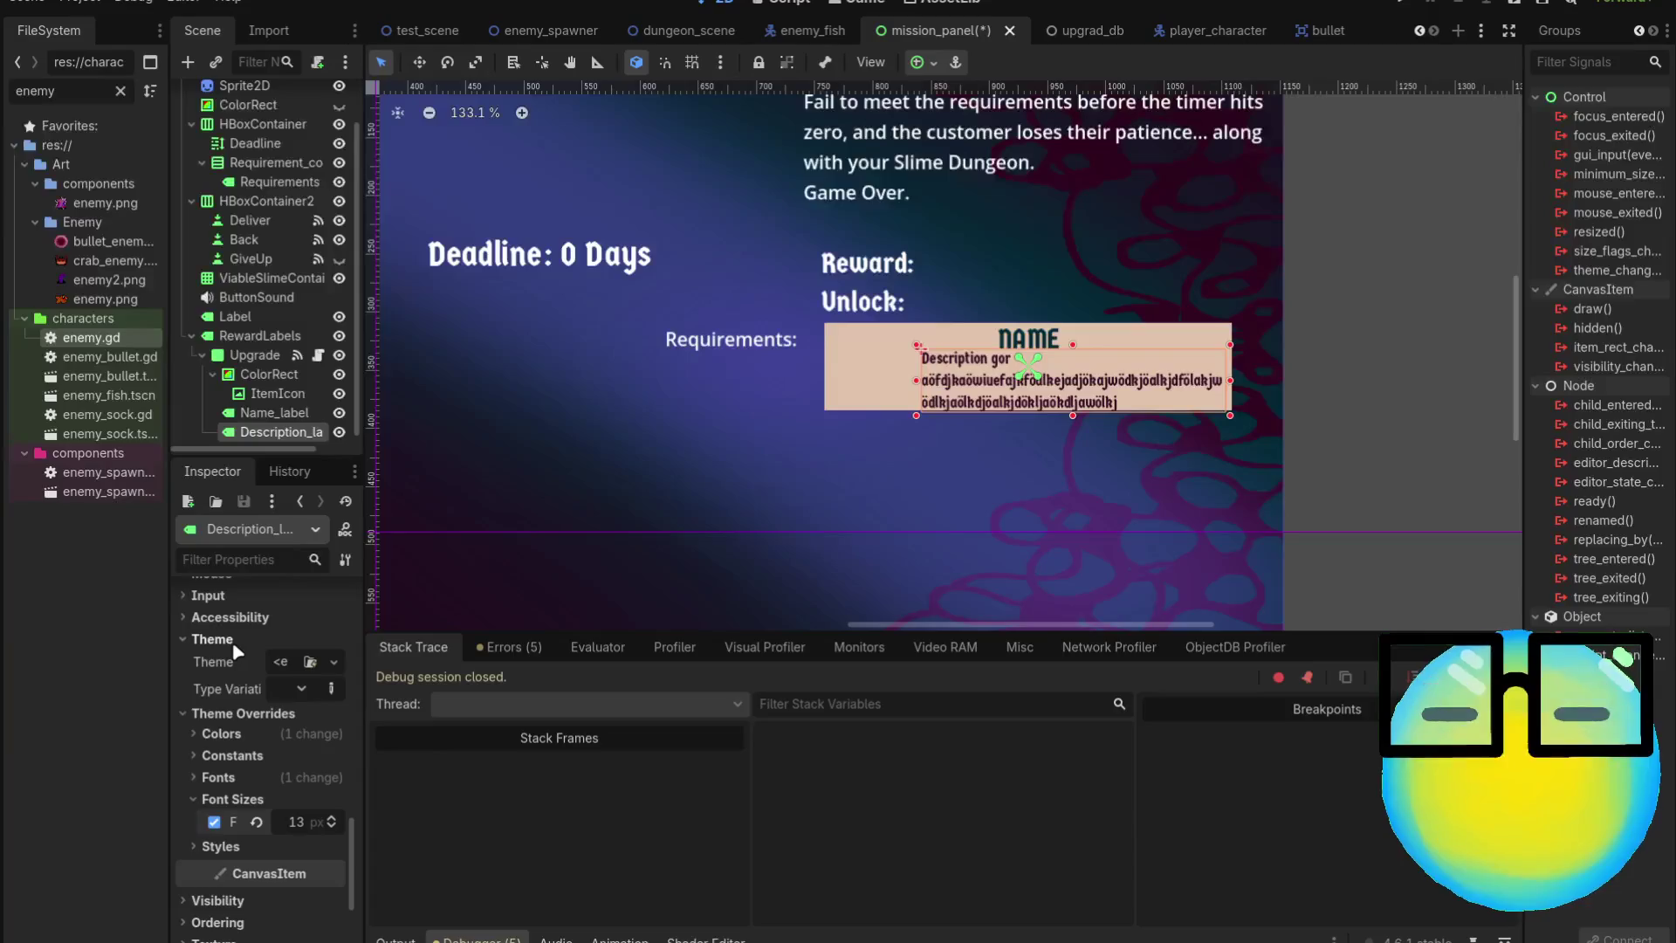
pyautogui.scroll(-4, 238, 672)
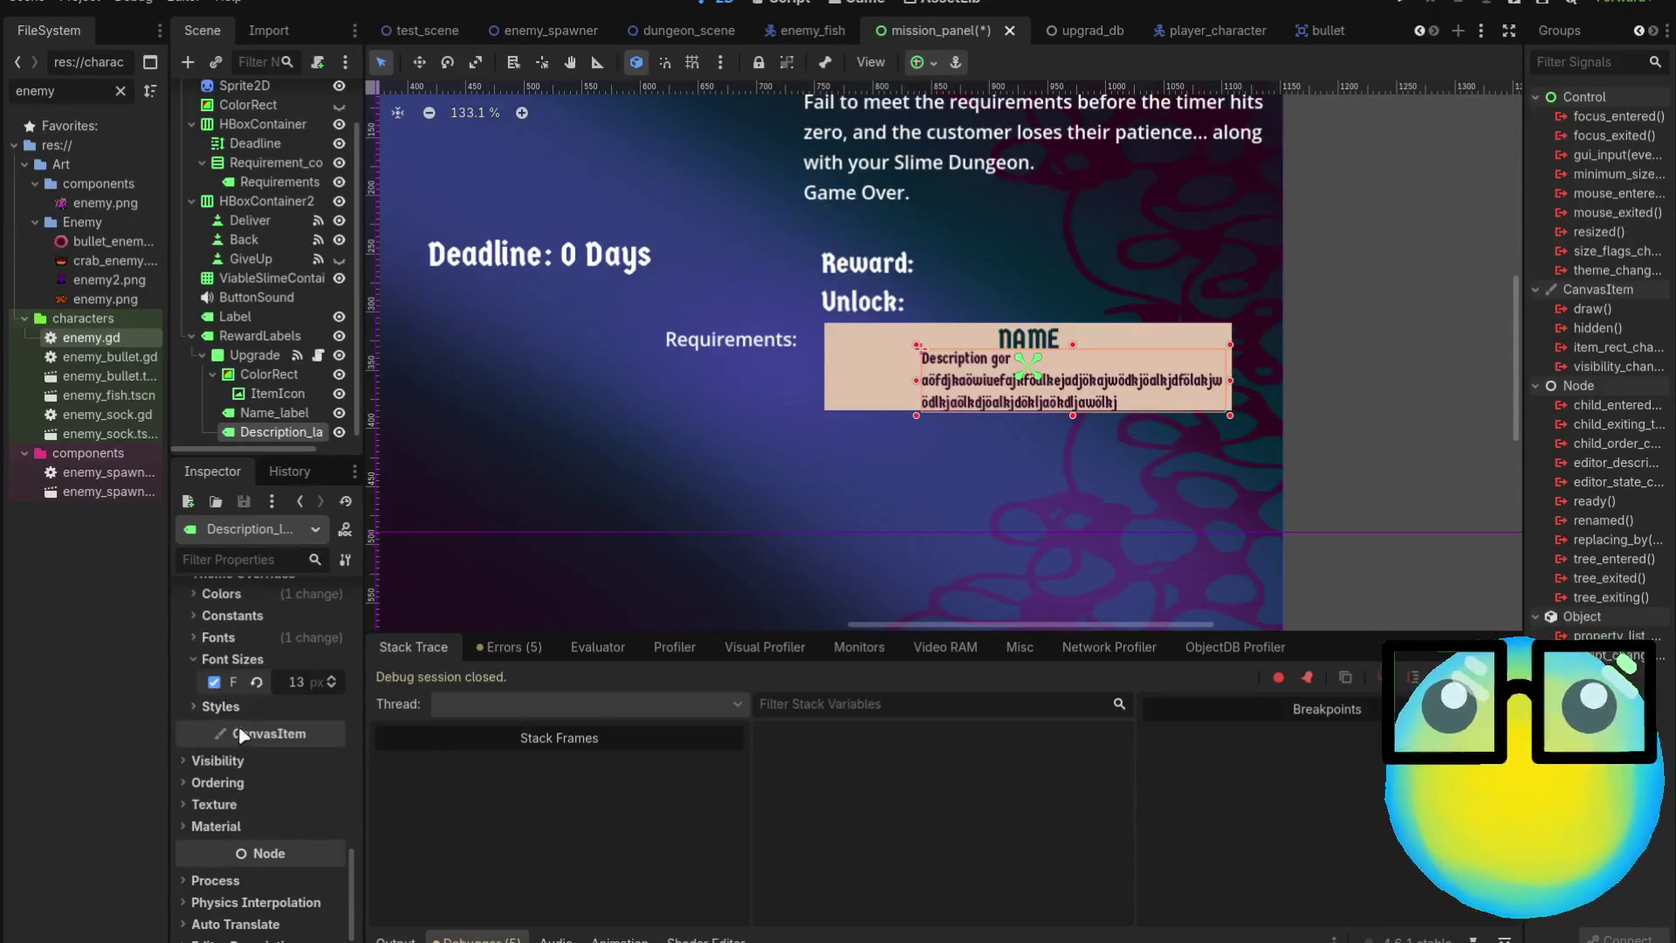
pyautogui.click(234, 709)
pyautogui.click(234, 709)
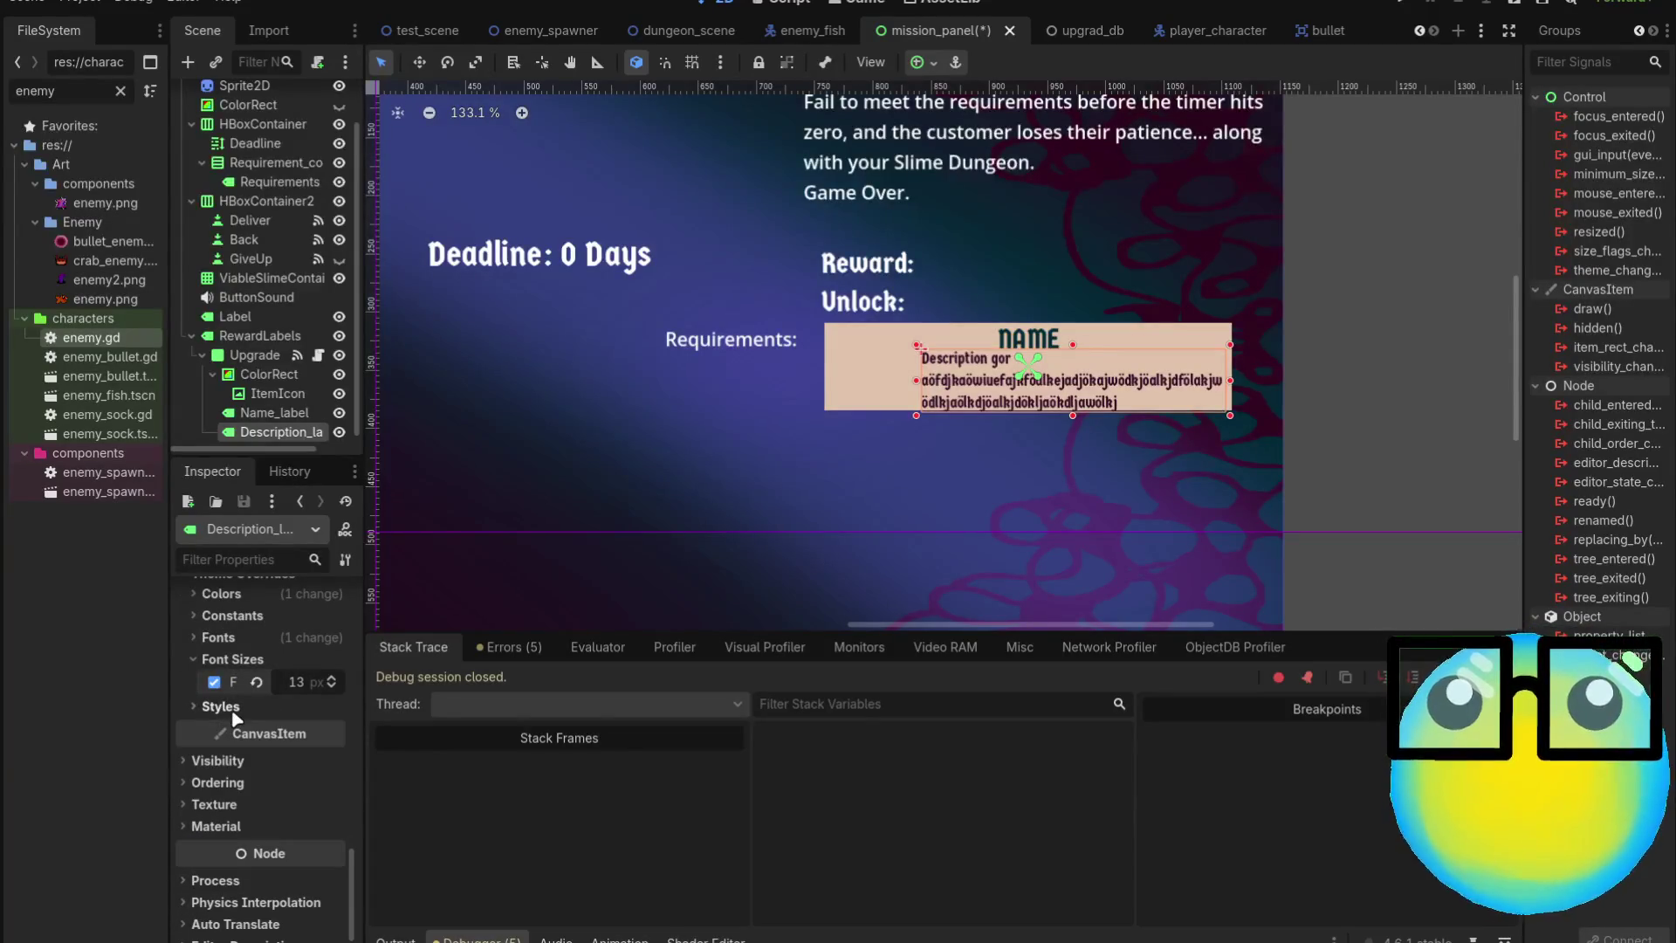
pyautogui.scroll(8, 234, 715)
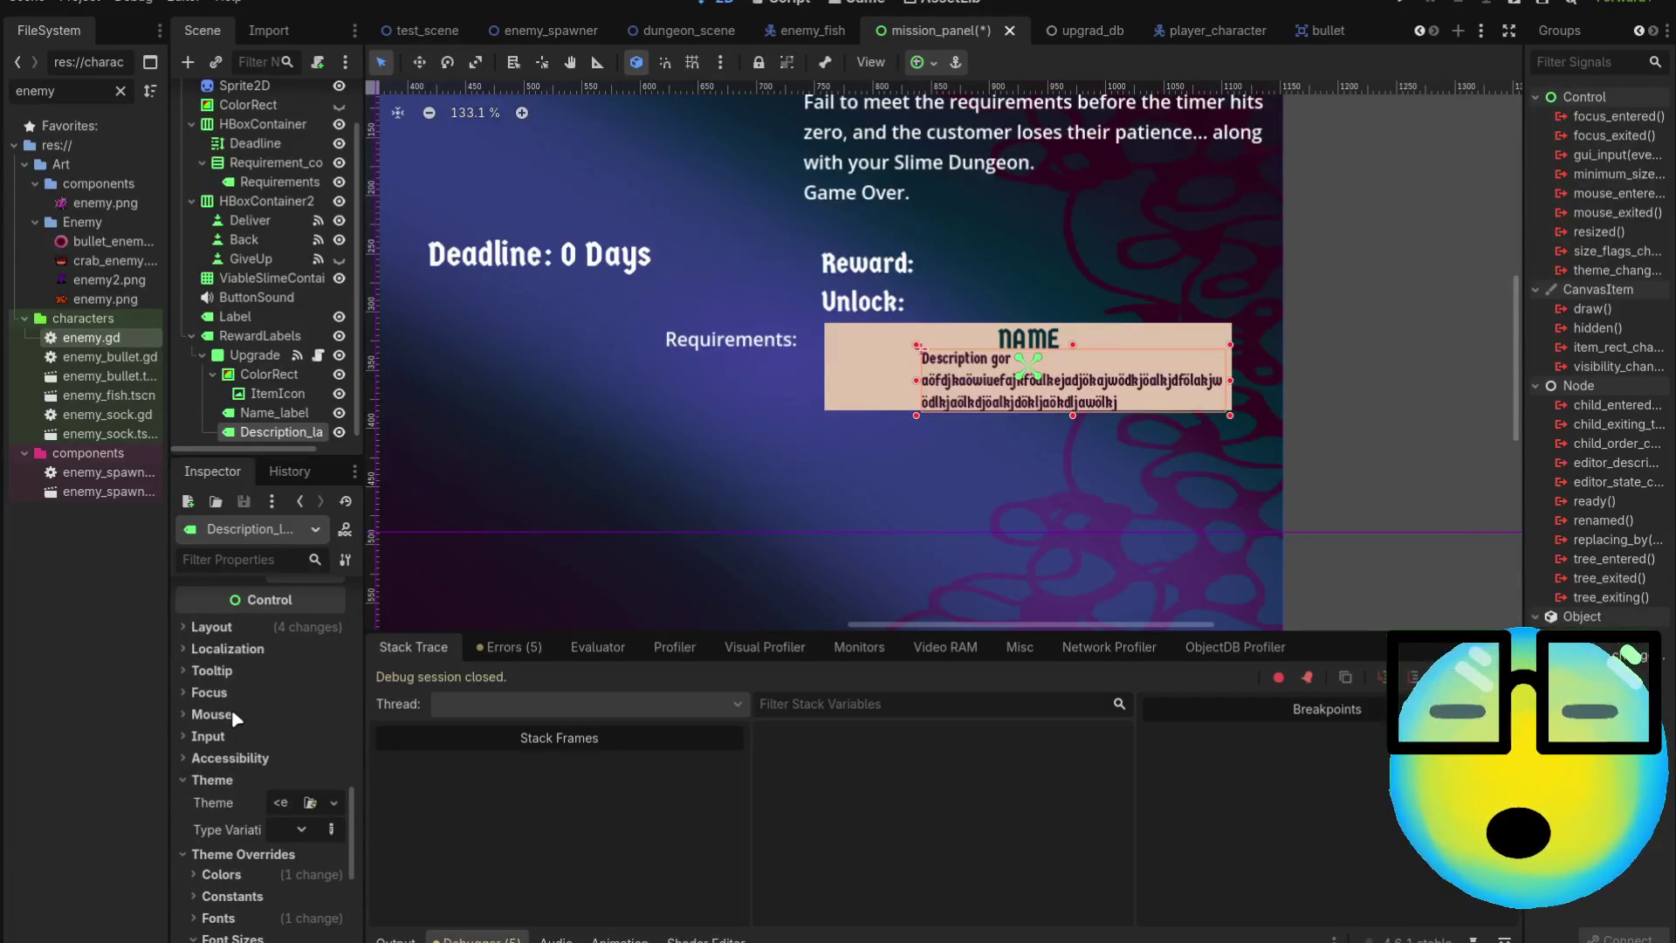
pyautogui.doubleClick(224, 633)
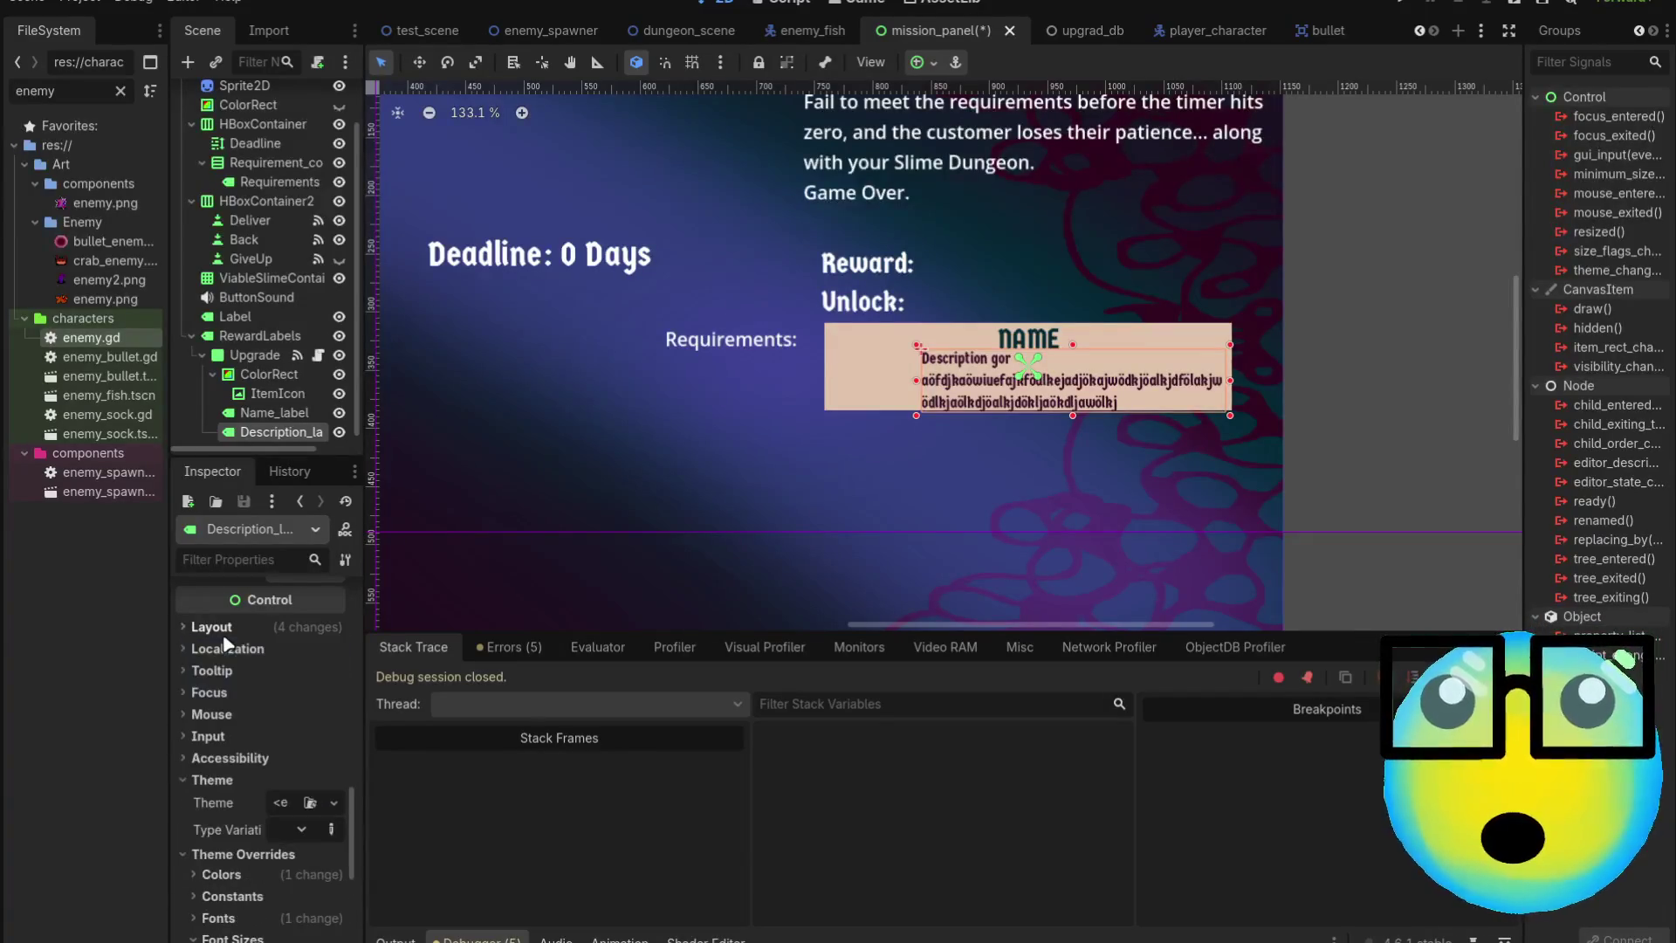
pyautogui.click(225, 633)
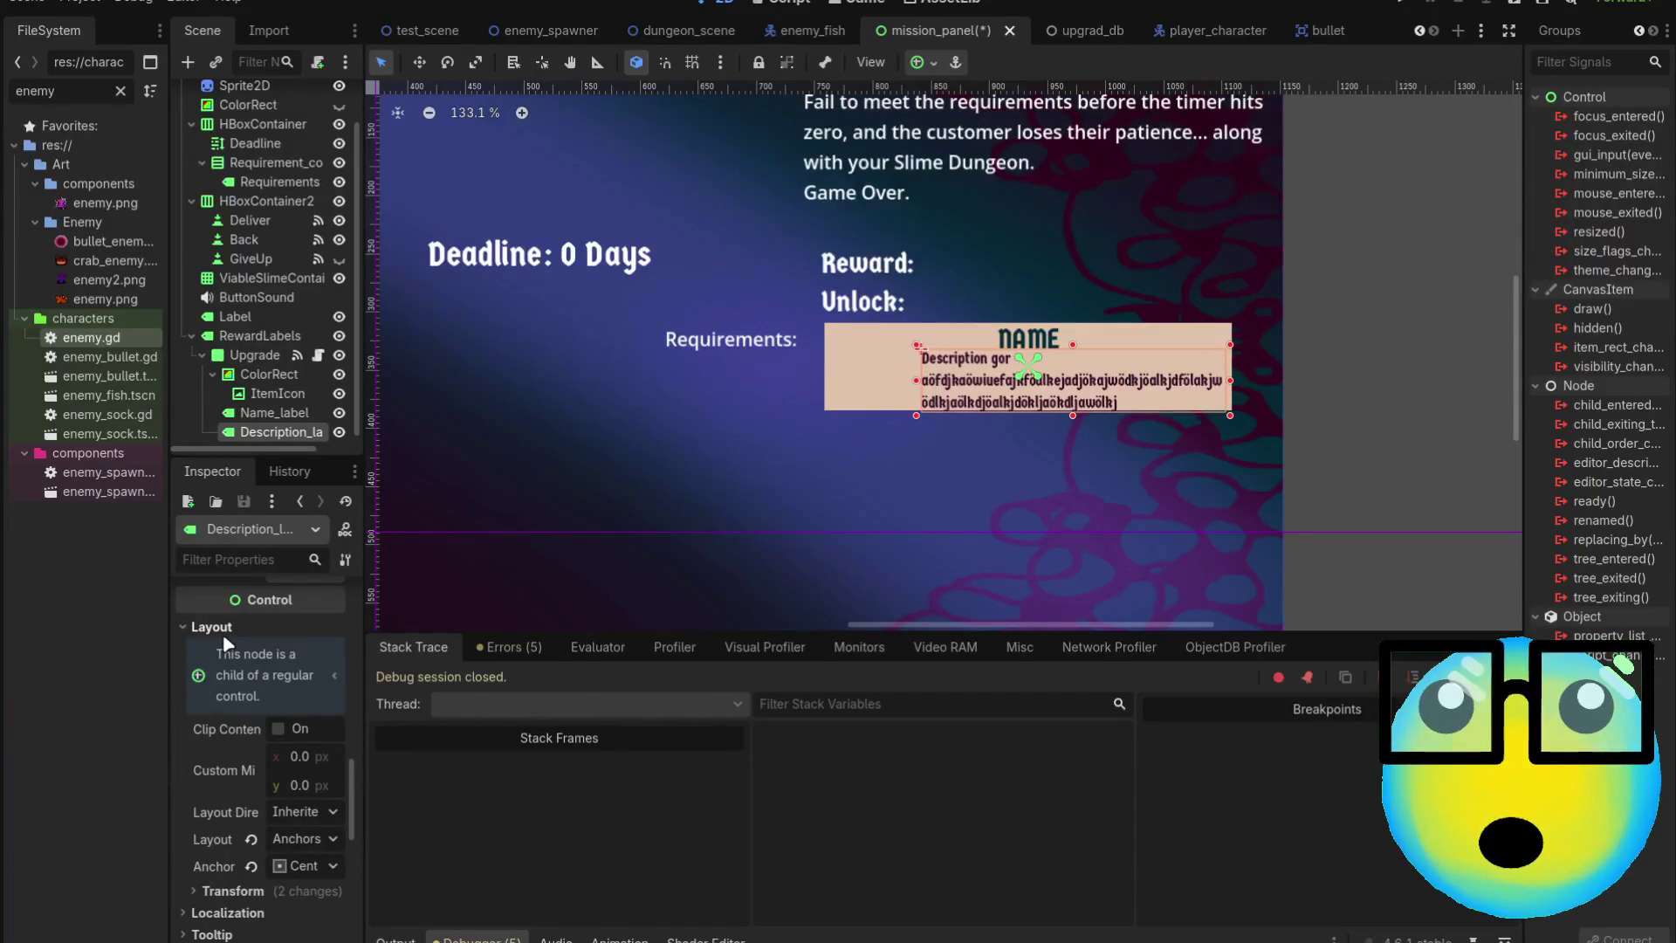
pyautogui.scroll(5, 1112, 431)
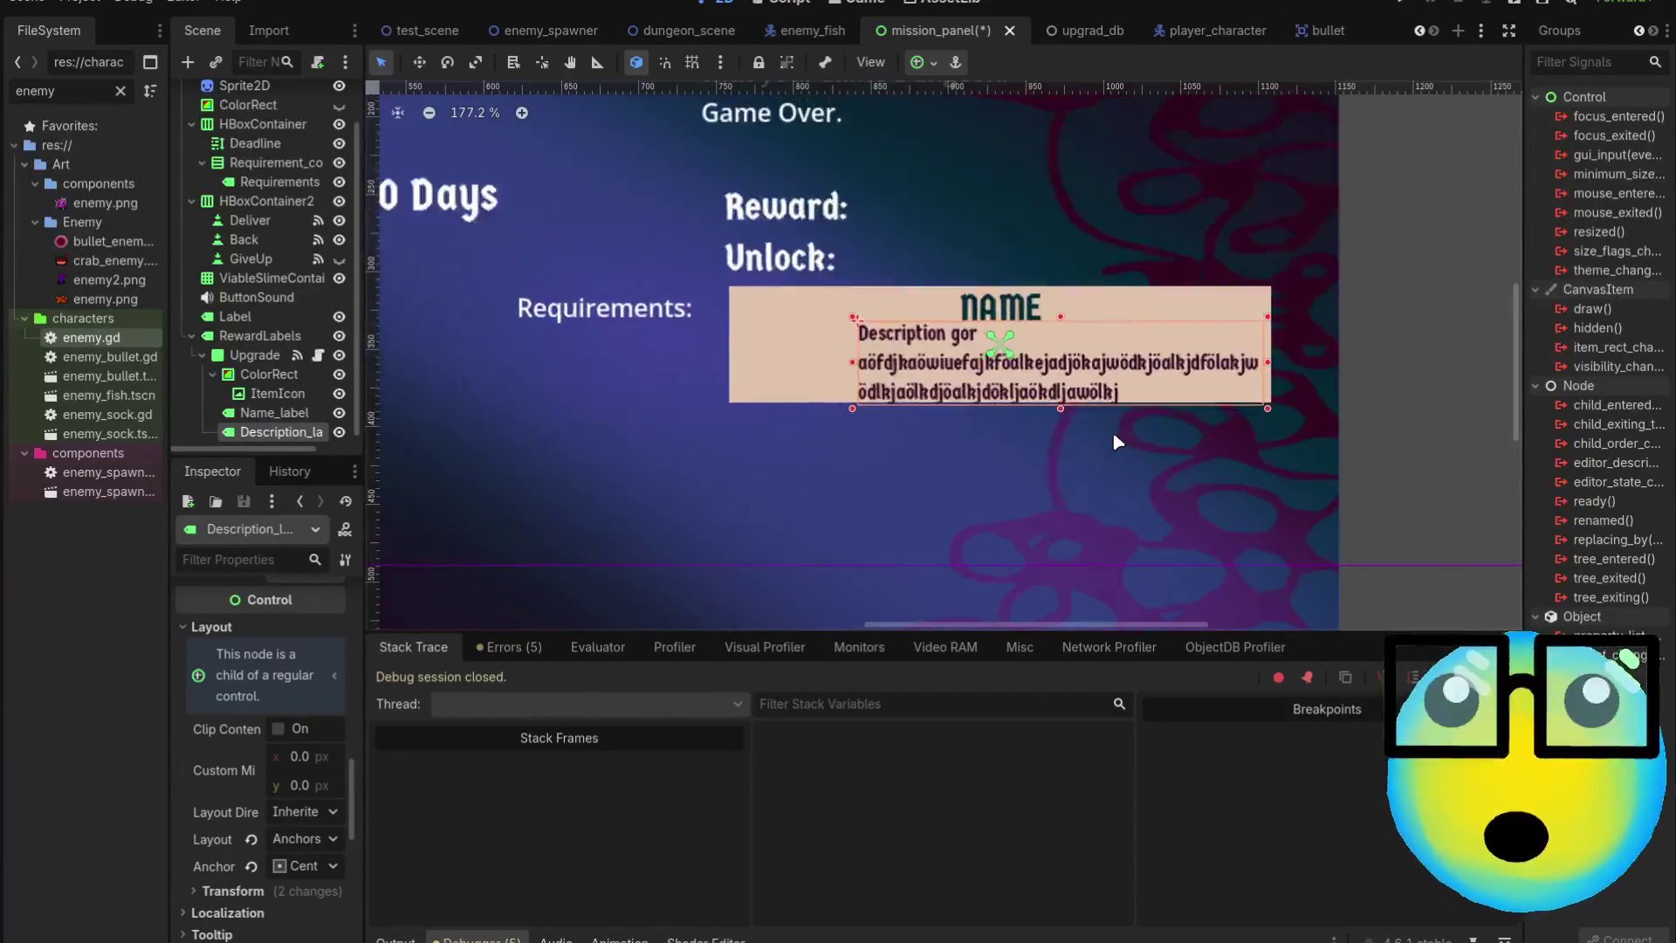
pyautogui.scroll(-13, 1114, 434)
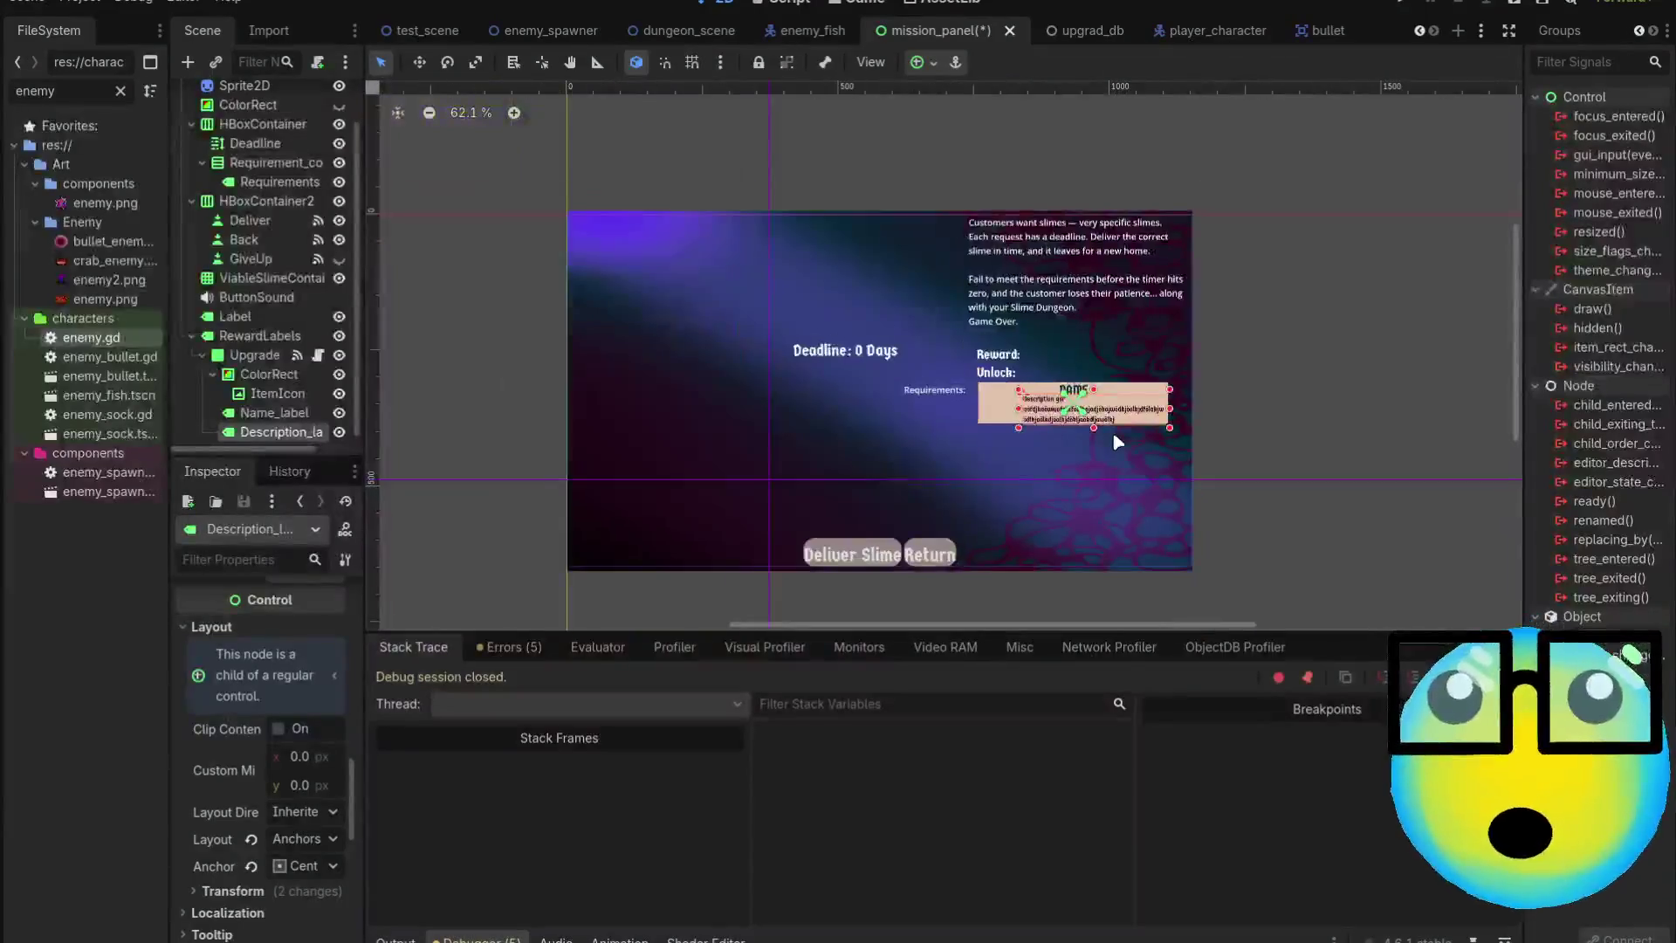
pyautogui.press('F5')
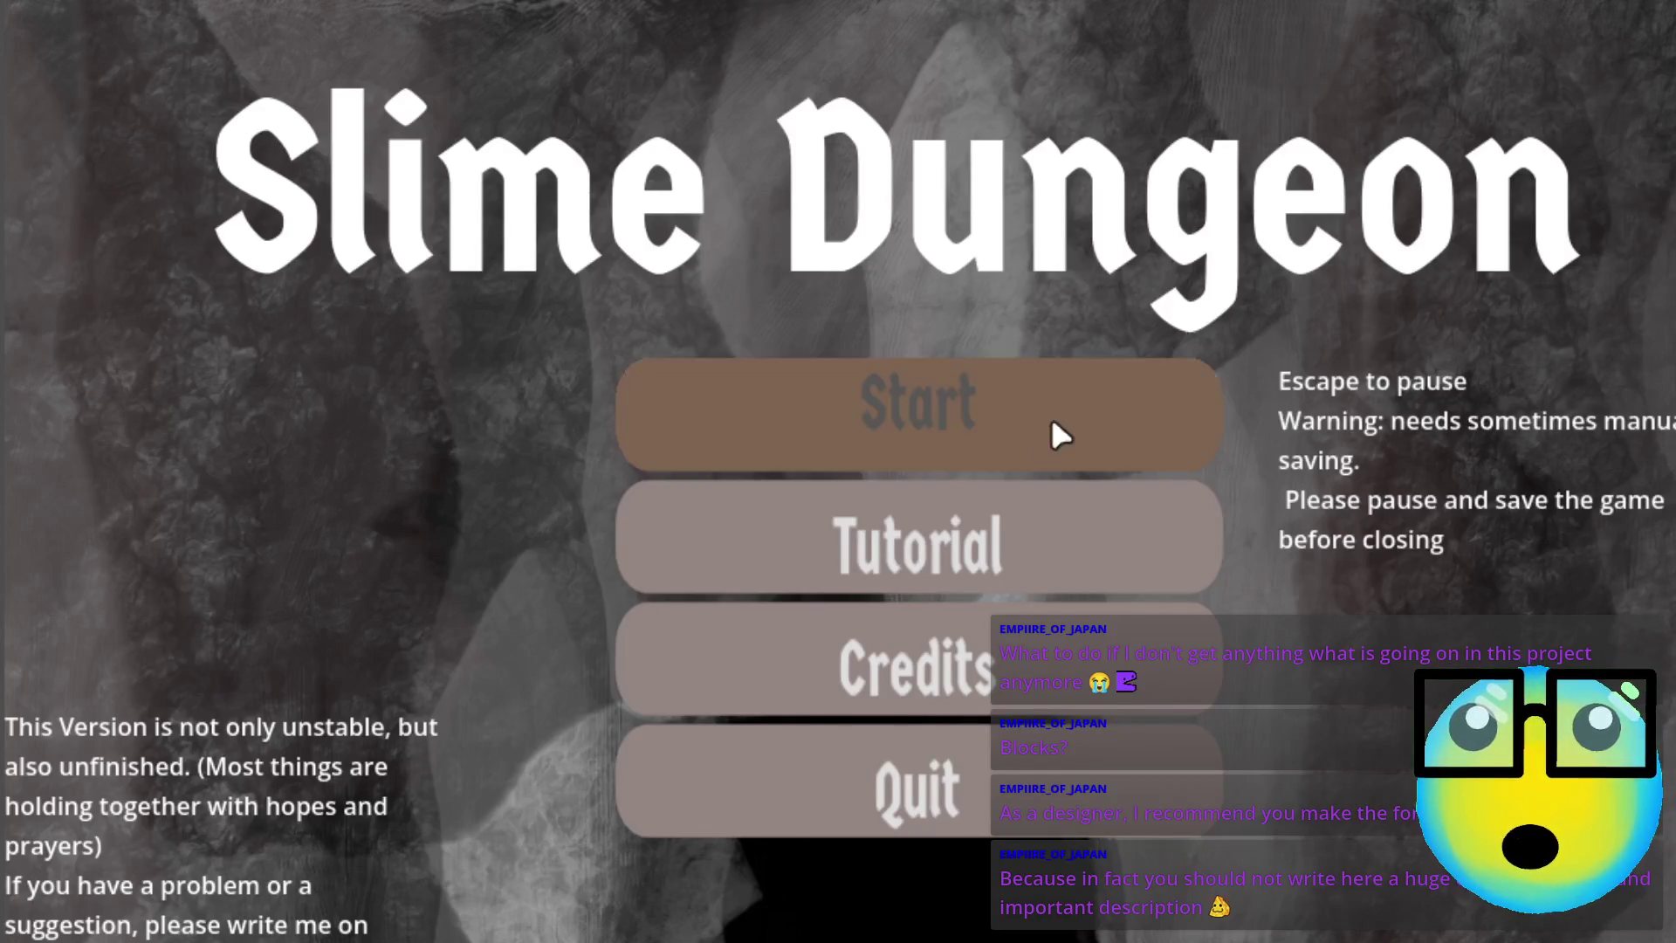
# Start a game, restart from game over, and back out of the BULLET2 unlock card screen
pyautogui.click(951, 397)
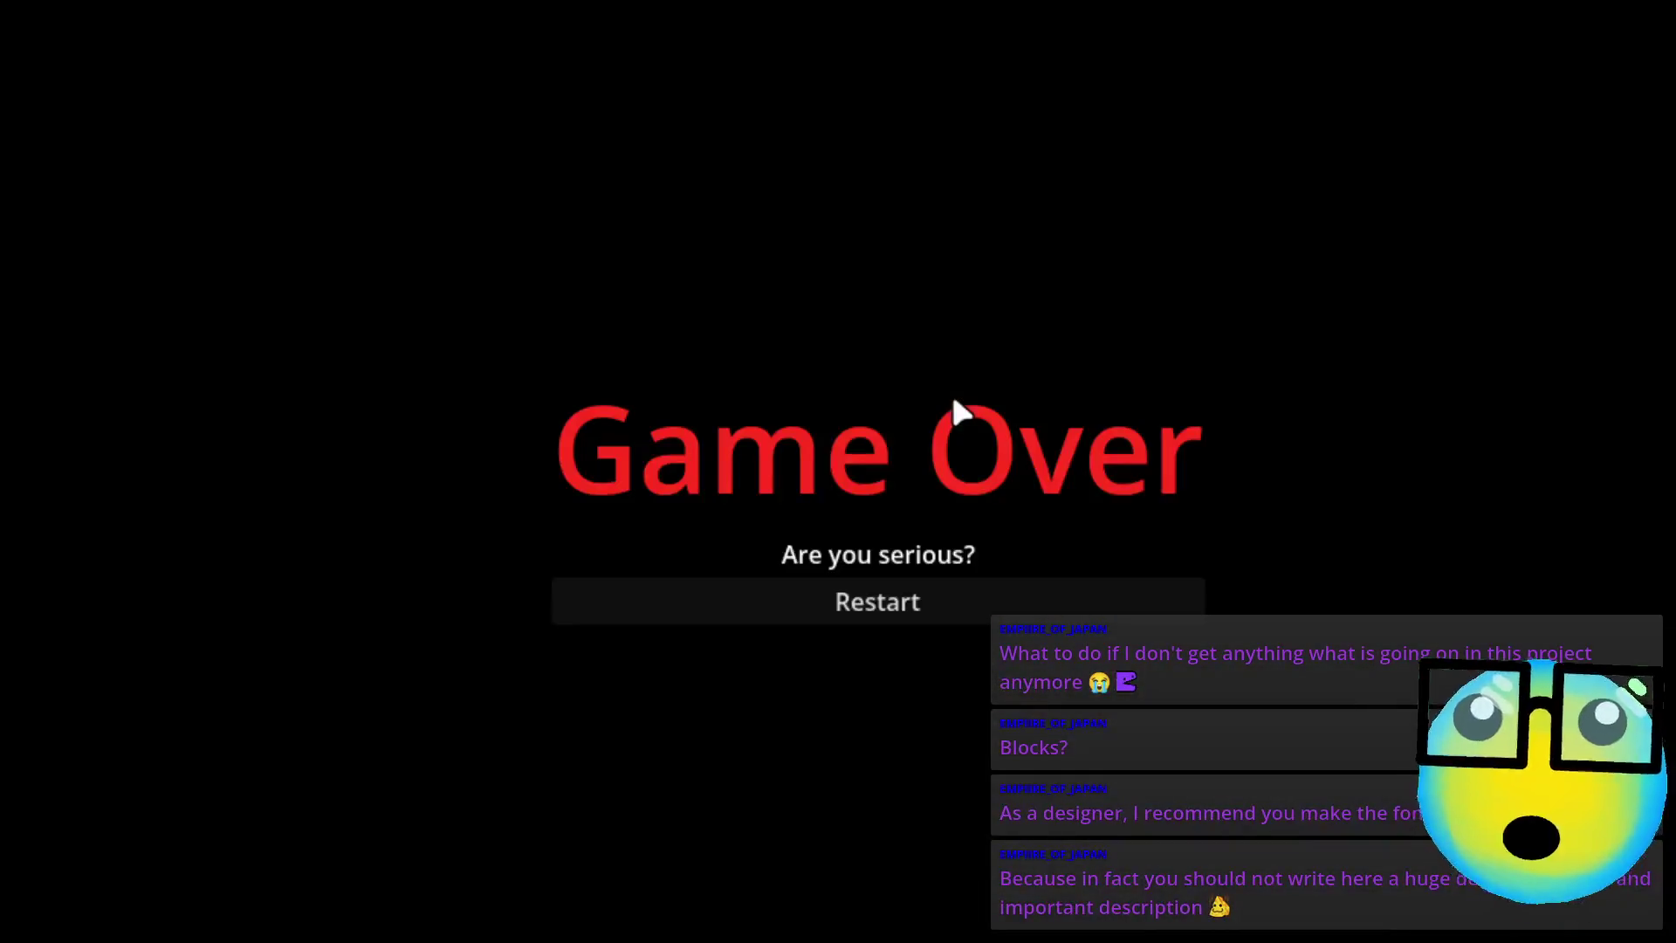
pyautogui.click(916, 604)
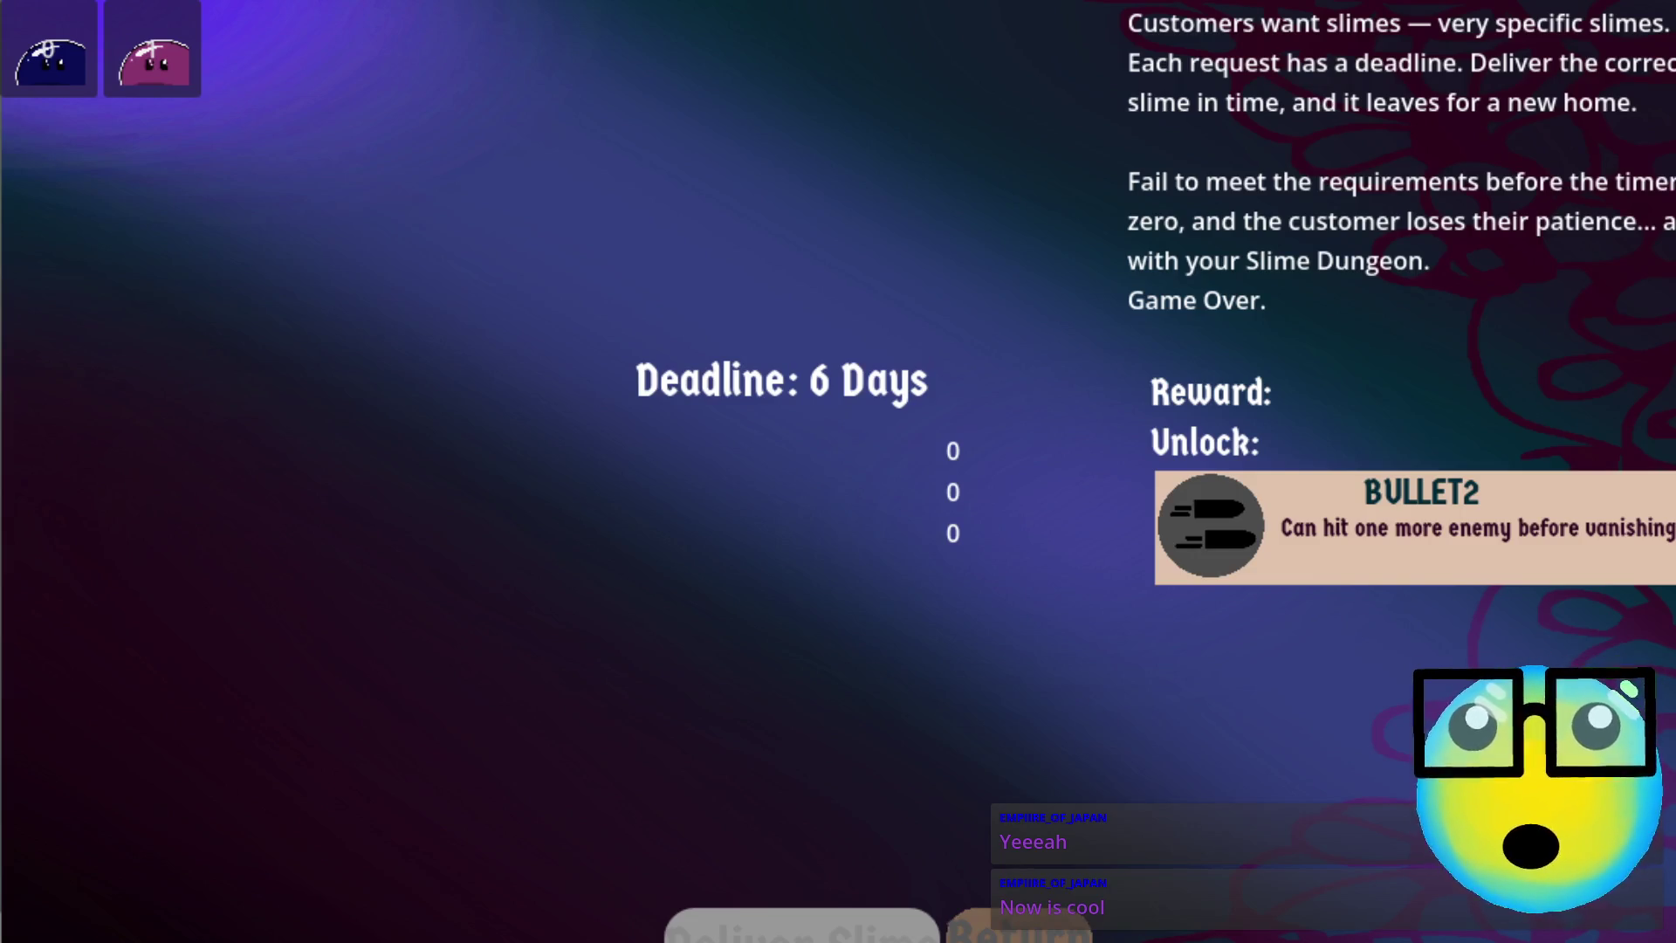
pyautogui.click(1019, 925)
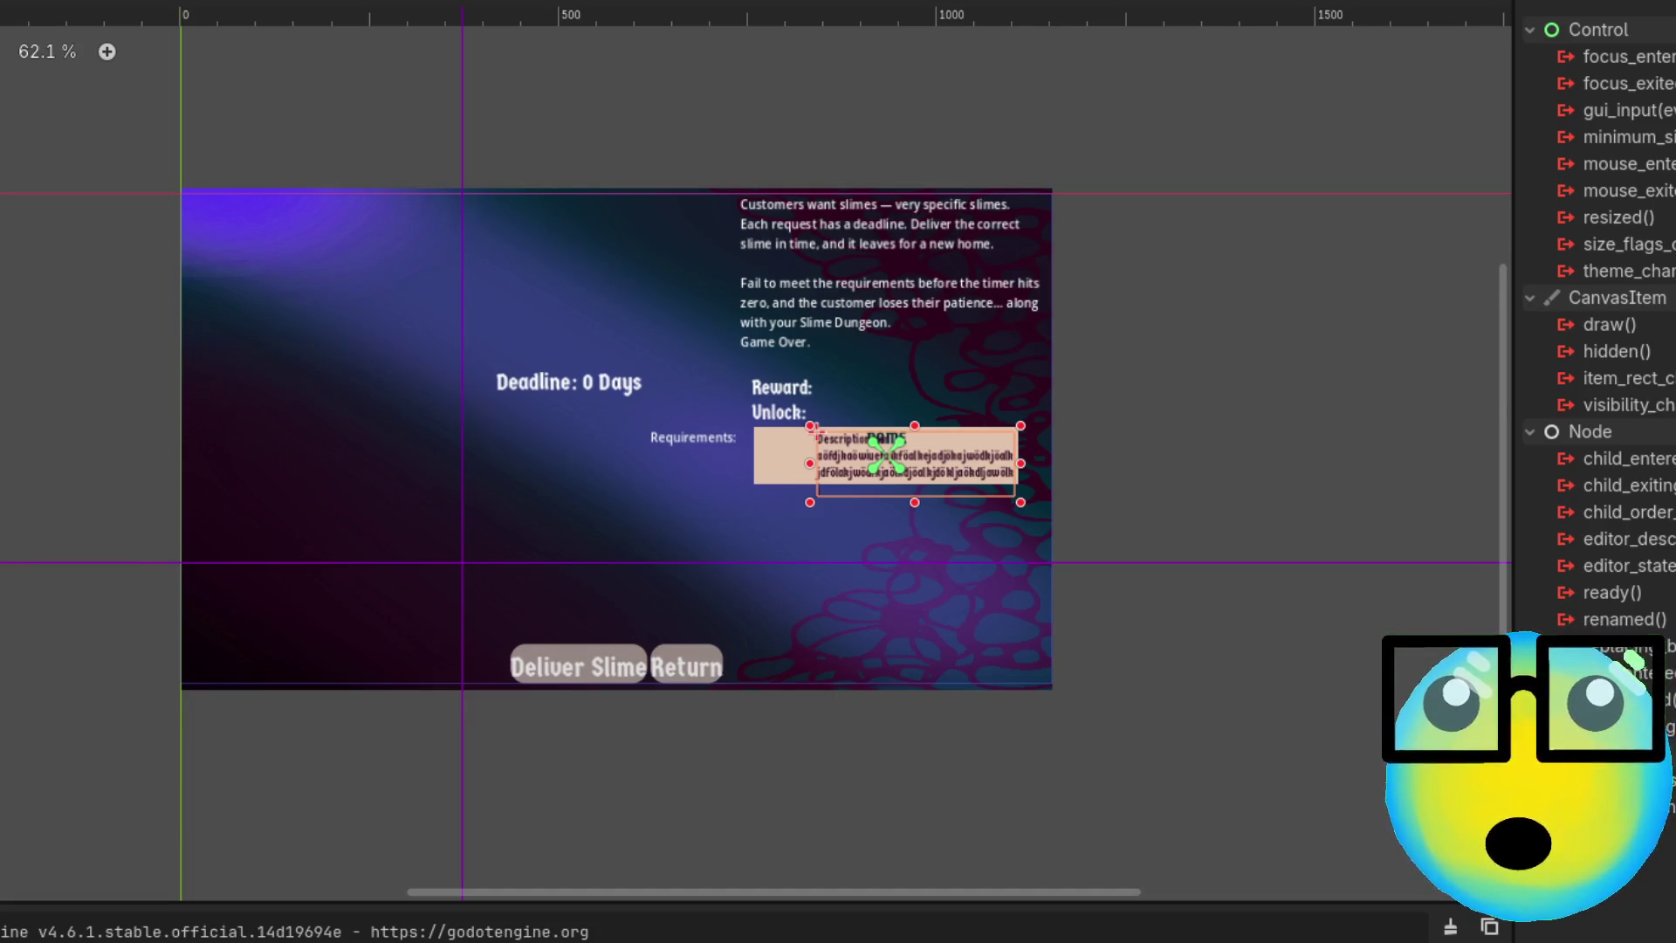
# In item_option, select the description label and adjust its font size override up and down
pyautogui.hotkey('ctrl', 'Tab')
pyautogui.click(515, 295)
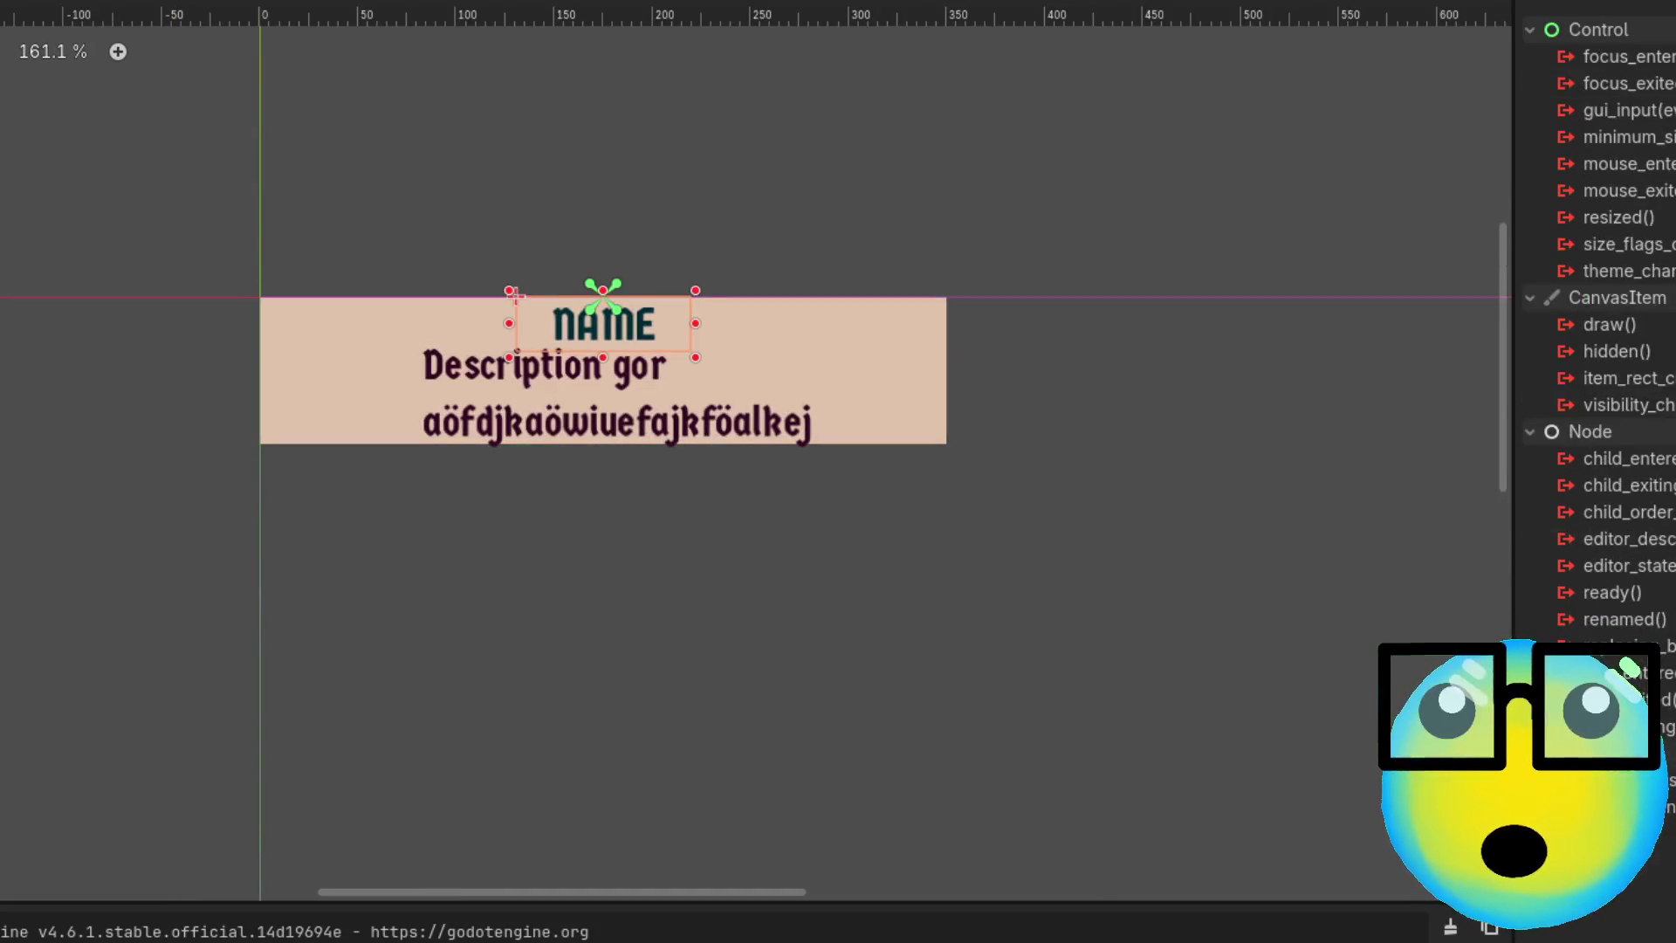
pyautogui.click(422, 337)
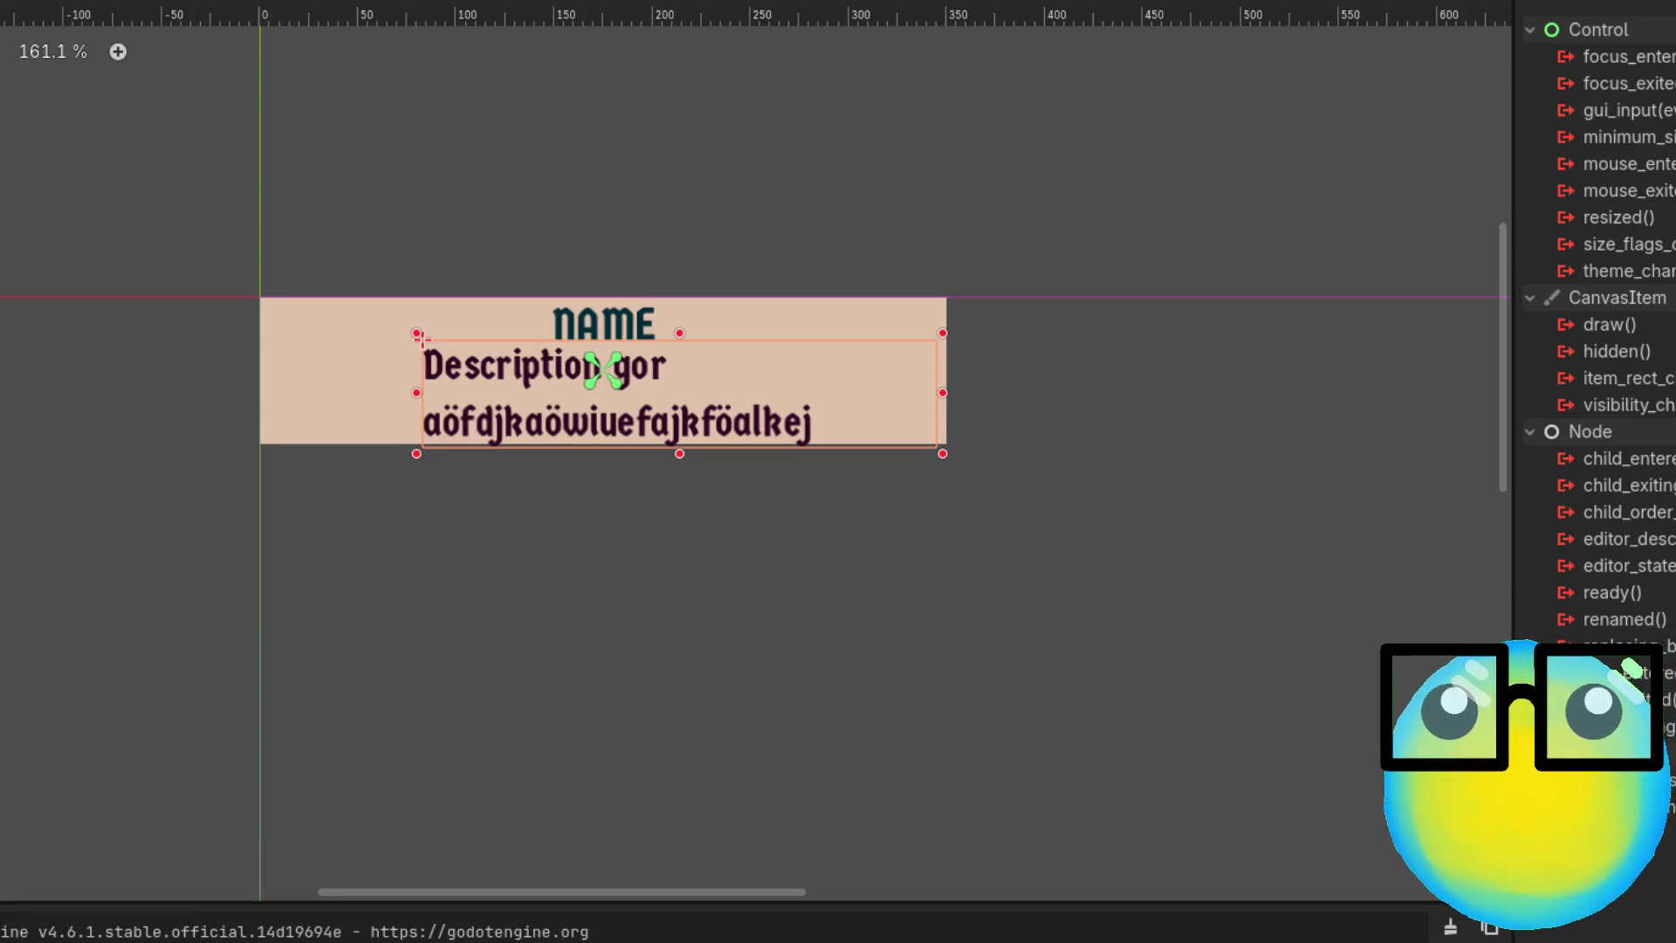
pyautogui.click(233, 694)
pyautogui.scroll(1, 262, 762)
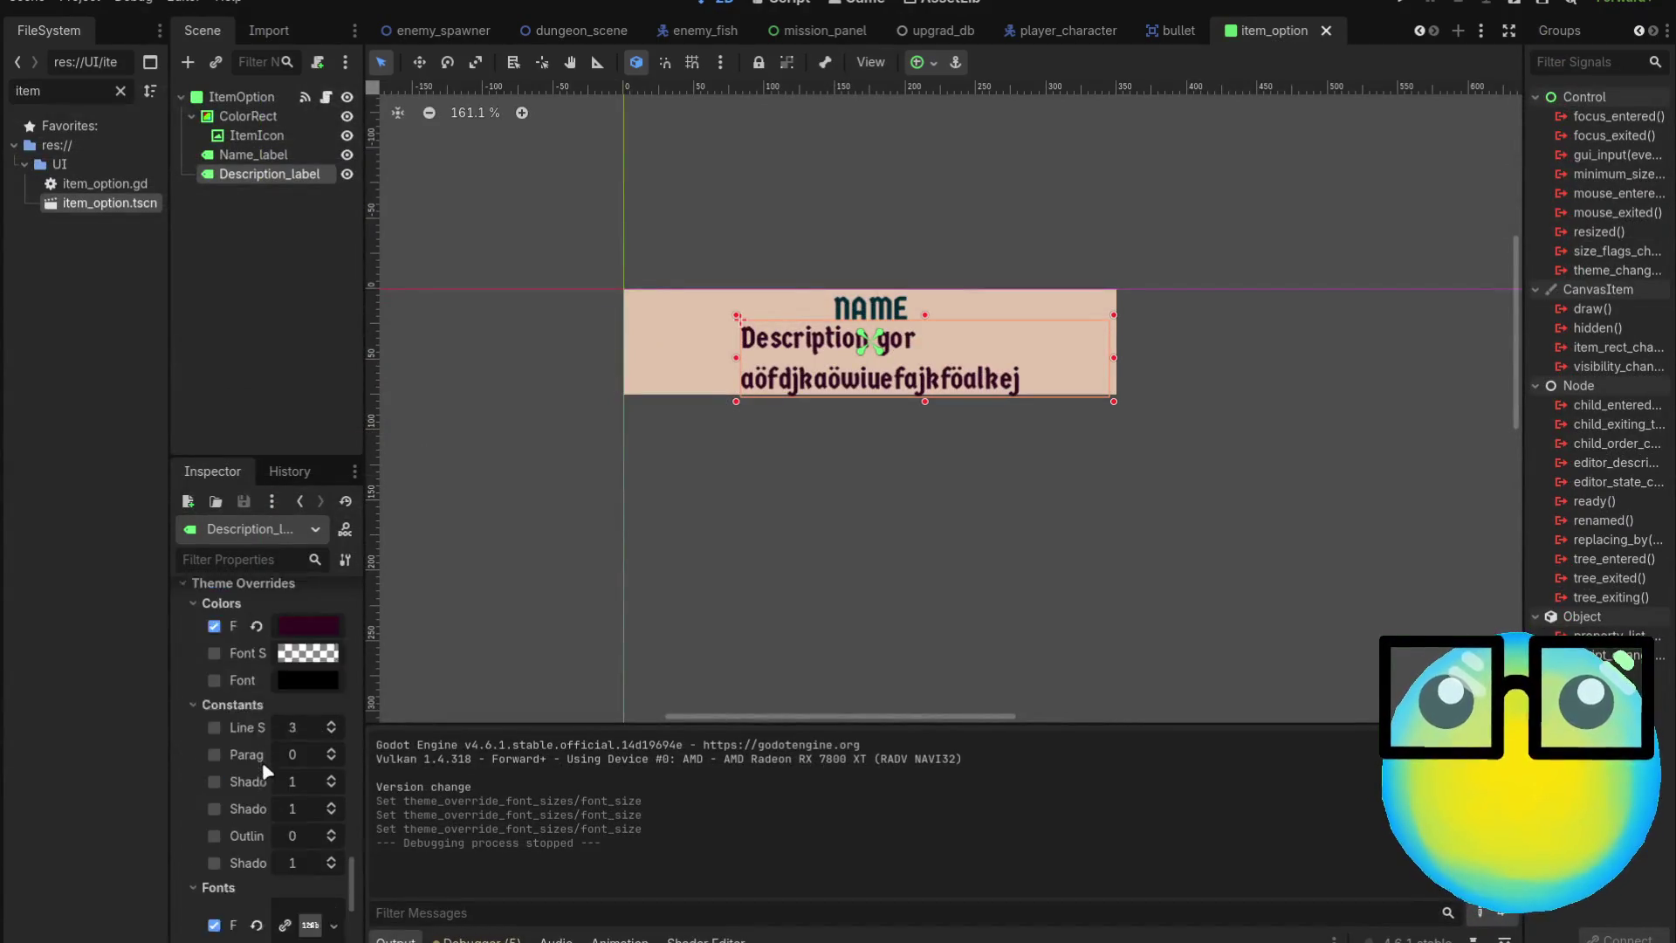
pyautogui.scroll(-4, 262, 761)
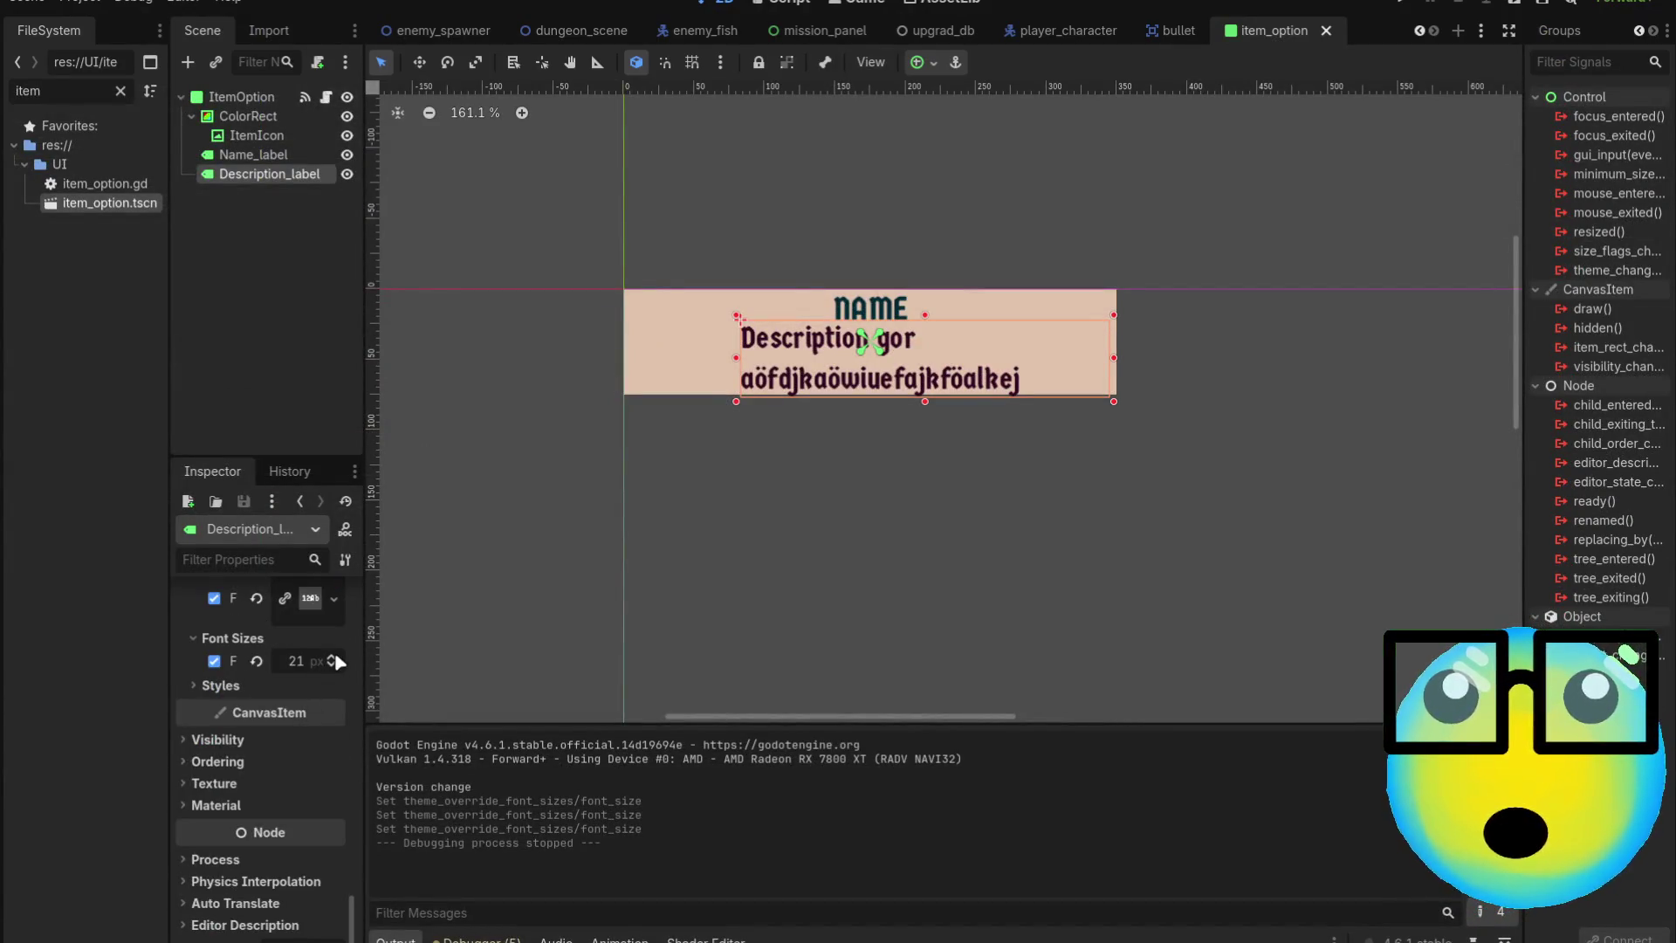
pyautogui.click(333, 655)
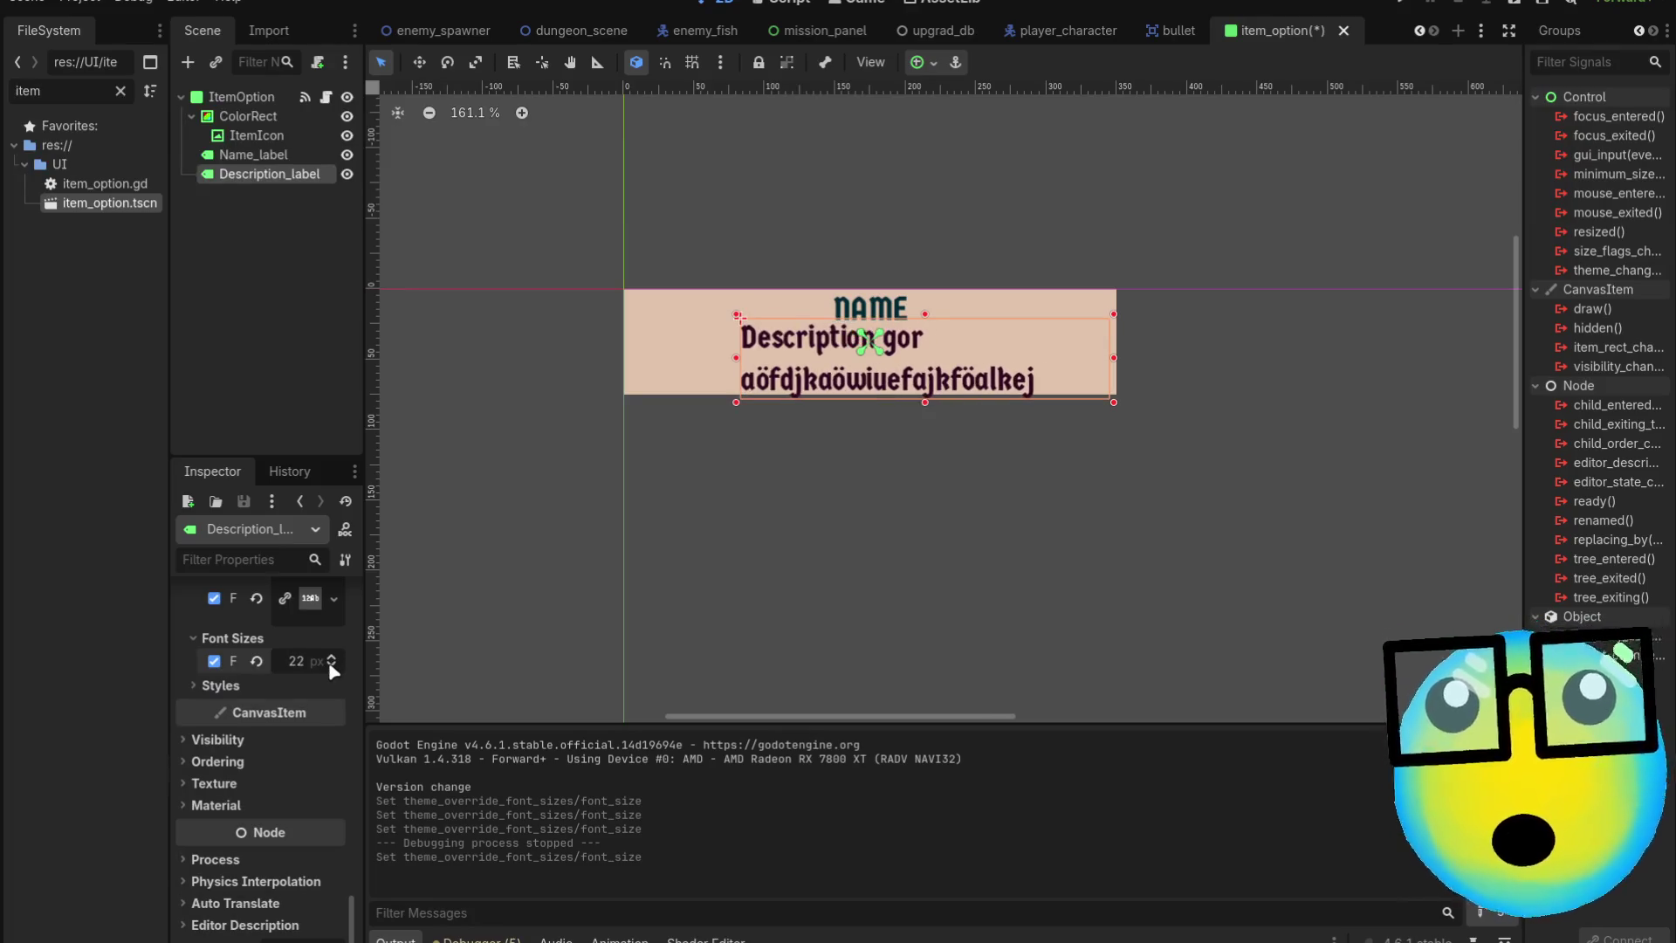
pyautogui.click(334, 669)
pyautogui.click(333, 669)
pyautogui.click(333, 669)
pyautogui.click(333, 669)
pyautogui.click(333, 669)
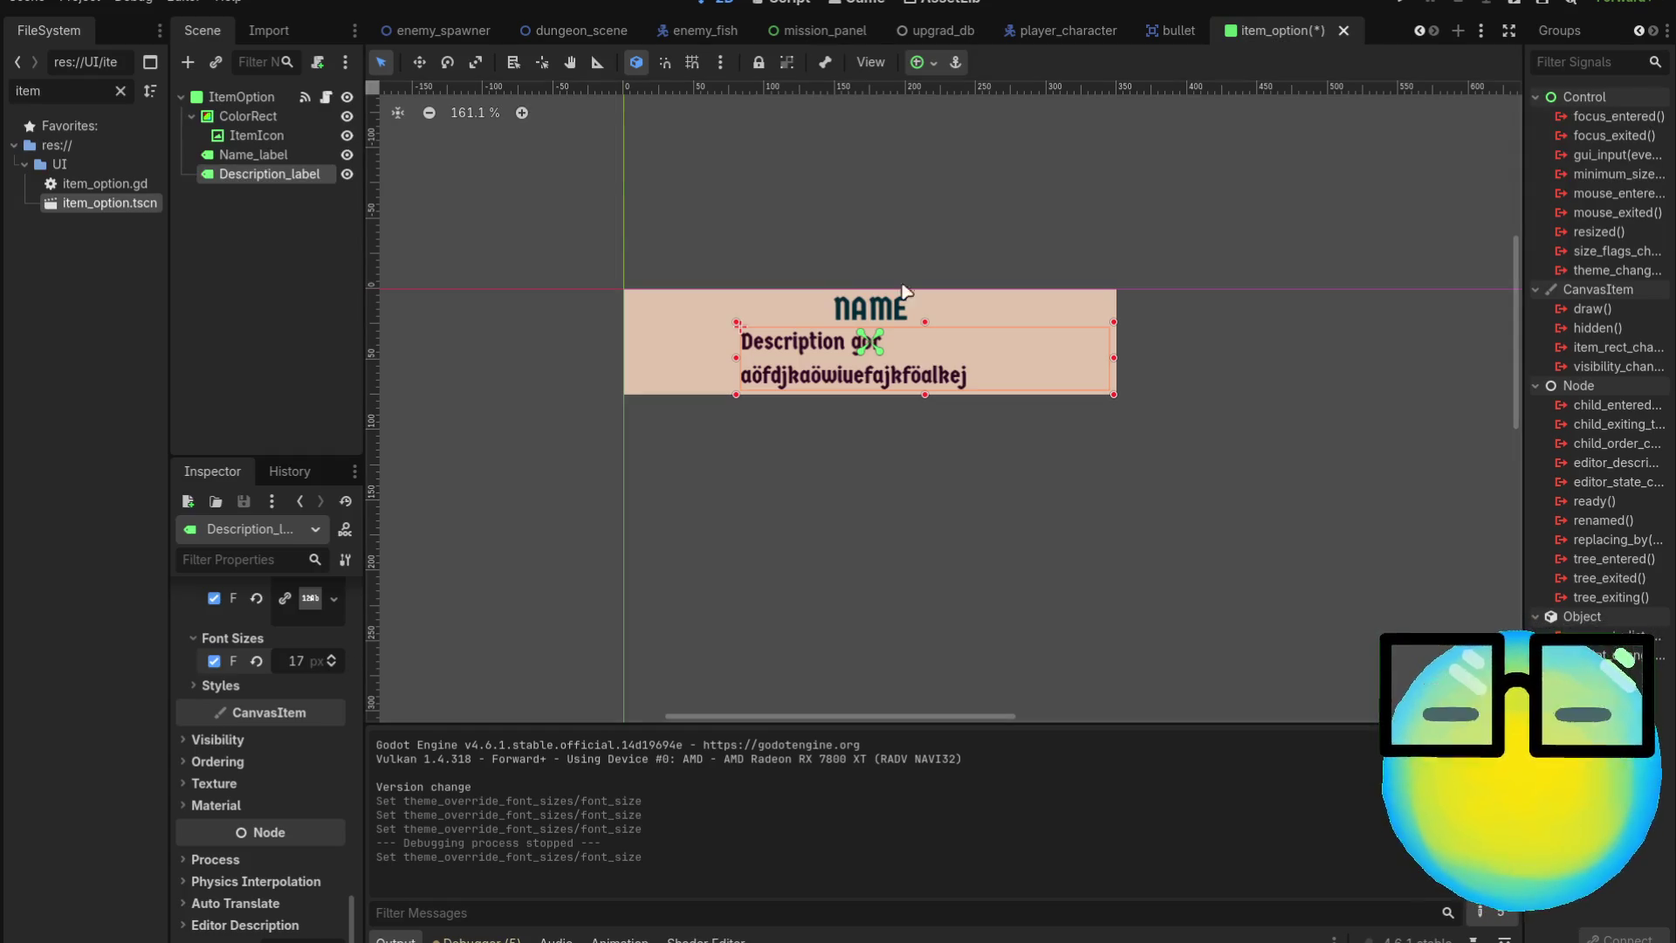
# Lower the description font one more size, save item_option, and open the Bullet node's bullet.gd
pyautogui.click(812, 30)
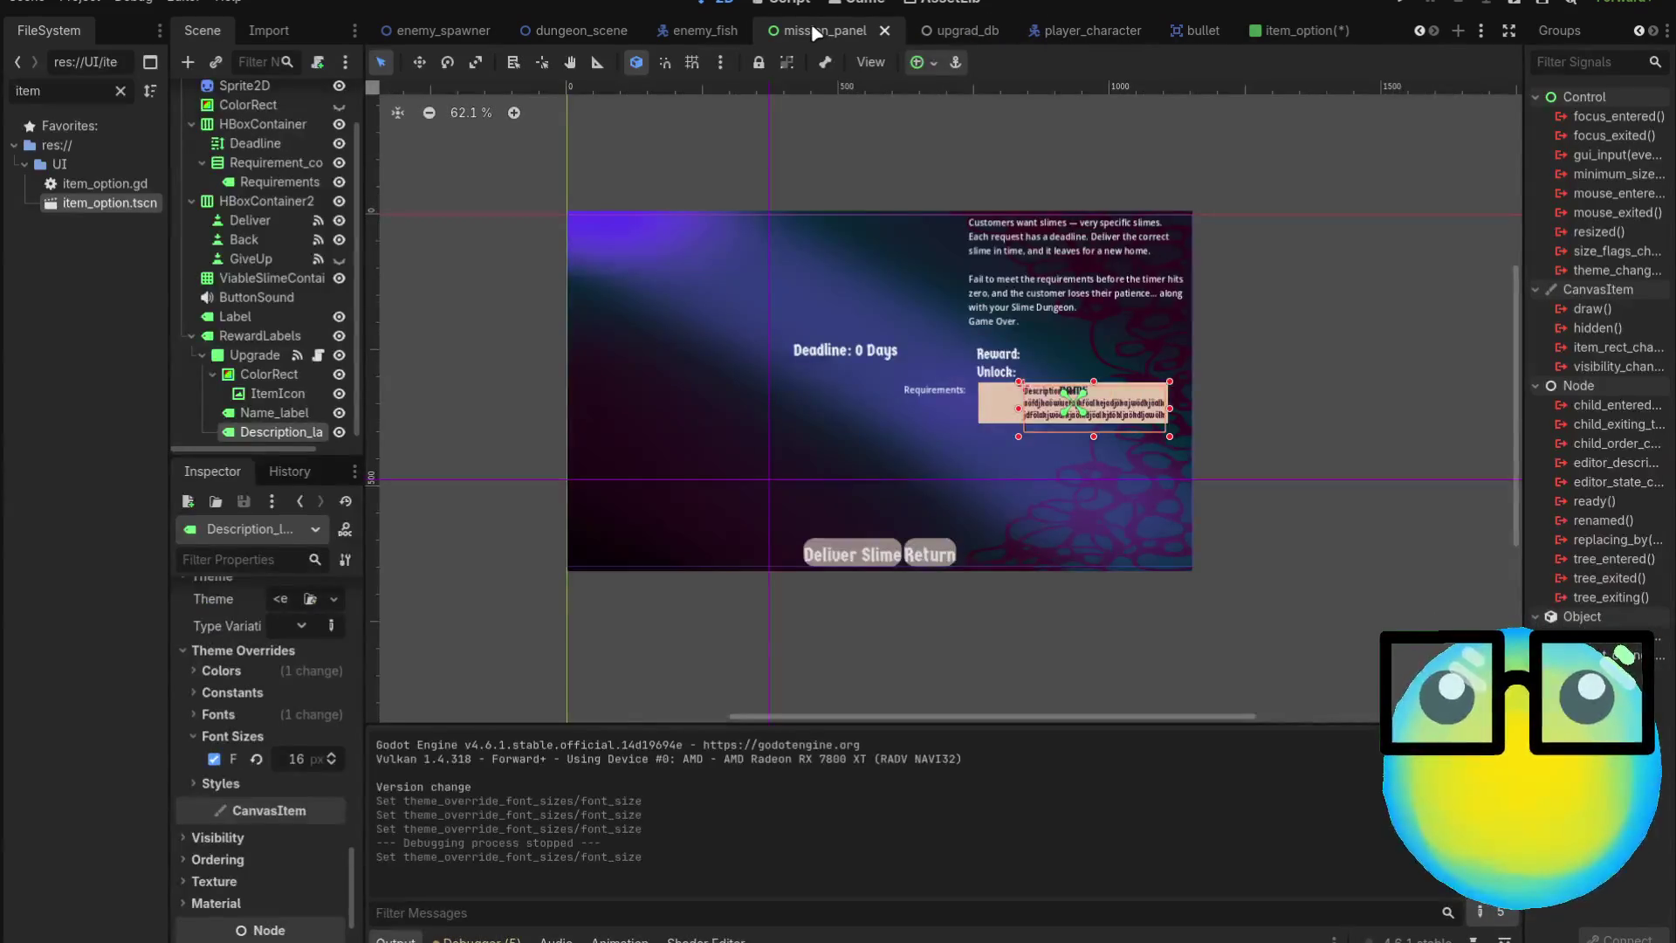
pyautogui.click(1292, 30)
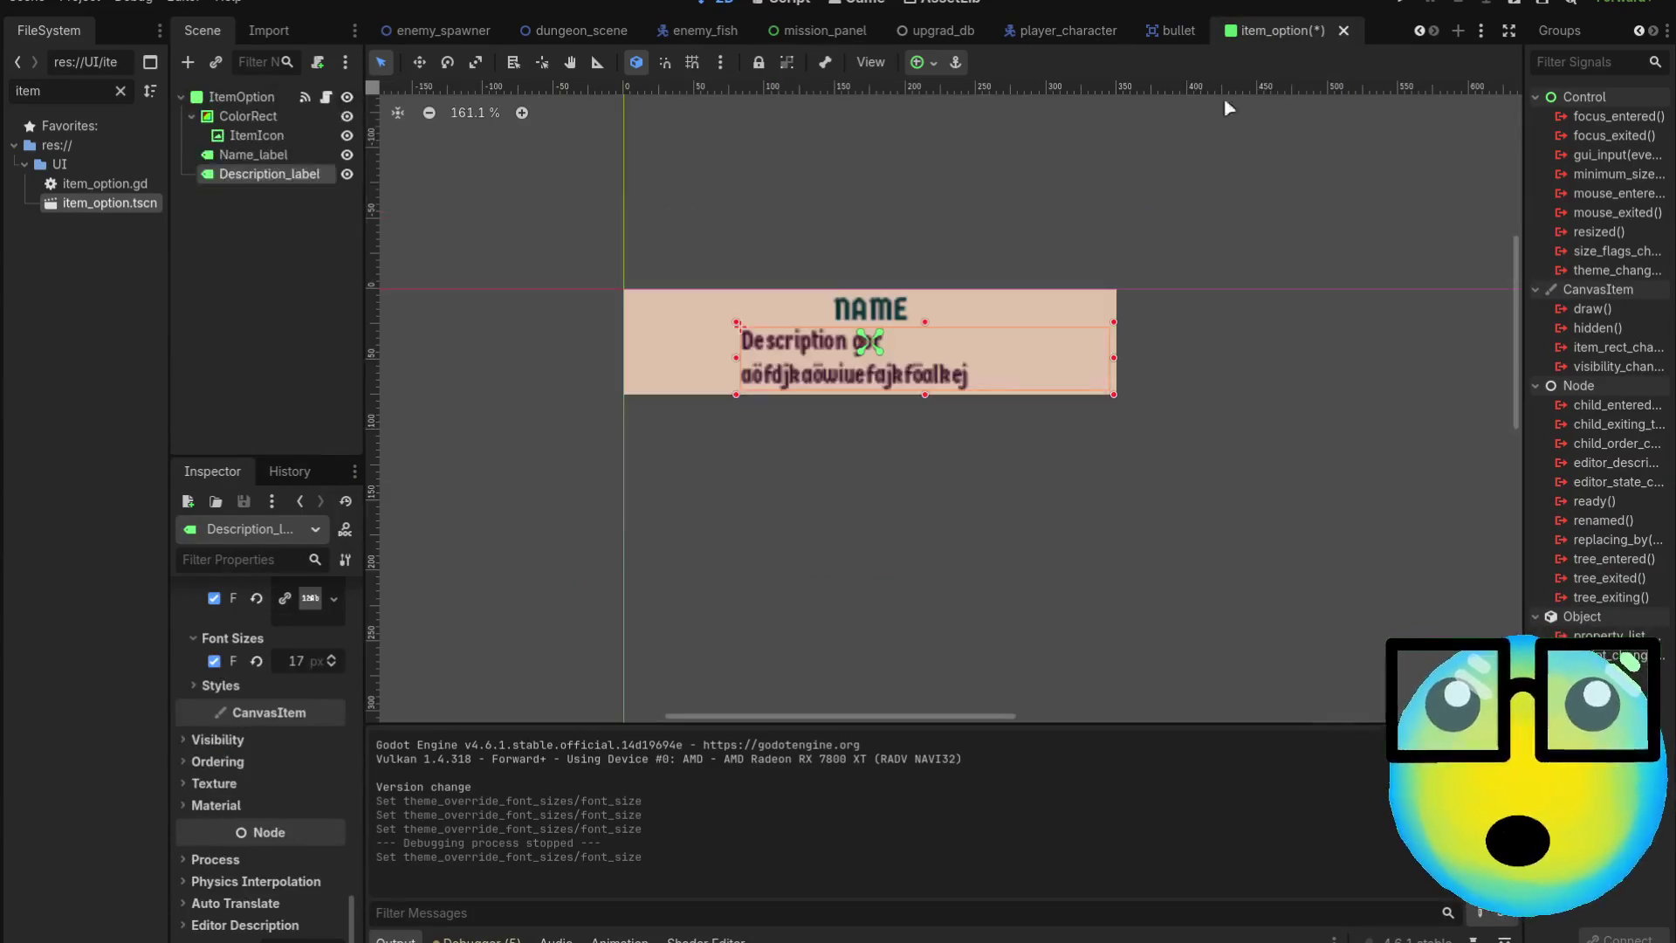
pyautogui.click(334, 666)
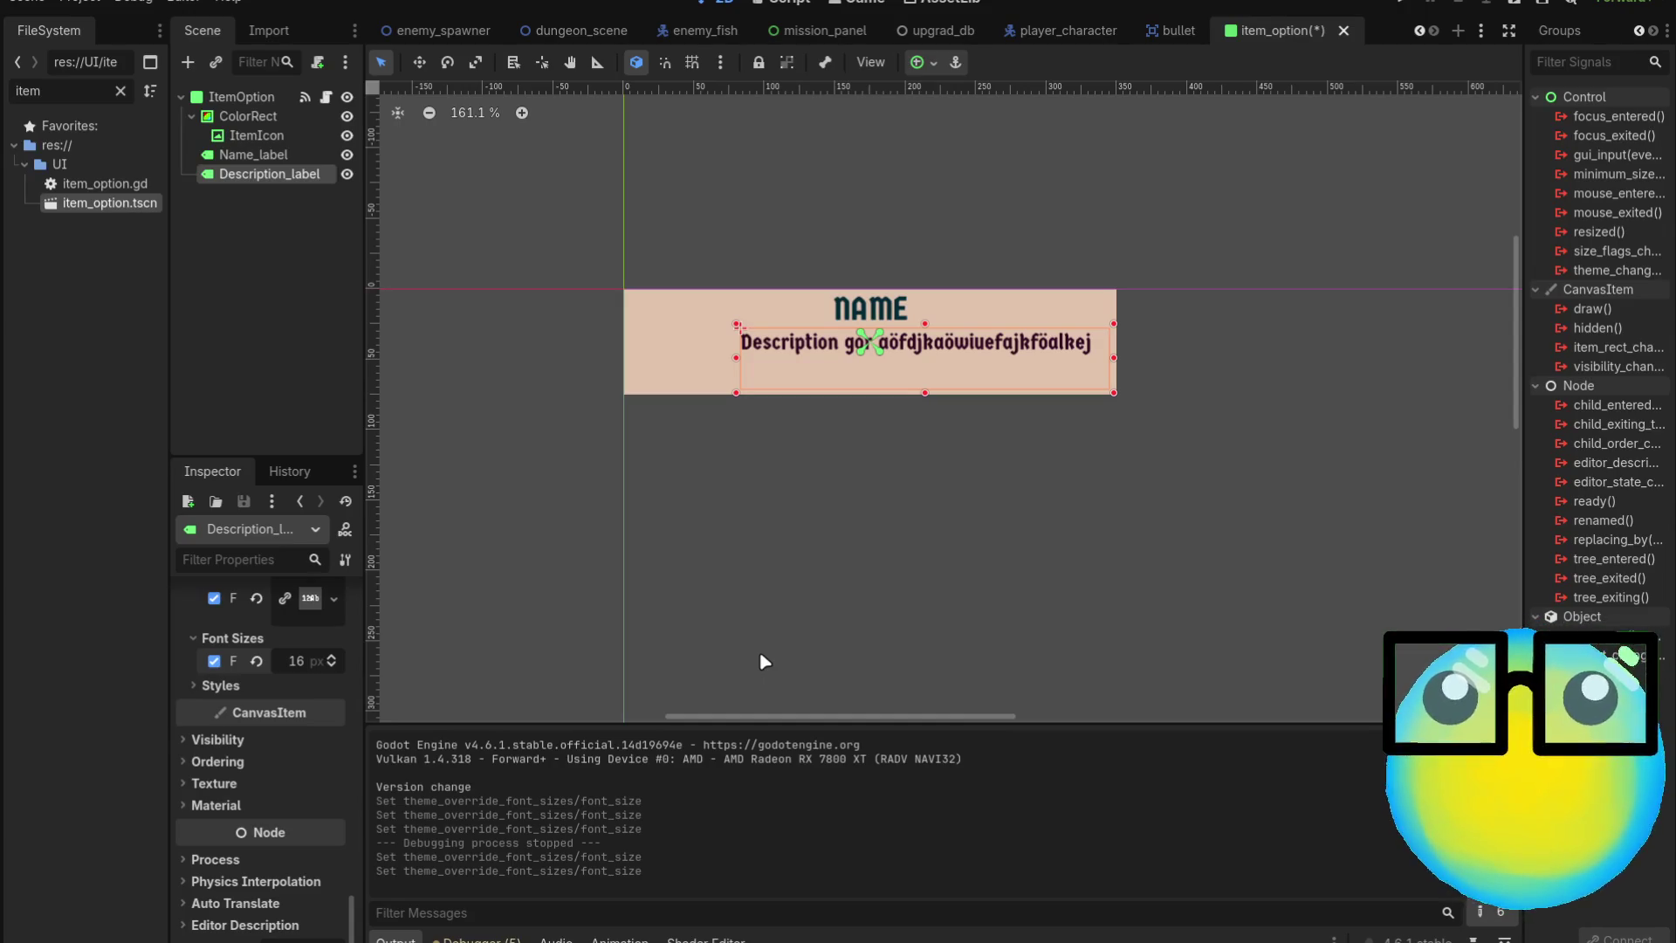
pyautogui.hotkey('ctrl', 's')
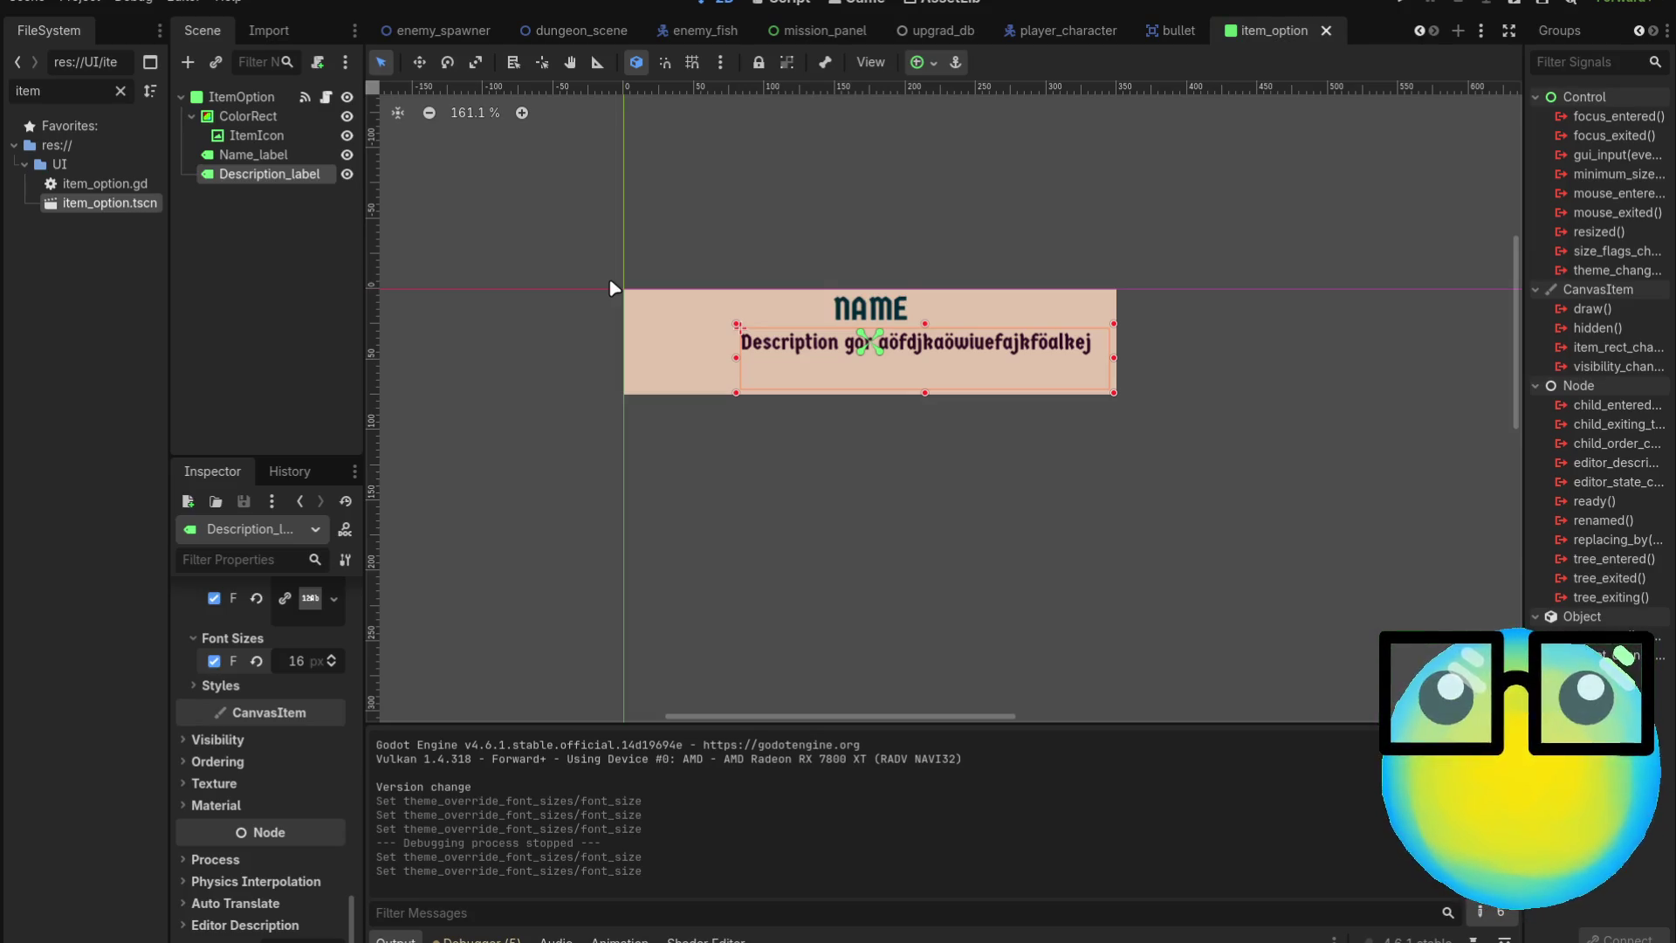
pyautogui.click(1174, 30)
pyautogui.click(327, 96)
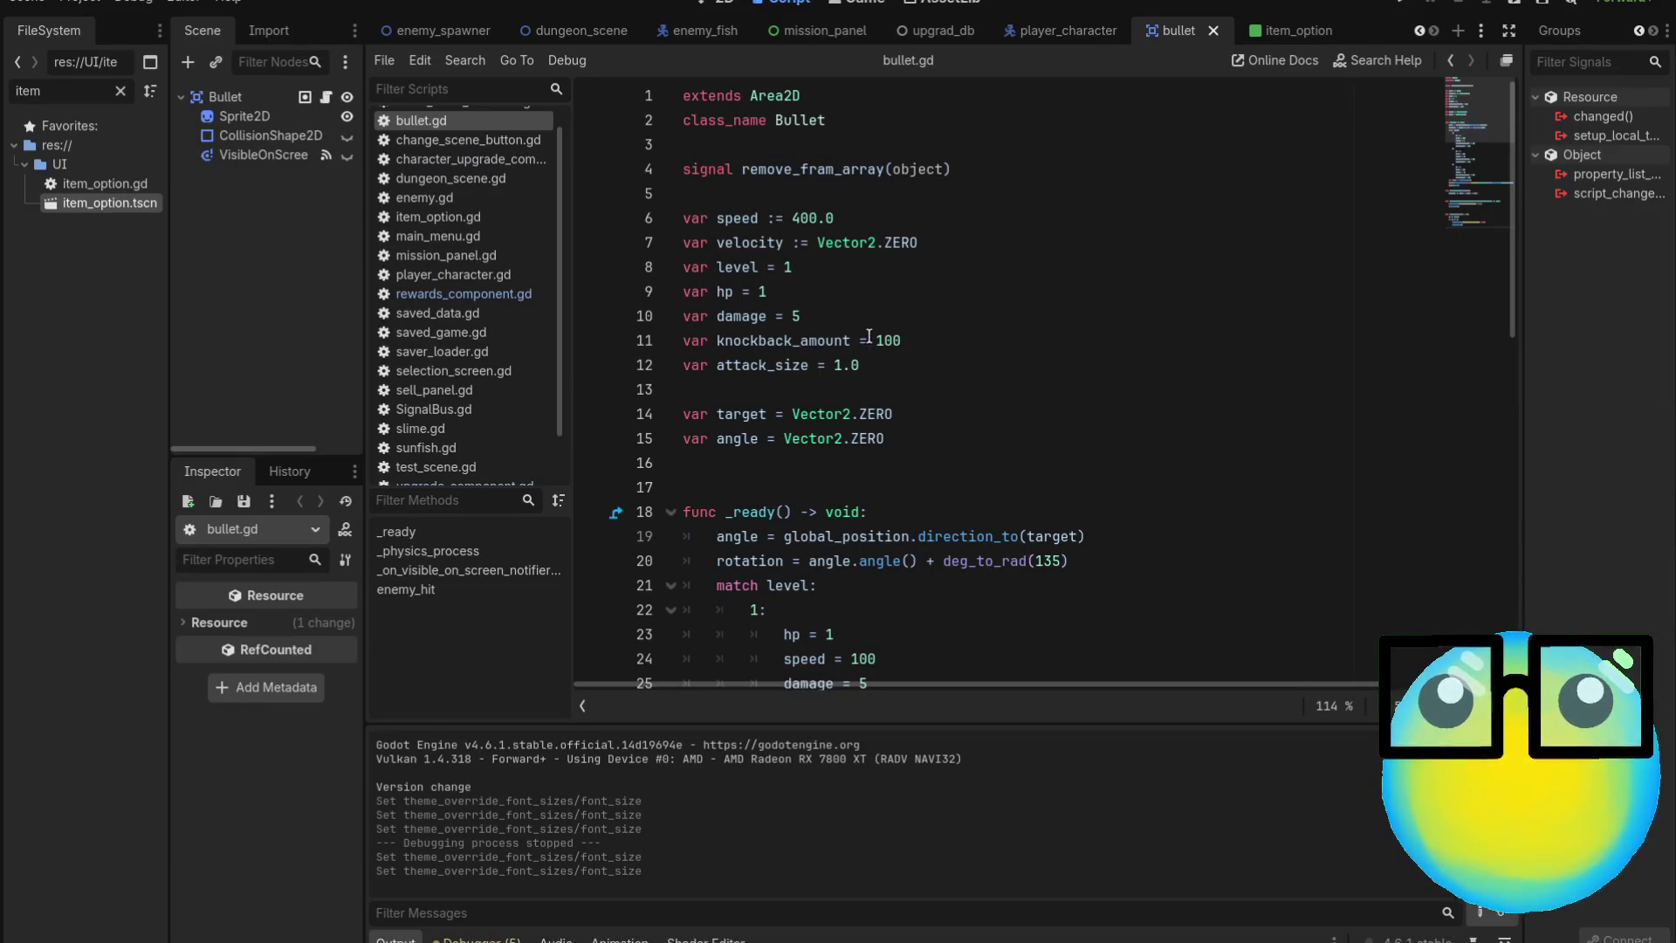
# Add 'var splitting:= true' on a new line below attack_size in bullet.gd
pyautogui.click(894, 374)
pyautogui.press('Return')
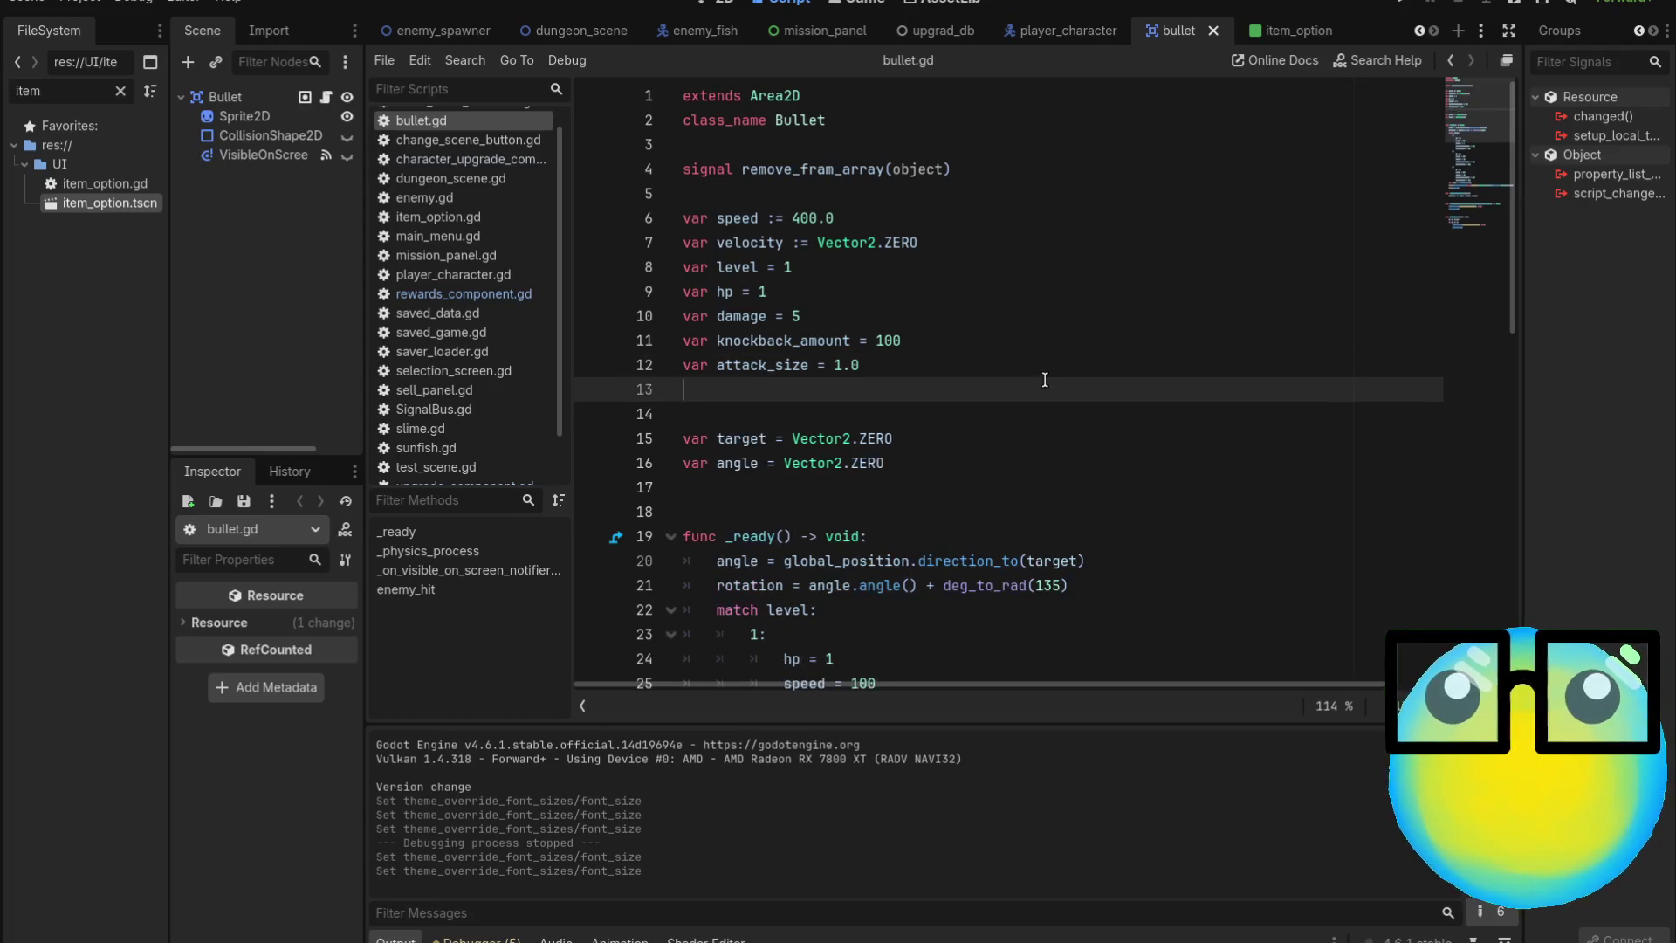
pyautogui.press('Return')
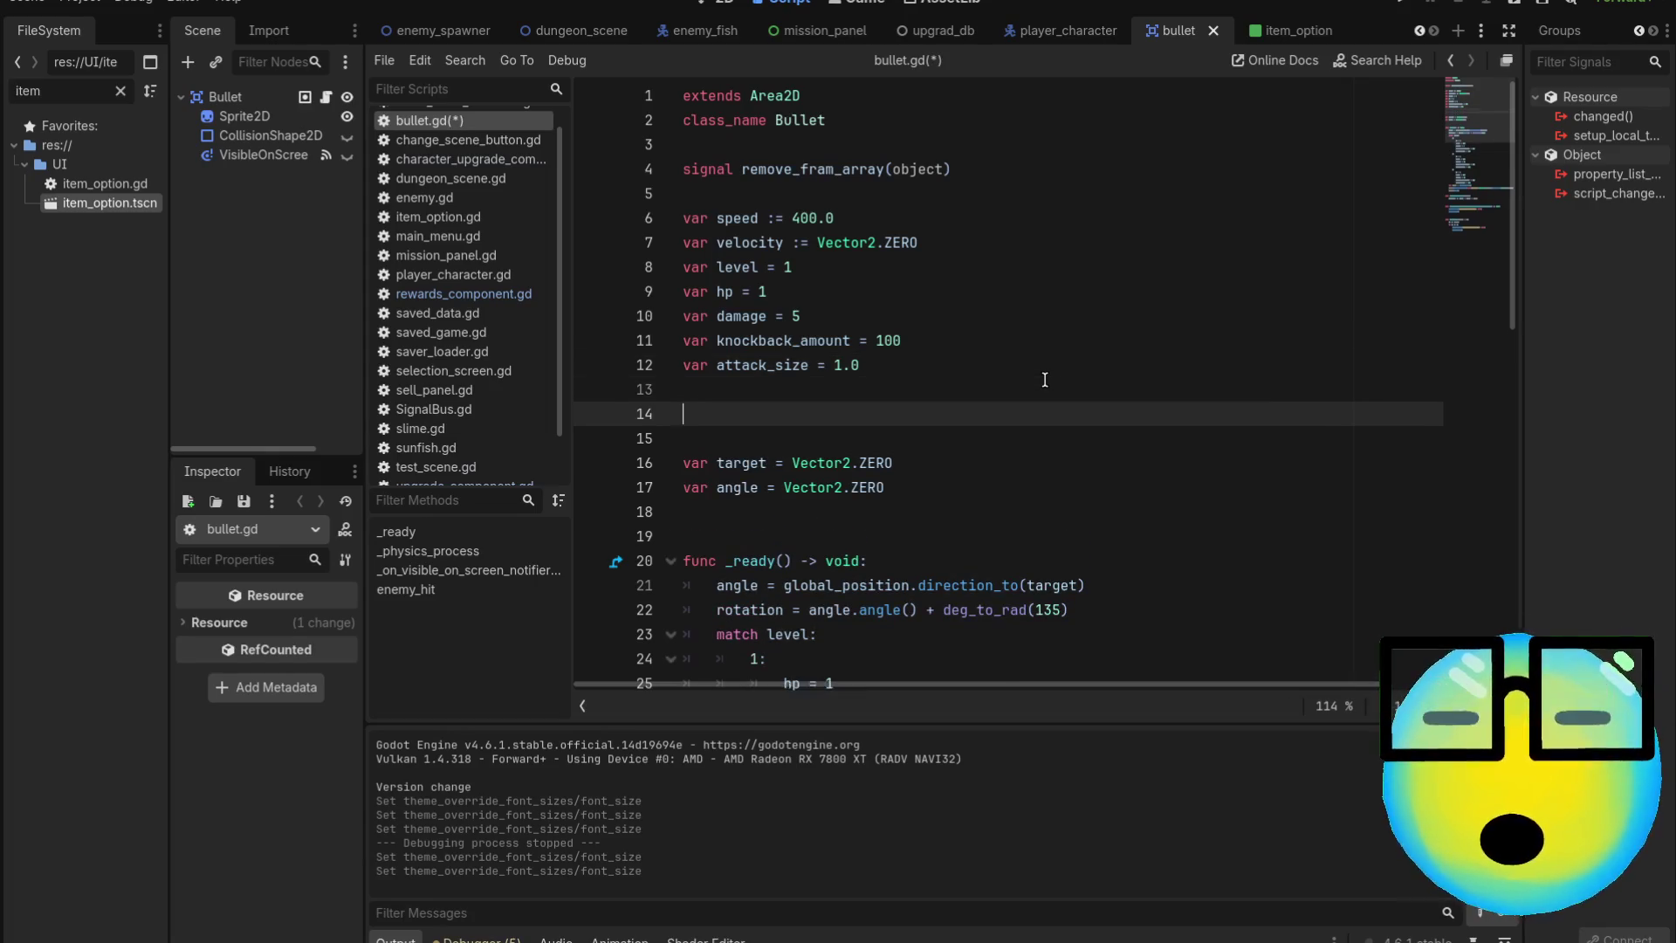
pyautogui.write('var ')
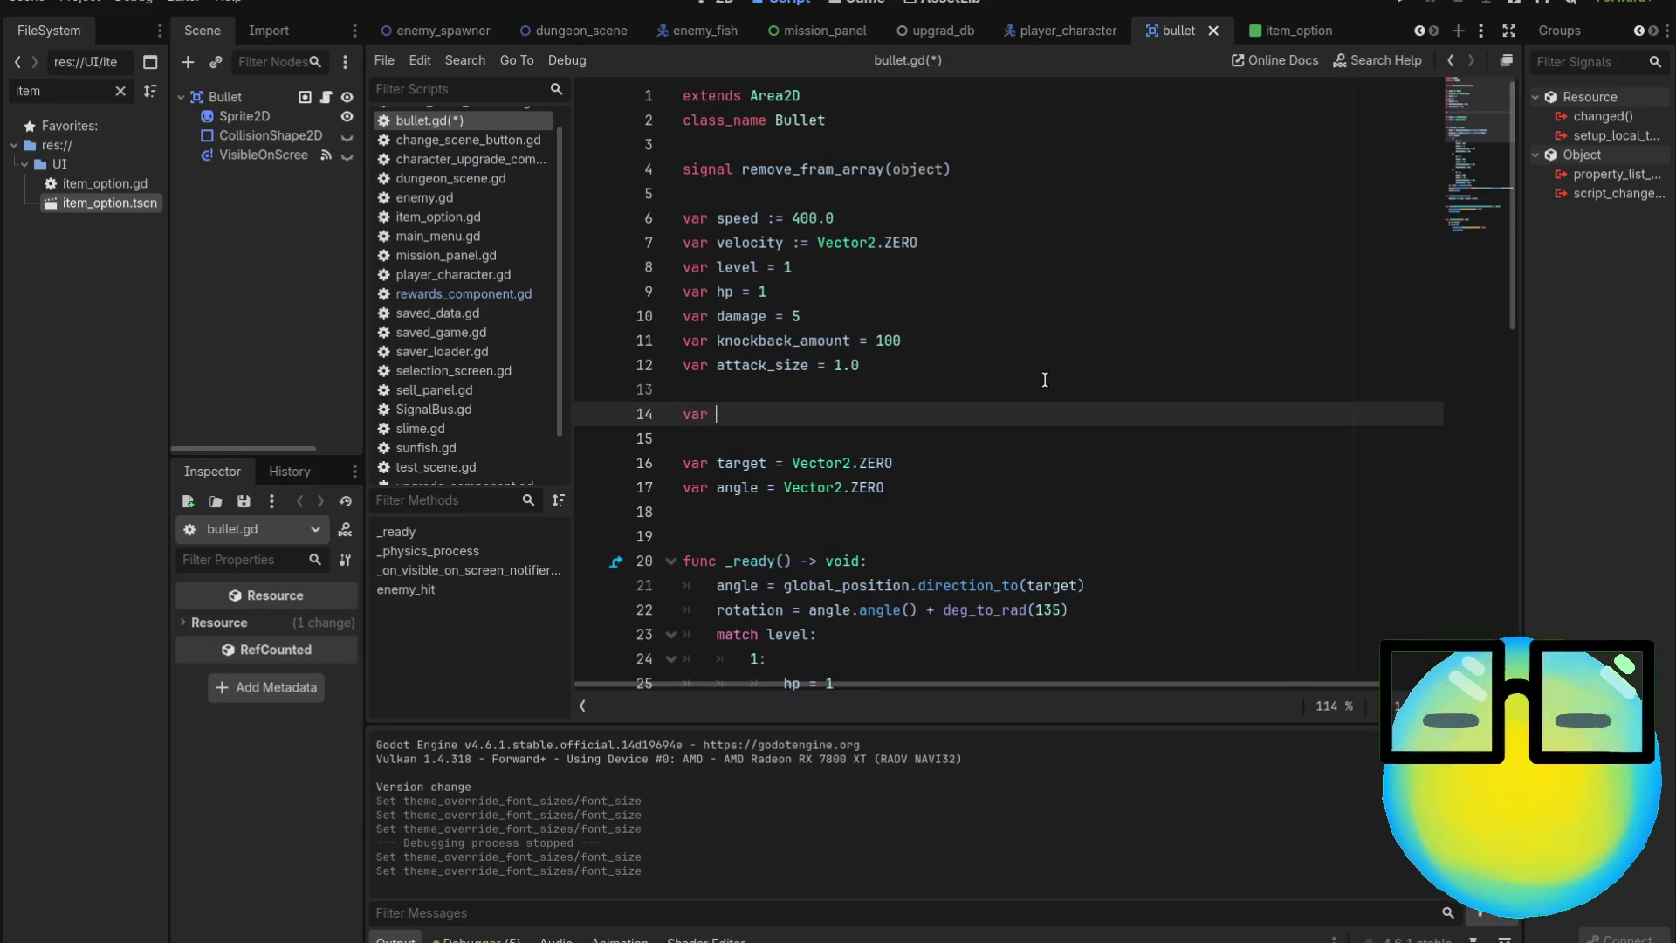
pyautogui.write('splitting')
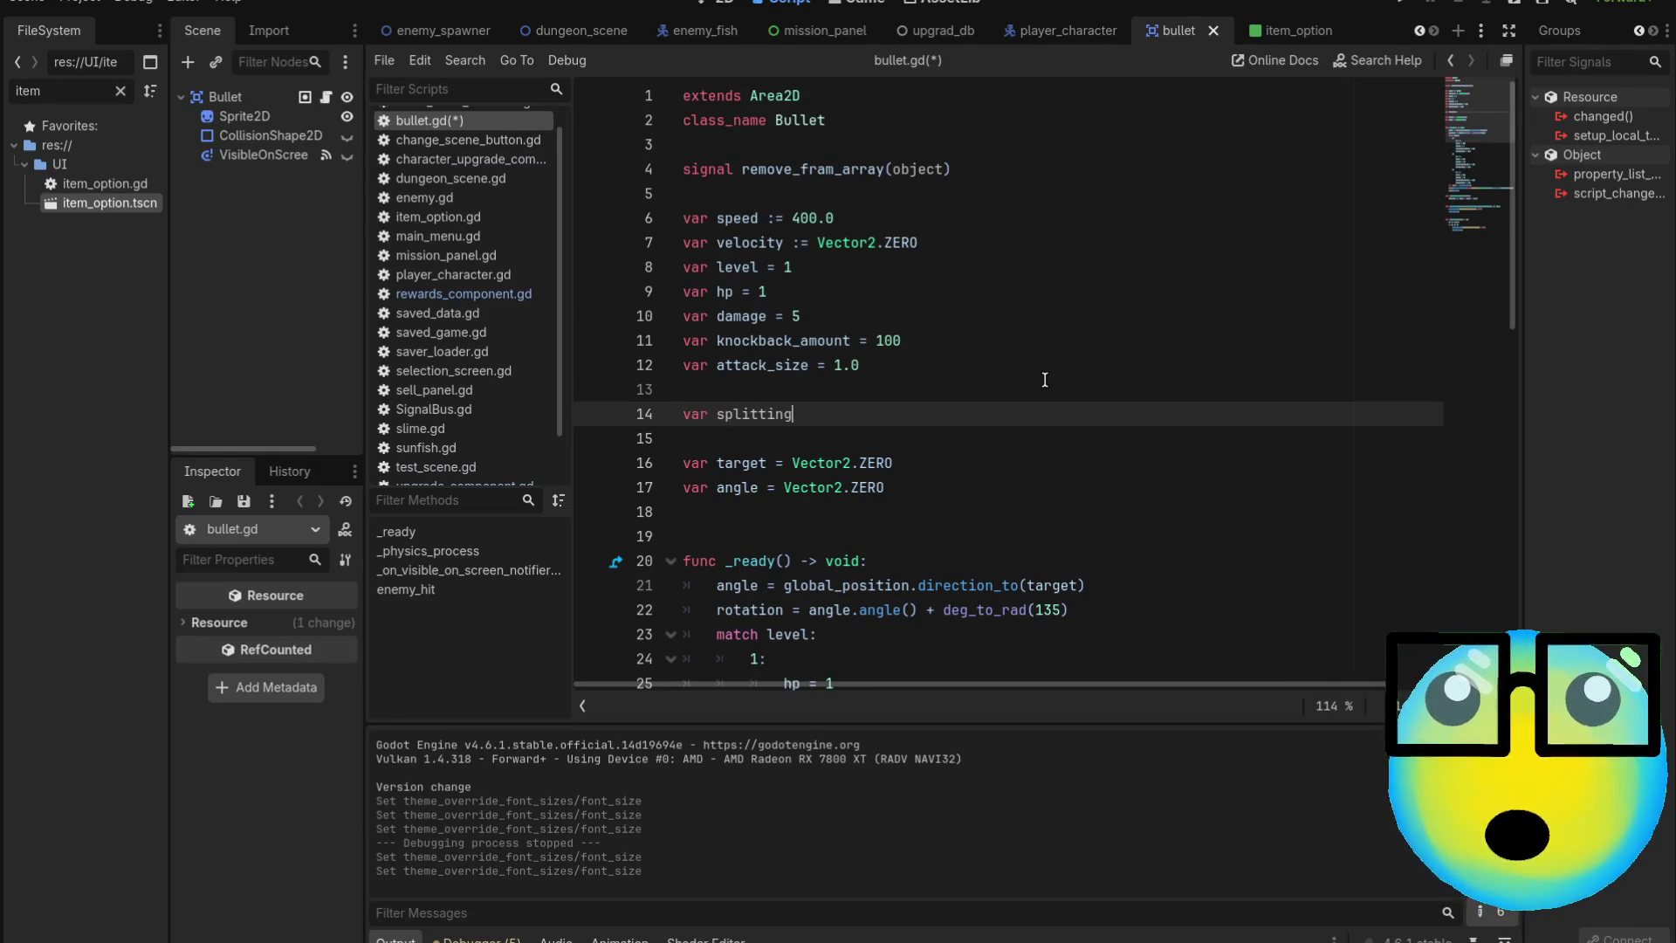
pyautogui.write(':')
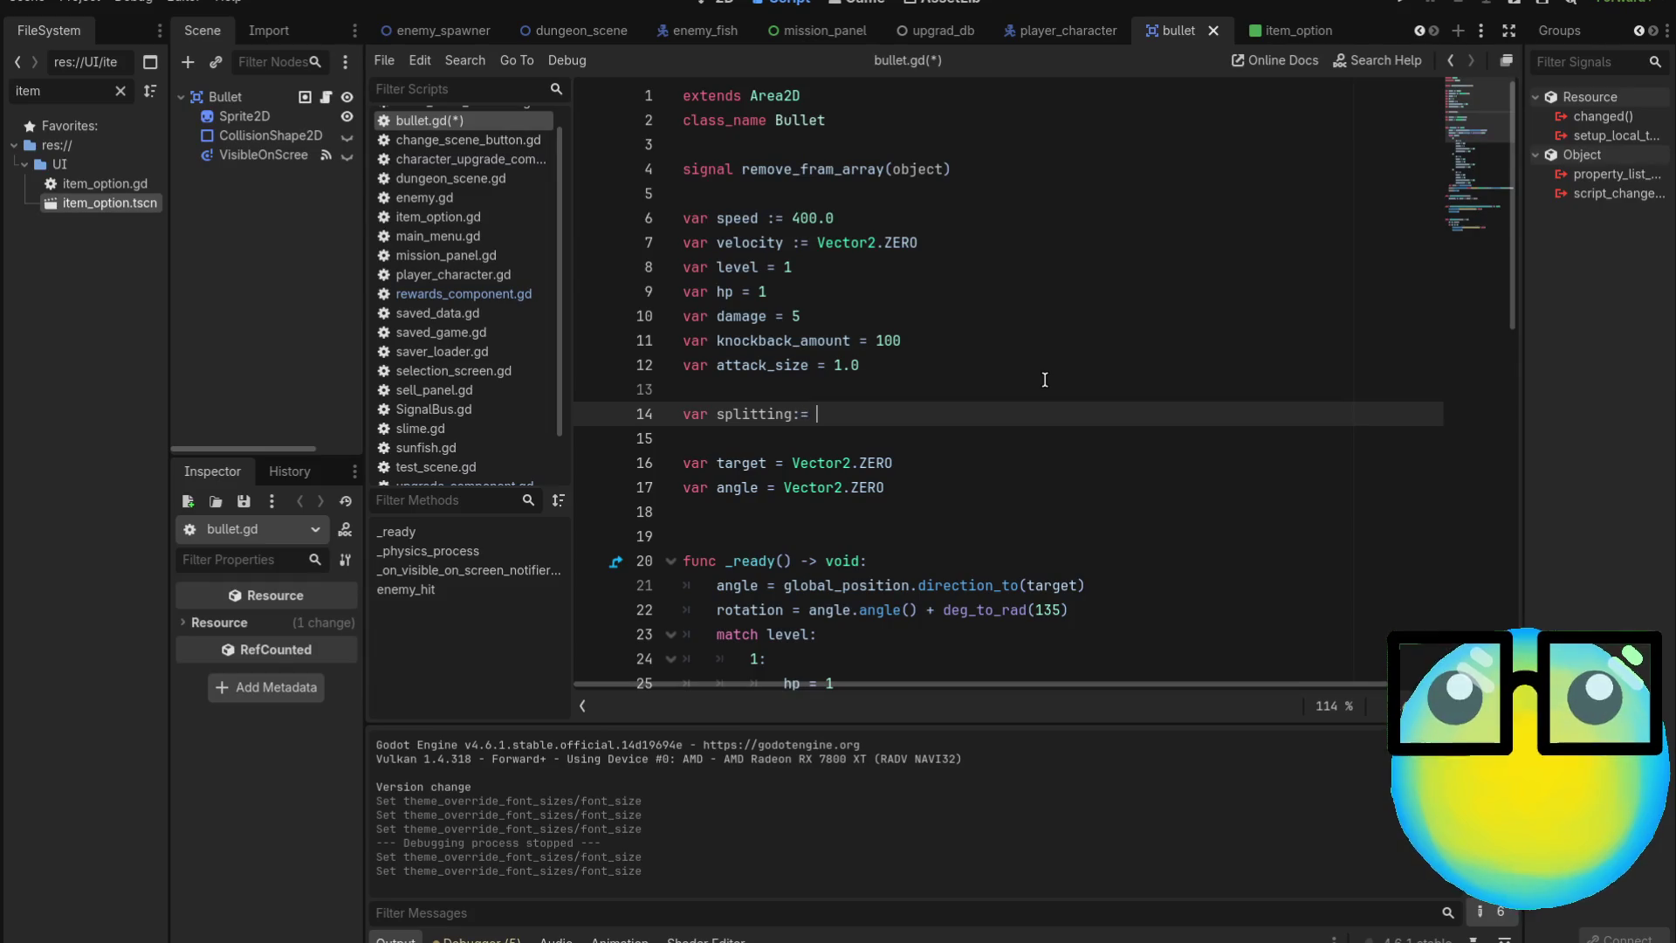
pyautogui.write('=')
pyautogui.write(' true')
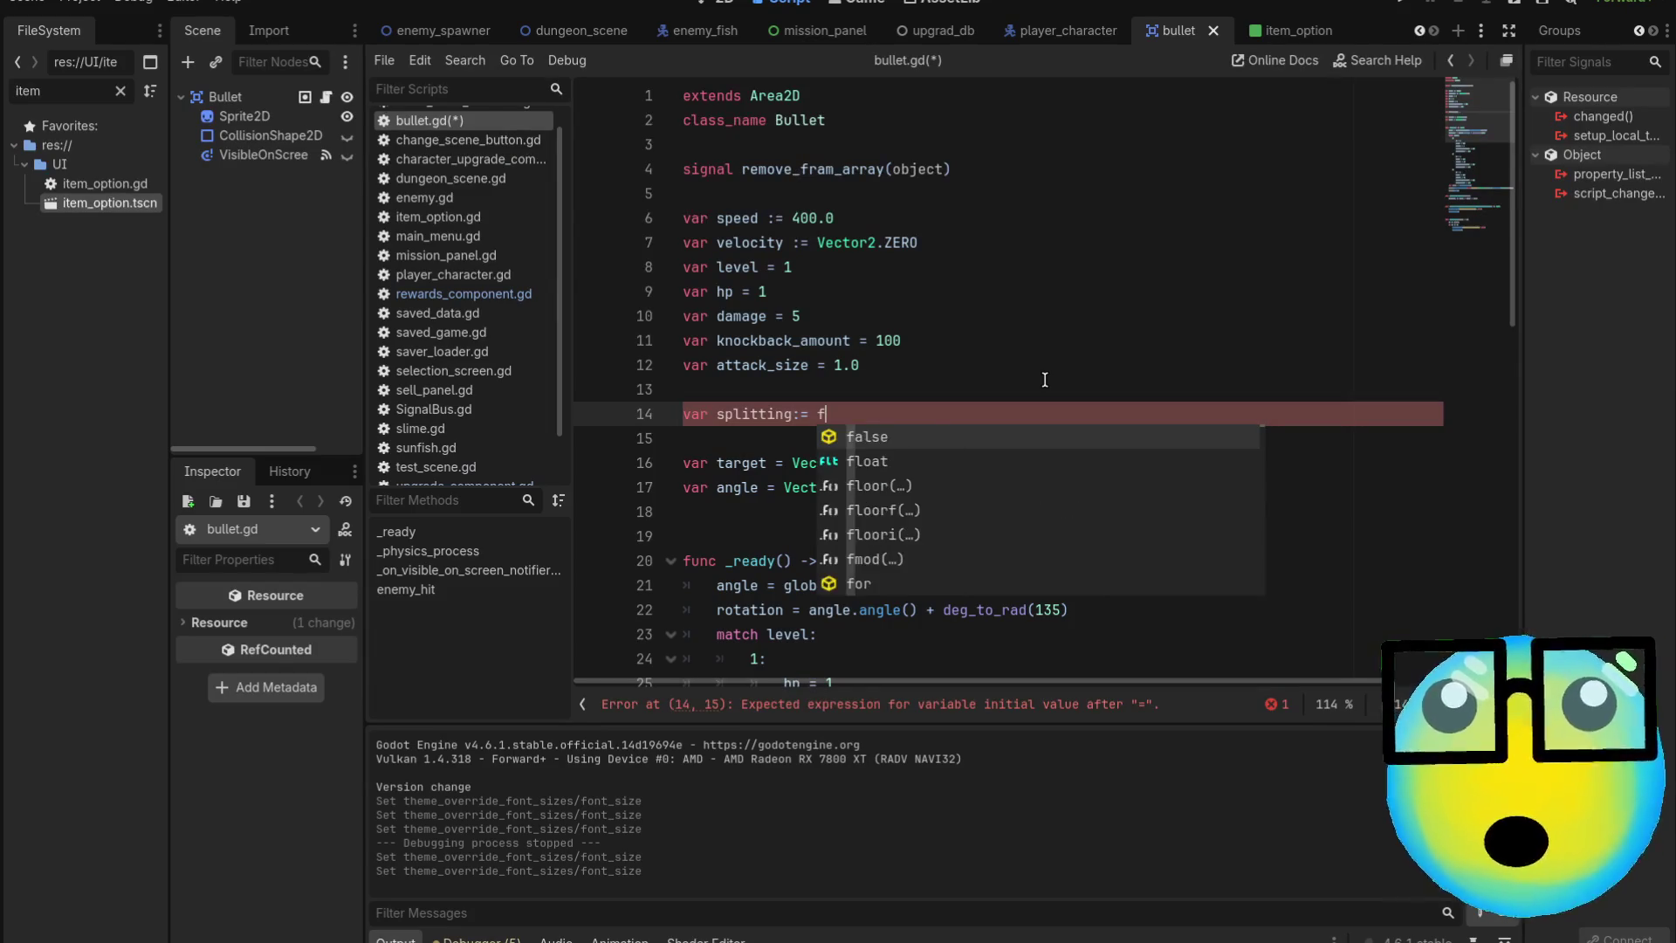
pyautogui.press('Return')
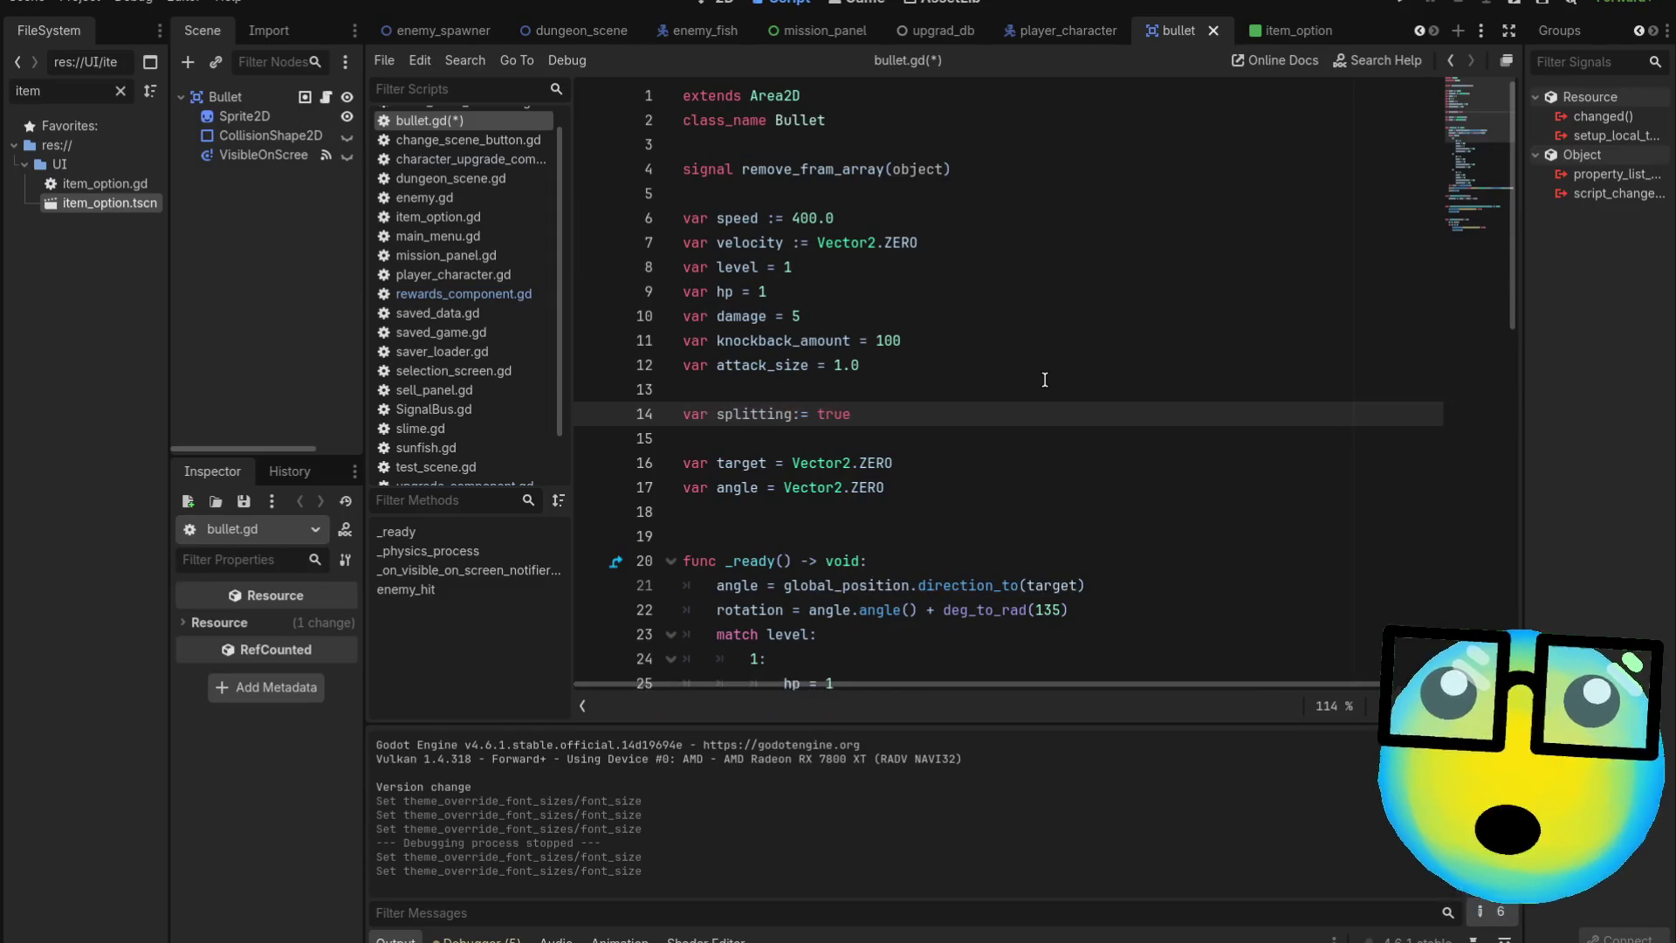
pyautogui.press('Return')
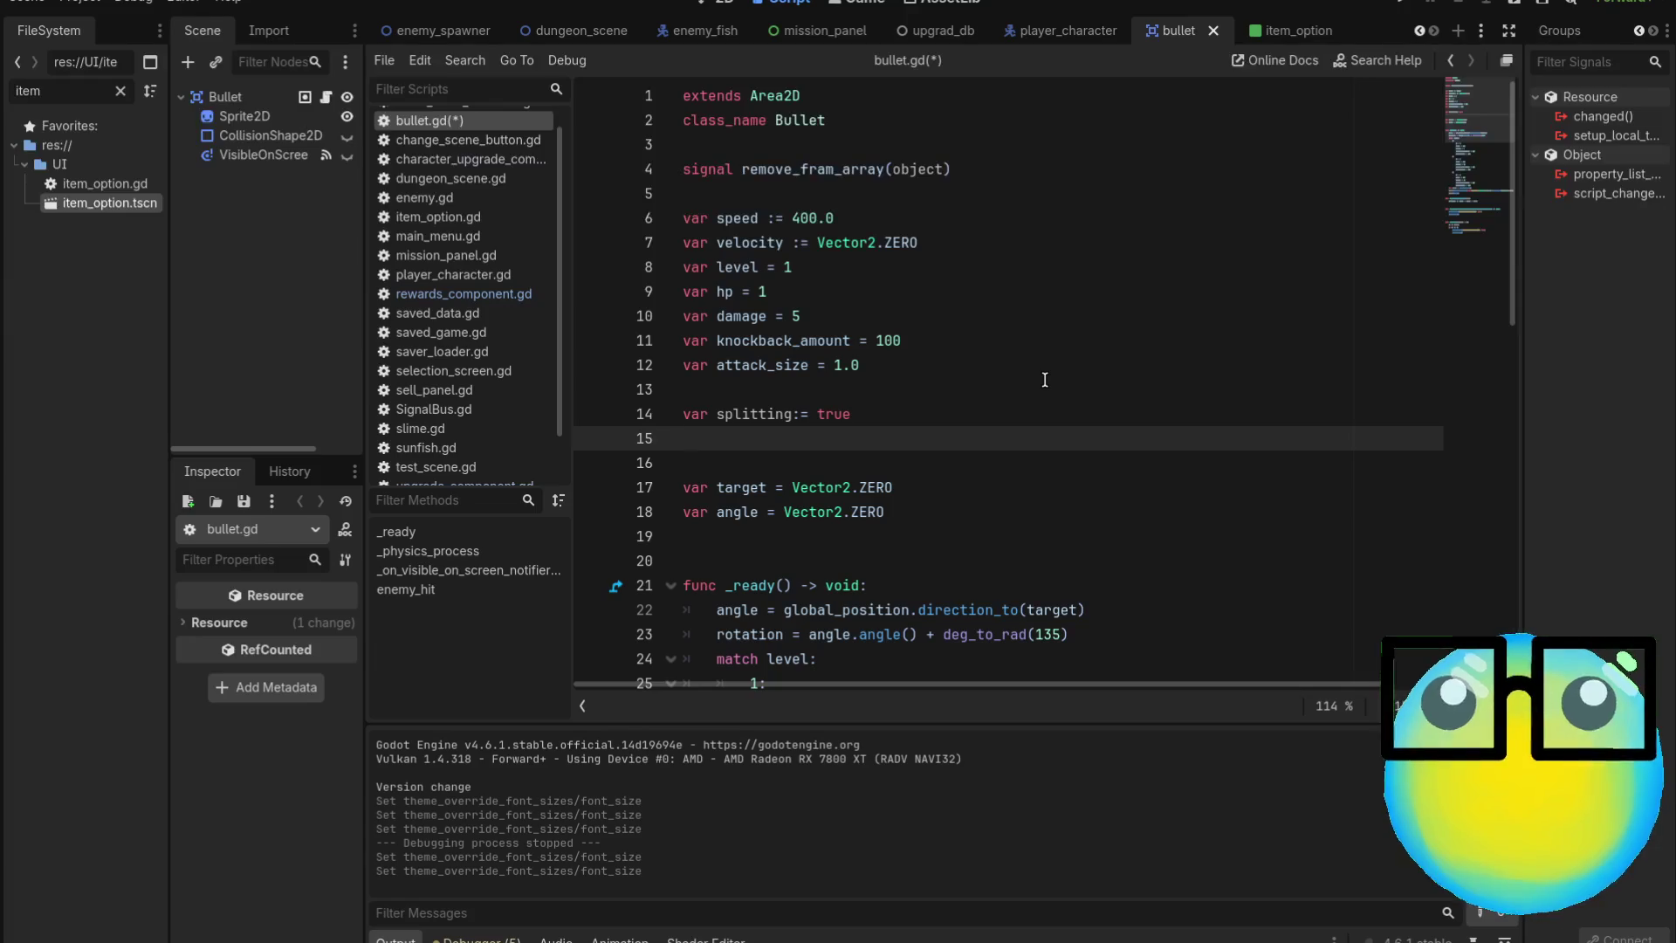
# Run the game from the item_option scene and start a new game from the menu
pyautogui.click(1276, 31)
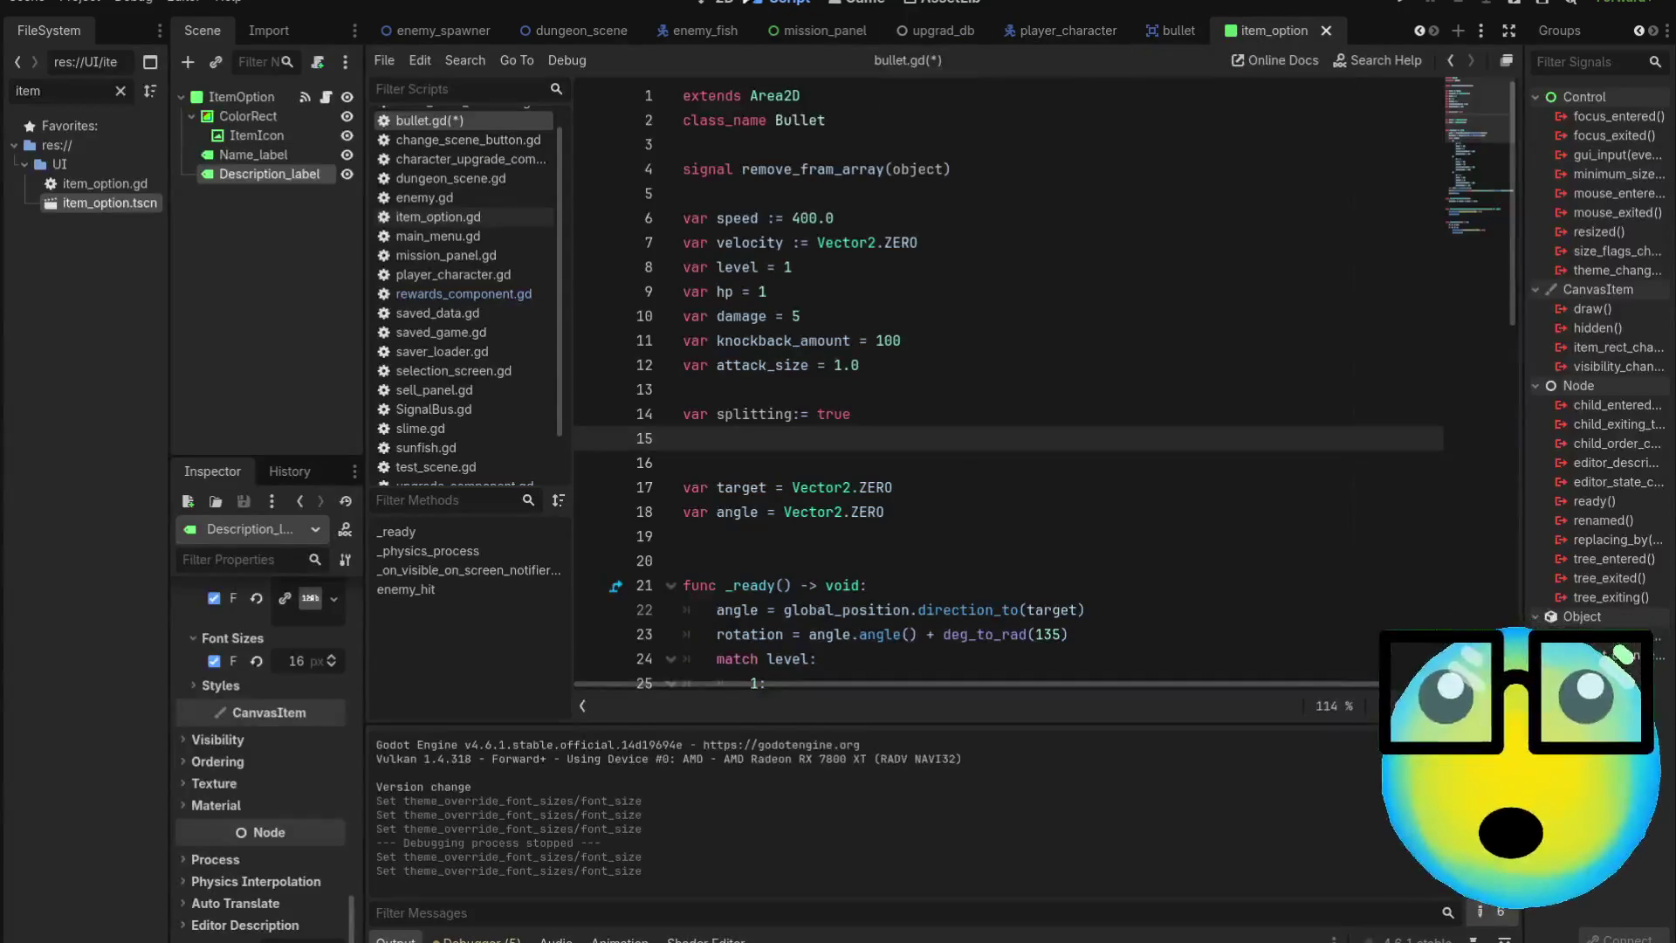
pyautogui.click(714, 3)
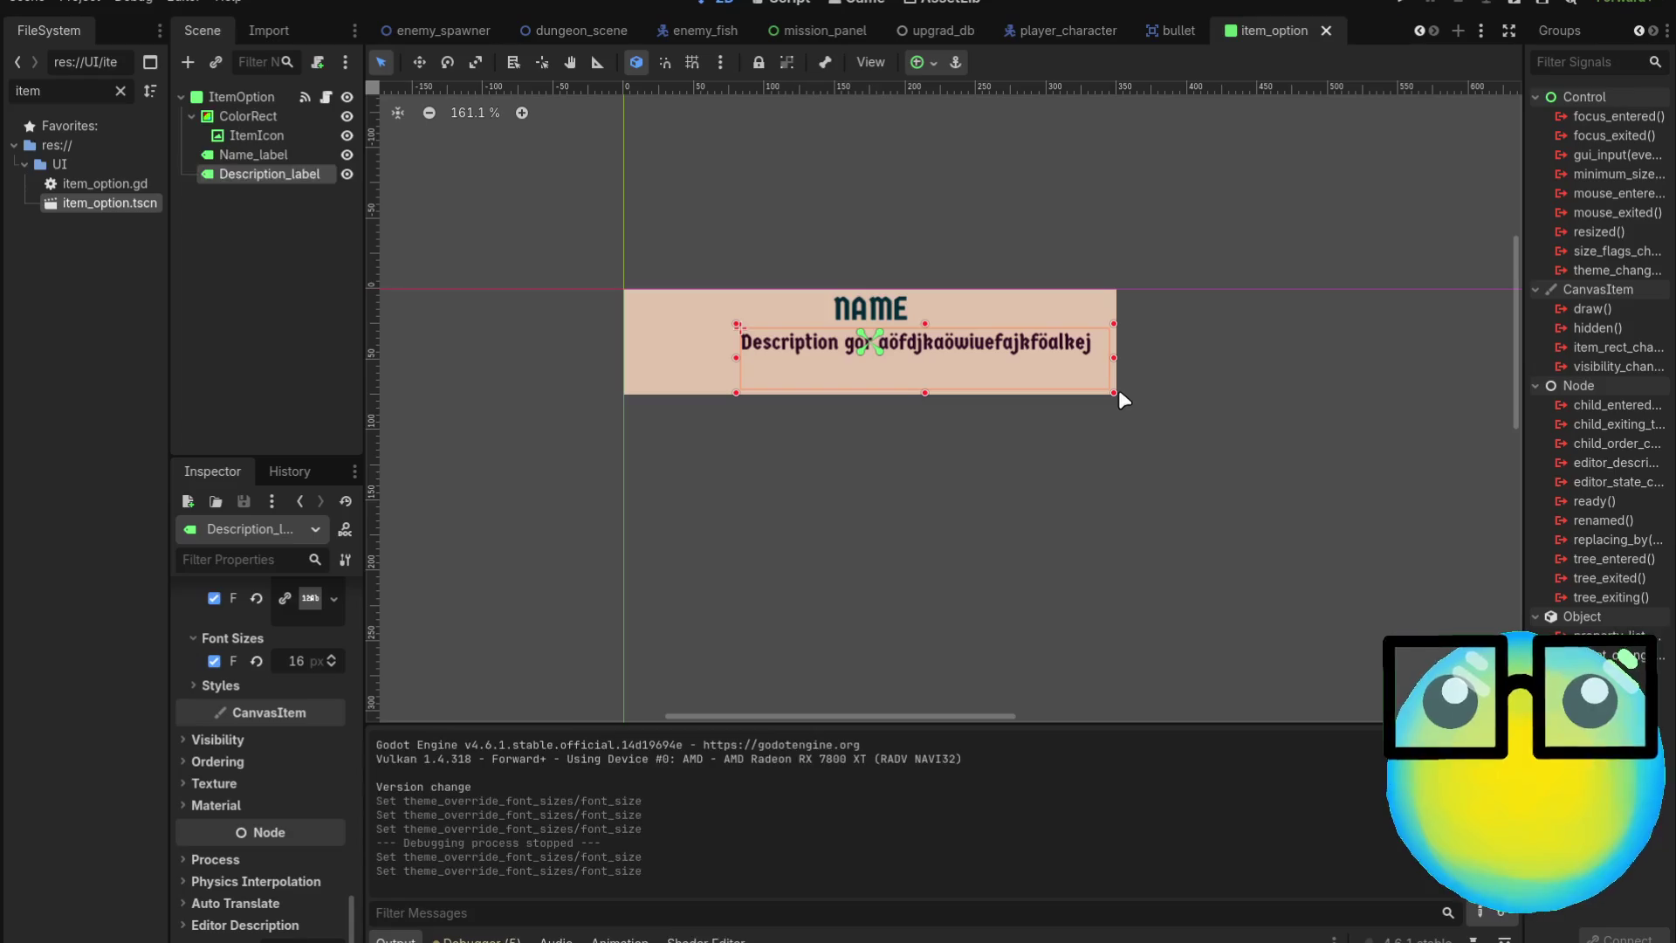
pyautogui.press('F6')
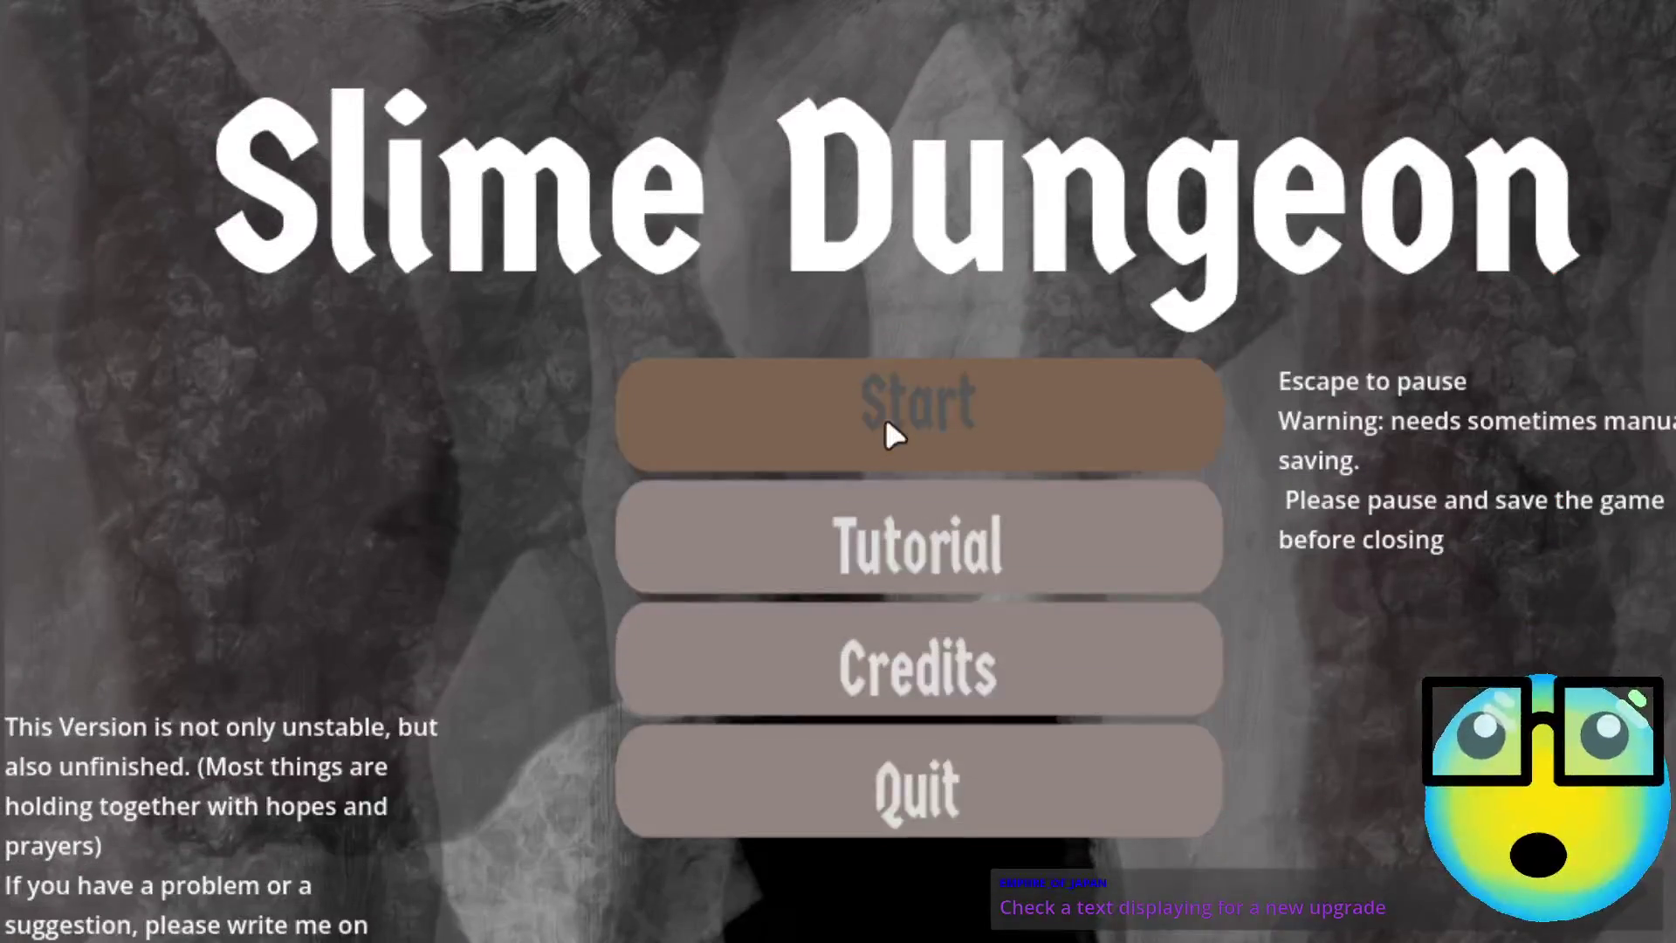
pyautogui.click(857, 411)
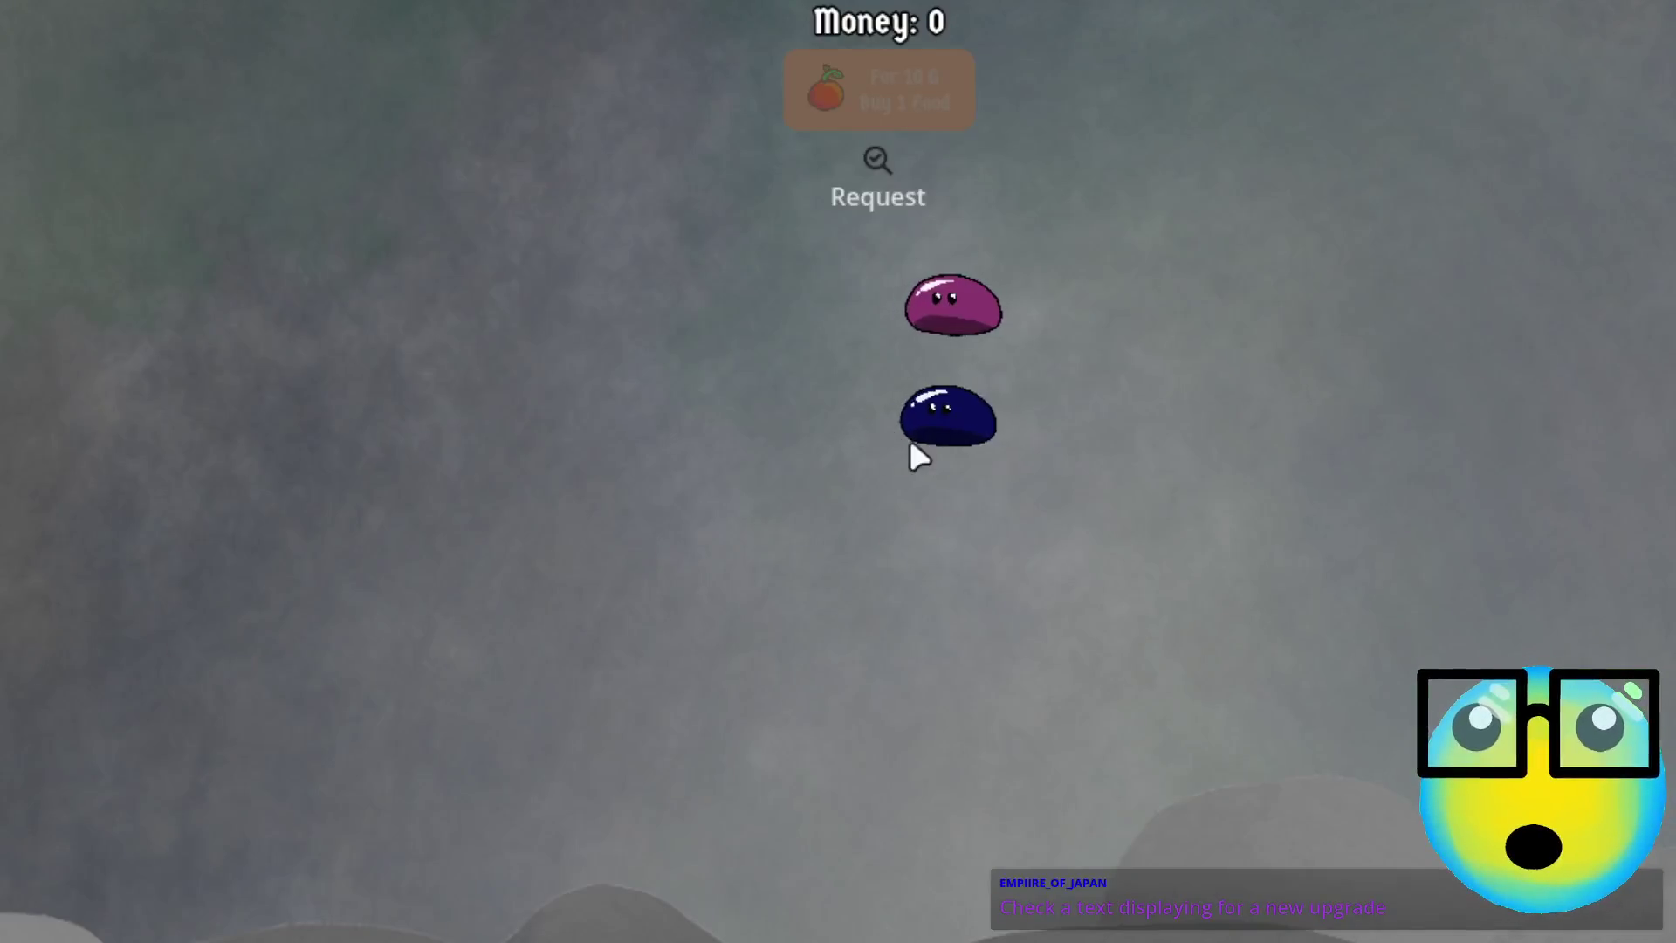
# Click the blue slime in the running game, then return to the Bullet scene in the editor
pyautogui.click(908, 437)
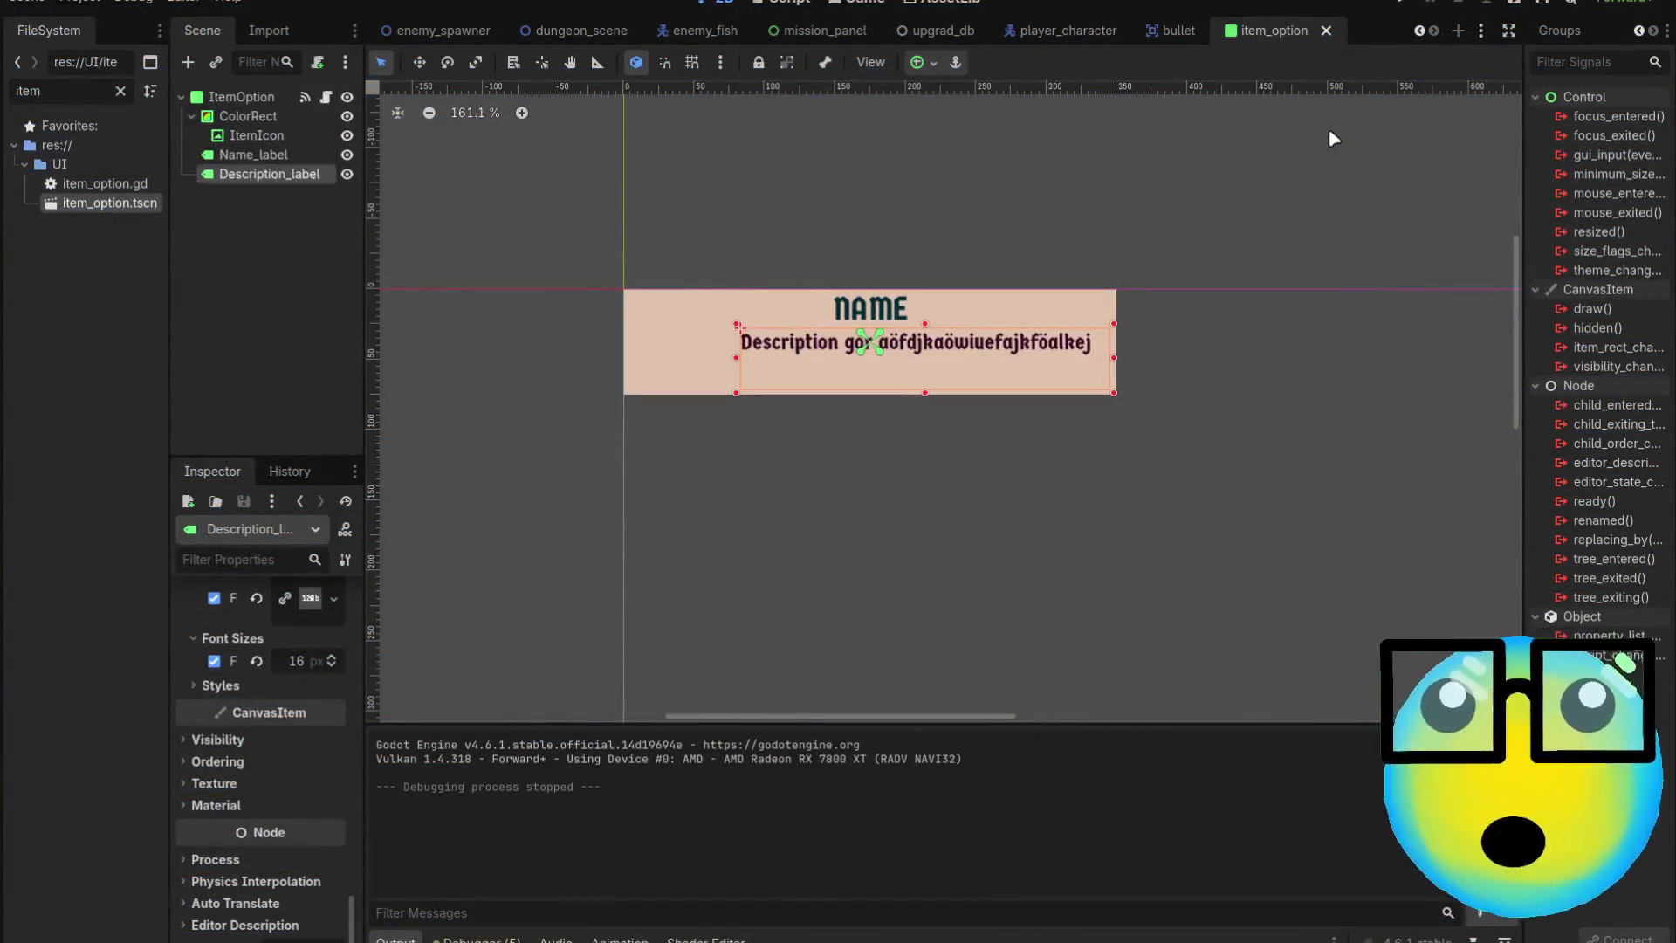
pyautogui.click(1174, 30)
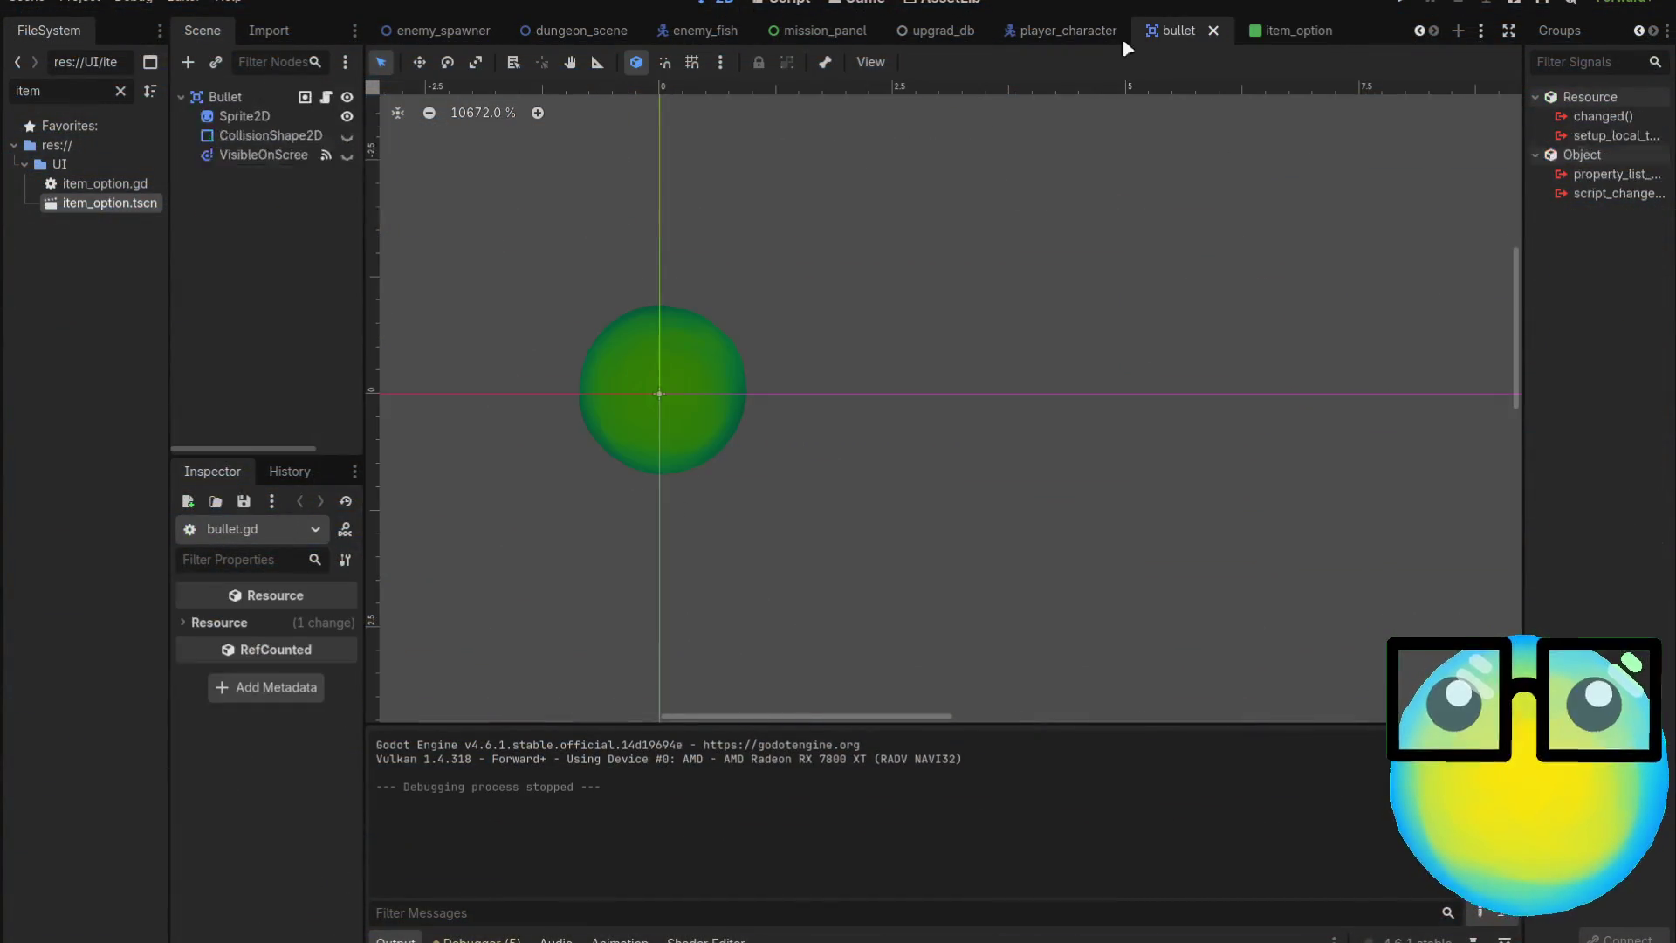
# Declare 'var splits: int = 4' in bullet.gd below the splitting variable
pyautogui.click(326, 97)
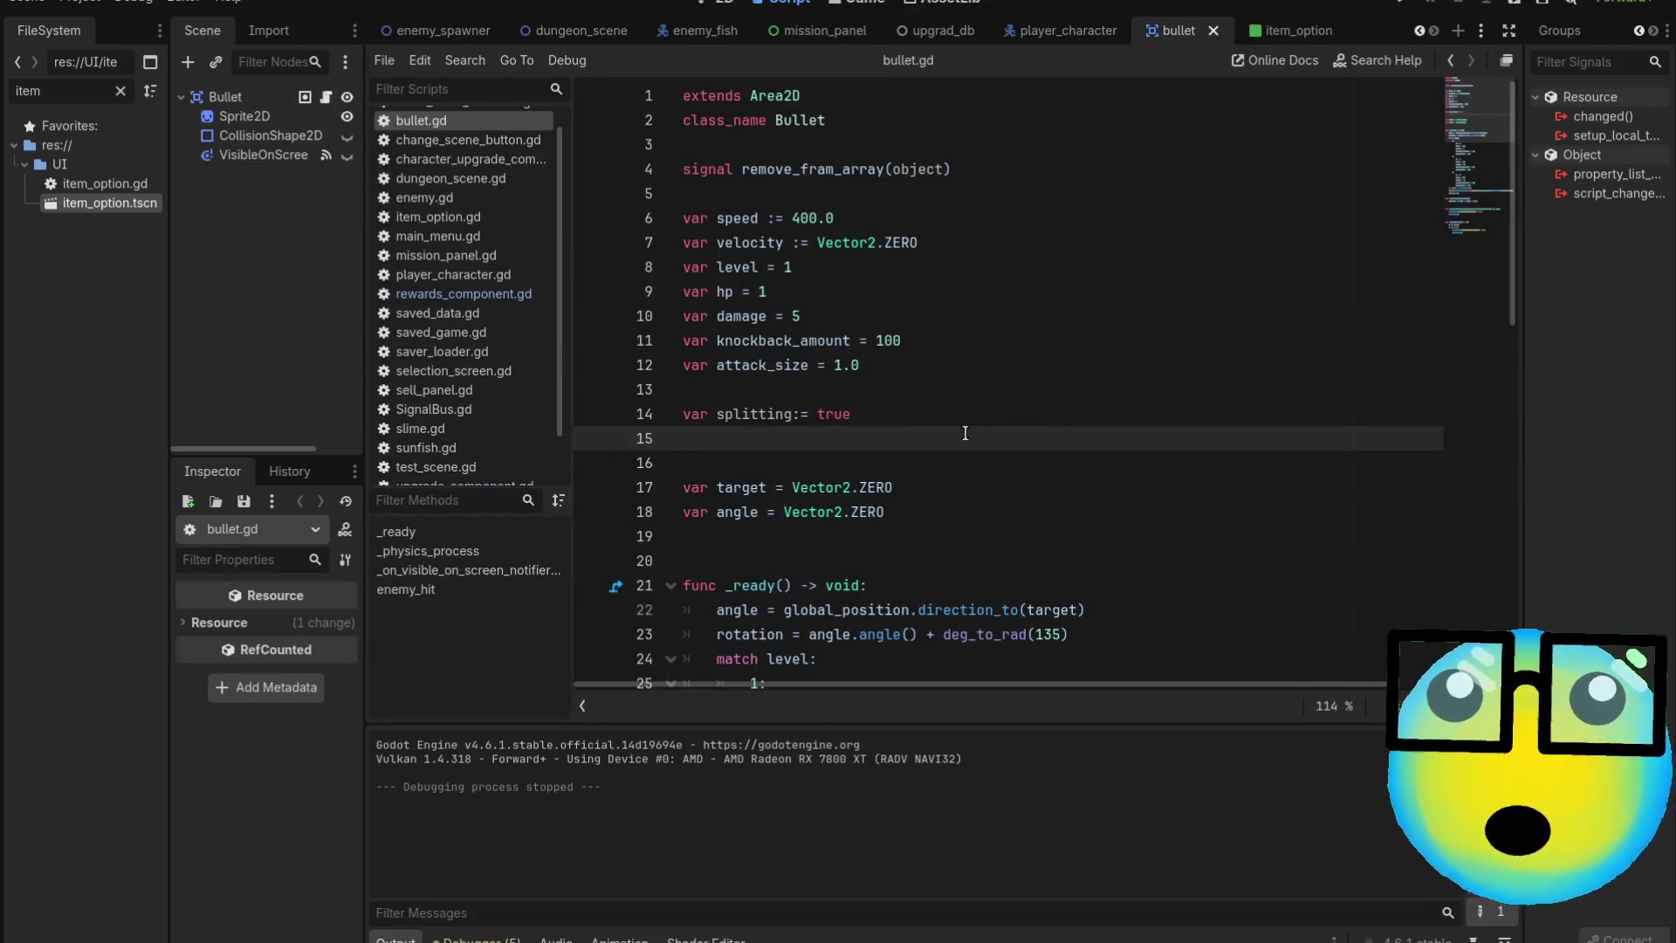
pyautogui.write('var ')
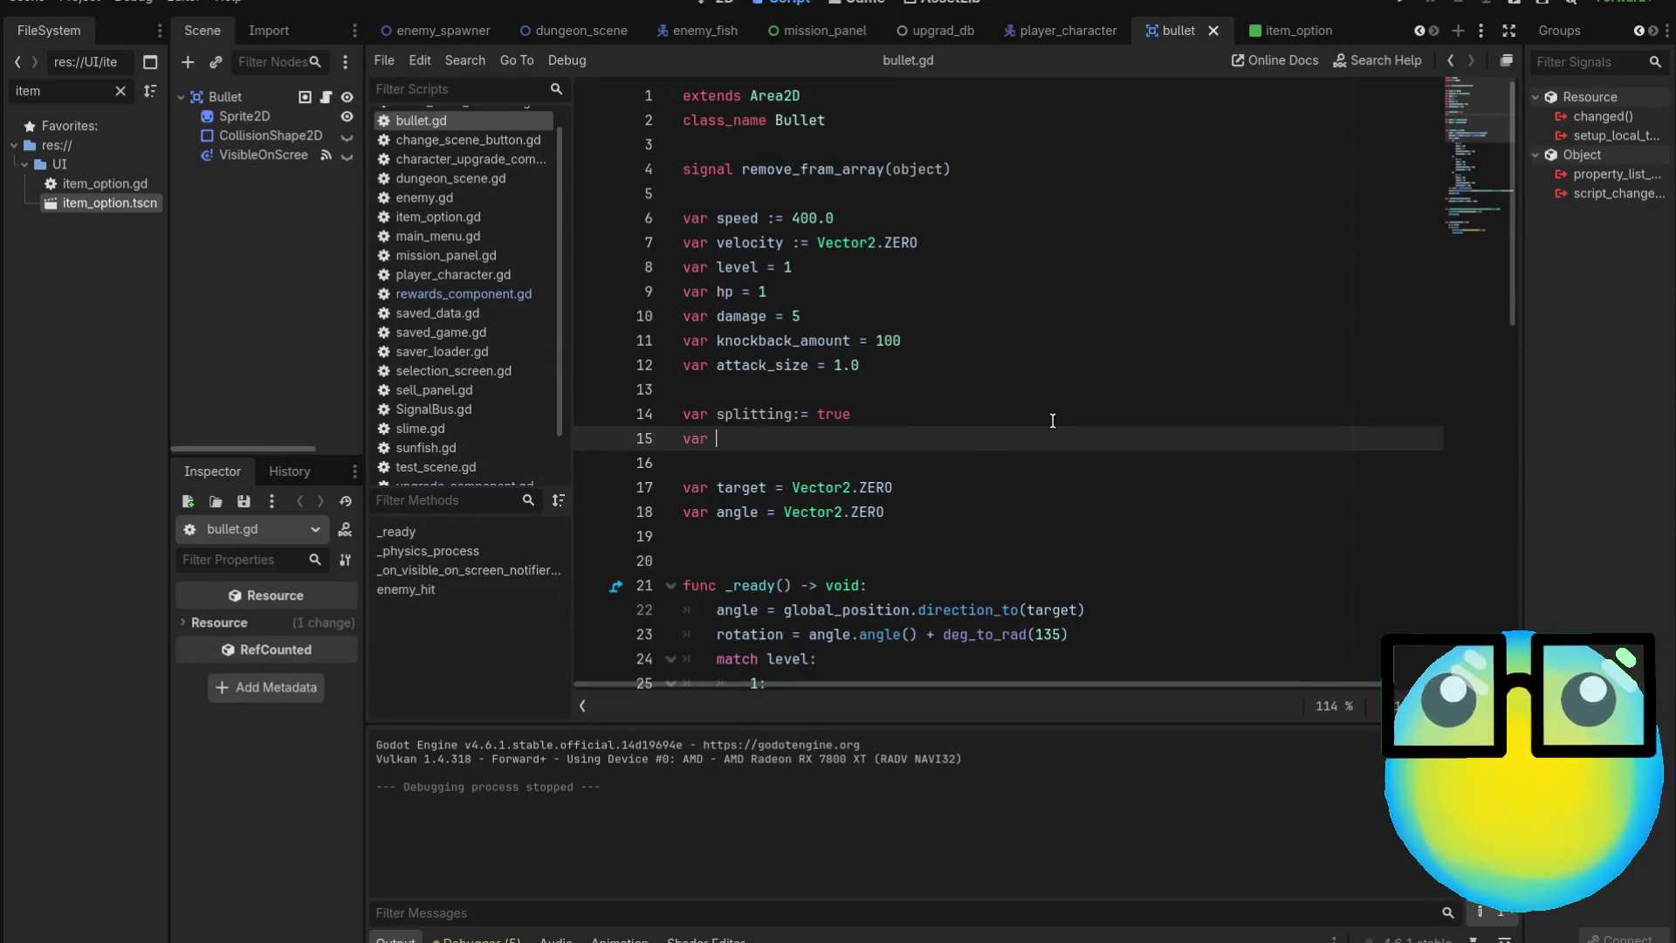
pyautogui.write('split')
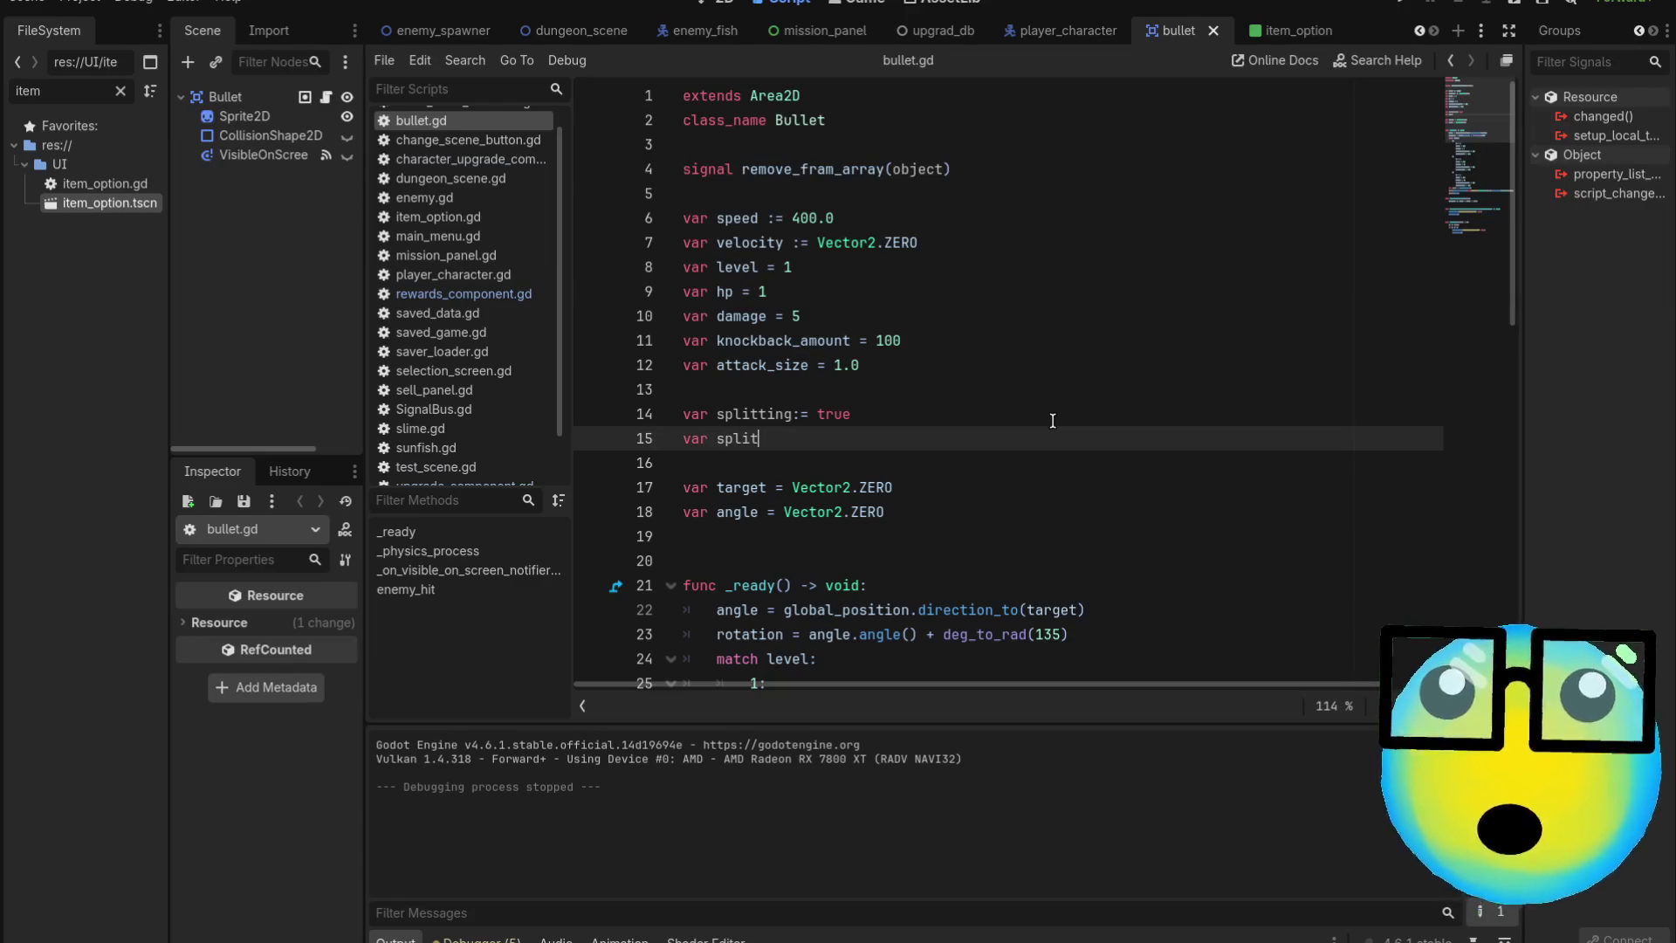
pyautogui.write('s =')
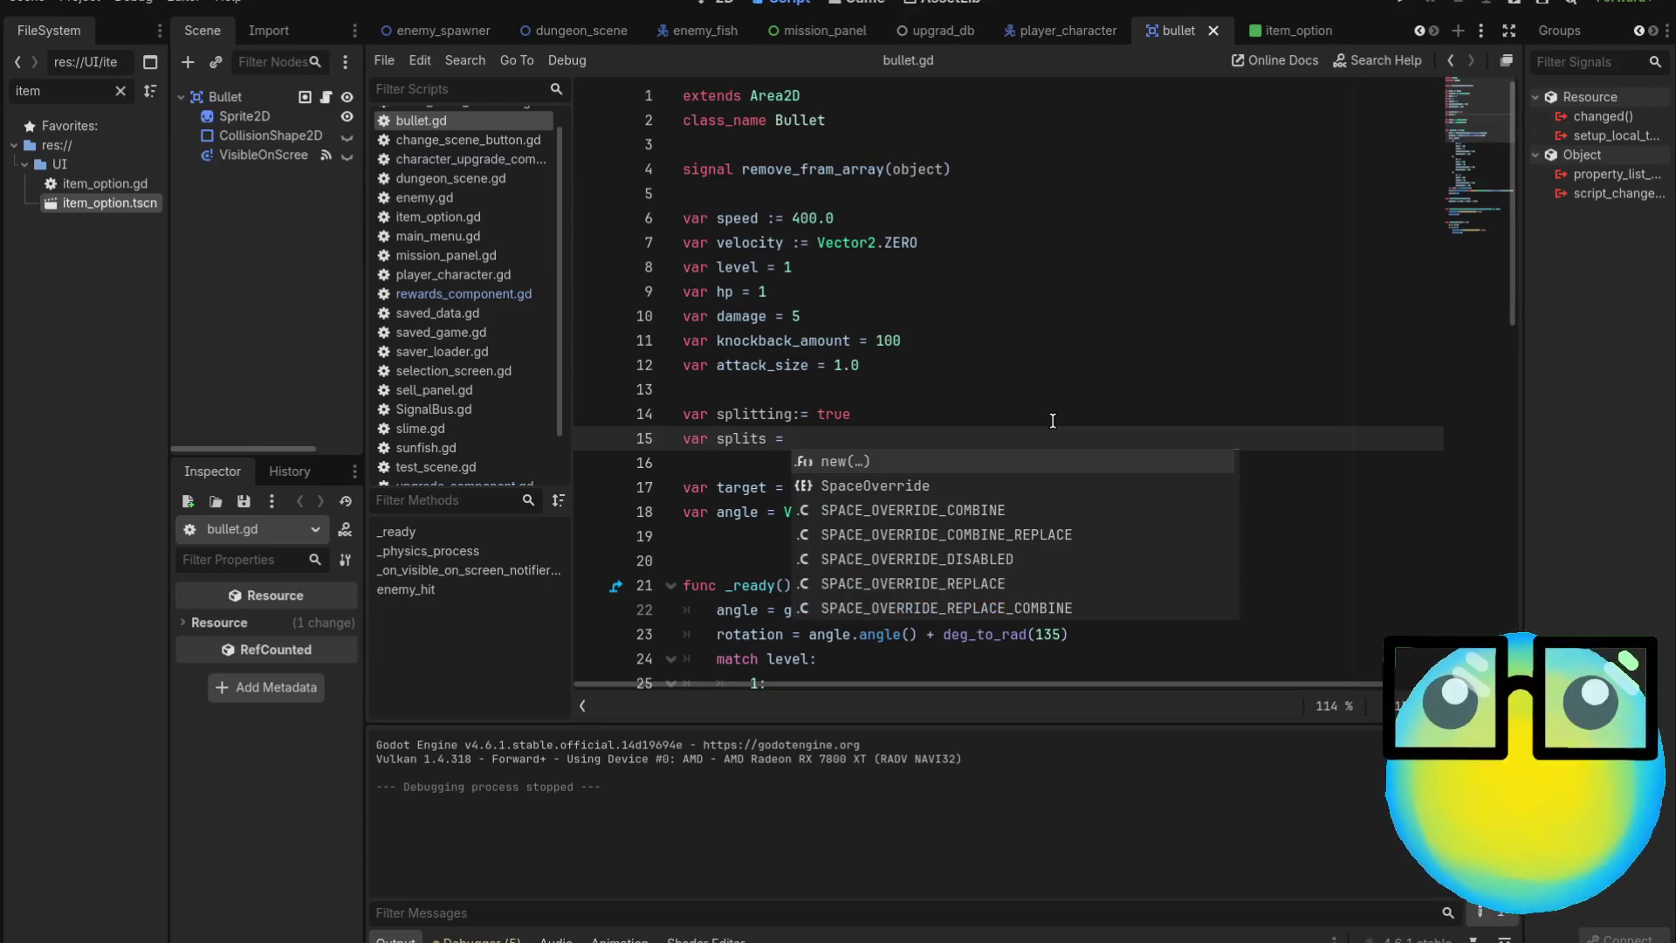
pyautogui.press('BackSpace')
pyautogui.press('BackSpace')
pyautogui.press('BackSpace')
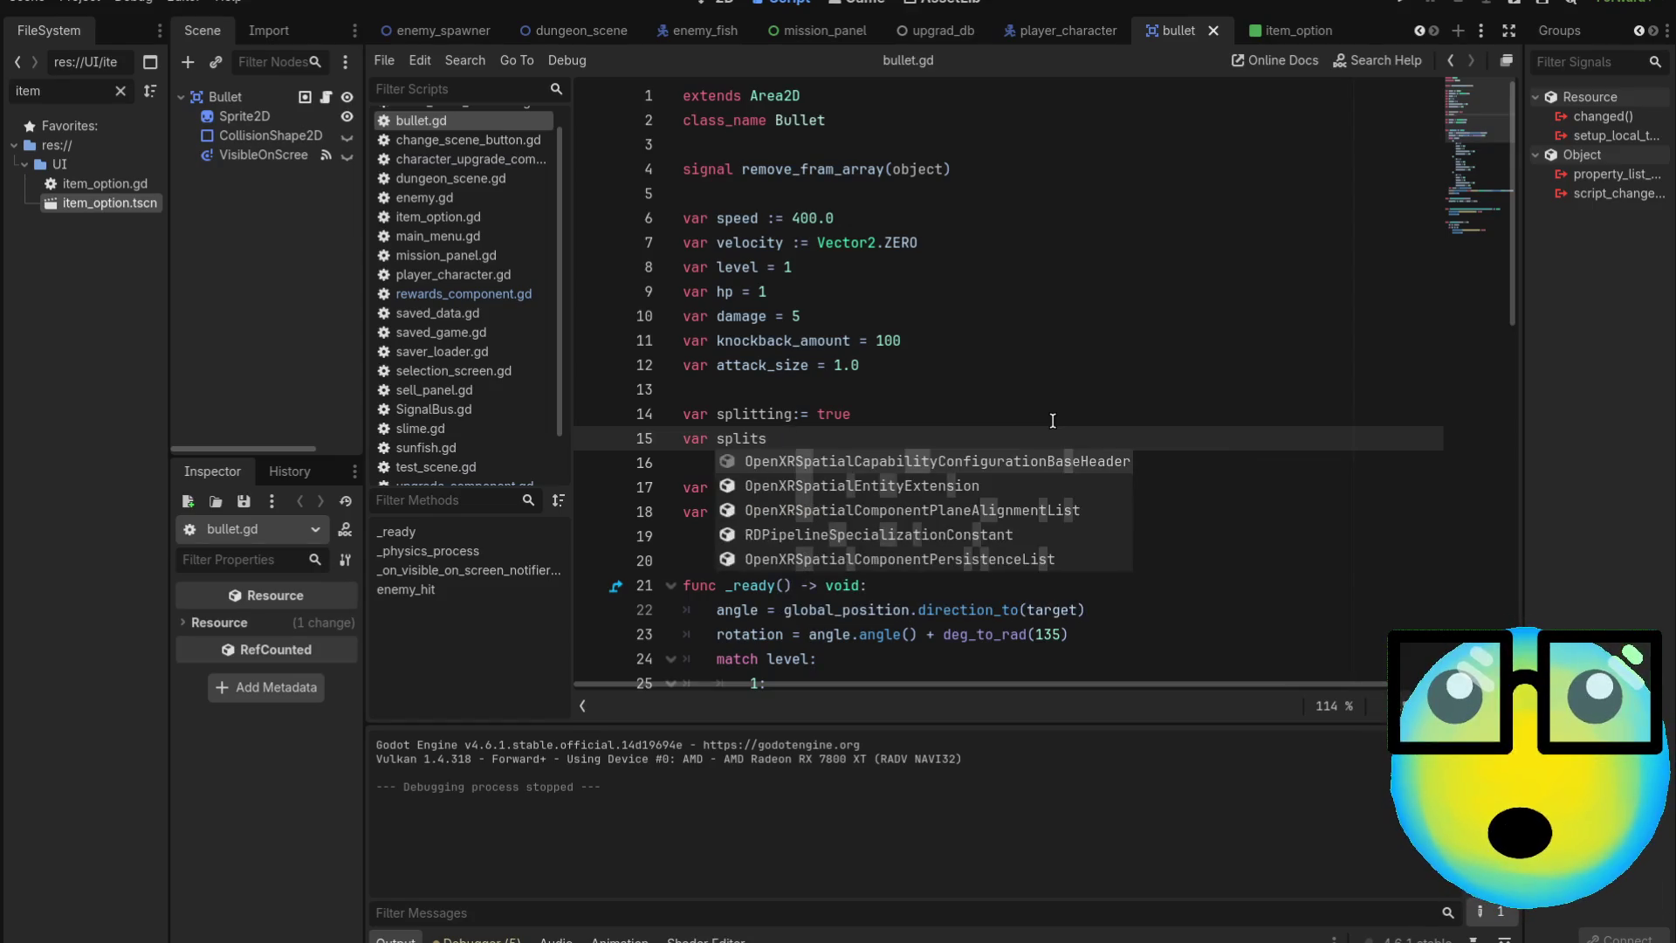
pyautogui.write(': int = ')
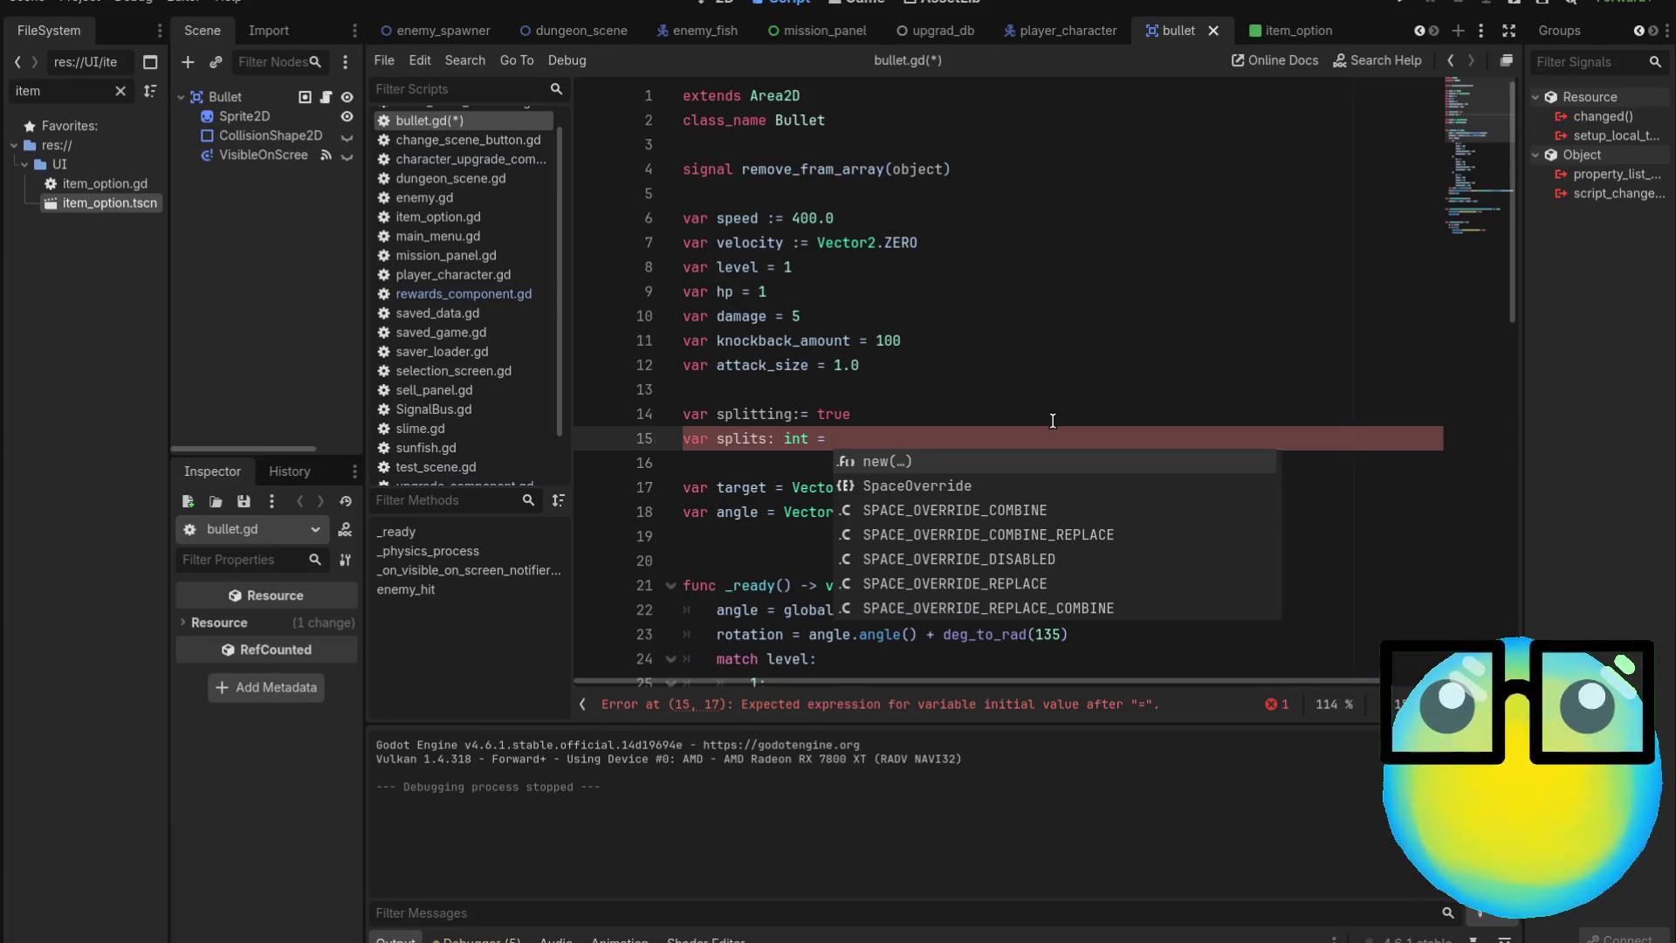
pyautogui.write('4')
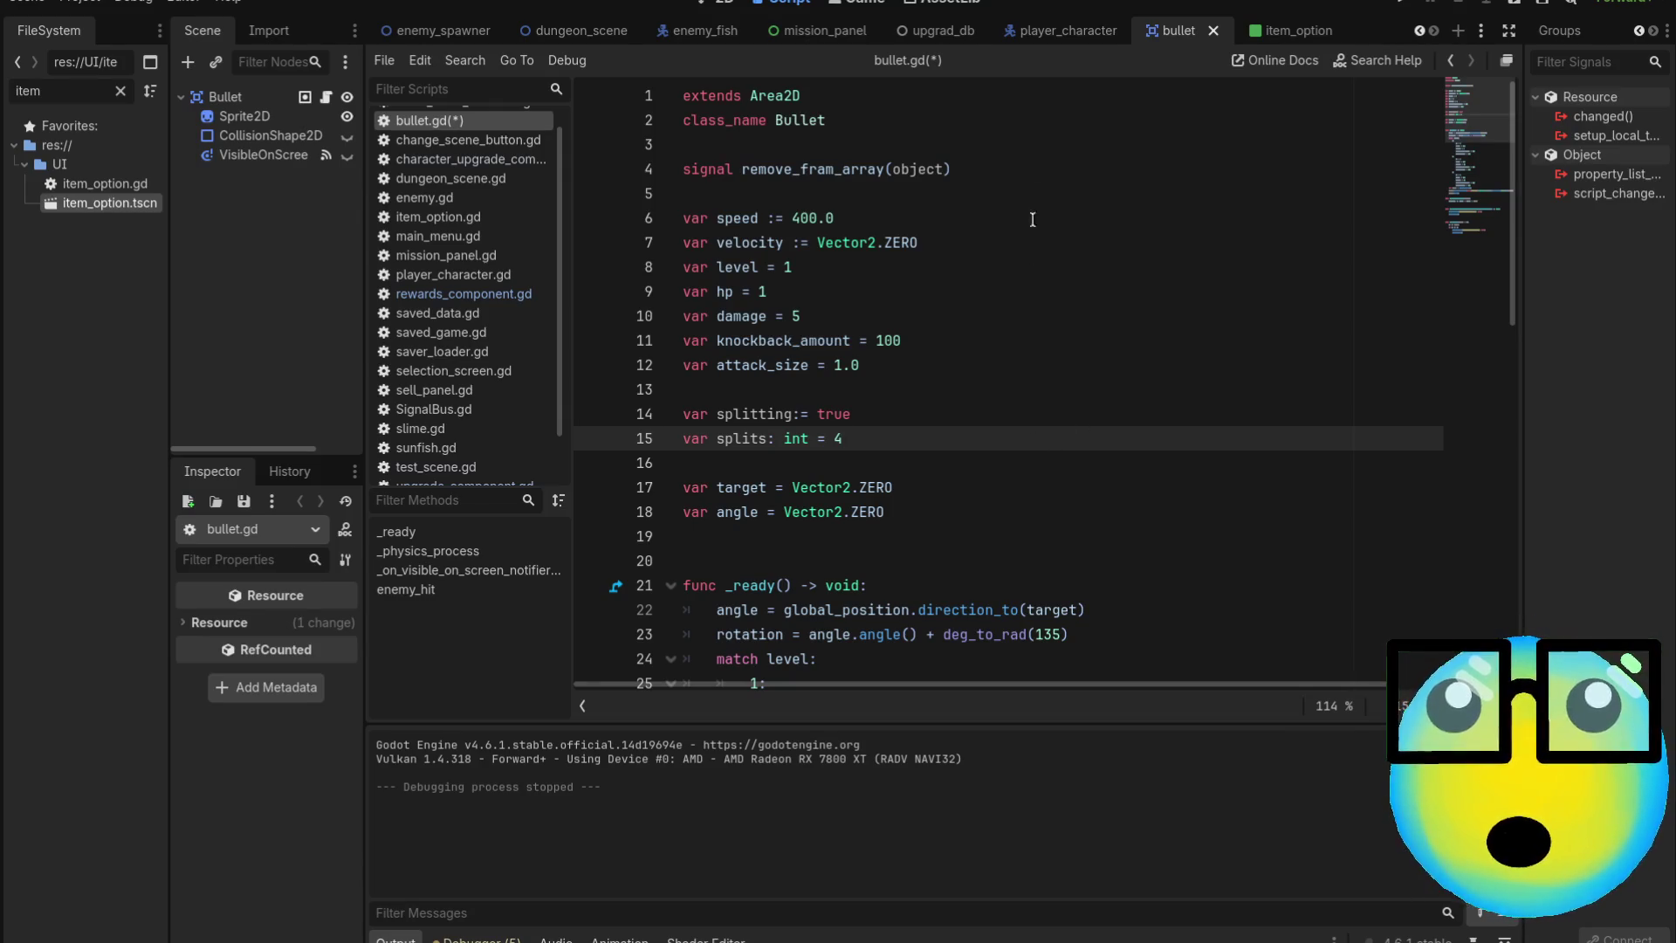
pyautogui.click(1039, 35)
# Open player_character.gd and scroll through its bullet-spawning attack code
pyautogui.scroll(3, 279, 223)
pyautogui.scroll(-10, 1091, 252)
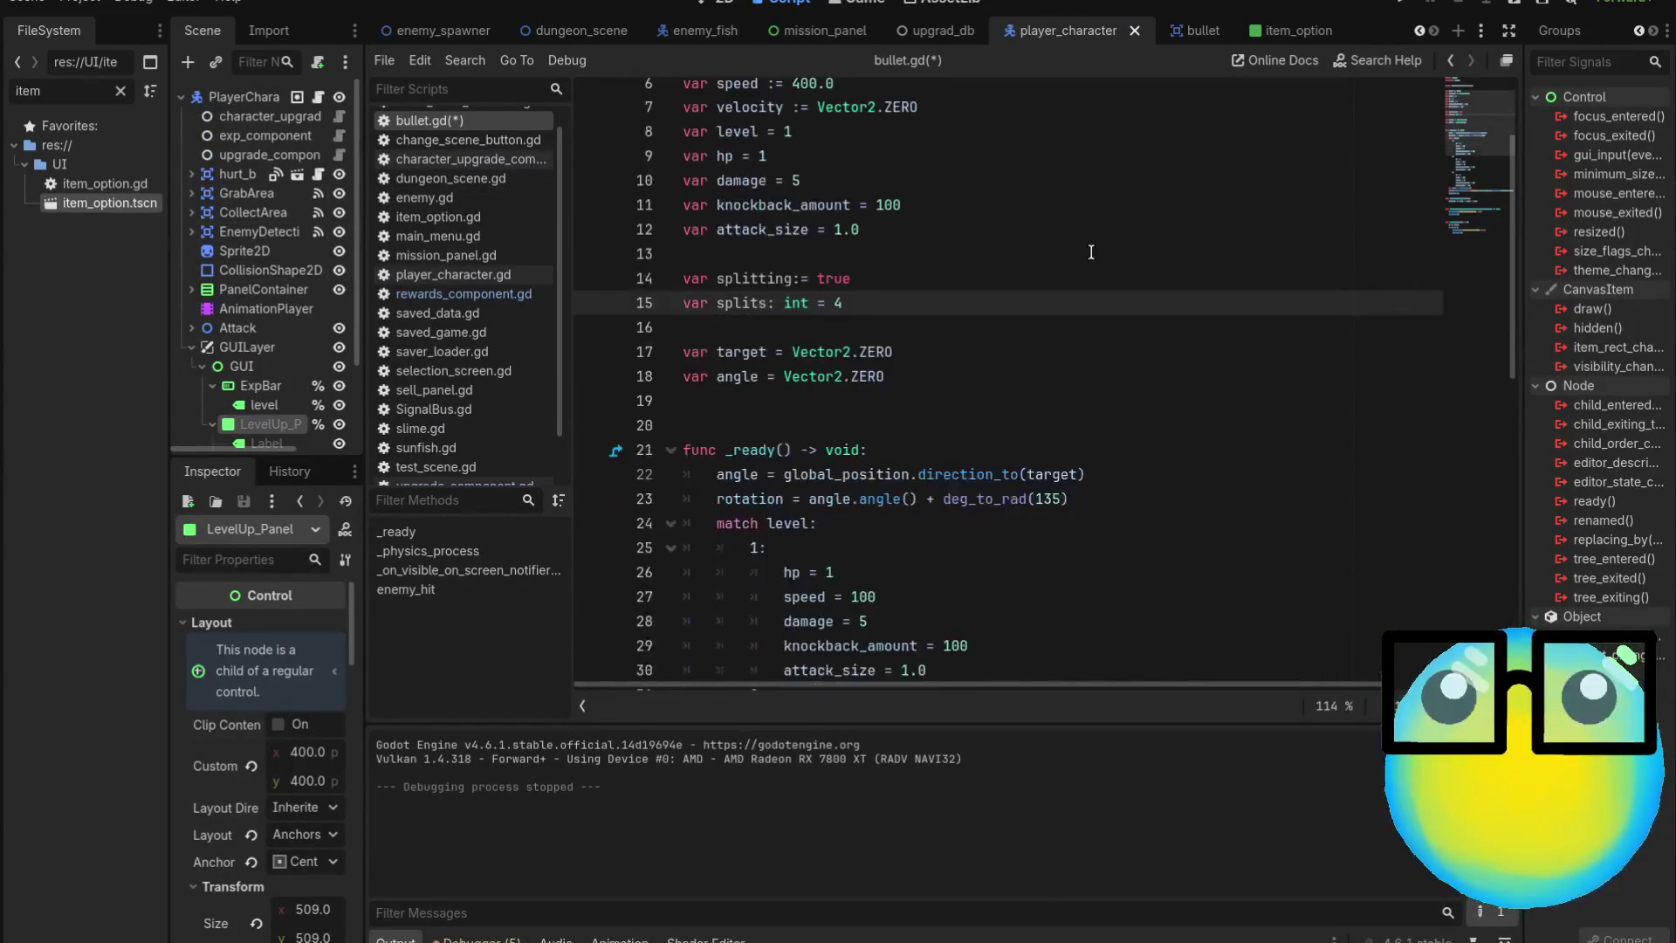
pyautogui.scroll(-1, 1091, 252)
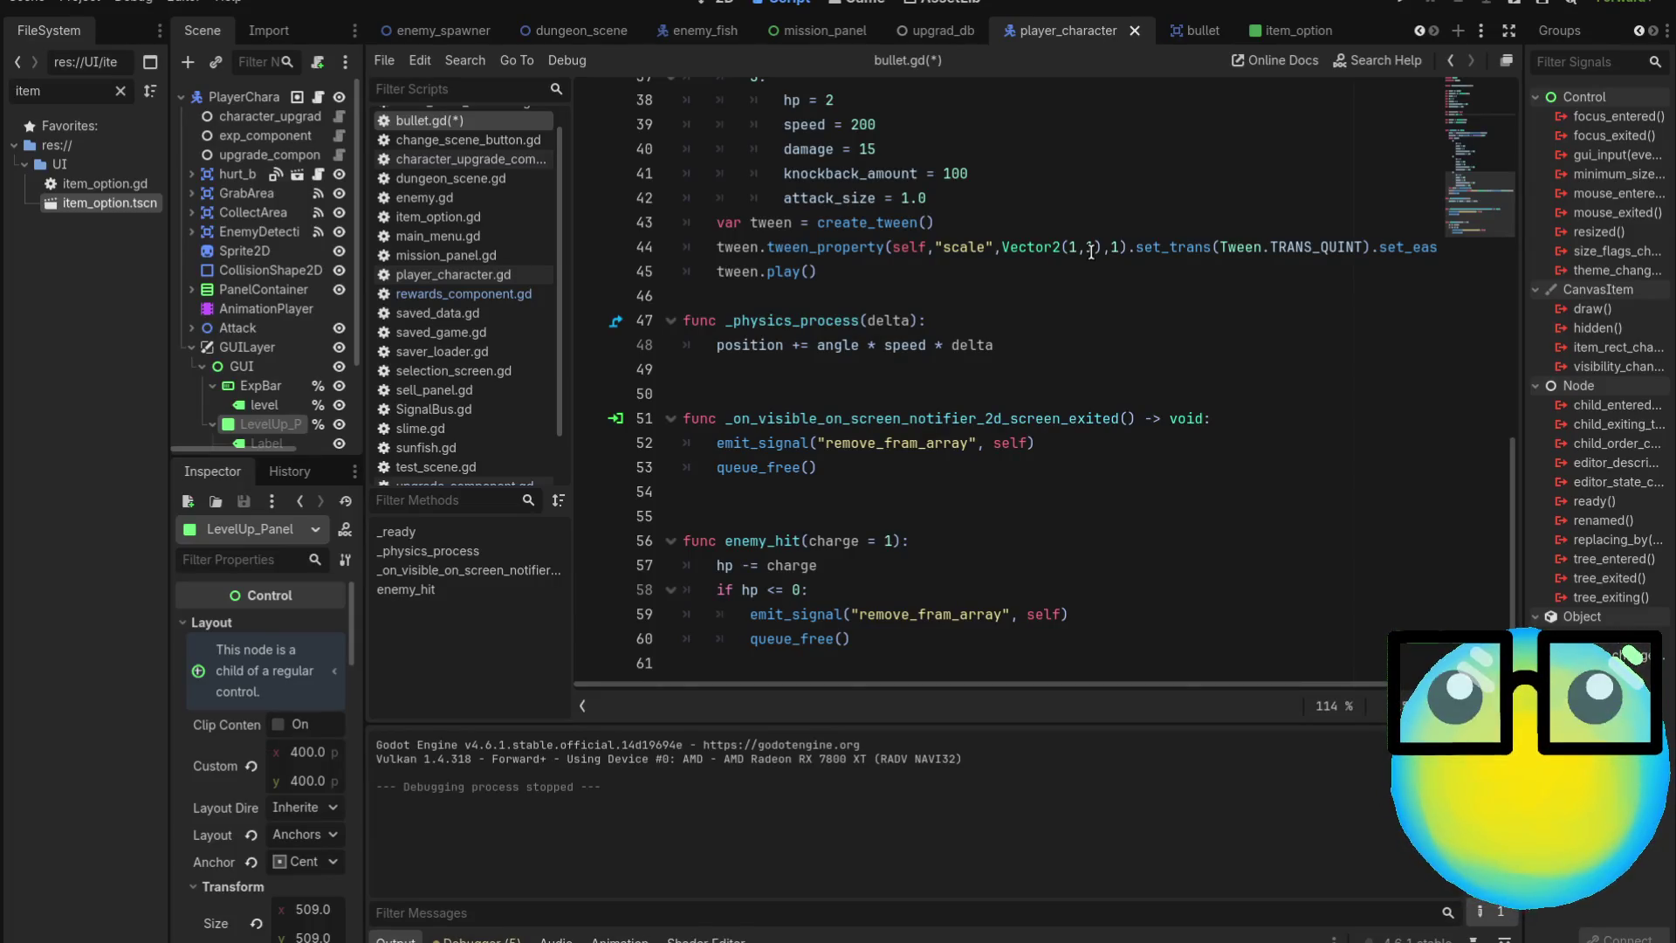
pyautogui.scroll(9, 1091, 252)
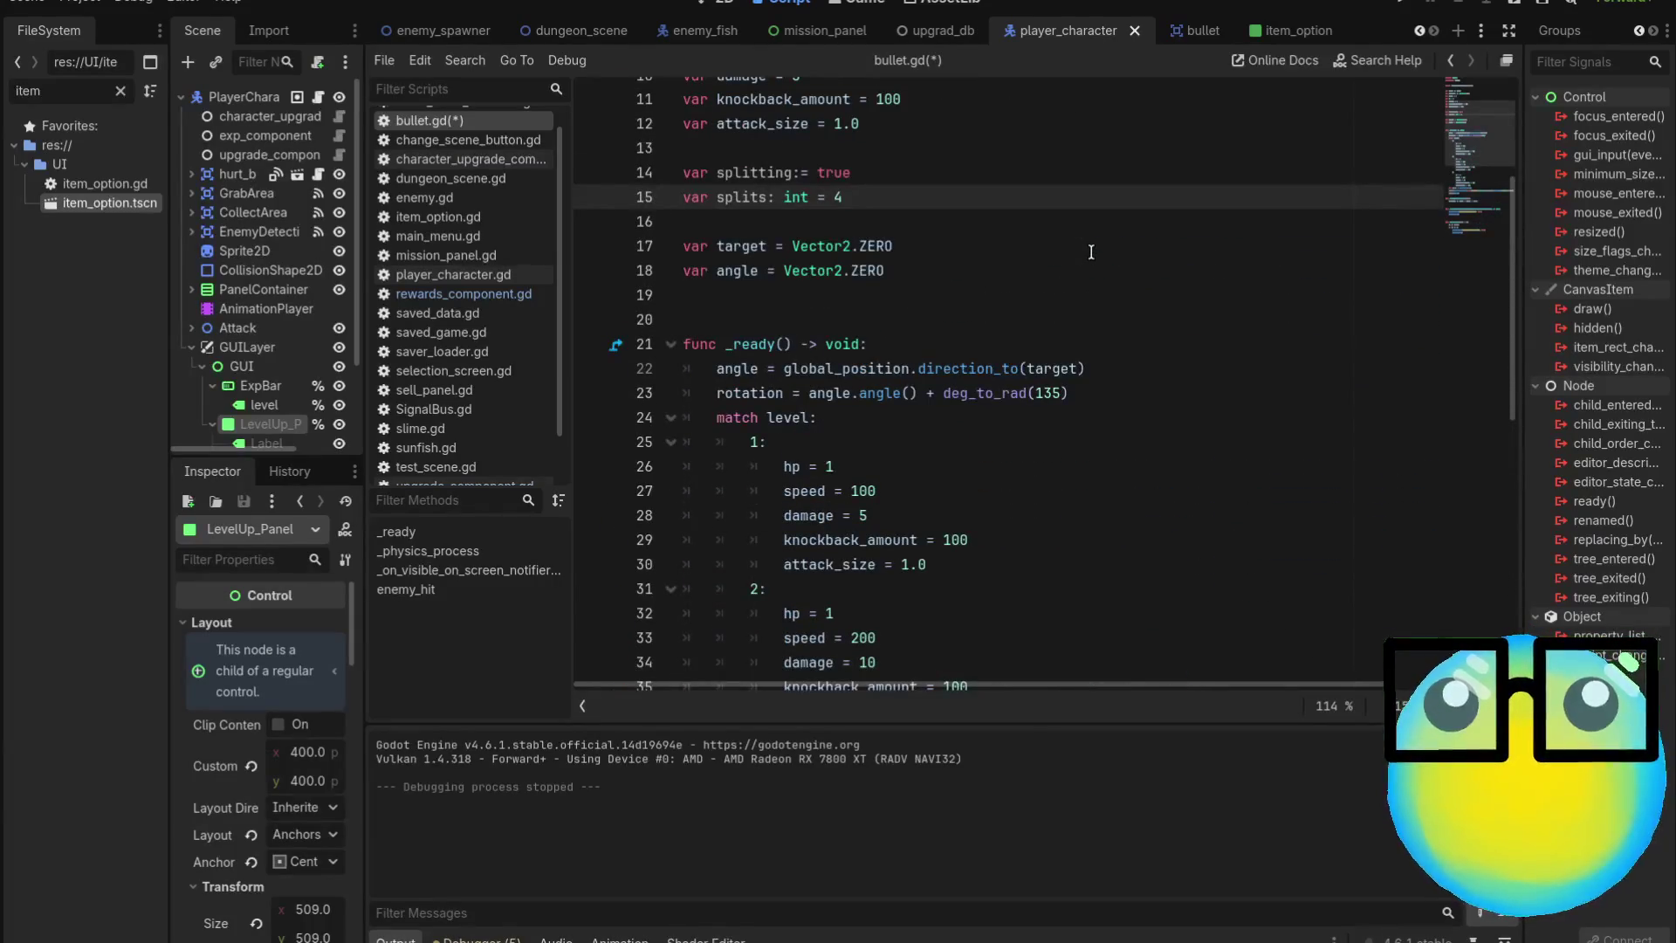
pyautogui.scroll(-7, 1092, 253)
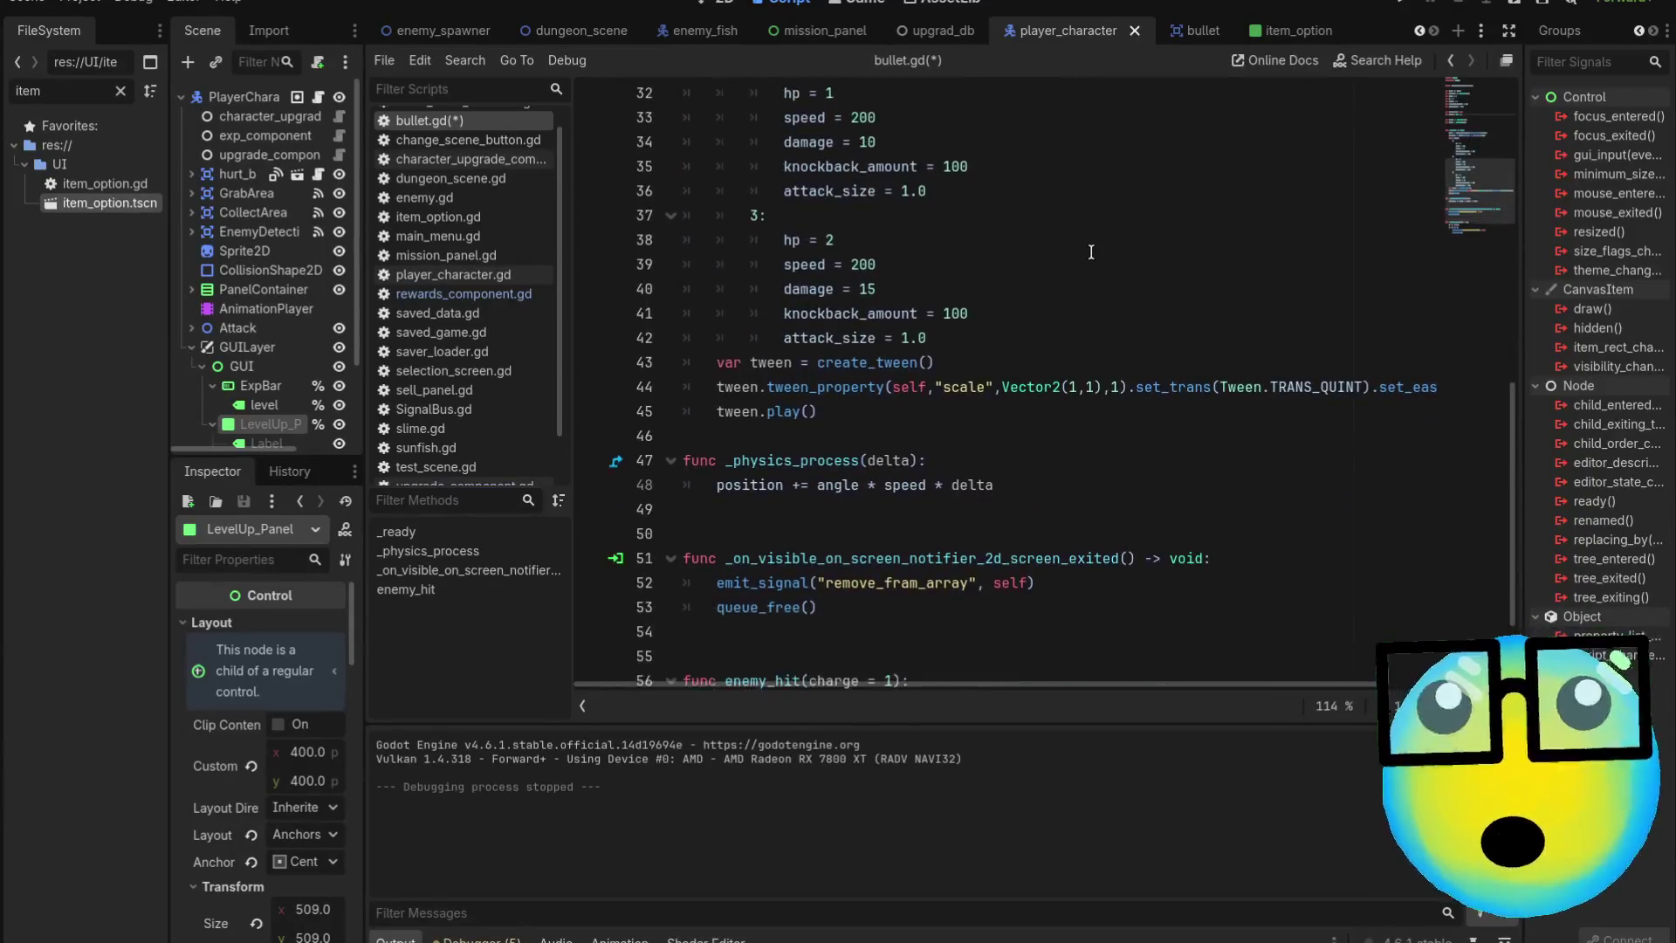
pyautogui.scroll(-1, 1091, 252)
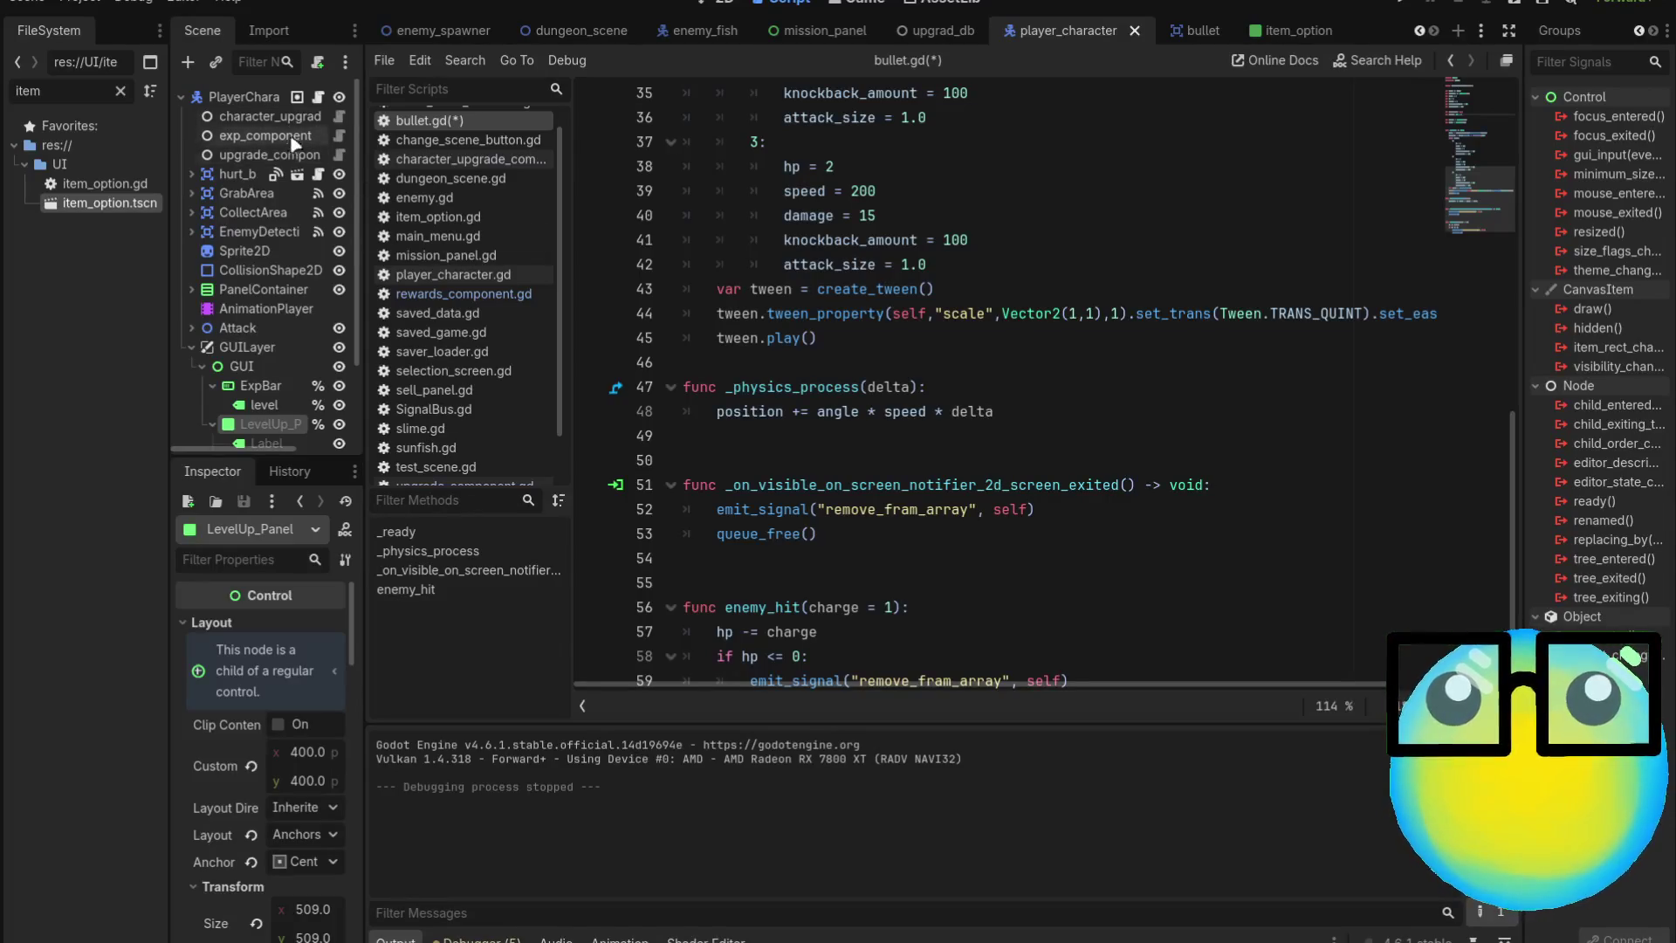
pyautogui.click(319, 98)
pyautogui.scroll(-9, 1090, 377)
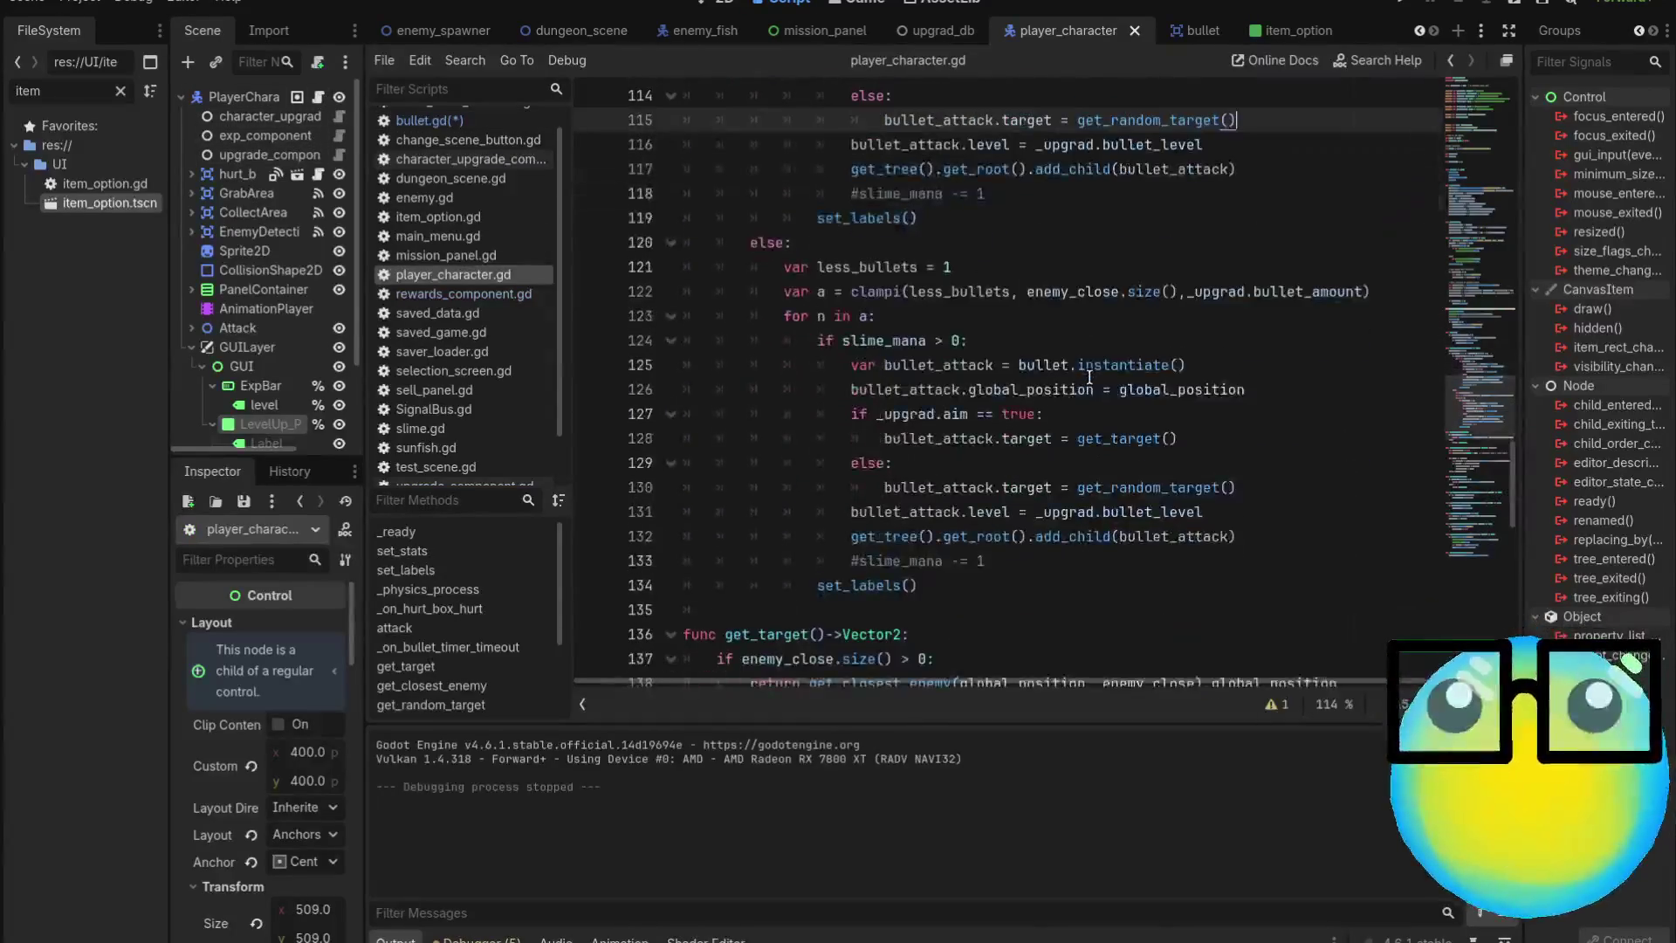
pyautogui.scroll(-11, 1090, 377)
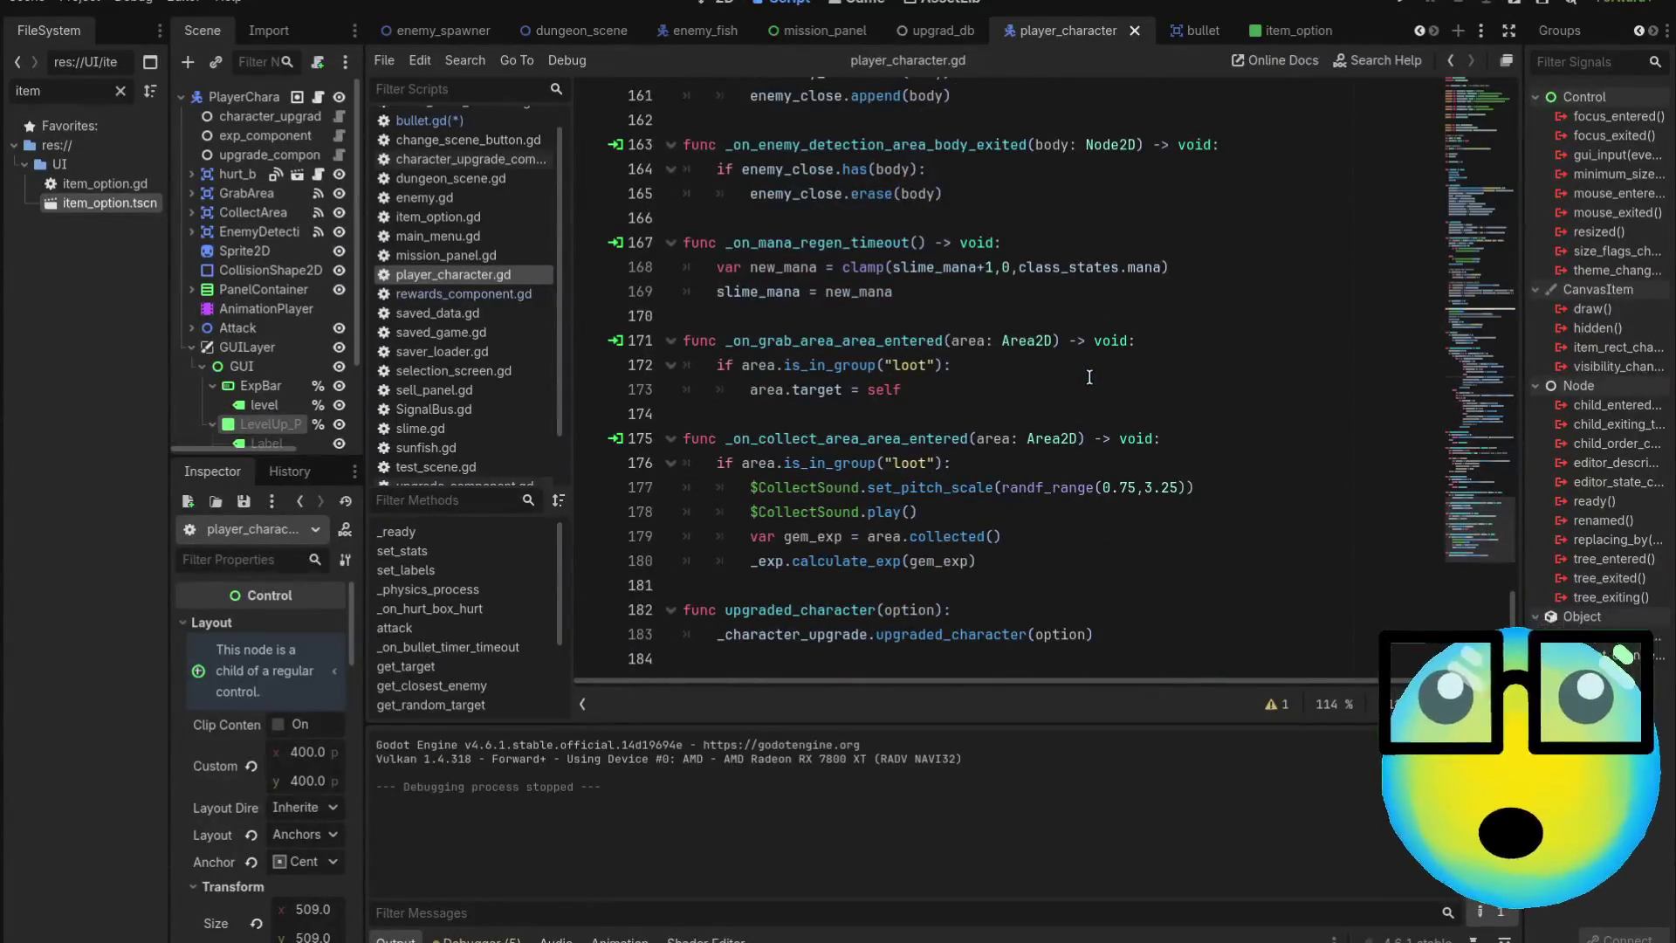
pyautogui.scroll(13, 1089, 377)
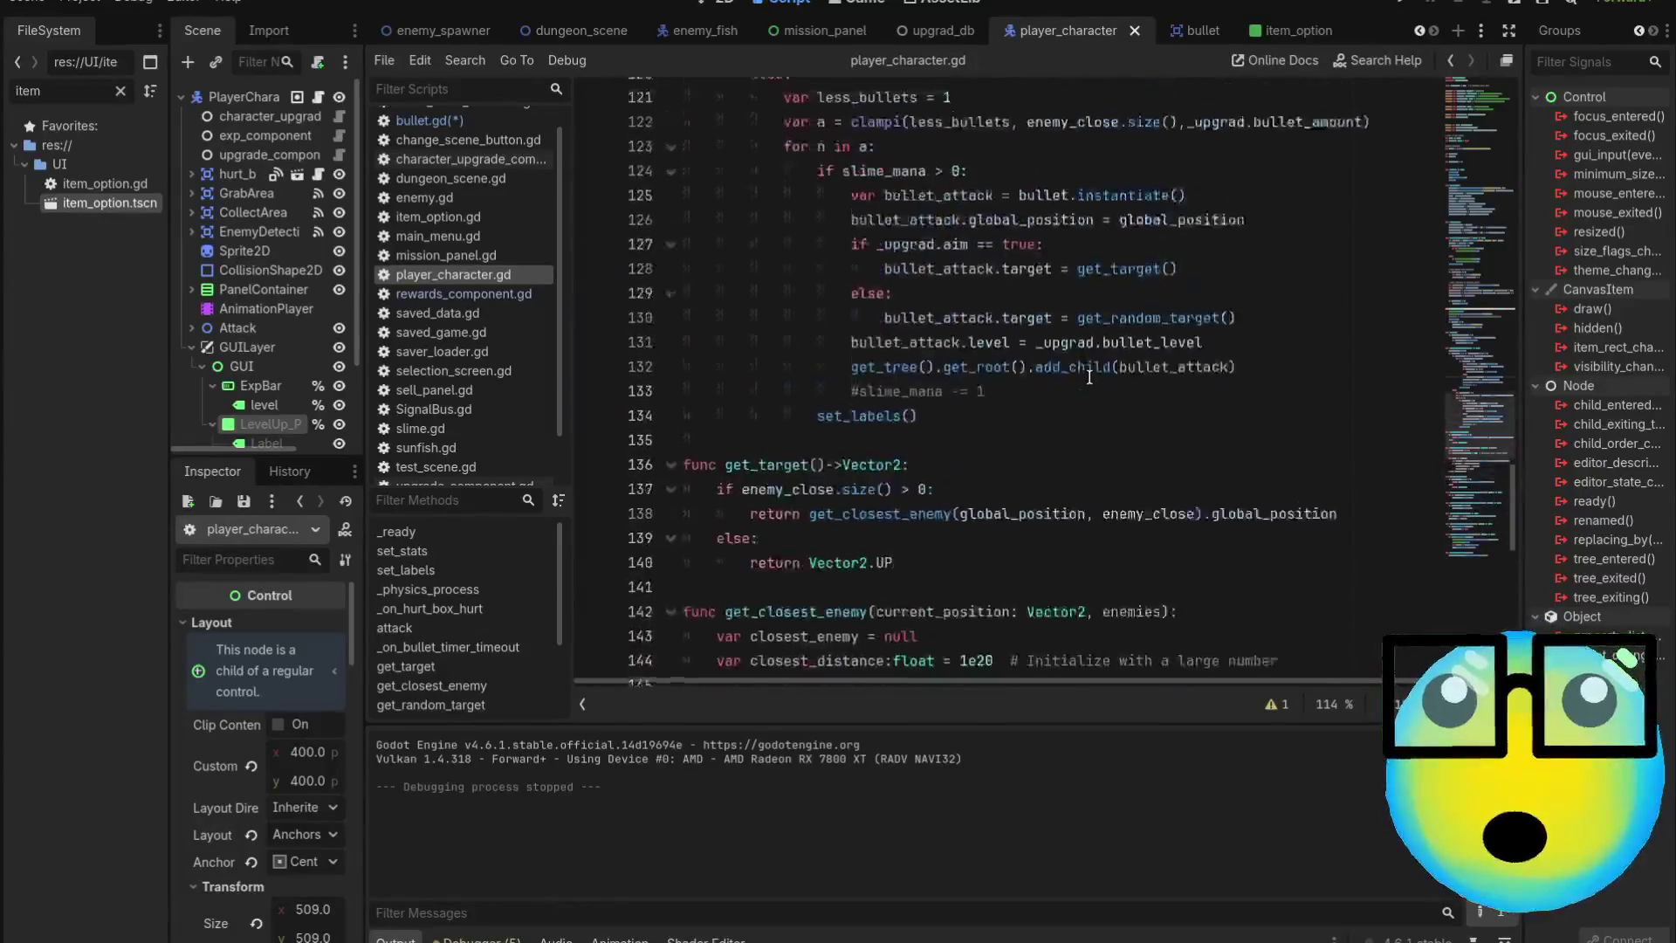
pyautogui.scroll(6, 1090, 377)
pyautogui.scroll(20, 1089, 377)
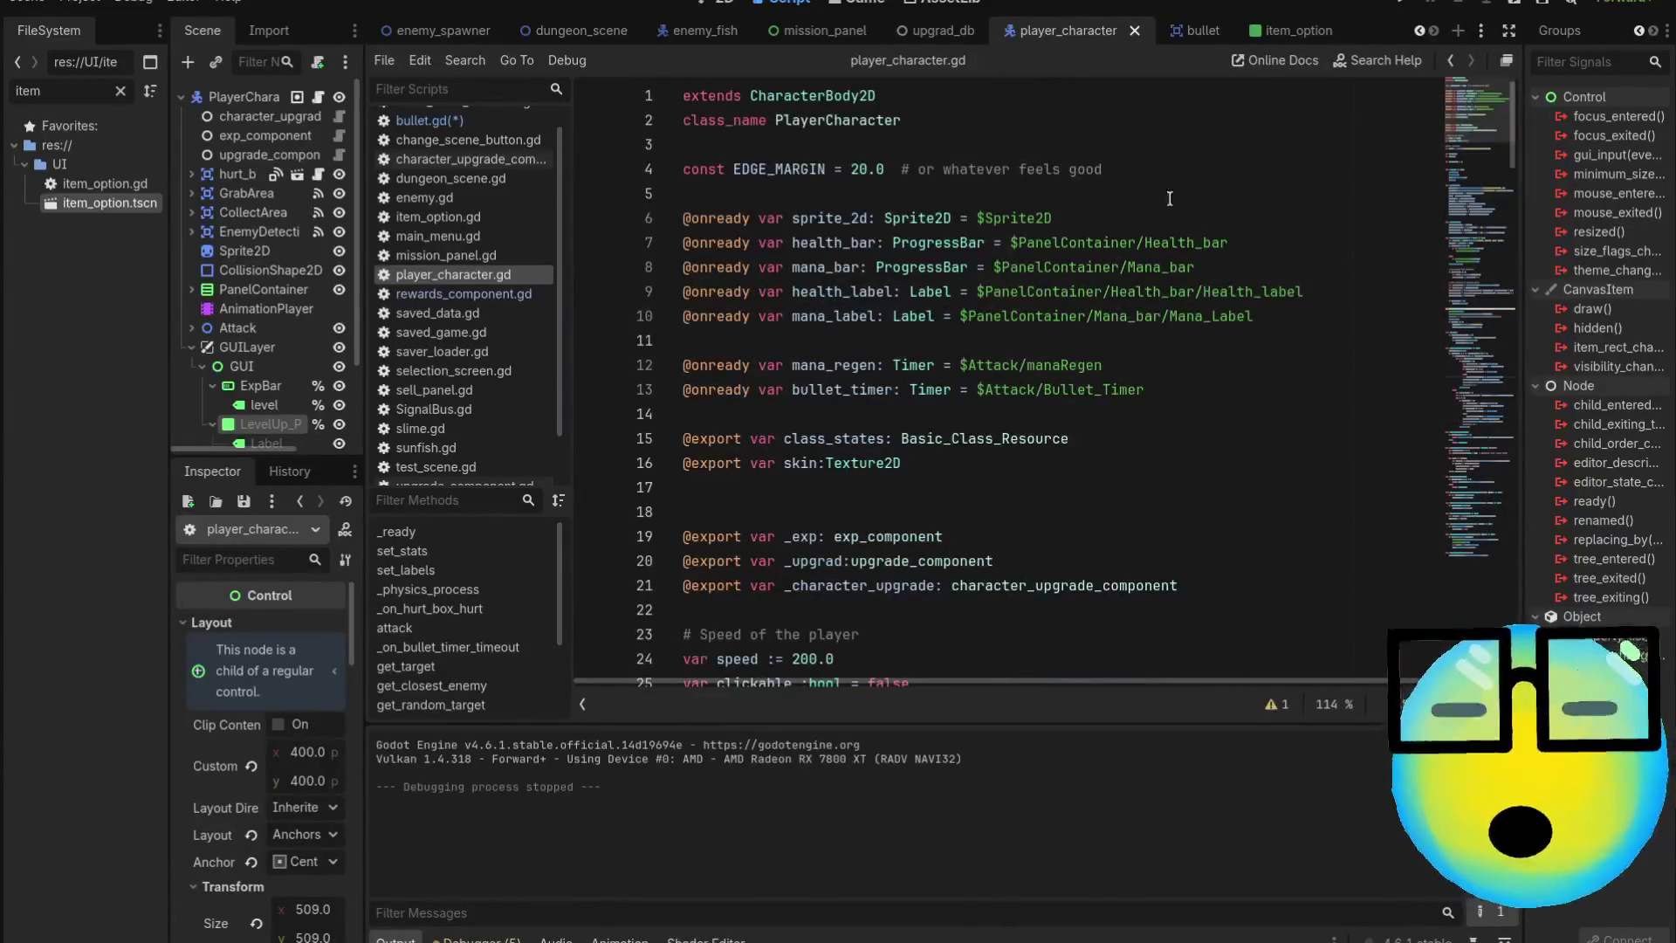
pyautogui.click(1187, 31)
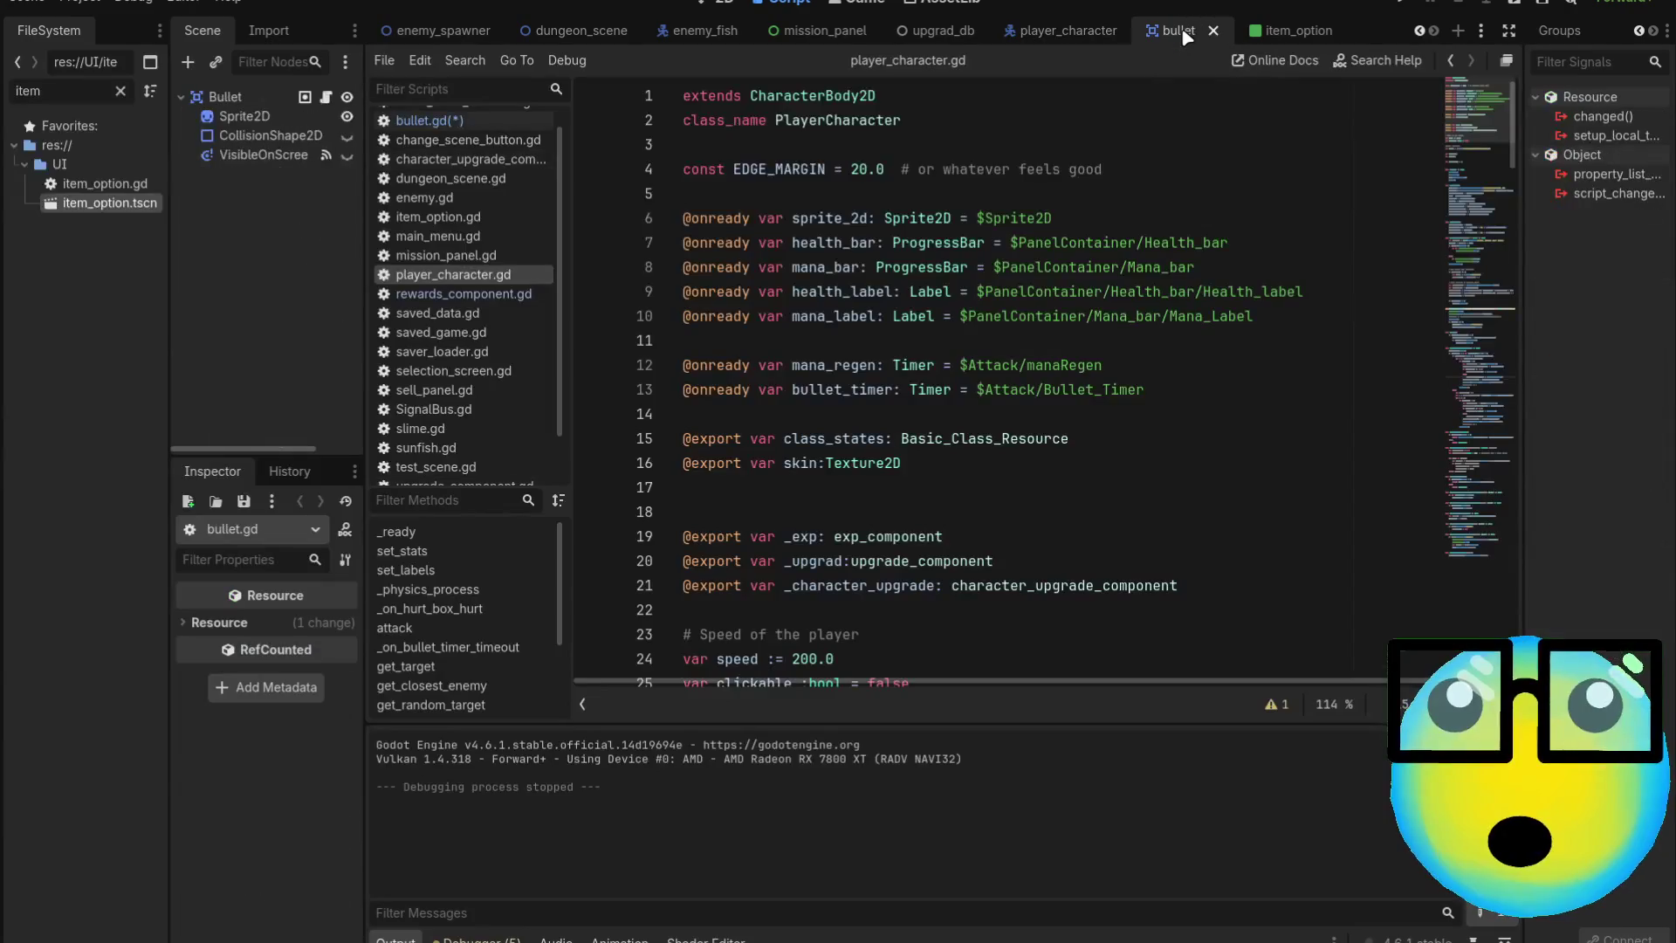
# Select the bullet scene preload line in player_character.gd
pyautogui.click(326, 97)
pyautogui.scroll(1, 1054, 351)
pyautogui.scroll(11, 1053, 351)
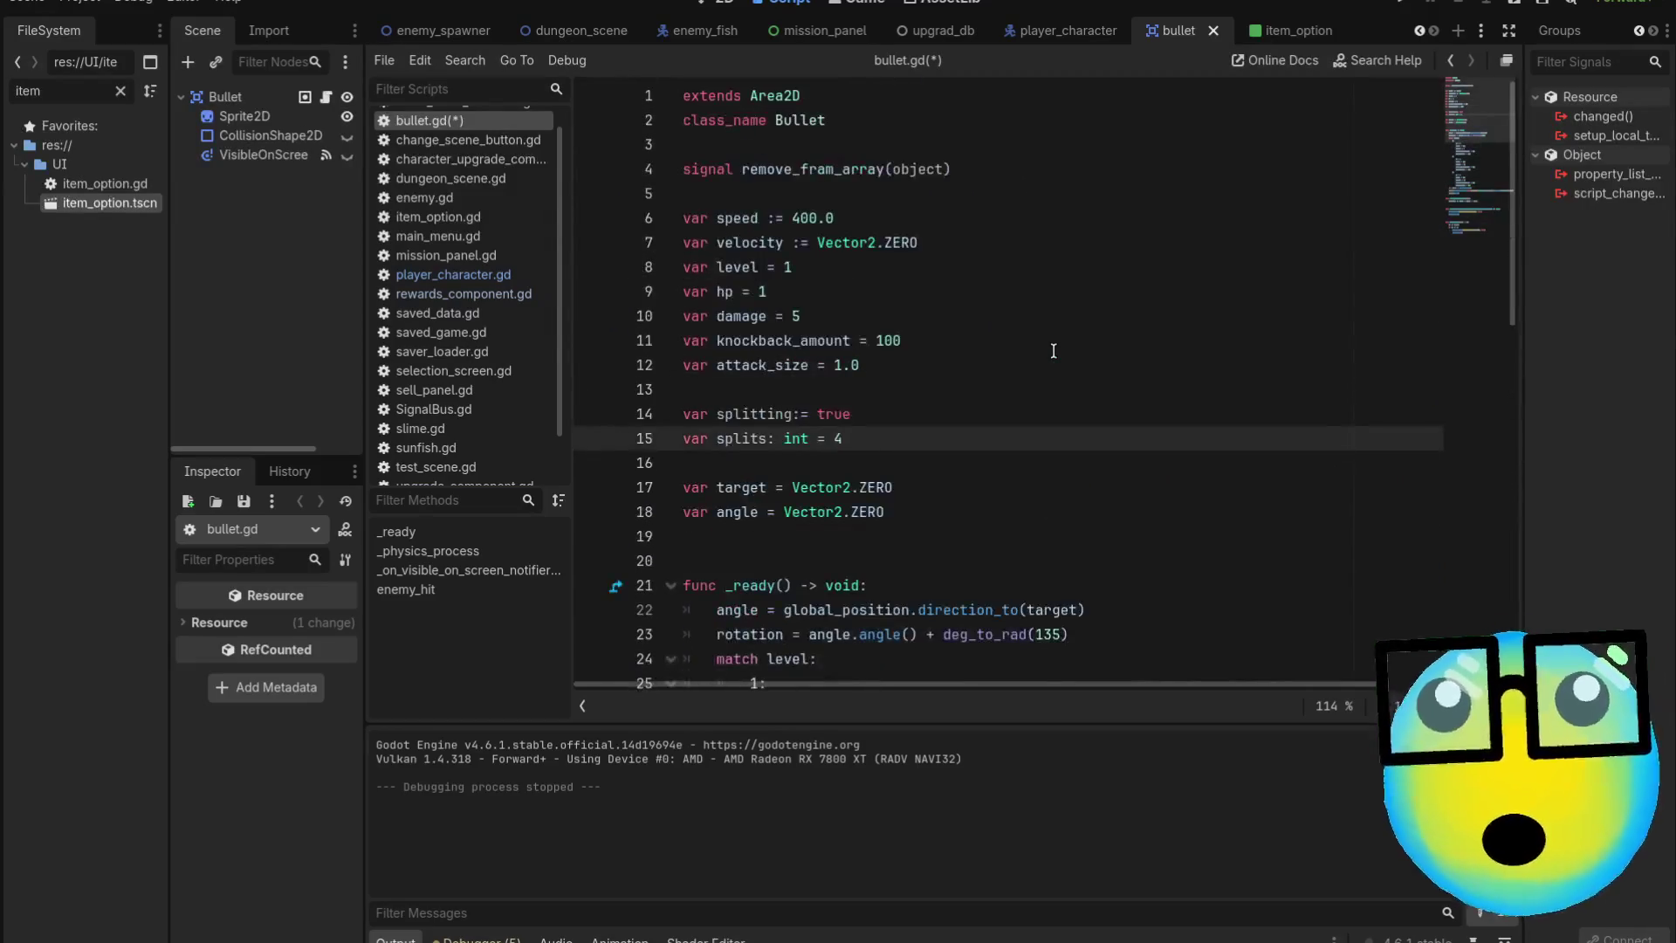
pyautogui.click(1067, 32)
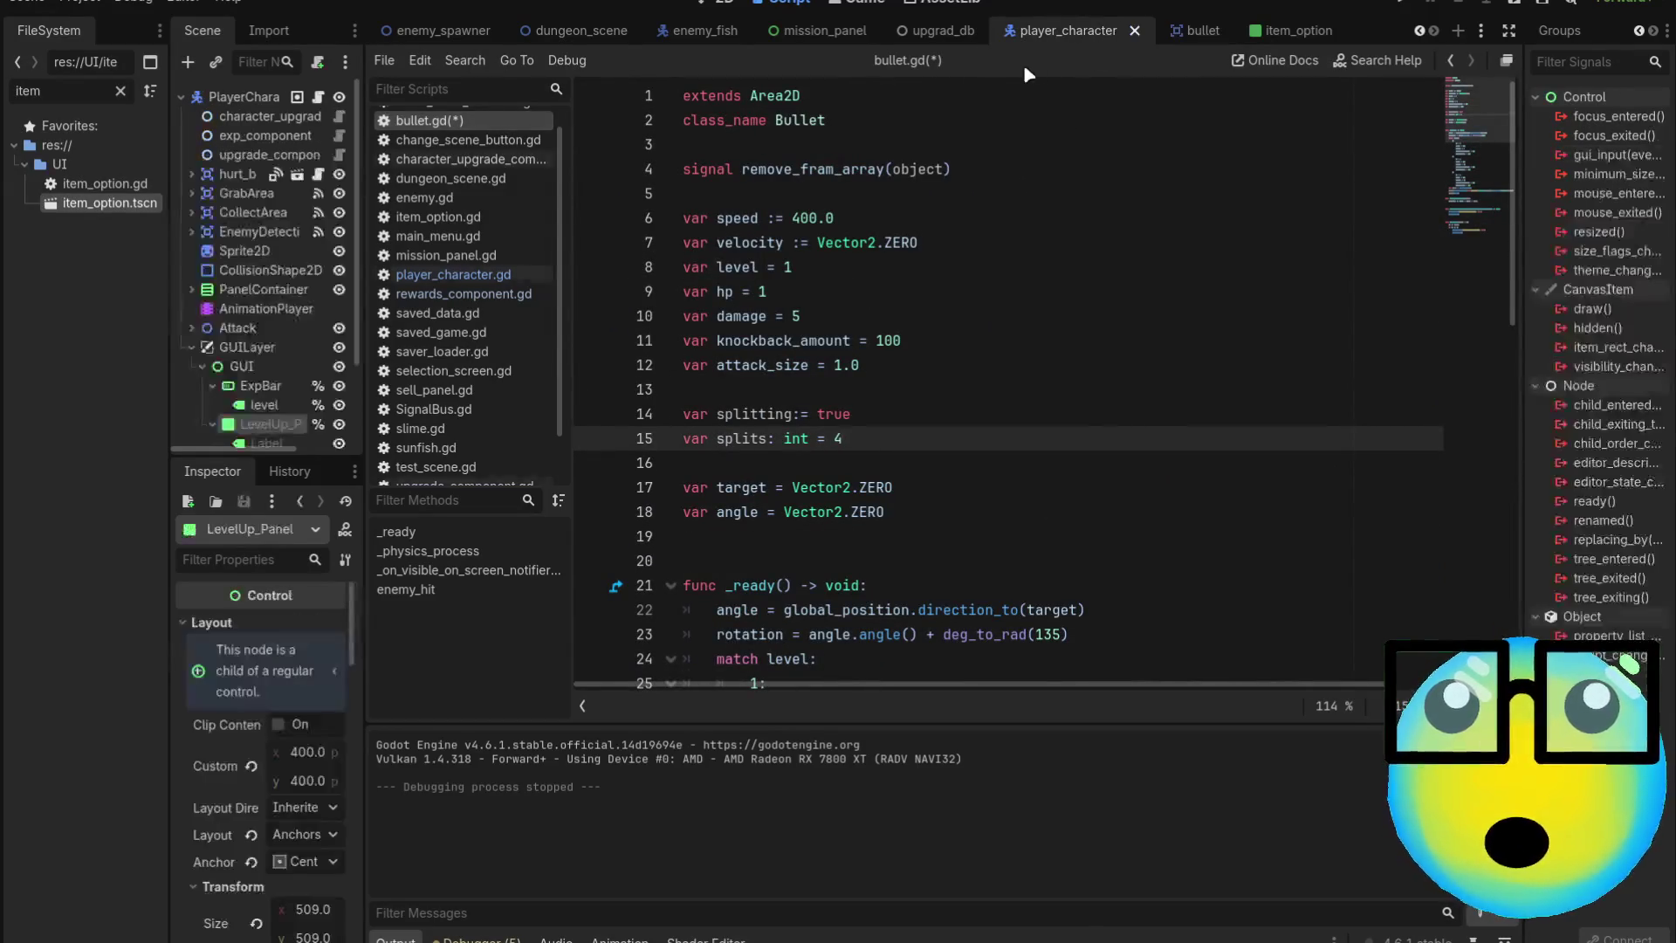
pyautogui.click(320, 97)
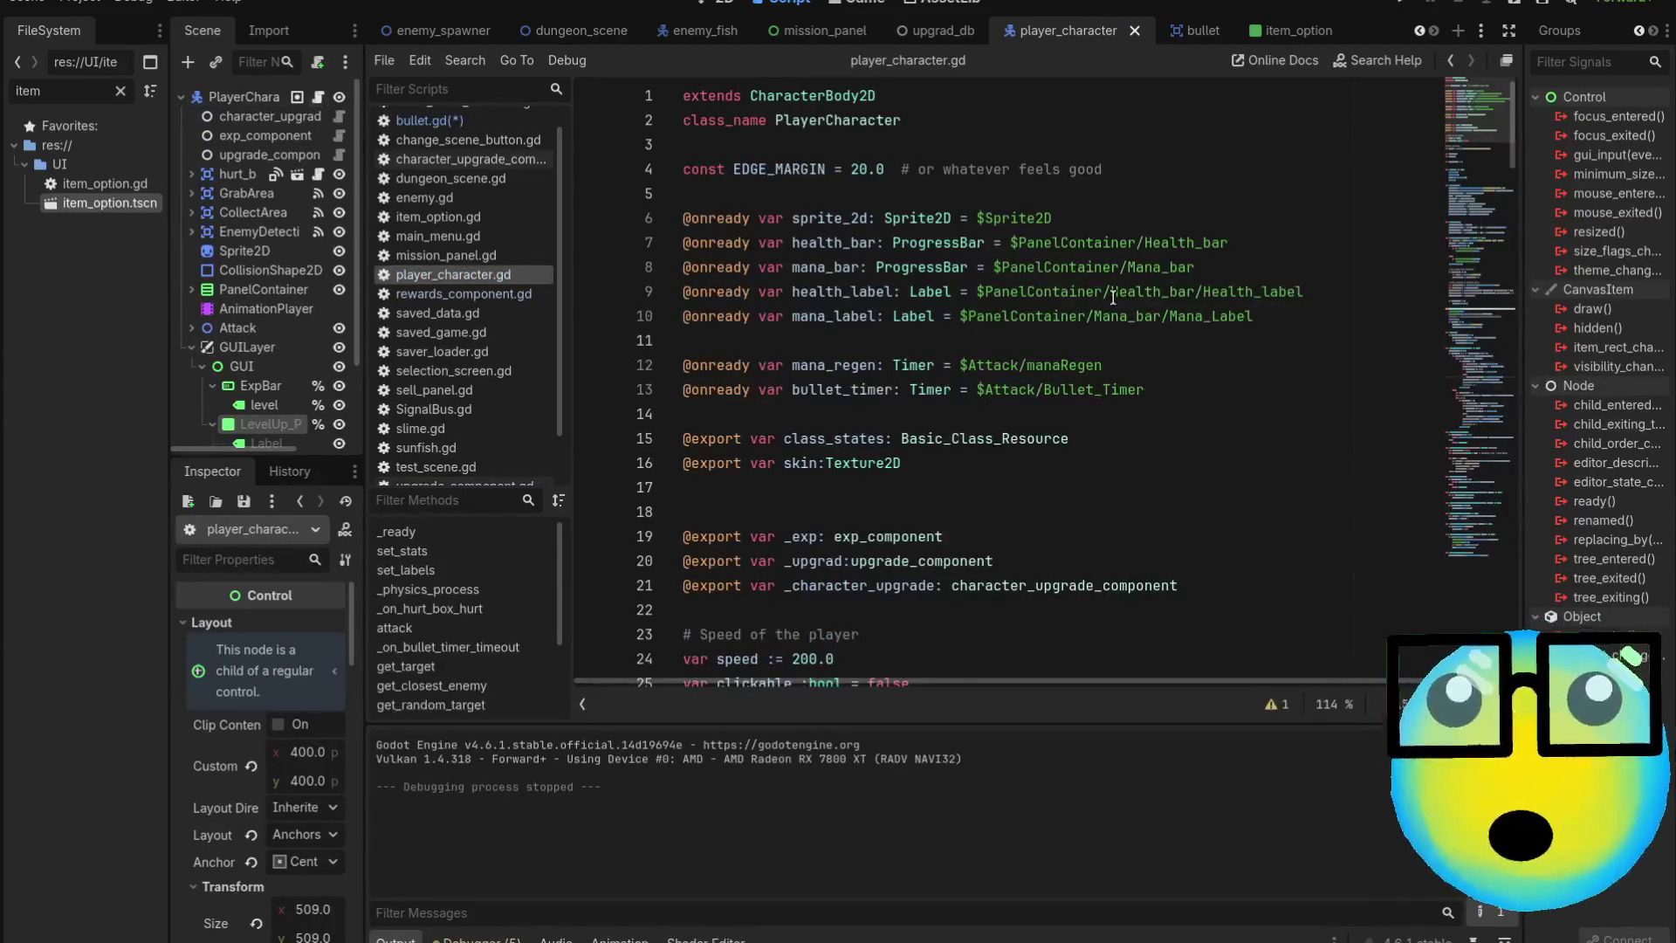
pyautogui.scroll(-3, 1109, 463)
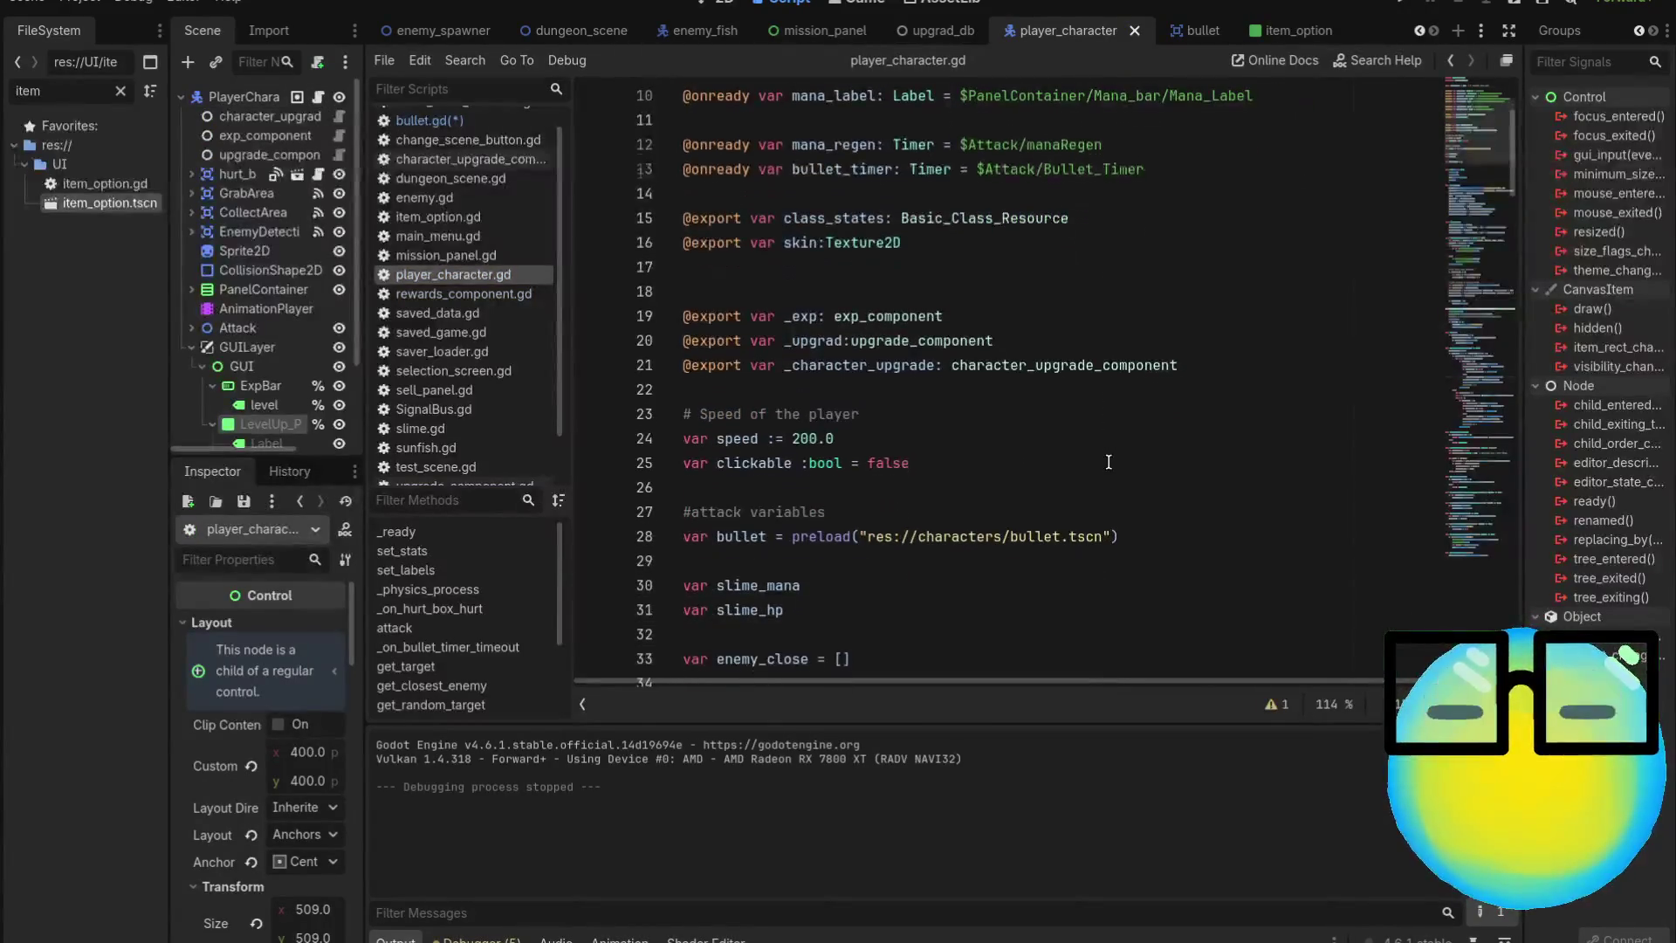
pyautogui.moveTo(1119, 536); pyautogui.dragTo(566, 540)
pyautogui.hotkey('ctrl', 'c')
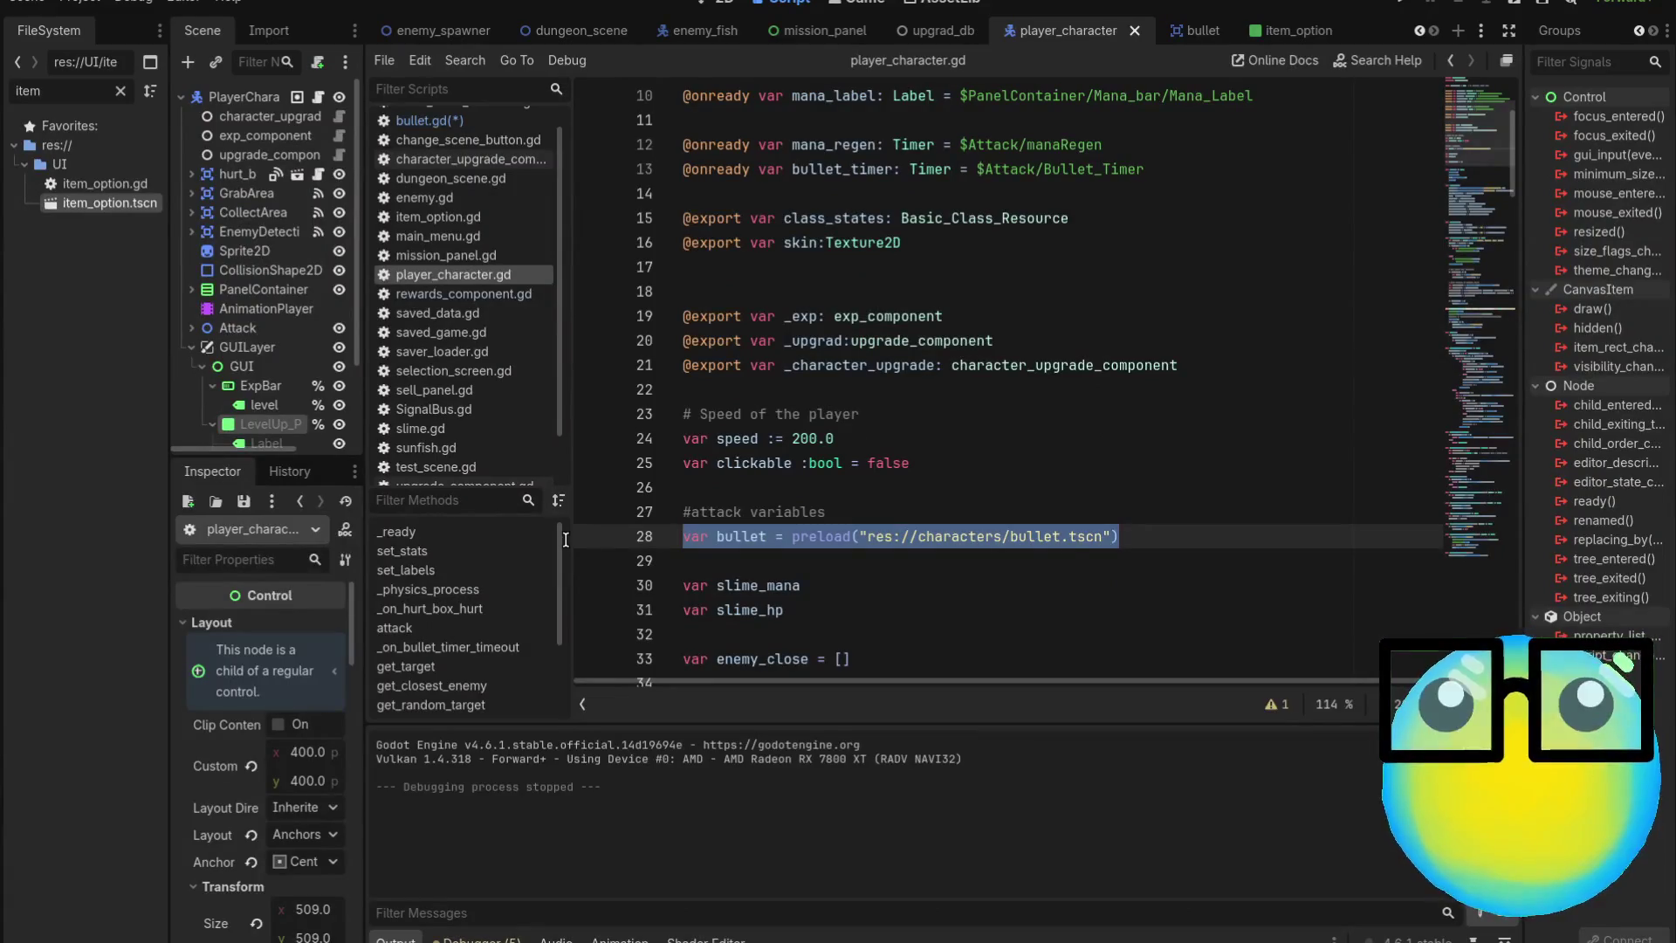
# Paste the bullet preload below the signal in bullet.gd, save, and run the project
pyautogui.click(1170, 37)
pyautogui.click(326, 97)
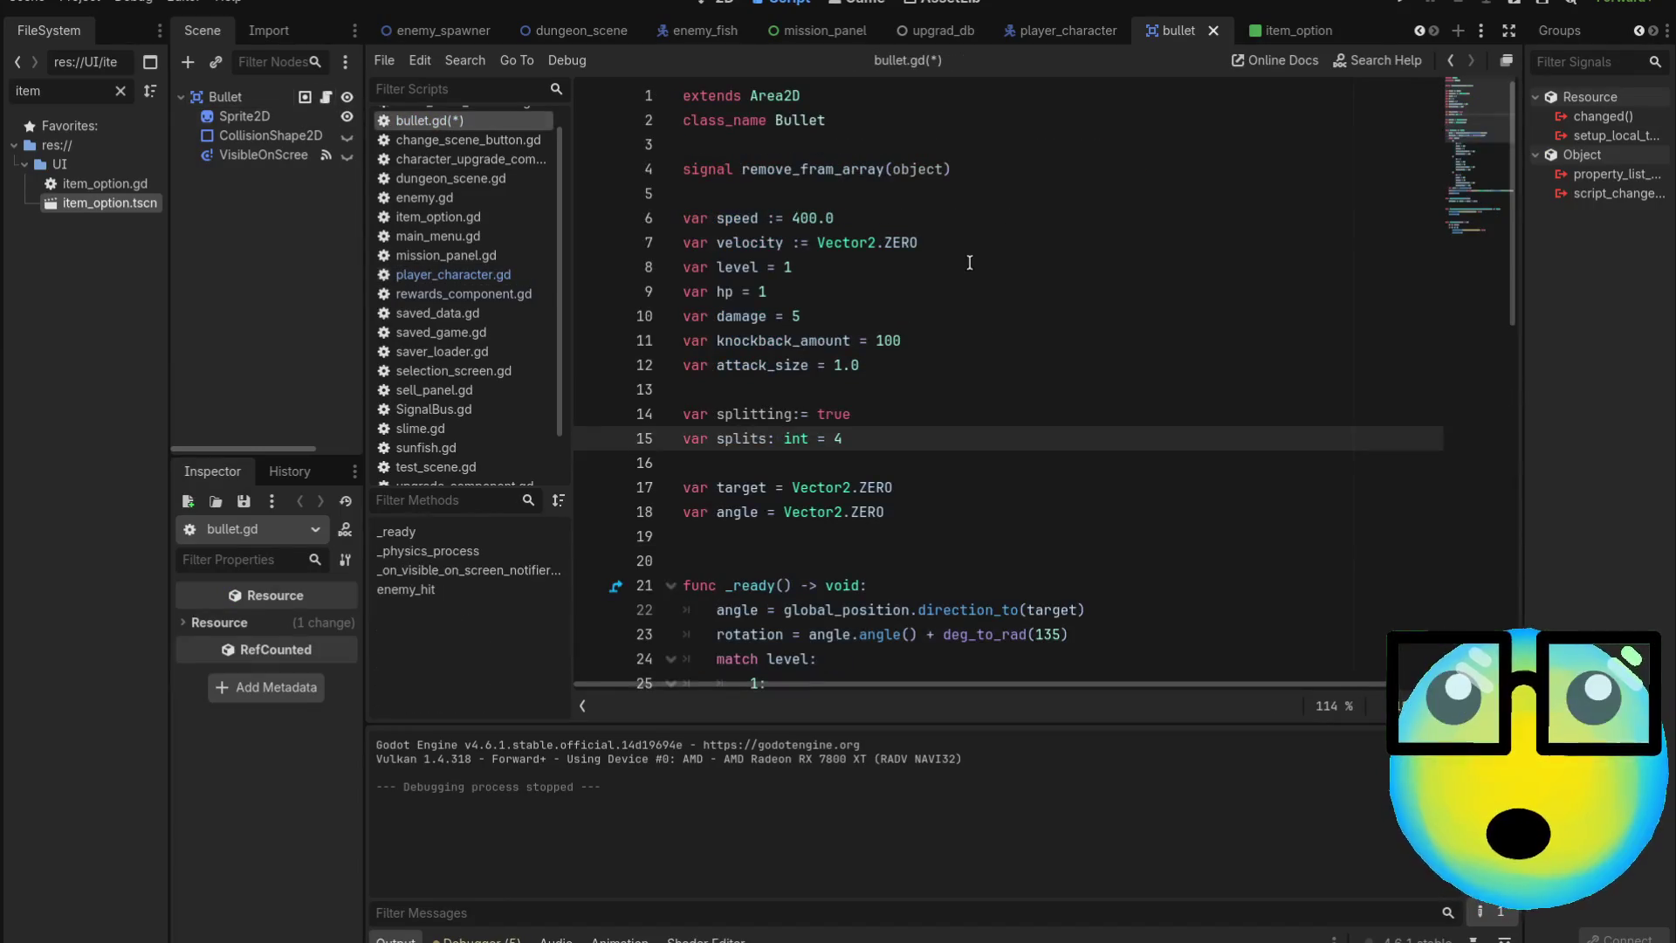
pyautogui.click(1009, 168)
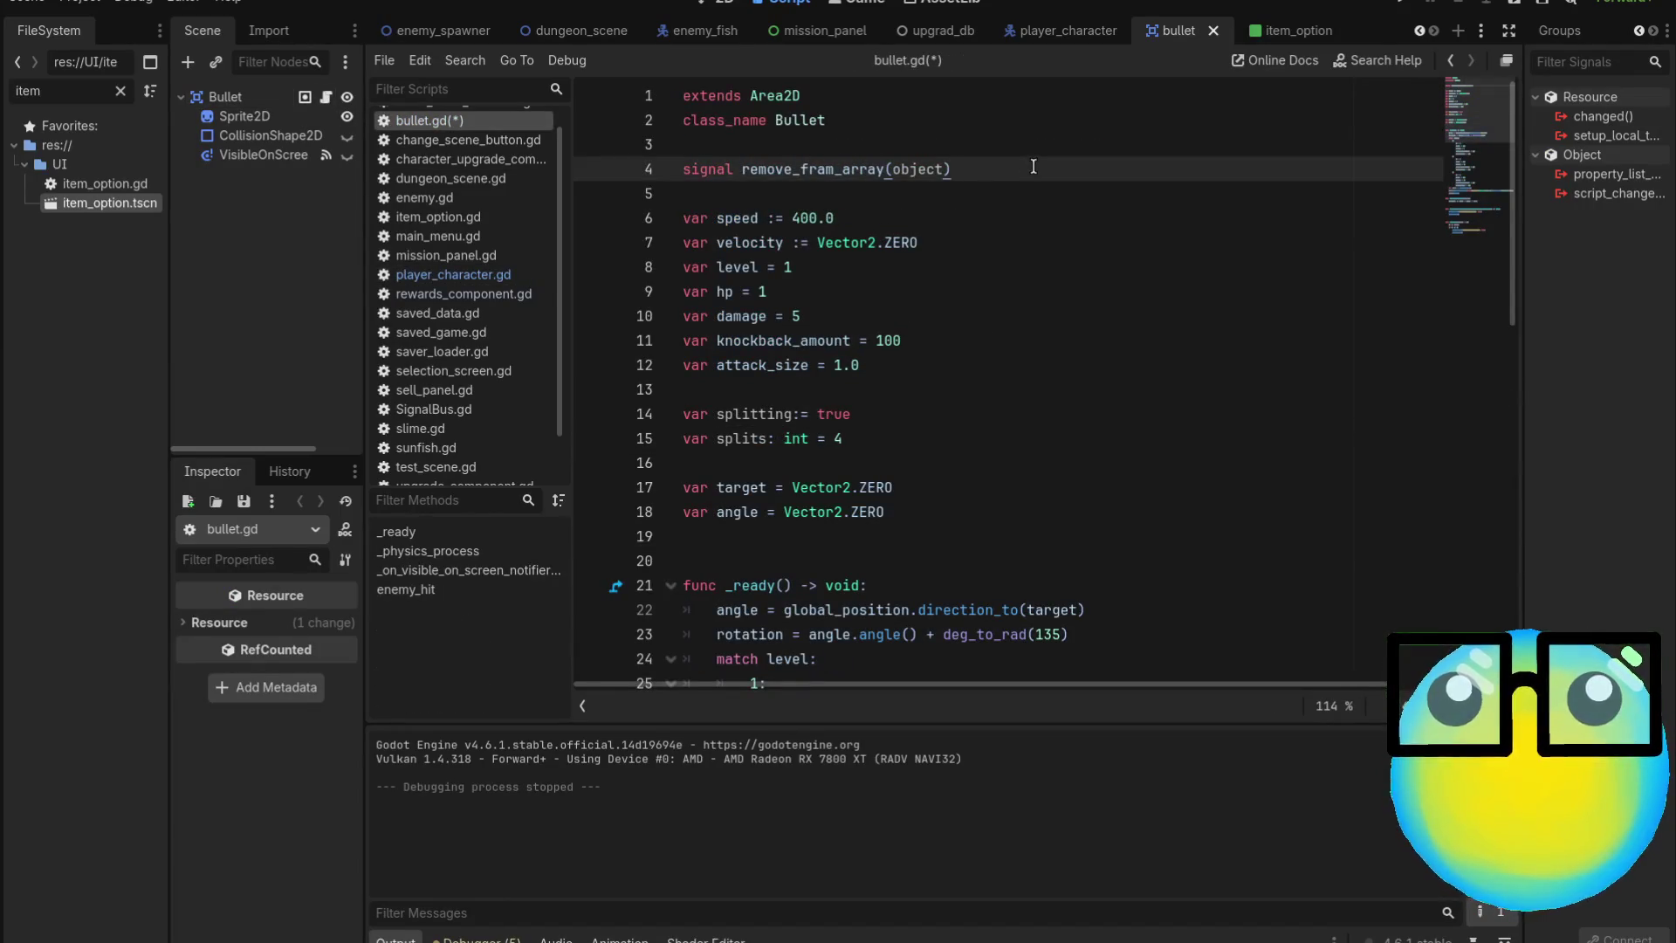
pyautogui.press('Return')
pyautogui.press('Return')
pyautogui.hotkey('ctrl', 'v')
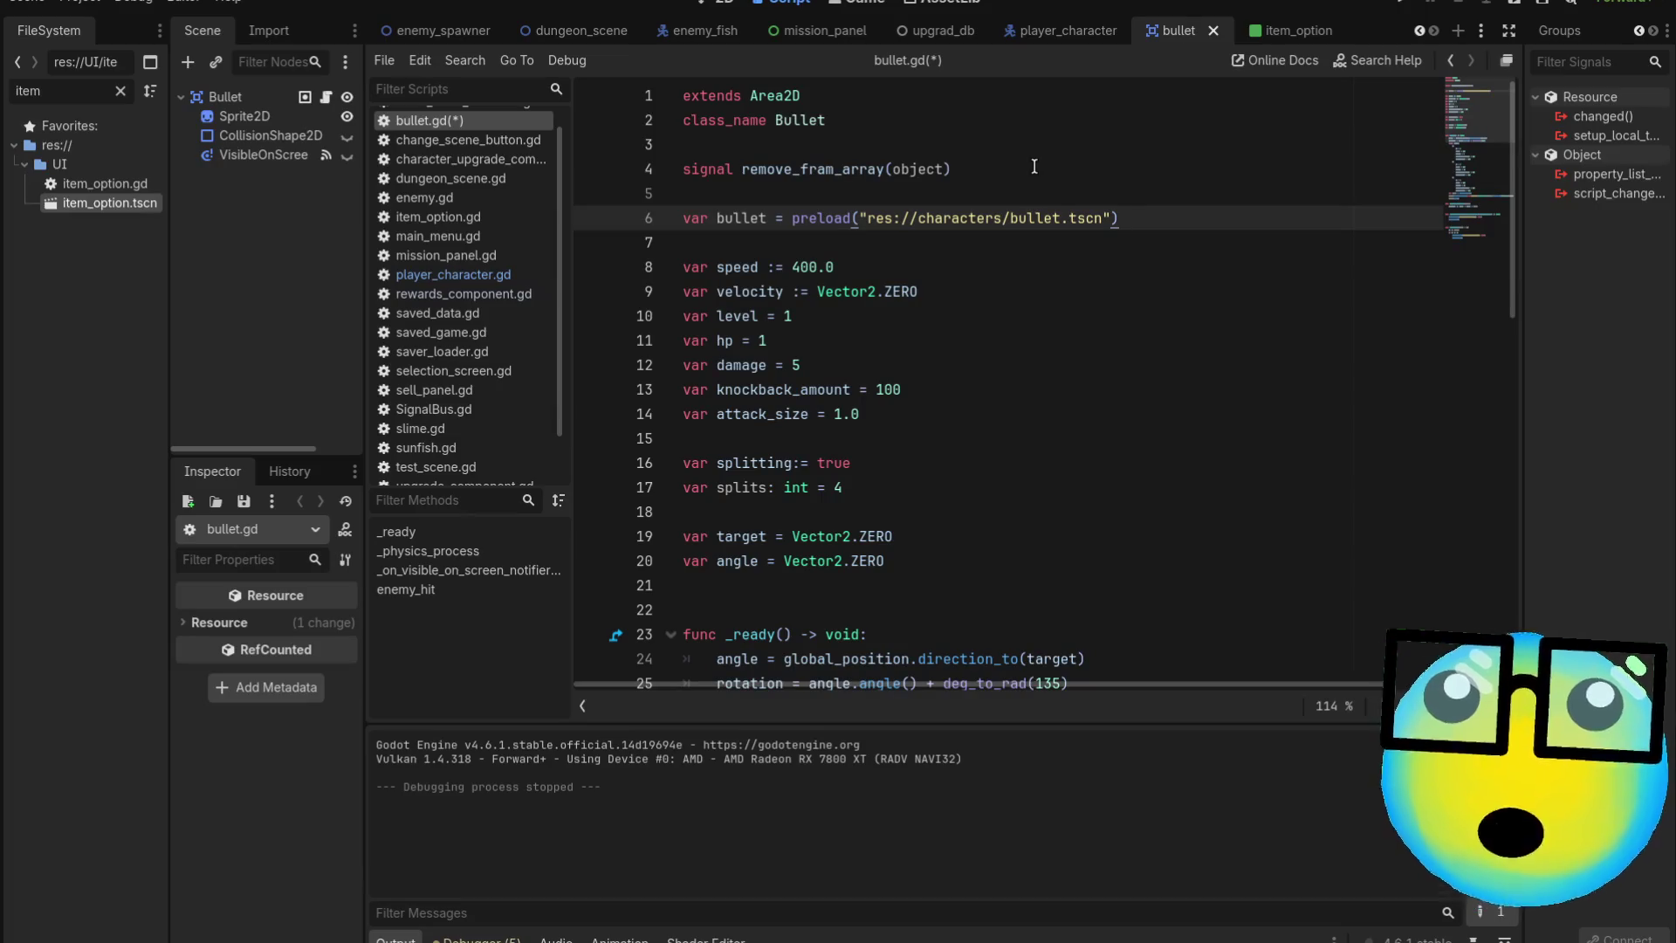
pyautogui.hotkey('ctrl', 's')
pyautogui.press('F5')
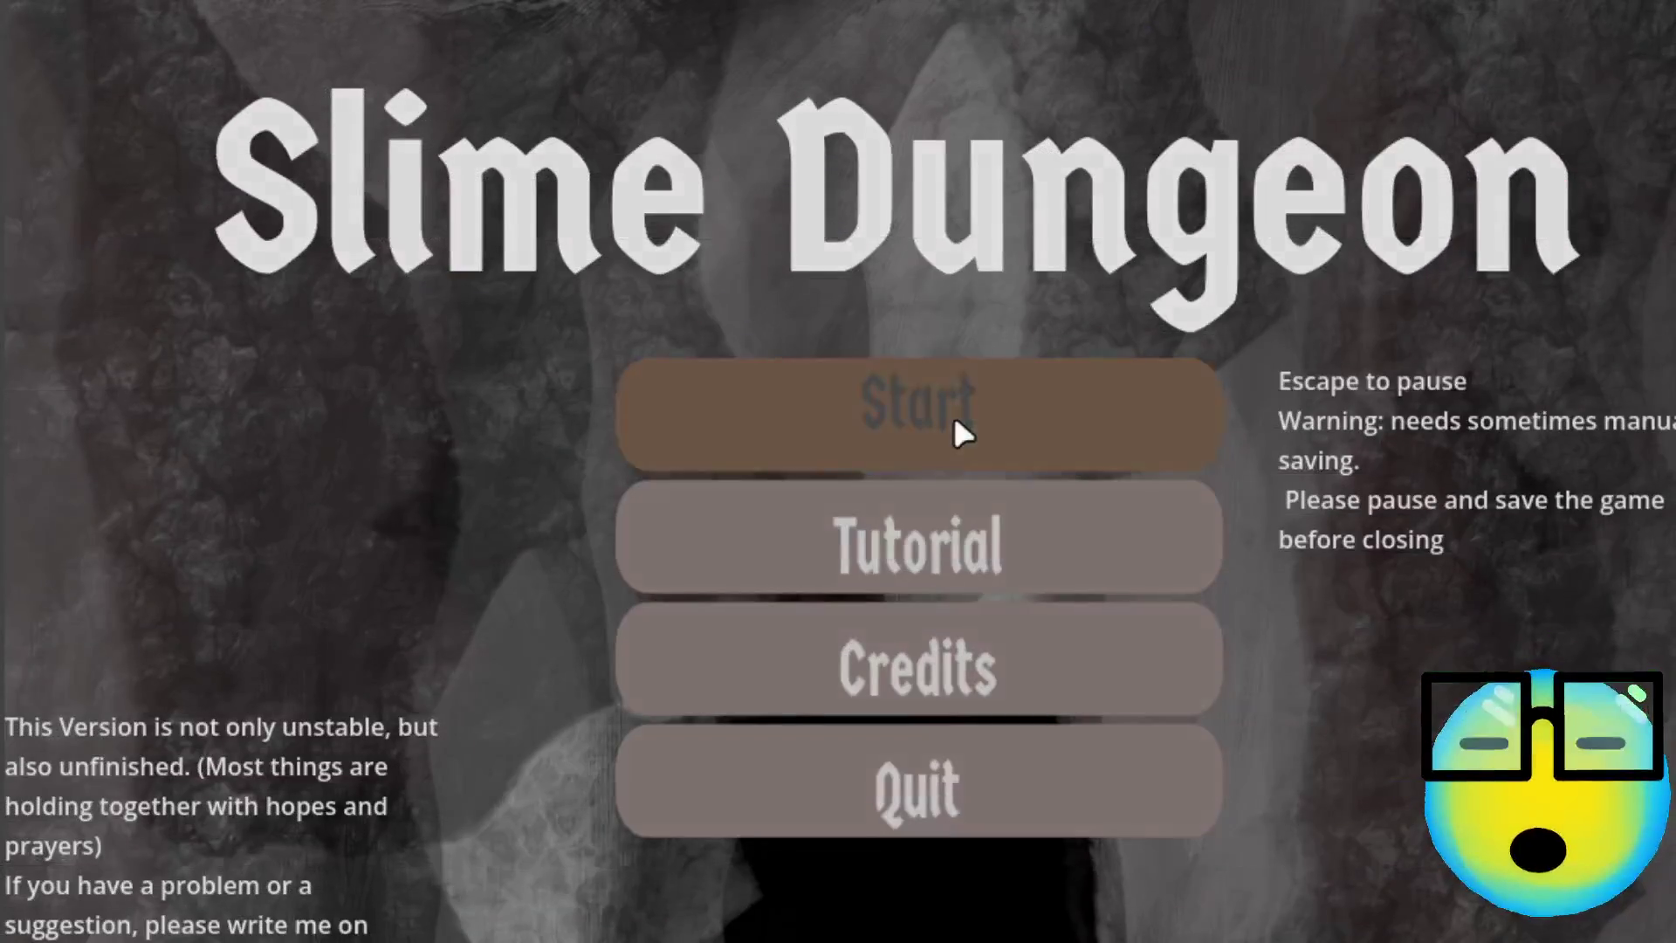
# Play with the purple slime, moving it with WASD while it shoots fish, then go back
pyautogui.click(952, 412)
pyautogui.click(924, 359)
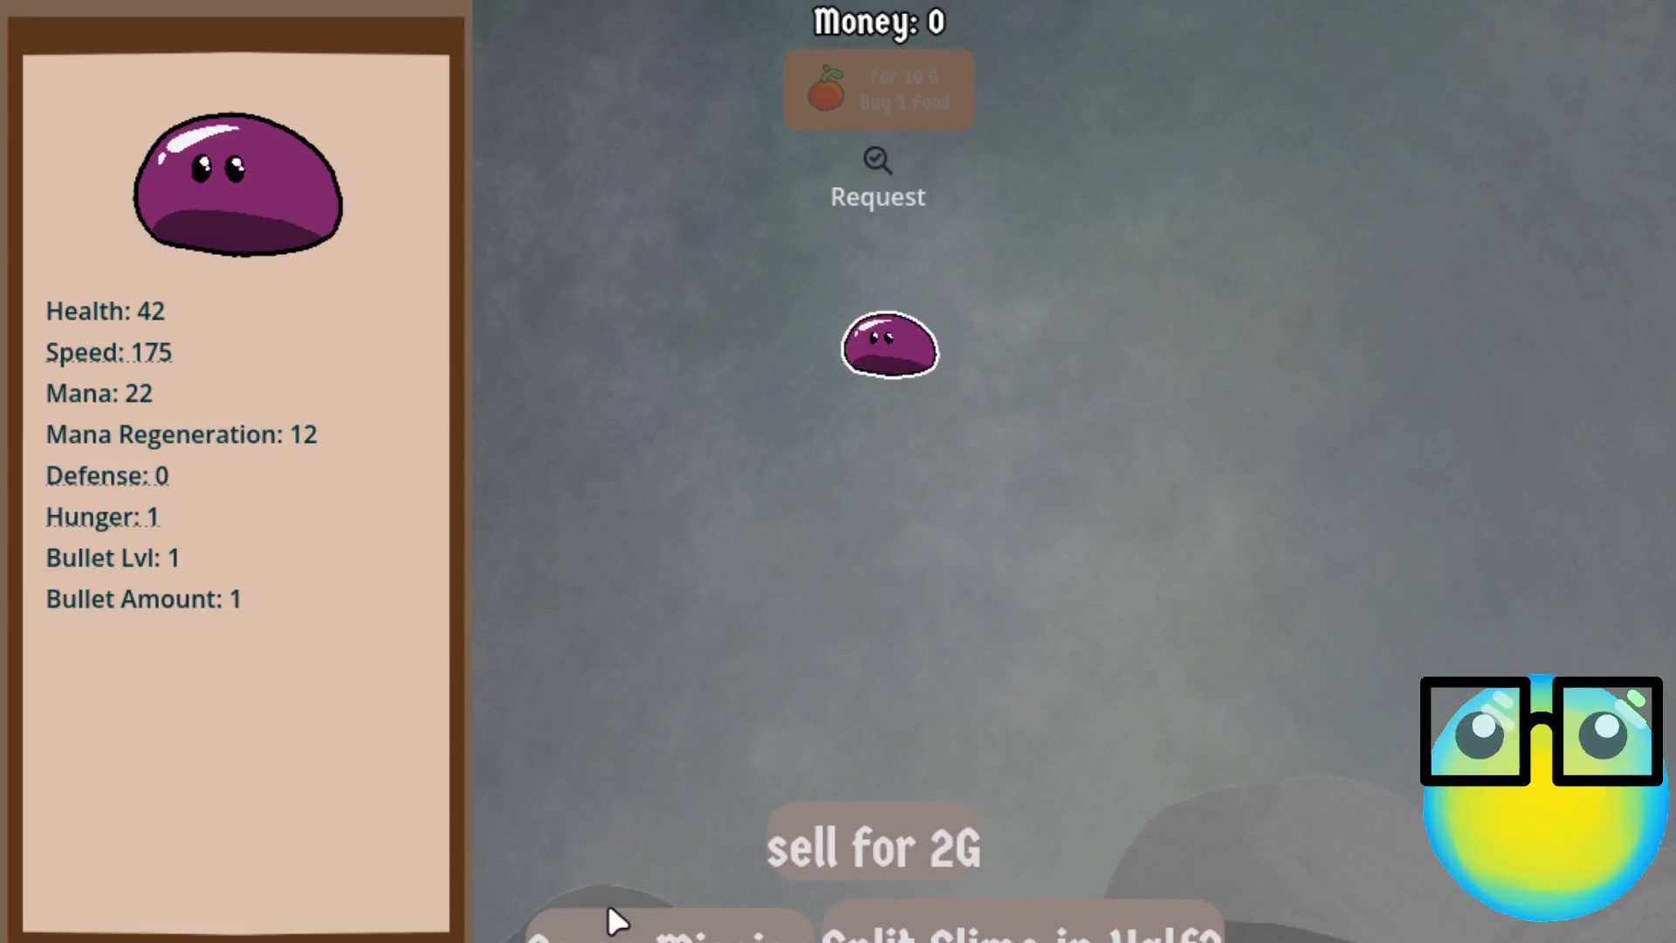
pyautogui.press('d')
pyautogui.press('s')
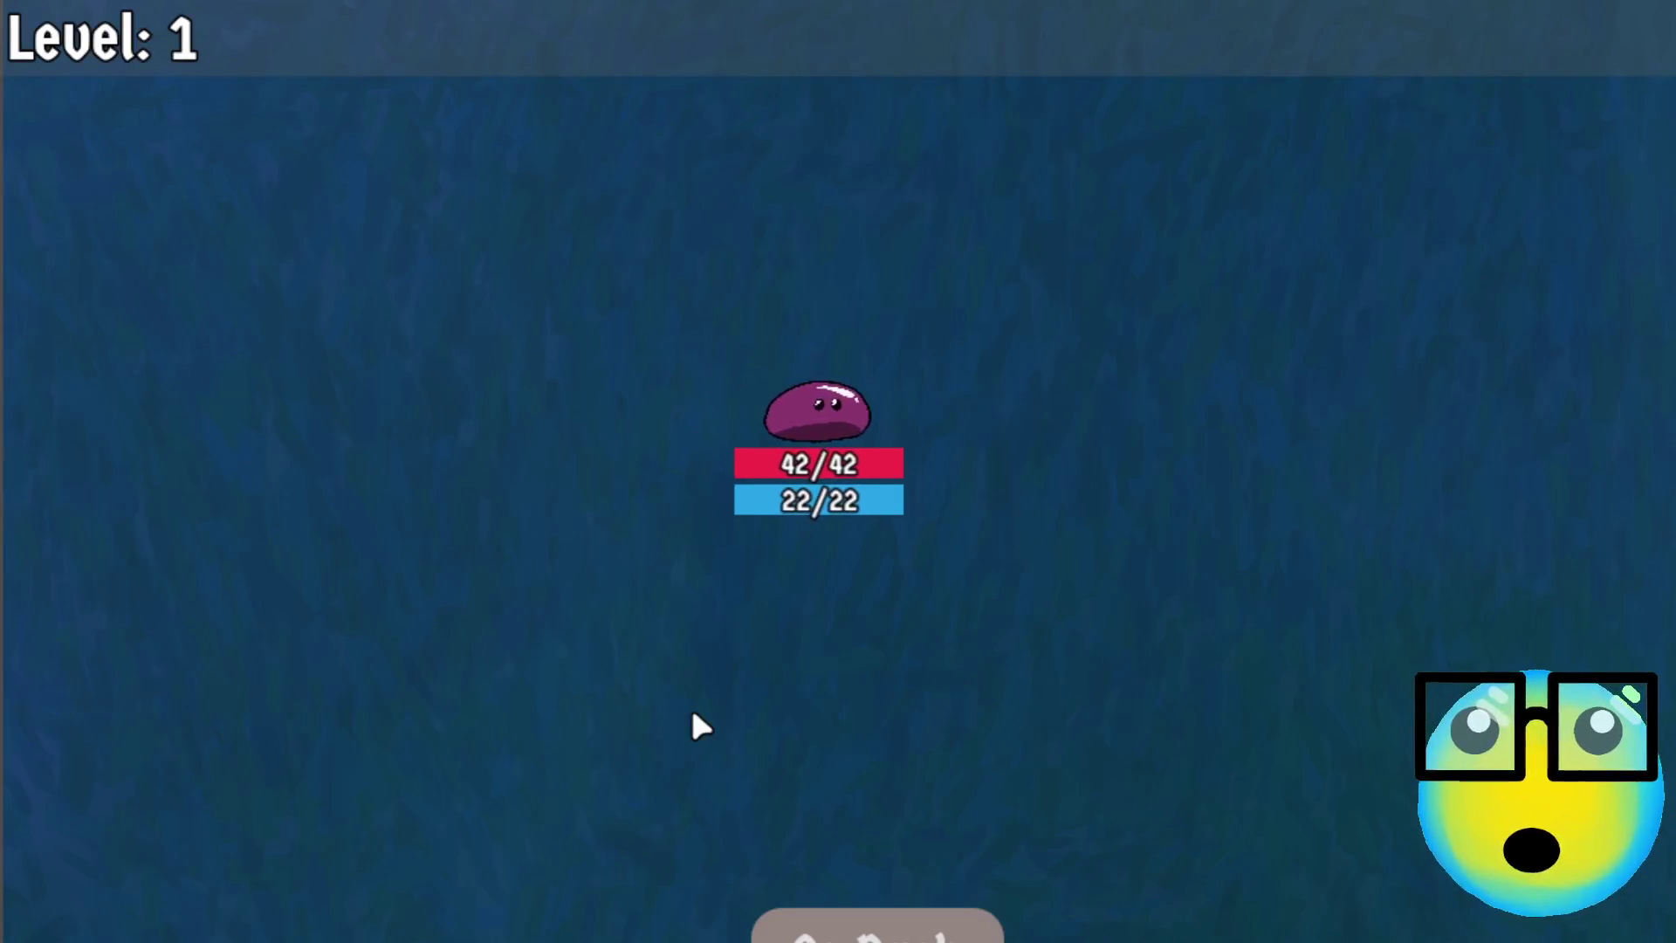
pyautogui.press('s')
pyautogui.press('s')
pyautogui.press('d')
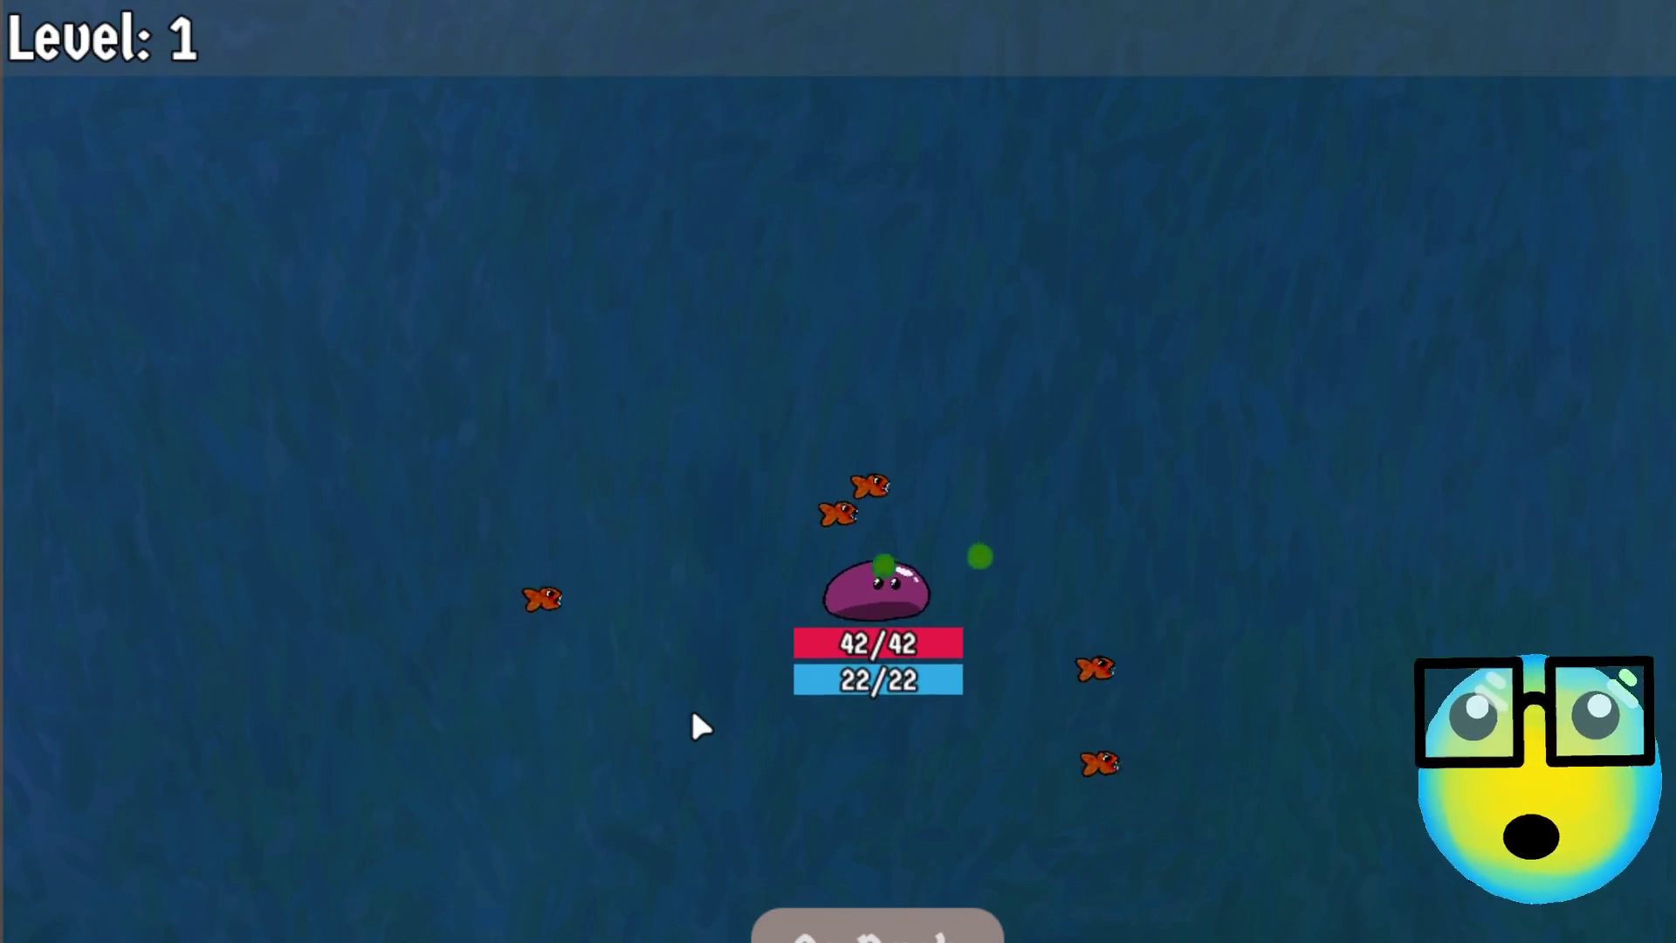
pyautogui.press('w')
pyautogui.press('d')
pyautogui.press('a')
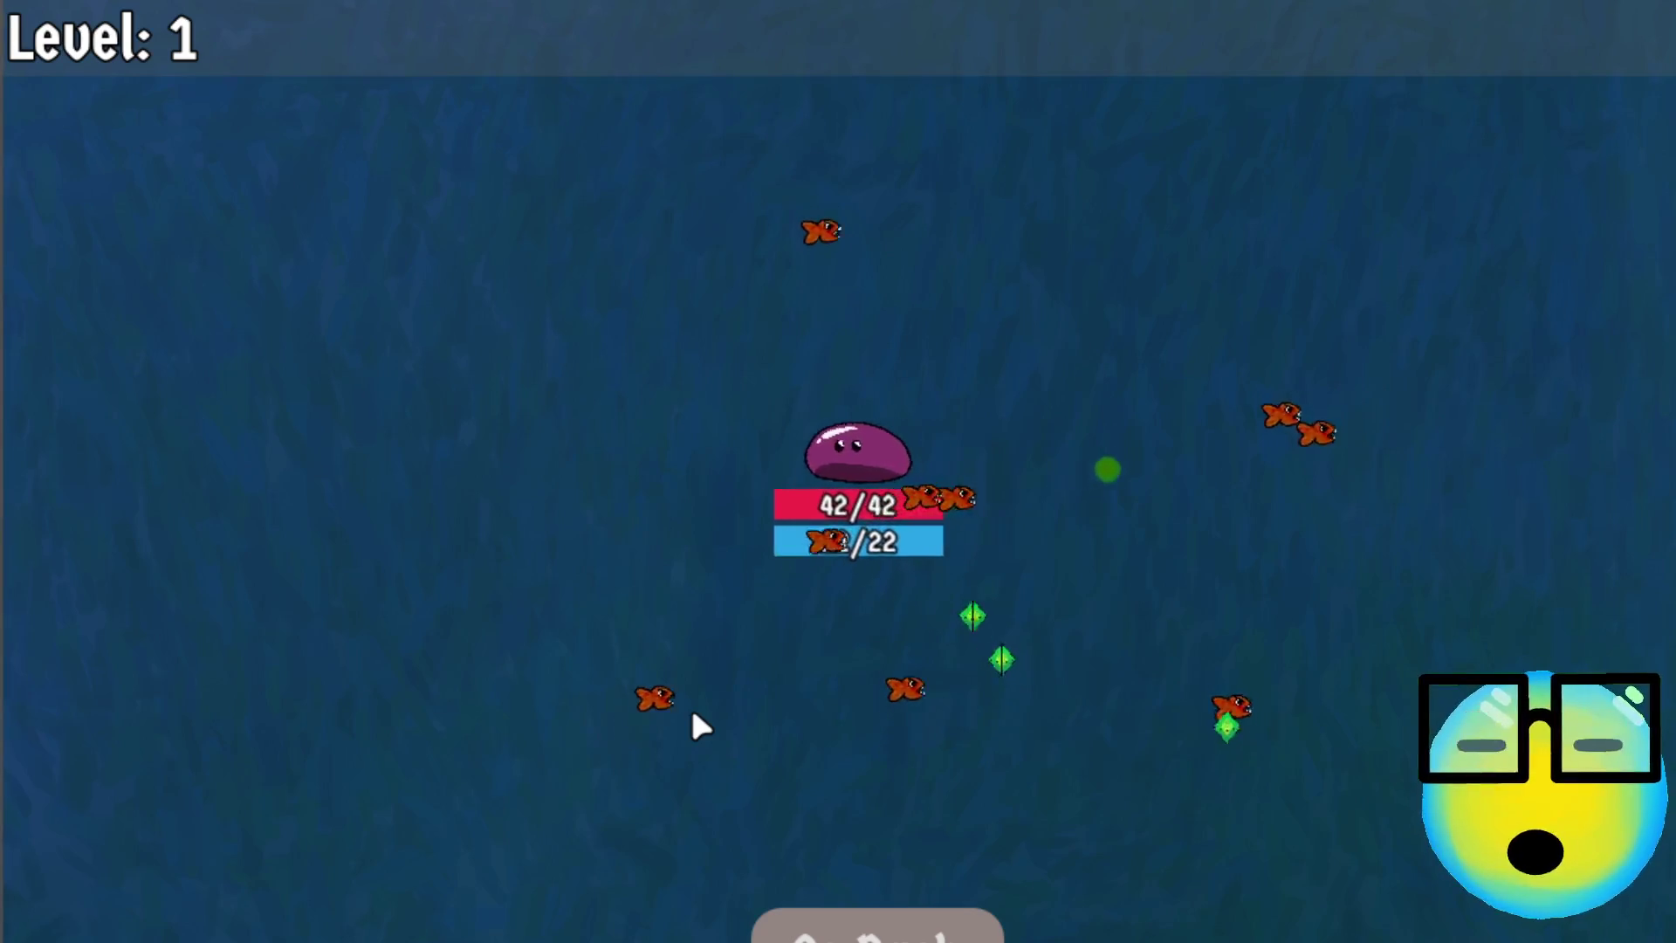
pyautogui.press('s')
pyautogui.press('w')
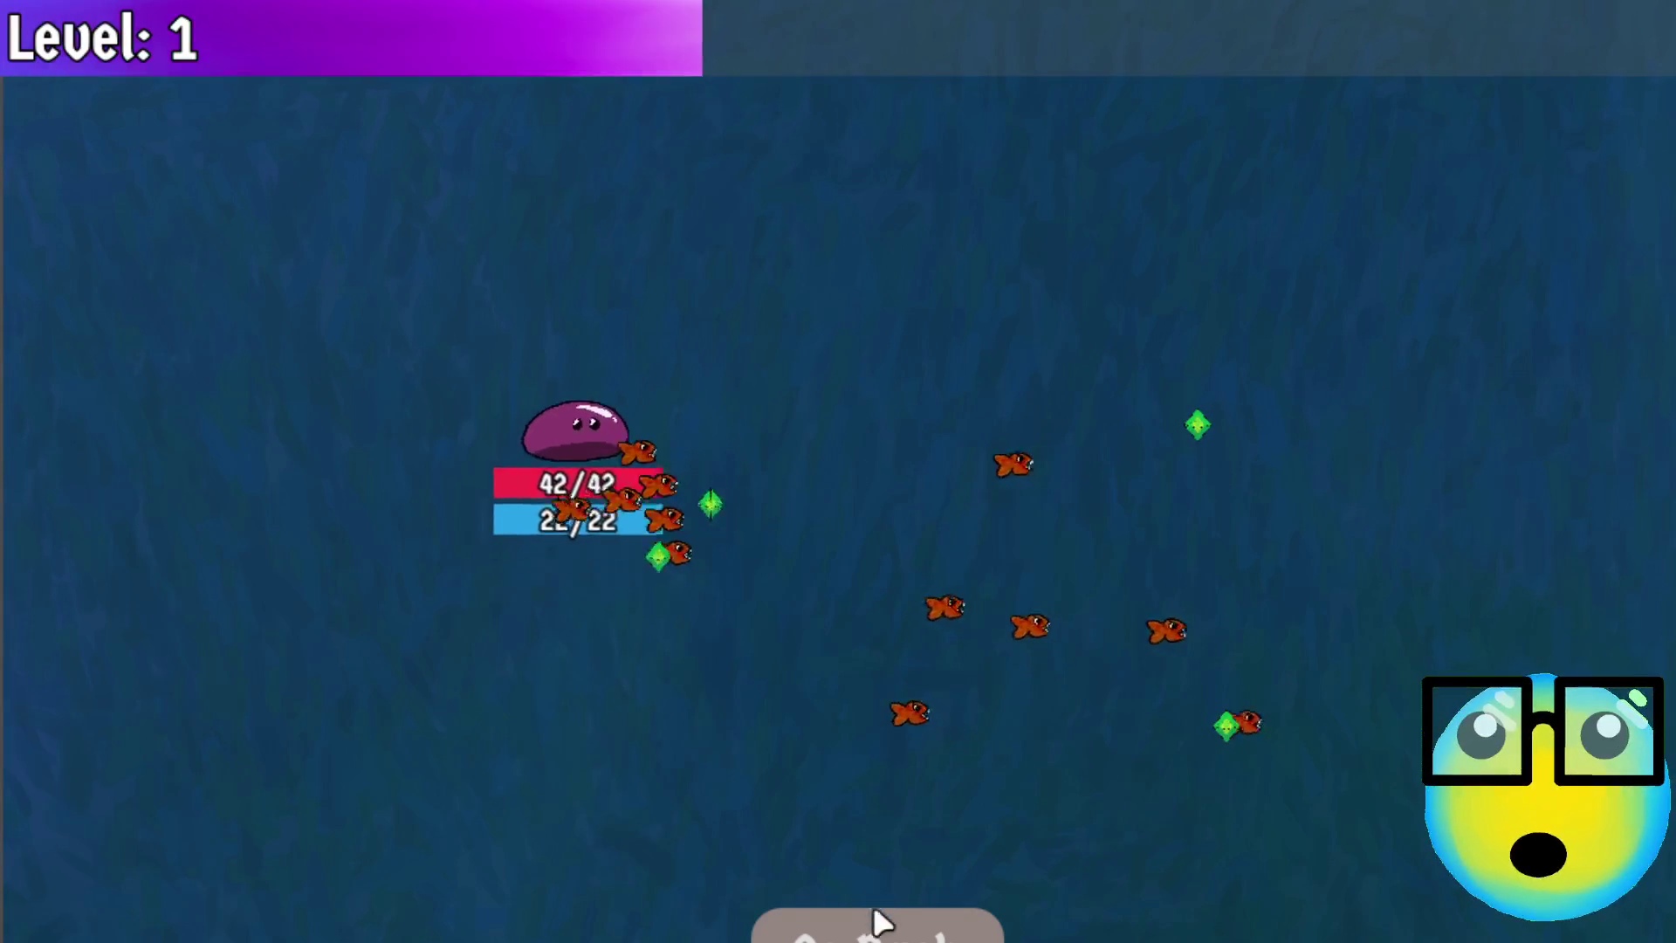
pyautogui.press('d')
pyautogui.click(886, 926)
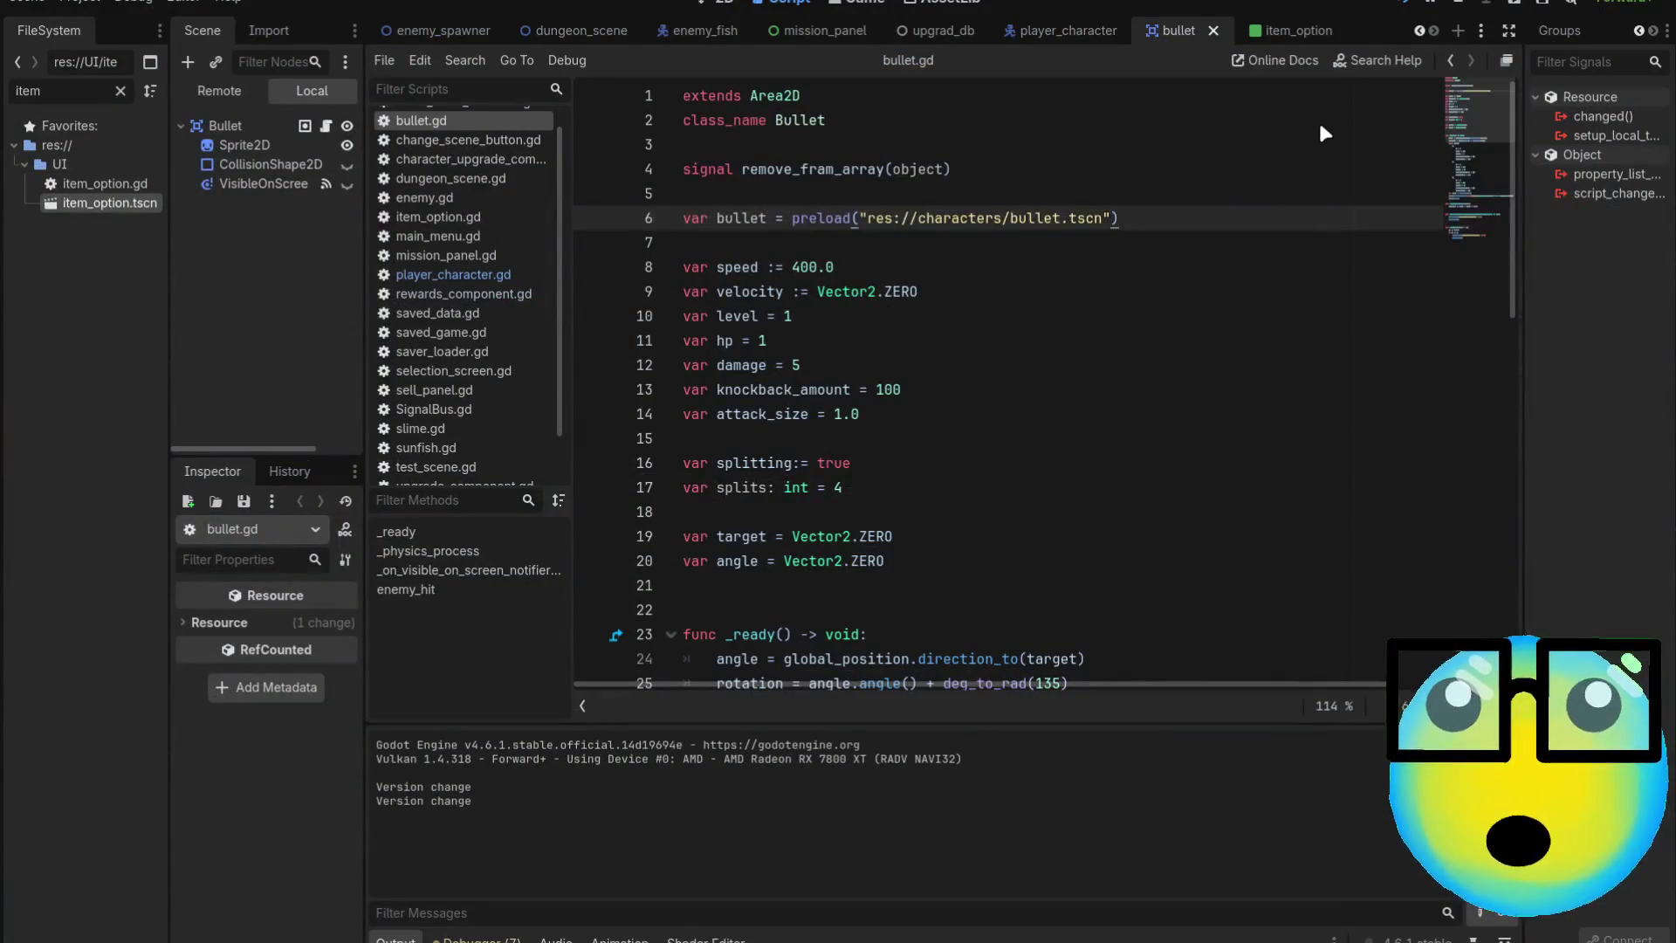
# Scroll through bullet.gd to review the _ready level stats and enemy_hit code
pyautogui.scroll(-1, 1034, 352)
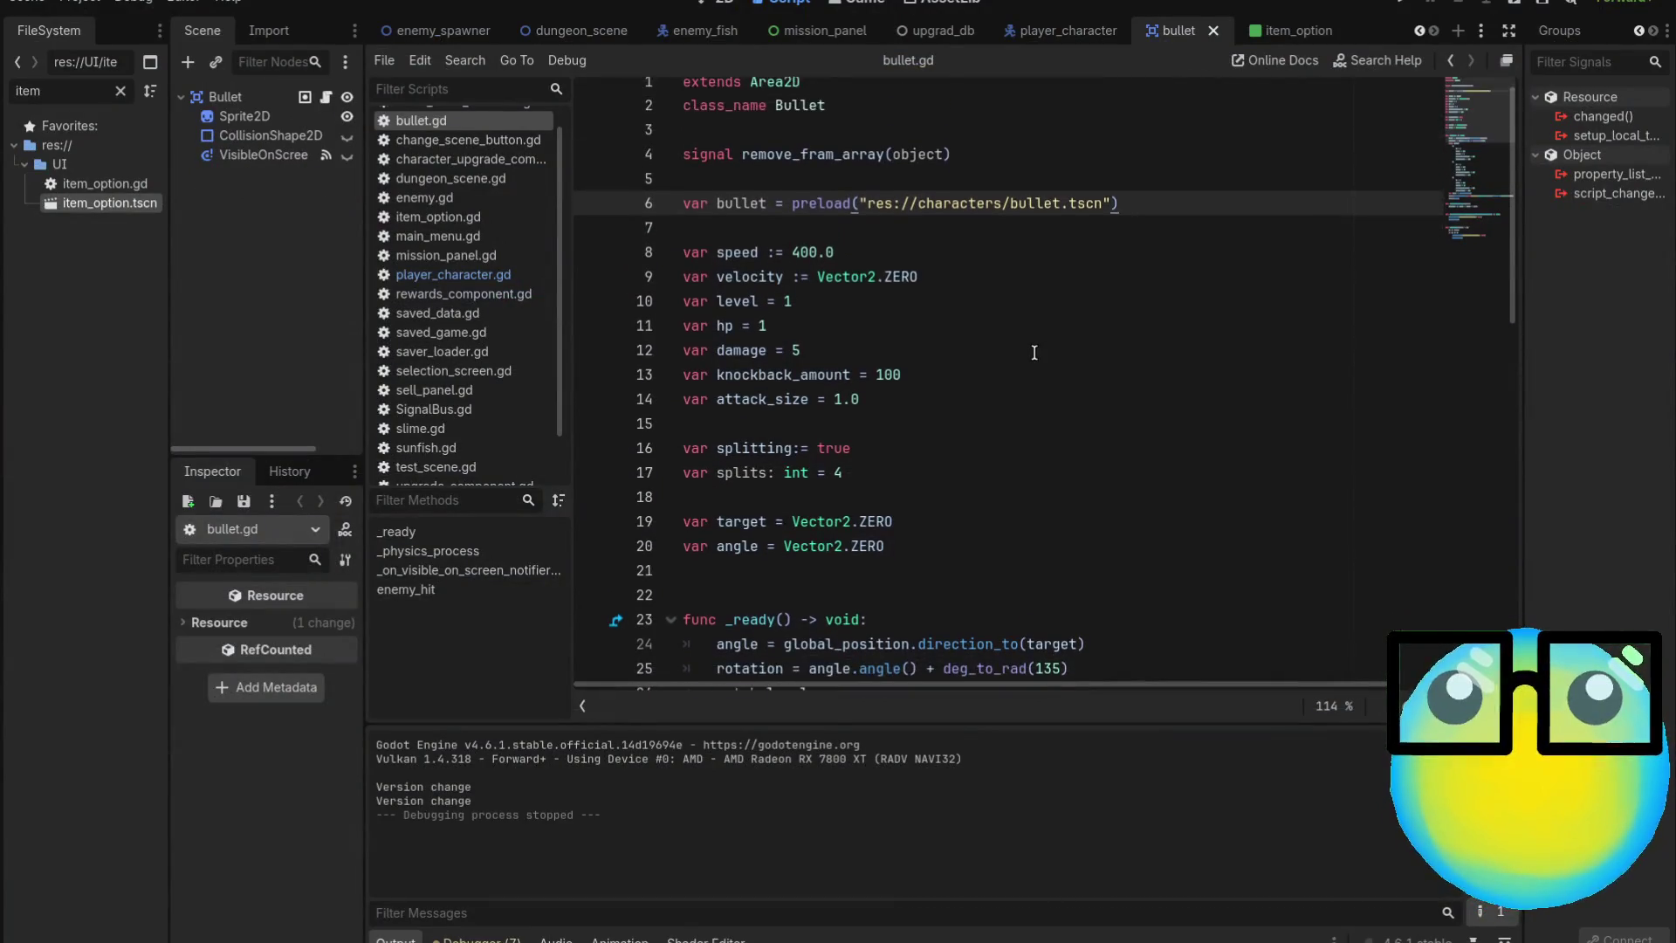
pyautogui.scroll(-3, 1034, 352)
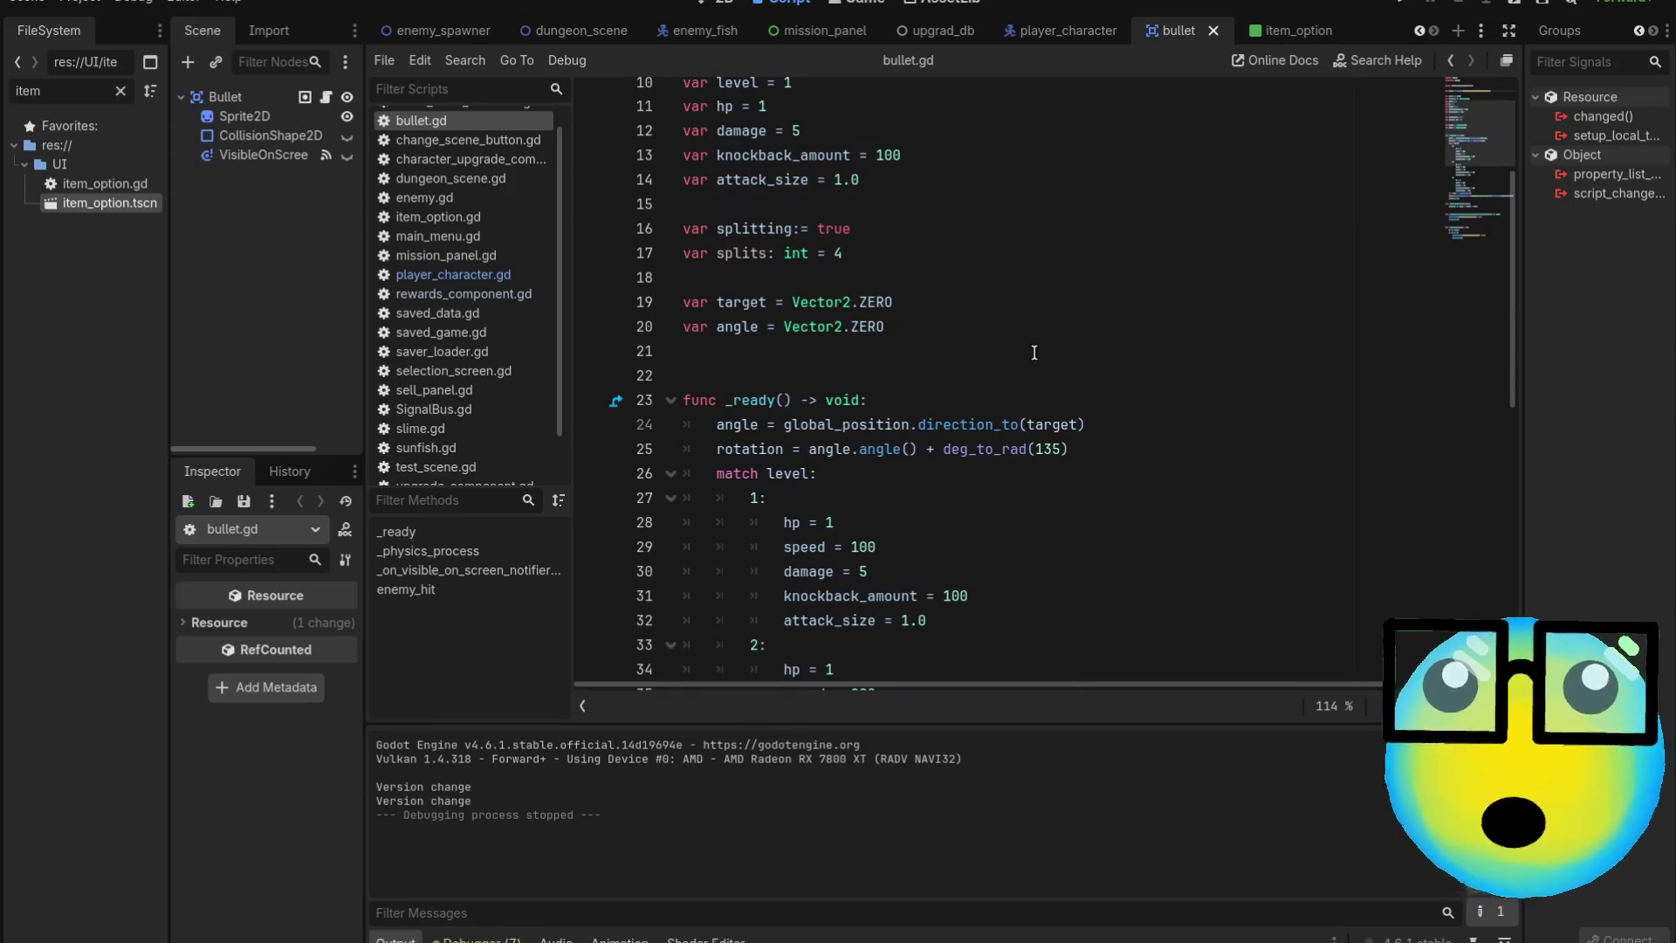
pyautogui.scroll(3, 1033, 352)
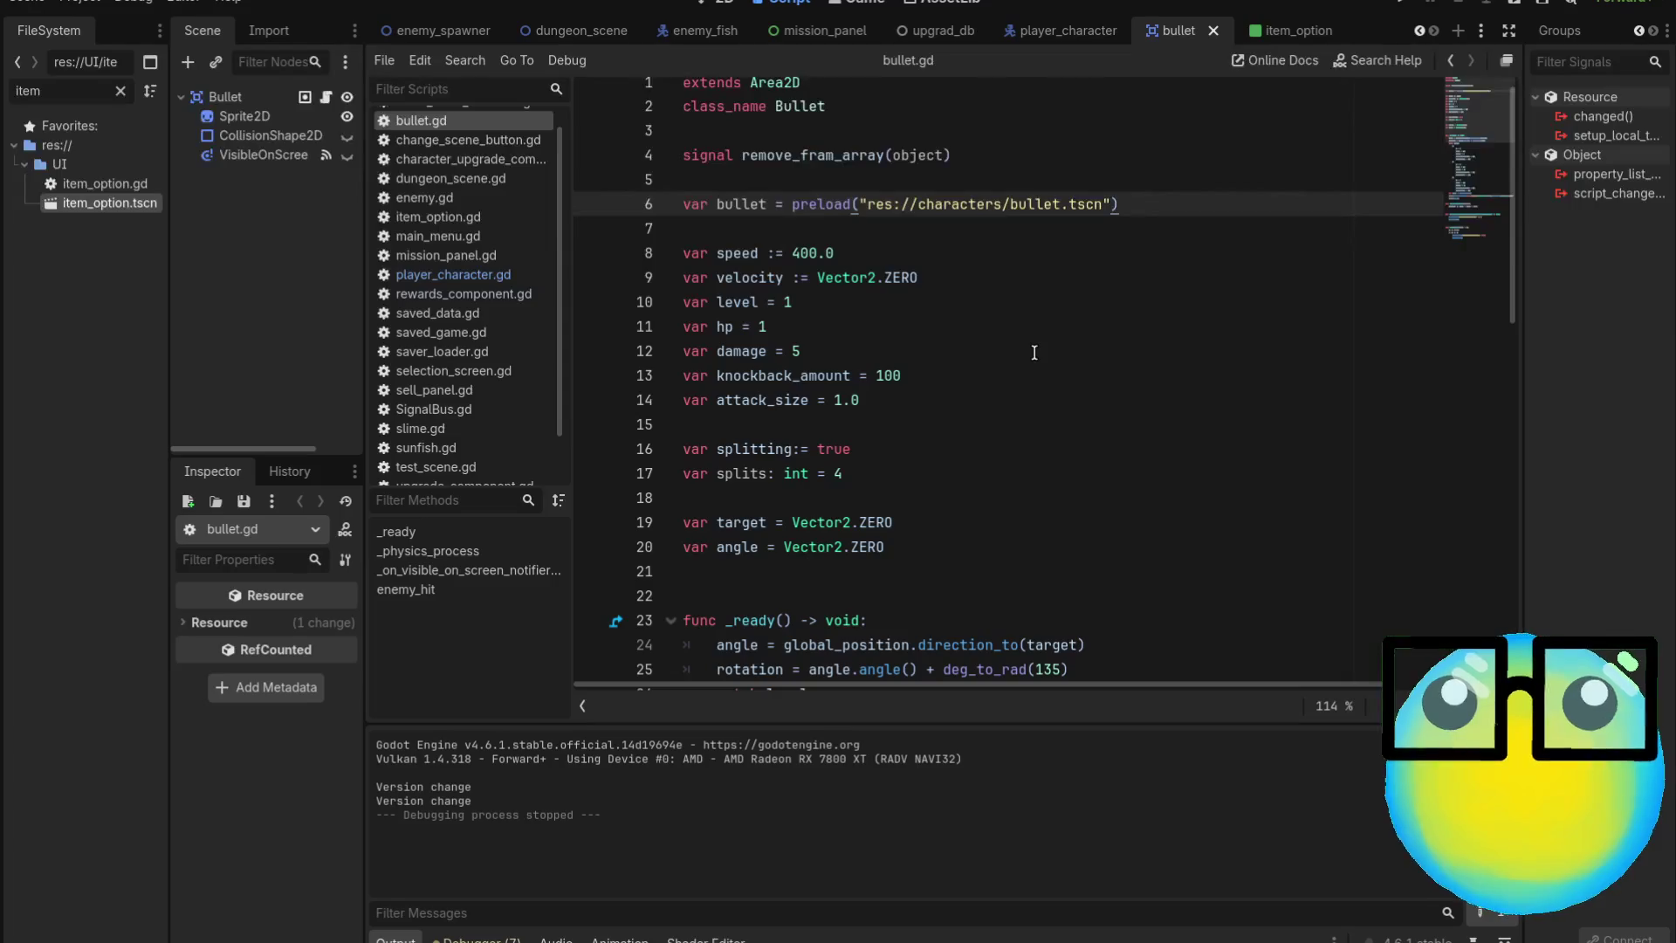
pyautogui.scroll(-4, 1033, 352)
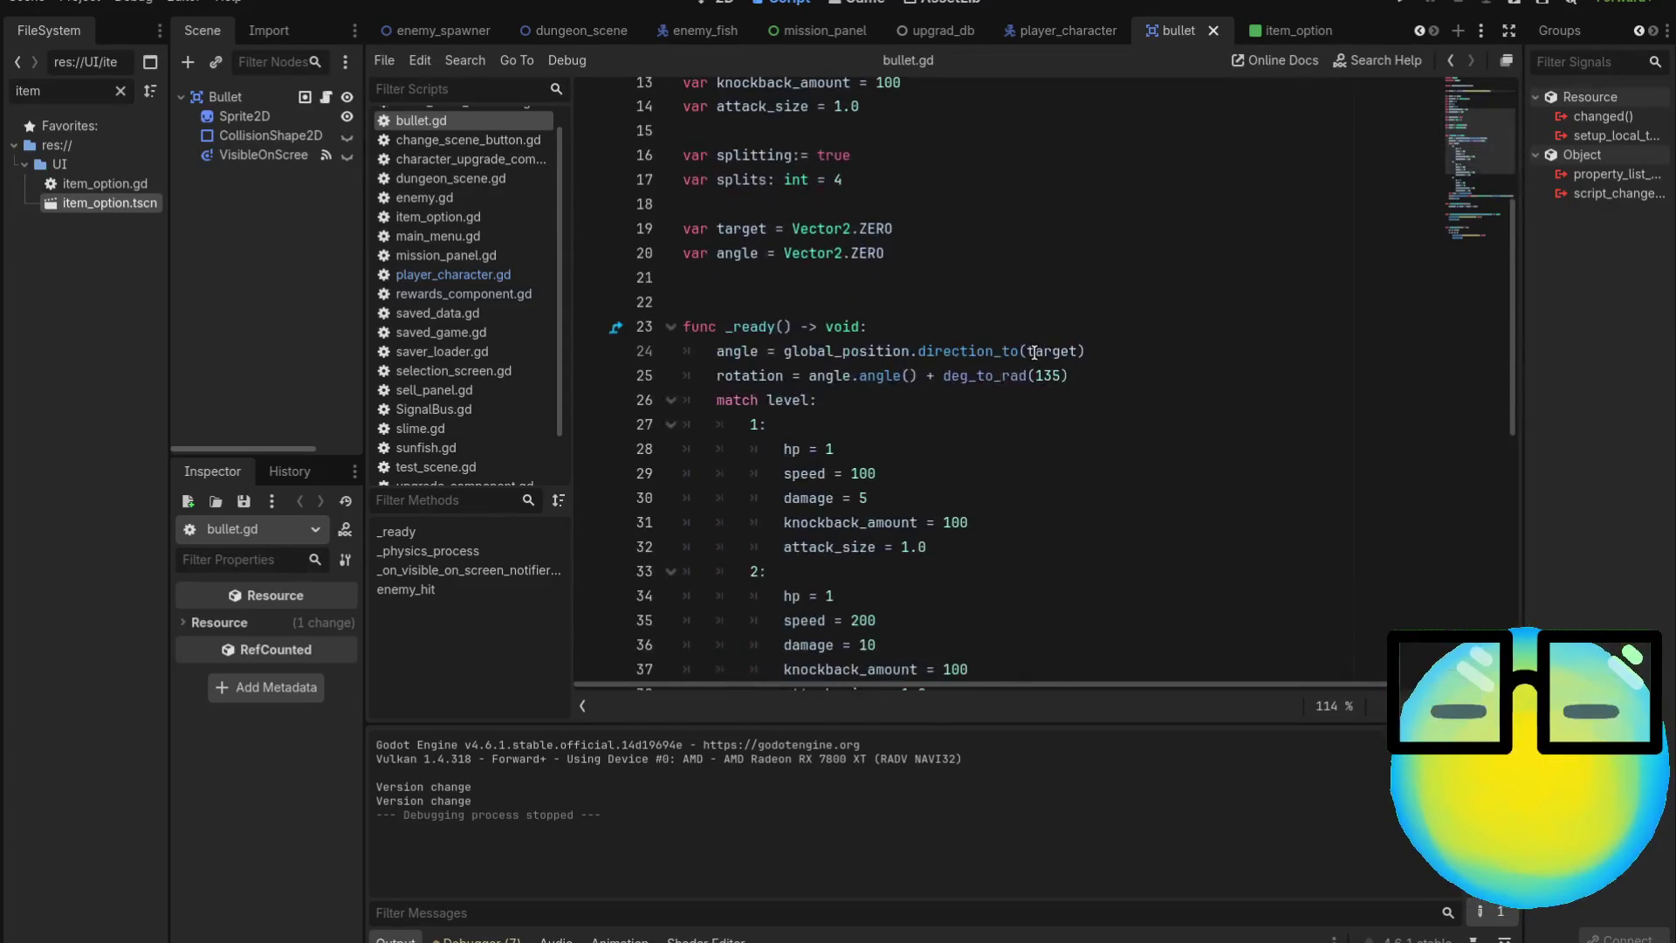
pyautogui.scroll(-9, 1034, 351)
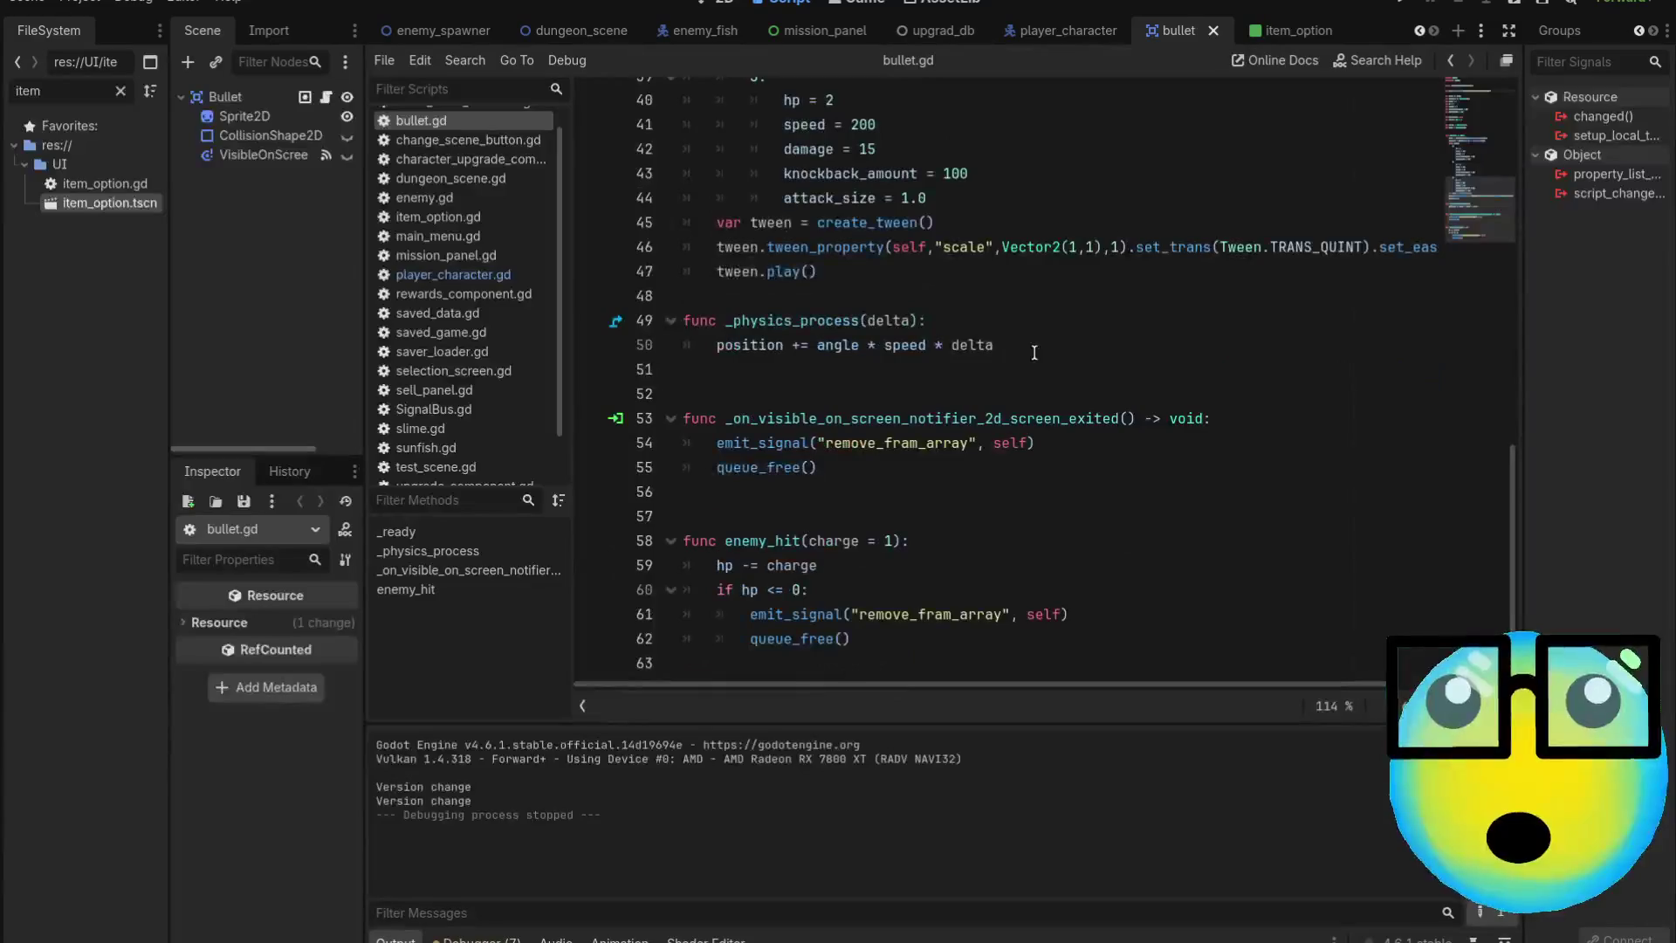